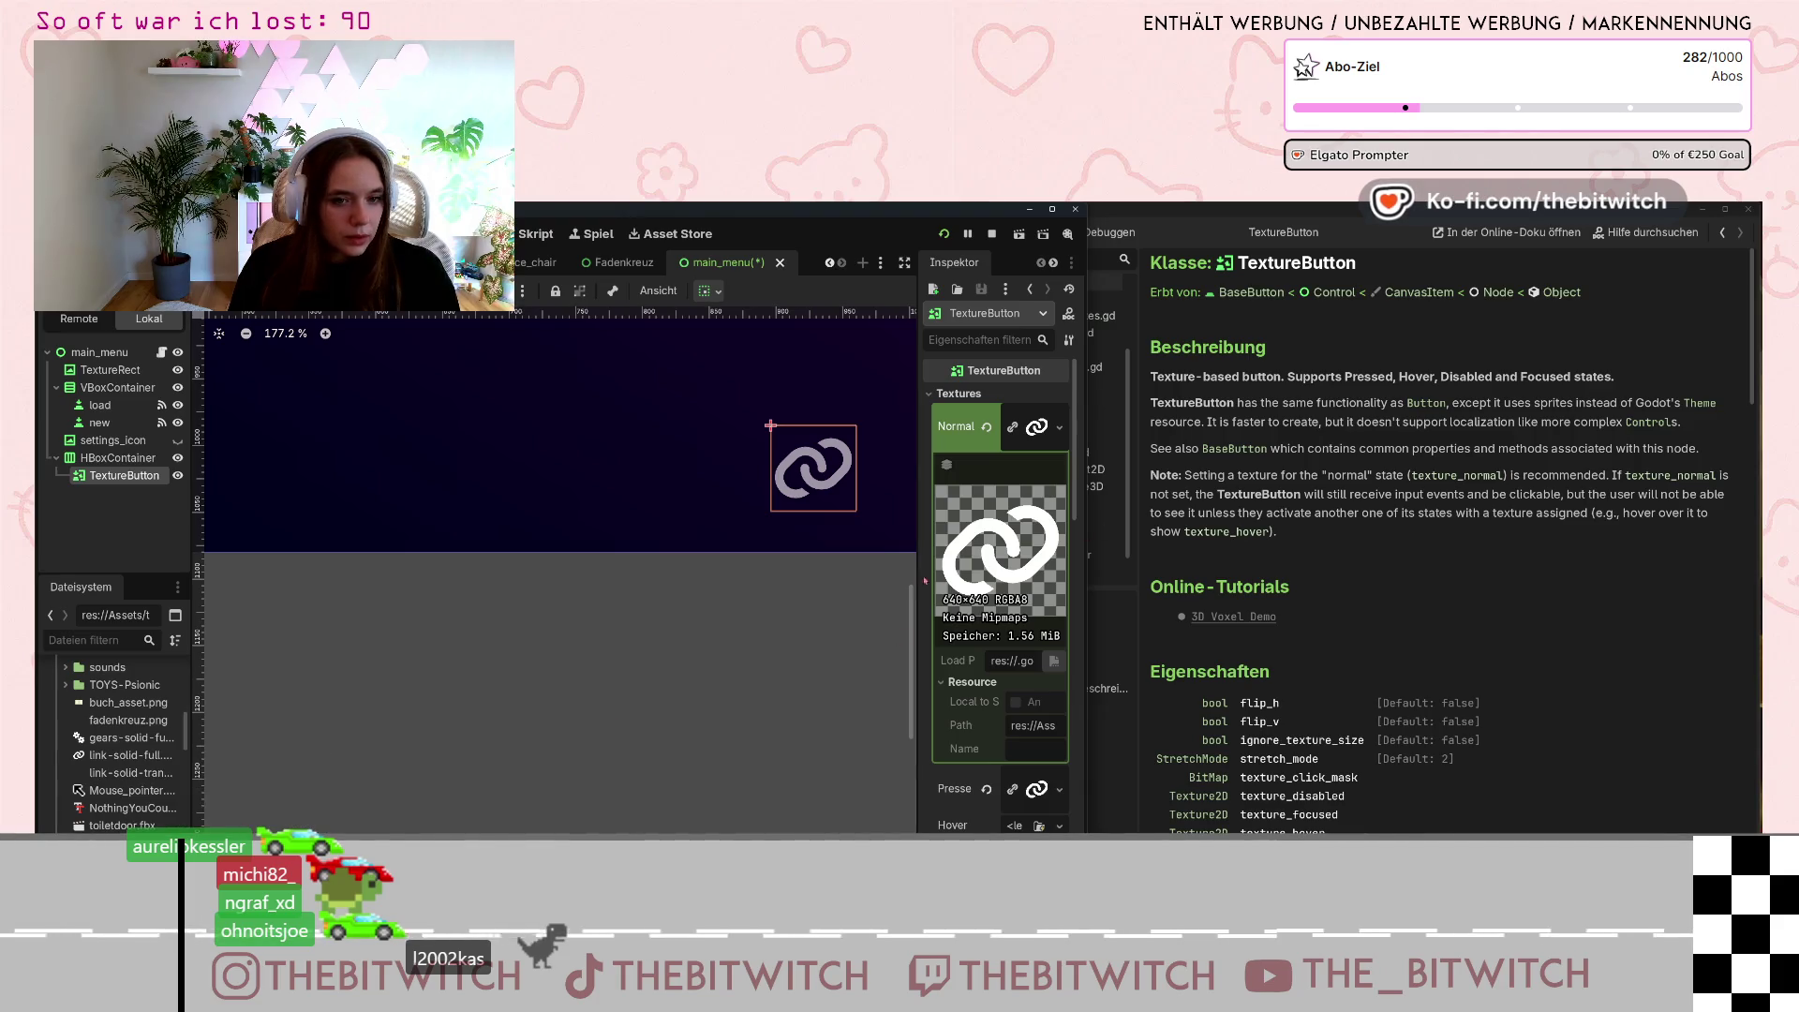
Assign the large Twitch SVG as the TextureButton's Normal texture, replacing the link icon.
left_click_drag(1036, 427, 1037, 429)
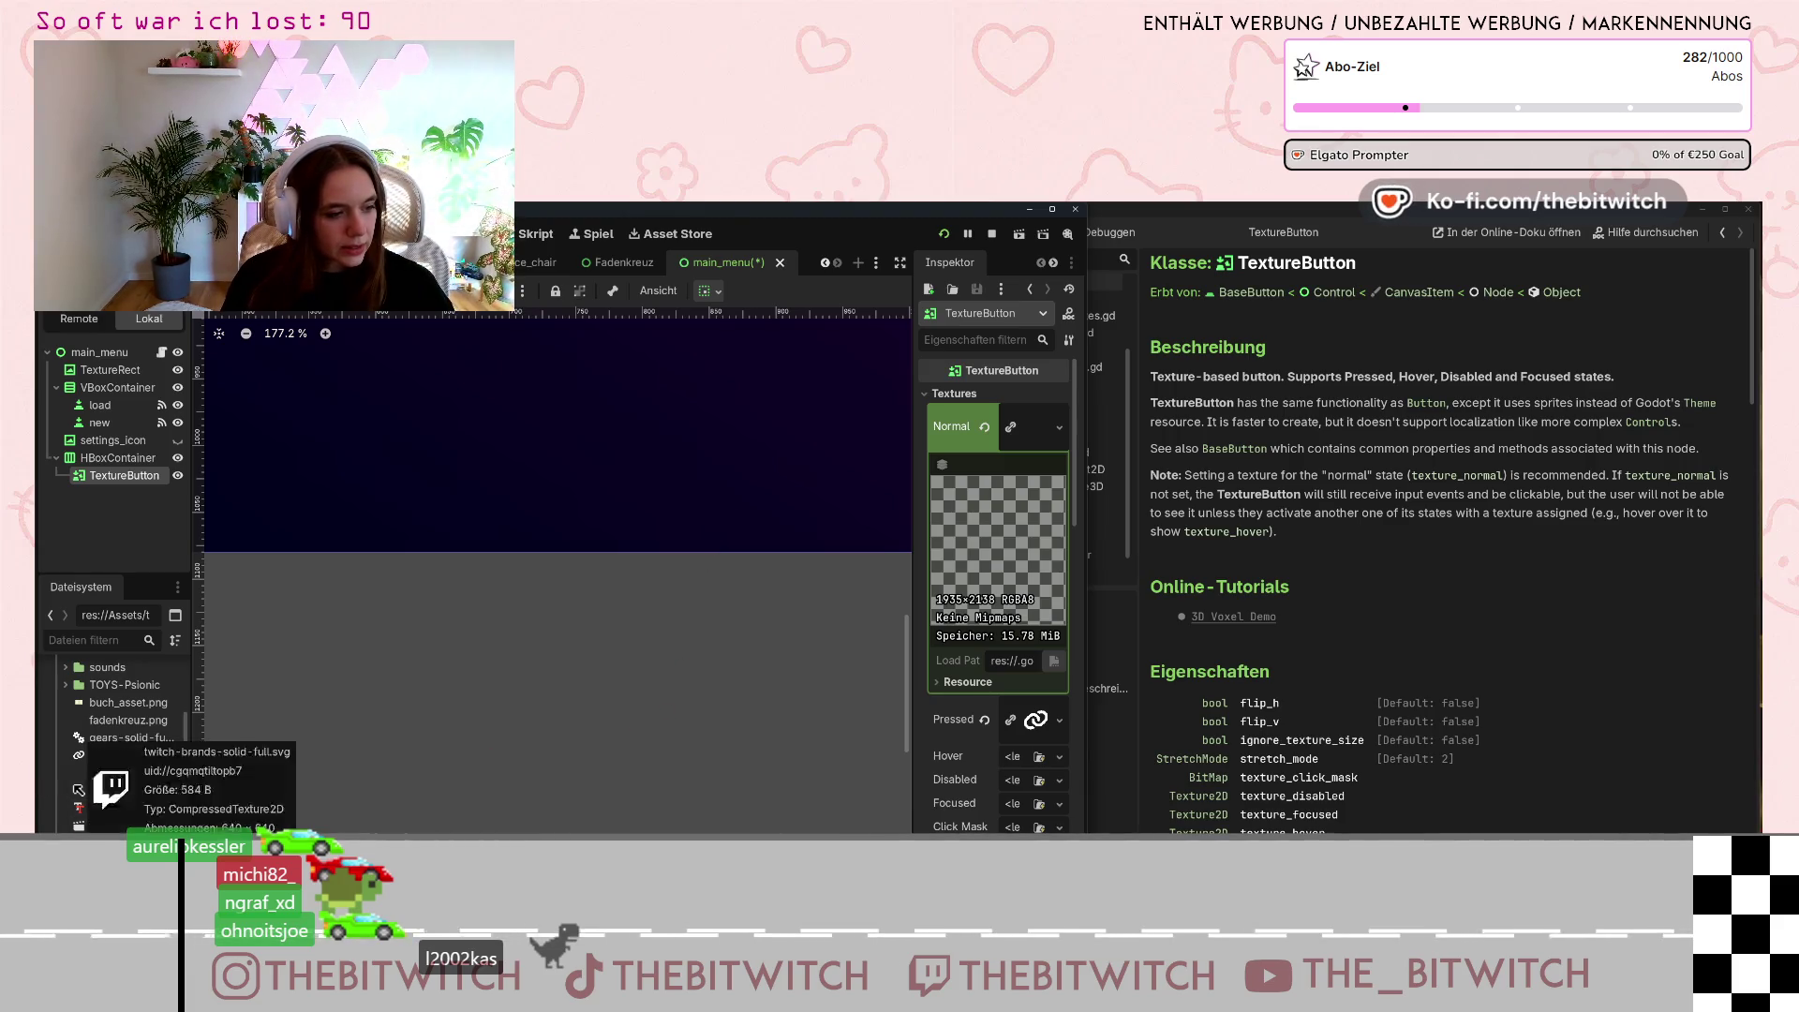
mouse_move(83, 755)
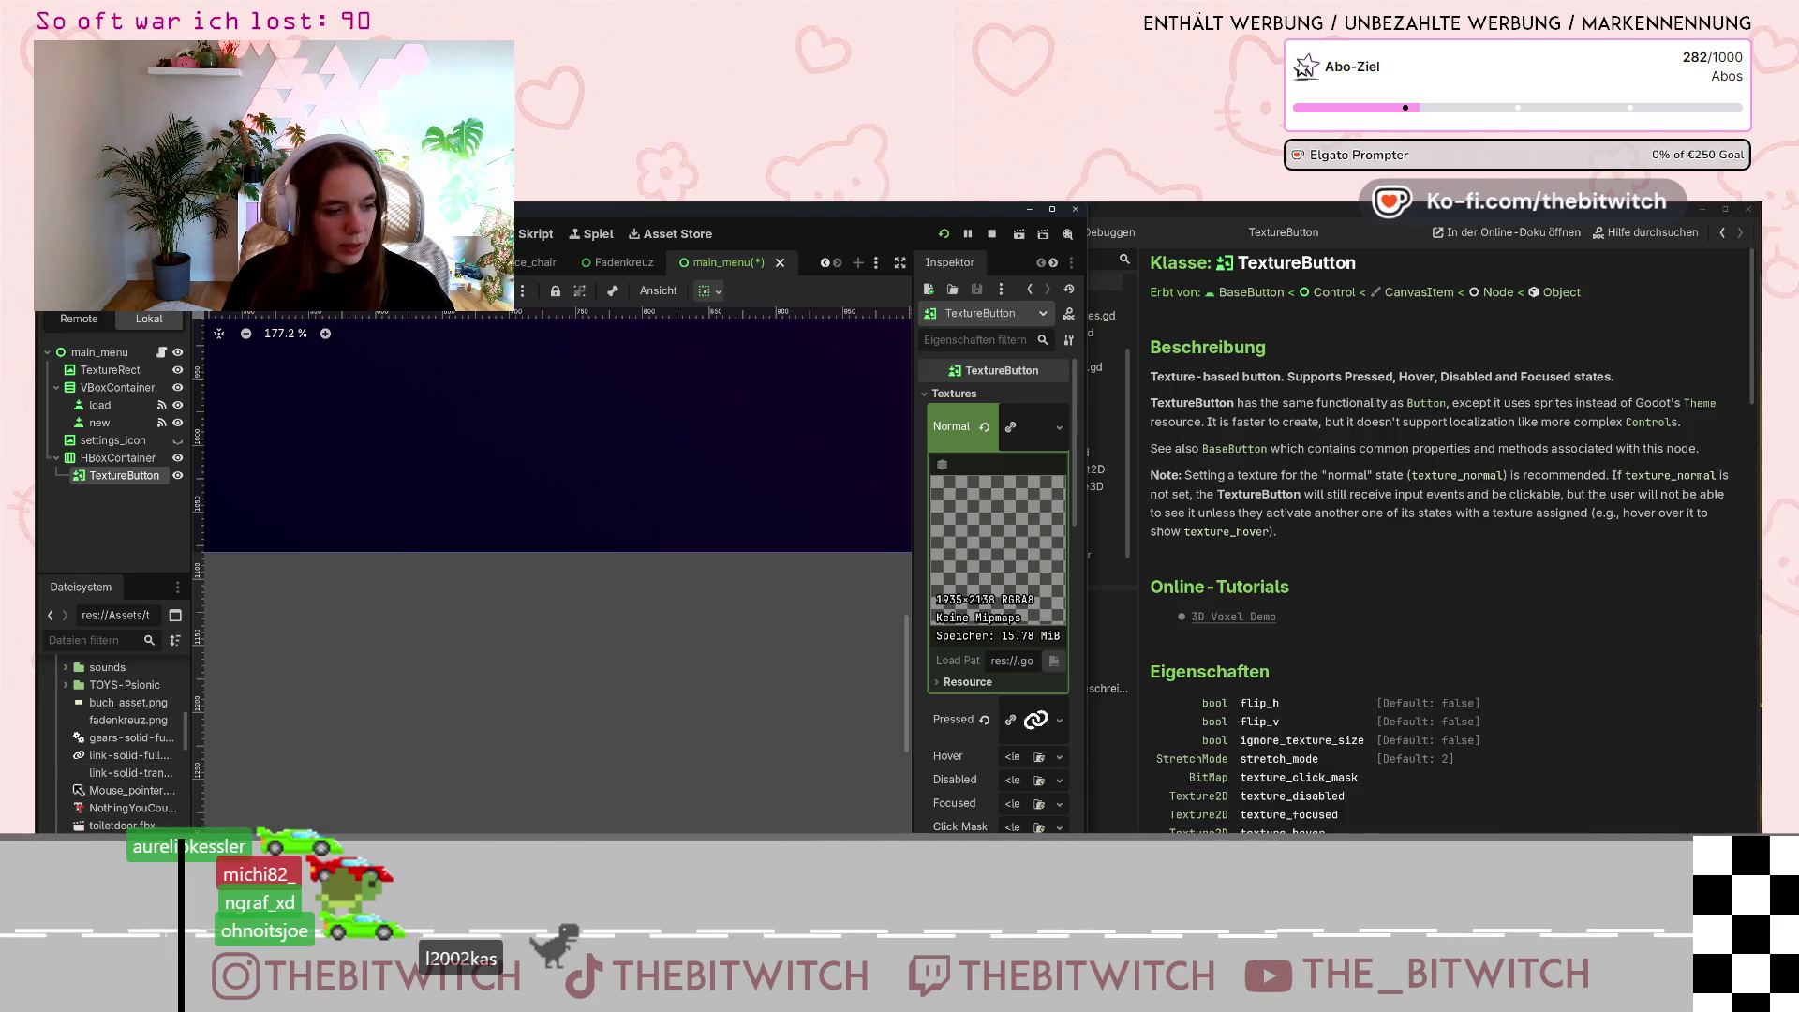
mouse_move(84, 842)
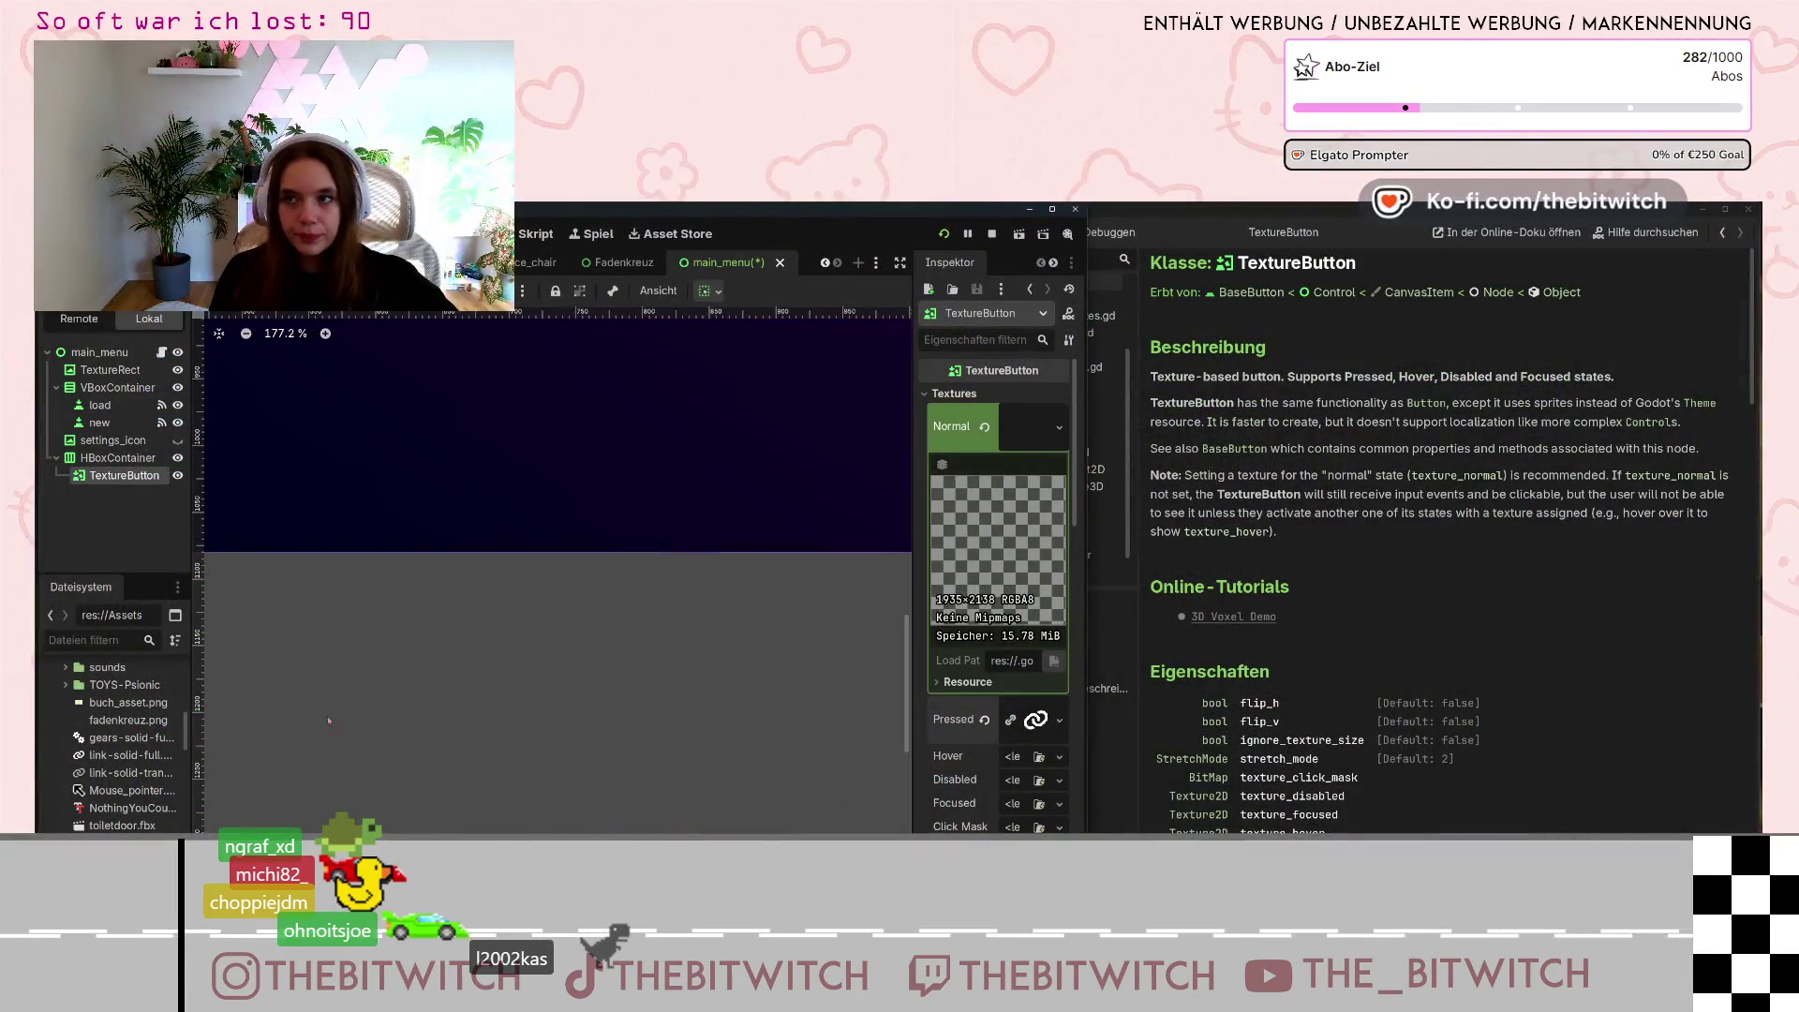
Assign link-solid-transparent.png as the TextureButton's Normal texture.
mouse_move(103, 772)
left_mouse_down()
mouse_move(126, 785)
mouse_move(984, 440)
mouse_move(1045, 443)
mouse_move(1017, 431)
left_mouse_up()
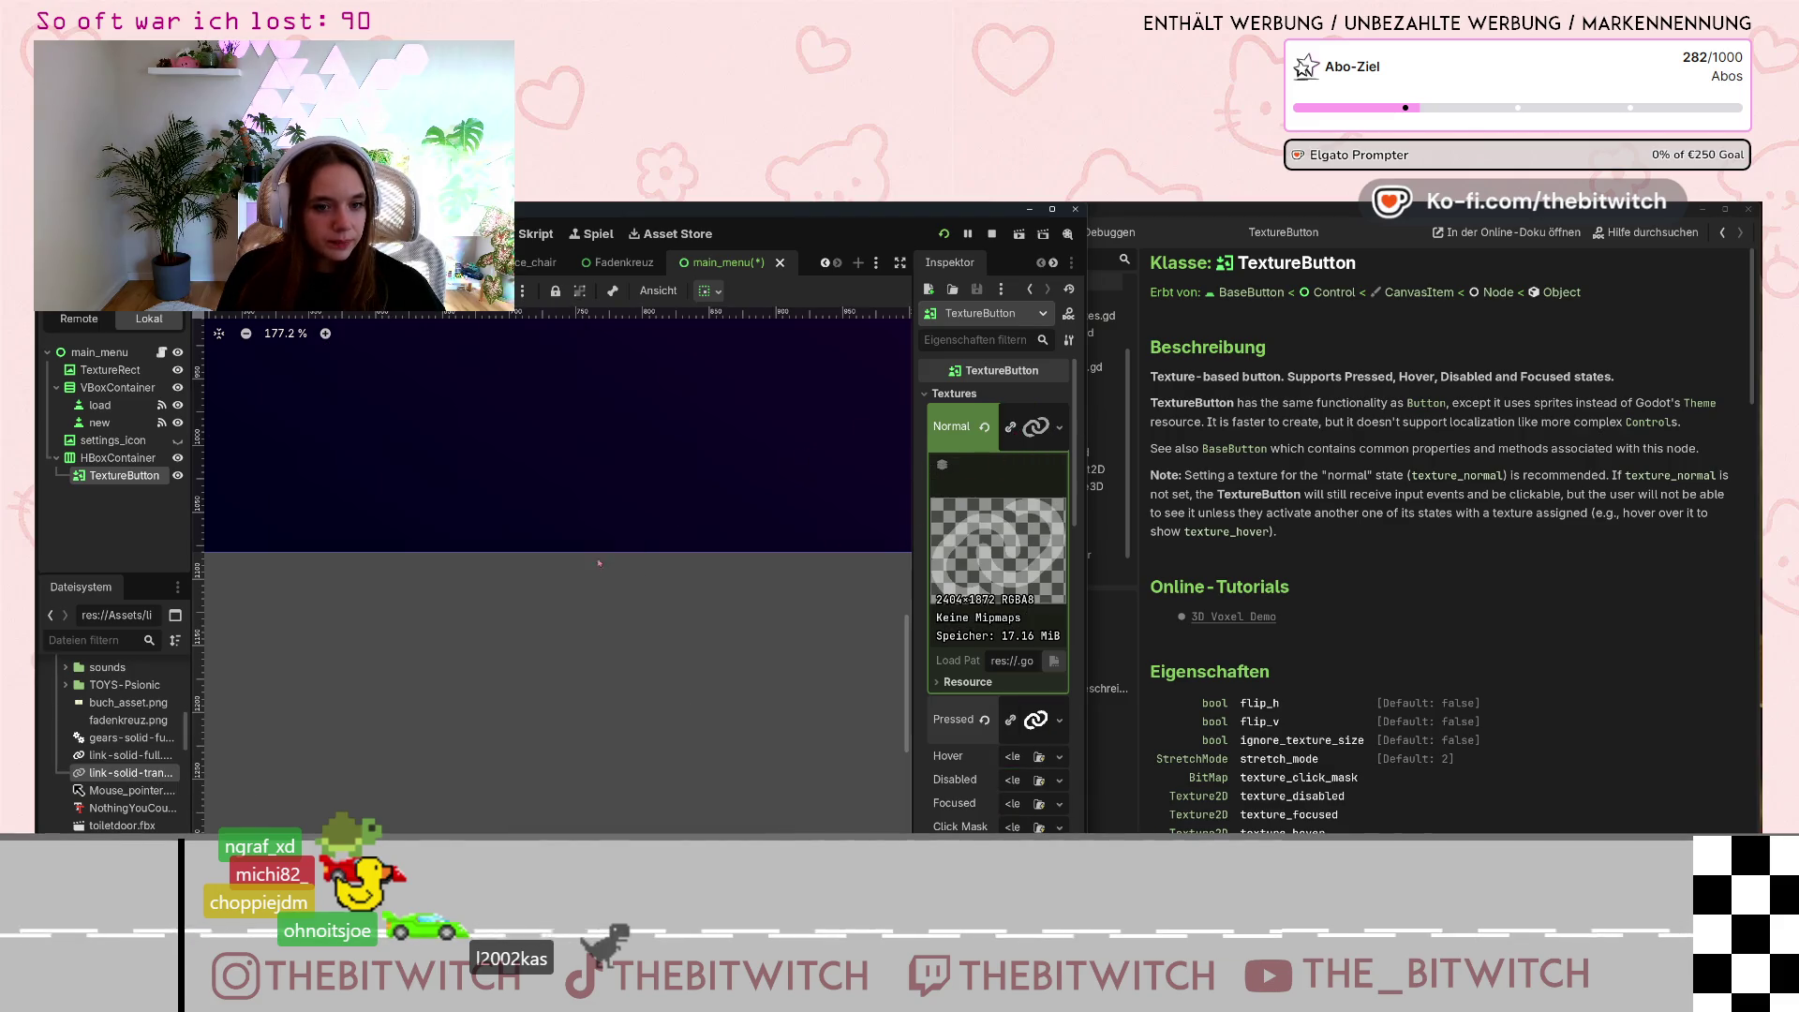
scroll(698, 462, "down", 7)
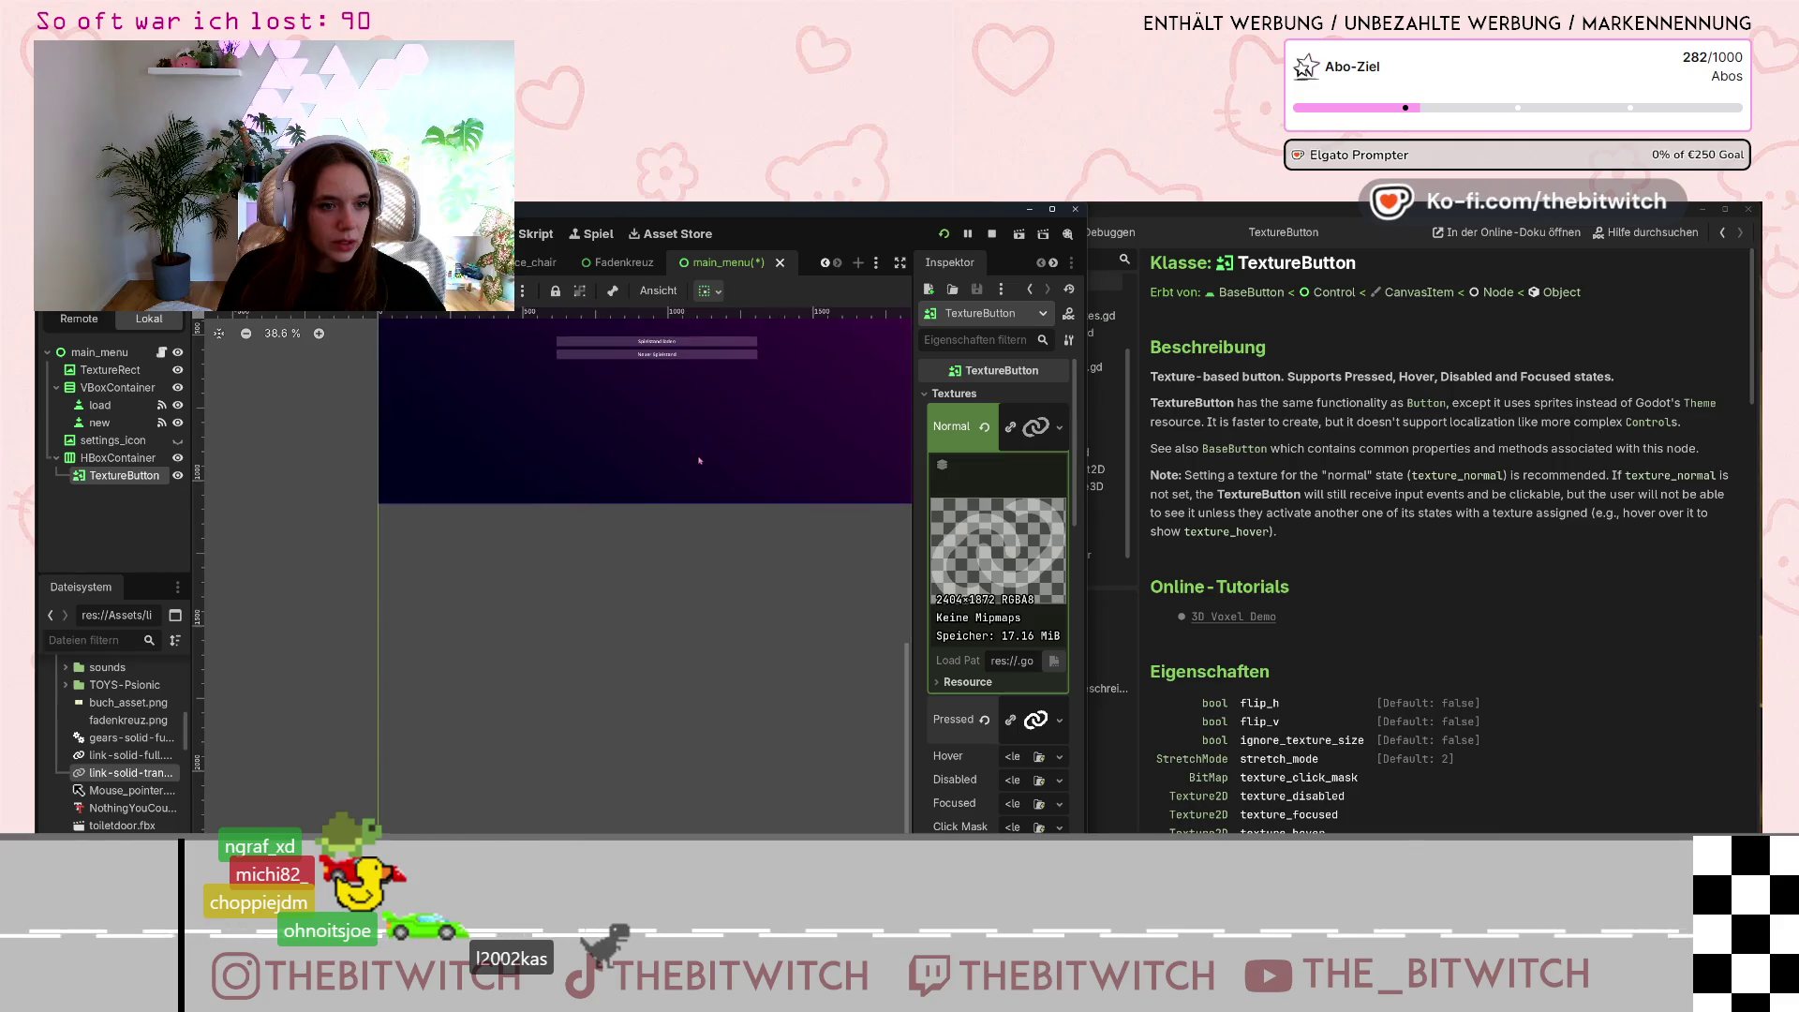
scroll(698, 462, "up", 2)
left_click_drag(680, 640, 694, 663)
Reset the TextureButton's Modulate to white and uncheck Visible to hide it.
scroll(988, 633, "down", 5)
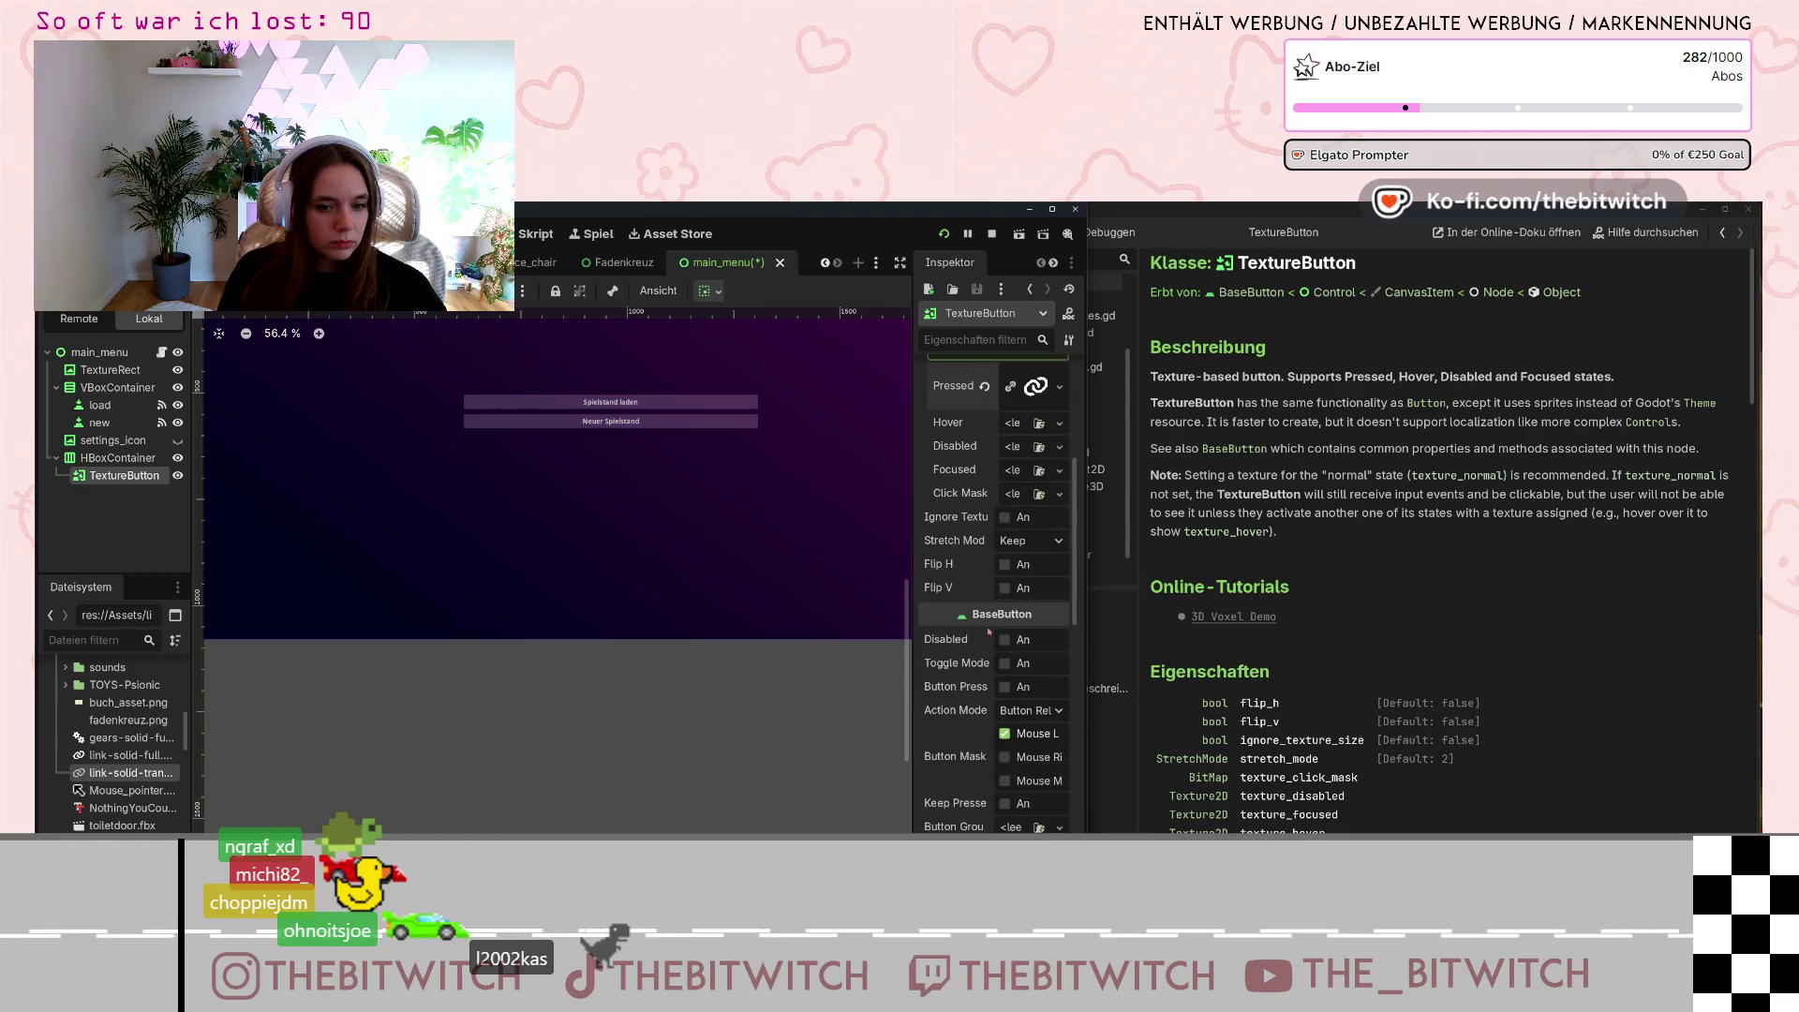
scroll(991, 628, "down", 5)
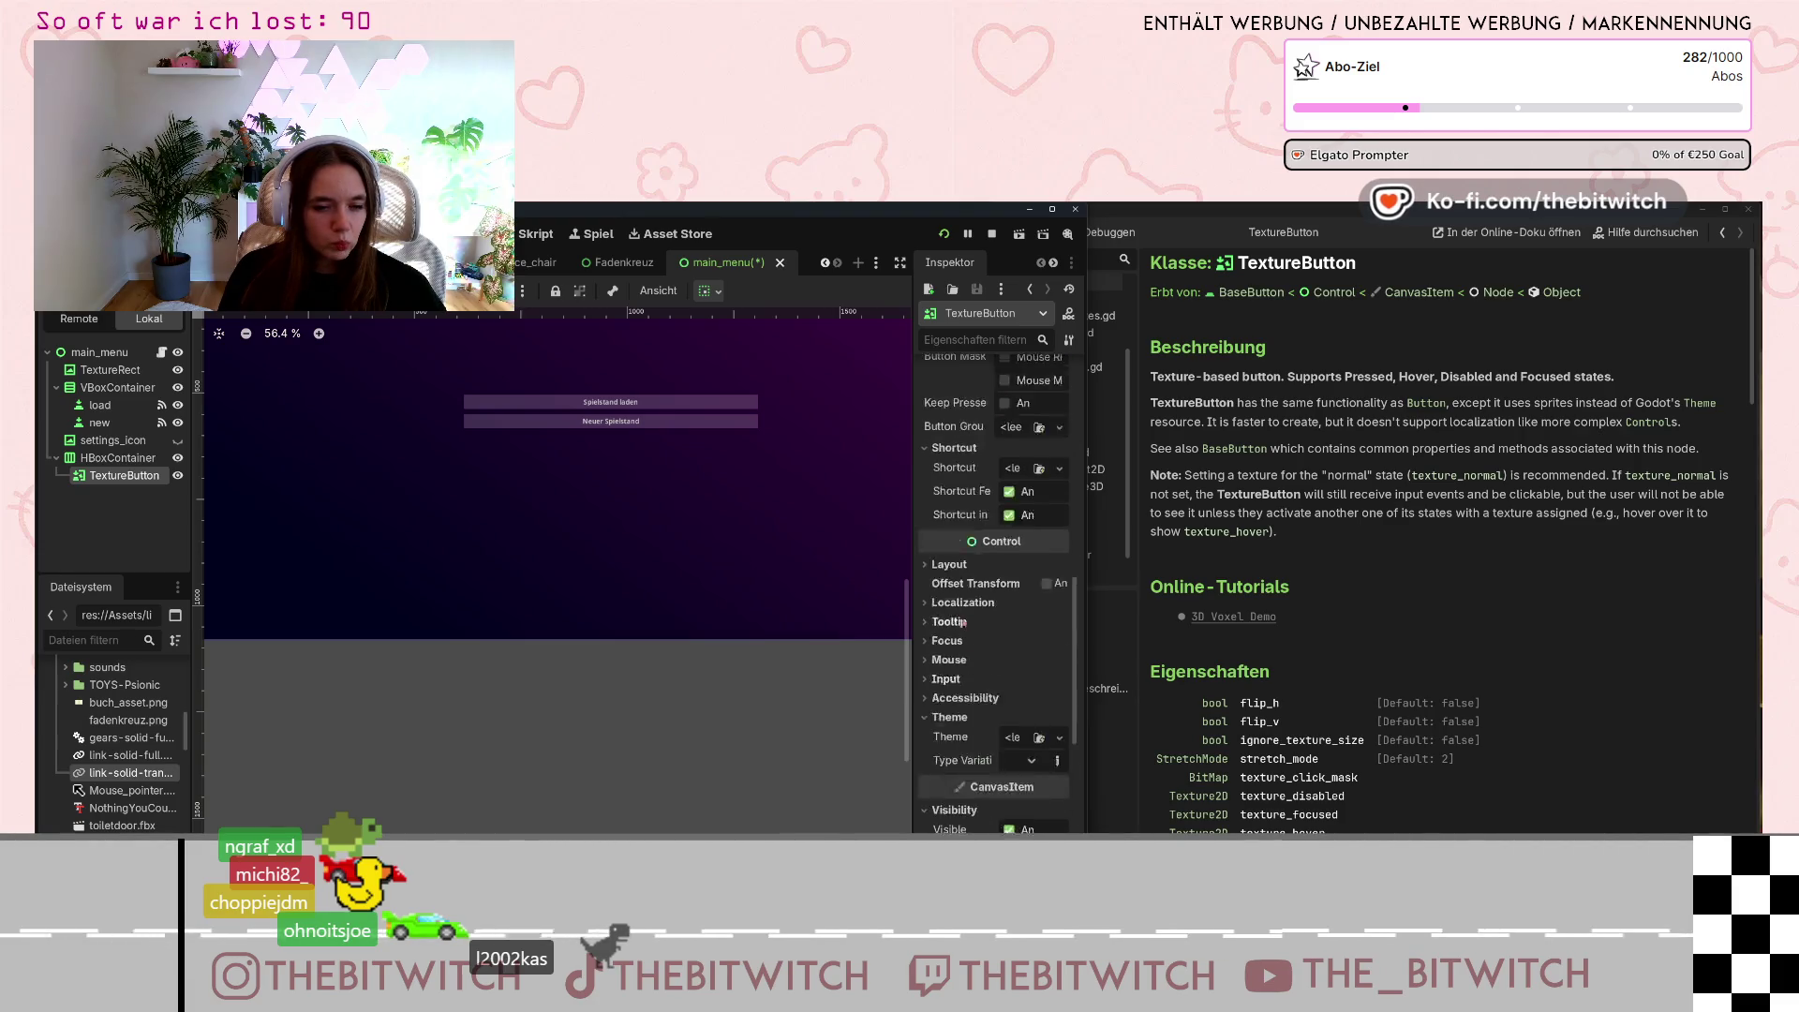
scroll(965, 628, "down", 5)
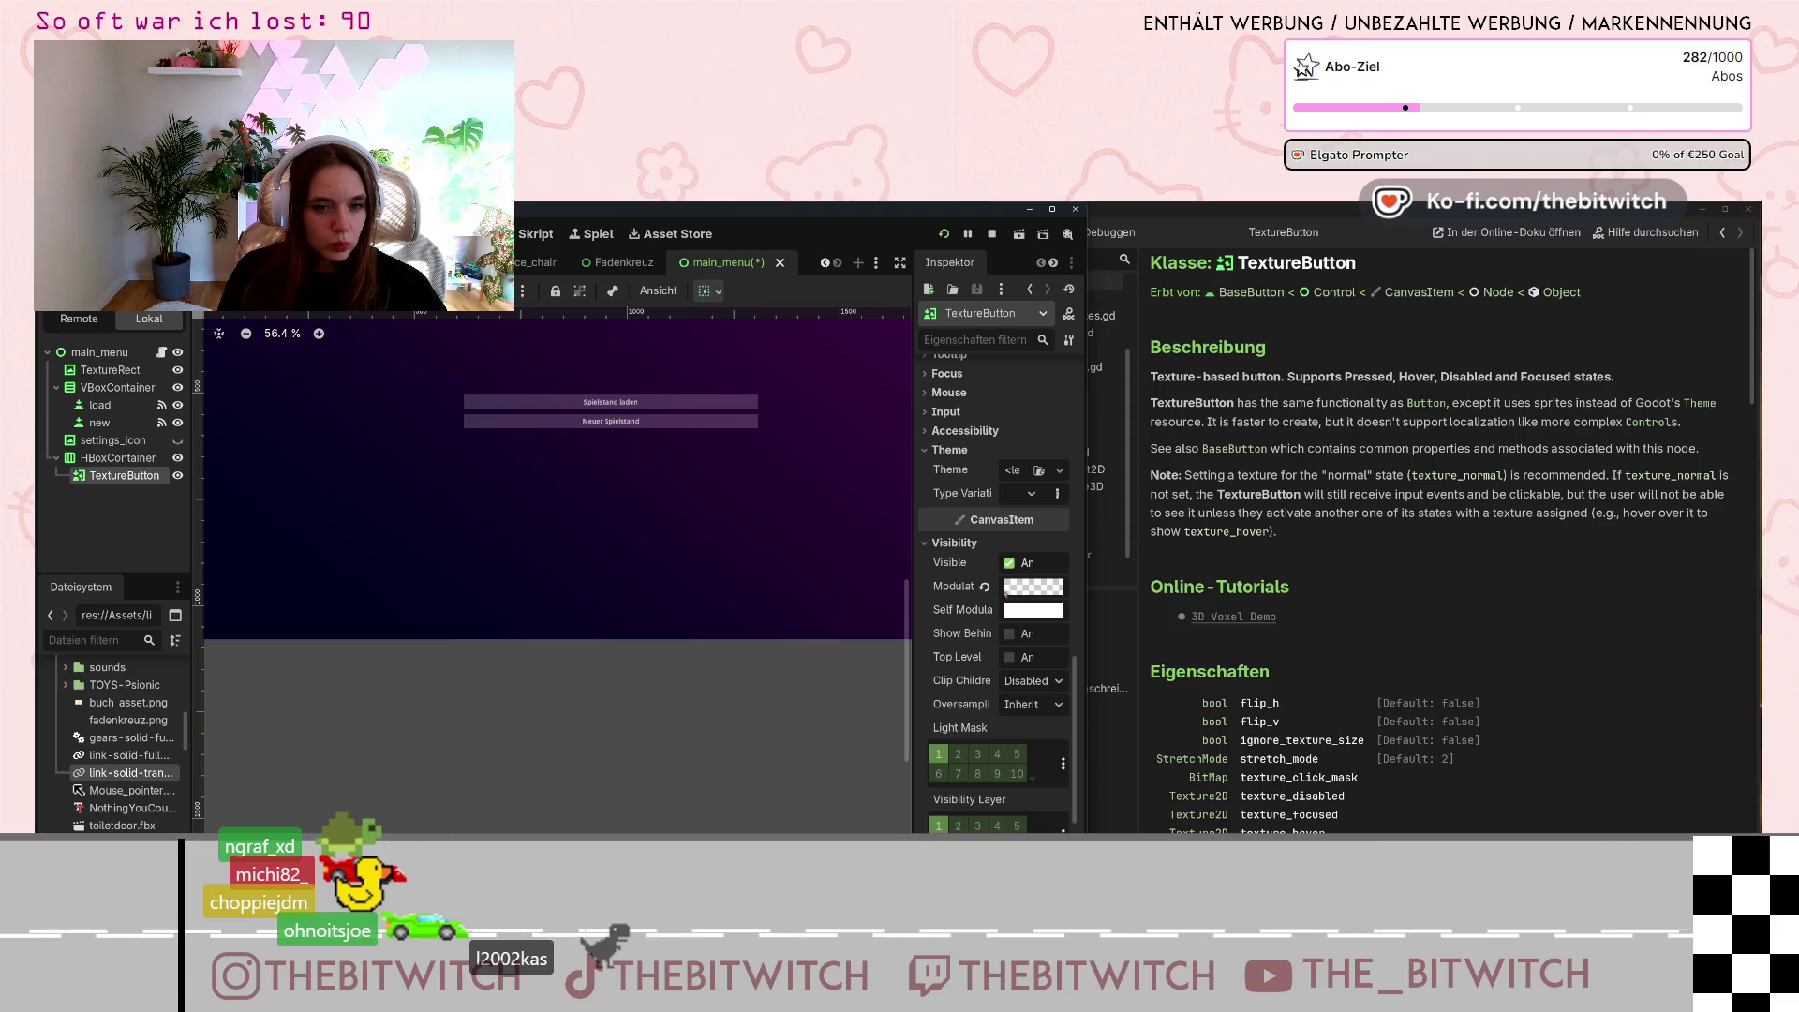
left_click(984, 588)
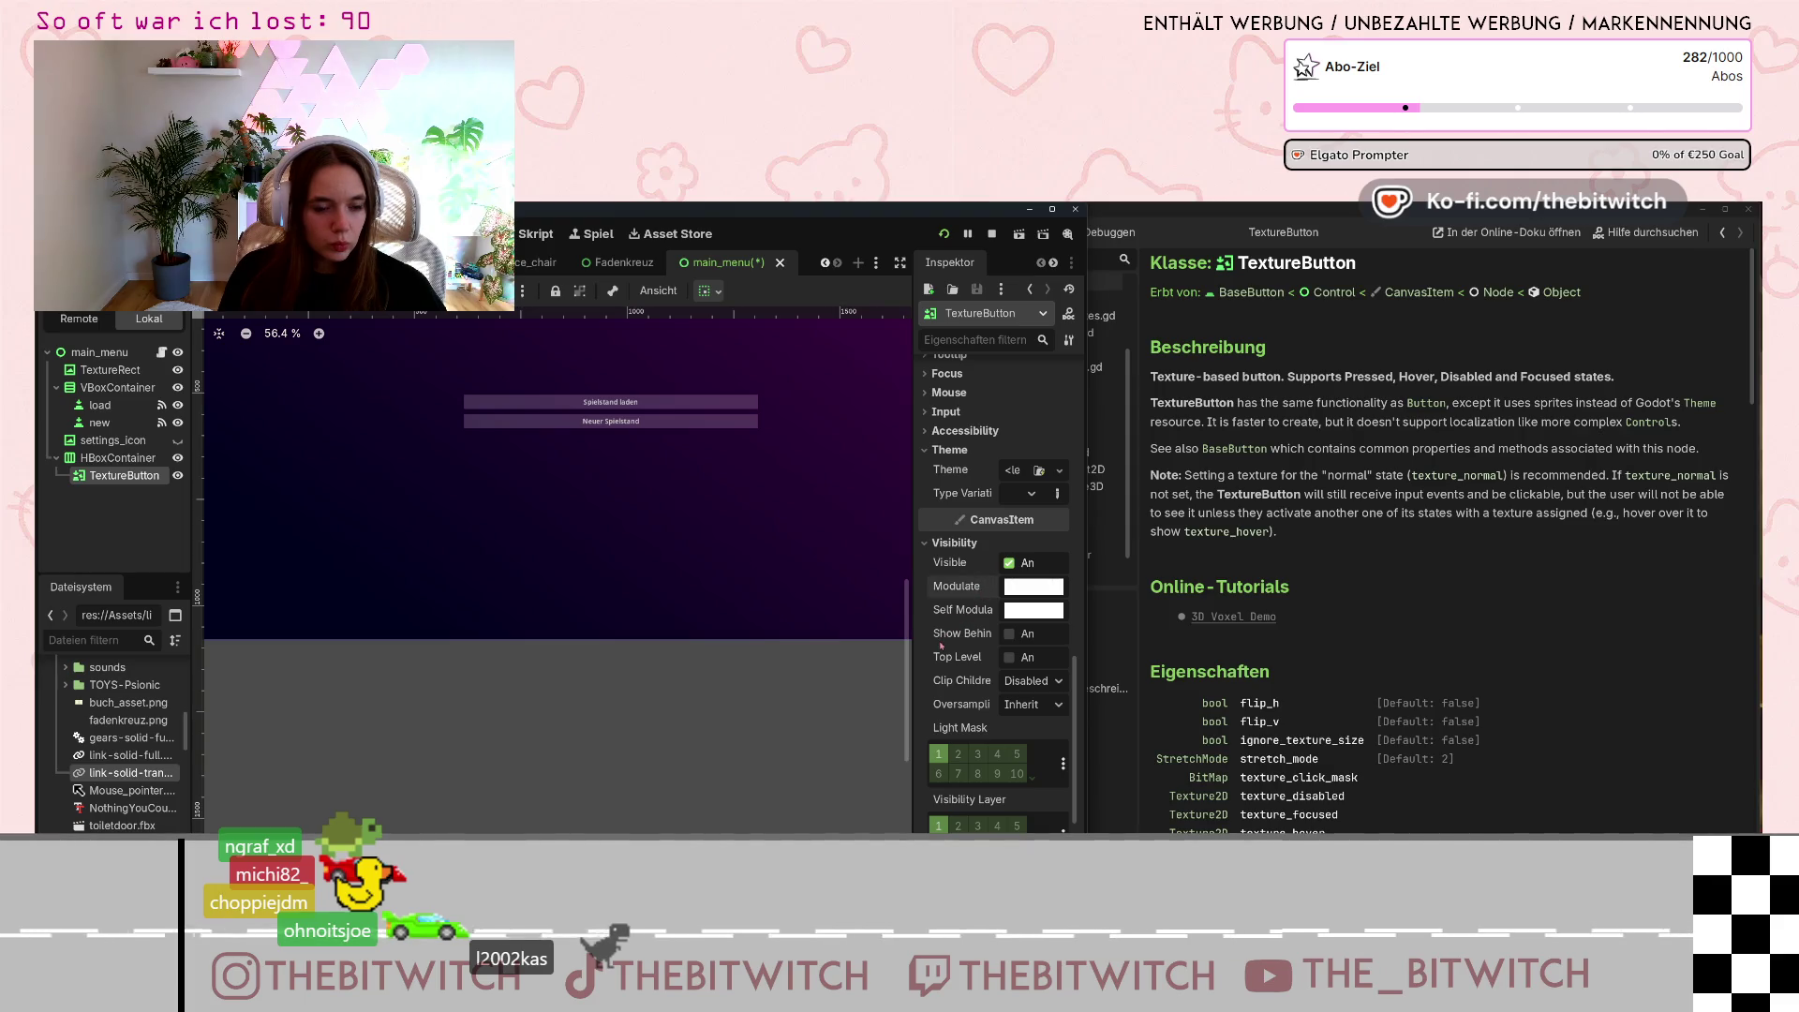
left_click(1009, 563)
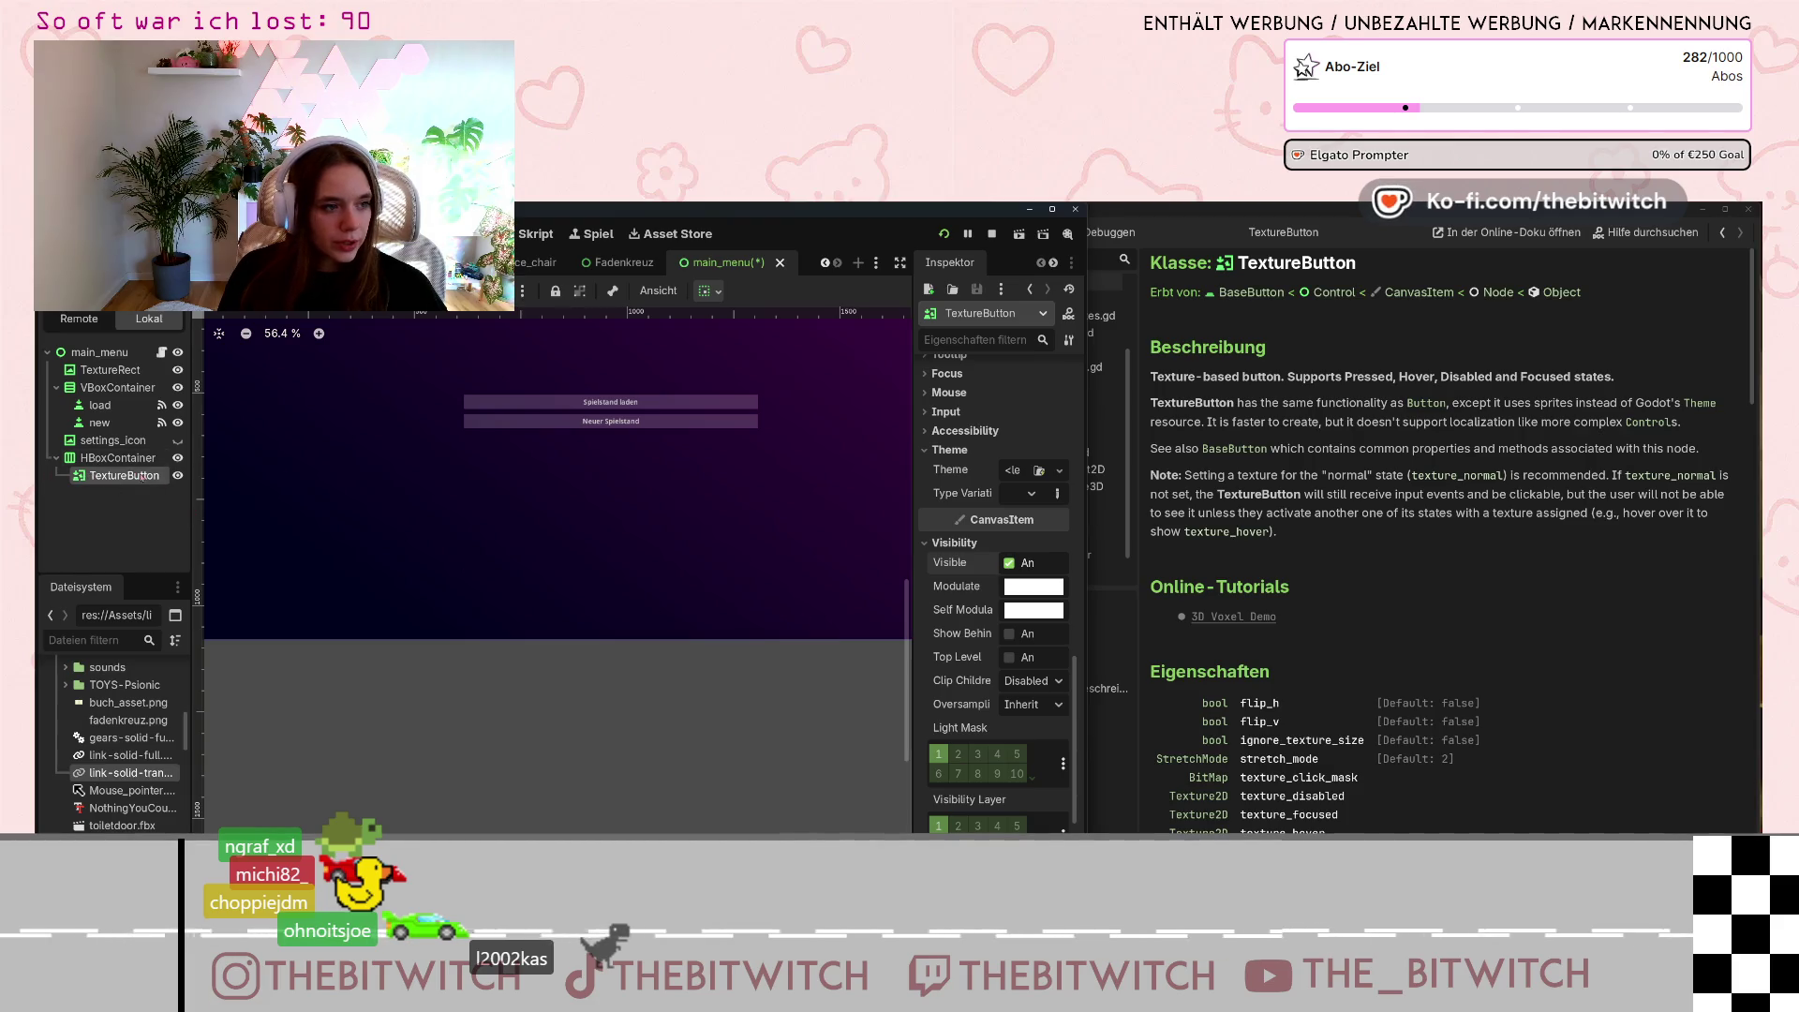
Delete the TextureButton node, confirm the removal, and select the now-empty HBoxContainer.
right_click(125, 477)
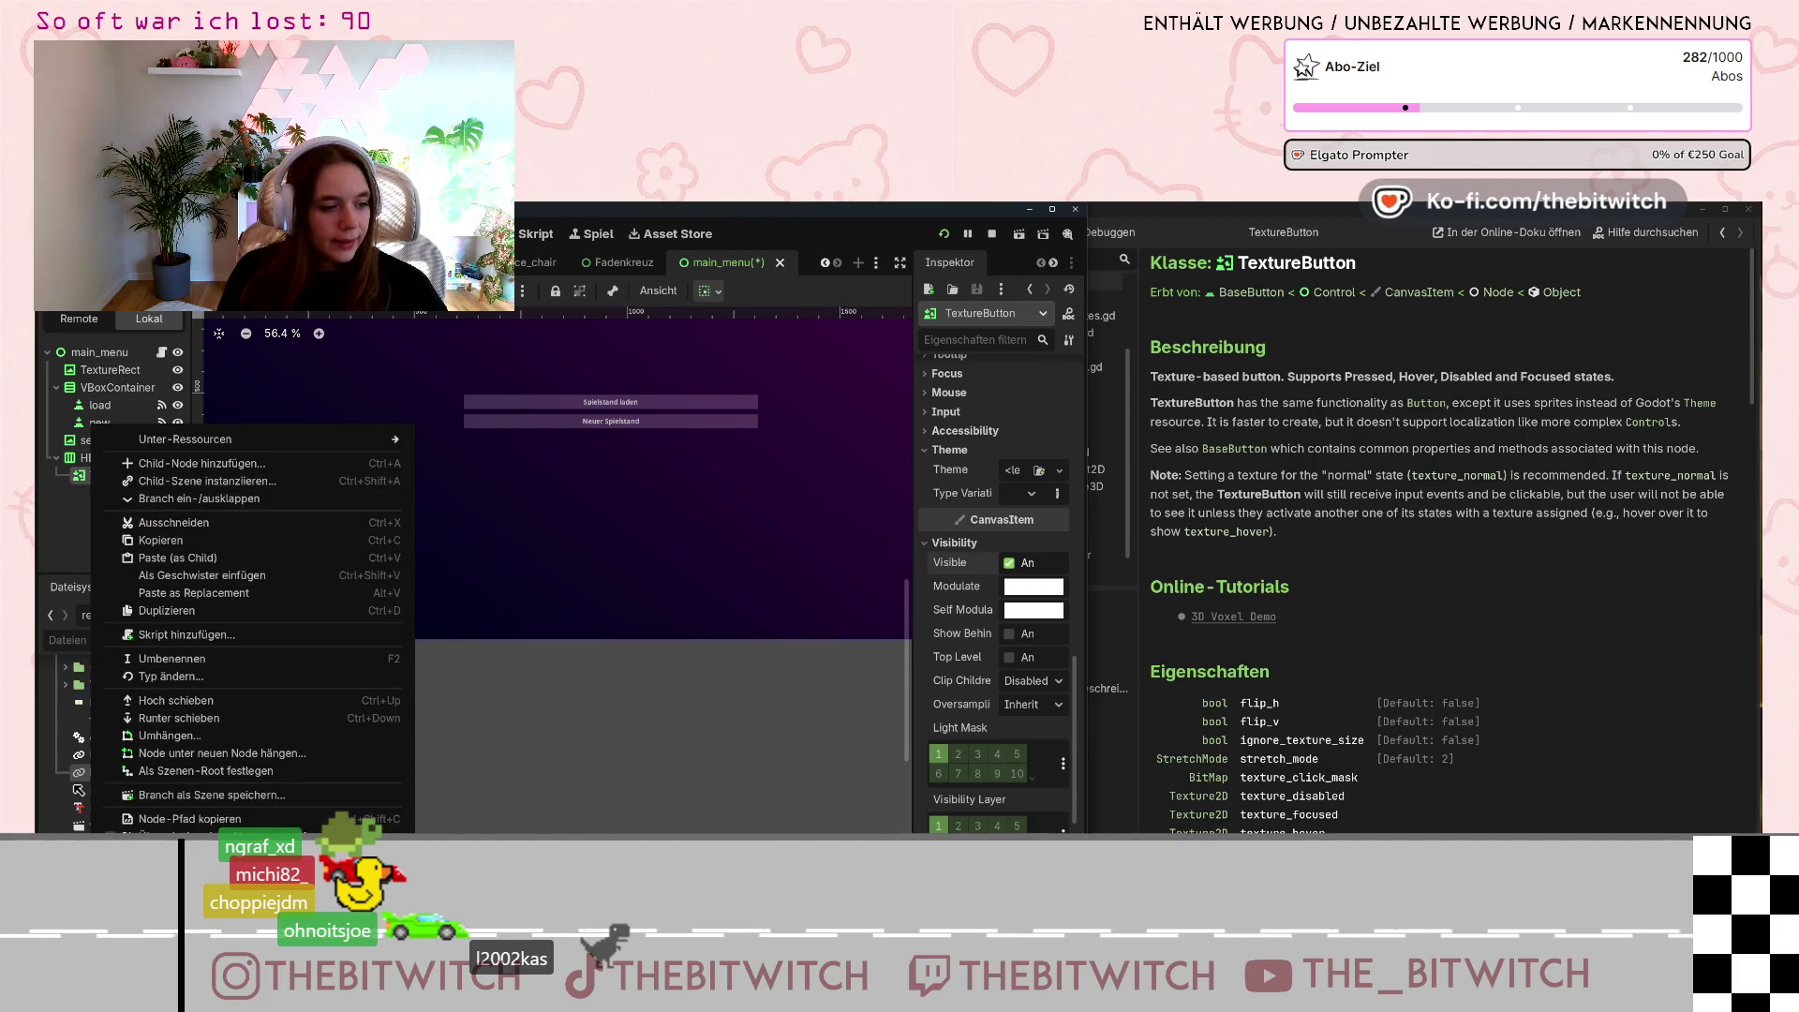
left_click(178, 871)
left_click(856, 576)
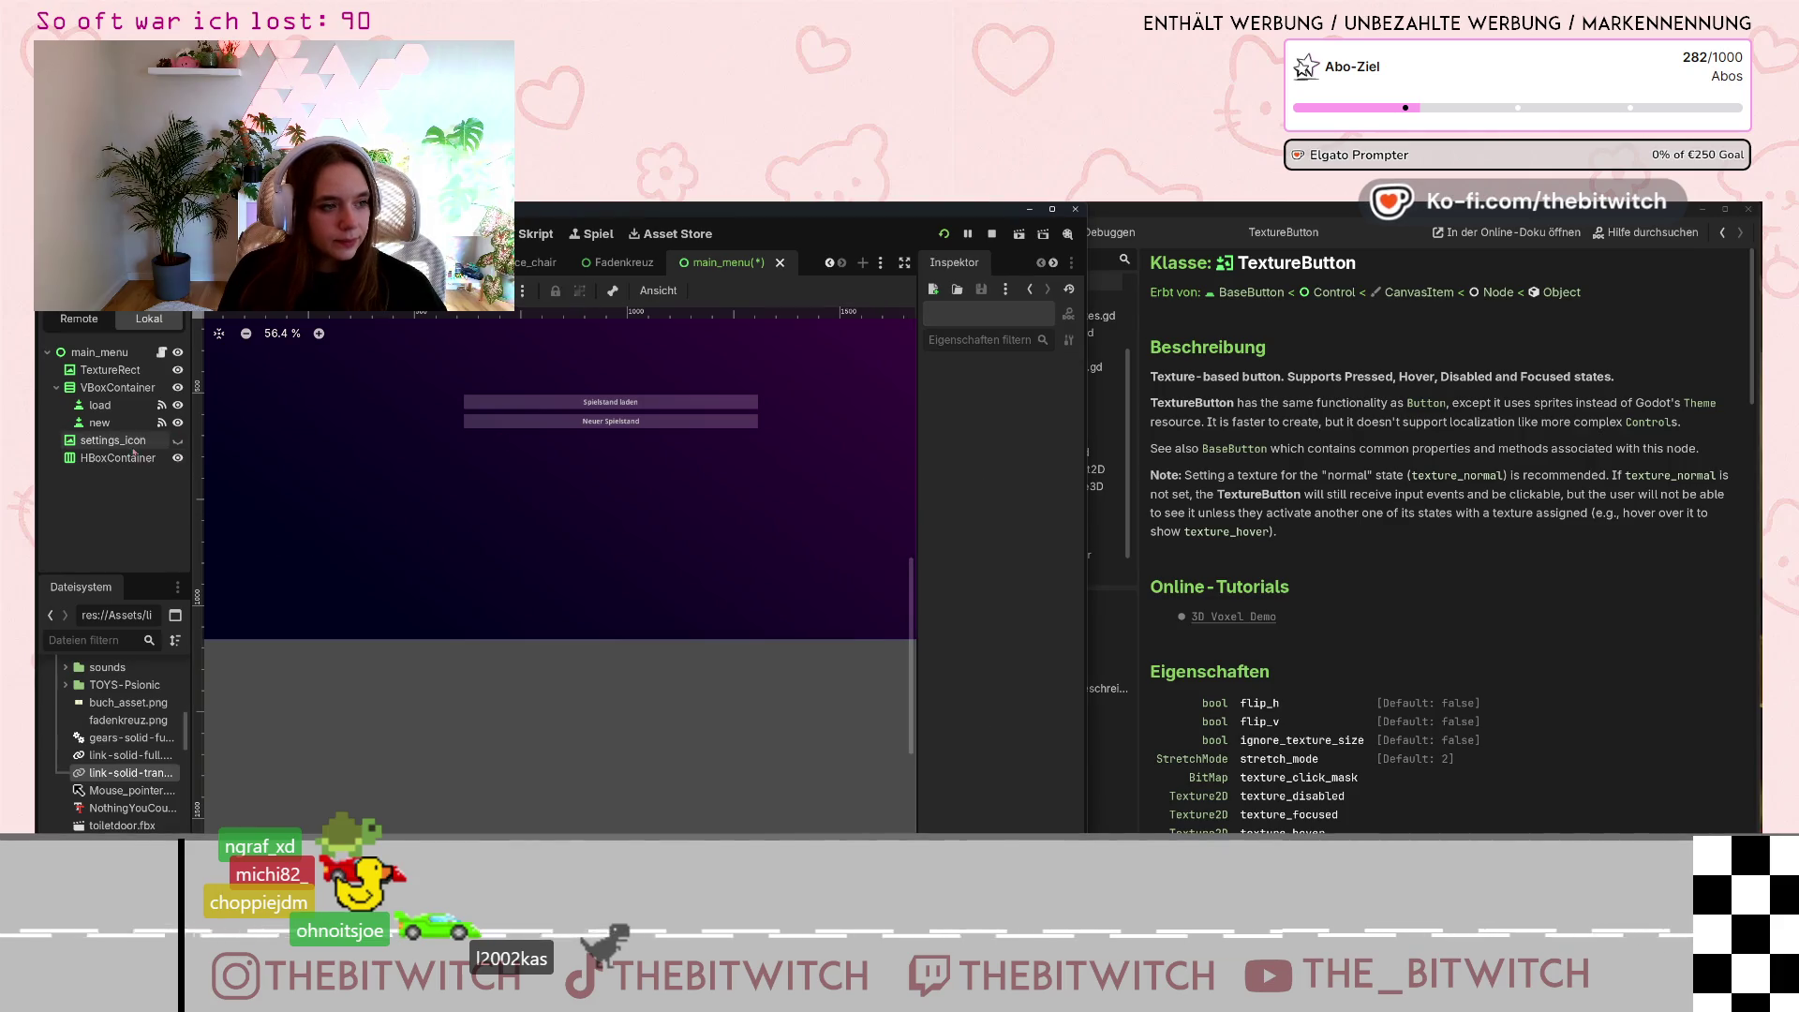
left_click(117, 457)
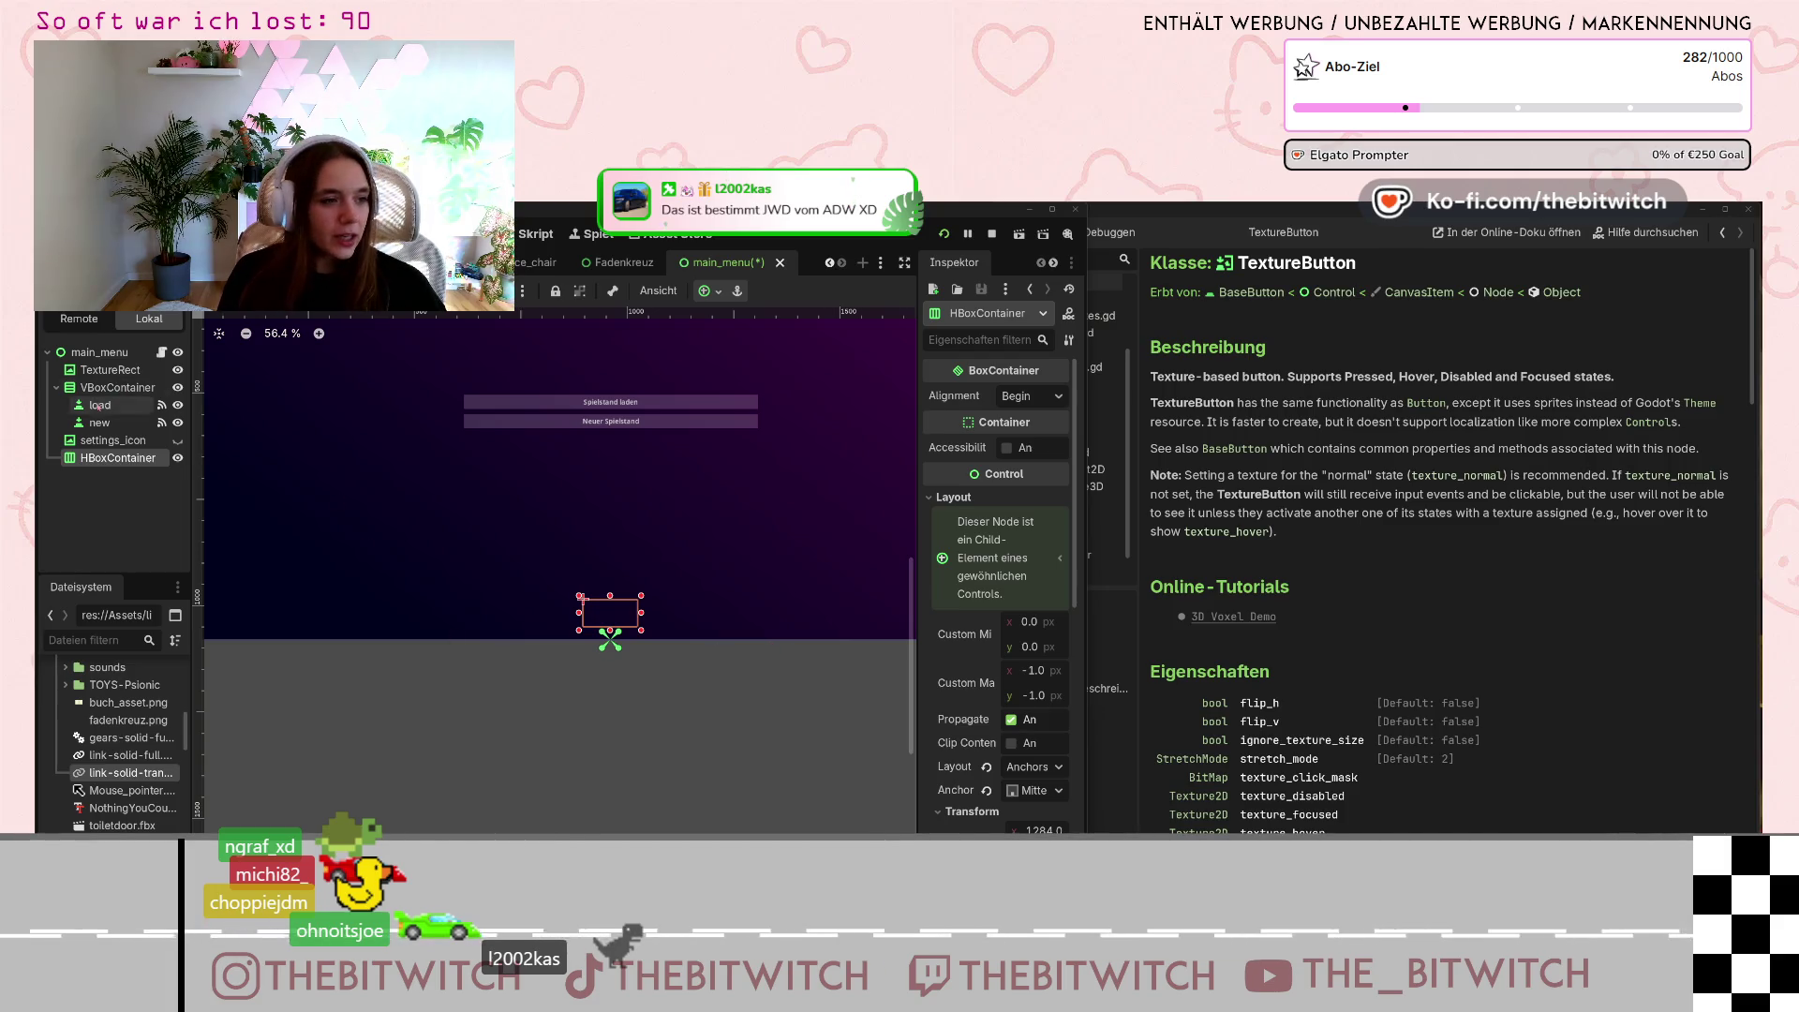
Add a TextureButton child under the HBoxContainer by searching 'text', then expand its Layout section.
right_click(112, 457)
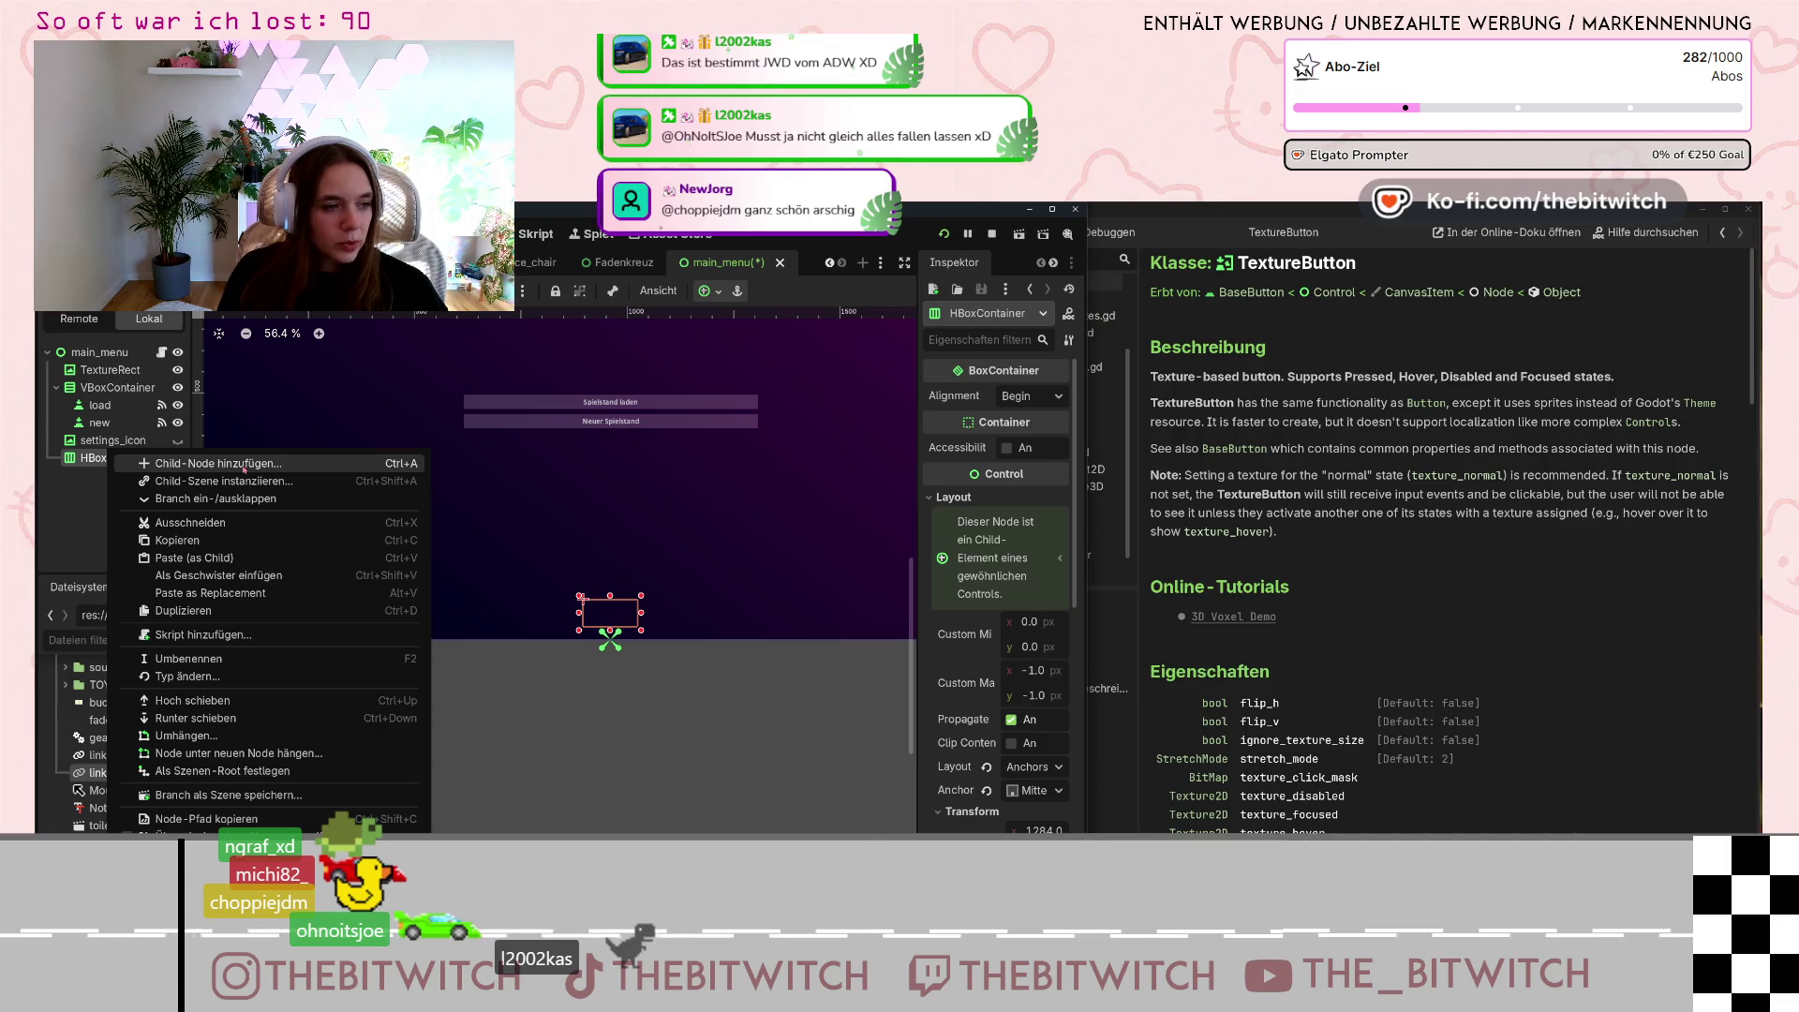
key("Escape")
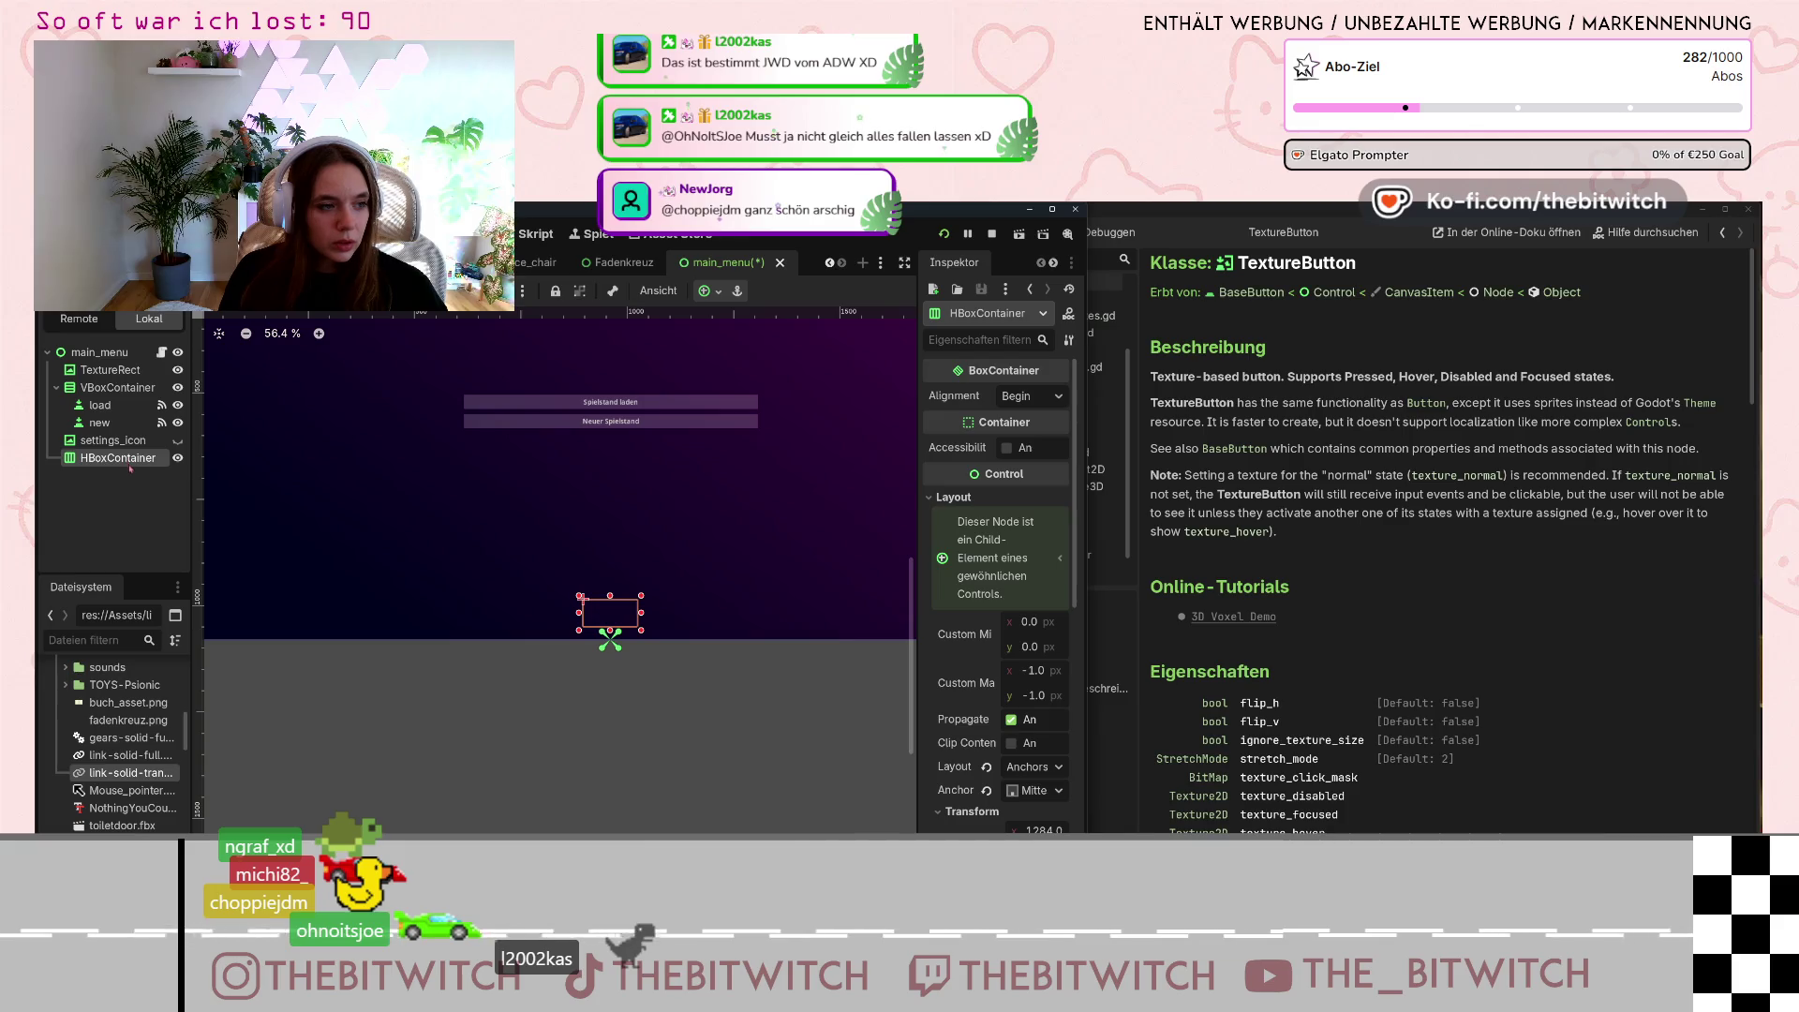
key("ctrl+a")
left_click(862, 538)
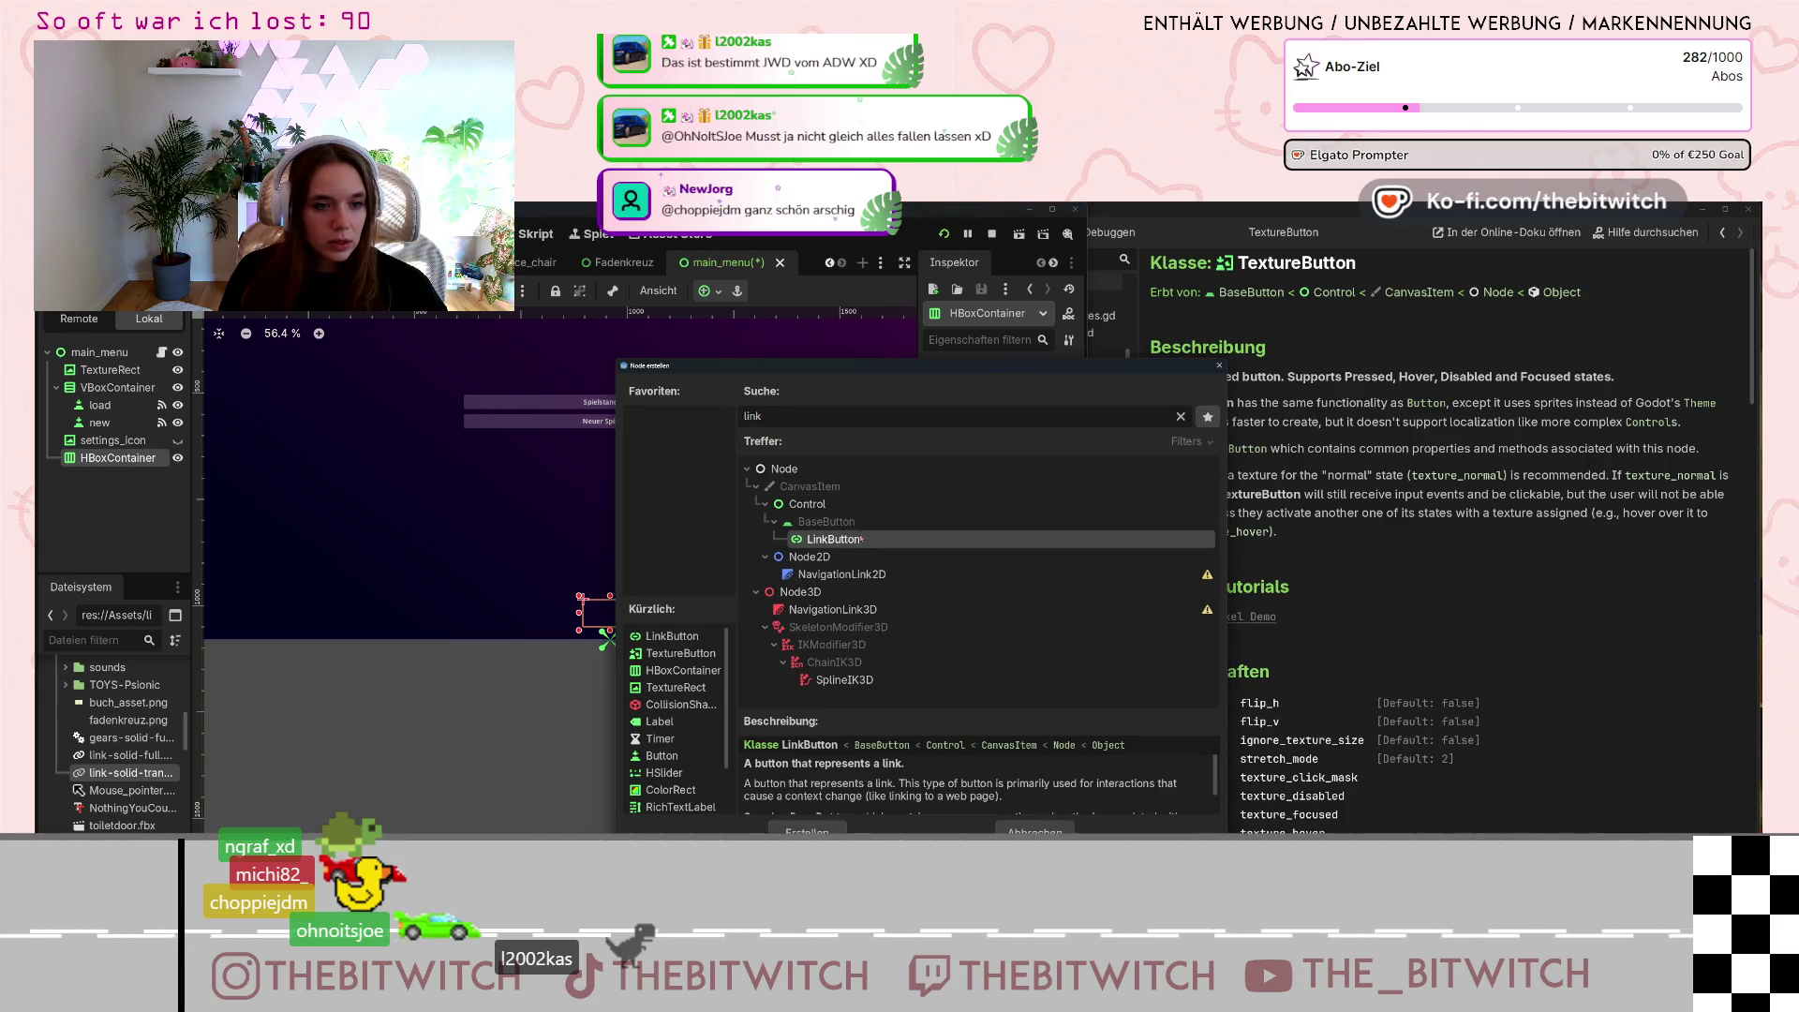
double_click(775, 424)
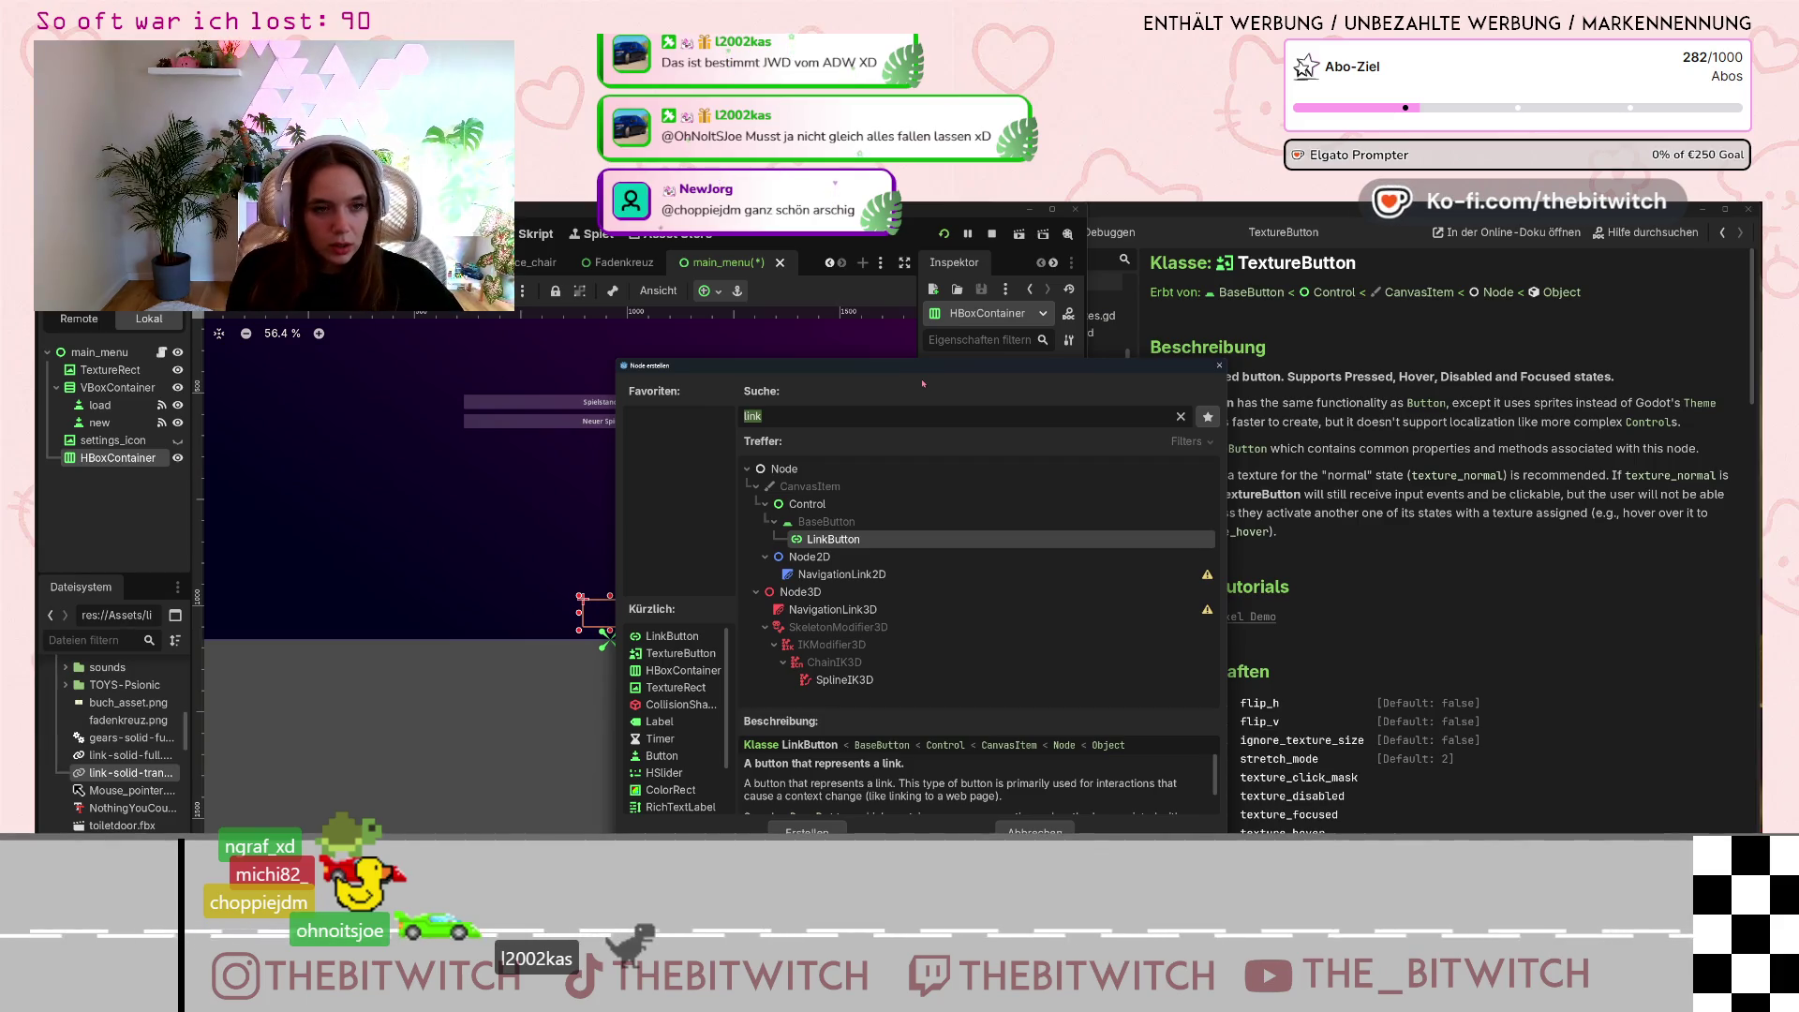
type("text")
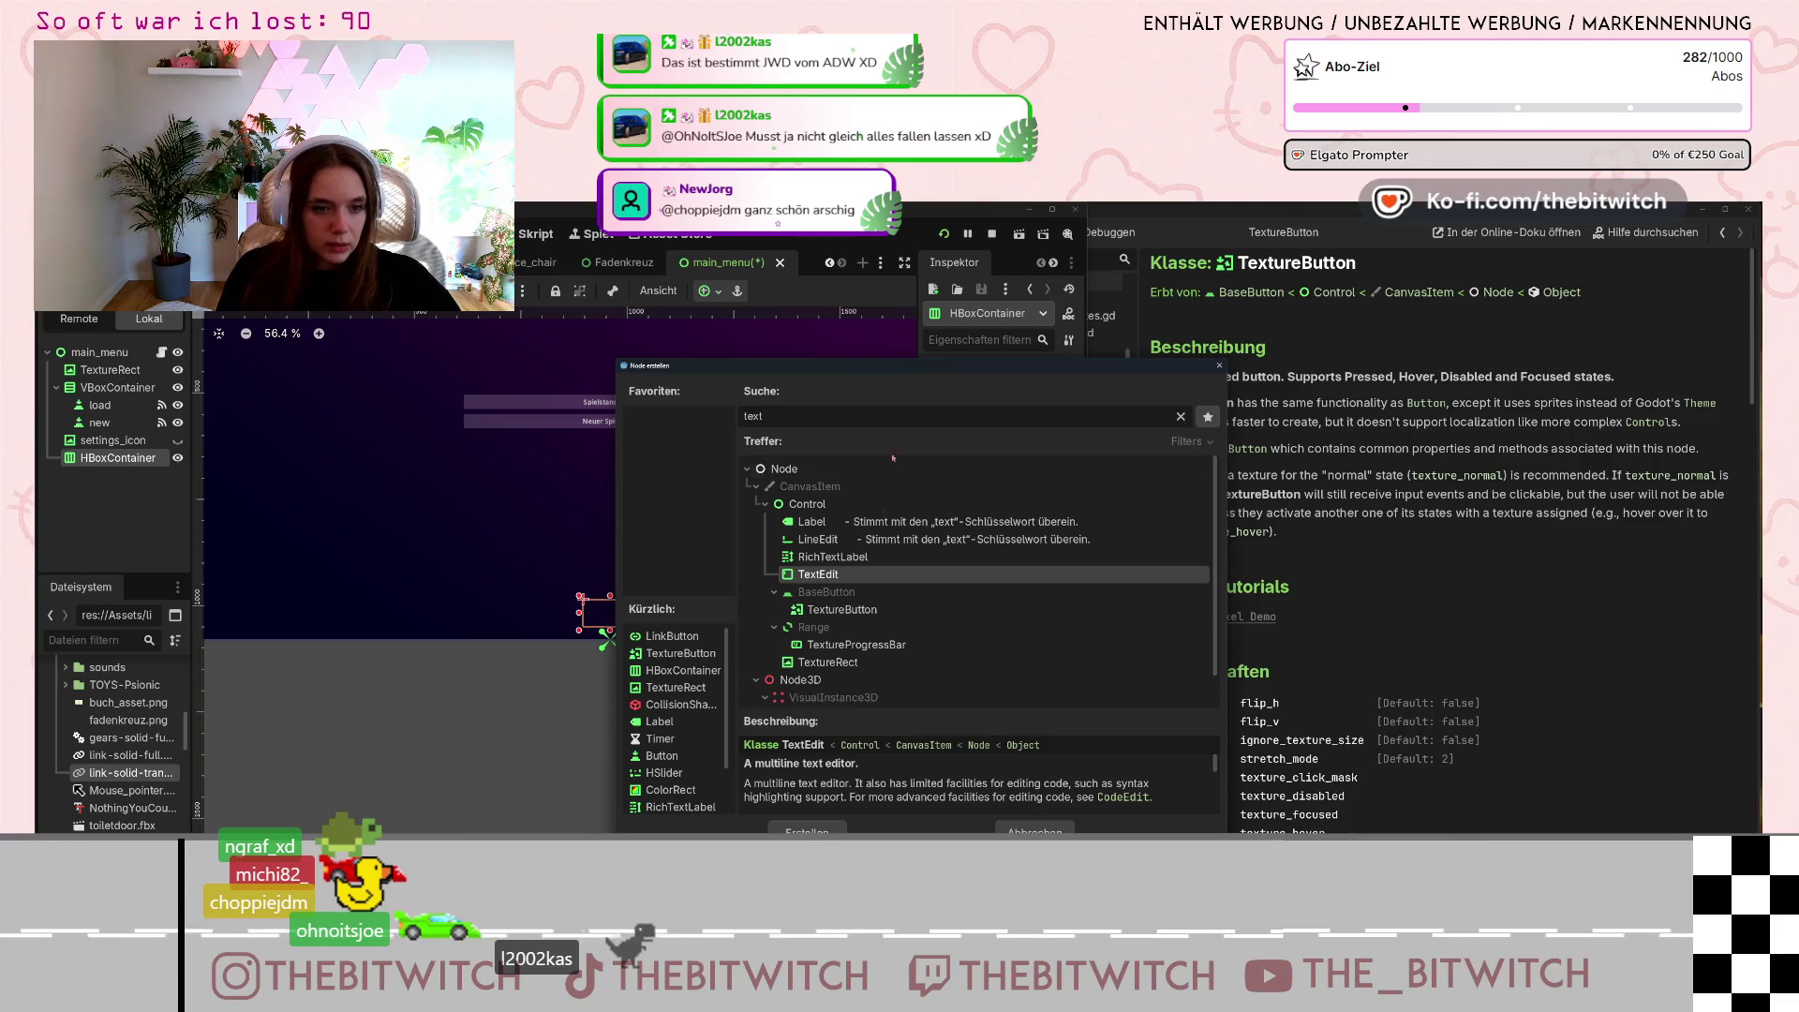
left_click(842, 609)
key("Escape")
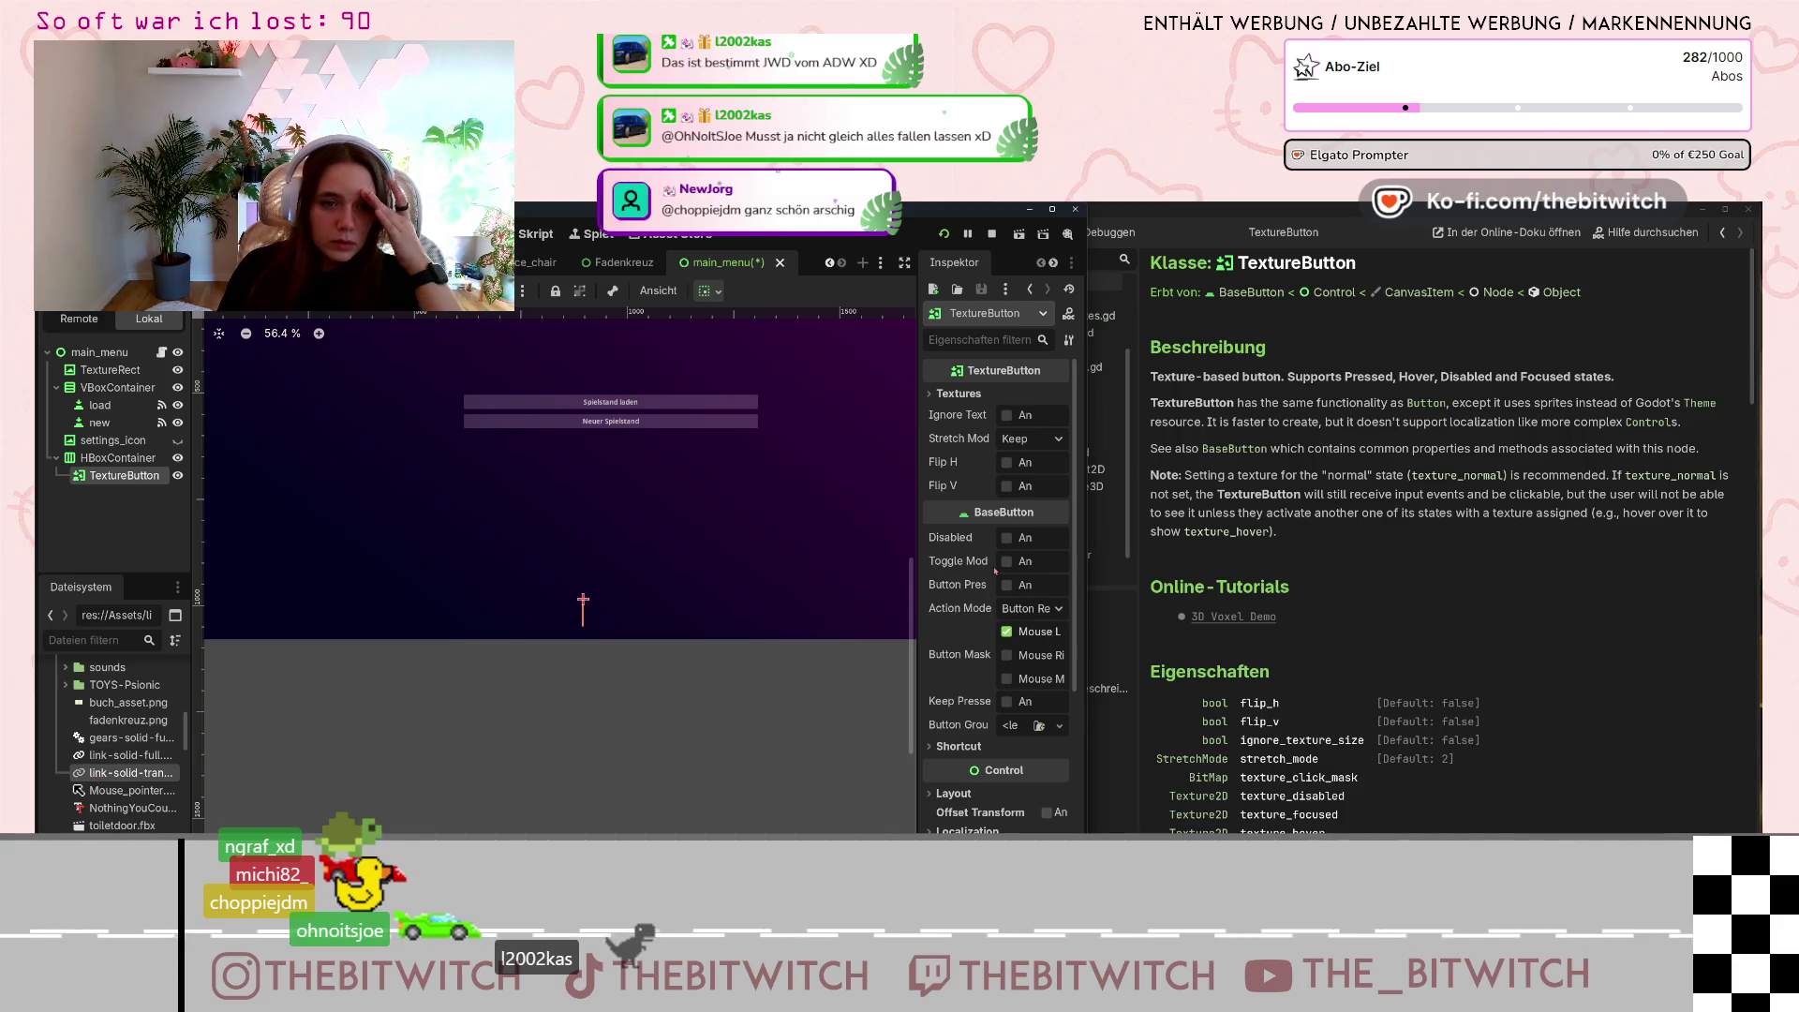
scroll(994, 581, "down", 3)
left_click(1019, 595)
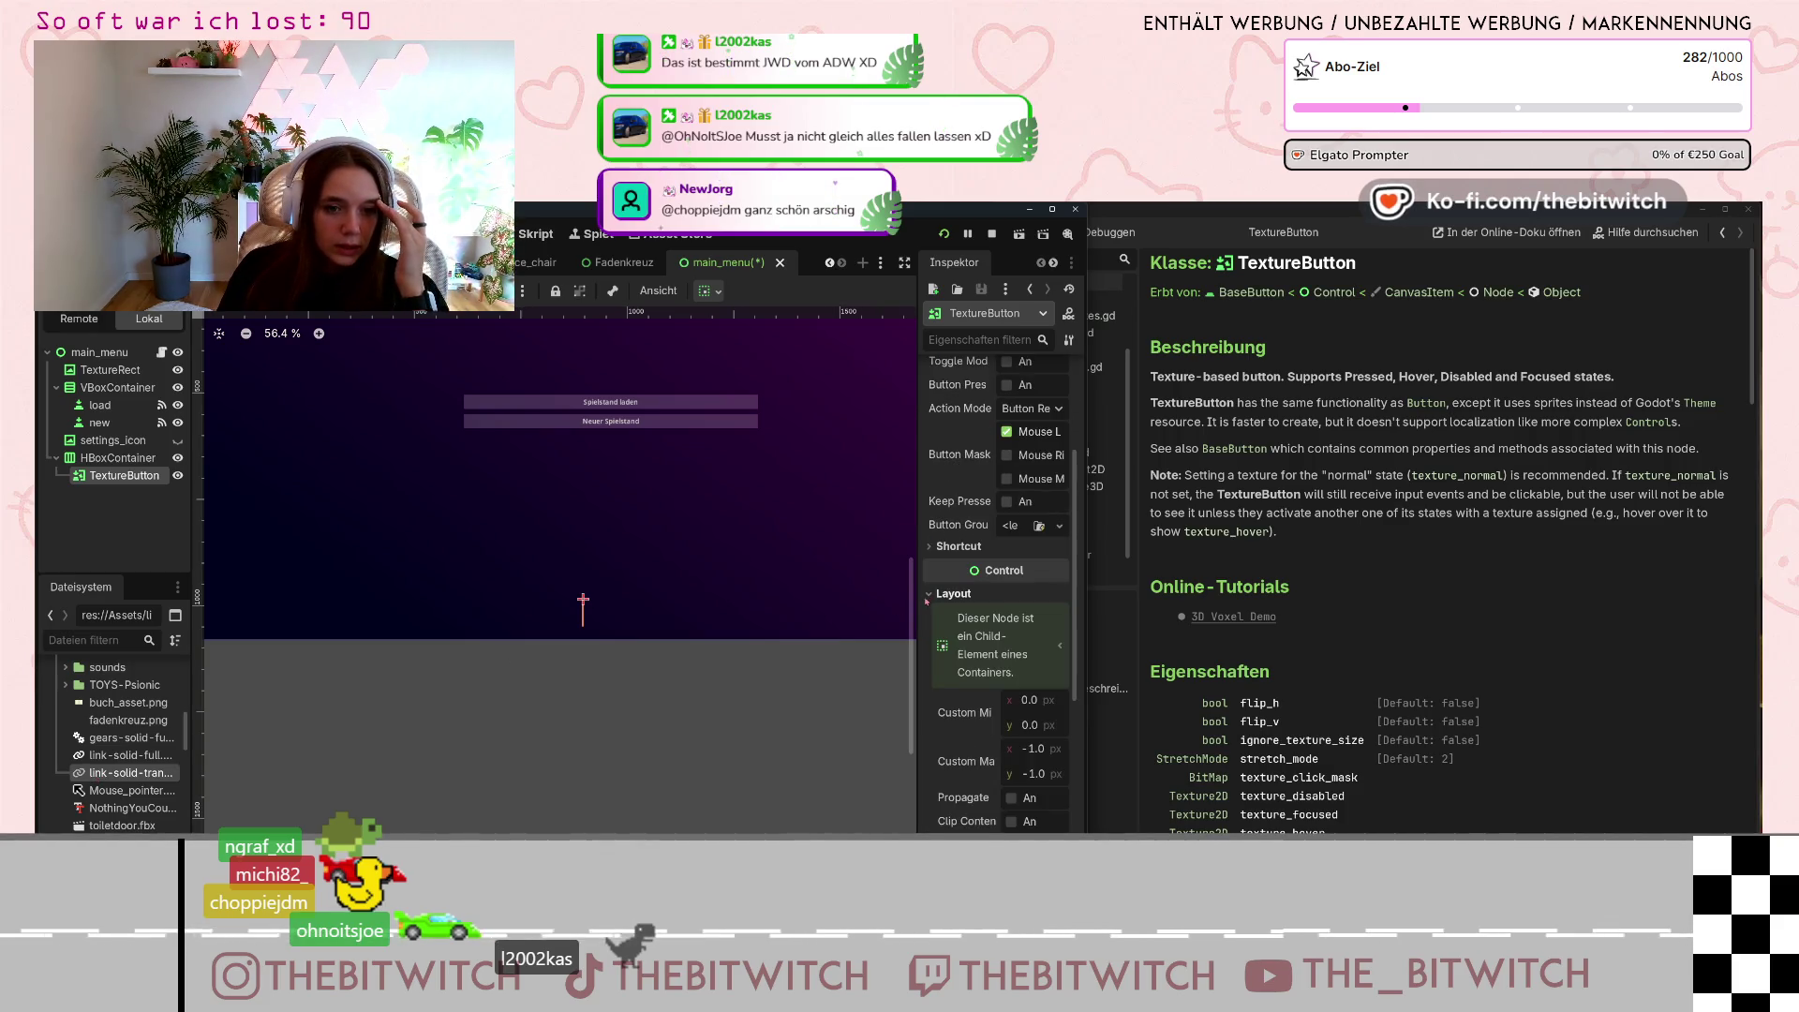
scroll(1022, 597, "down", 3)
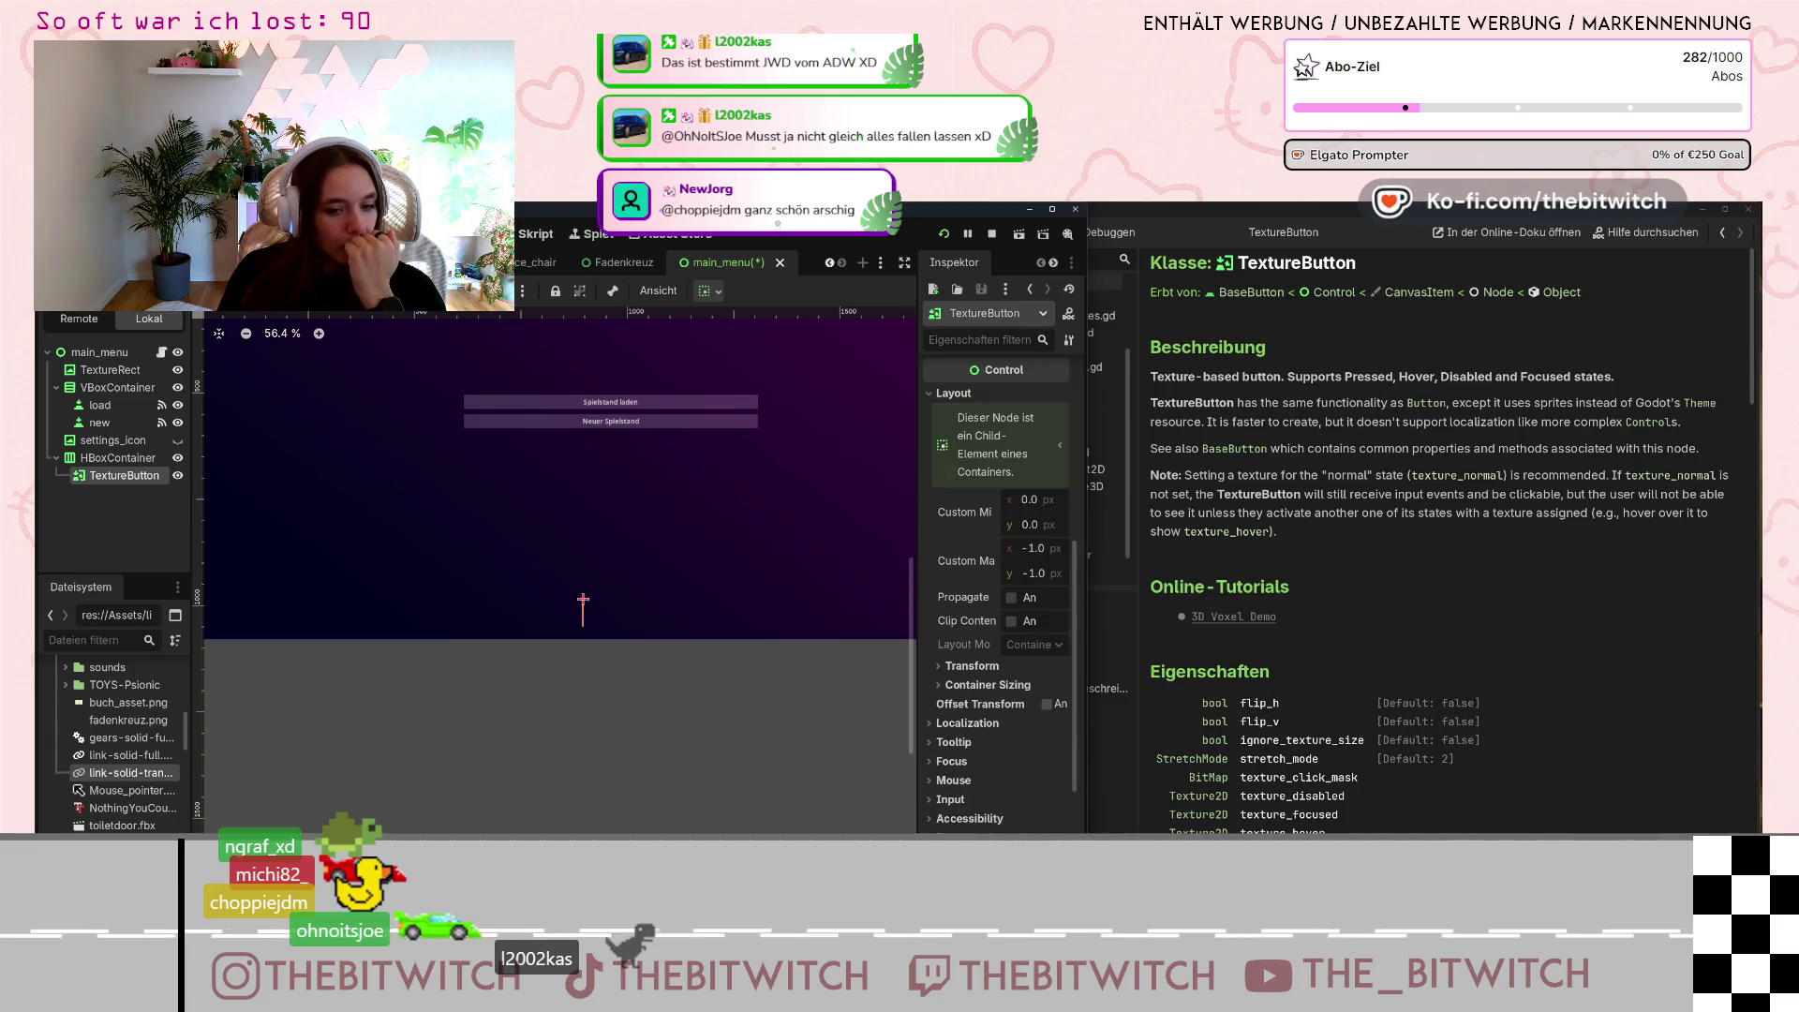
Expand the button's size and Textures sections and set link-solid-transparent.png as Normal texture.
scroll(1038, 751, "down", 3)
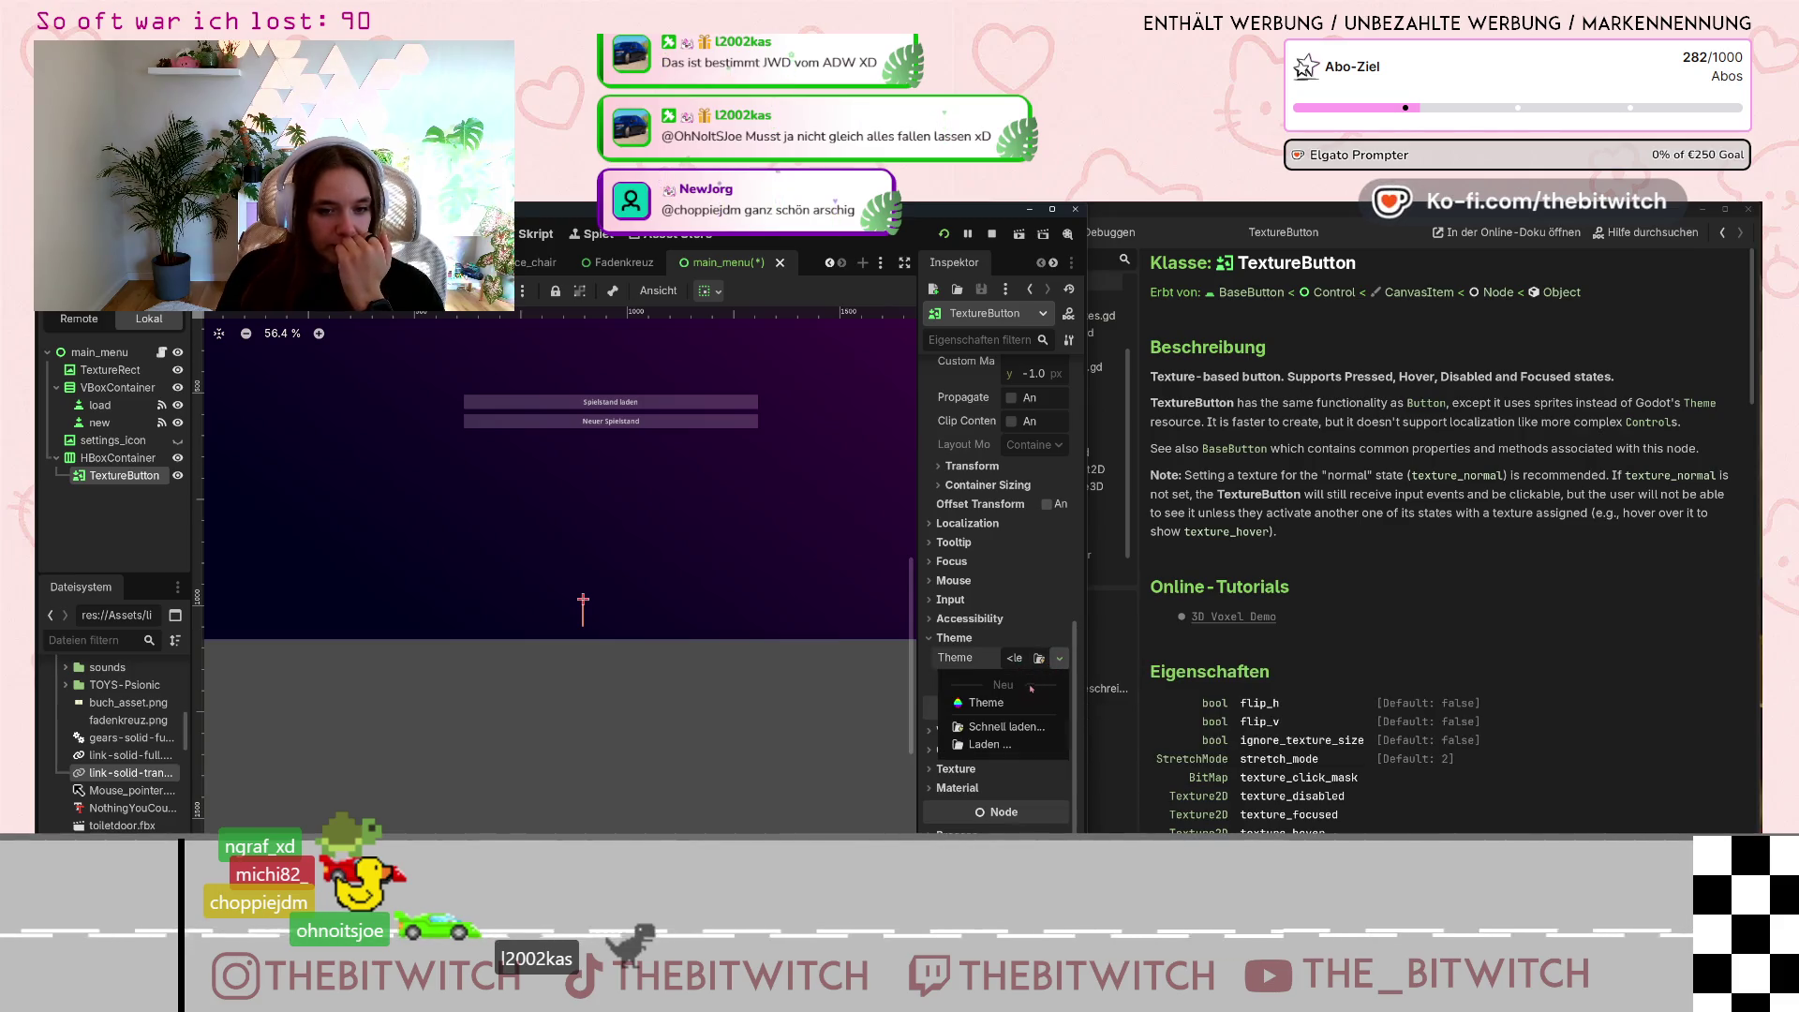
left_click(936, 466)
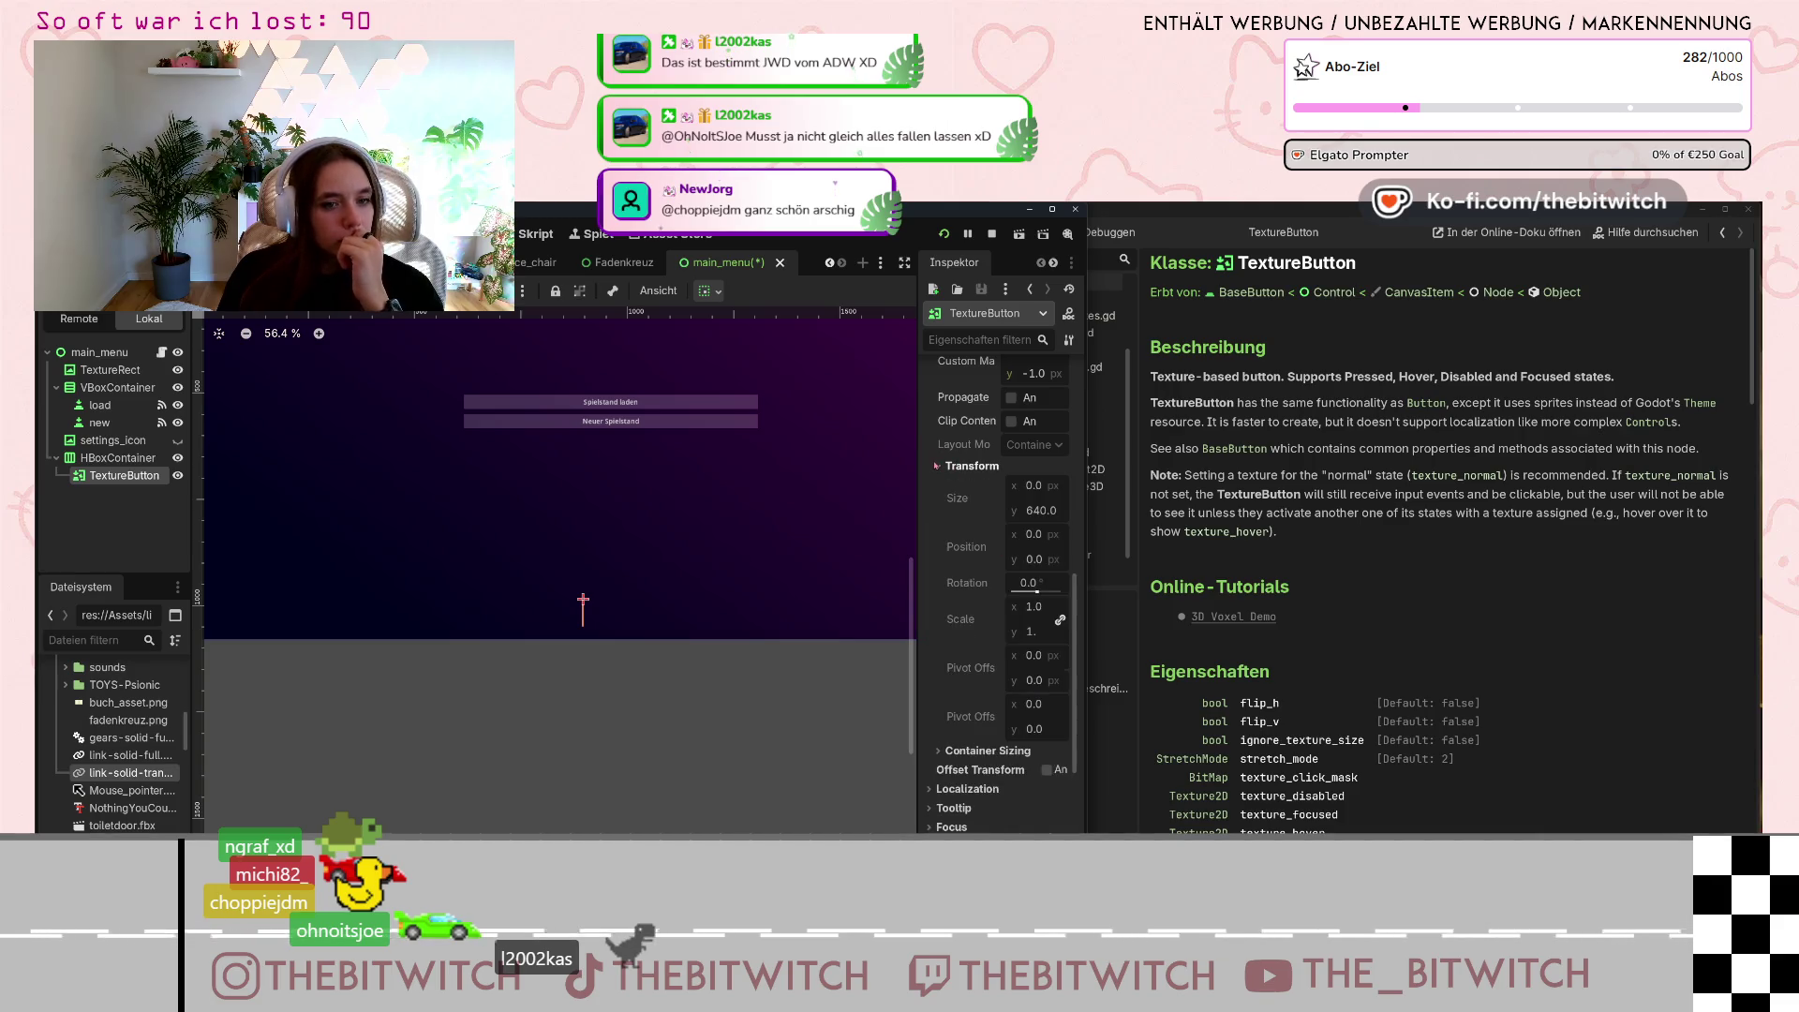
scroll(996, 606, "down", 5)
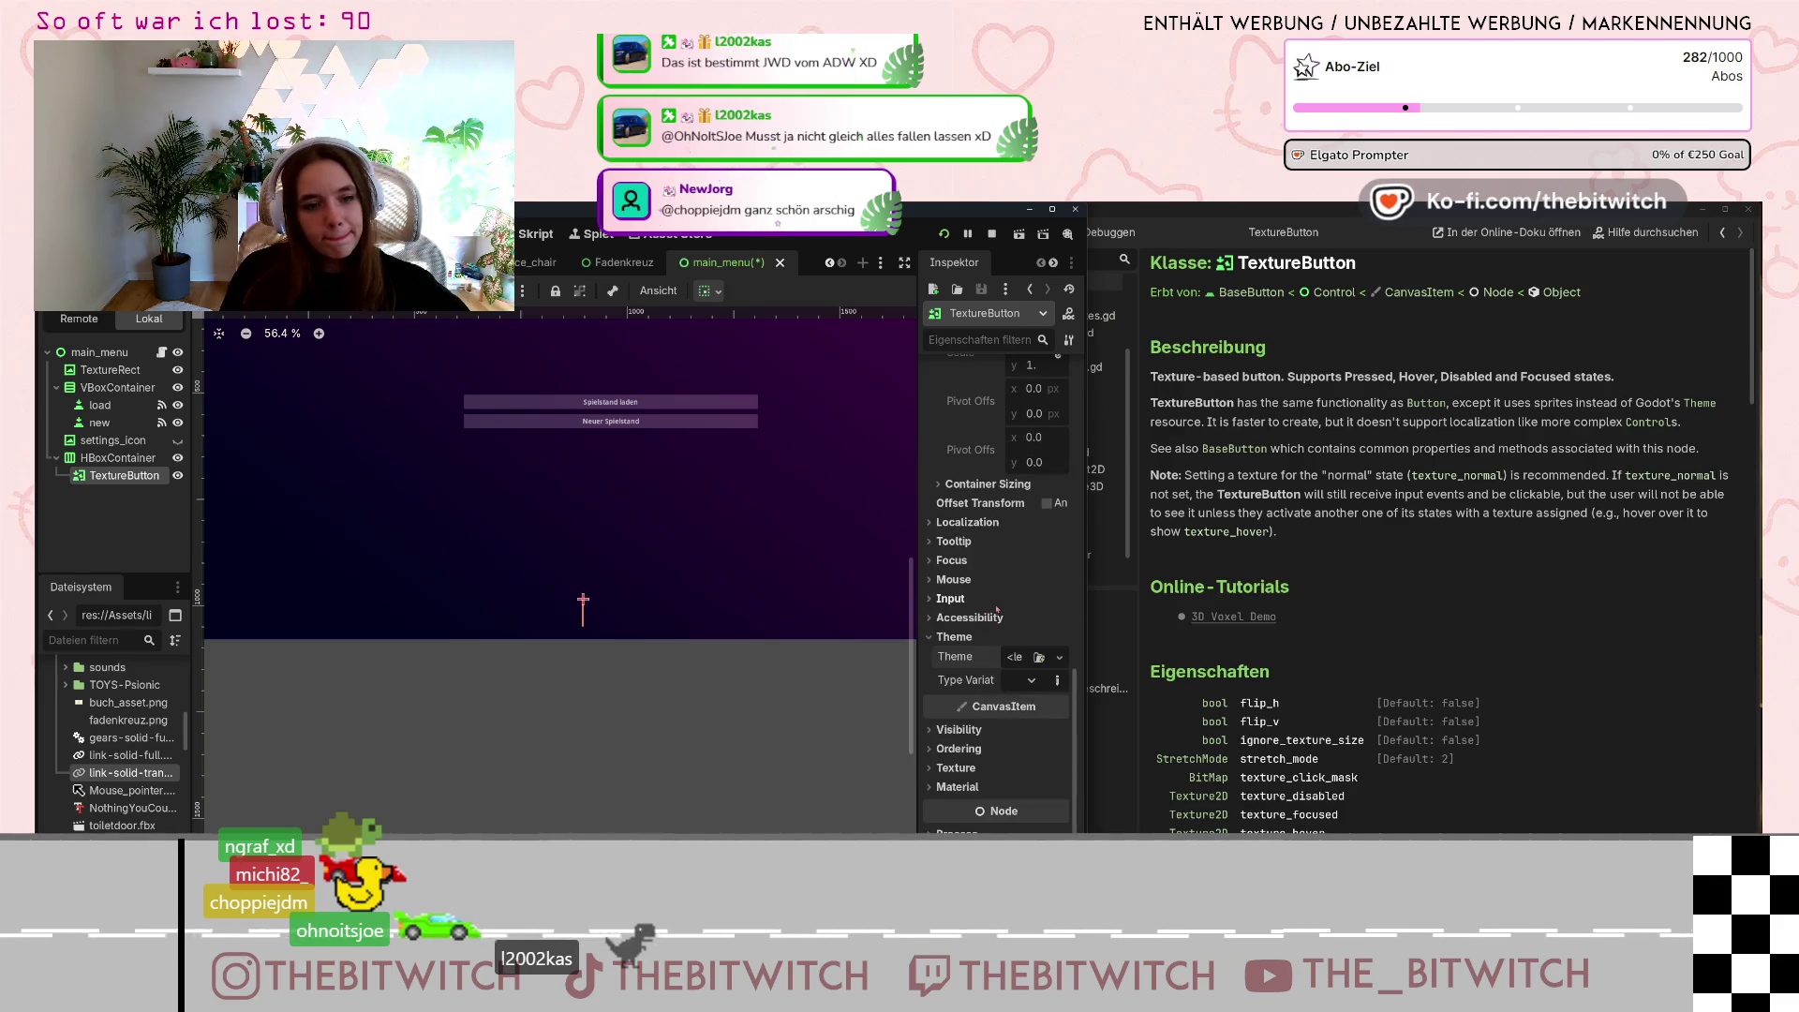
scroll(995, 606, "up", 10)
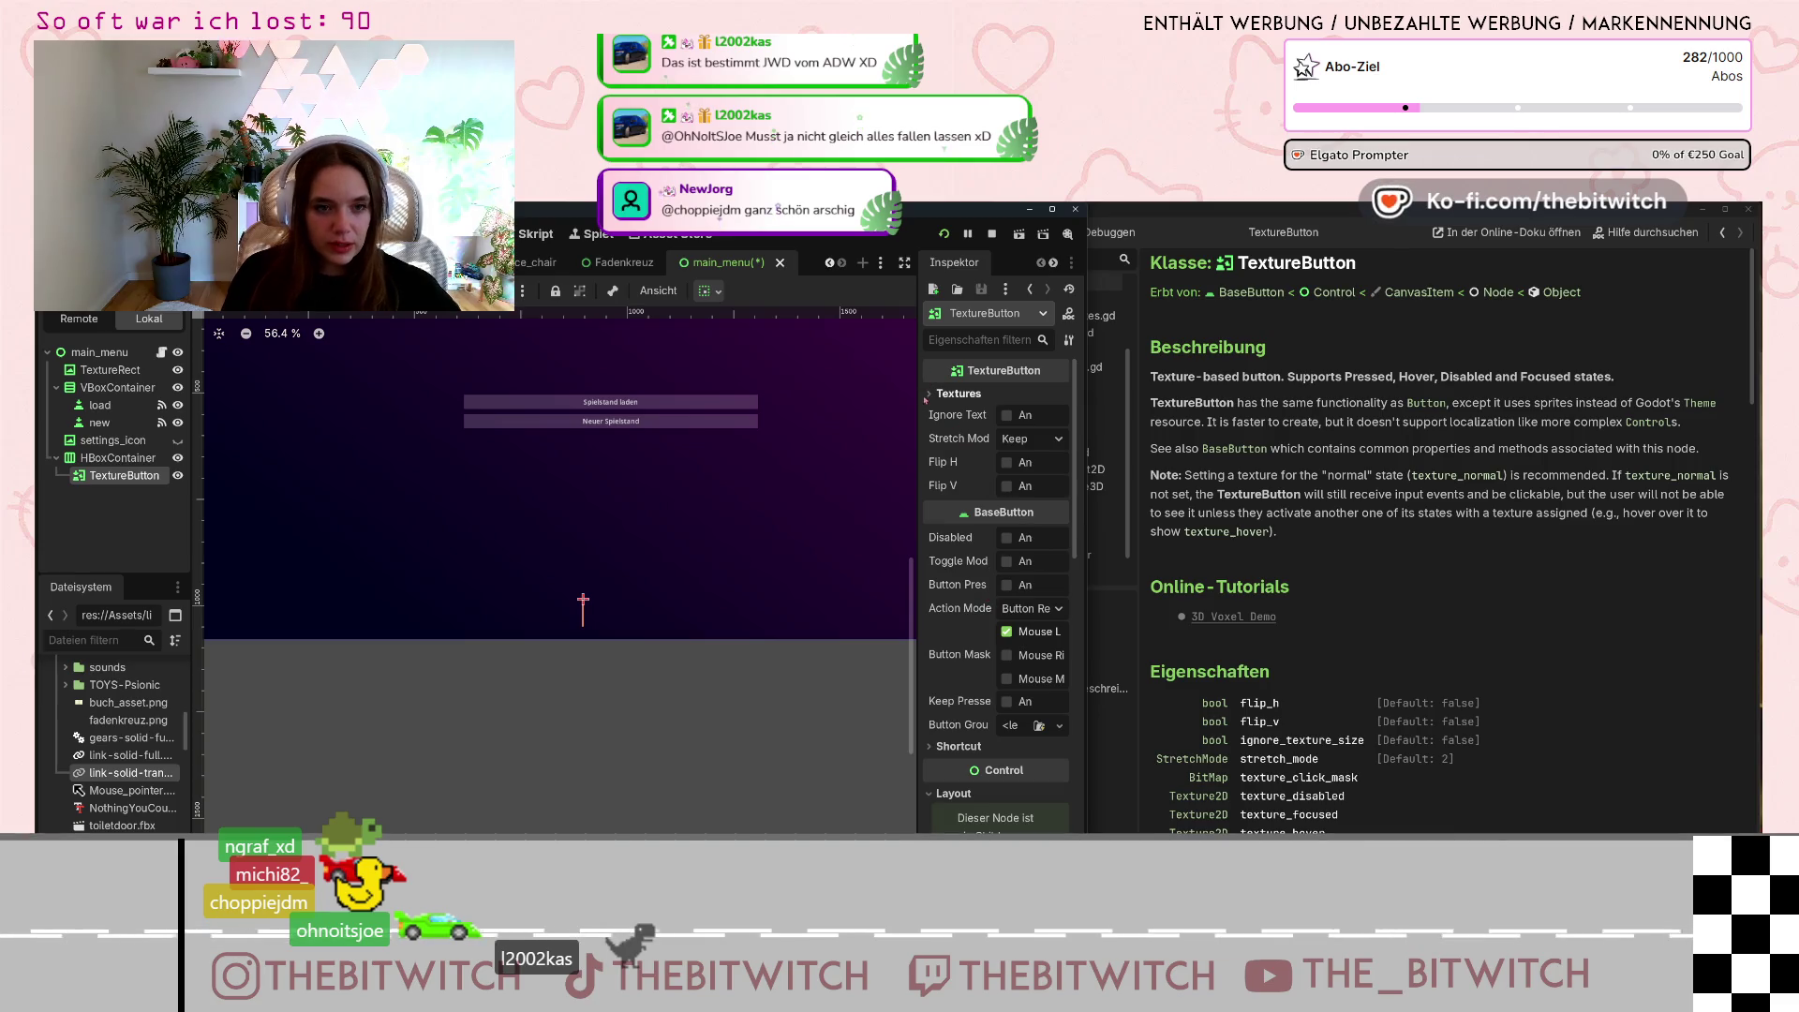
left_click(931, 394)
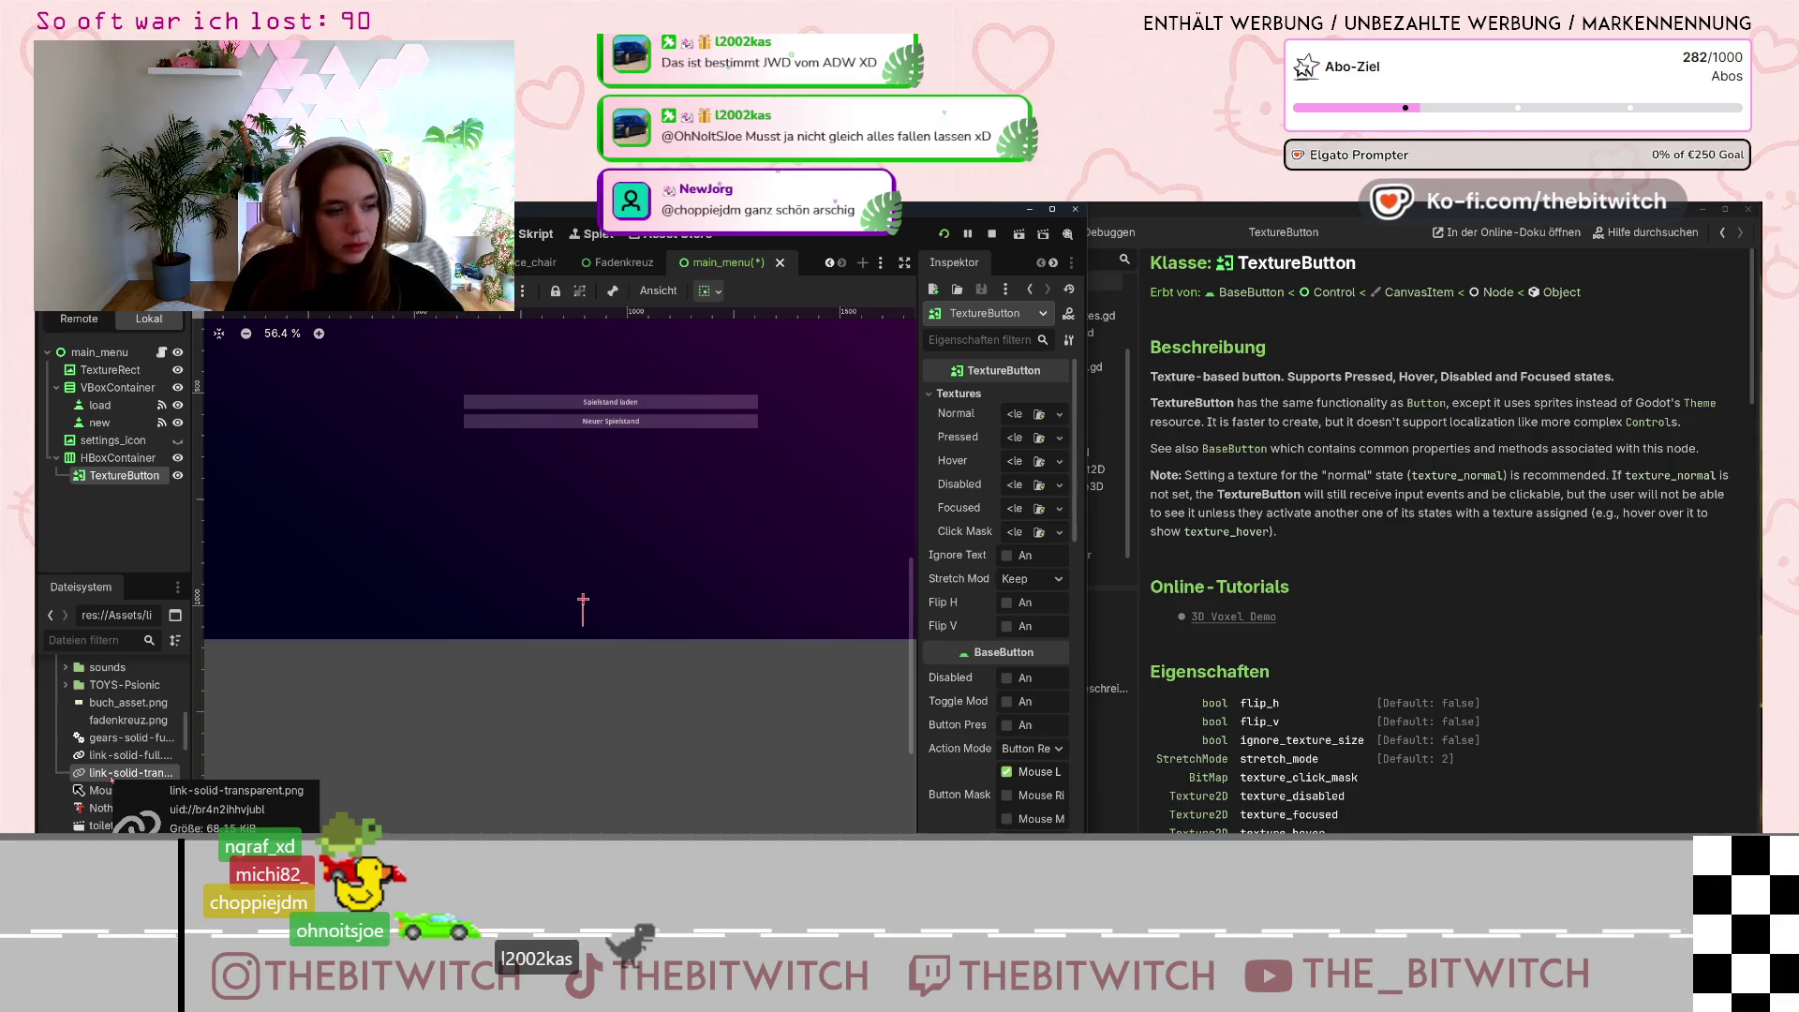
left_click_drag(111, 778, 1018, 418)
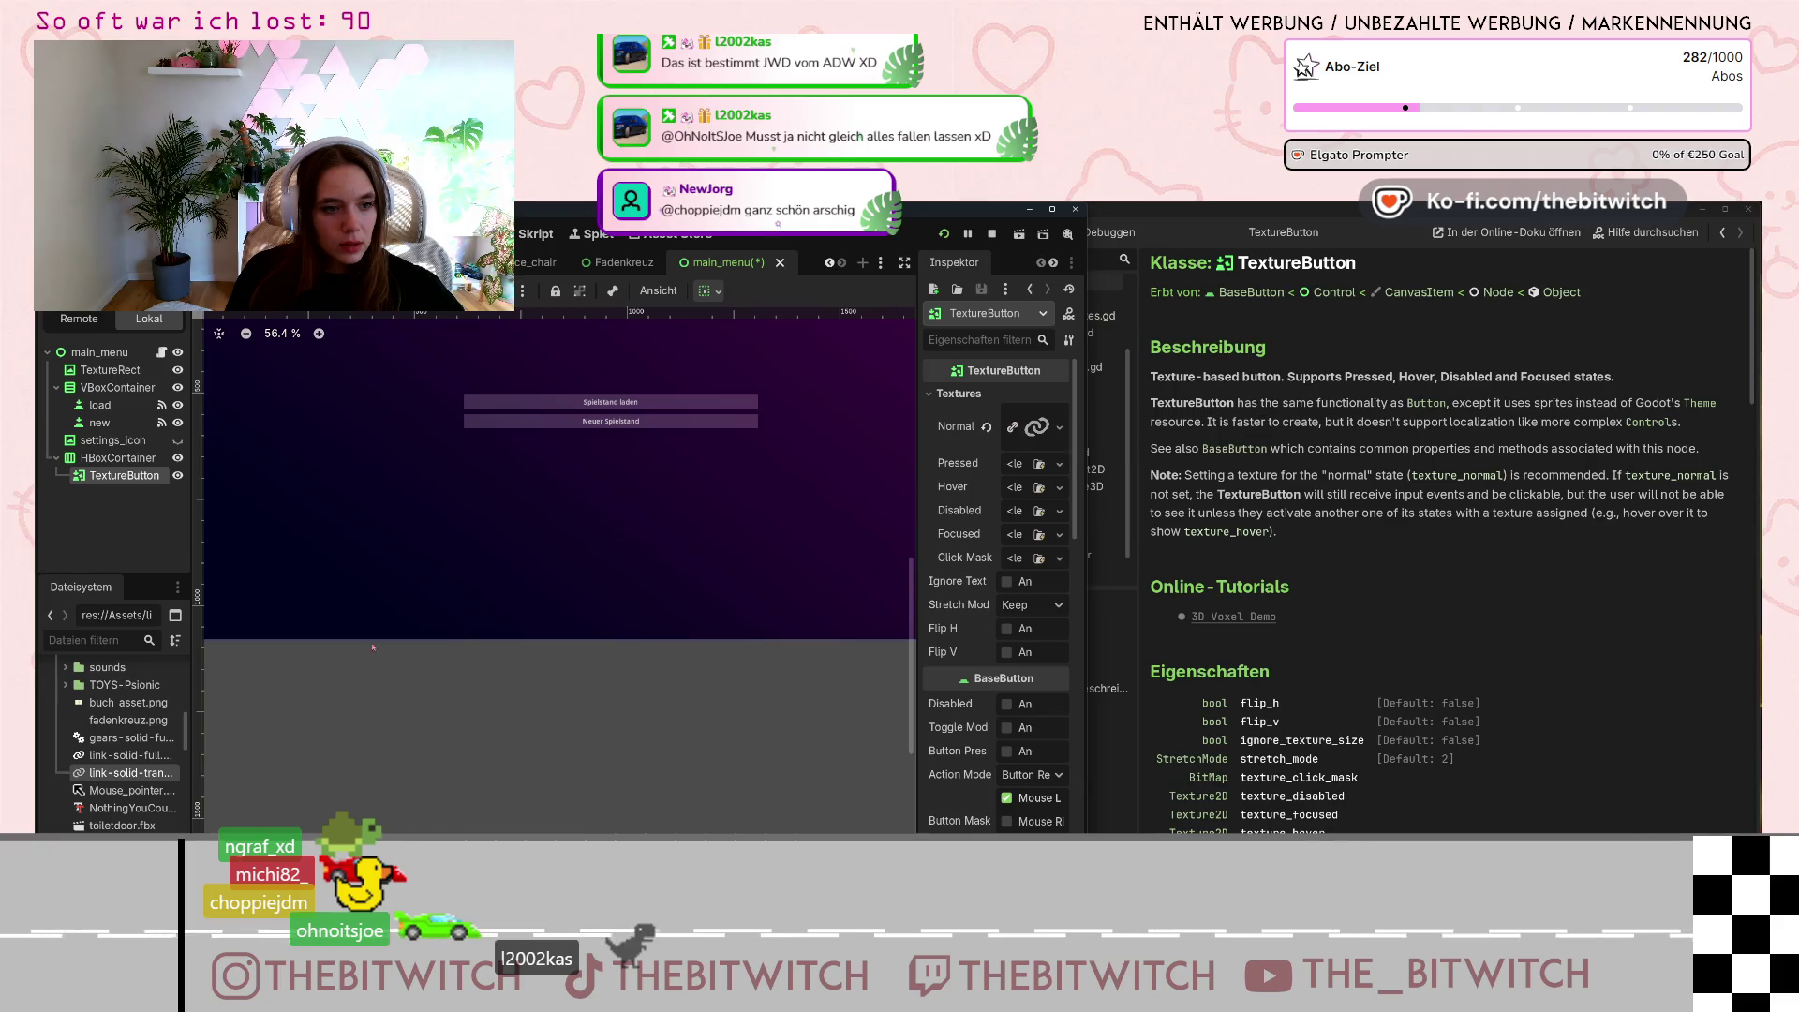
Expand the Normal link texture's preview and its Resource details, showing a 2404×1872 image.
left_click(1059, 427)
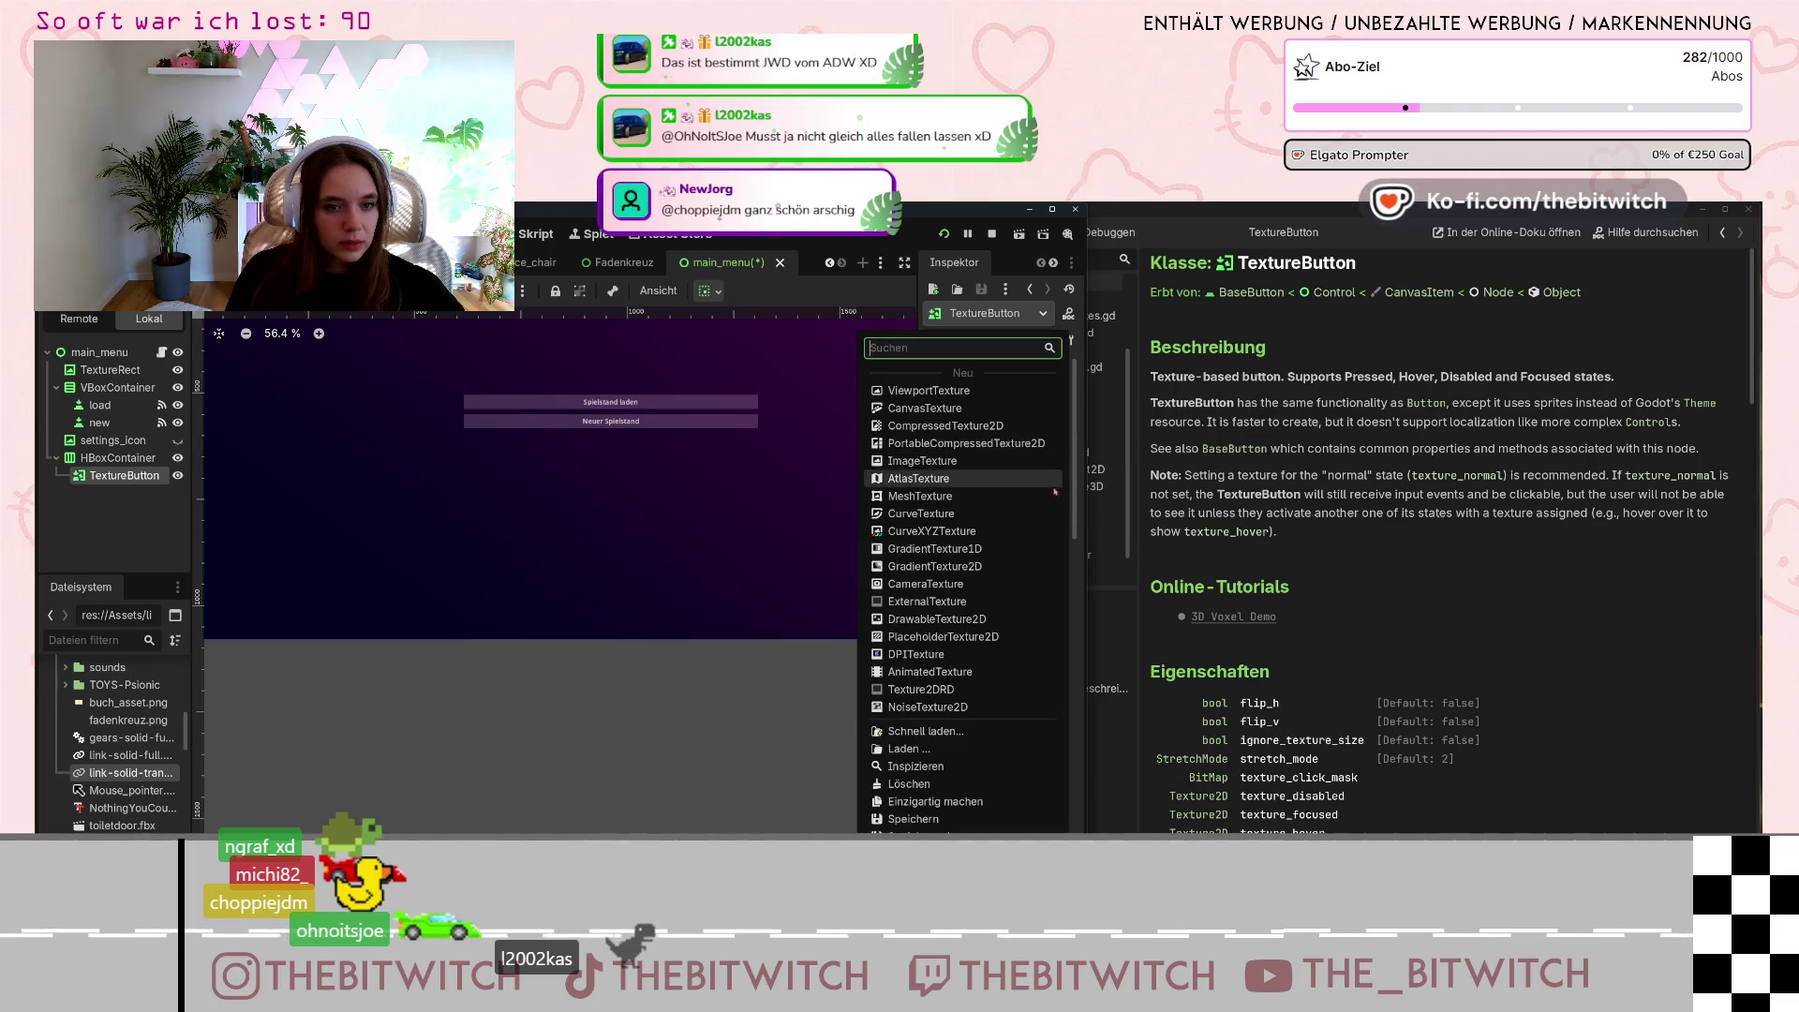
key("Escape")
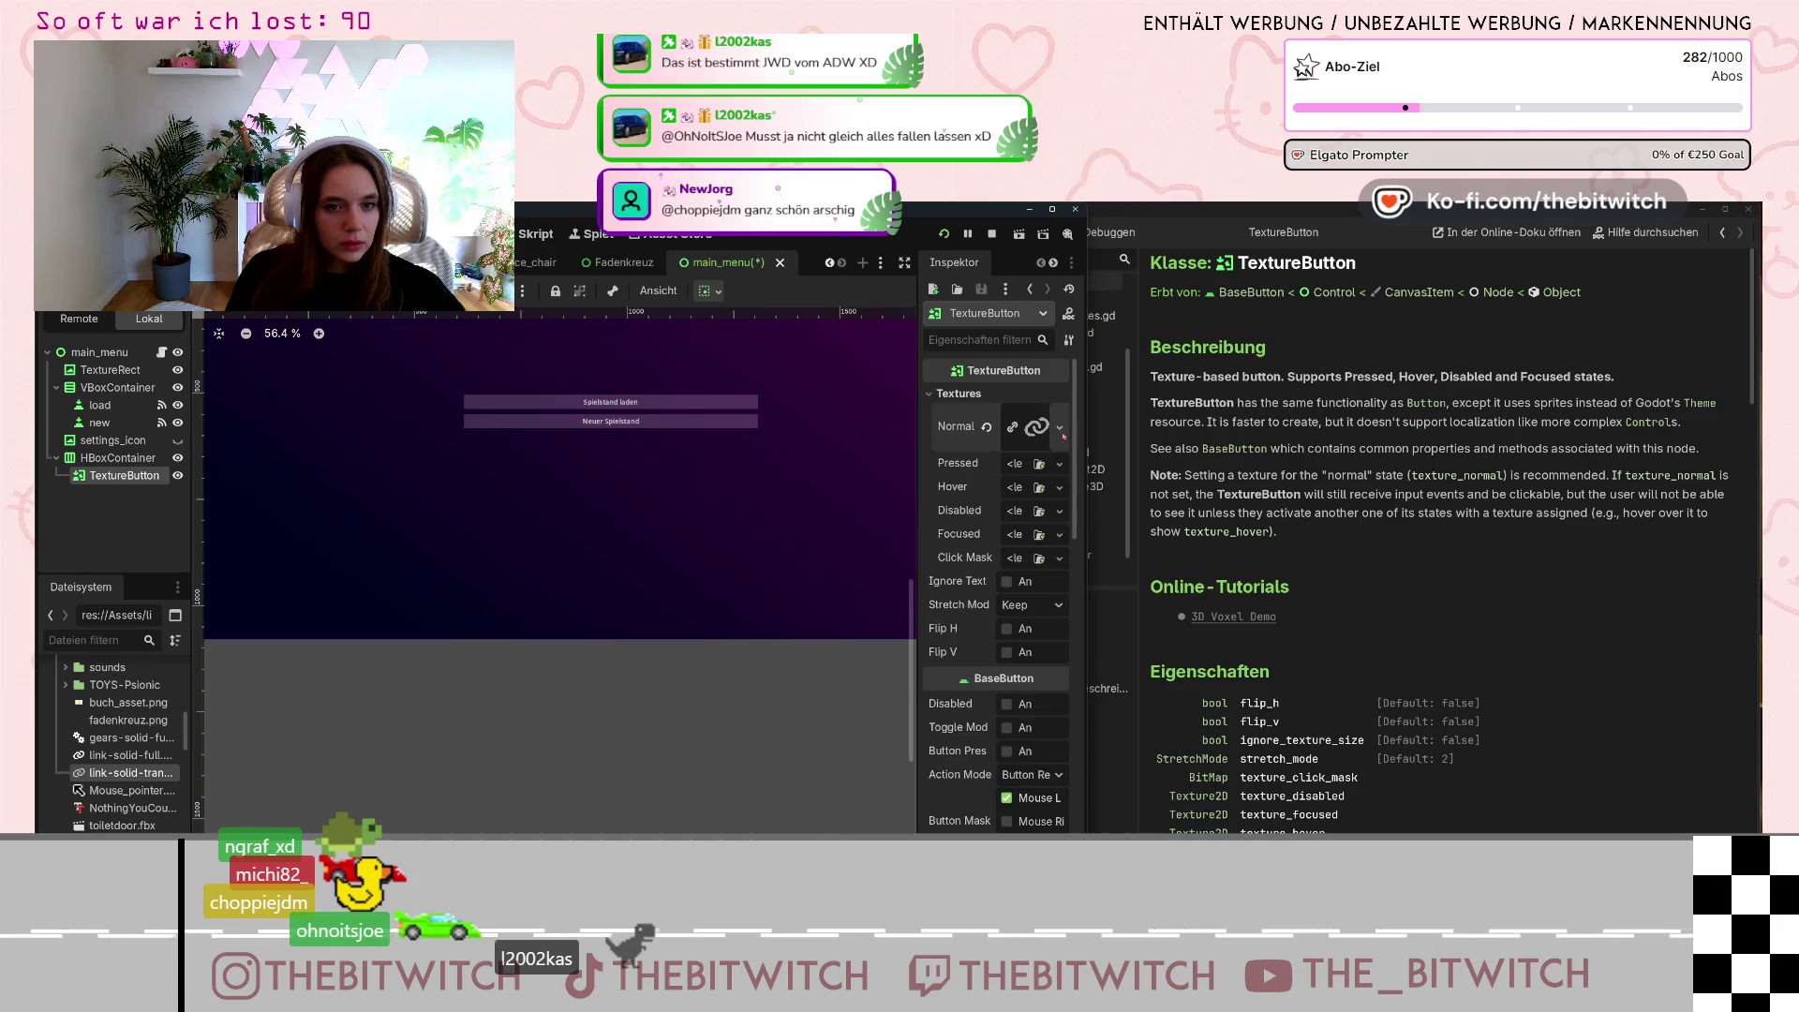
left_click(1031, 427)
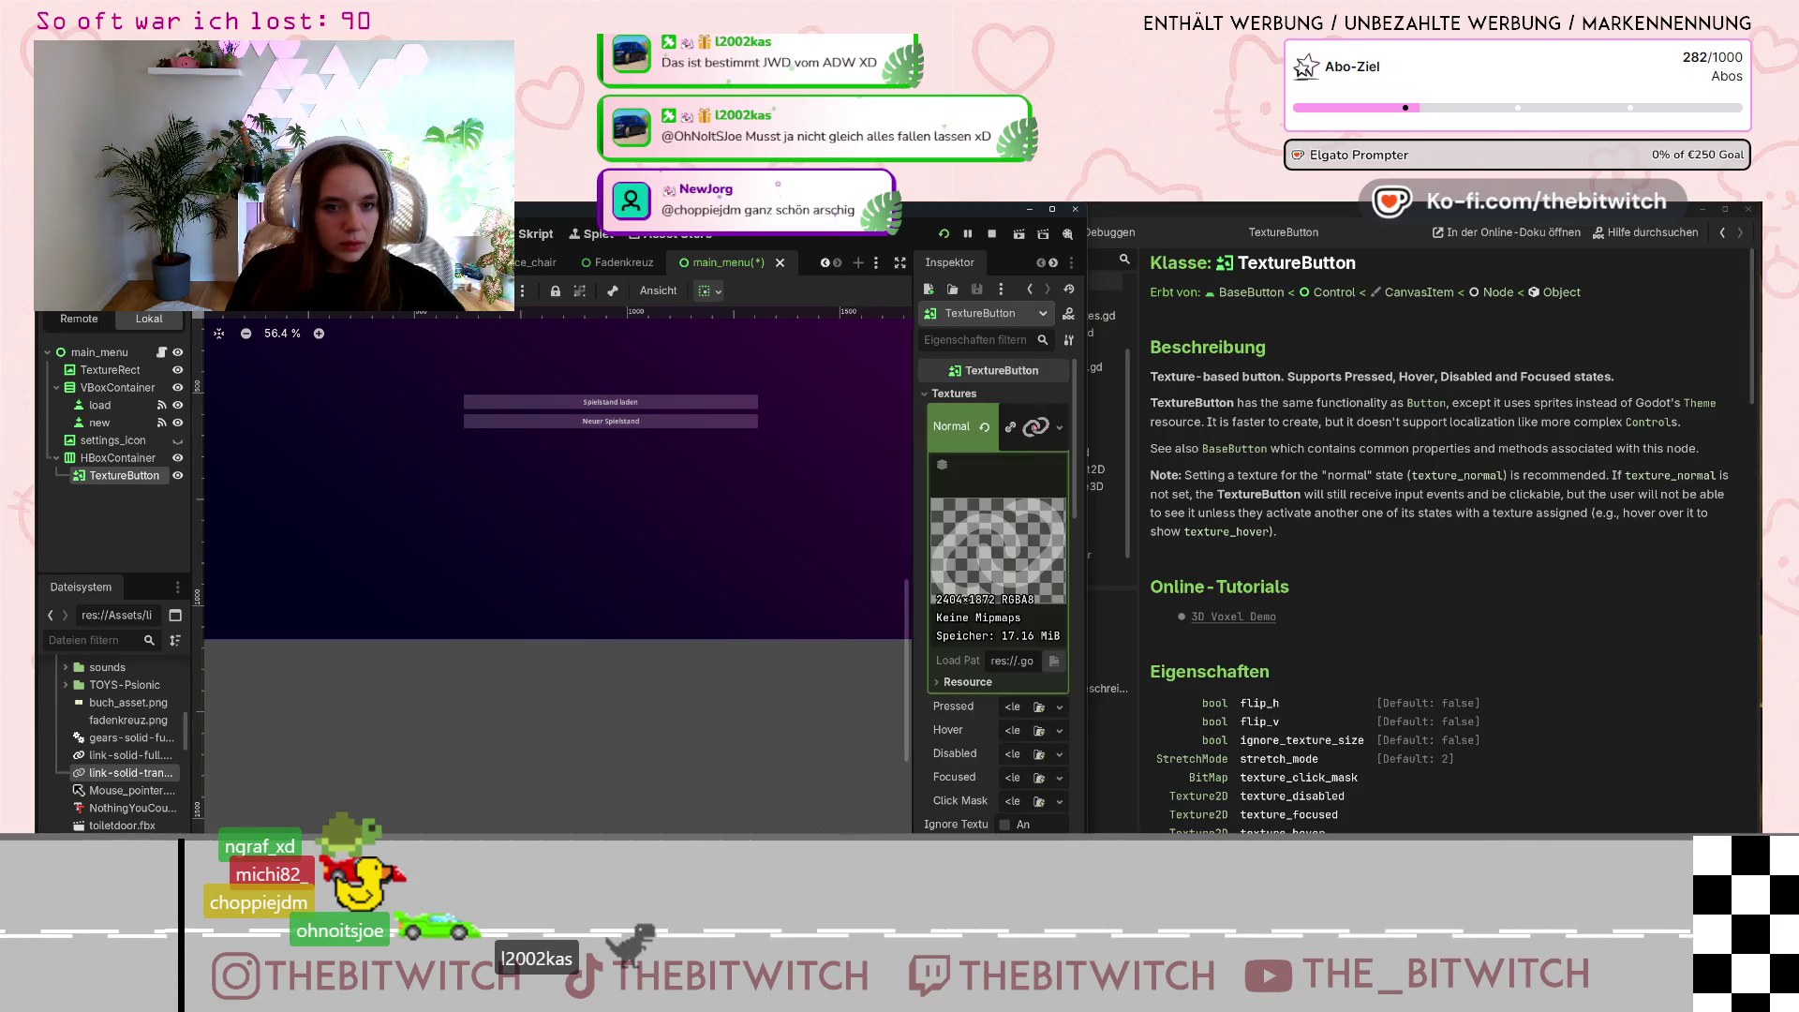
left_click(937, 683)
scroll(511, 607, "down", 5)
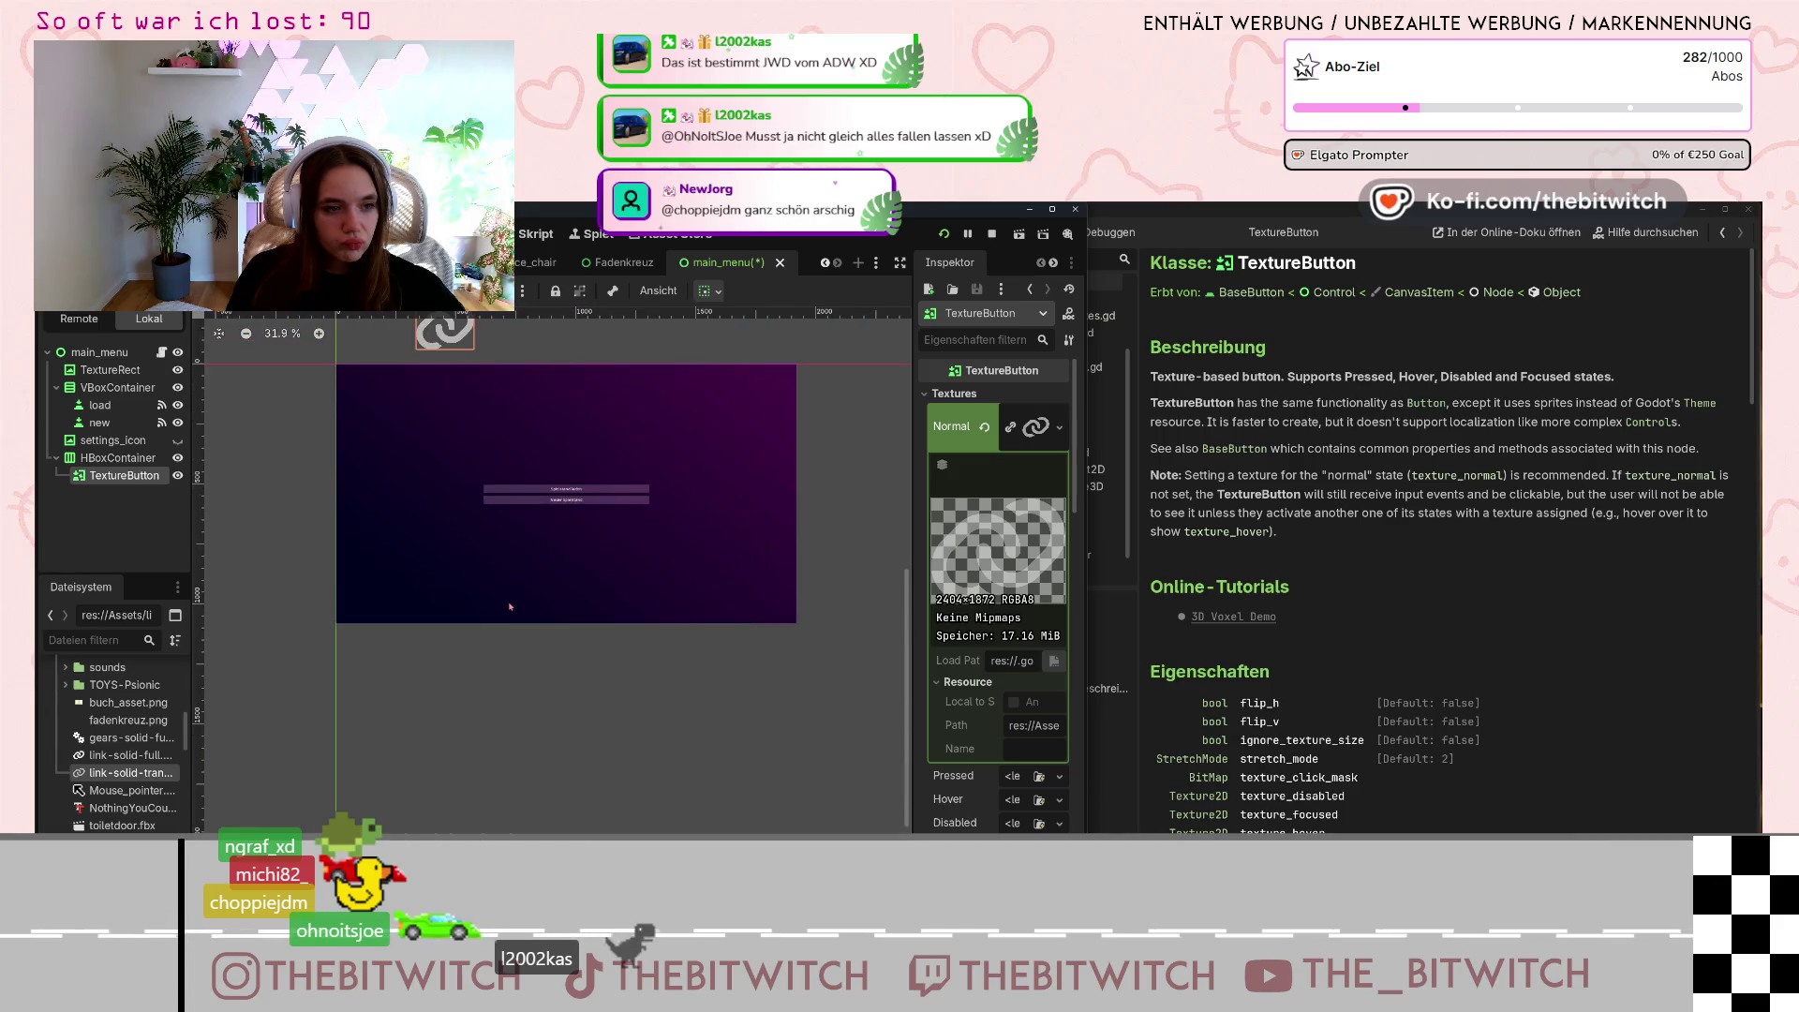
scroll(511, 607, "down", 2)
scroll(454, 348, "up", 2)
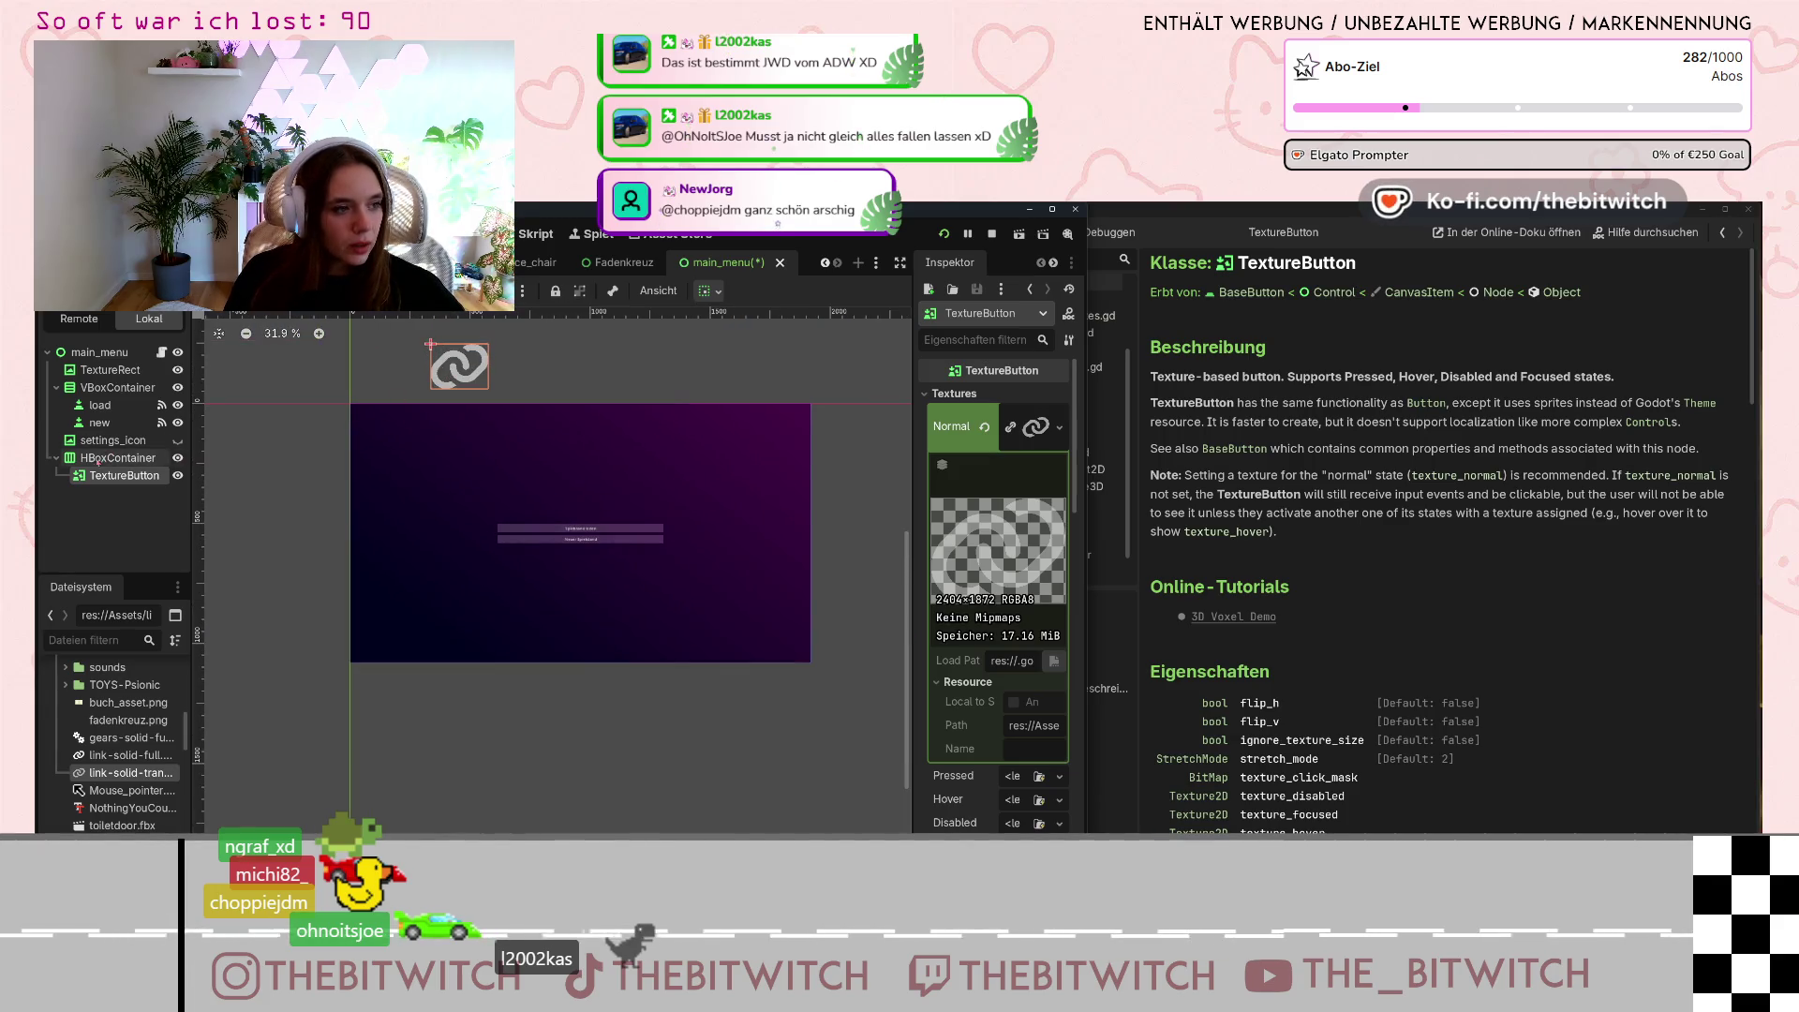
left_click(93, 460)
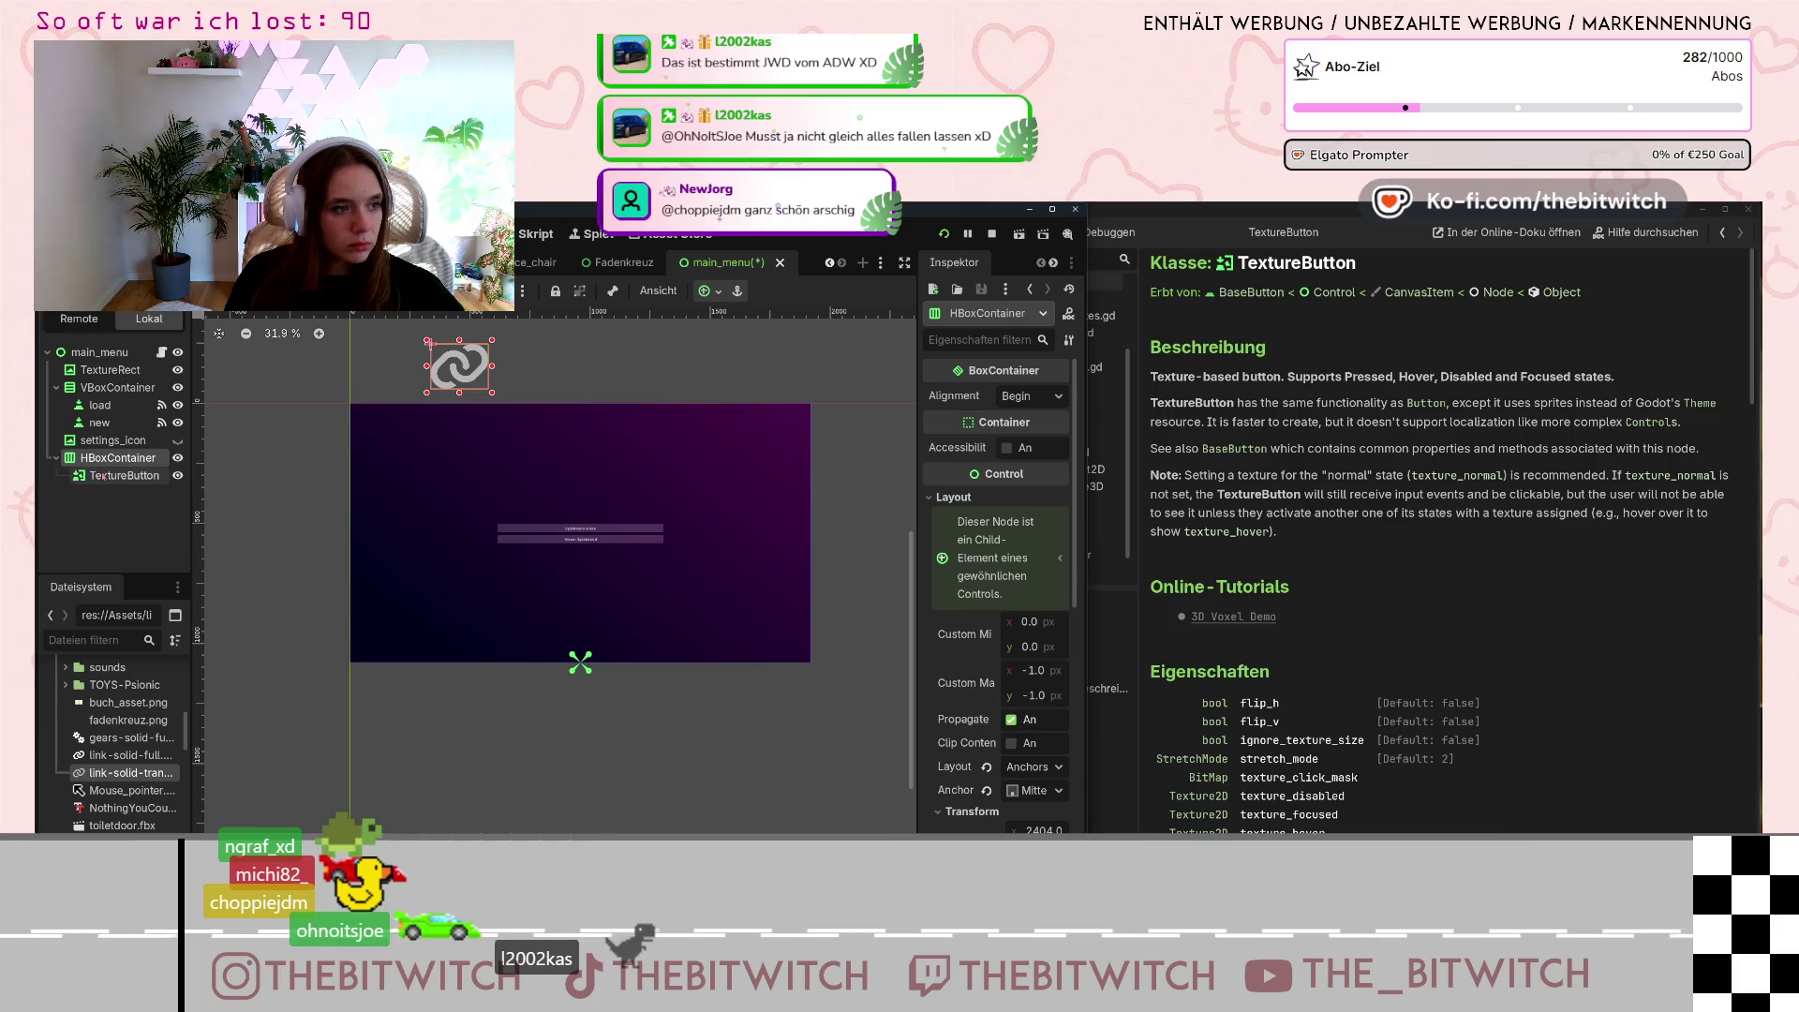
left_click(103, 475)
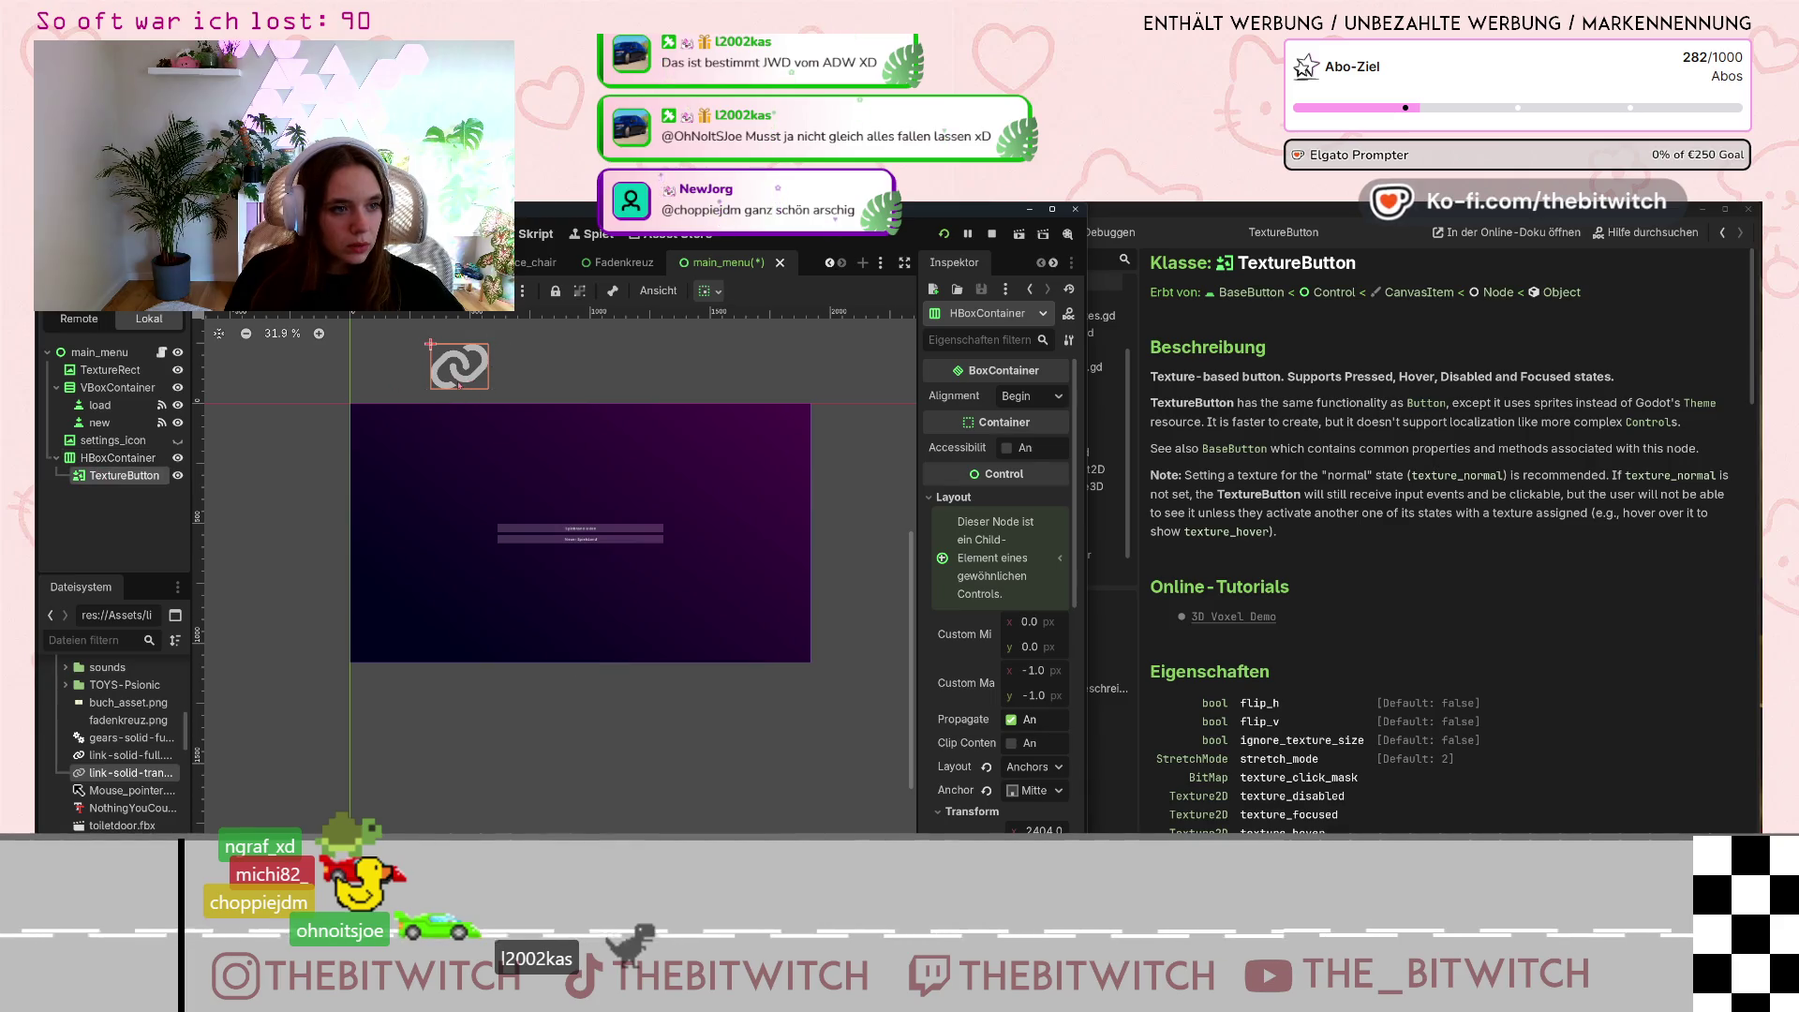
left_click(117, 457)
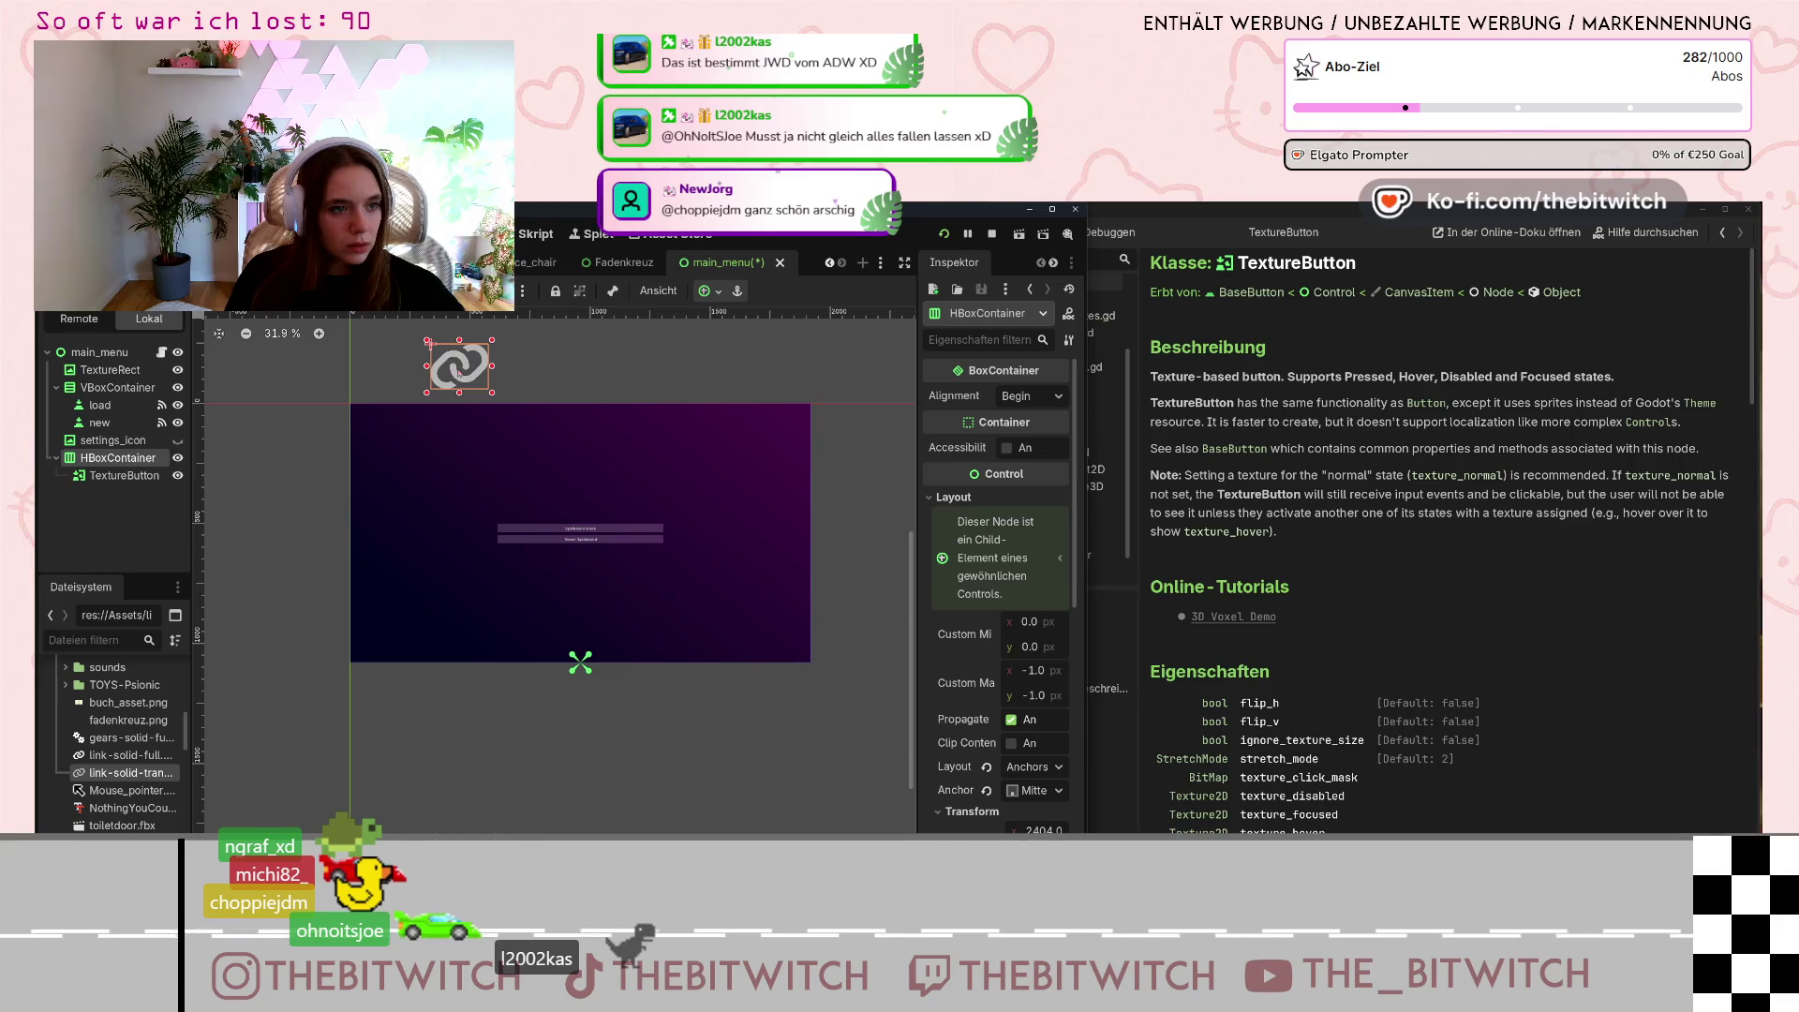
left_click(122, 475)
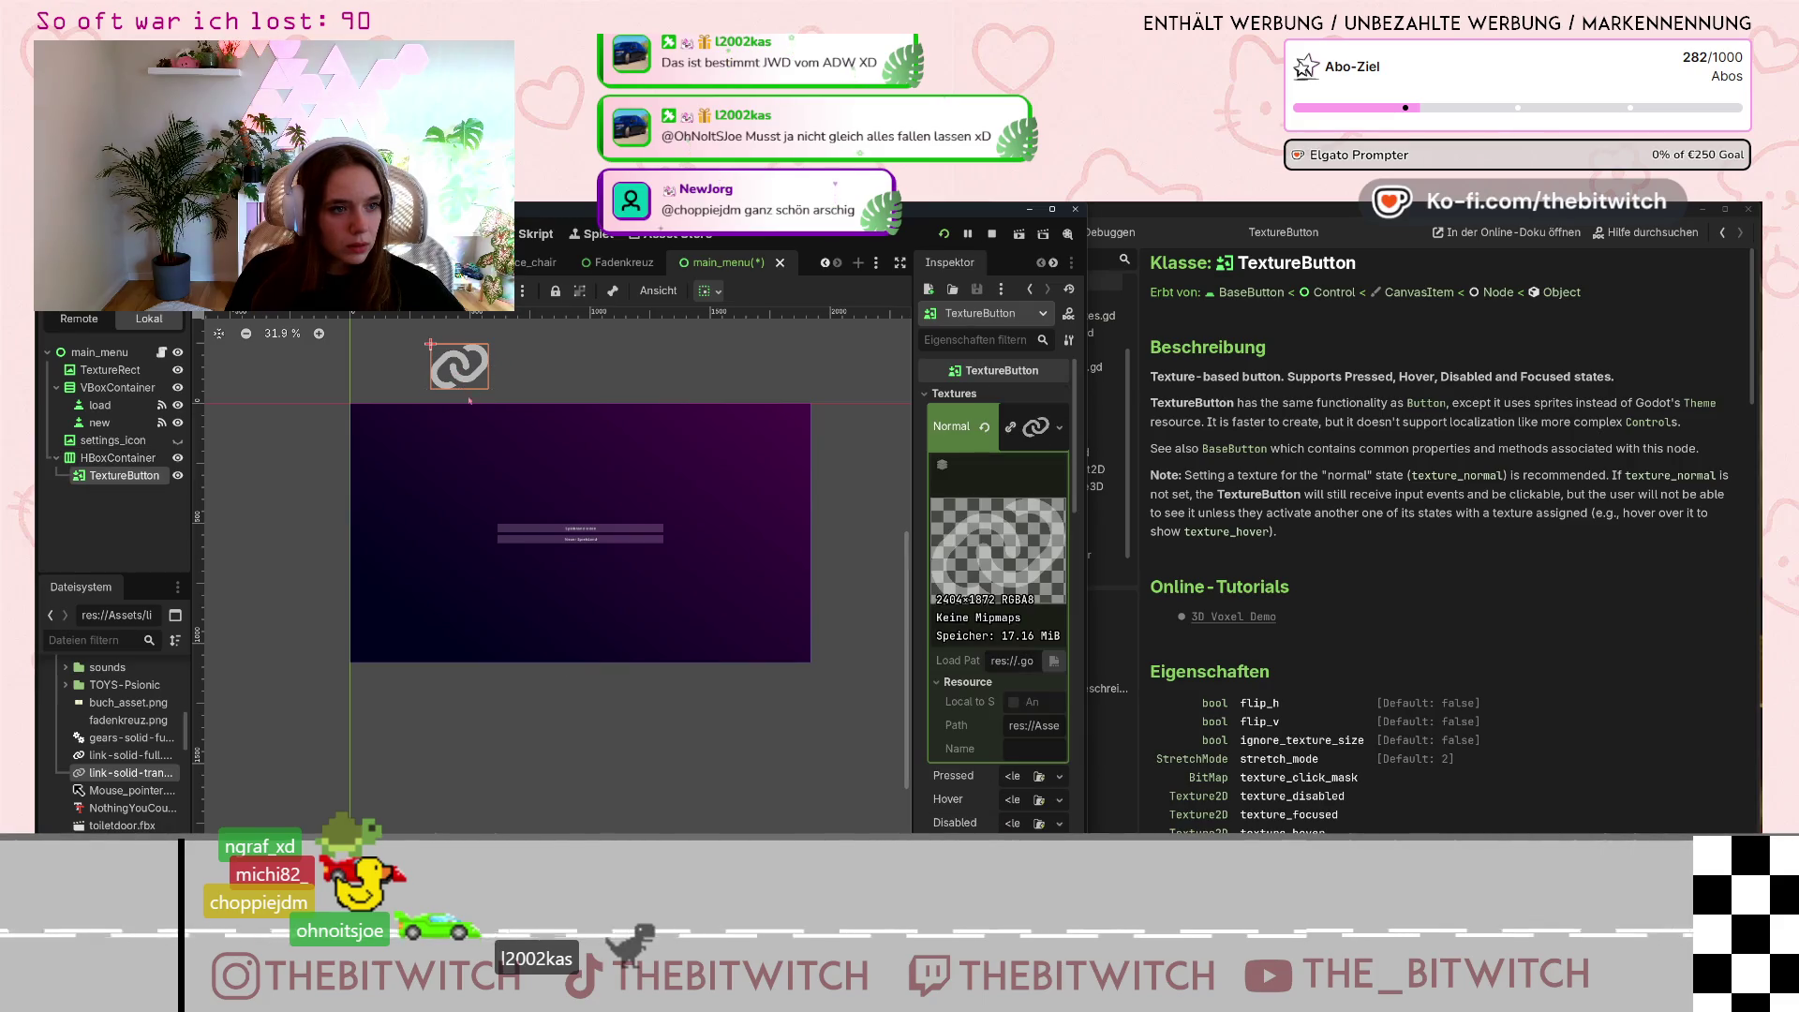
left_click(134, 460)
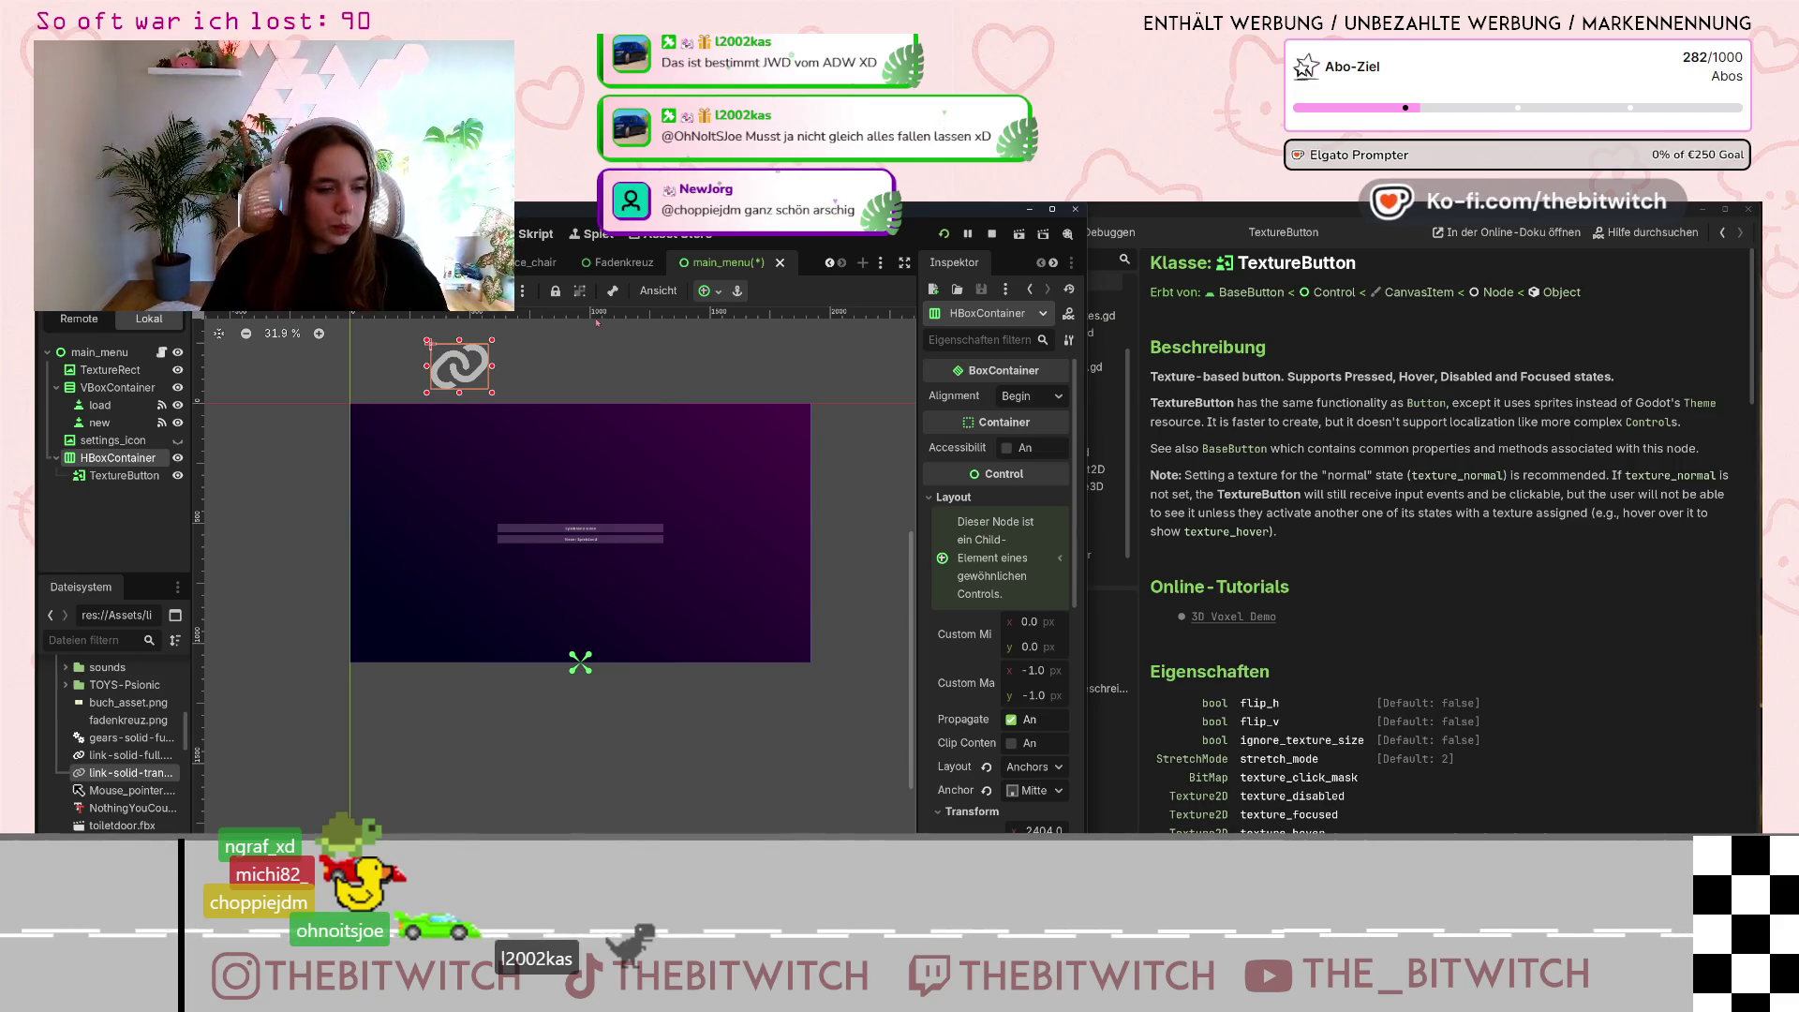
left_click(475, 384)
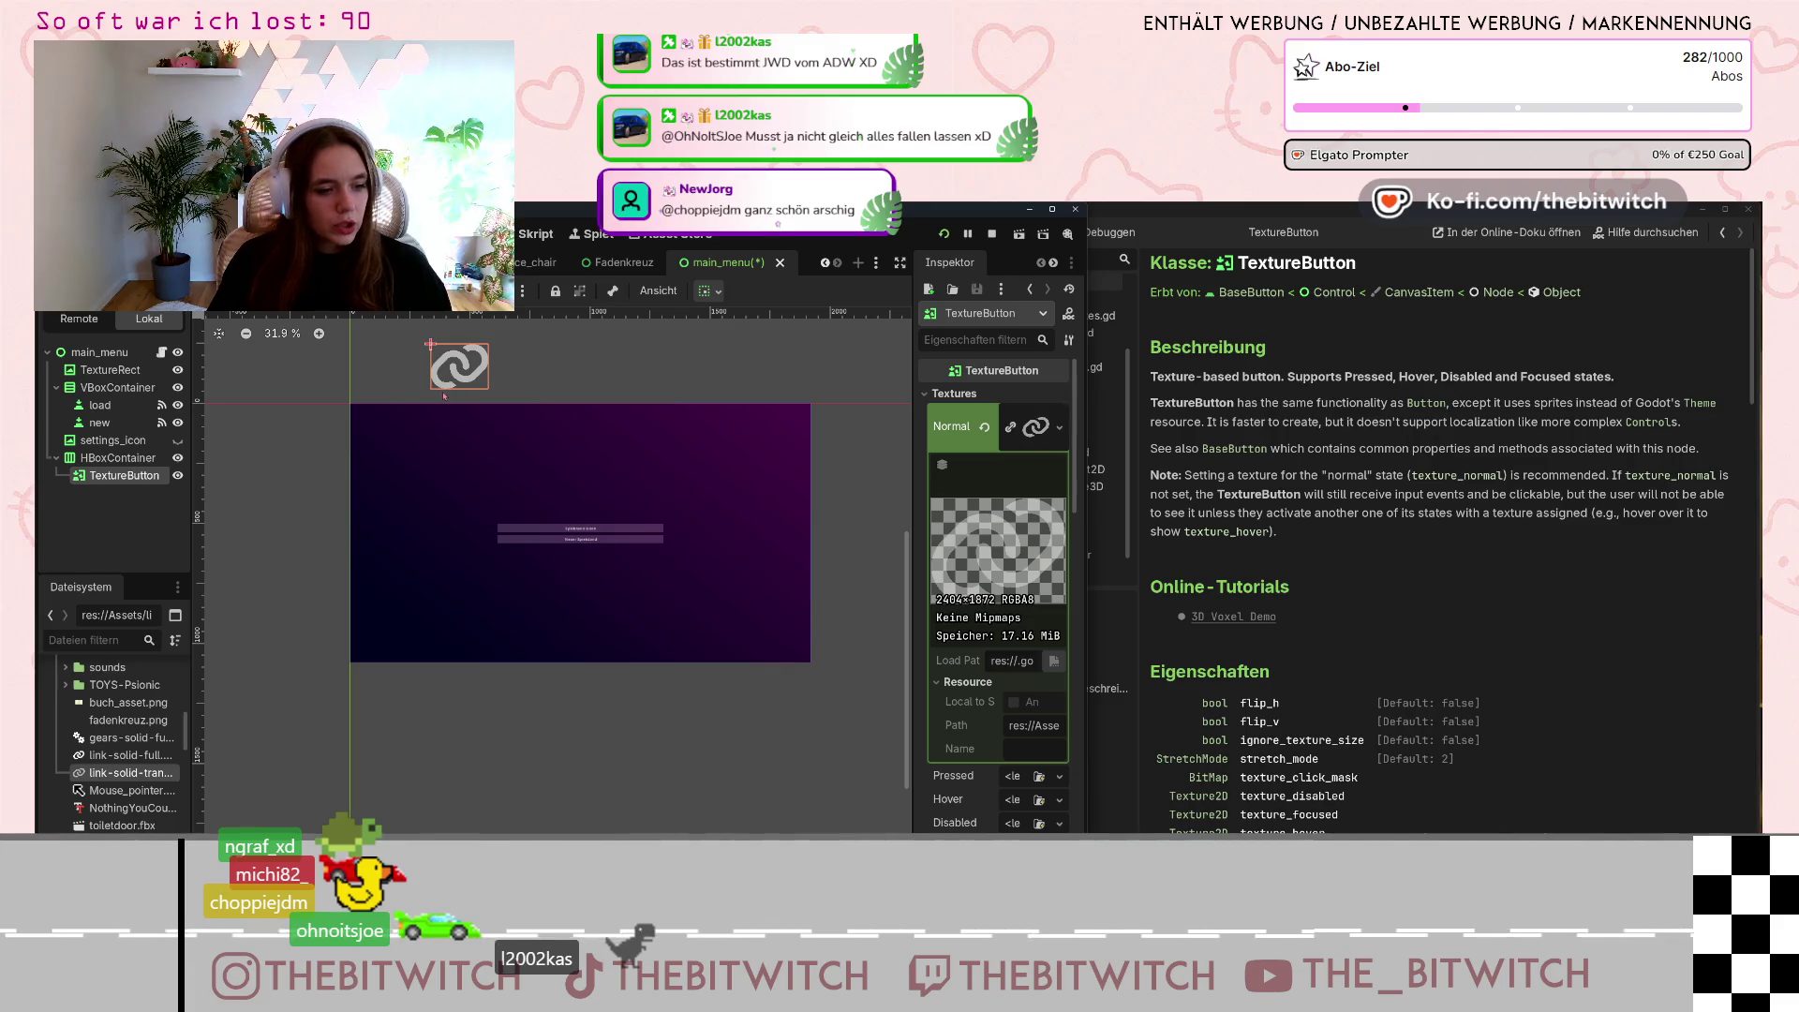
left_click(117, 457)
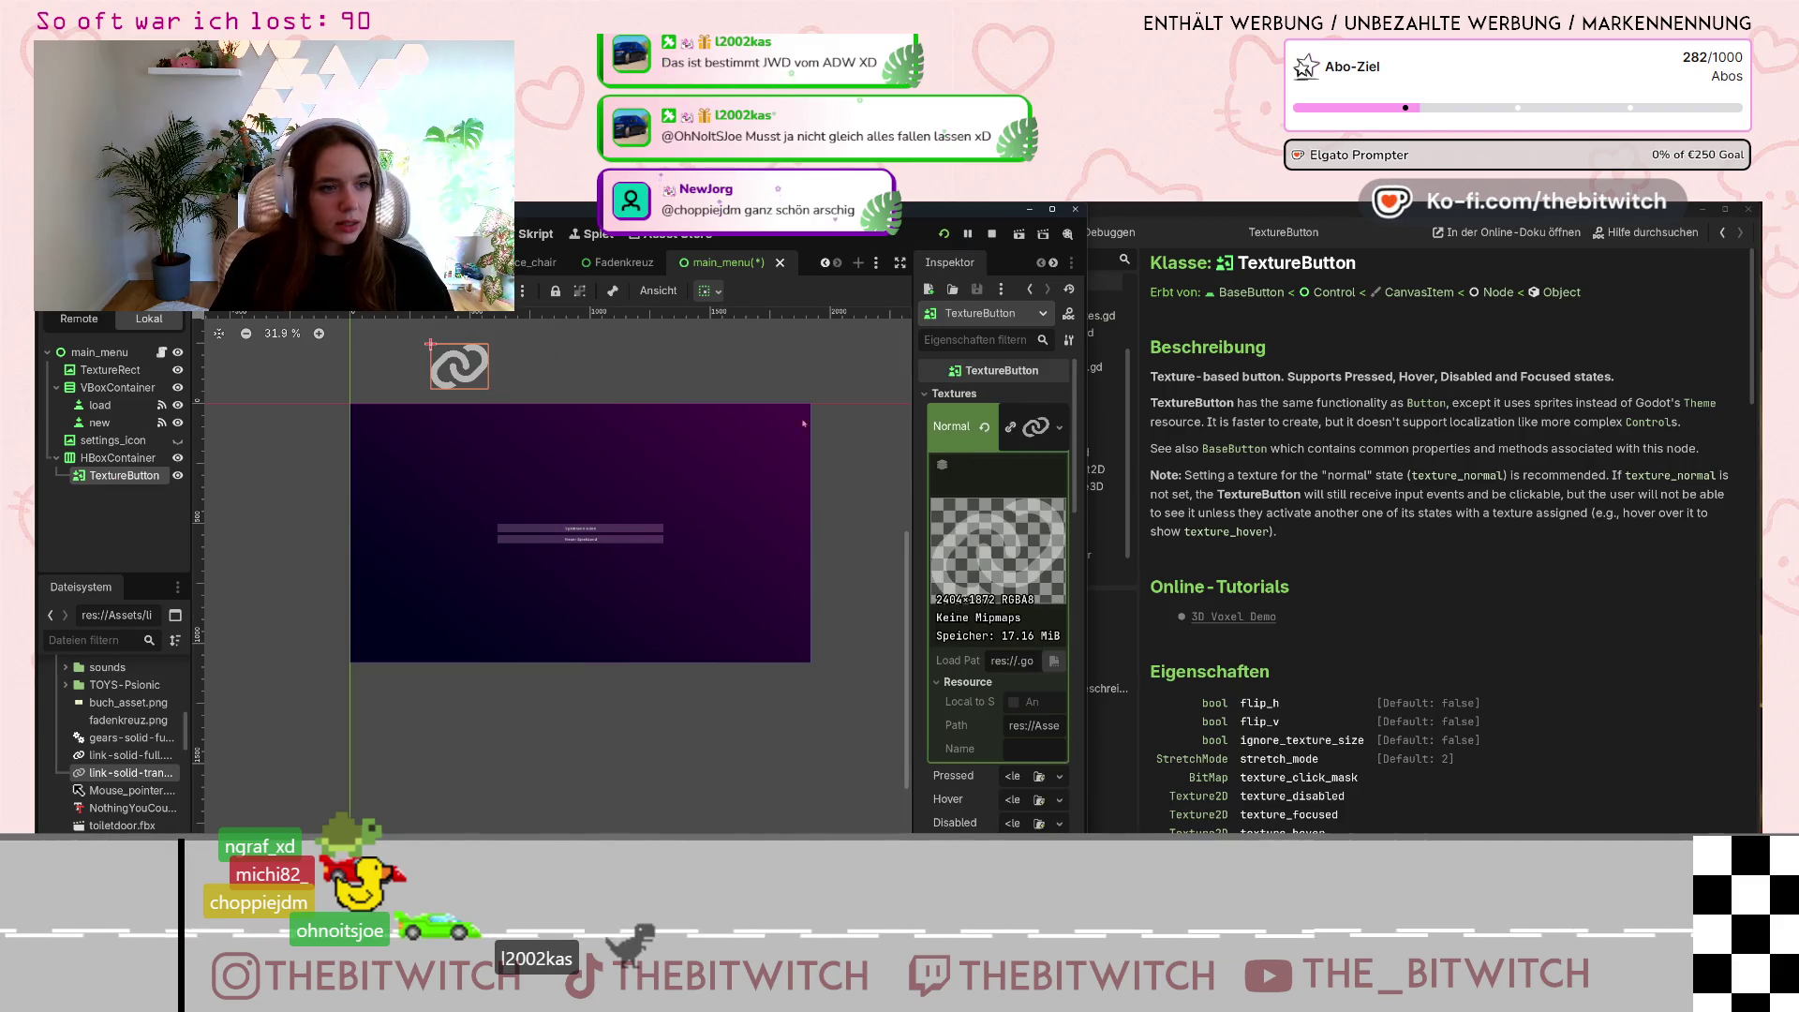
scroll(1029, 561, "down", 10)
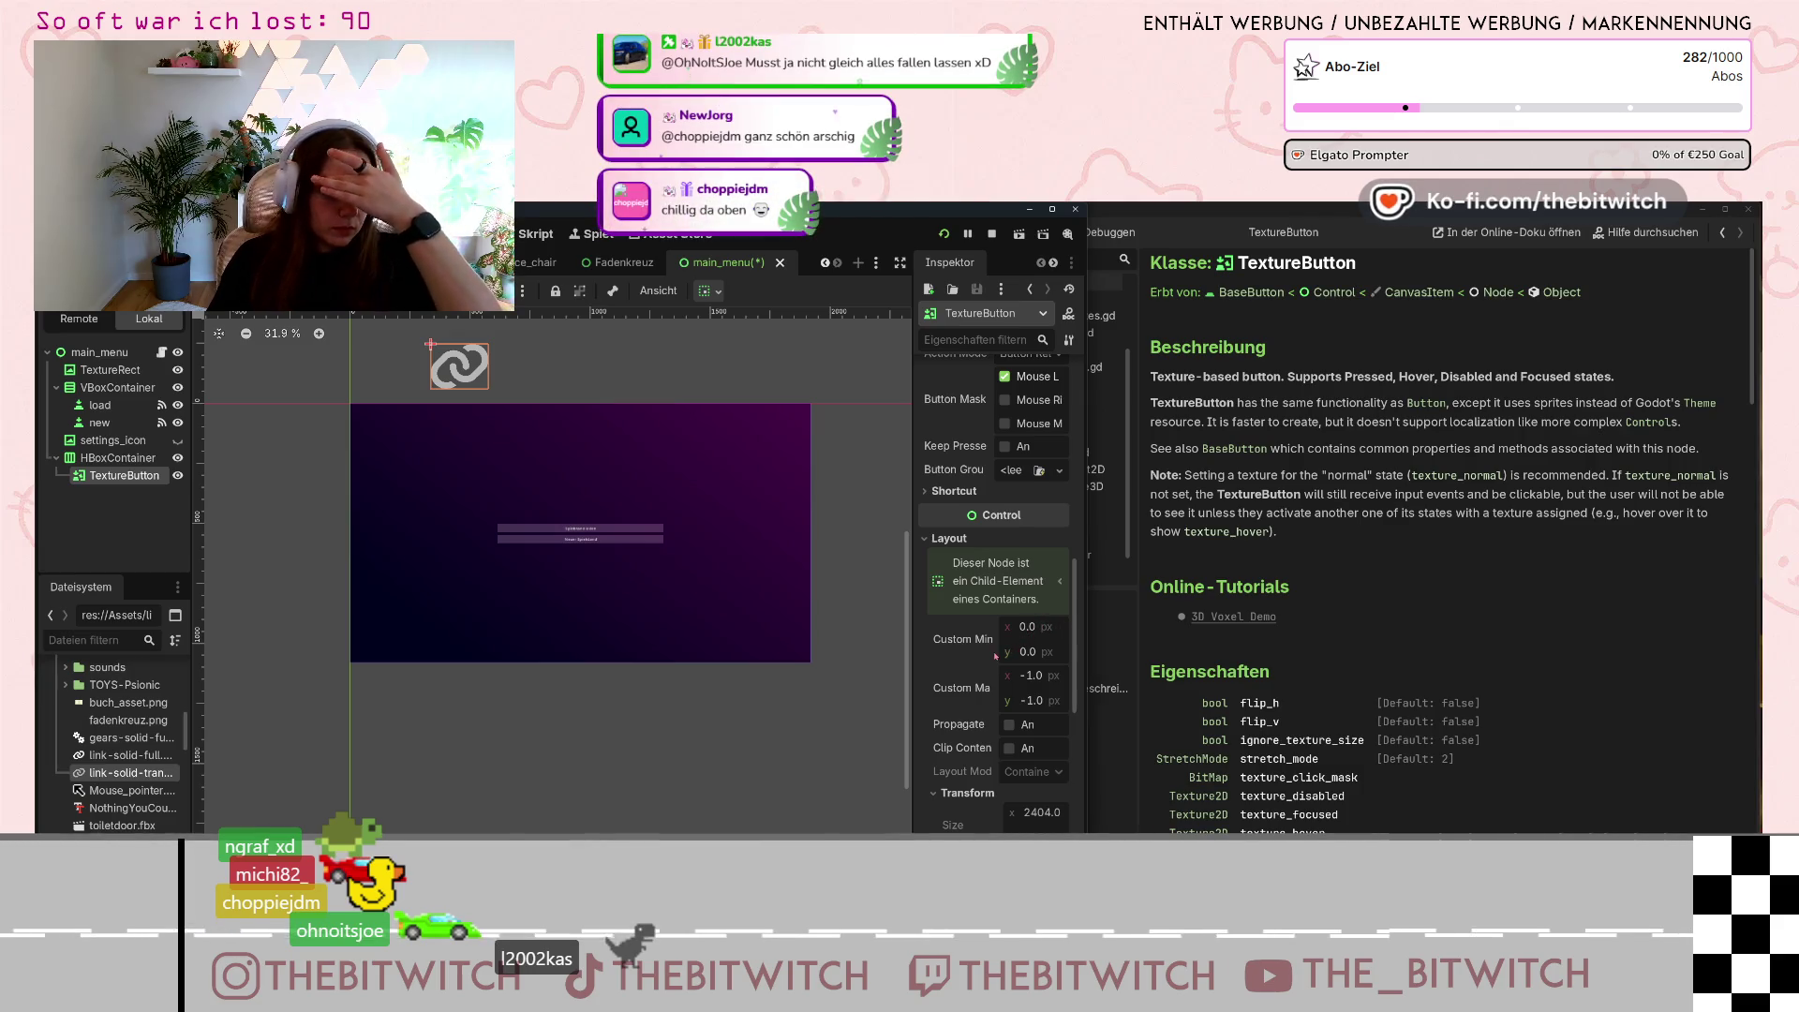
scroll(996, 655, "down", 5)
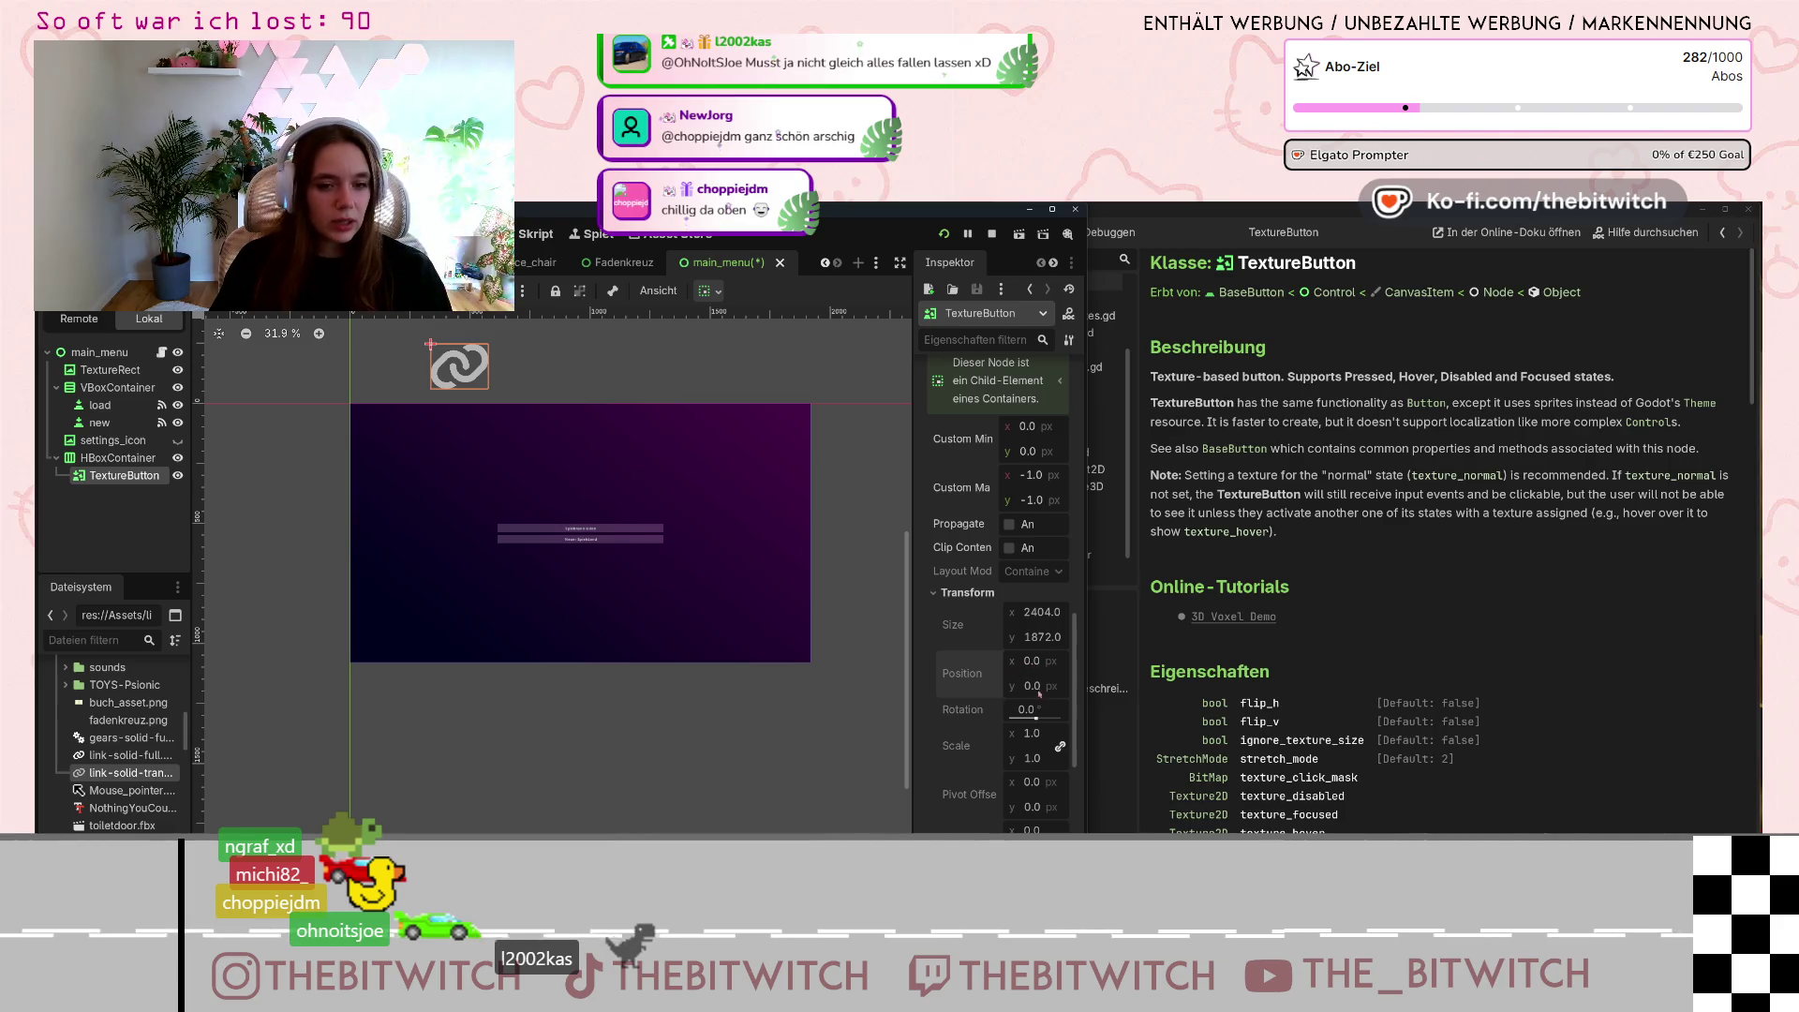
scroll(994, 656, "up", 2)
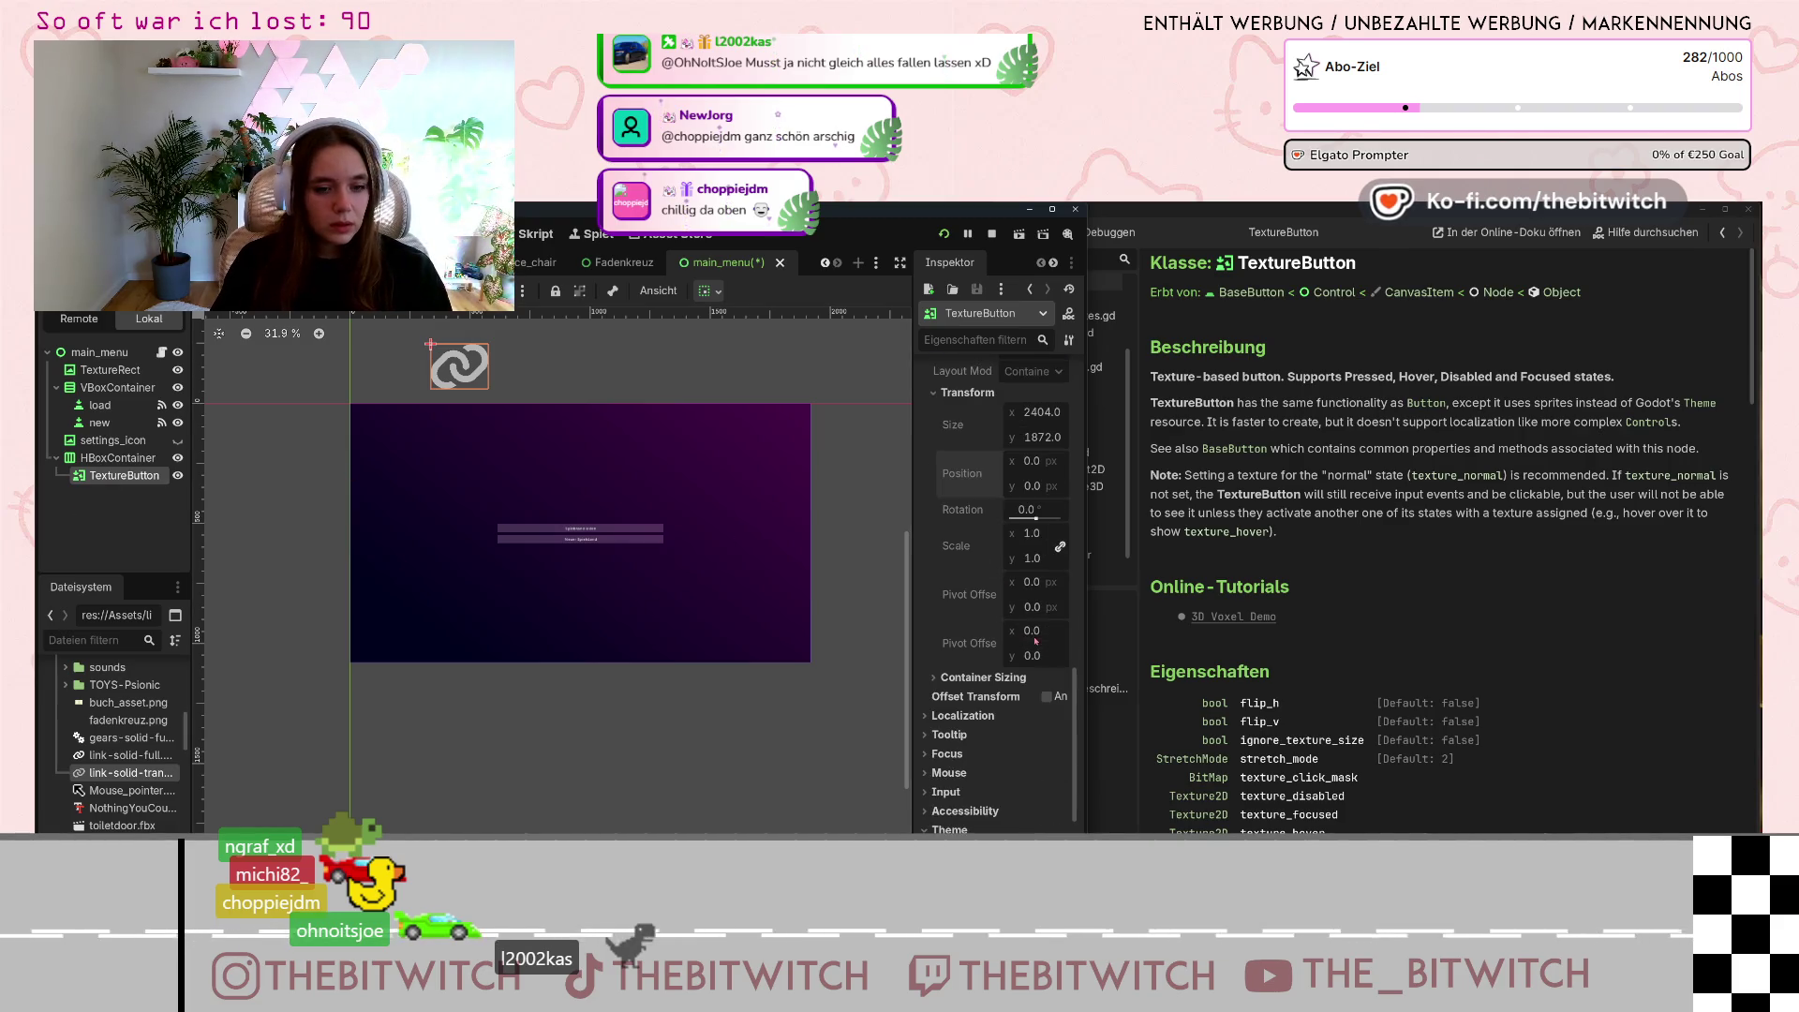
left_click(115, 458)
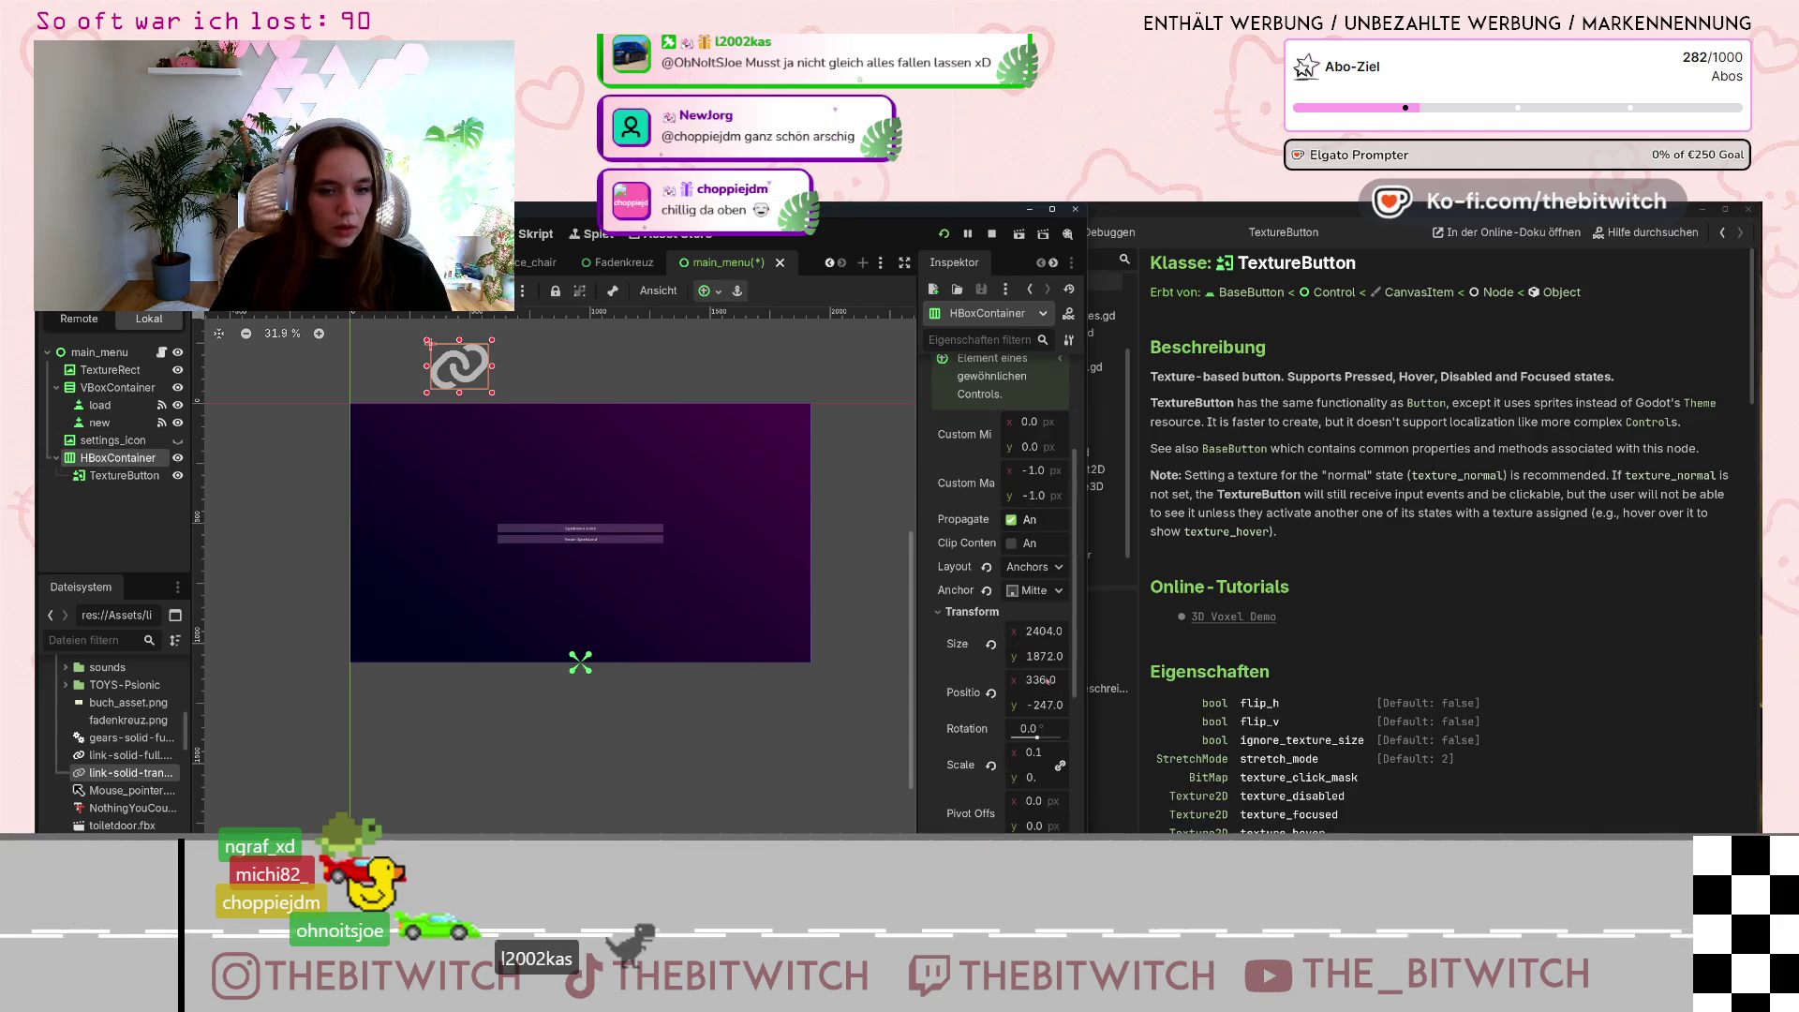
Set the HBoxContainer's Transform Position y to 1000.
left_click(1044, 699)
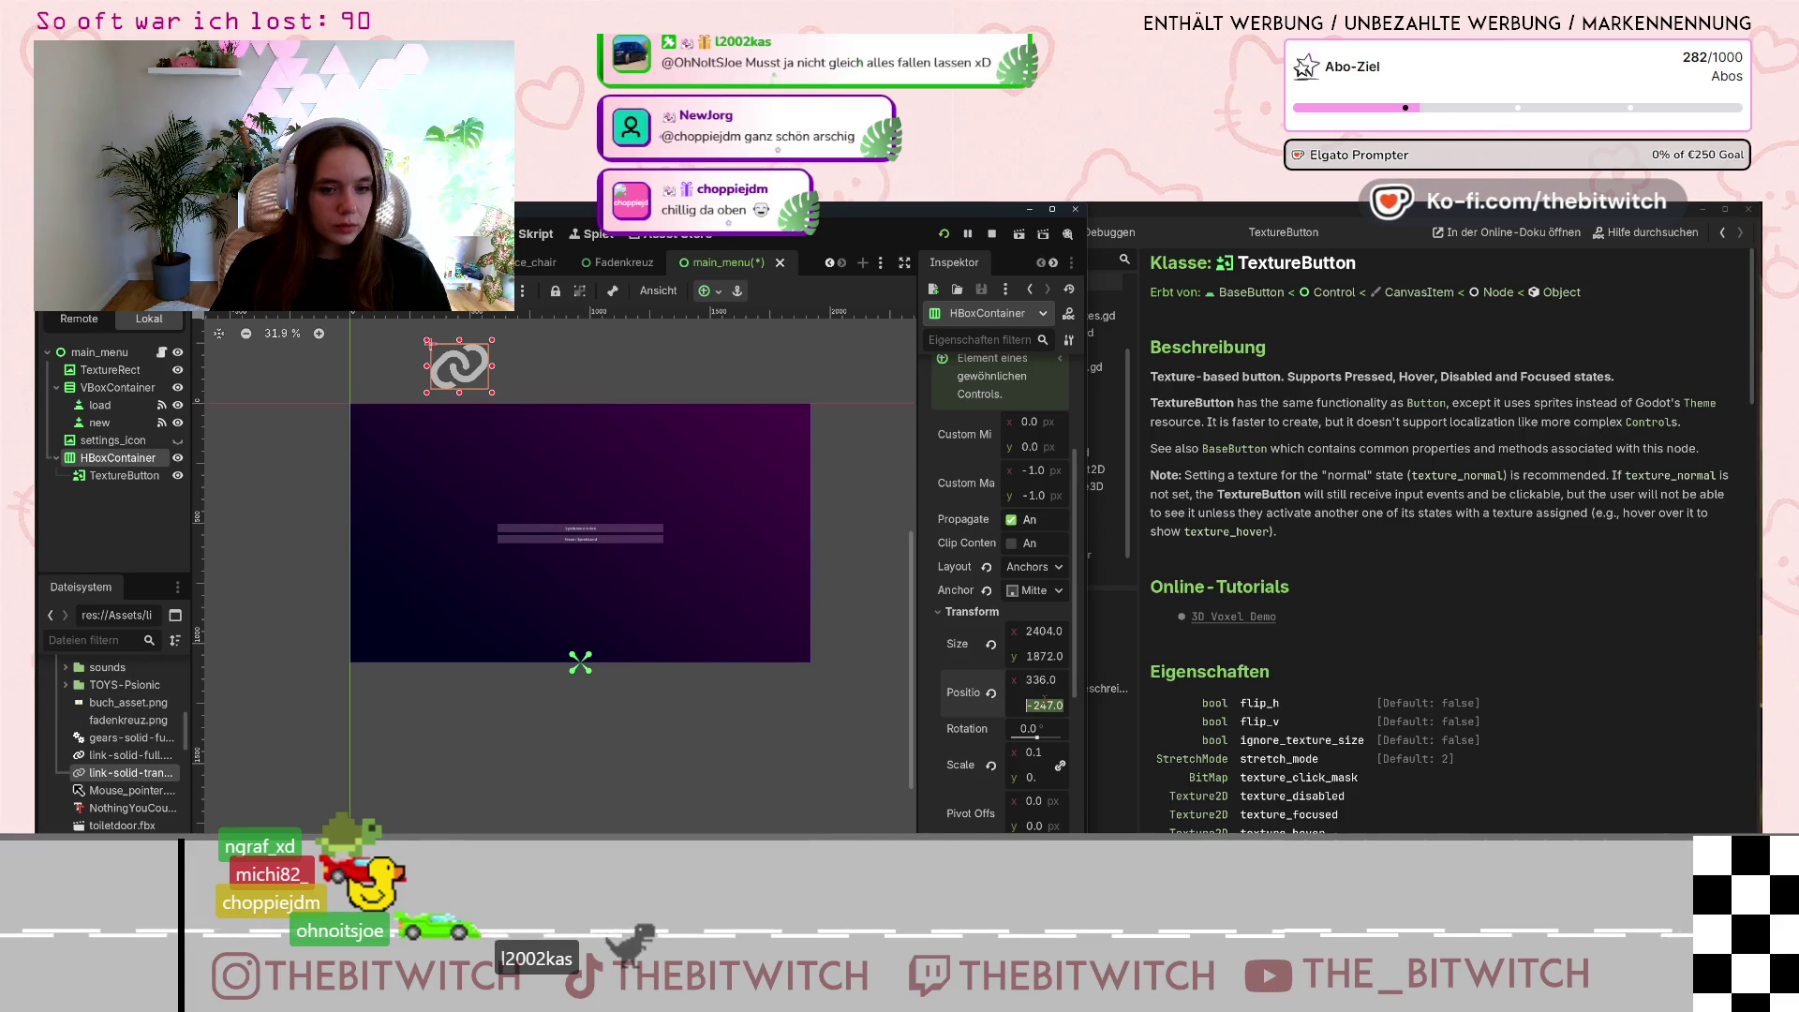
key("Up")
key("Up")
key("Up")
key("Up")
key("Up")
key("Up")
key("Up")
key("Up")
key("Up")
key("Up")
key("Up")
key("Up")
key("Up")
key("Up")
key("Up")
key("Up")
key("Up")
key("Up")
key("Up")
key("Up")
key("Up")
key("Up")
key("Up")
key("Up")
key("Up")
key("Up")
key("Up")
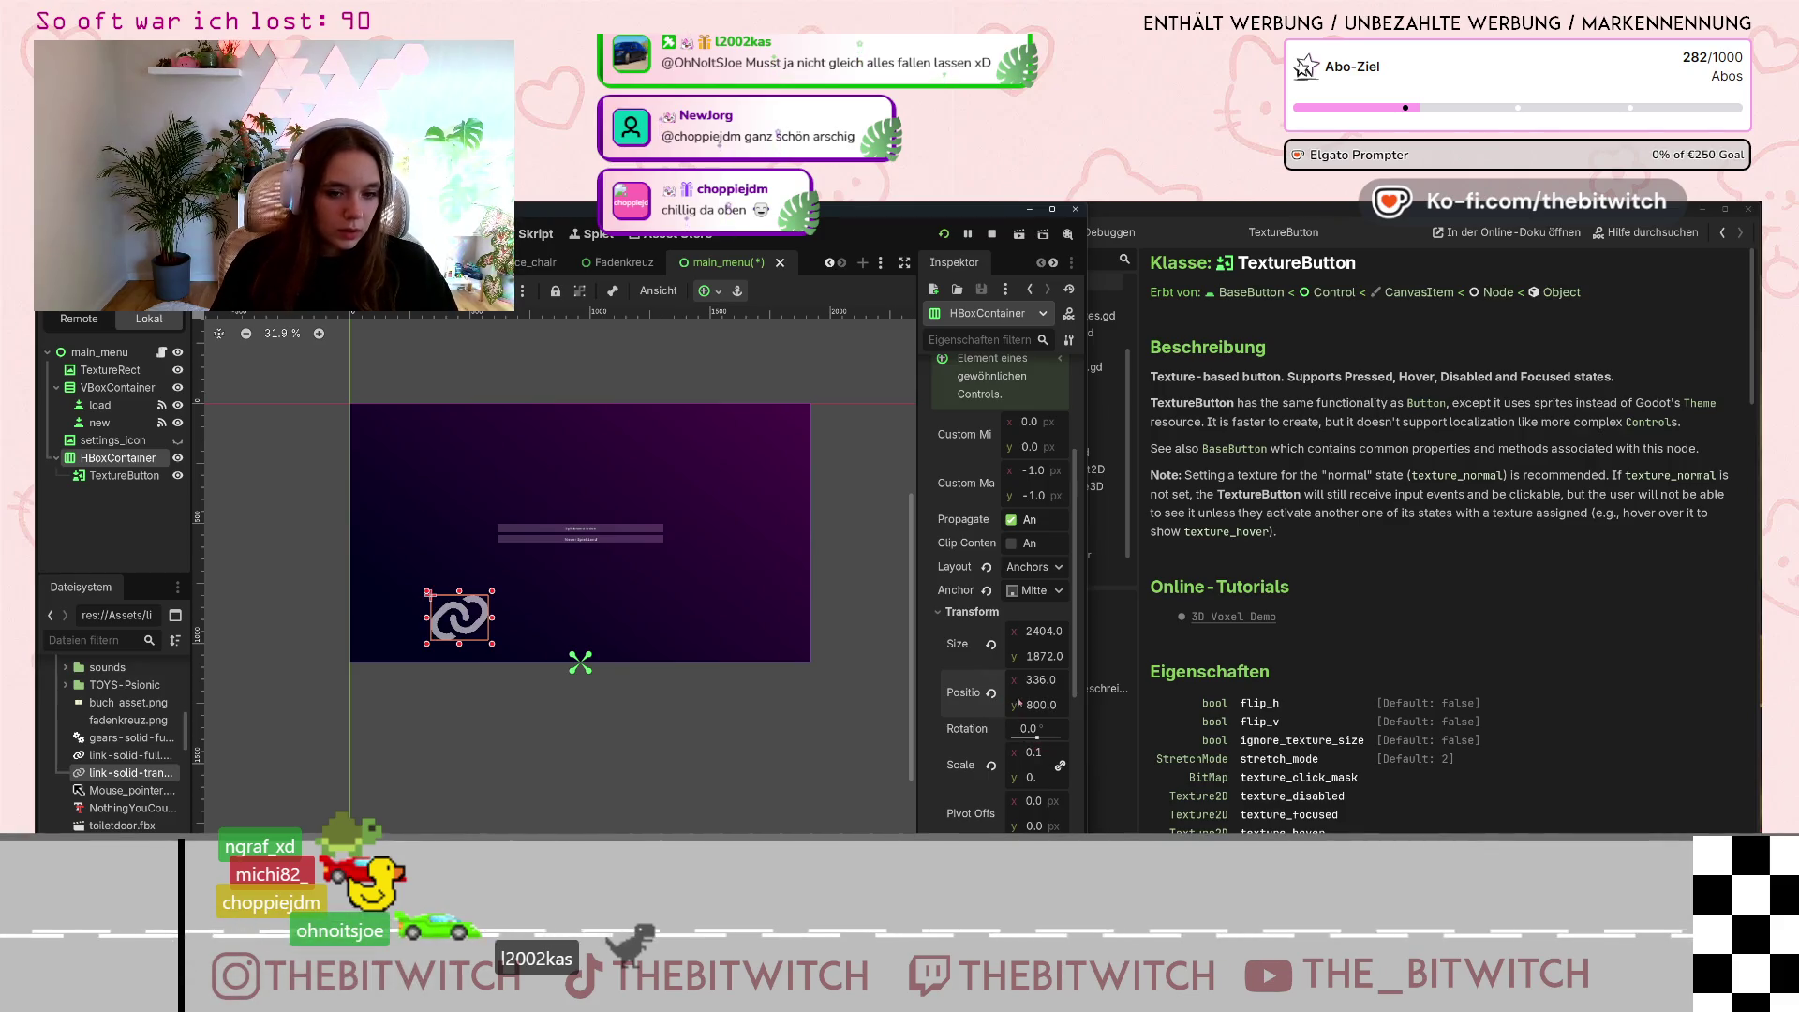
type("1000")
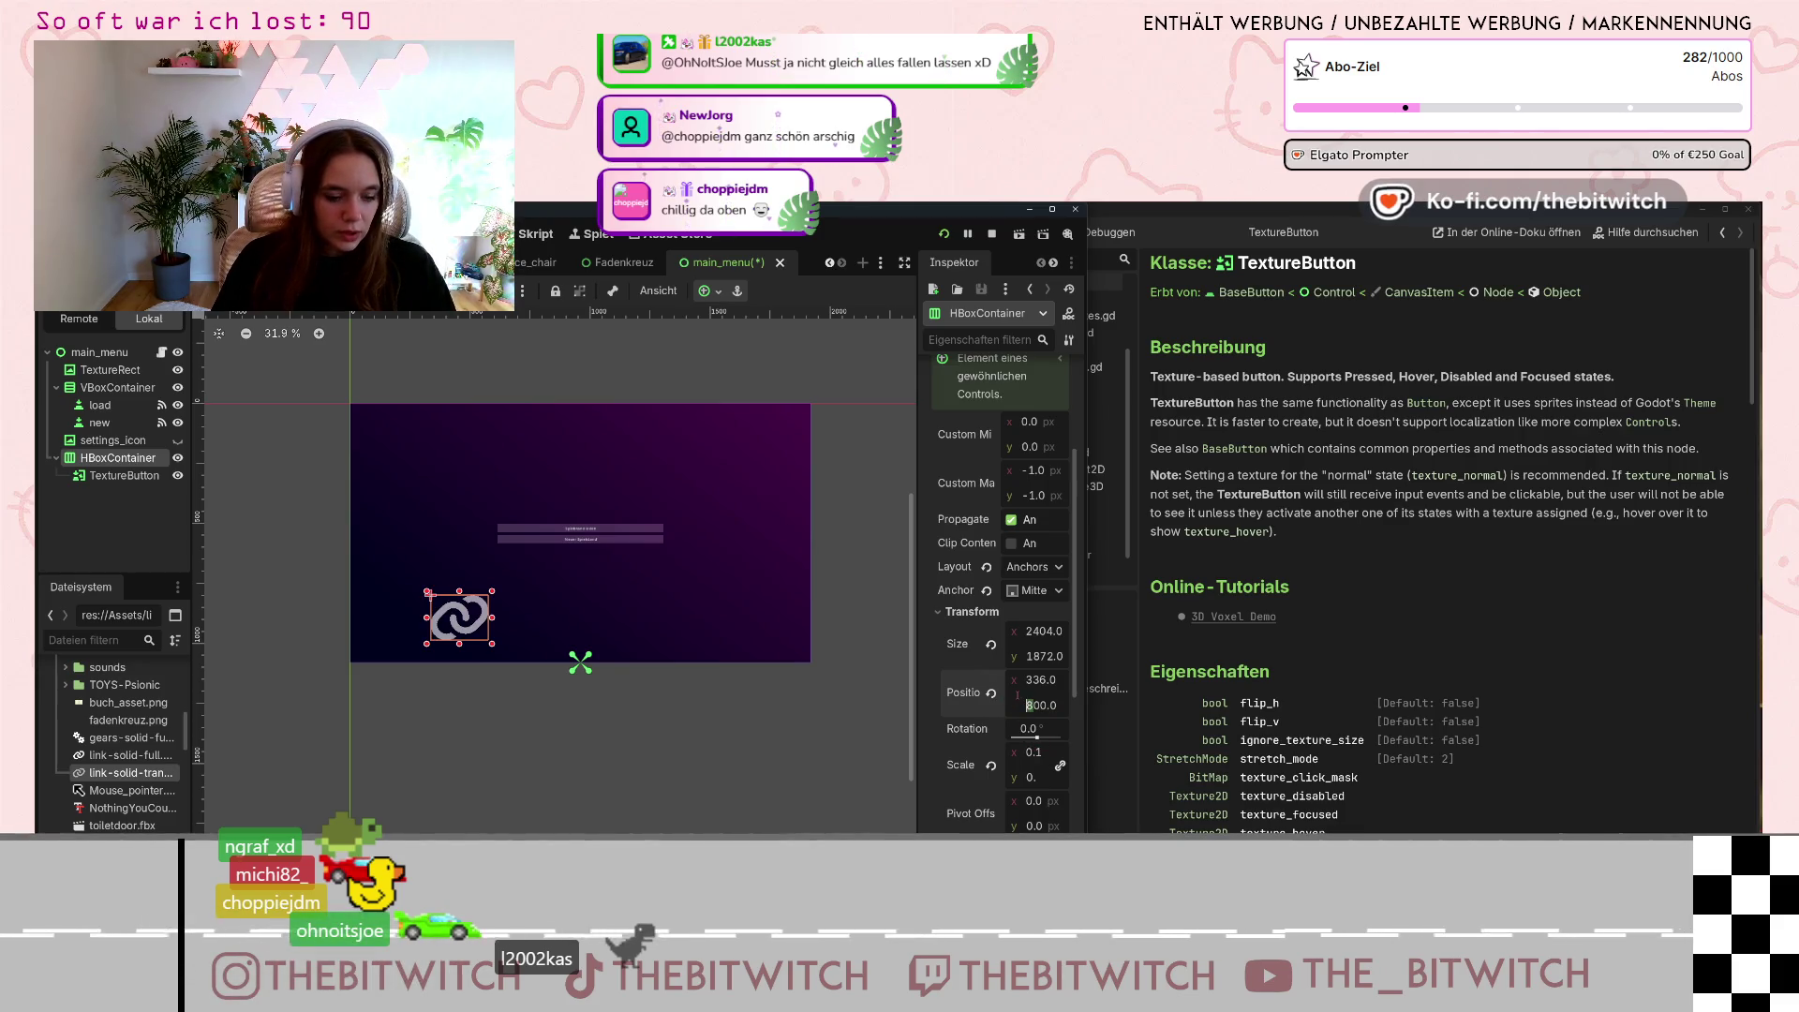
key("Return")
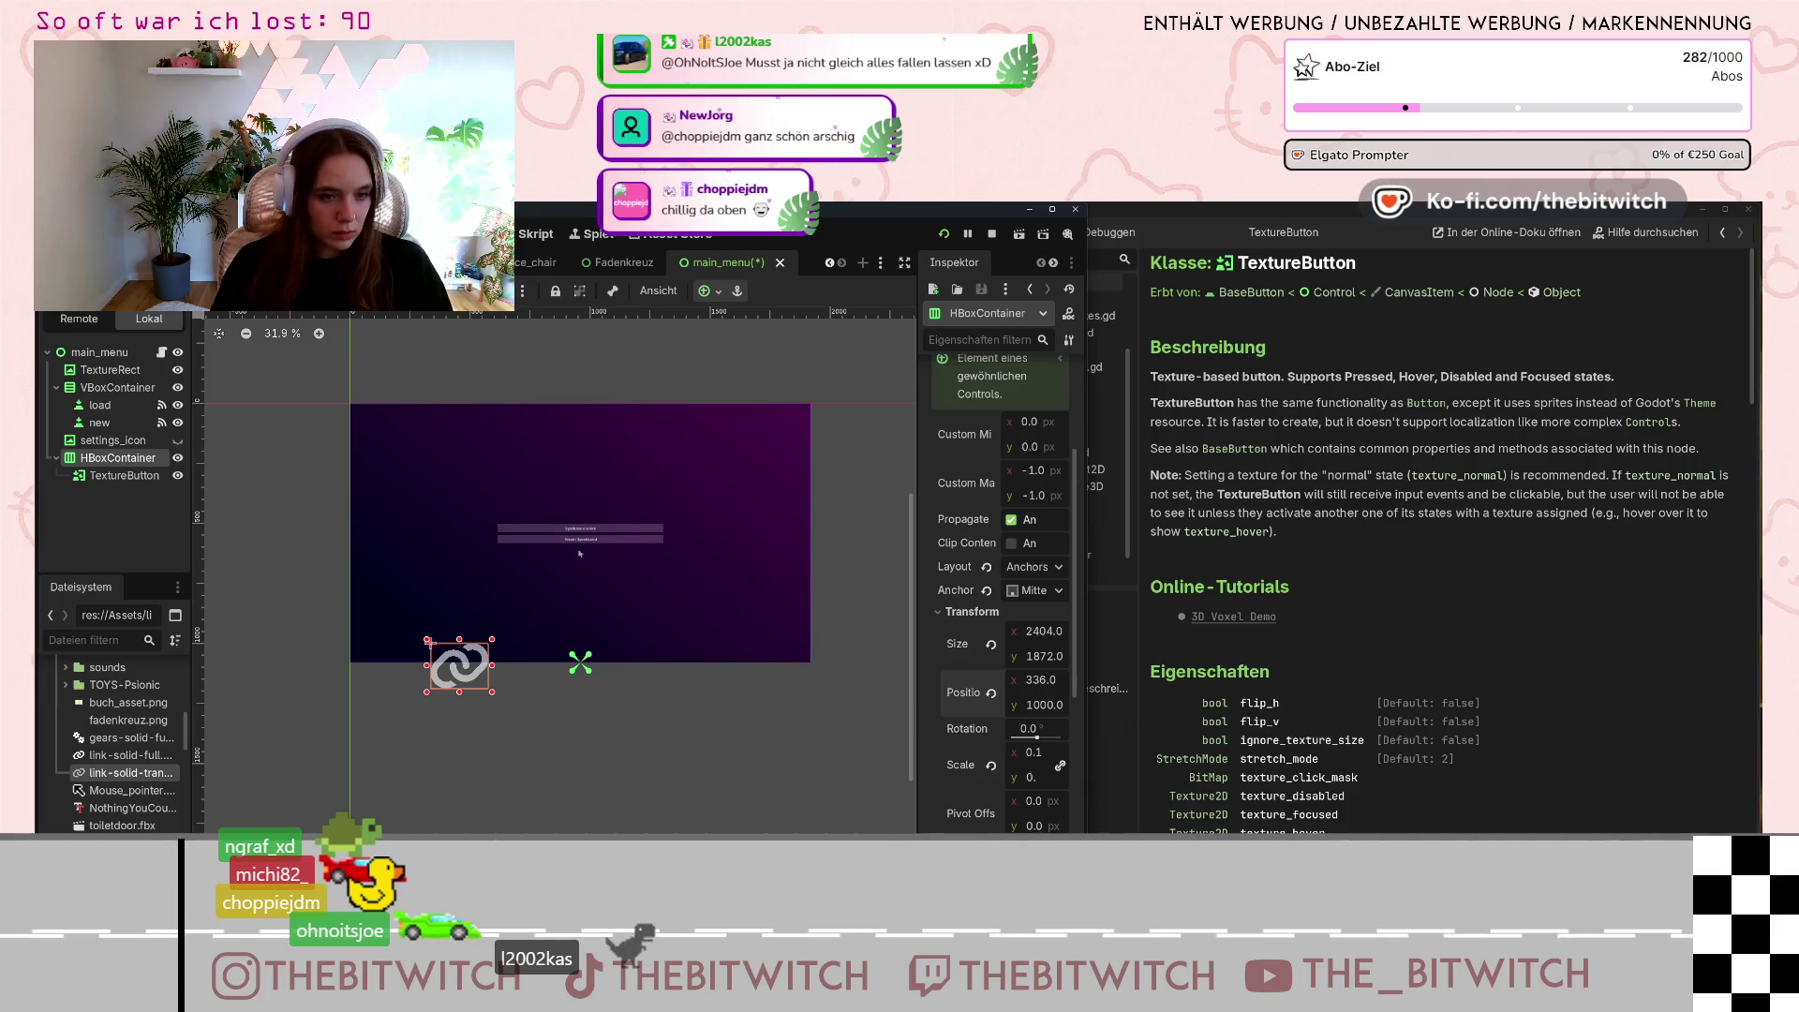
scroll(990, 753, "down", 2)
Try scale 0.2 on the HBoxContainer and widen the Inspector so property names are readable.
left_click(1034, 689)
type("0")
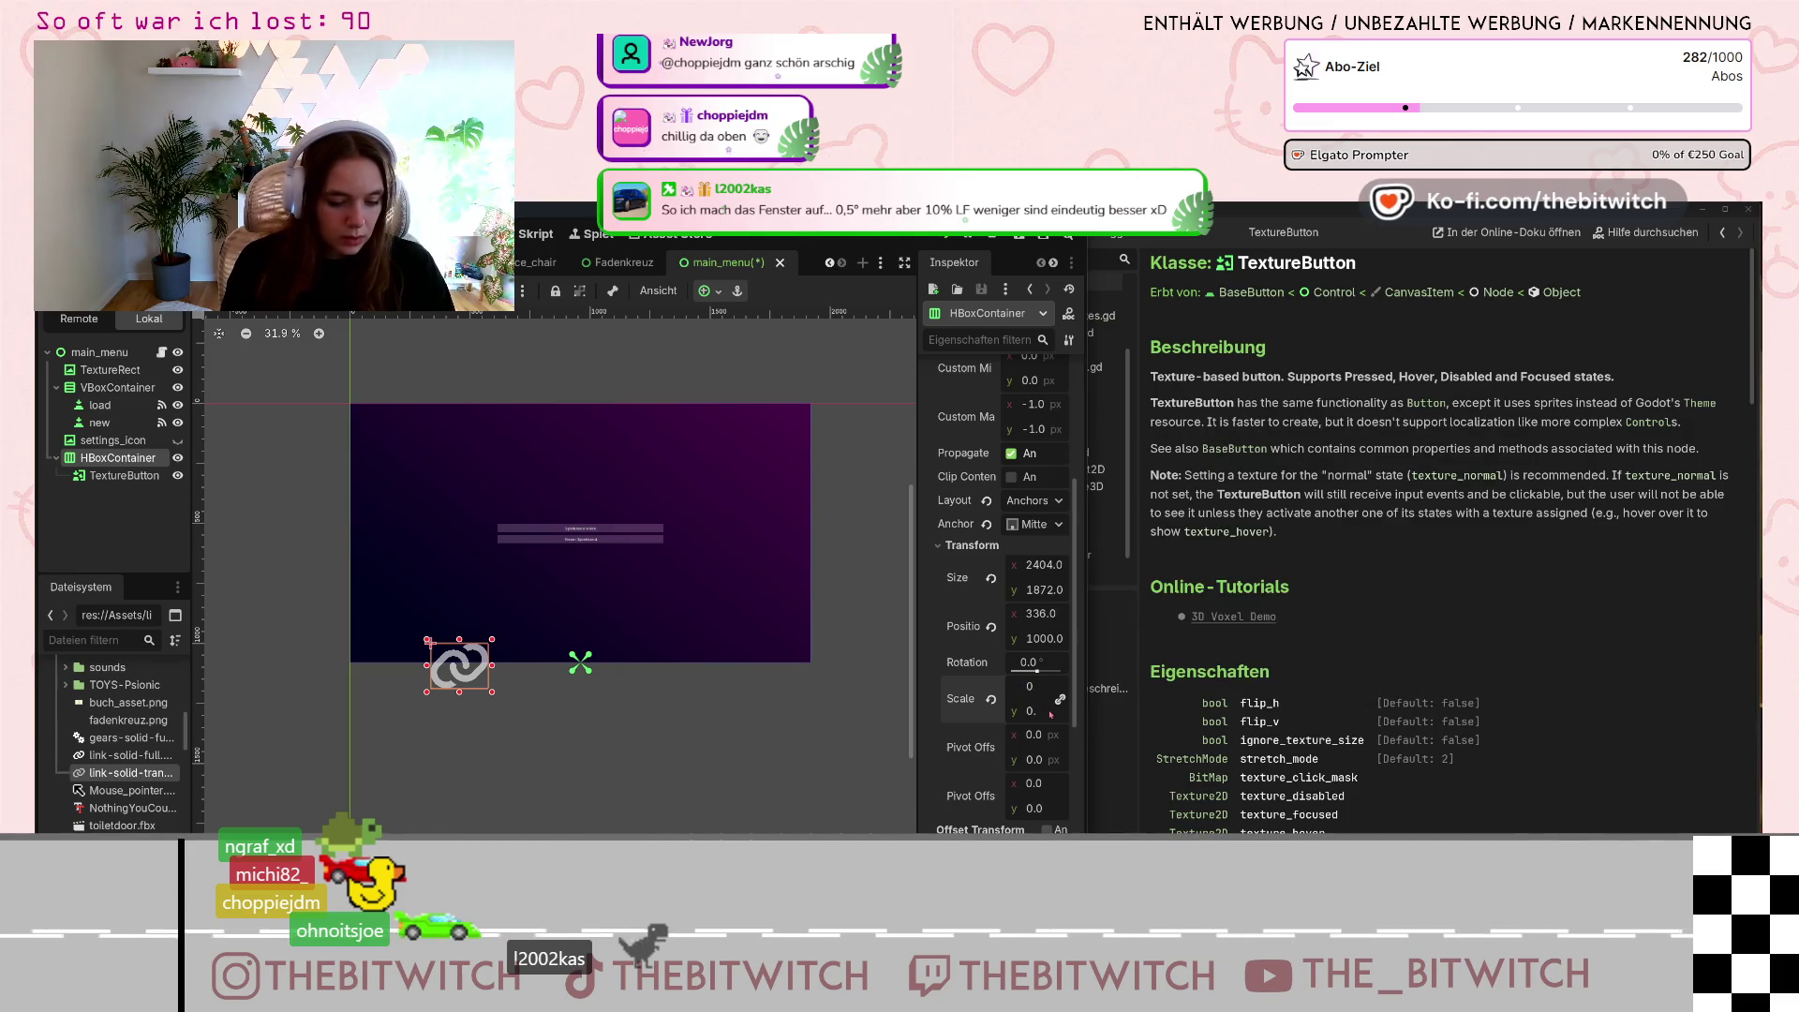
type(".2")
key("Return")
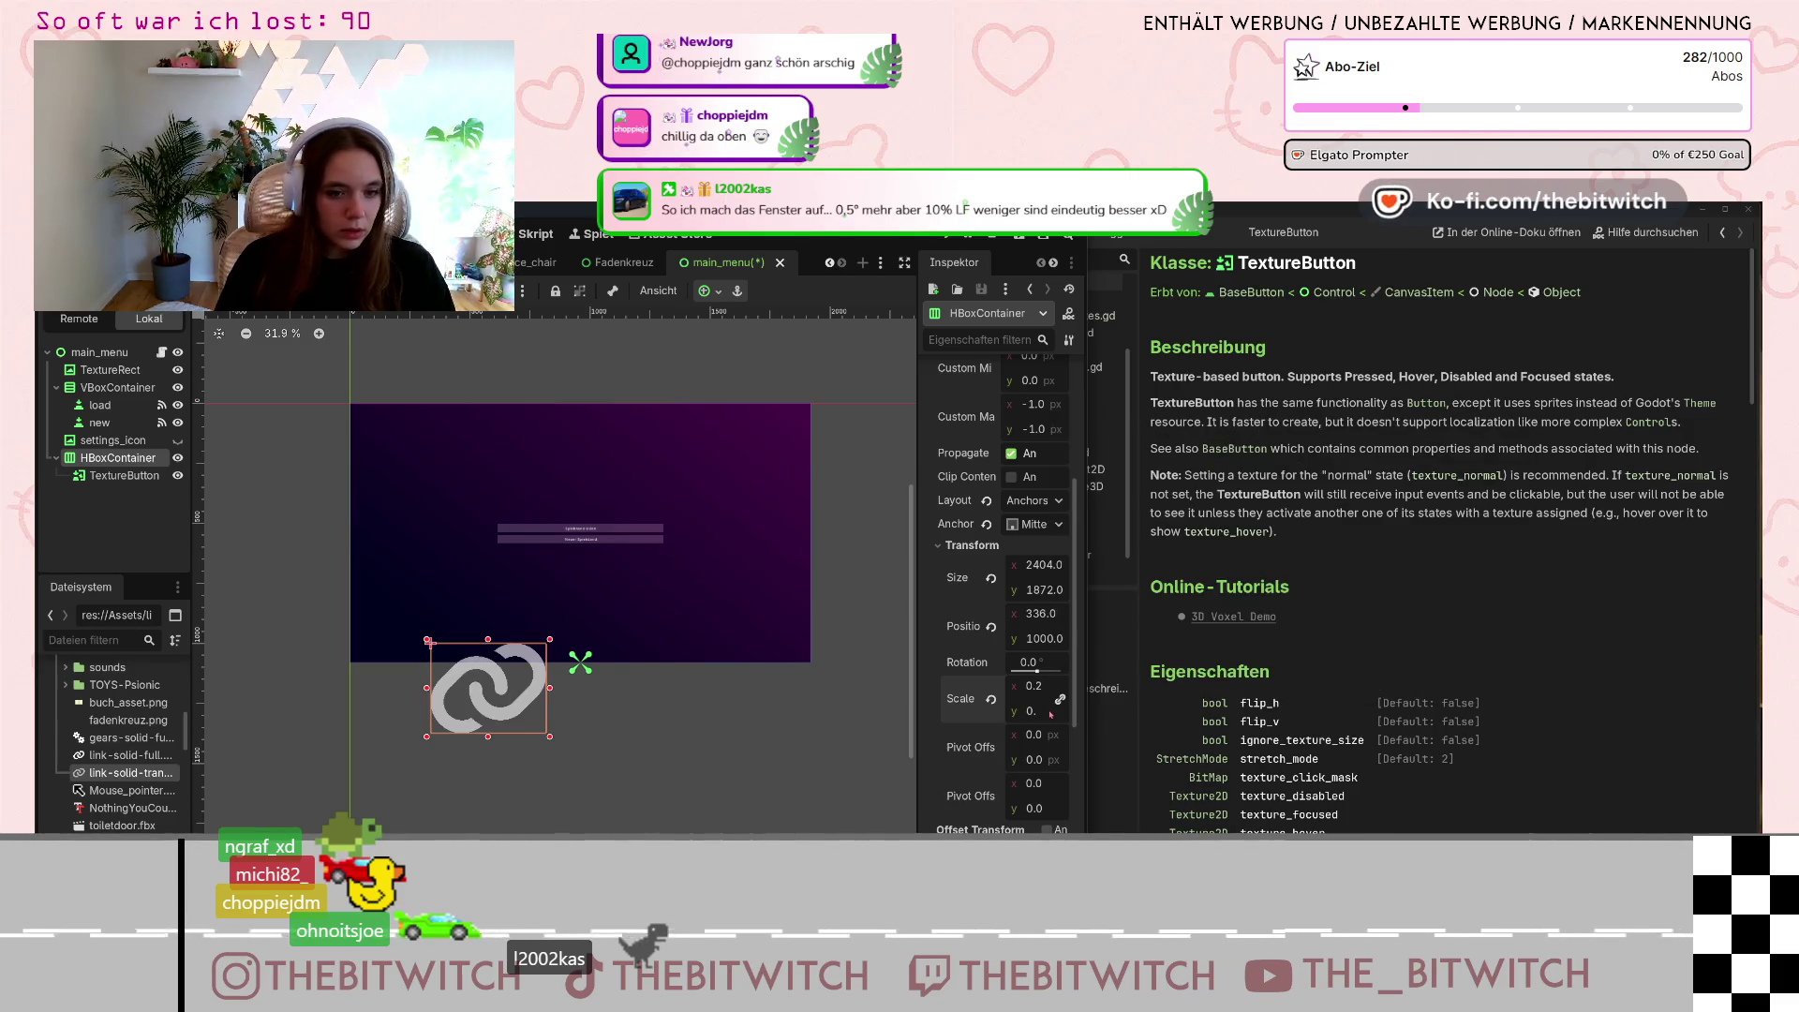
left_click_drag(915, 693, 821, 692)
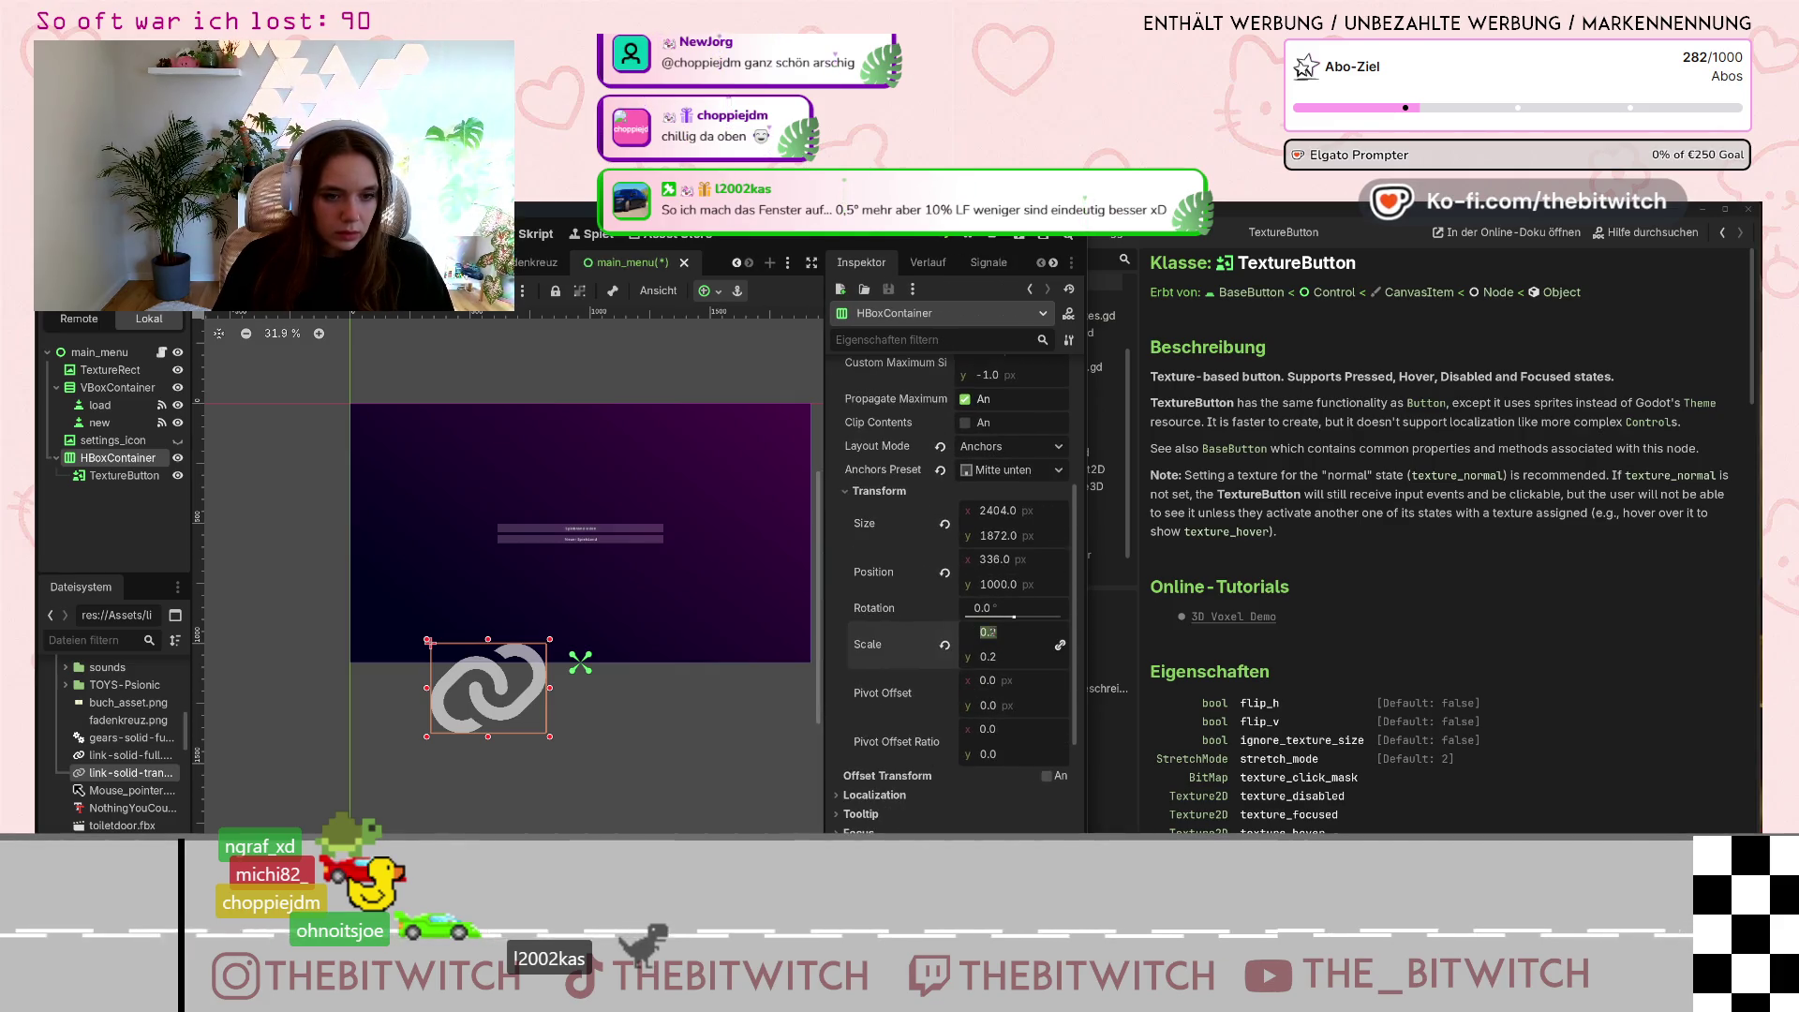
left_click_drag(988, 632, 995, 609)
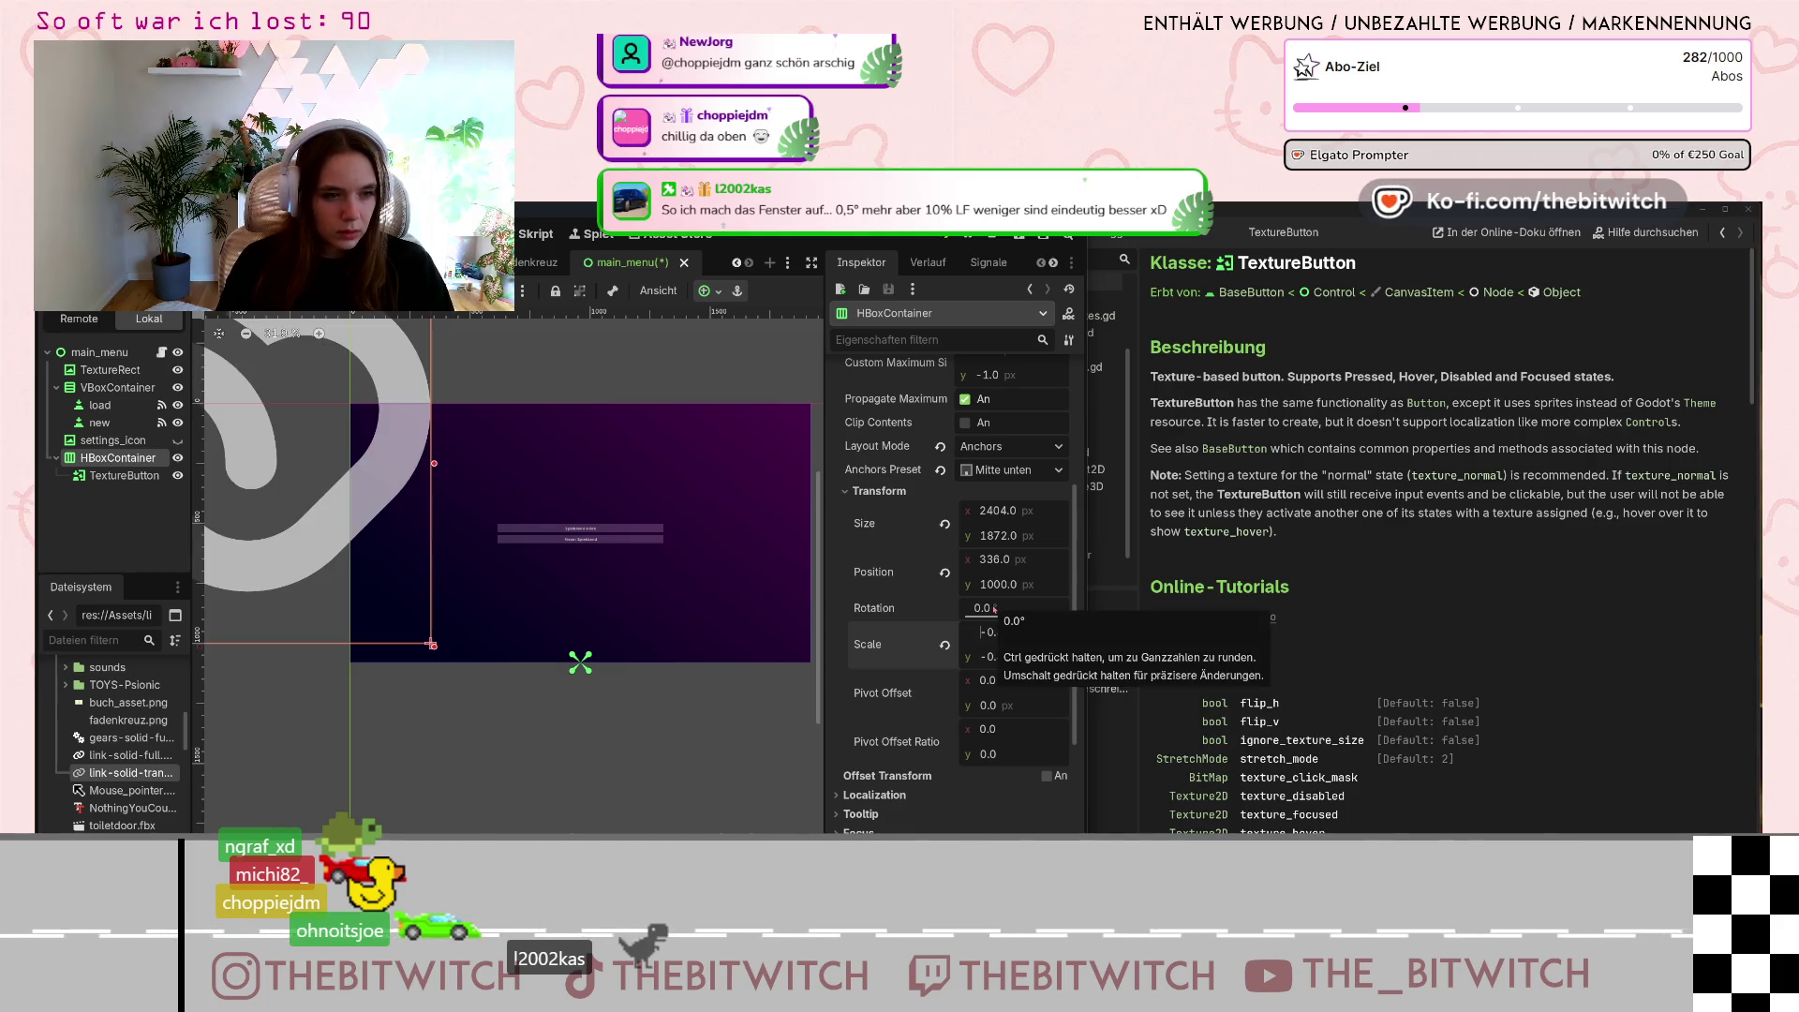
key("Escape")
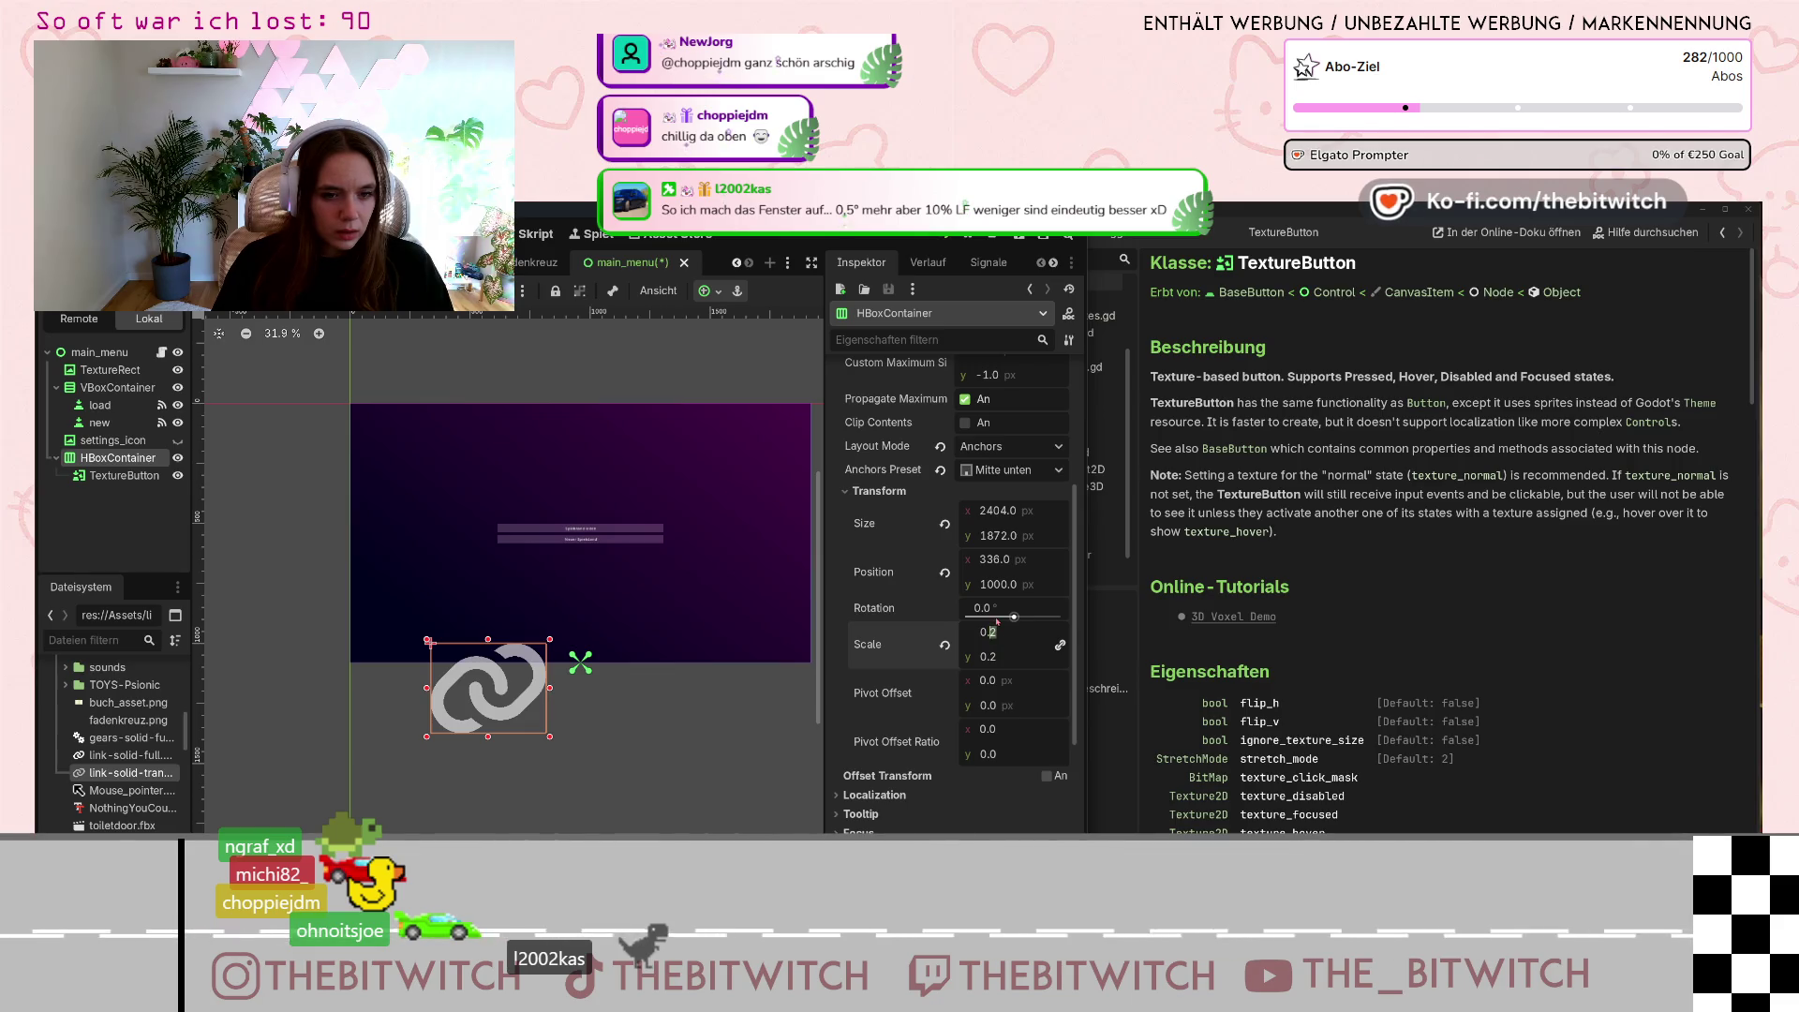
Refine the HBoxContainer's scale through 0.02 and 0.05 to a final 0.04.
type("0")
key("Return")
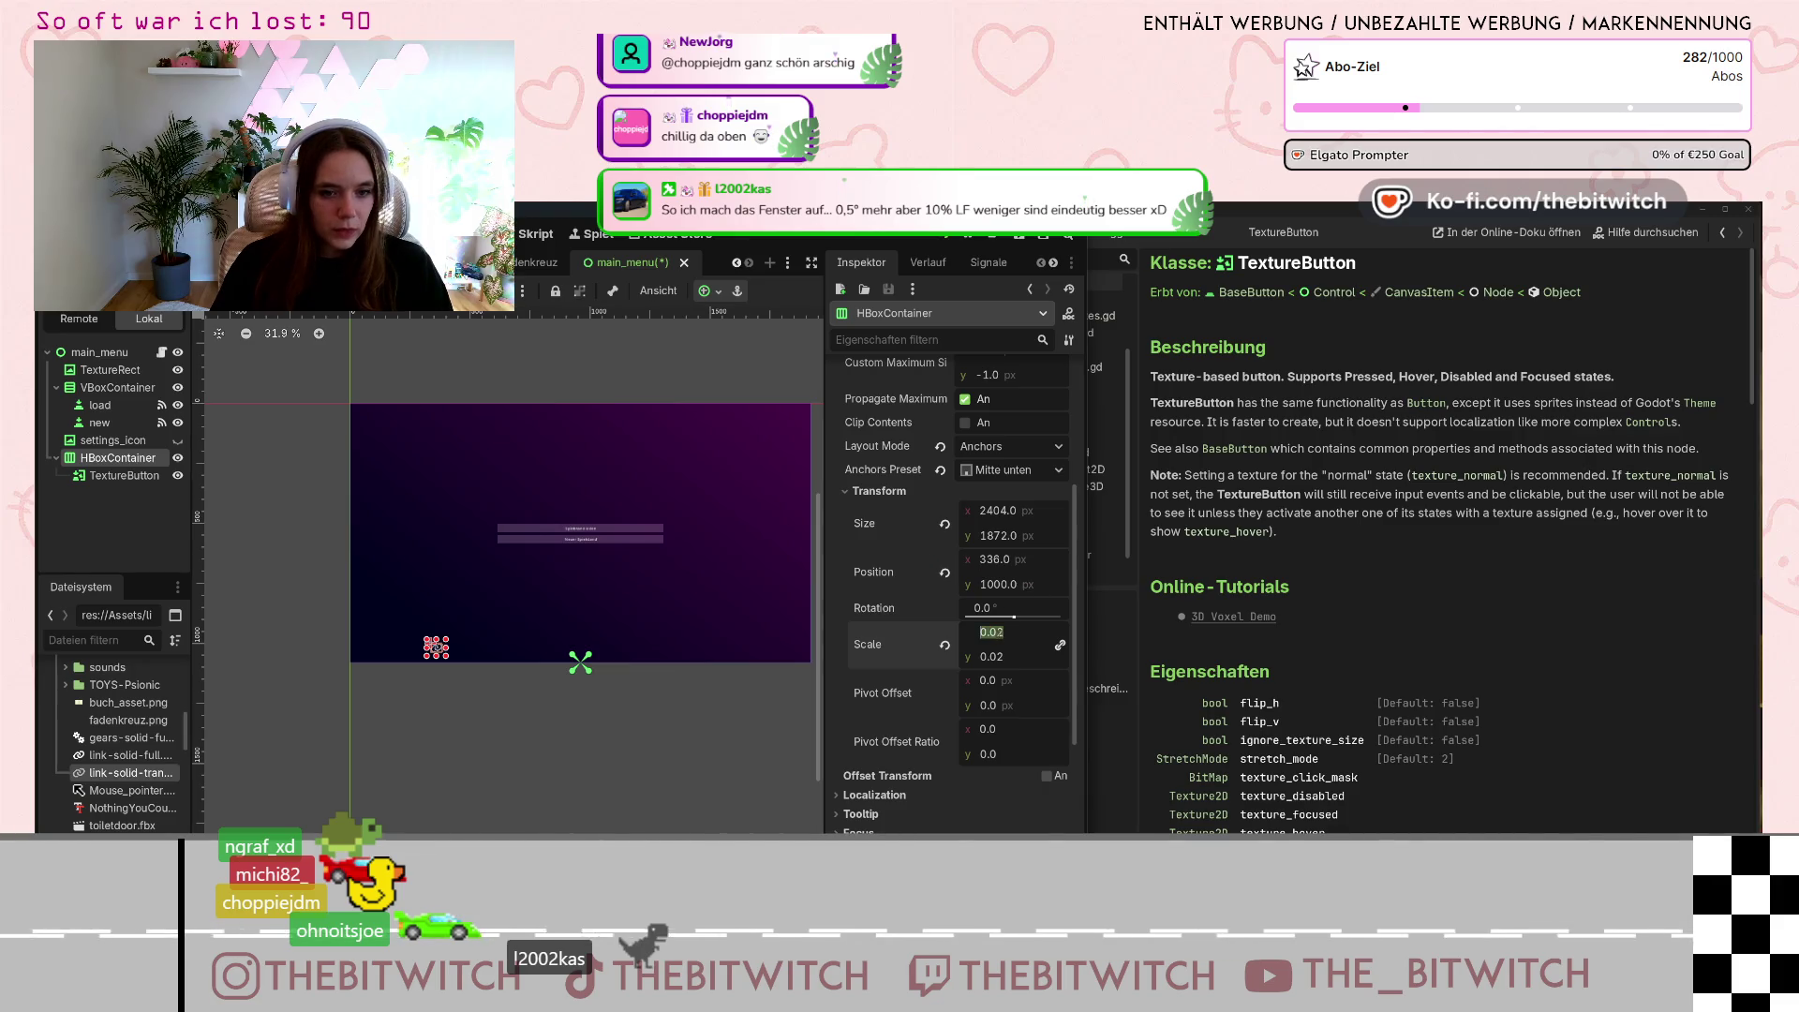
key("BackSpace")
type("5")
key("Return")
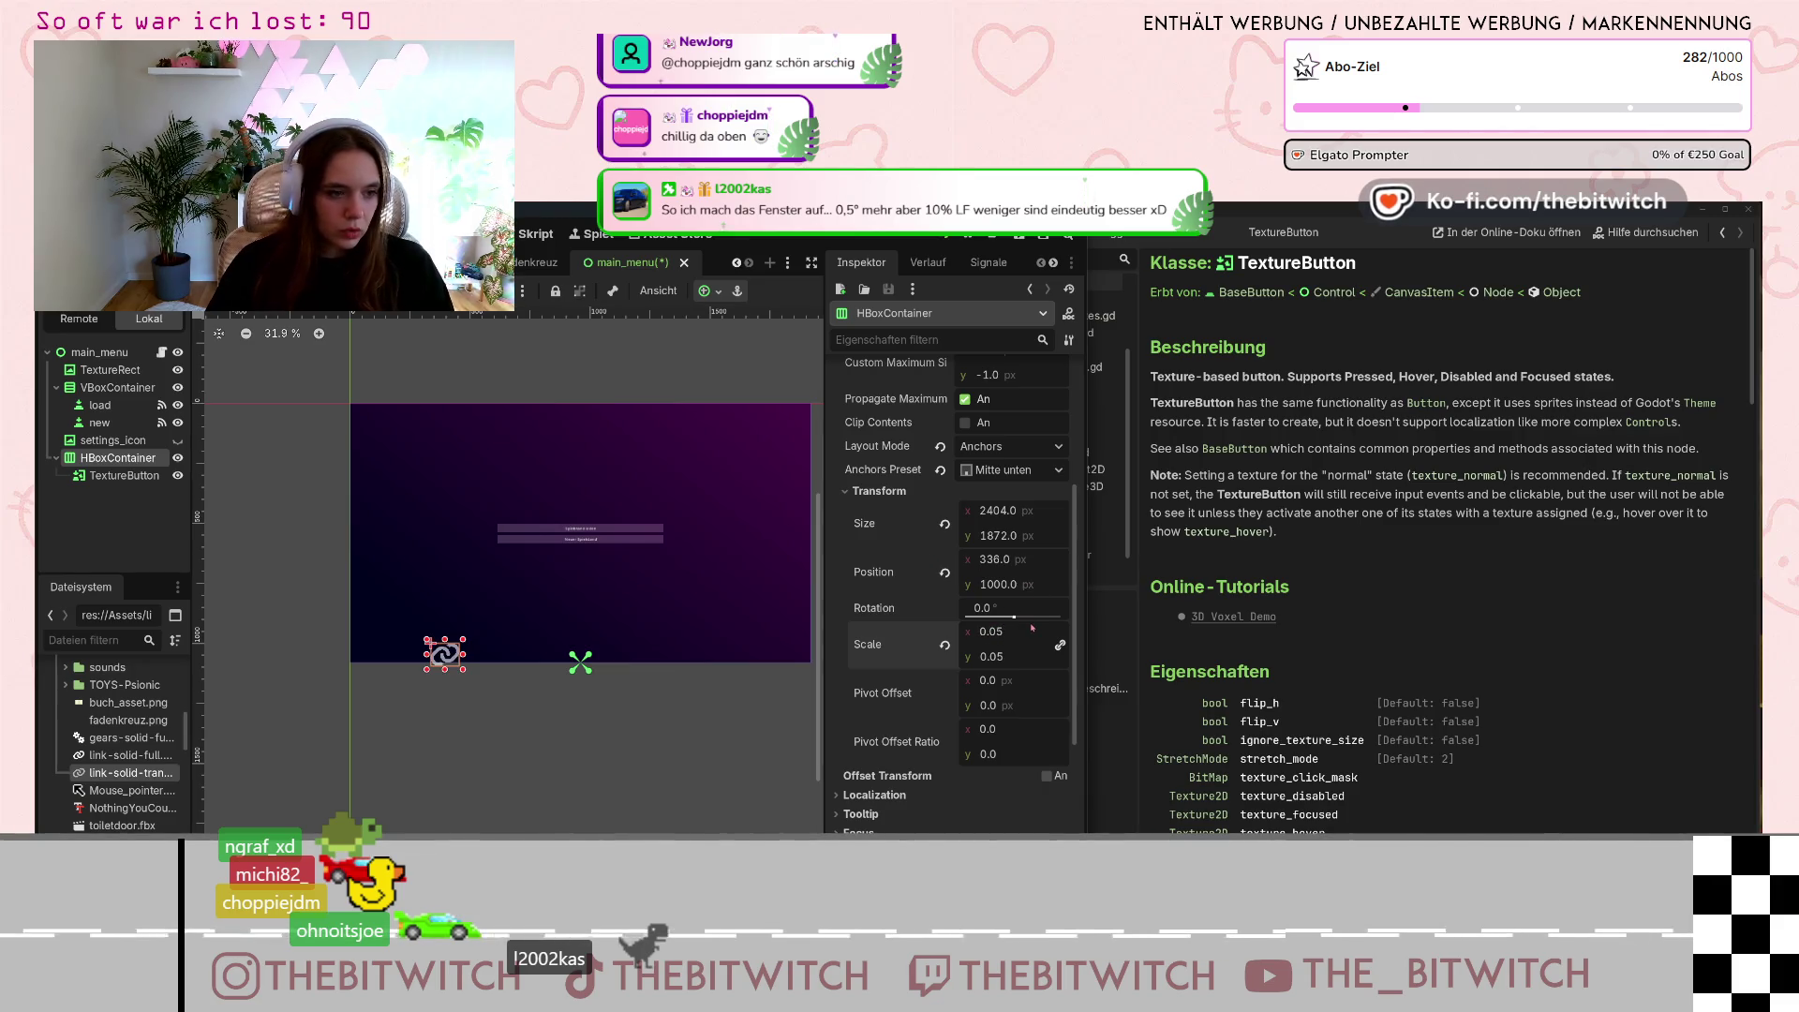
left_click(1004, 633)
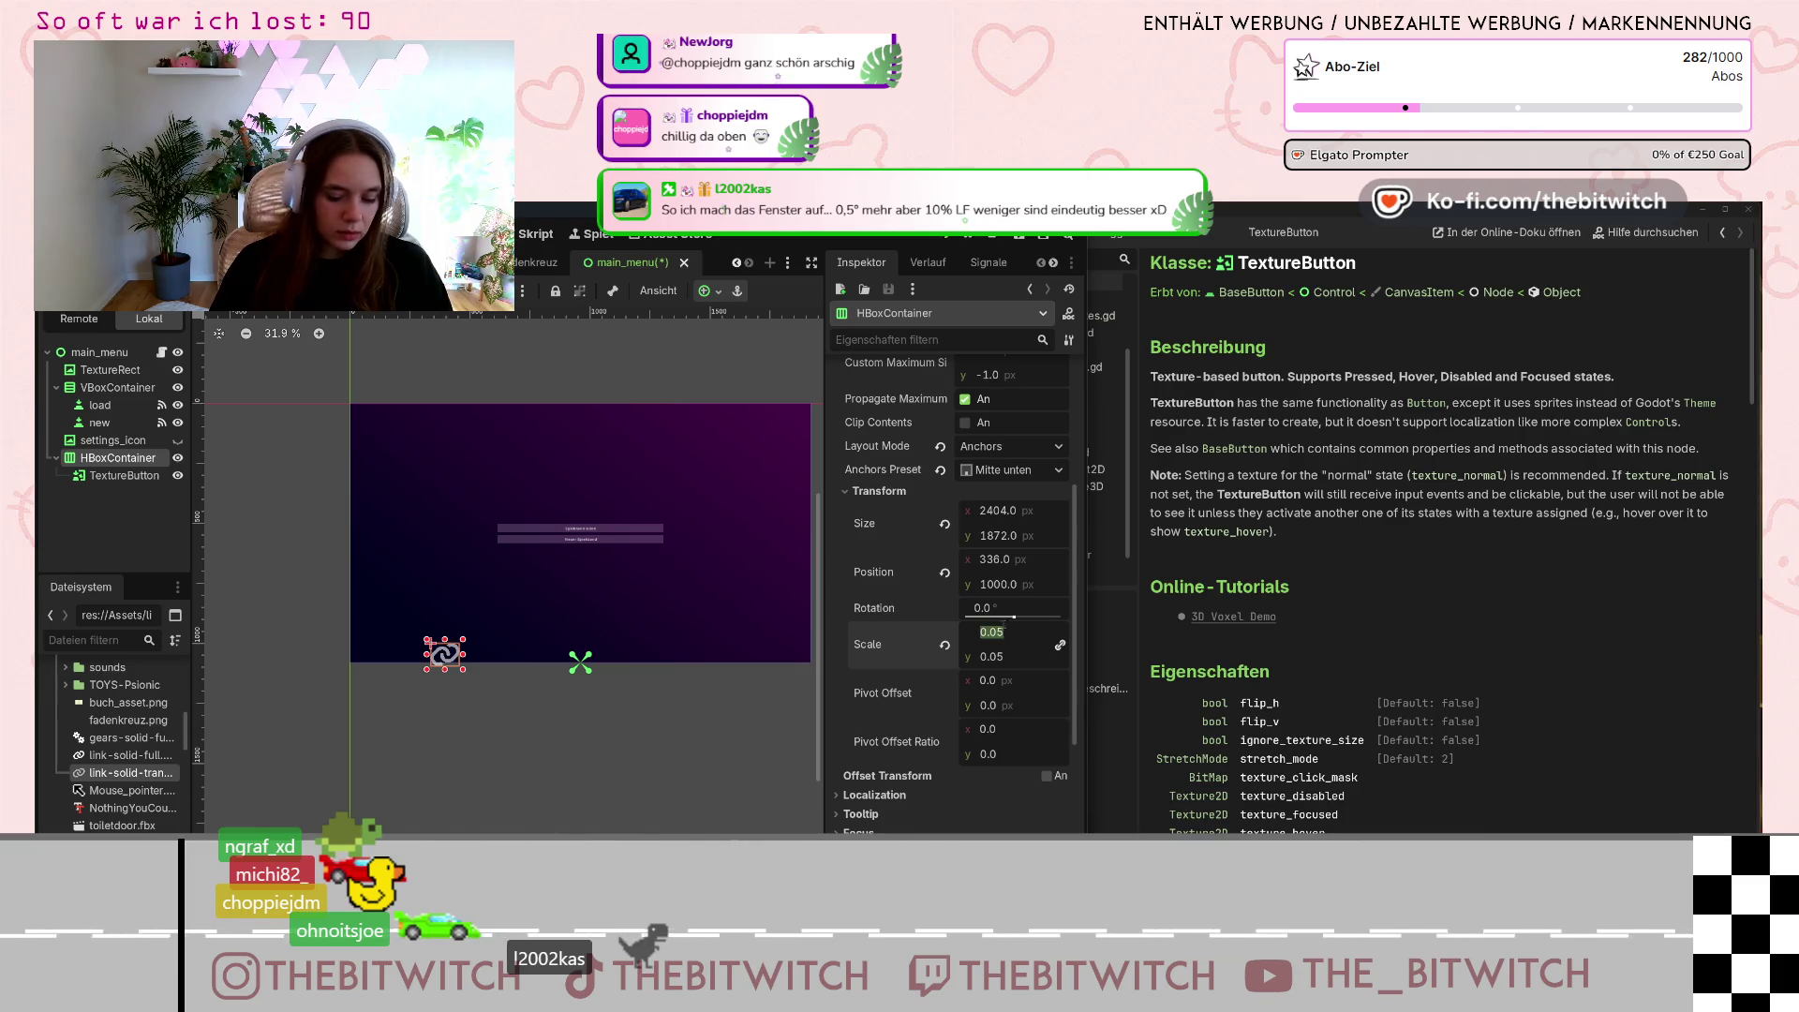
type("0.04")
key("Return")
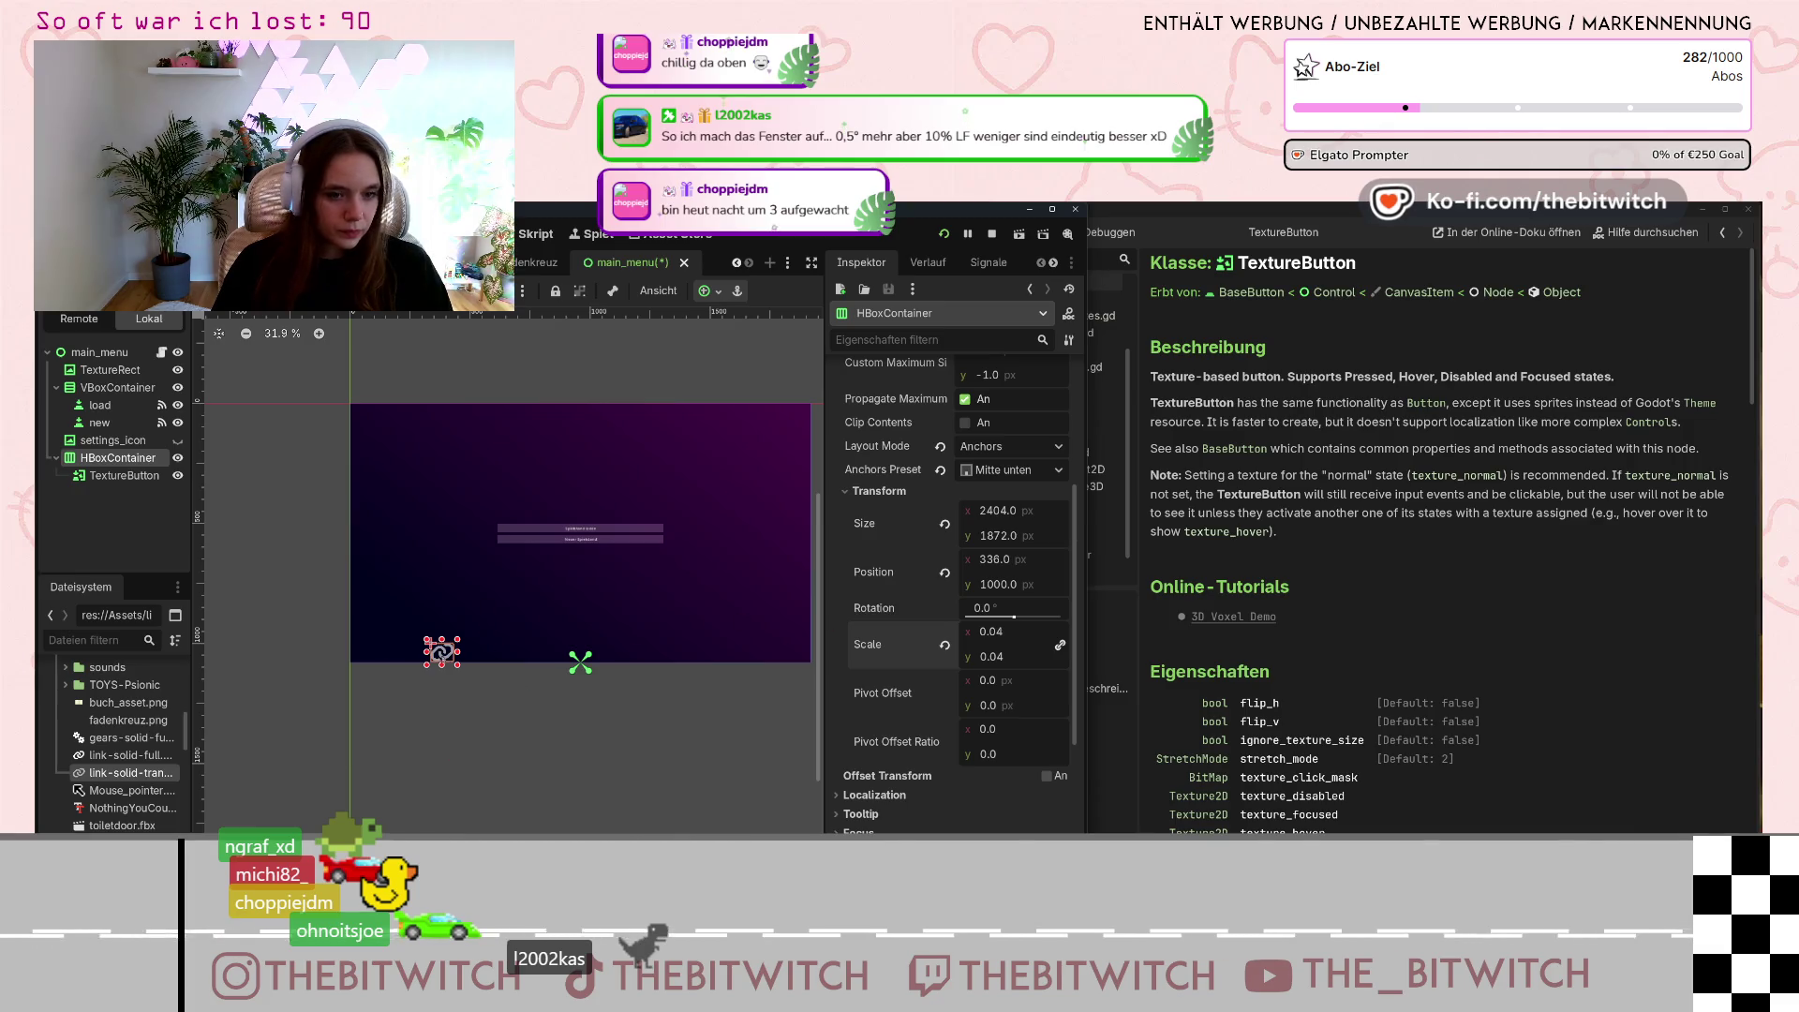
left_click(437, 649)
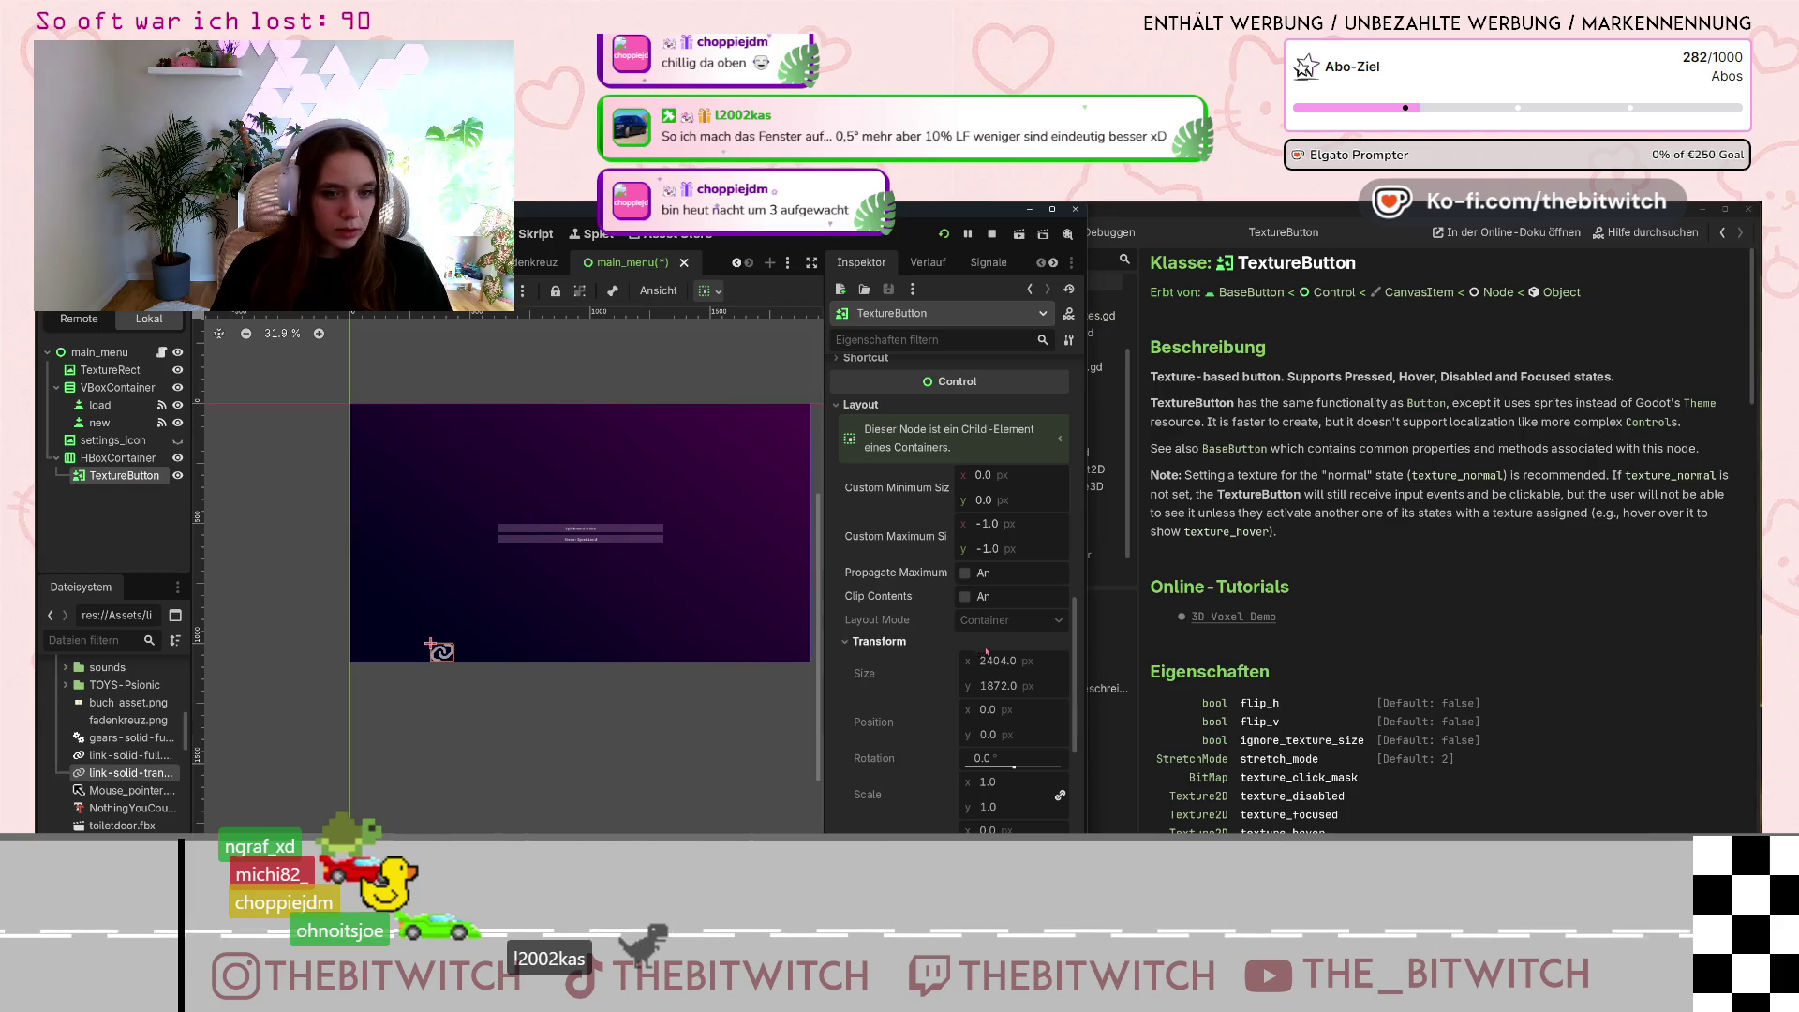
Review the link TextureButton's properties, then select the HBoxContainer for editing.
left_click(441, 649)
left_click(440, 648)
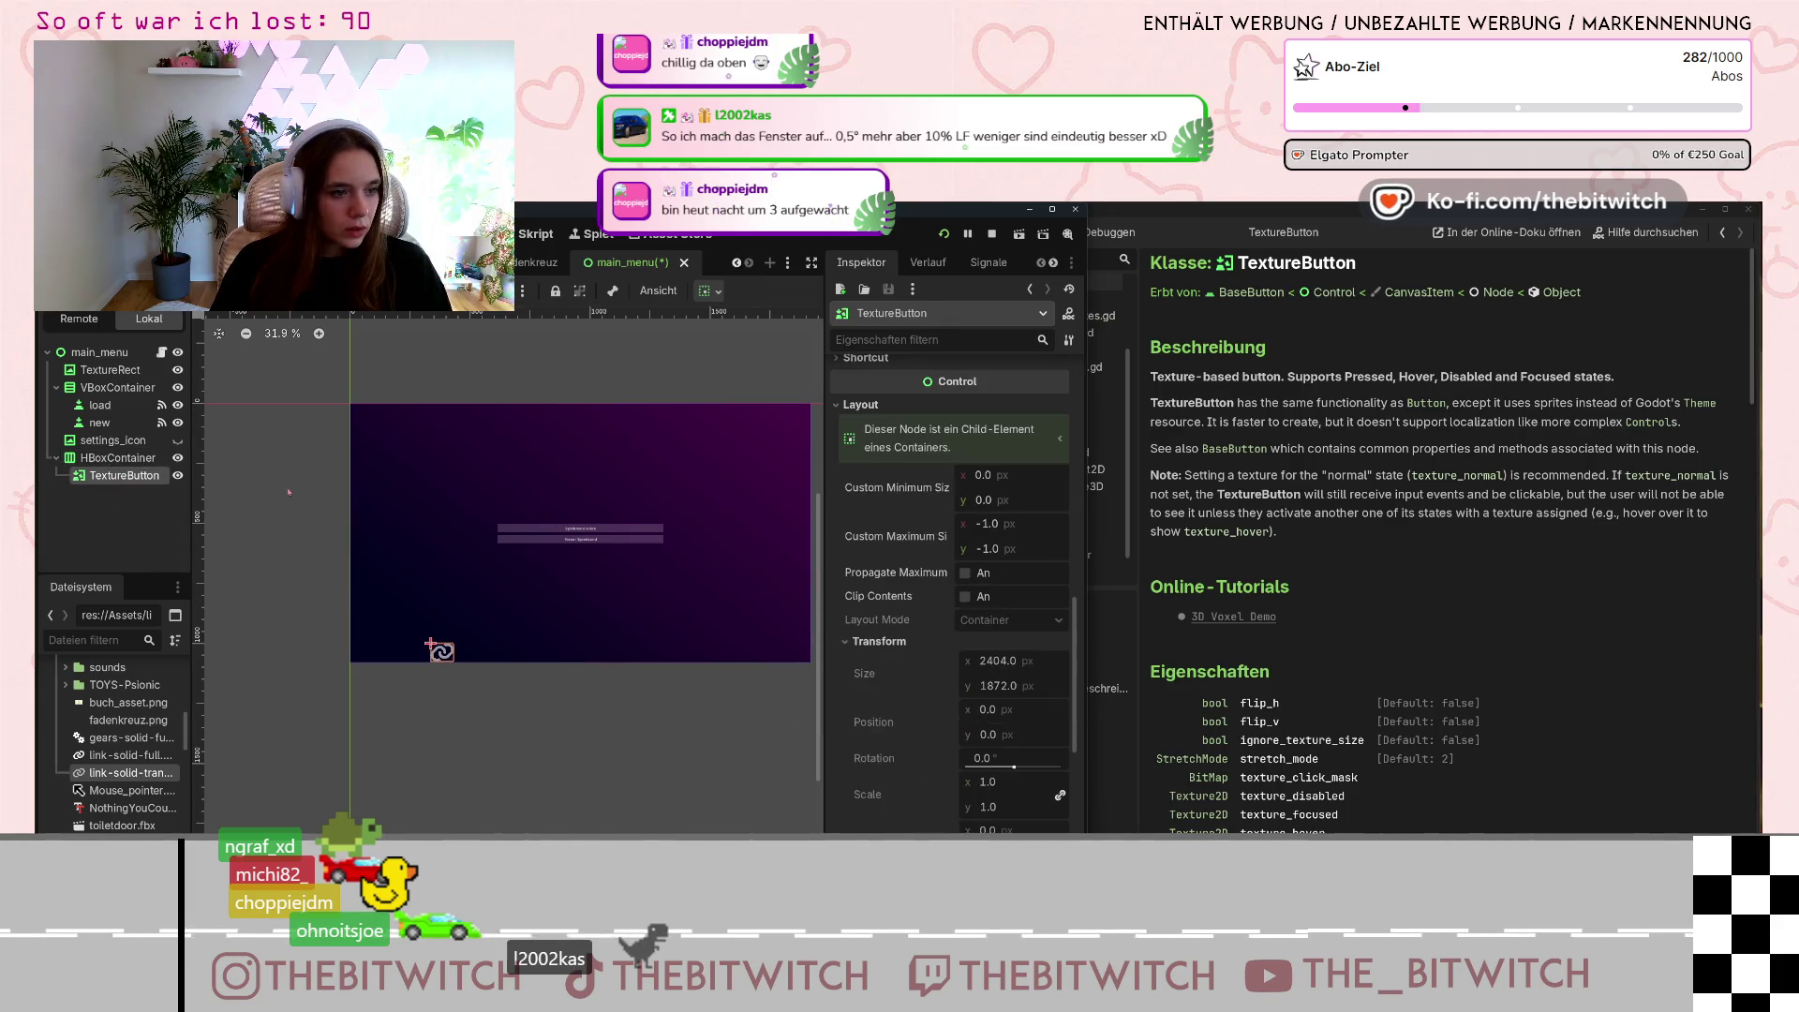
scroll(922, 660, "down", 3)
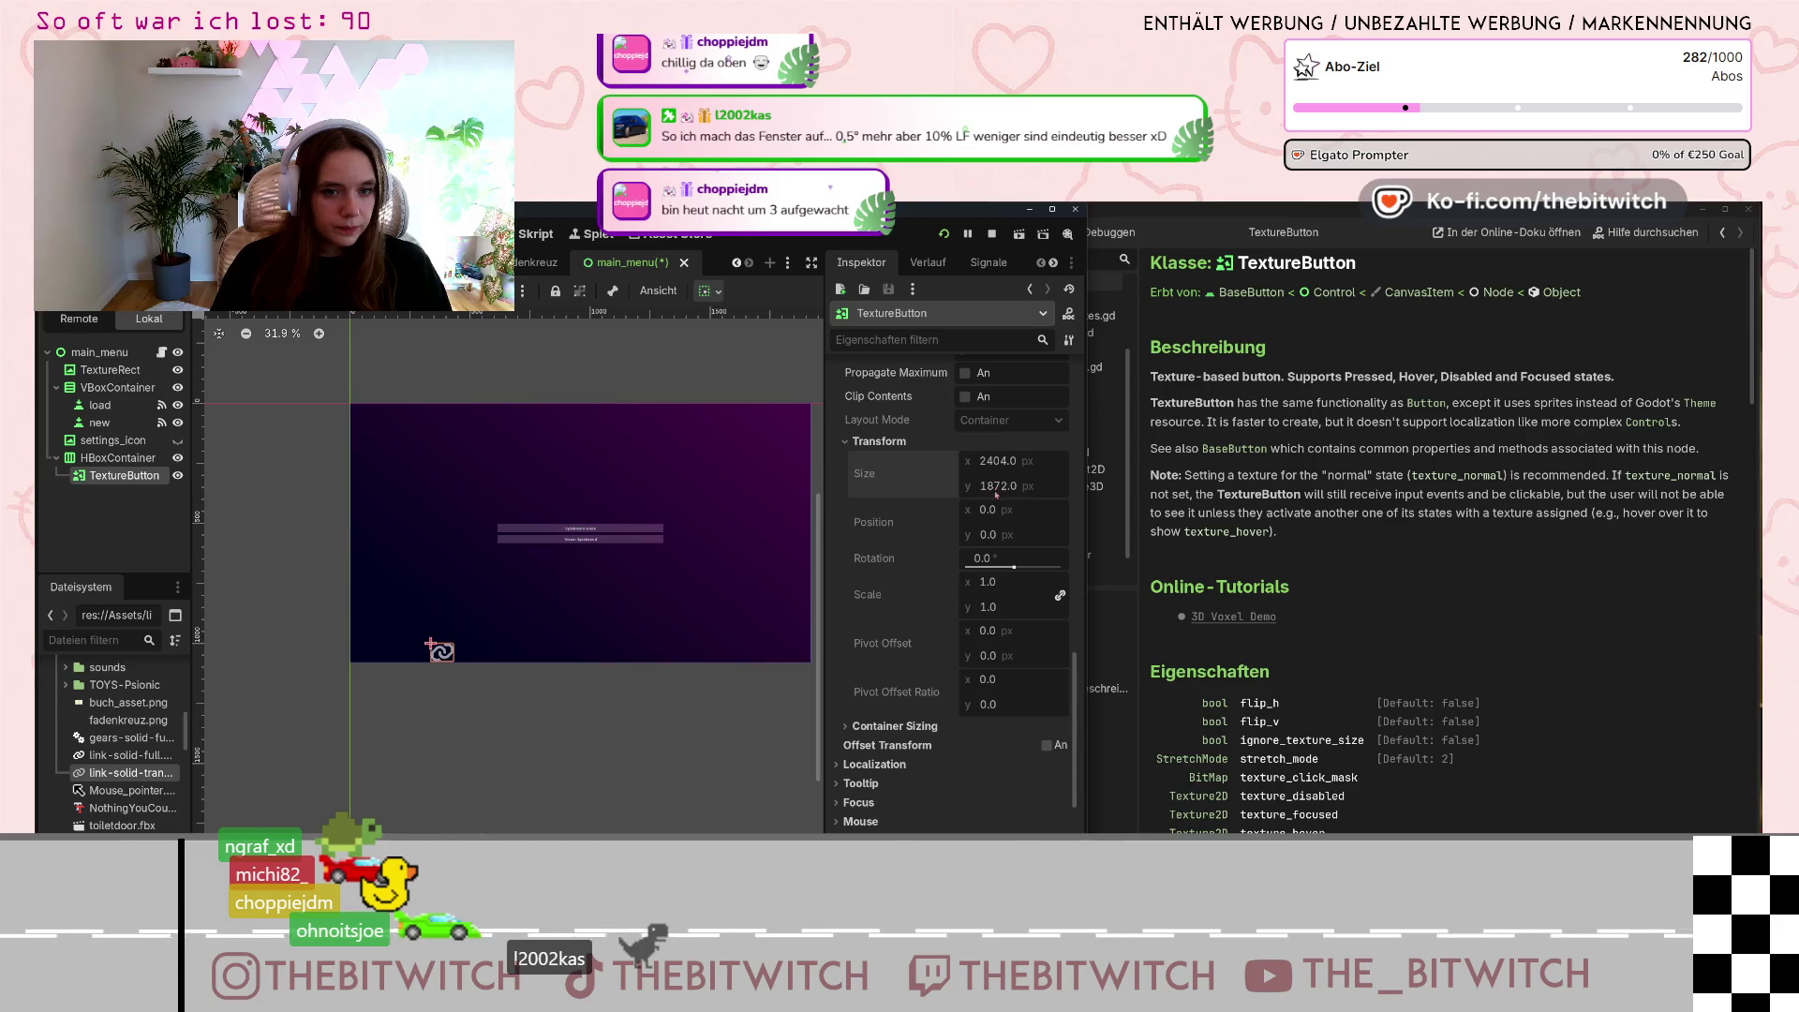
scroll(952, 563, "up", 2)
scroll(944, 591, "down", 3)
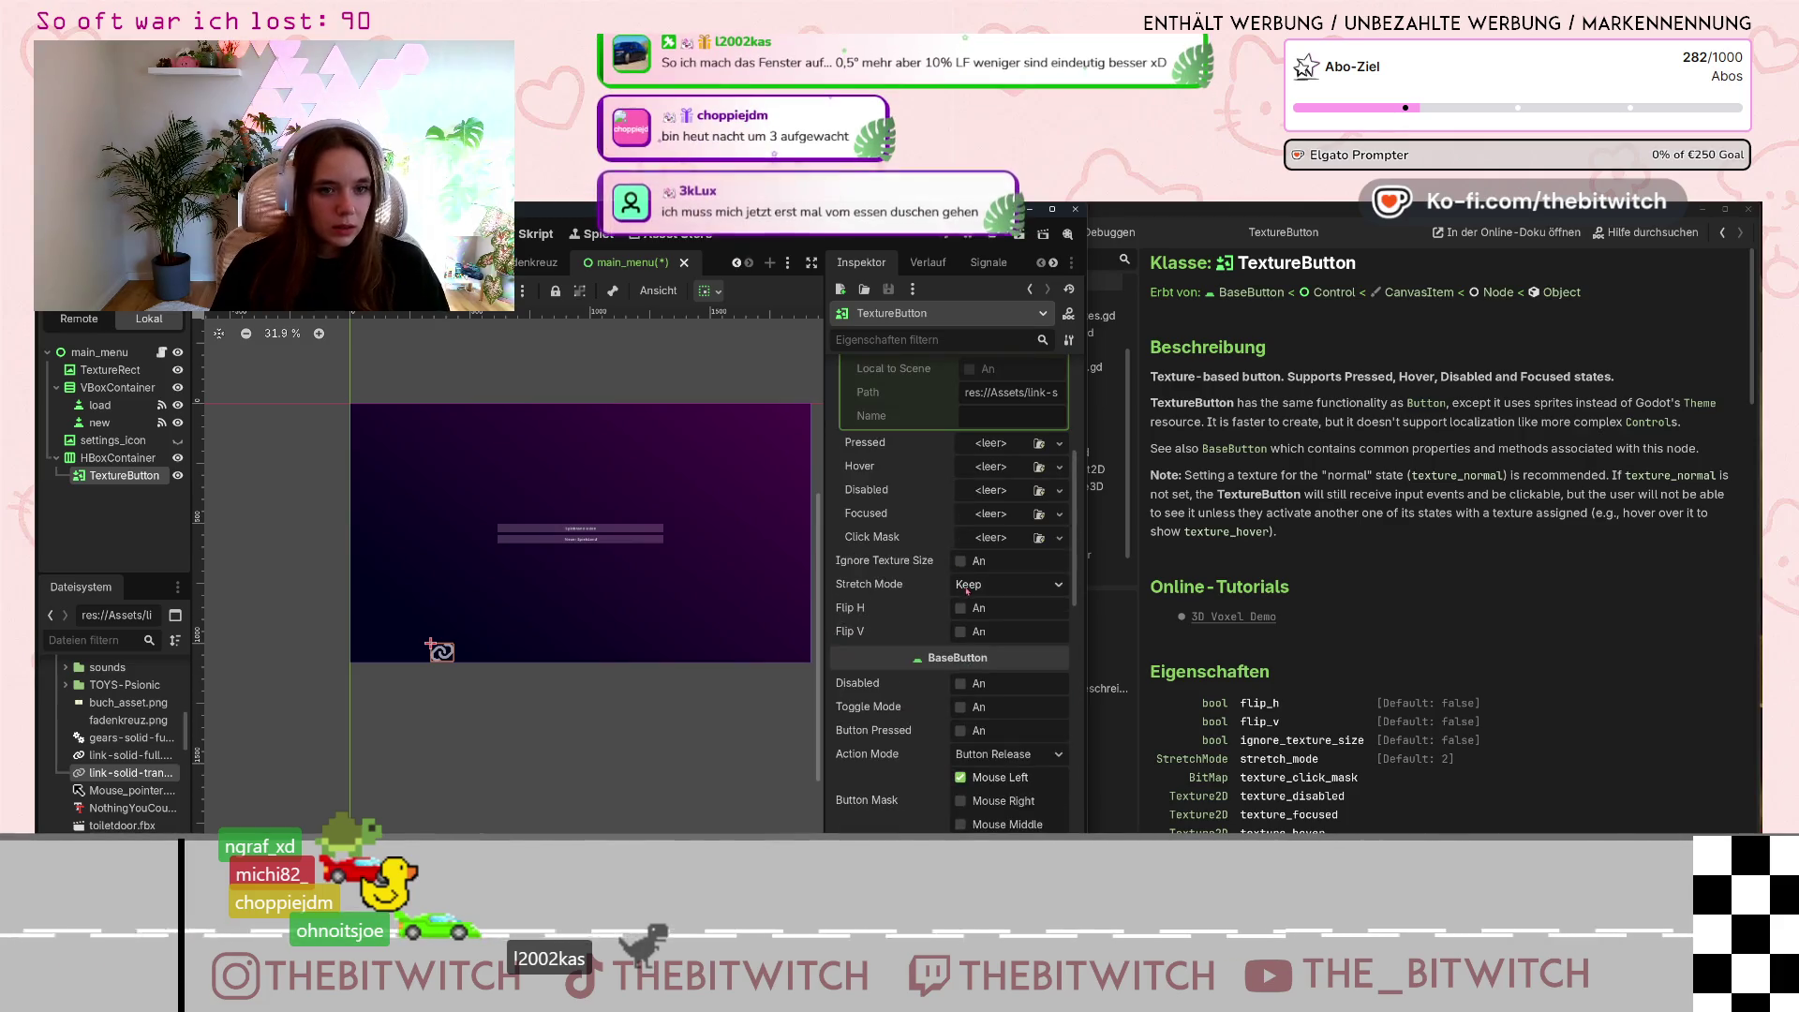
scroll(942, 600, "down", 4)
scroll(436, 609, "down", 1)
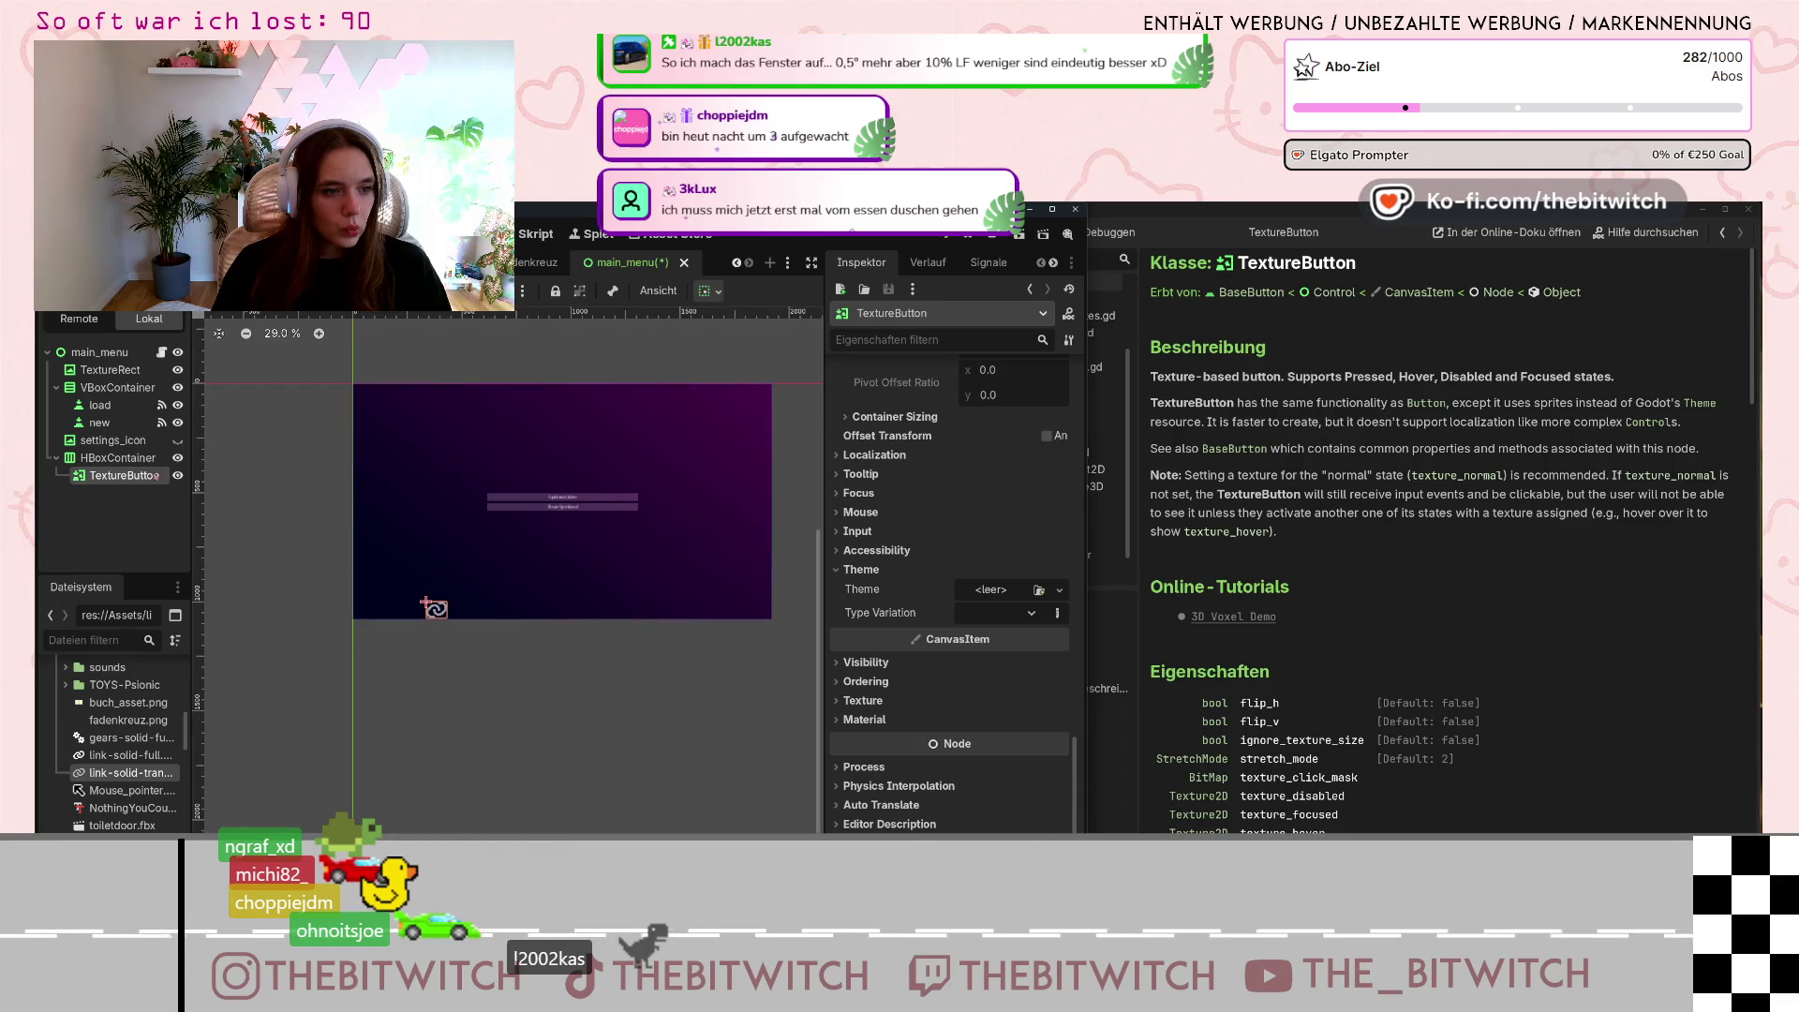
left_click(86, 457)
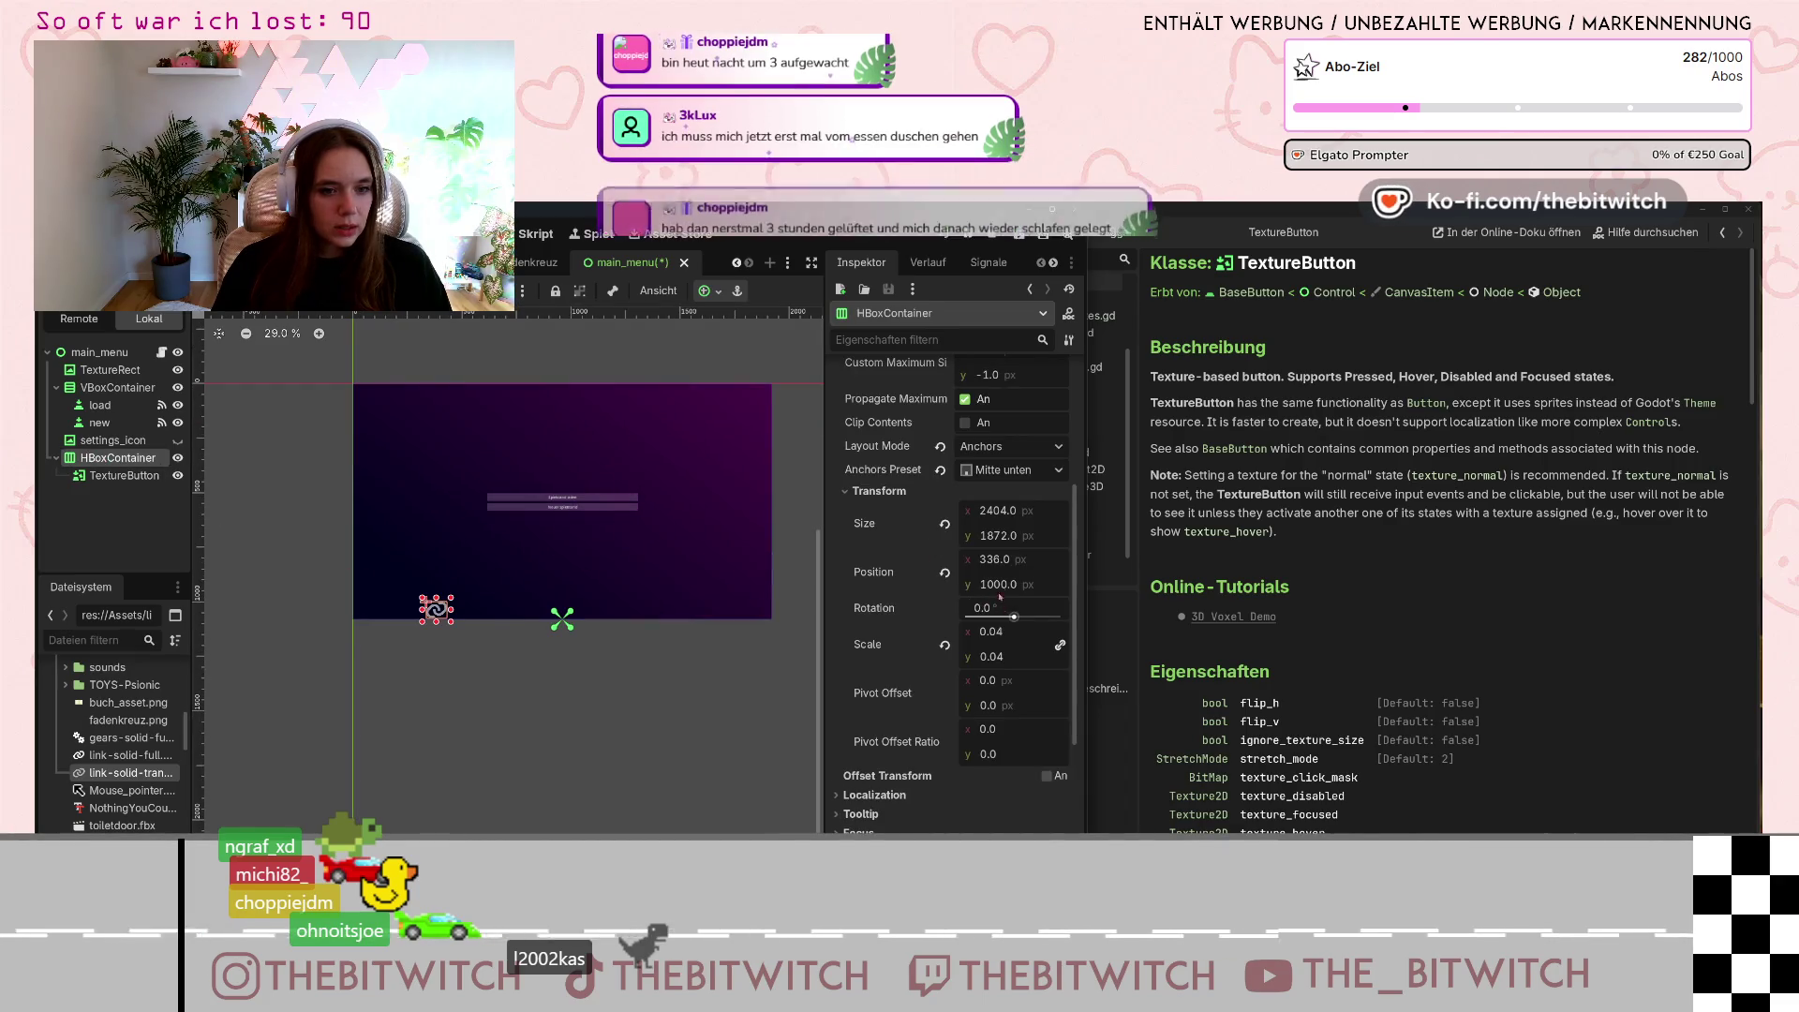
Set the HBoxContainer's Position x to 850.
left_click(994, 560)
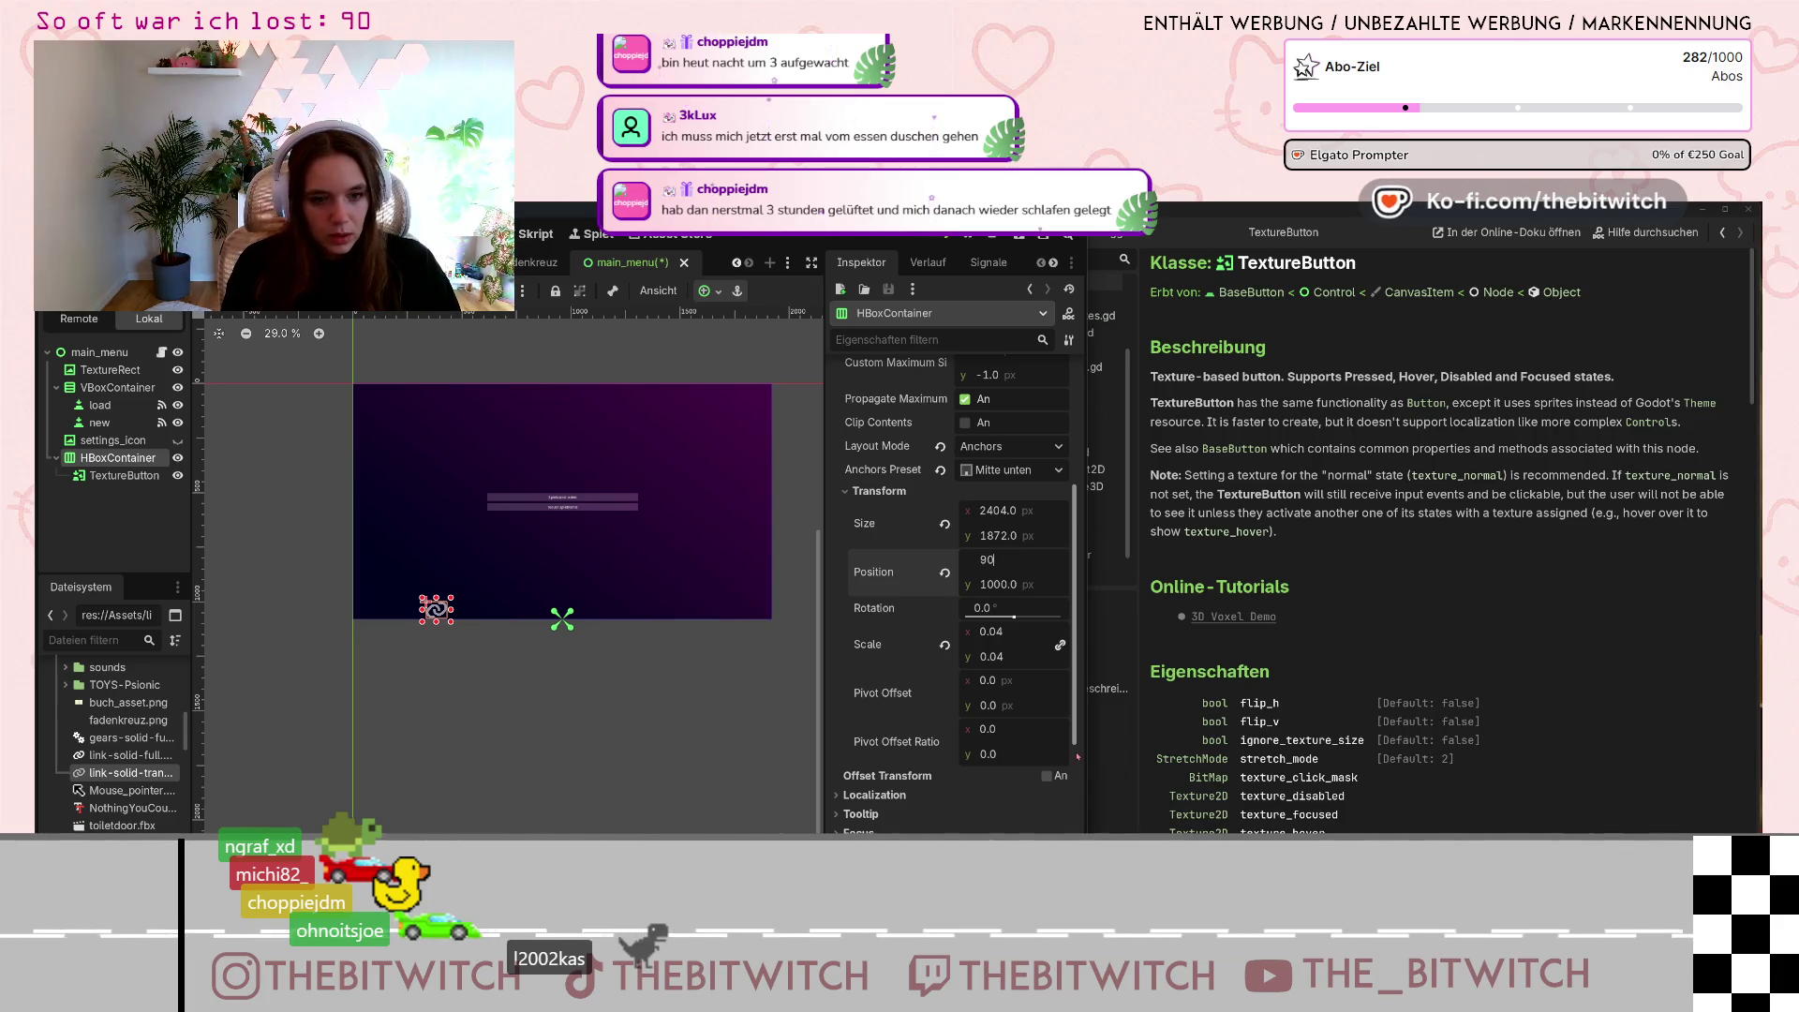
type("0.0")
key("Return")
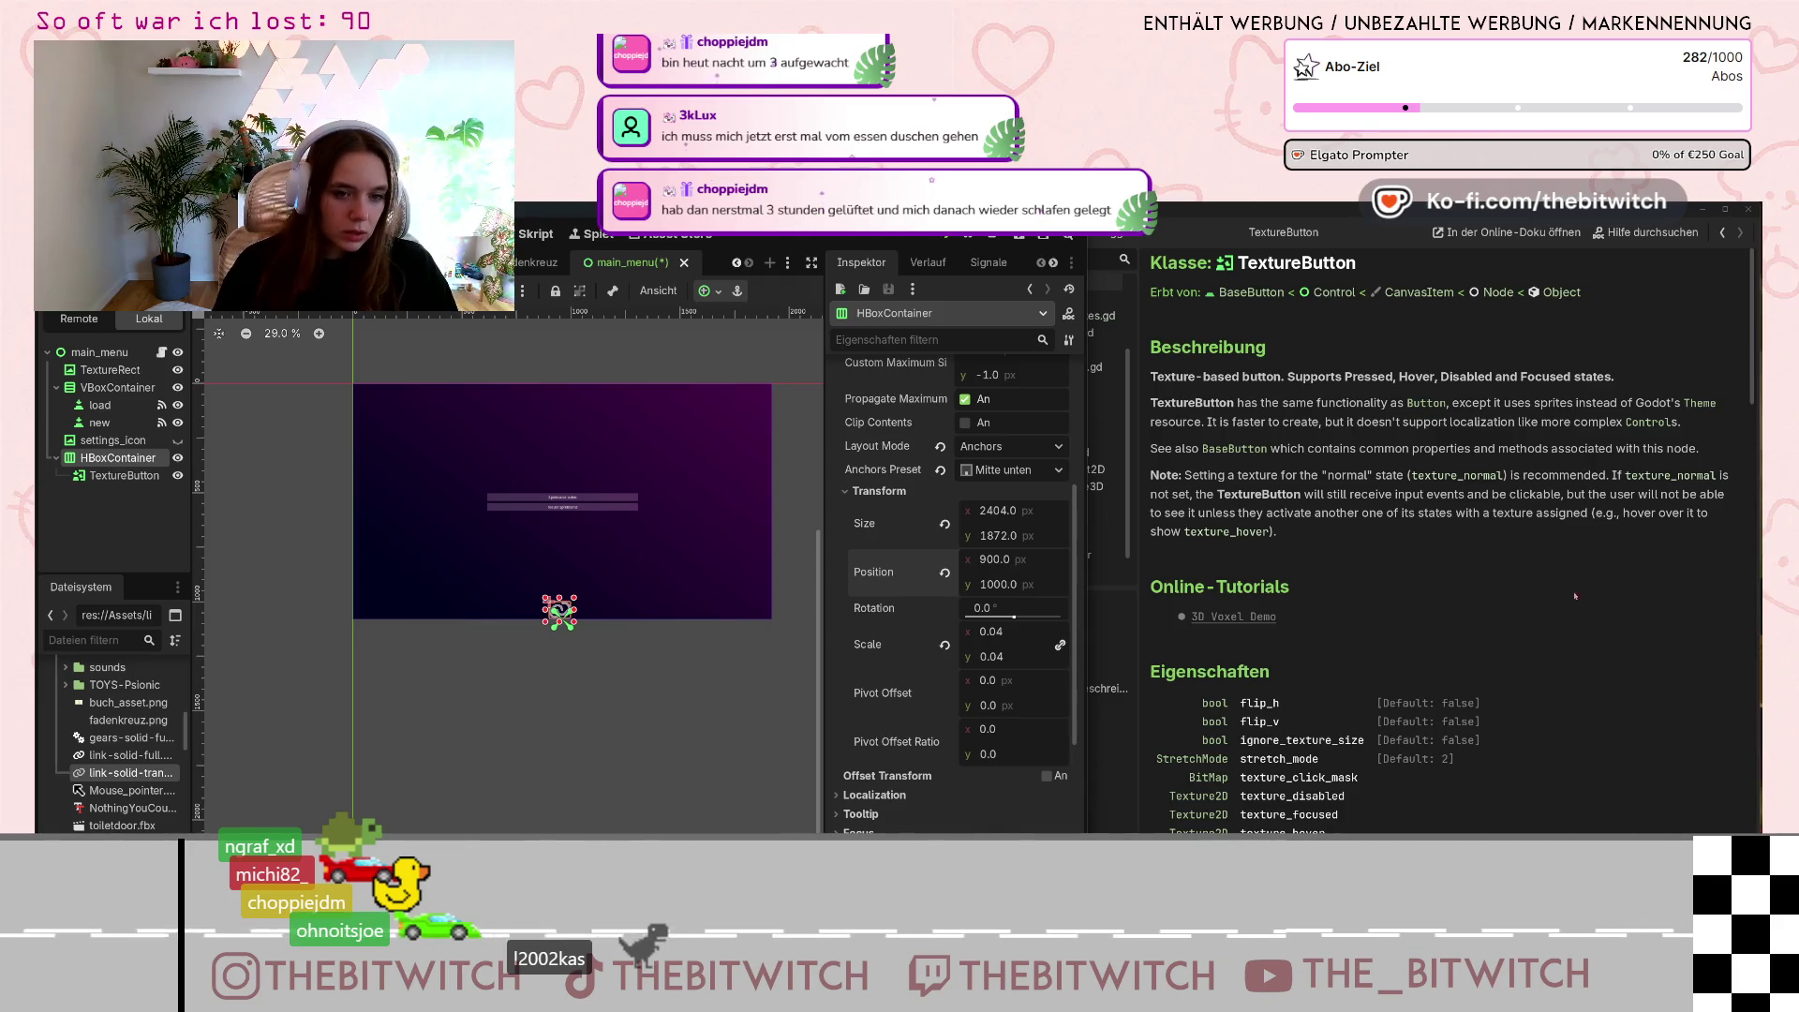
left_click(1022, 560)
type("850")
key("Return")
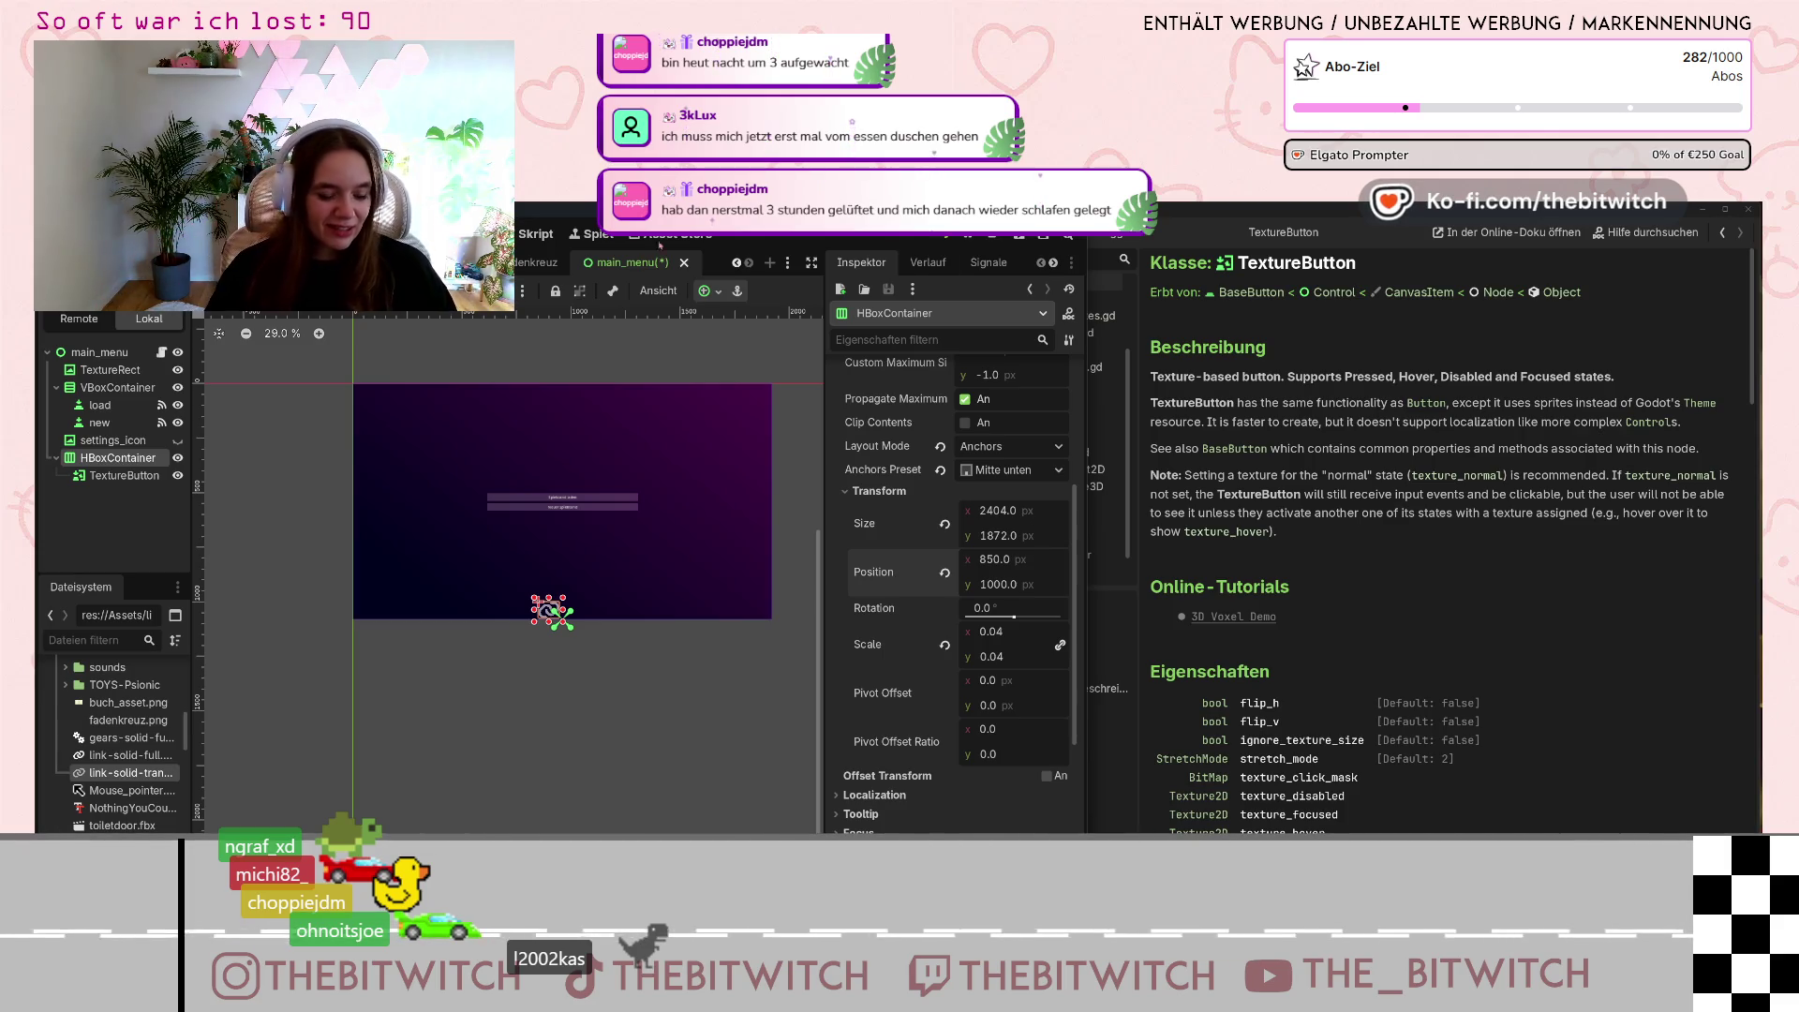
Lower the HBoxContainer's scale to 0.03.
scroll(563, 600, "up", 10)
scroll(562, 600, "down", 5)
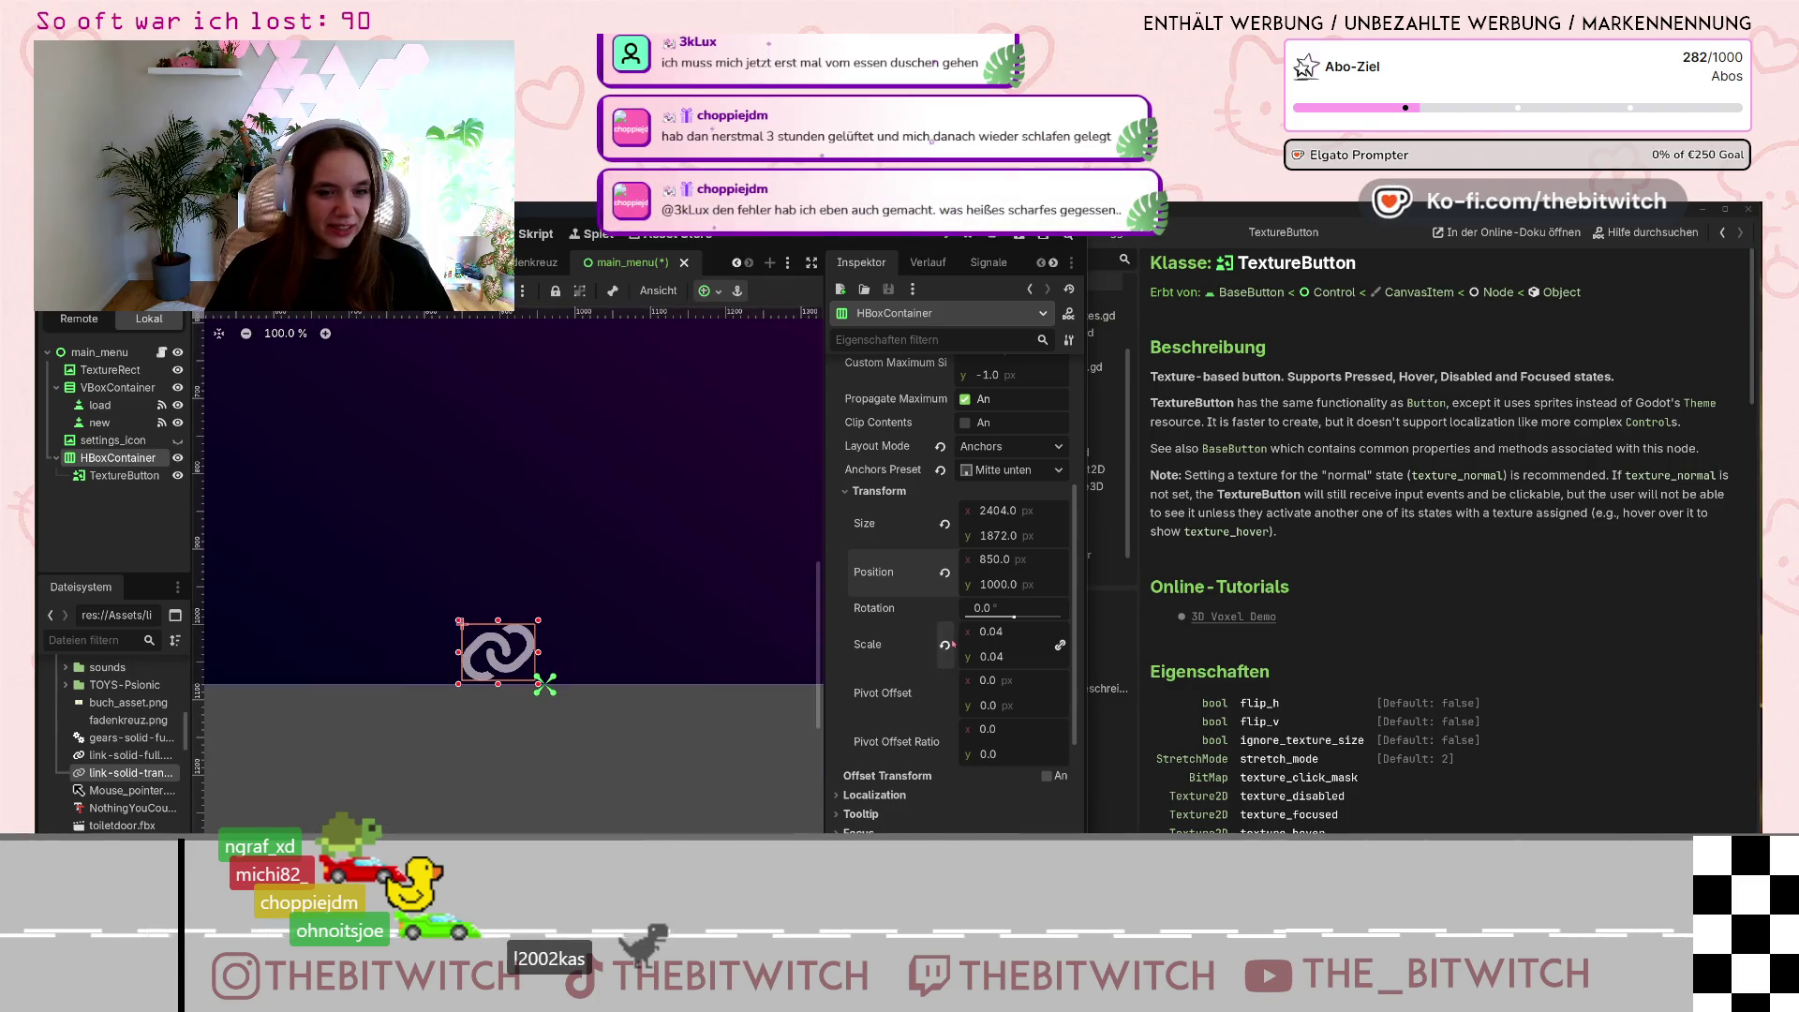
left_click(1003, 630)
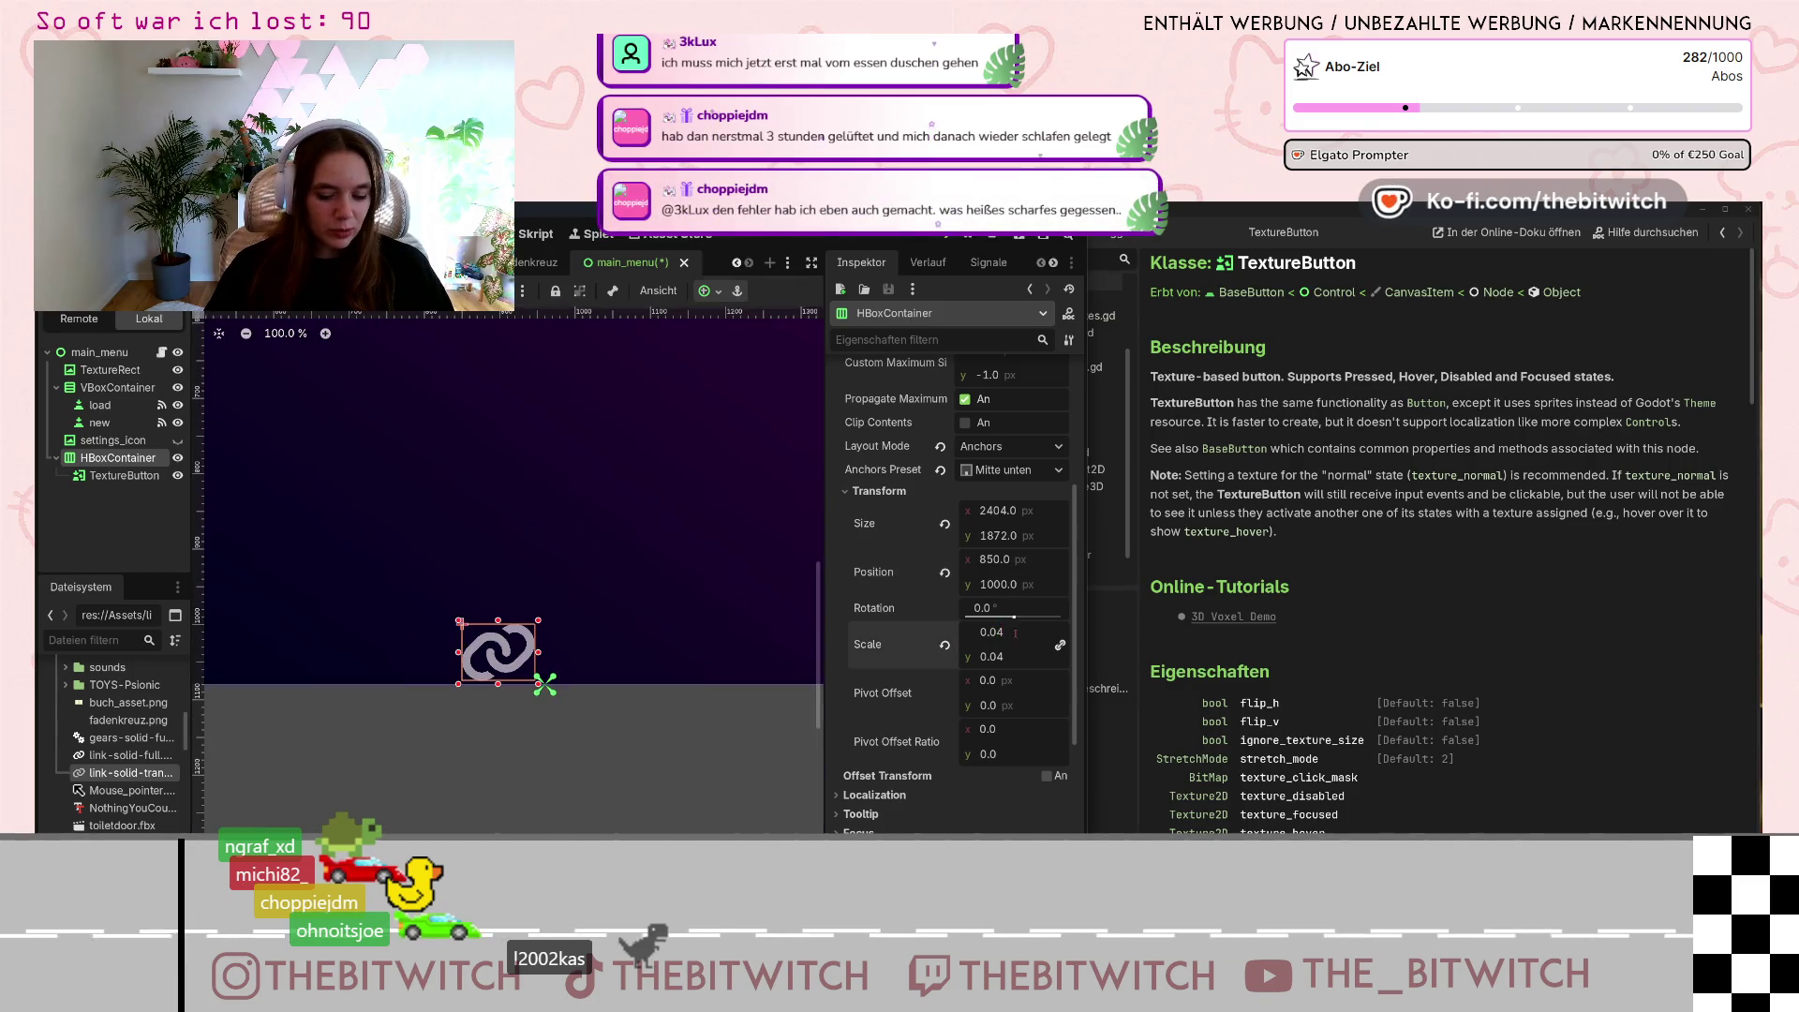
key("BackSpace")
type("3")
key("Return")
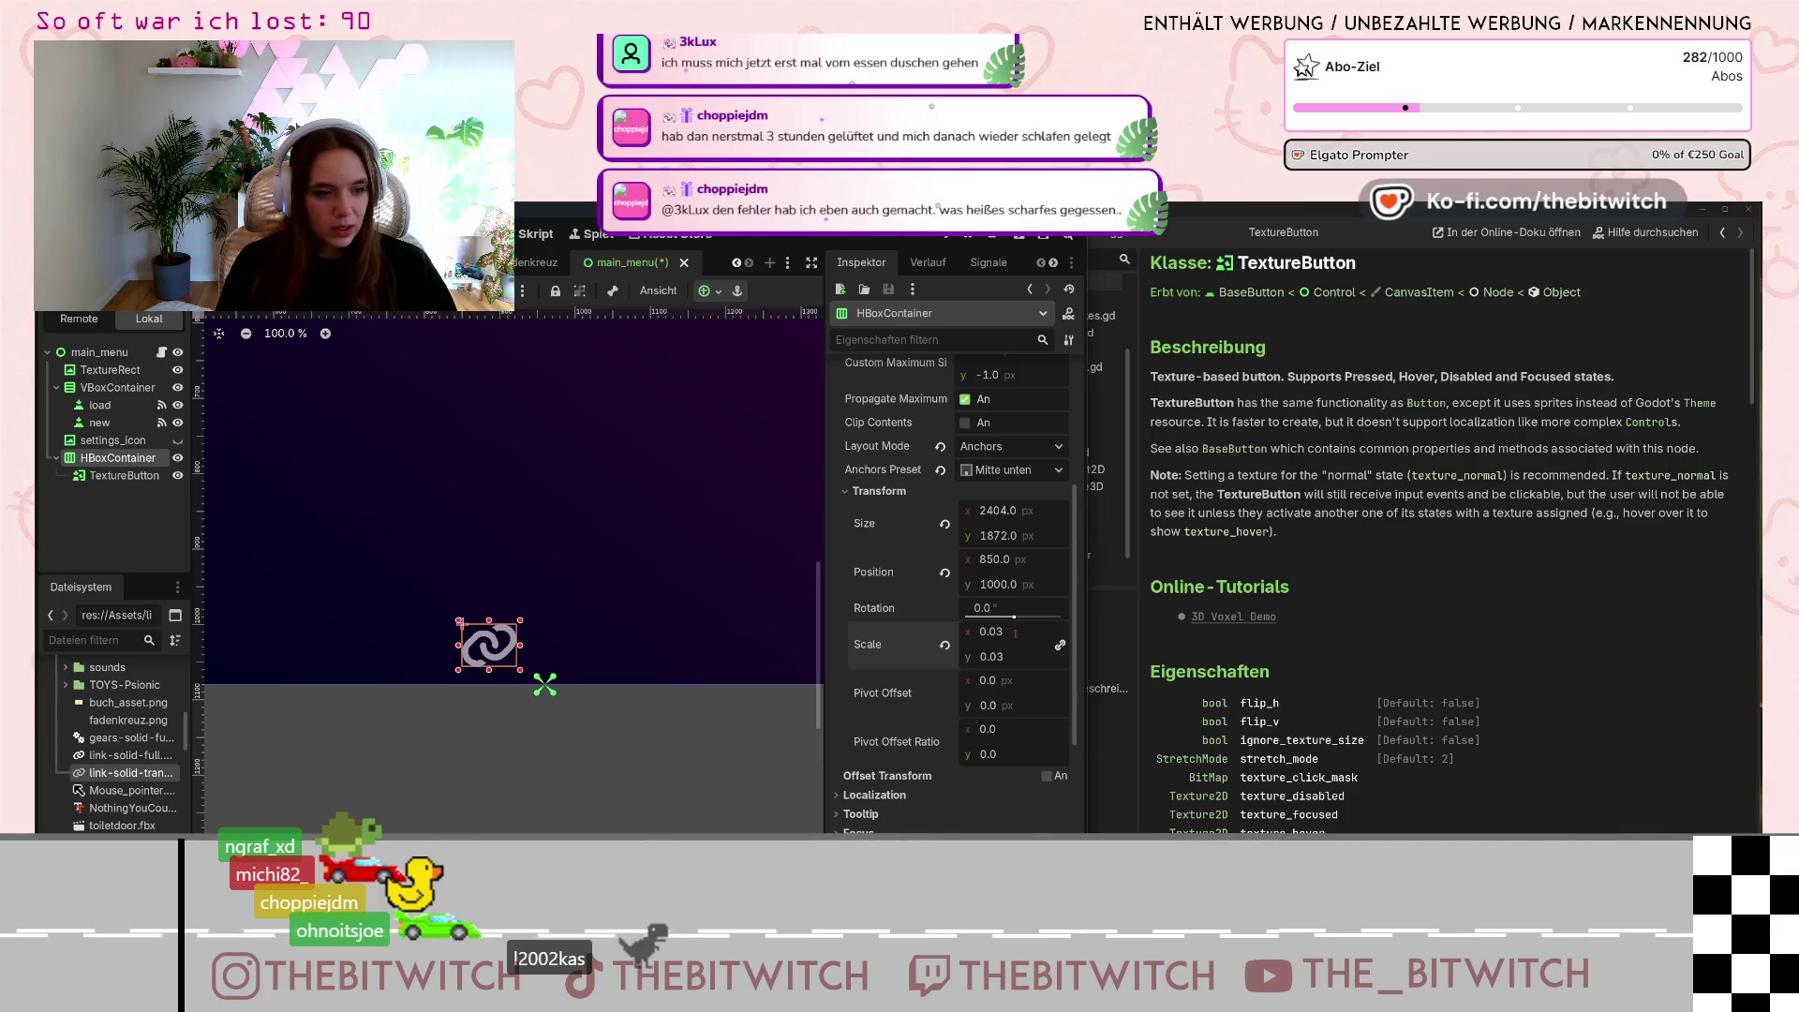
scroll(521, 673, "down", 7)
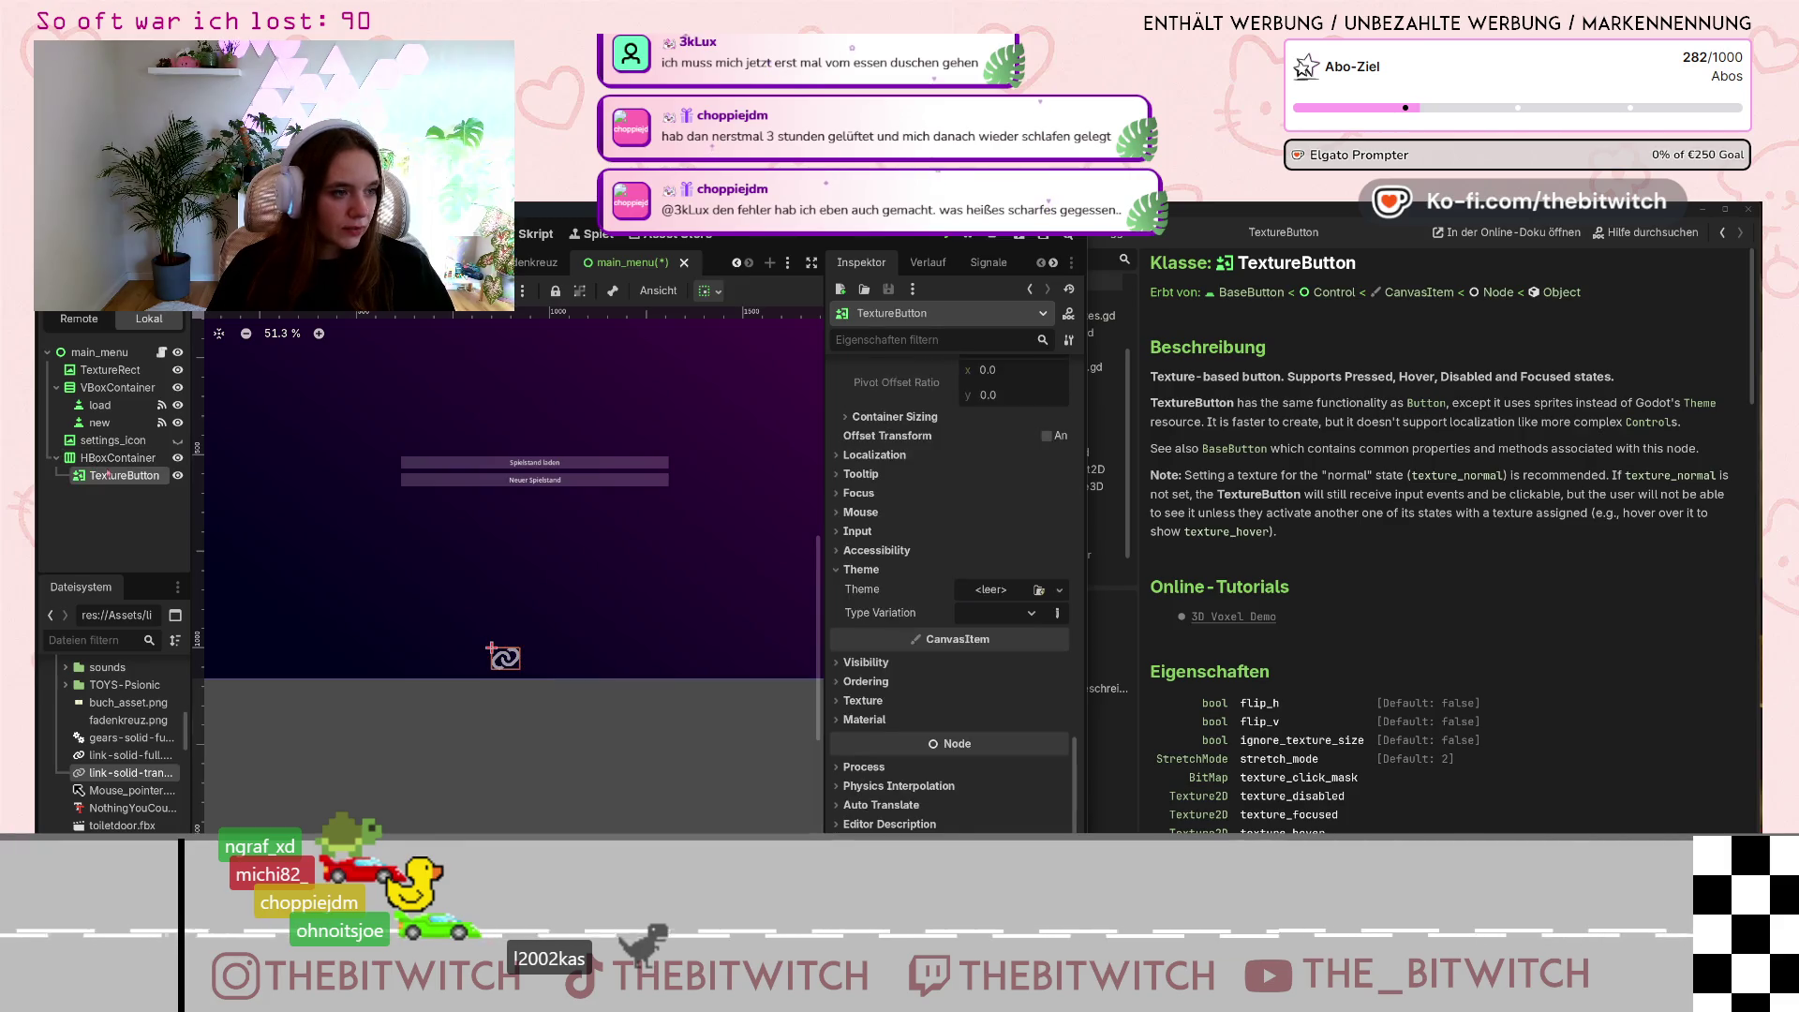
right_click(114, 458)
Paste a TextureButton2 copy into the HBoxContainer and drag the Twitch image into its Normal texture slot.
left_click(231, 463)
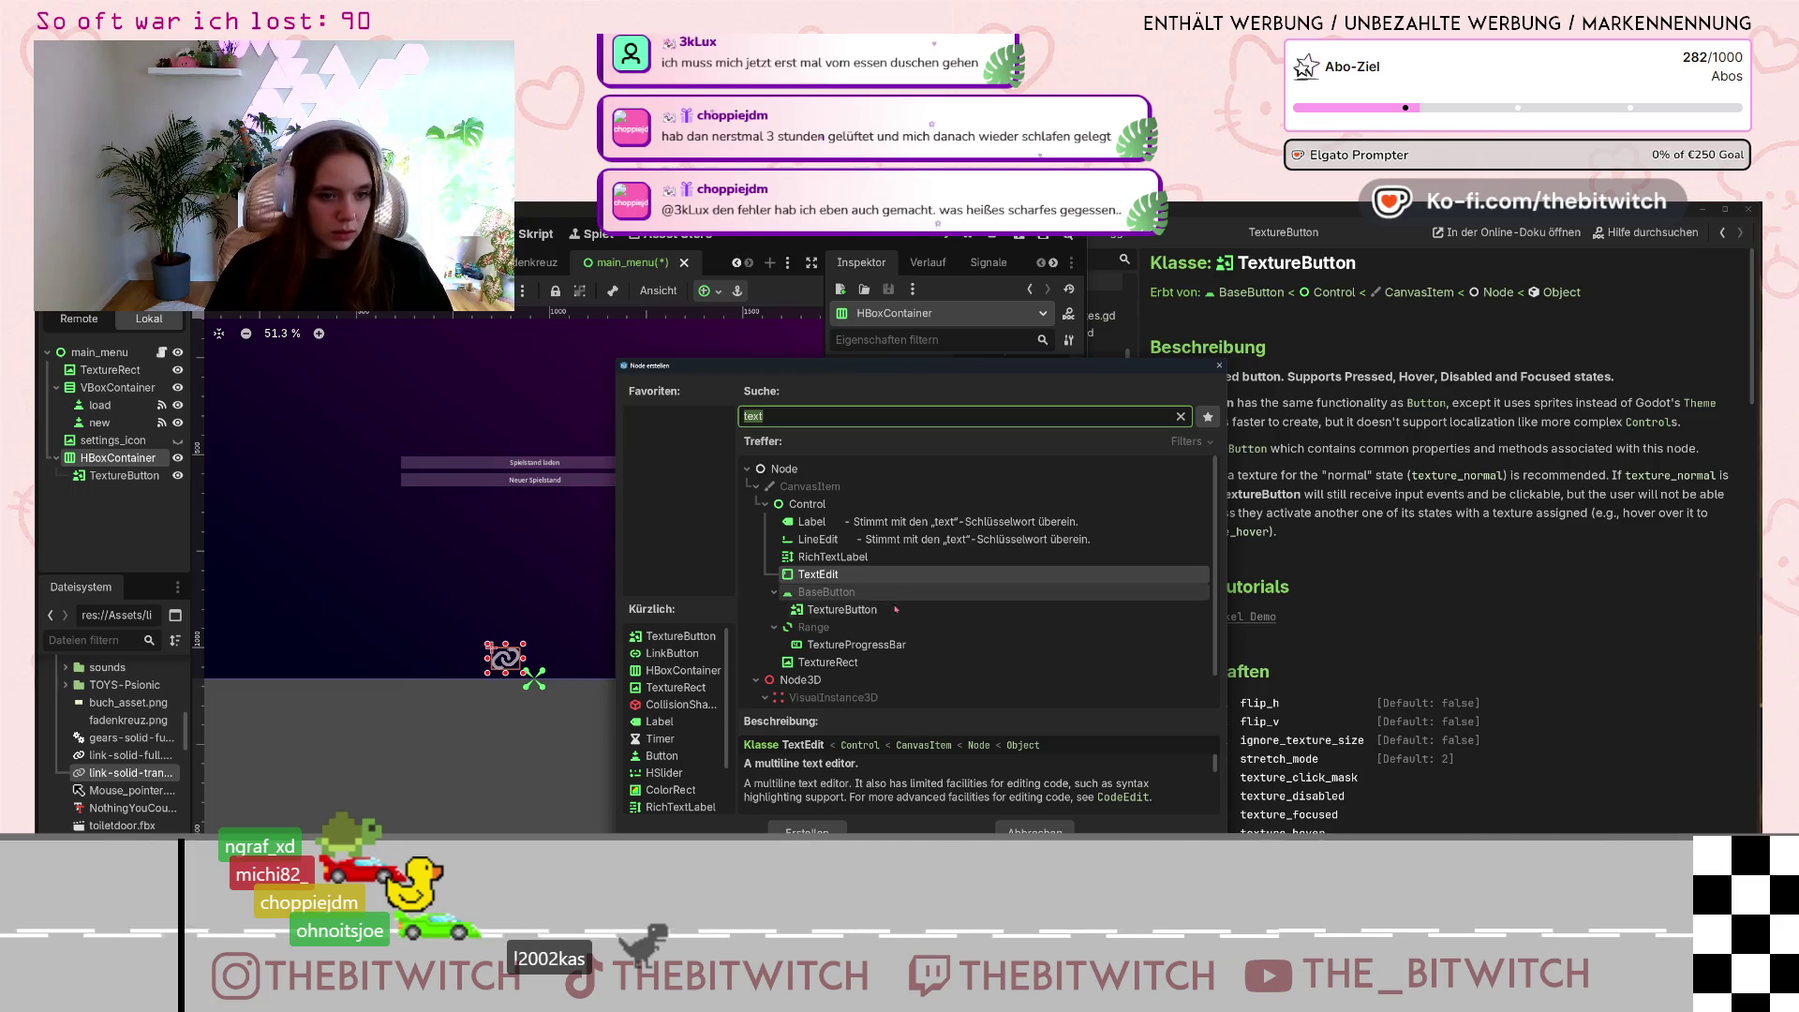
key("Escape")
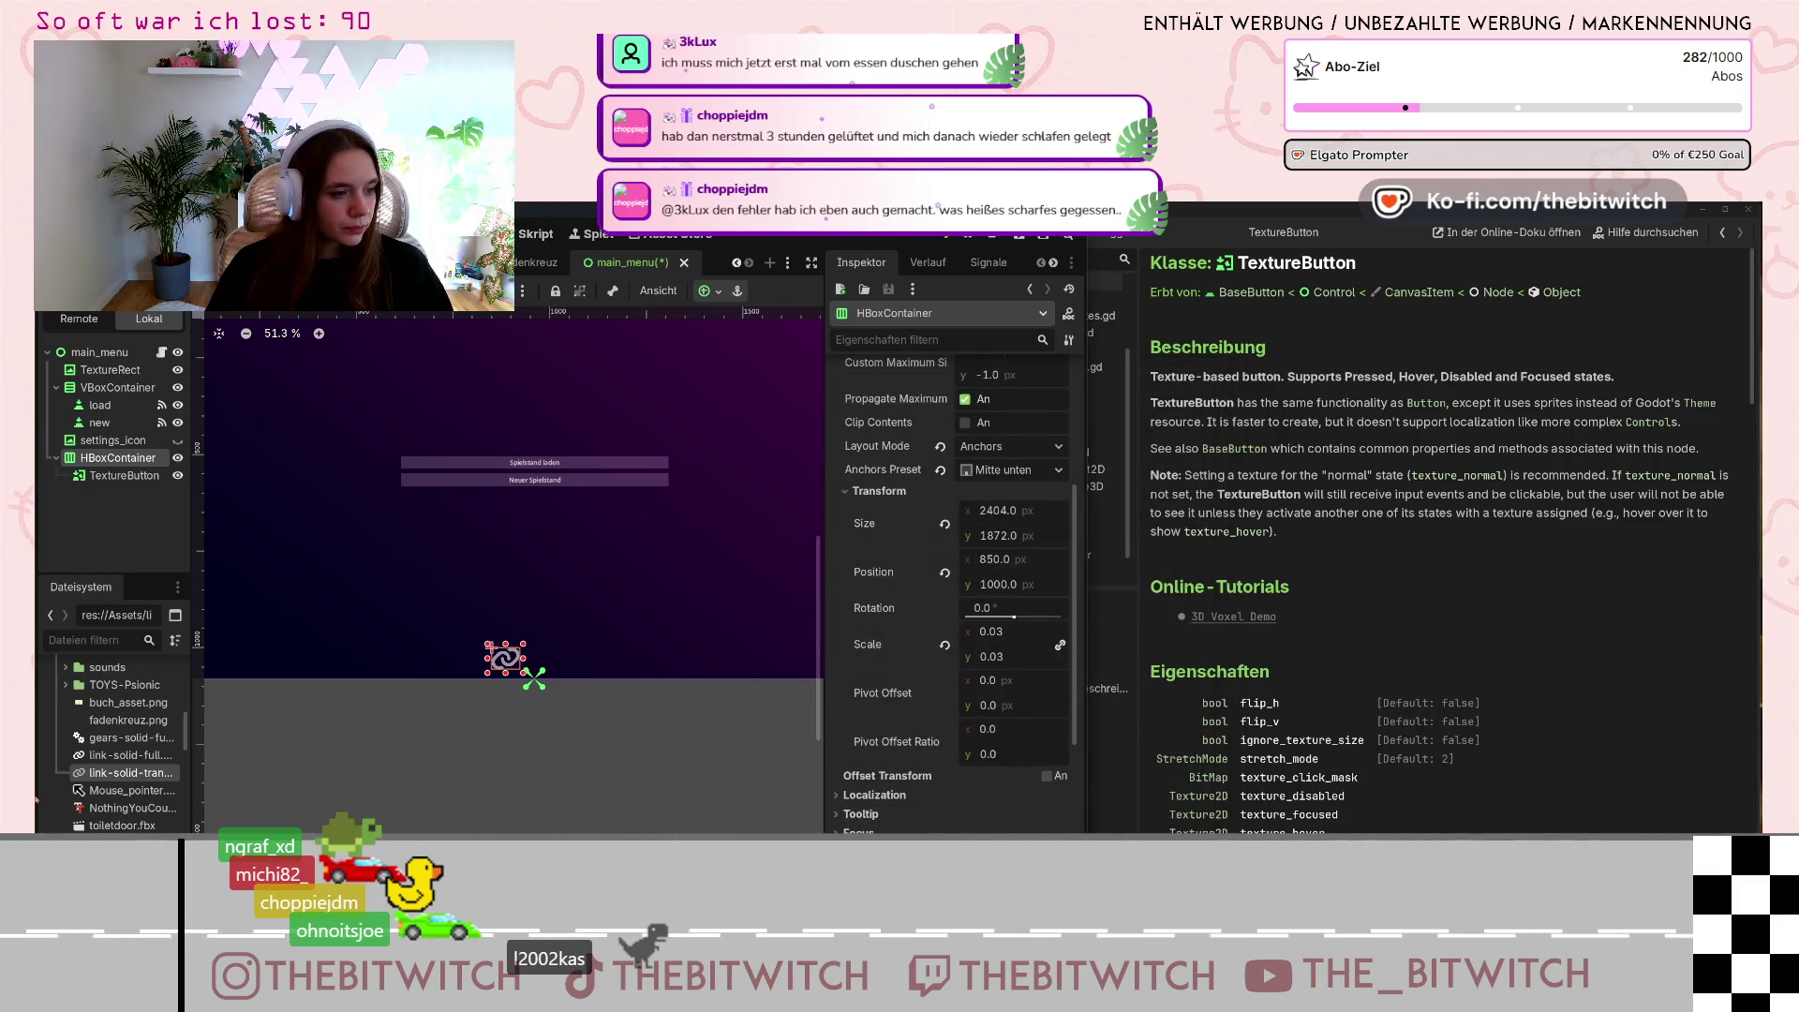
key("ctrl+v")
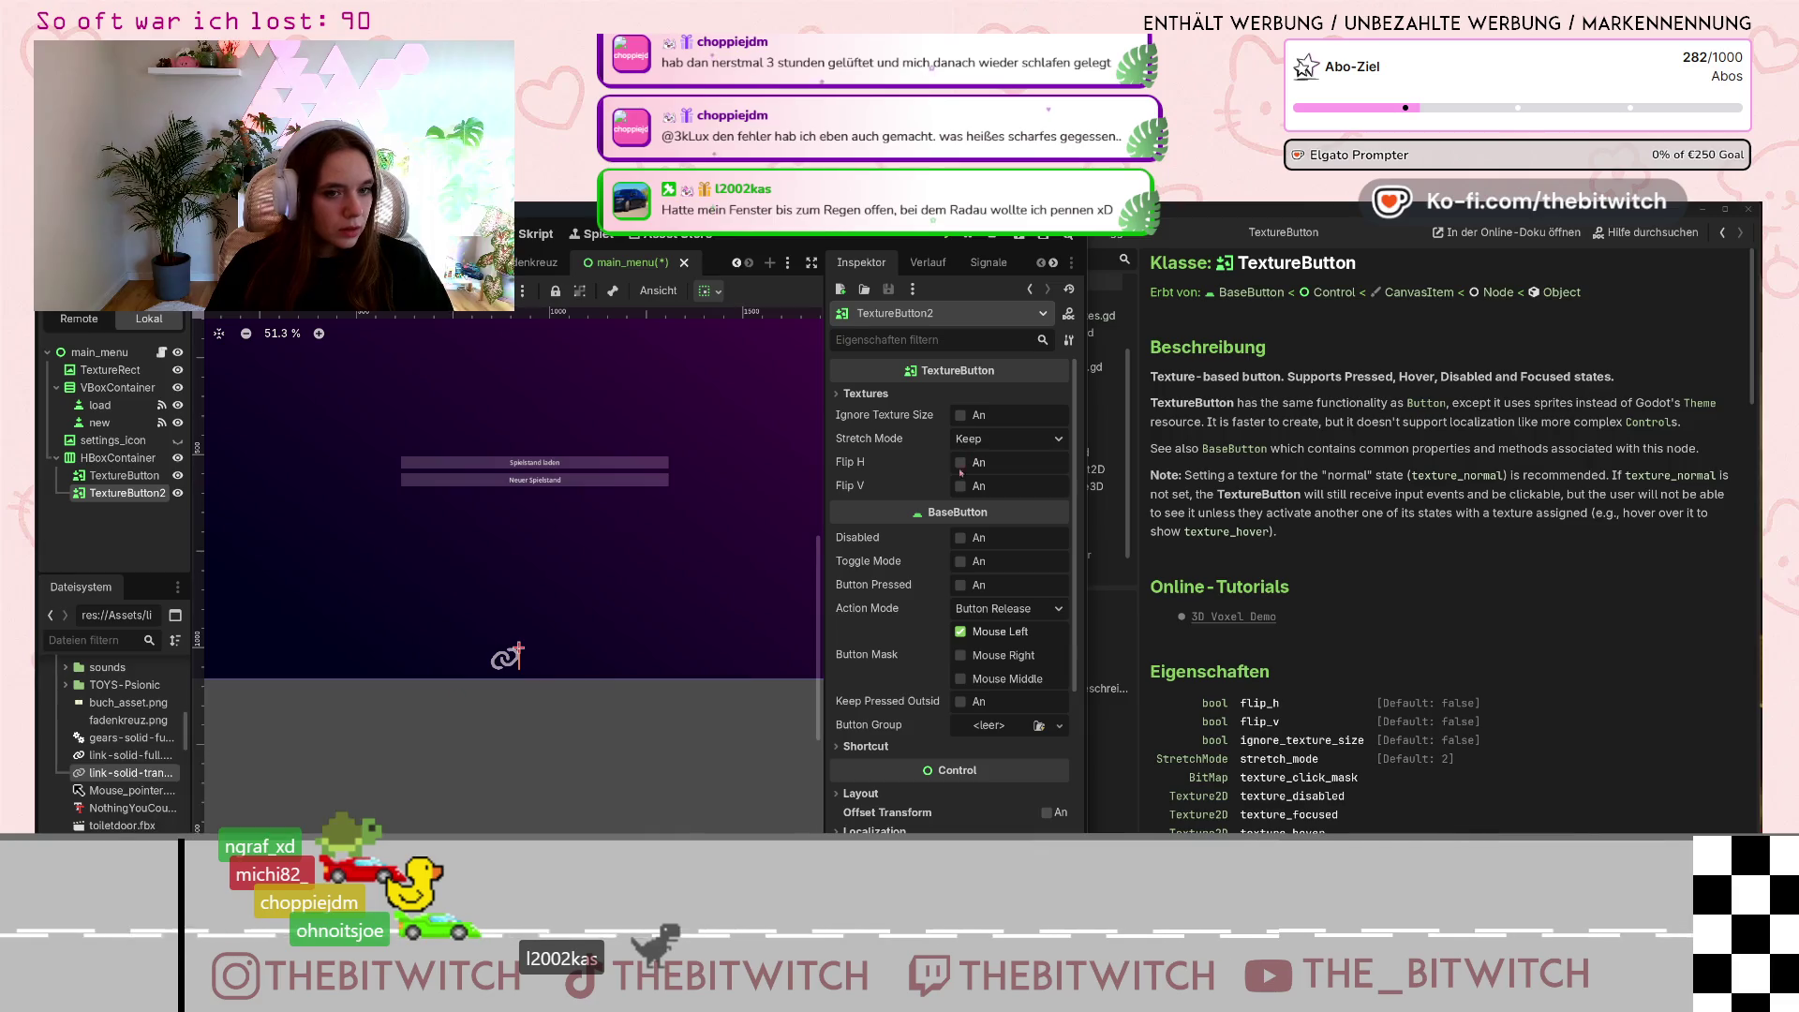
left_click(861, 403)
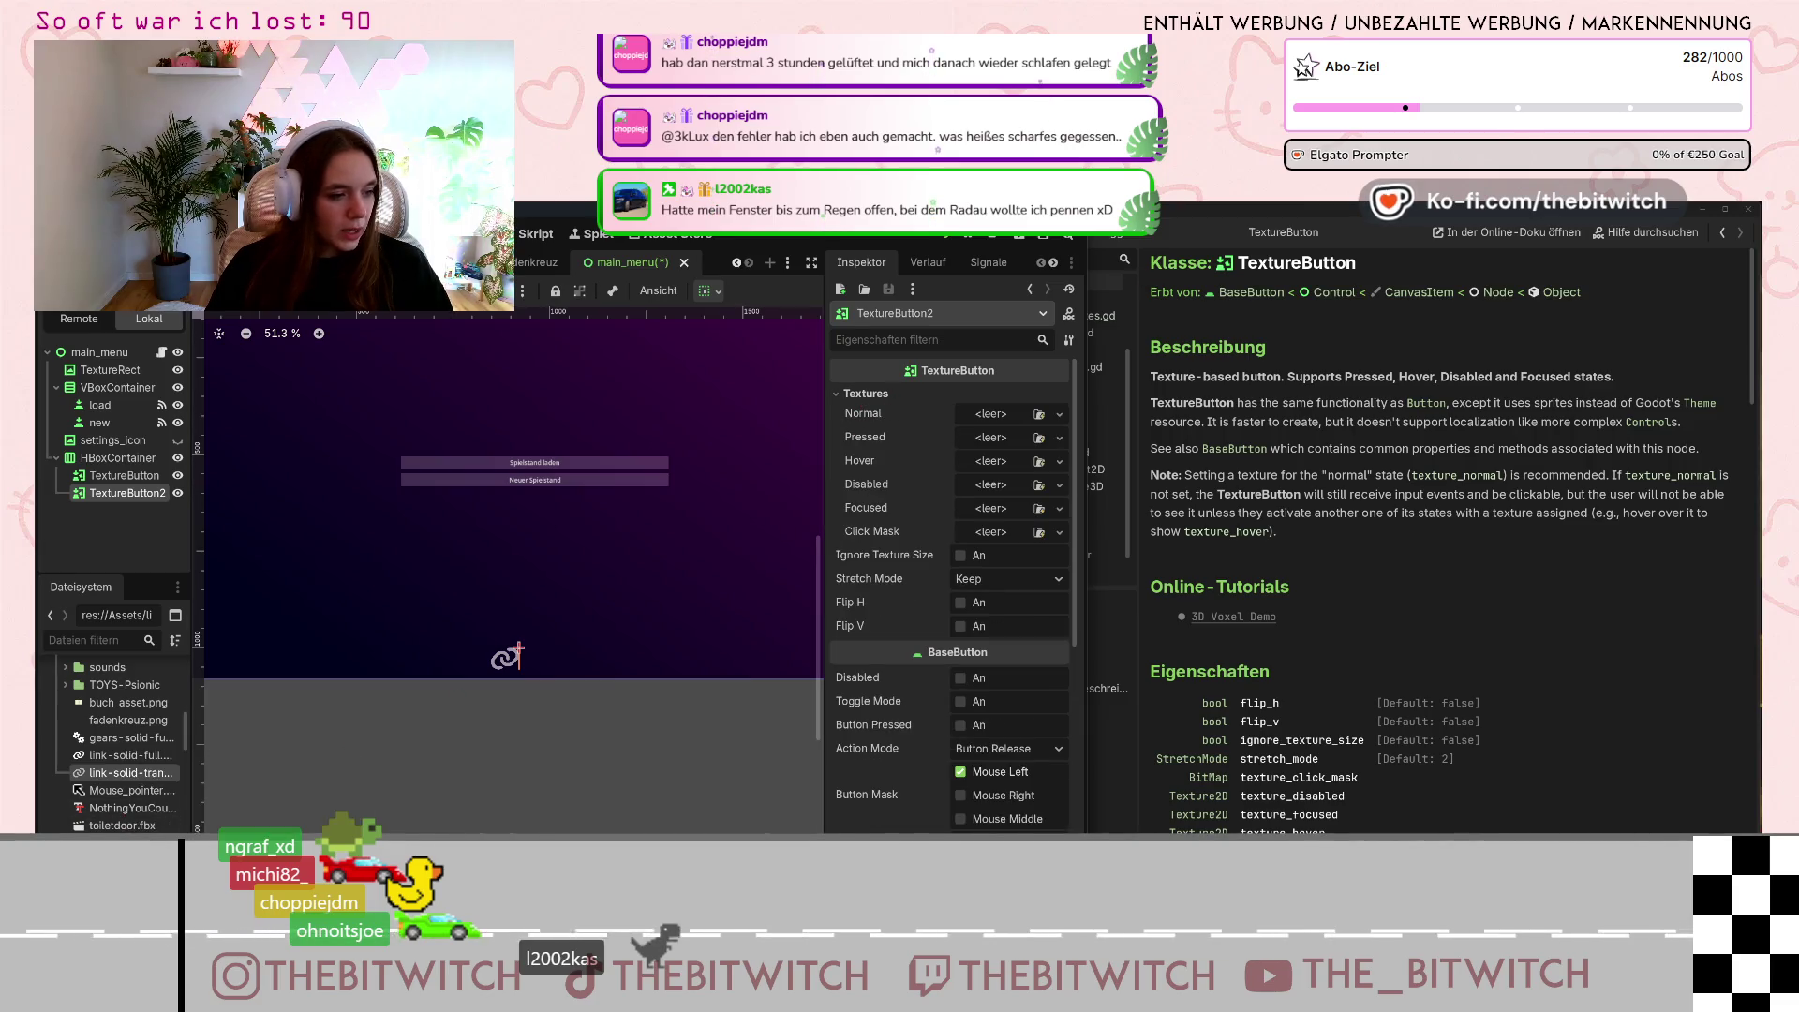
left_click_drag(860, 470, 1001, 413)
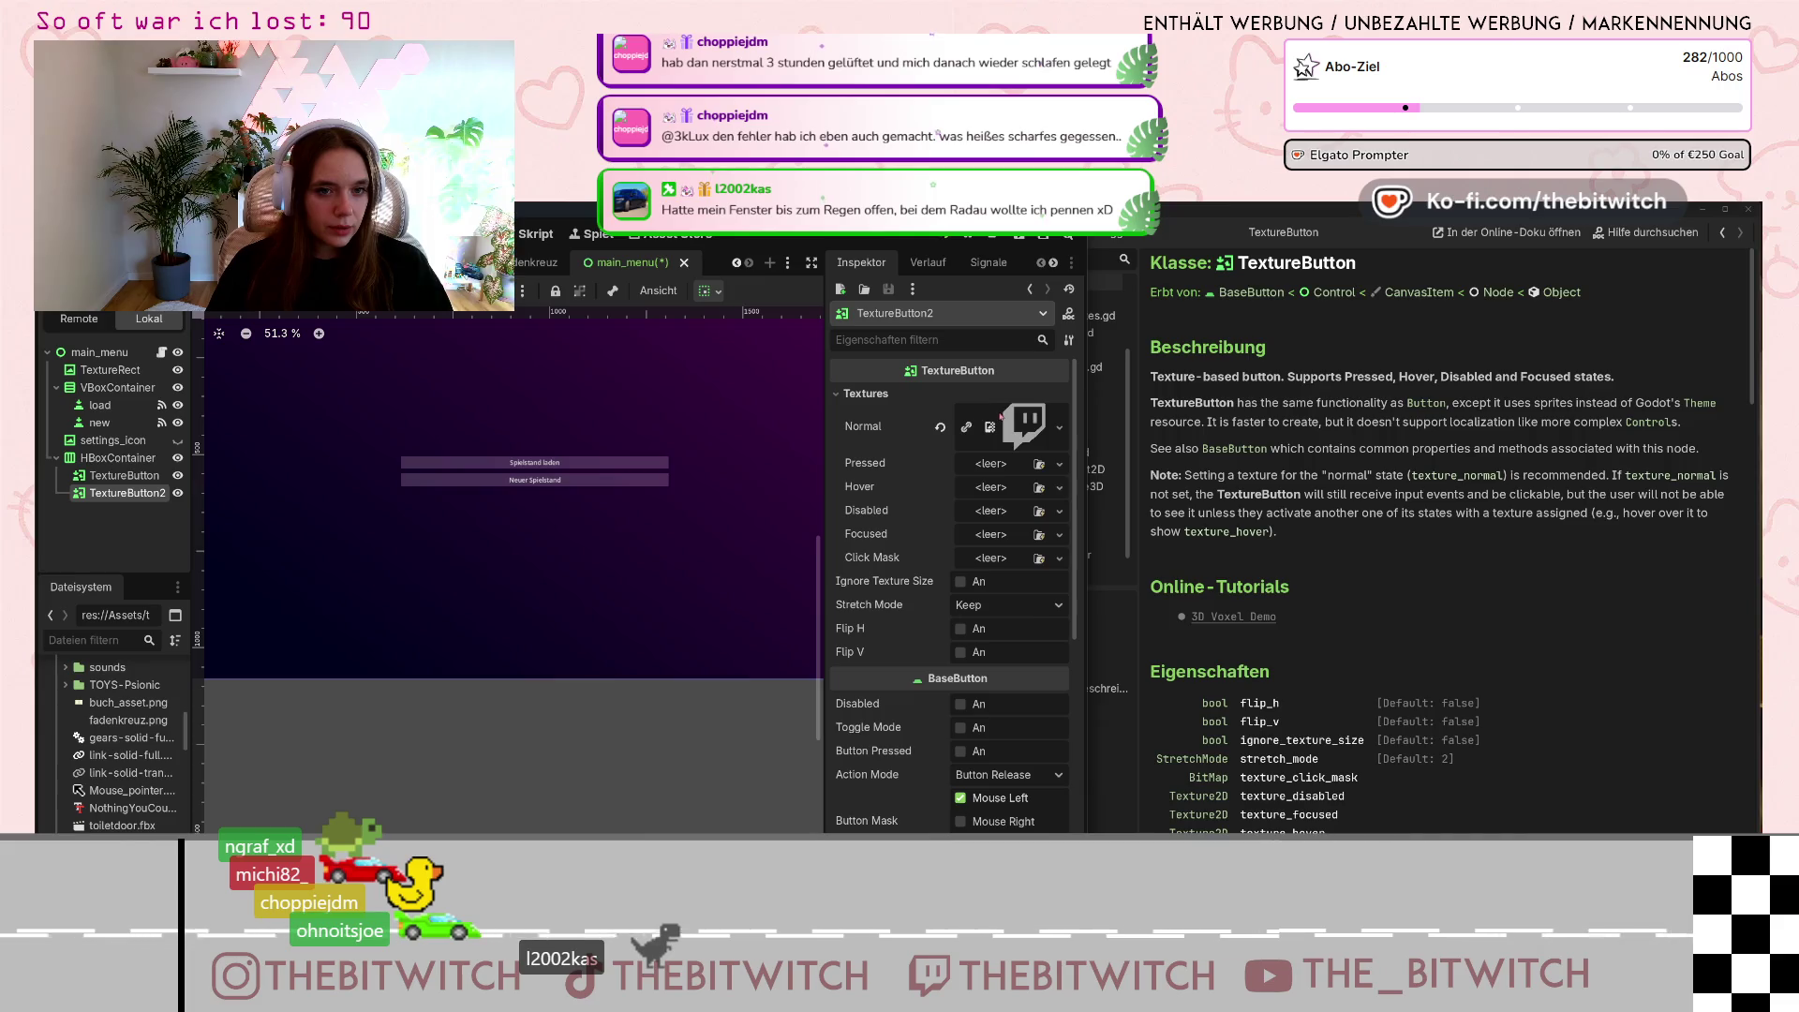
scroll(520, 542, "down", 5)
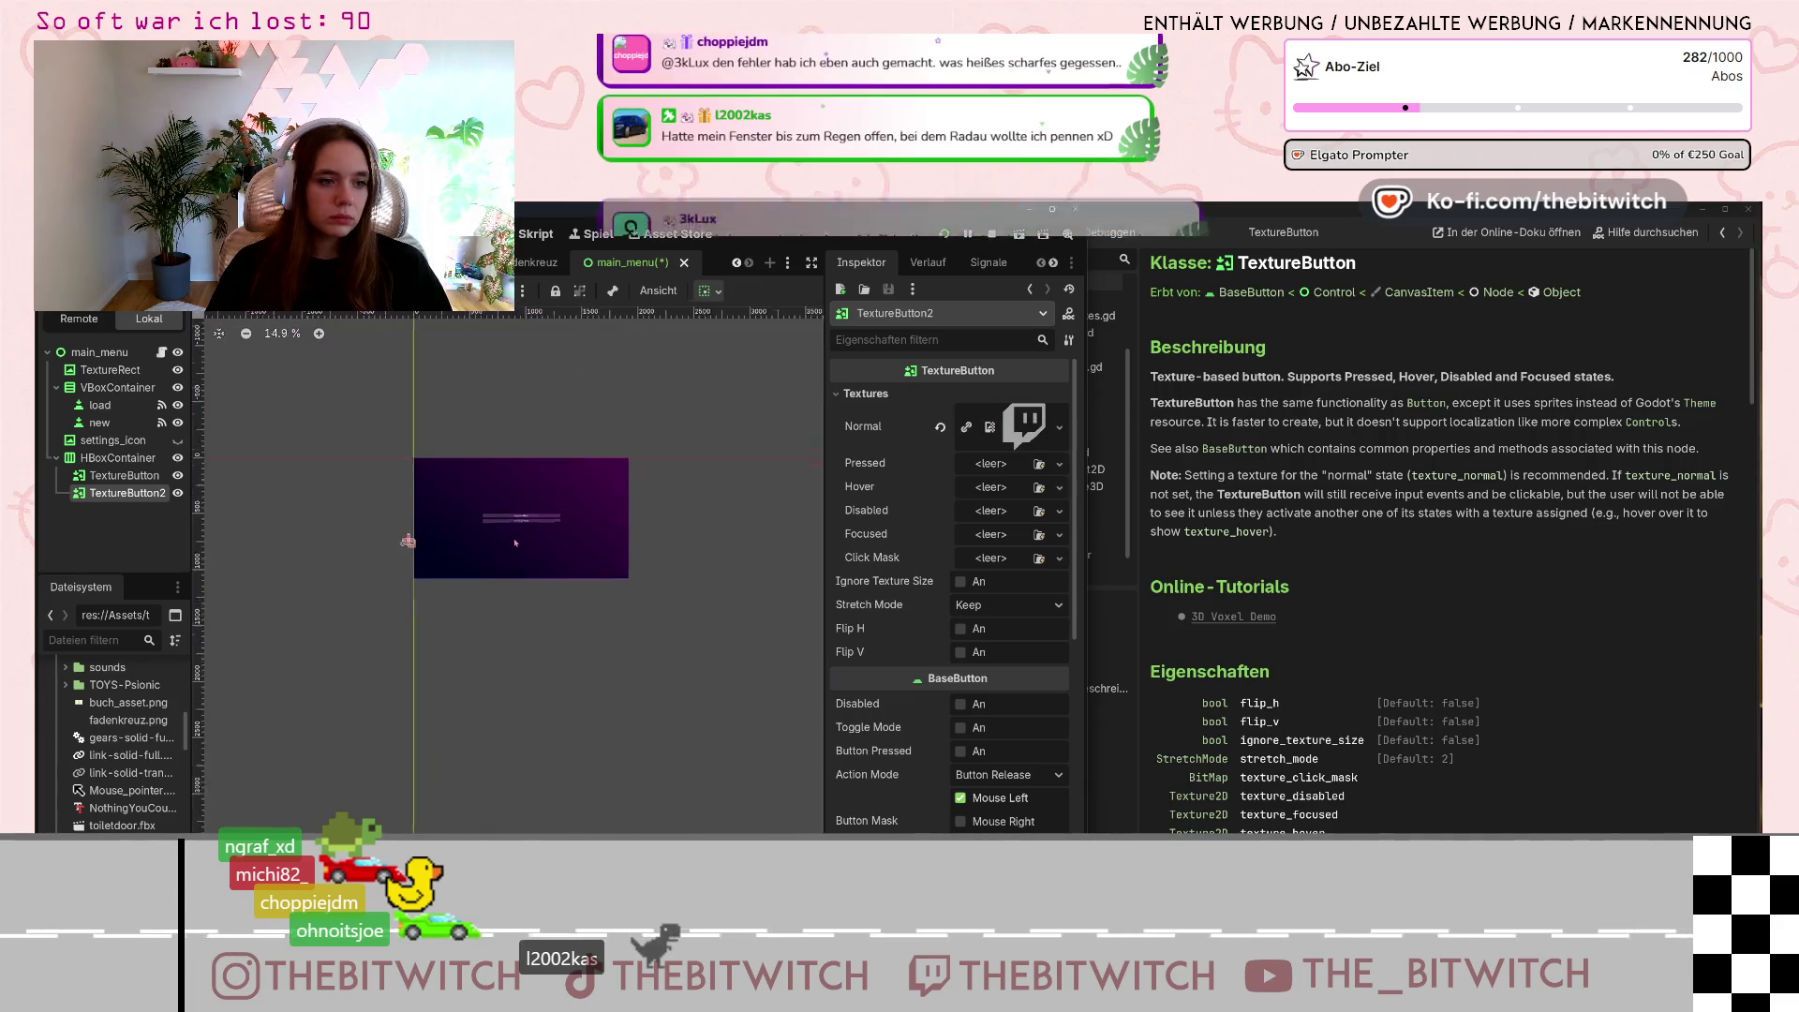
scroll(565, 344, "up", 4)
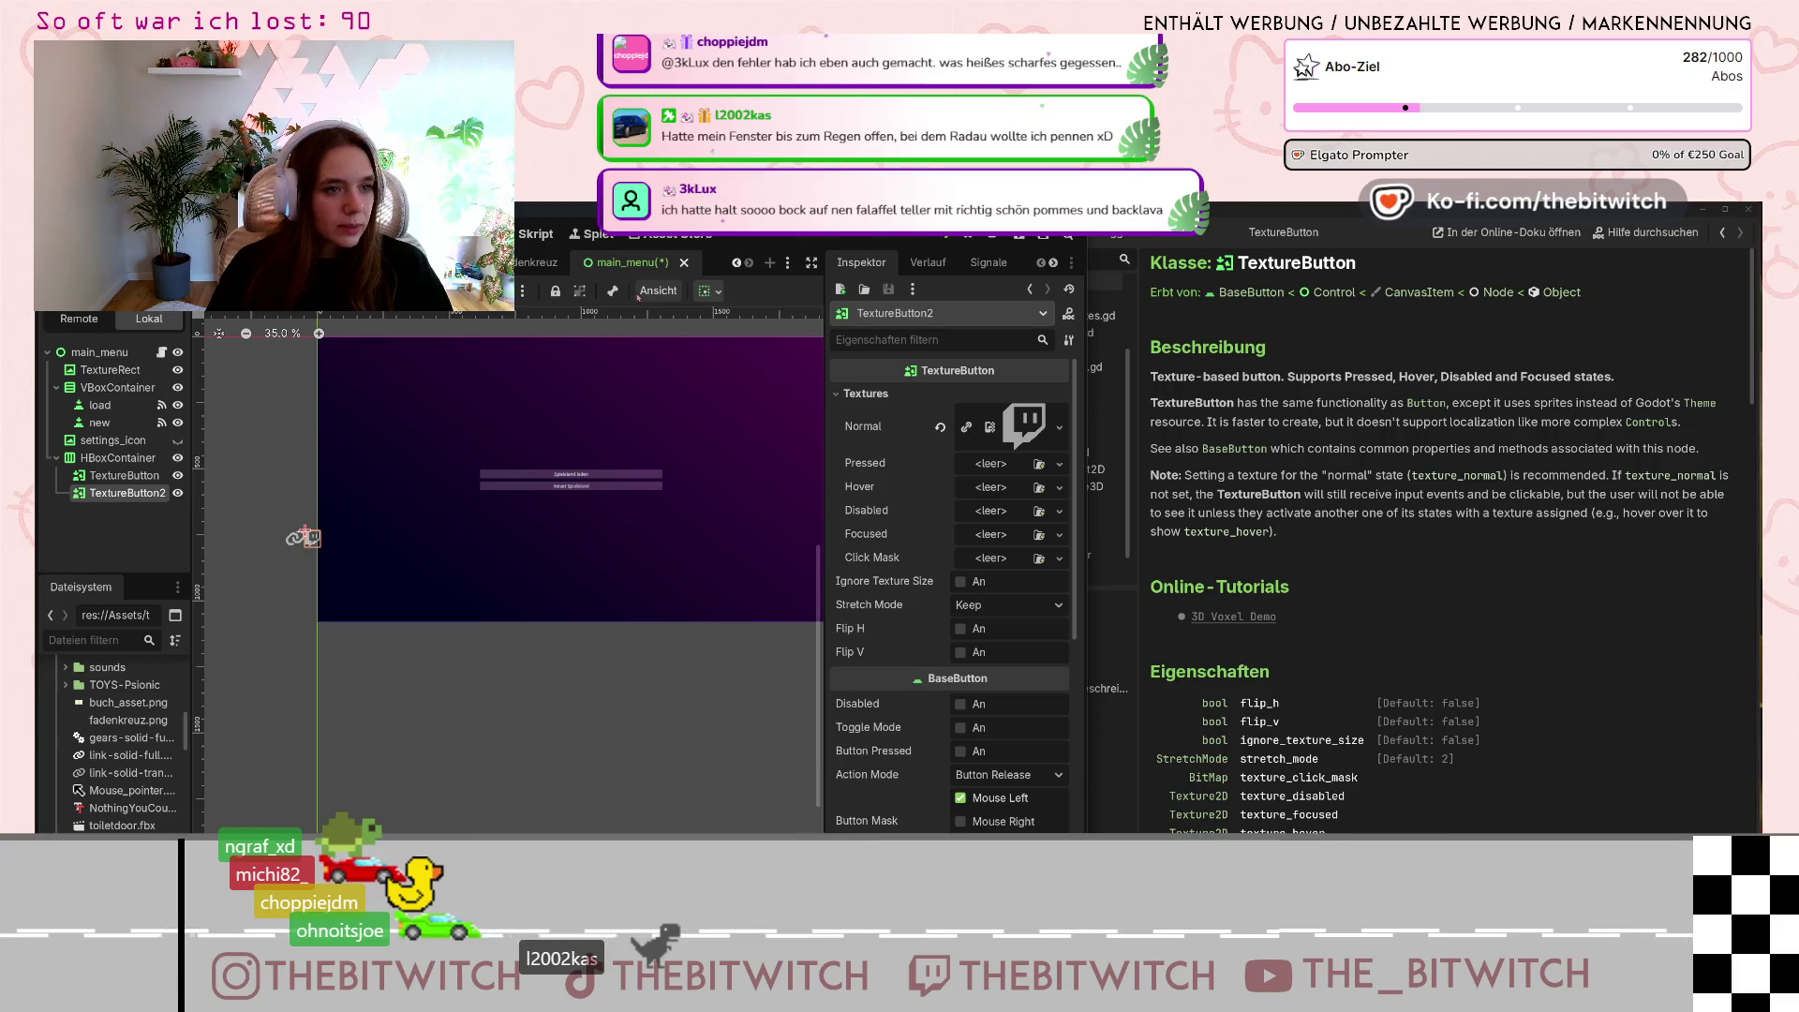
Apply the Center Bottom anchor preset to the HBoxContainer.
left_click(141, 458)
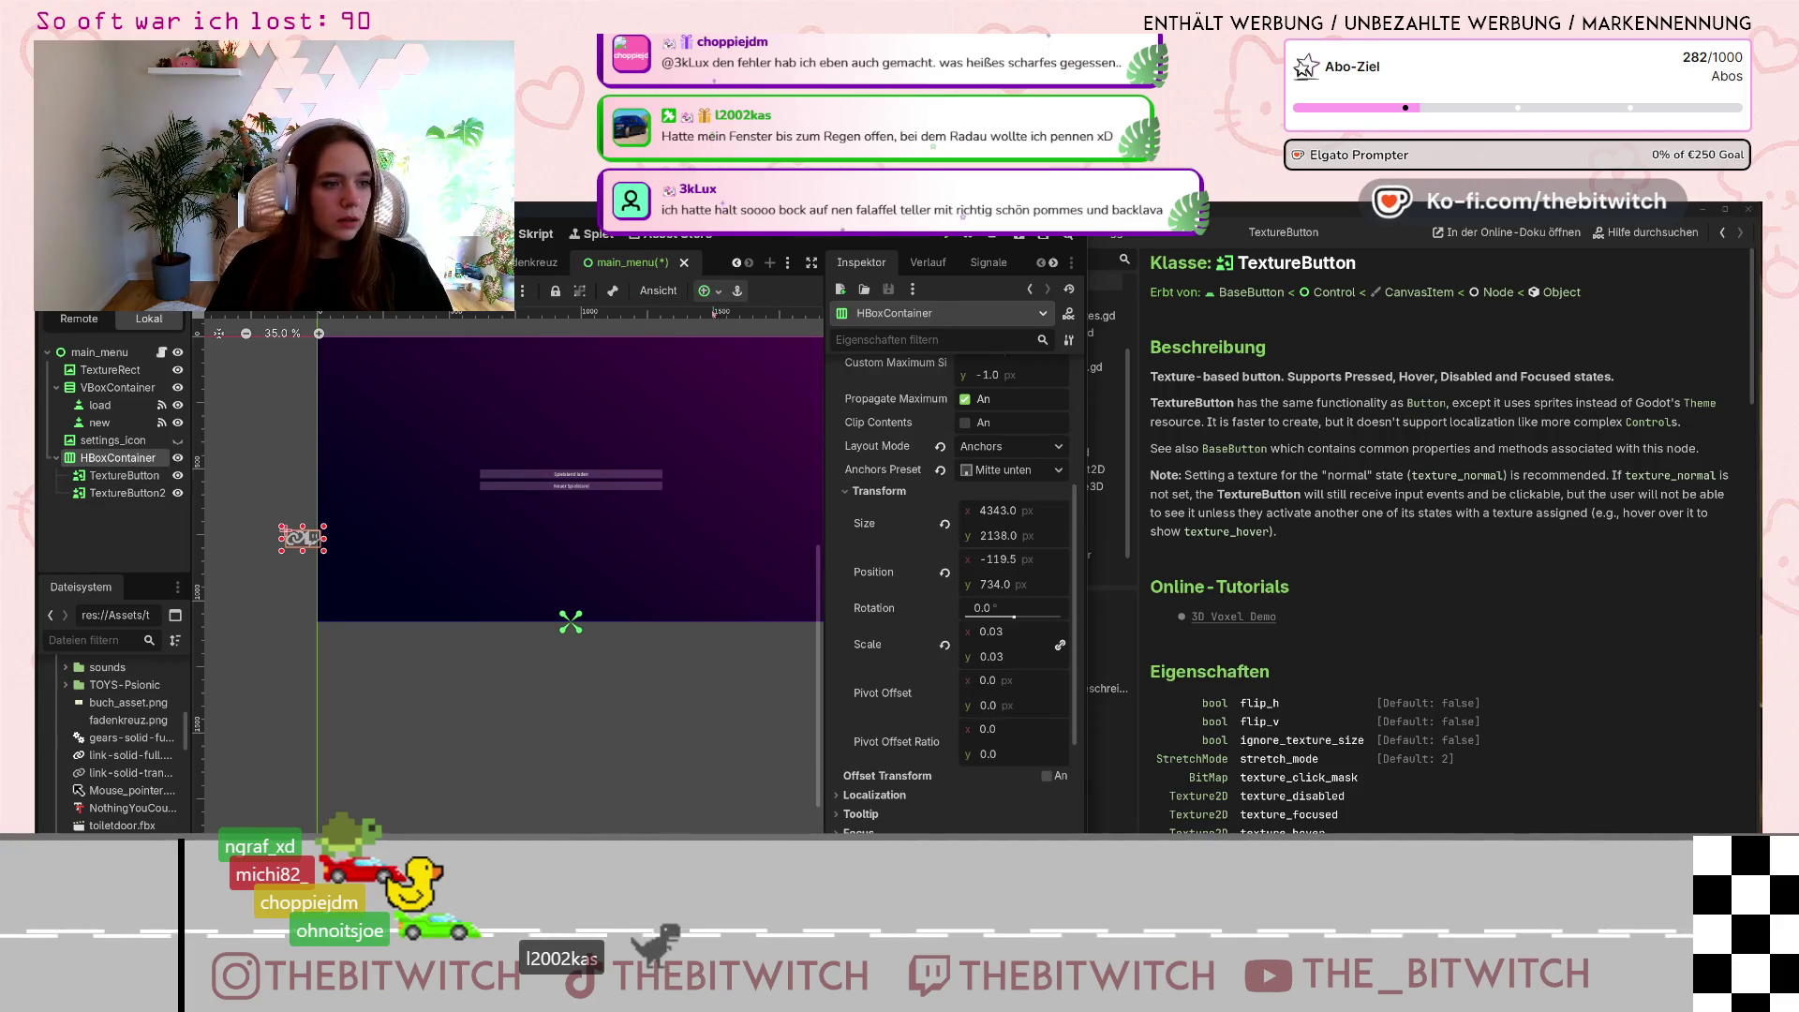
left_click(719, 292)
left_click(783, 382)
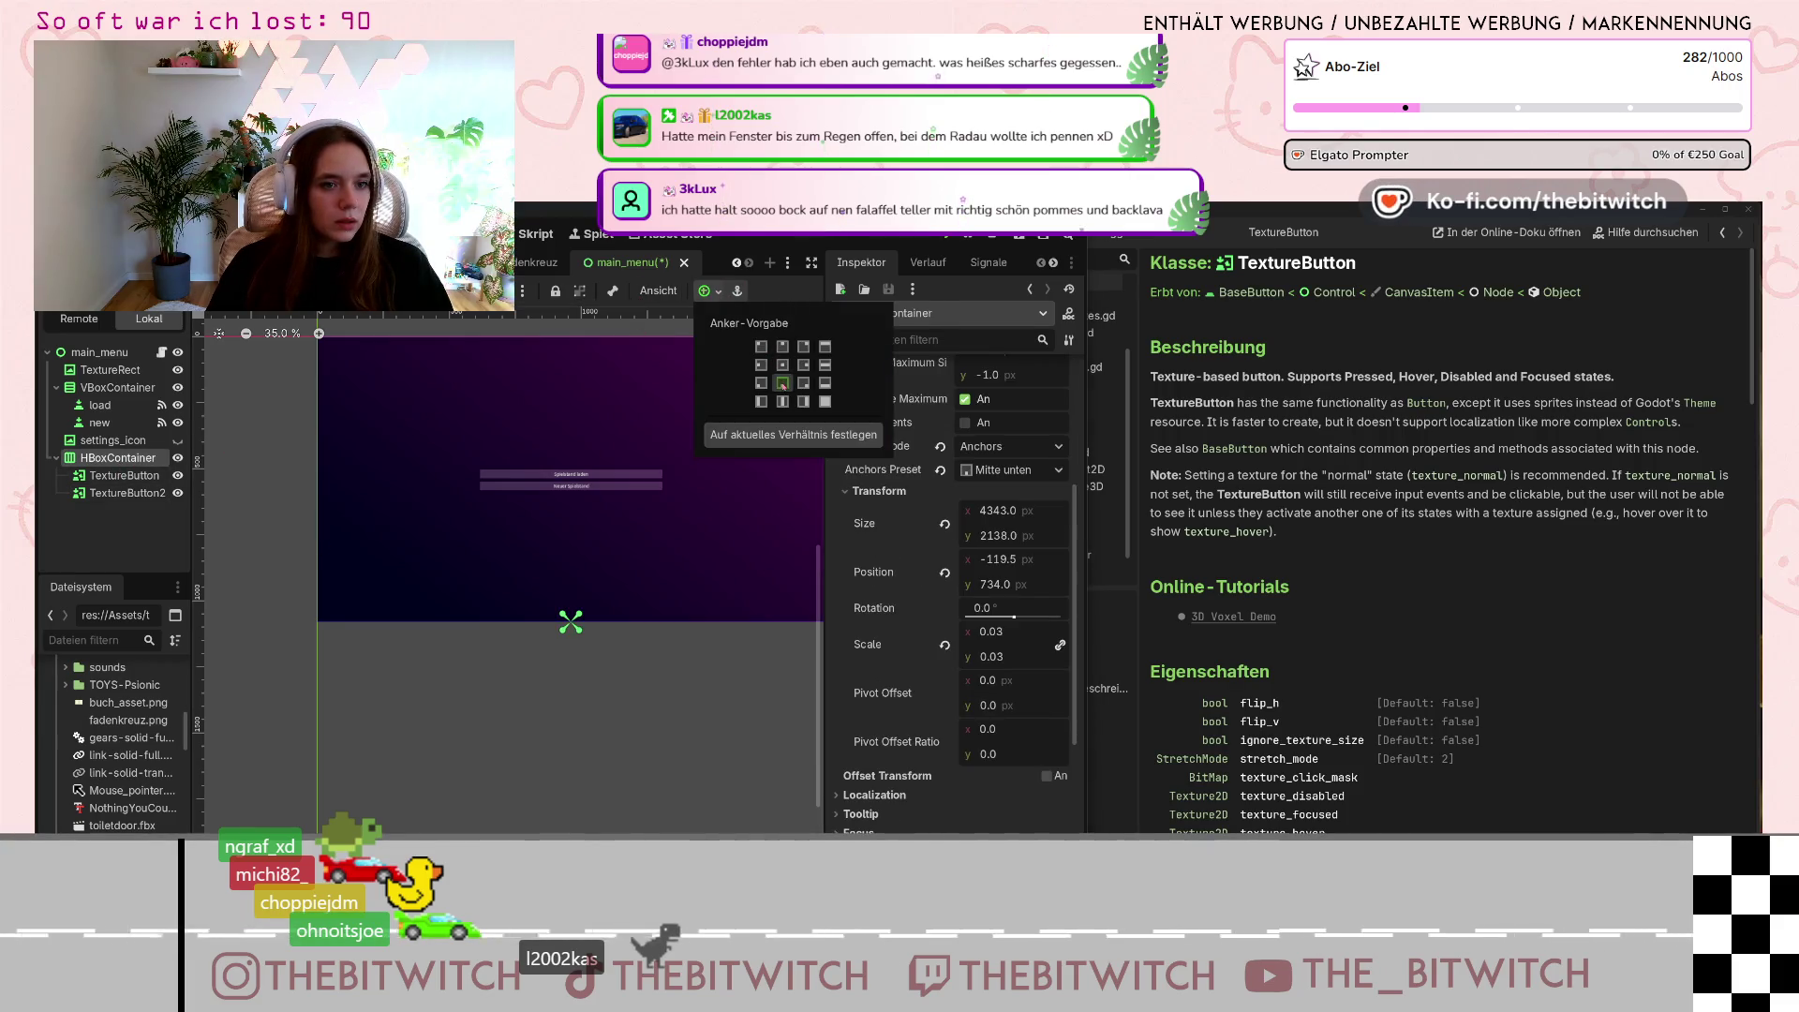
scroll(581, 469, "down", 6)
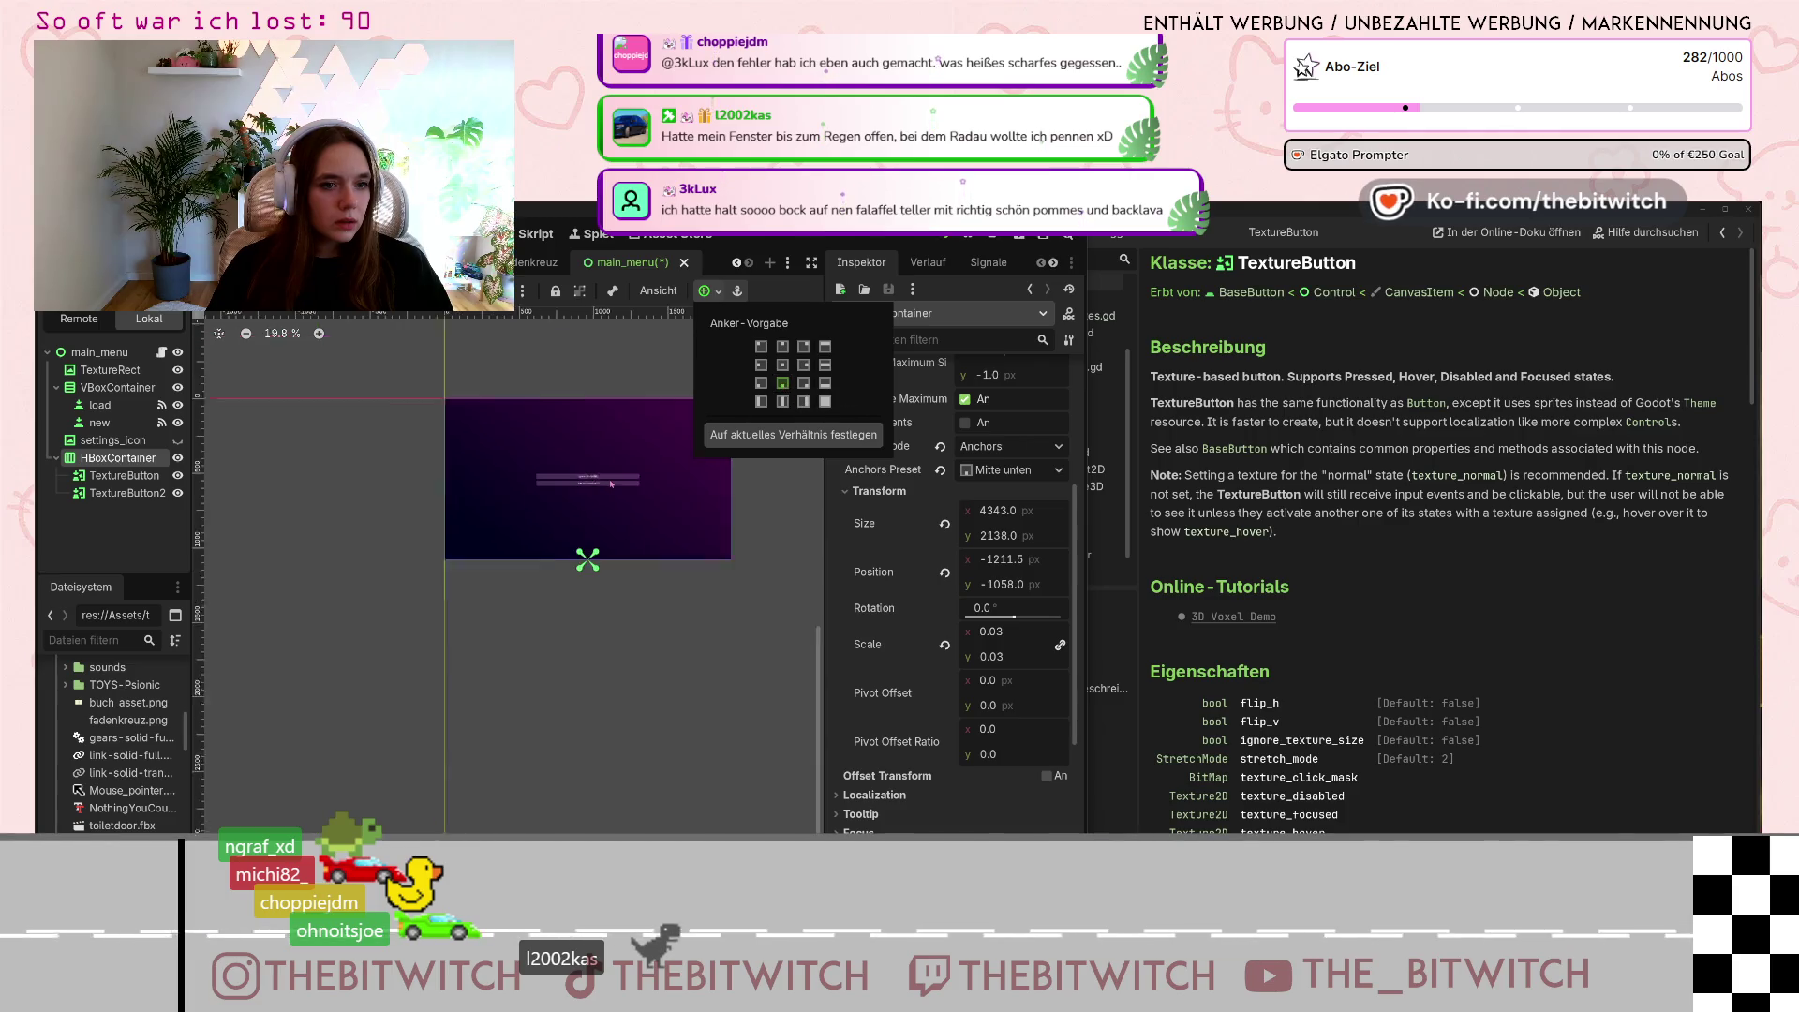
scroll(501, 385, "up", 2)
left_click(782, 401)
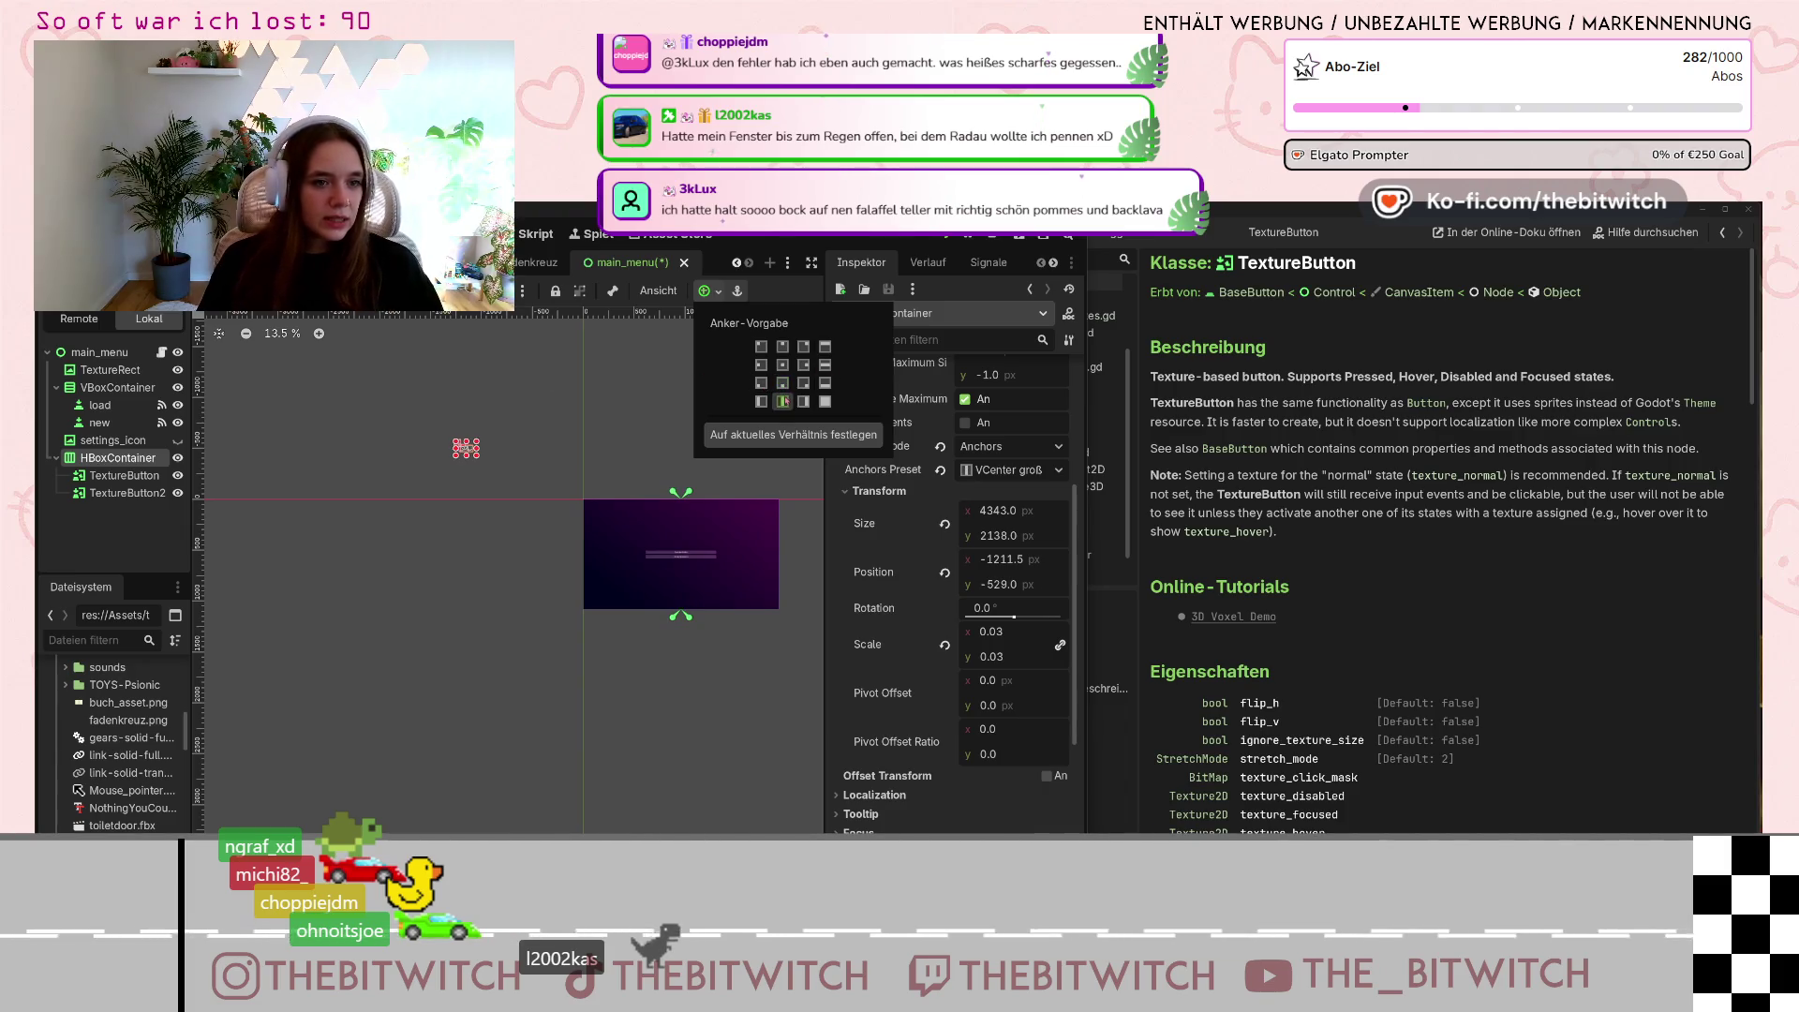
left_click(782, 383)
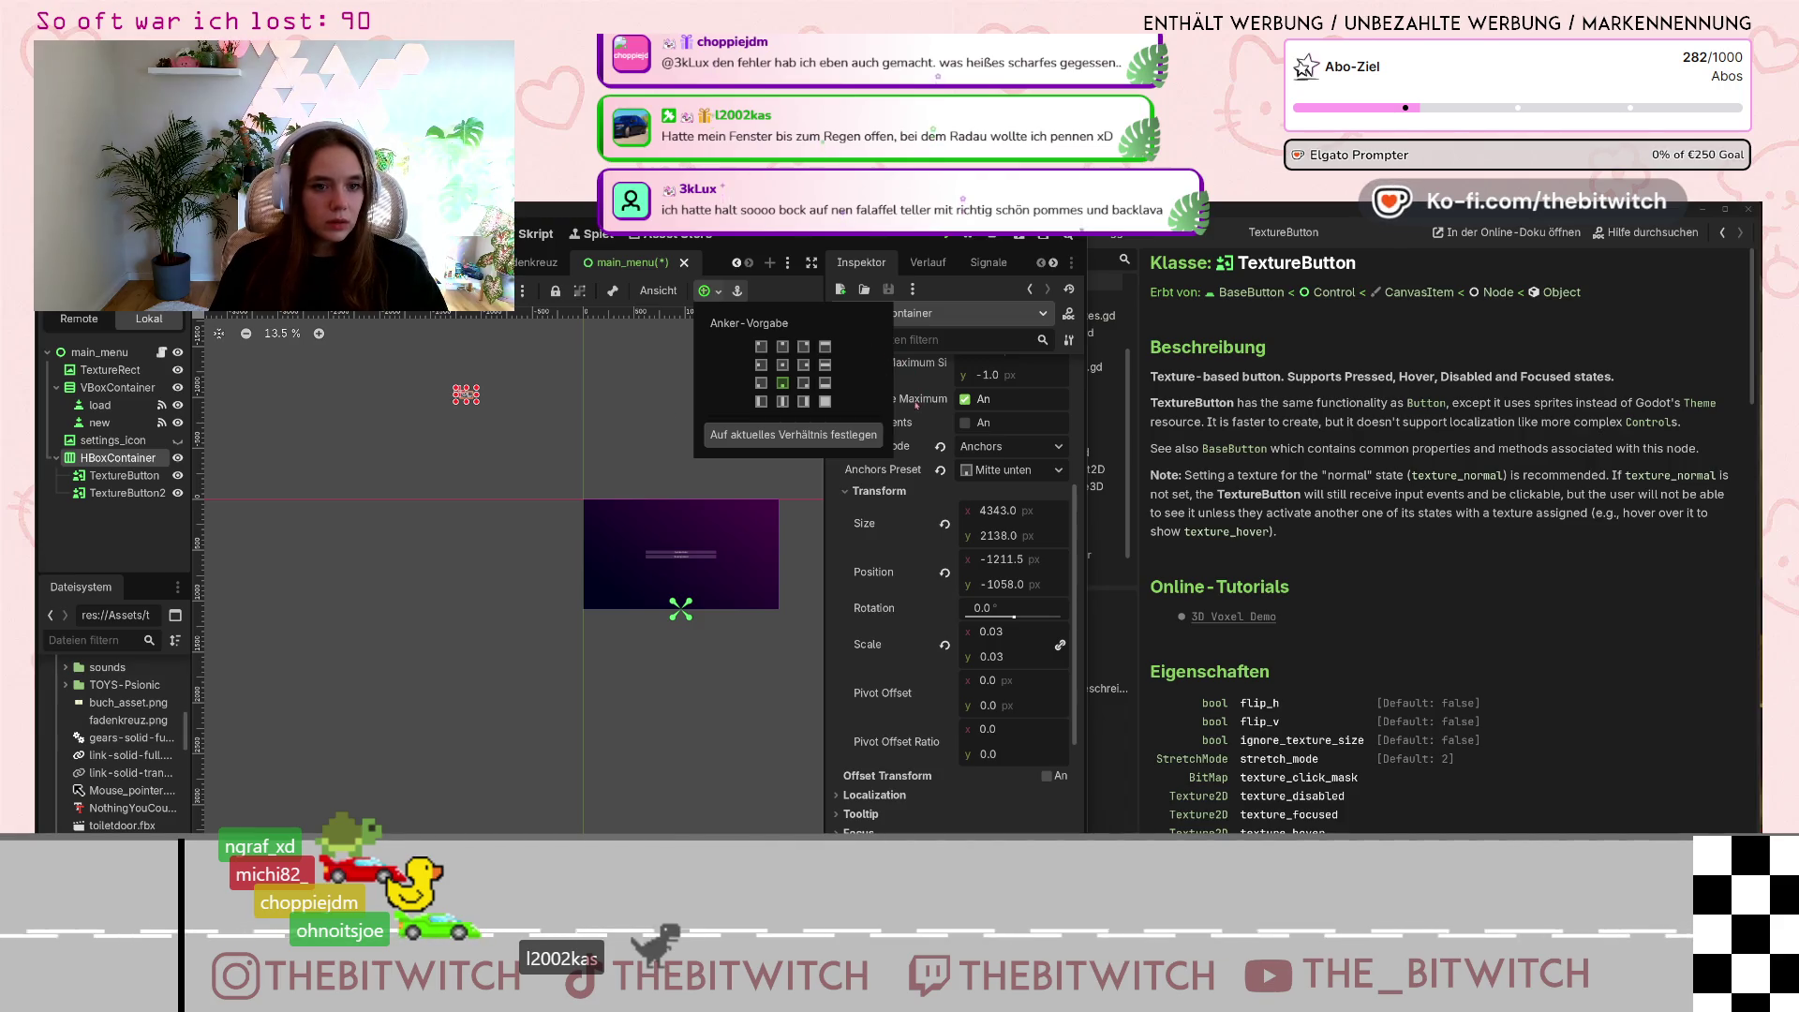
Revert the HBoxContainer's Position to 0, 0.
scroll(906, 397, "up", 3)
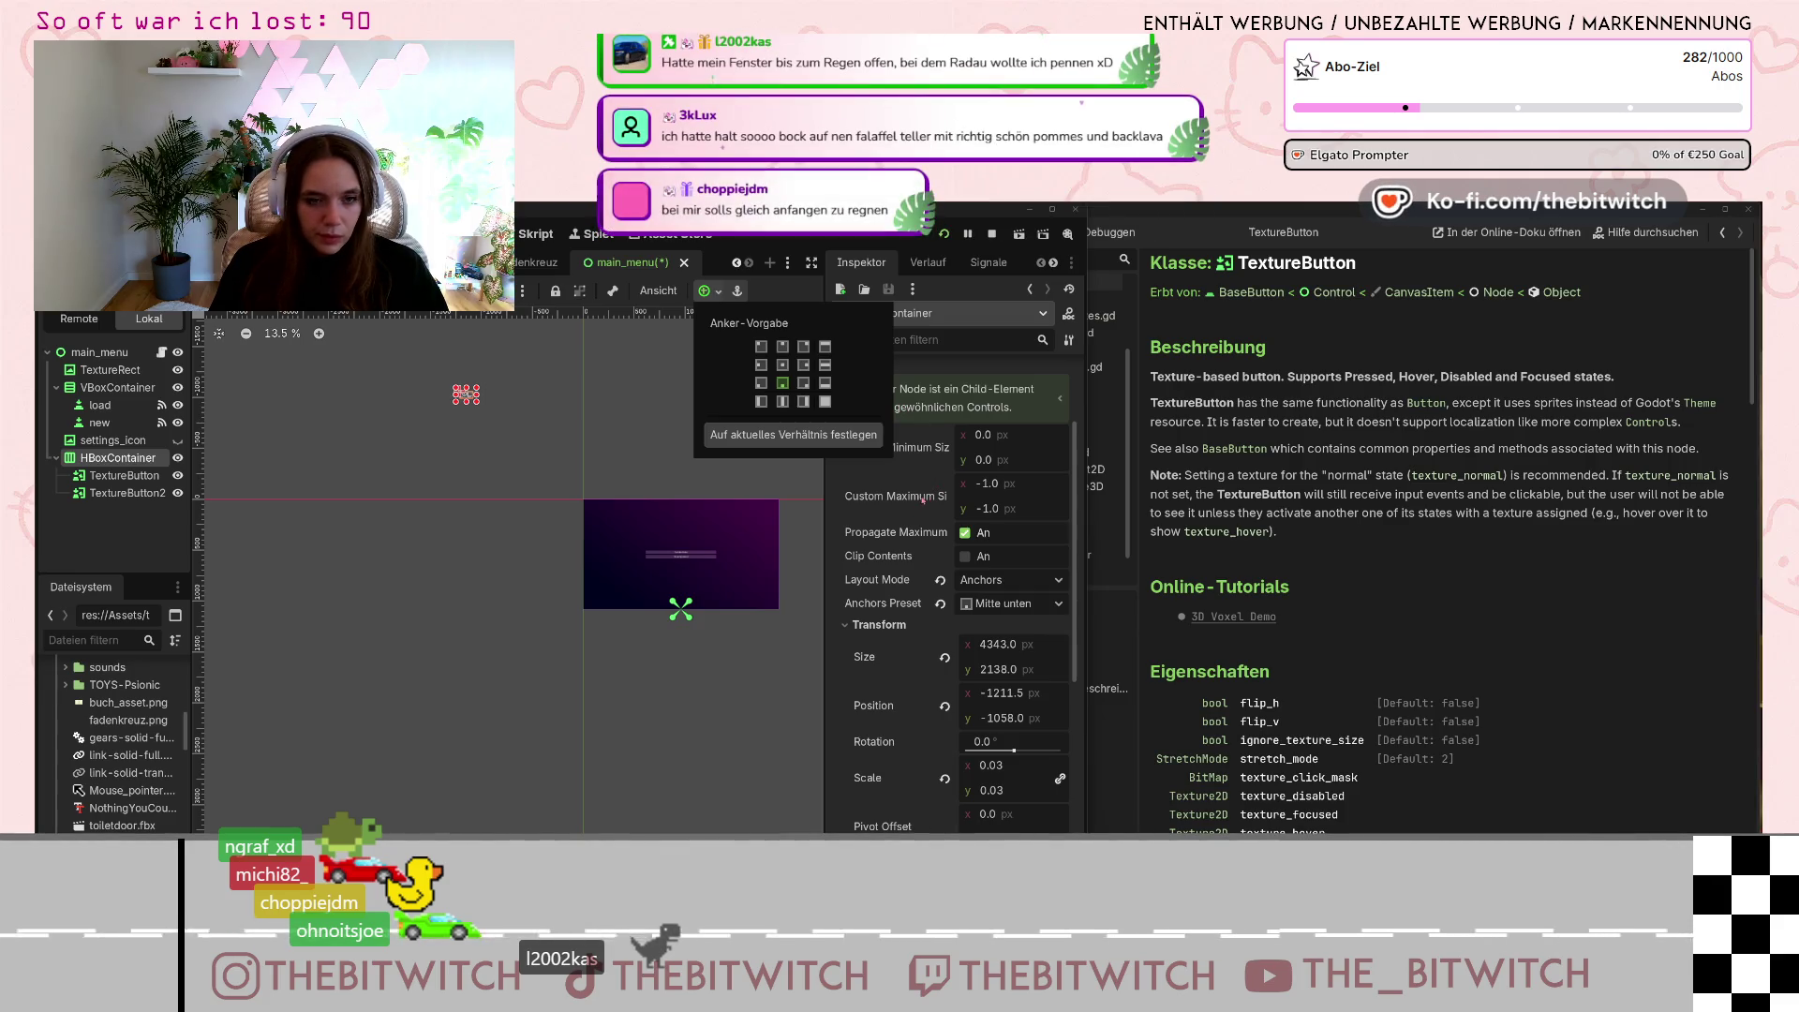
scroll(928, 482, "down", 4)
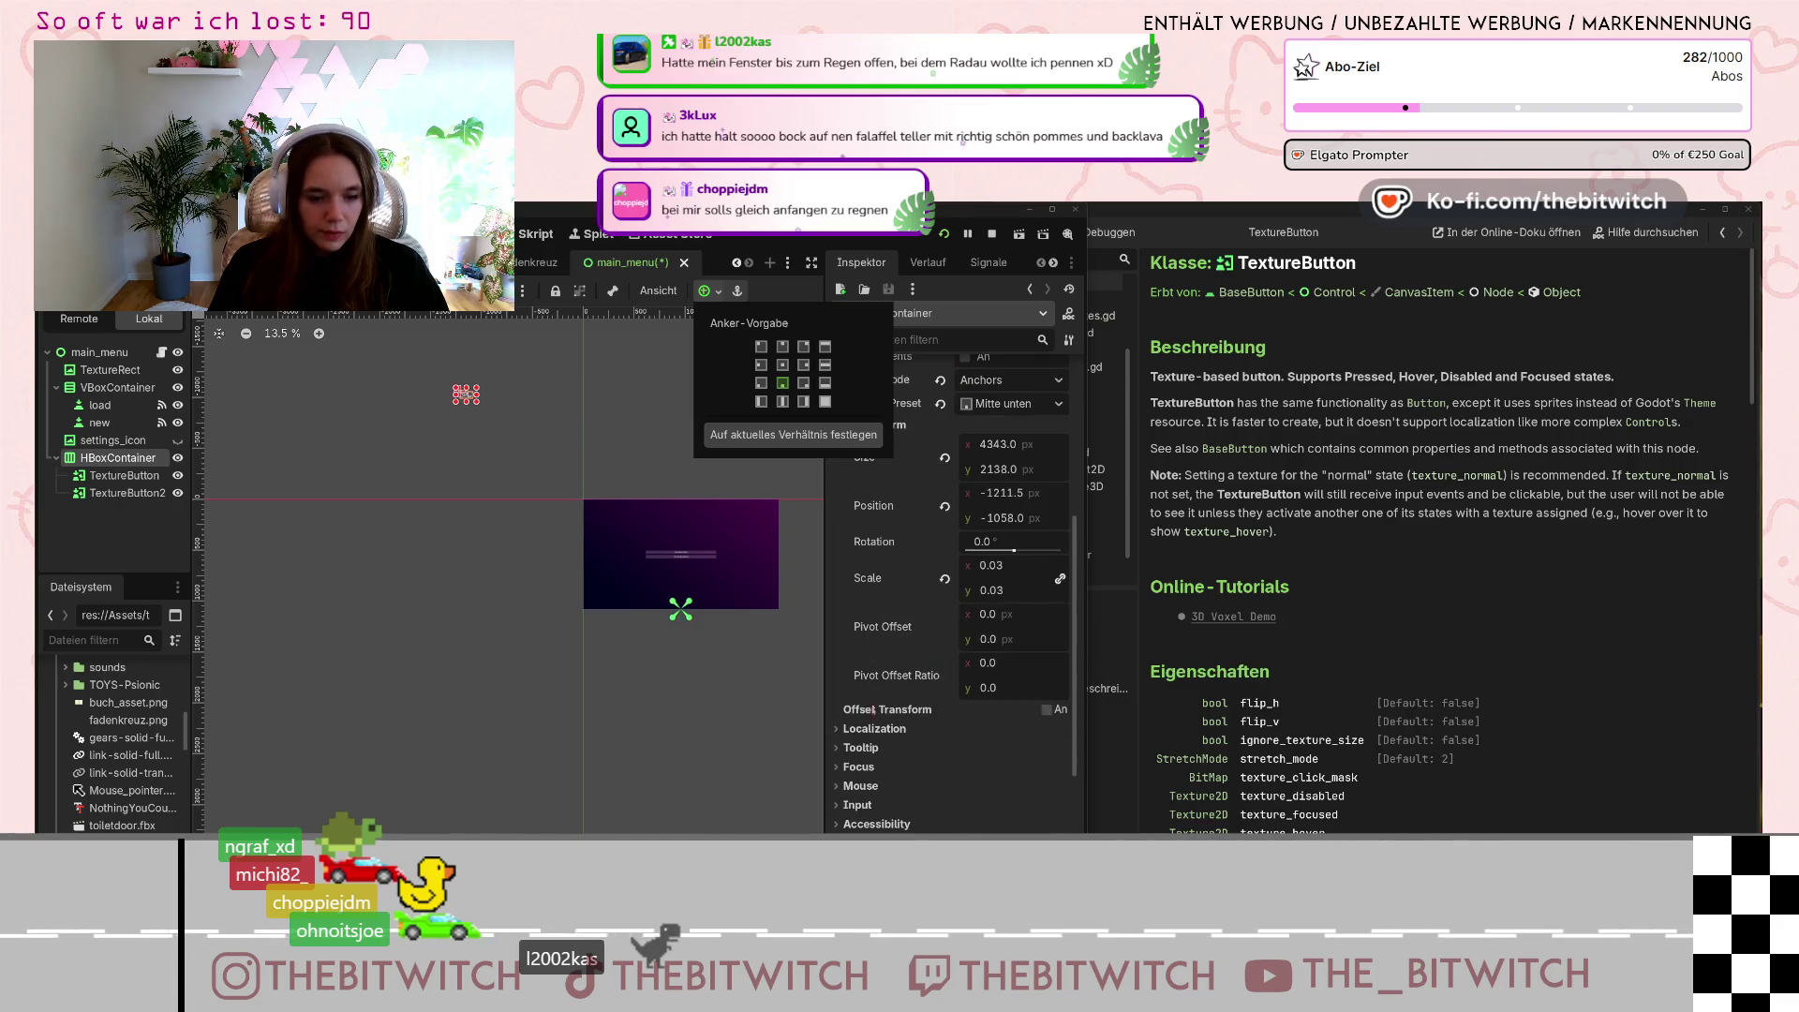
scroll(862, 722, "up", 3)
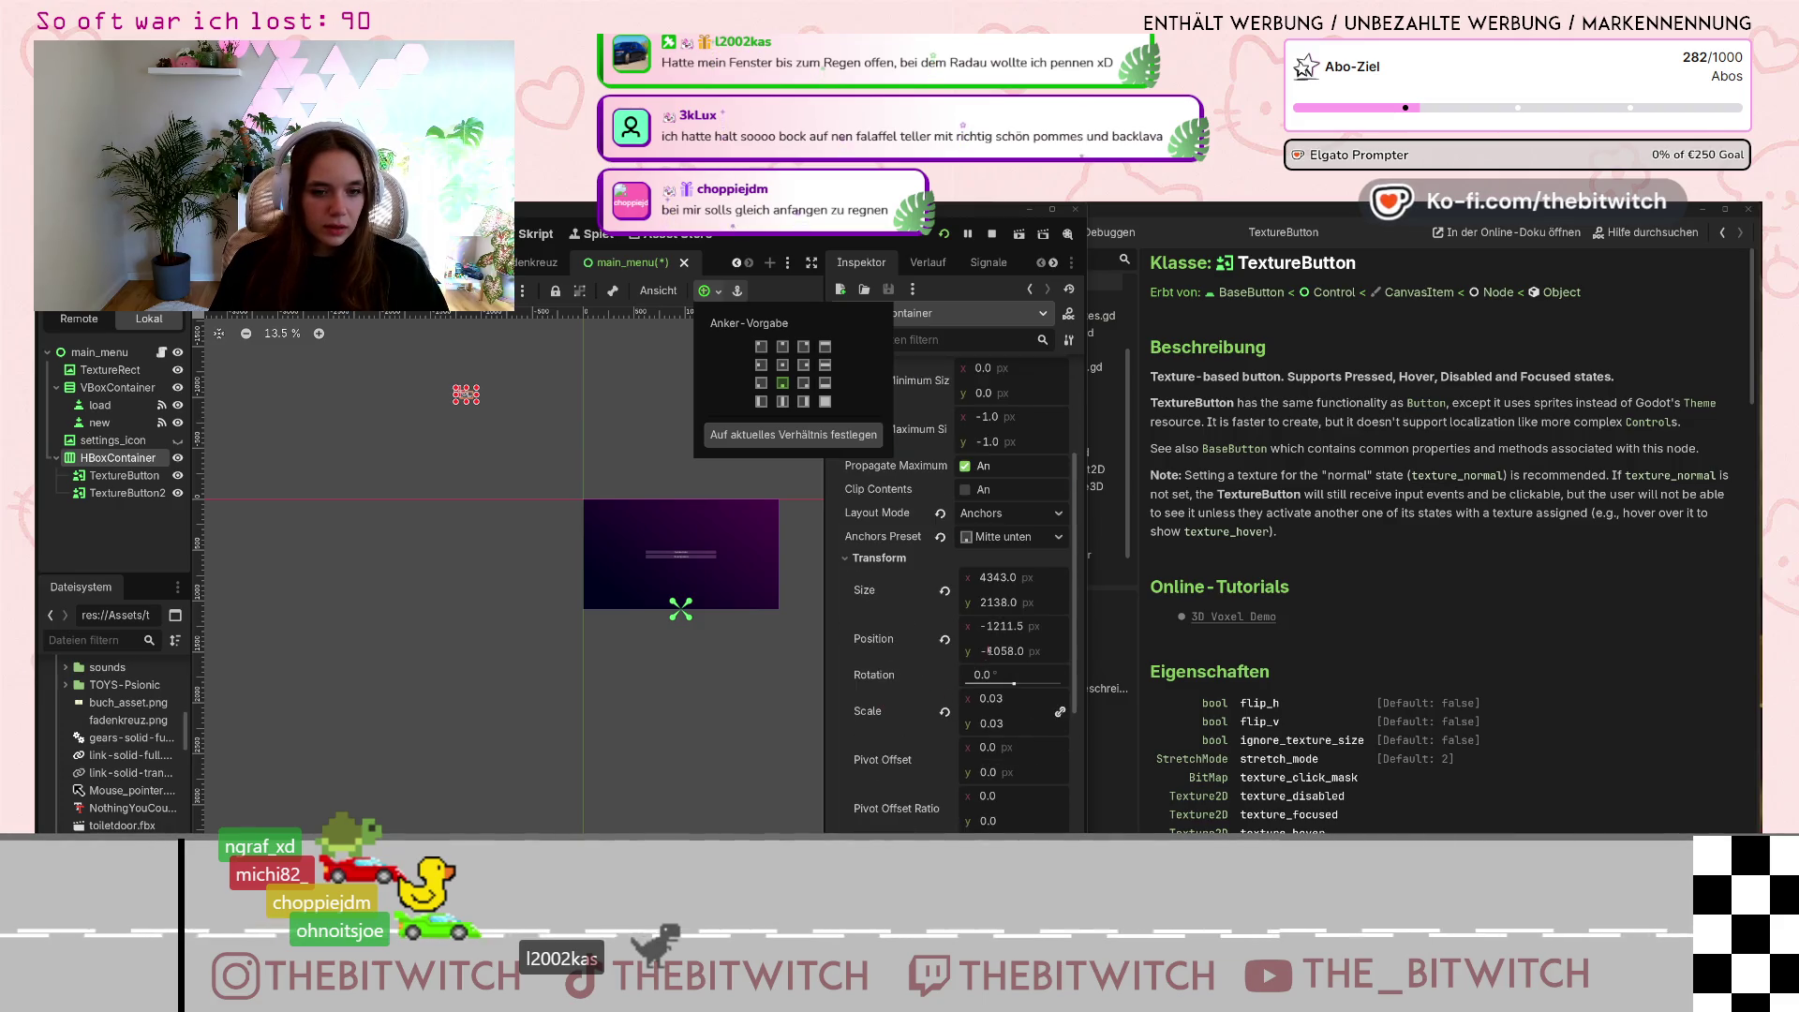
left_click(975, 643)
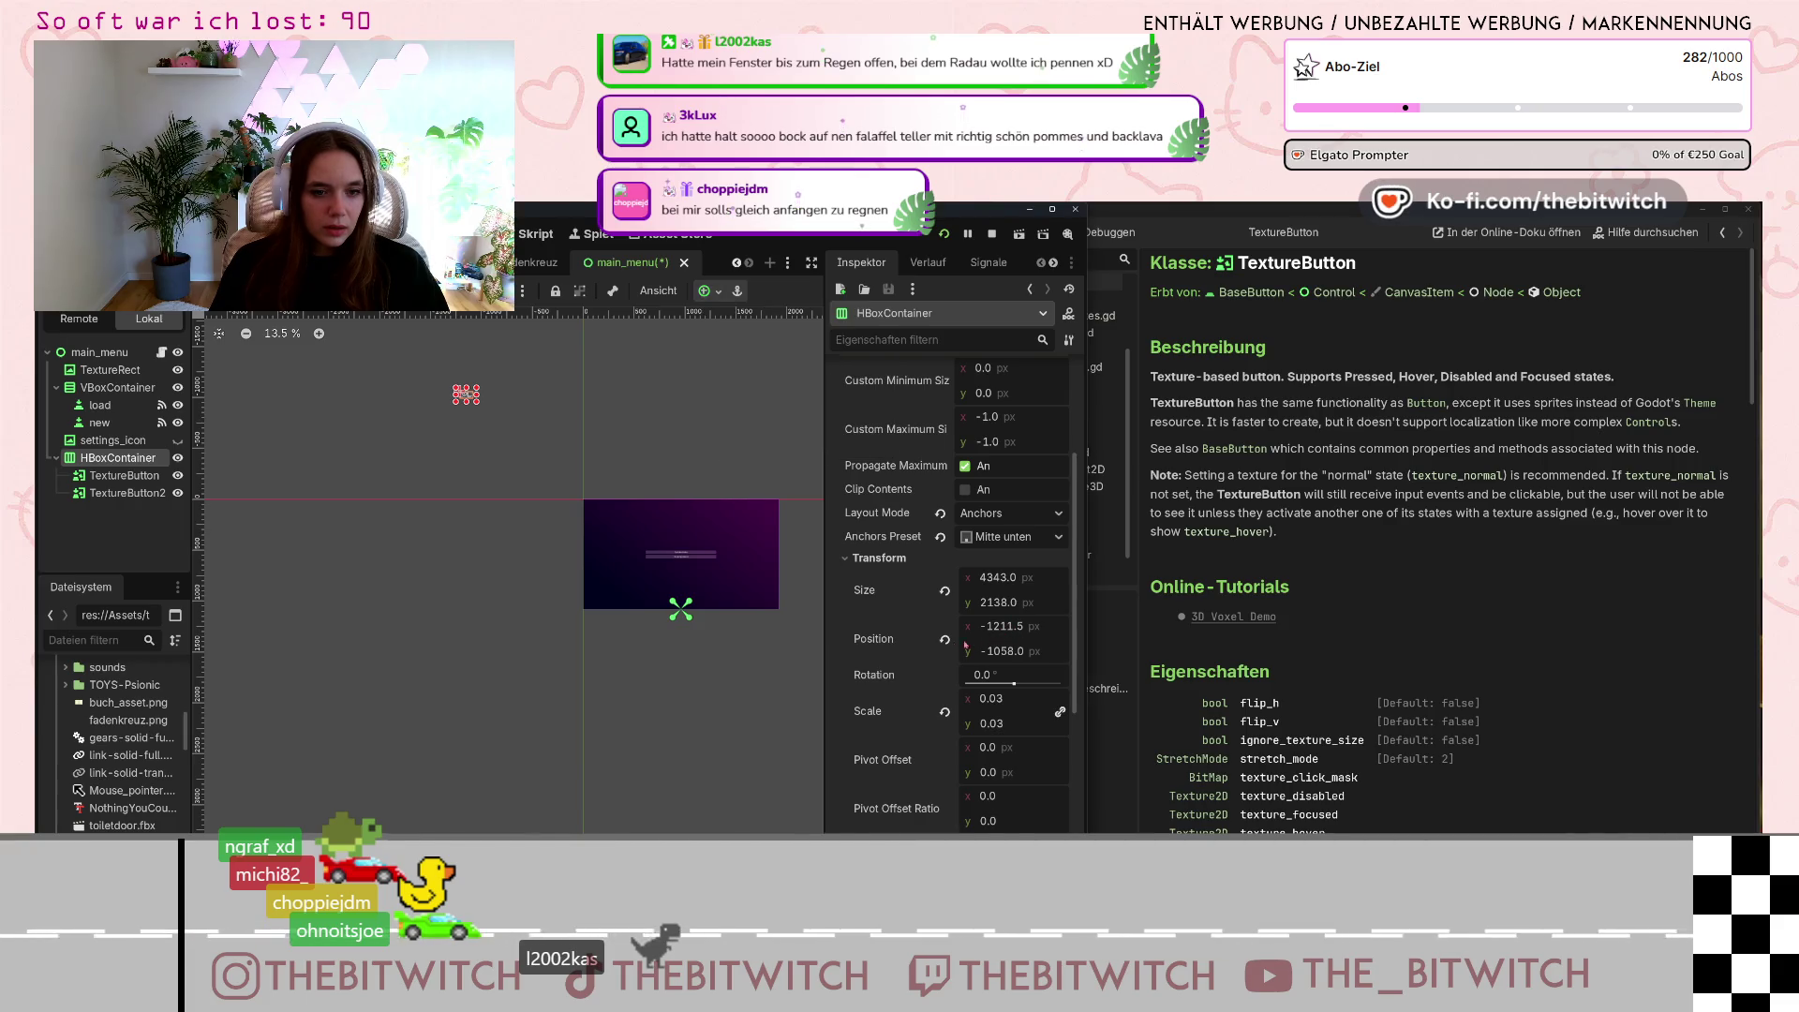
left_click(945, 639)
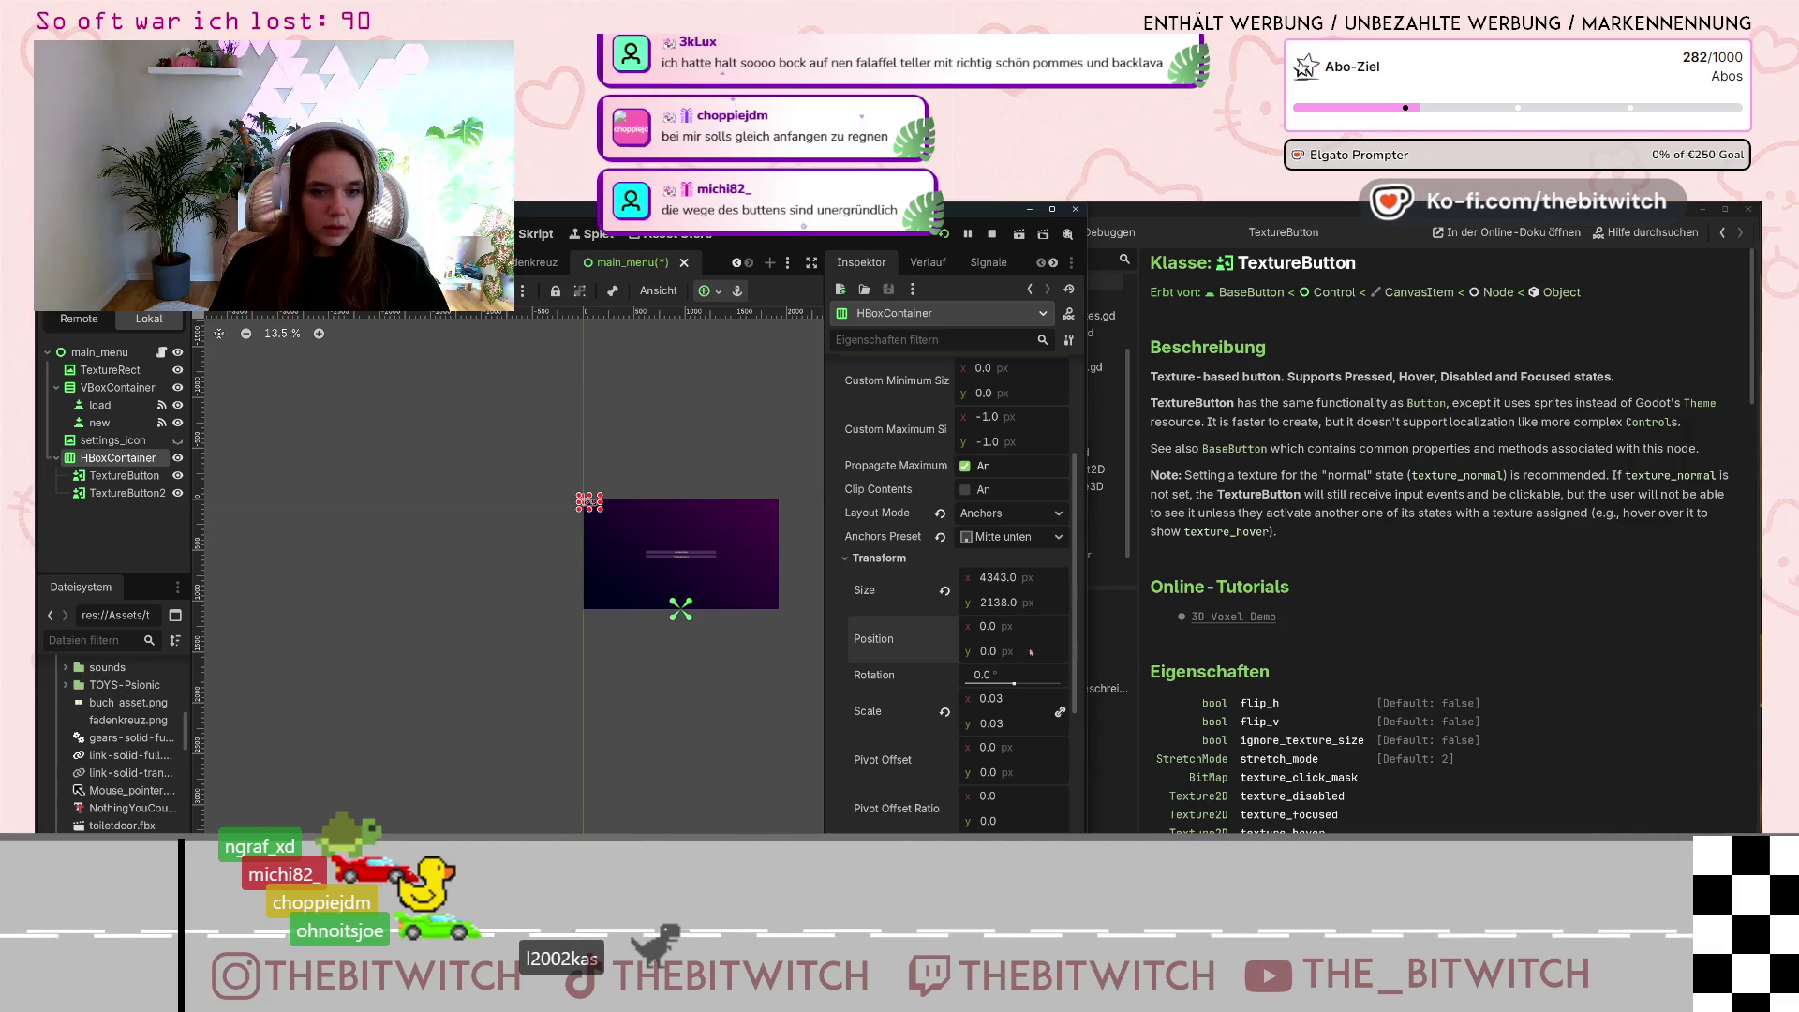
left_click(988, 626)
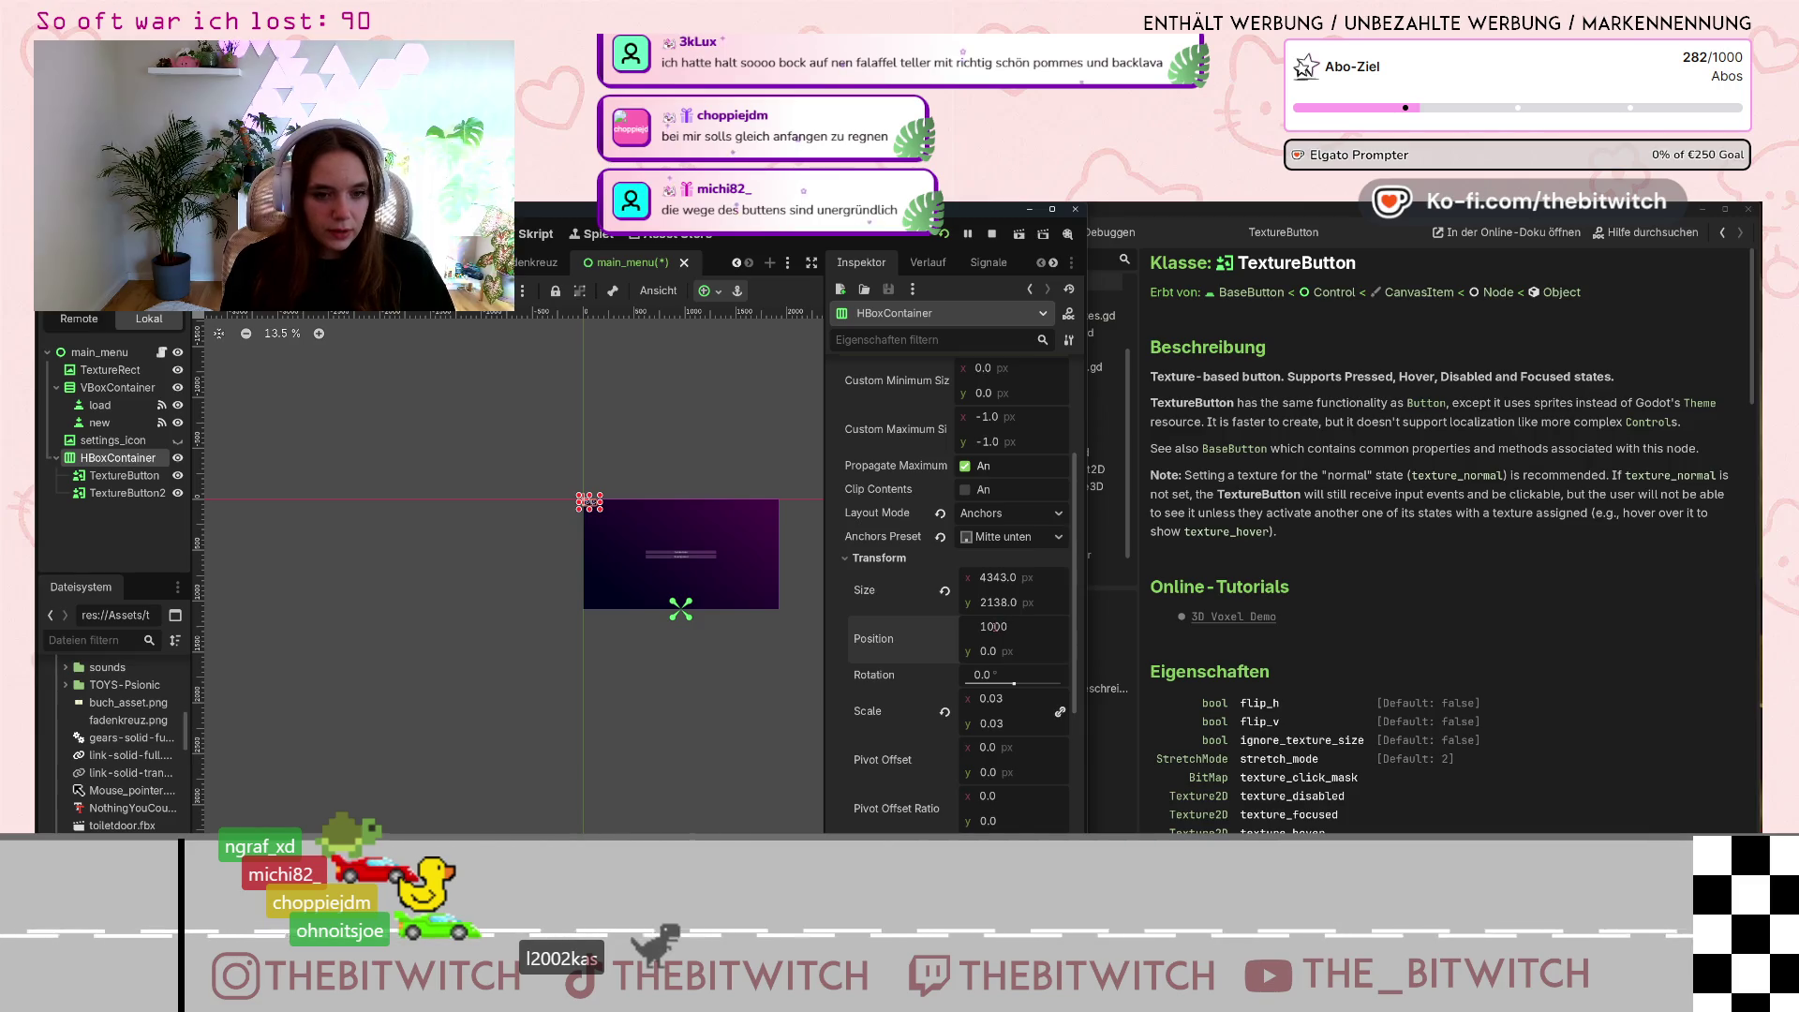
Set the HBoxContainer's Position to 1000, 1000.
key("Tab")
type("1000")
key("Return")
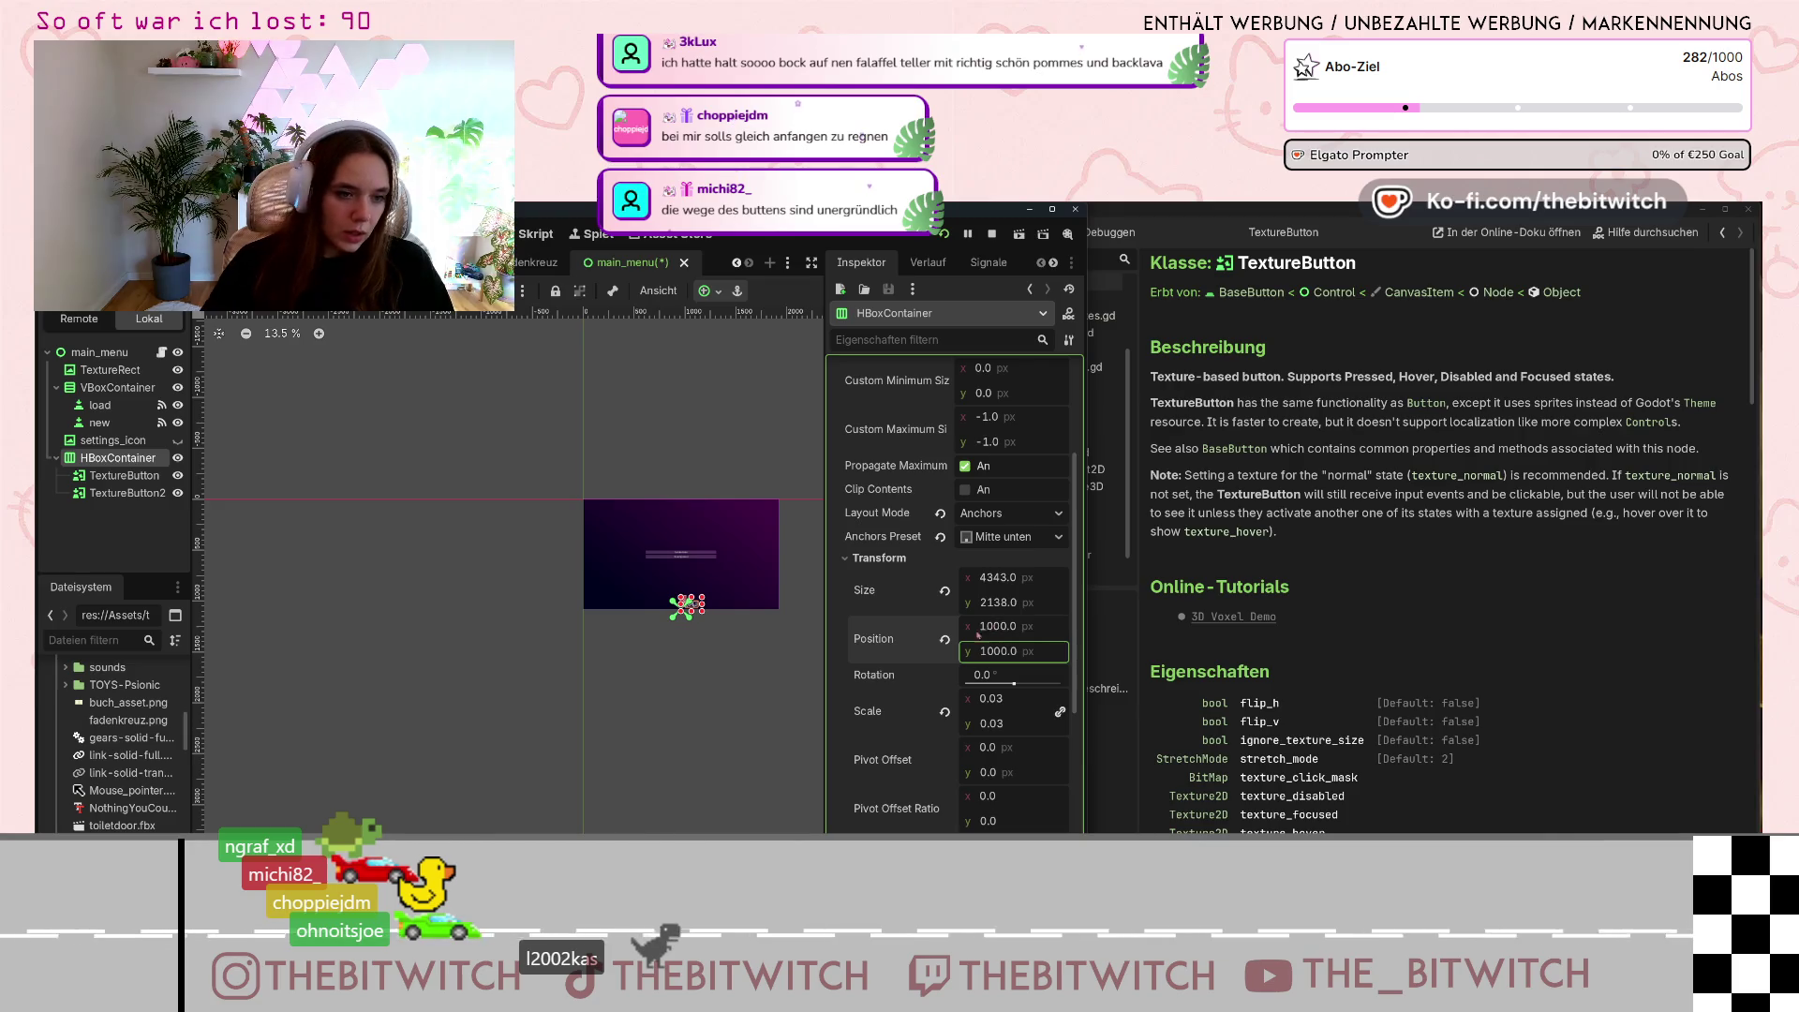
scroll(664, 610, "up", 5)
left_click_drag(761, 628, 628, 671)
scroll(797, 637, "up", 2)
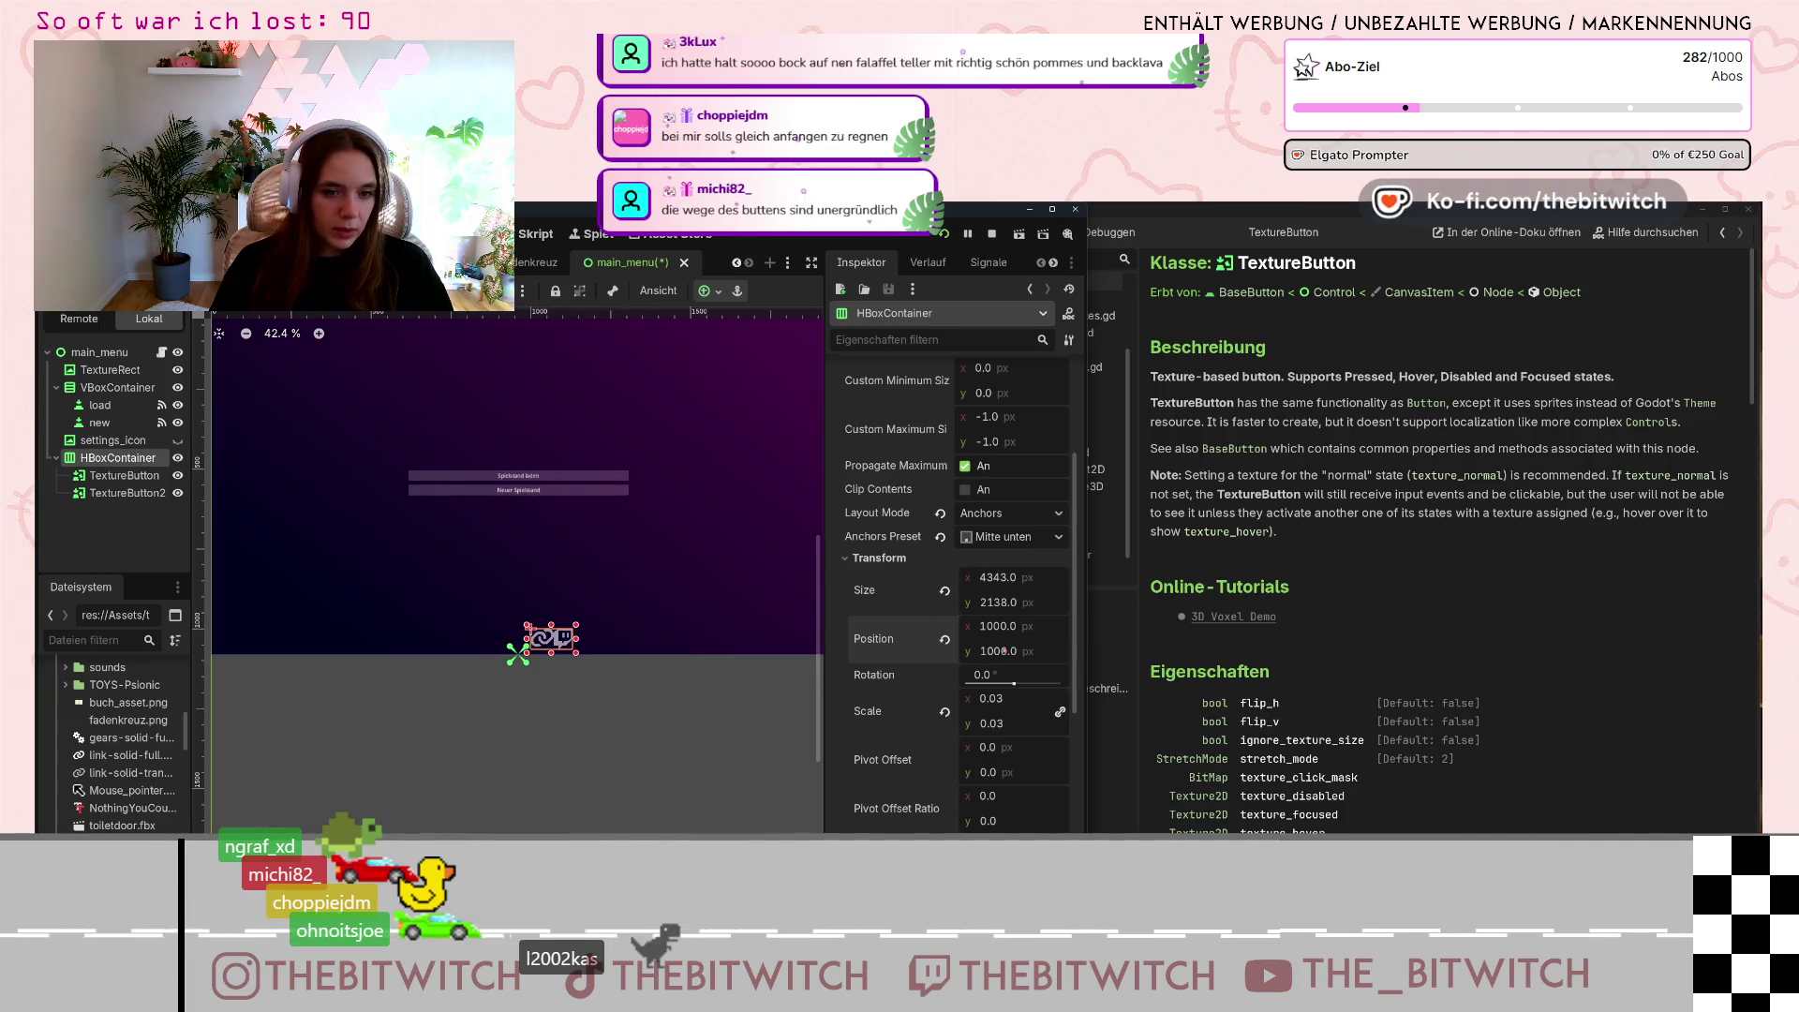
Lower Position y to 990 and bring x from 984 leftward toward the centre.
type("999")
key("Return")
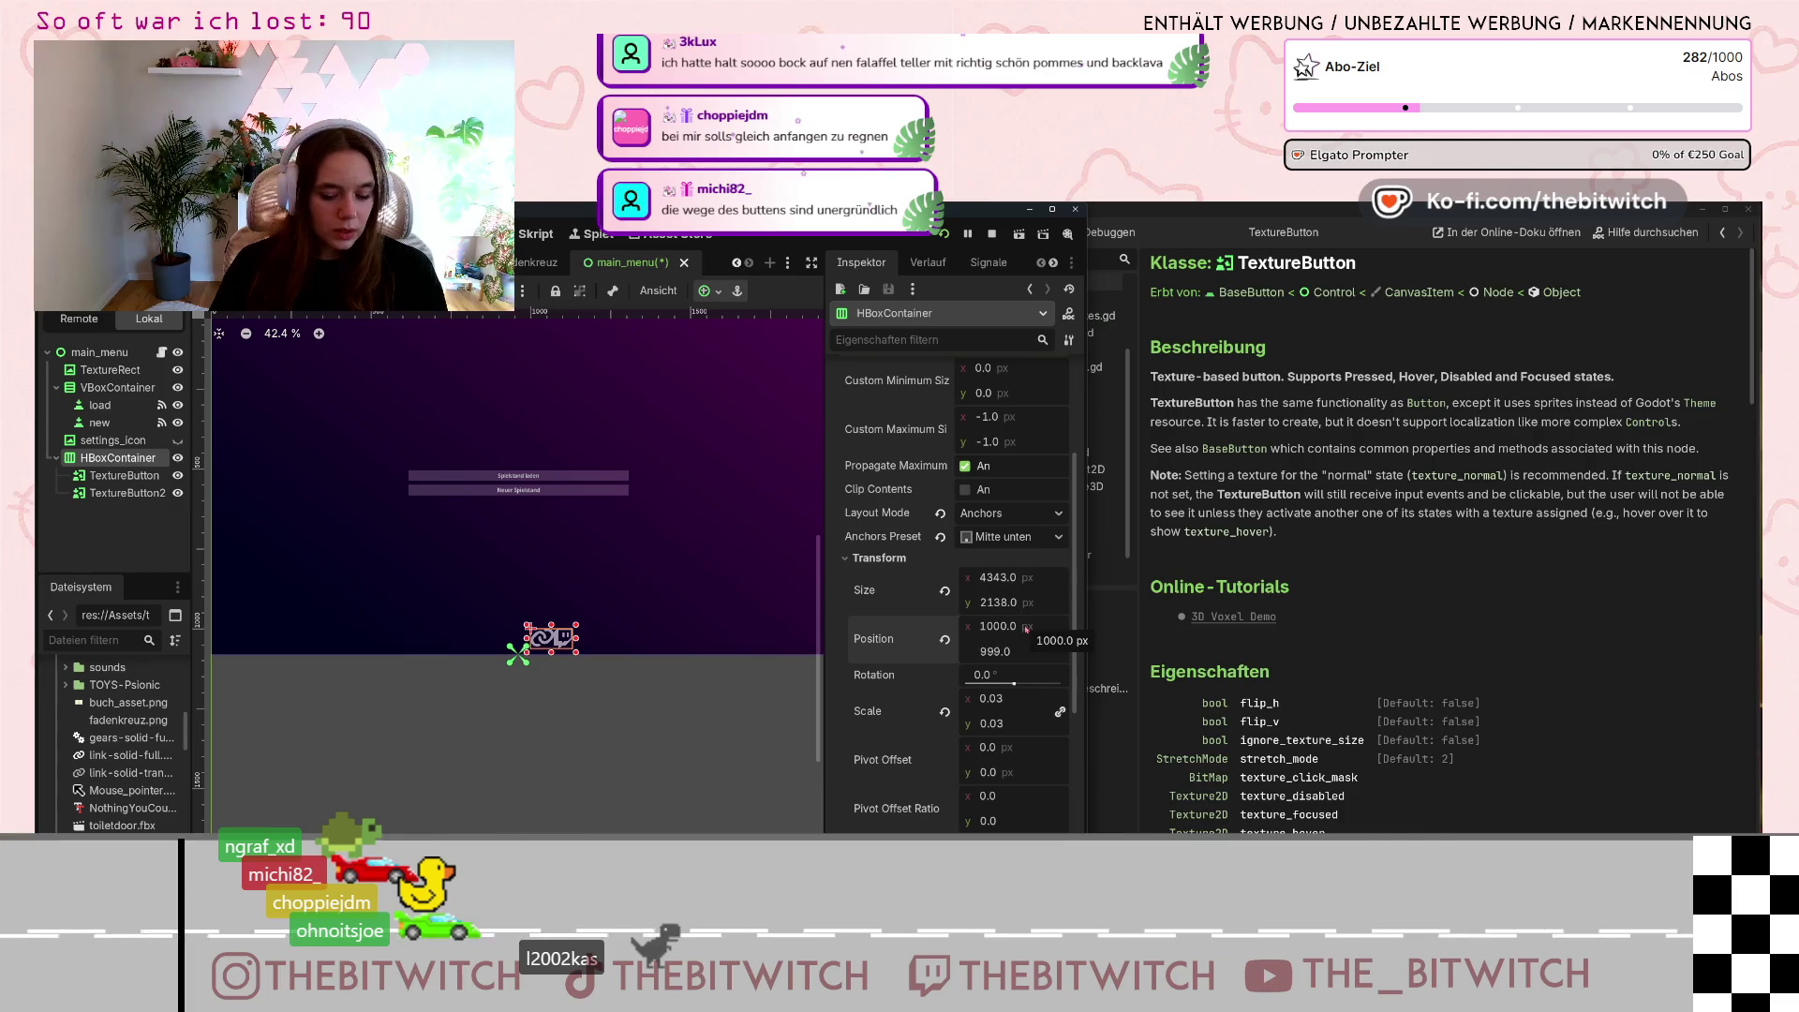
key("Down")
key("Down")
key("Down")
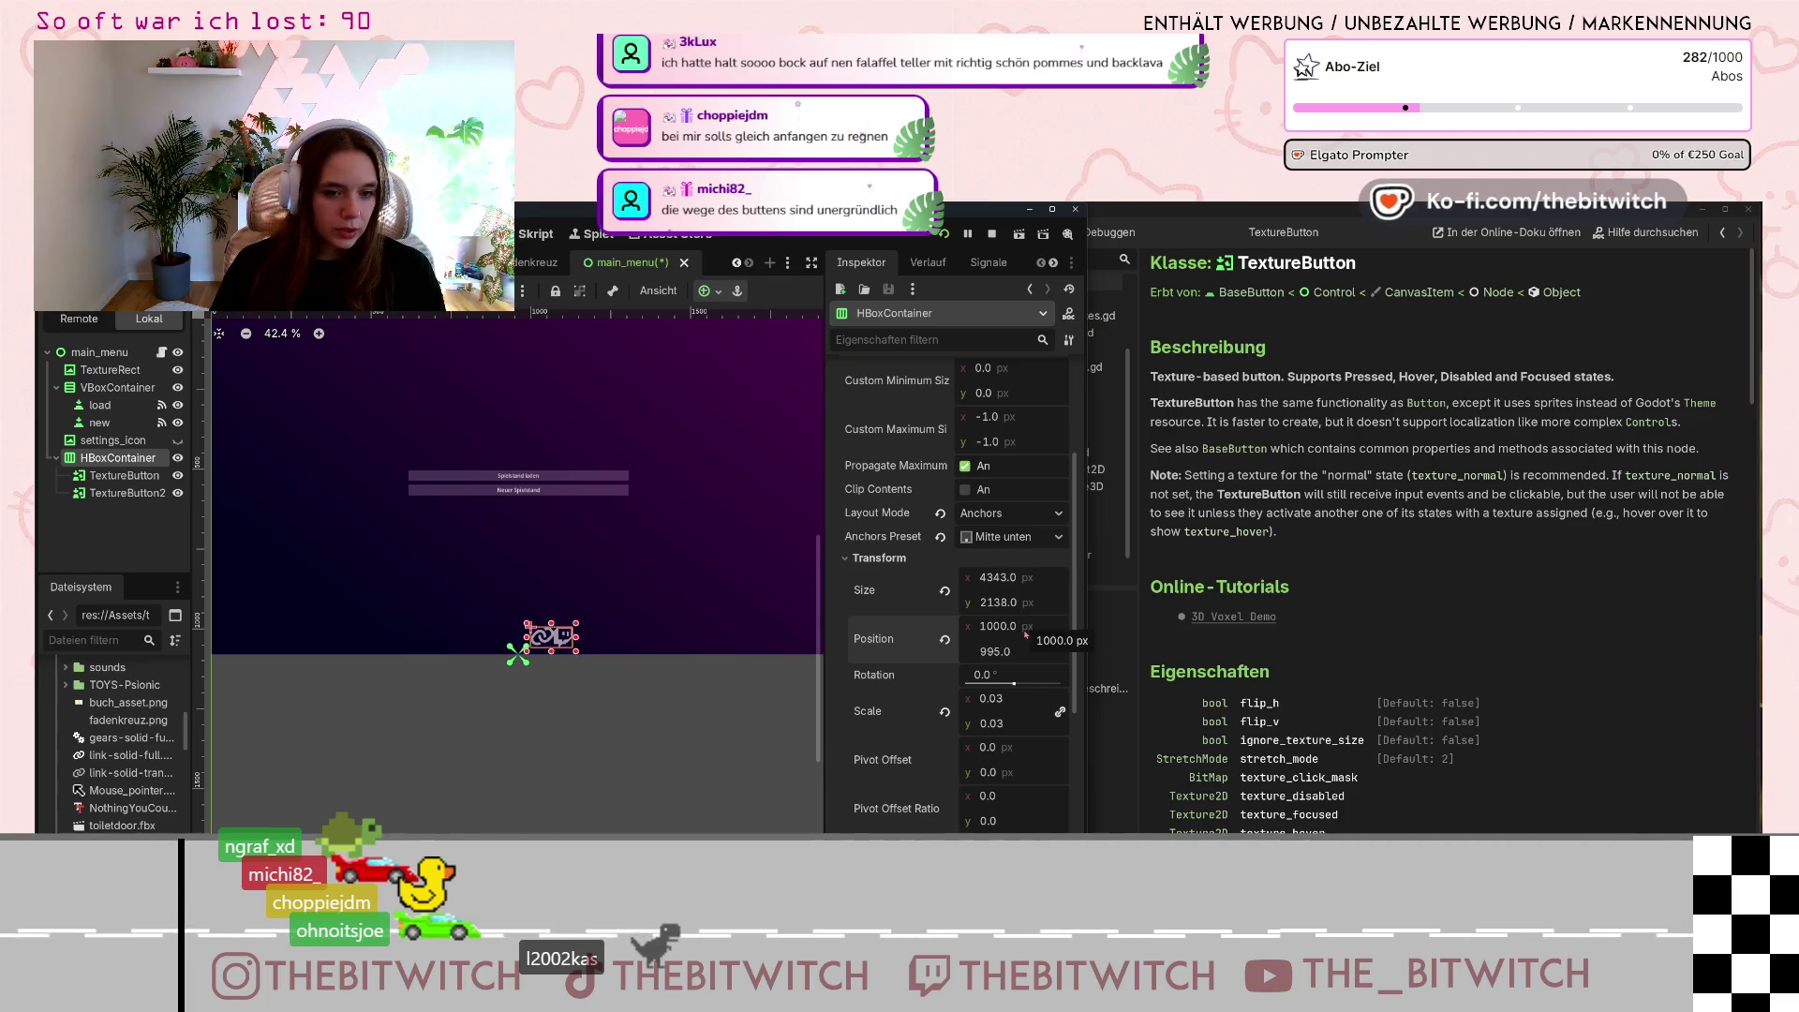
key("Down")
key("Down")
key("Down")
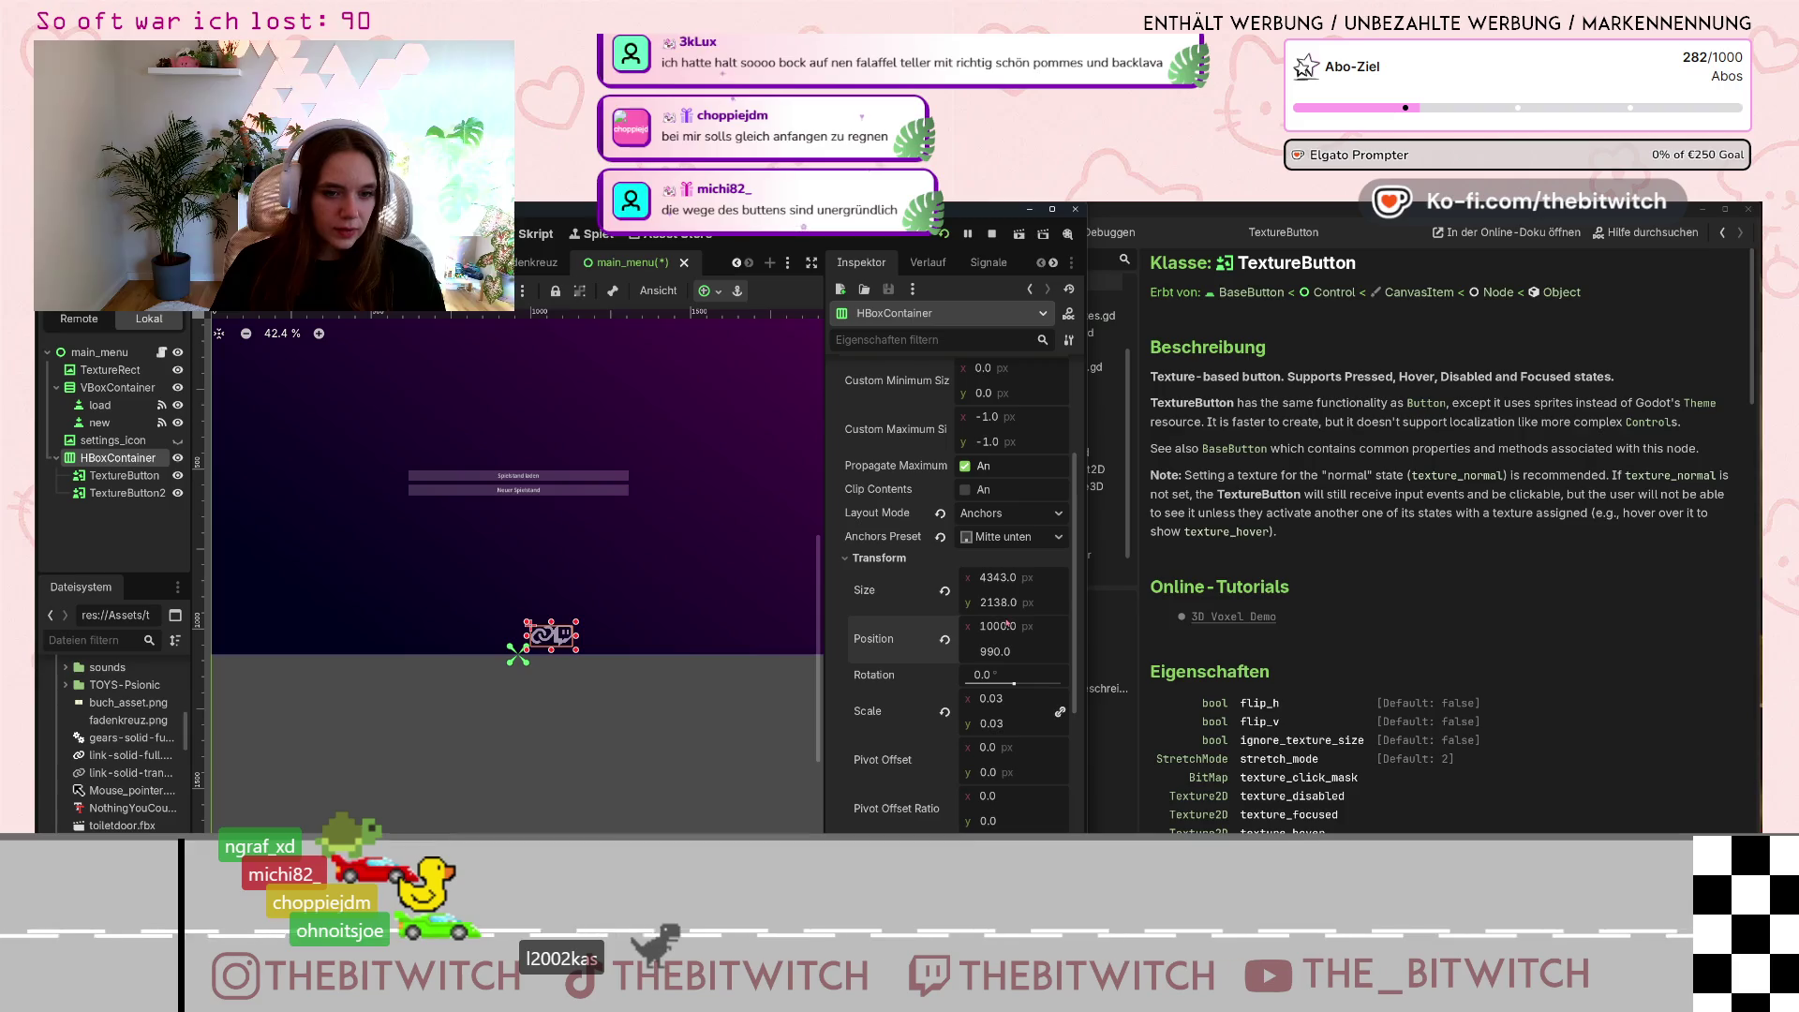
key("Down")
left_click(995, 626)
type("984")
key("Return")
key("Down")
key("Down")
key("Down")
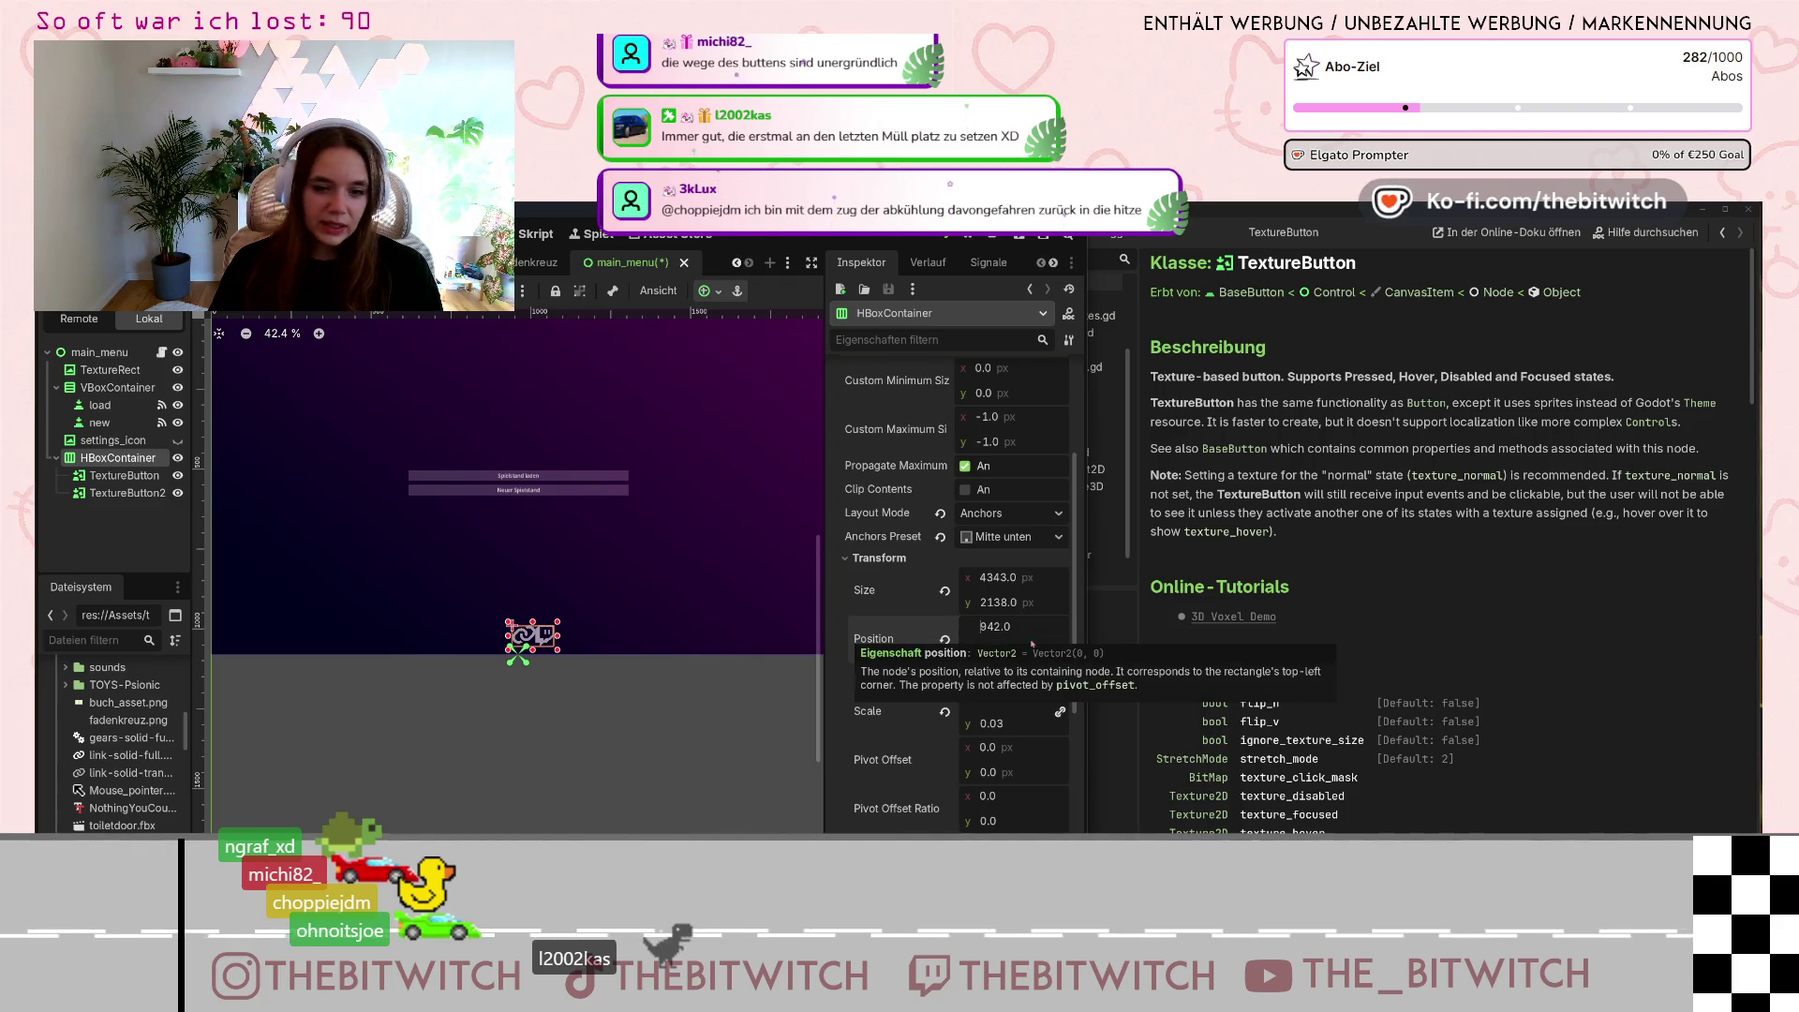
Shift the button container's Position x left to 895 so the icons sit centred.
mouse_move(981, 626)
left_mouse_down()
mouse_move(965, 626)
mouse_move(980, 626)
left_mouse_up()
scroll(521, 647, "up", 9)
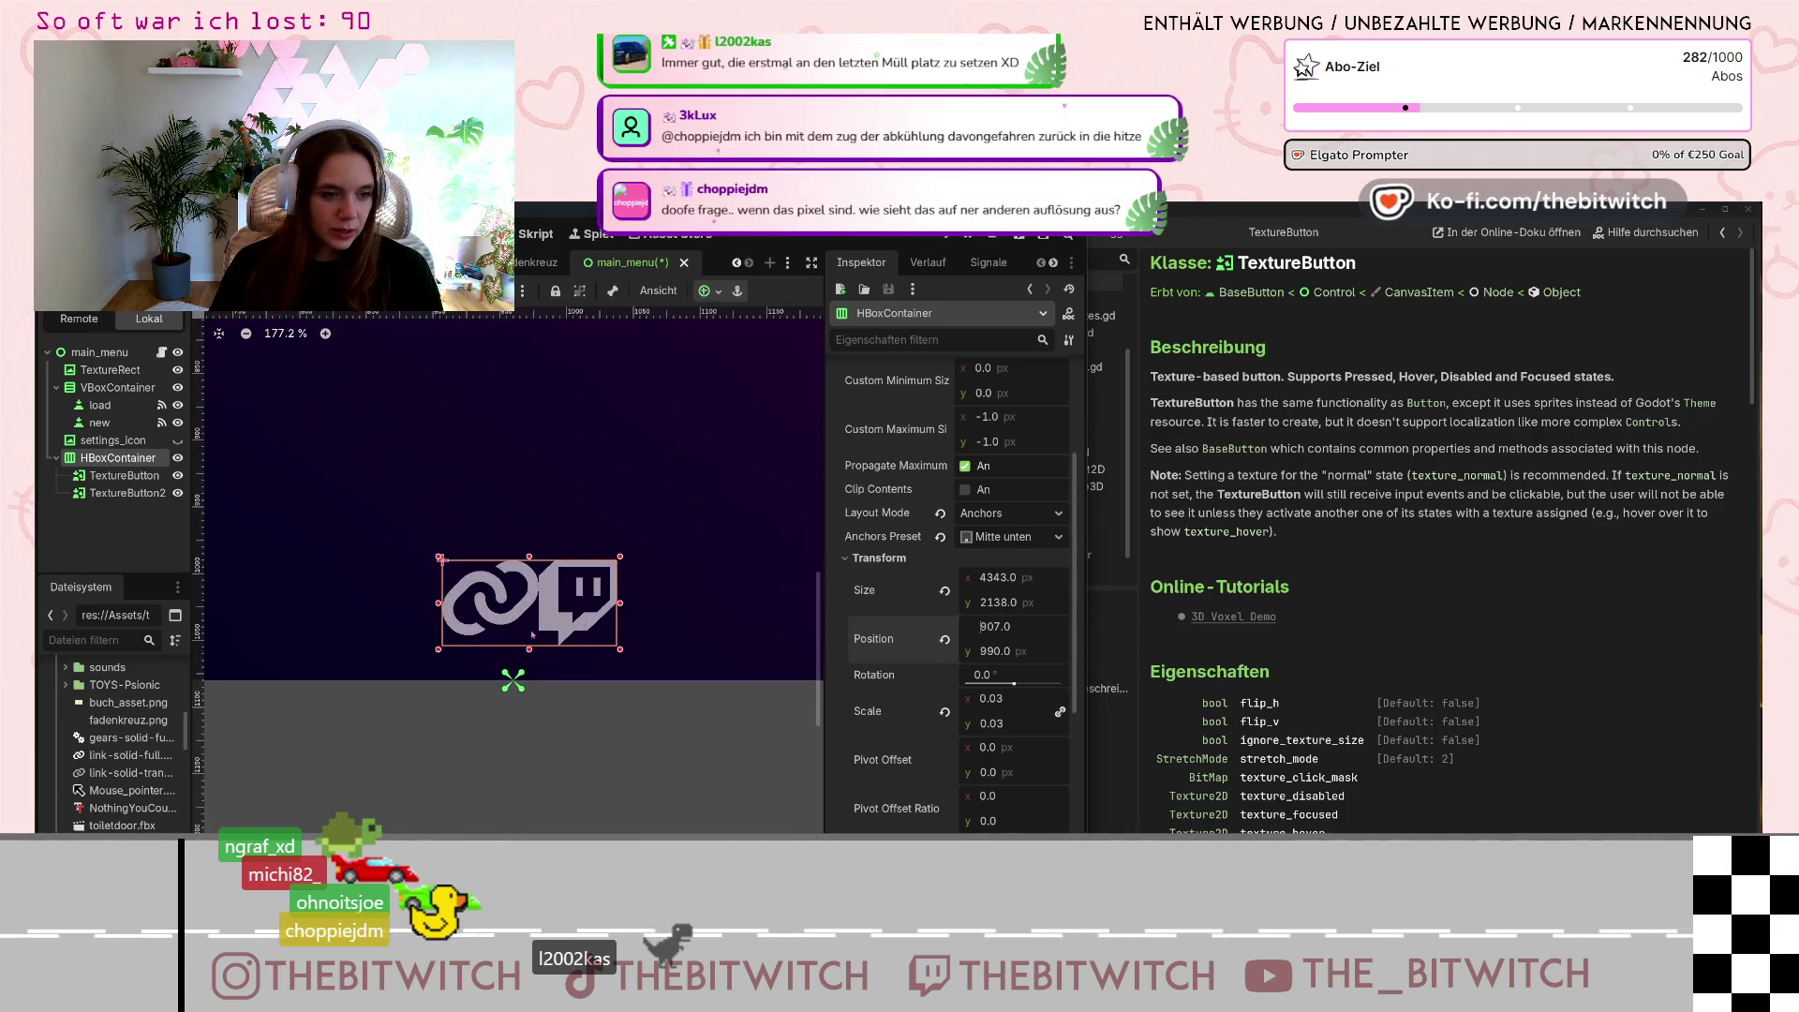
key("Left")
key("Left")
key("Left")
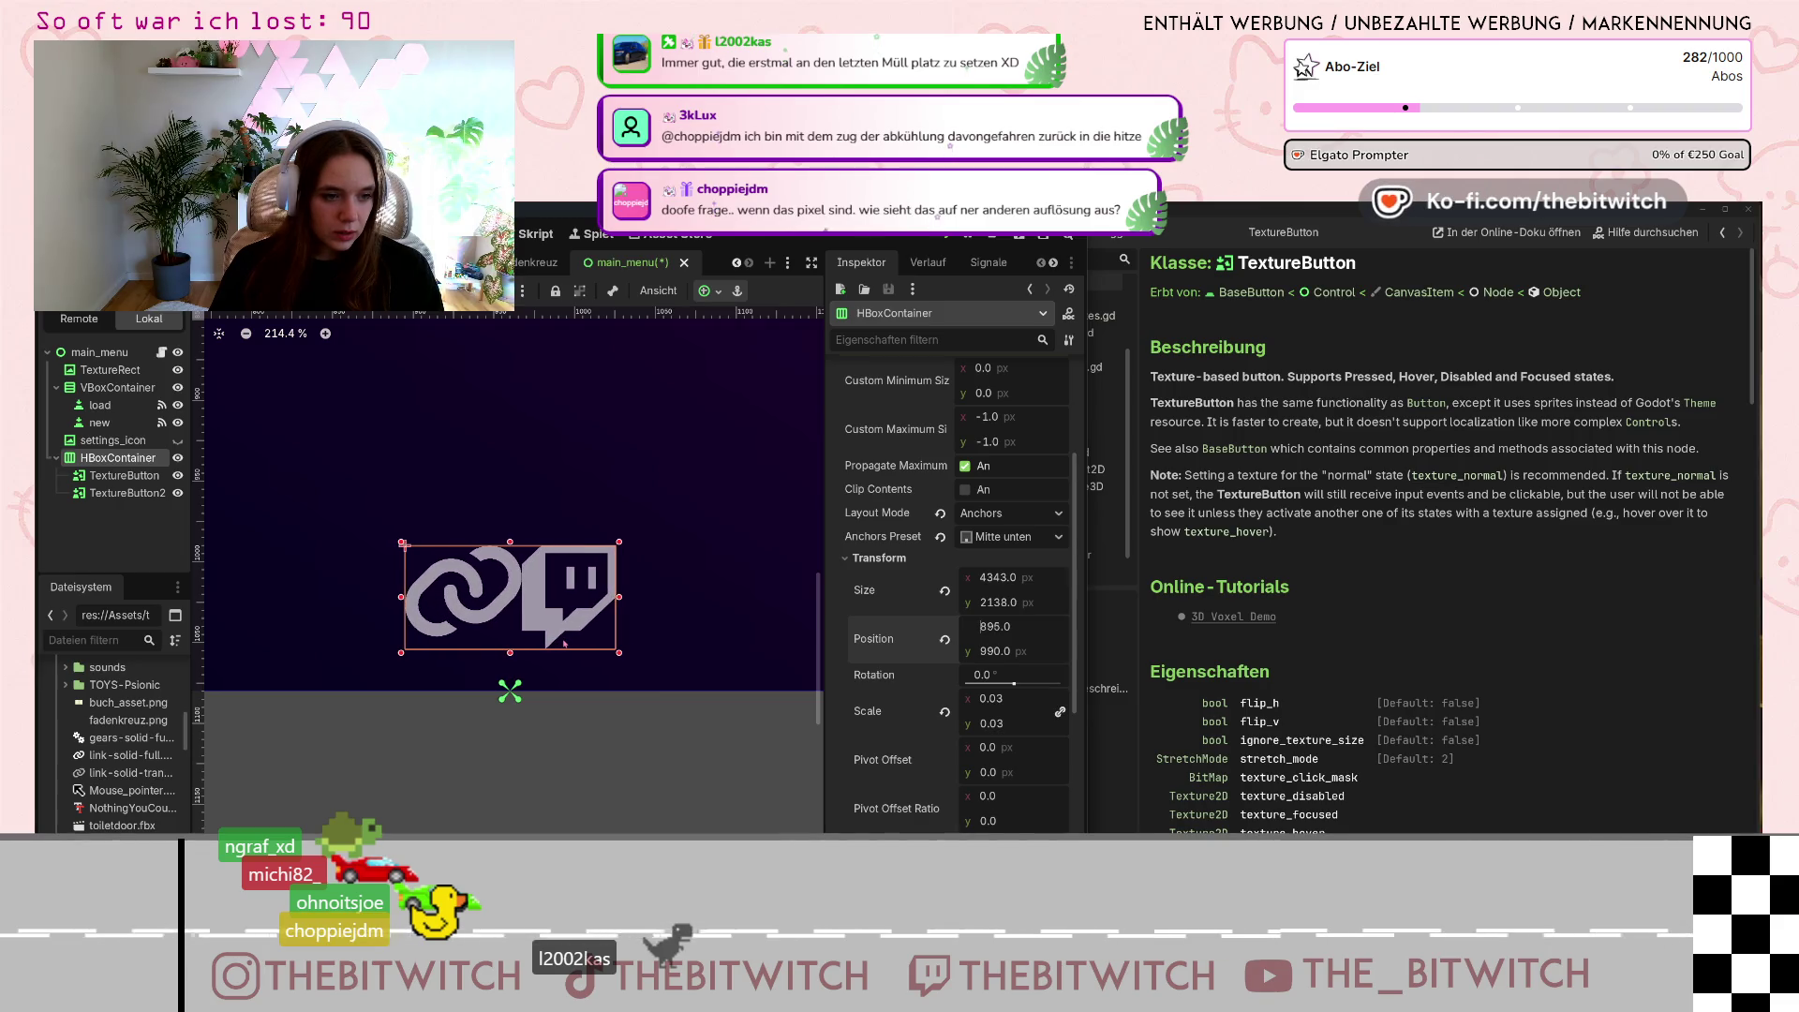
key("Left")
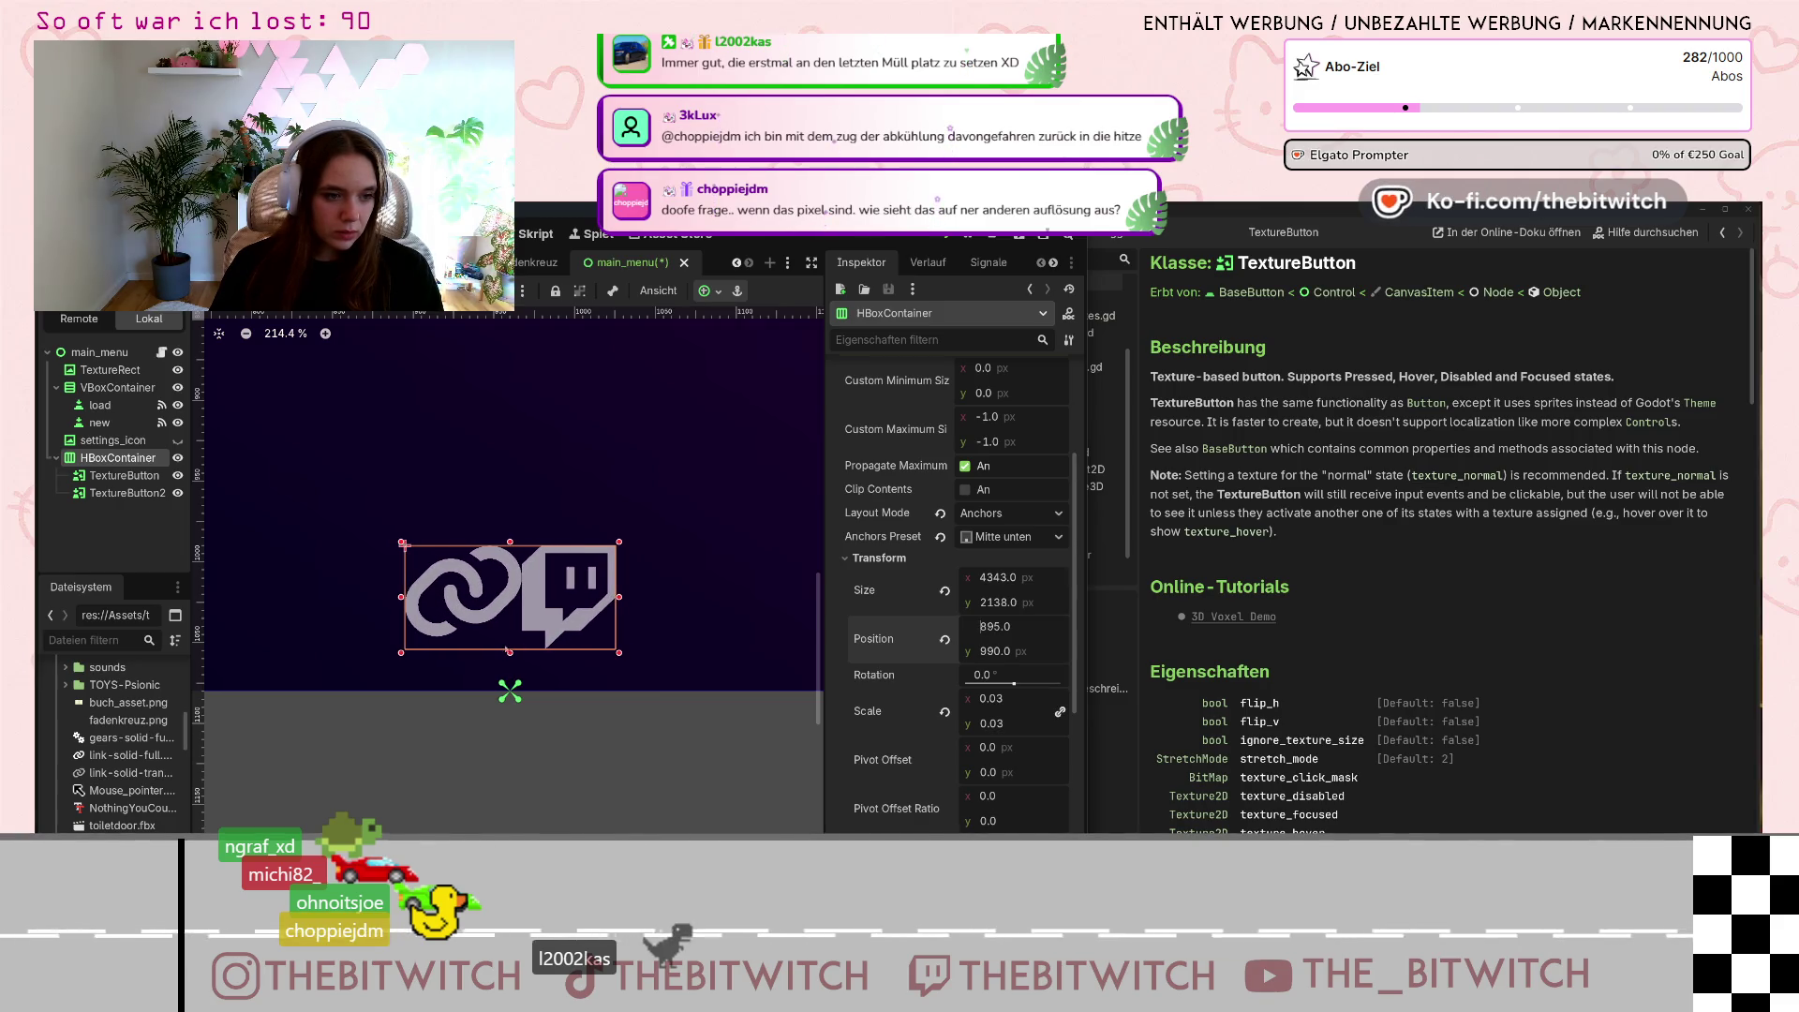
scroll(519, 648, "down", 5)
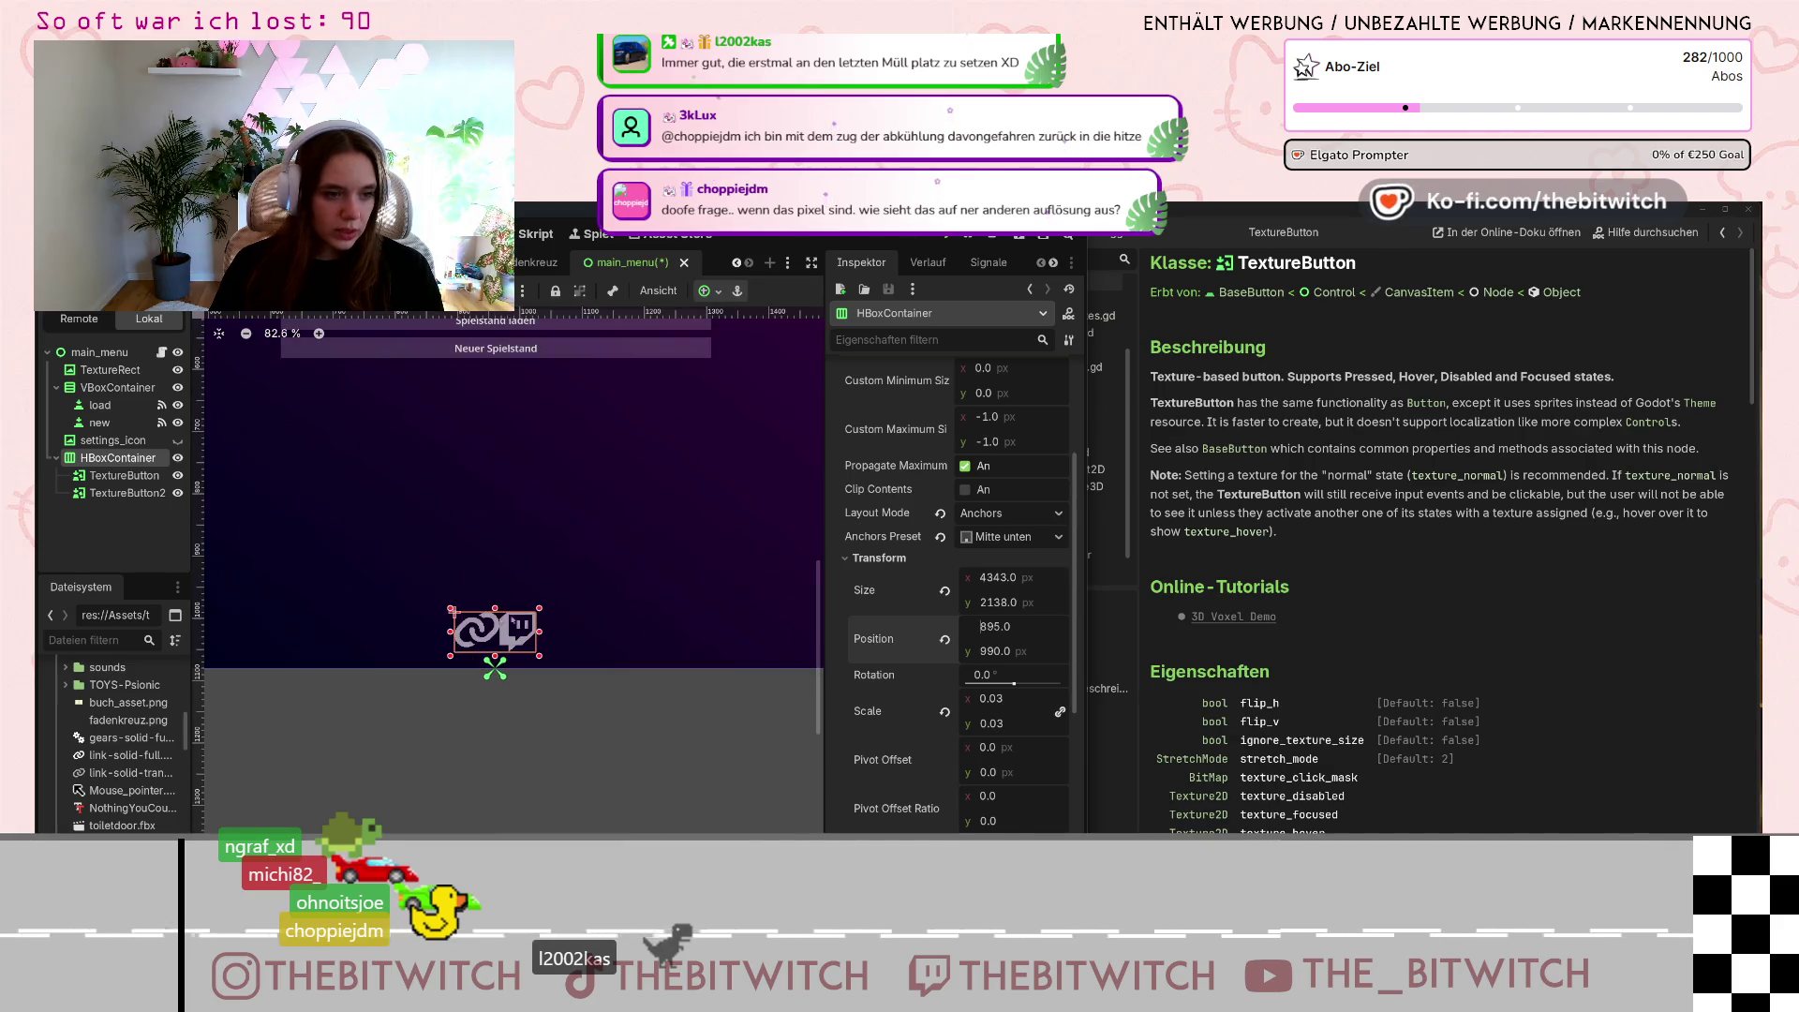
scroll(925, 512, "up", 3)
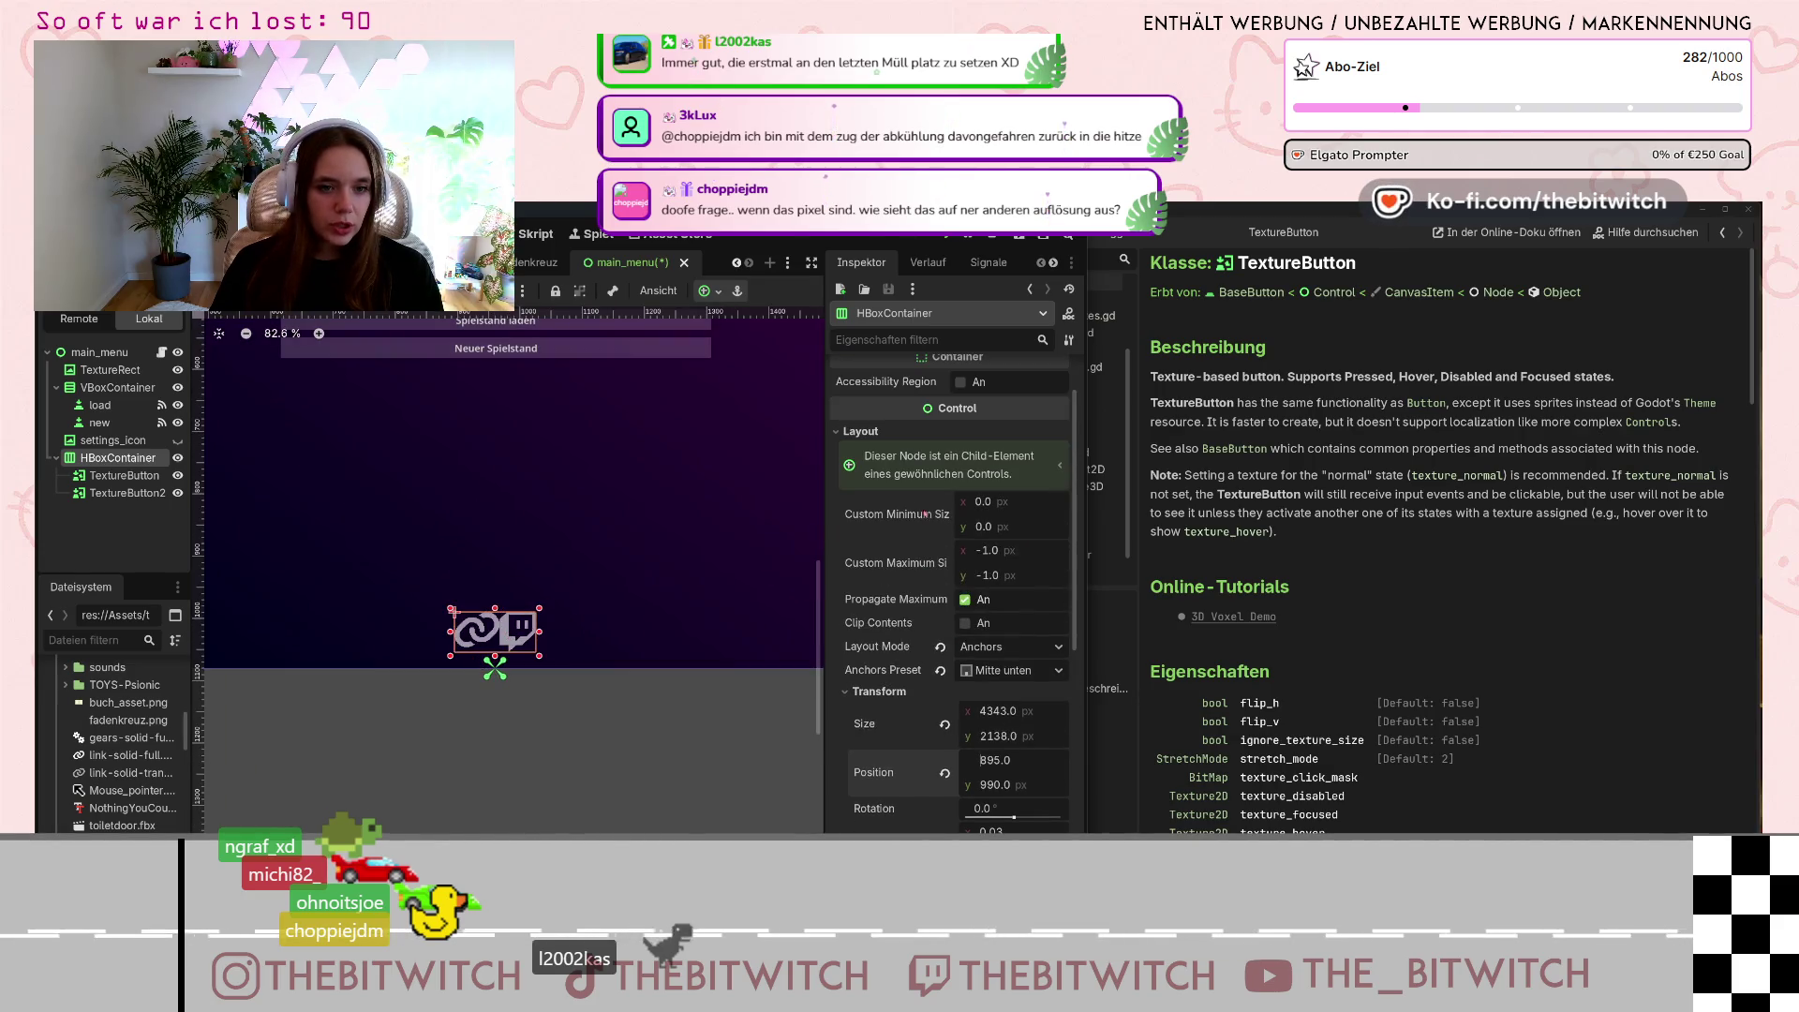
scroll(928, 537, "down", 1)
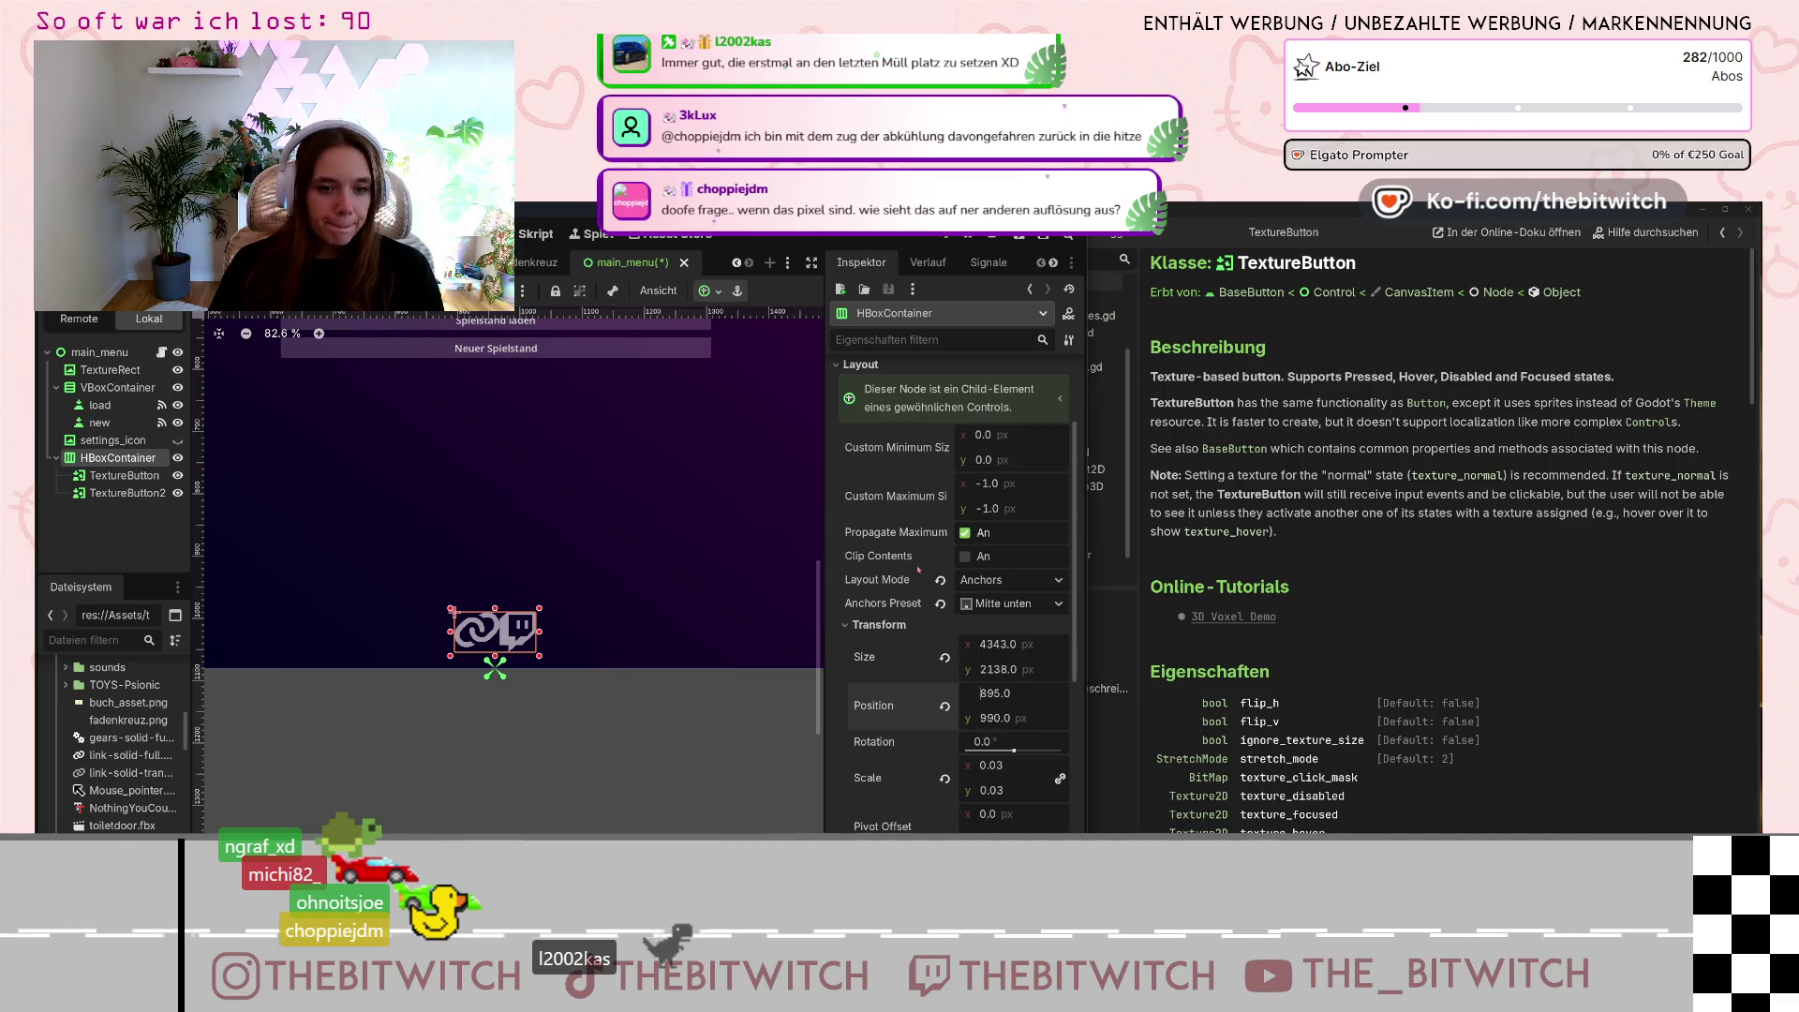
scroll(918, 569, "down", 1)
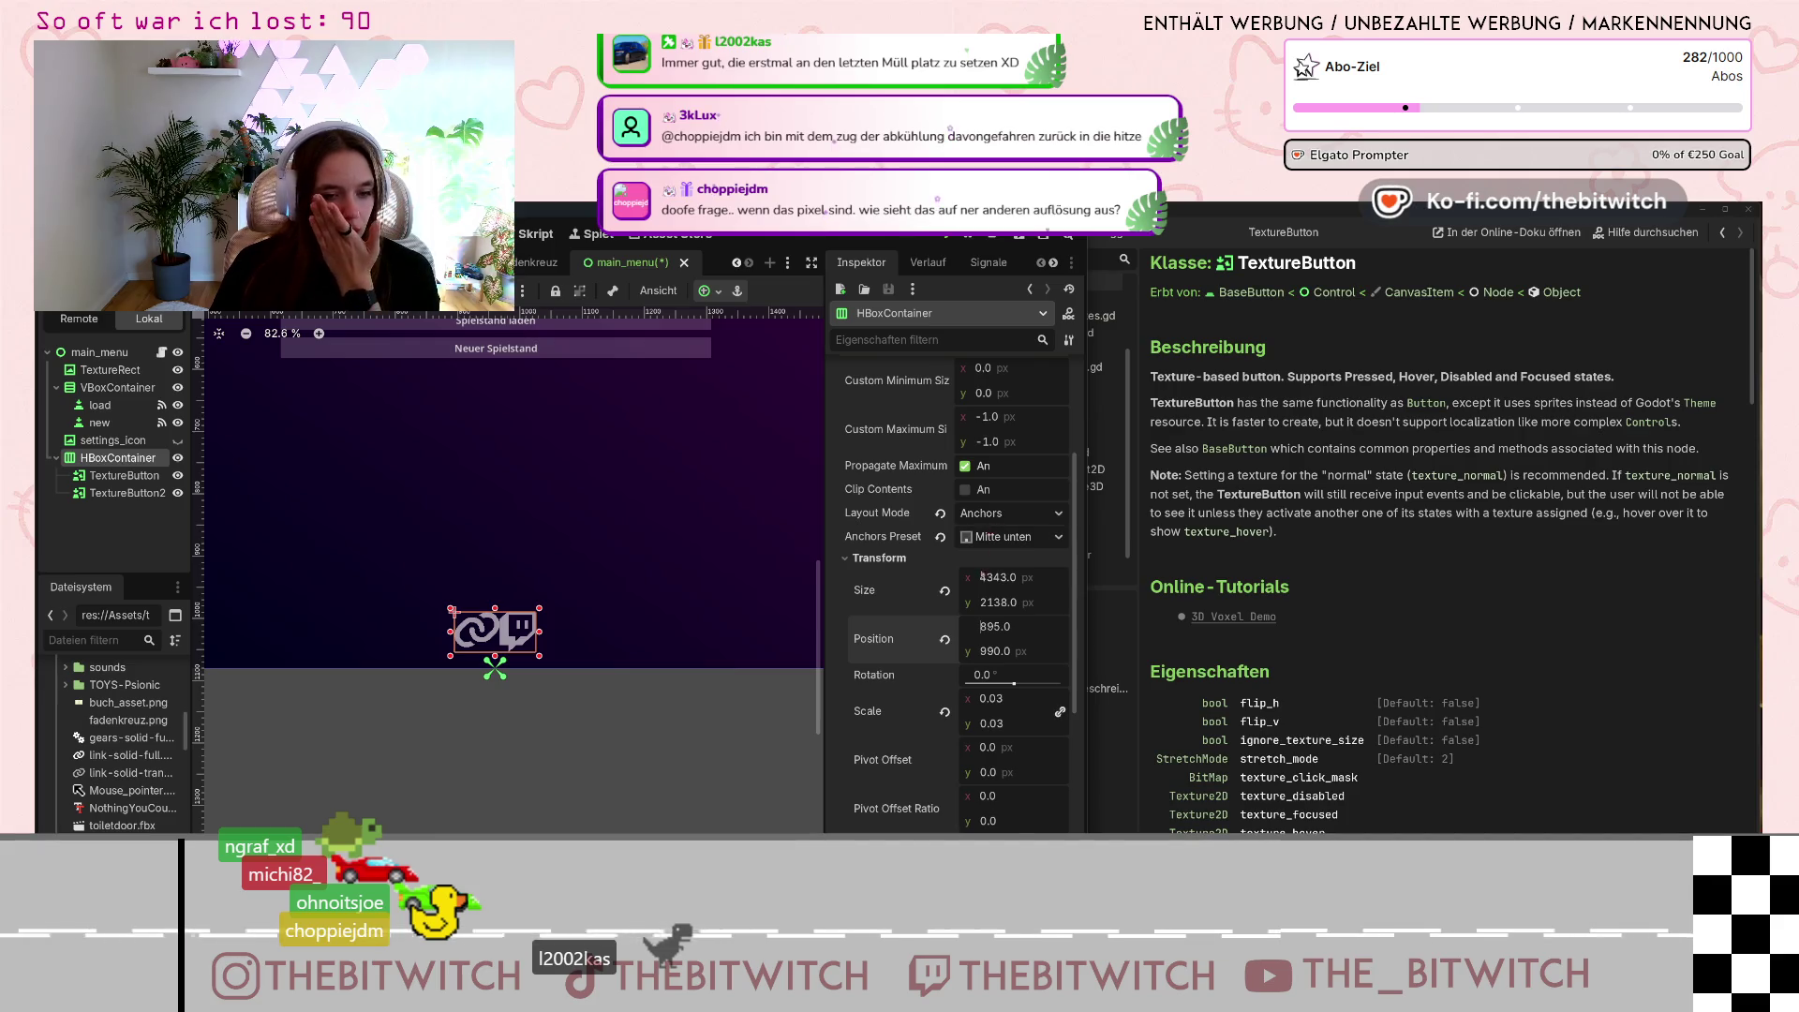
scroll(928, 699, "down", 3)
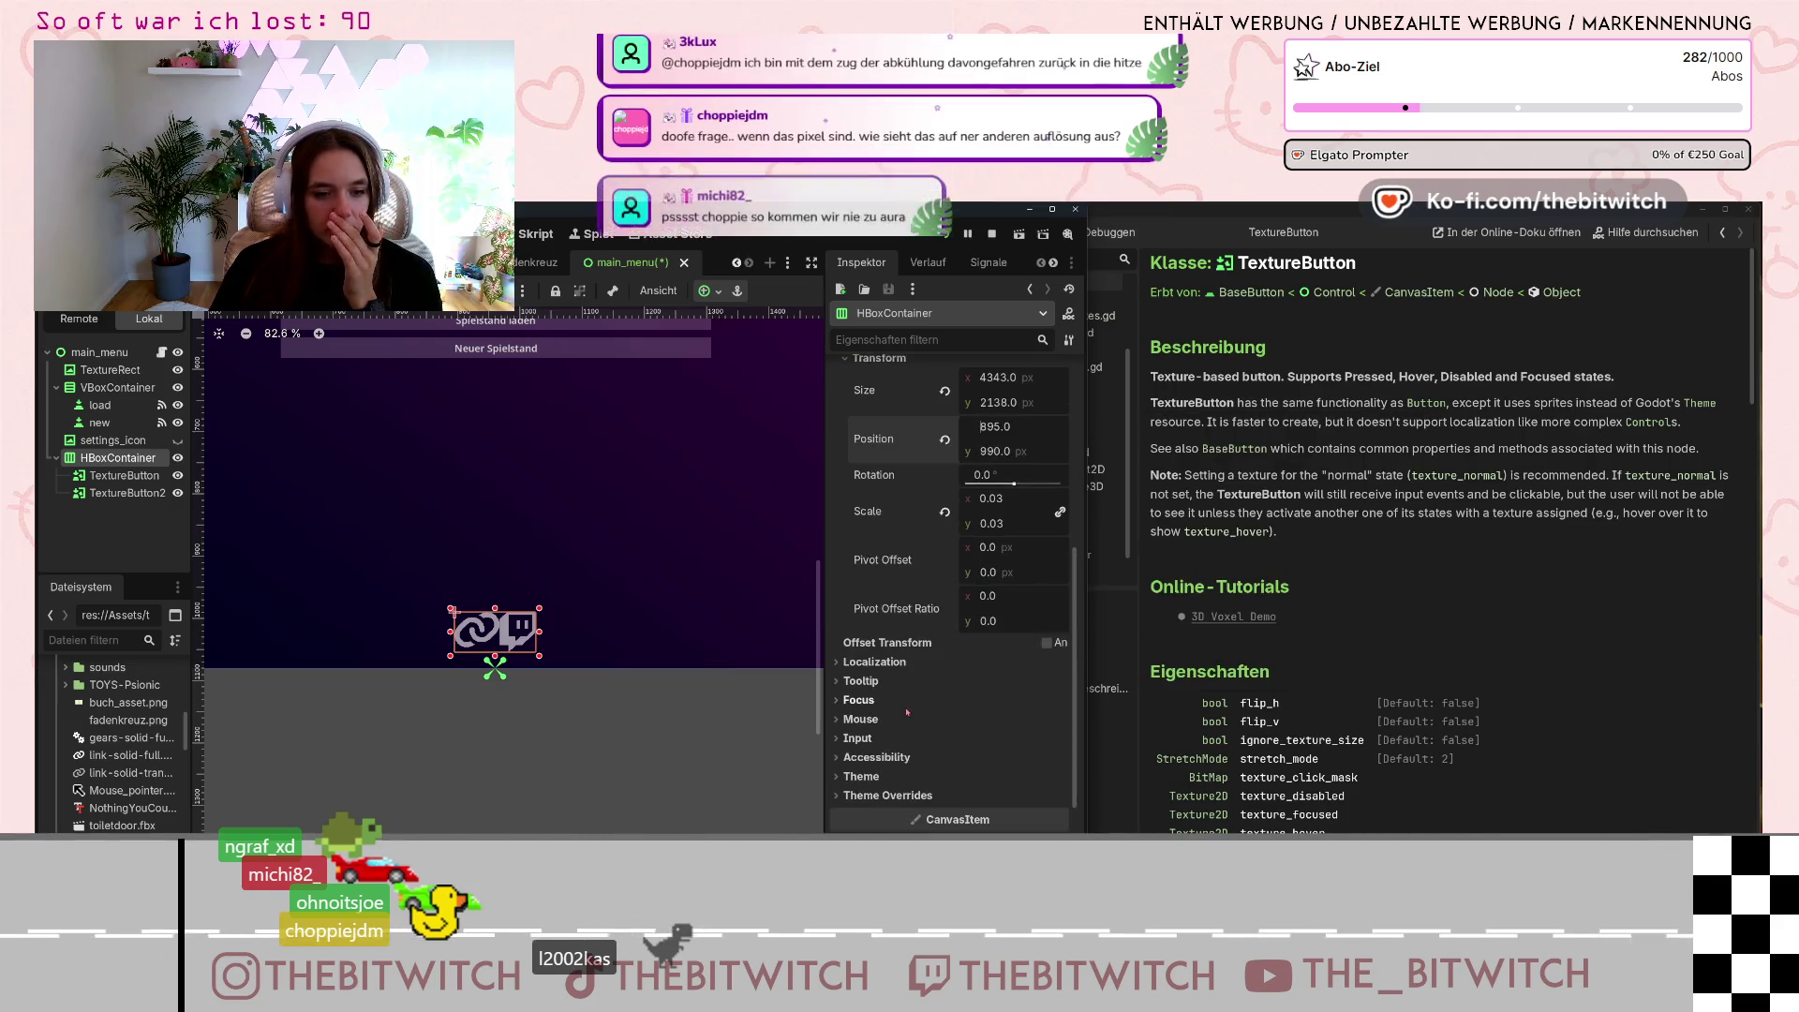
scroll(876, 684, "up", 6)
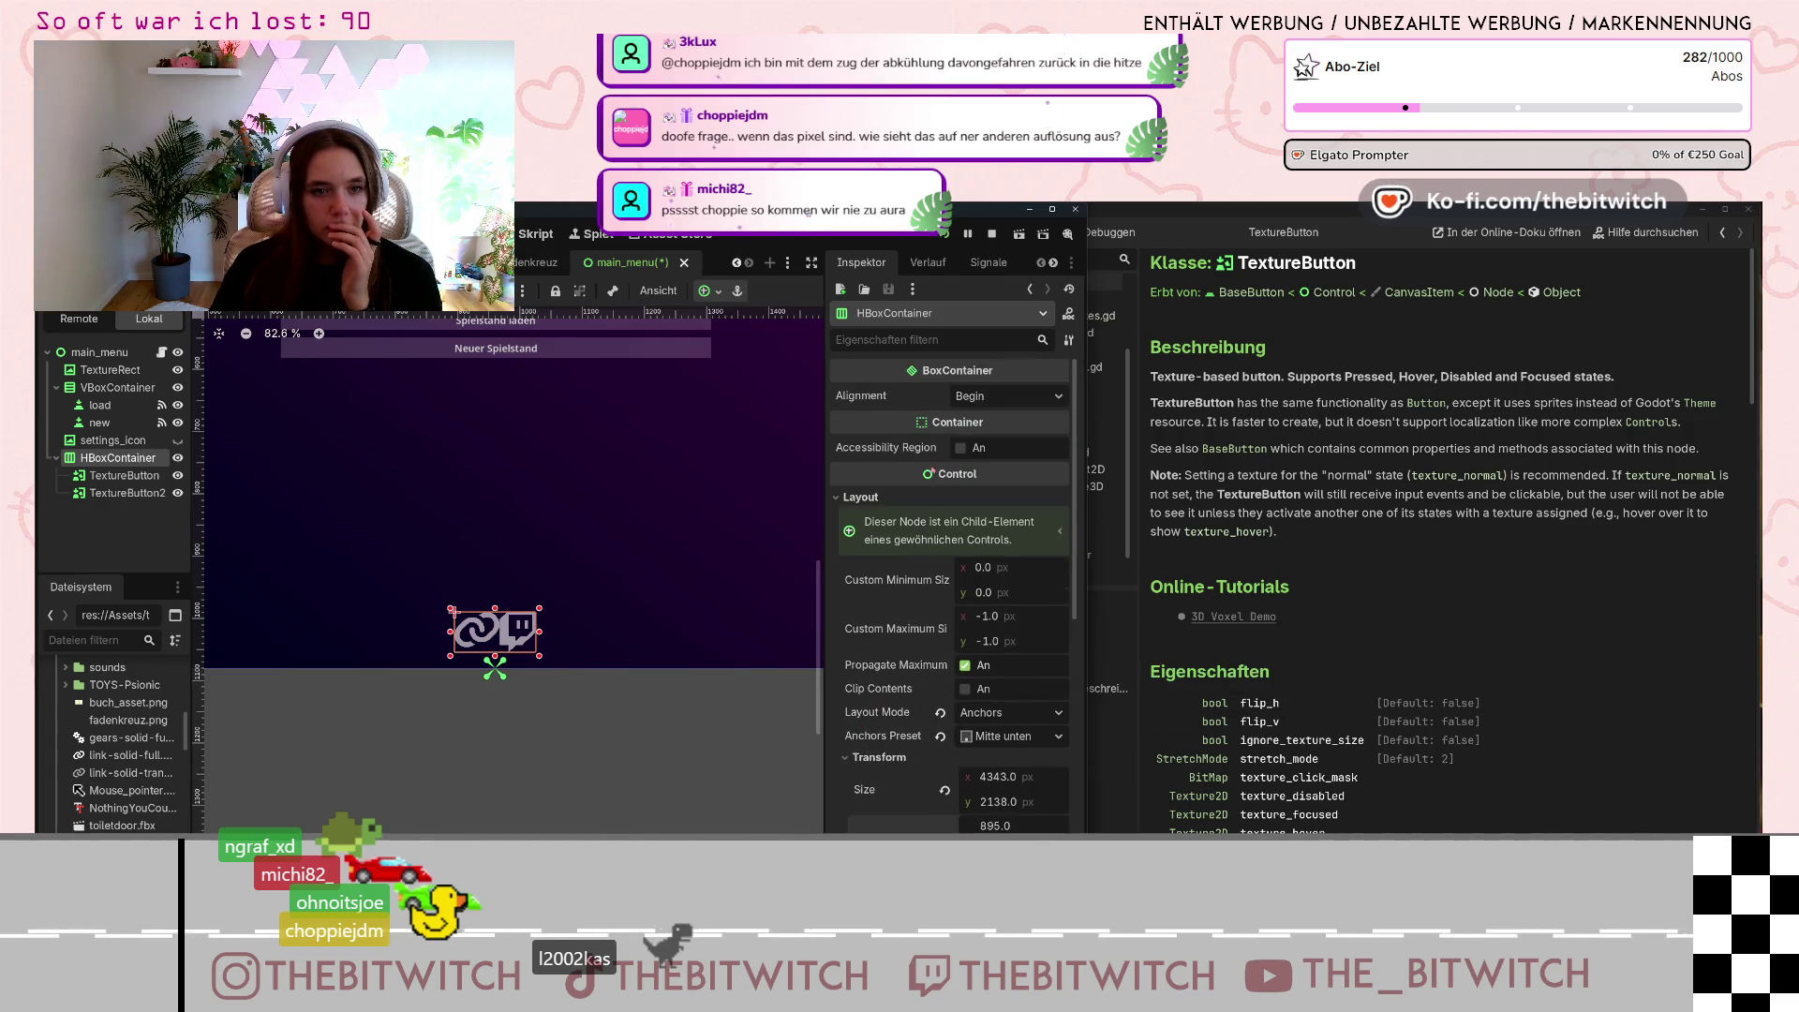
left_click(1009, 393)
Set the HBoxContainer's BoxContainer Alignment to Center.
left_click(975, 442)
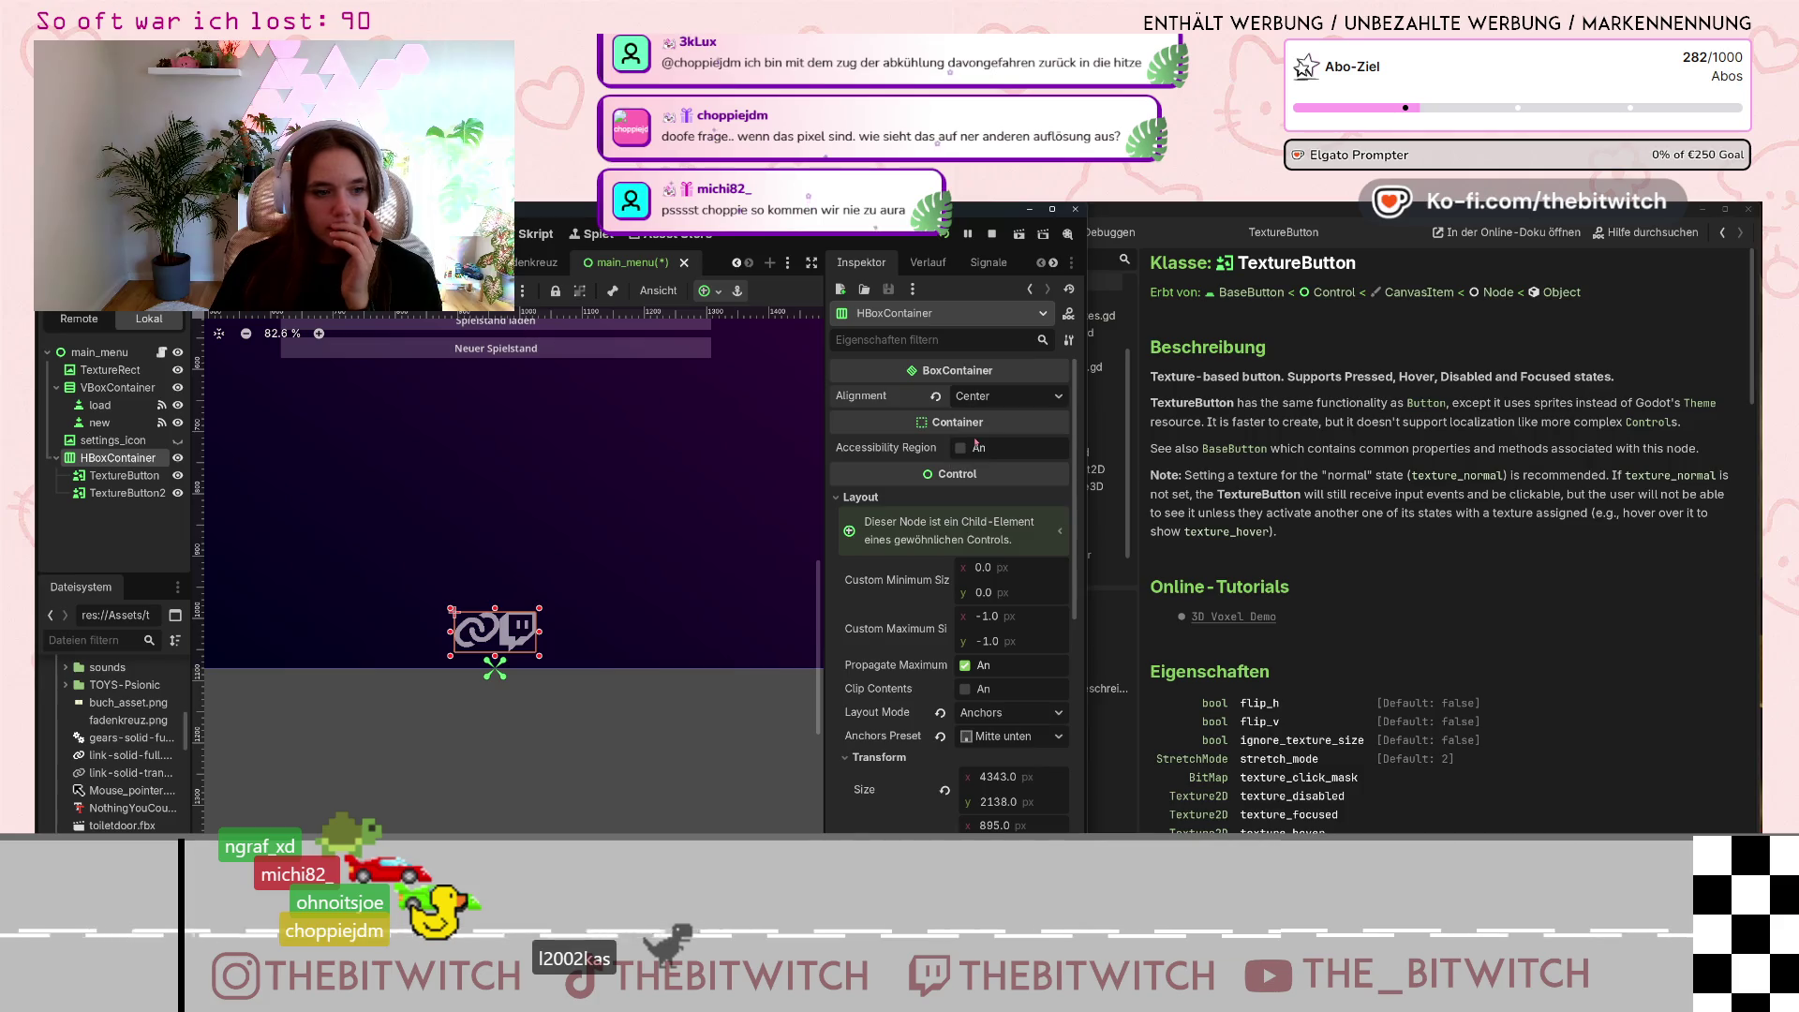
scroll(904, 534, "down", 6)
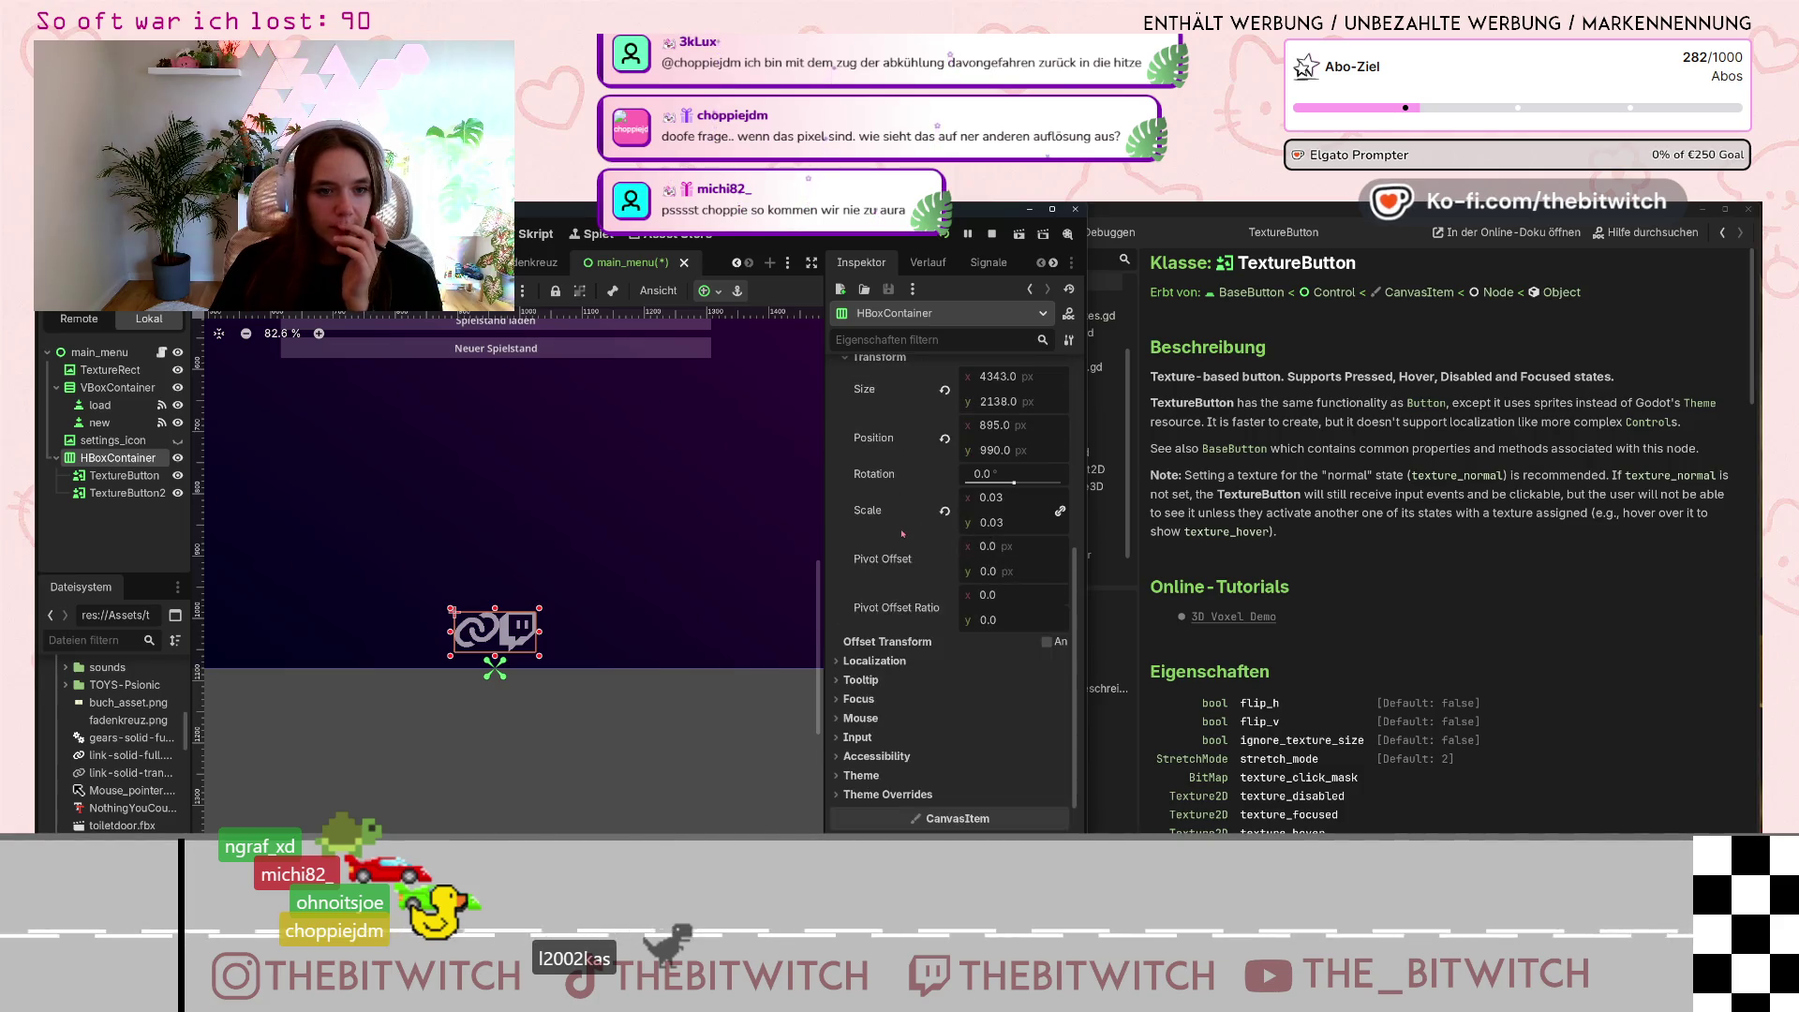
scroll(904, 534, "up", 3)
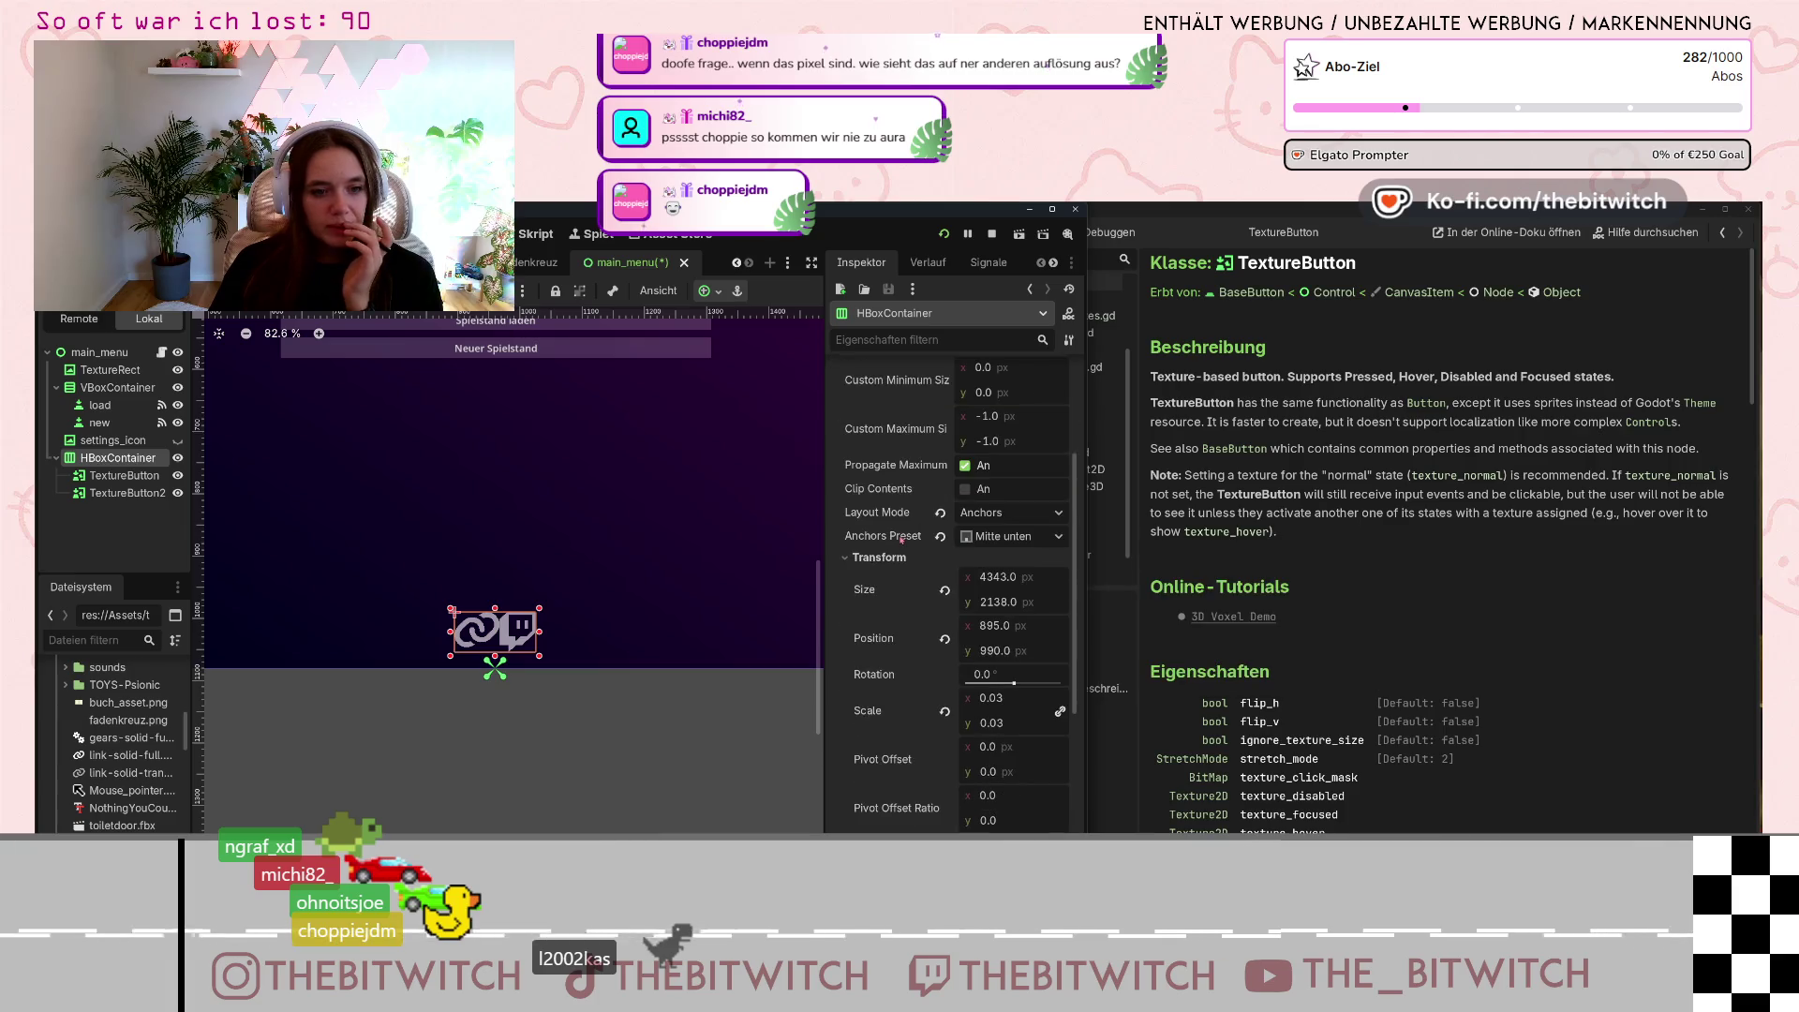
scroll(947, 590, "down", 2)
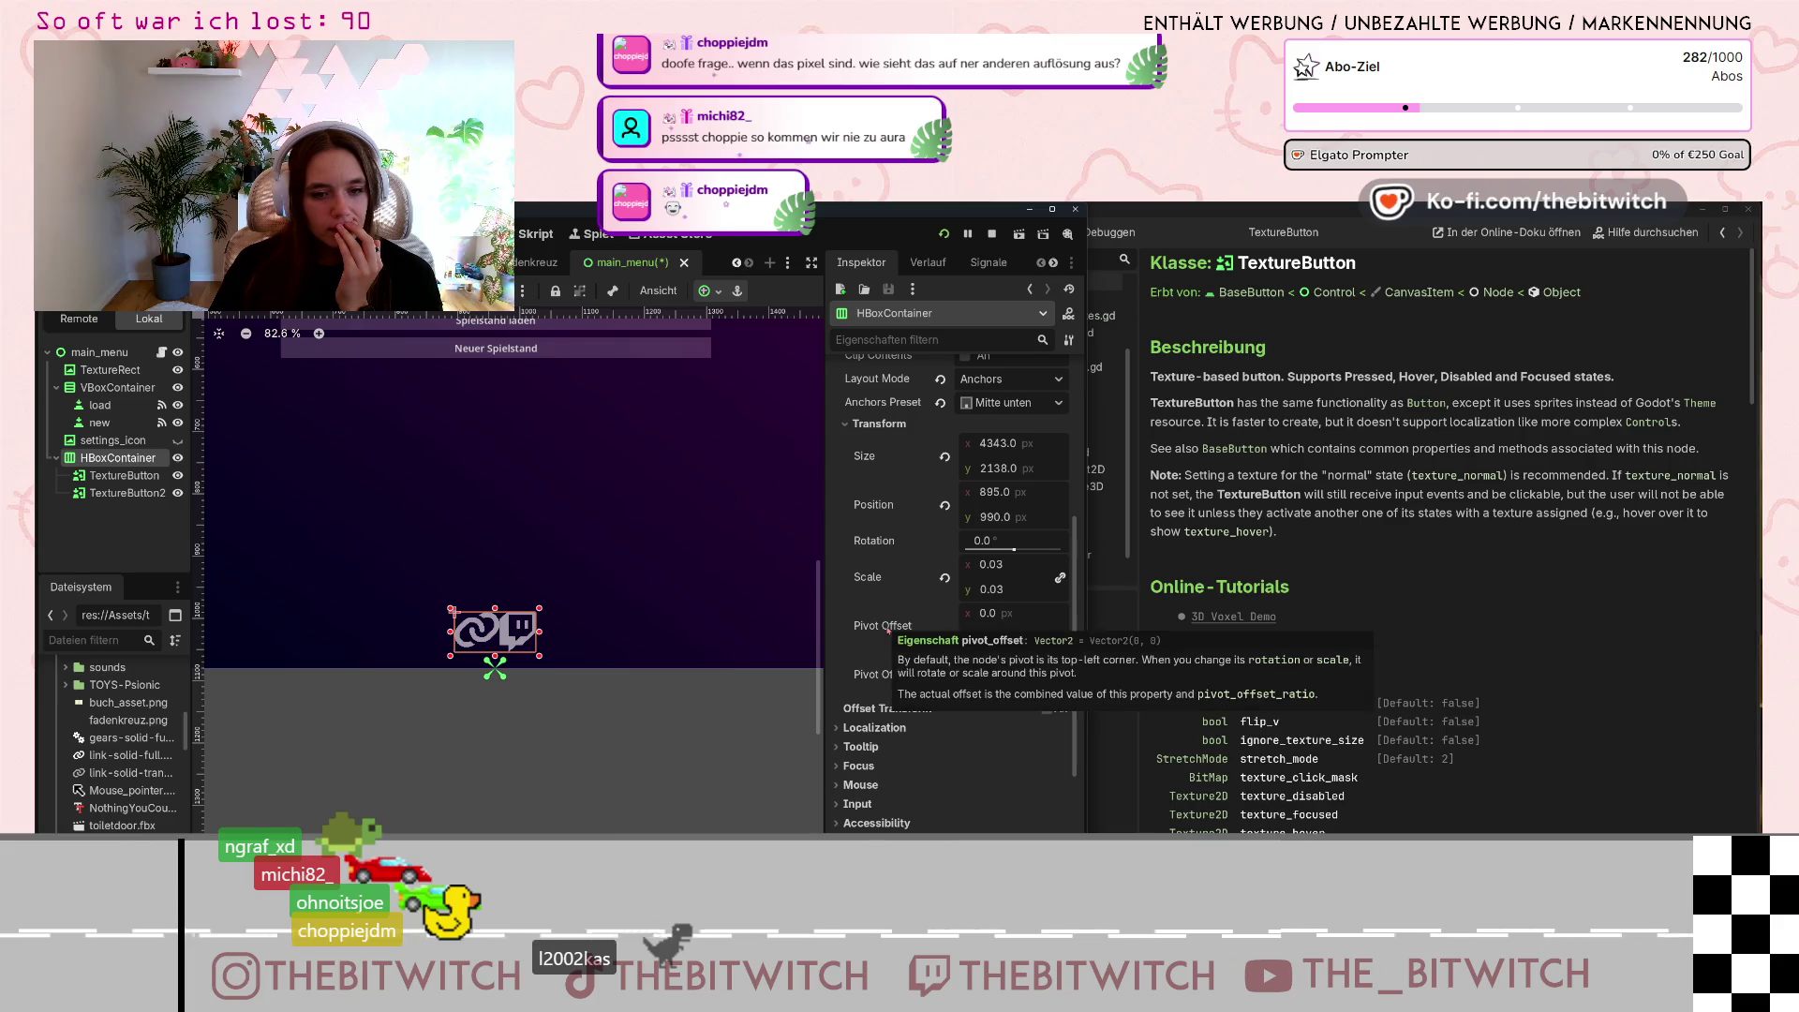
scroll(905, 633, "down", 2)
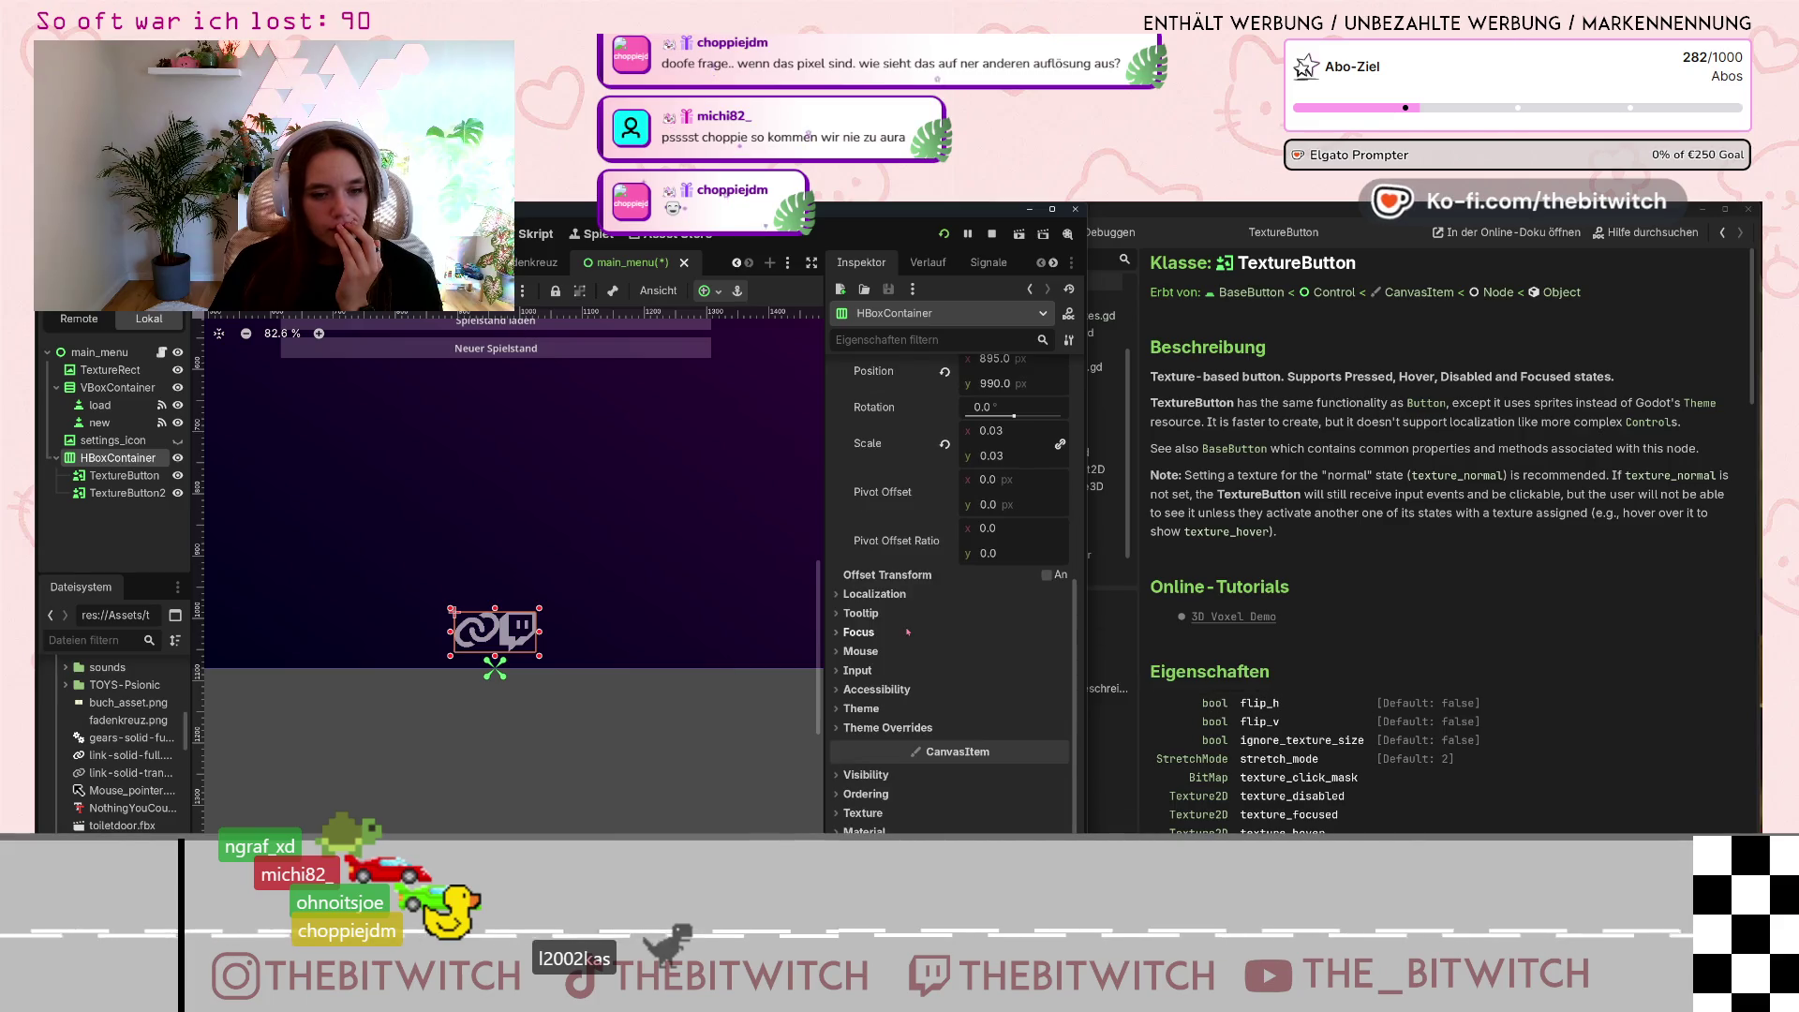
Expand the Localization, Tooltip and Theme property sections to review them.
left_click(848, 595)
left_click(843, 685)
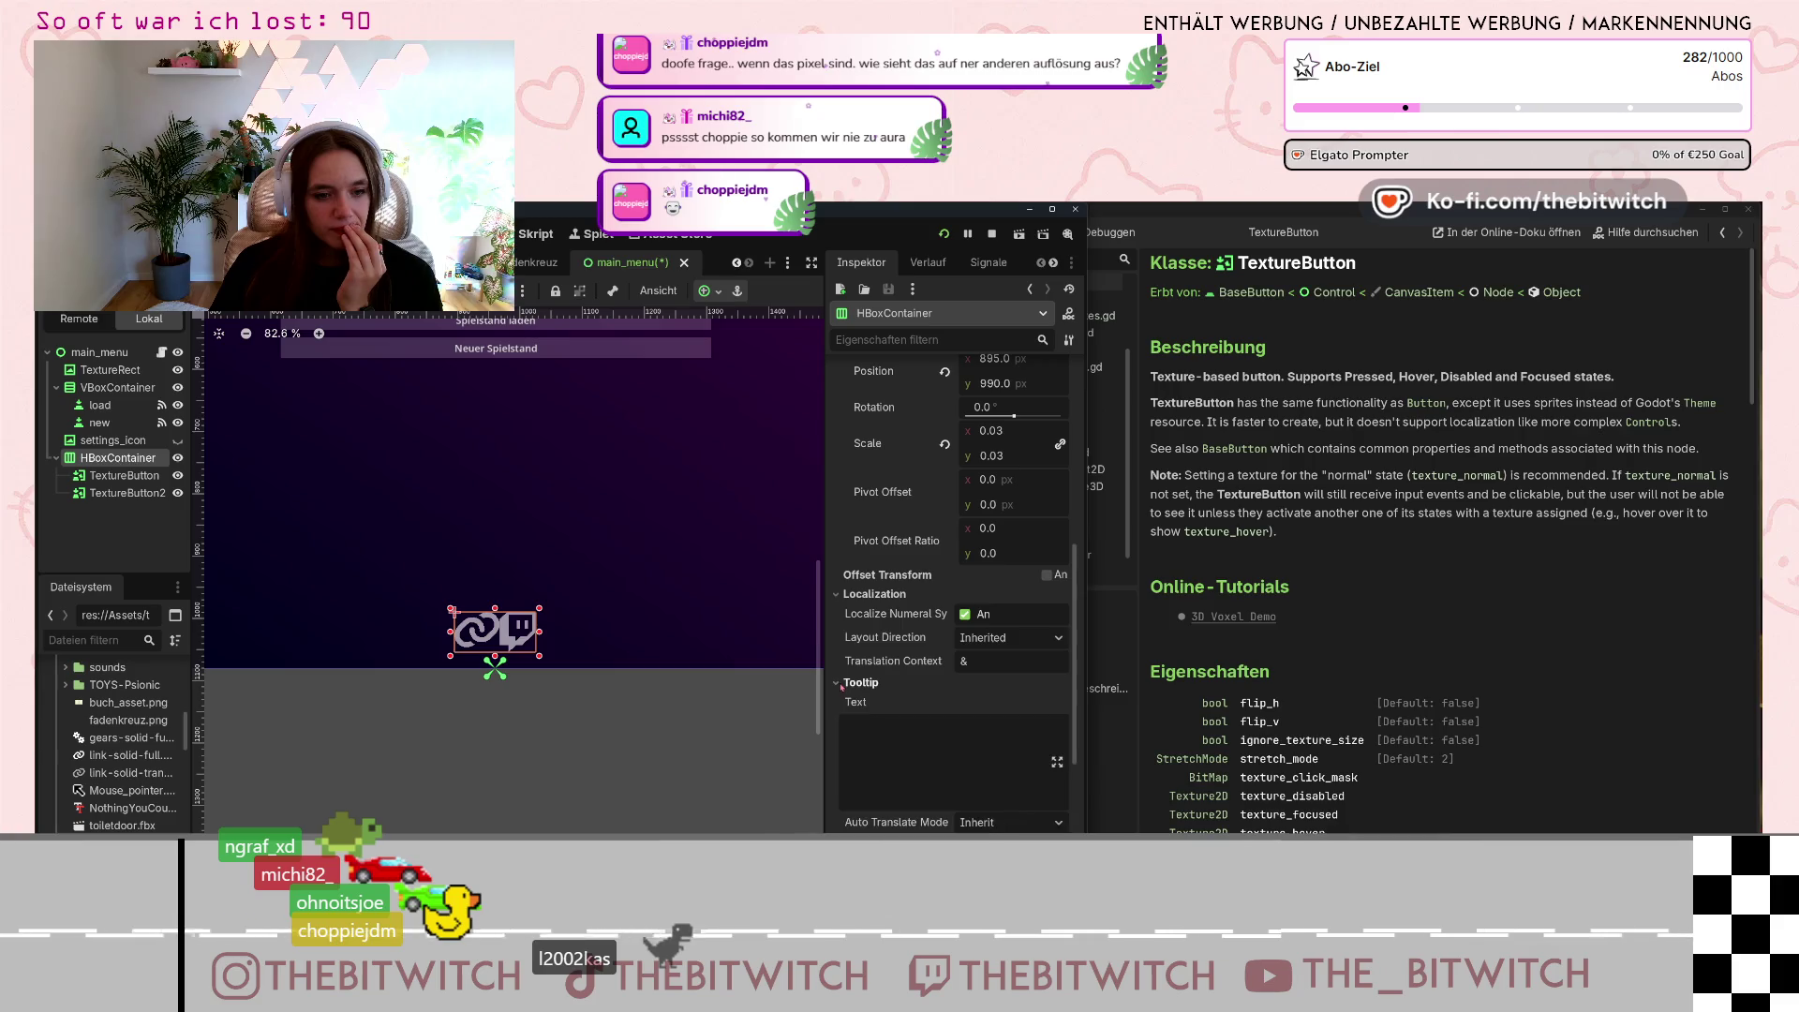
scroll(843, 685, "down", 5)
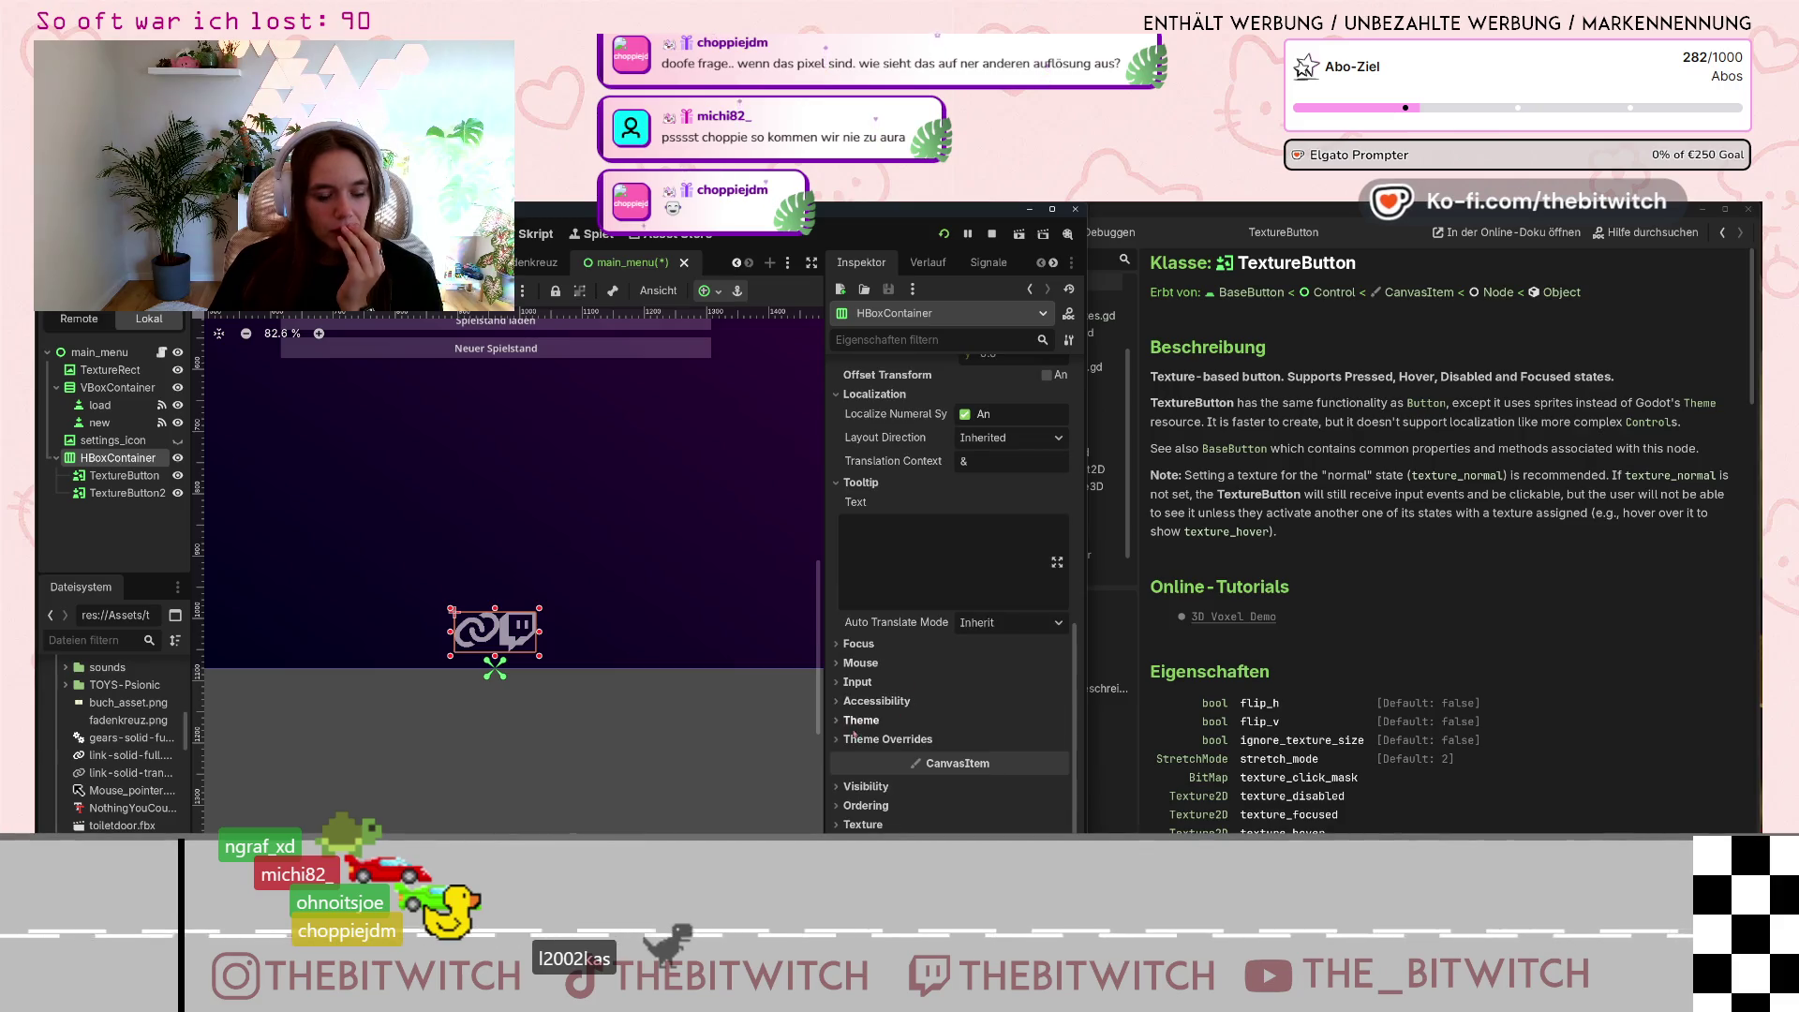
left_click(837, 720)
scroll(896, 709, "up", 10)
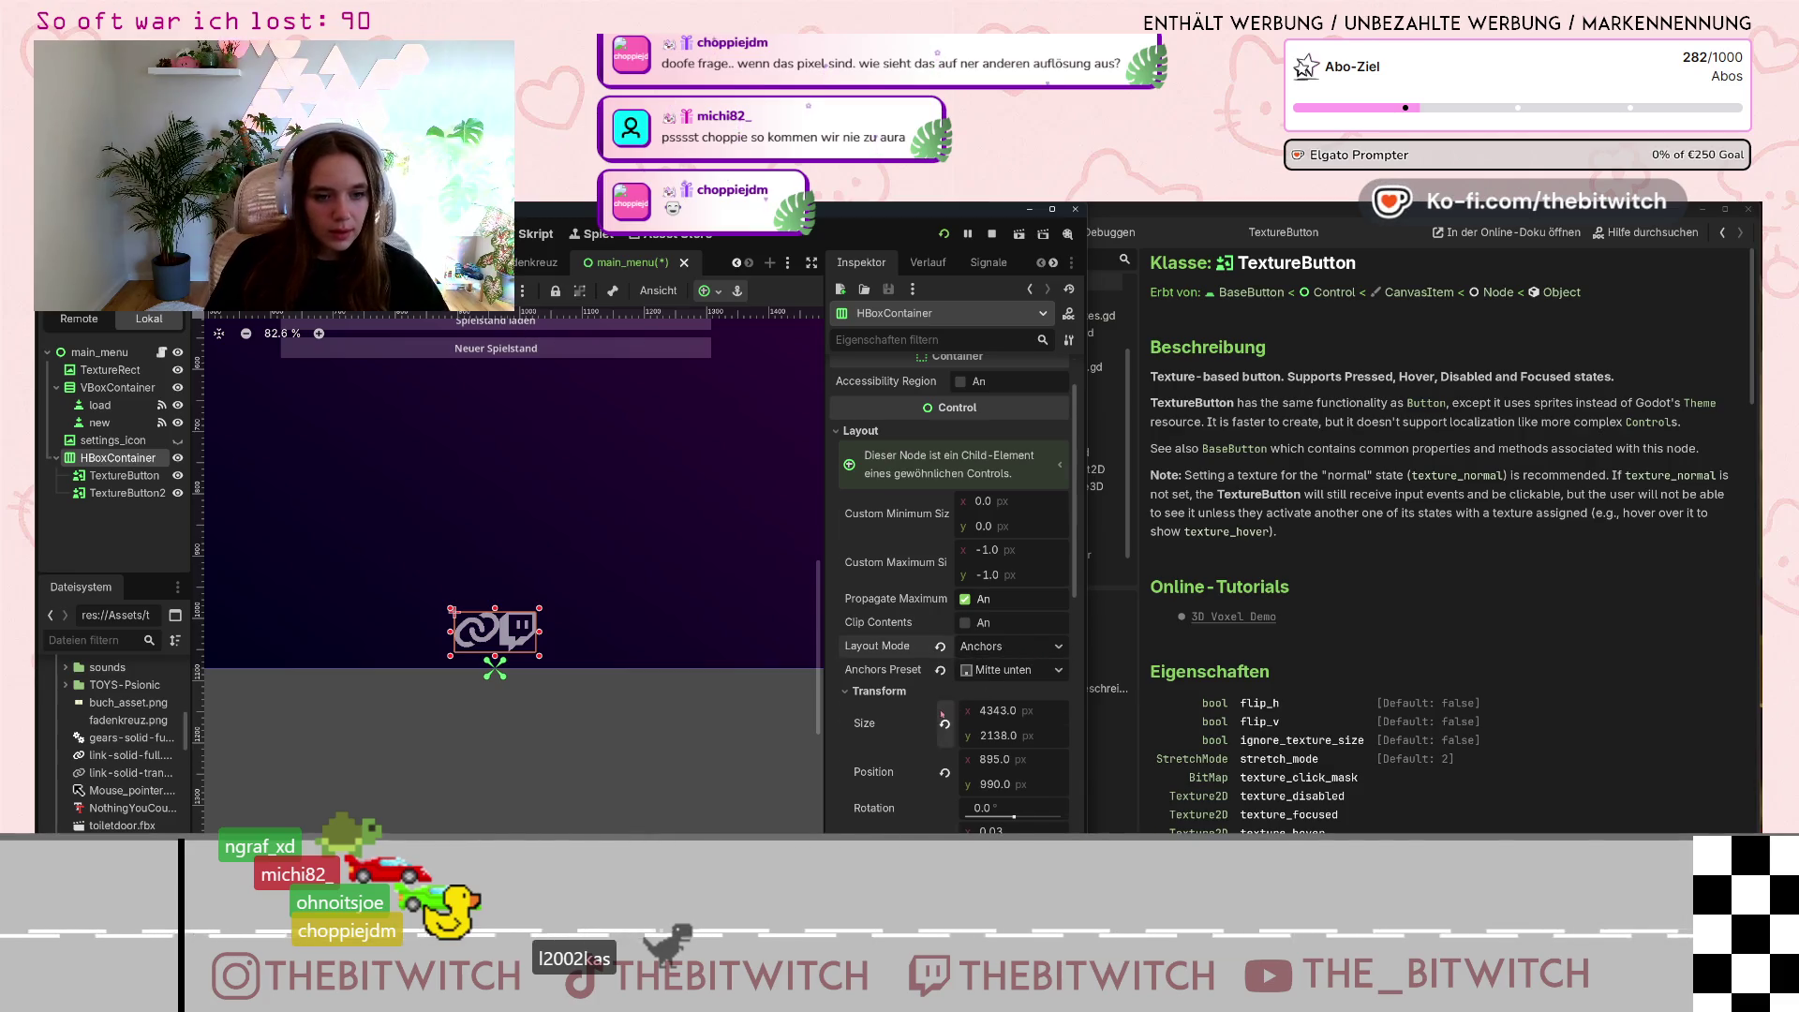
scroll(943, 714, "up", 2)
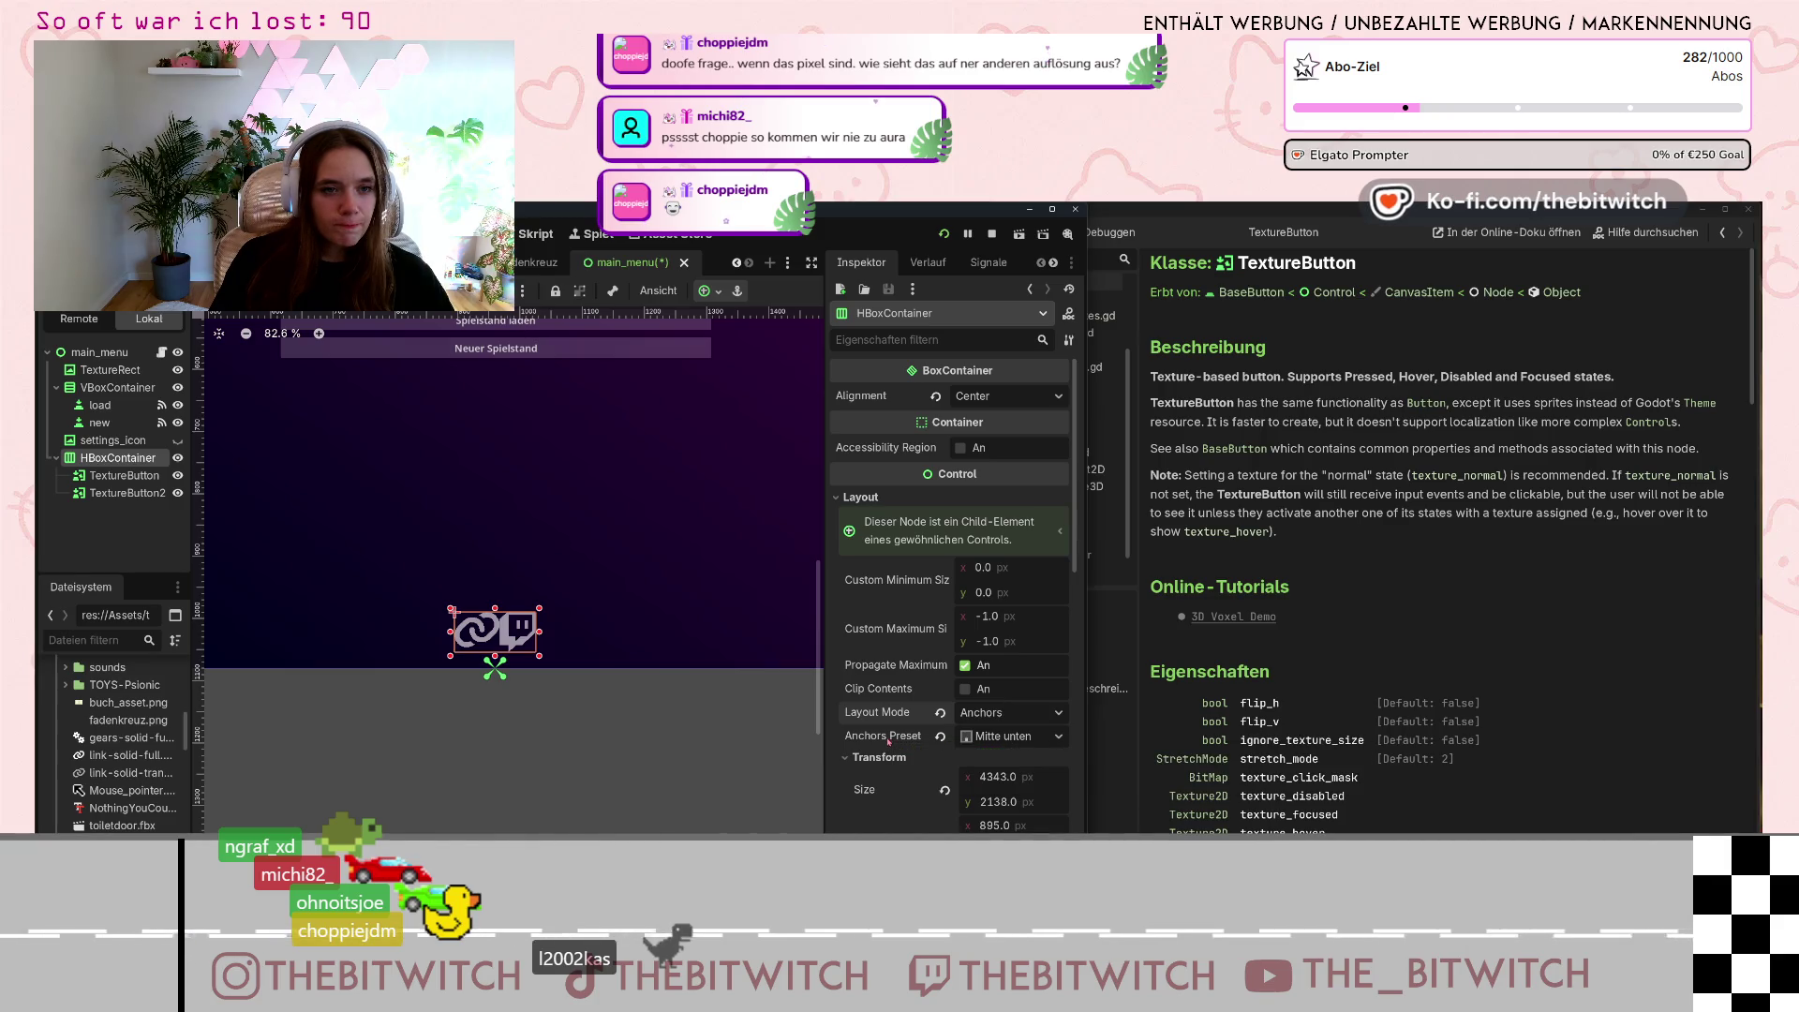
scroll(887, 741, "down", 5)
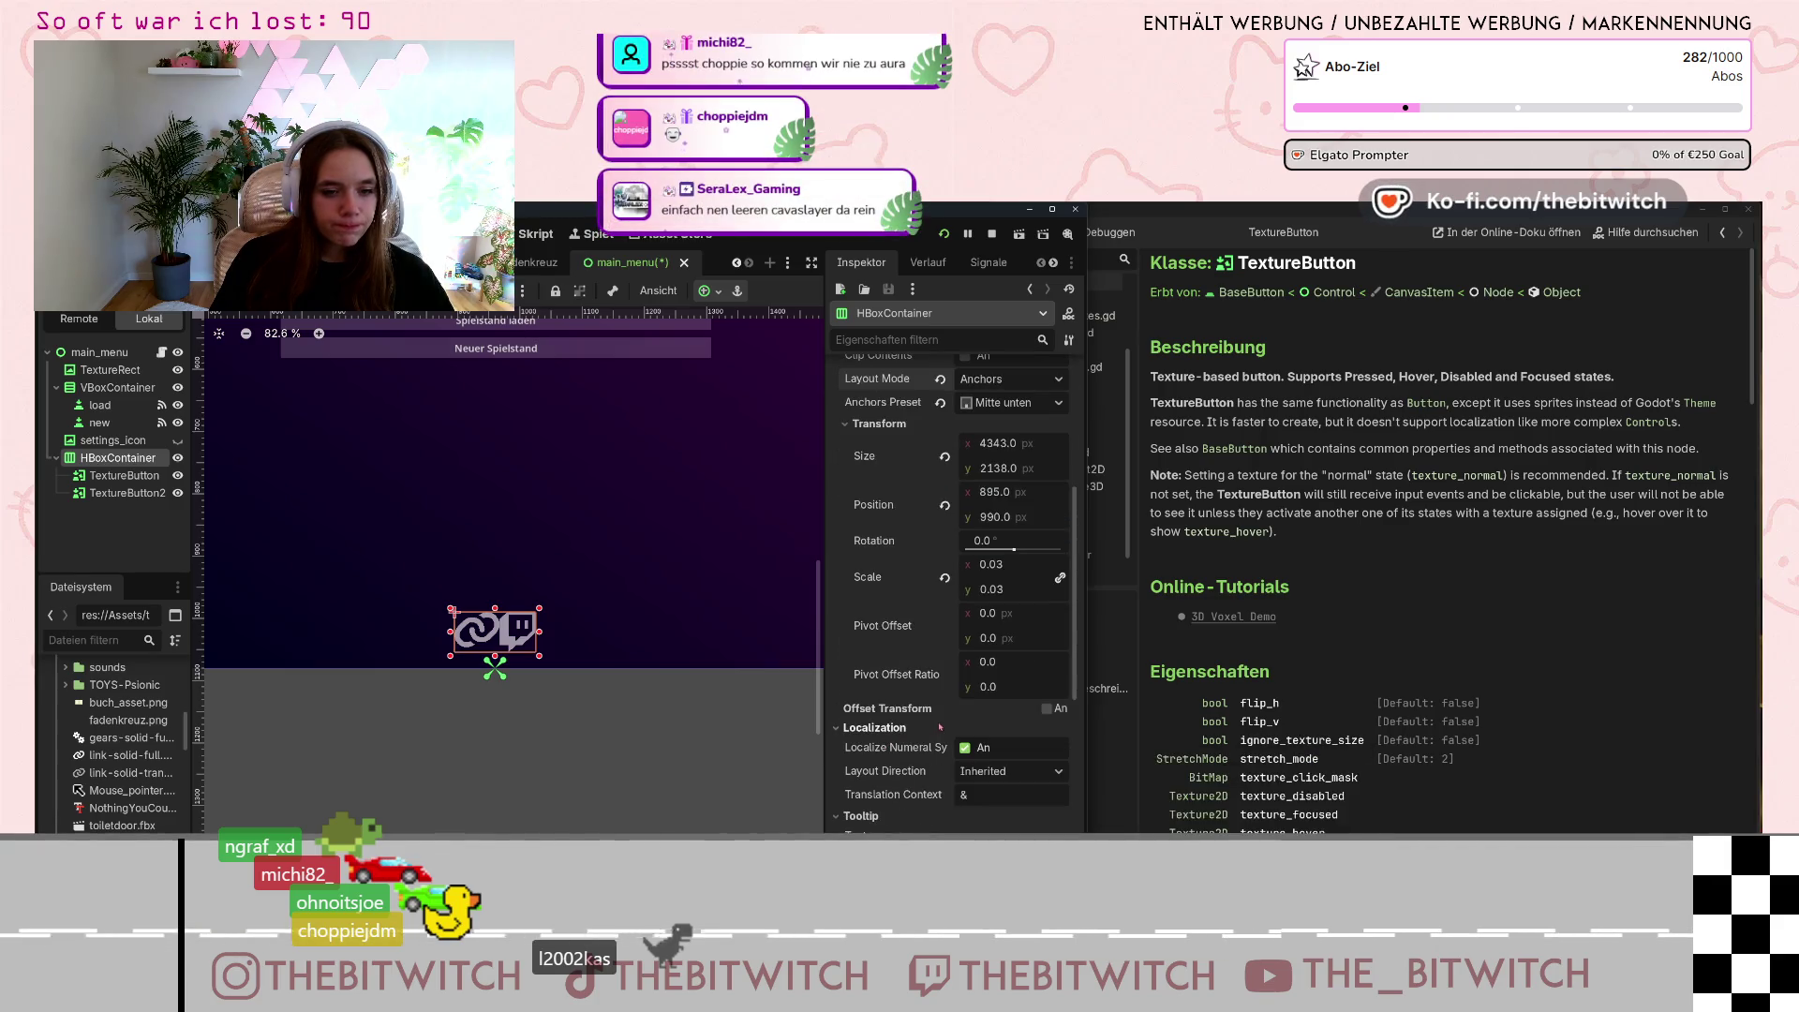
scroll(907, 759, "up", 5)
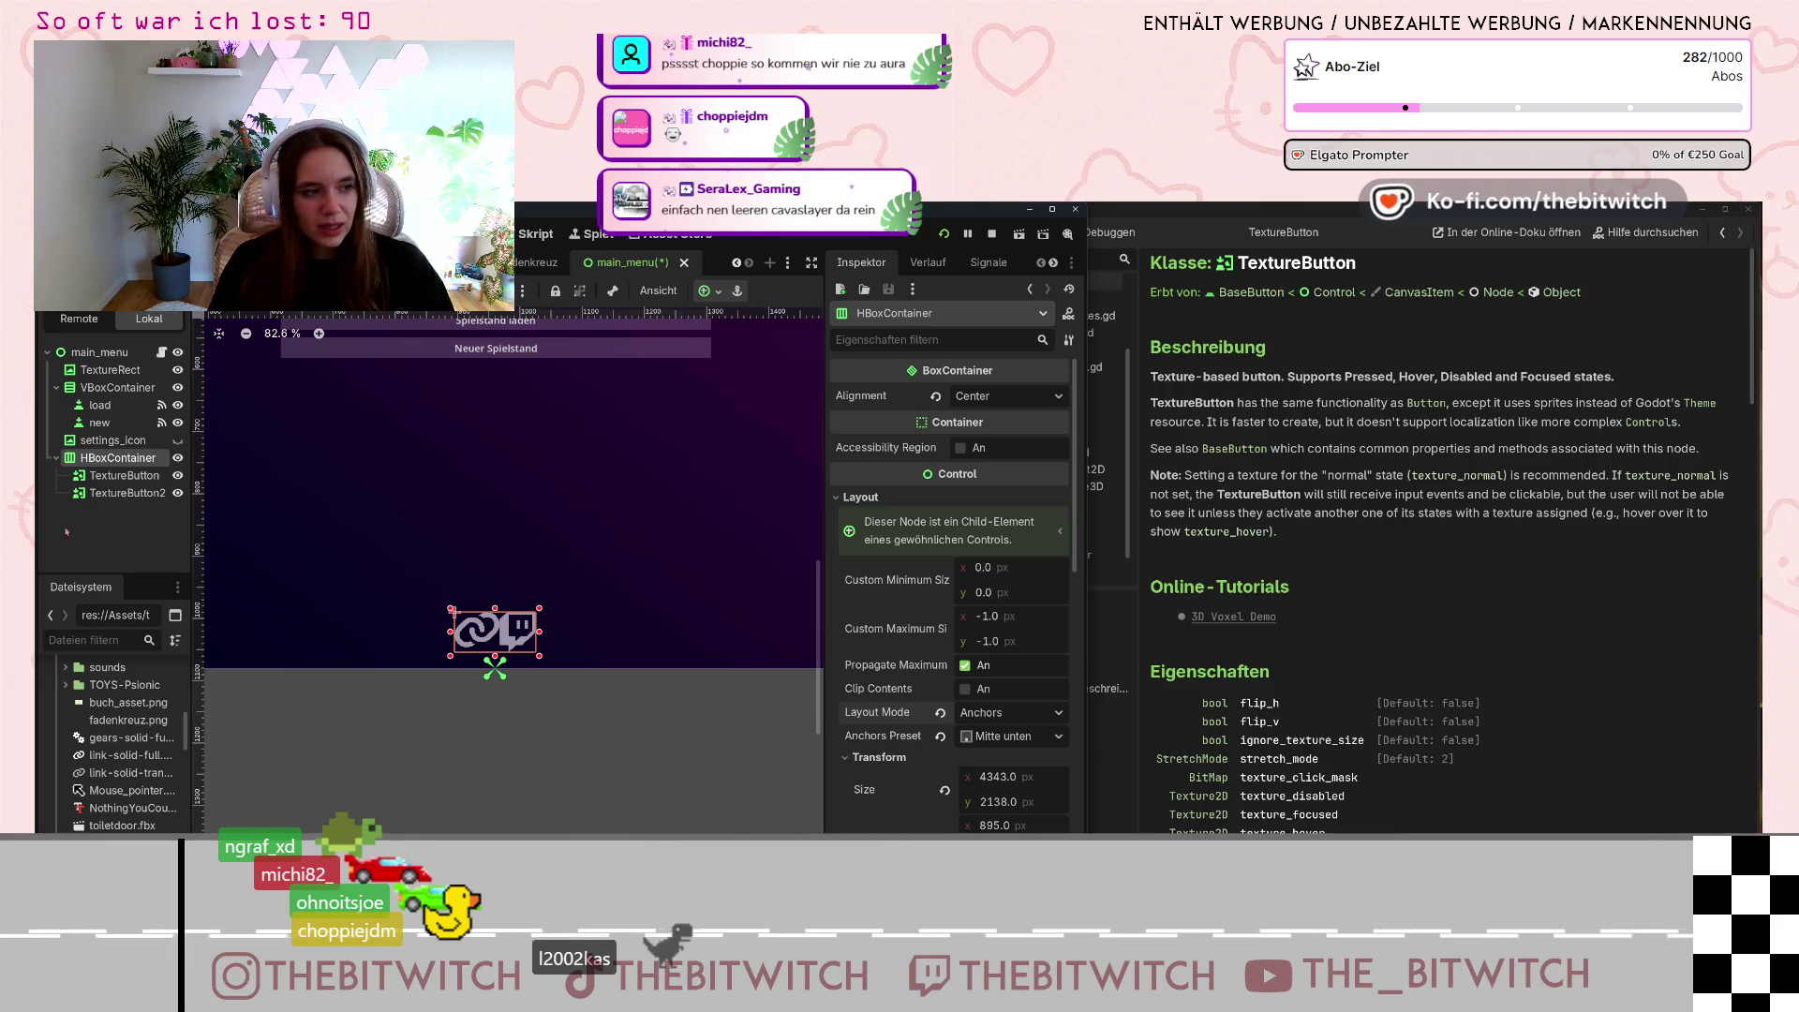
right_click(110, 460)
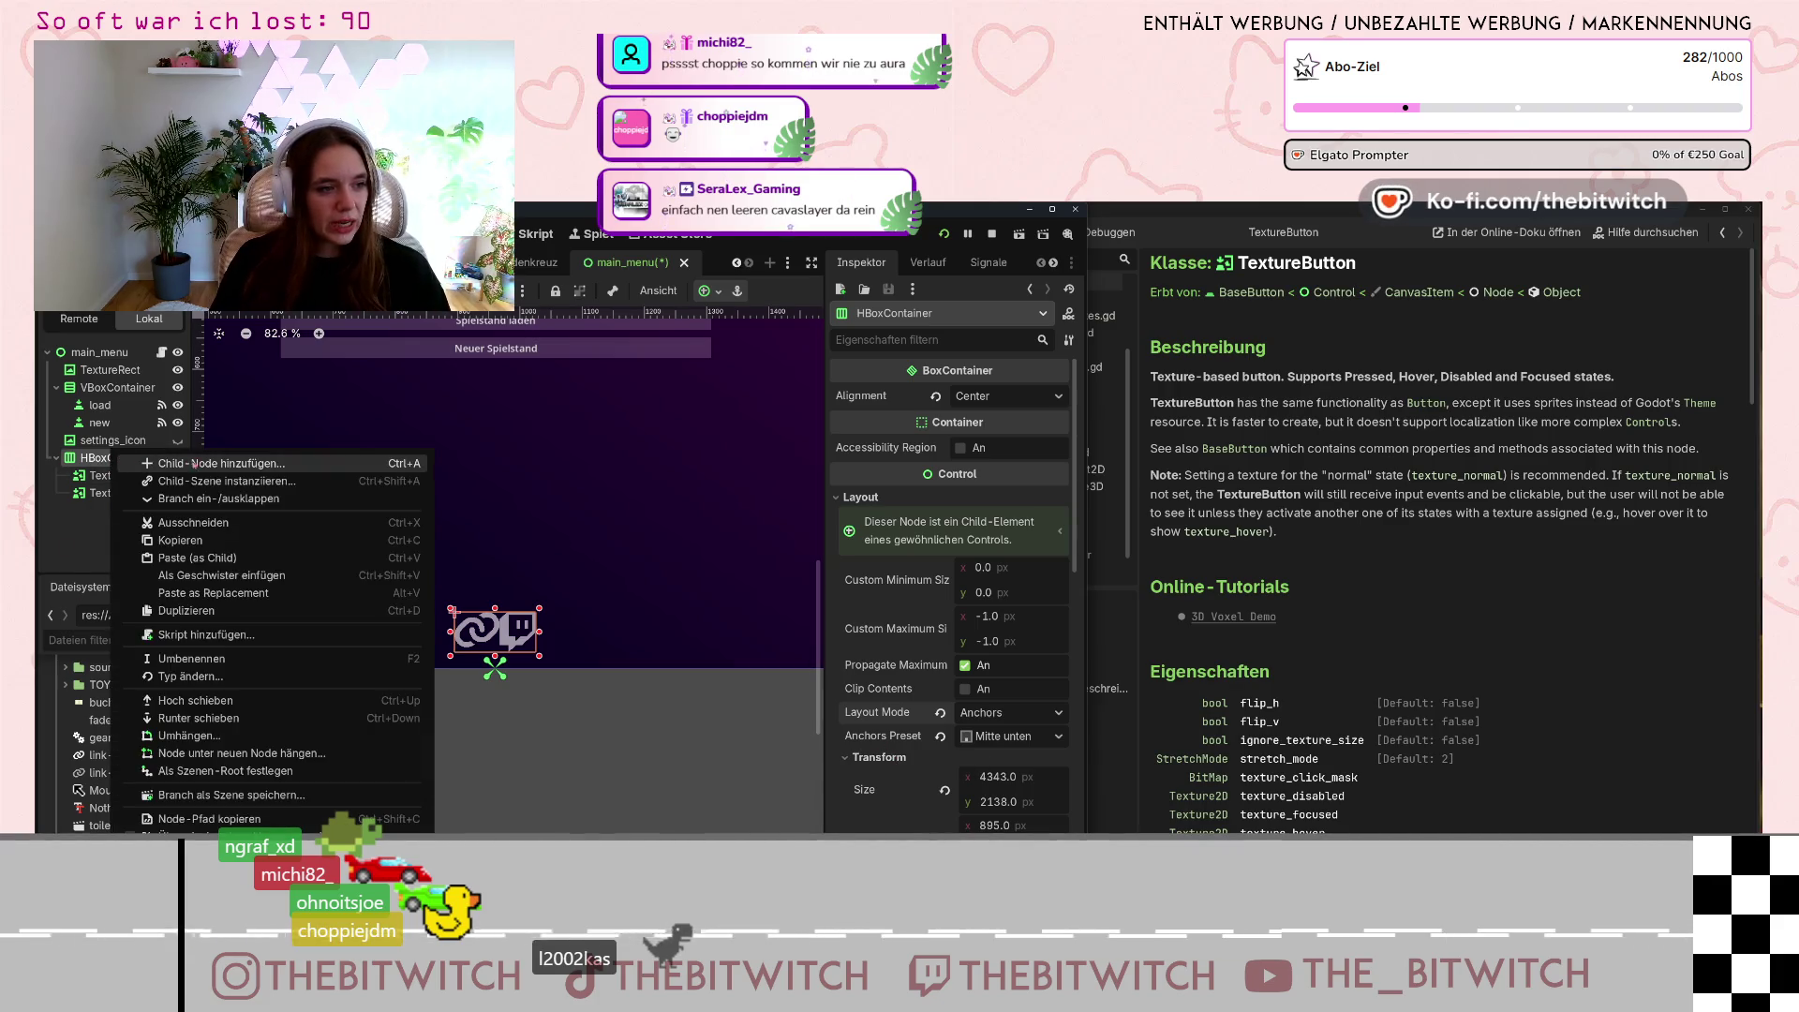
Add a CanvasLayer child found by searching 'canv' and move it between TextureButton and TextureButton2.
left_click(211, 463)
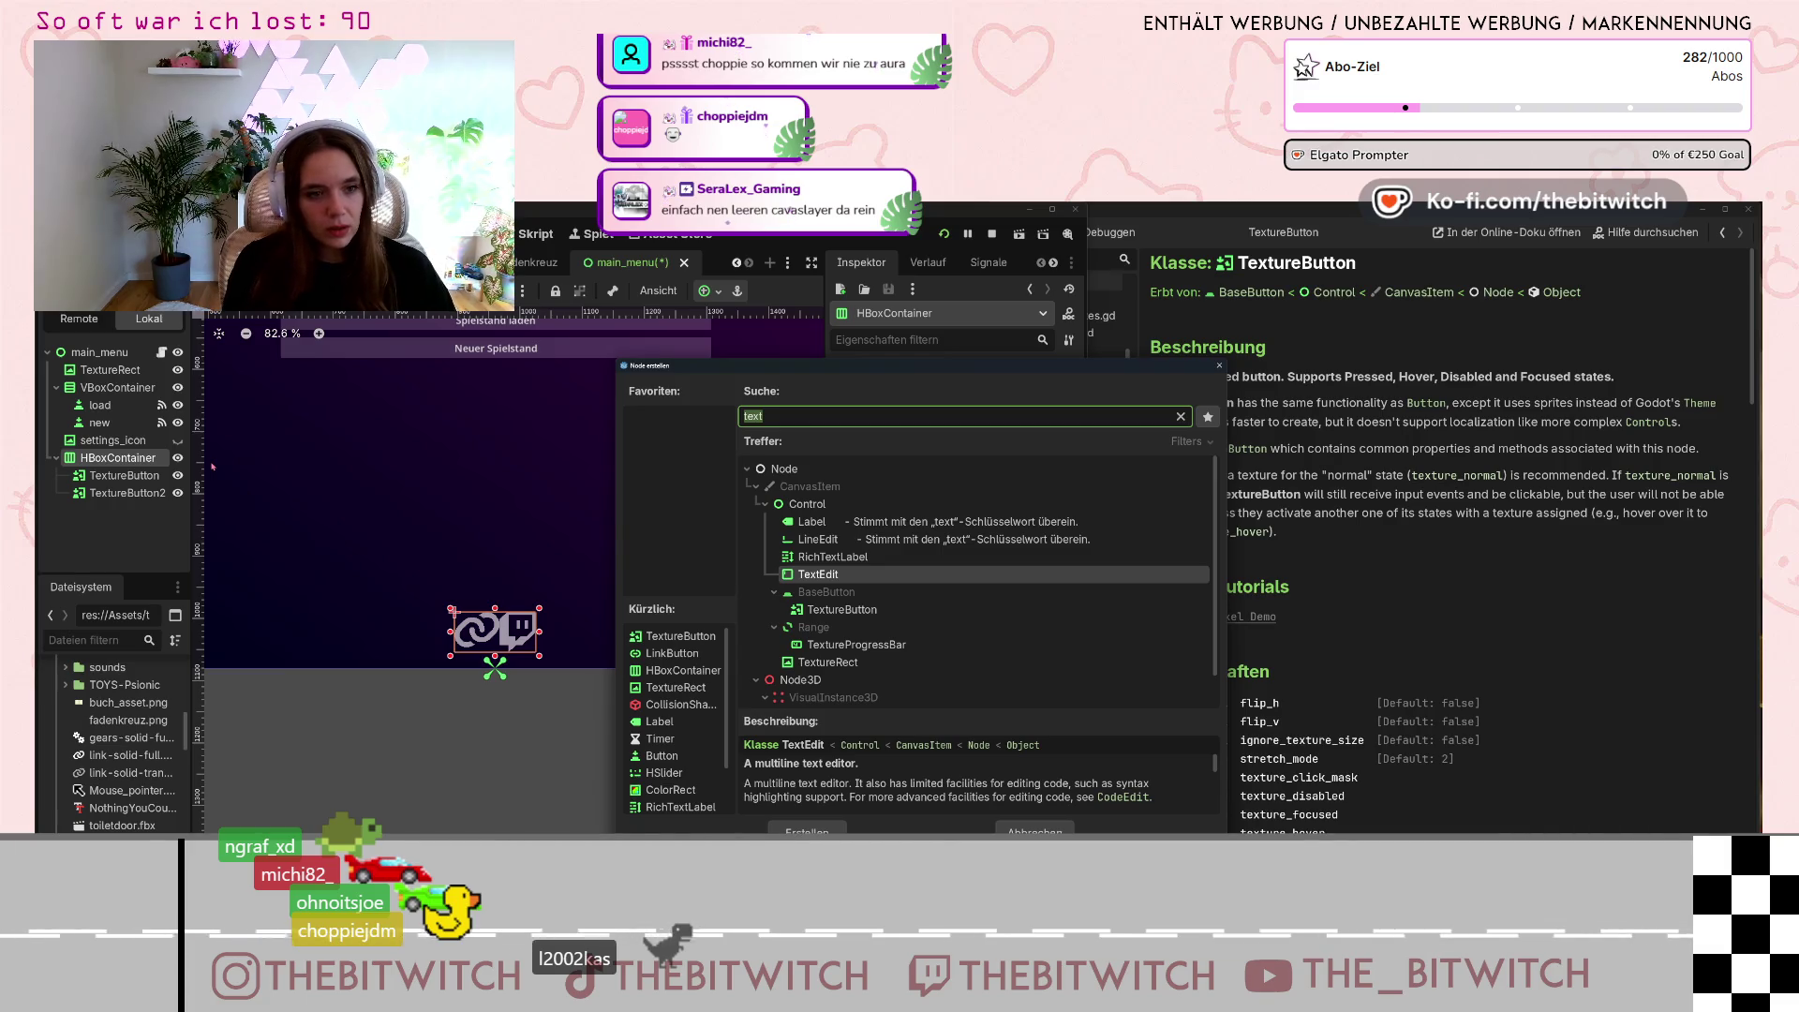
type("can")
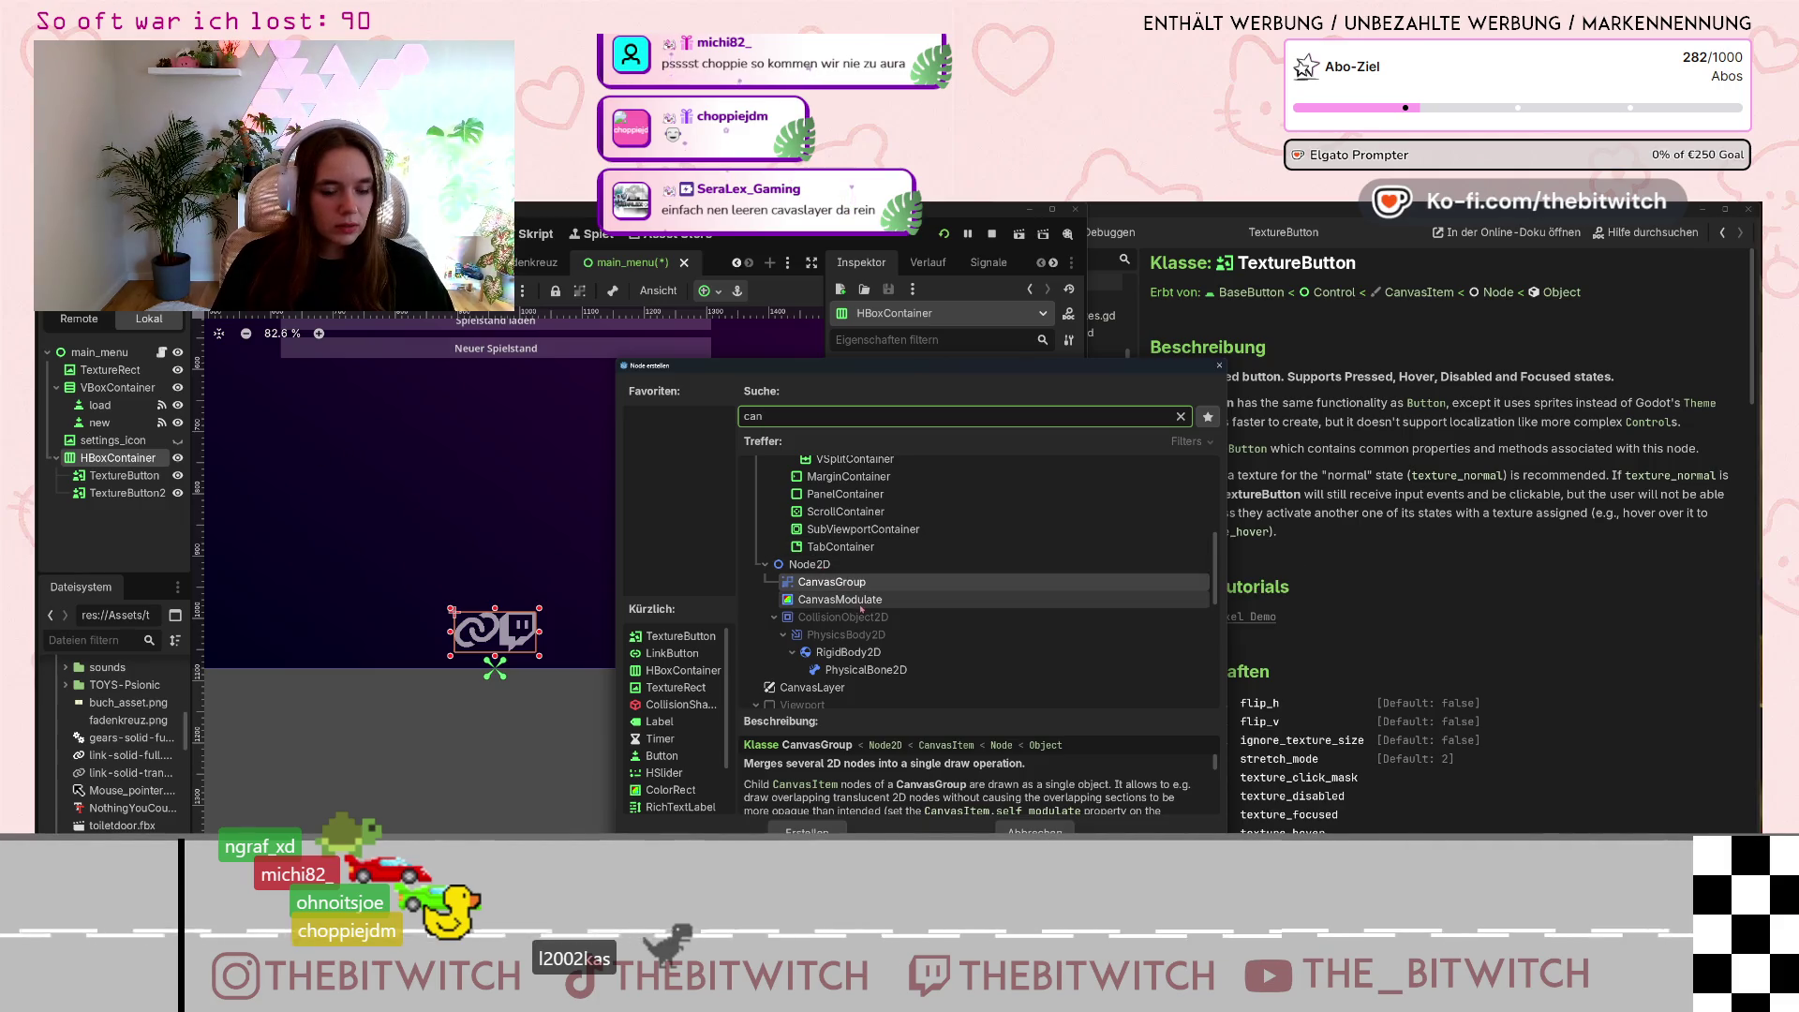
type("va")
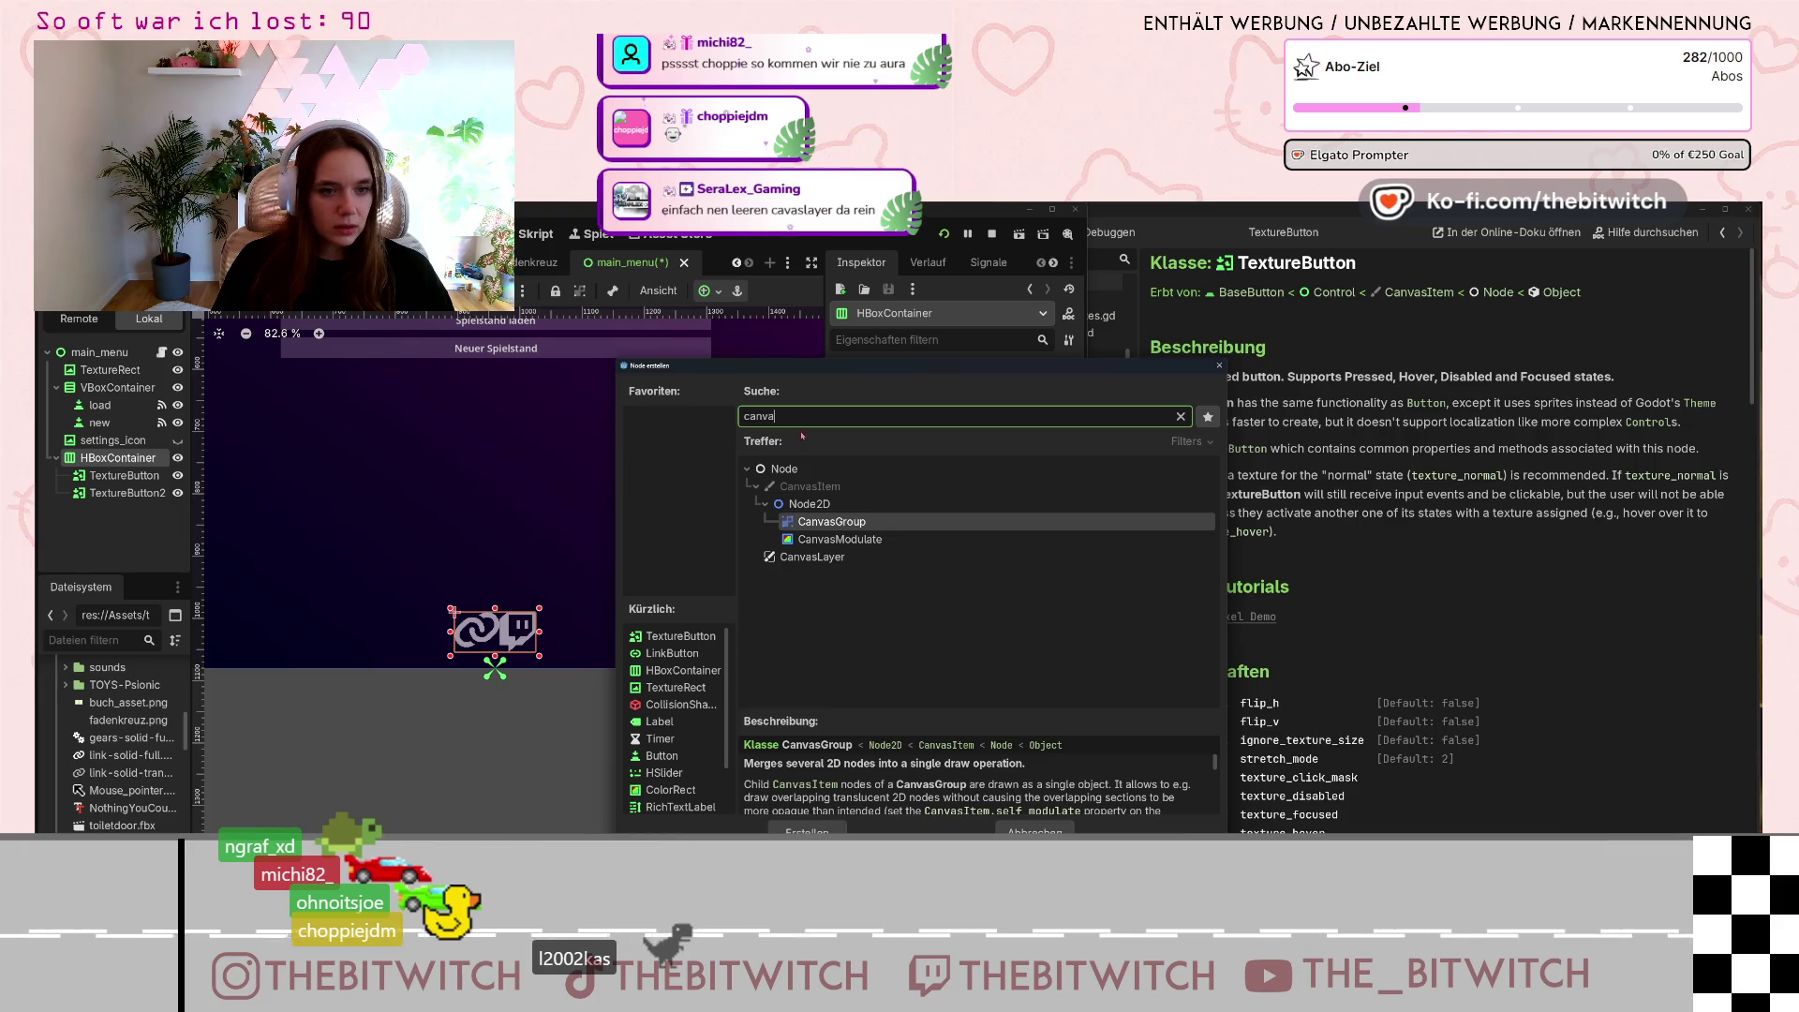
left_click(857, 556)
key("Return")
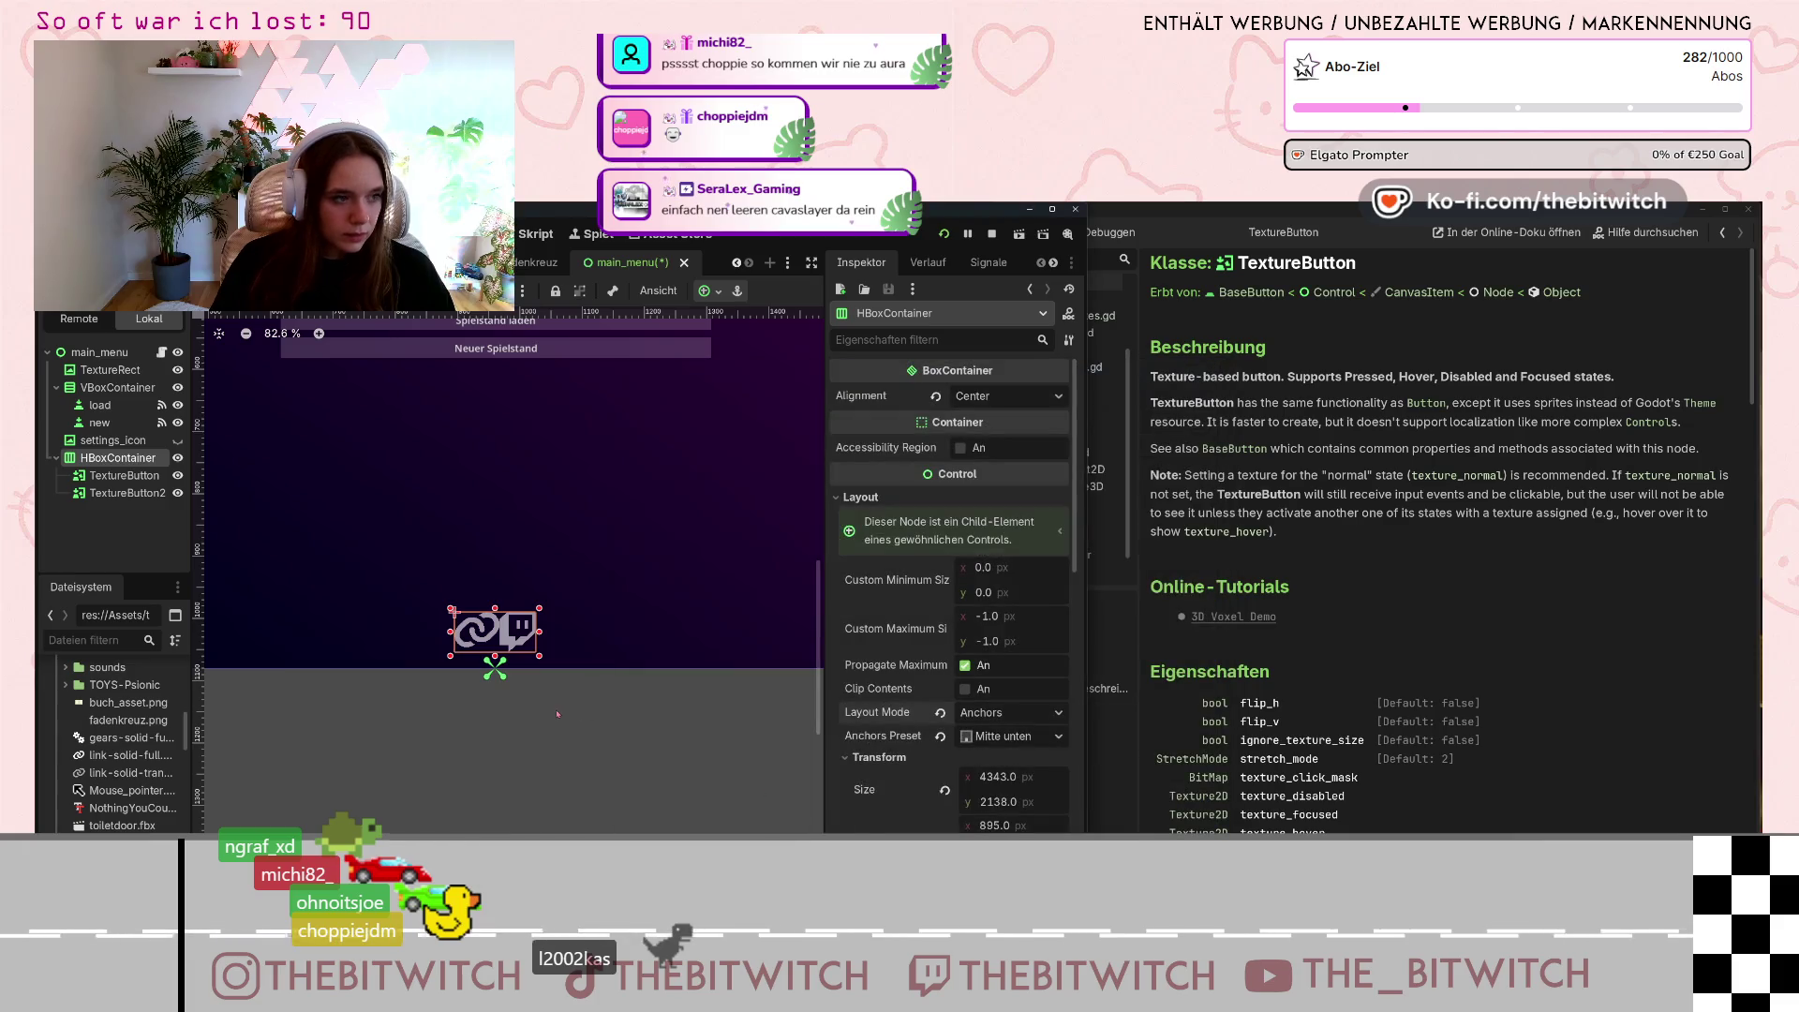
left_click_drag(99, 513, 115, 487)
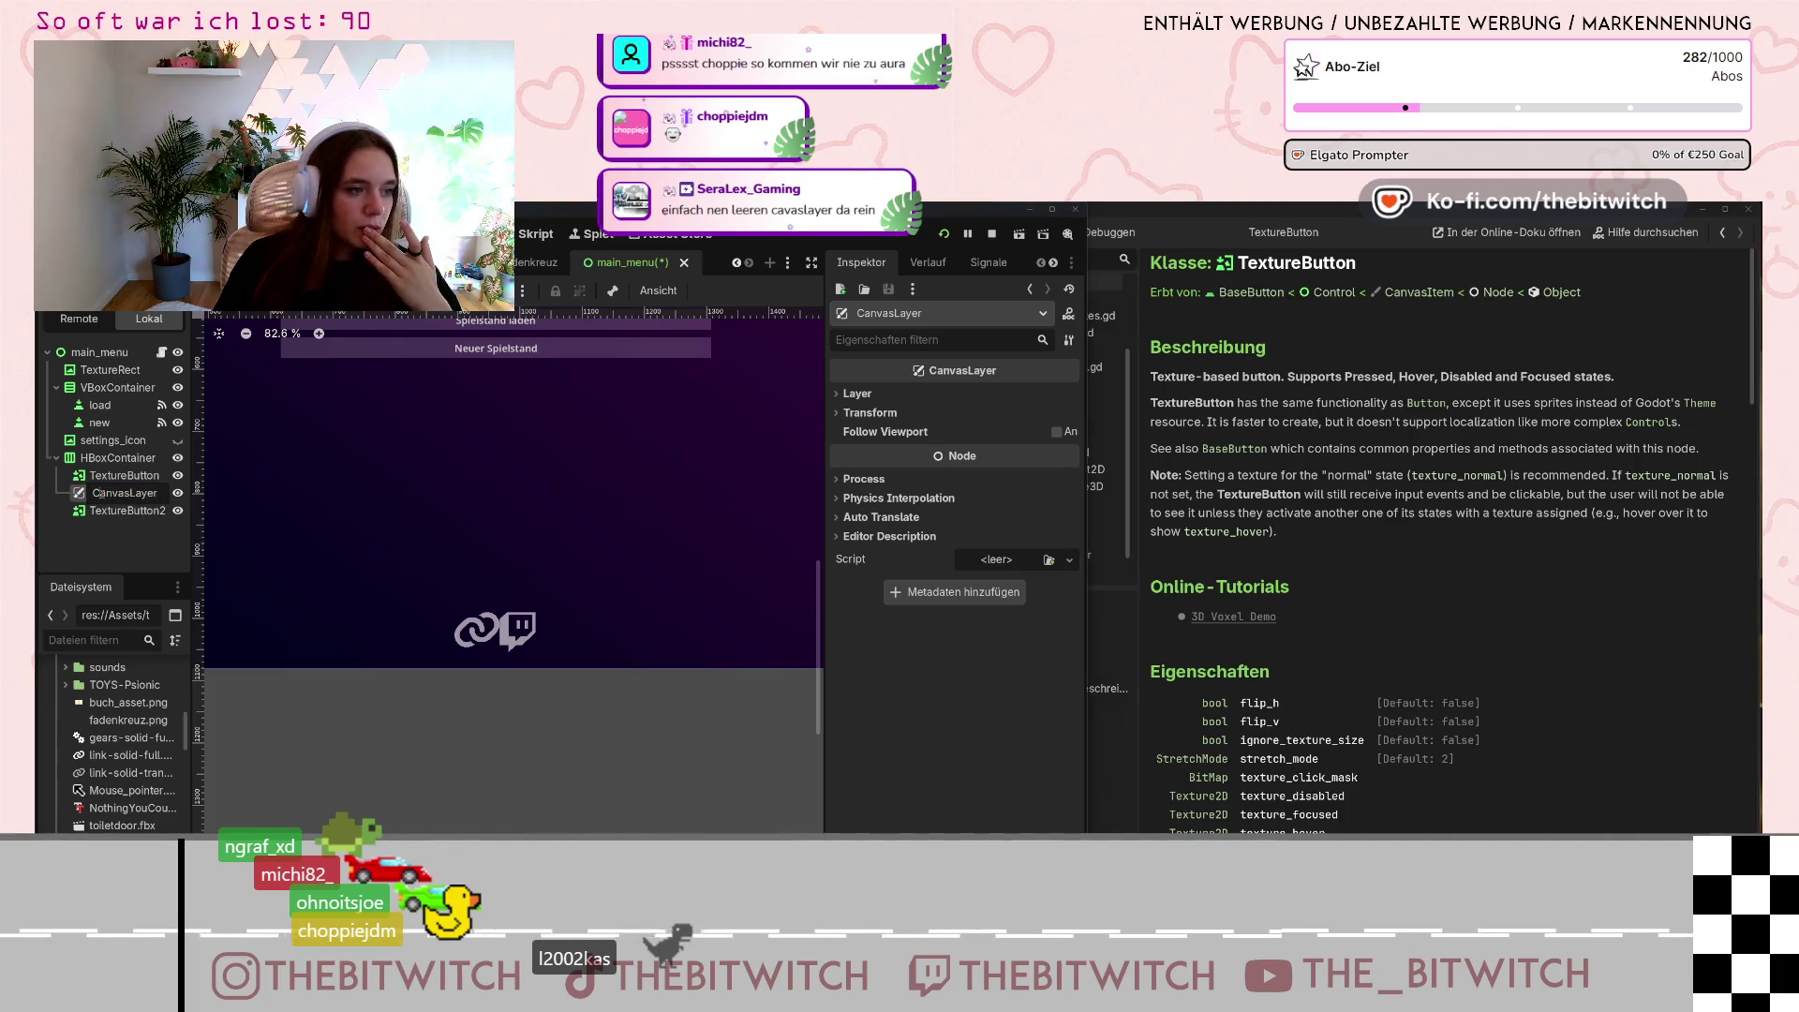
Expand the CanvasLayer's Layer and Transform sections and set Scale x to 2.
left_click(857, 394)
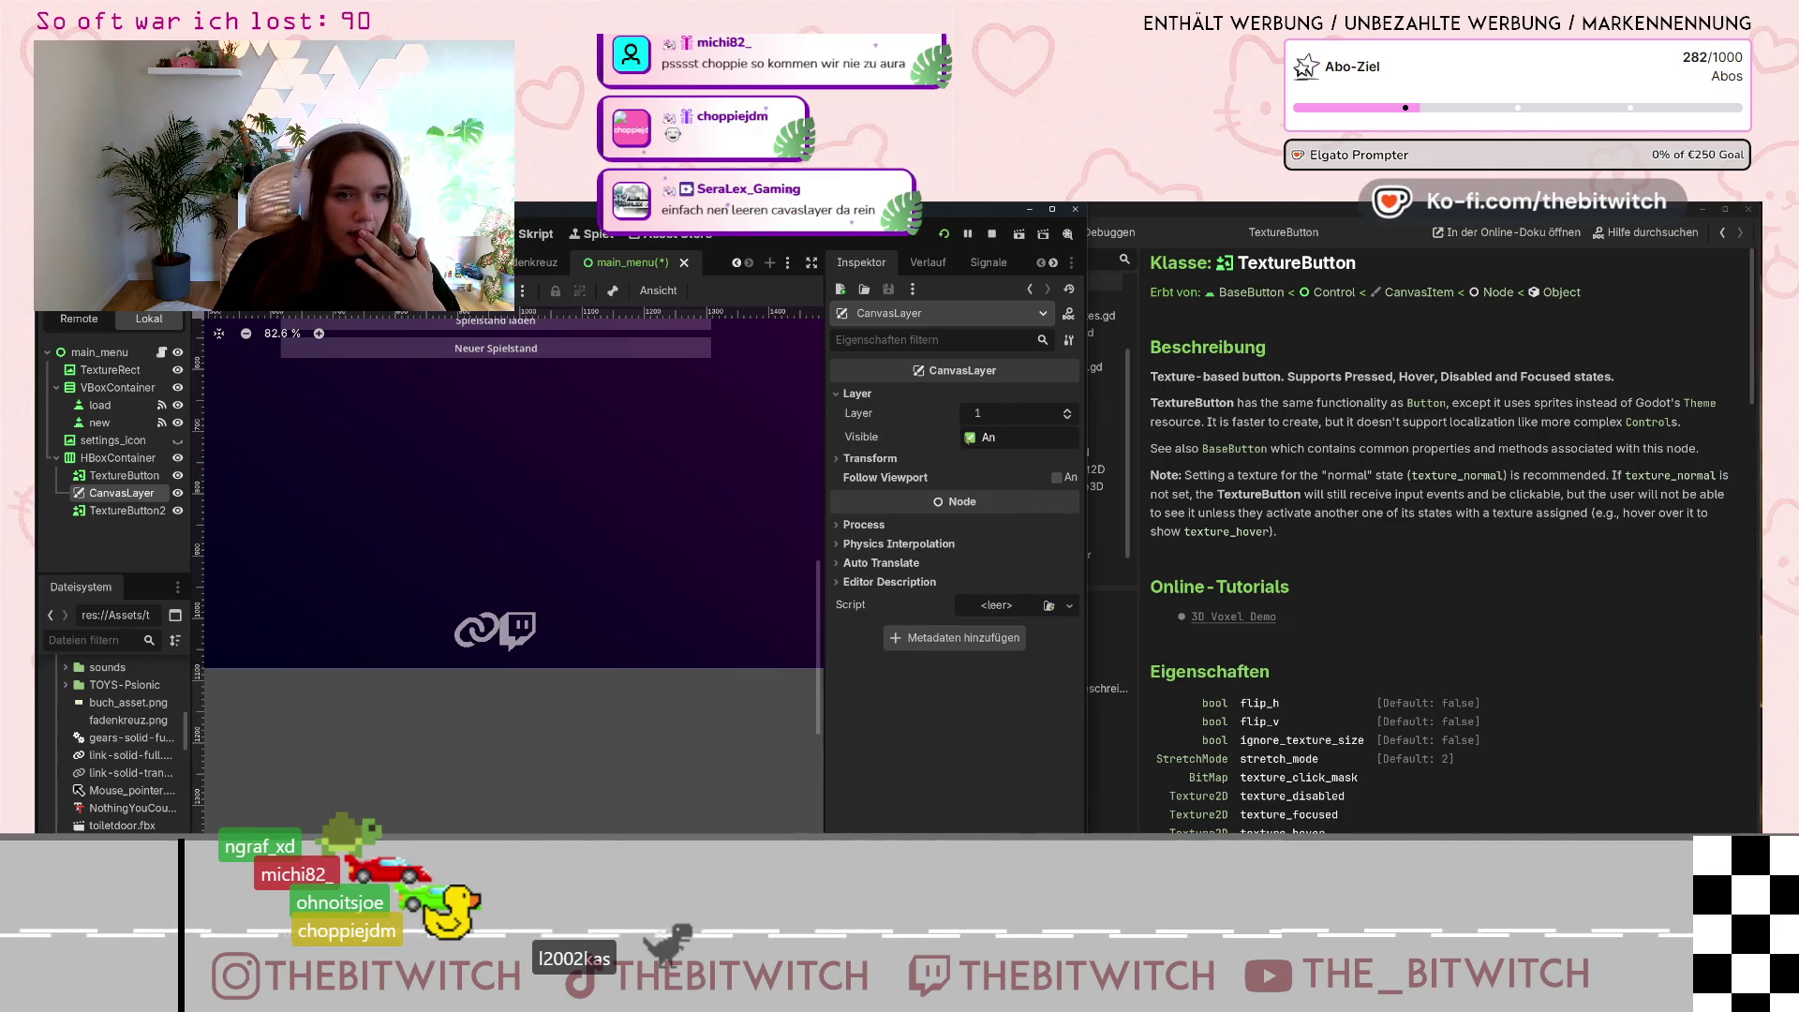
left_click(845, 459)
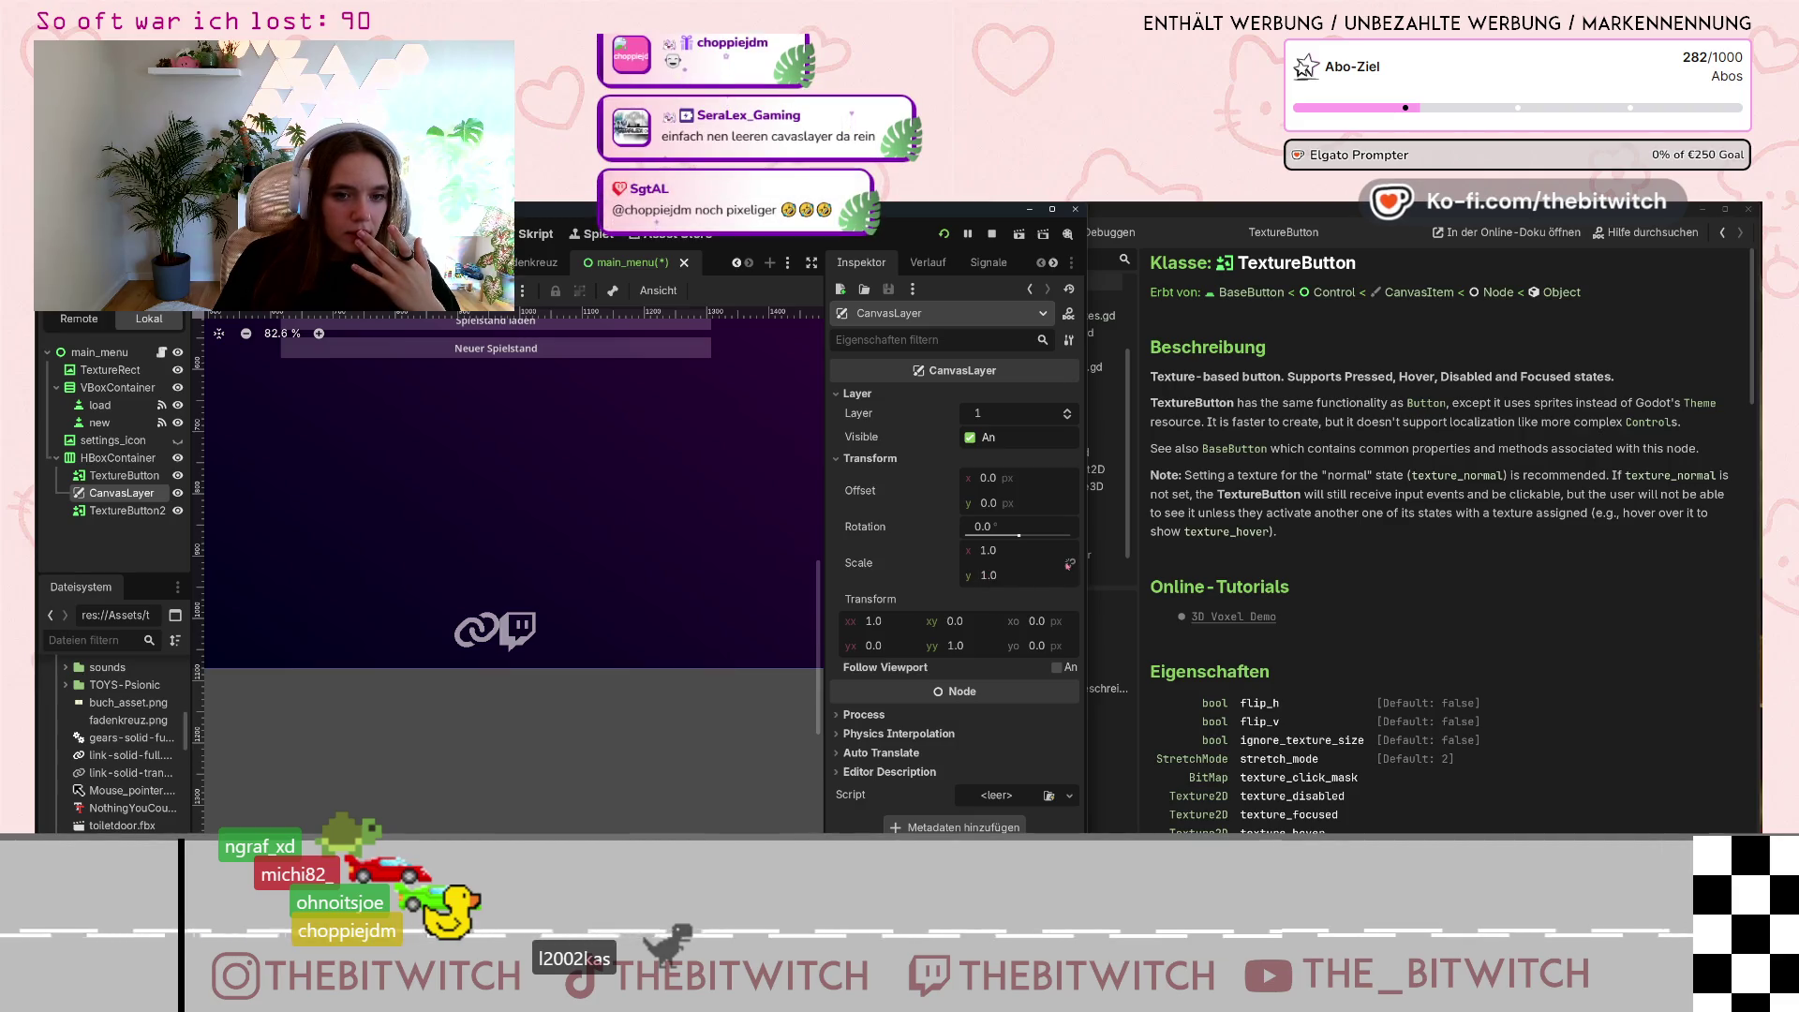
left_click(1008, 569)
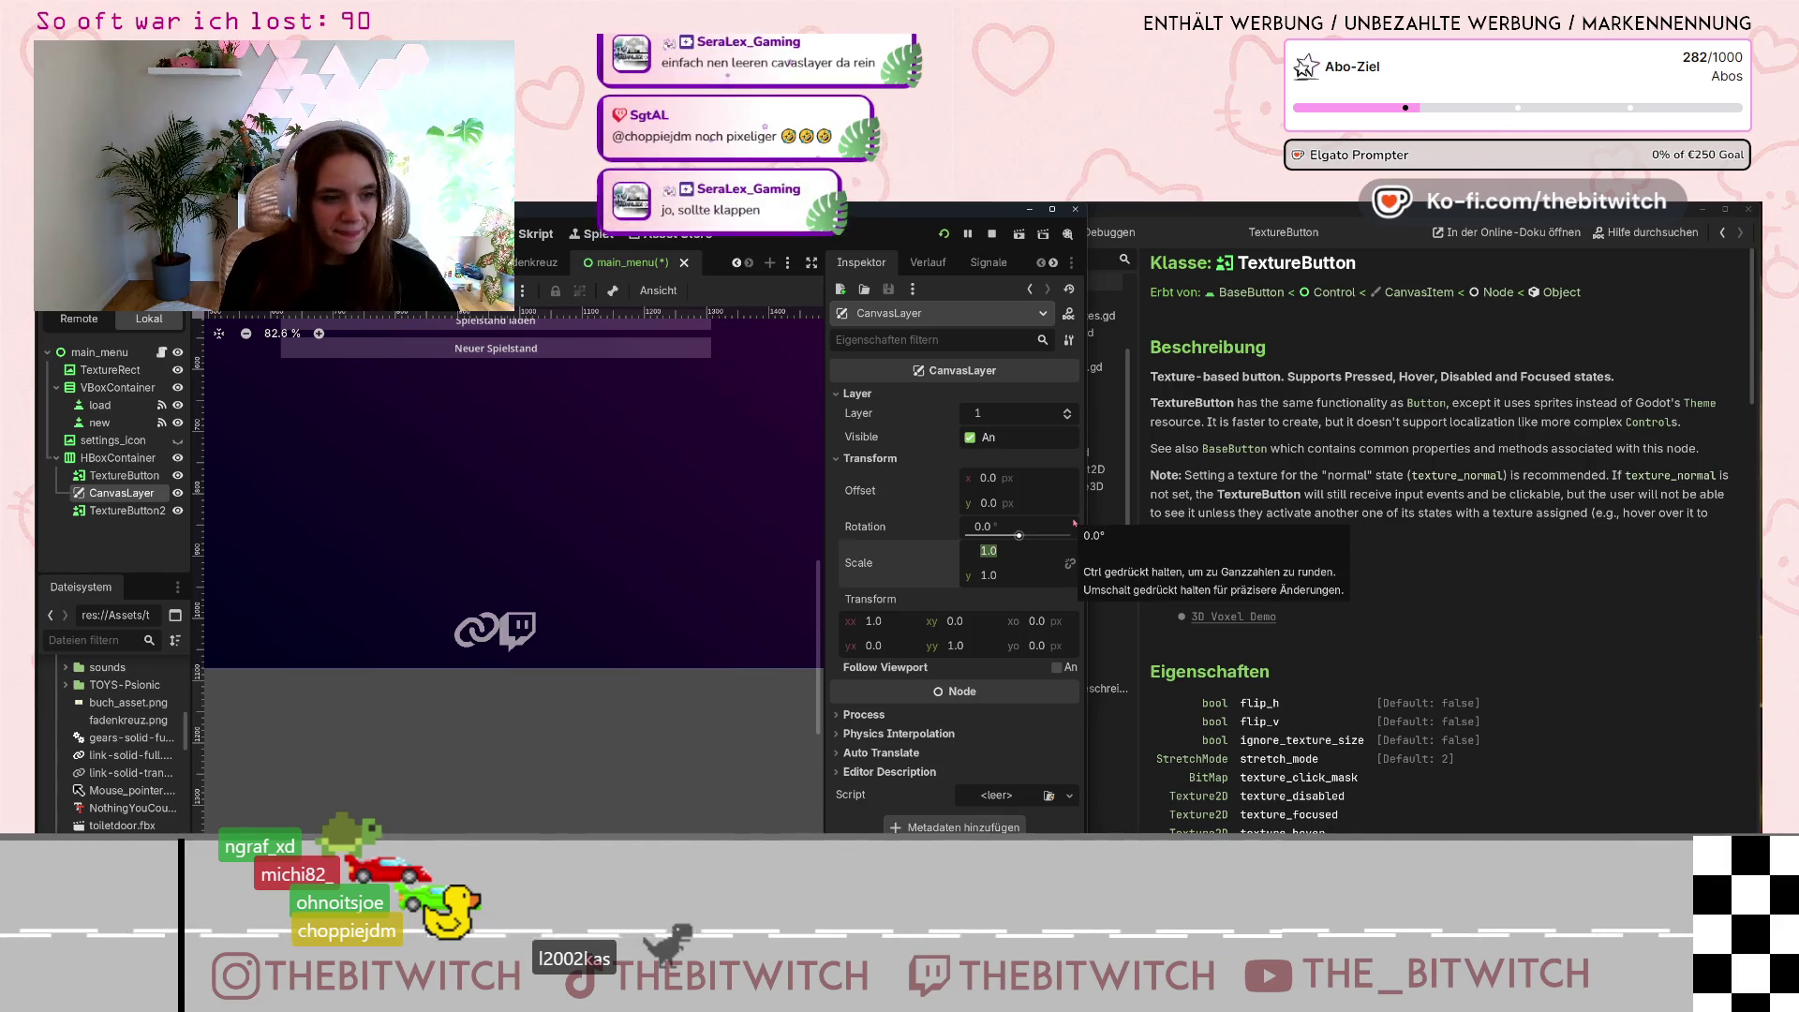
type("2")
key("Return")
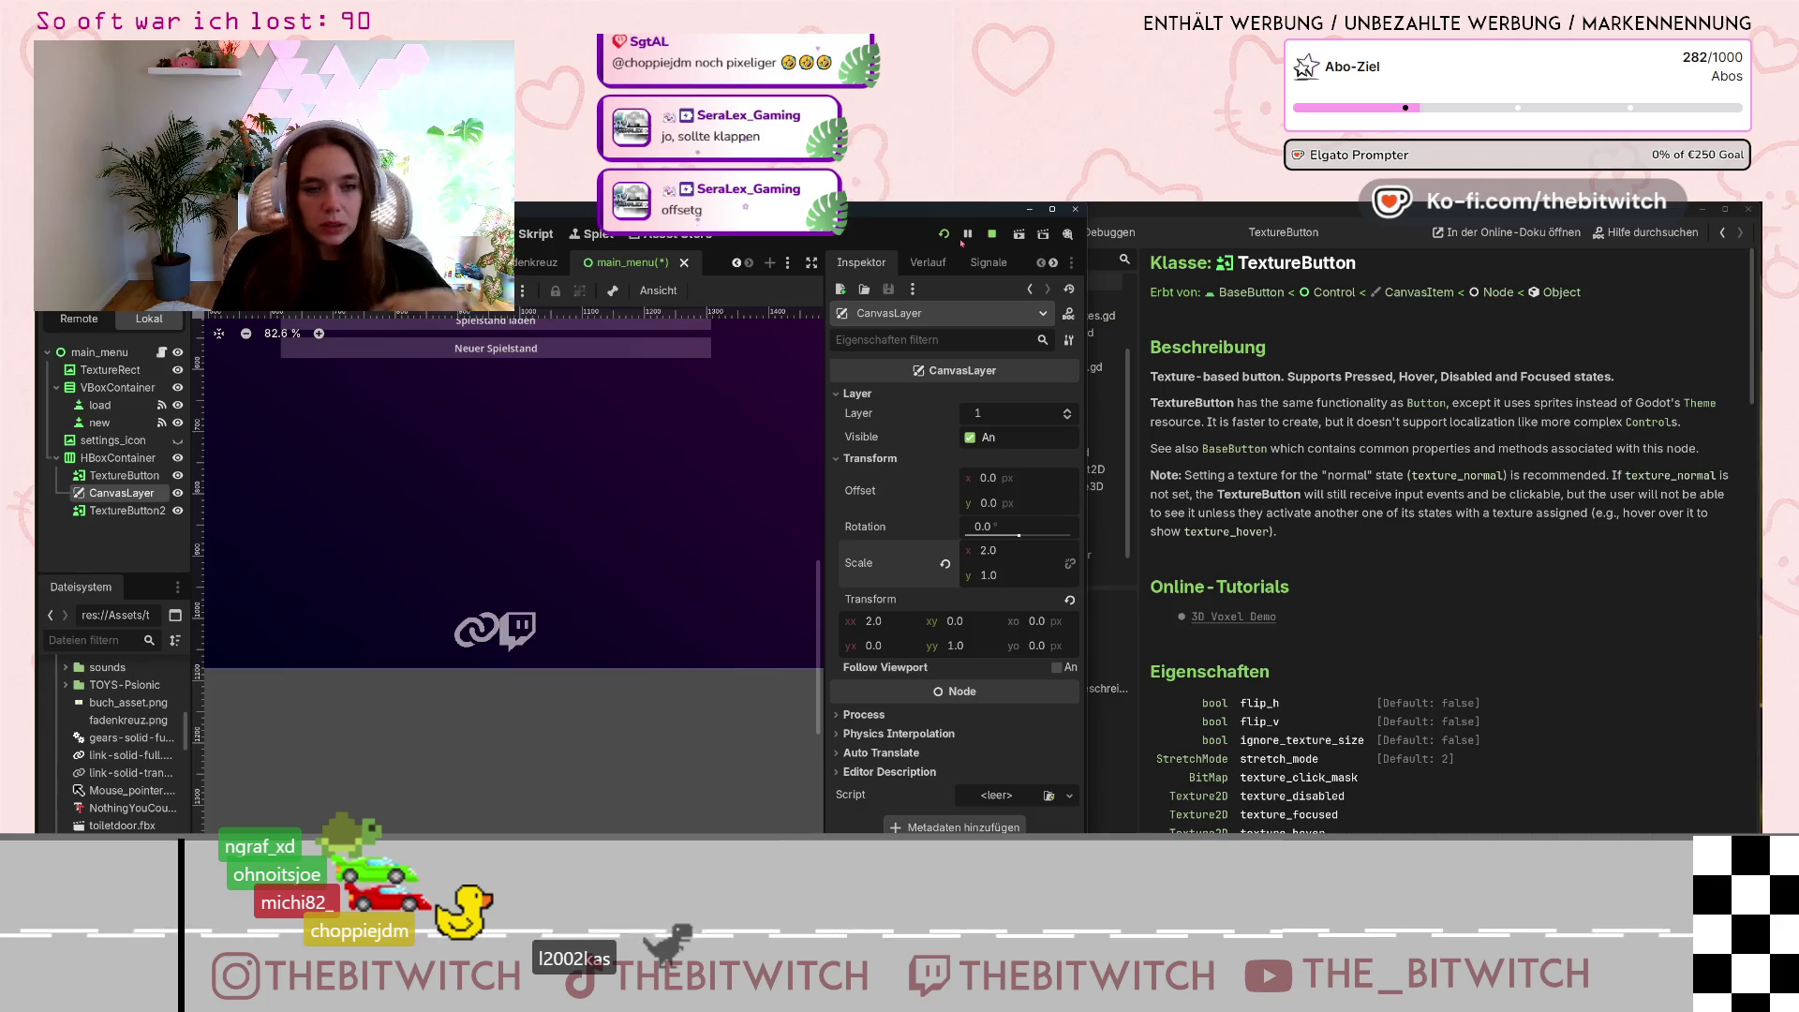
Stop the previous run and play the main_menu scene to preview the buttons.
left_click(992, 233)
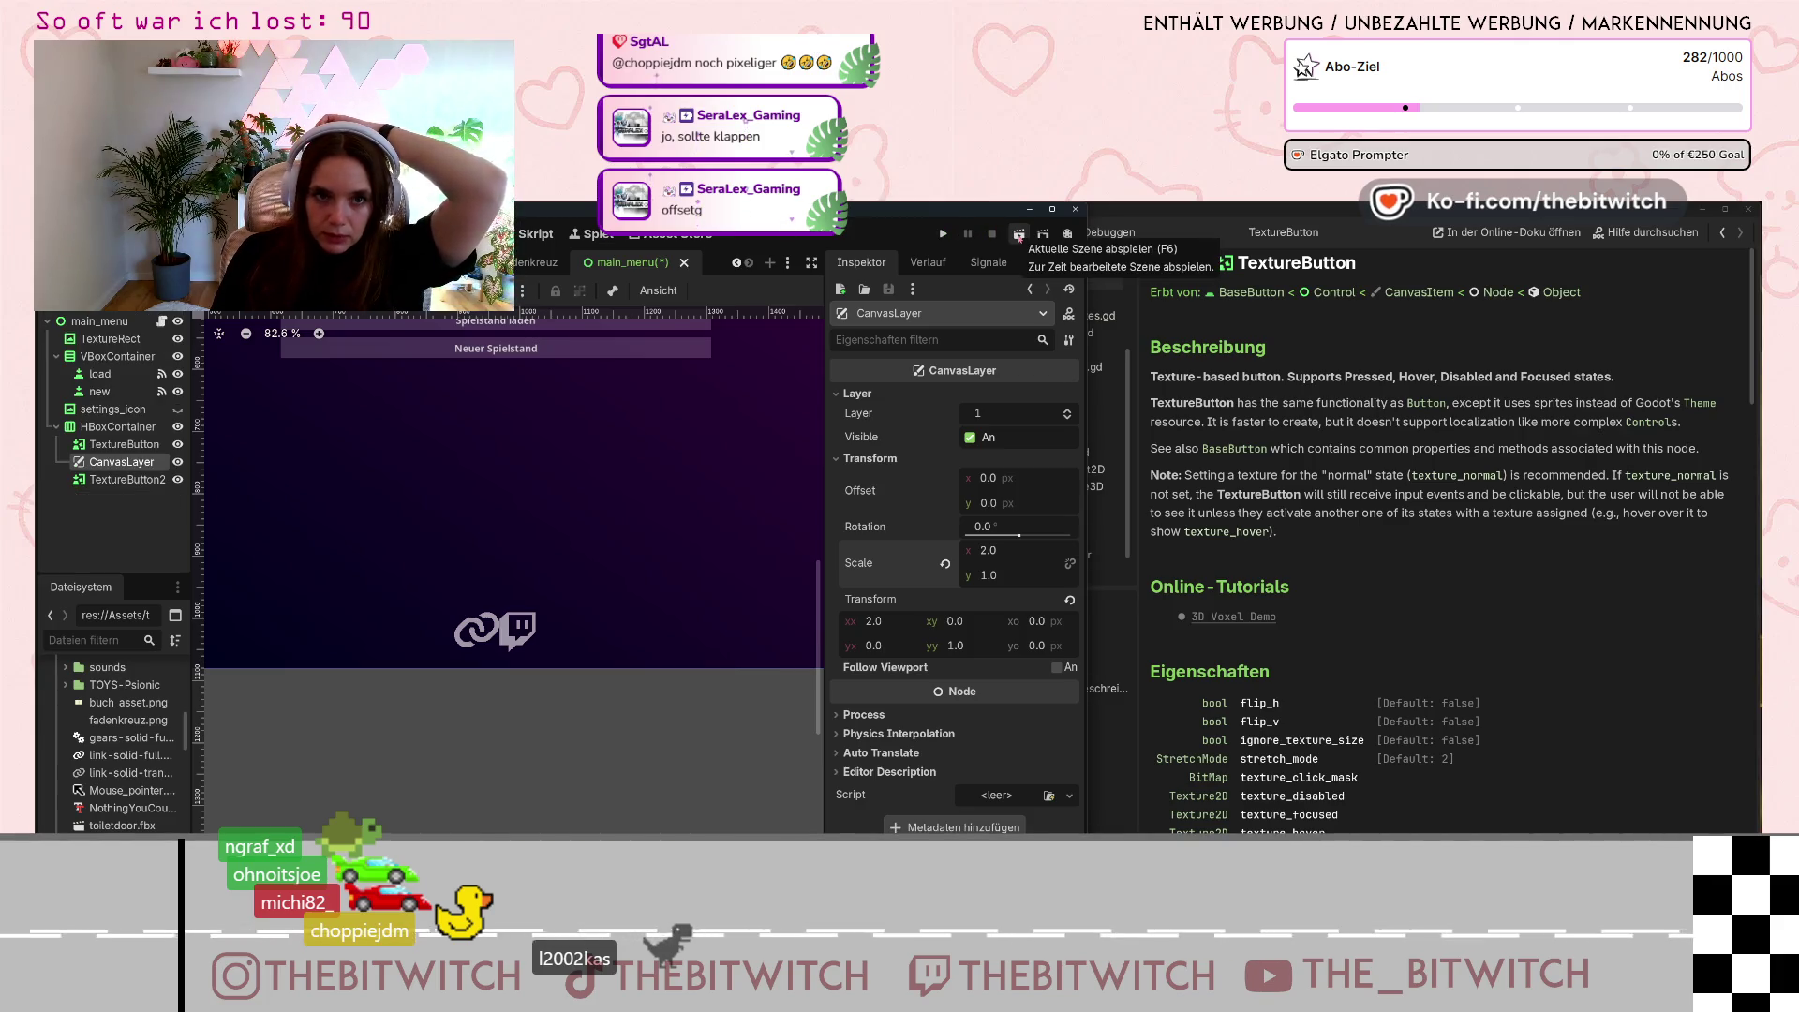
left_click(1019, 234)
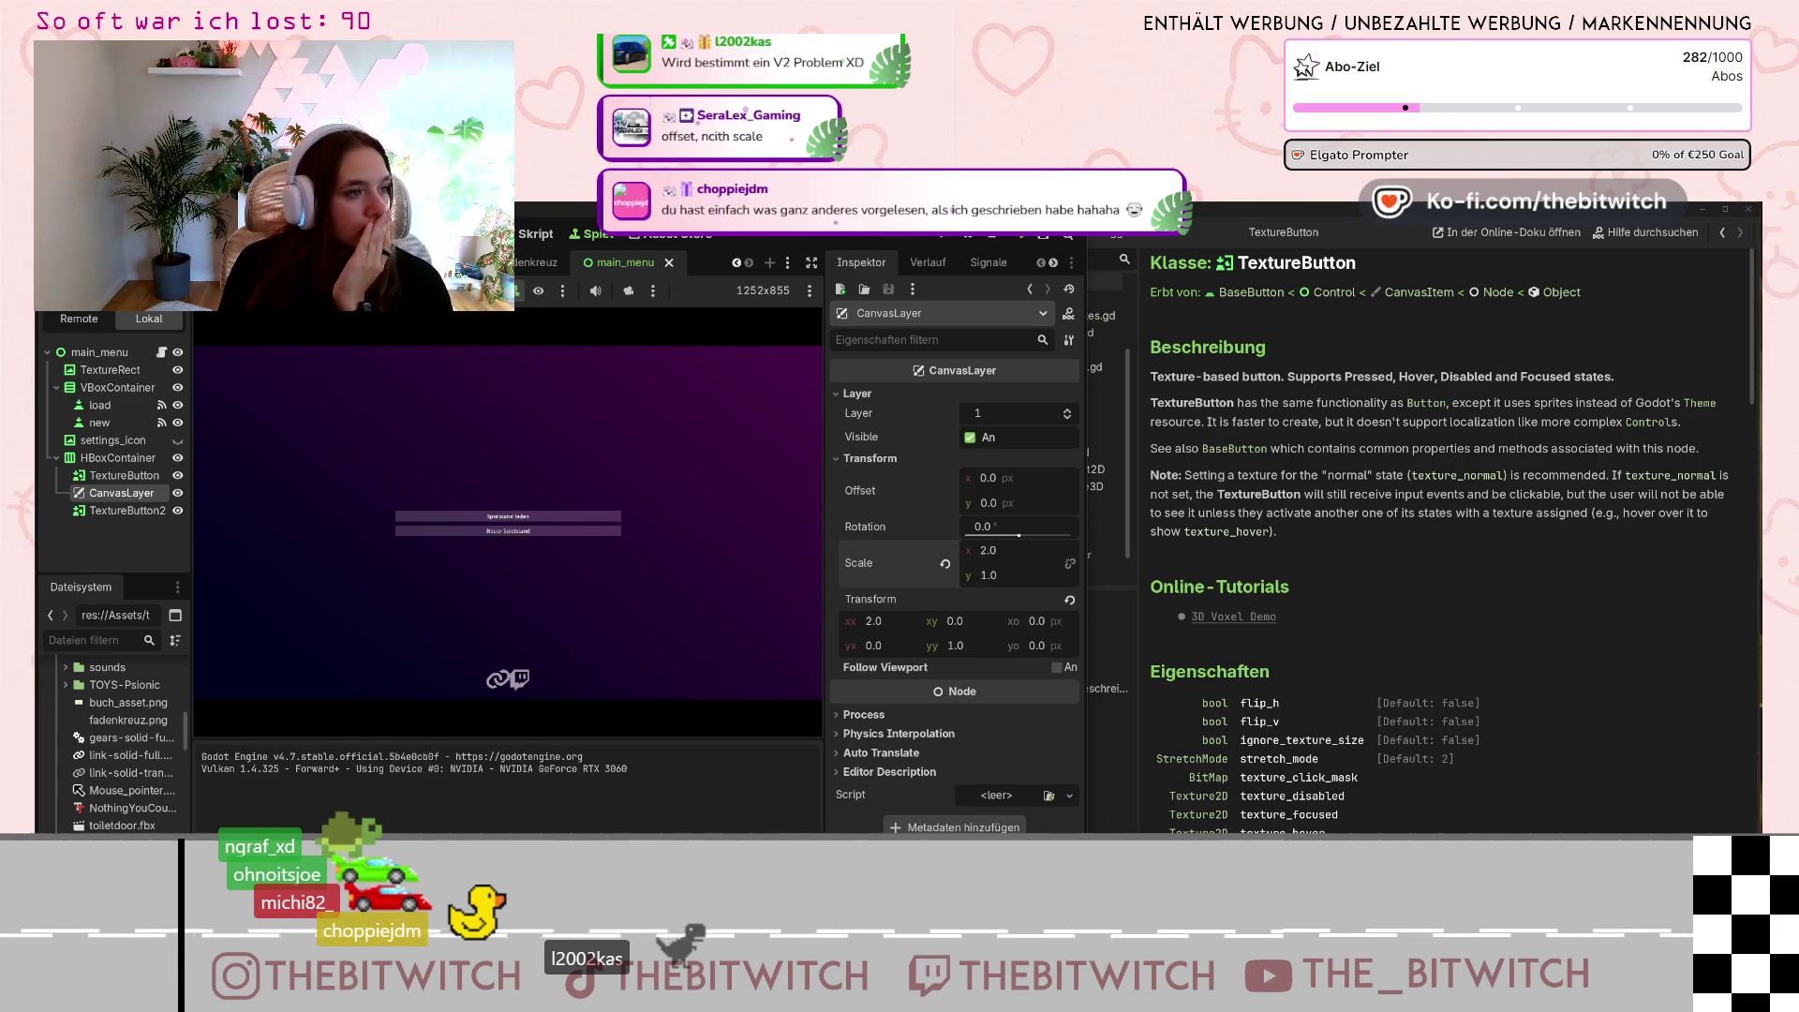
left_click(104, 233)
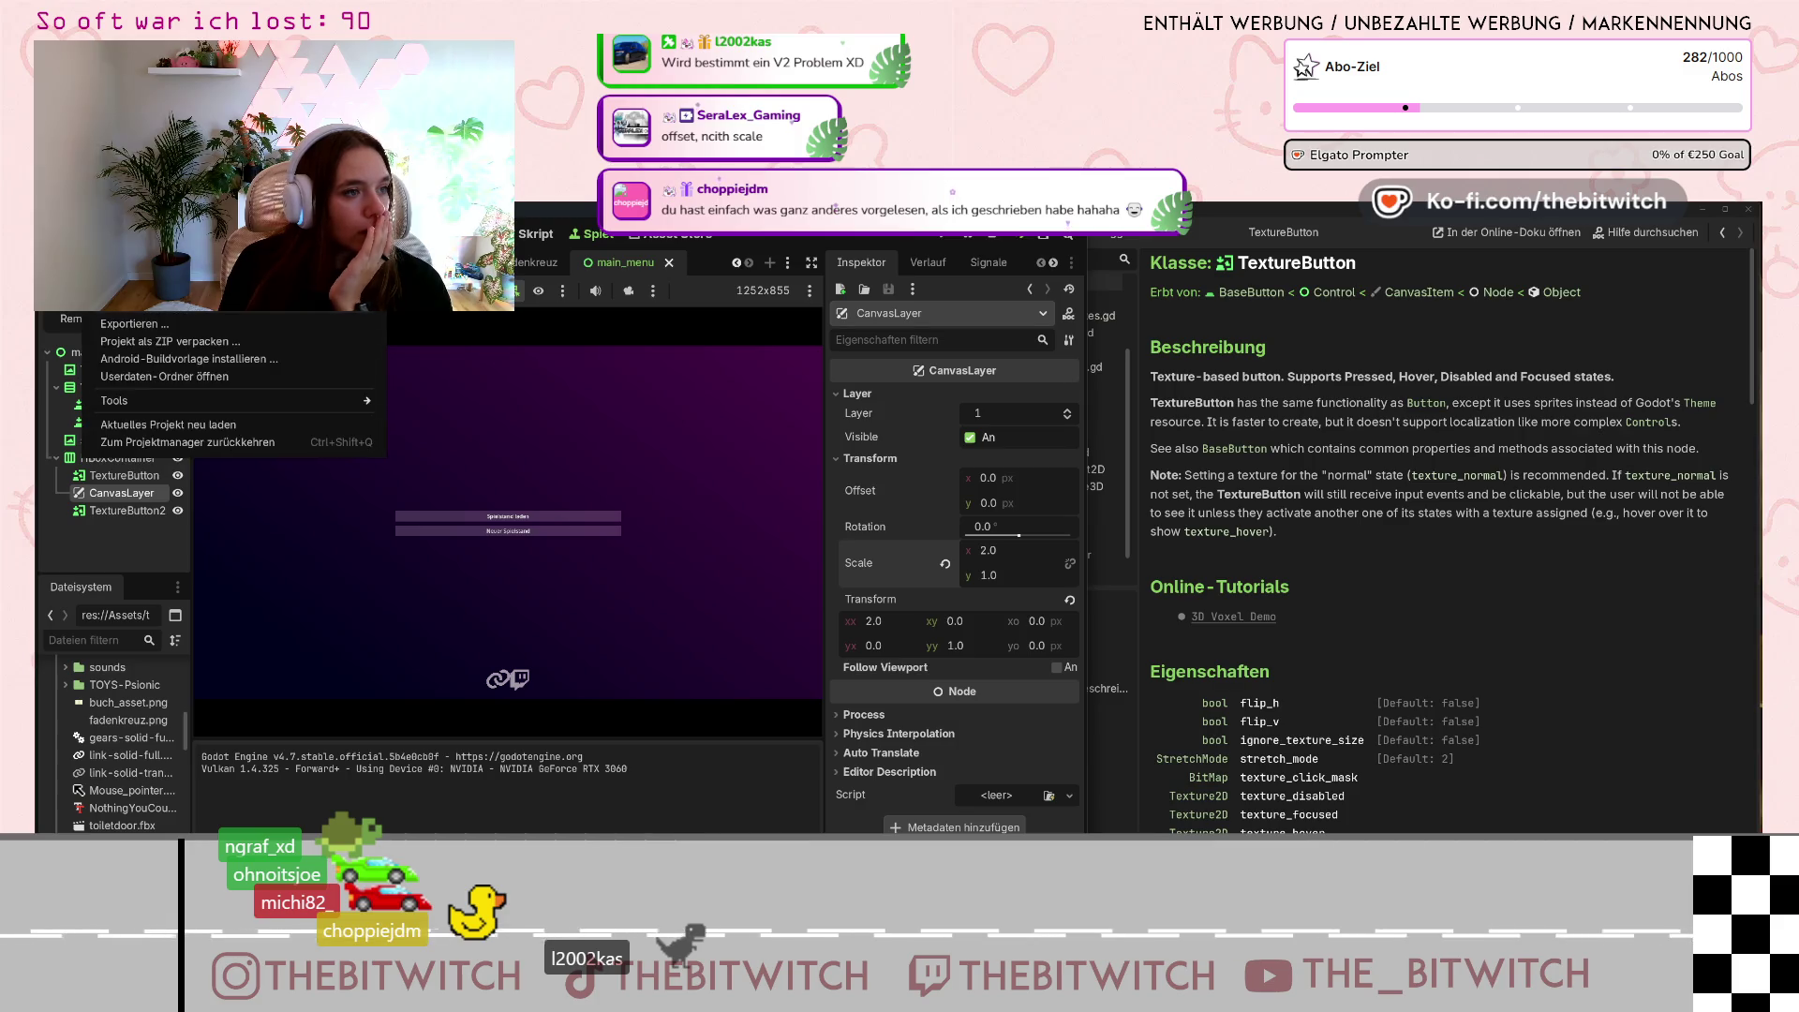
Confirm Display > Window mode stays Windowed in Project Settings, then stop the game with F8.
left_click(131, 281)
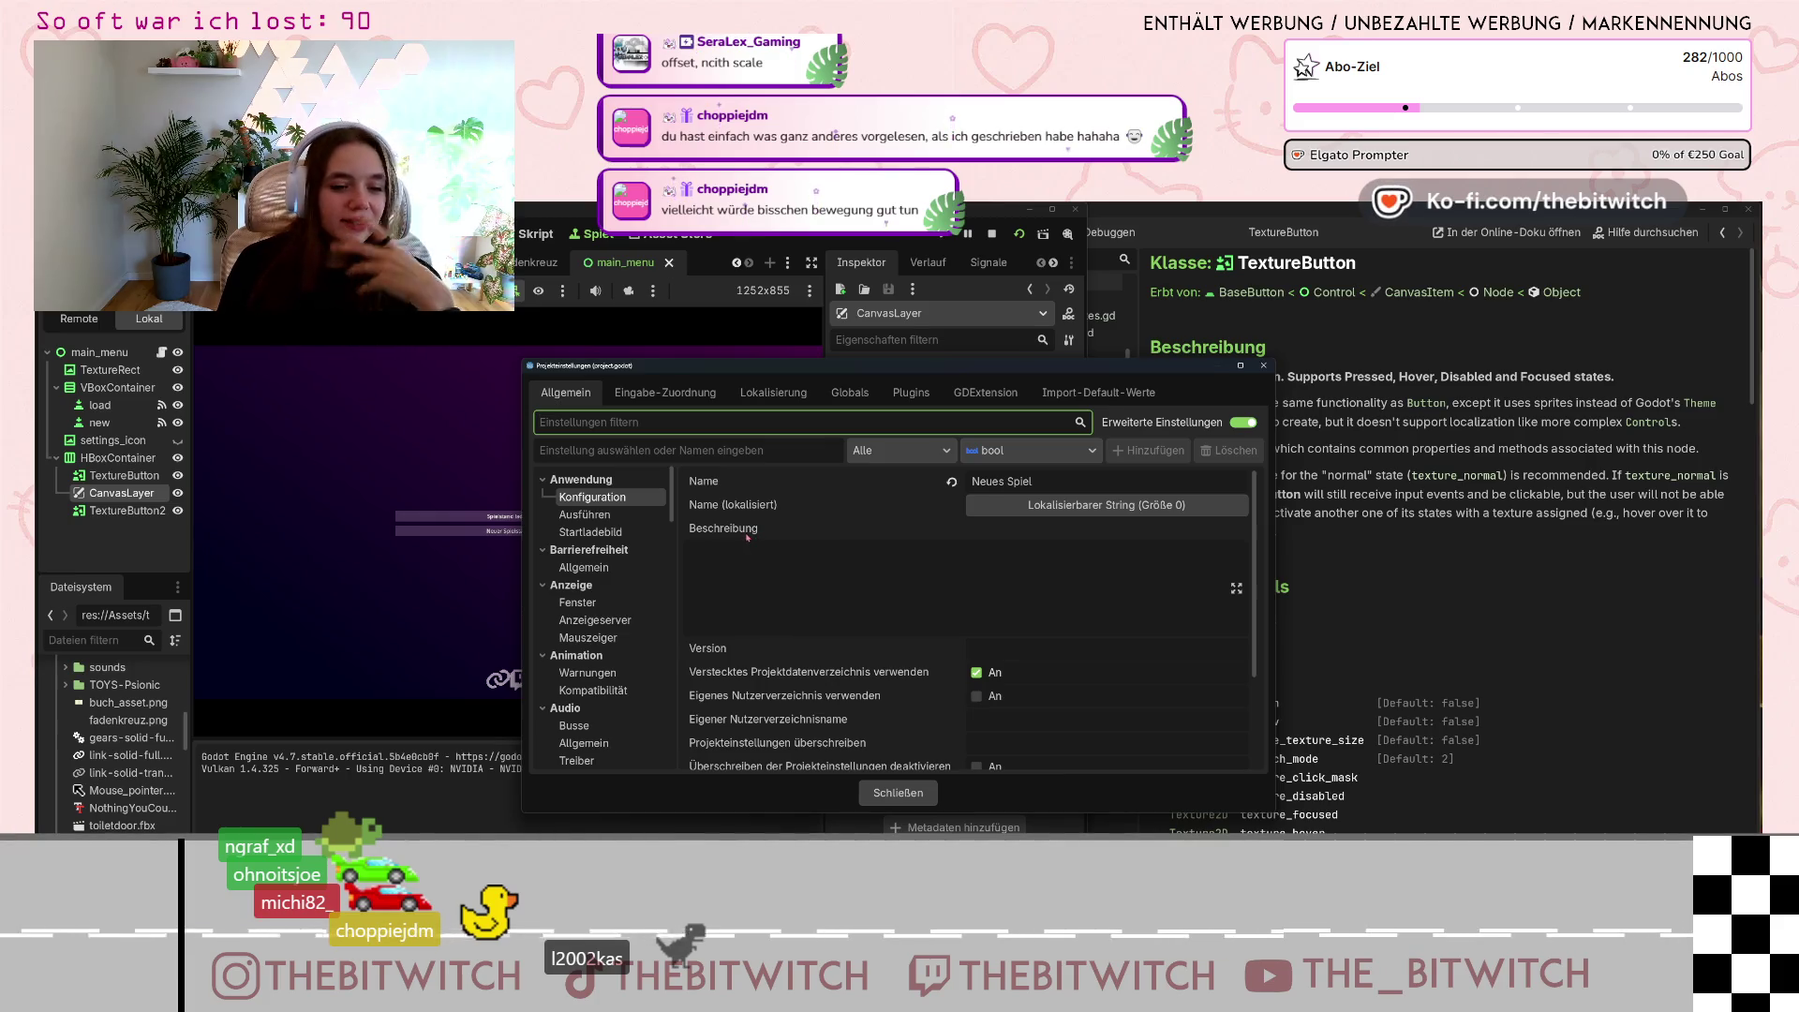
left_click(590, 602)
left_click(1022, 546)
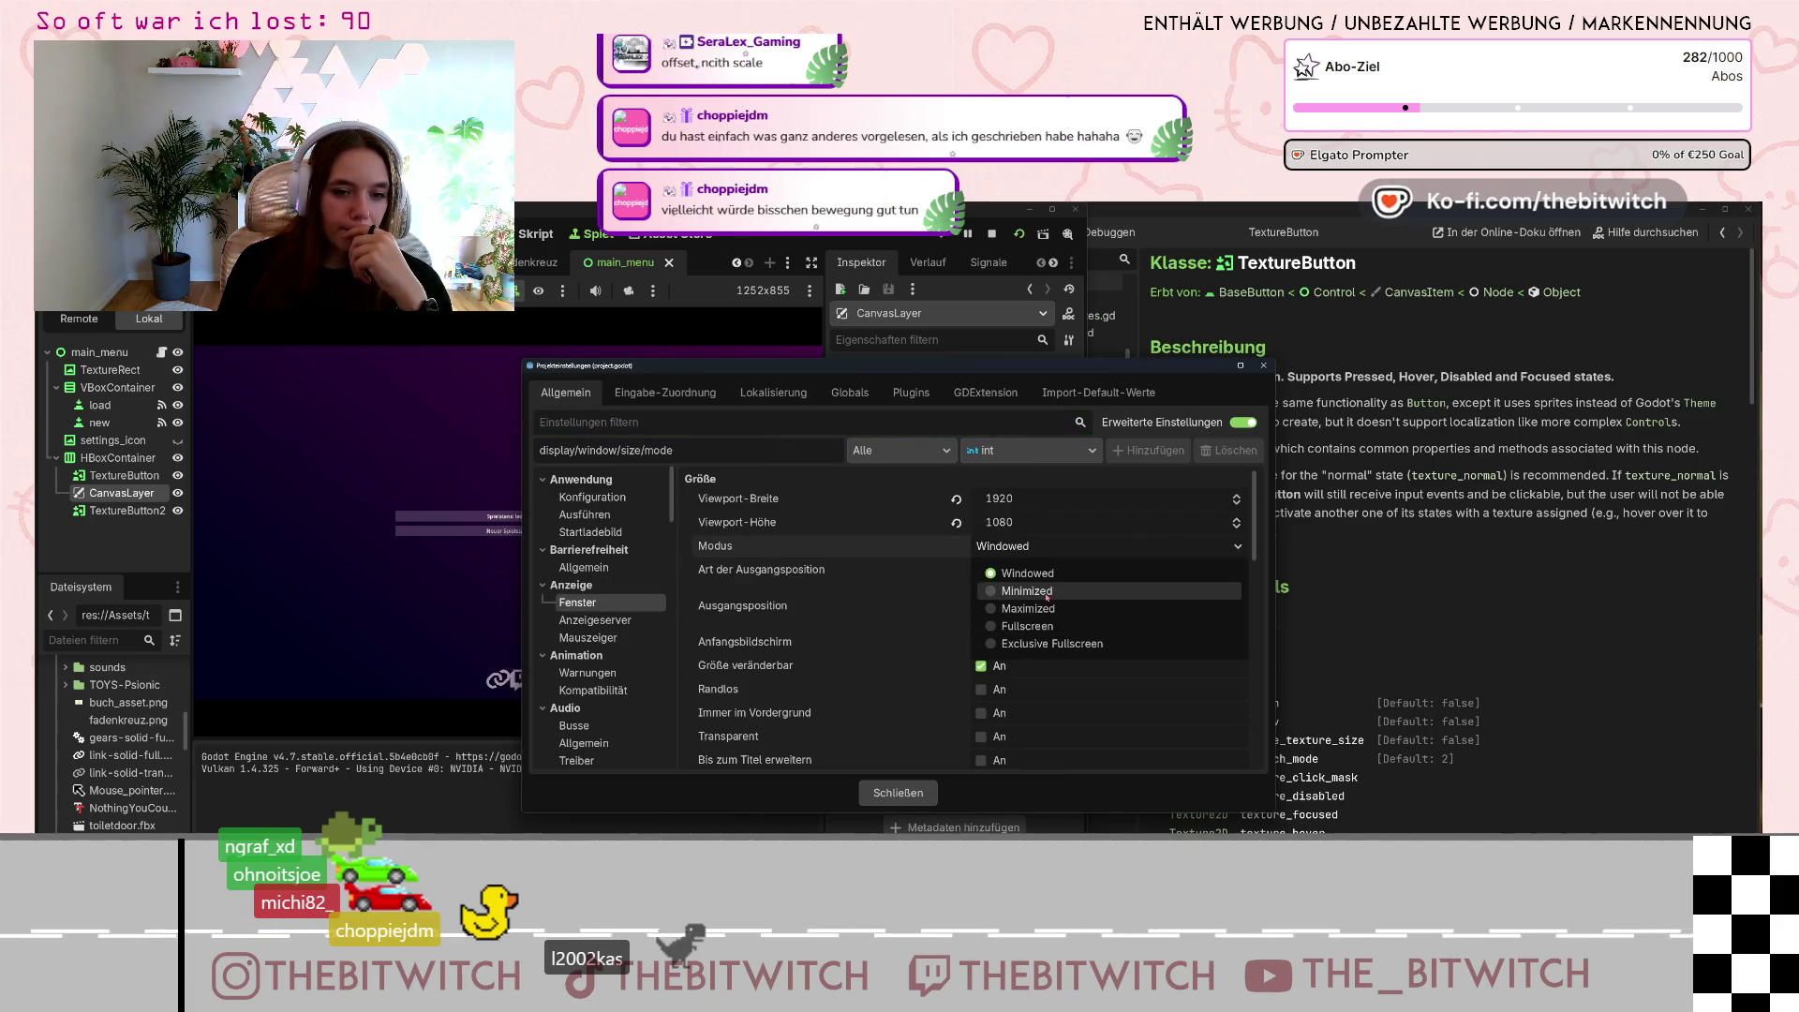
left_click(1221, 393)
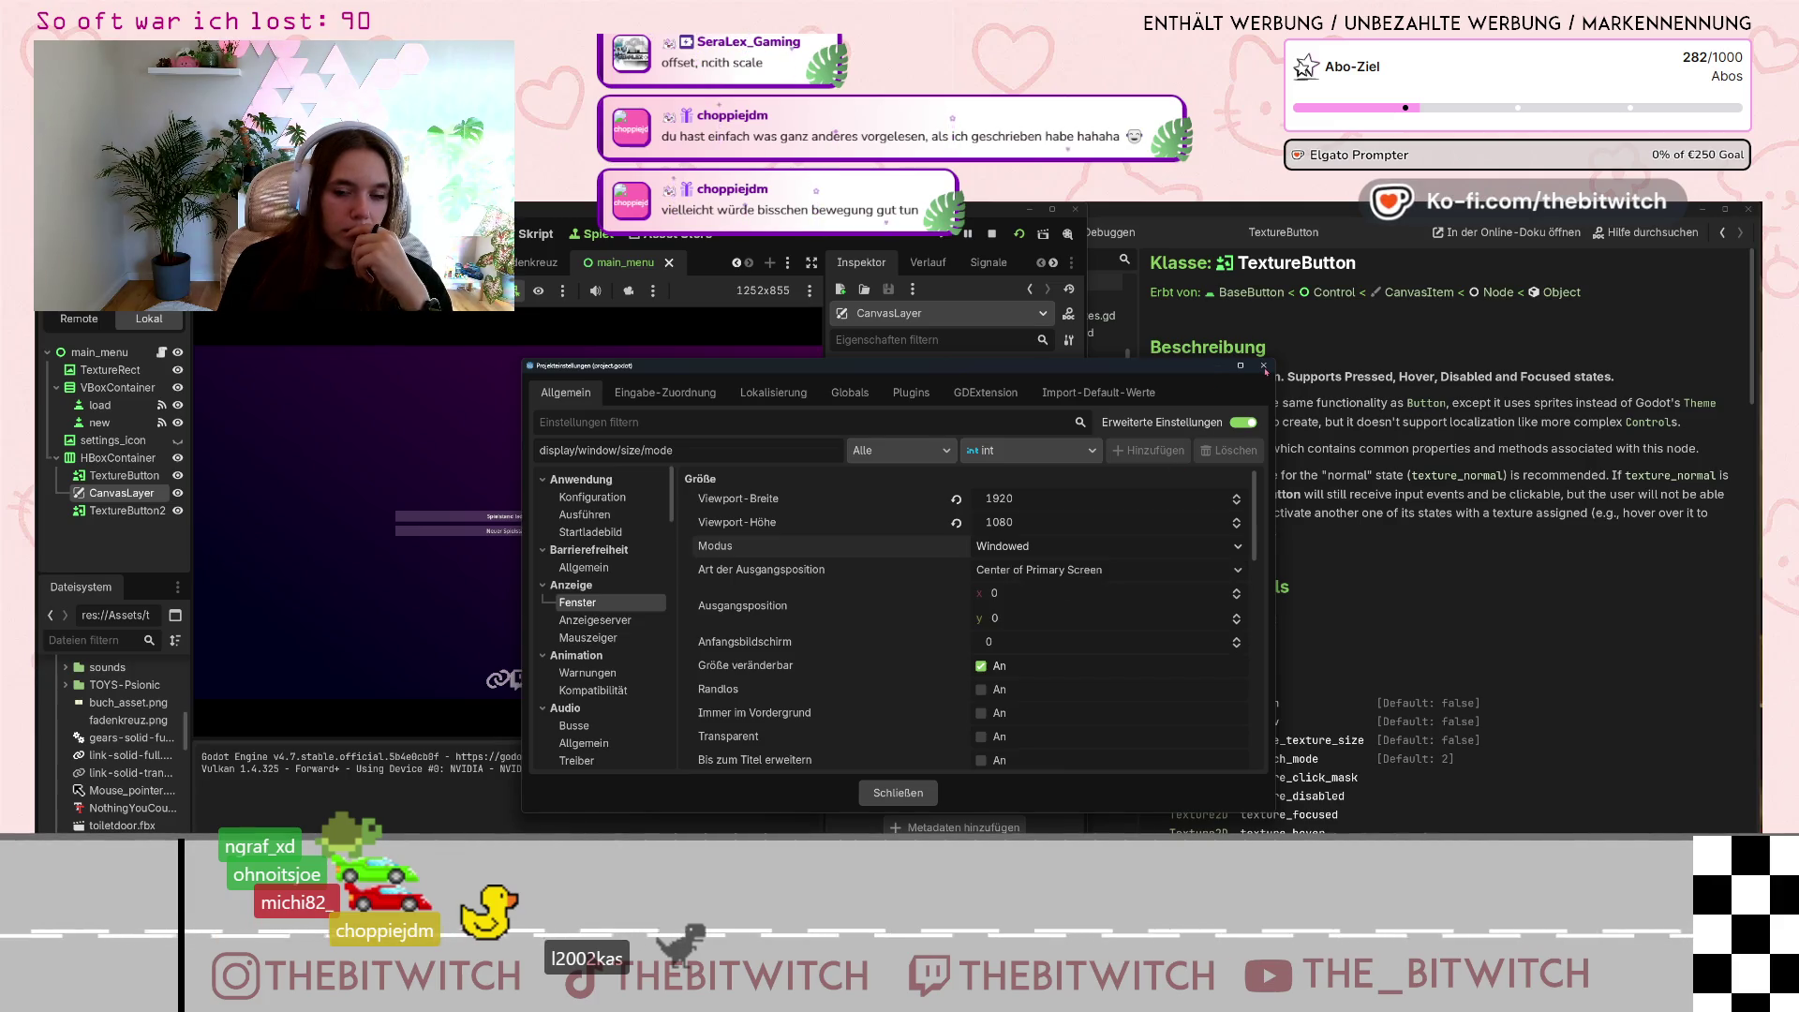
left_click(1264, 366)
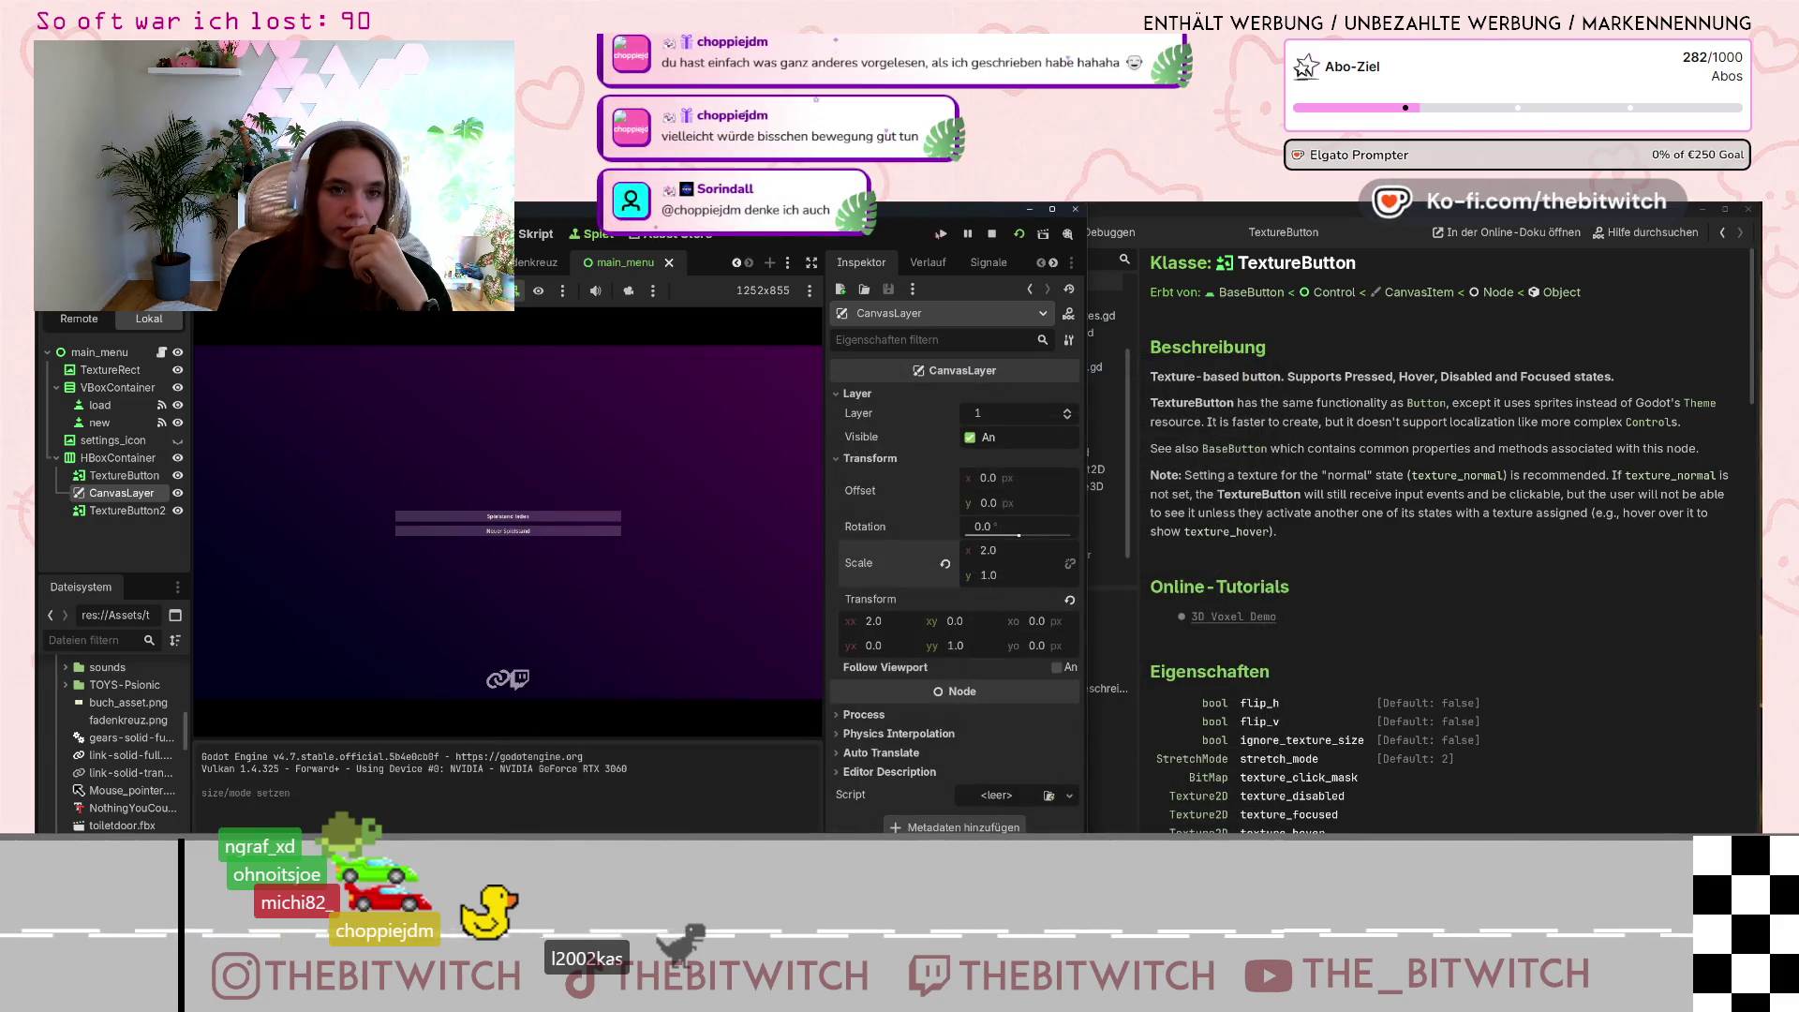
key("F8")
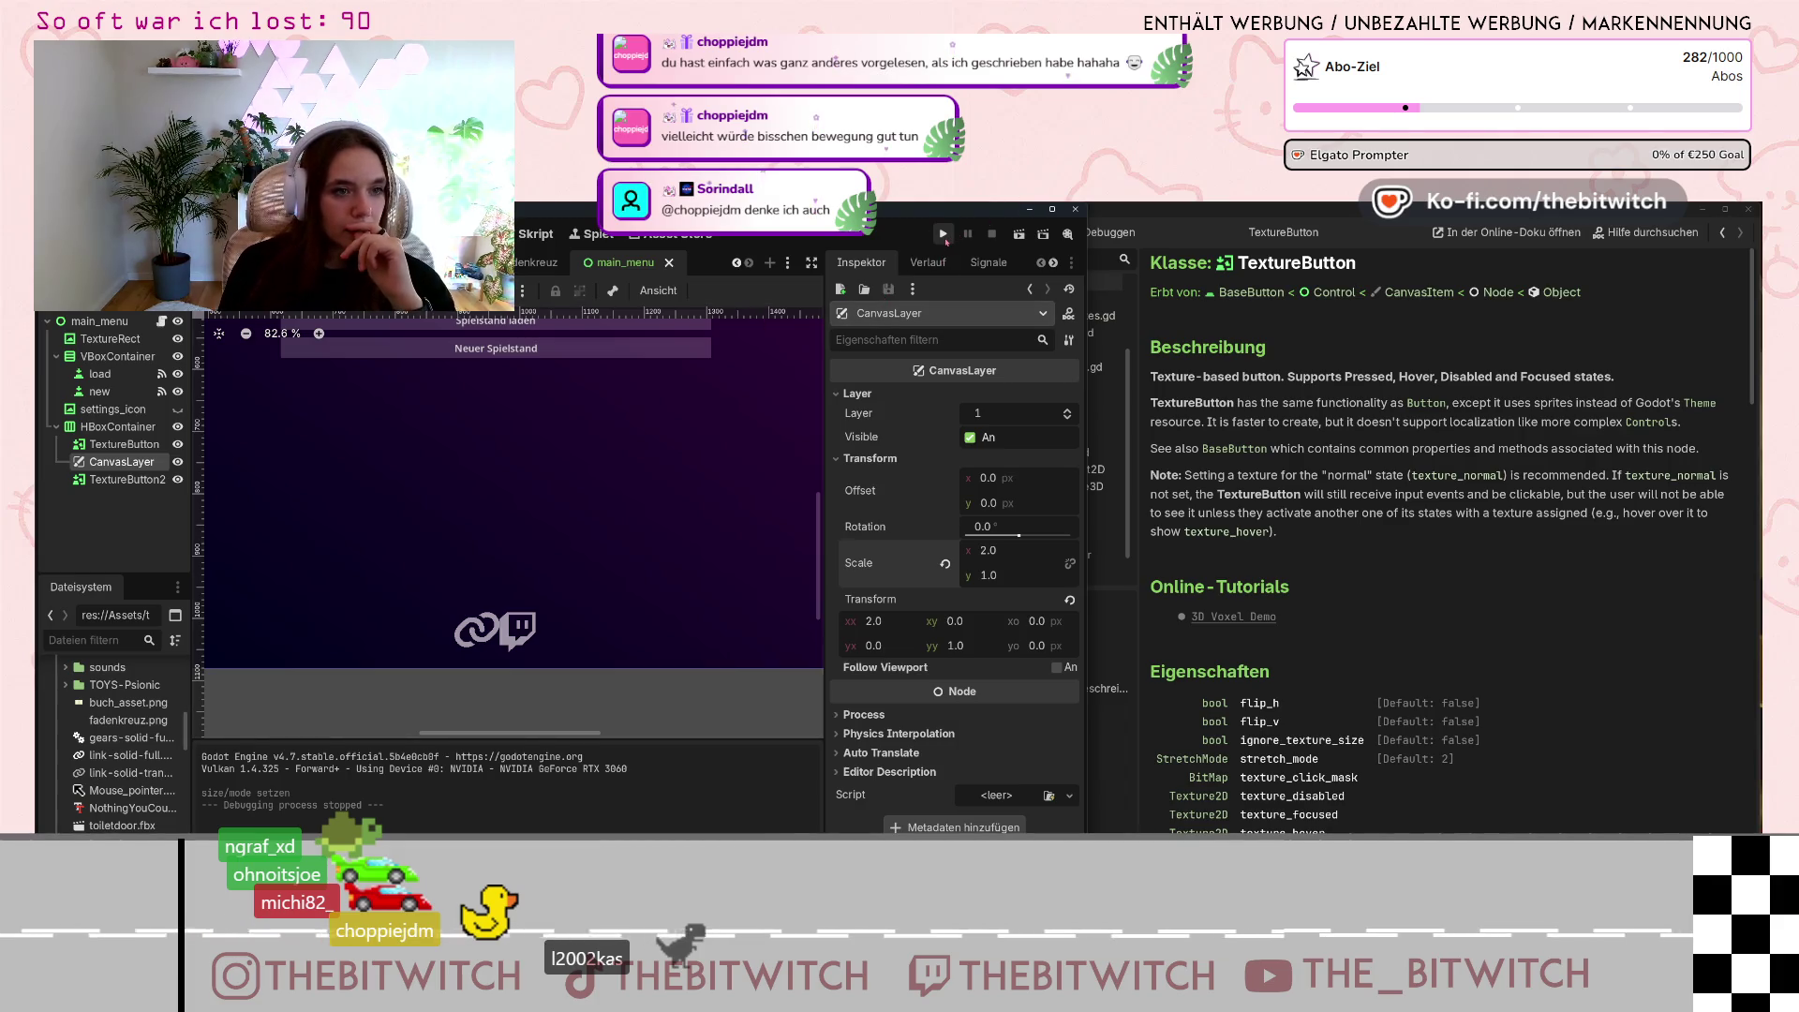
left_click(1018, 235)
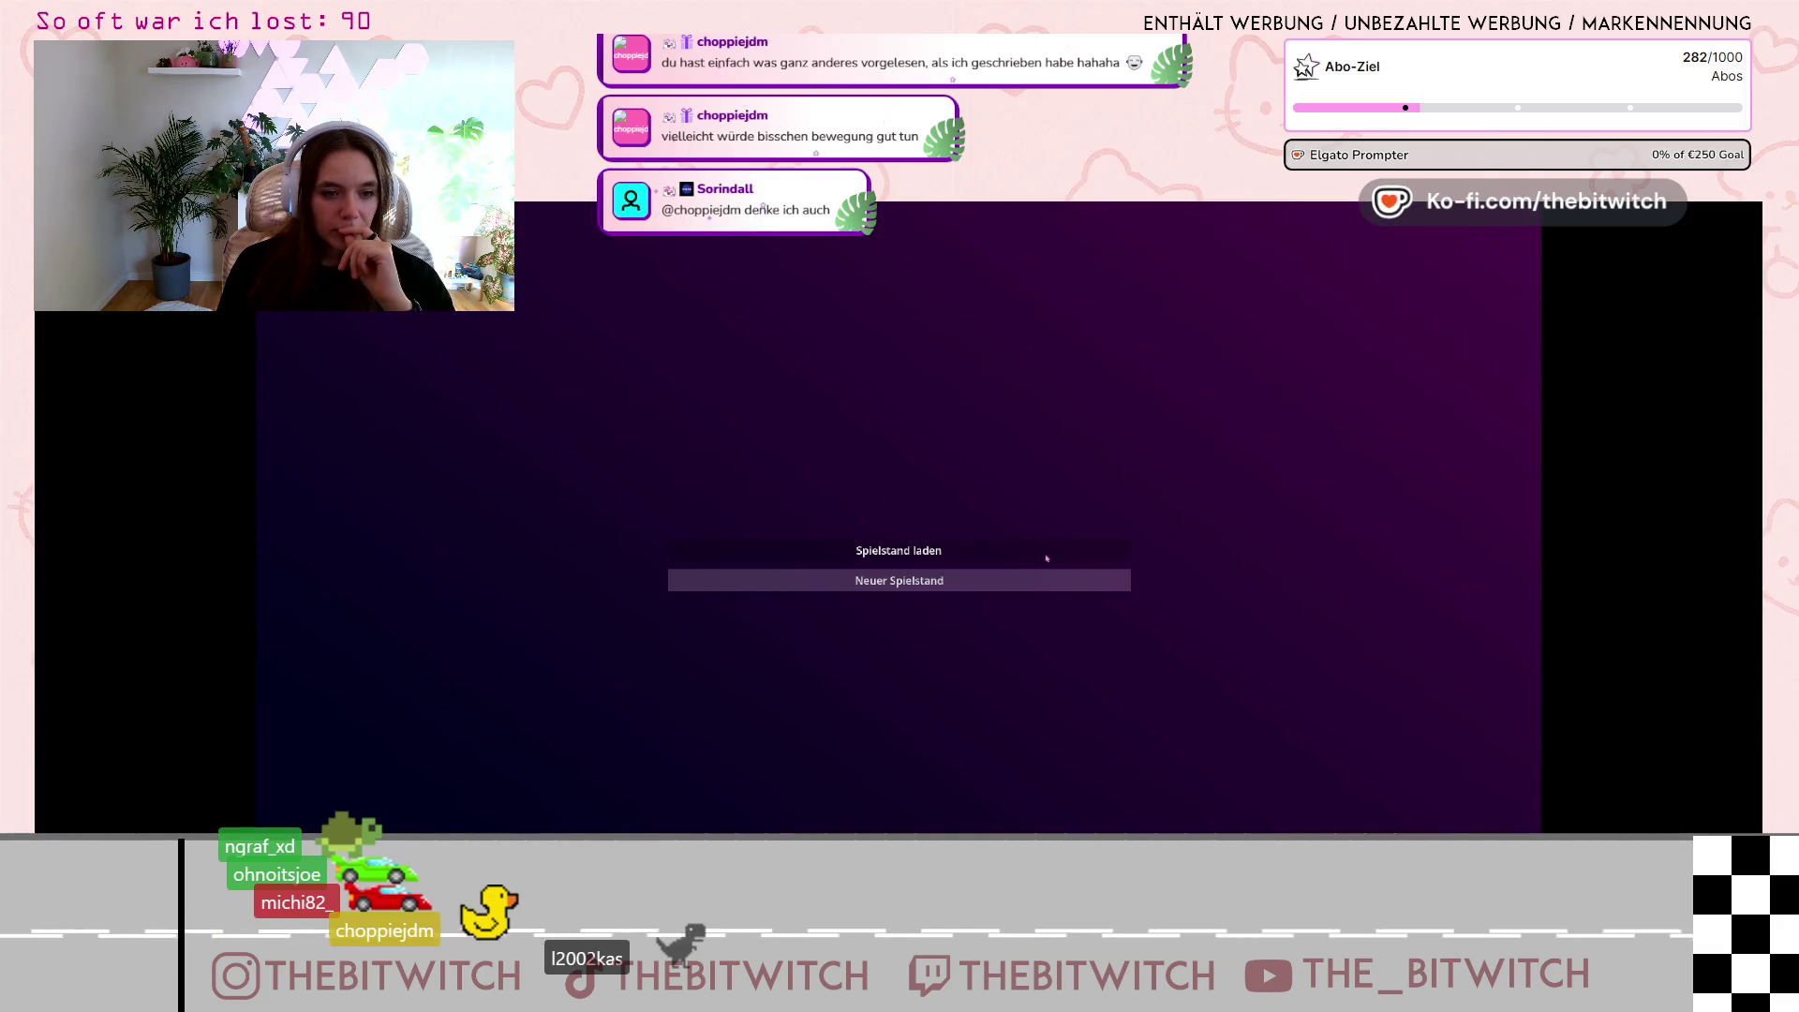
left_click(871, 580)
left_click(1004, 751)
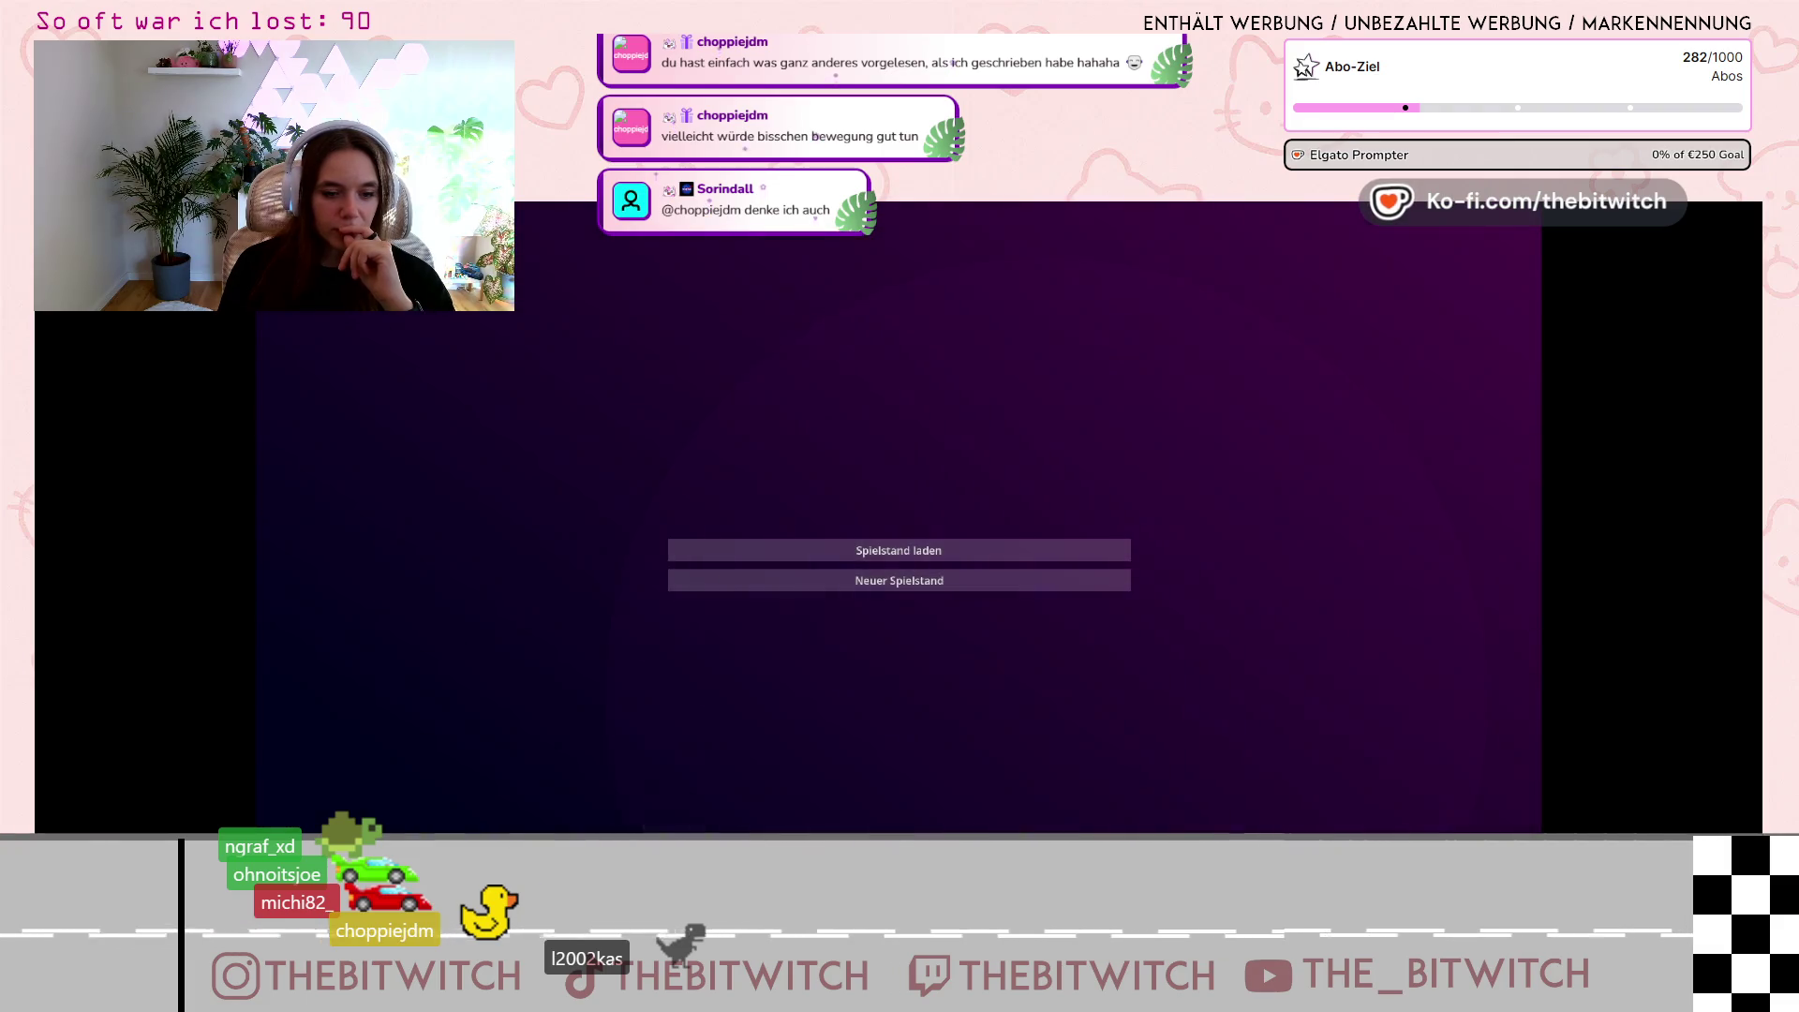
left_click(967, 789)
left_click(897, 799)
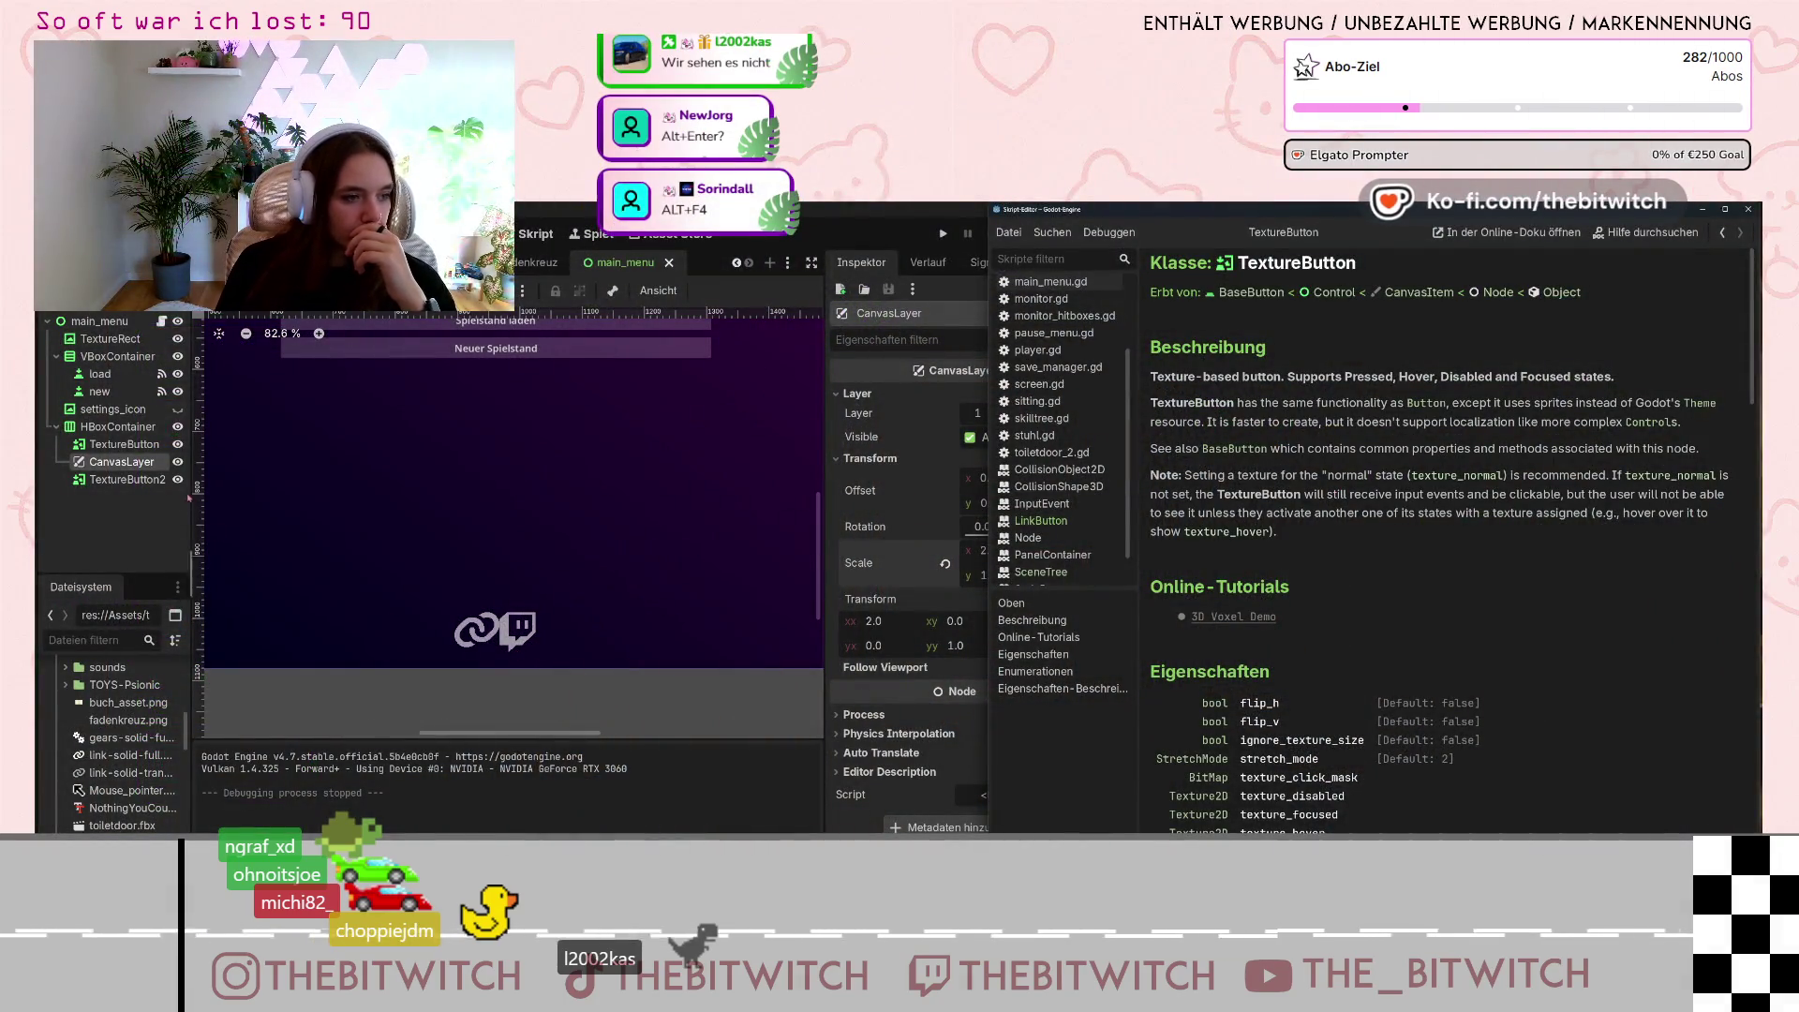
left_click(476, 634)
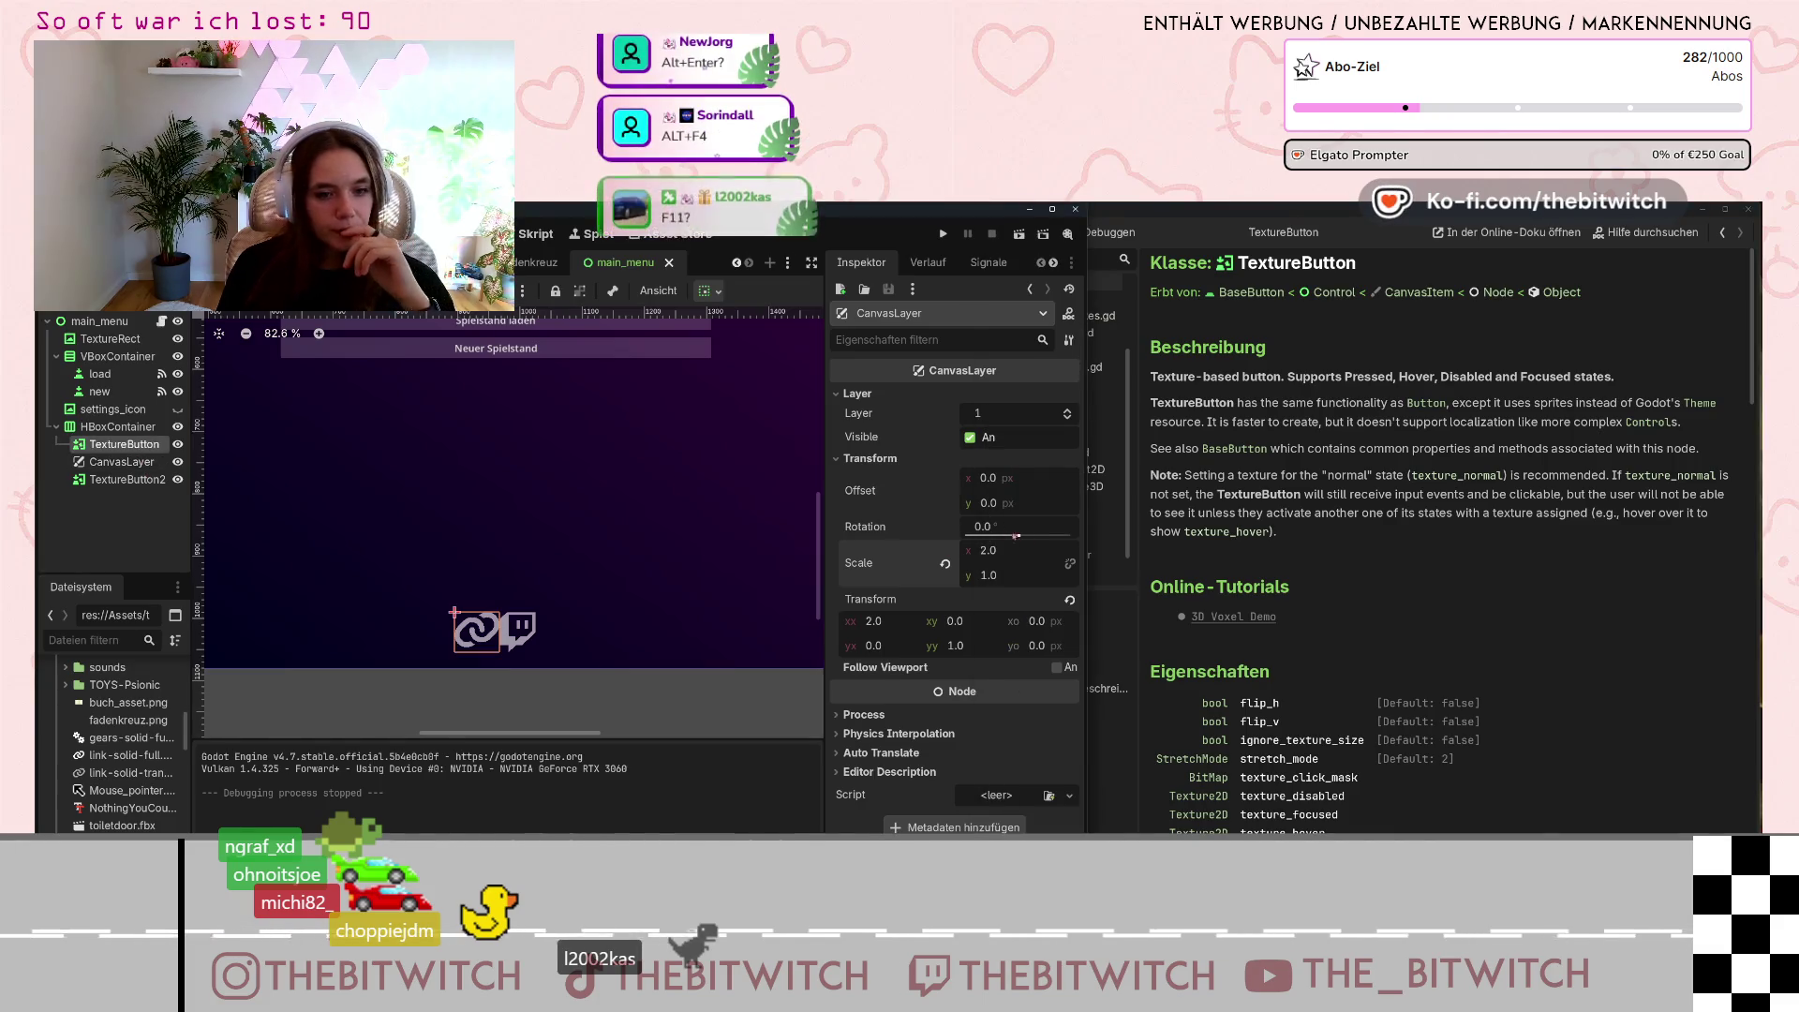
Set the HBoxContainer's Transform Scale to 0.02.
scroll(969, 498, "down", 3)
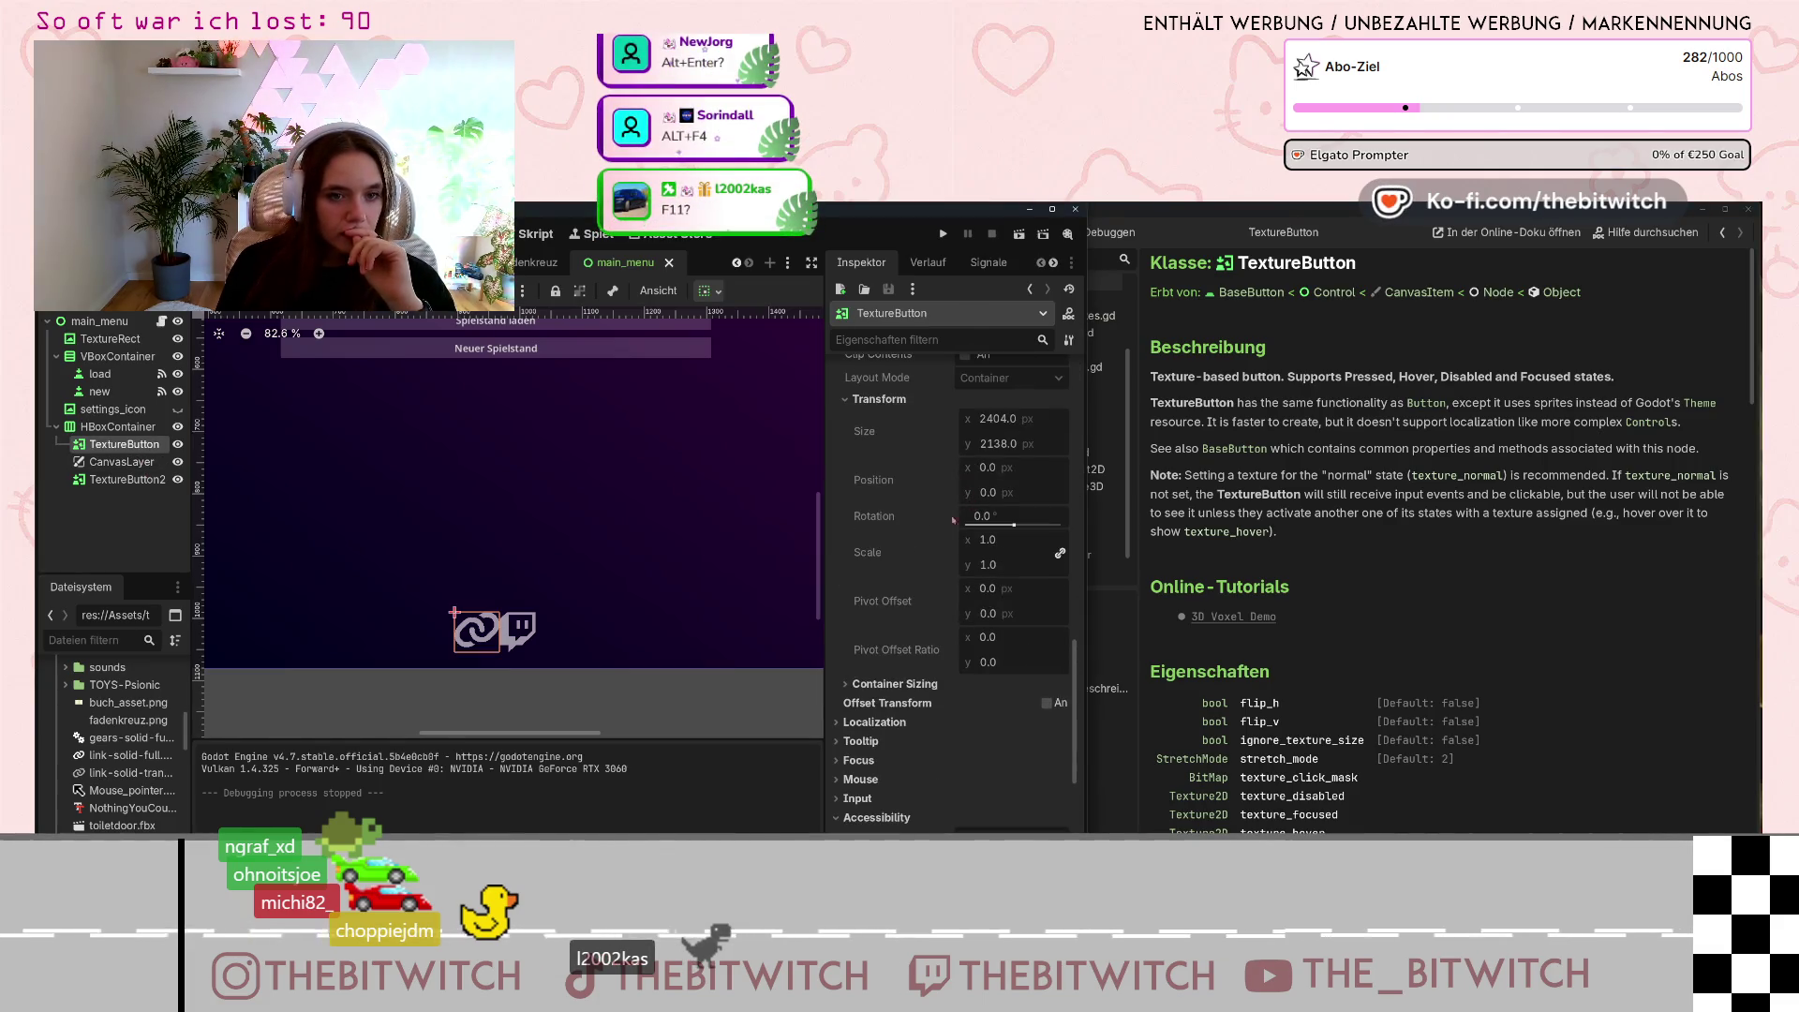
scroll(1017, 602, "up", 2)
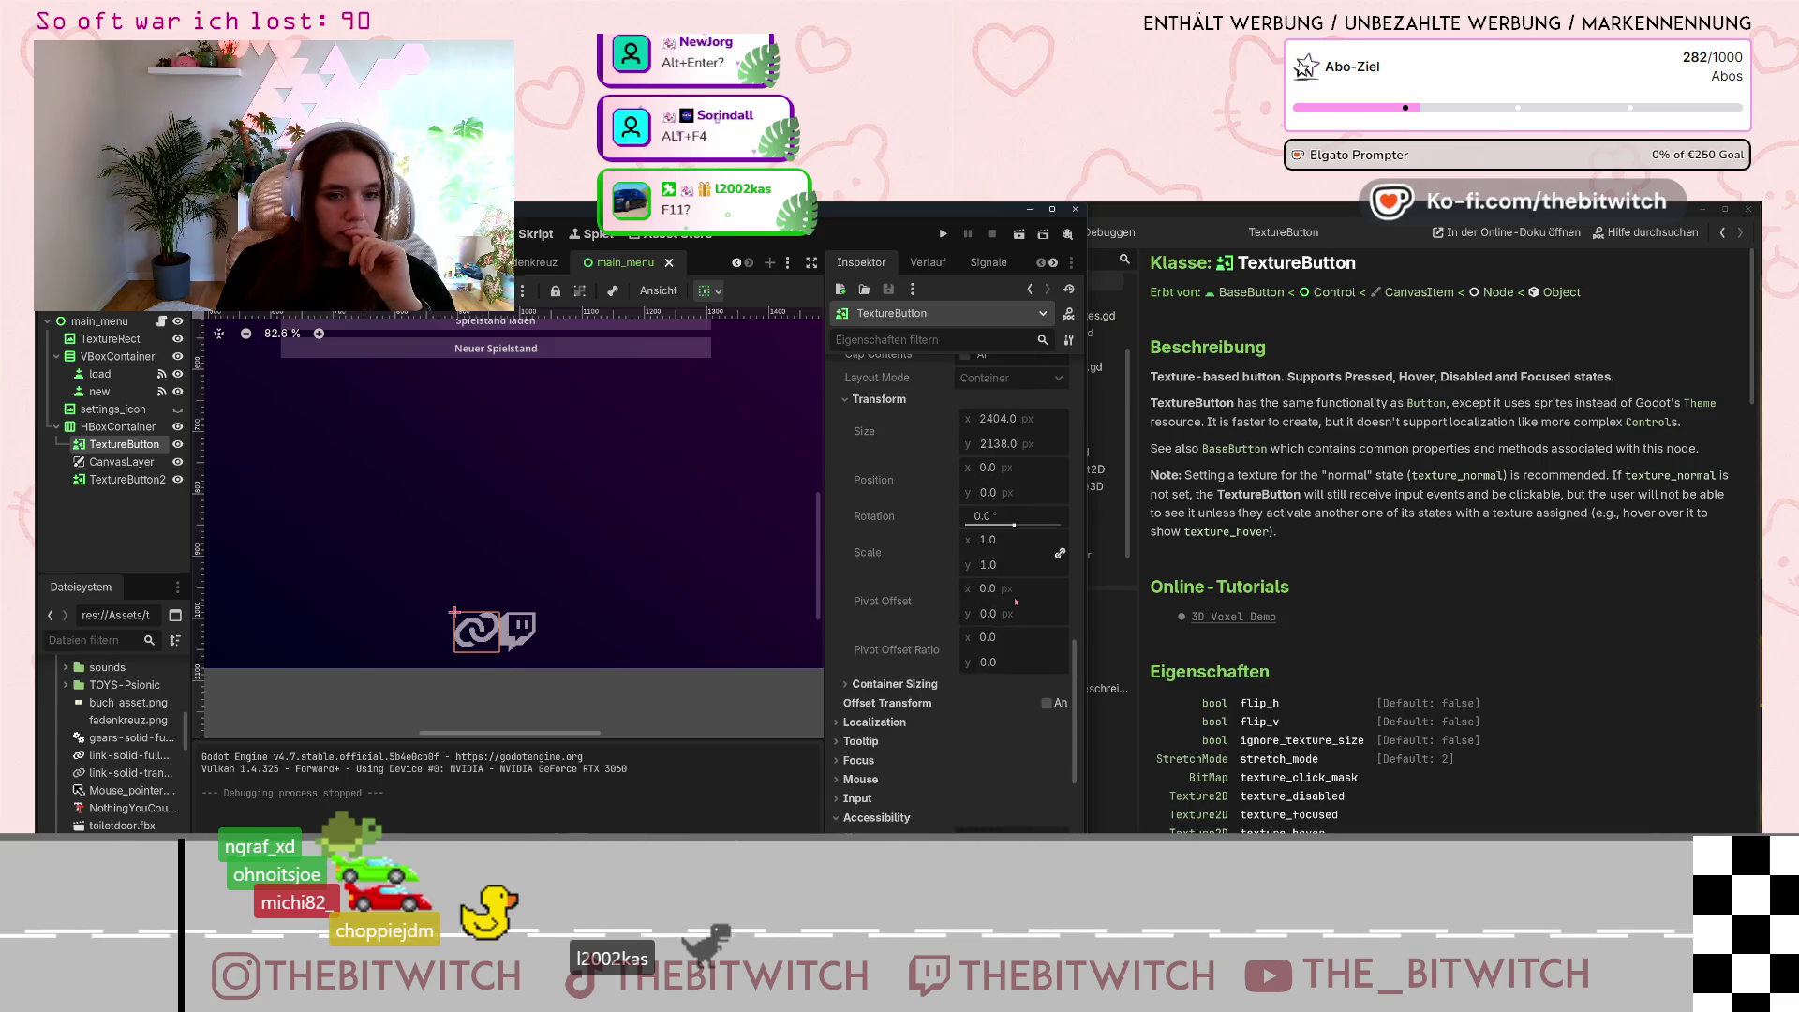
scroll(953, 617, "up", 3)
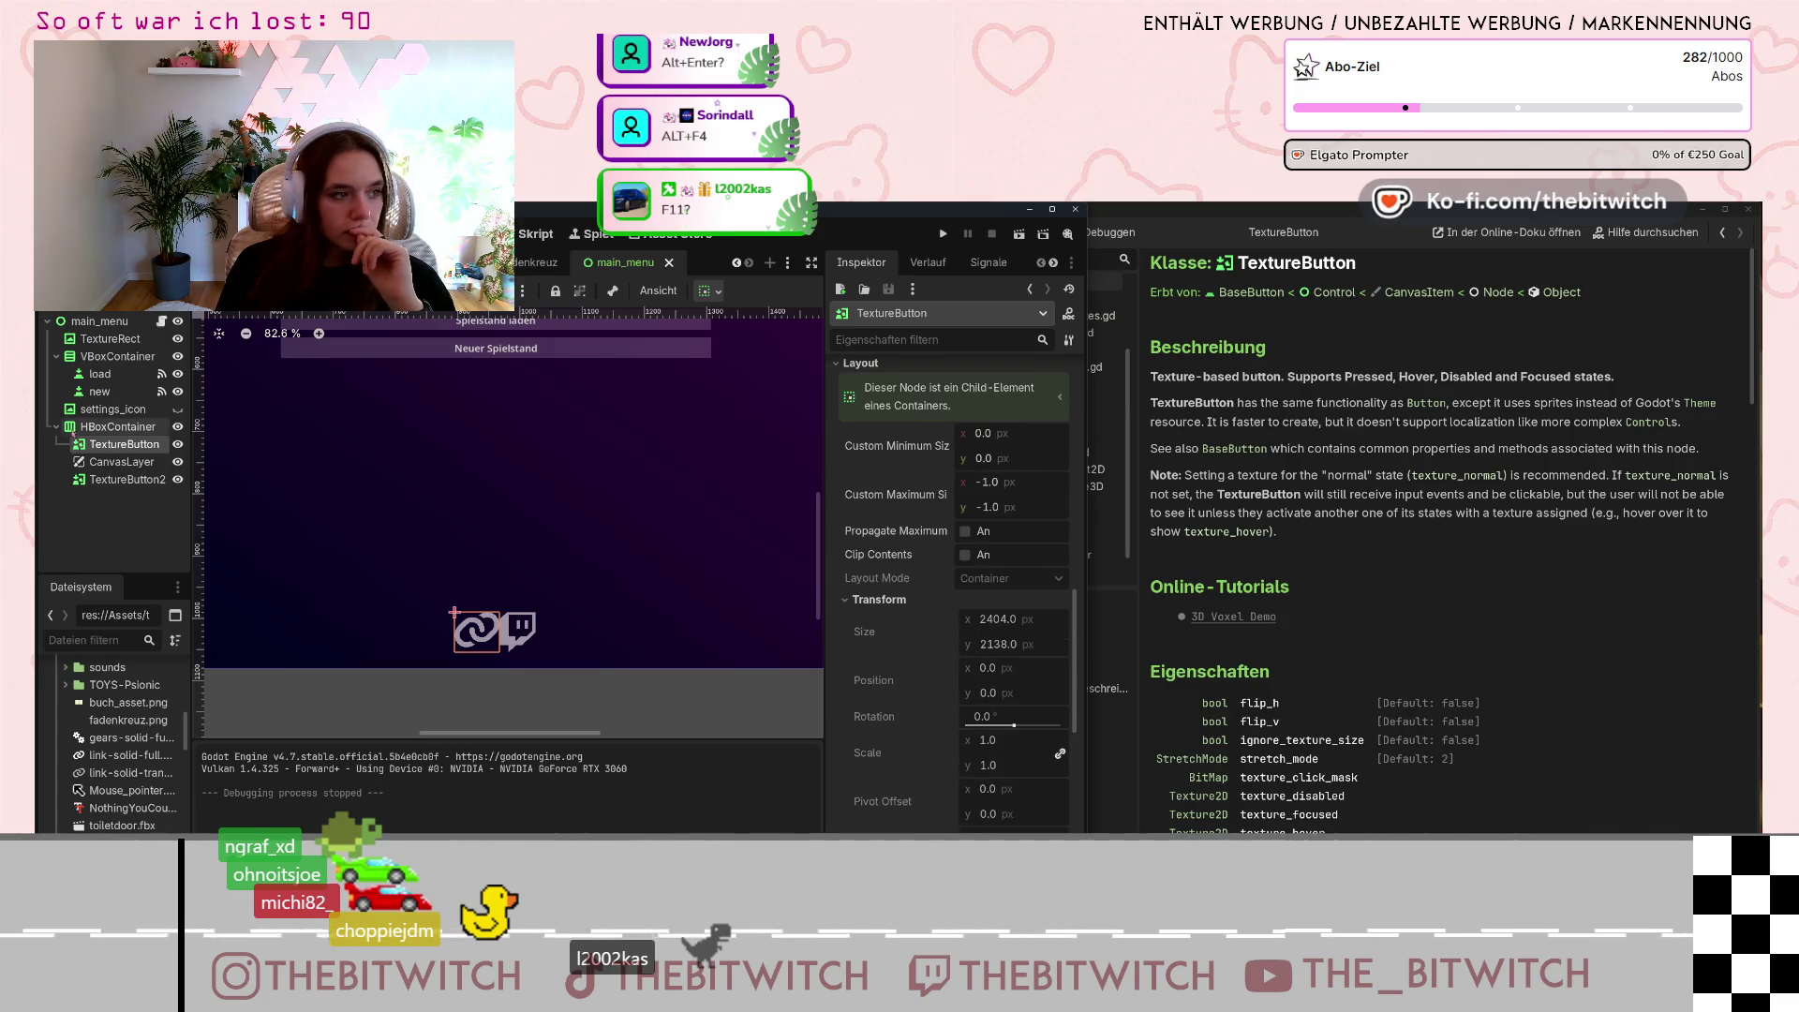
left_click(101, 427)
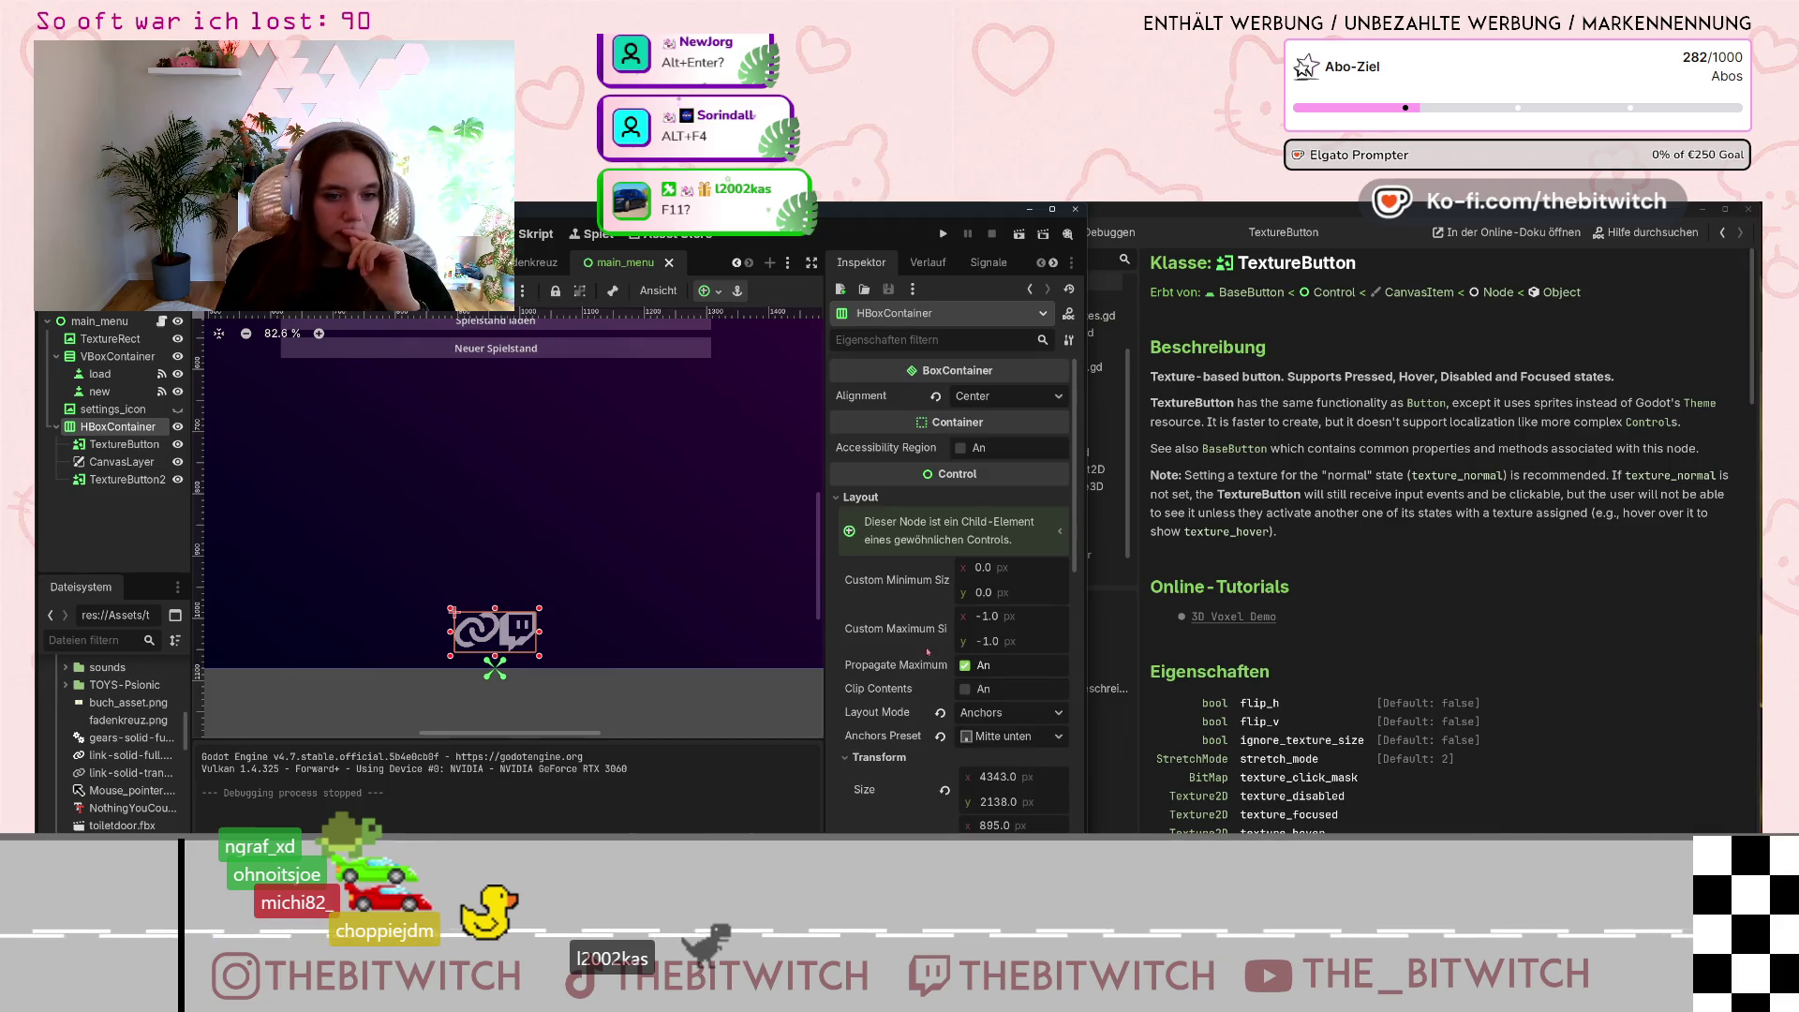
scroll(928, 651, "down", 5)
left_click(992, 632)
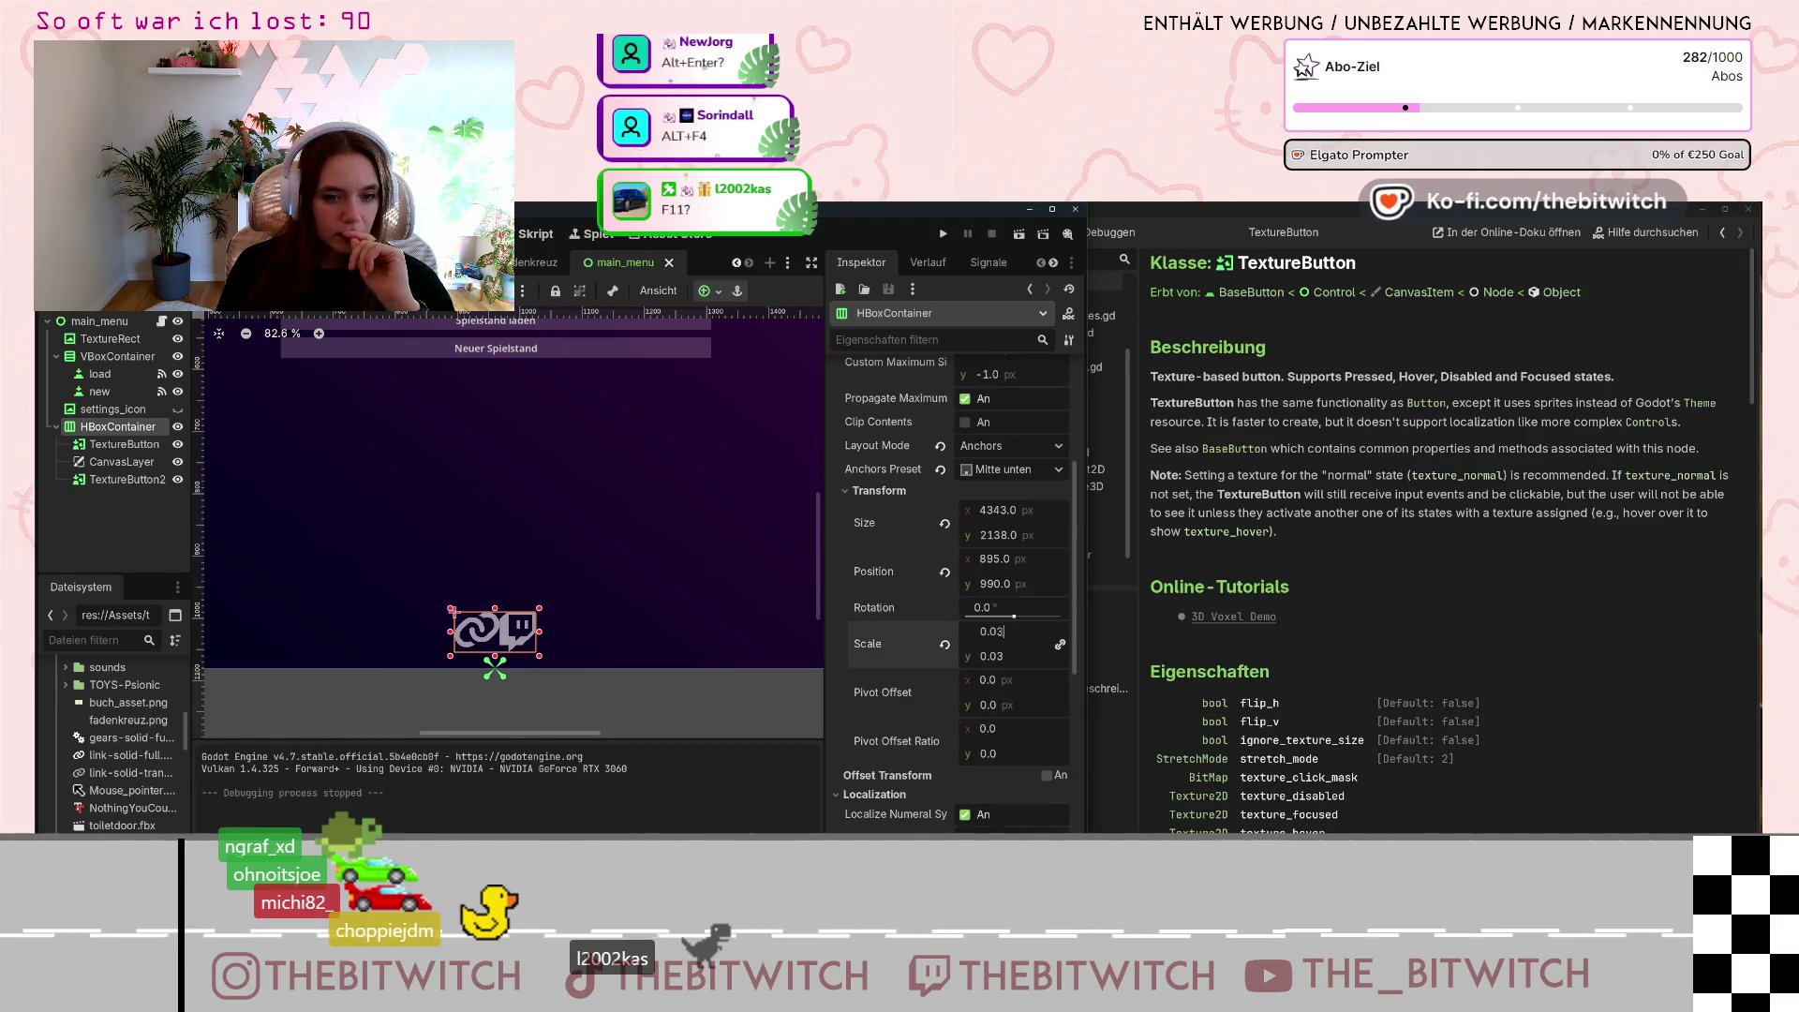
type("0.02")
key("Return")
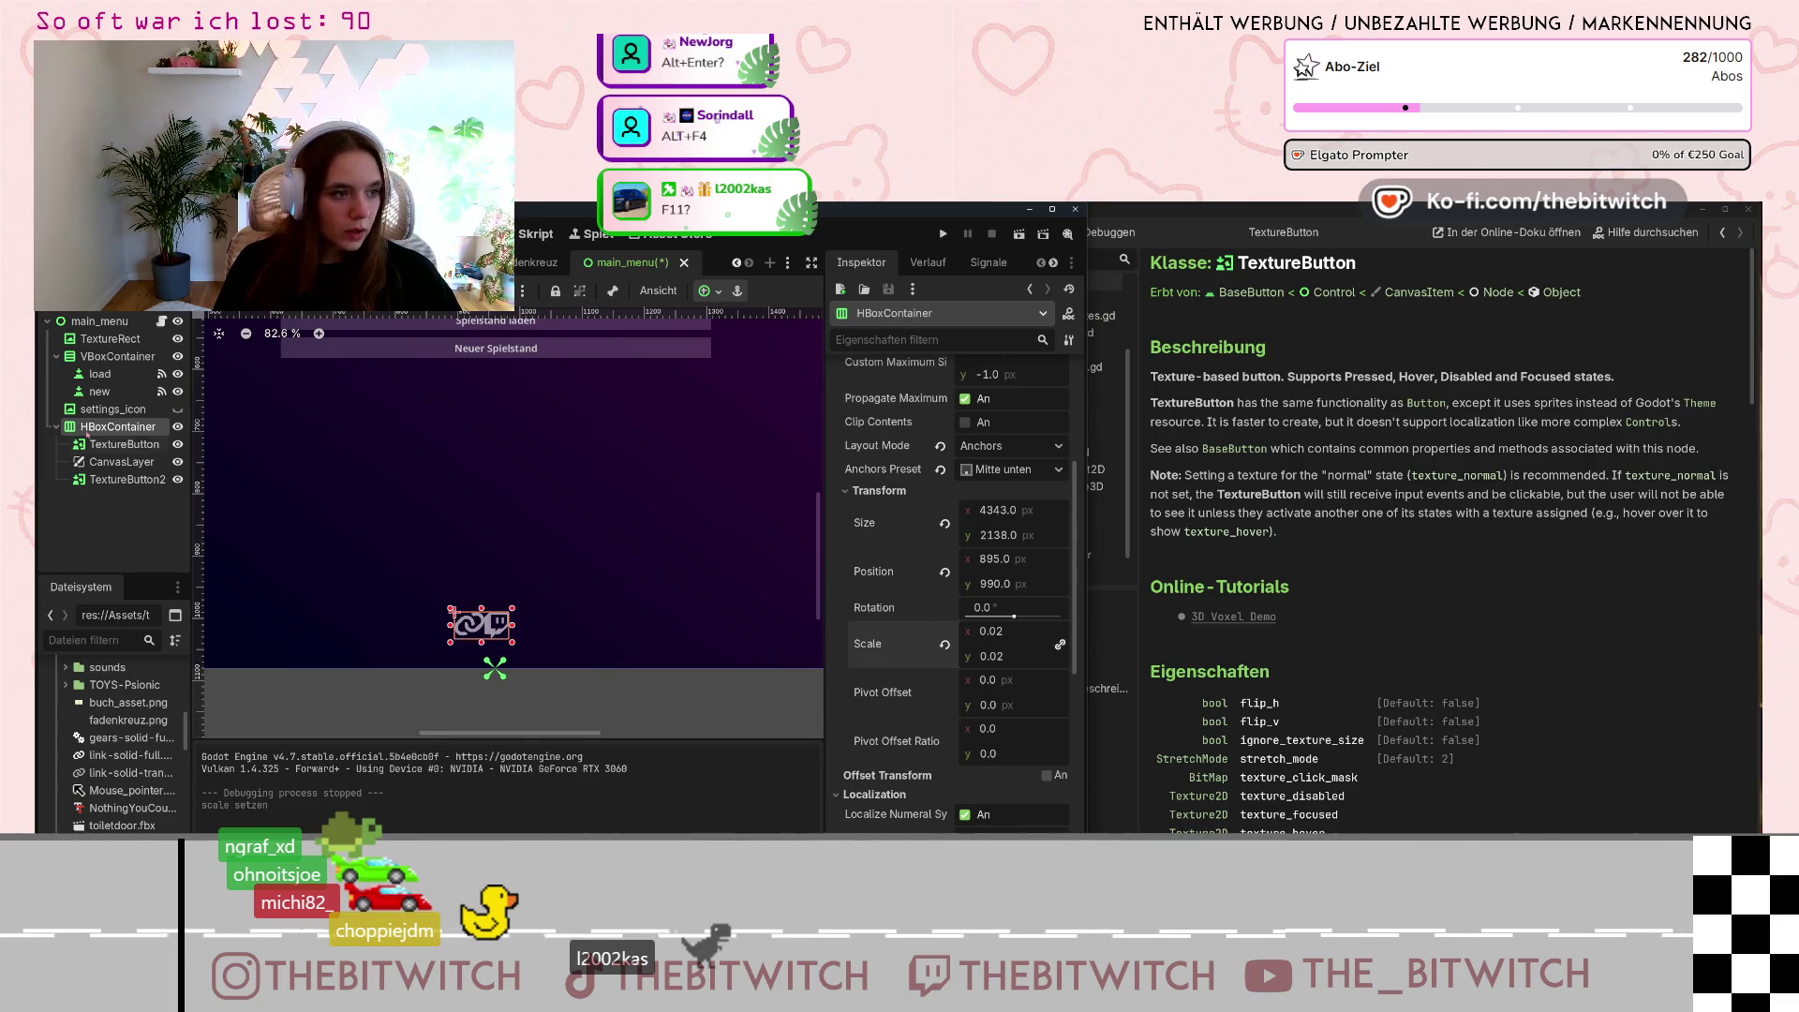
Move the HBoxContainer to Position x 917, y 1008.
left_click_drag(995, 560, 1001, 566)
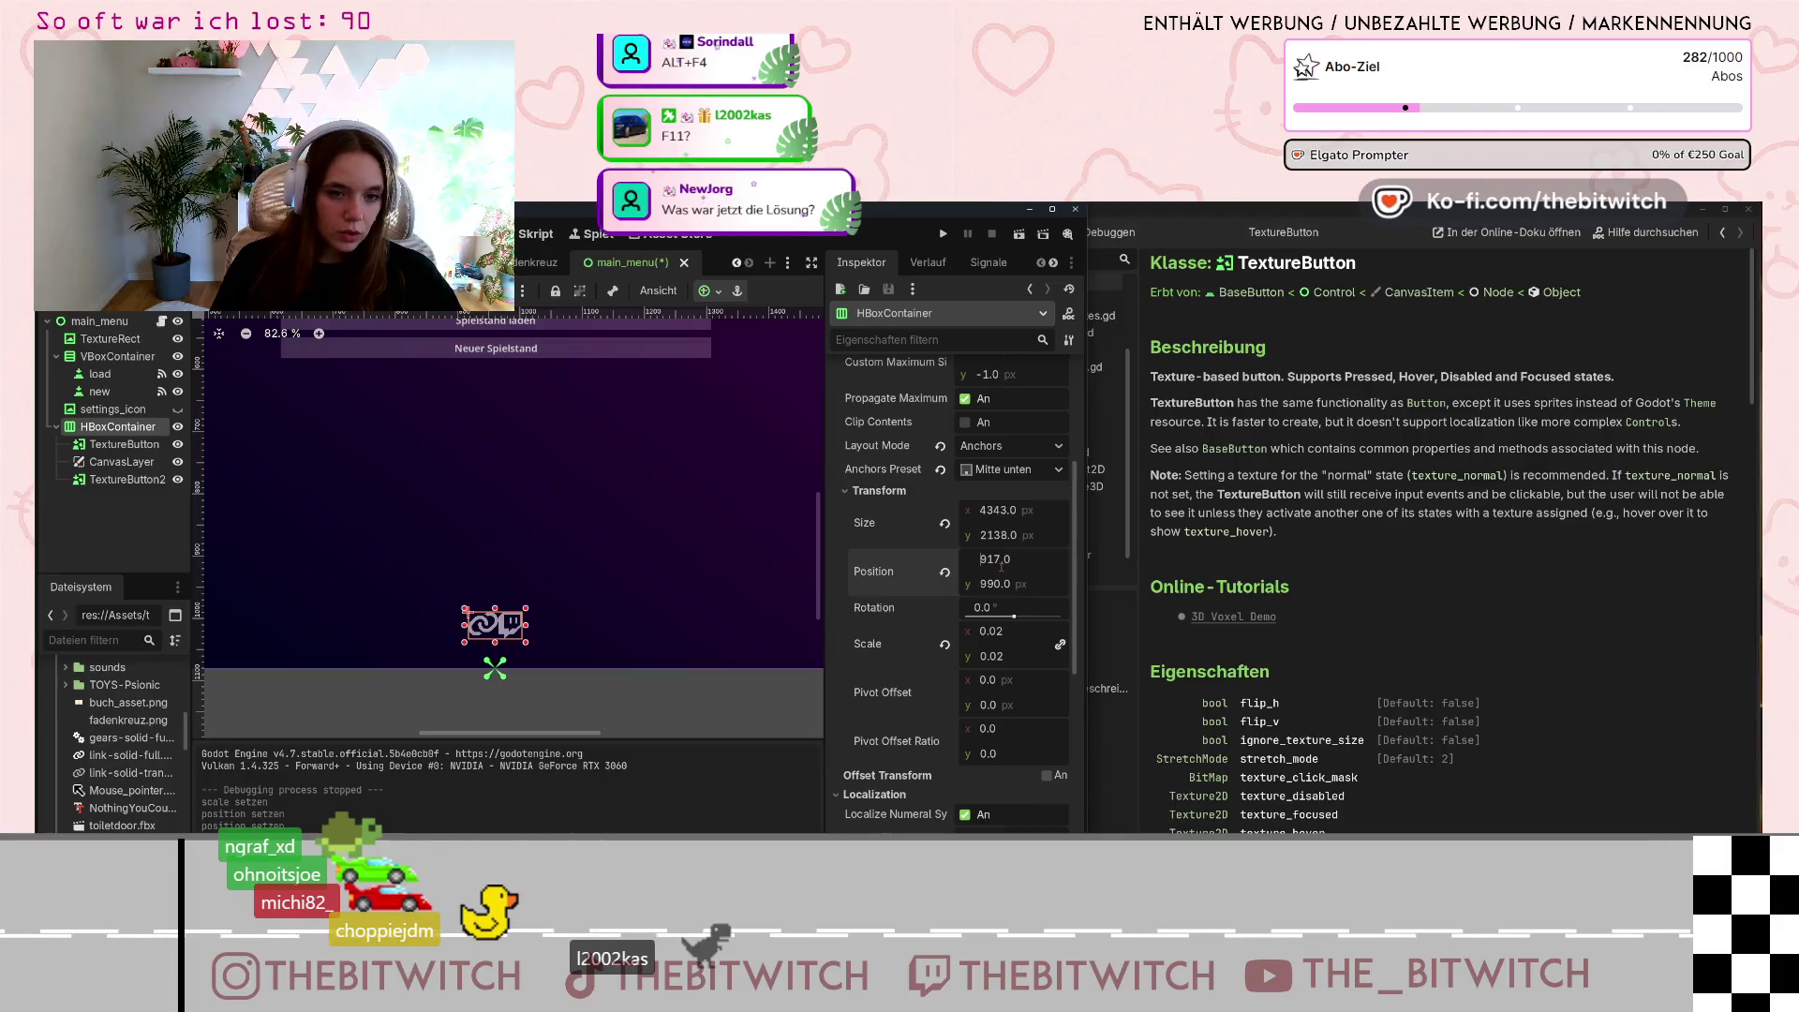
left_click(994, 585)
key("Up")
key("Up")
key("Up")
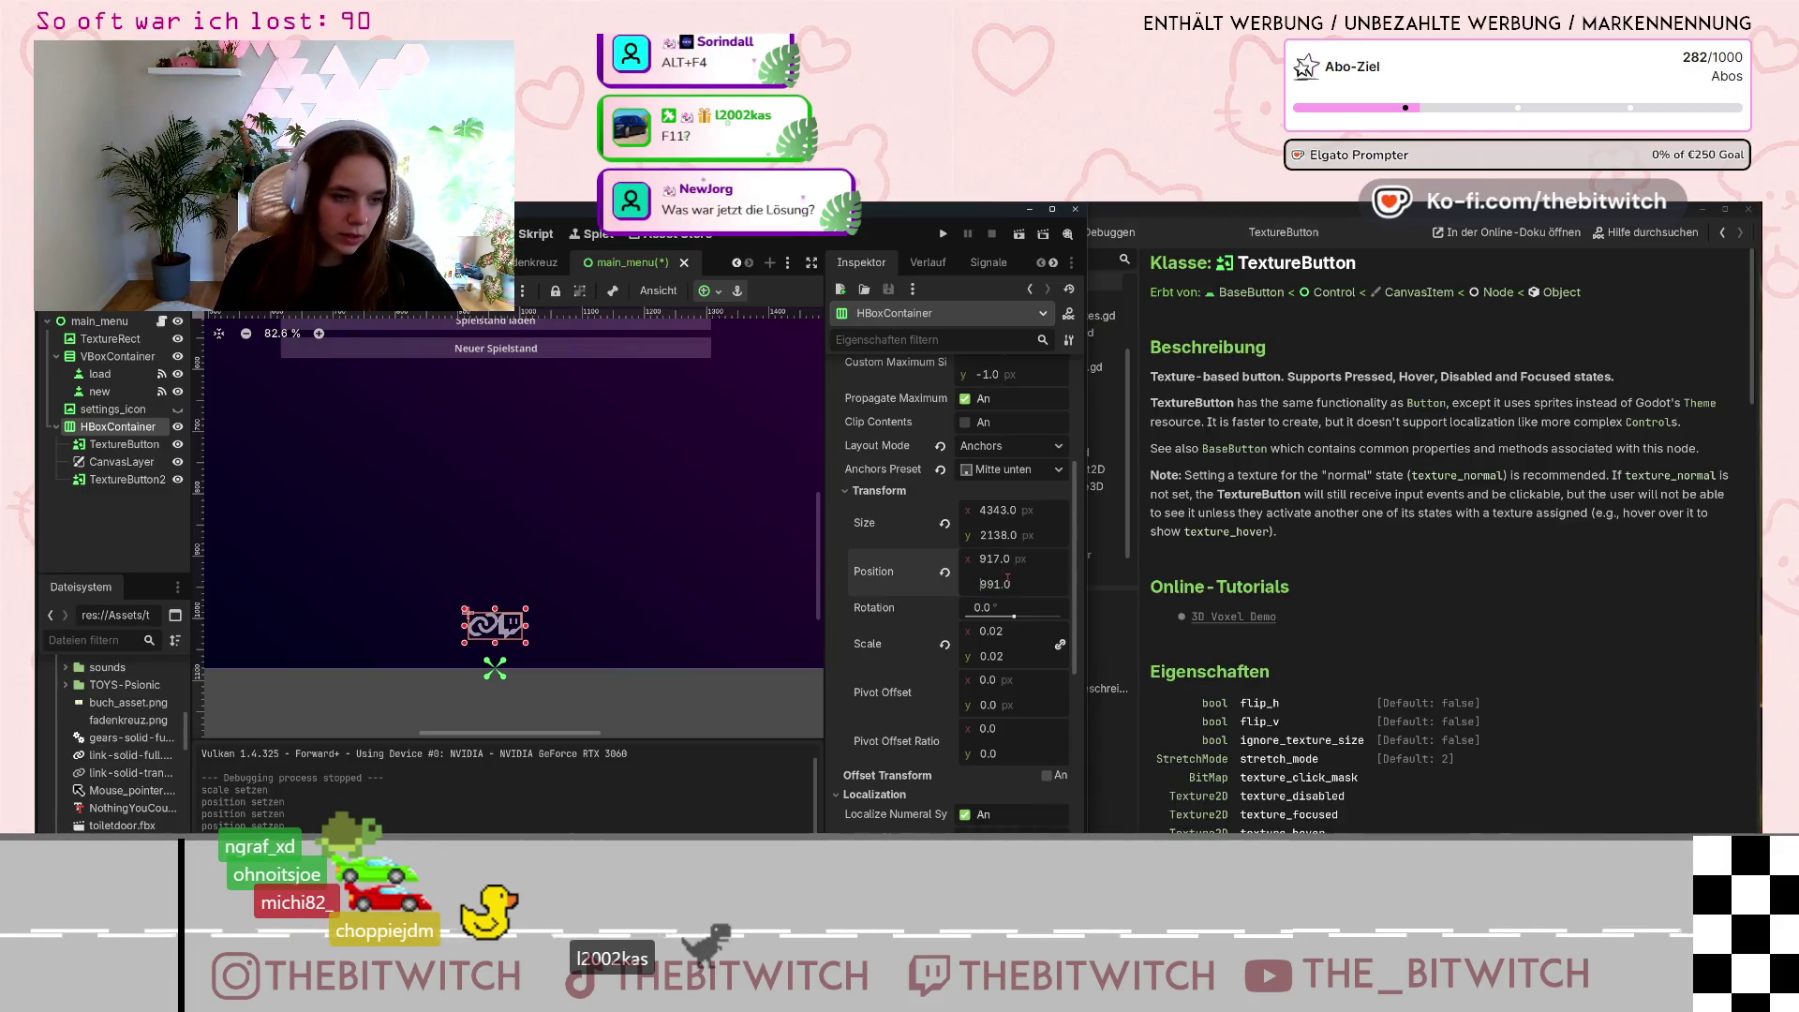
key("Up")
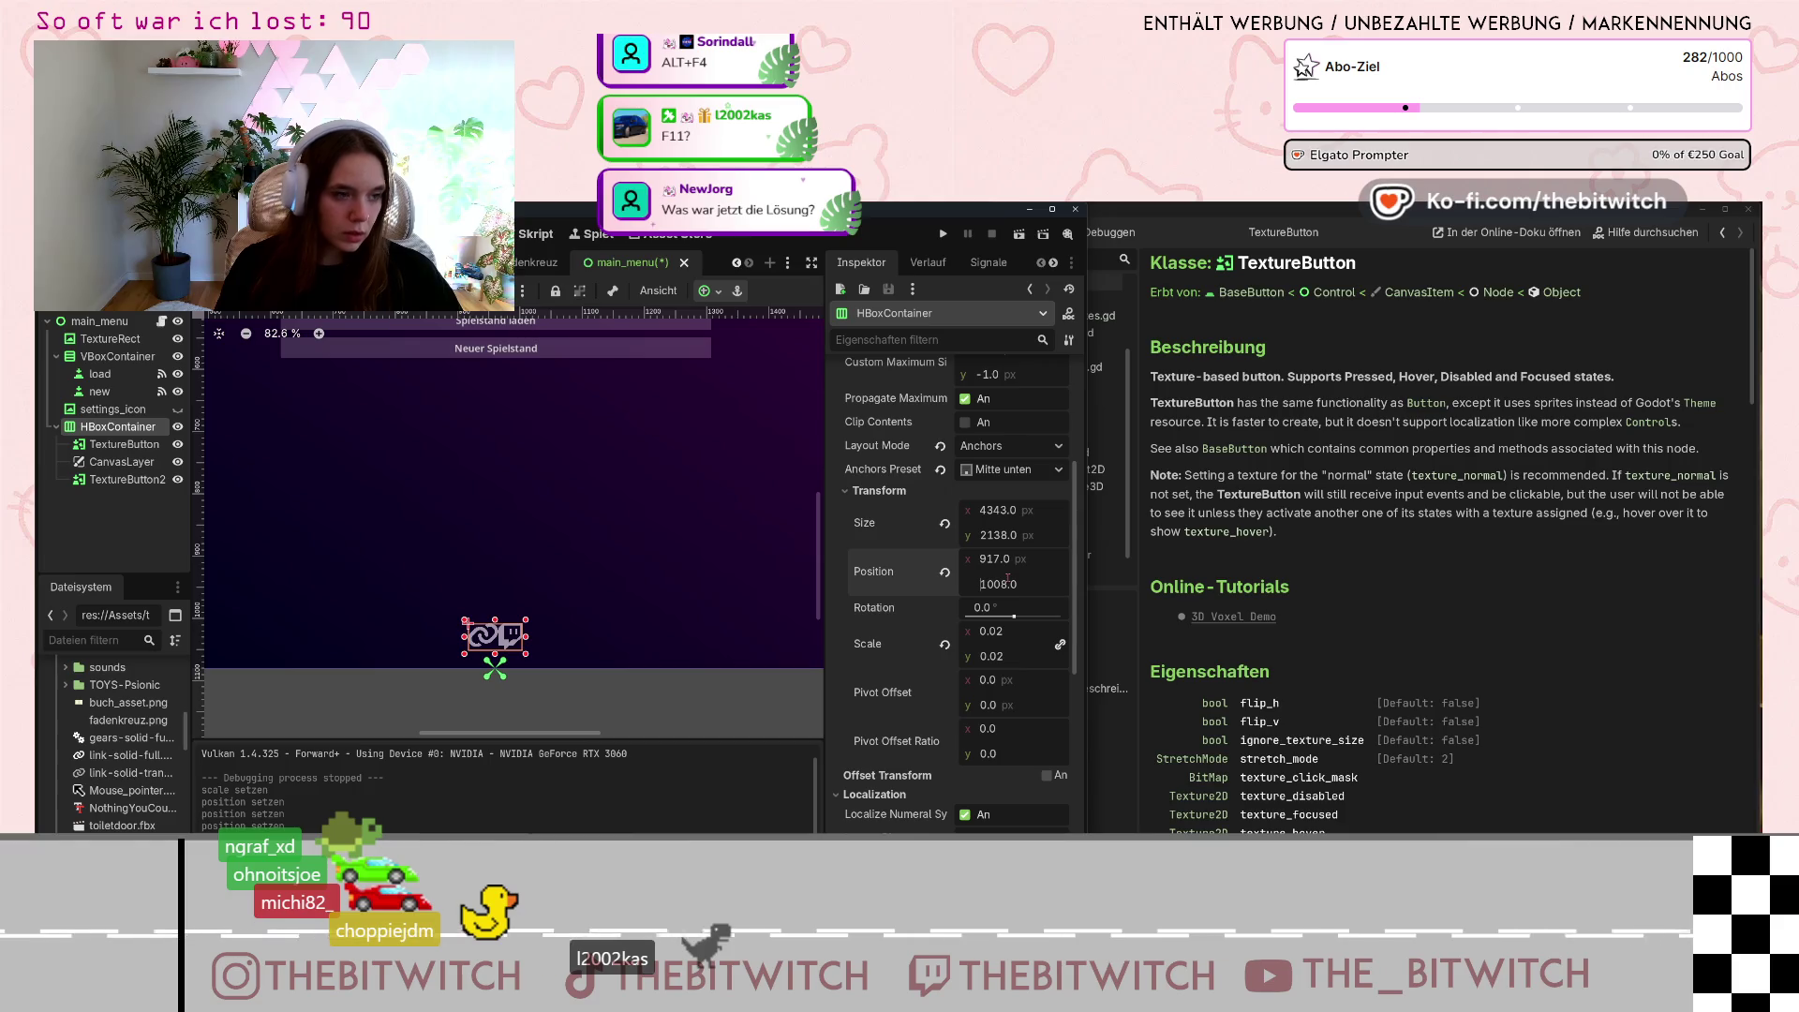
left_click(137, 462)
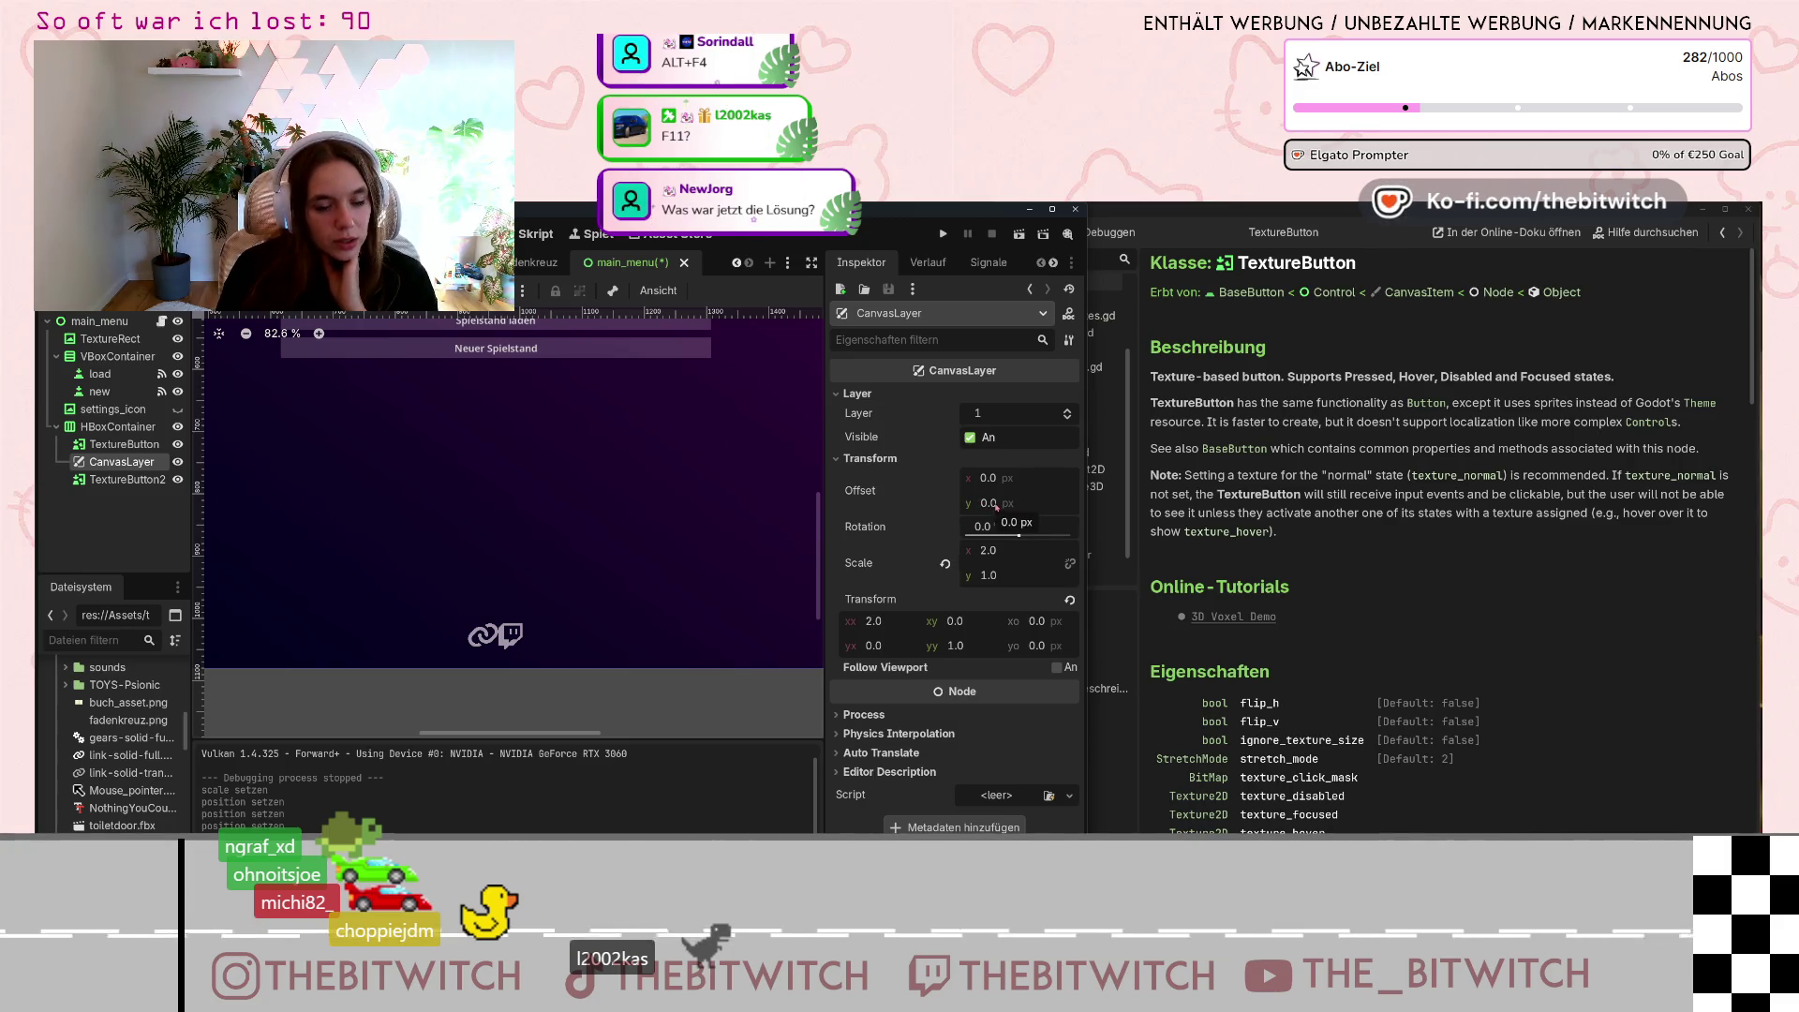
Raise the CanvasLayer's Offset y through successive values 10, 35 and 97.
left_click(990, 502)
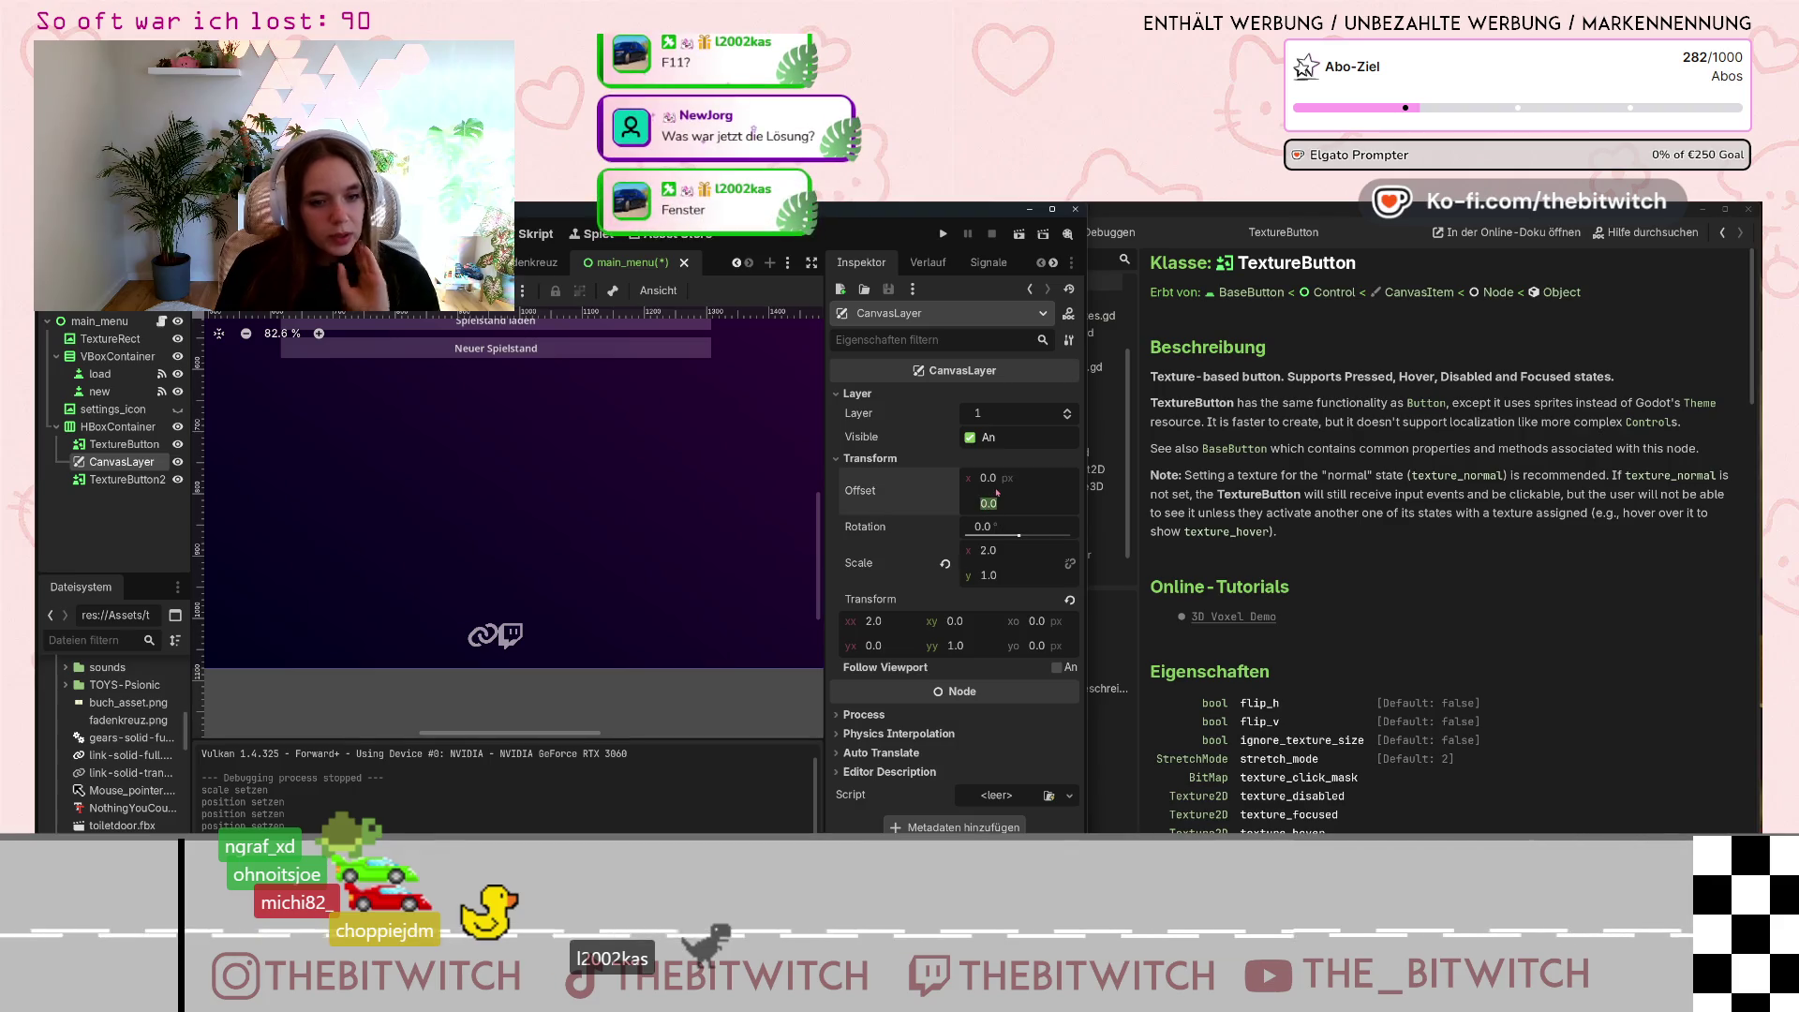
type("10")
key("Return")
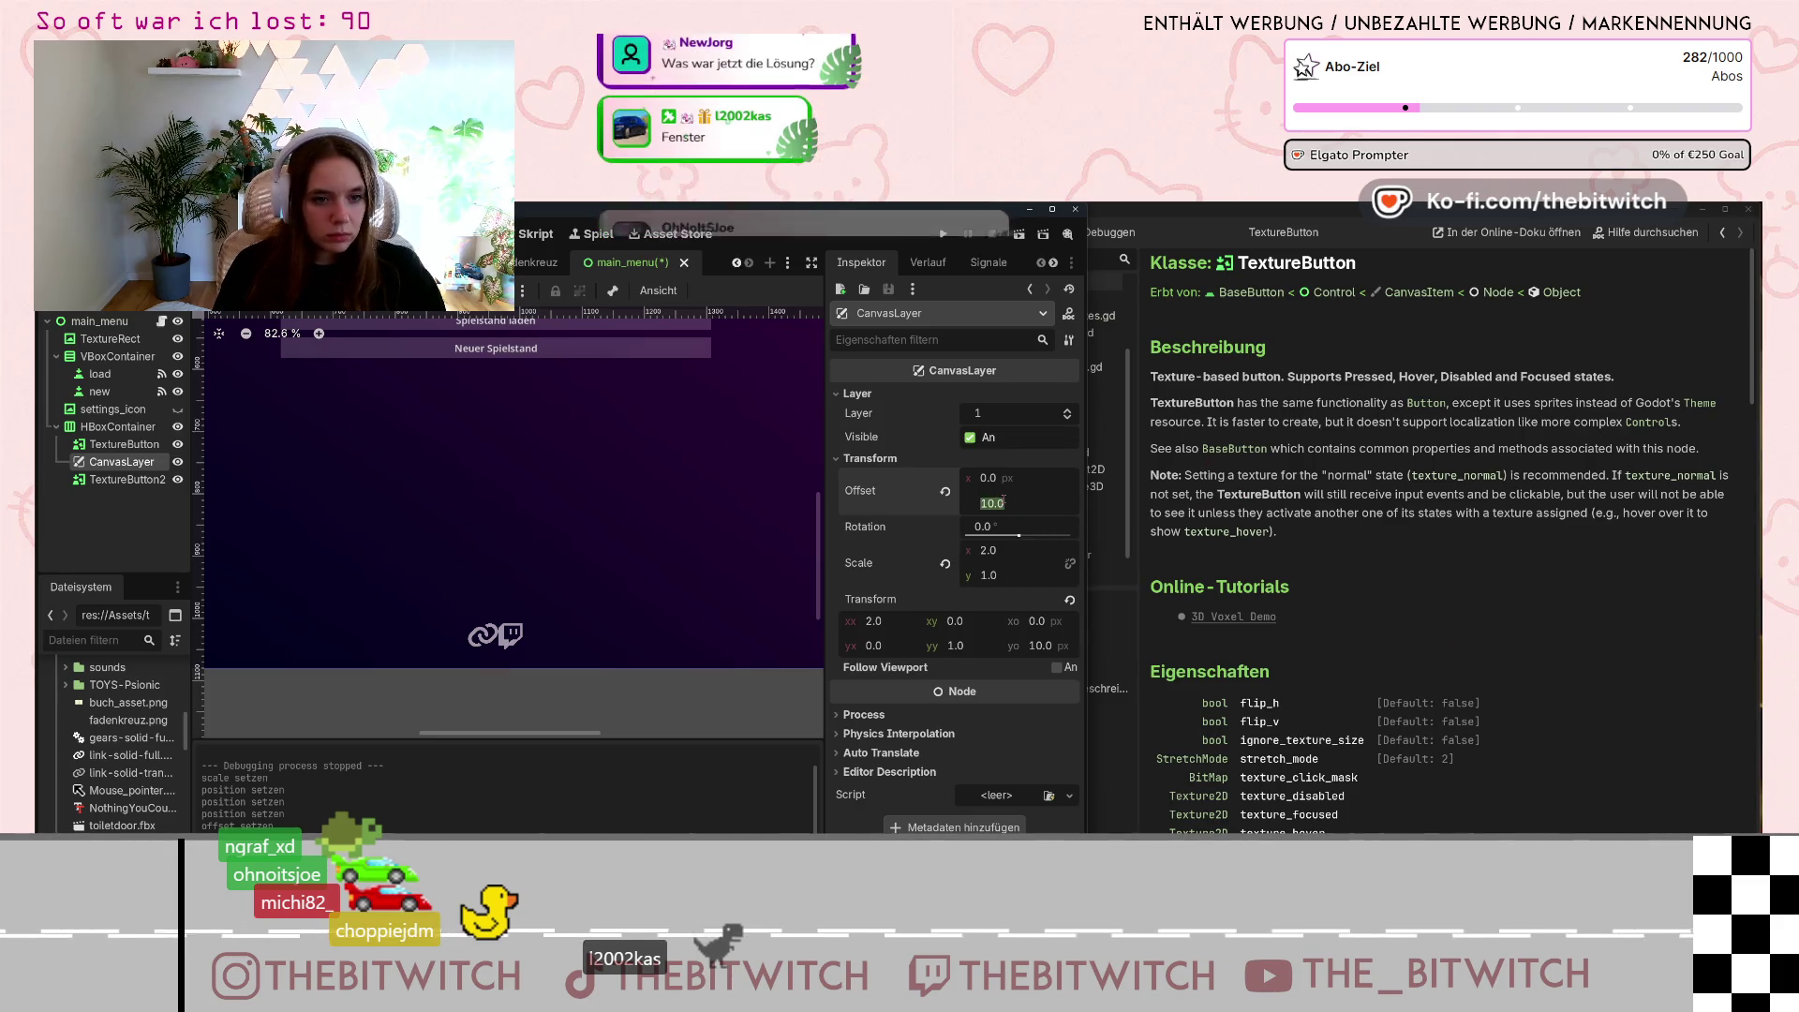
type("35")
key("Return")
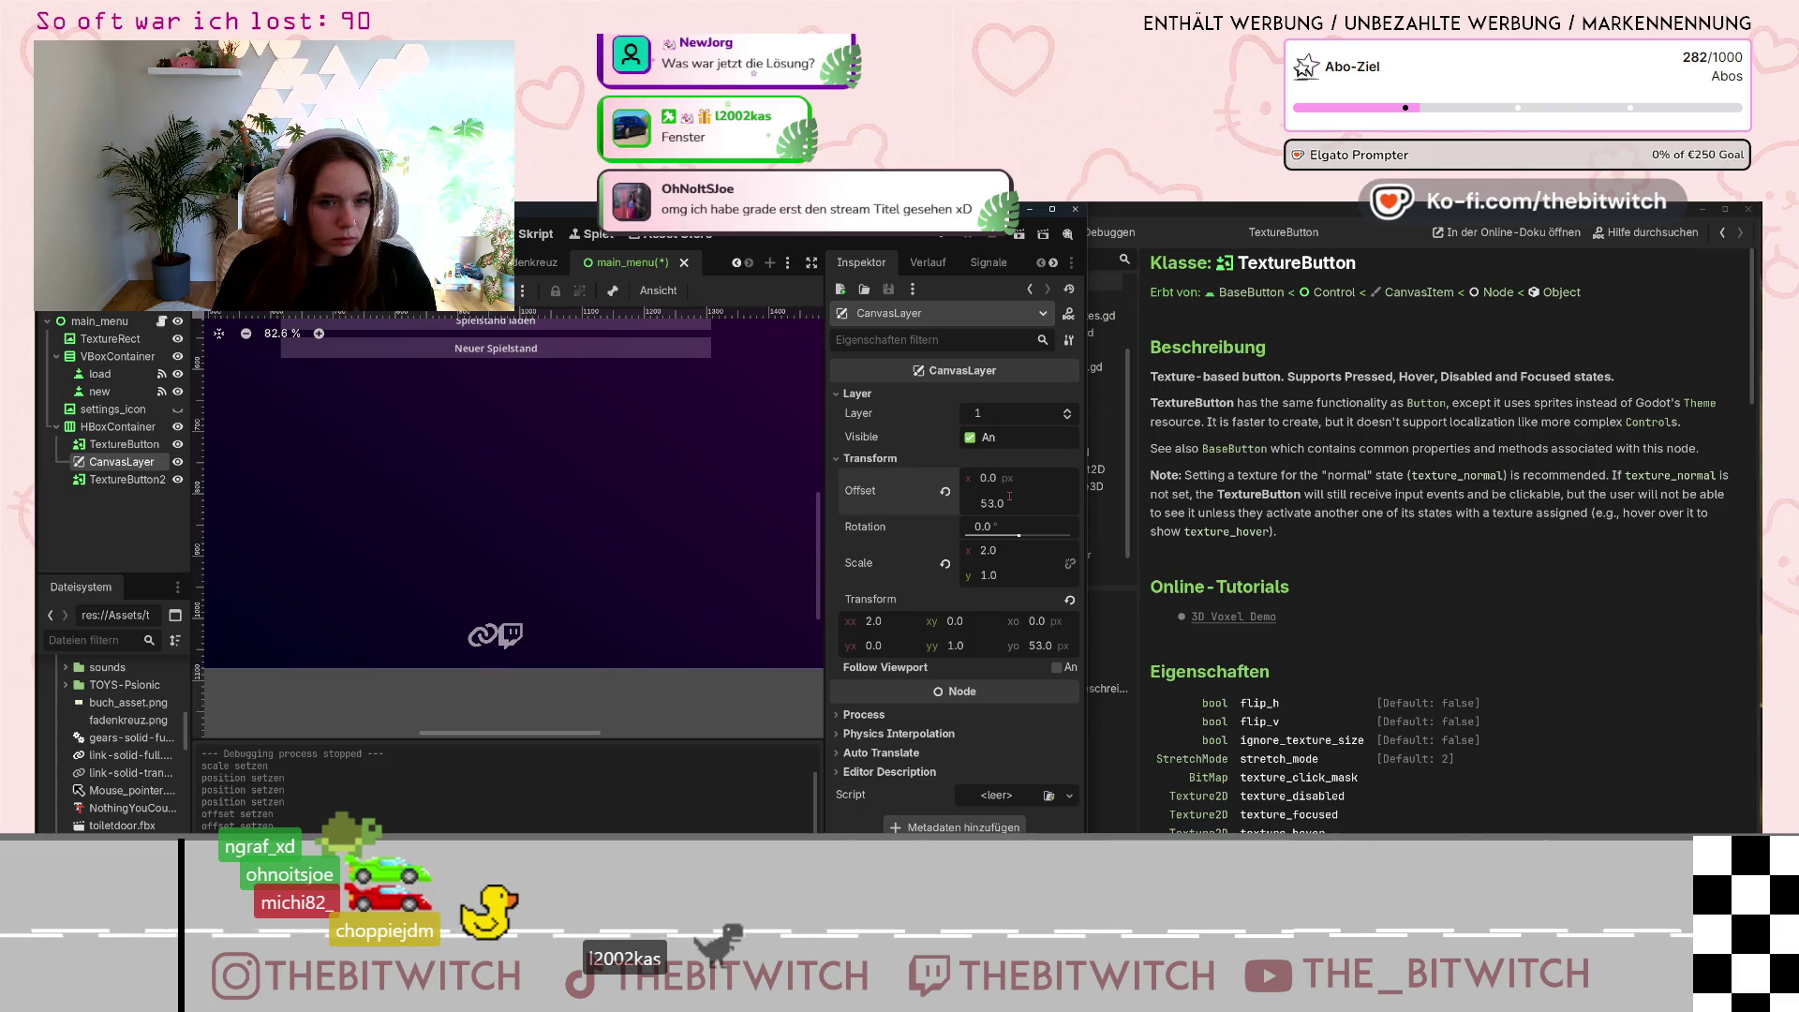
type("97")
key("Return")
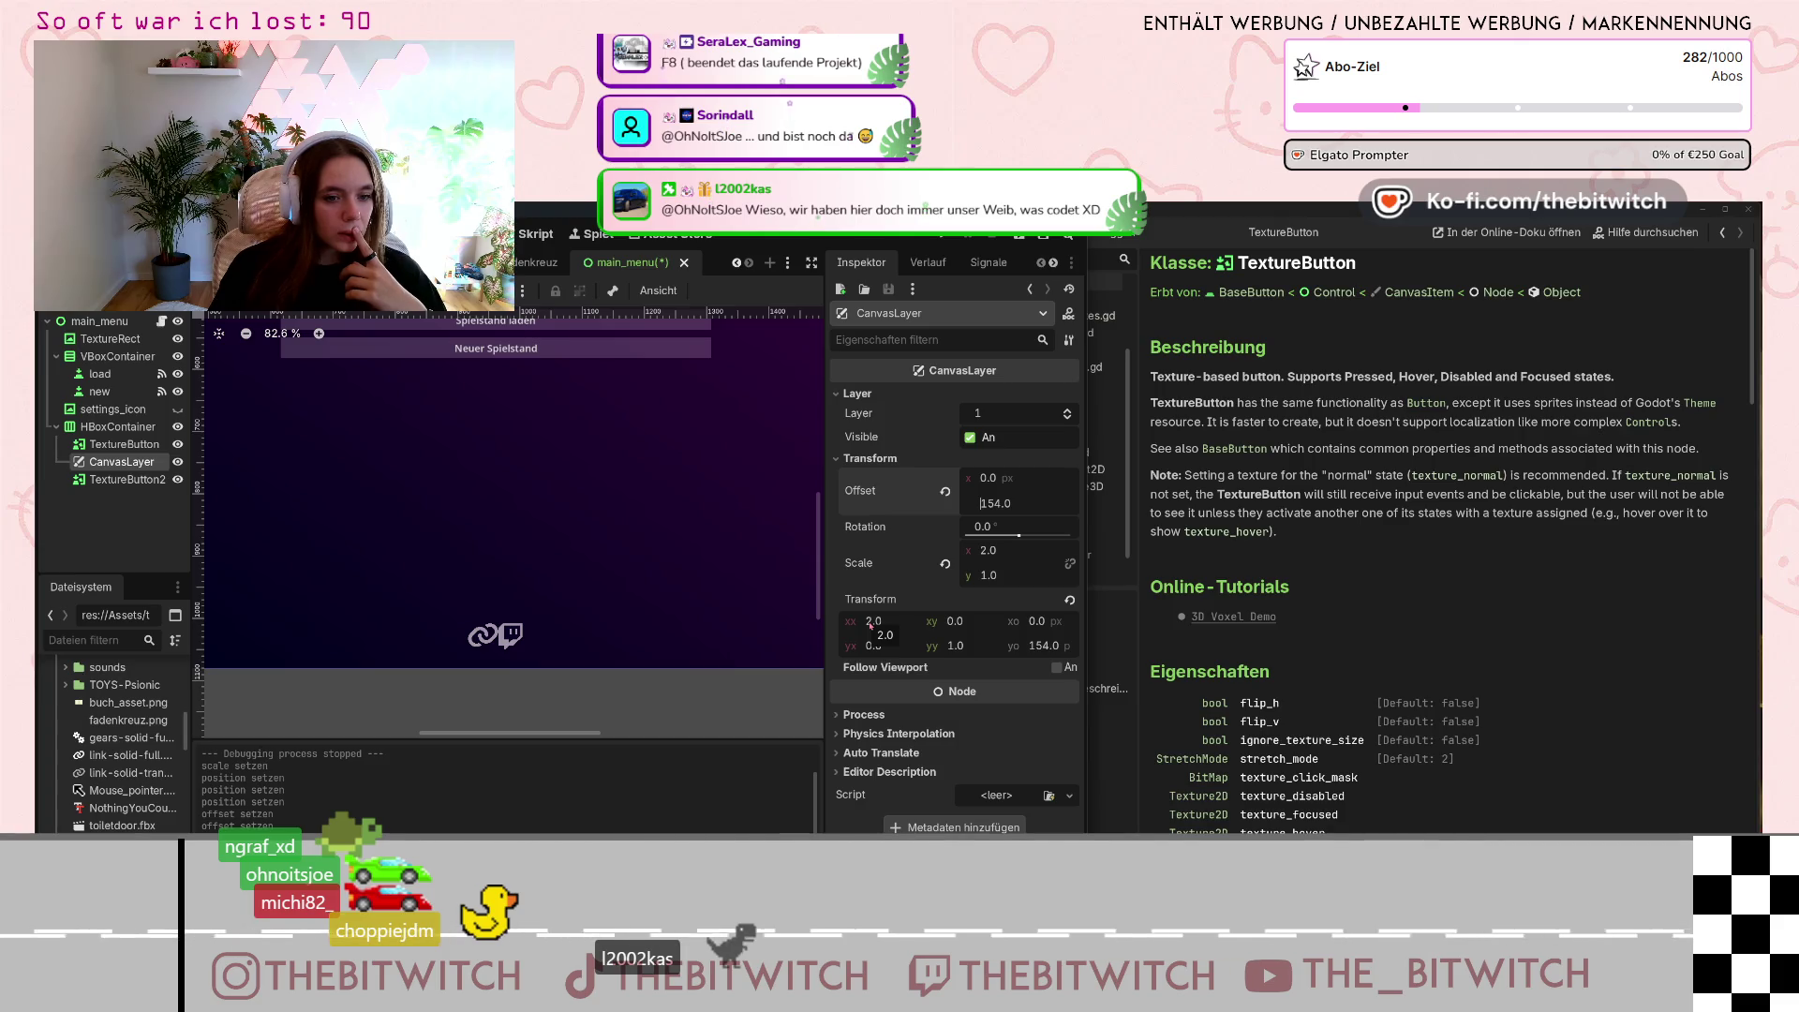
Distort the CanvasLayer transform, setting xx to 50 and raising the xy and yx values.
left_click(873, 624)
type("9")
key("Return")
left_click(873, 647)
mouse_move(872, 647)
left_mouse_down()
mouse_move(954, 623)
mouse_move(959, 655)
mouse_move(1047, 640)
left_mouse_up()
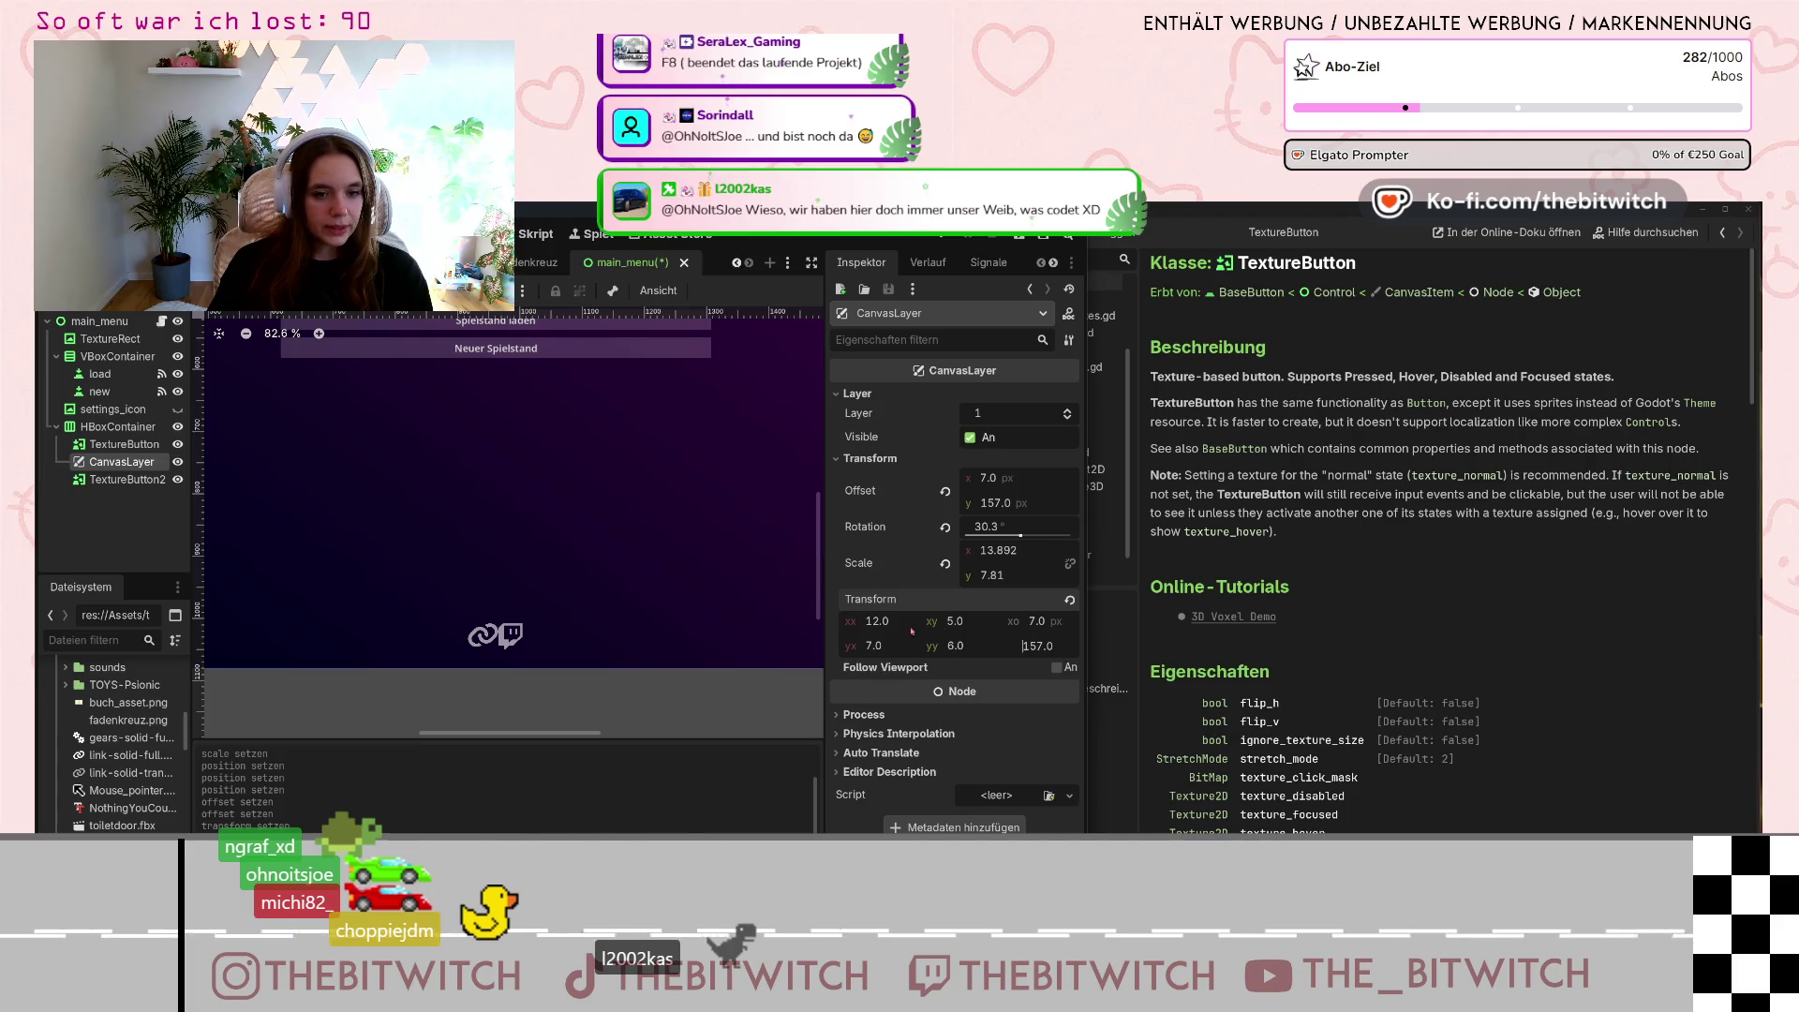
left_click_drag(895, 629, 903, 624)
type("50")
left_click(950, 622)
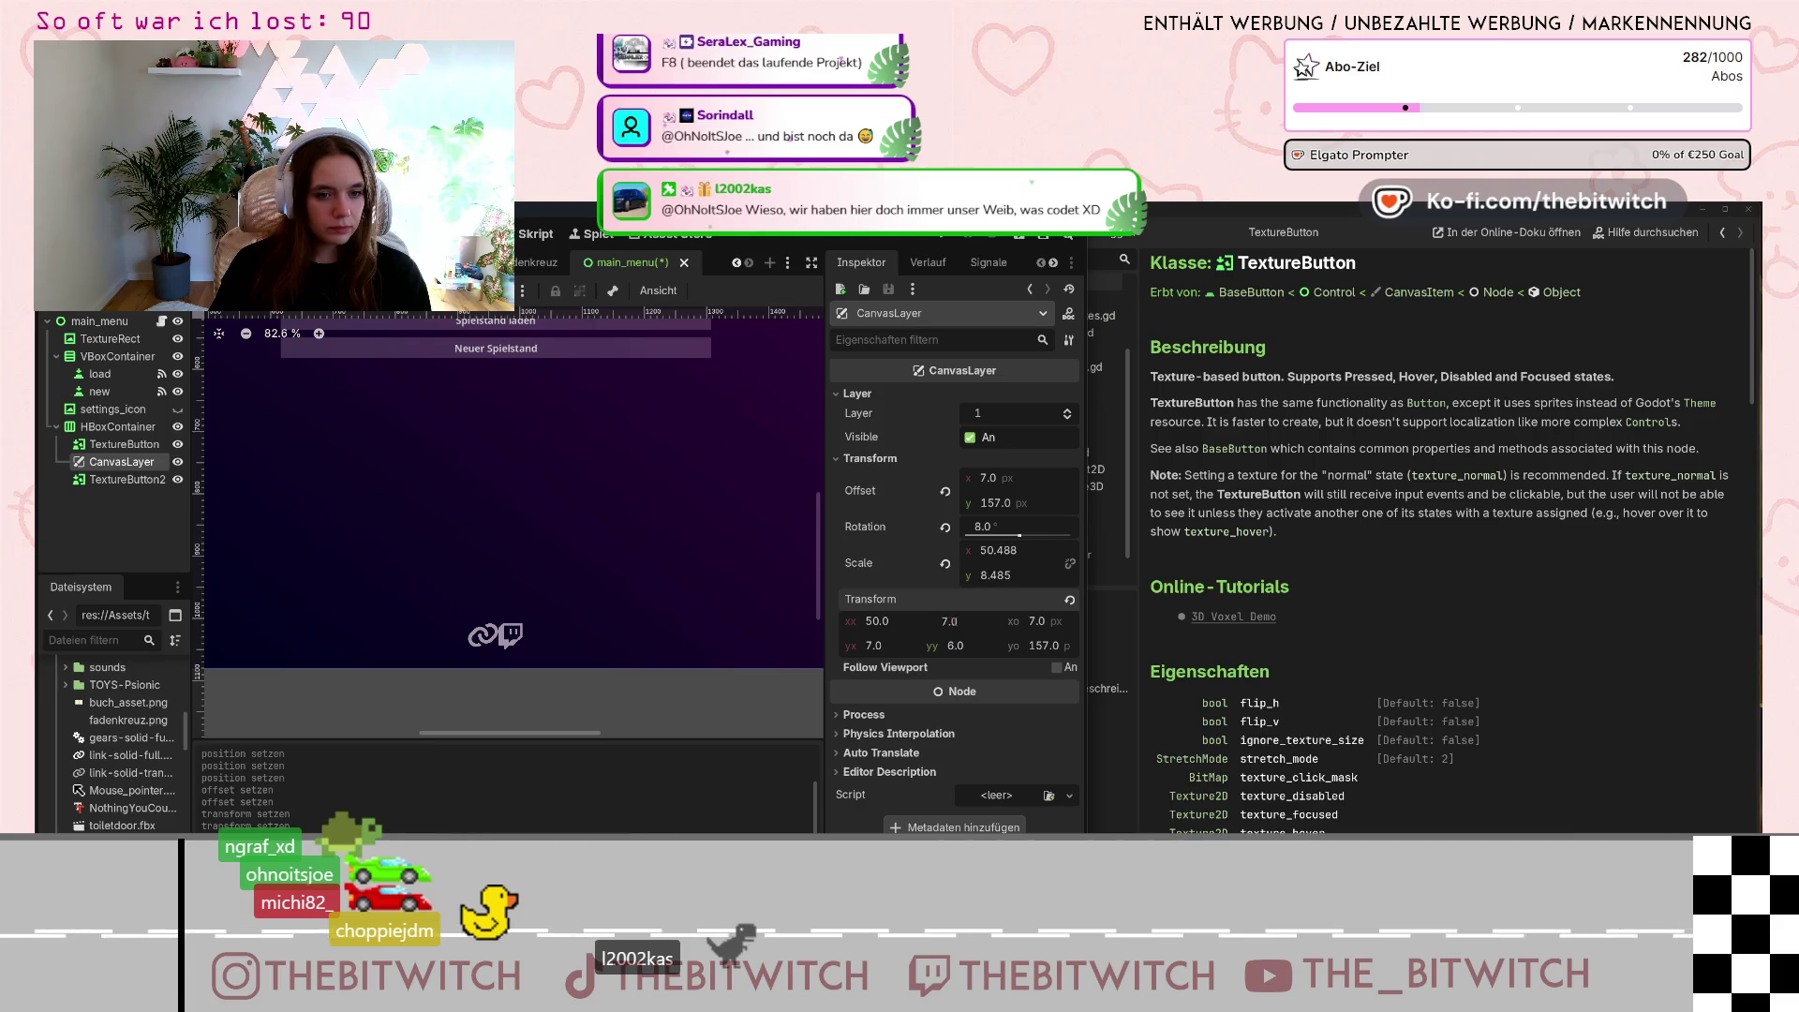
mouse_move(1020, 632)
left_mouse_down()
mouse_move(1036, 624)
mouse_move(1021, 642)
left_mouse_up()
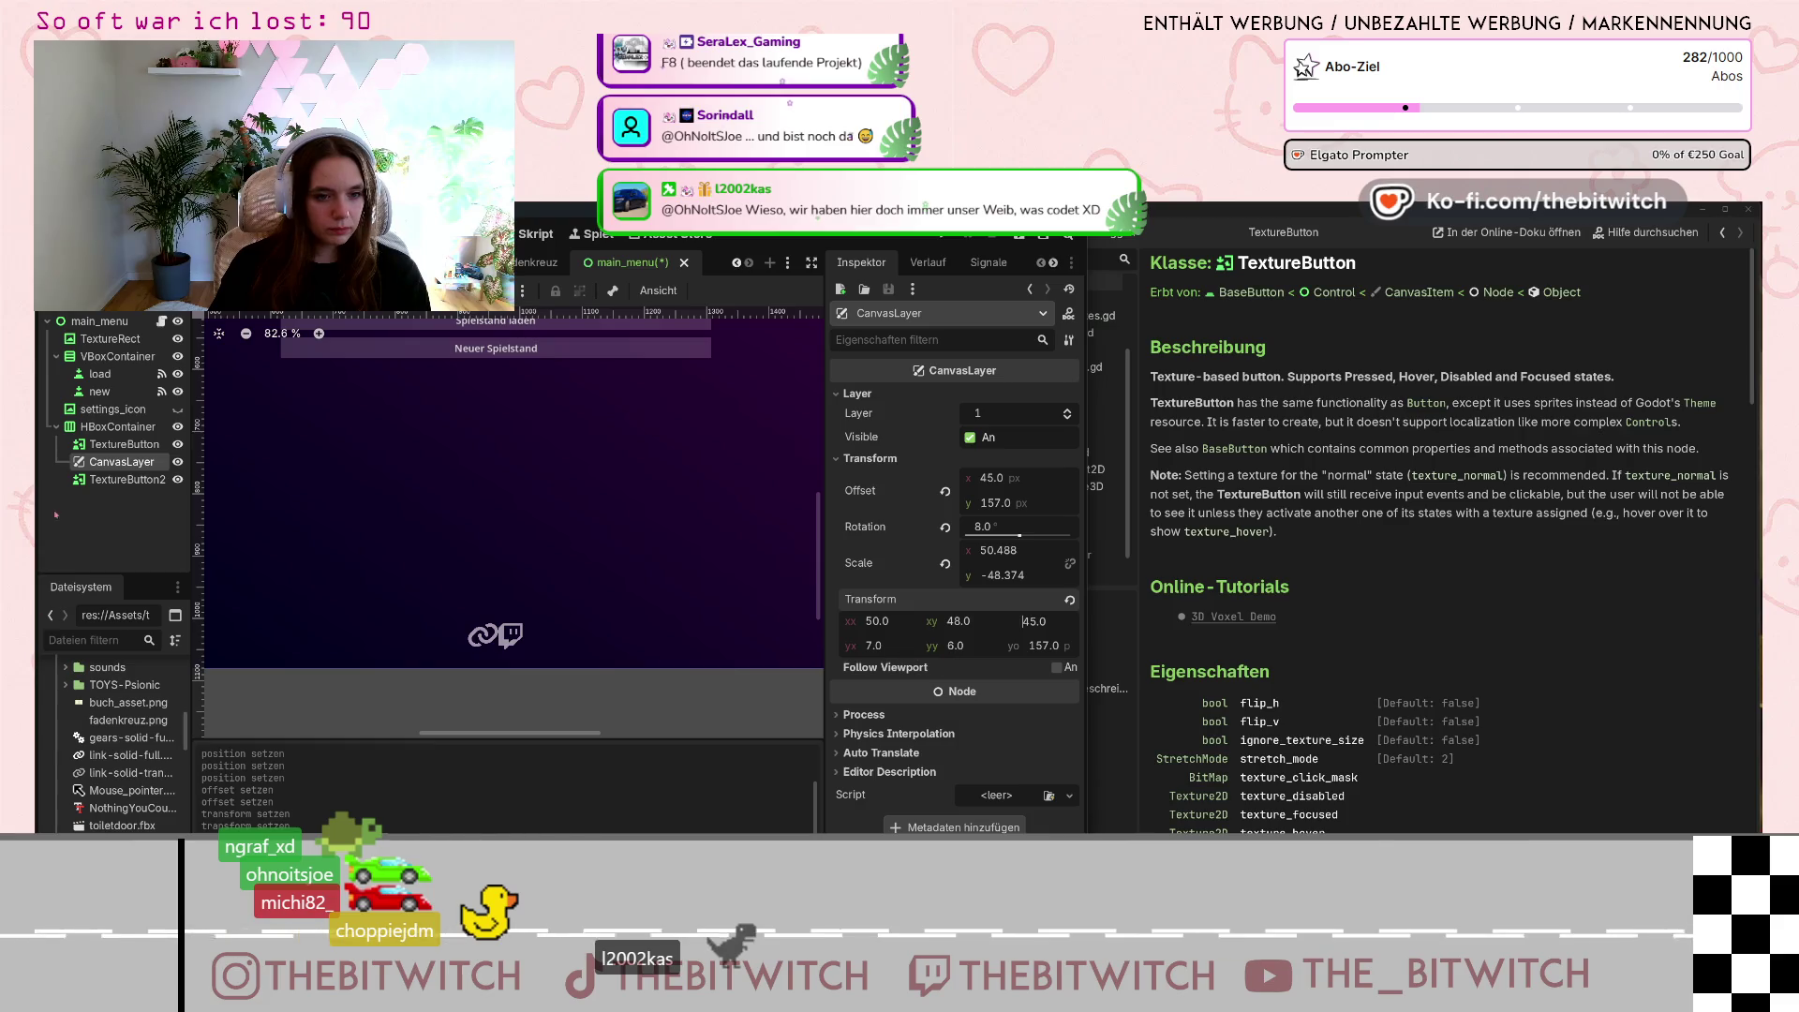
Select the HBoxContainer, then the first TextureButton, to inspect their properties.
left_click(120, 428)
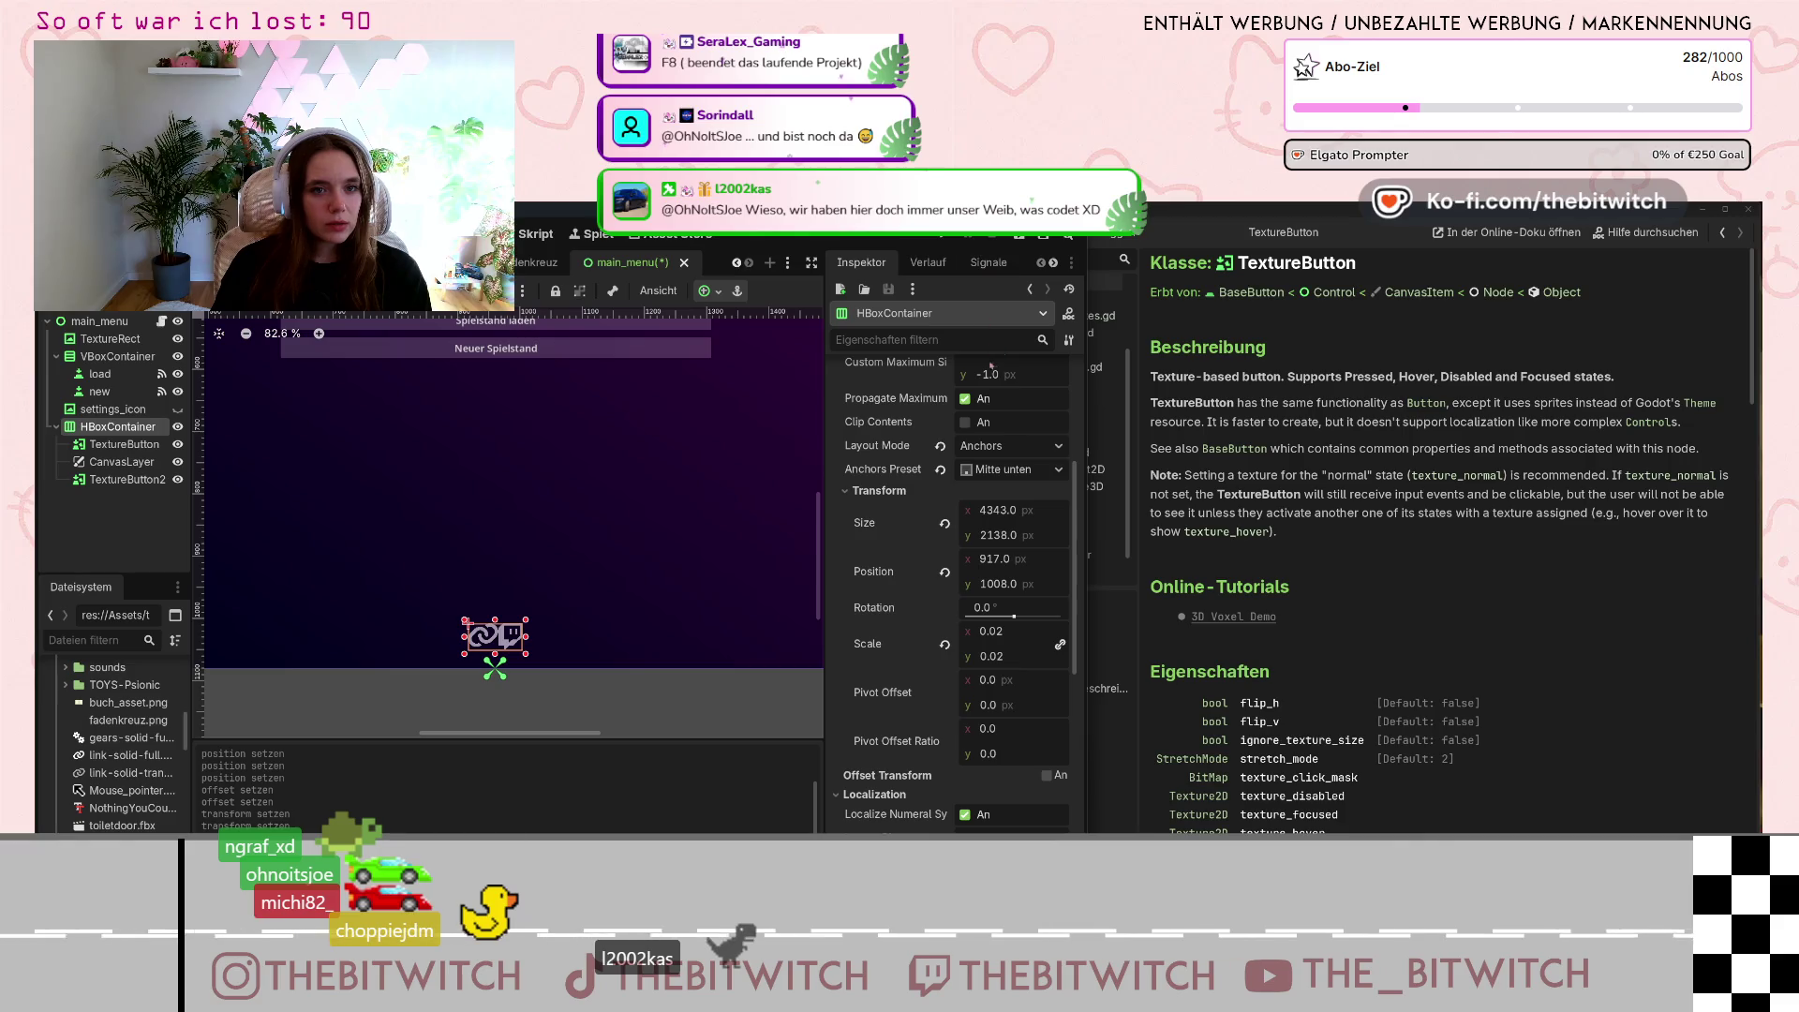
scroll(941, 429, "up", 3)
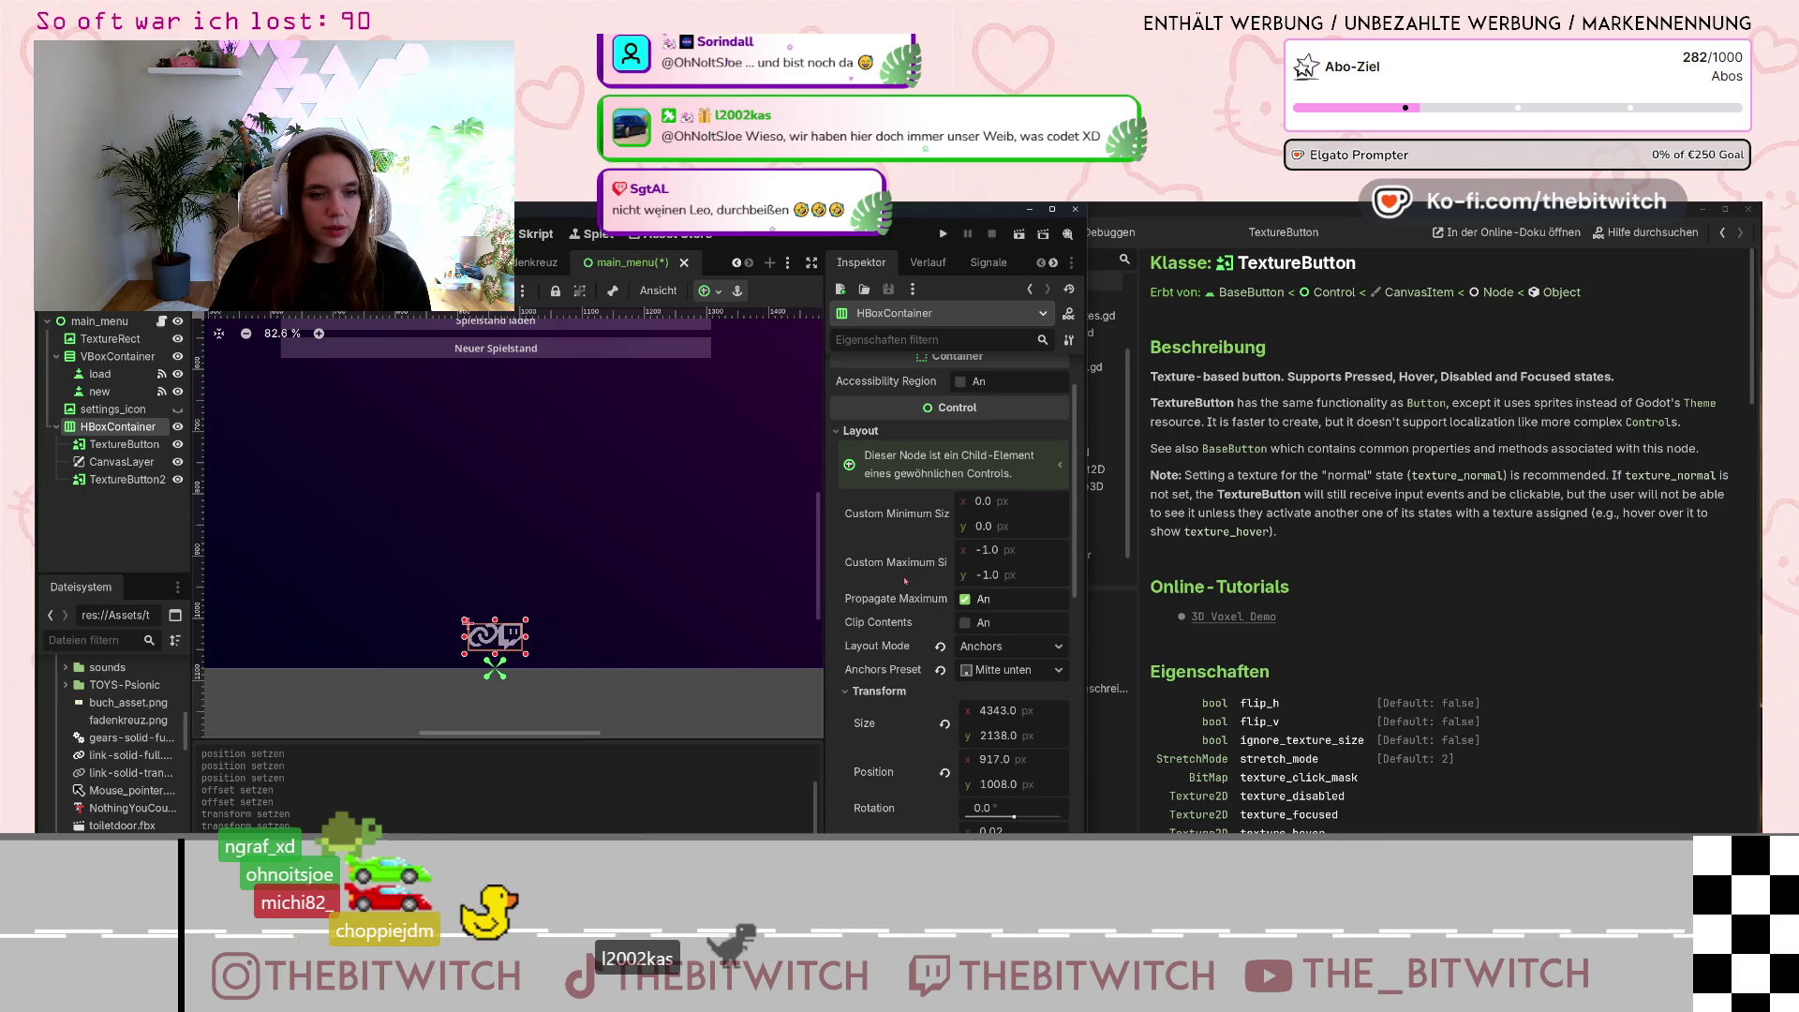
scroll(903, 583, "down", 3)
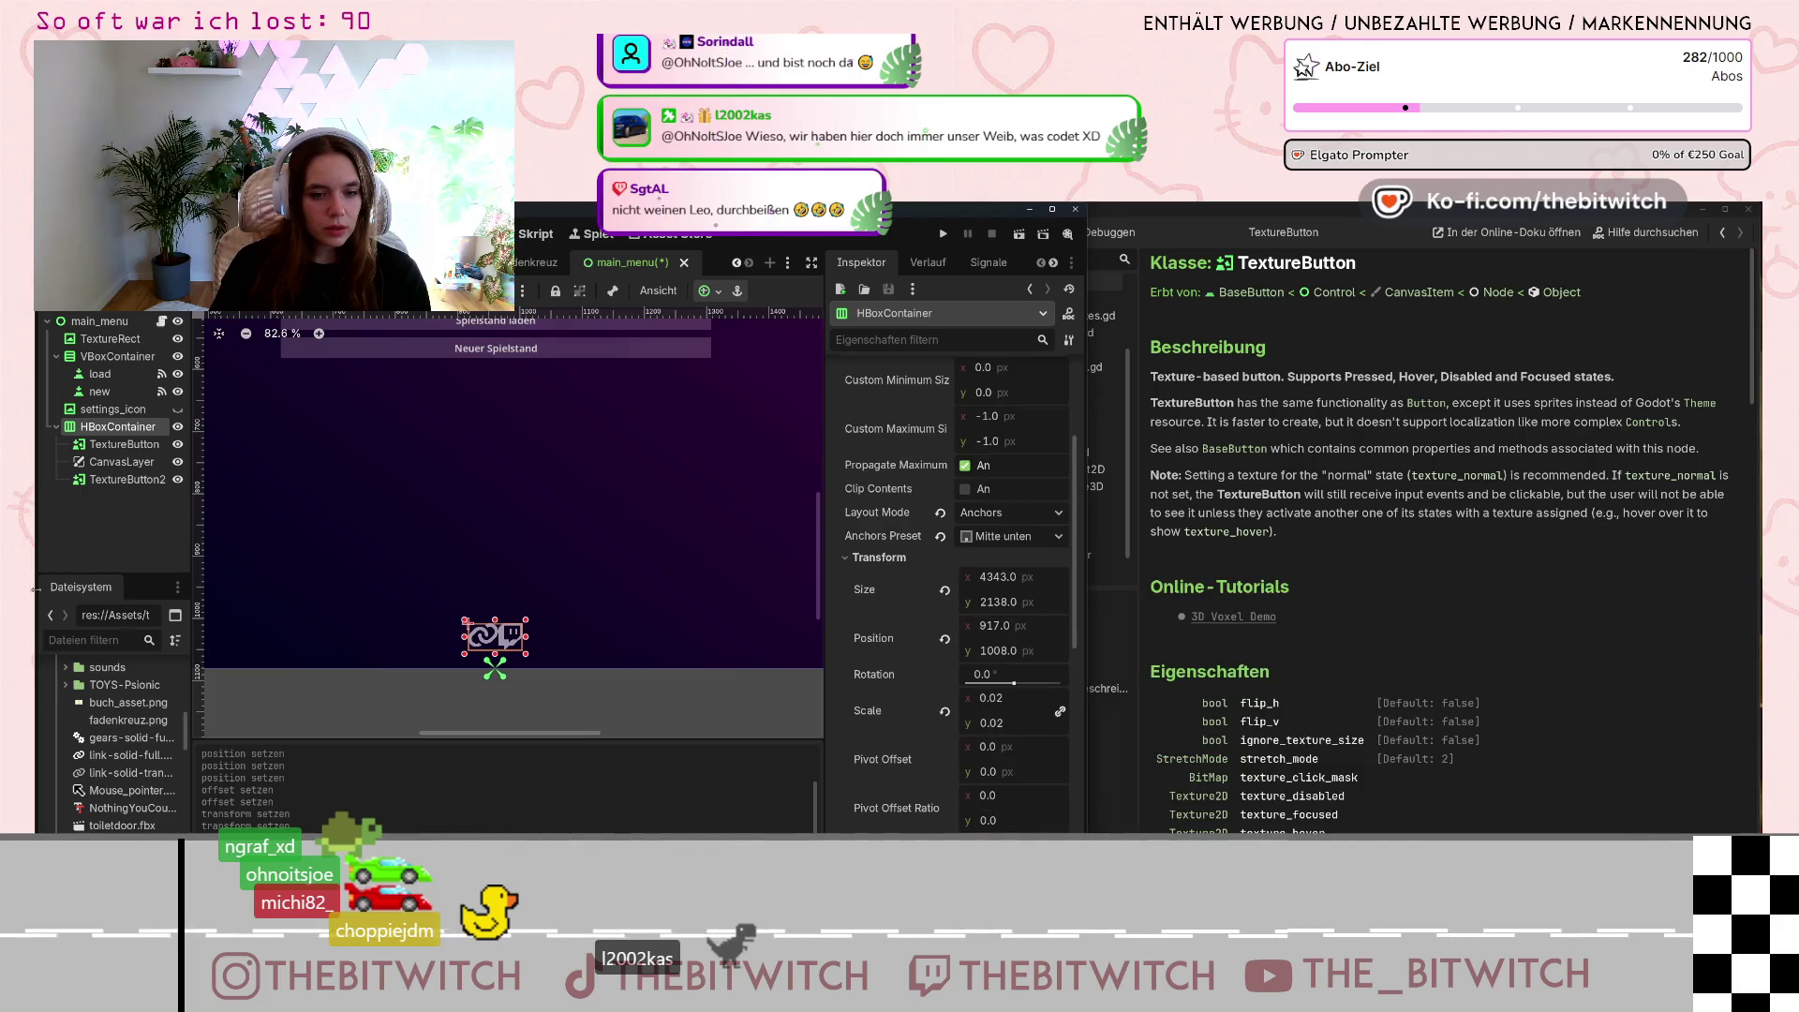
left_click(124, 444)
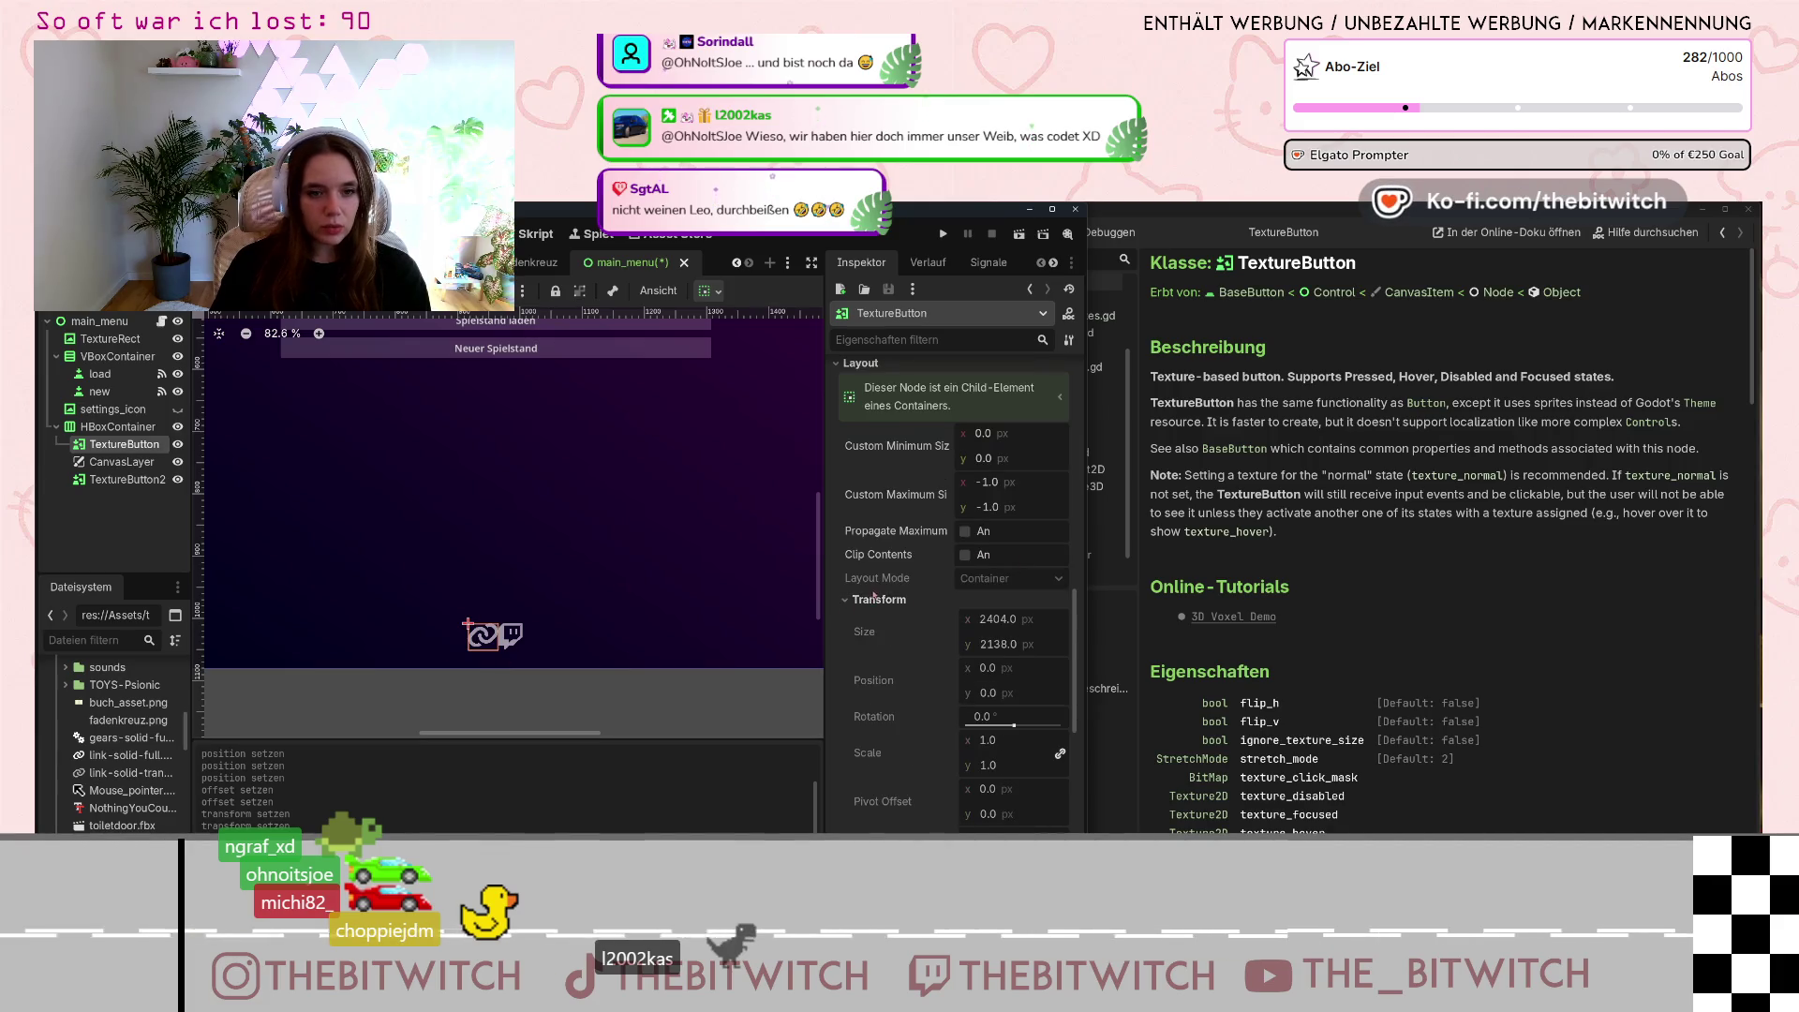
Give the first TextureButton the link-solid-full.svg icon as its Hover texture.
scroll(874, 597, "down", 5)
scroll(874, 608, "down", 4)
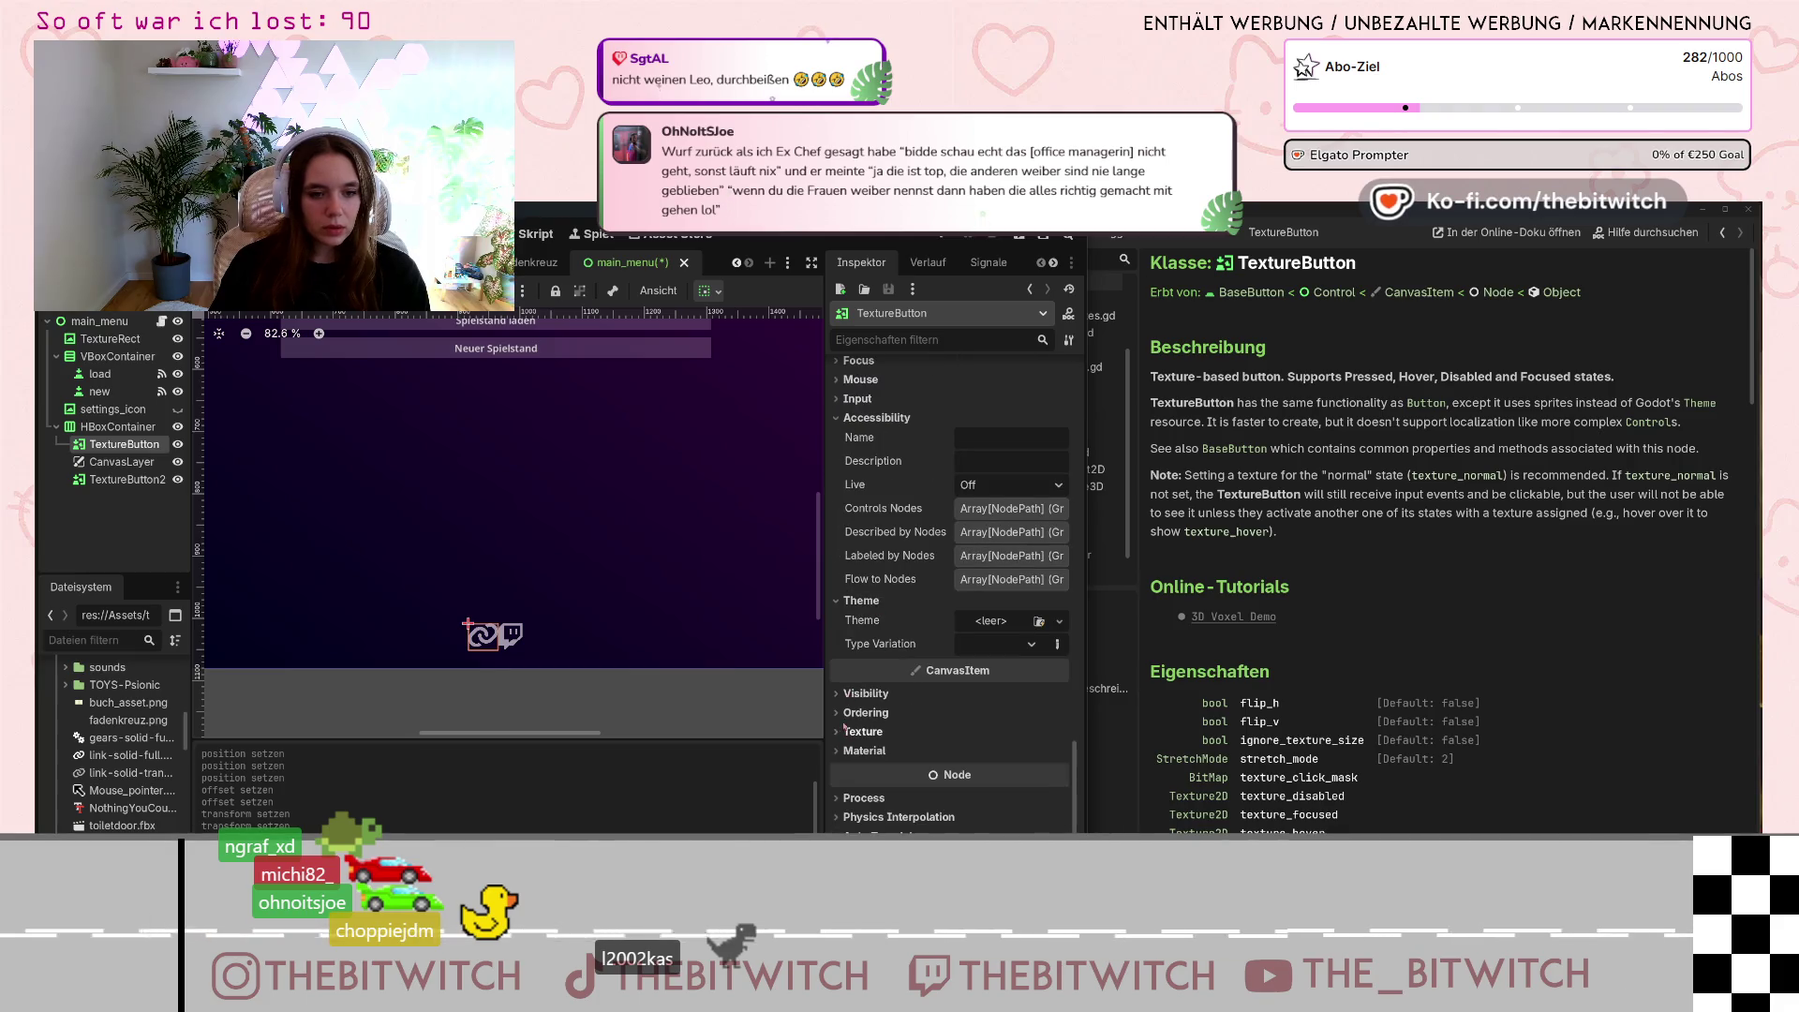
left_click(844, 731)
scroll(891, 592, "down", 6)
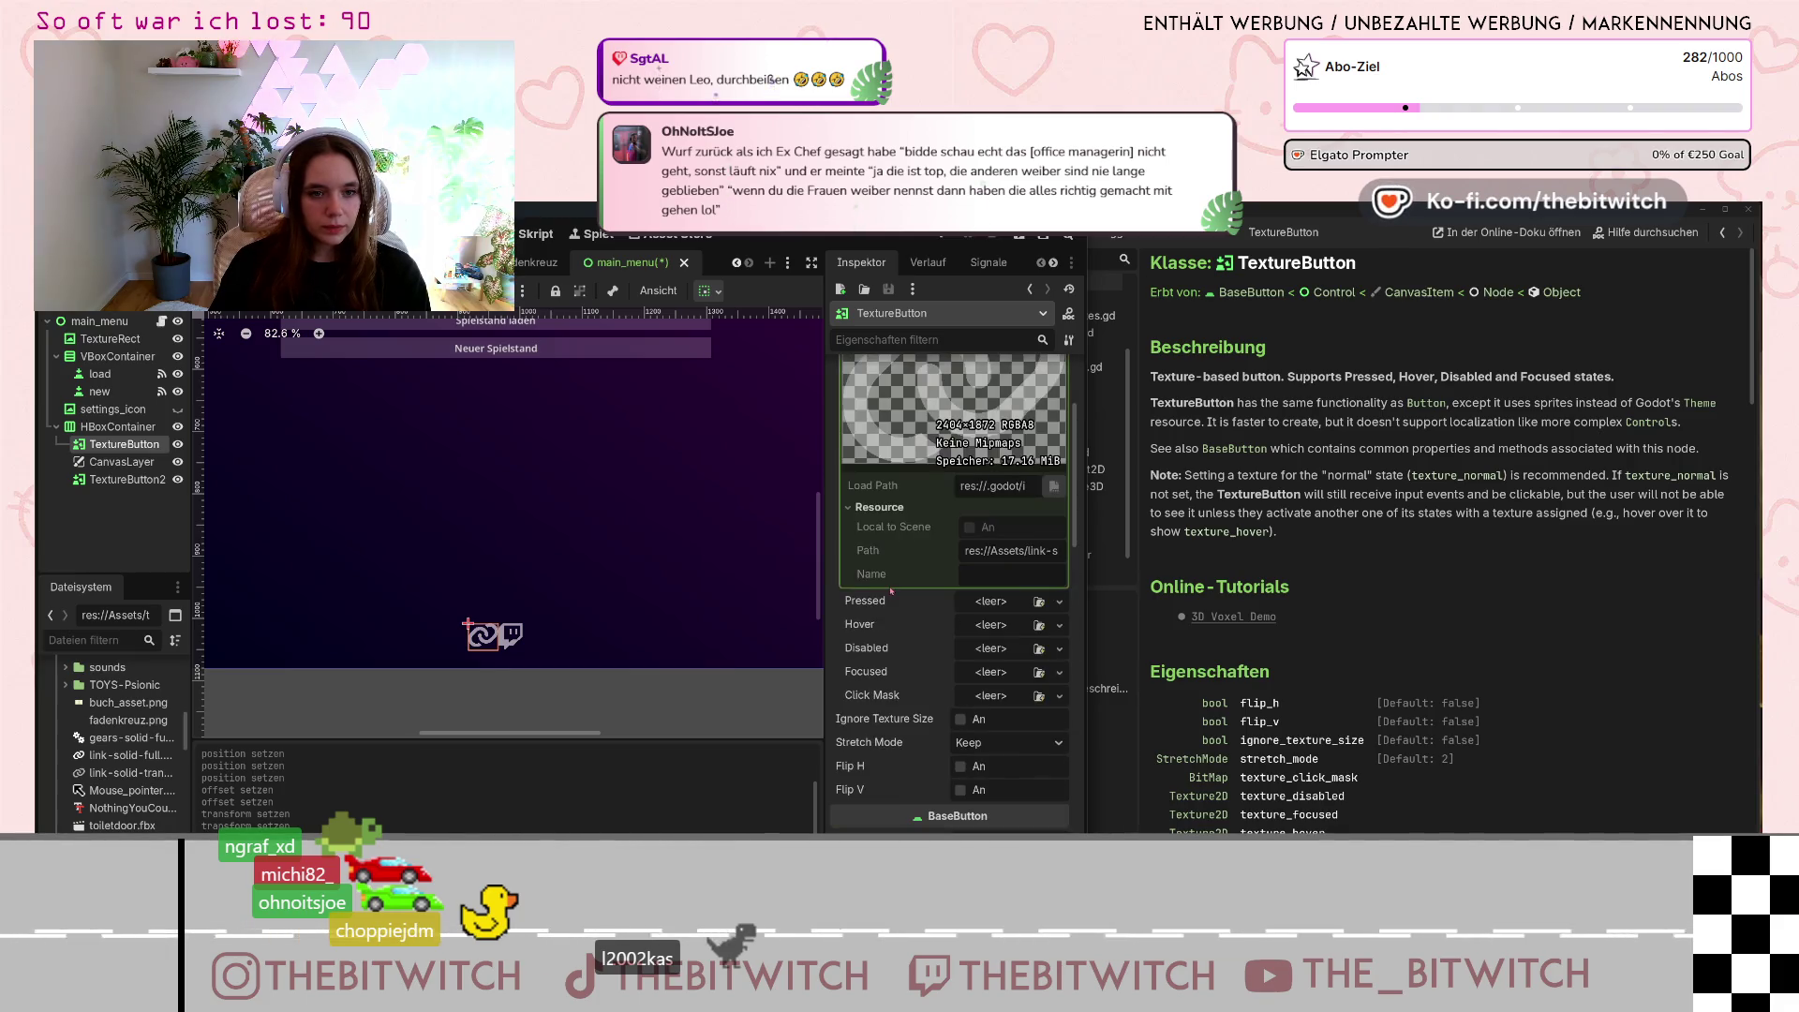
scroll(891, 591, "down", 1)
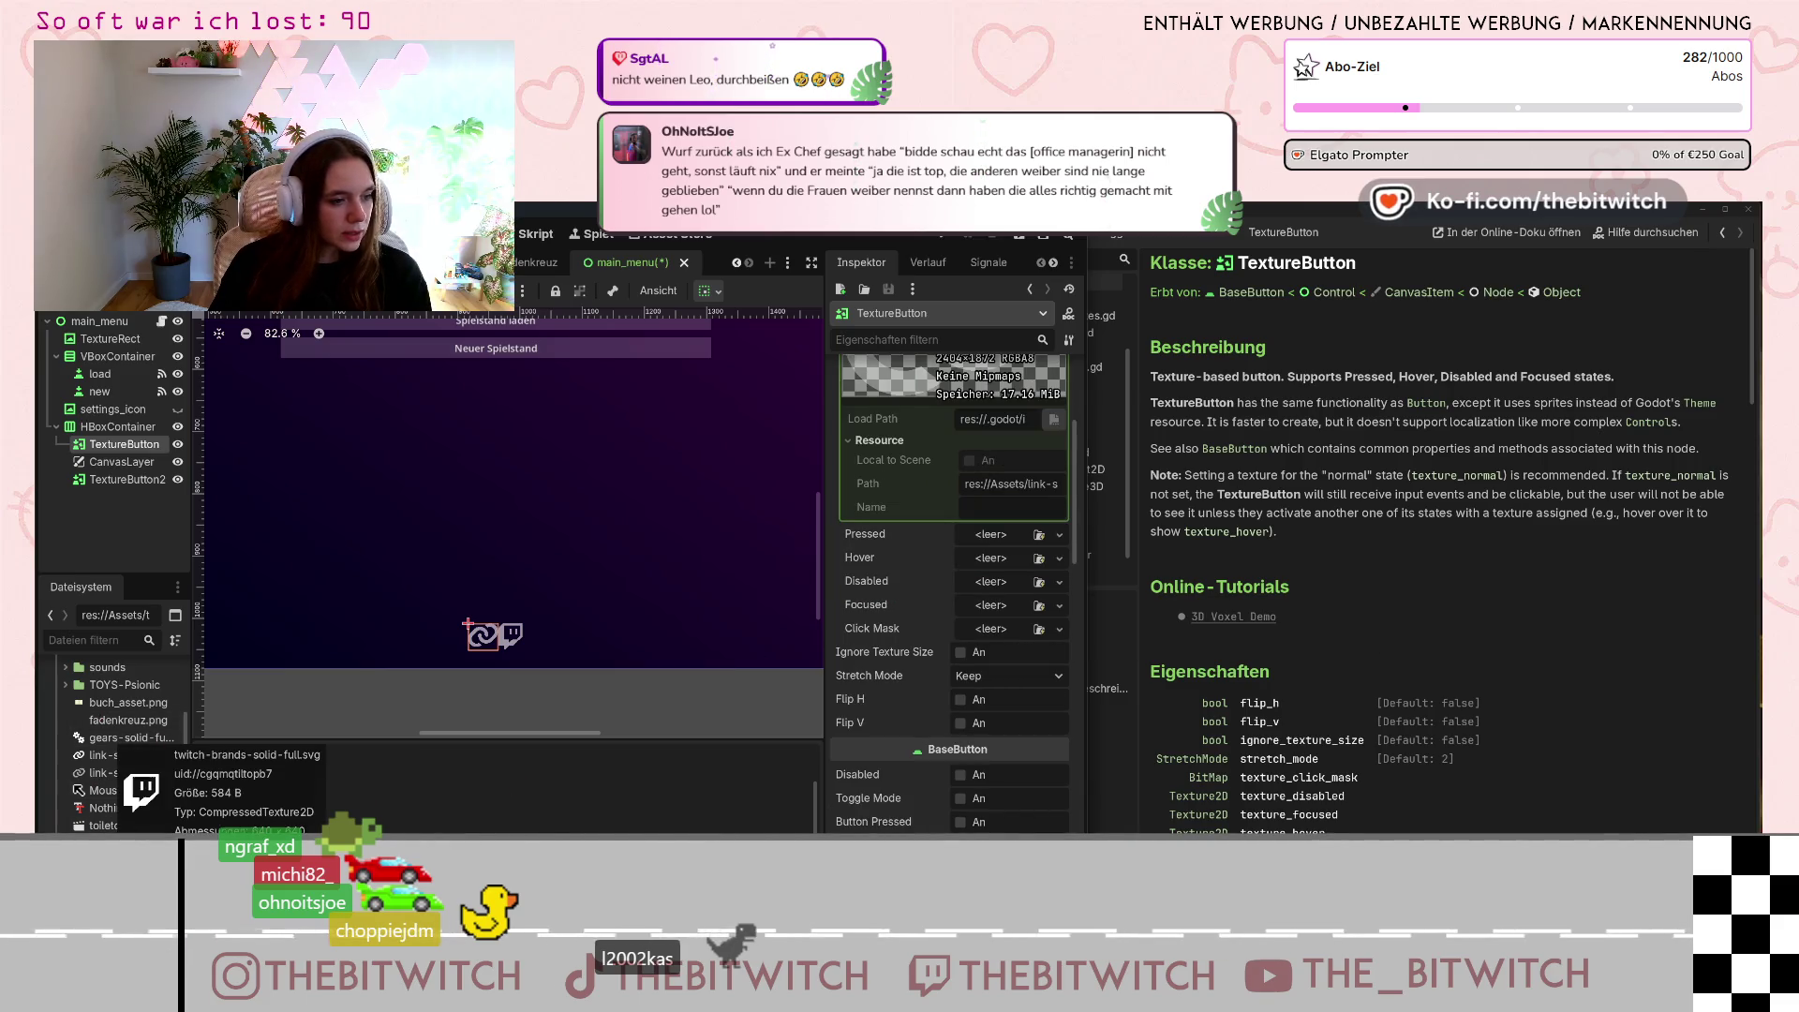
left_click(100, 757)
mouse_move(100, 758)
left_mouse_down()
mouse_move(855, 712)
mouse_move(989, 560)
left_mouse_up()
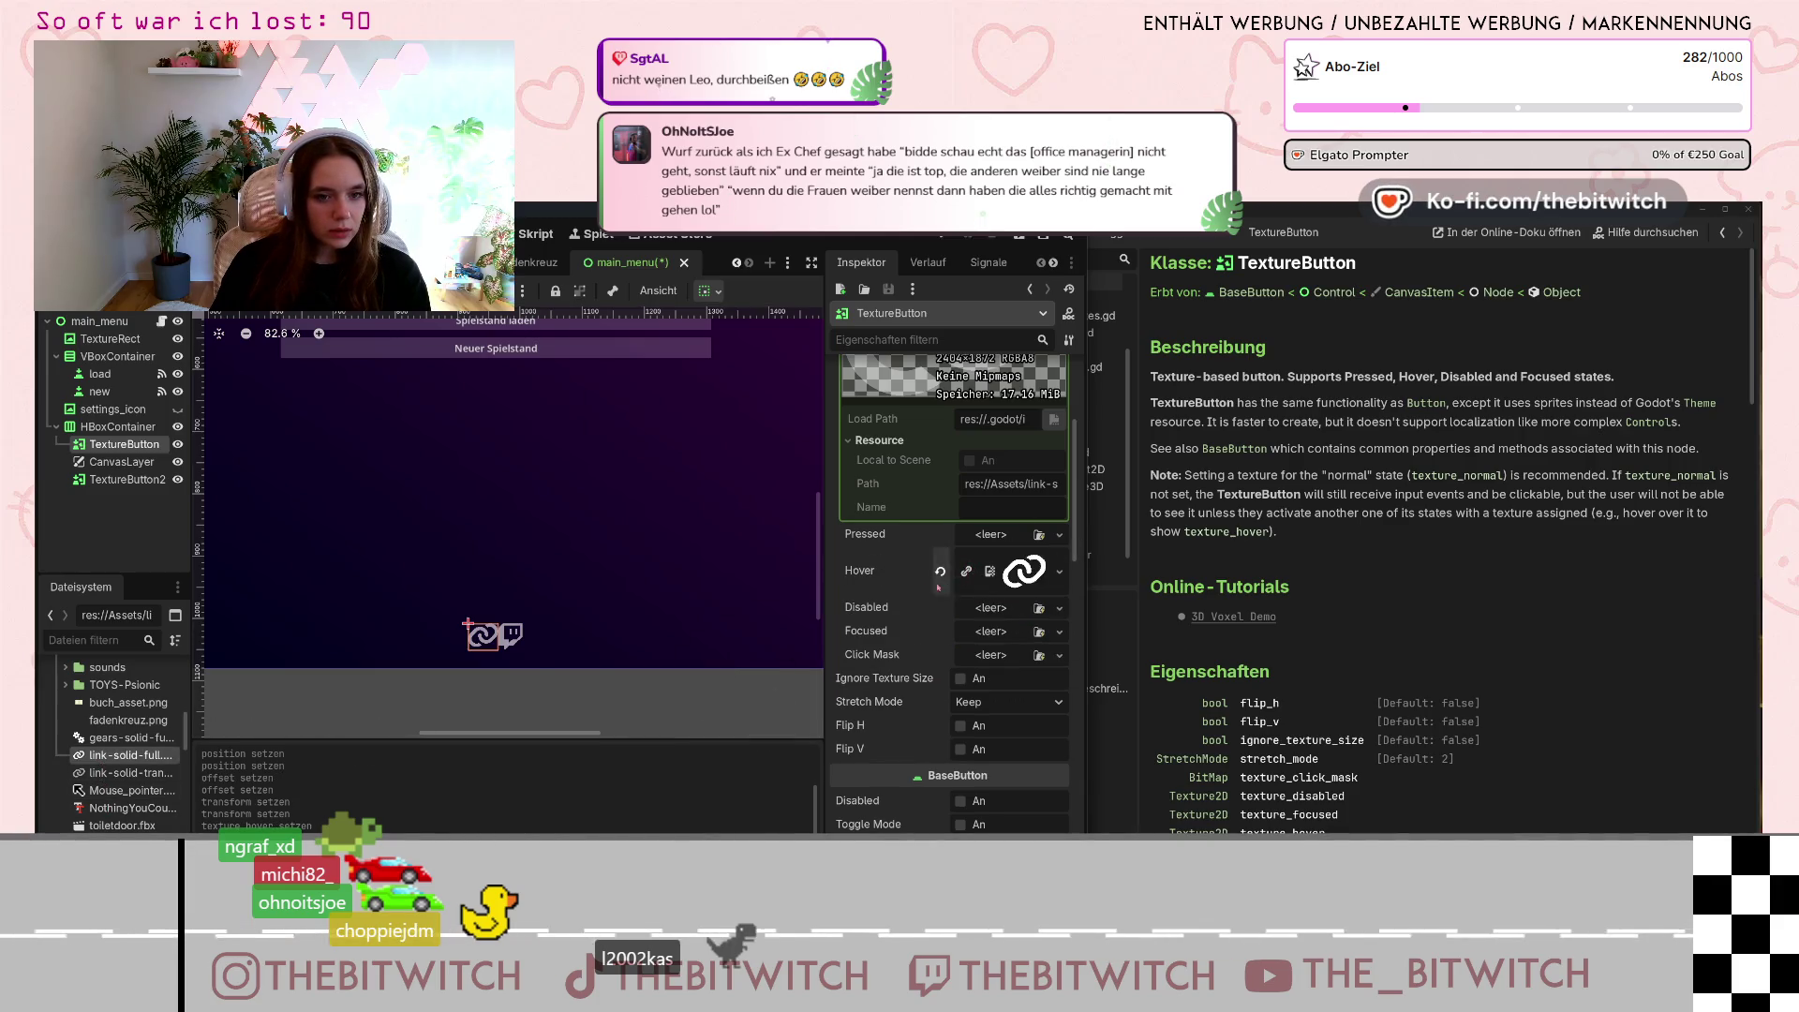
Assign the twitch icon as the second TextureButton's Hover texture.
left_click(127, 479)
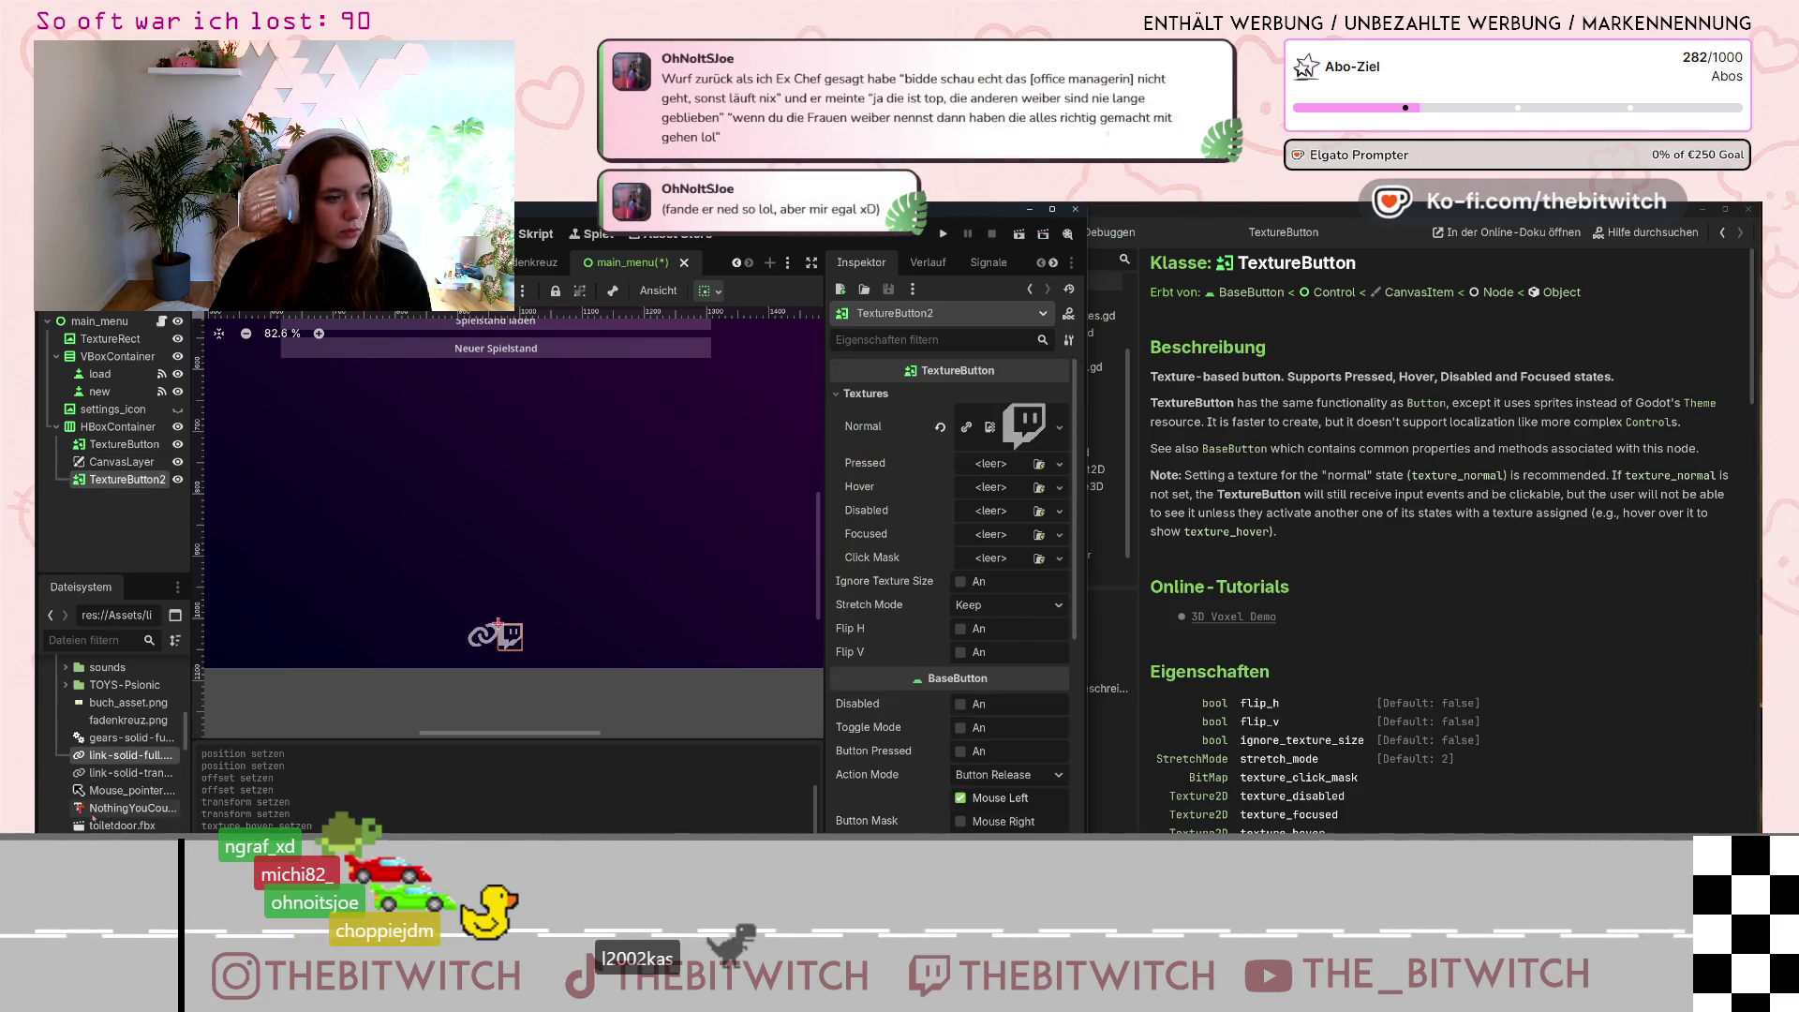
mouse_move(112, 755)
left_mouse_down()
mouse_move(993, 591)
mouse_move(1008, 511)
mouse_move(991, 488)
left_mouse_up()
left_click(111, 445)
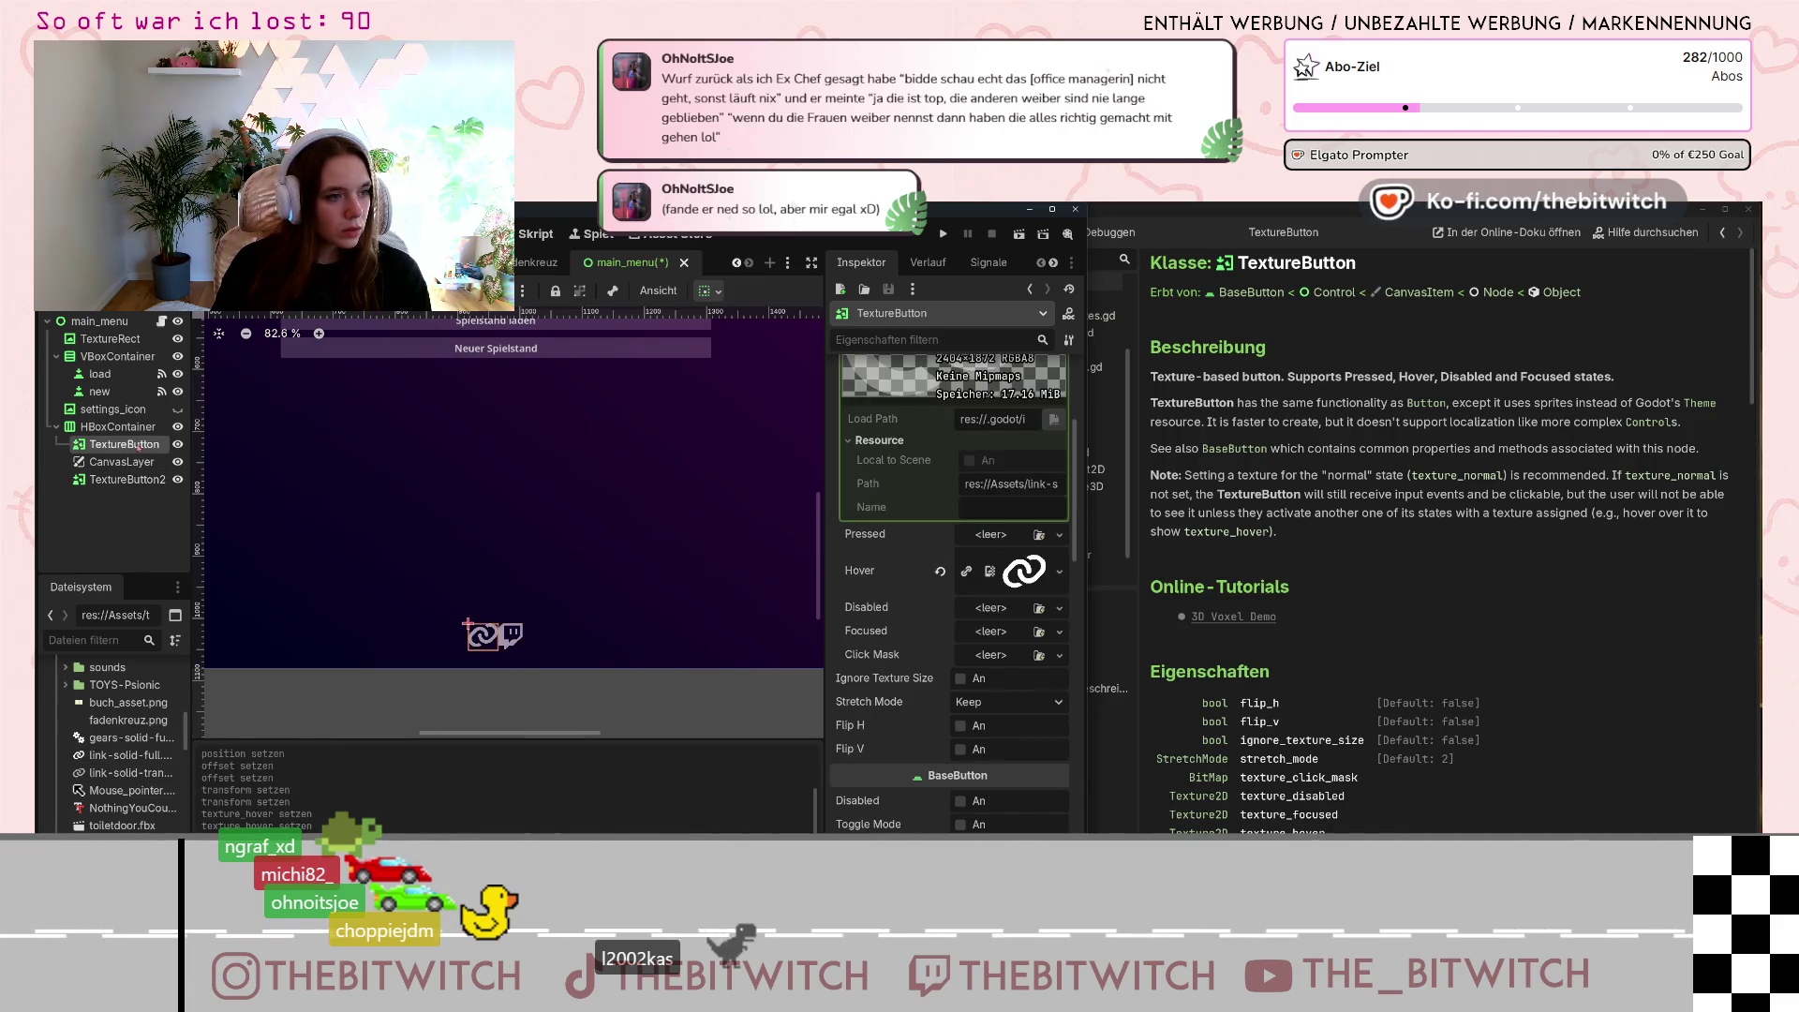
Rename the first TextureButton to 'link button'.
right_click(112, 447)
key("F2")
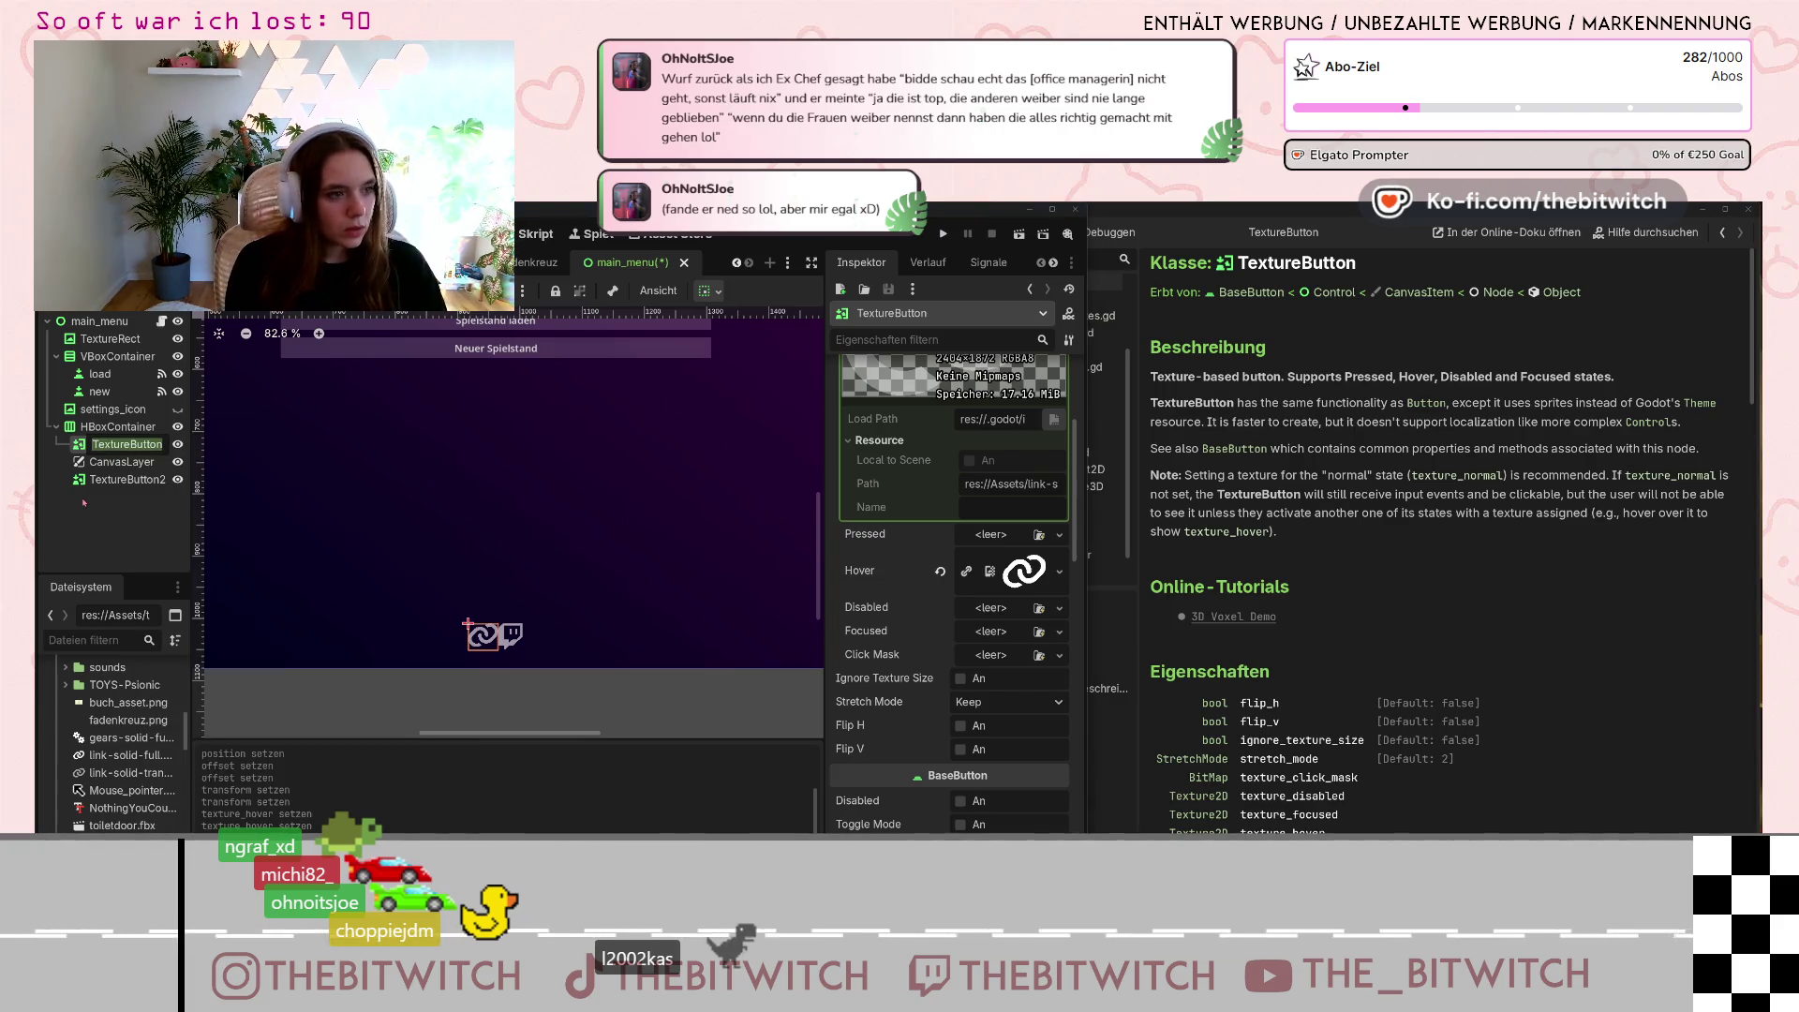
type("link ")
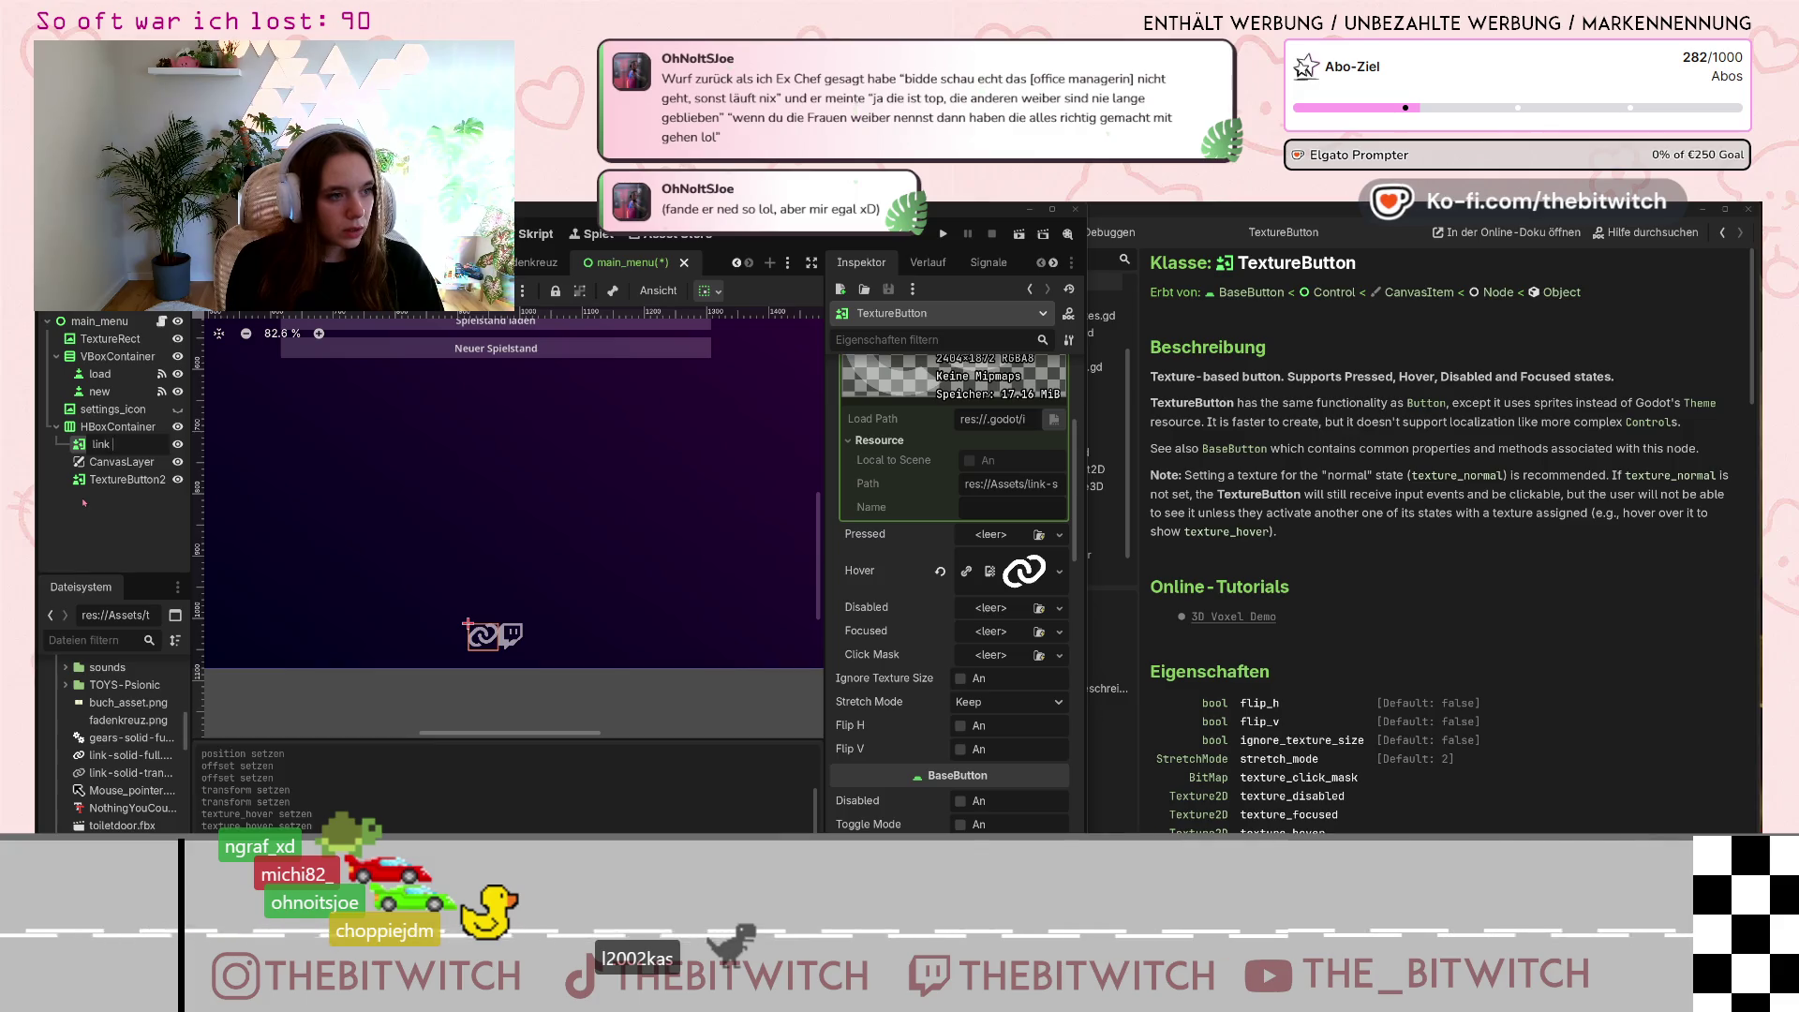
type("button")
key("Return")
Rename TextureButton2 to 'twitch button'.
left_click(137, 479)
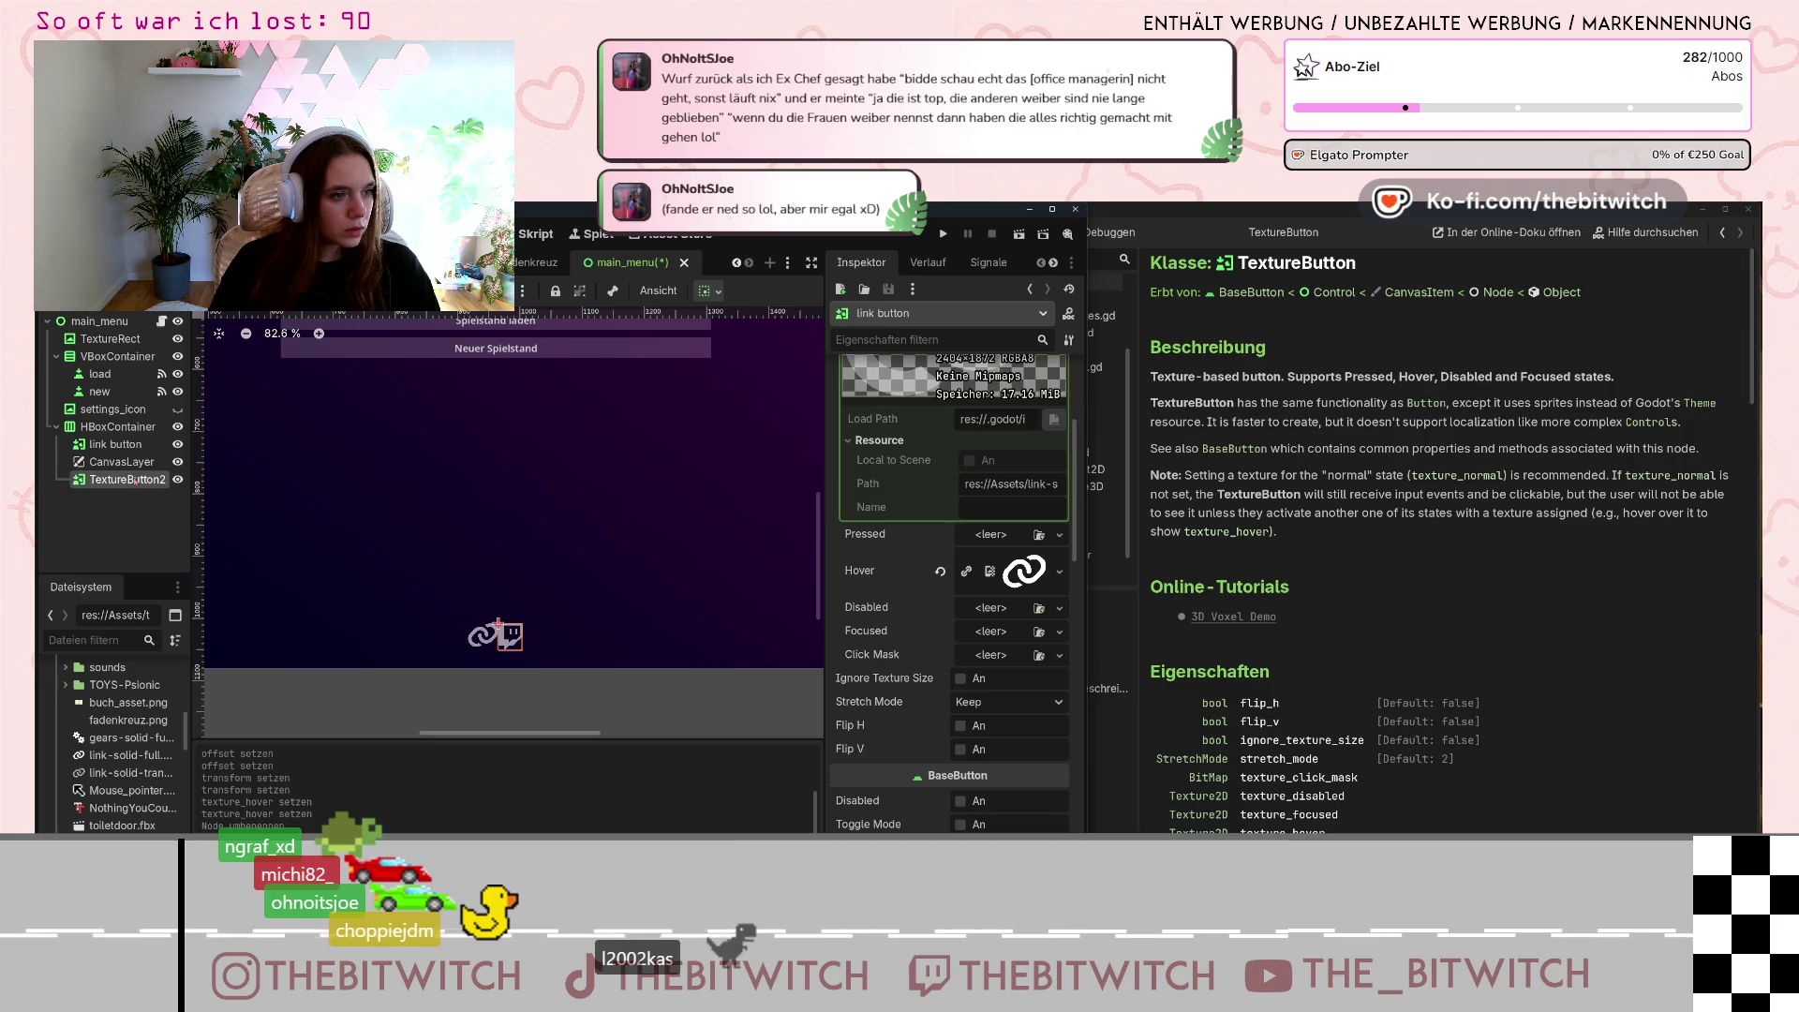
double_click(125, 481)
type("twitch button")
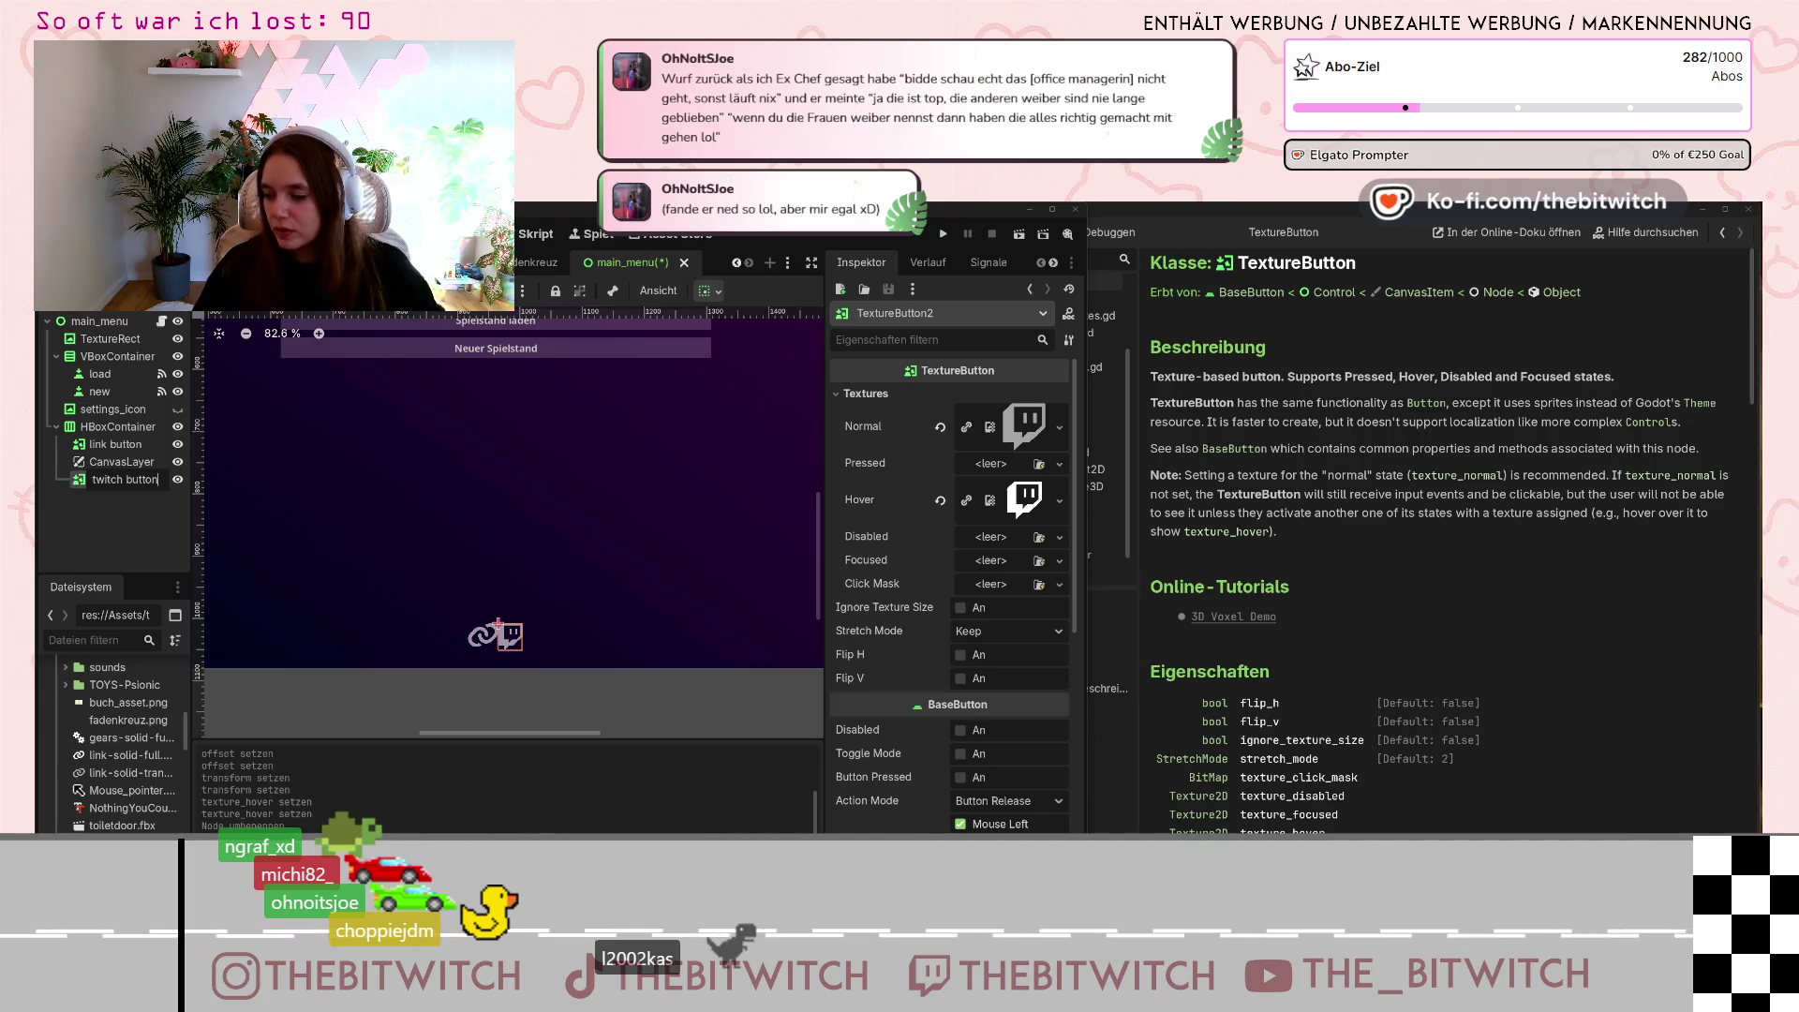
key("Return")
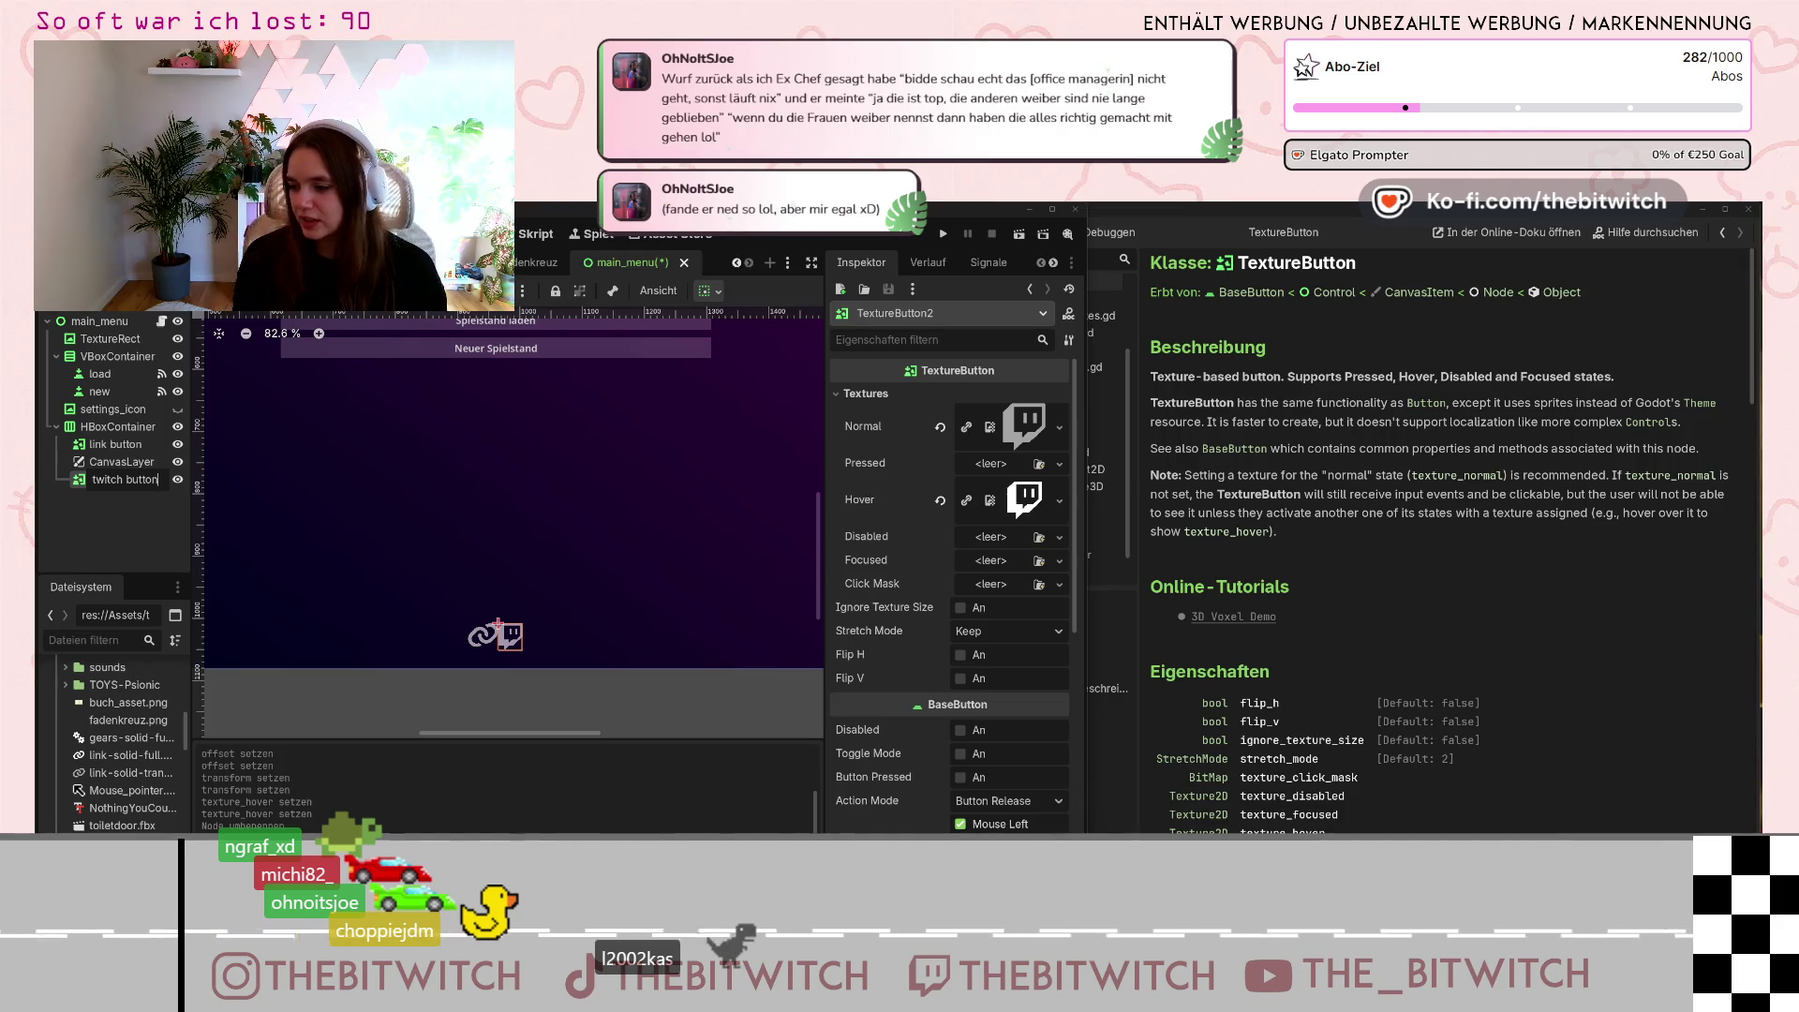
key("F2")
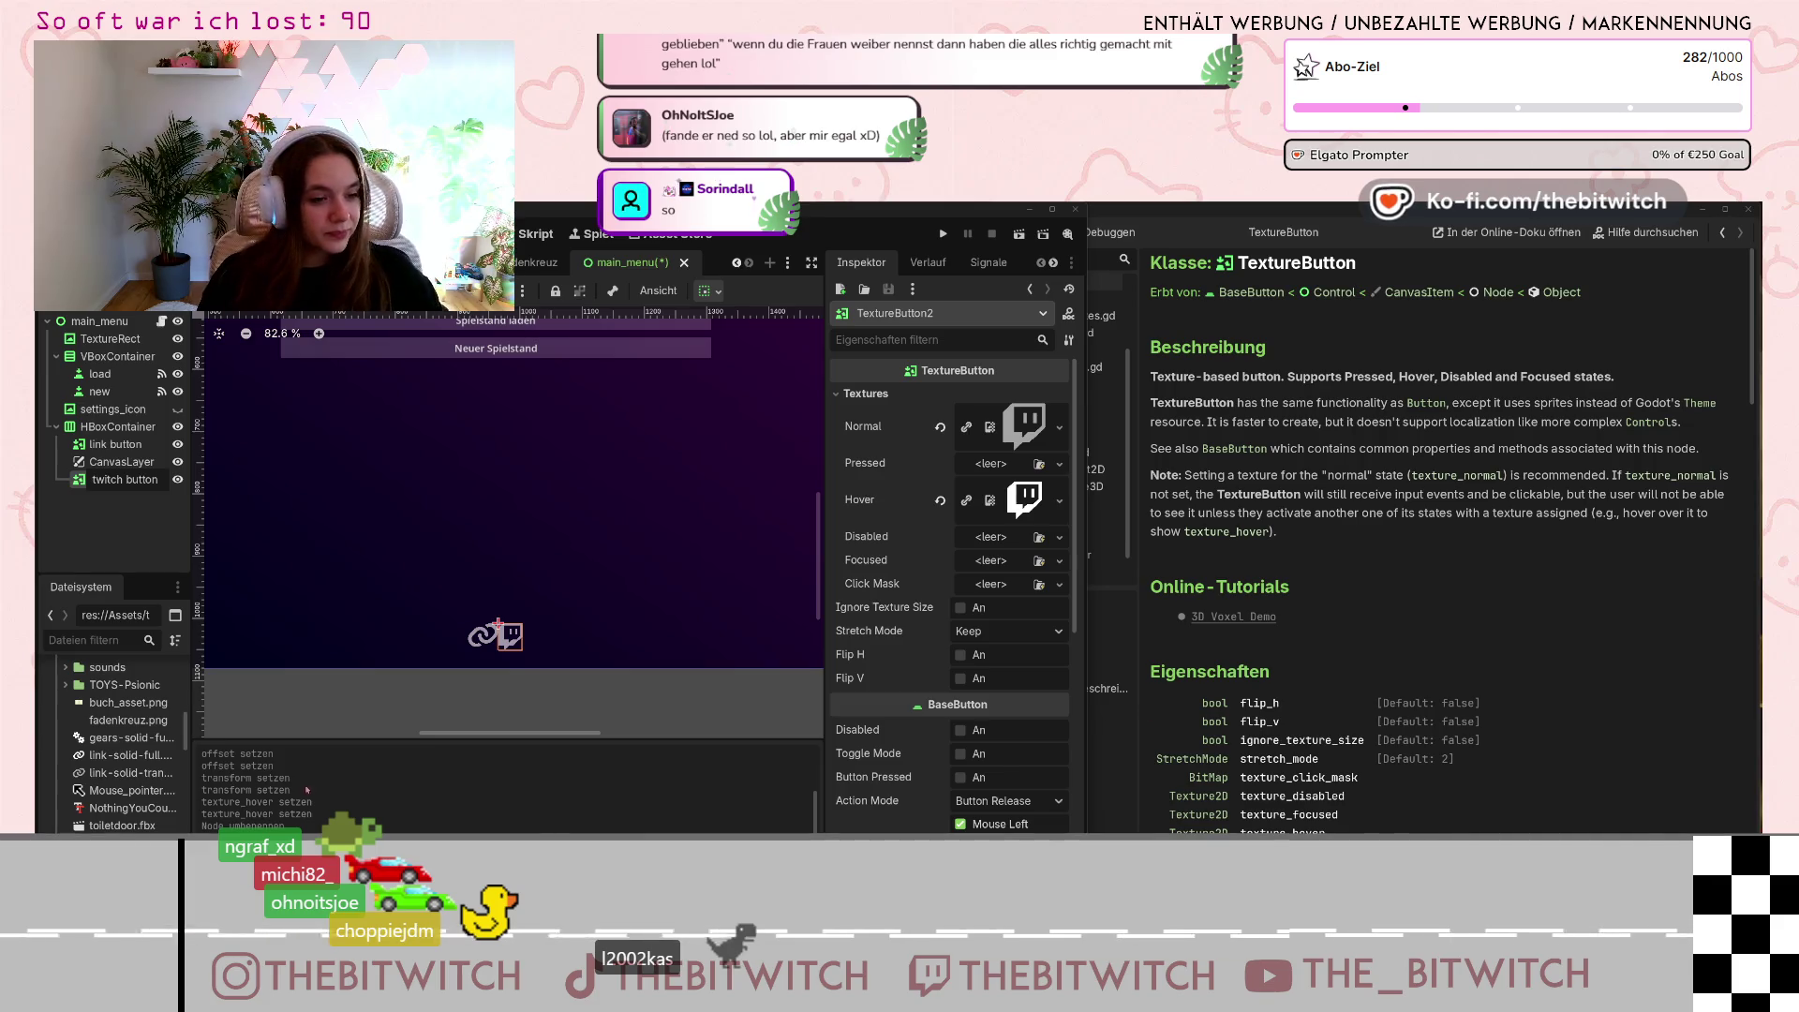
left_click(495, 636)
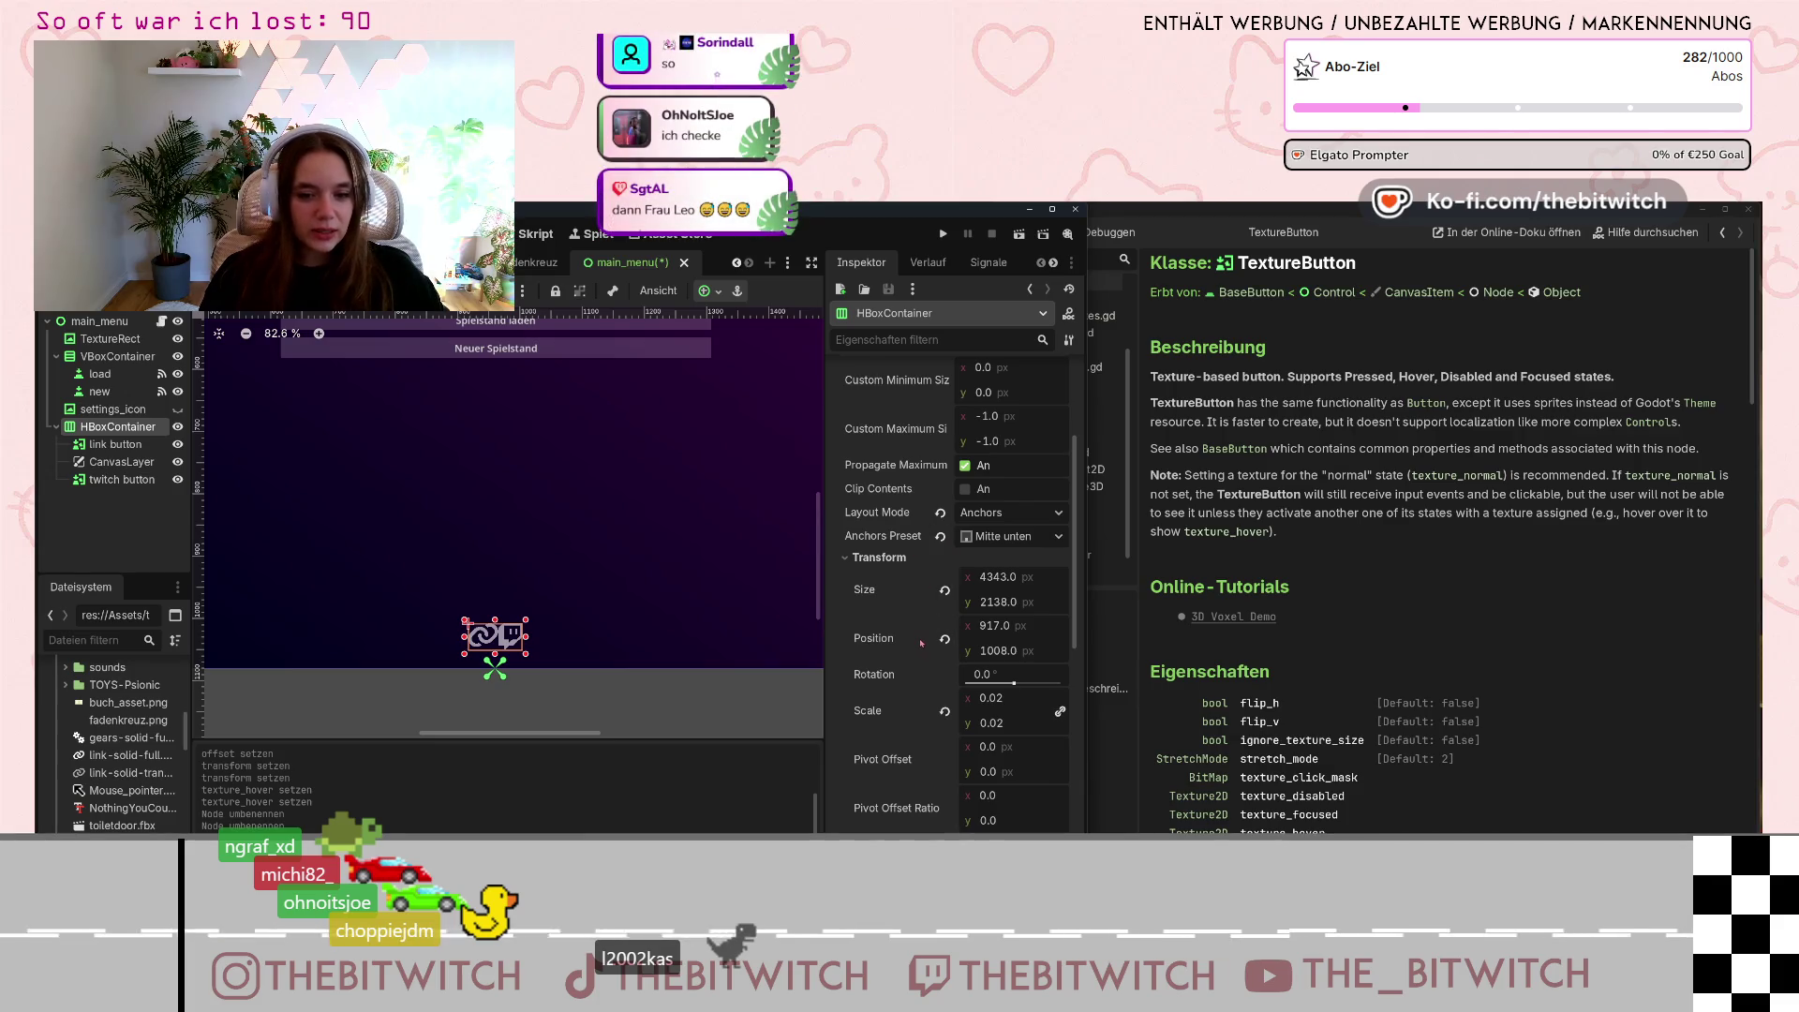
left_click(1495, 490)
scroll(1044, 281, "up", 3)
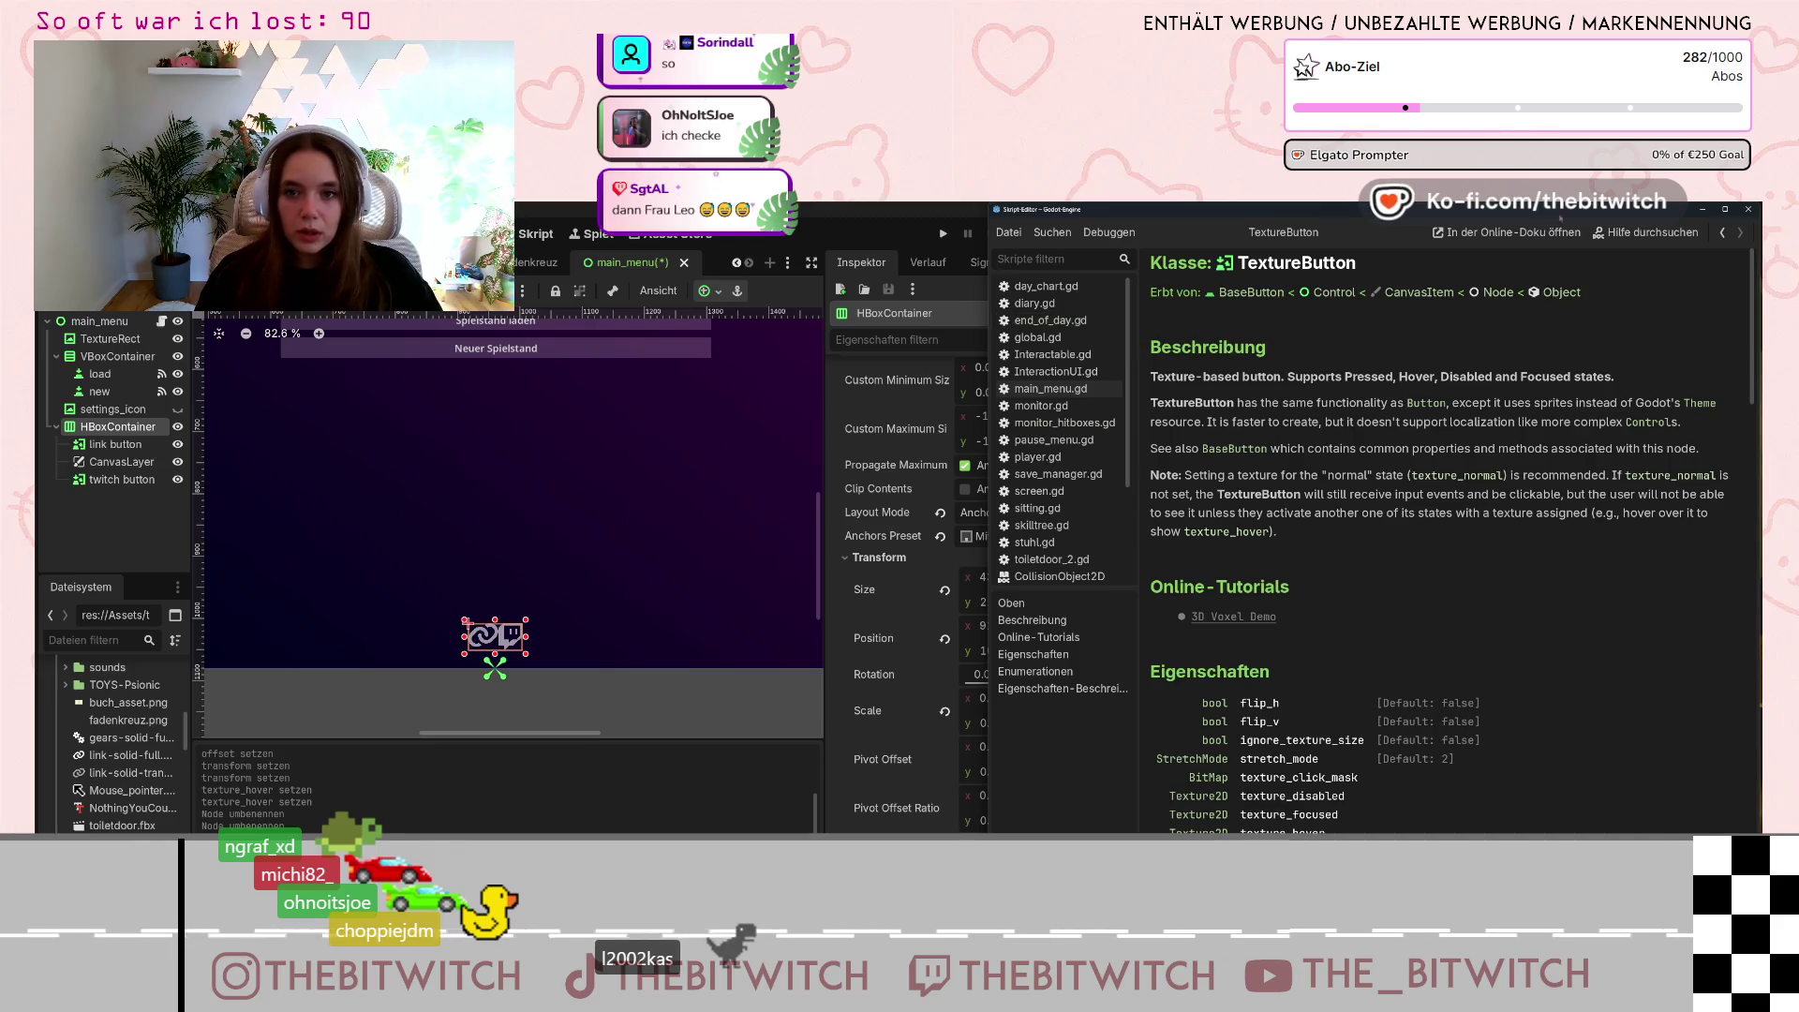
left_click(1645, 233)
type("hbox")
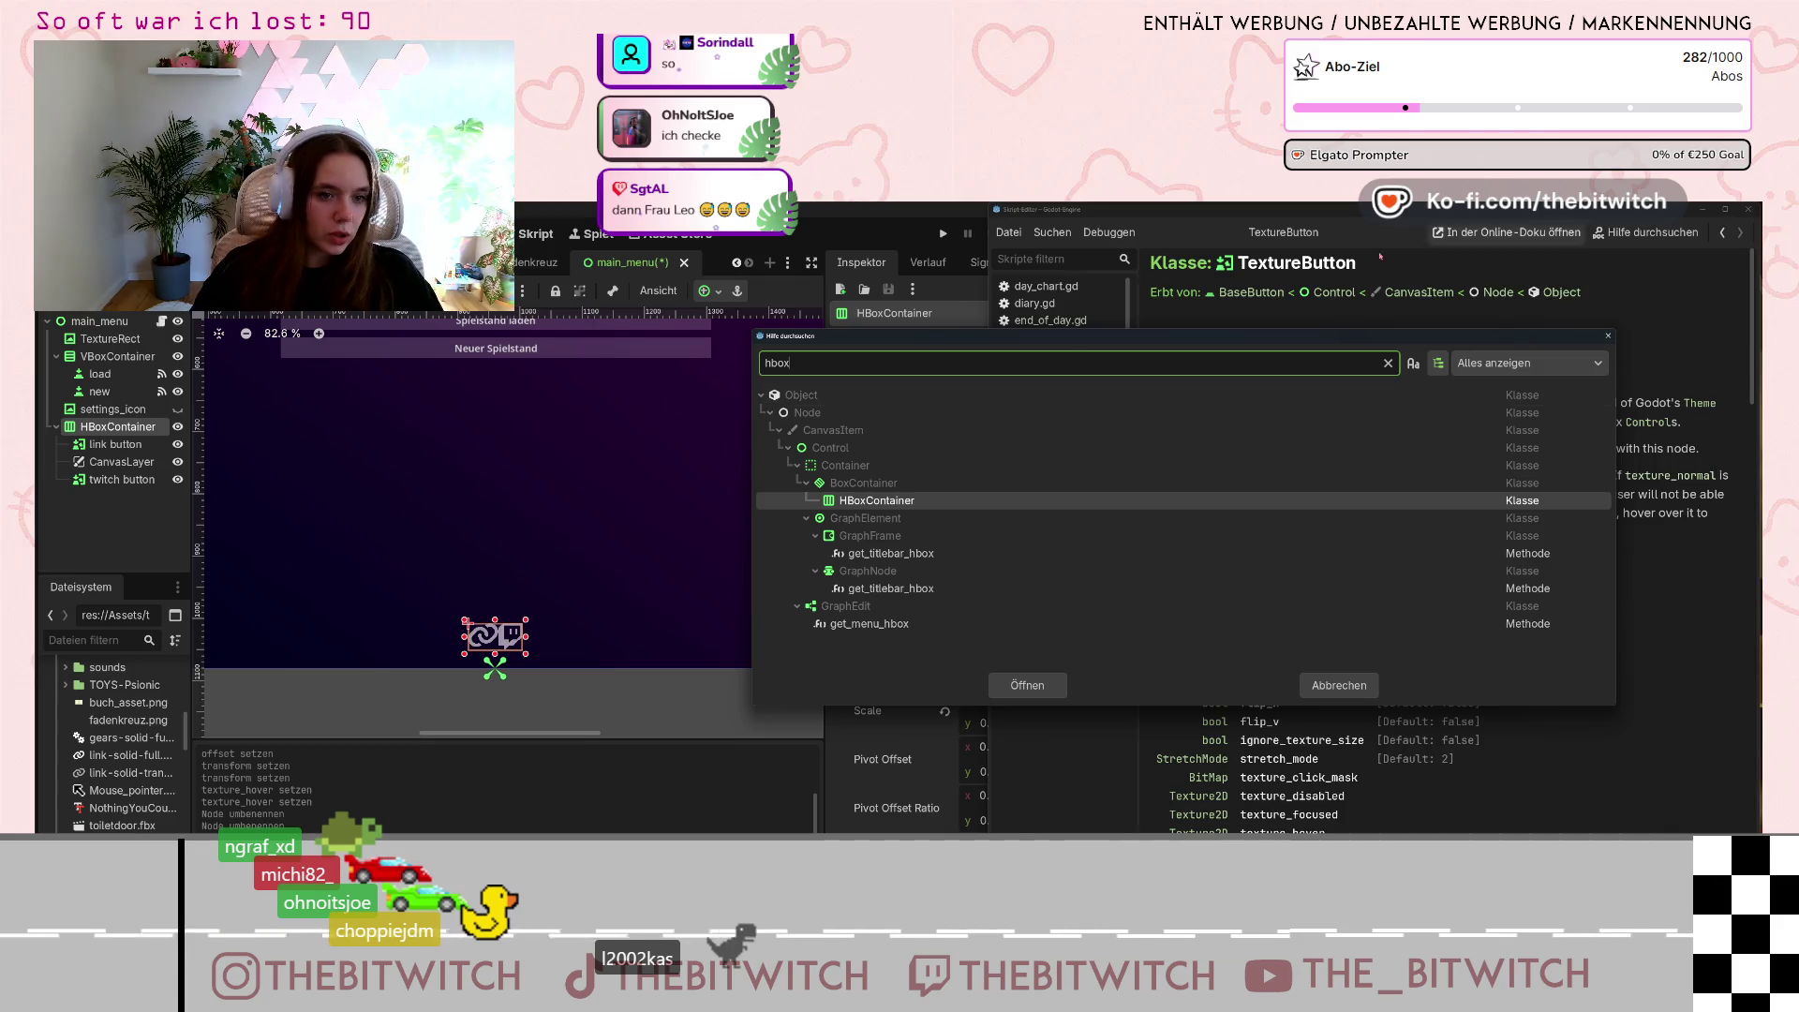
left_click(971, 507)
double_click(971, 507)
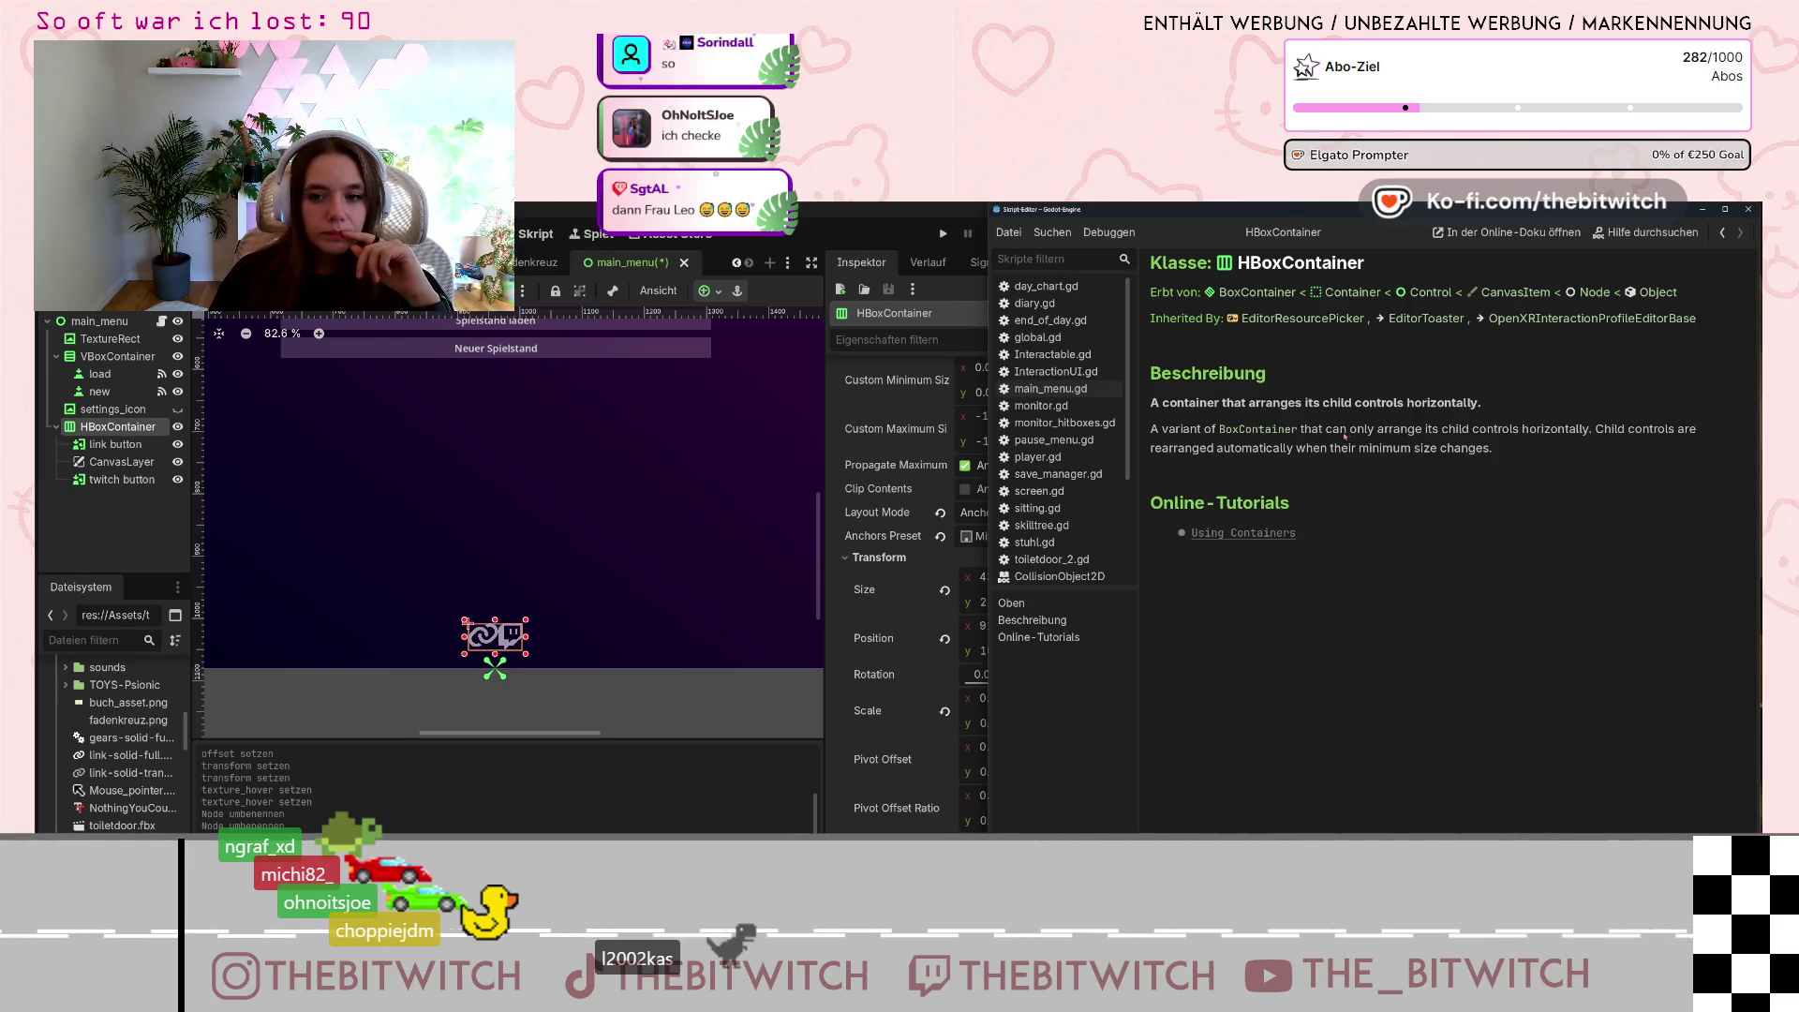
left_click(1240, 431)
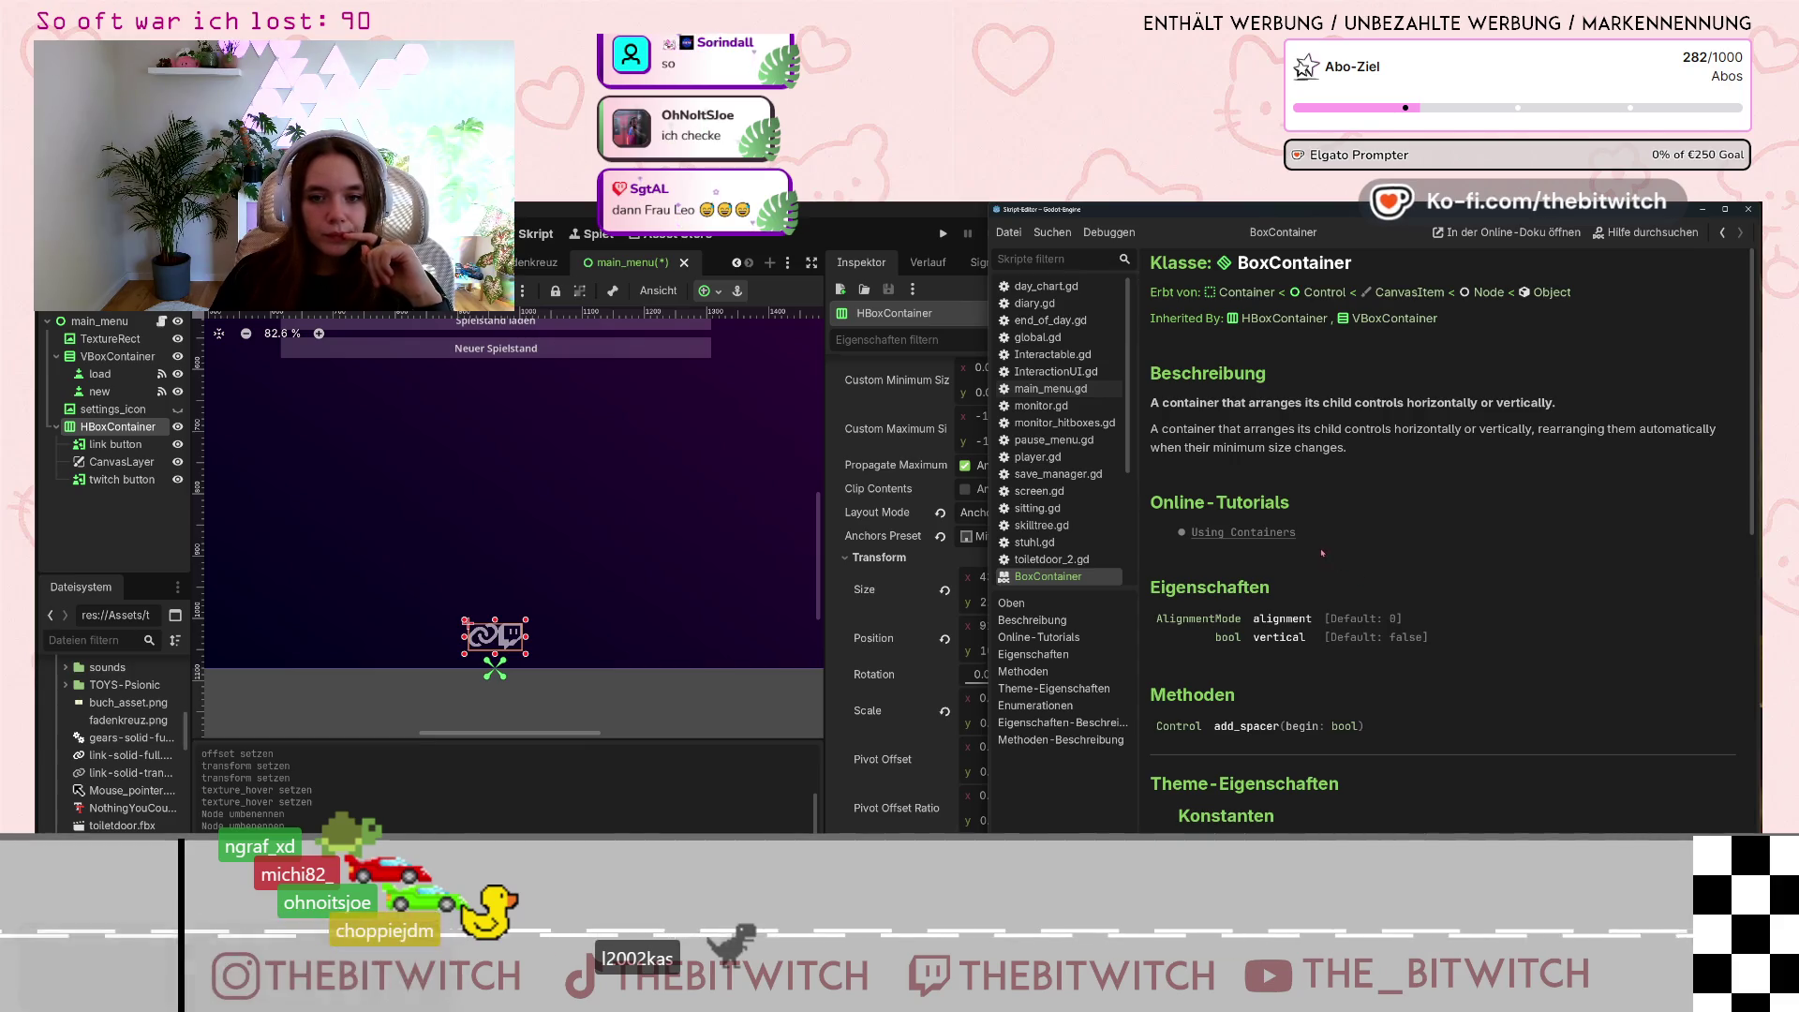
scroll(1331, 561, "down", 3)
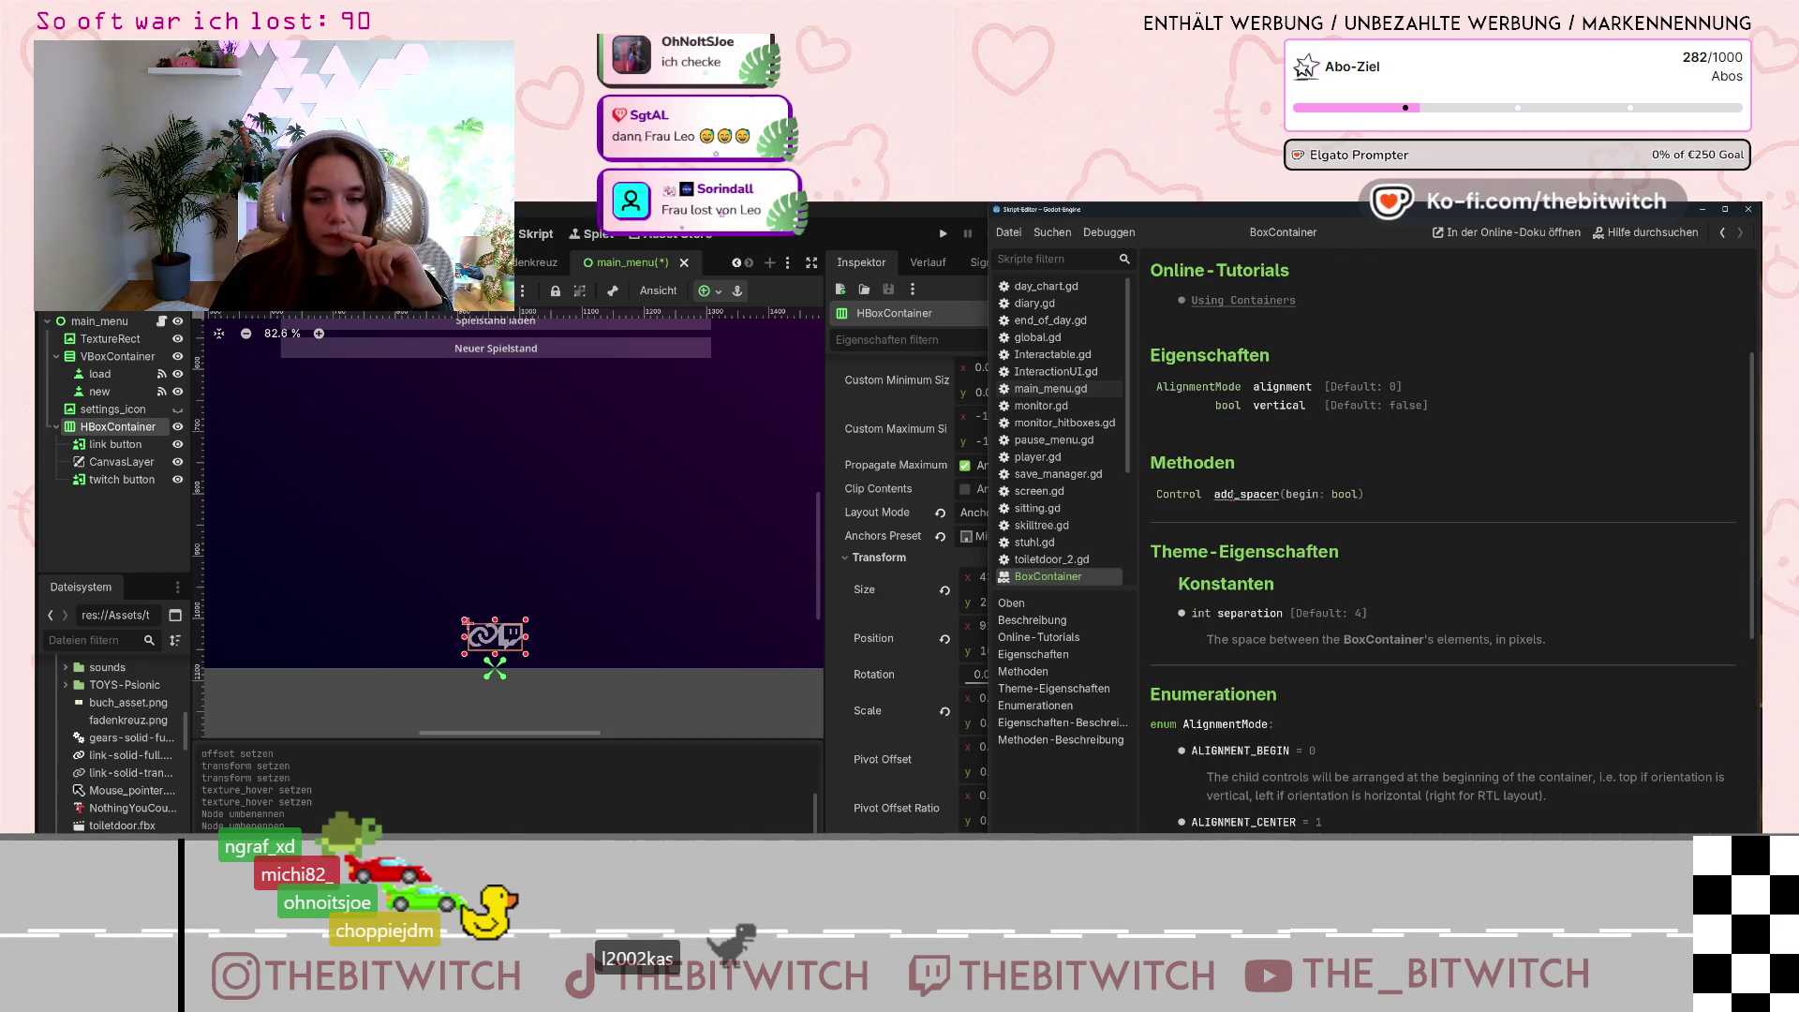
scroll(1227, 503, "down", 6)
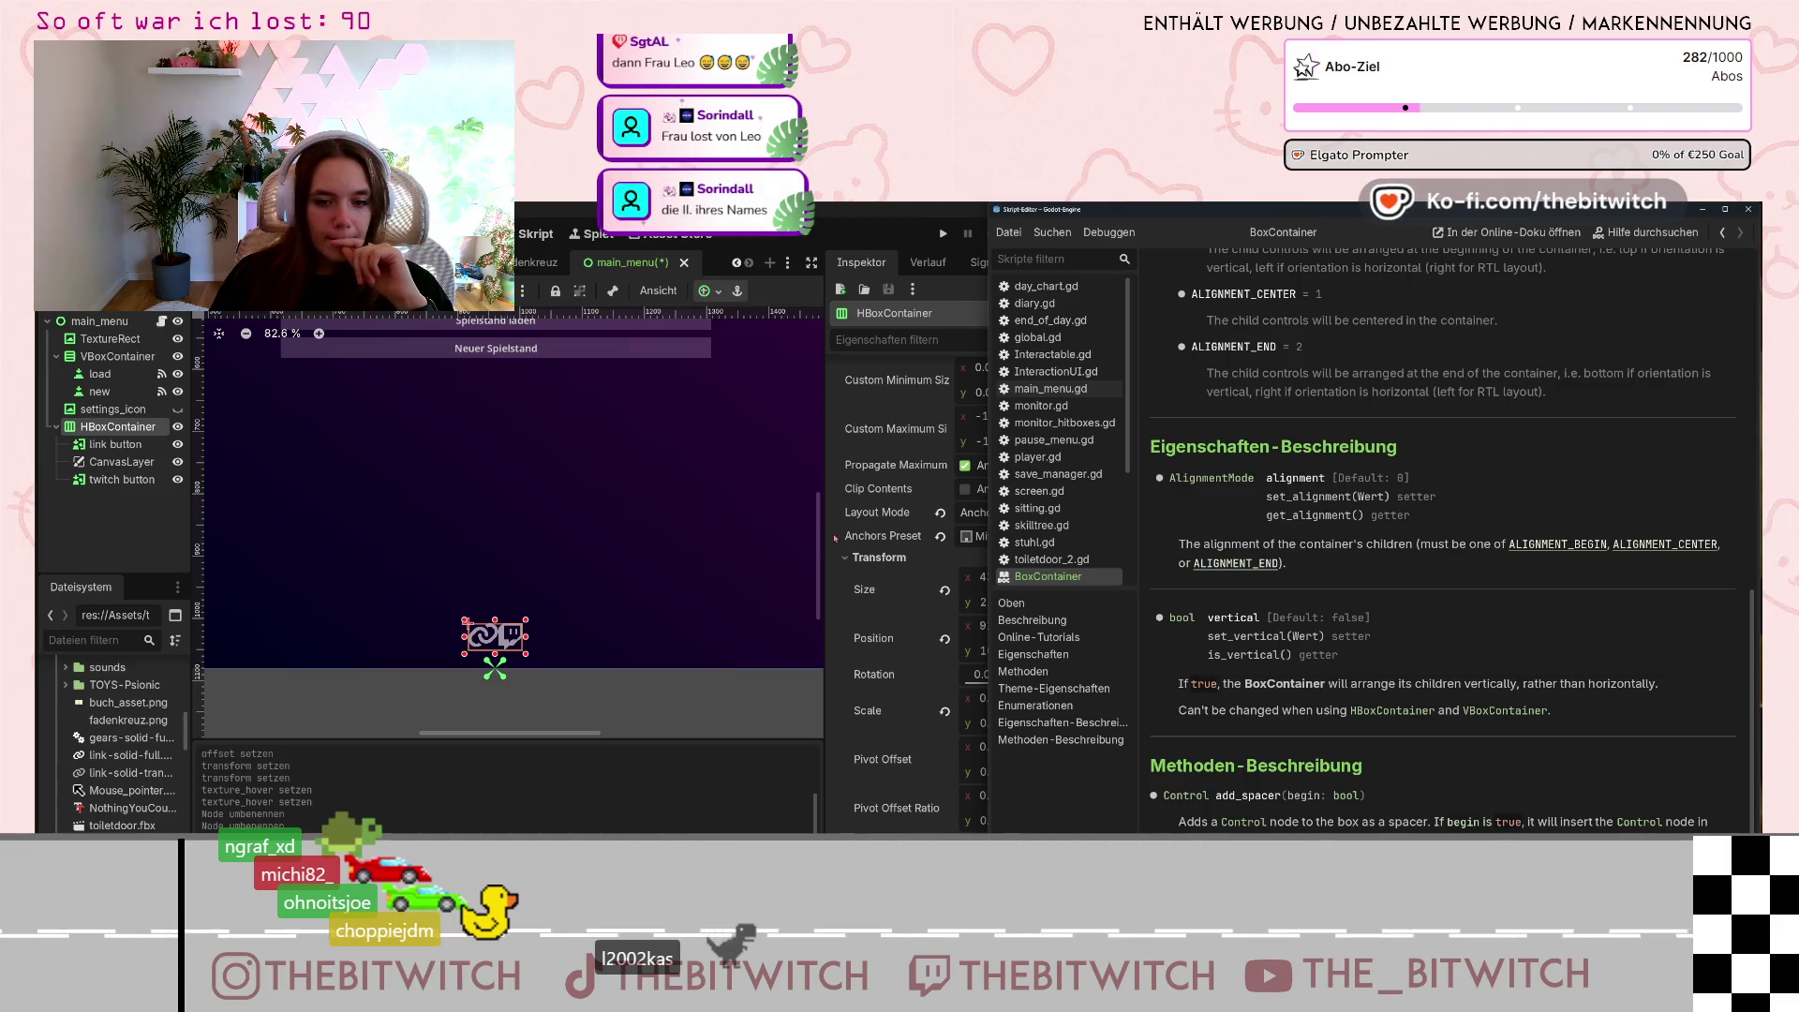
scroll(1444, 497, "up", 3)
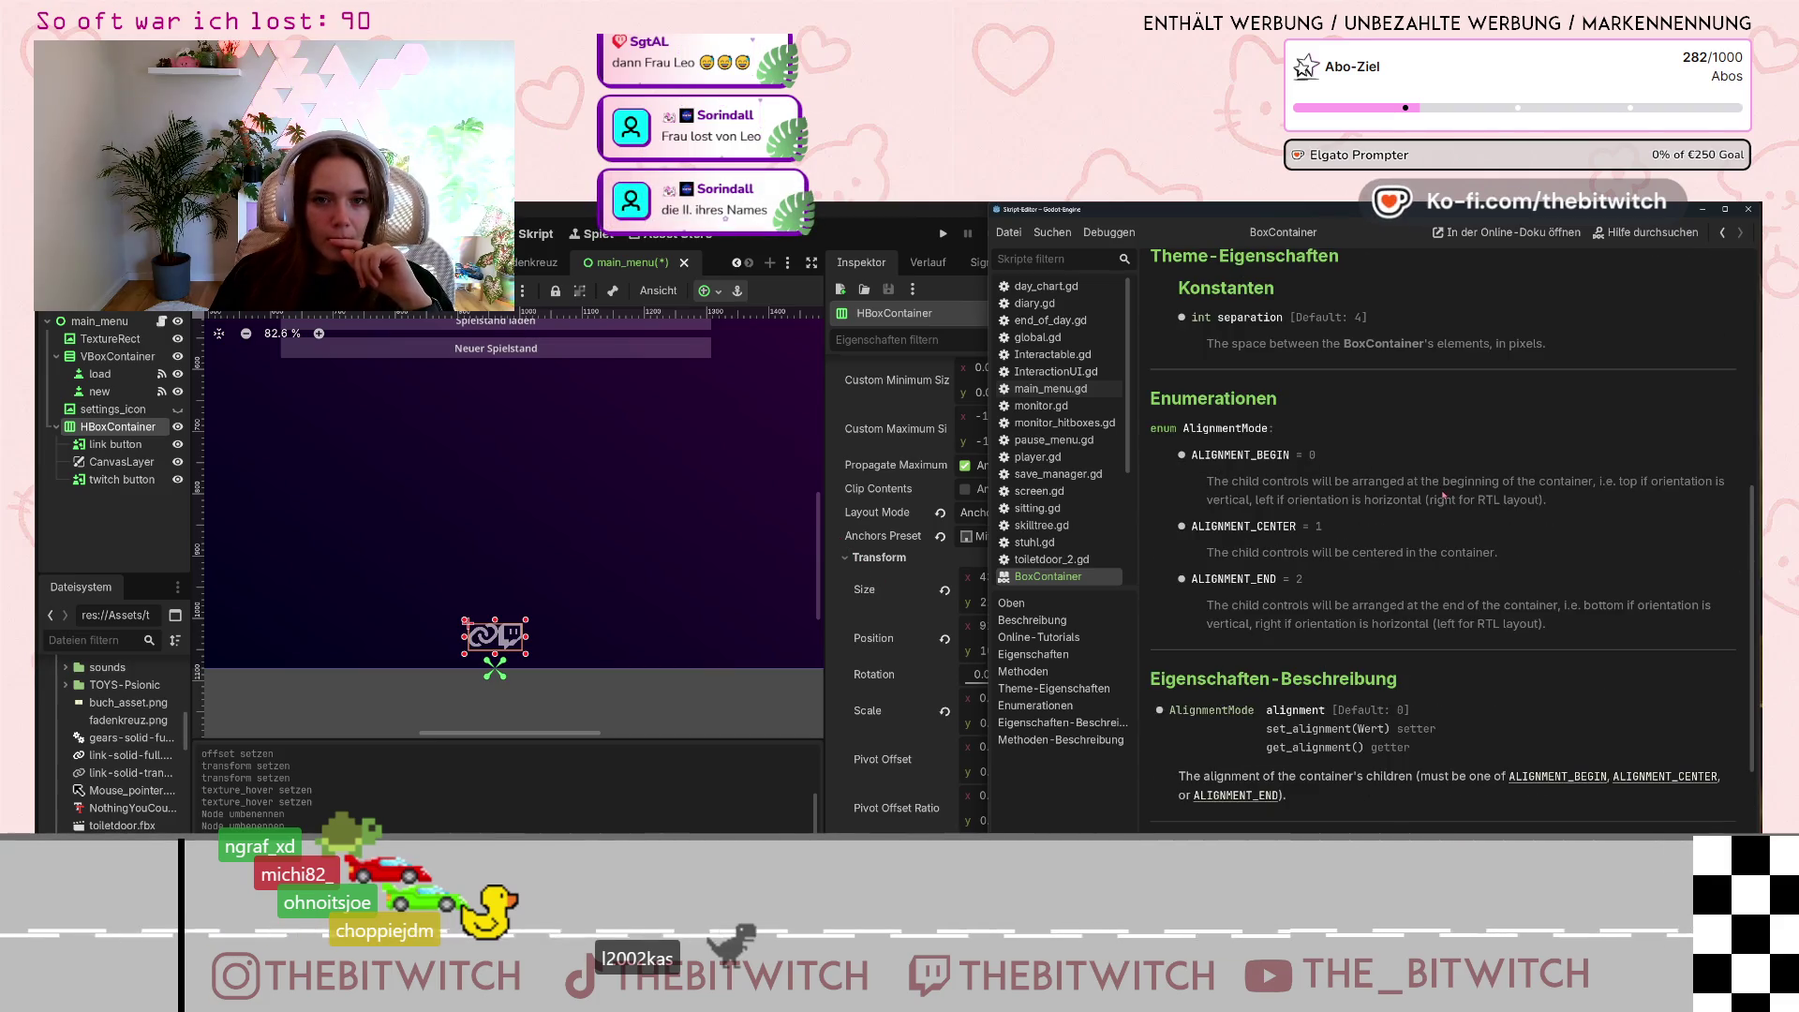
scroll(1440, 496, "down", 3)
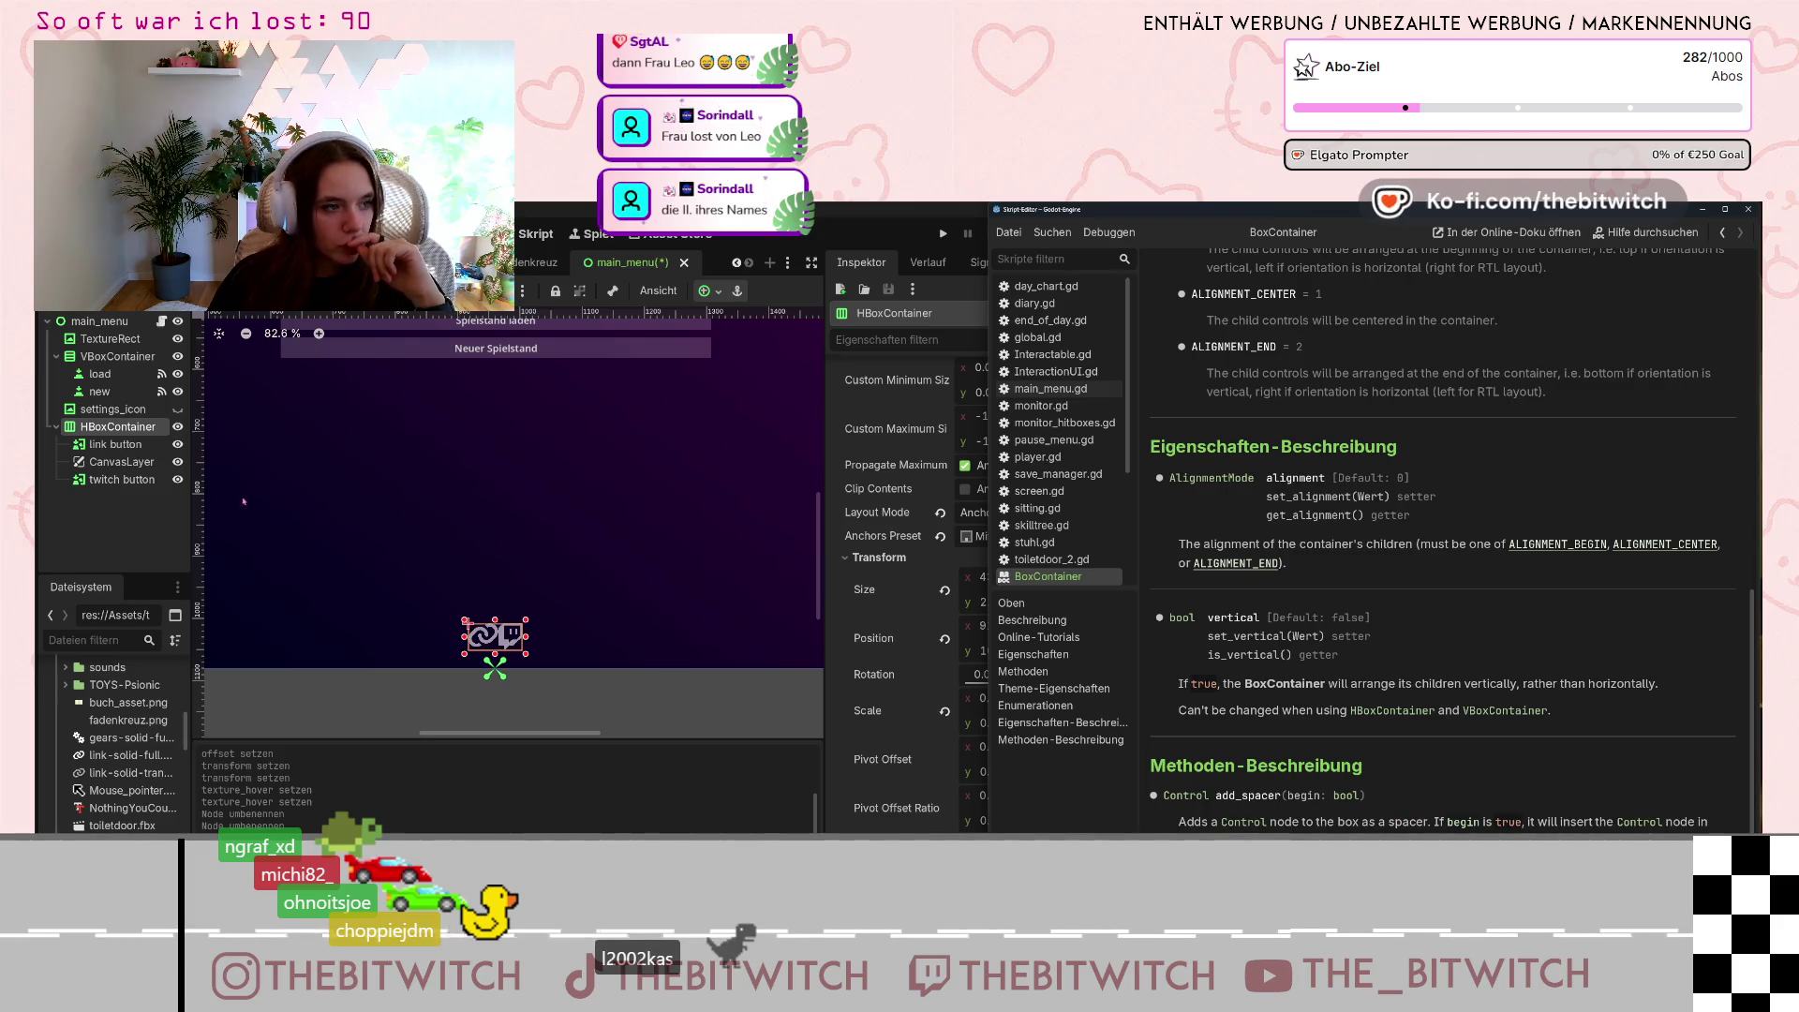
right_click(115, 428)
Add a Control child to the HBoxContainer and place it right after link button.
left_click(168, 441)
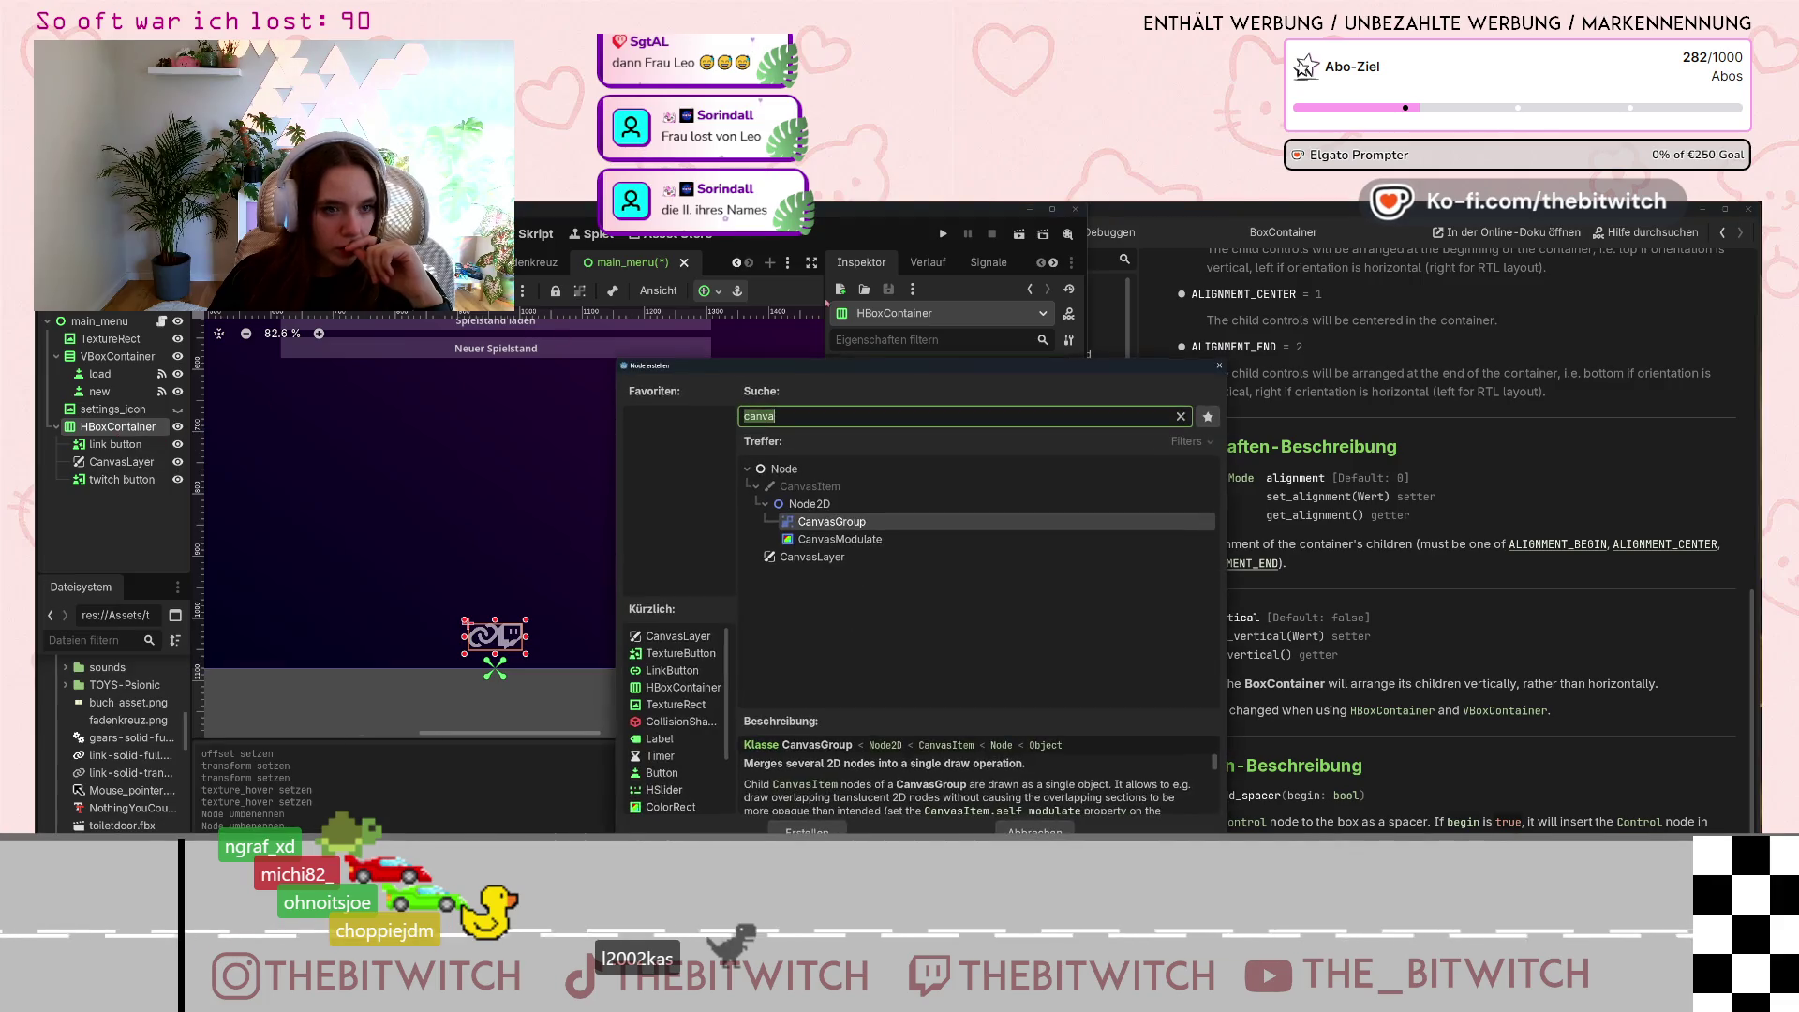
type("cotro")
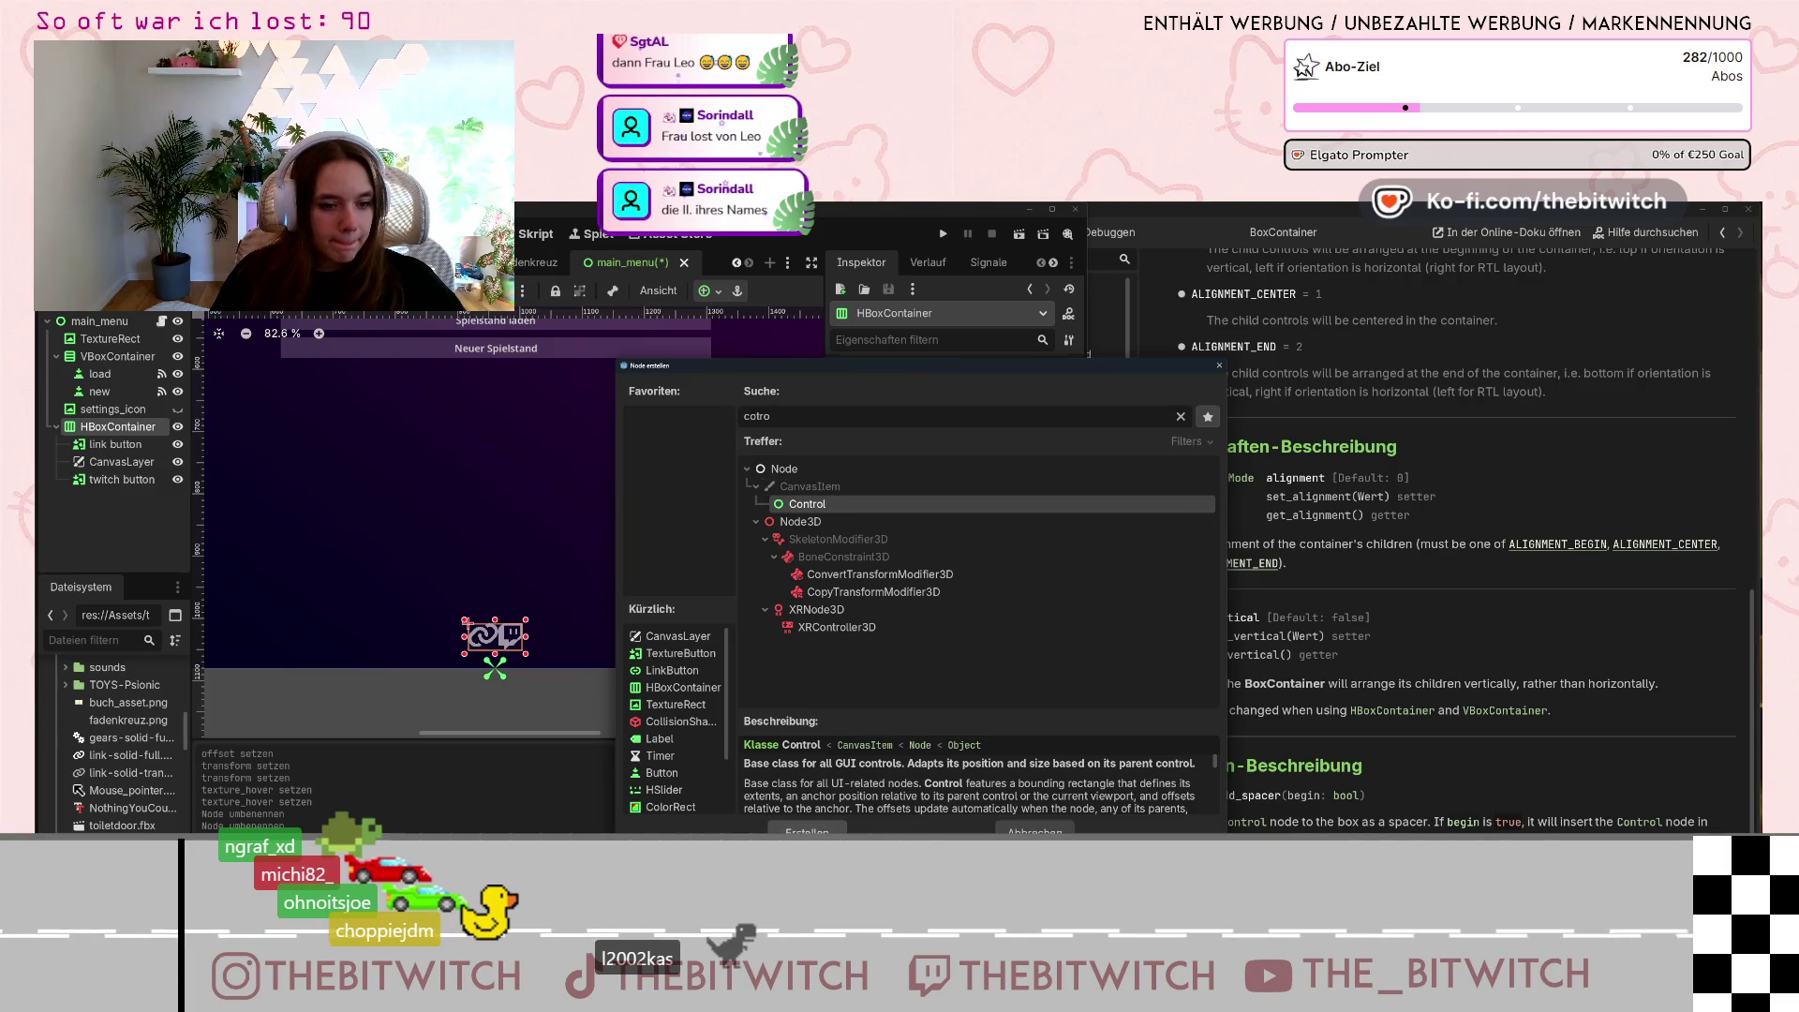
left_click(807, 830)
left_click_drag(106, 502, 106, 457)
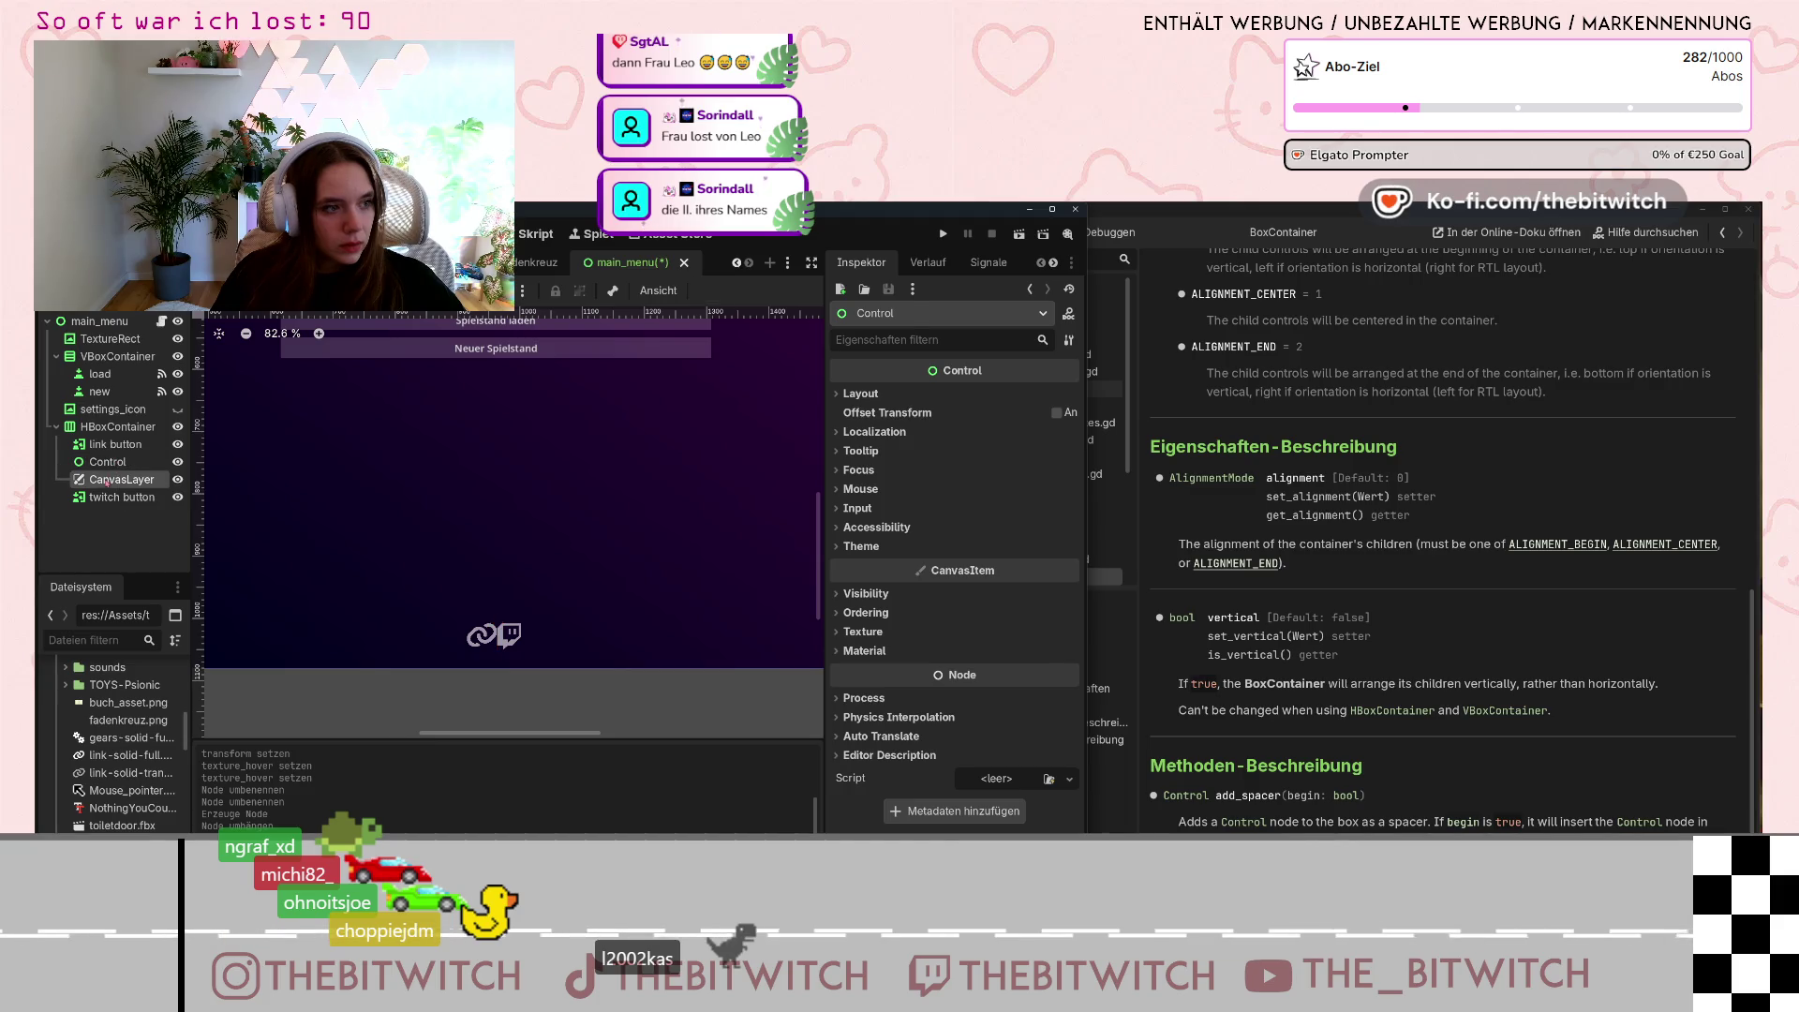
Delete the CanvasLayer node and confirm the removal.
left_click(106, 481)
key("Delete")
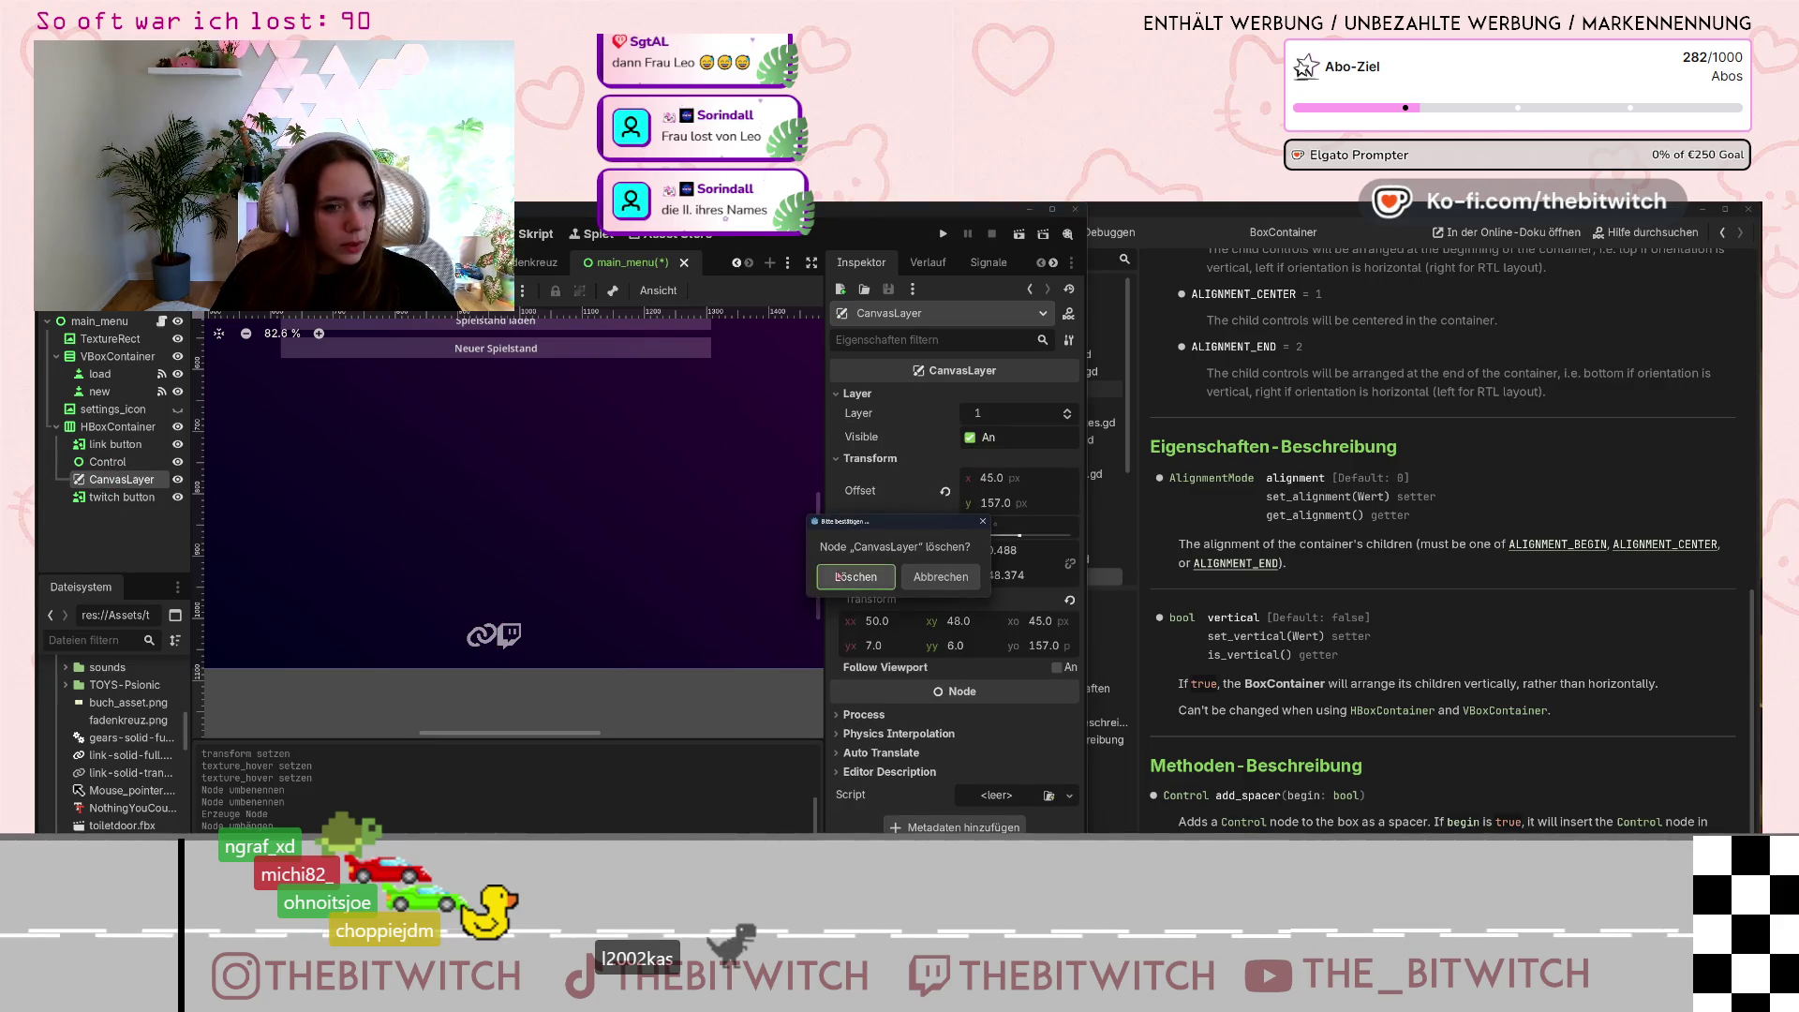
left_click(841, 577)
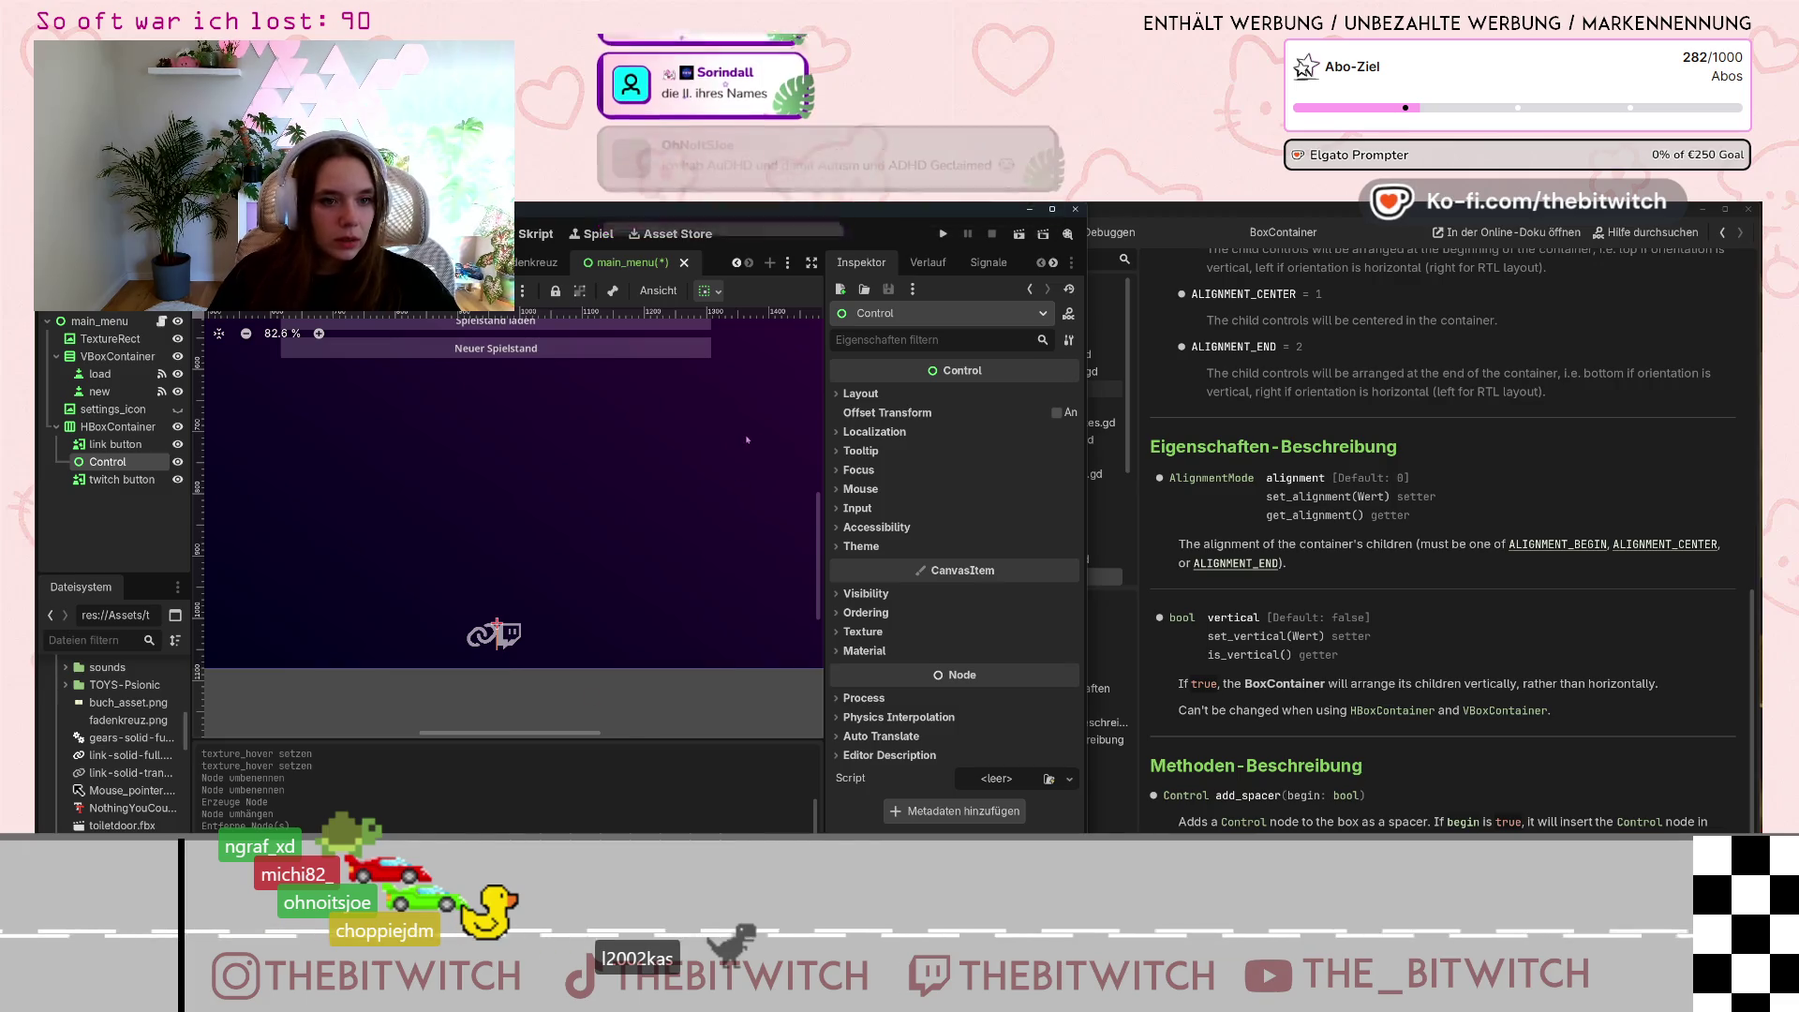
Expand the Control's Layout and Transform sections in the Inspector.
left_click(860, 393)
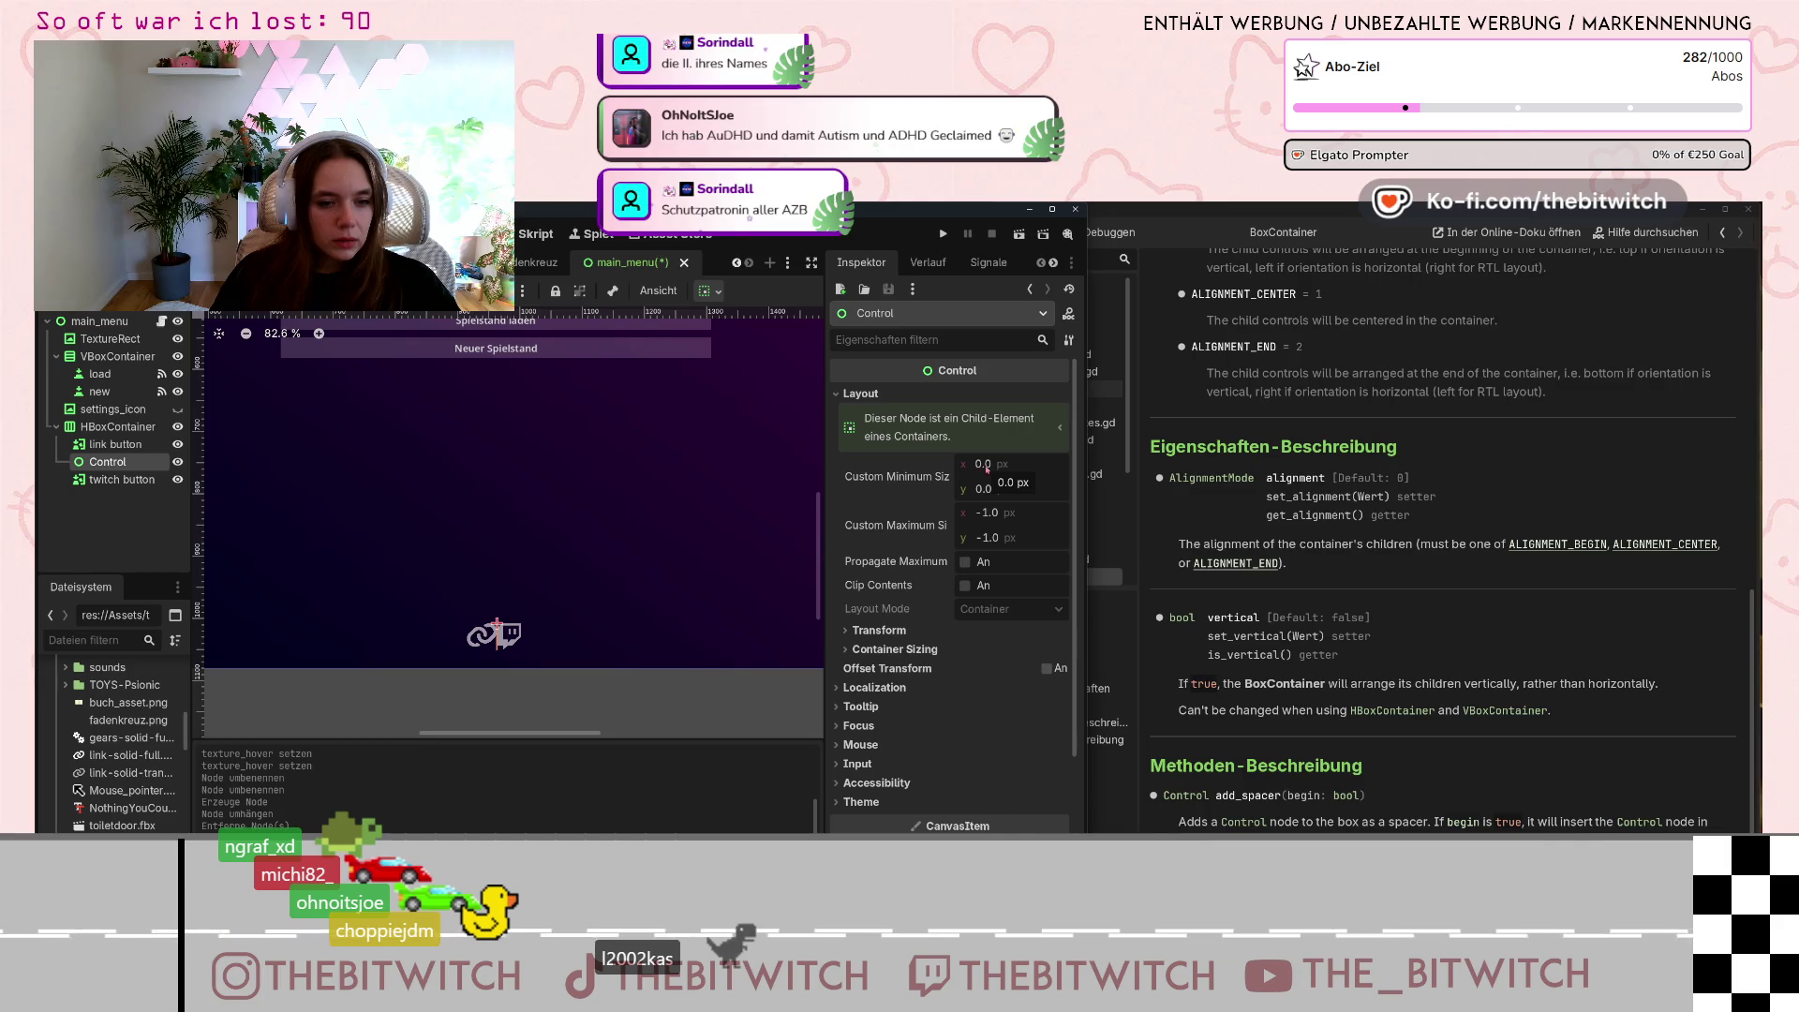
left_click(873, 630)
scroll(979, 650, "down", 1)
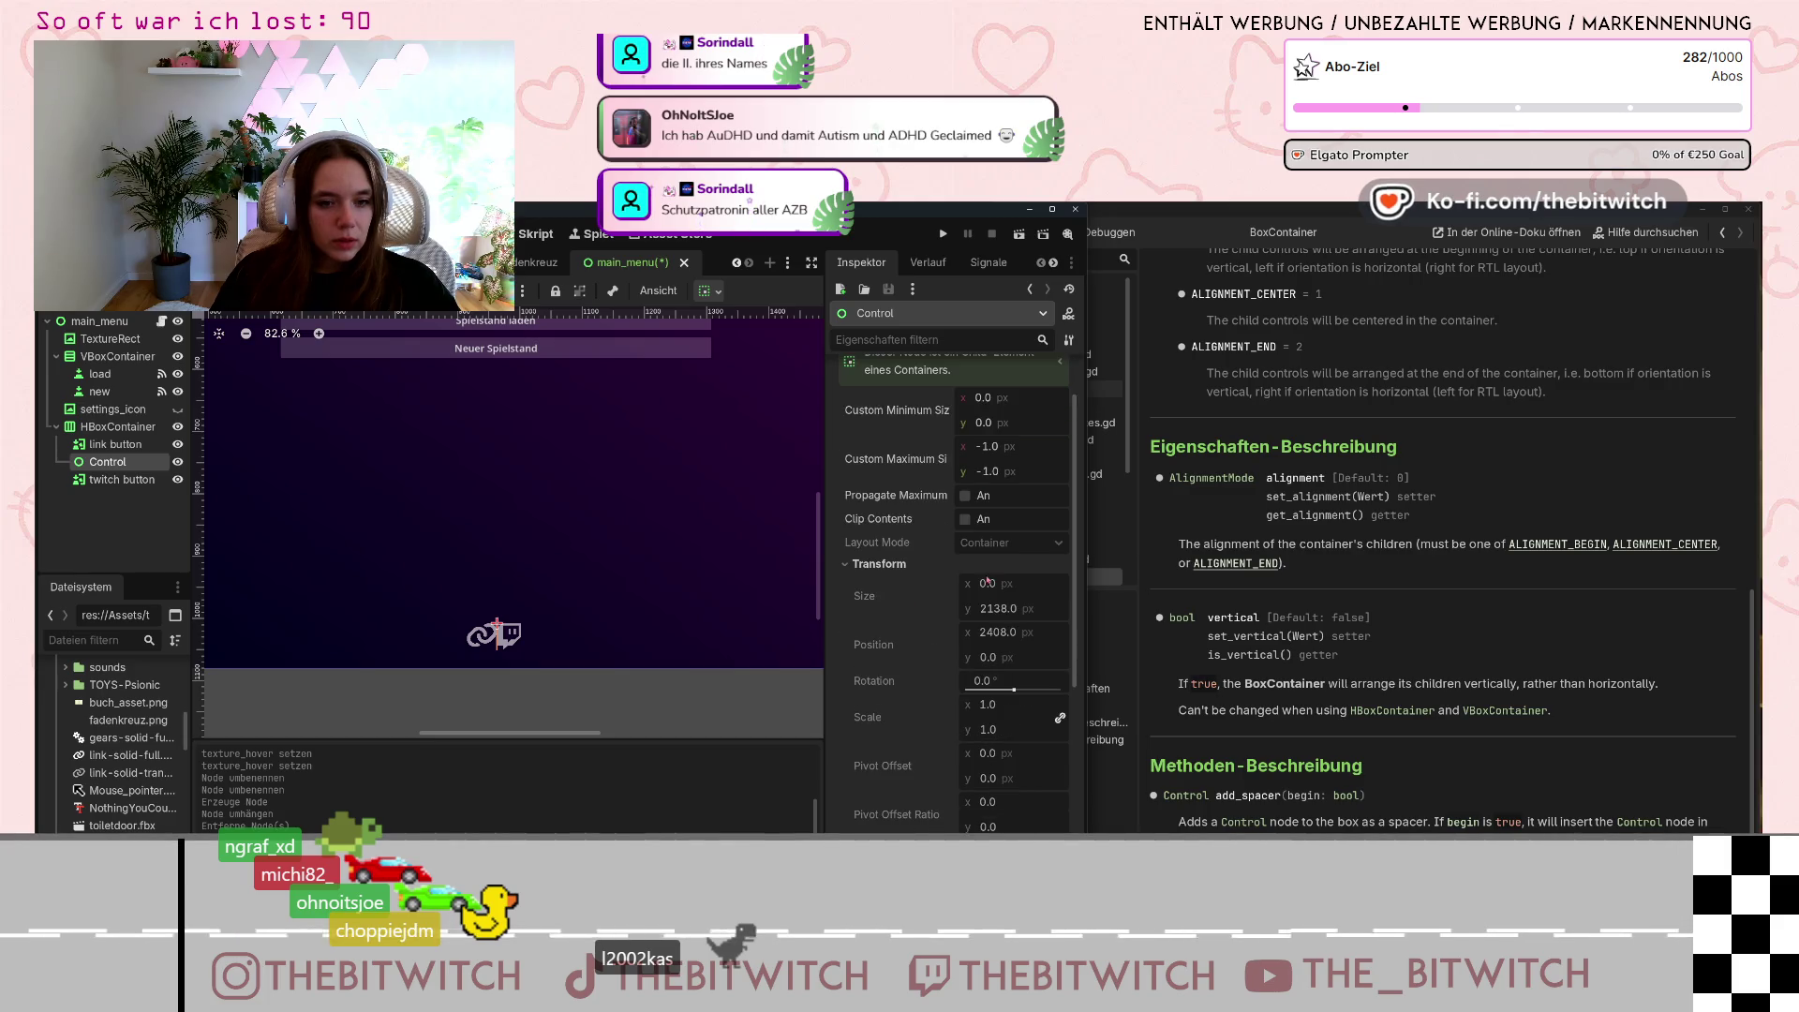
scroll(988, 613, "up", 2)
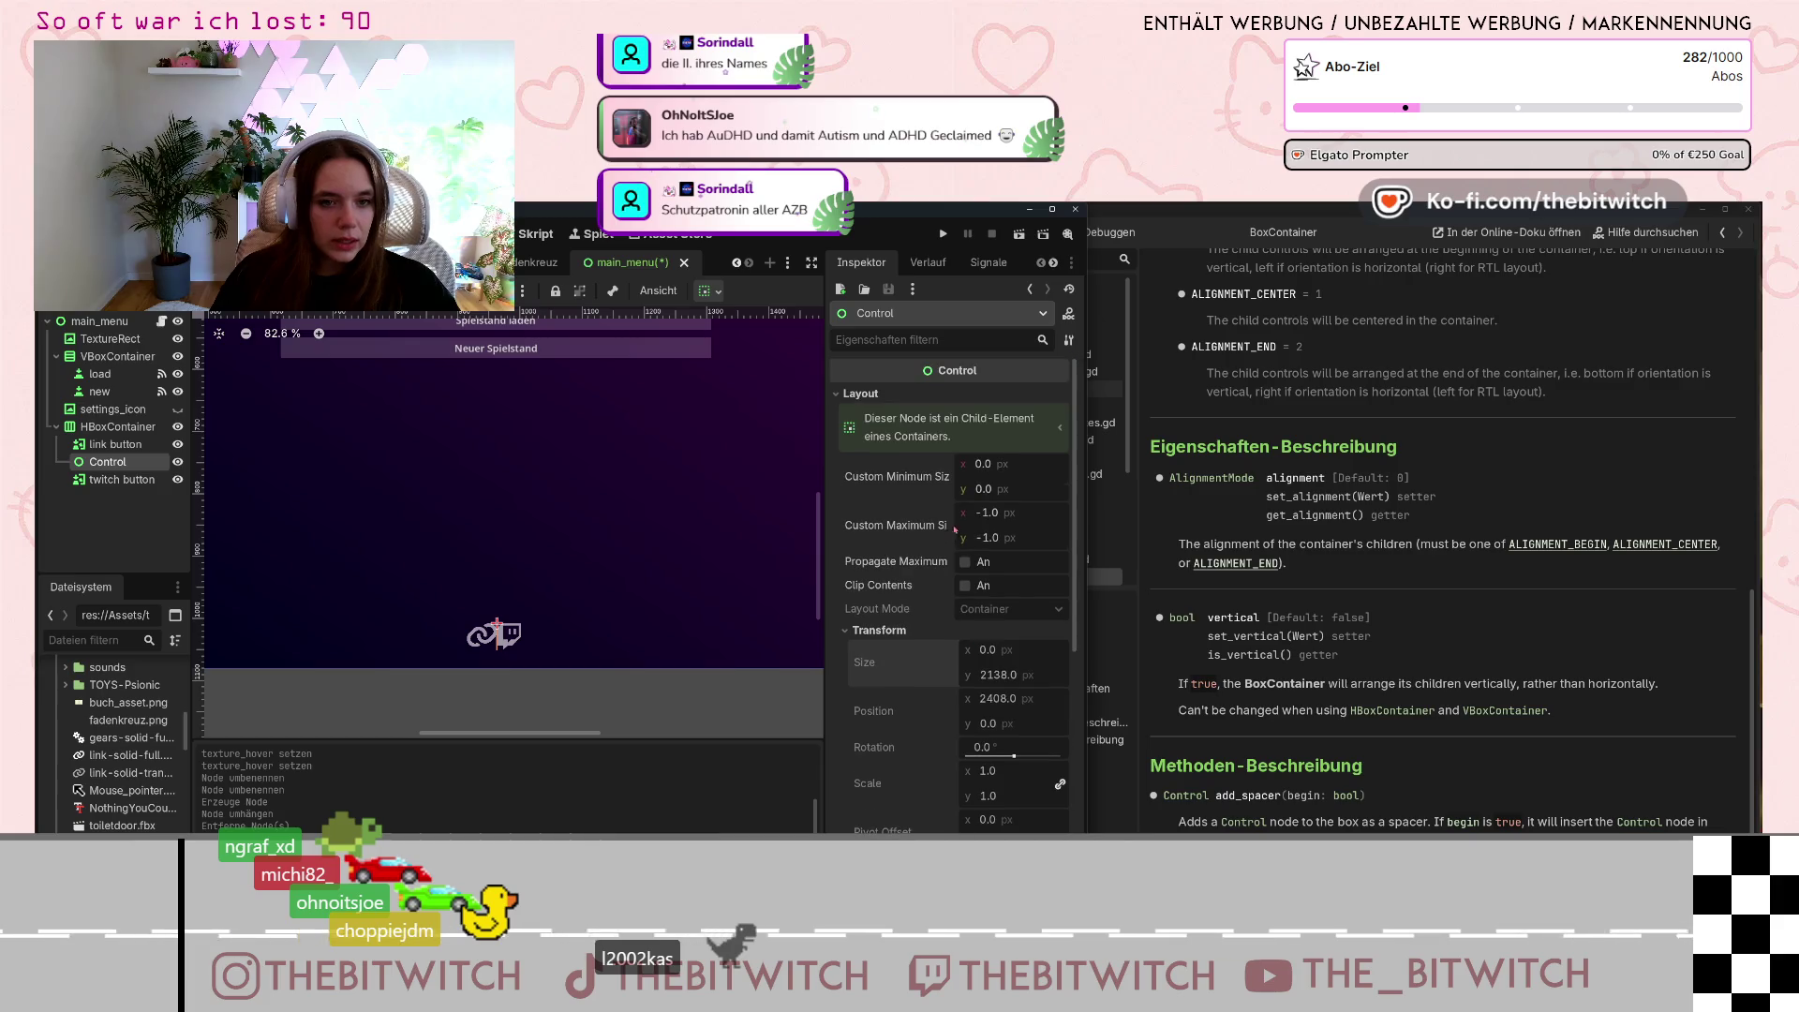
Set the Control's Custom Minimum Size x to 20, then undo it with Ctrl+Z.
left_click(988, 515)
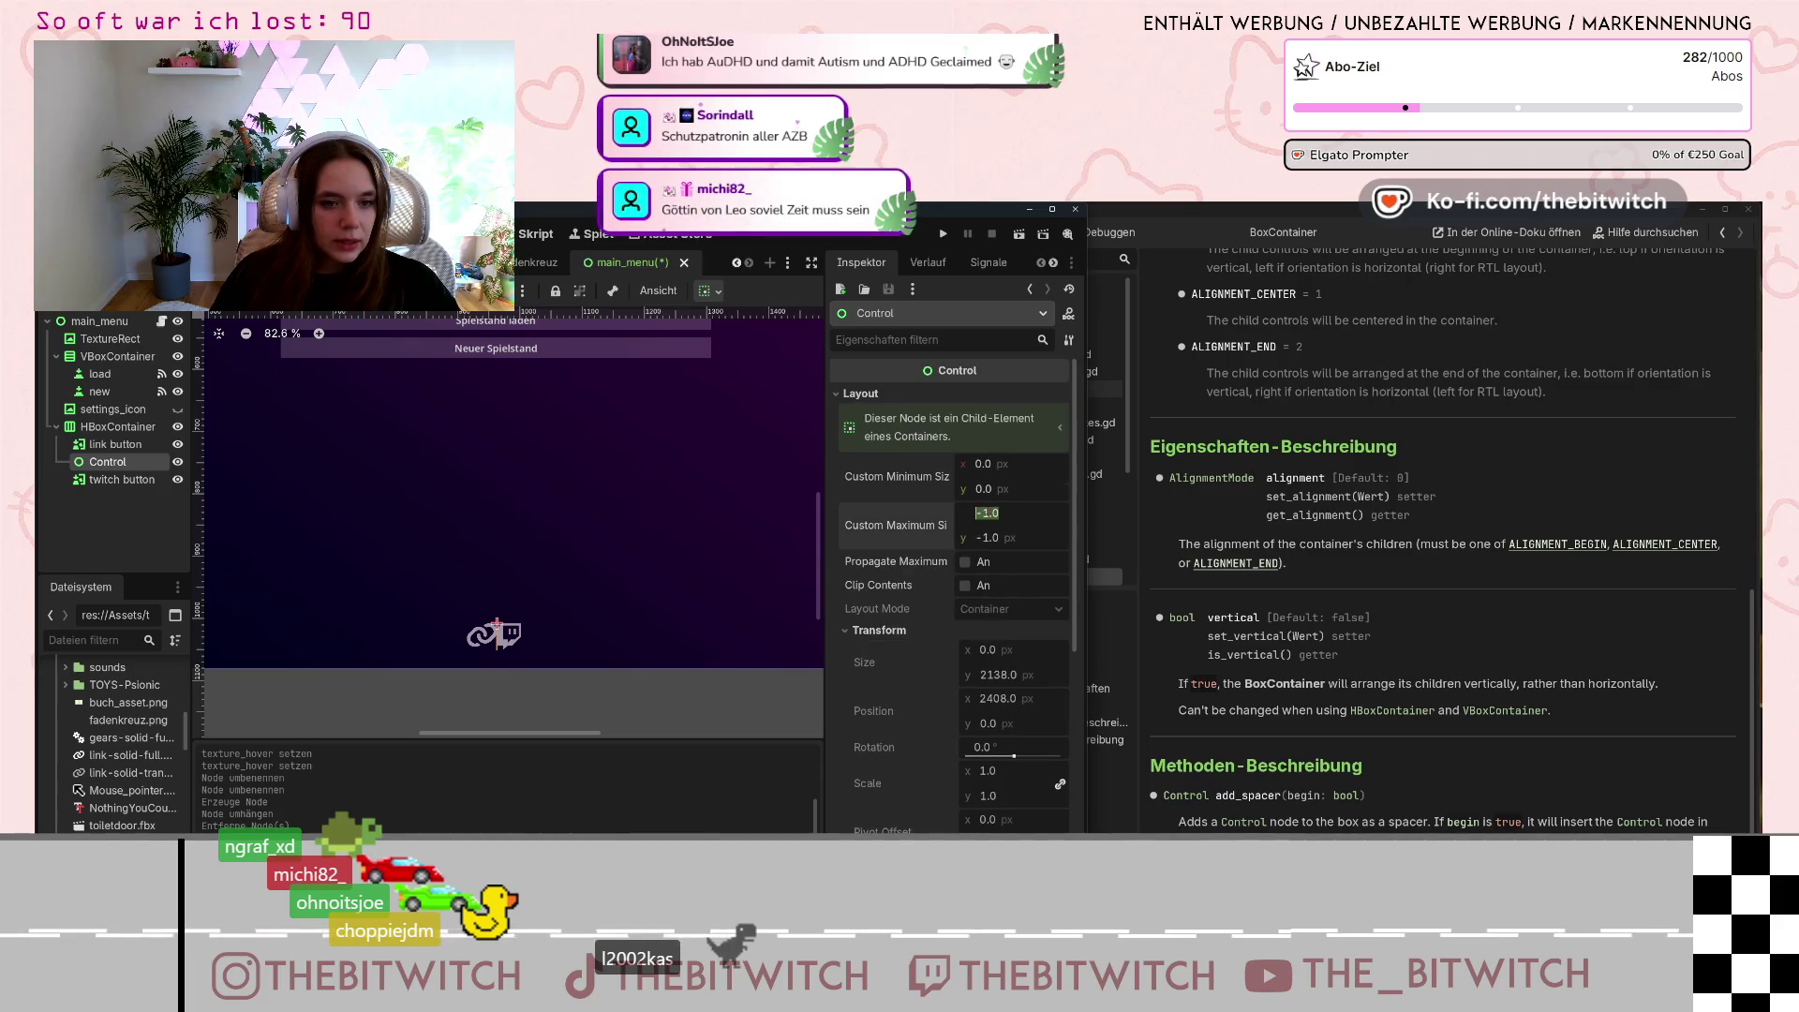
left_click(985, 463)
scroll(923, 525, "down", 3)
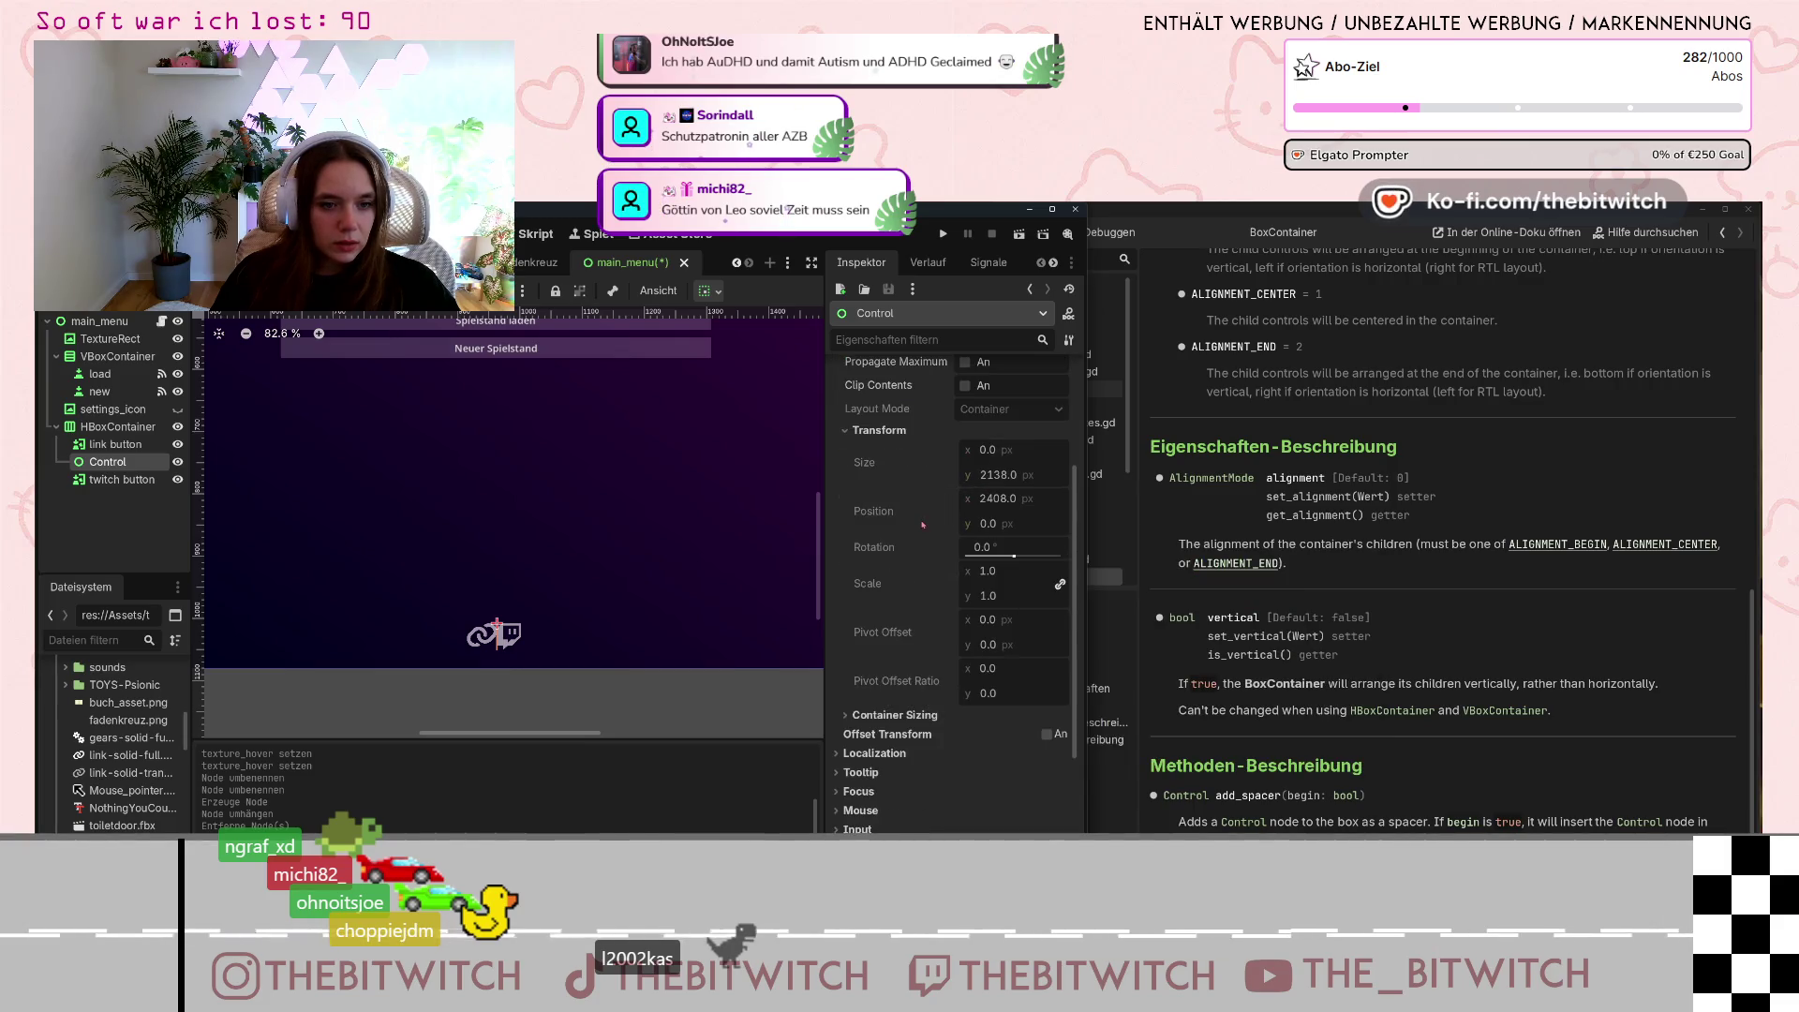
scroll(923, 525, "up", 3)
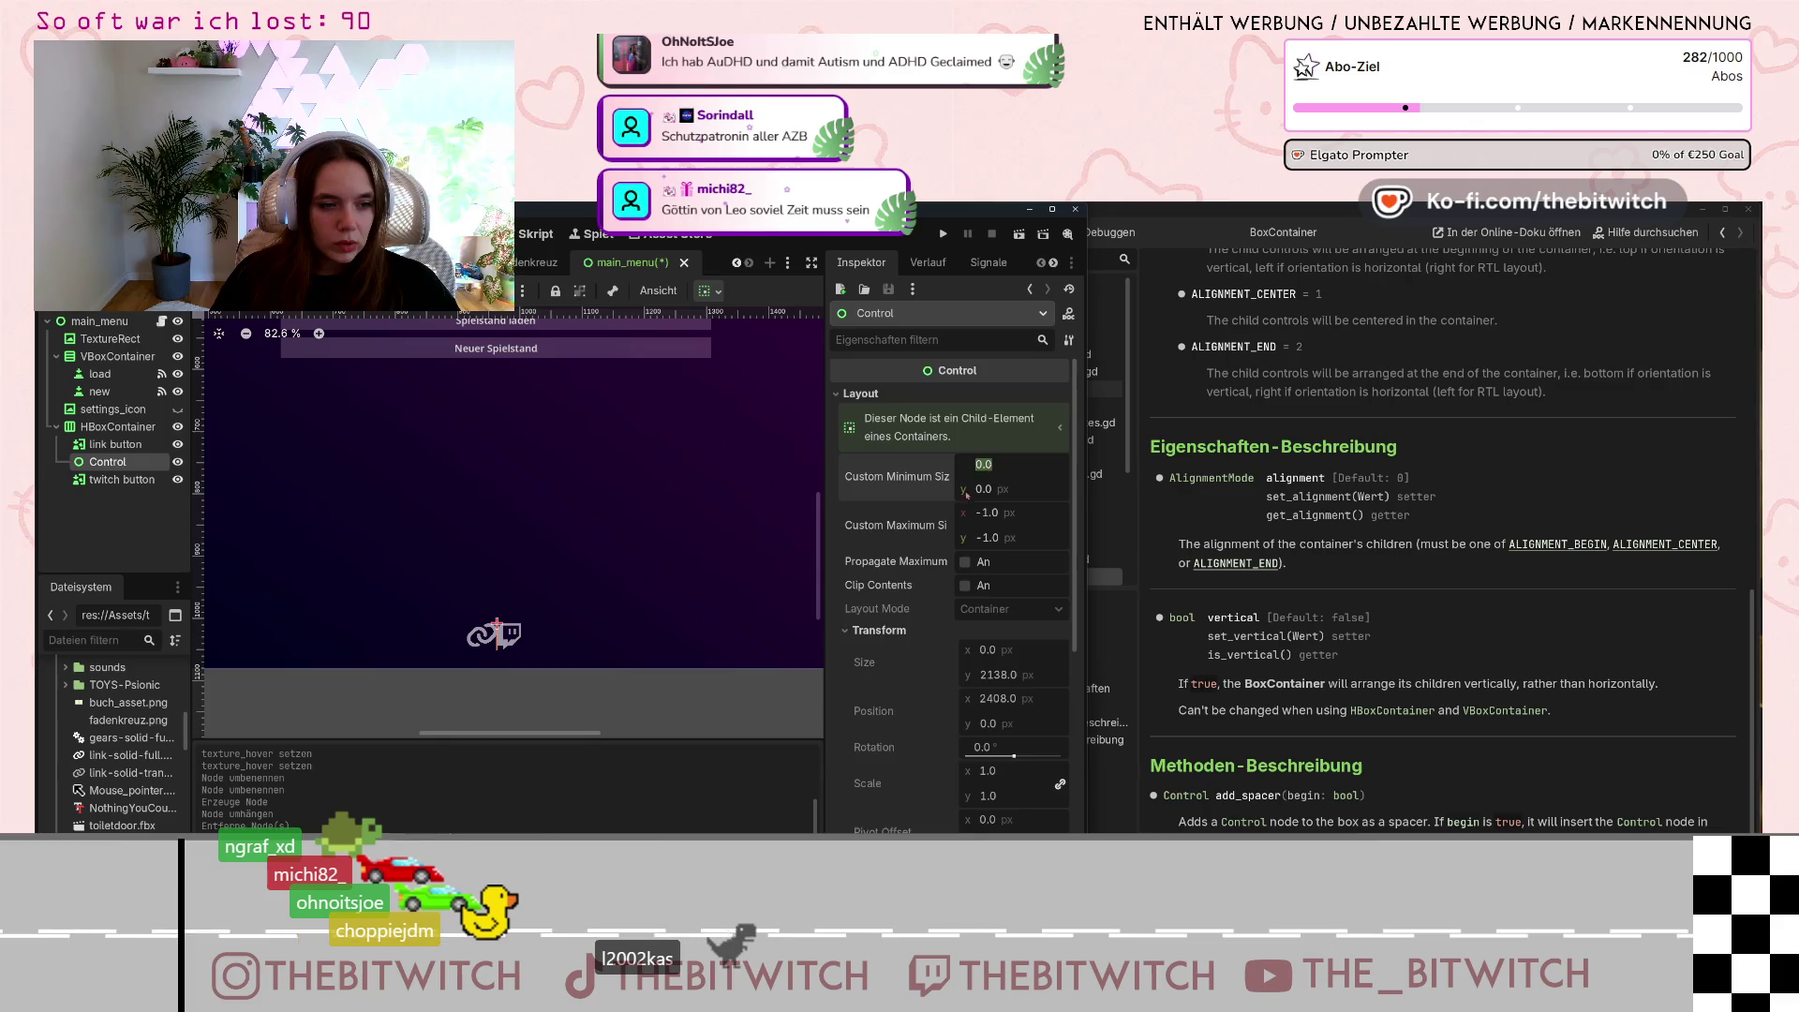
scroll(981, 480, "down", 4)
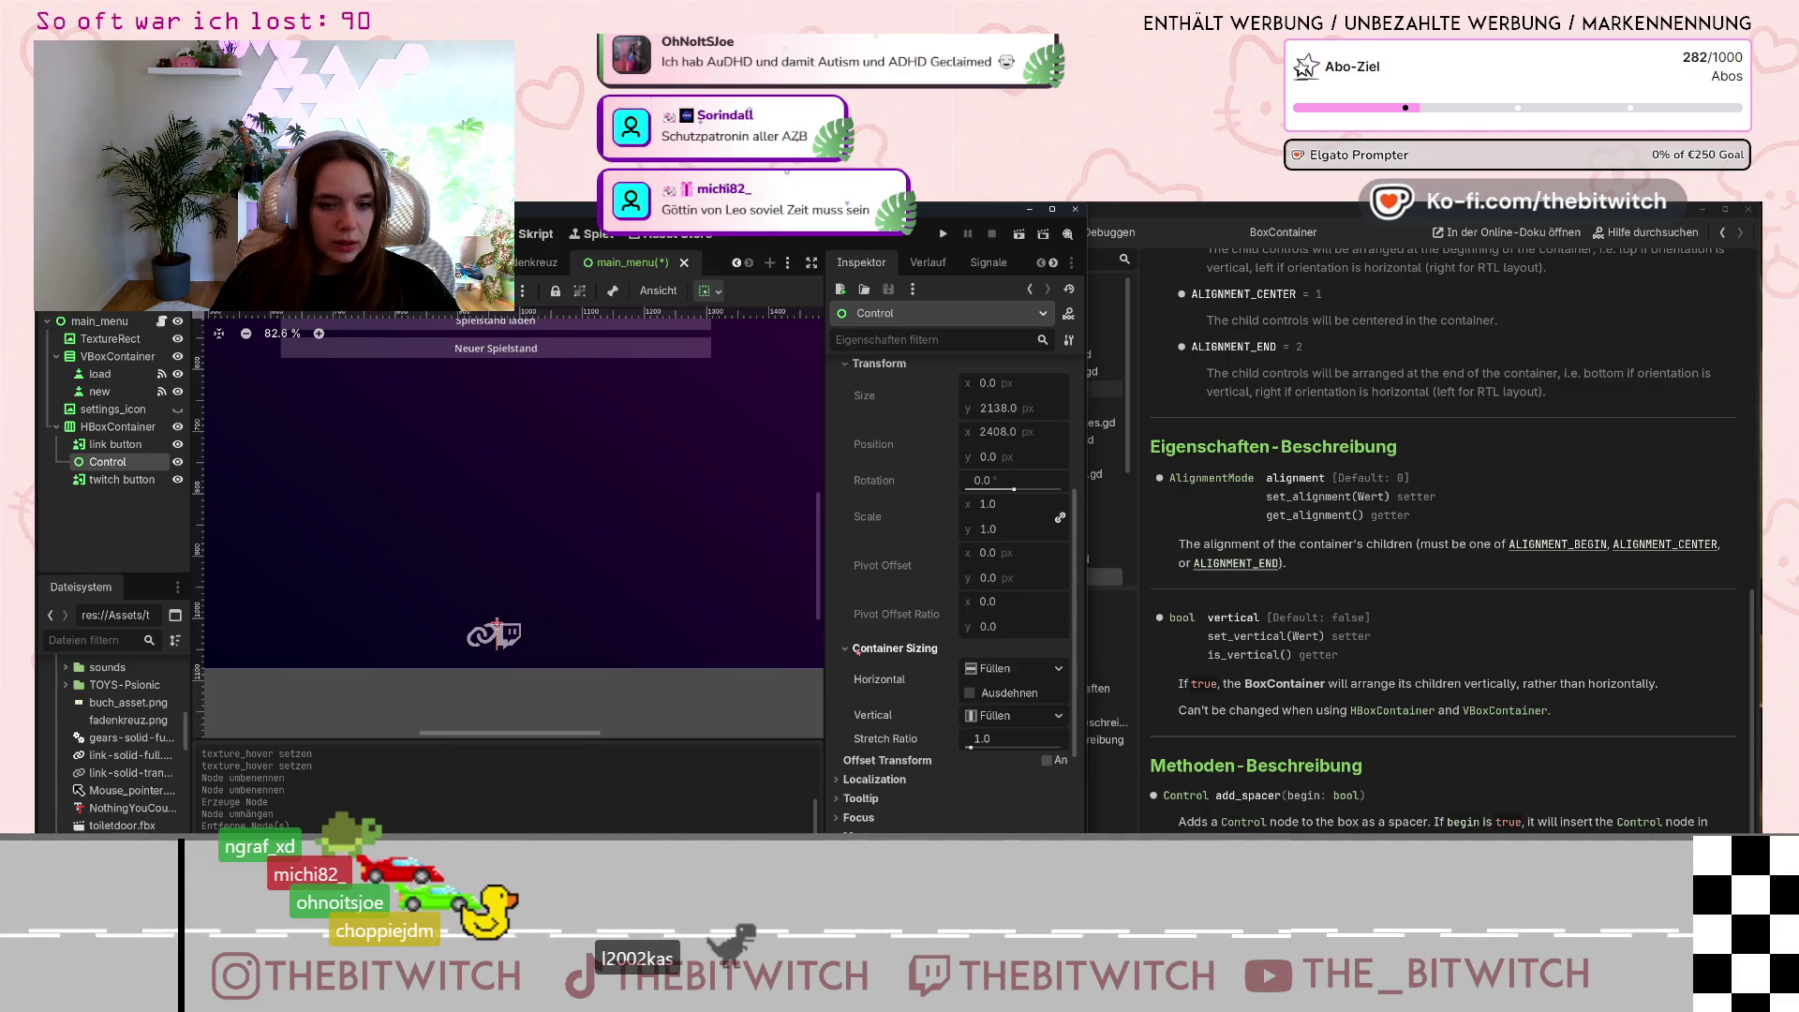
scroll(997, 456, "up", 2)
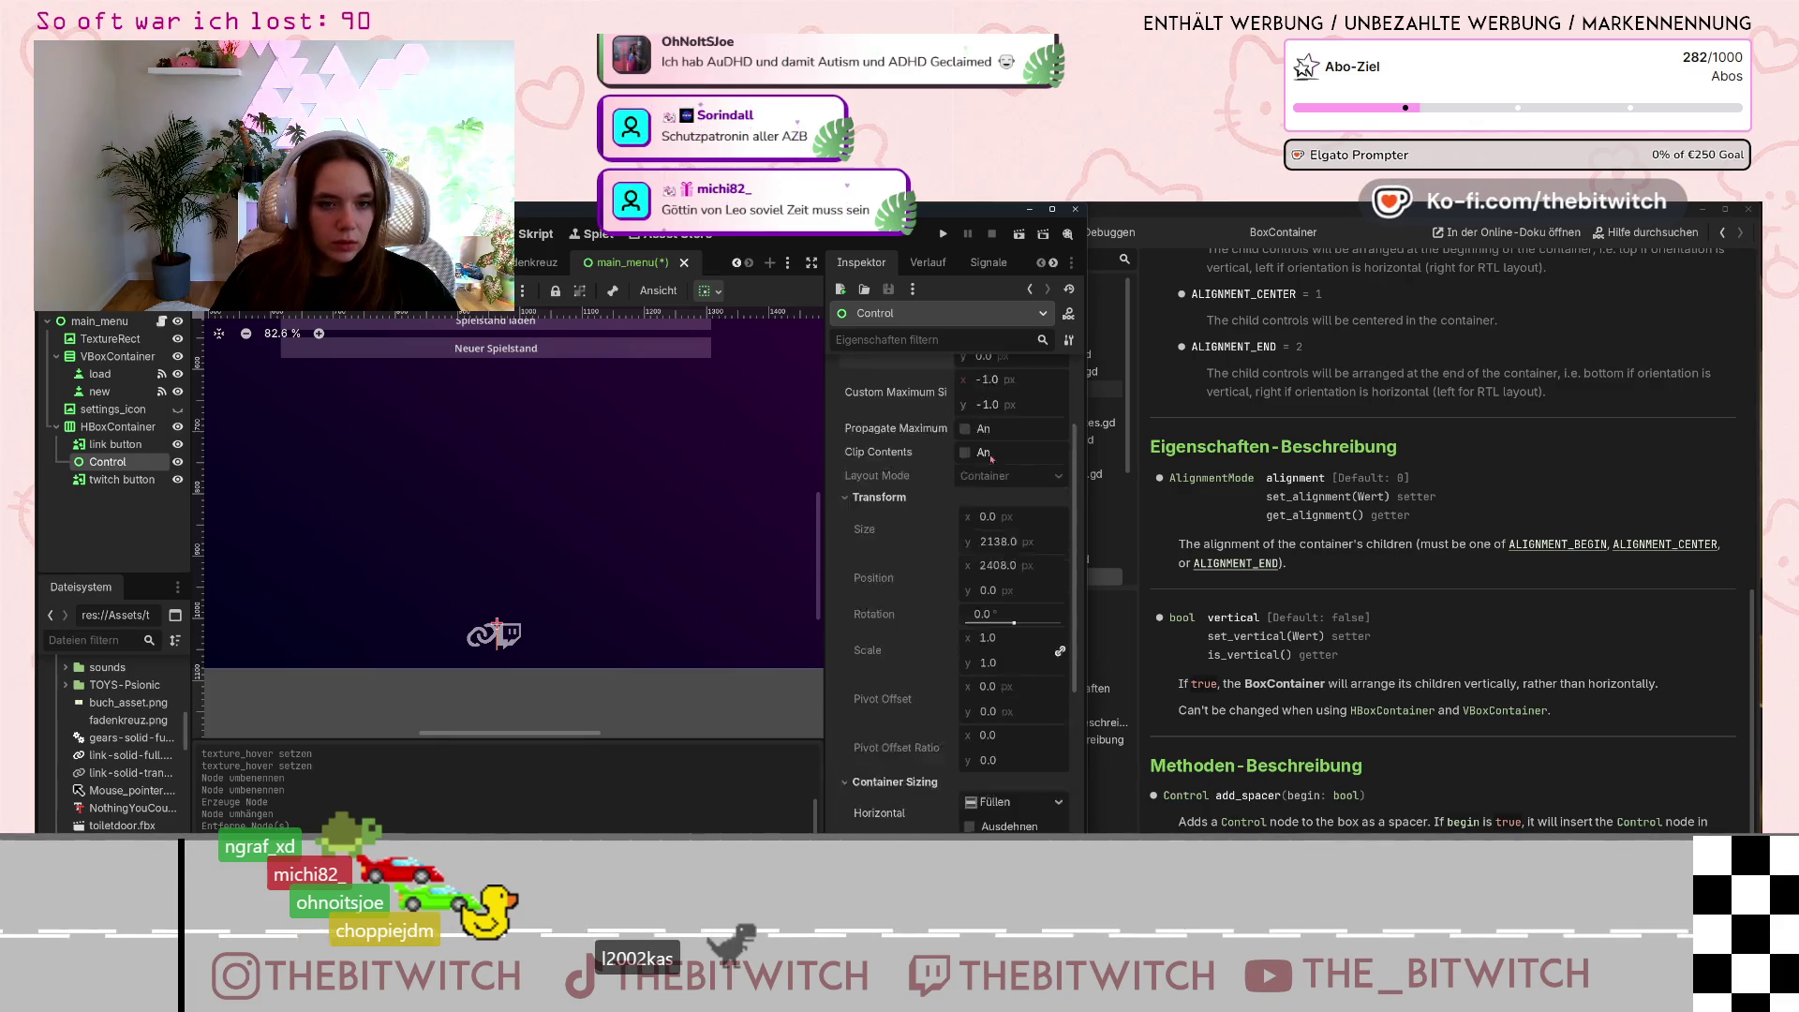
scroll(997, 456, "up", 2)
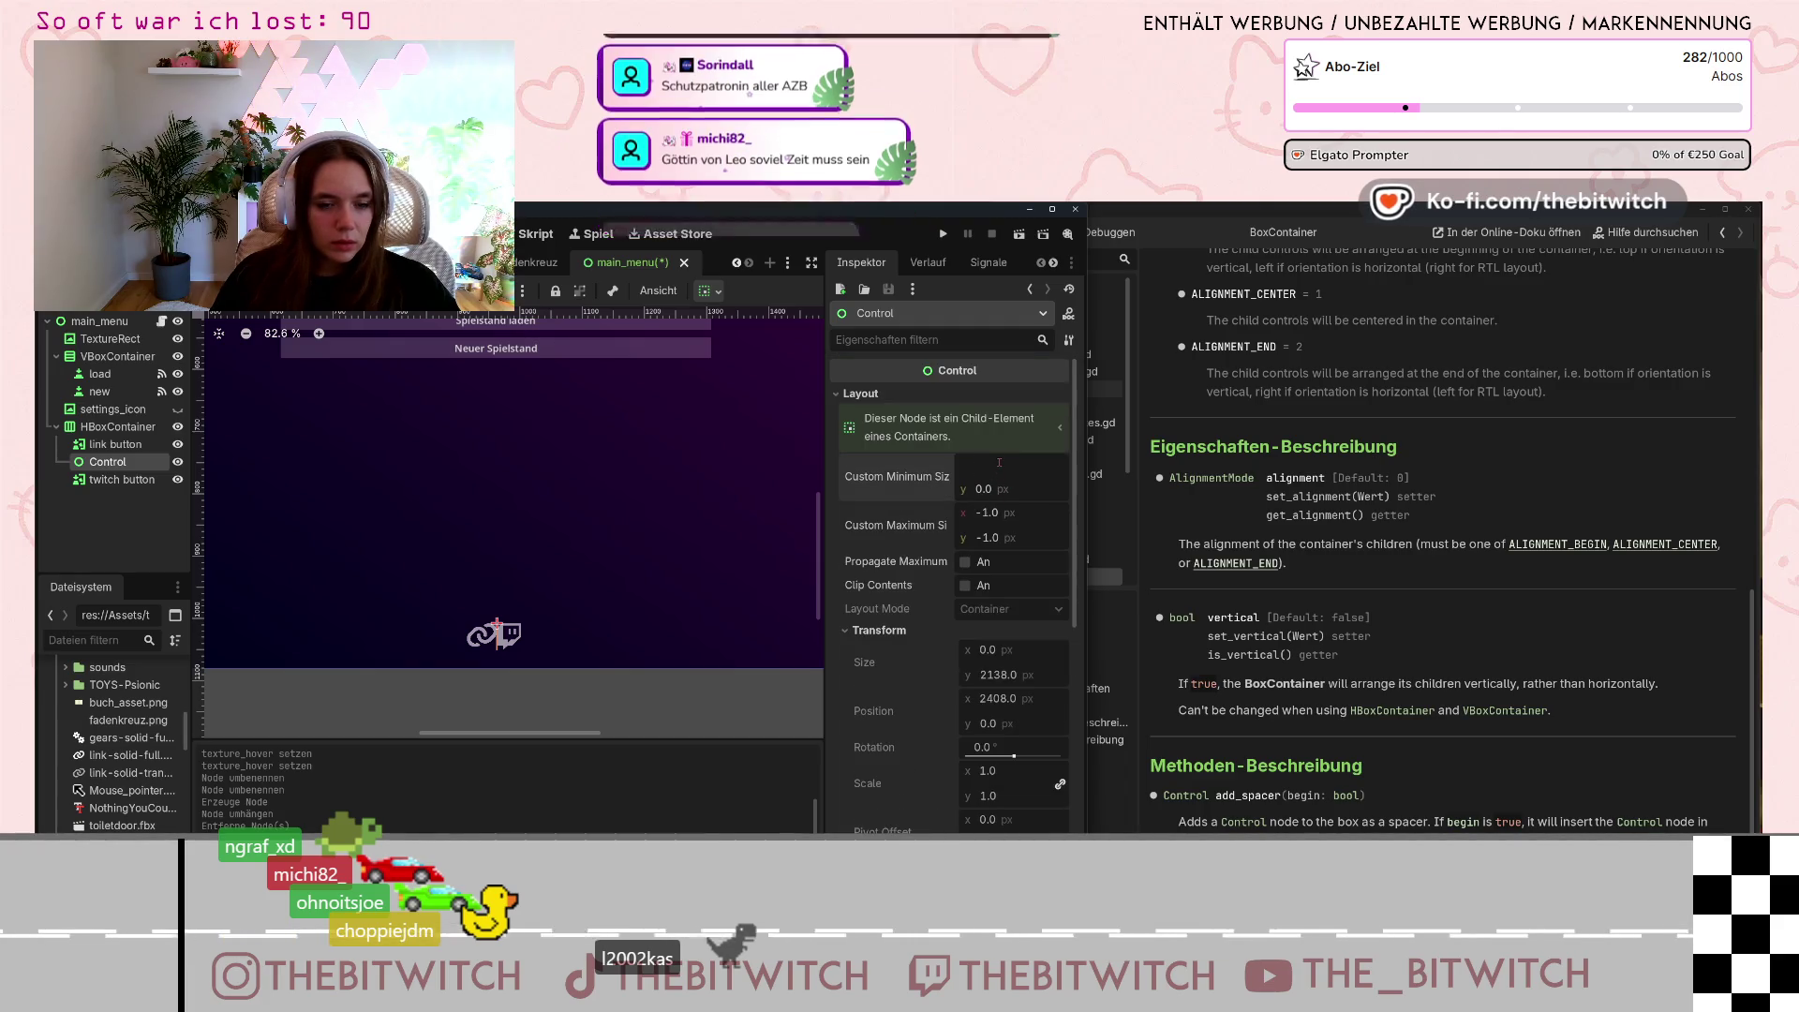
type("20")
key("Return")
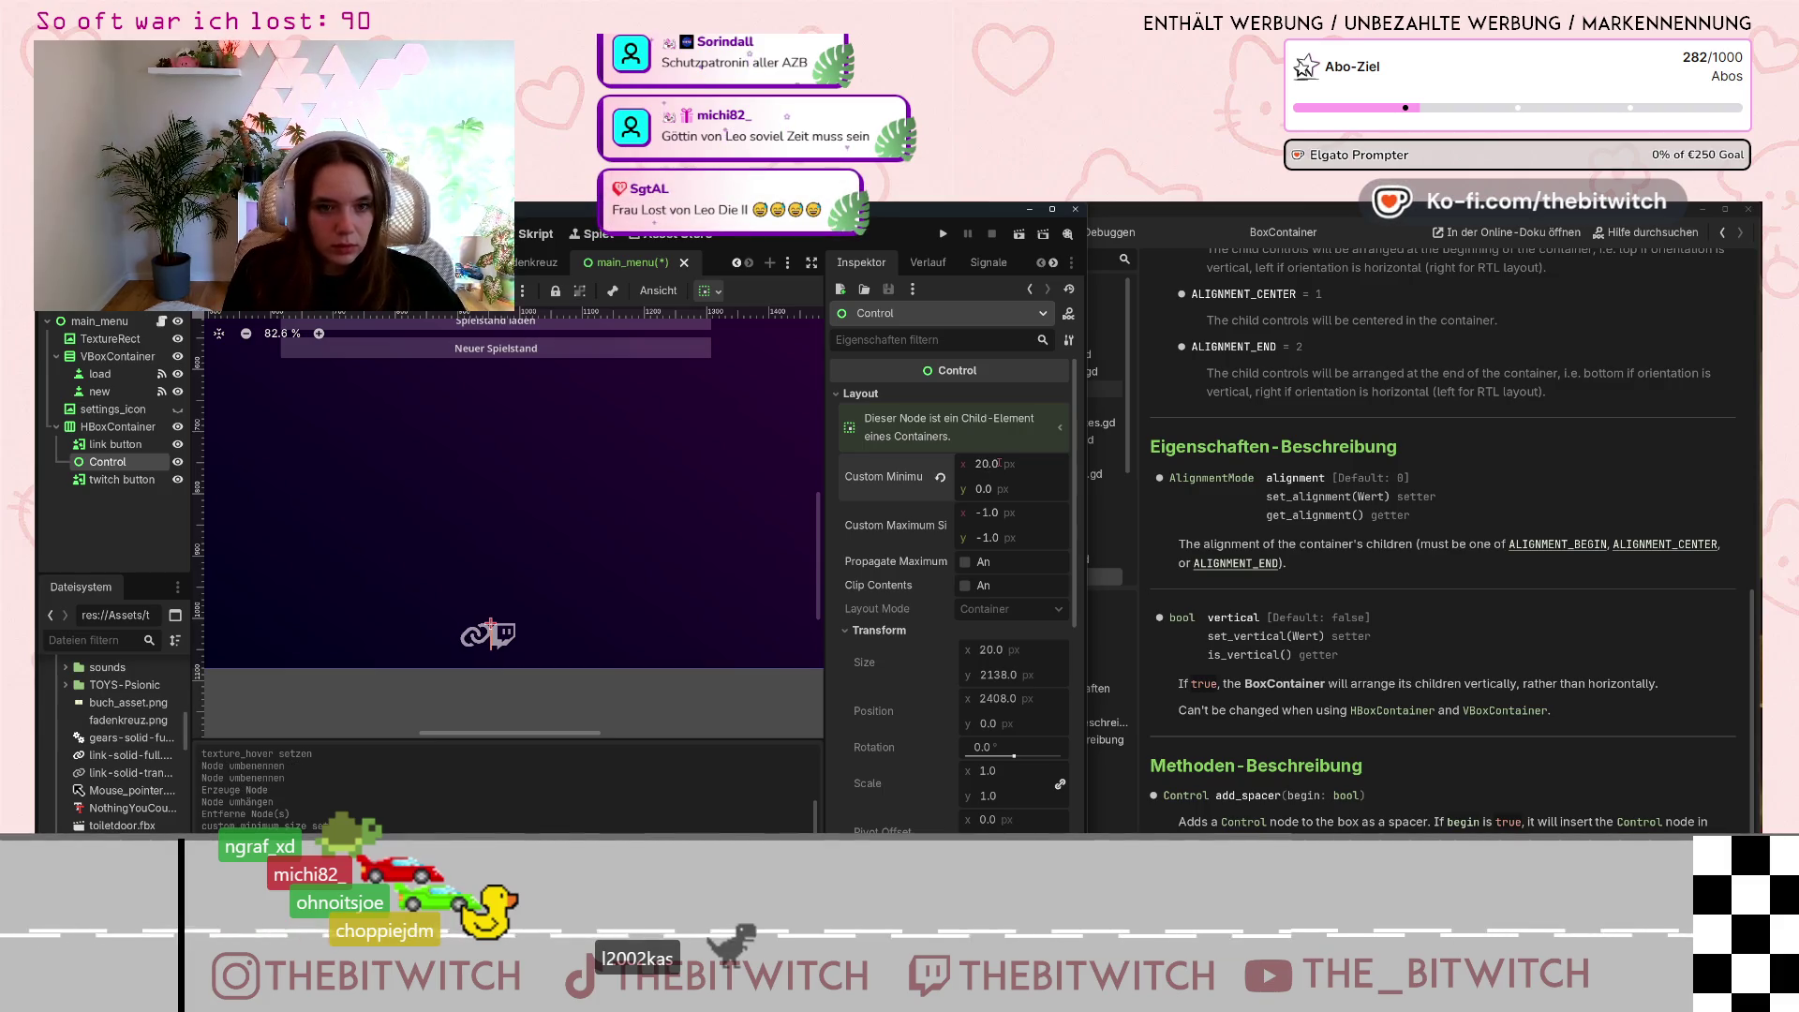
key("ctrl+z")
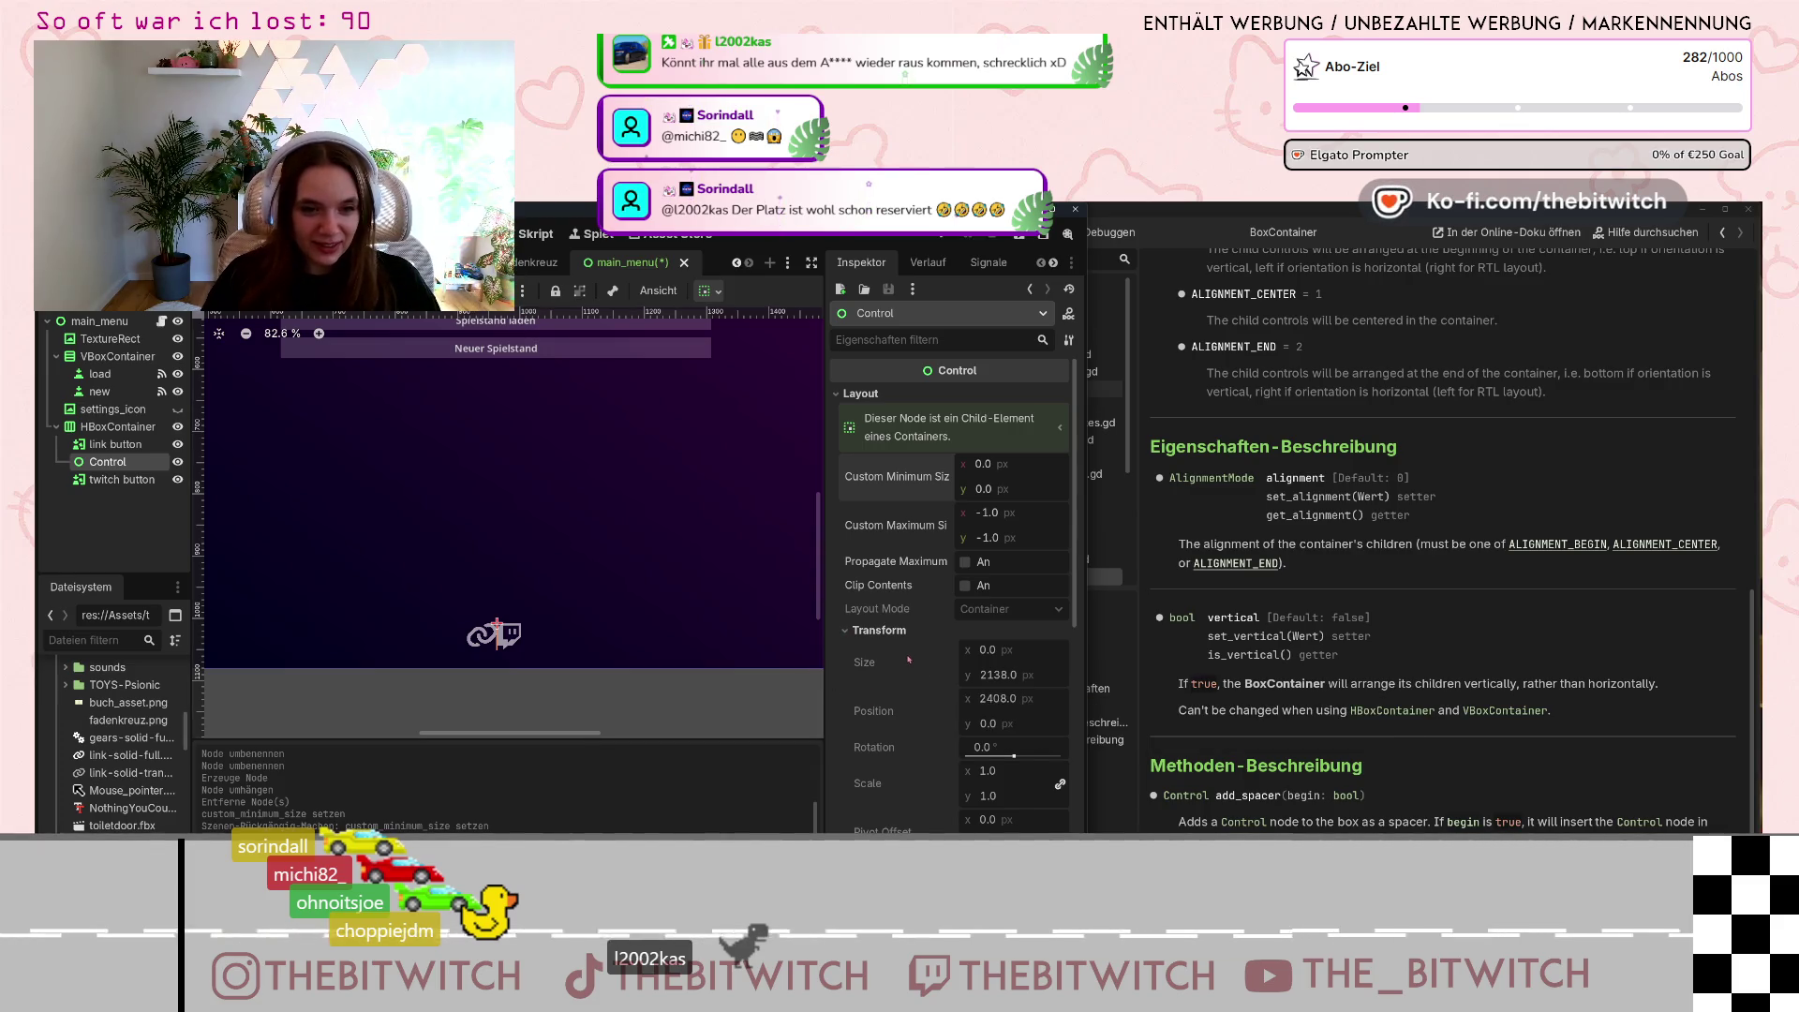
scroll(899, 655, "down", 3)
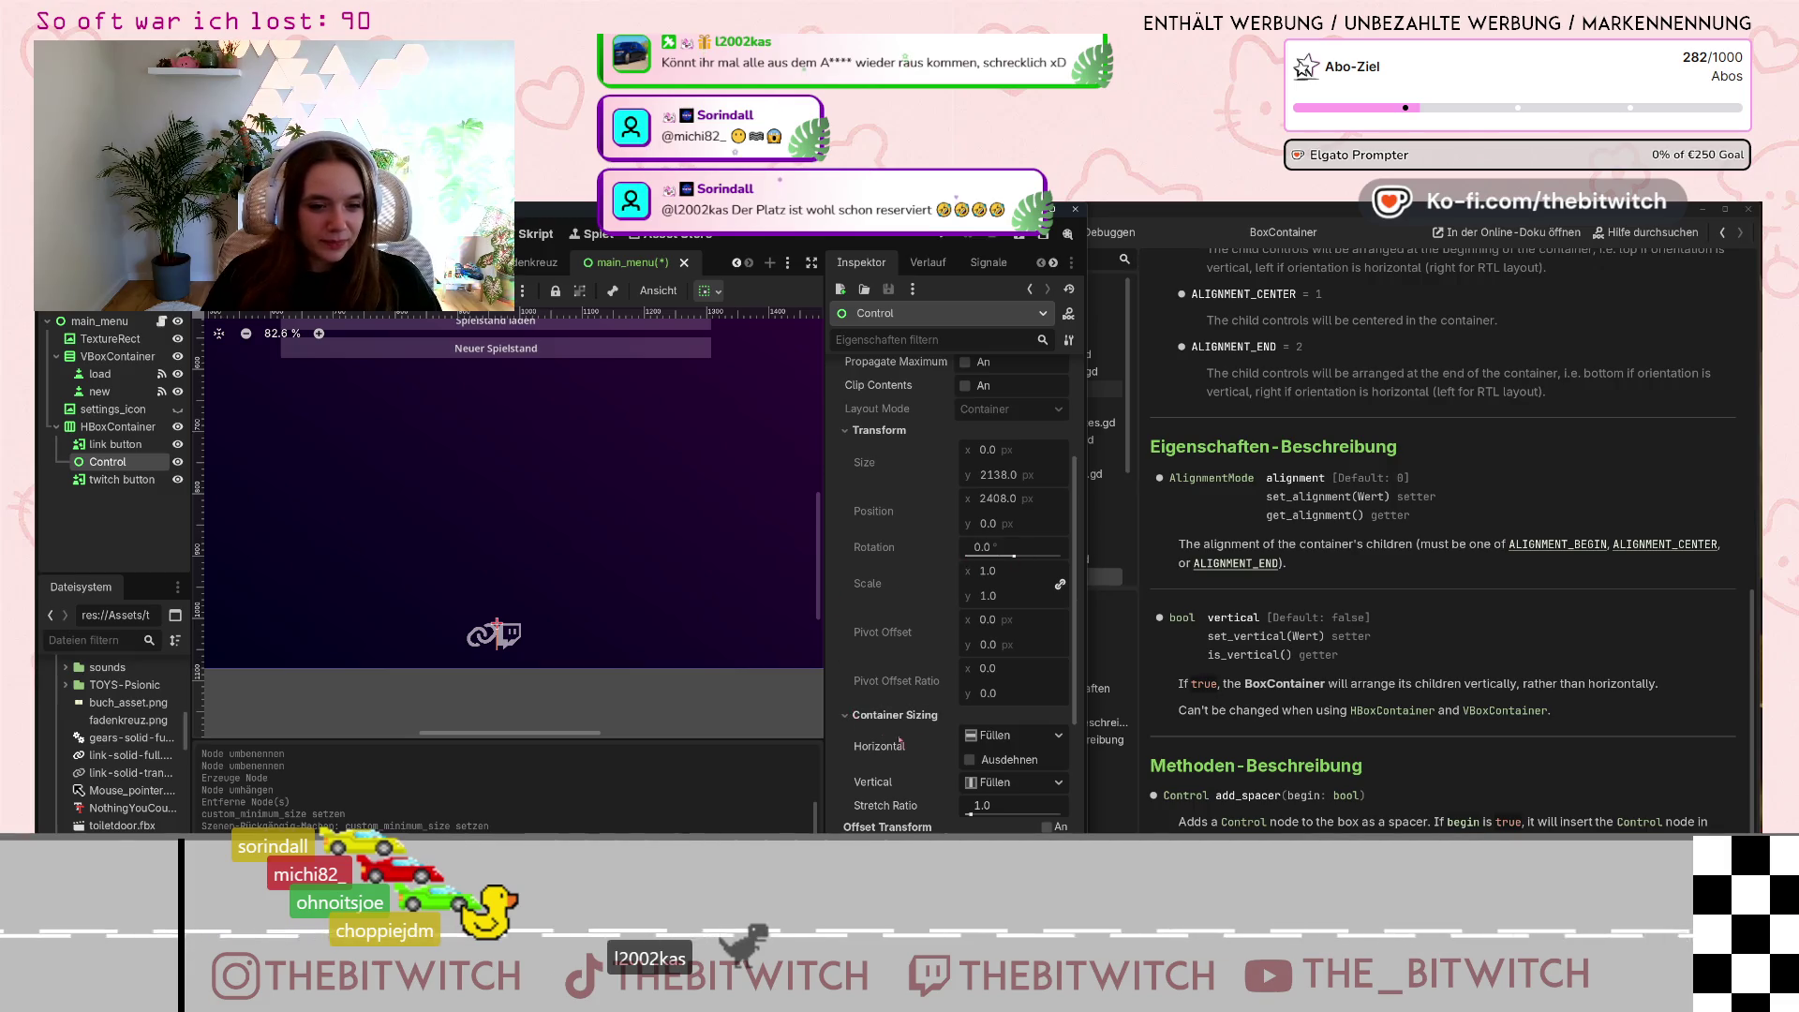
scroll(943, 735, "down", 2)
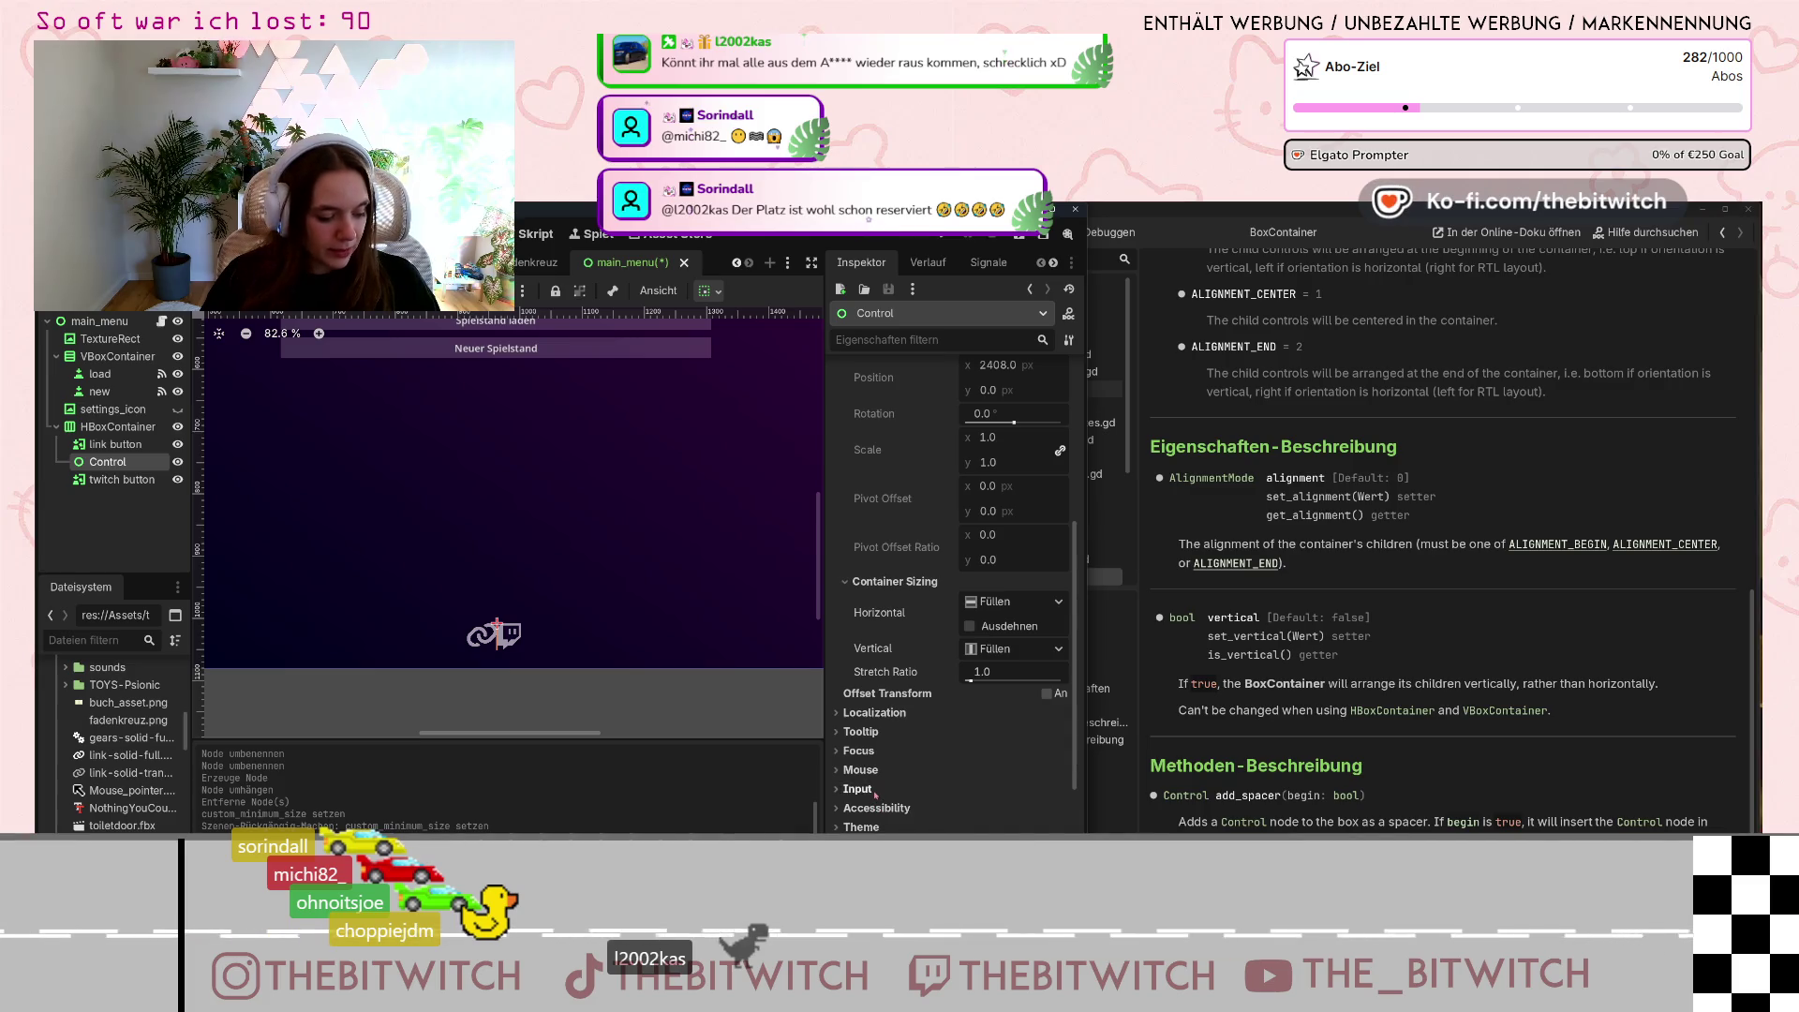
scroll(874, 795, "down", 2)
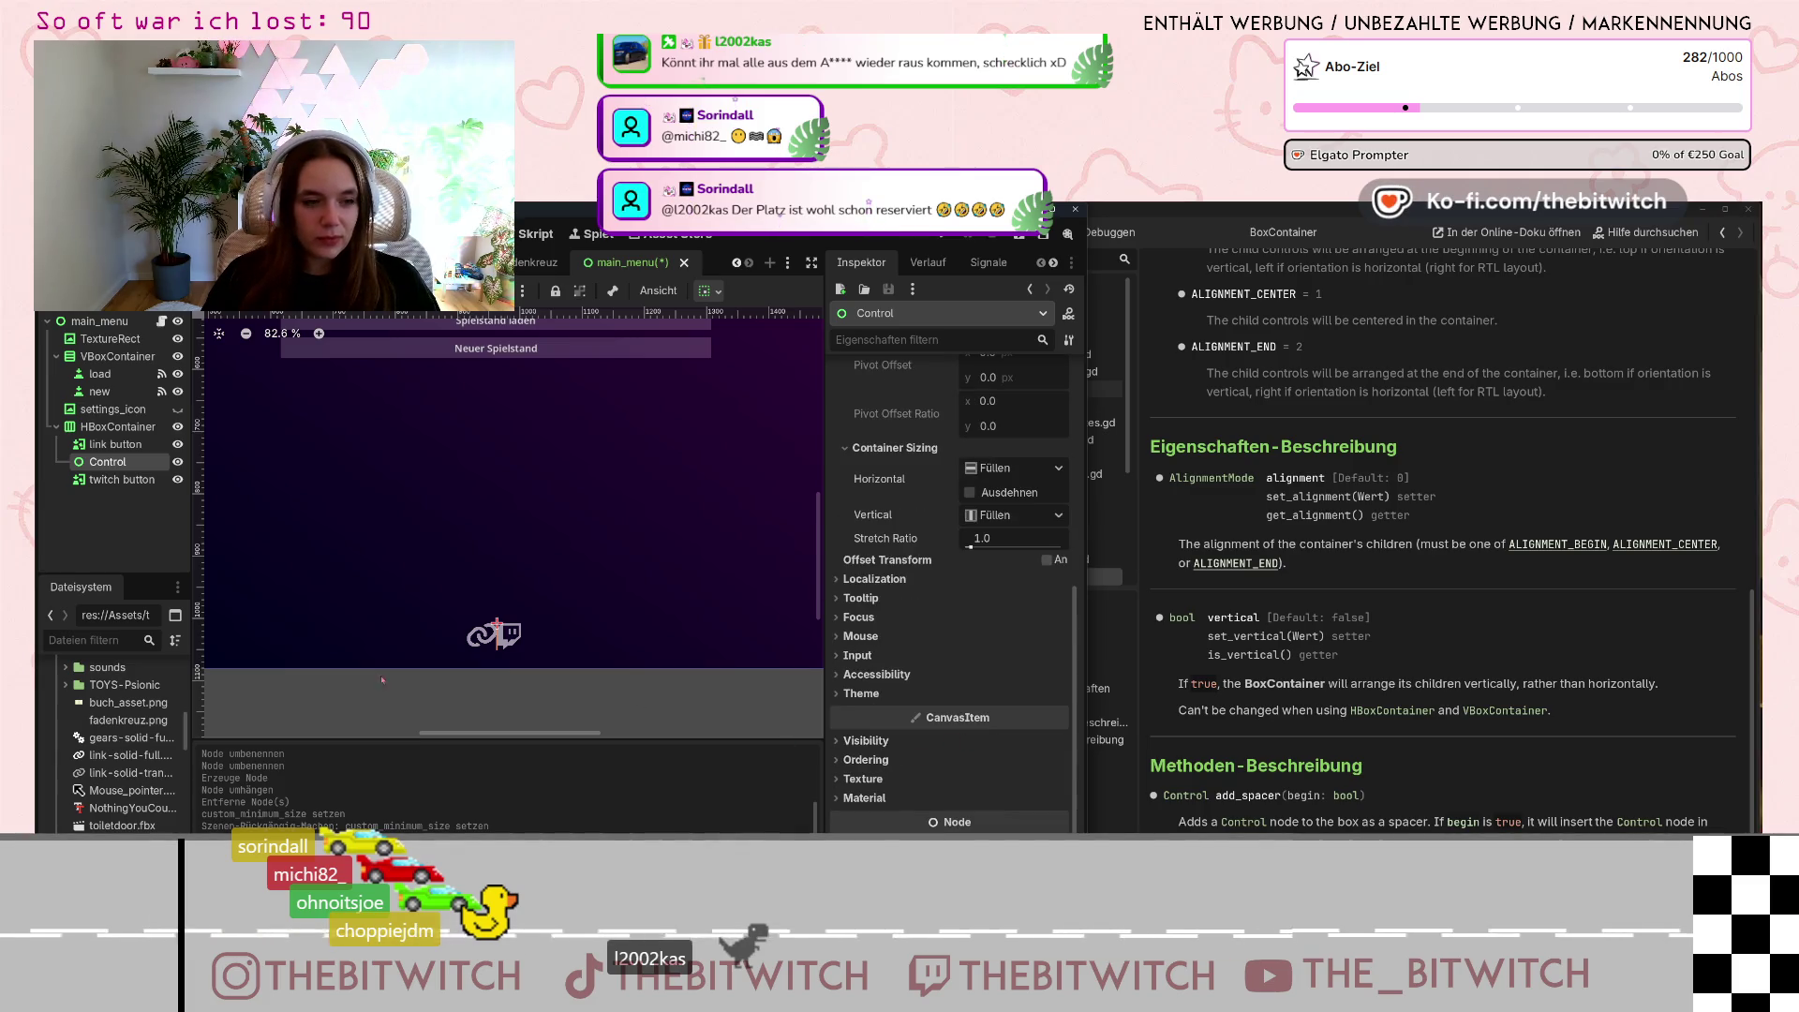
key("ctrl+F3")
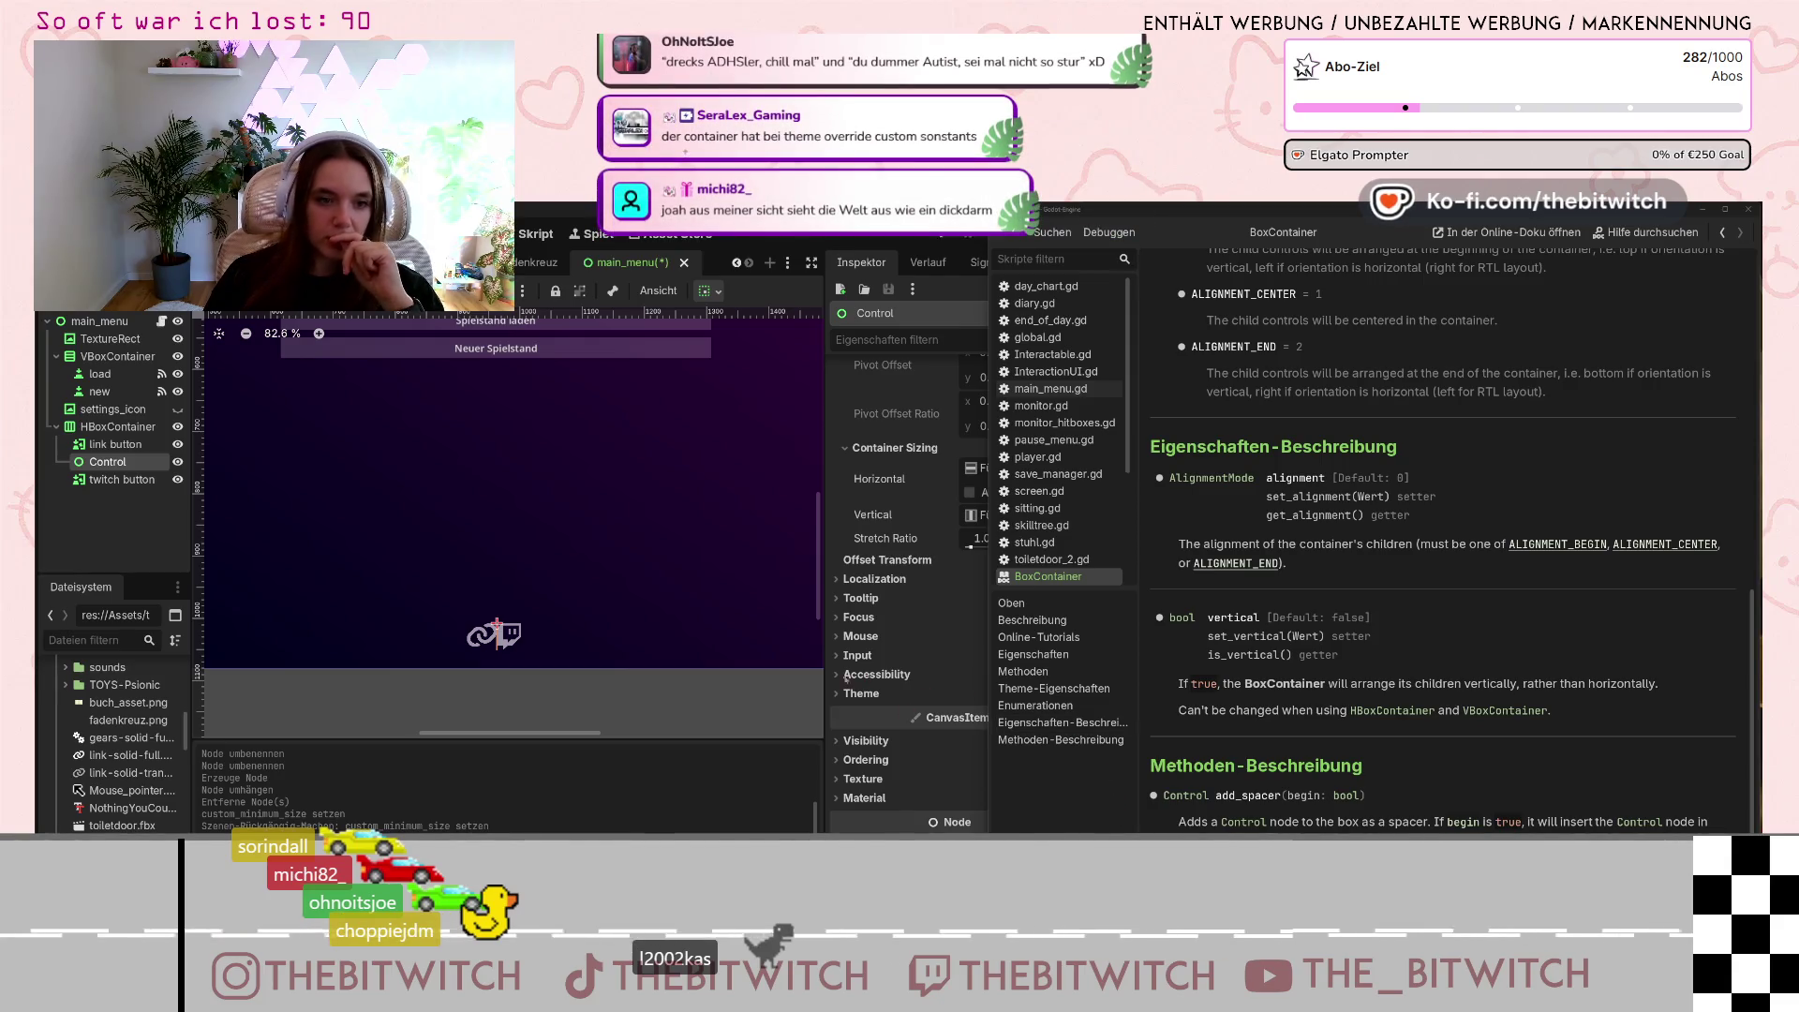
left_click(832, 521)
scroll(898, 569, "up", 5)
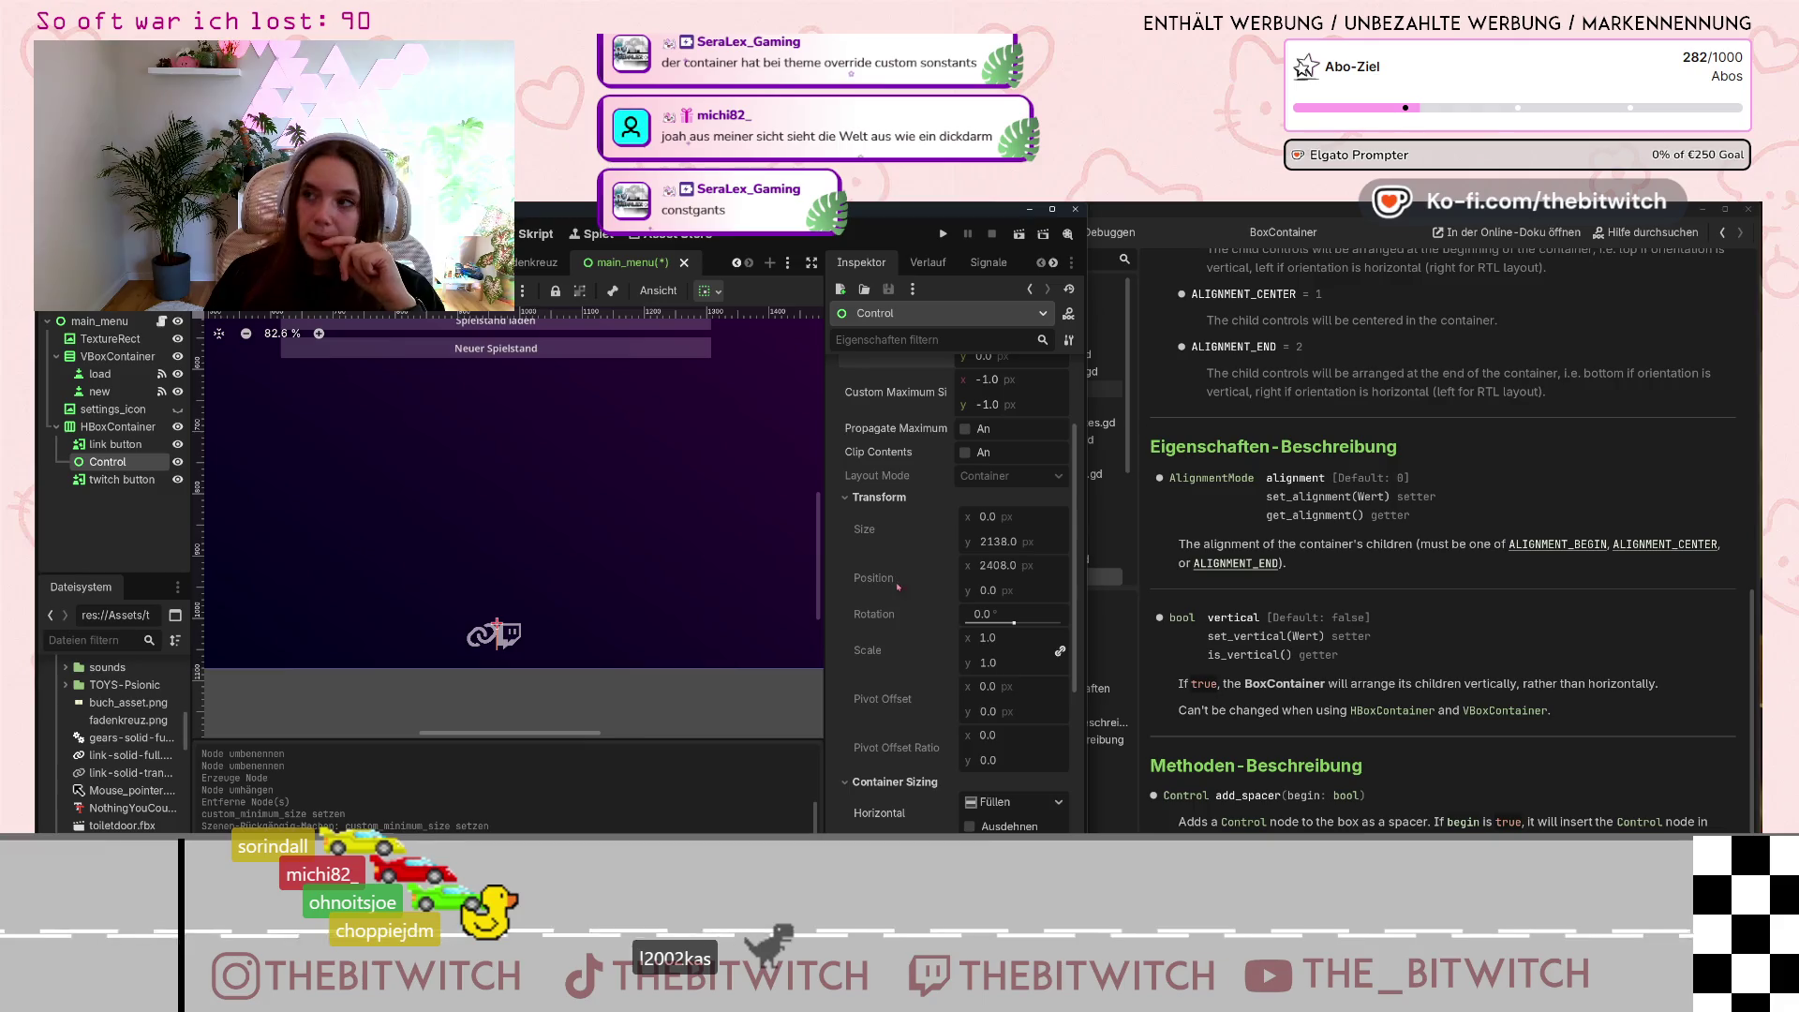
scroll(939, 583, "up", 3)
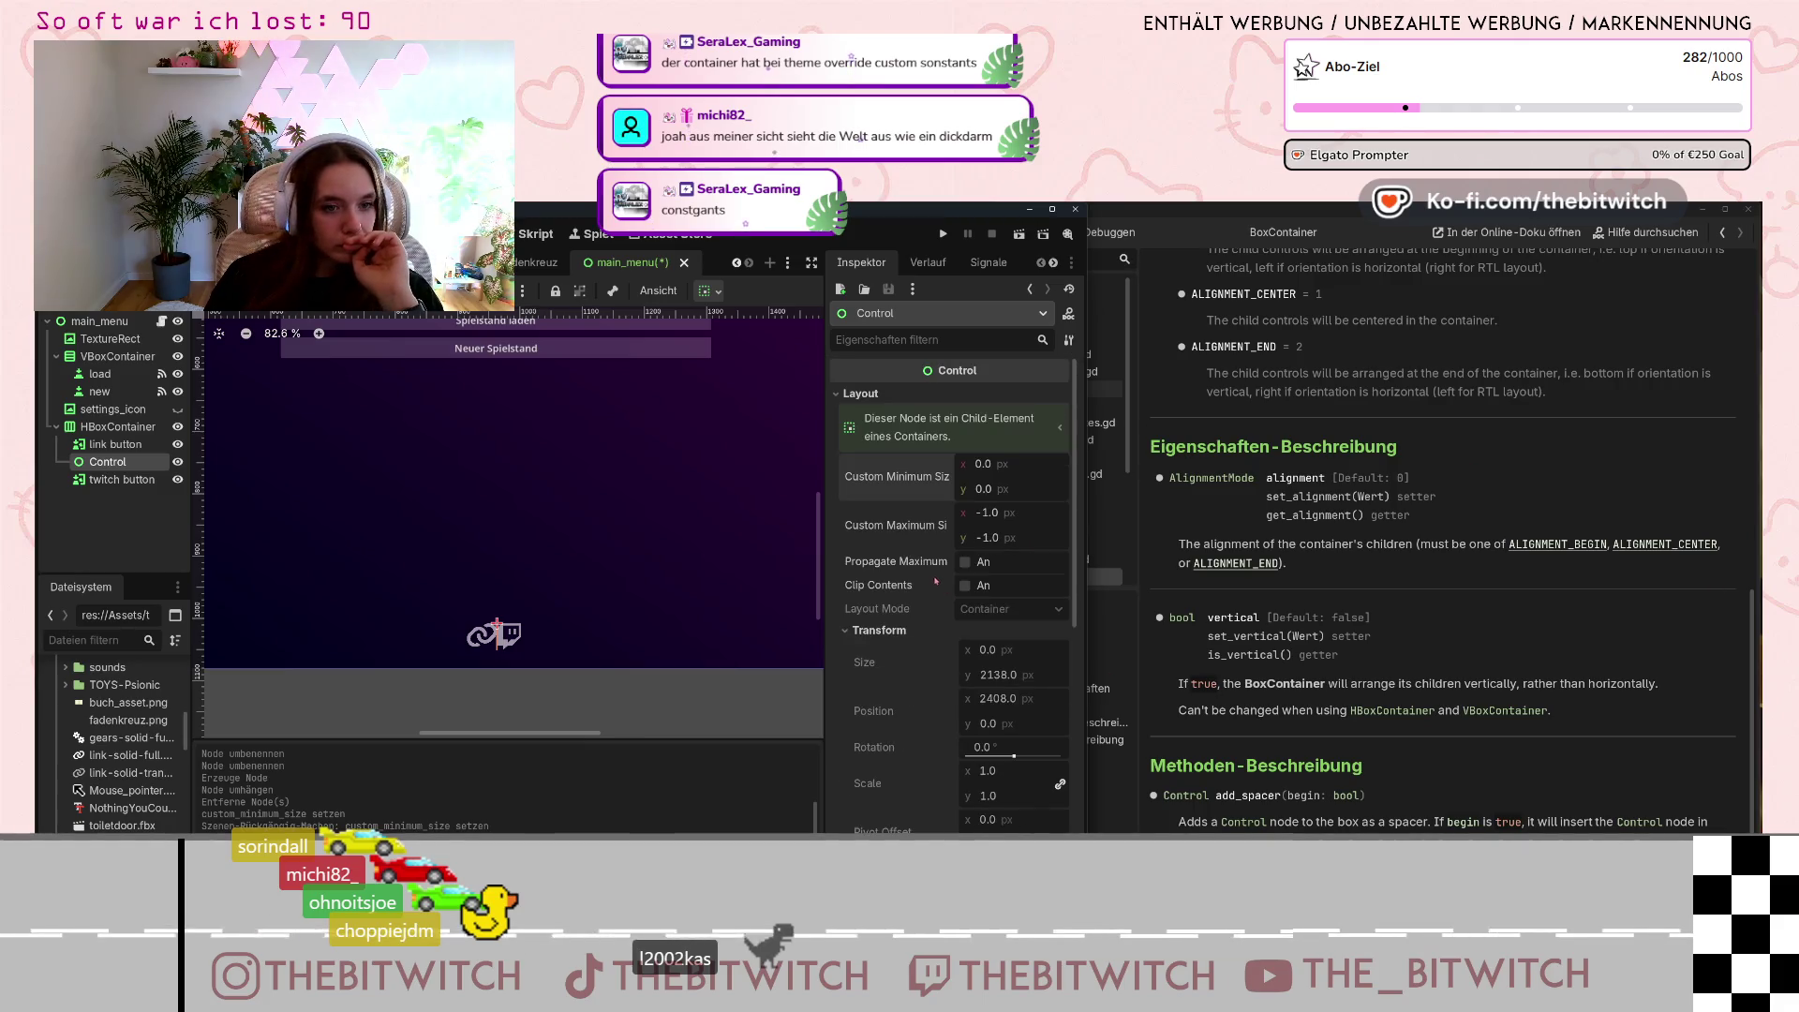
left_click(117, 427)
Enable the HBoxContainer's Separation theme constant override and raise it to 13.
scroll(994, 496, "down", 2)
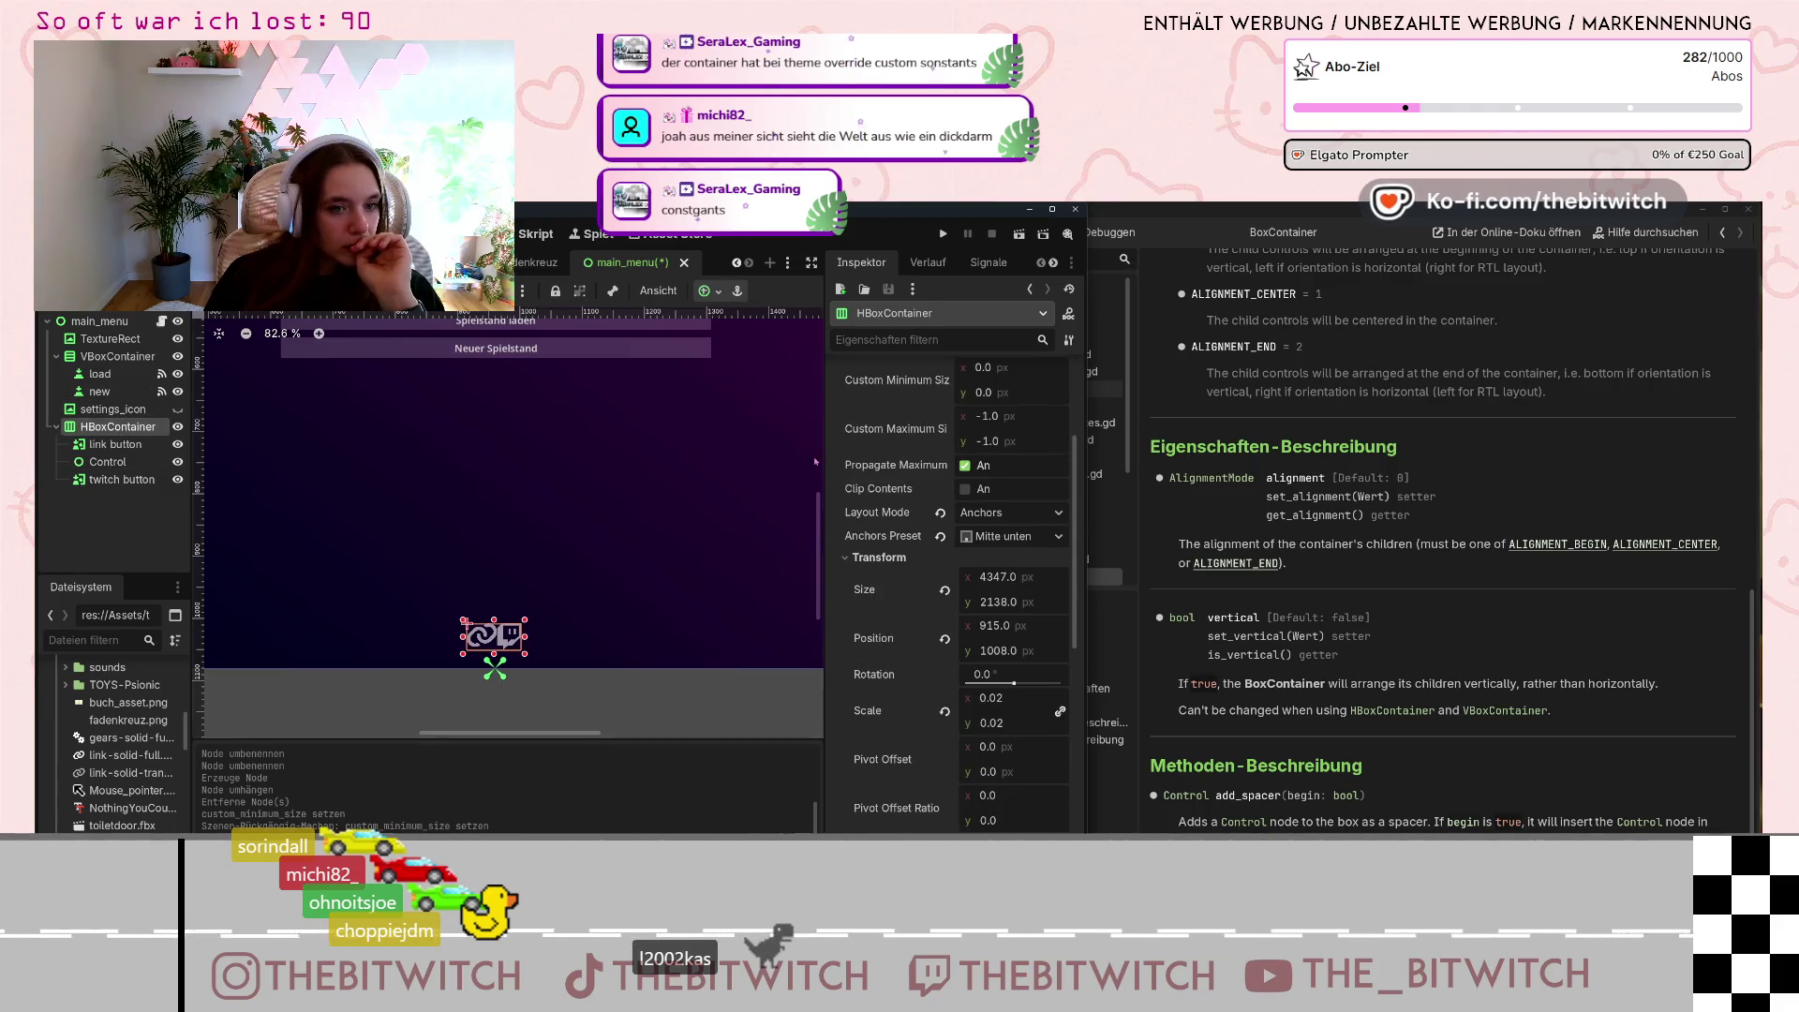
scroll(885, 552, "up", 2)
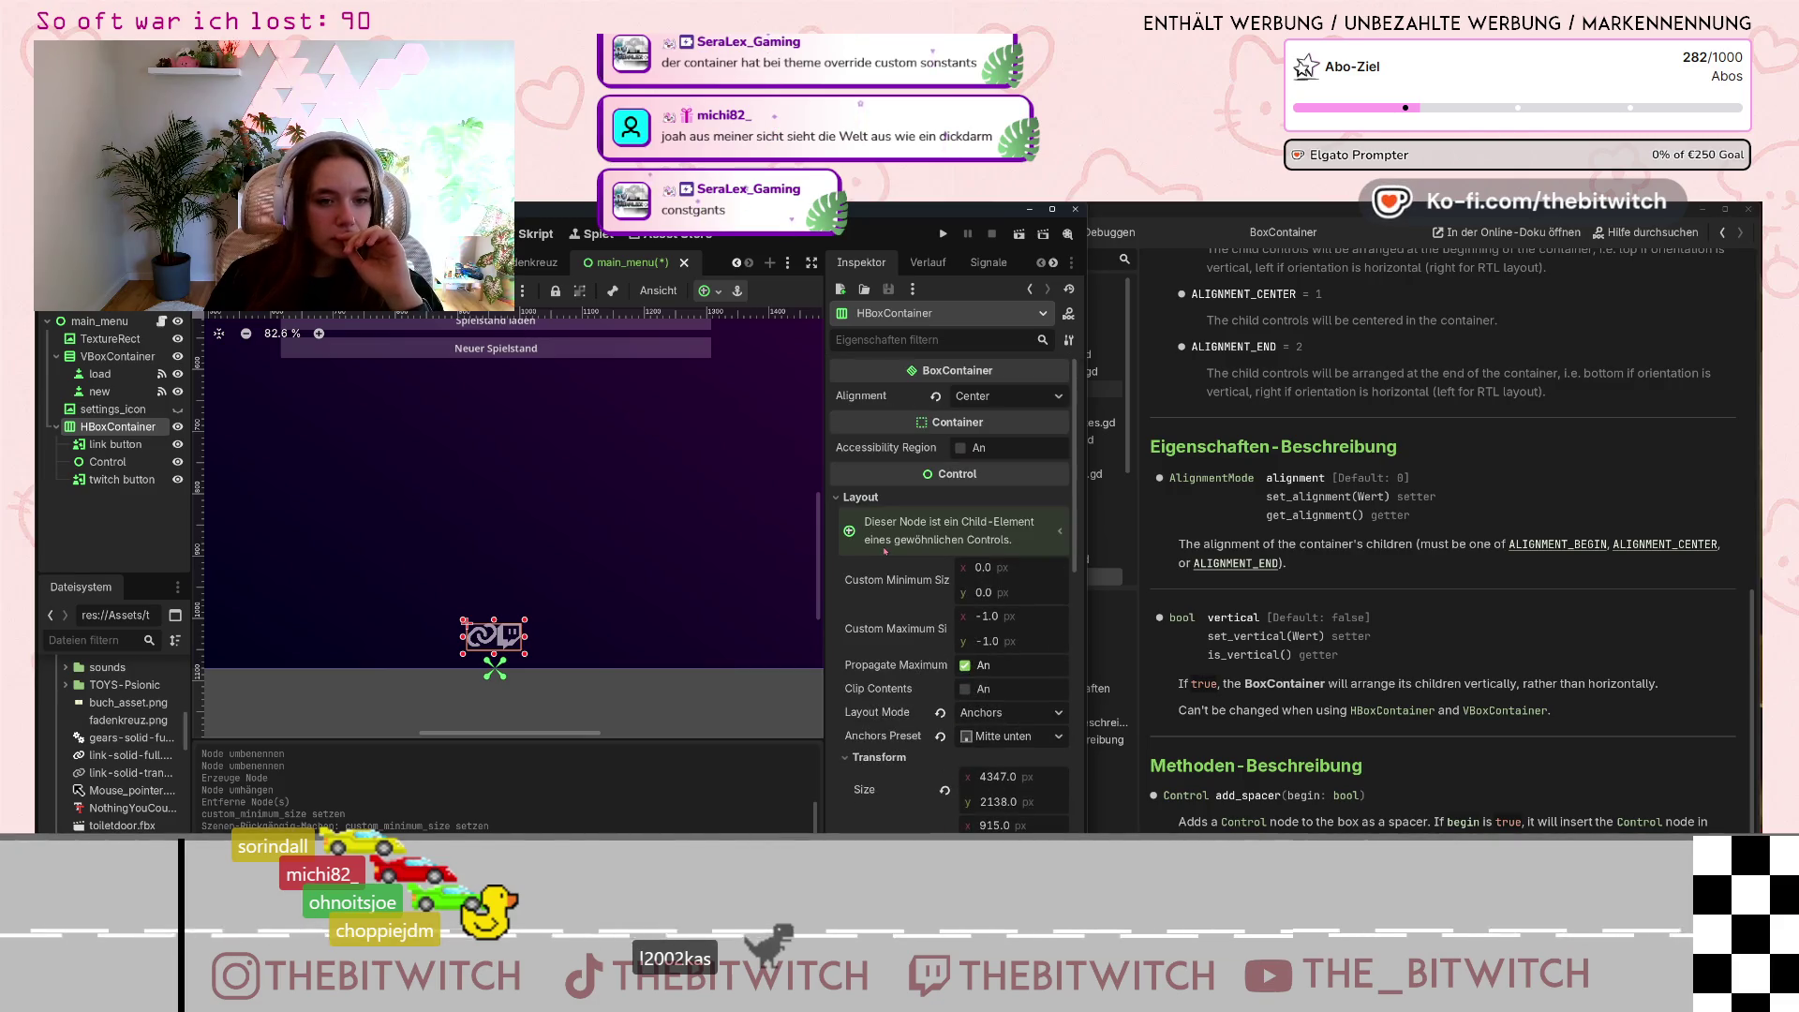
scroll(885, 552, "down", 6)
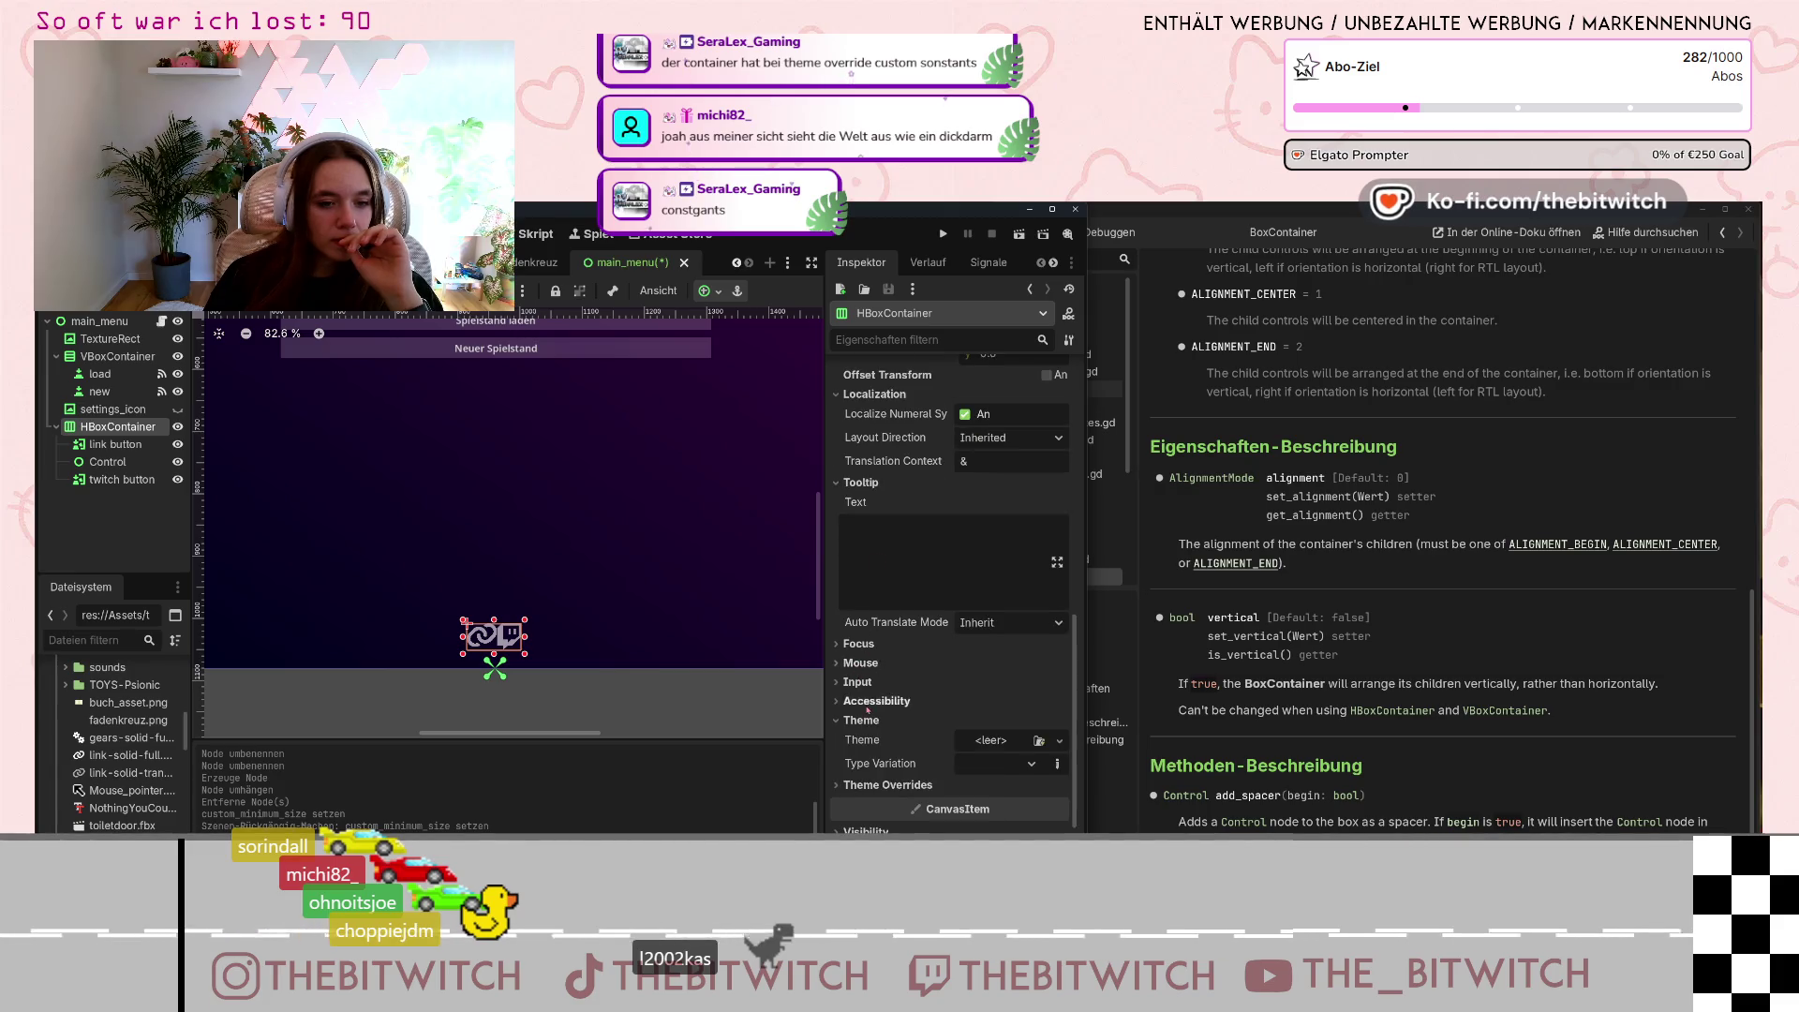
scroll(866, 710, "down", 1)
left_click(1030, 698)
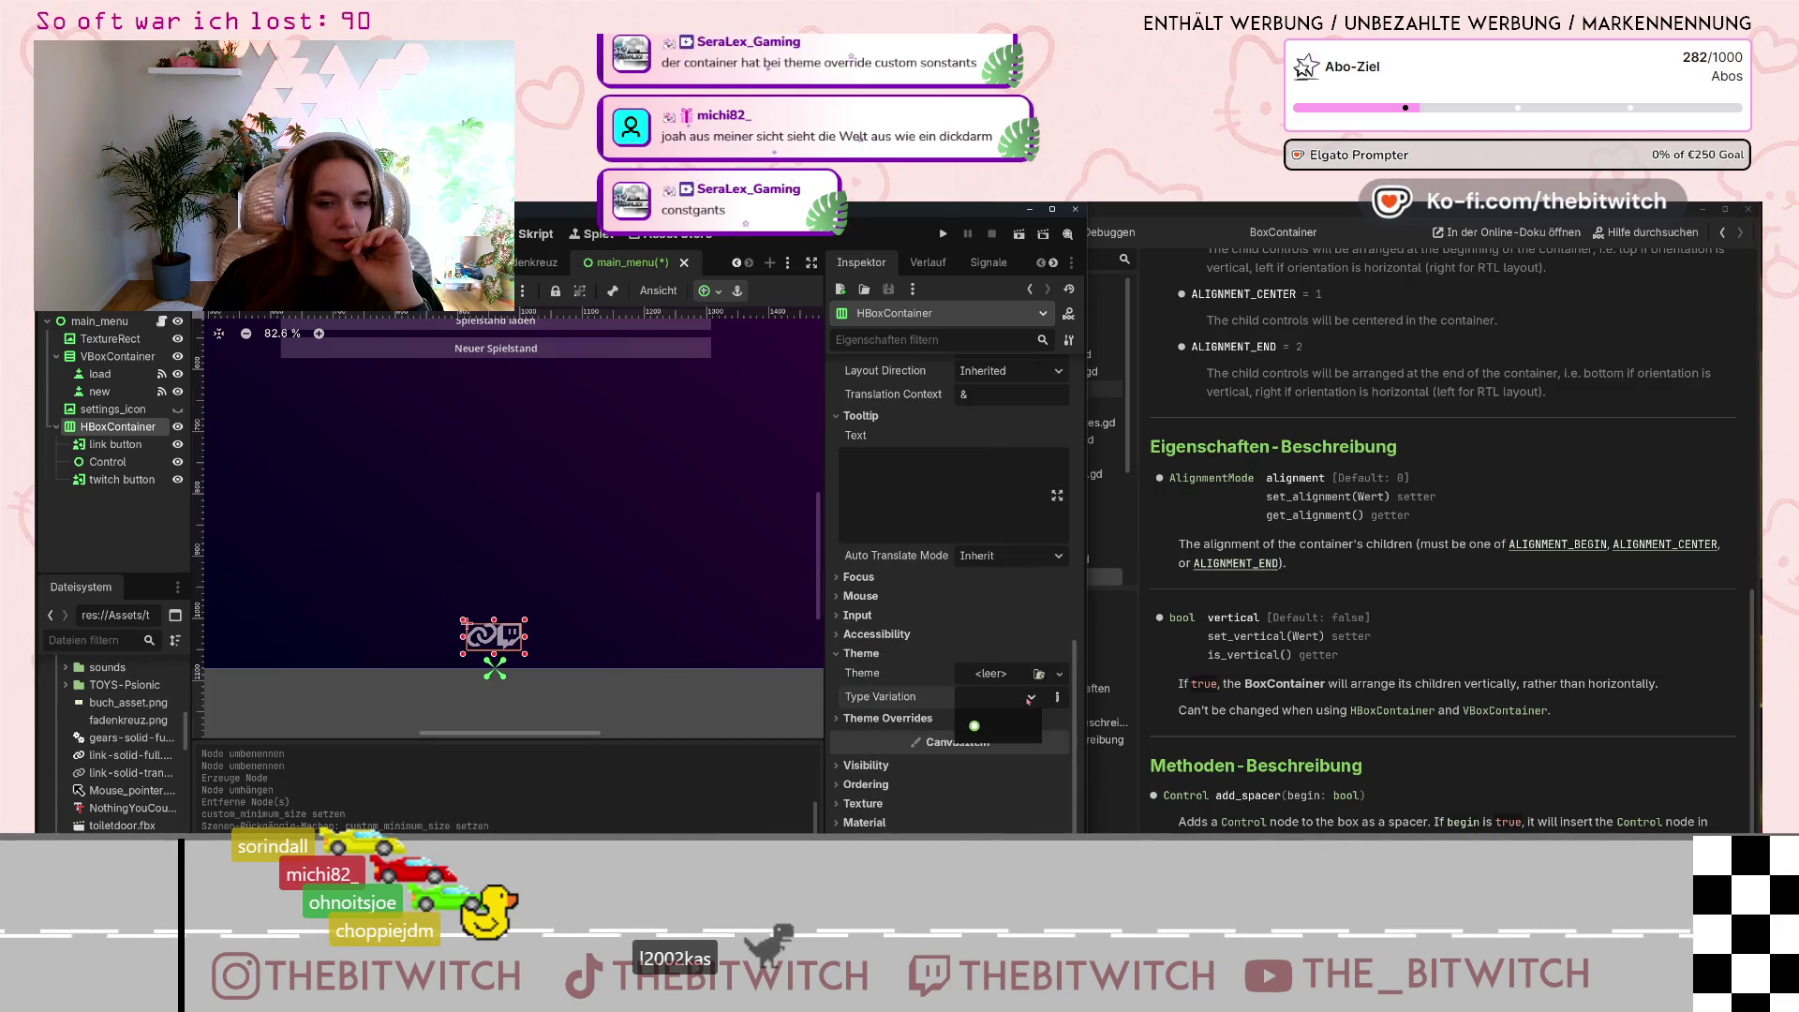
left_click(983, 636)
left_click(861, 720)
left_click(871, 736)
scroll(867, 712, "down", 2)
left_click(861, 690)
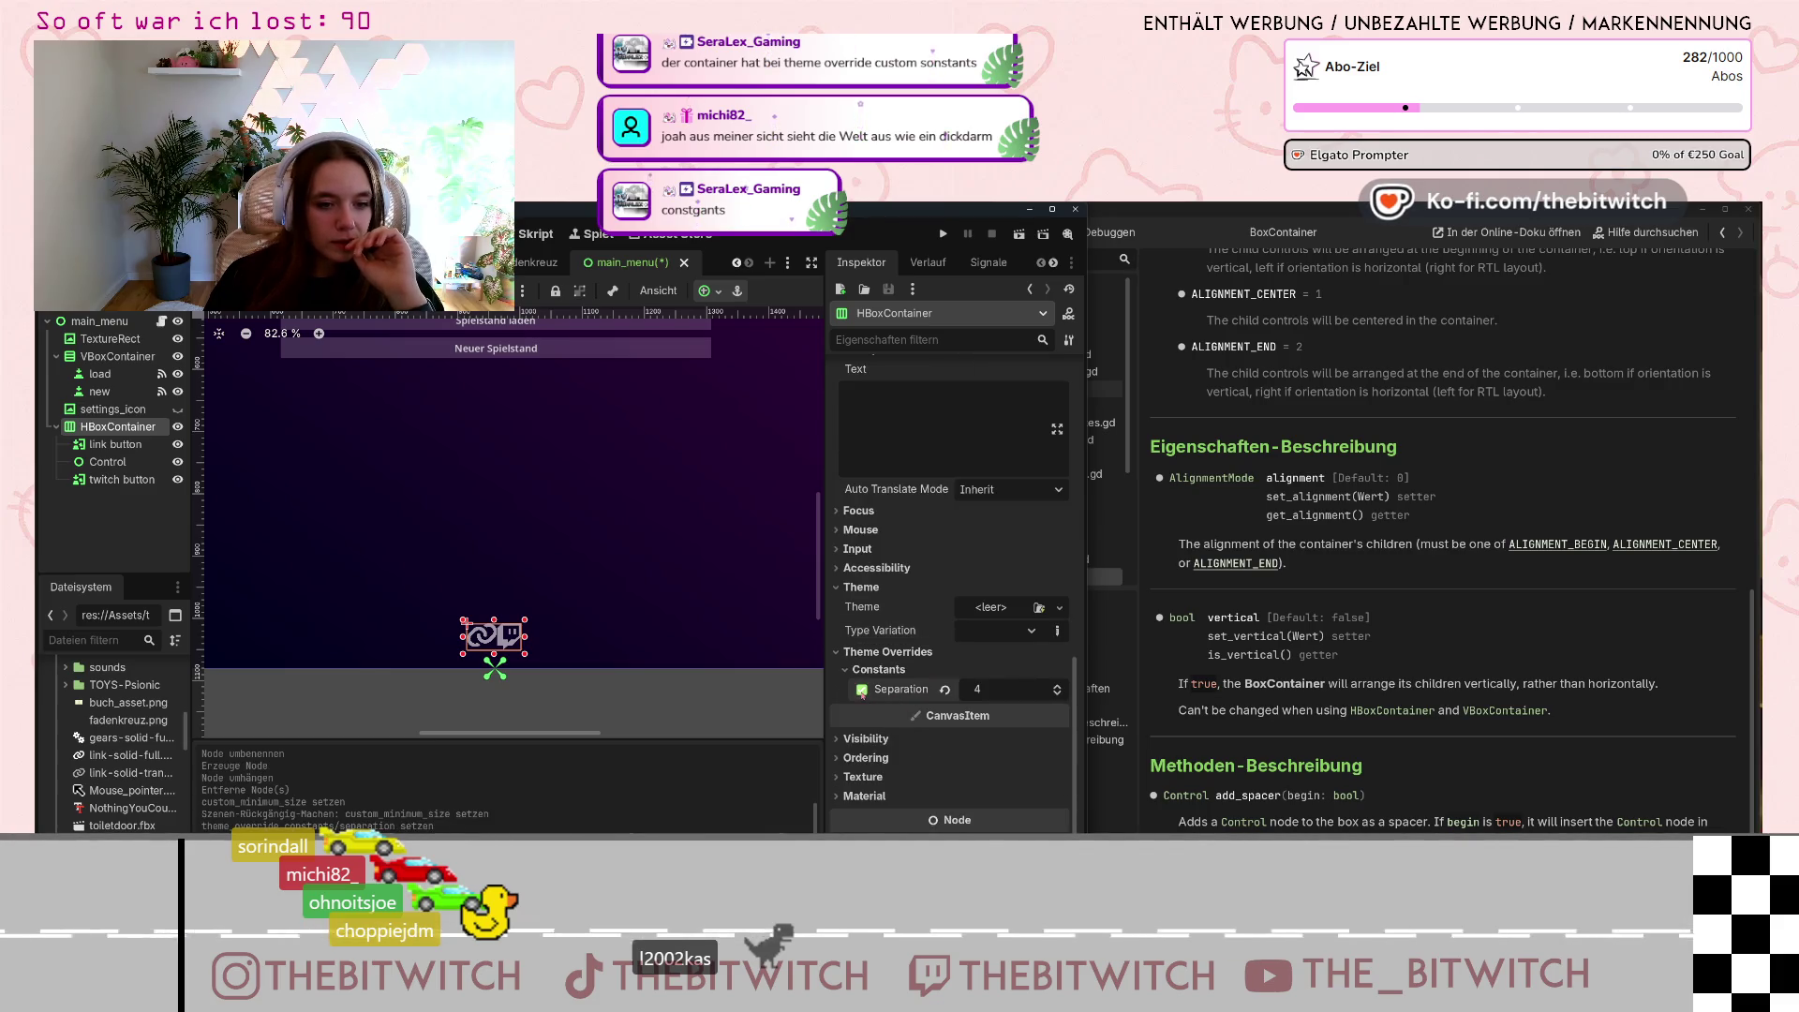
left_click(1057, 686)
left_click_drag(1057, 687, 1057, 687)
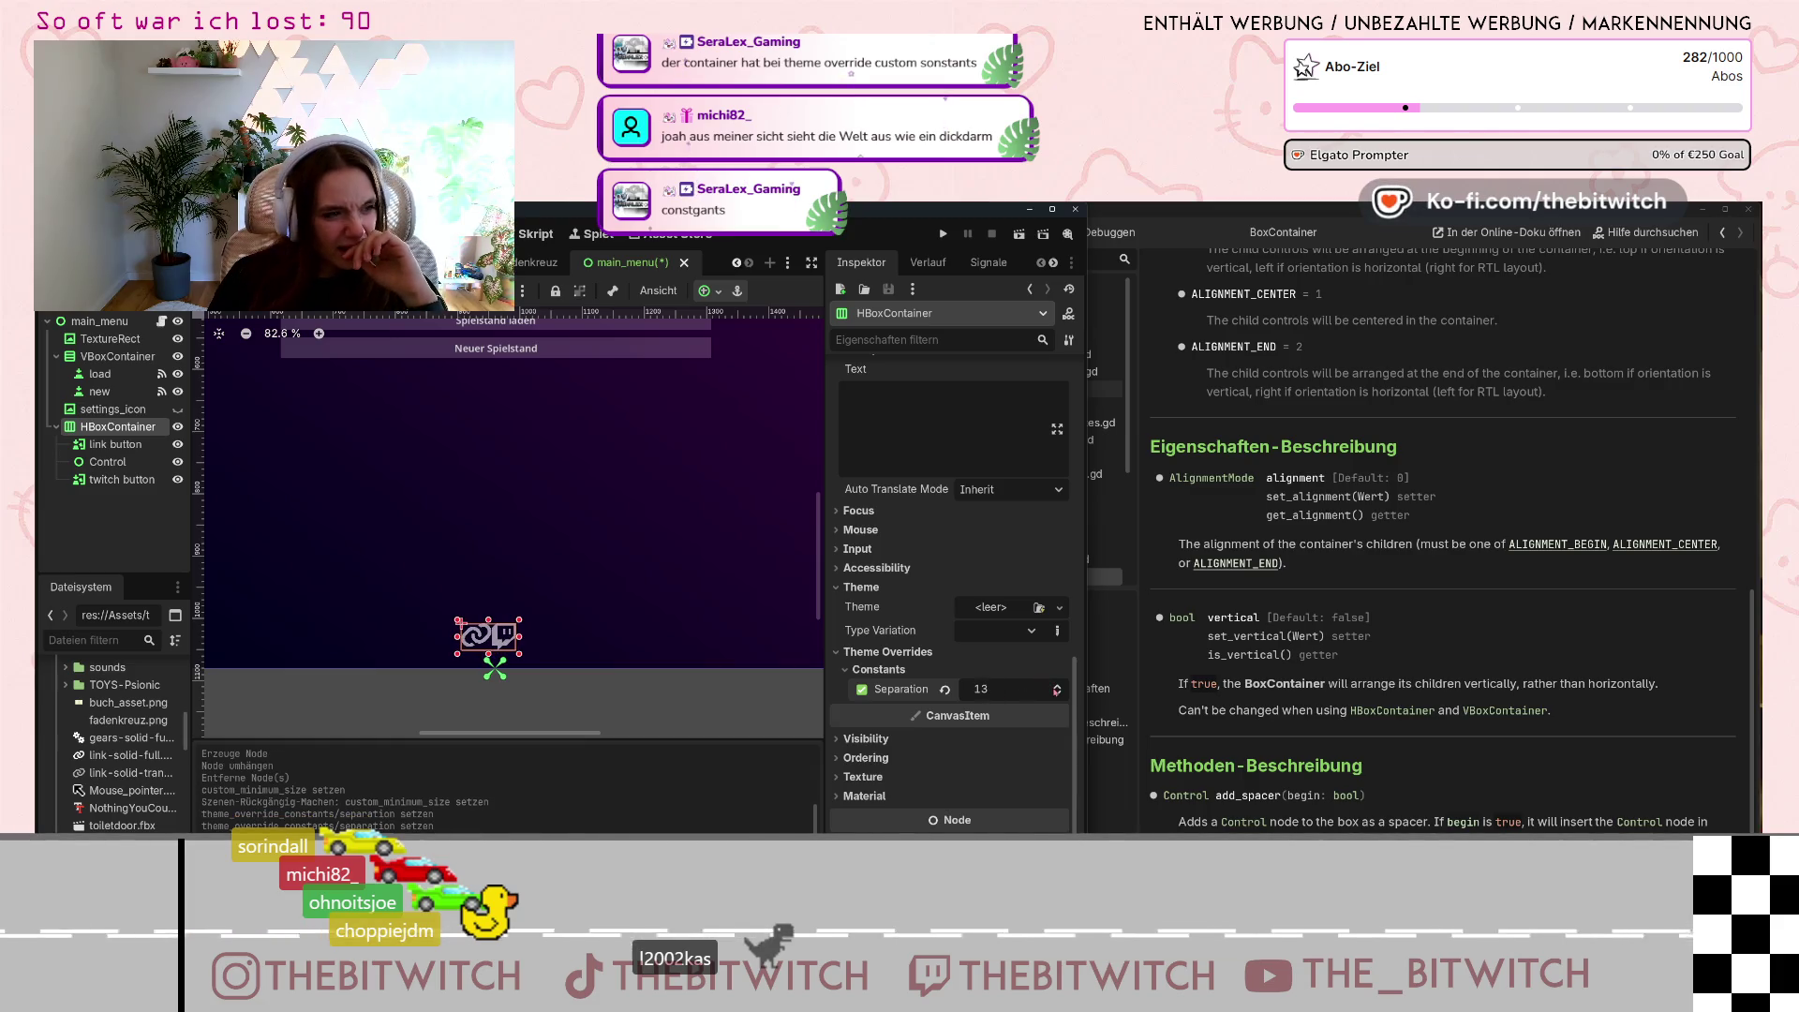
left_click(107, 461)
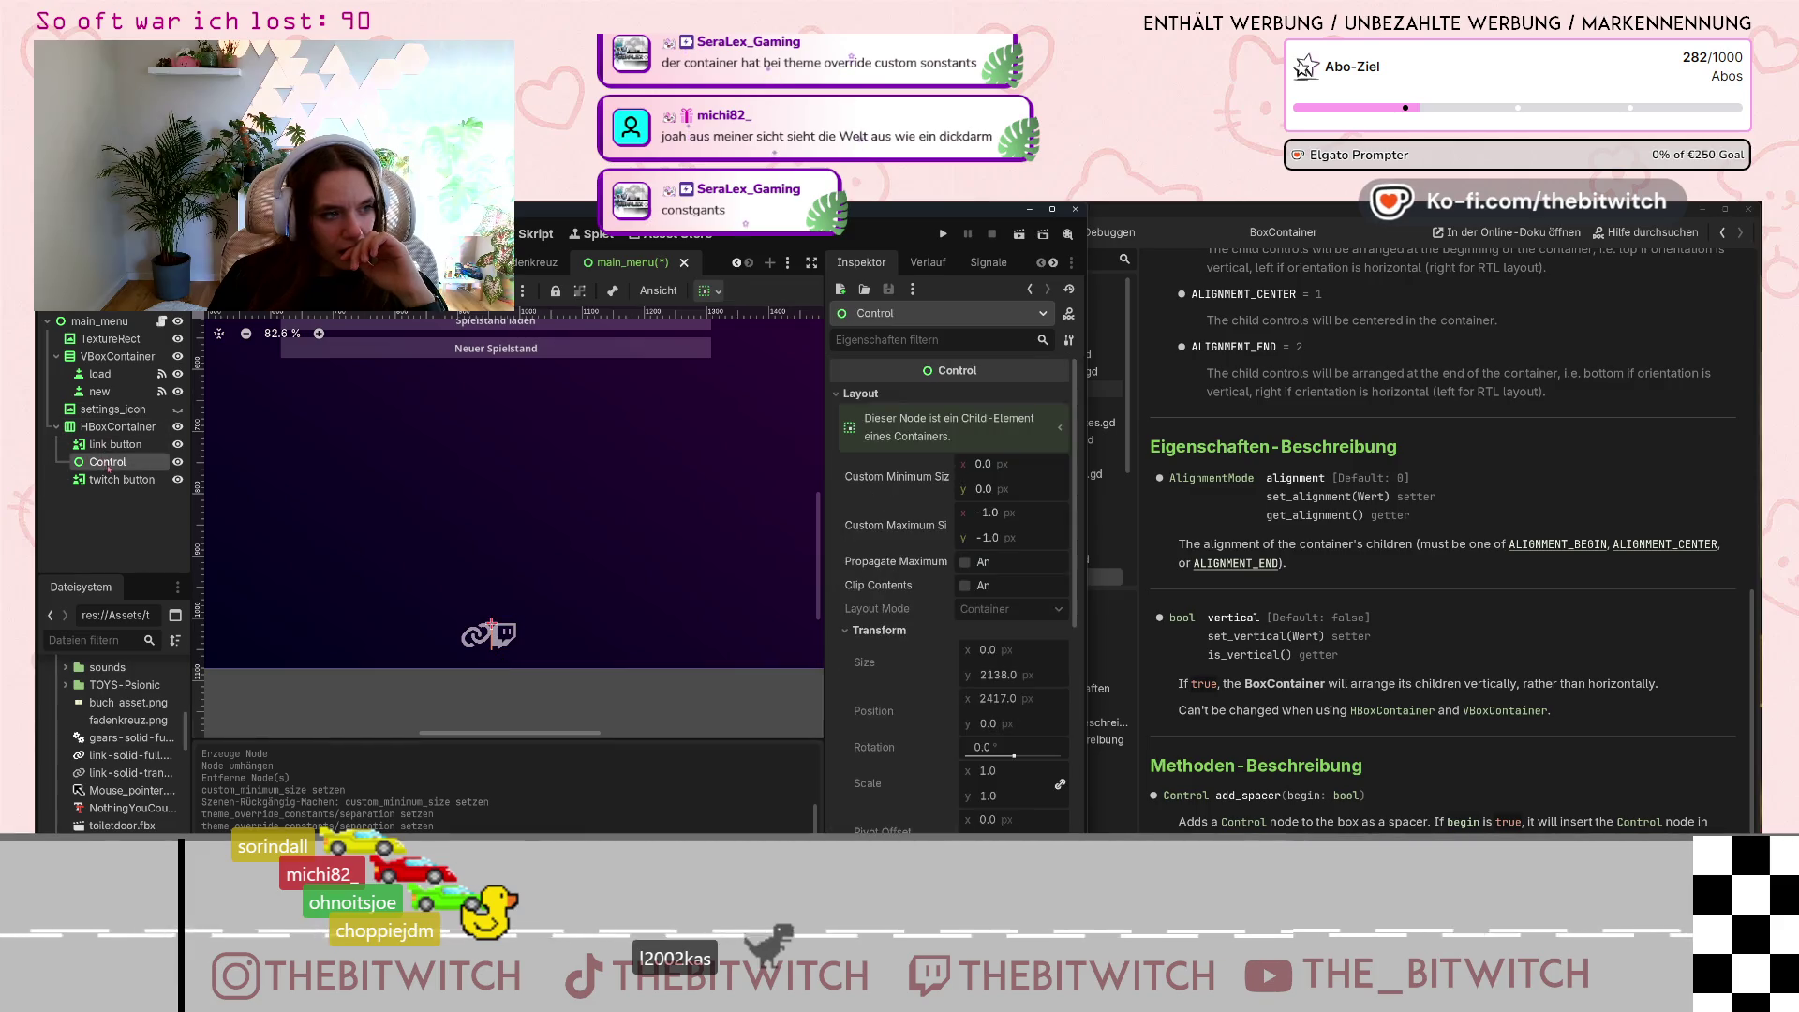
Delete the Control spacer and set the container's Separation to 20.
key("Delete")
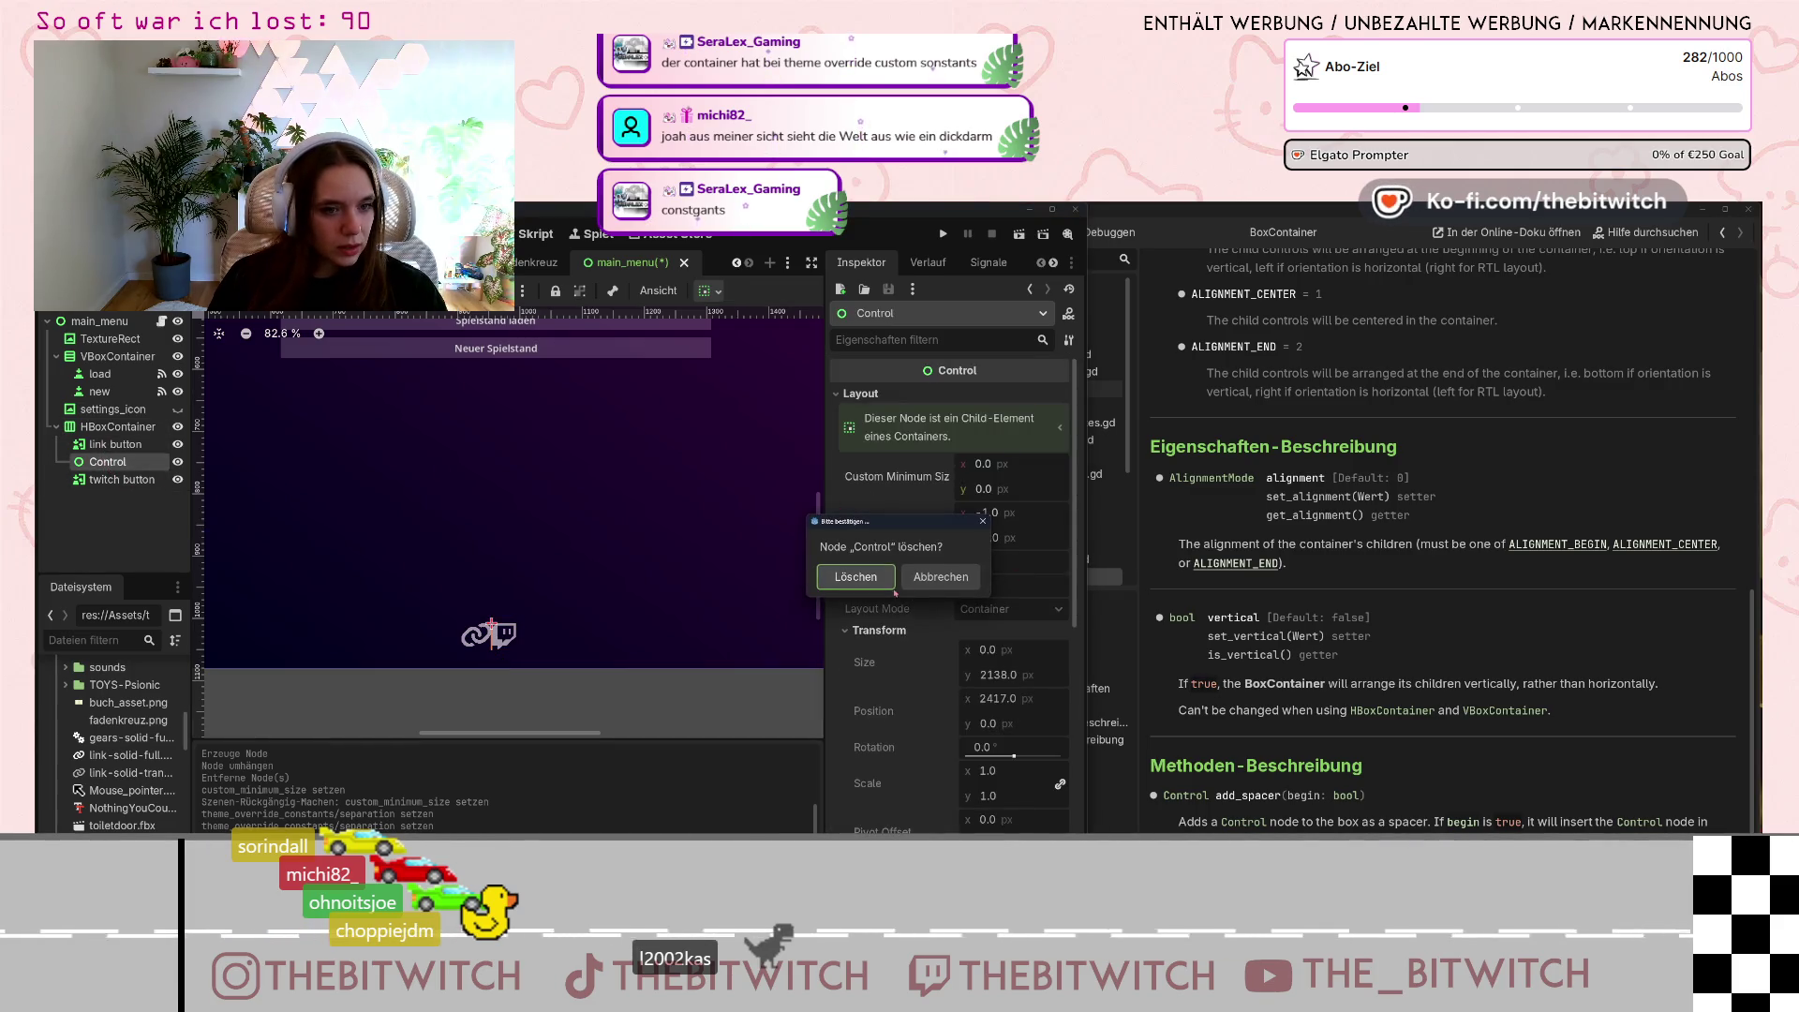
left_click(889, 585)
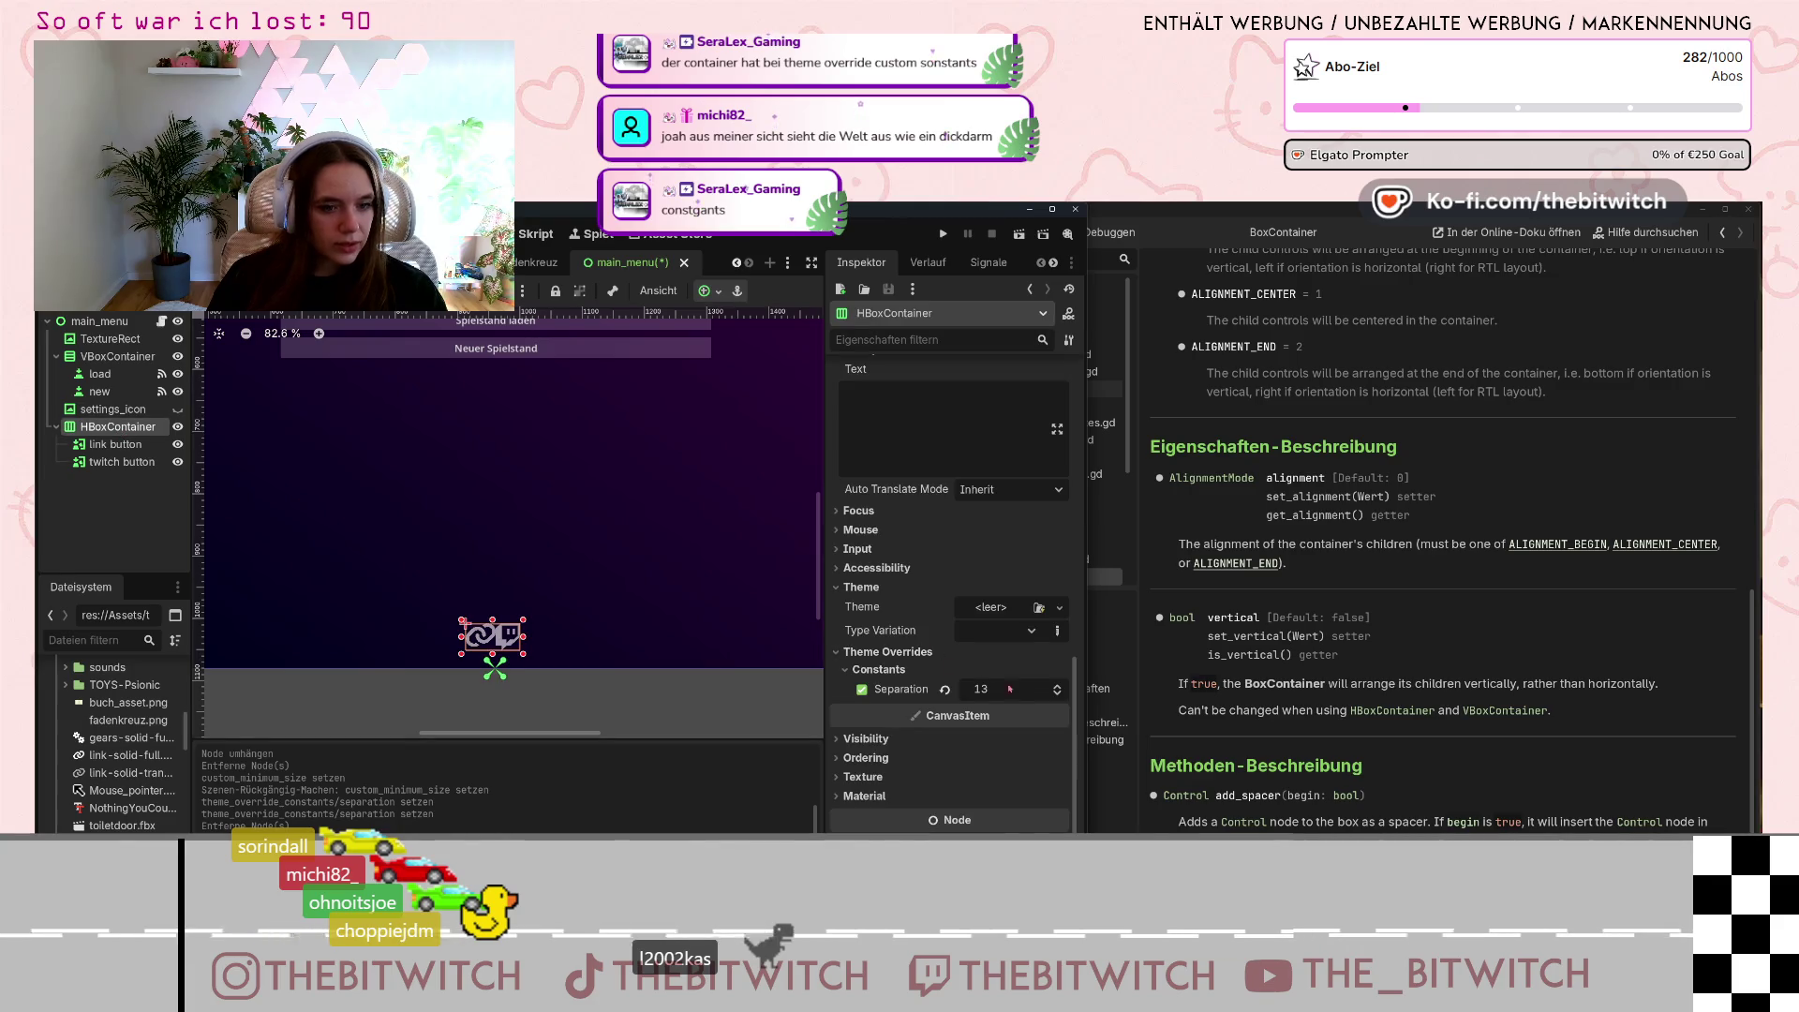
left_click(1049, 689)
type("20")
key("Return")
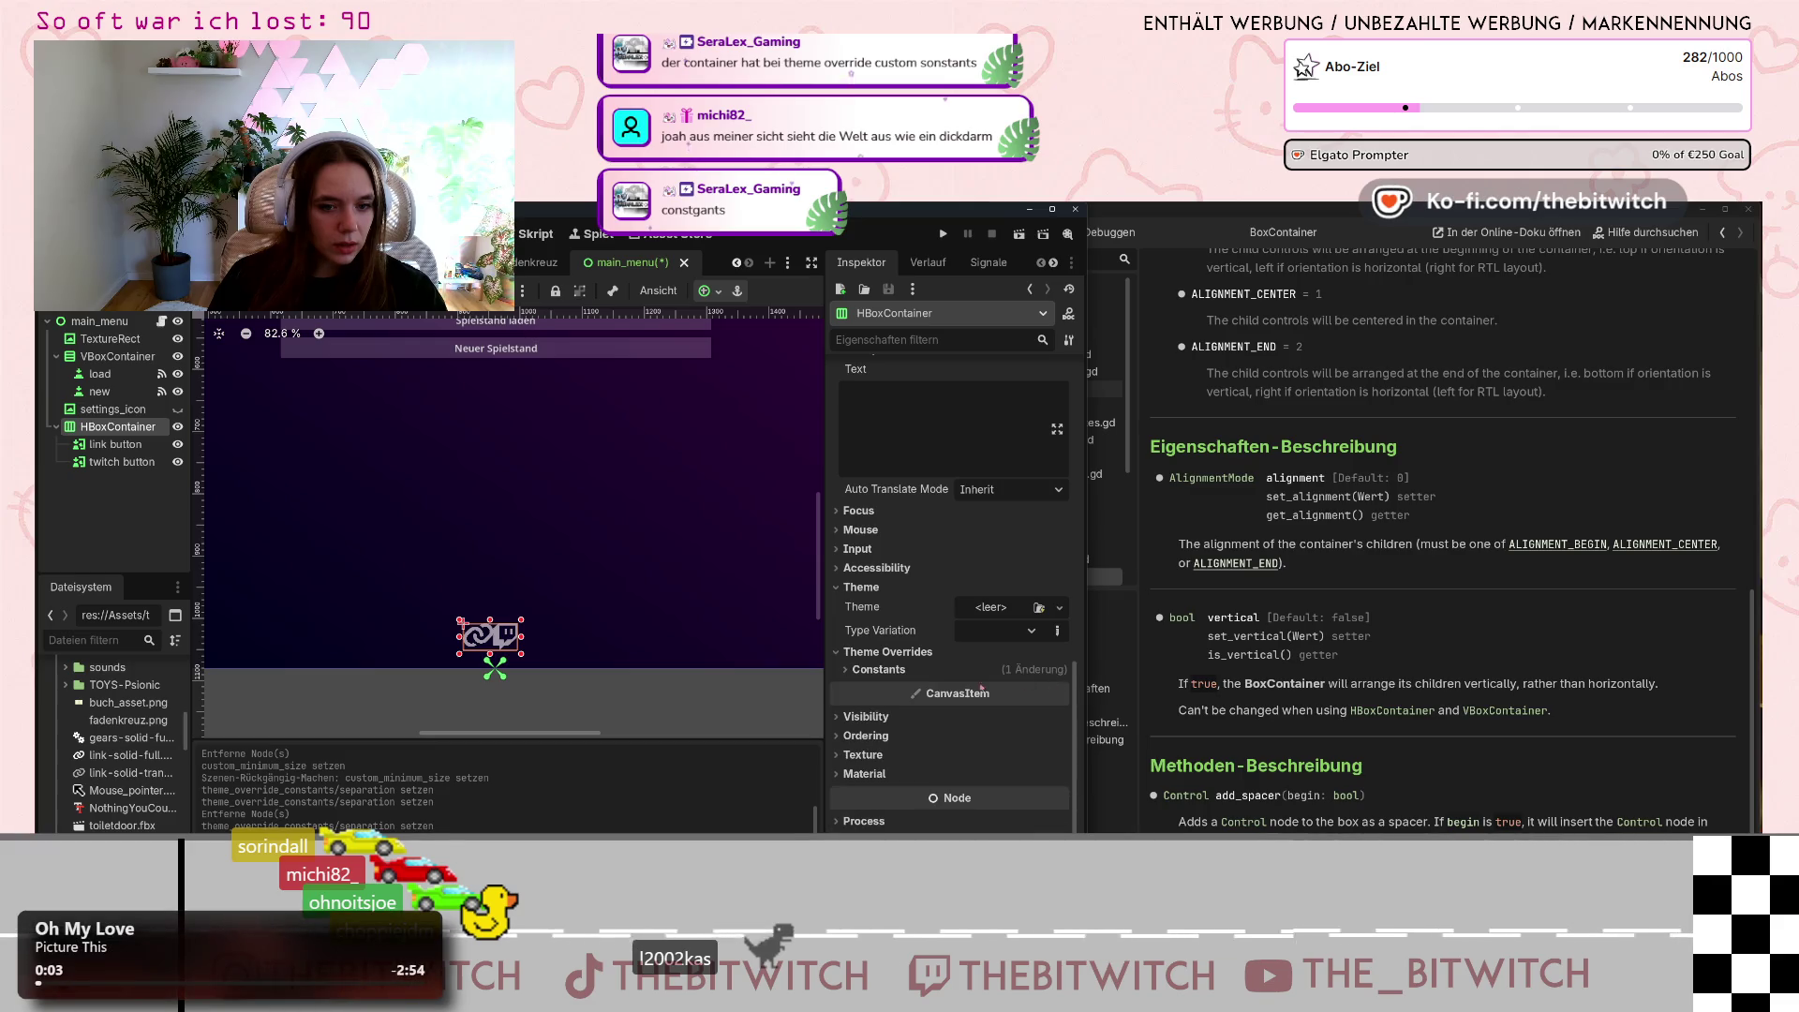
Switch the HBoxContainer's Layout Mode to Position.
scroll(927, 665, "up", 5)
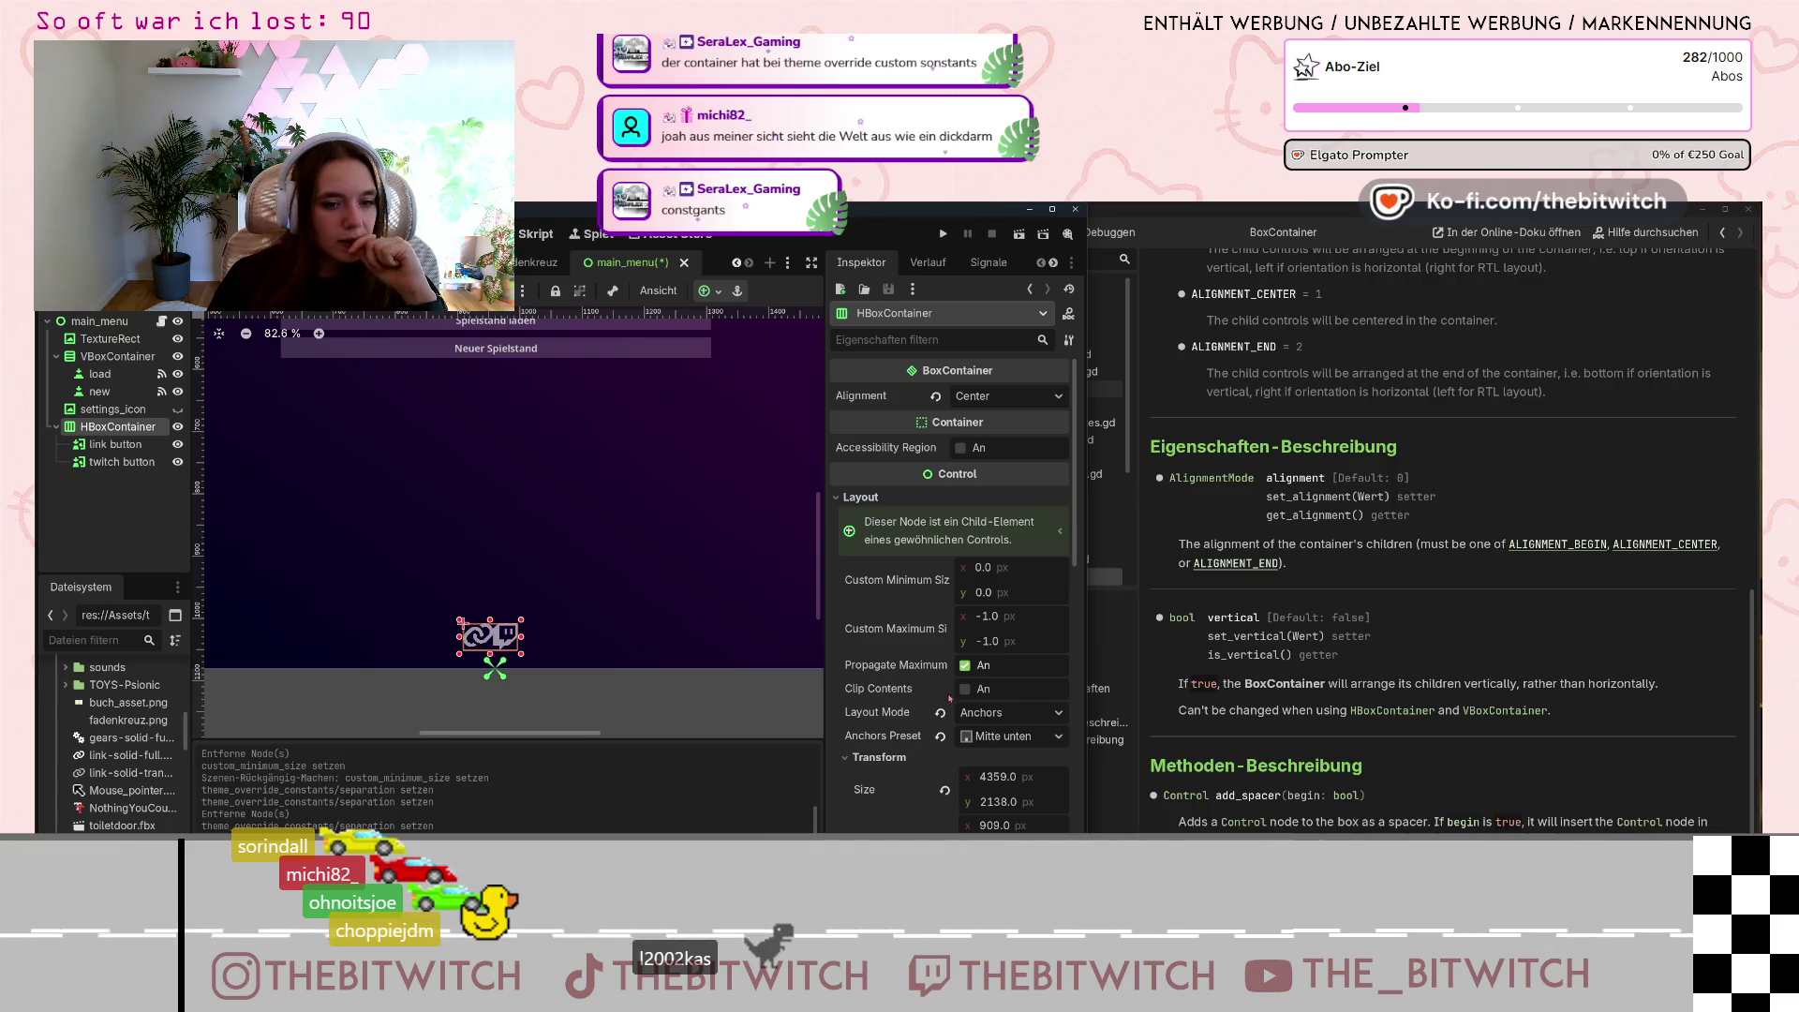
left_click(1010, 712)
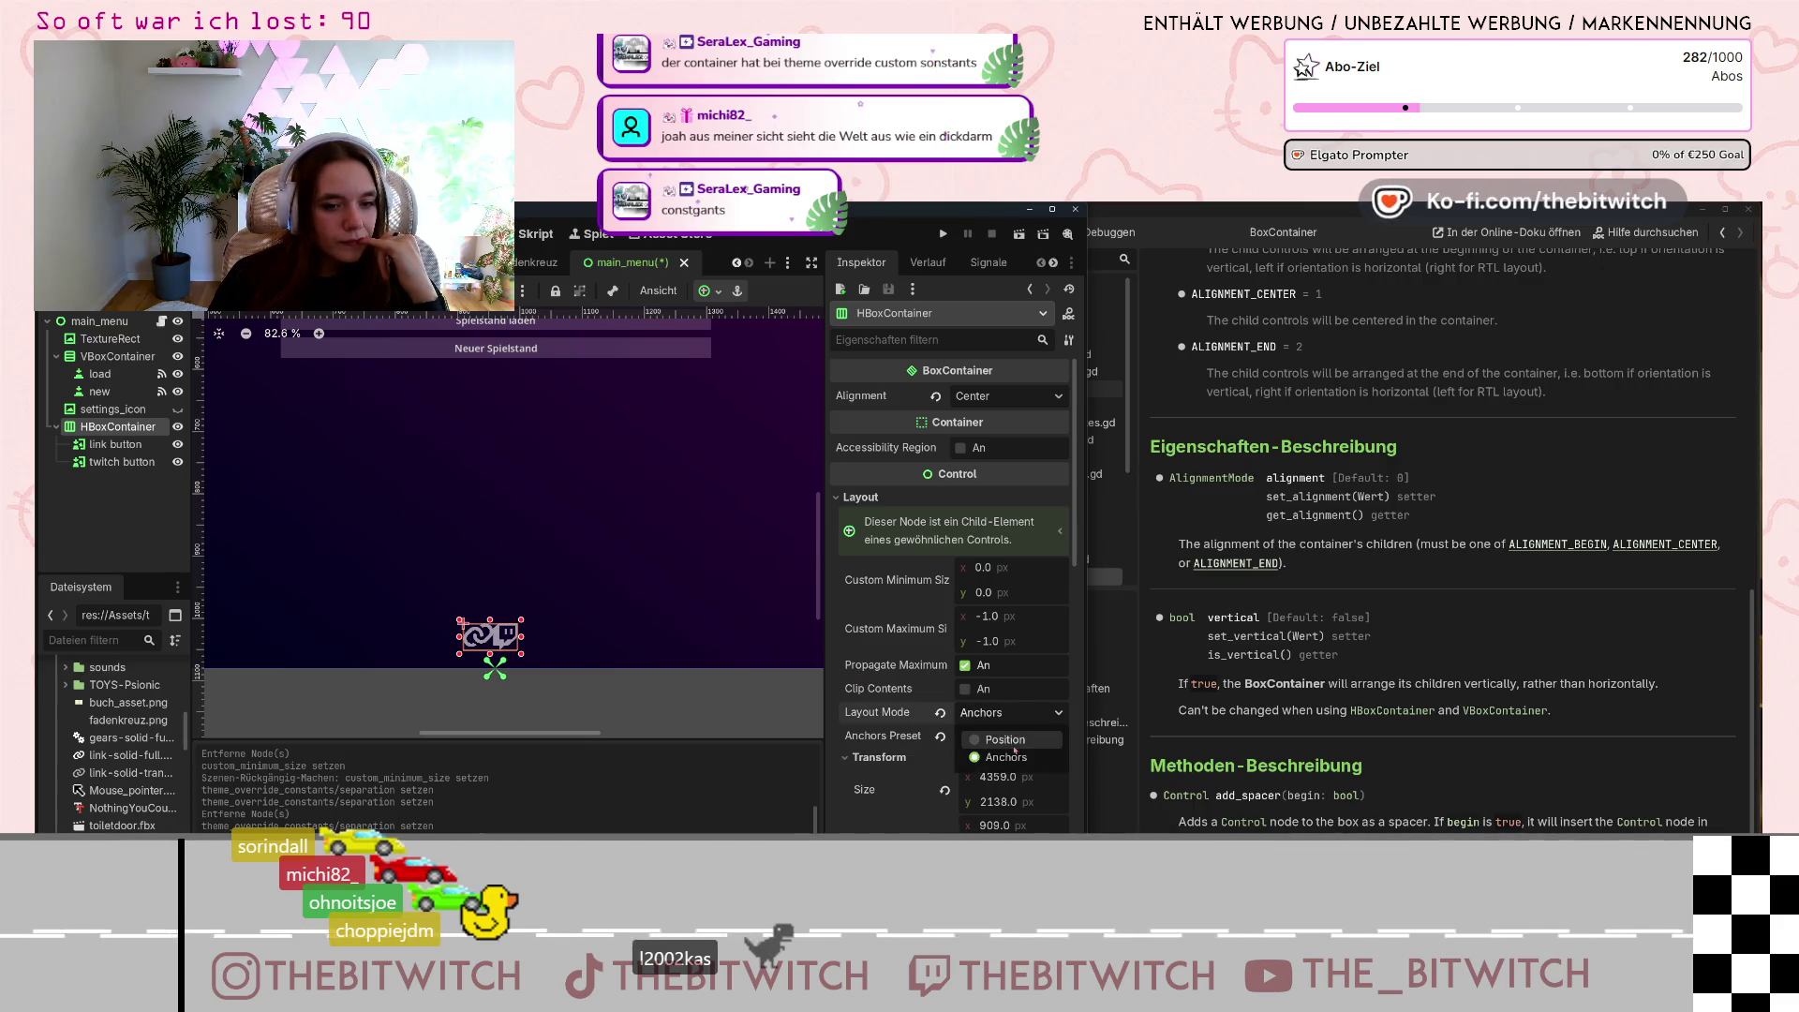
left_click(1007, 741)
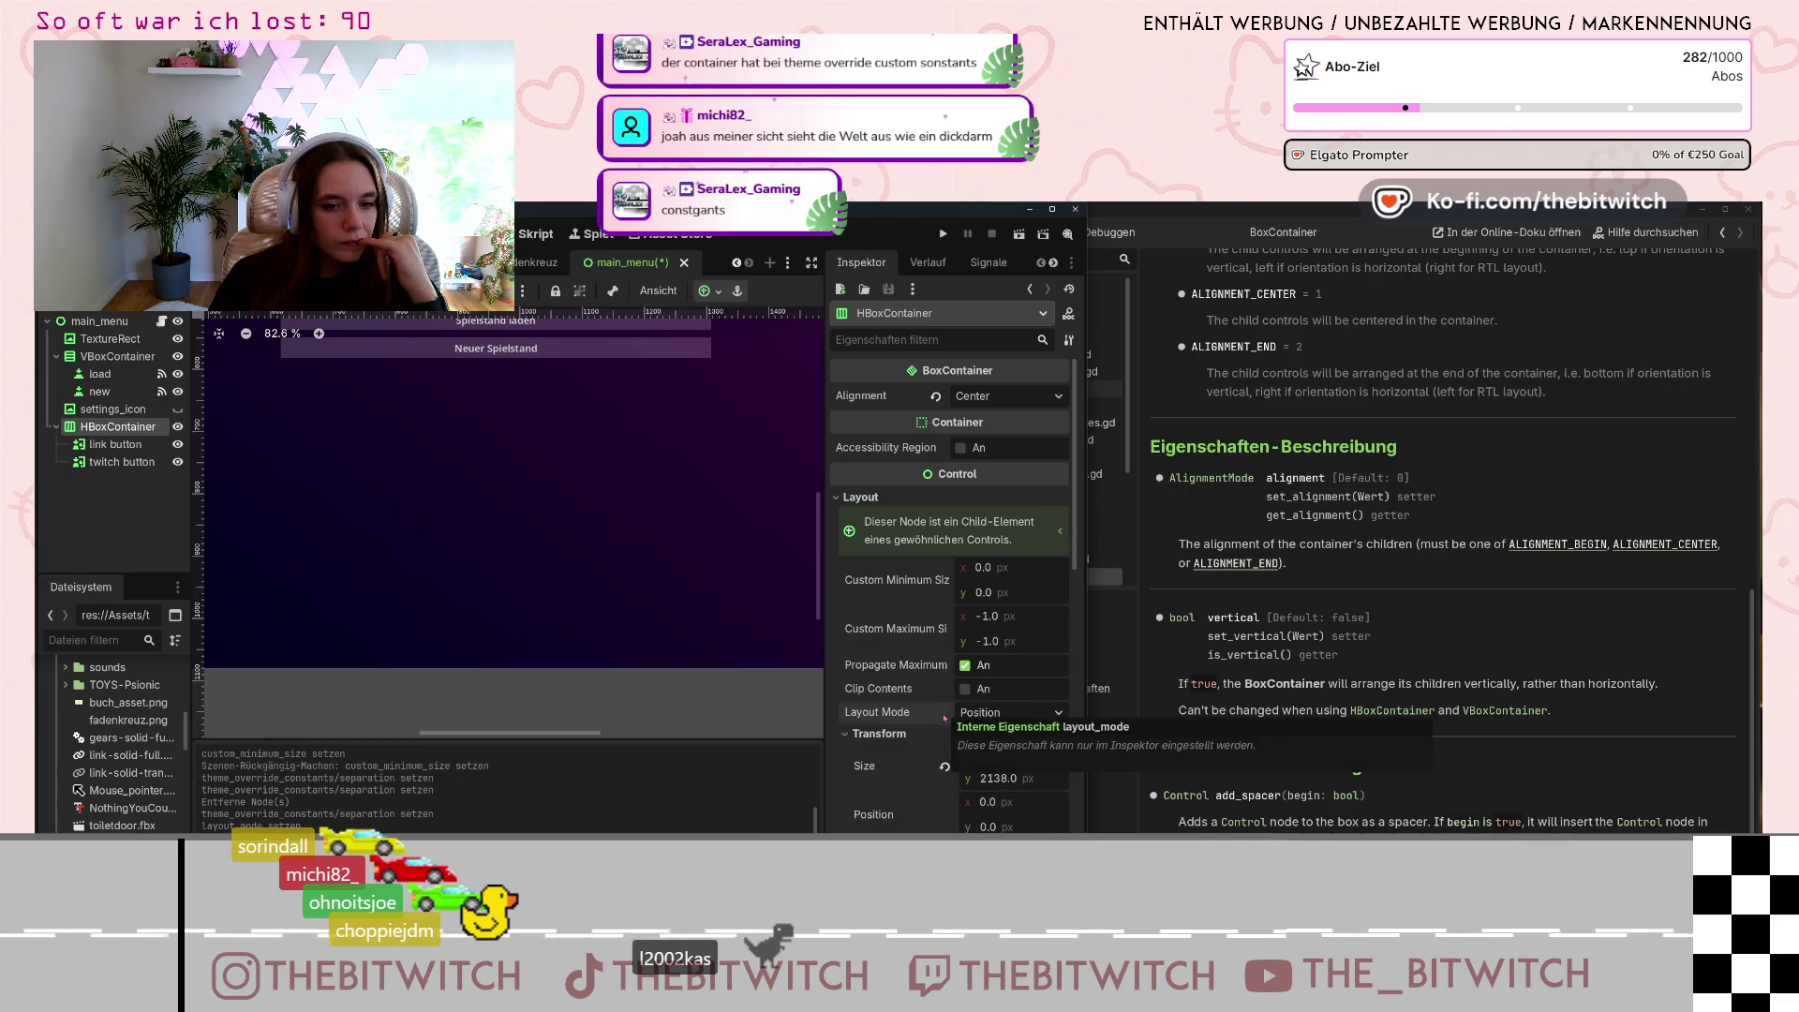
Apply the Center Bottom anchor preset to the HBoxContainer, undoing the extra changes with Ctrl+Z.
scroll(337, 448, "down", 5)
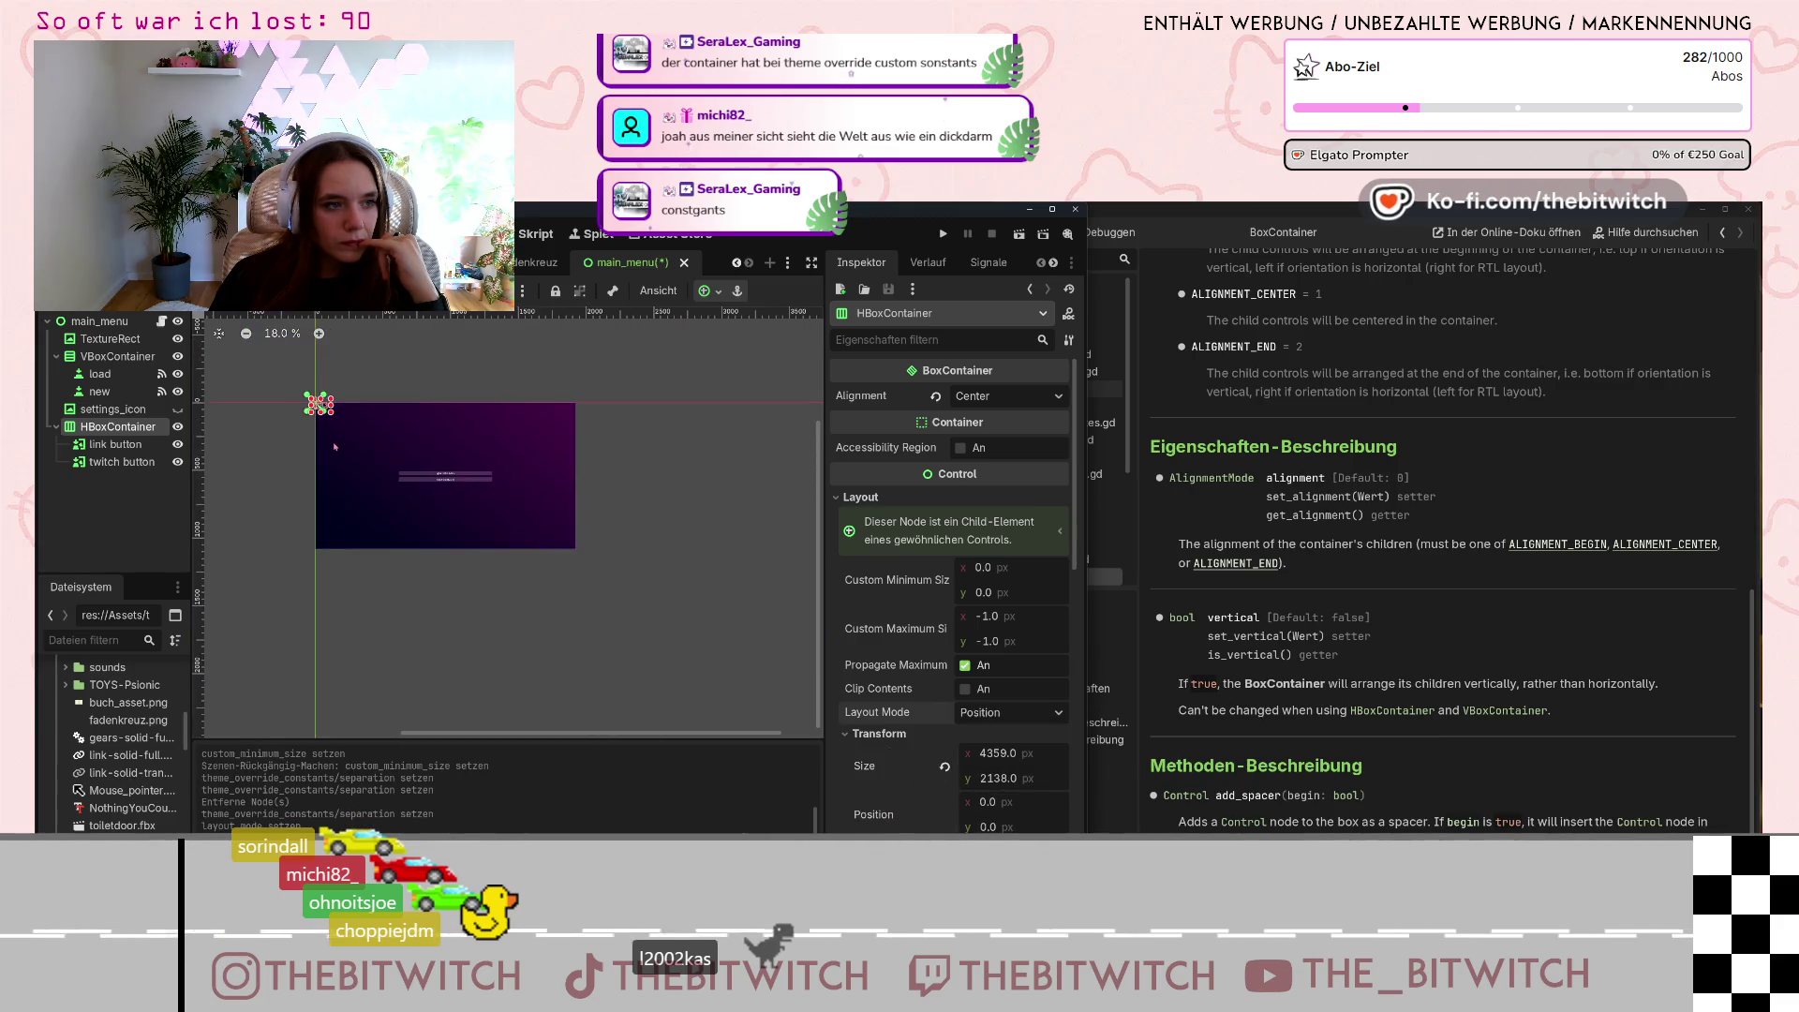
scroll(337, 448, "up", 3)
left_click(337, 408)
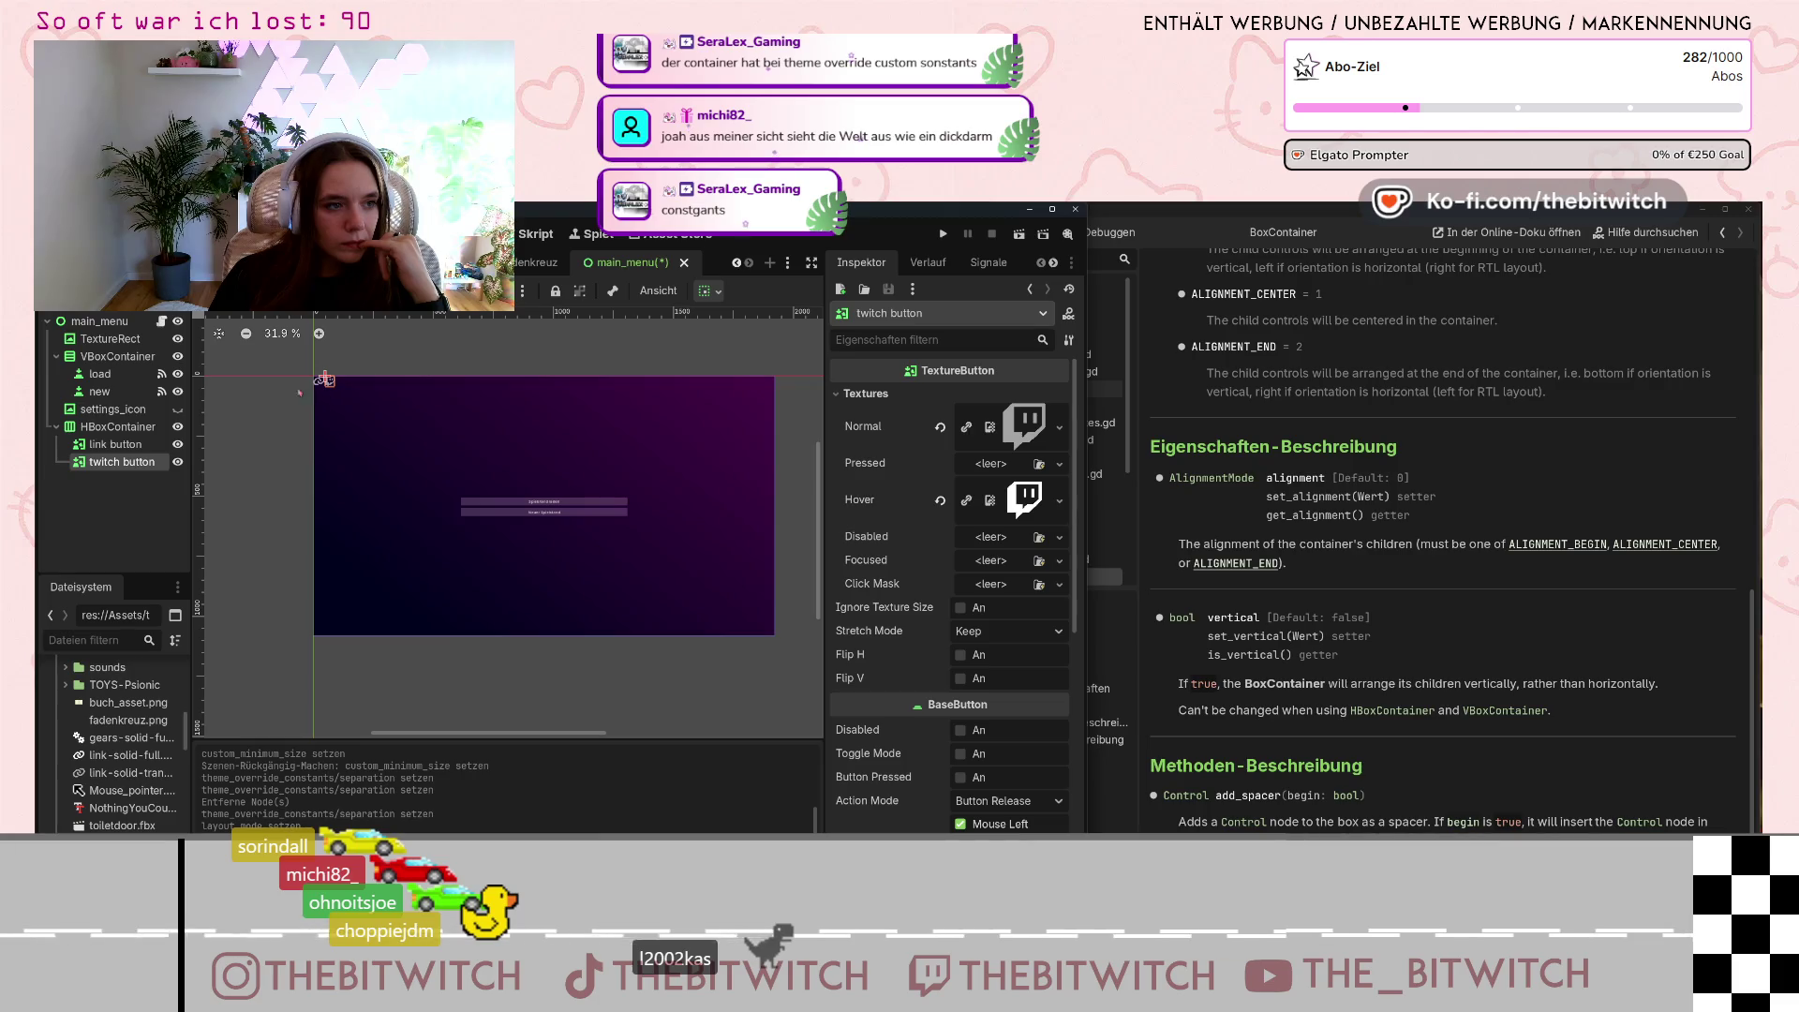
left_click(117, 426)
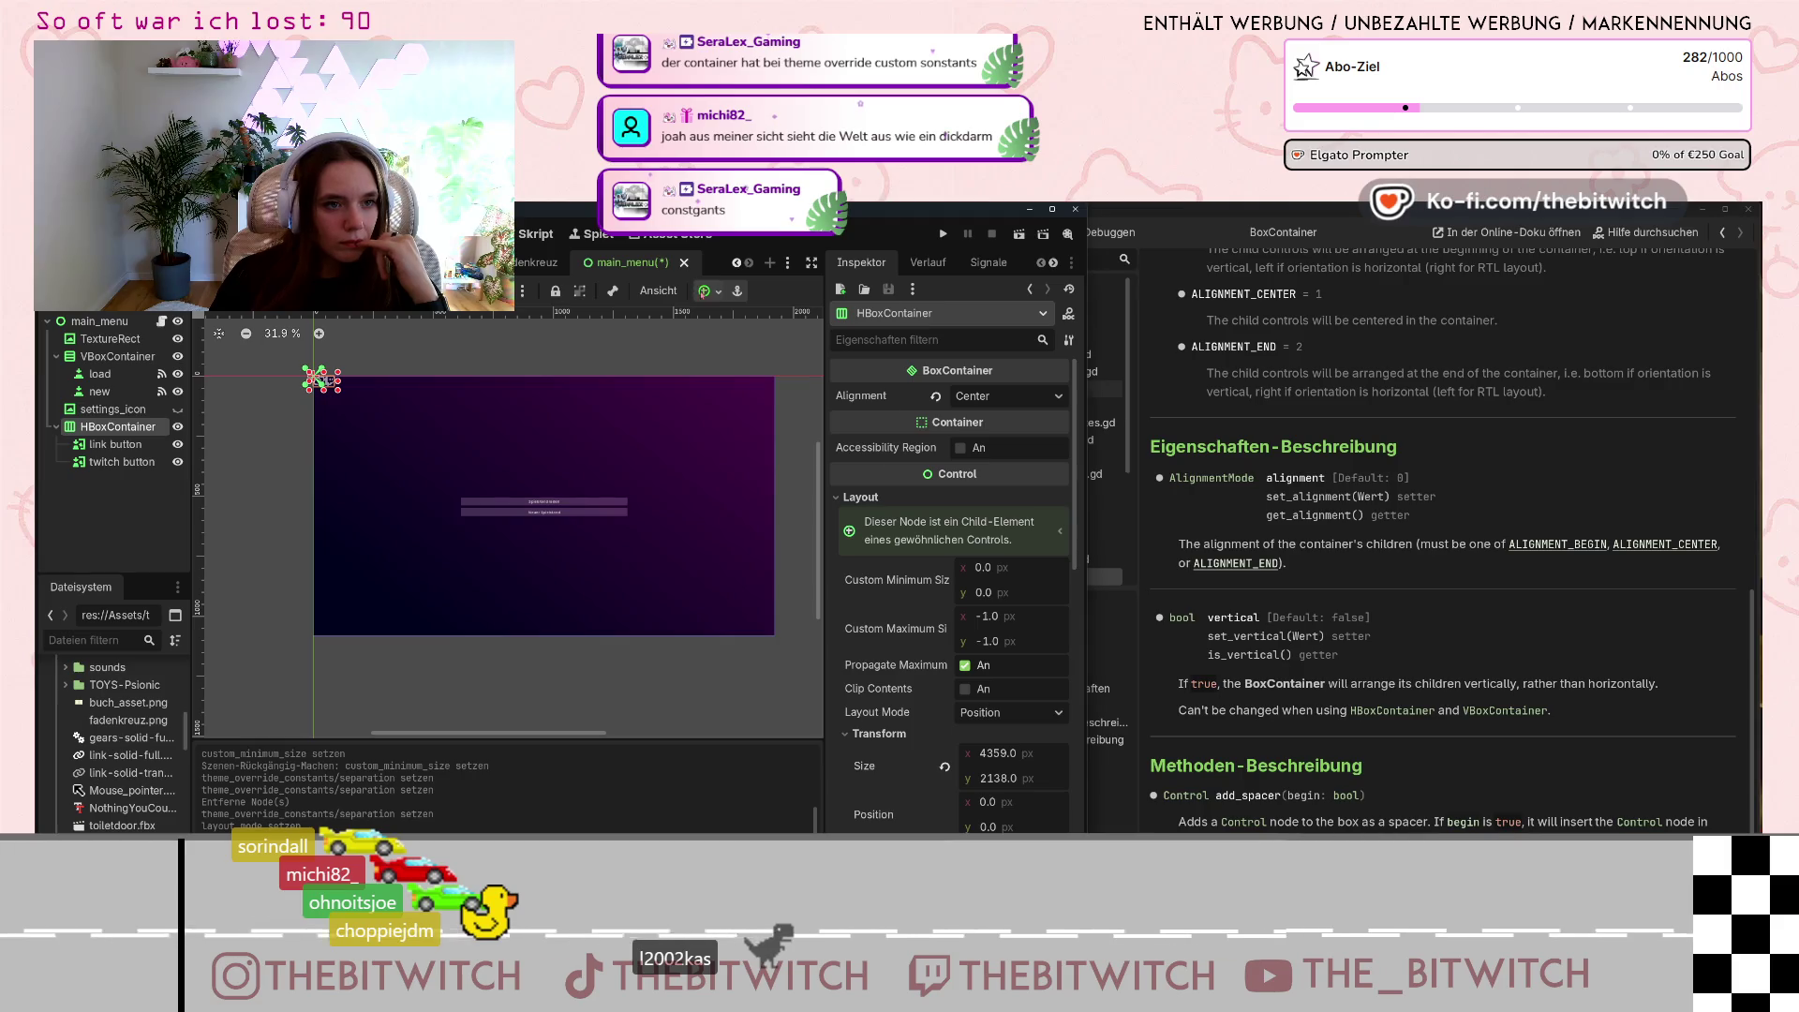
left_click(703, 292)
left_click(783, 384)
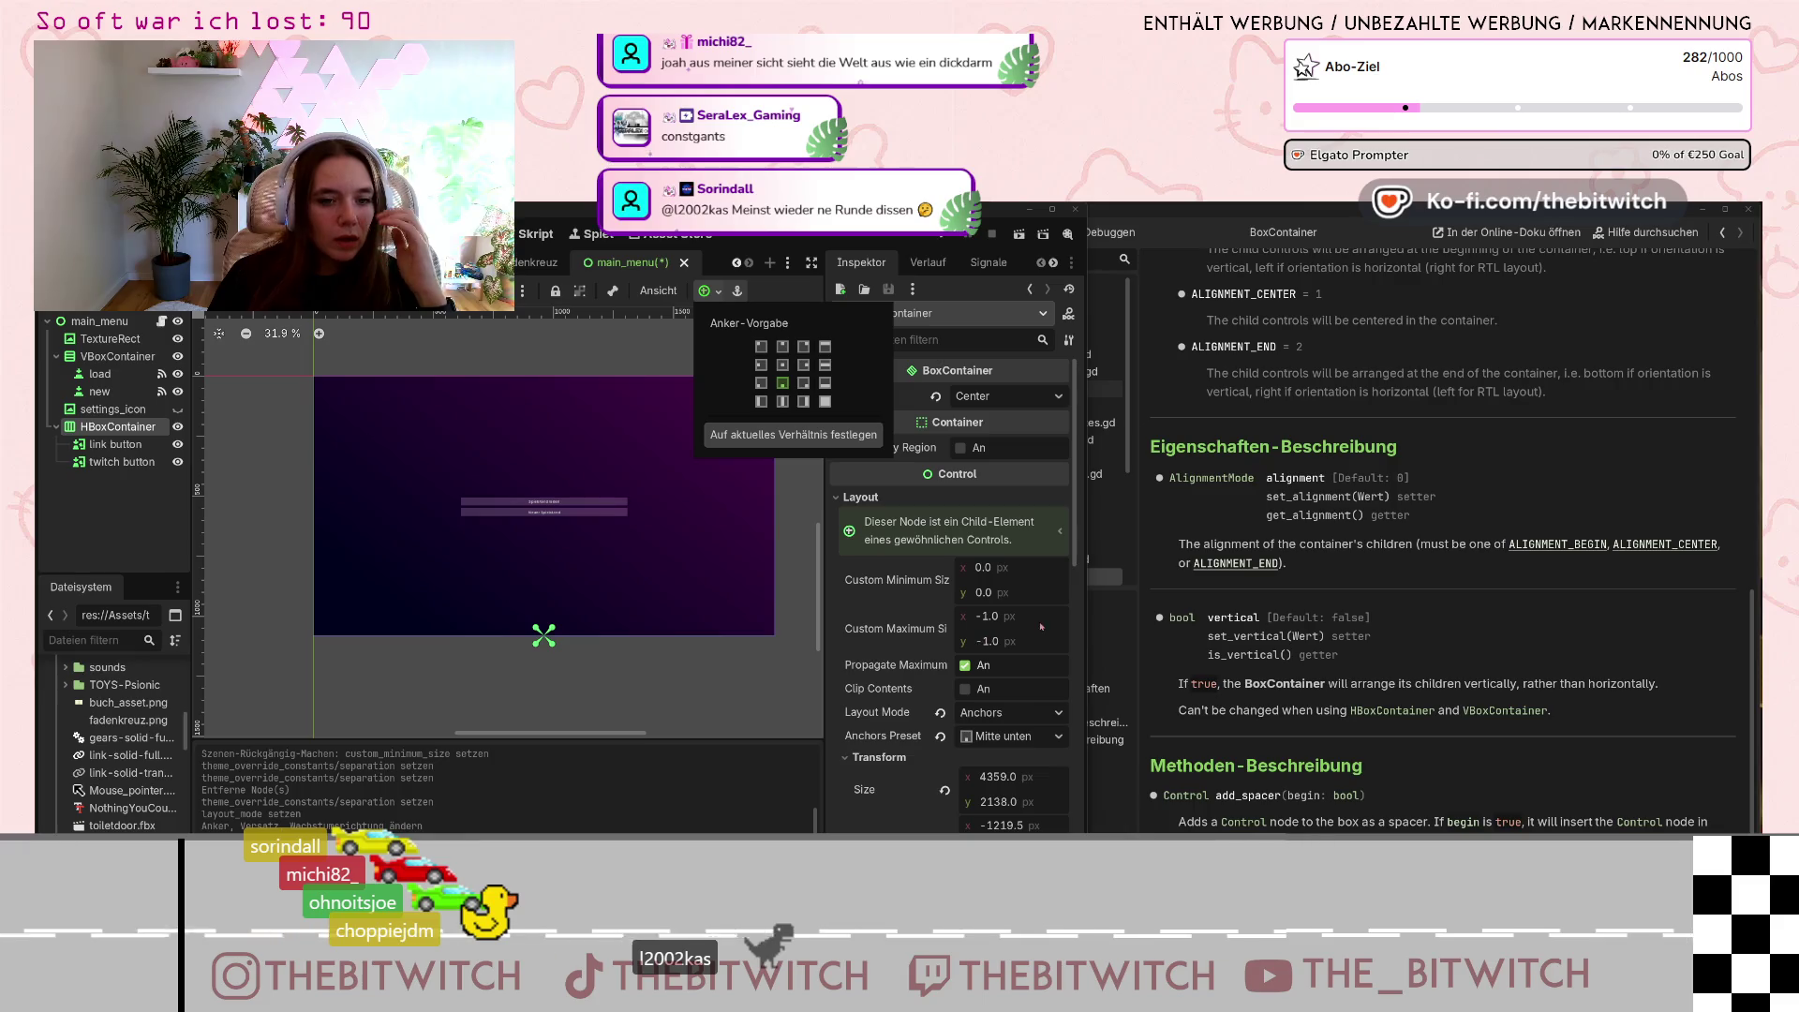
scroll(947, 504, "down", 3)
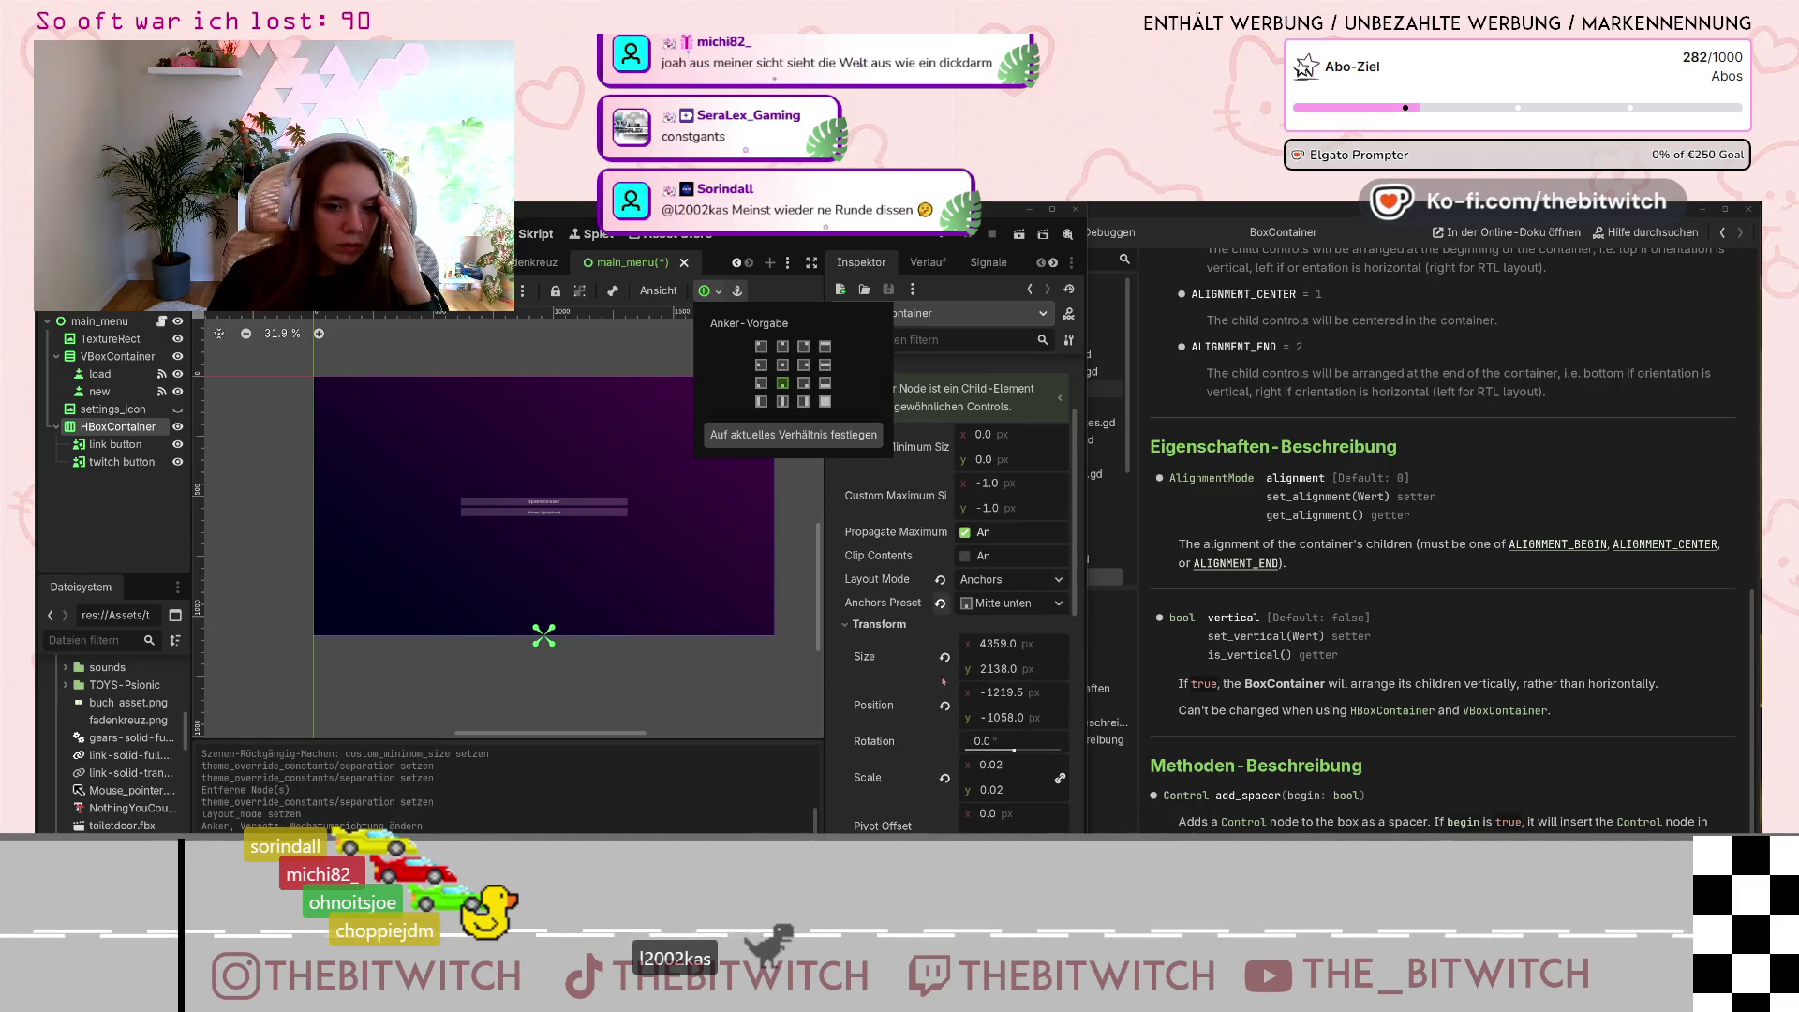
key("Escape")
key("ctrl+z")
key("ctrl+z")
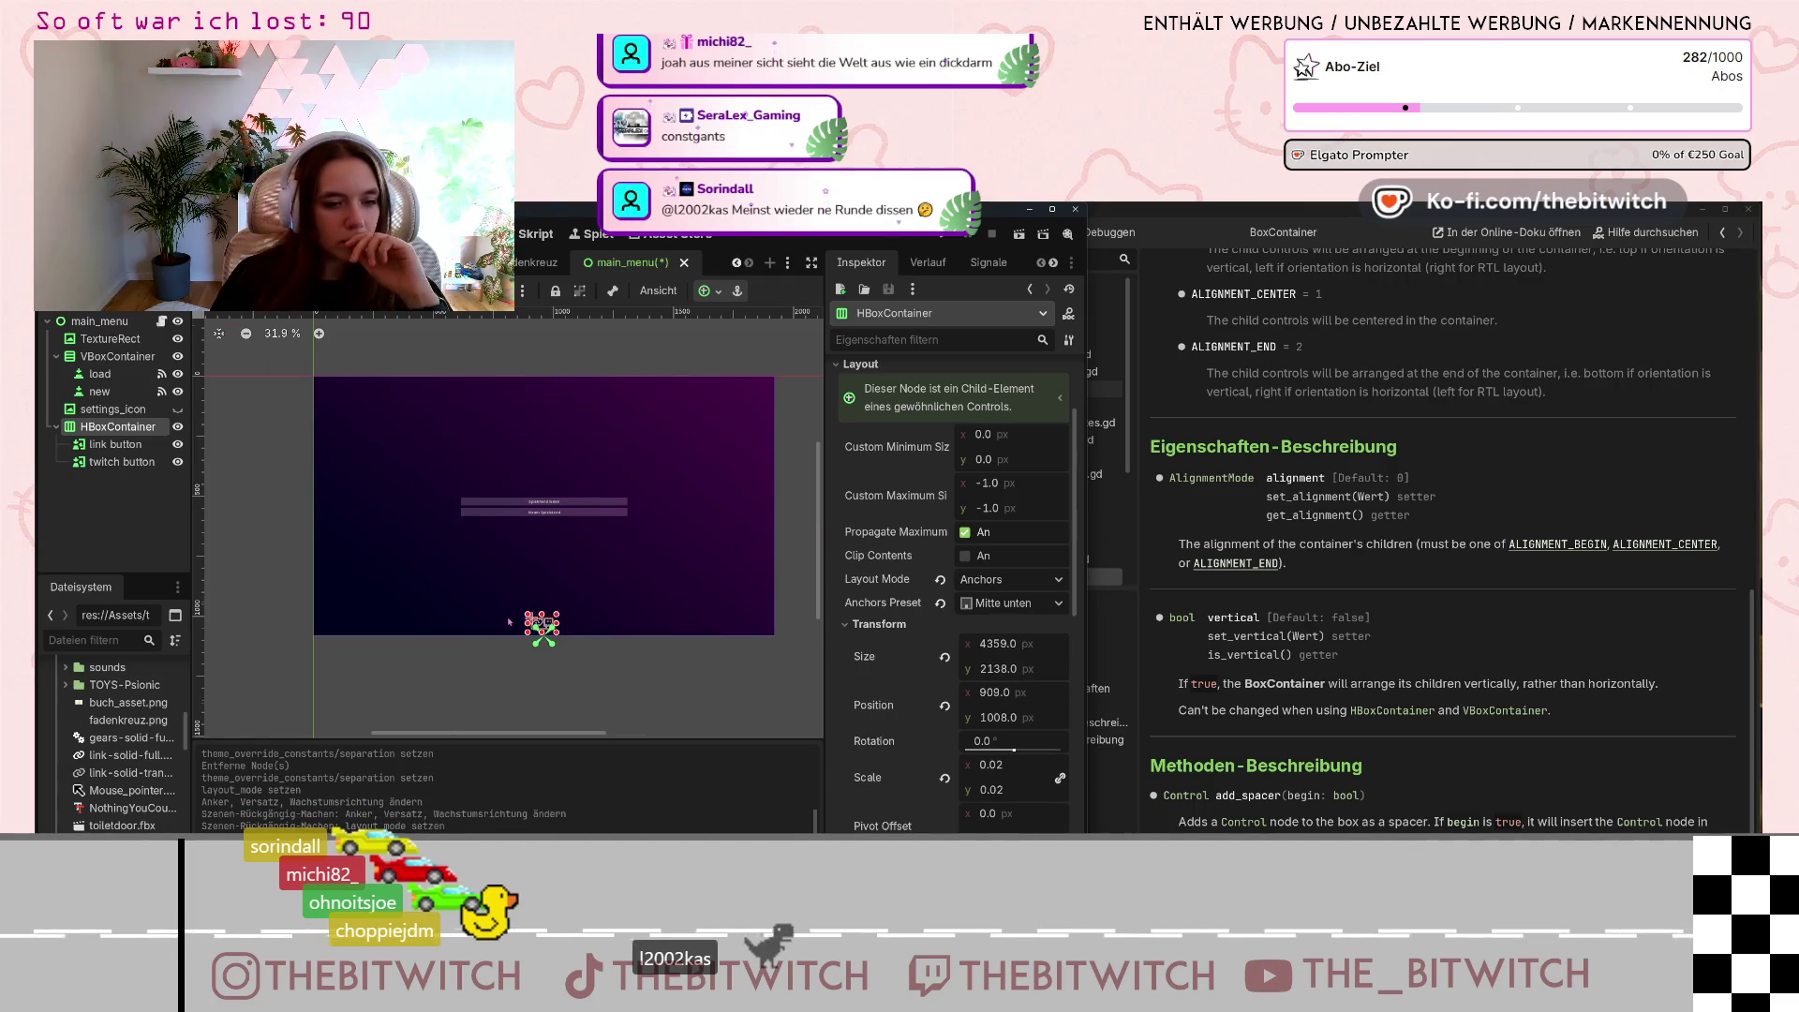
scroll(508, 621, "up", 6)
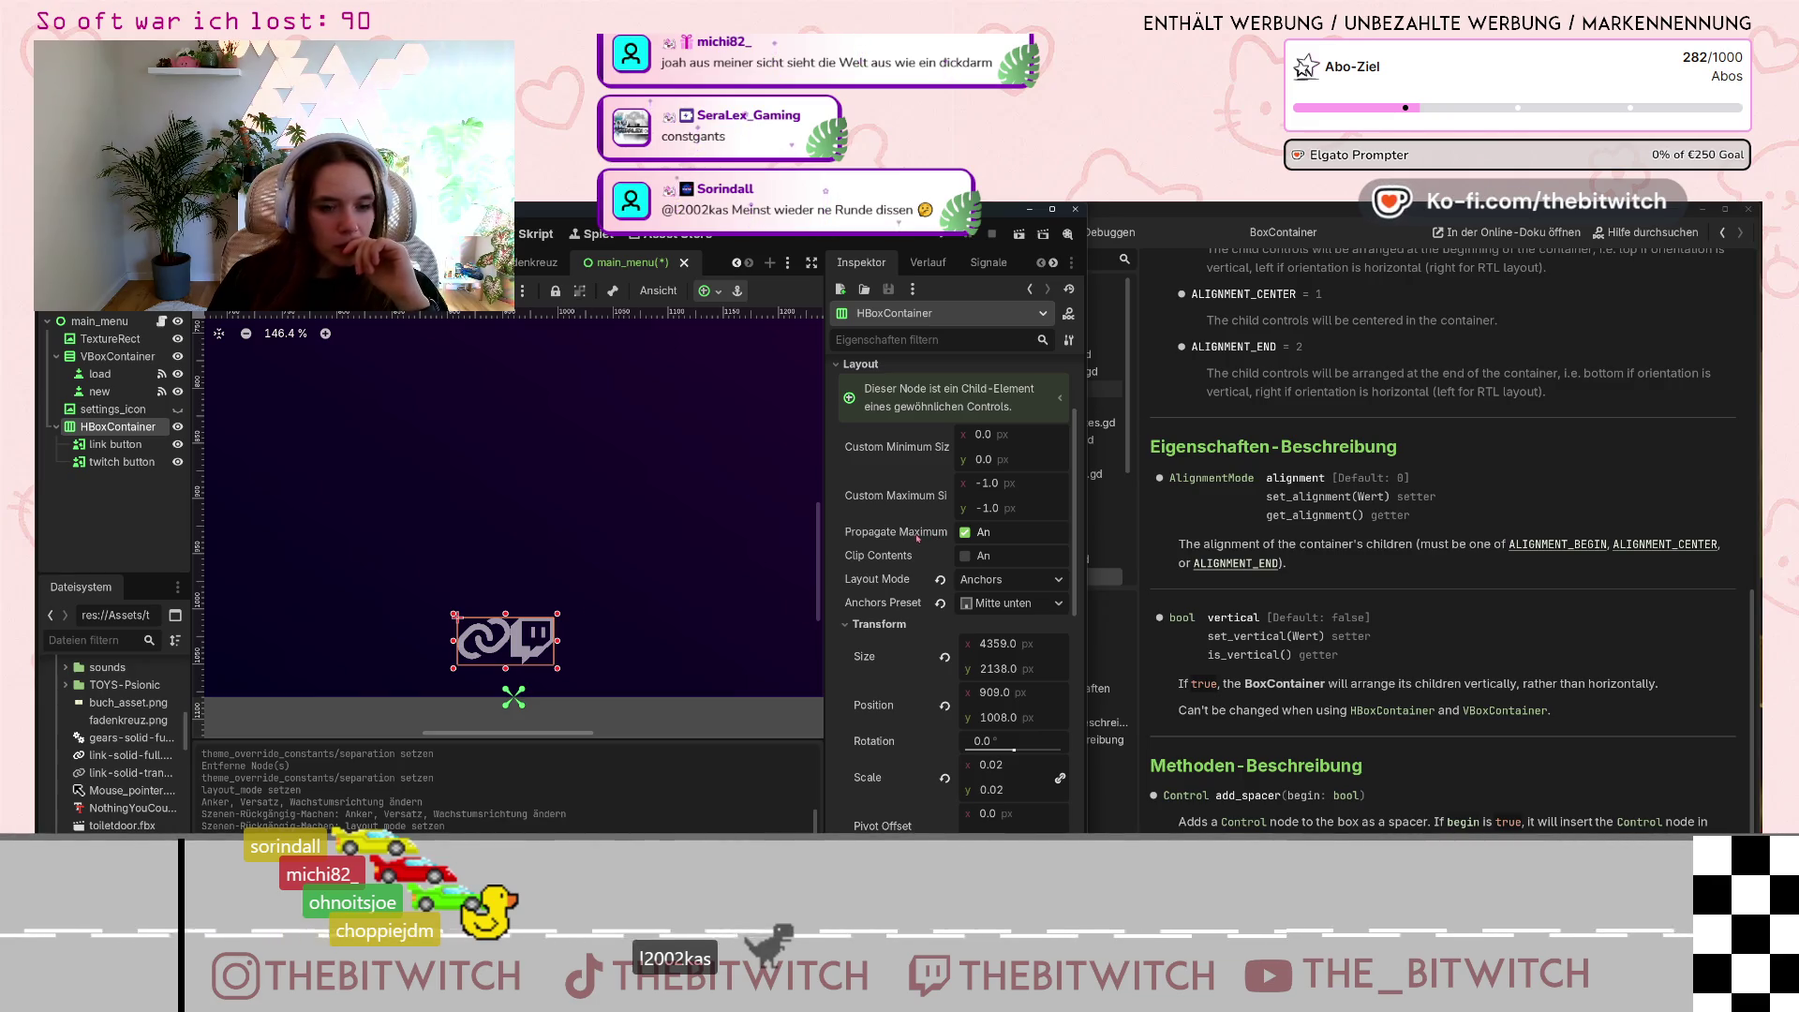
mouse_move(919, 539)
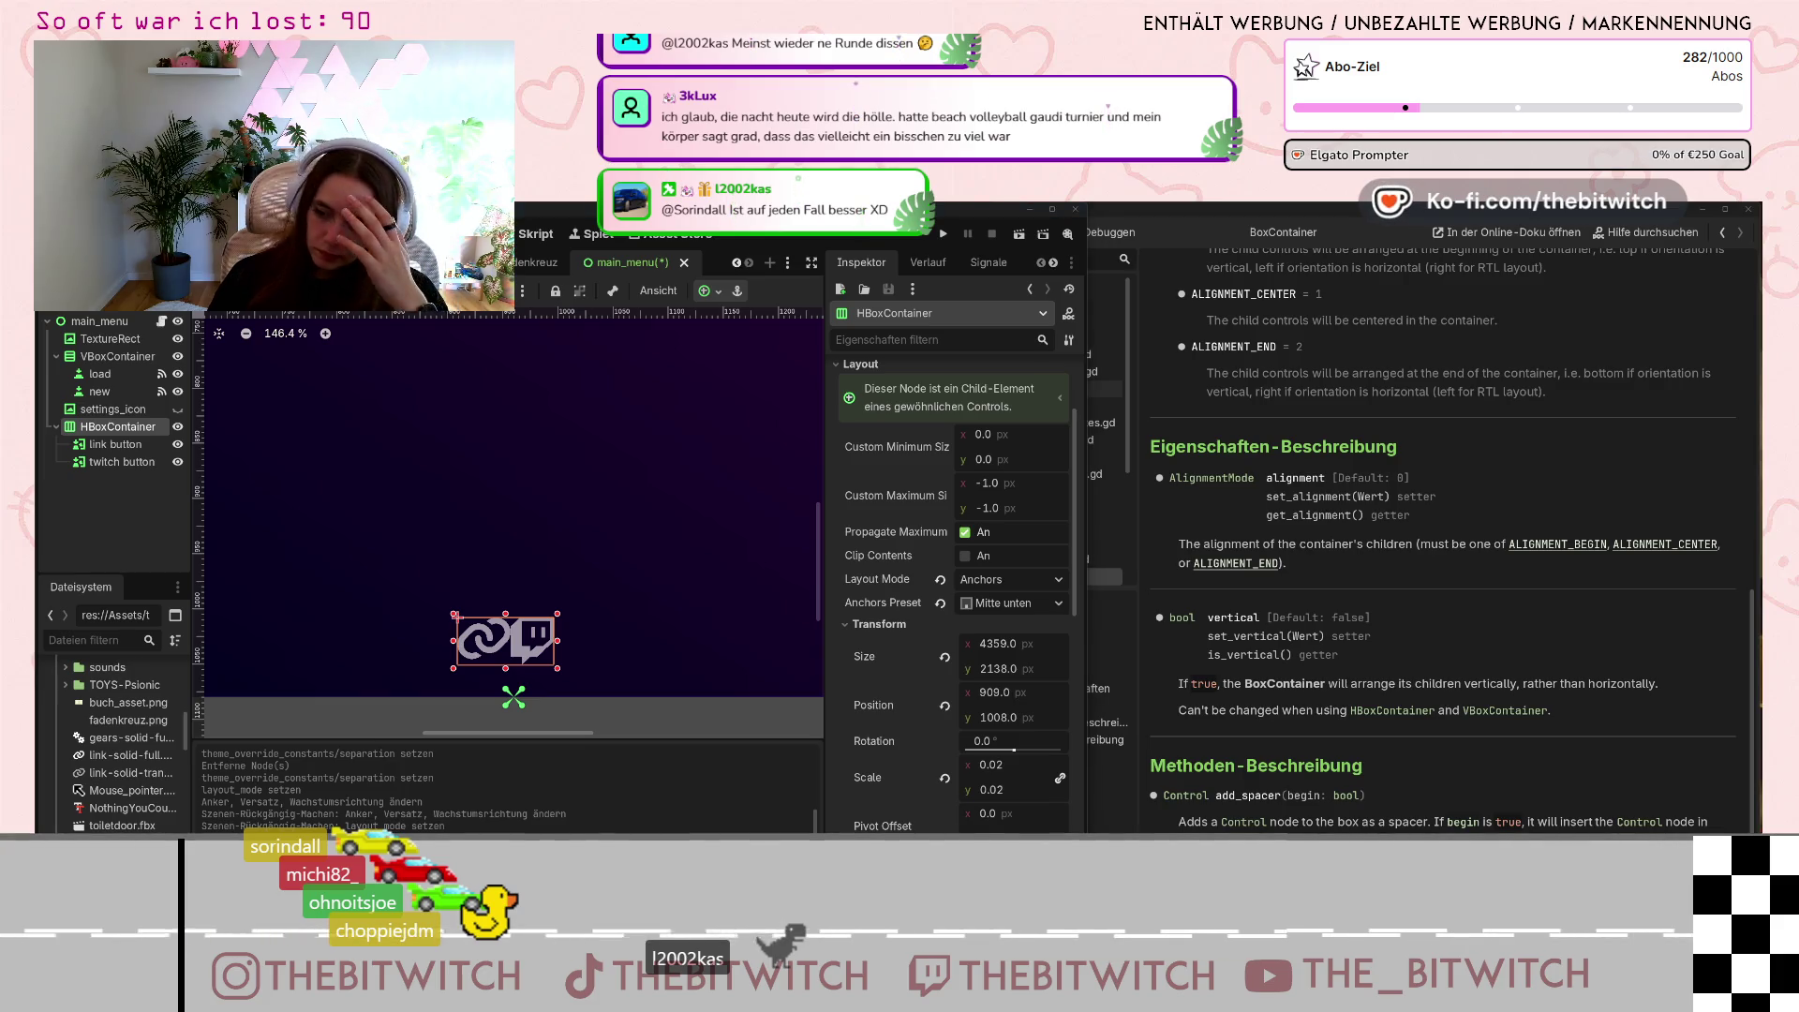
Revert the HBoxContainer's Separation override and bring it to 12.
scroll(878, 708, "down", 6)
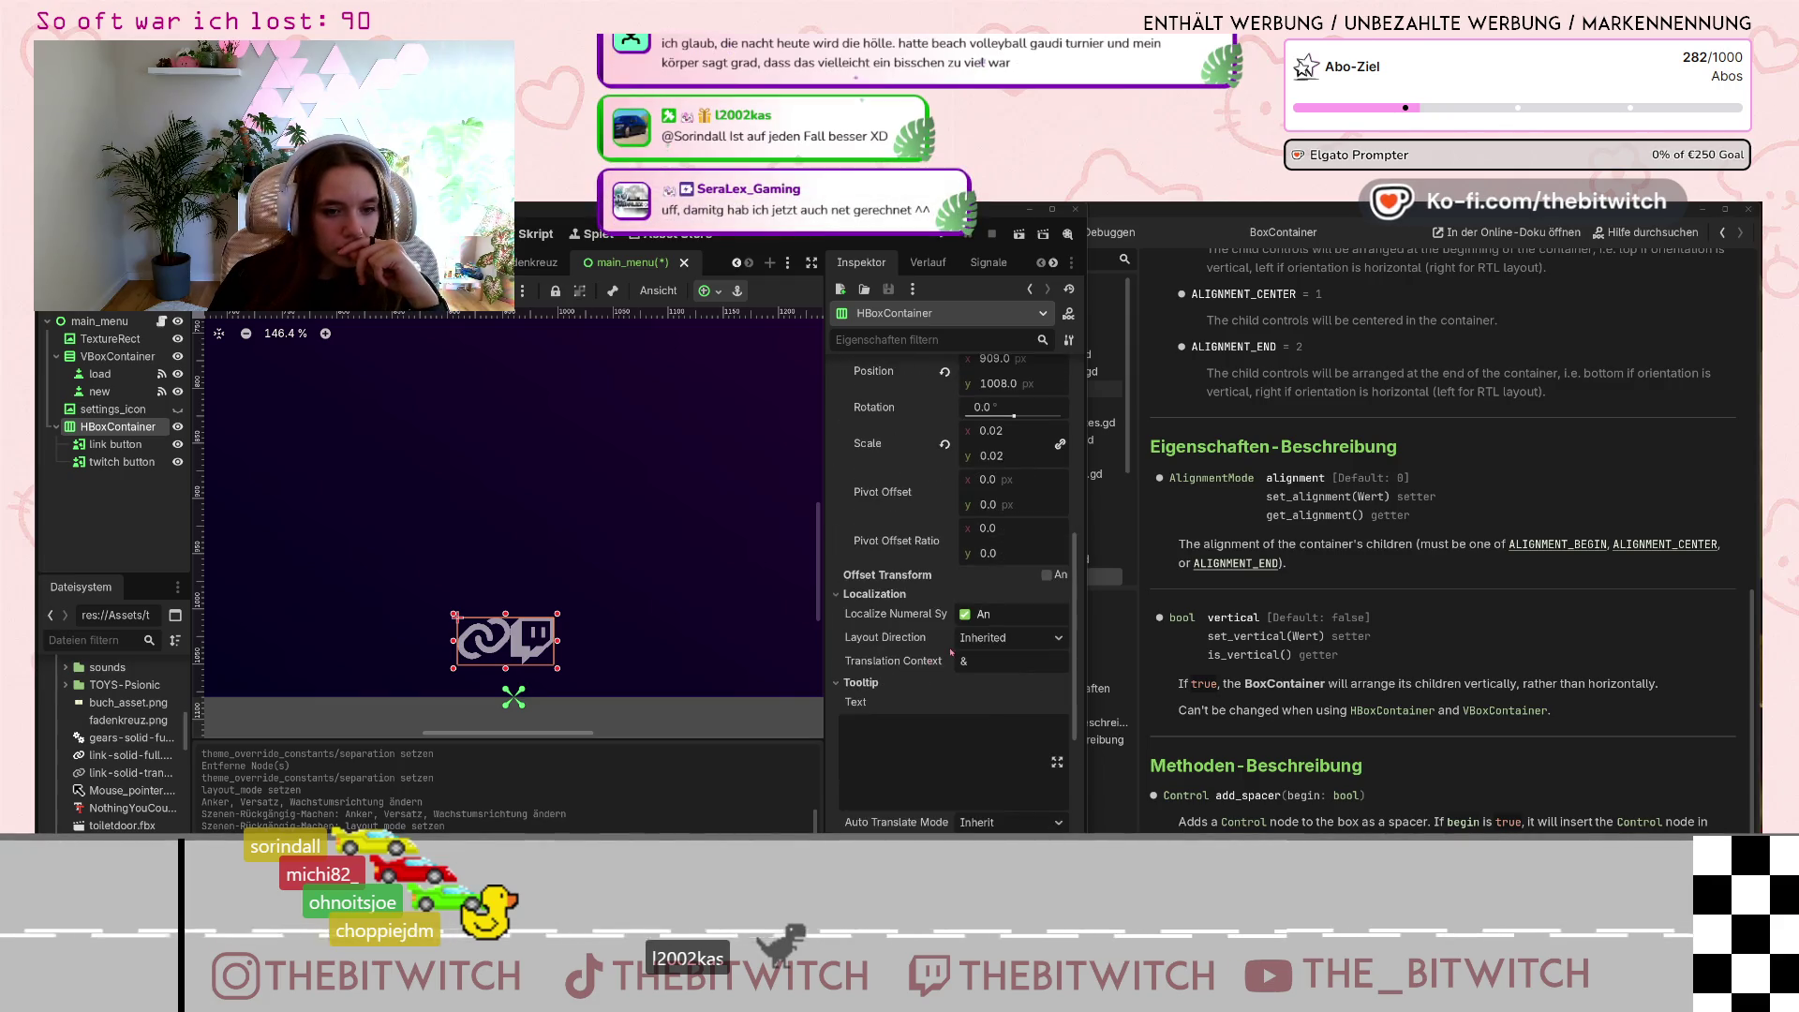
scroll(878, 709, "down", 5)
scroll(878, 822, "down", 2)
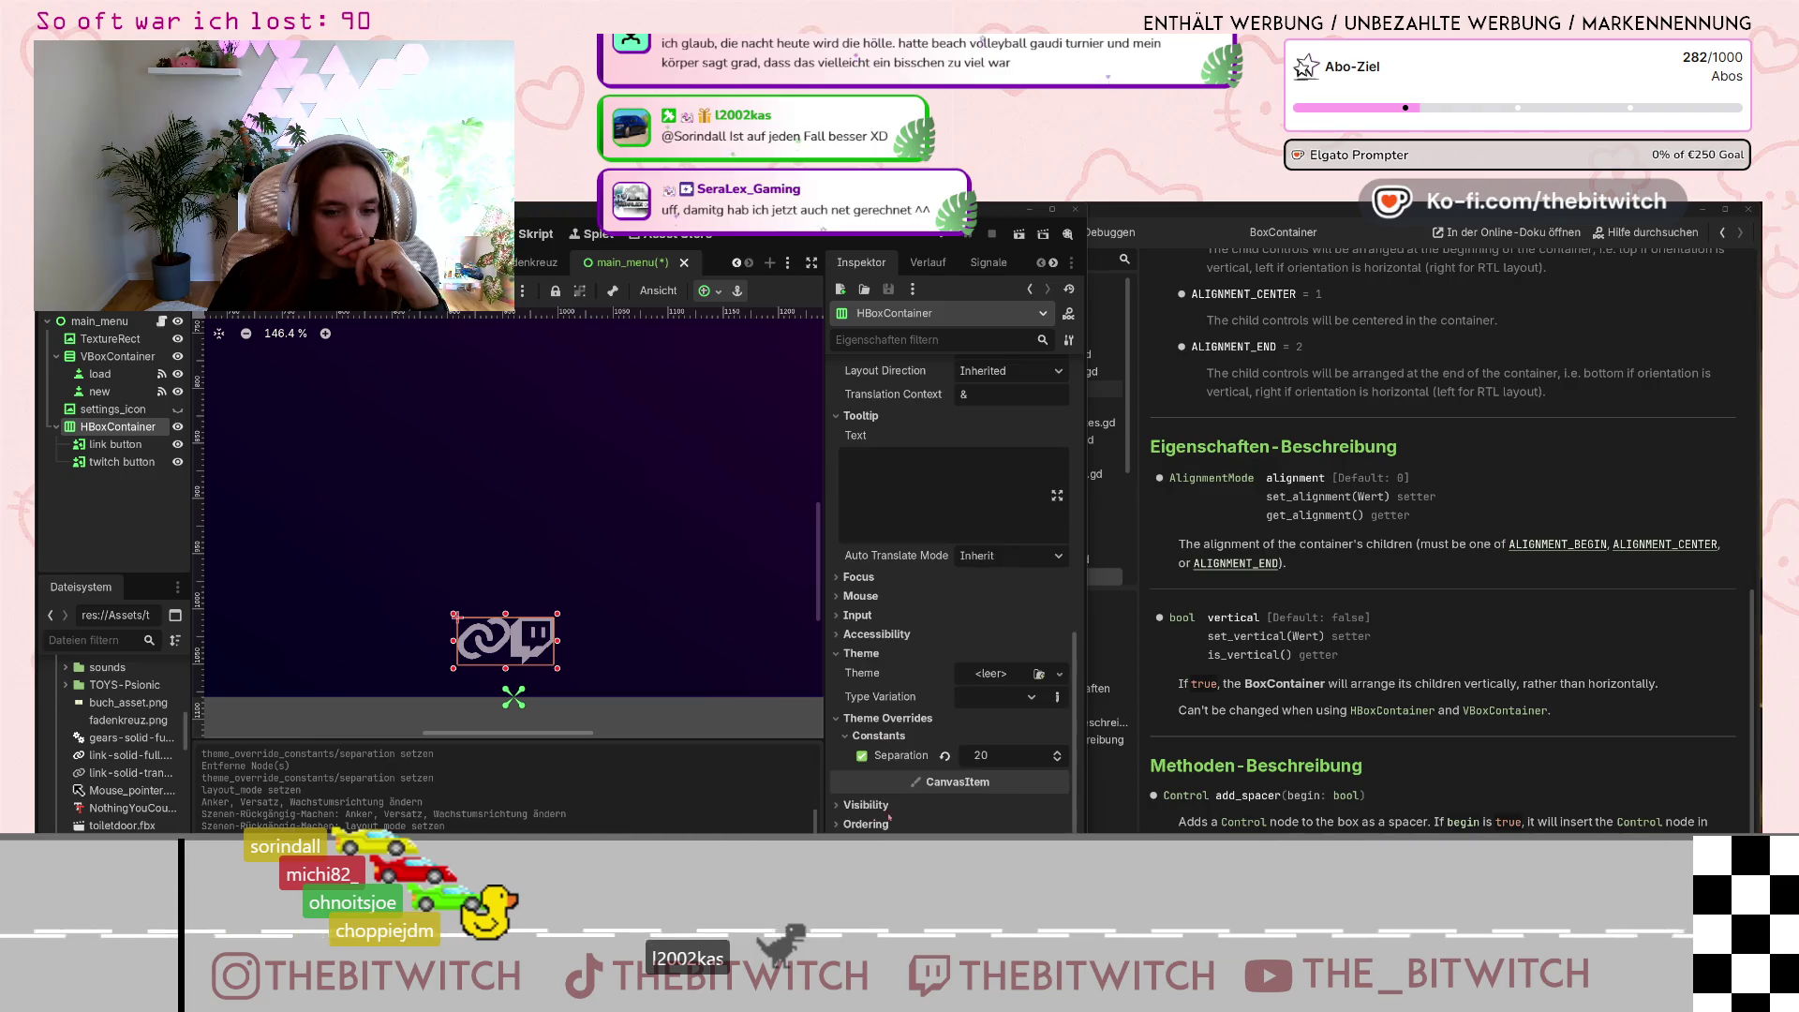
left_click(949, 757)
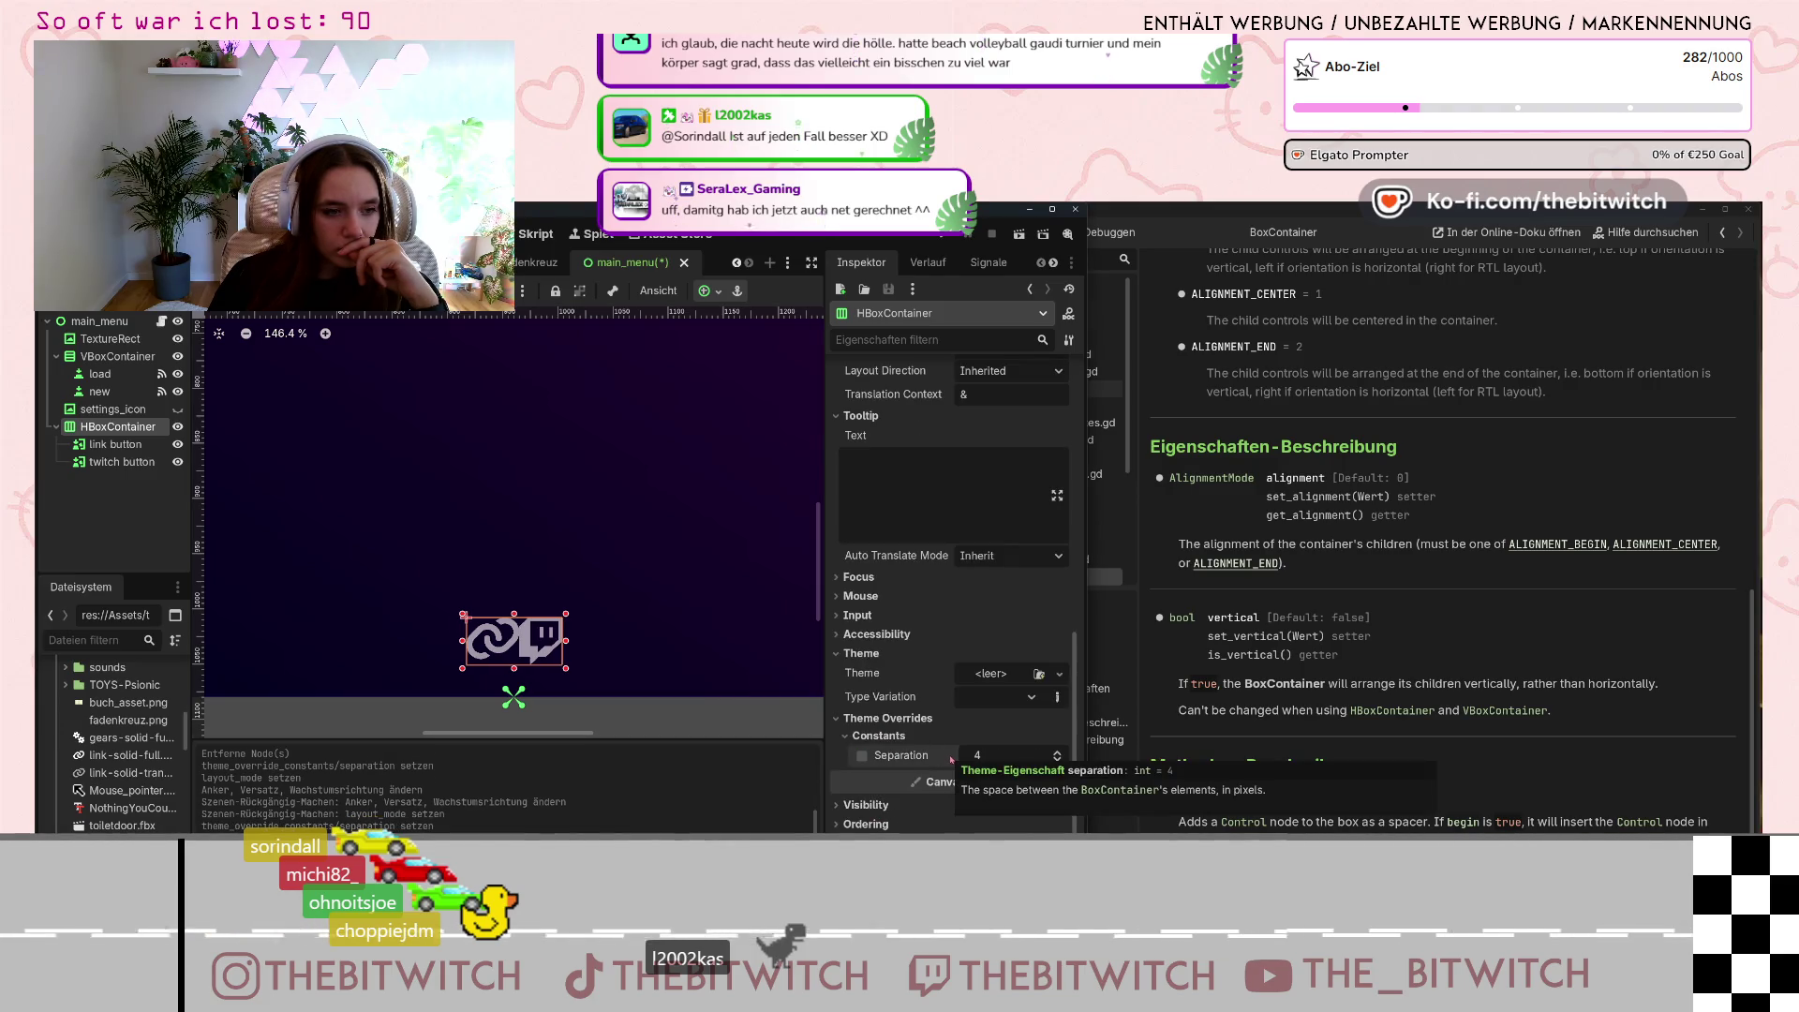
scroll(1015, 750, "up", 4)
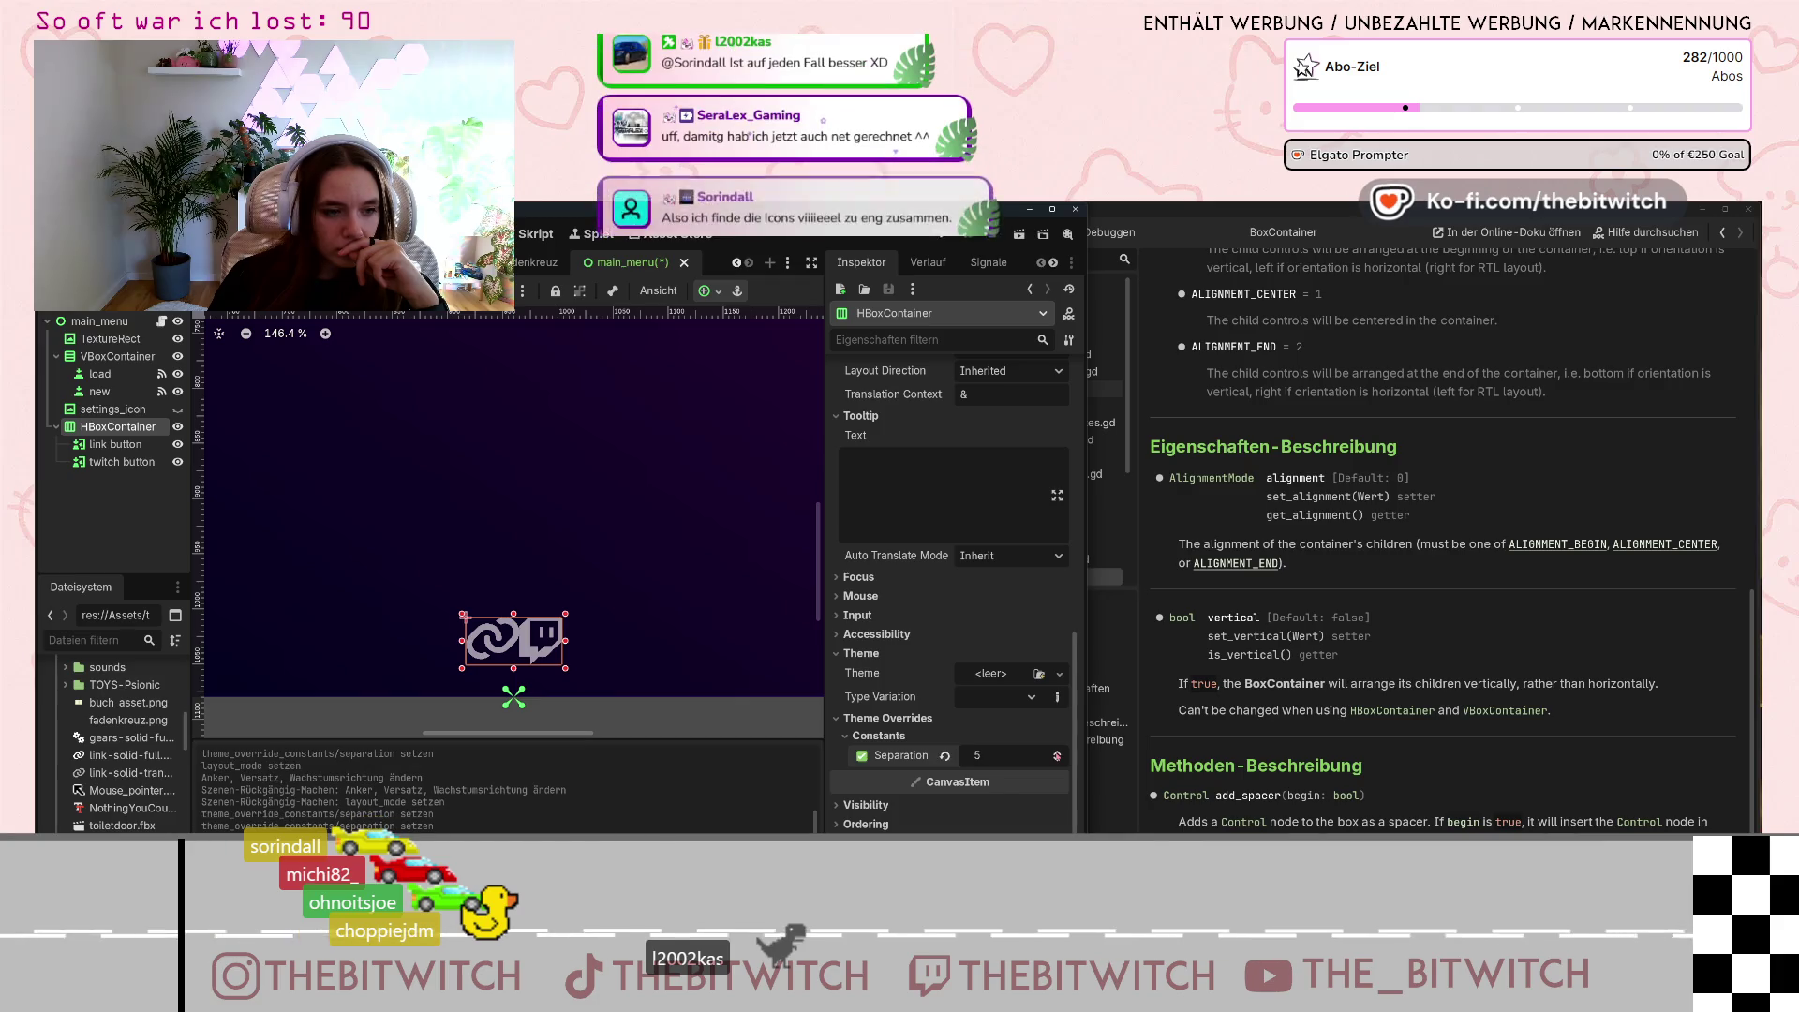
scroll(1015, 755, "up", 4)
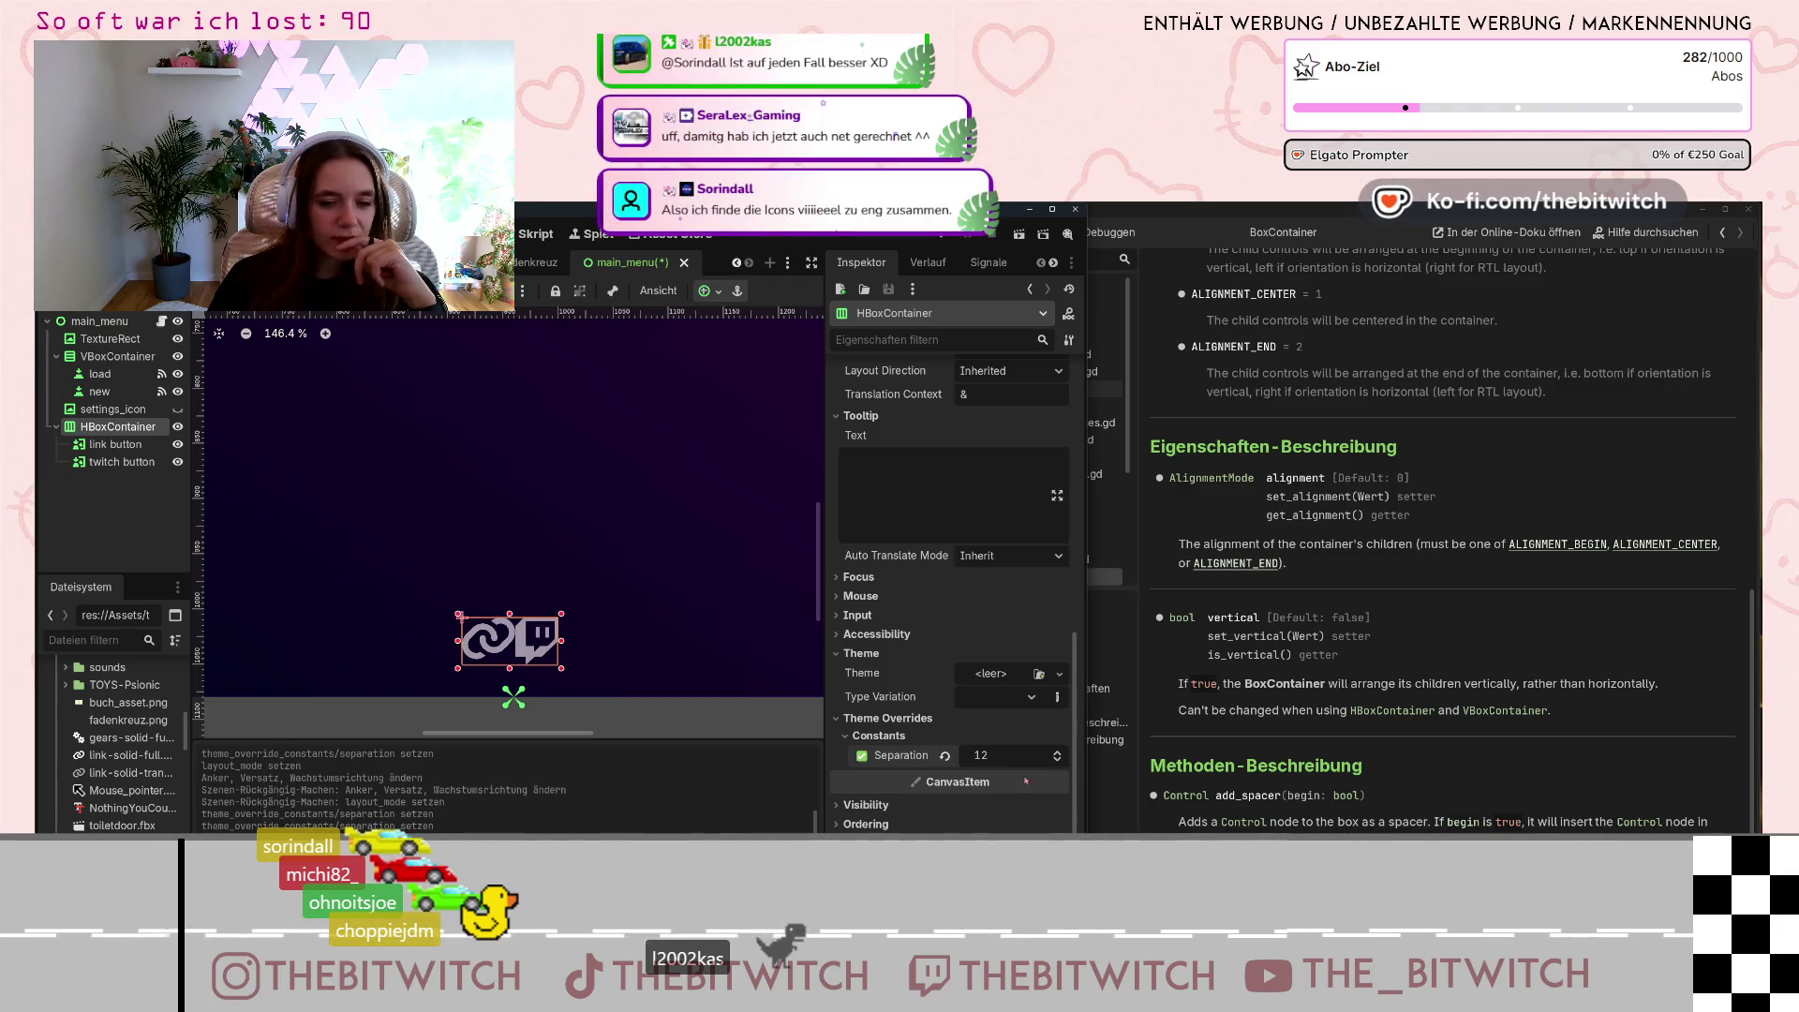
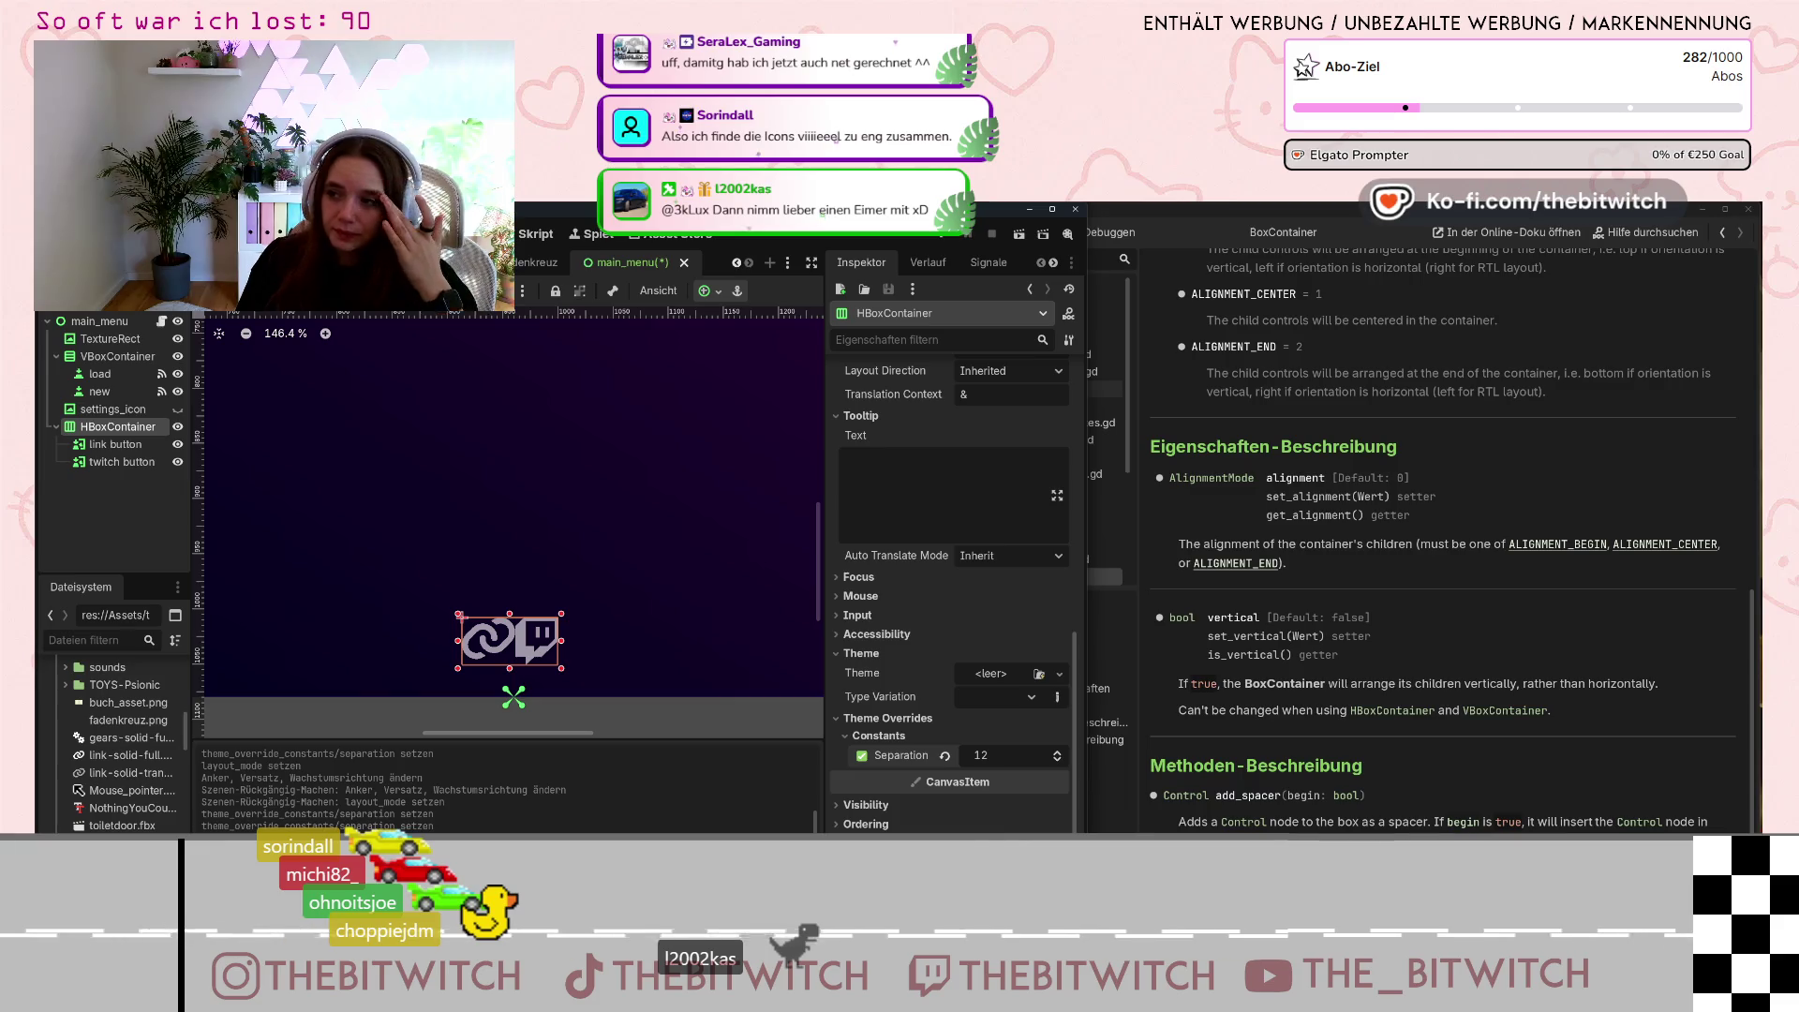
Inspect the link and twitch buttons, then set the HBoxContainer's alignment to Begin.
left_click(123, 448)
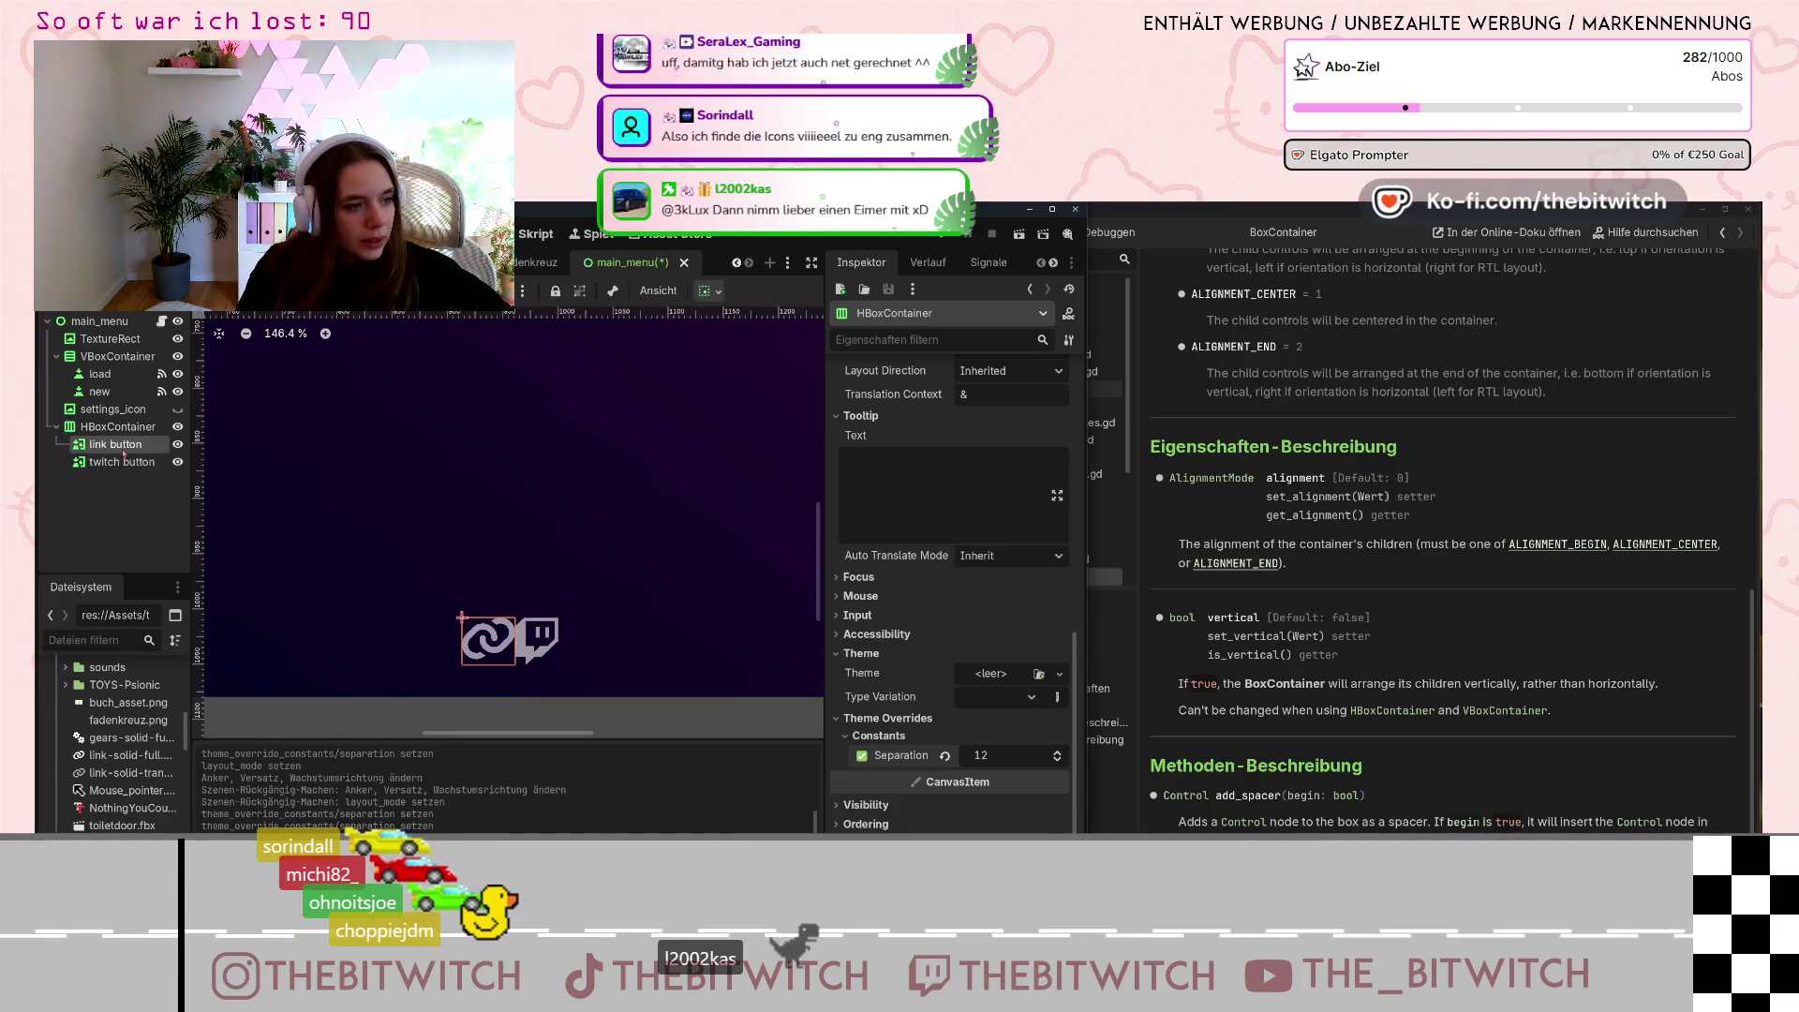
left_click(120, 462)
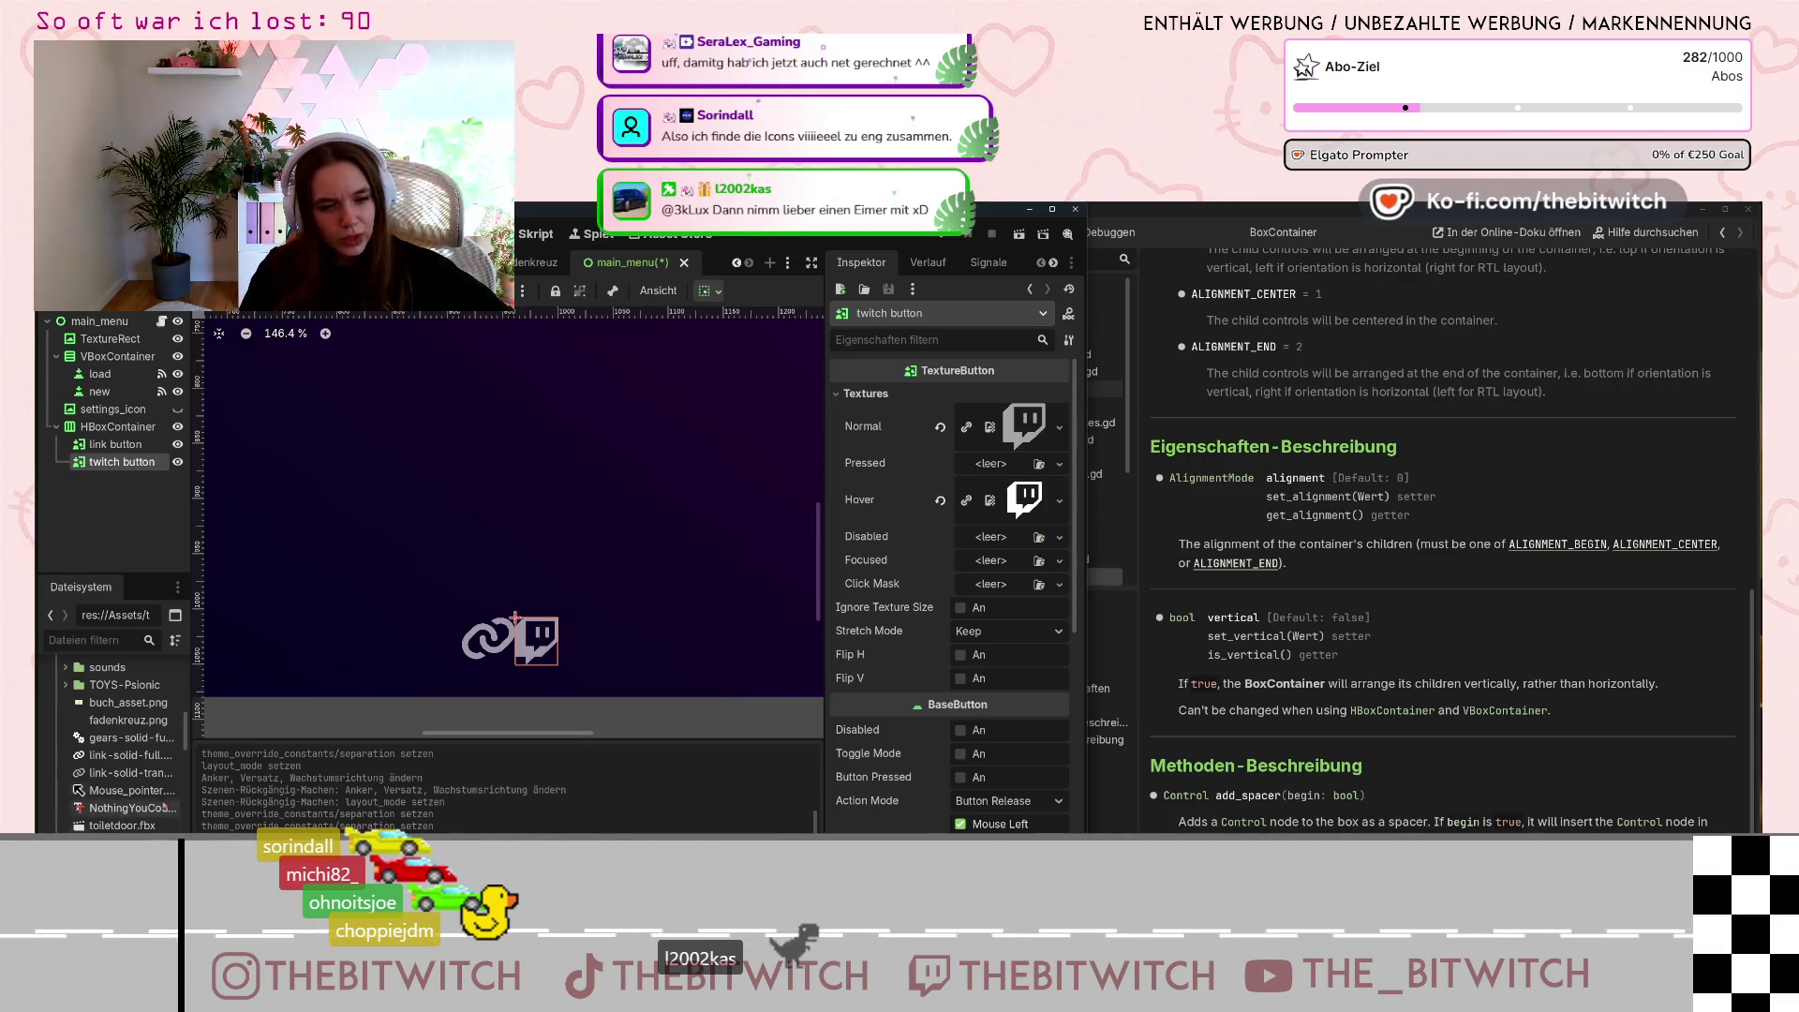
left_click(117, 427)
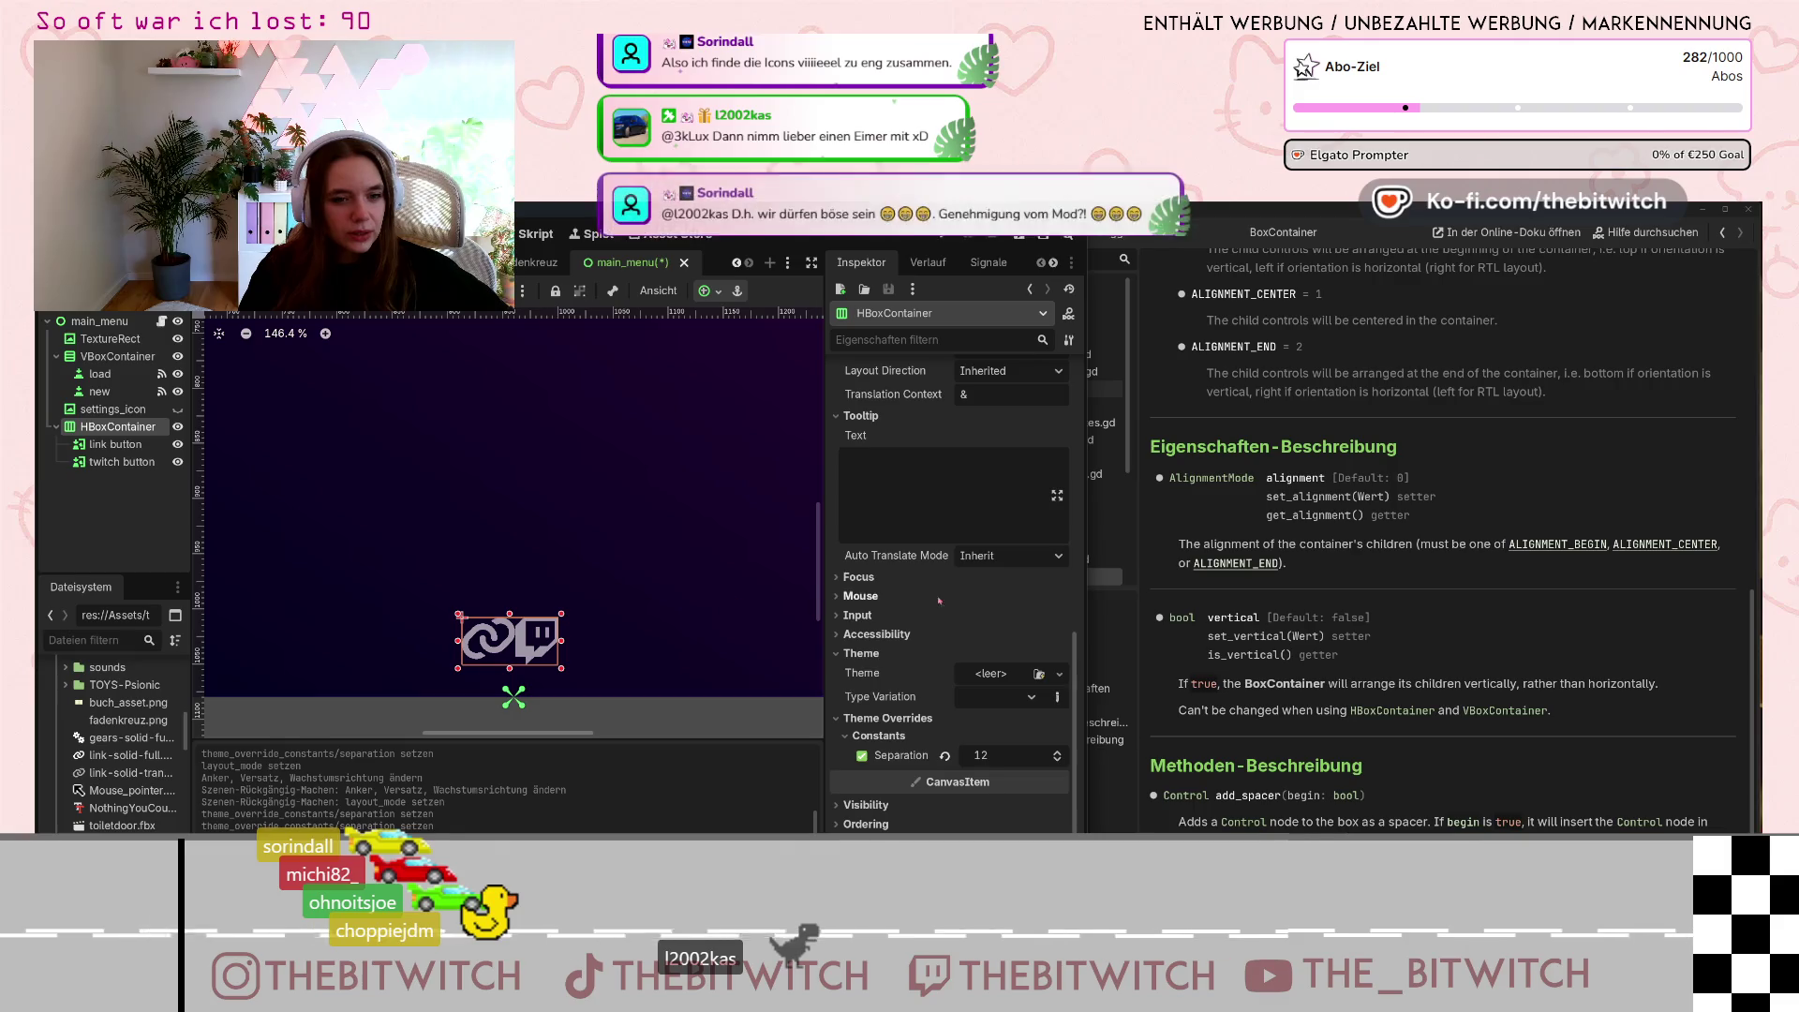
scroll(937, 629, "up", 2)
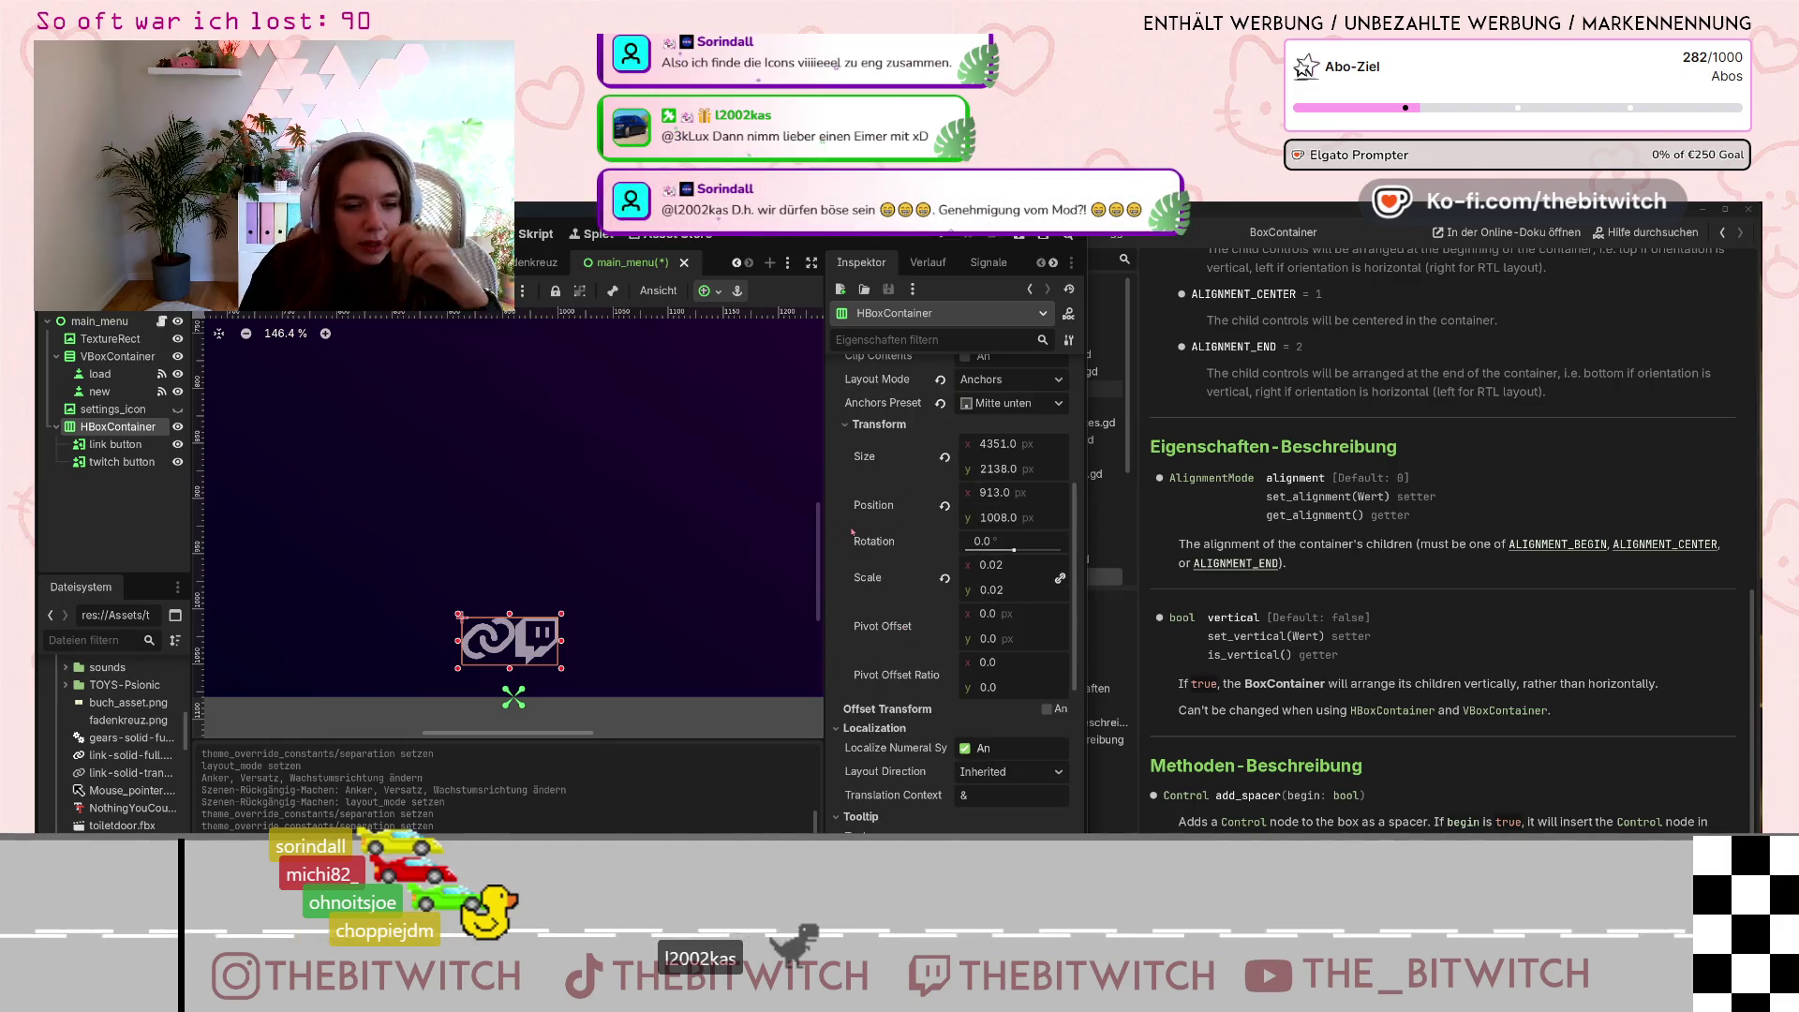
scroll(905, 676, "down", 2)
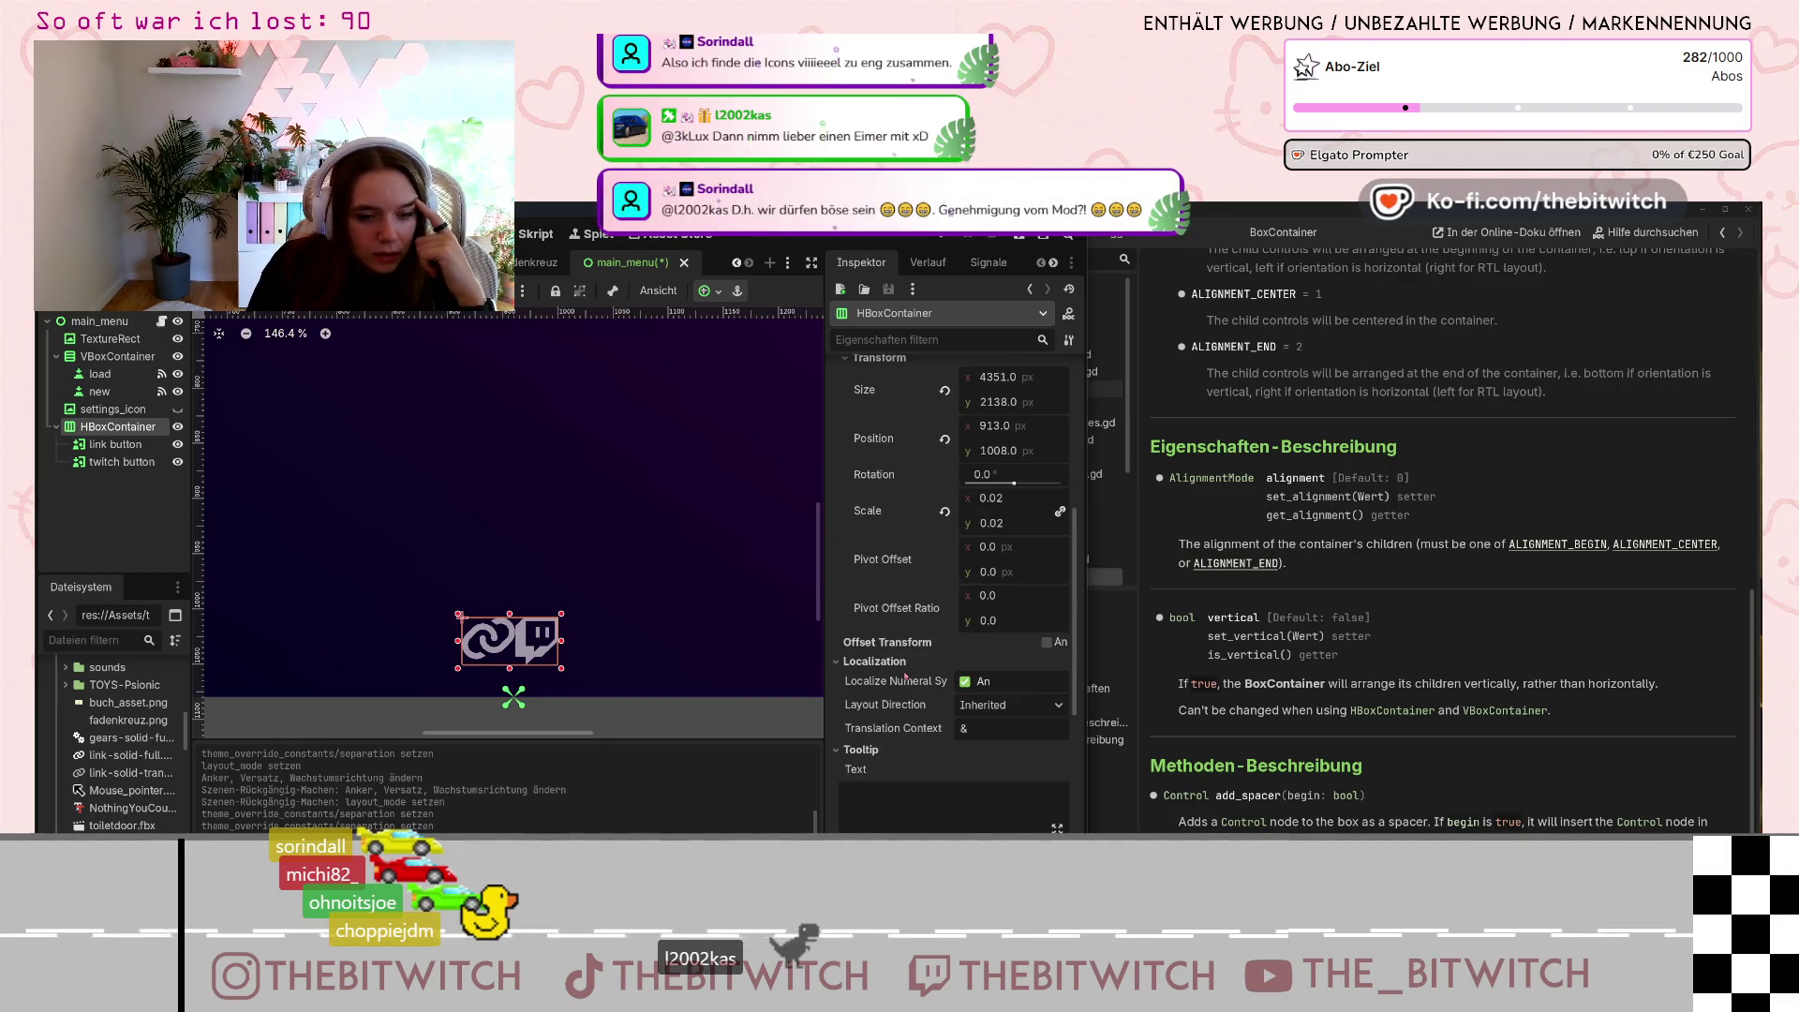
scroll(905, 676, "up", 5)
scroll(905, 674, "up", 3)
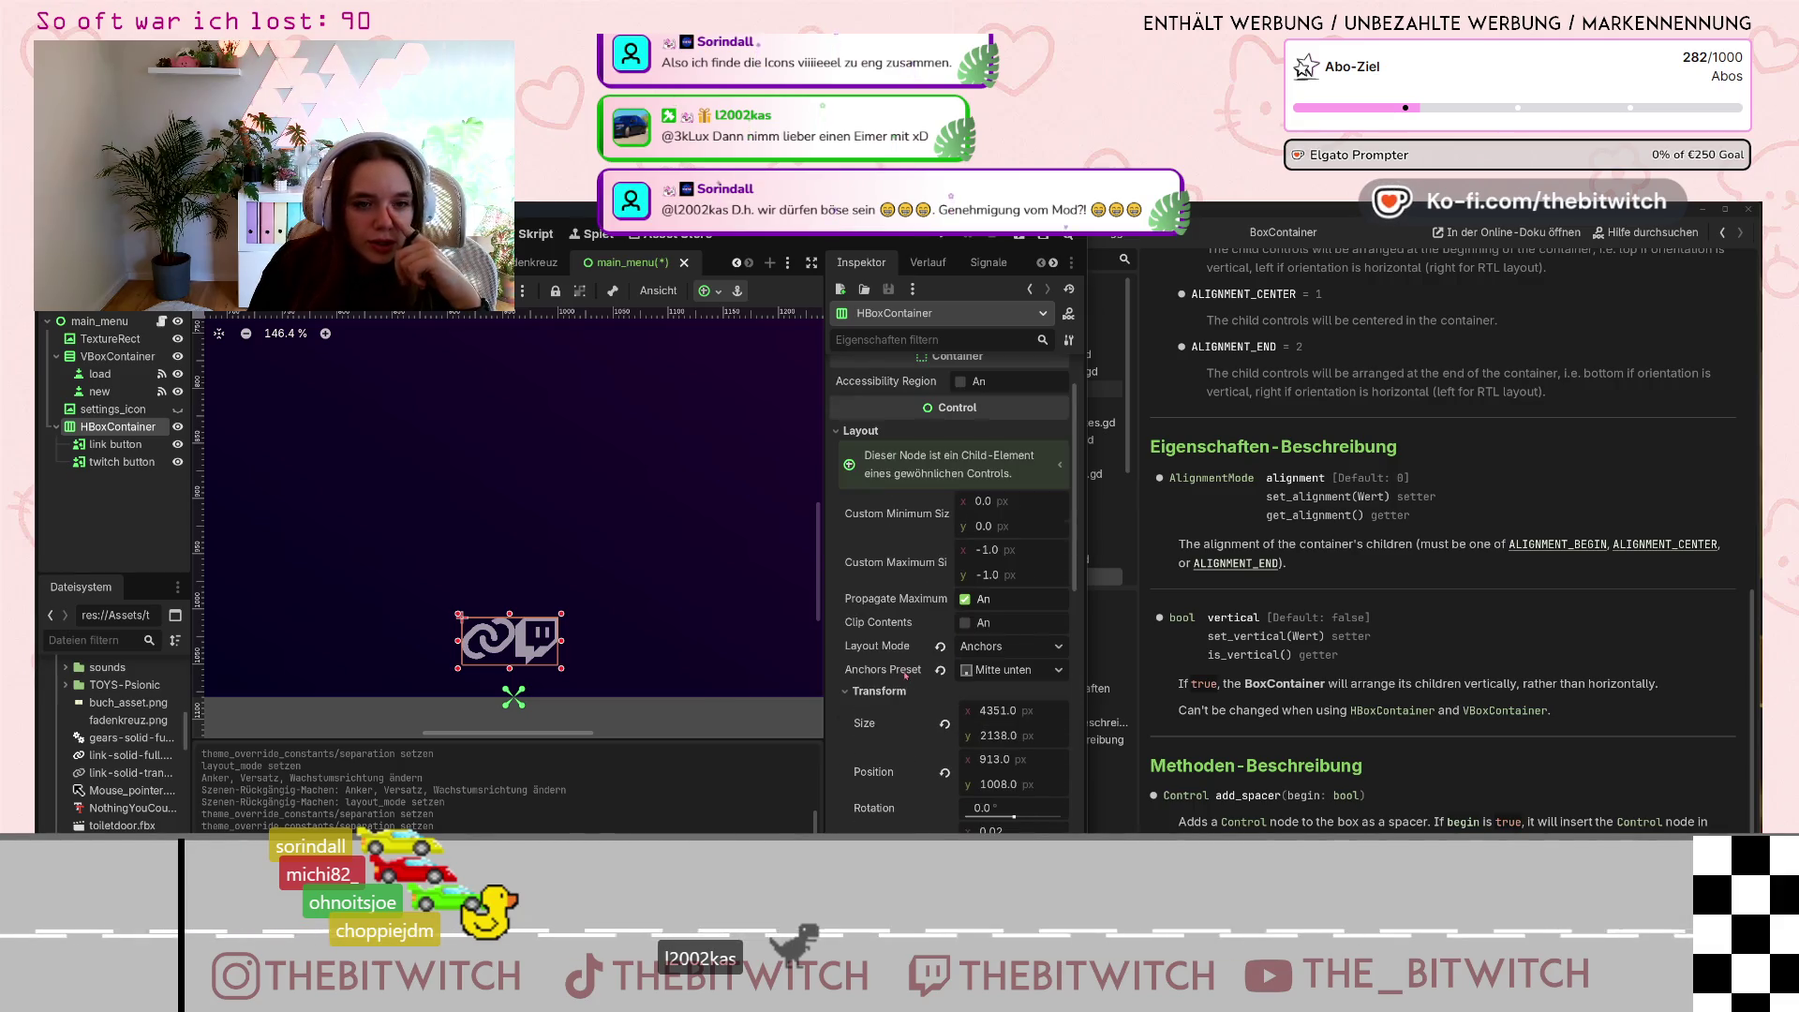
scroll(905, 676, "up", 2)
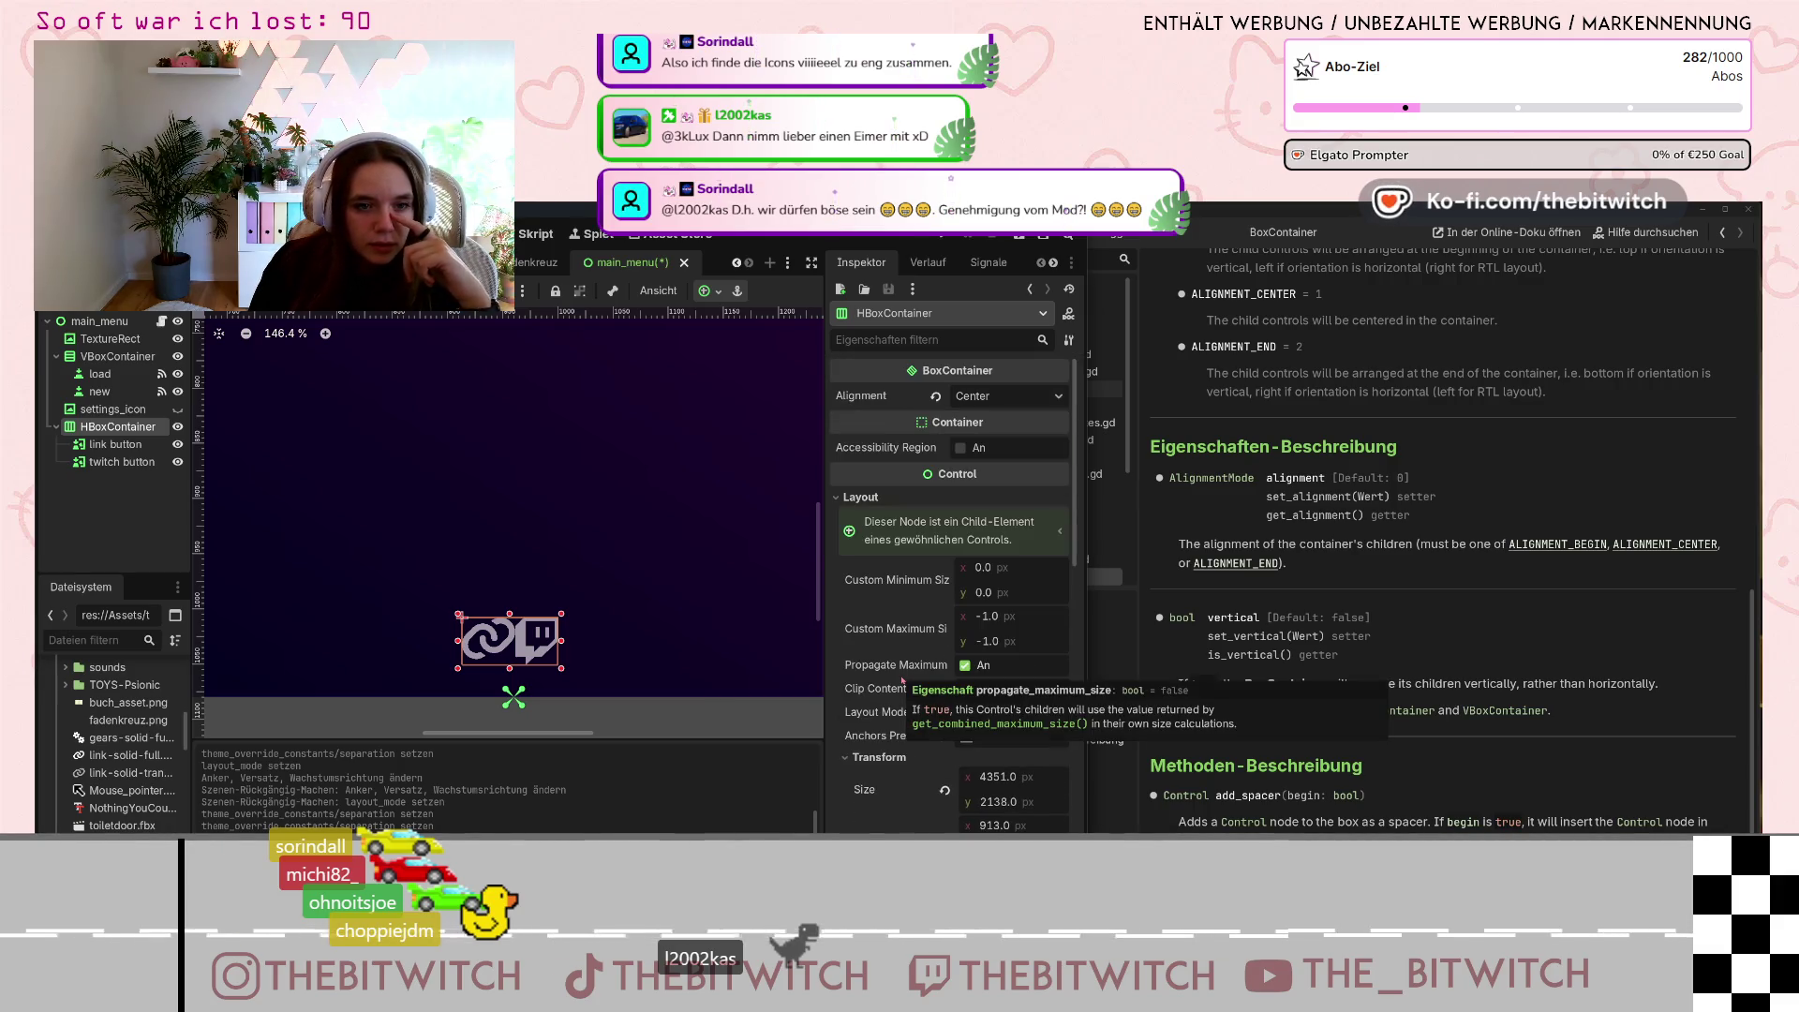
left_click(1007, 396)
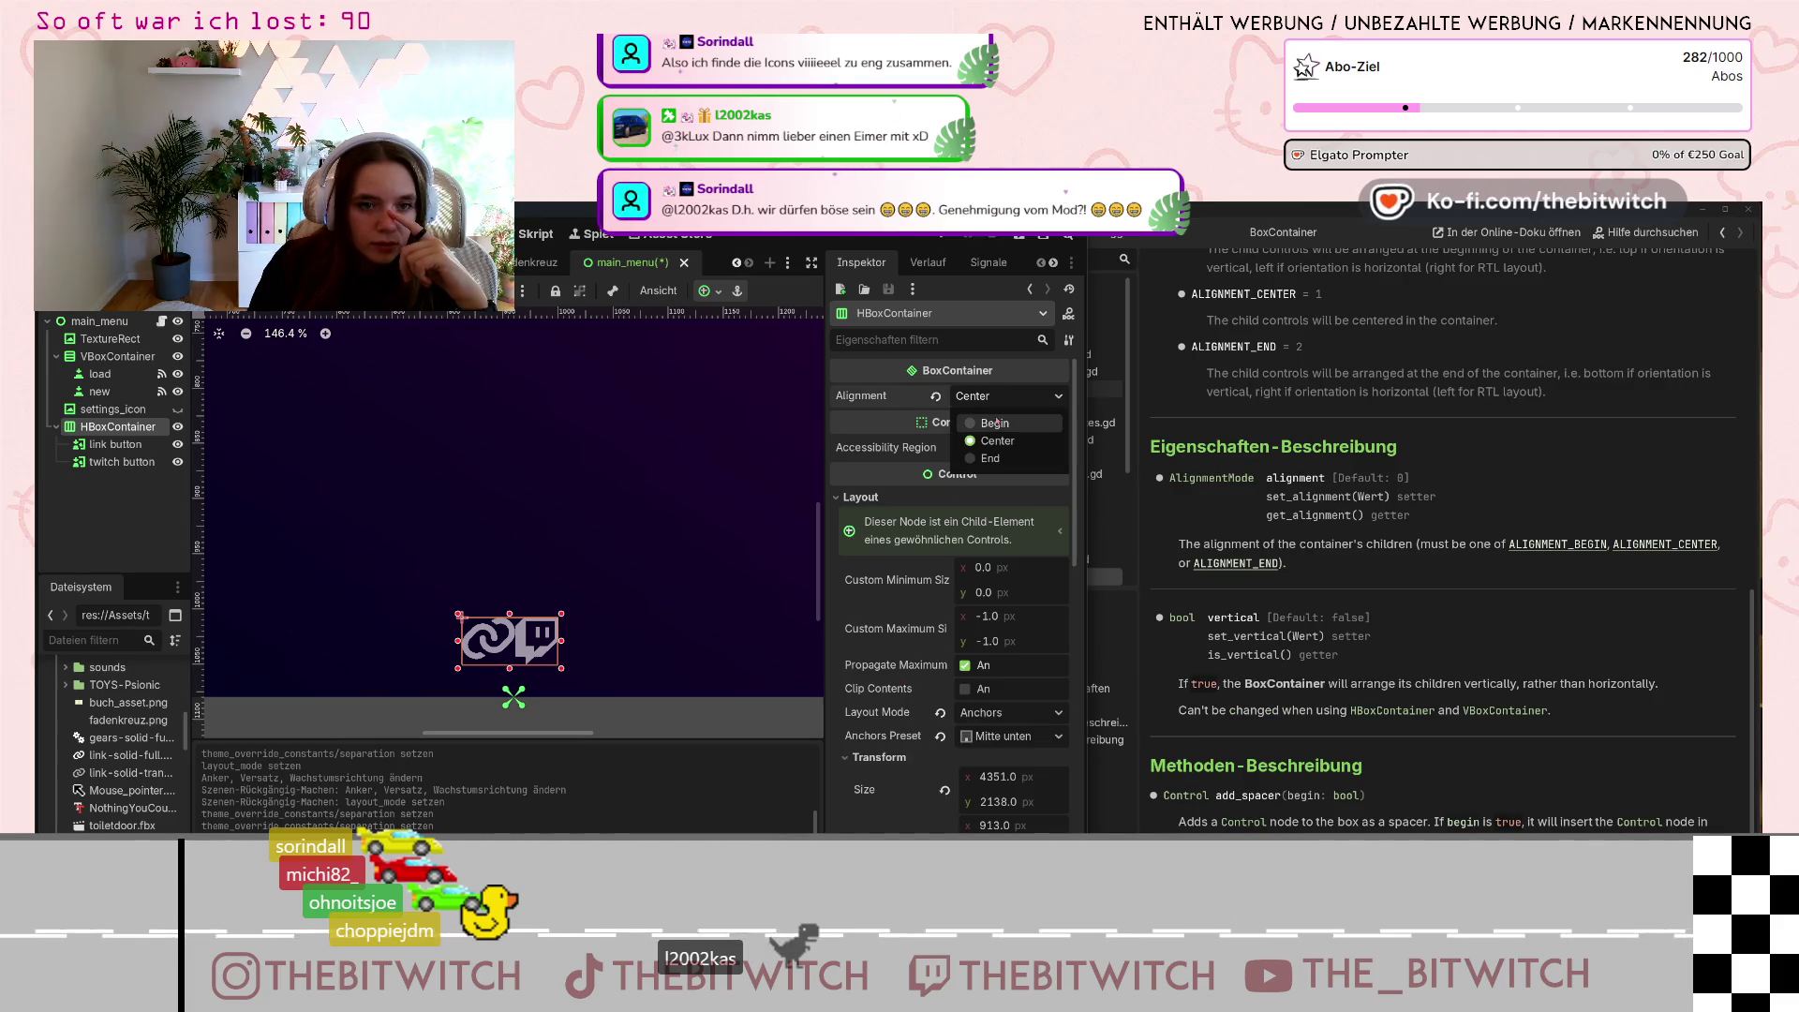
left_click(995, 424)
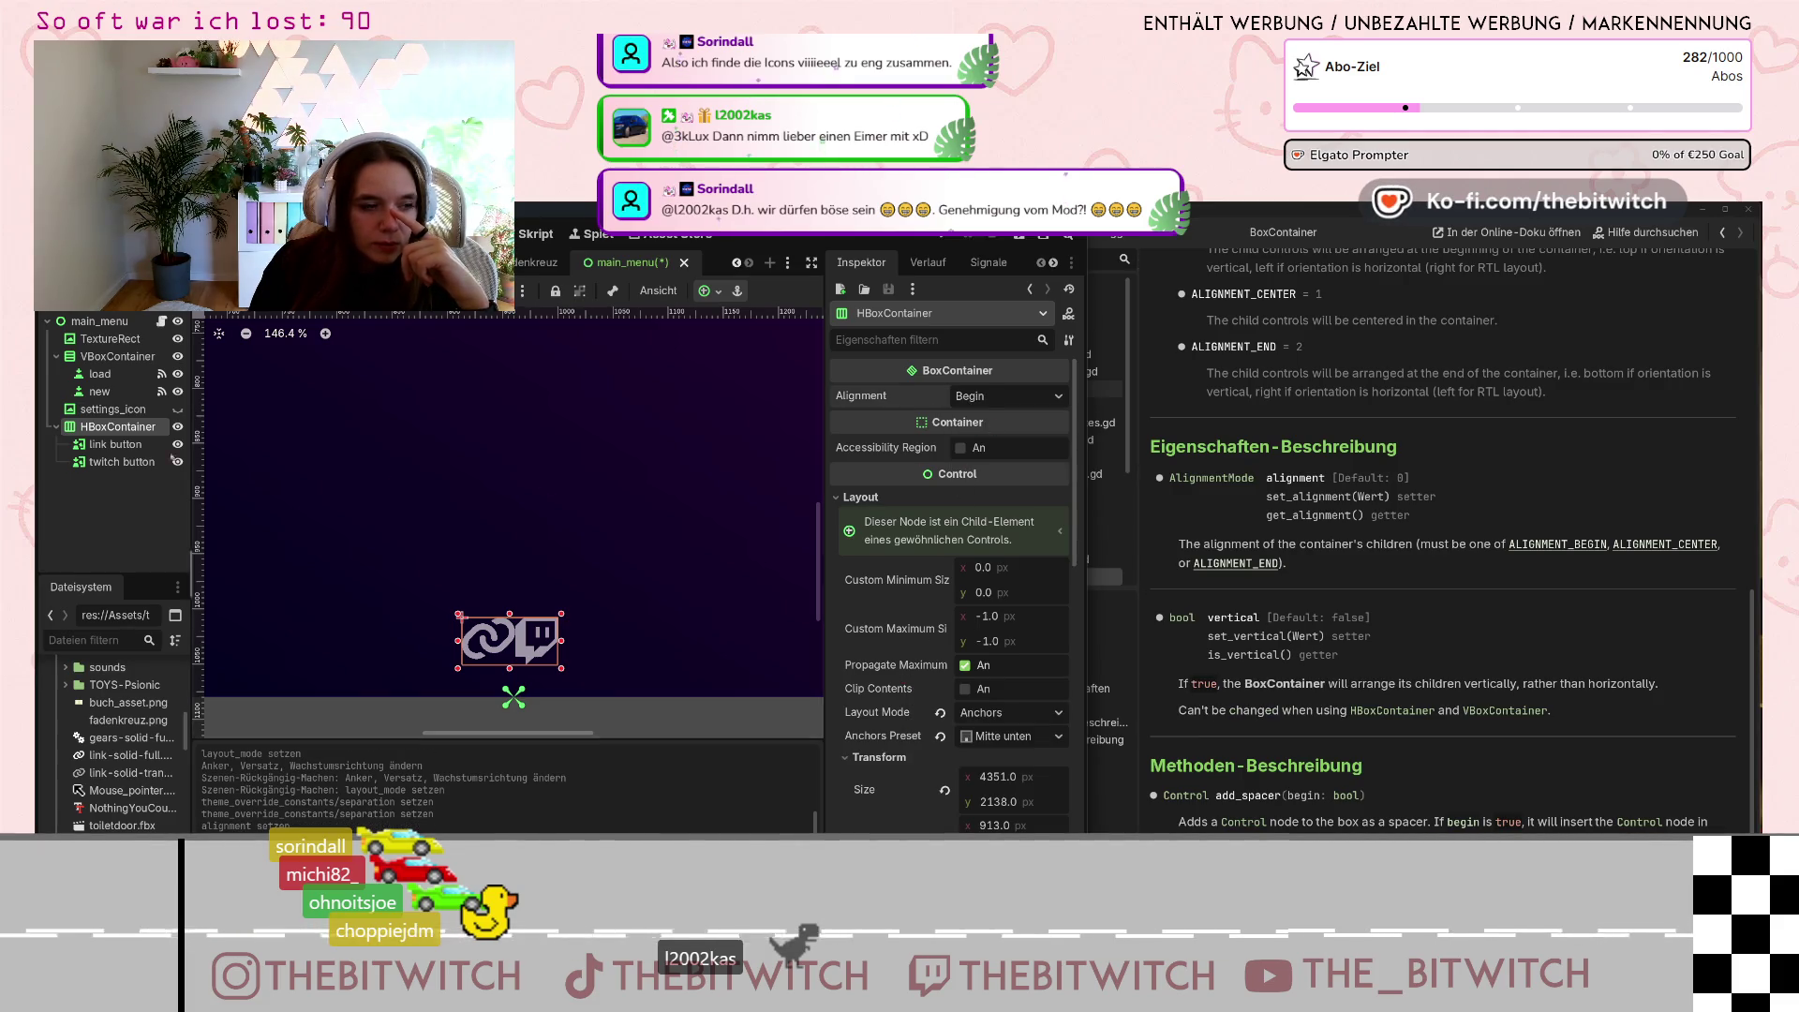
Lower the HBoxContainer's Separation override from 12 to 6.
scroll(1078, 650, "down", 10)
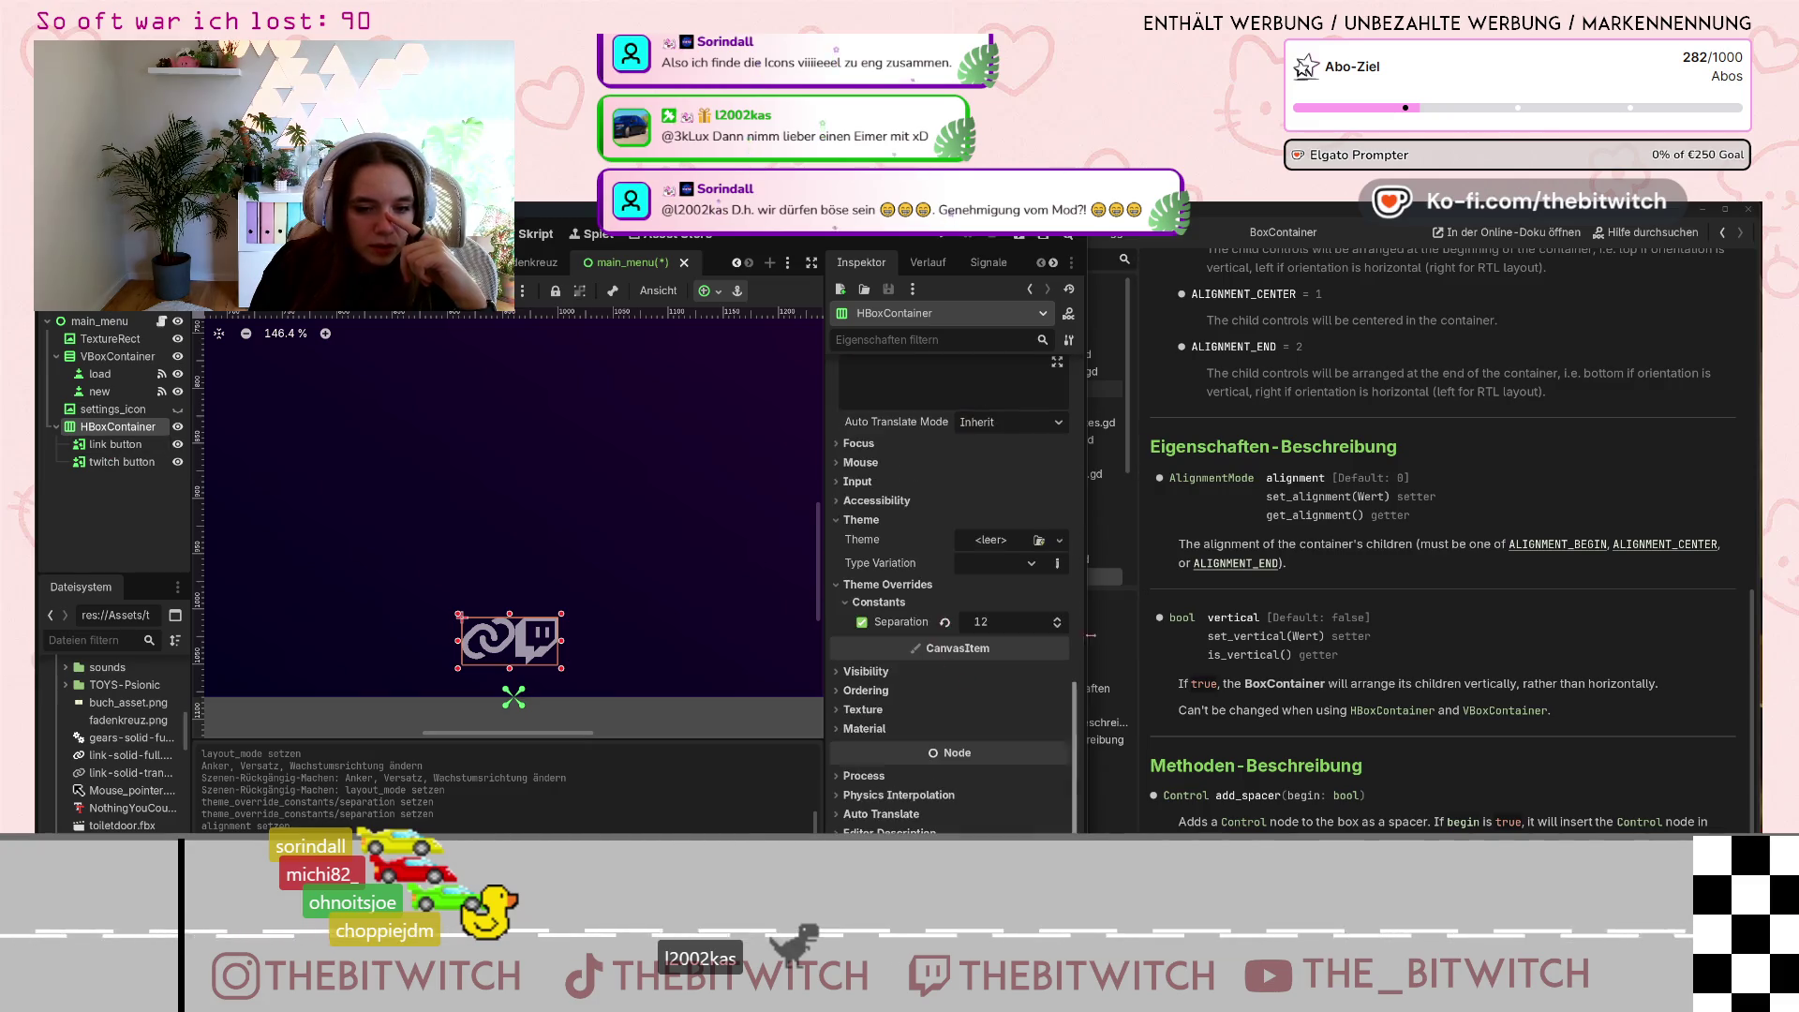
left_click(1058, 626)
left_click(1058, 626)
left_click(1058, 626)
left_click(1058, 626)
left_click(1058, 626)
left_click(1058, 626)
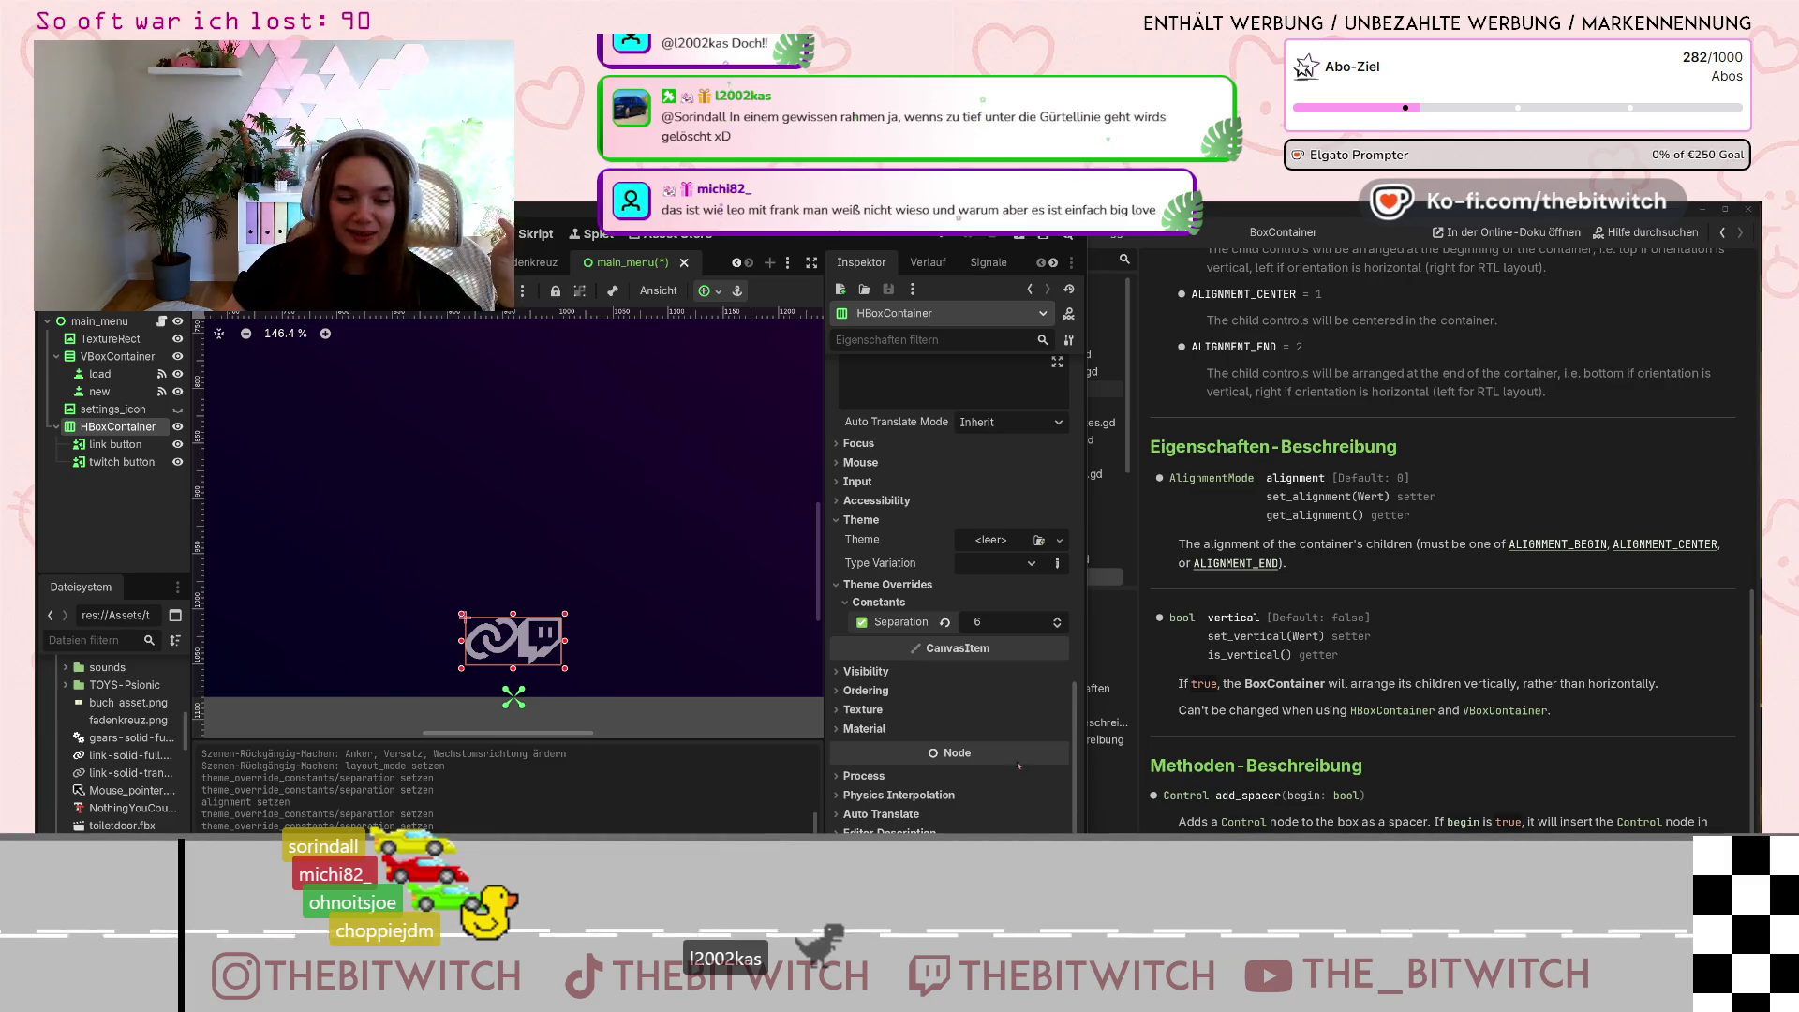
Expand the HBoxContainer's Ordering section to reveal Z Index and Y Sort.
left_click(864, 691)
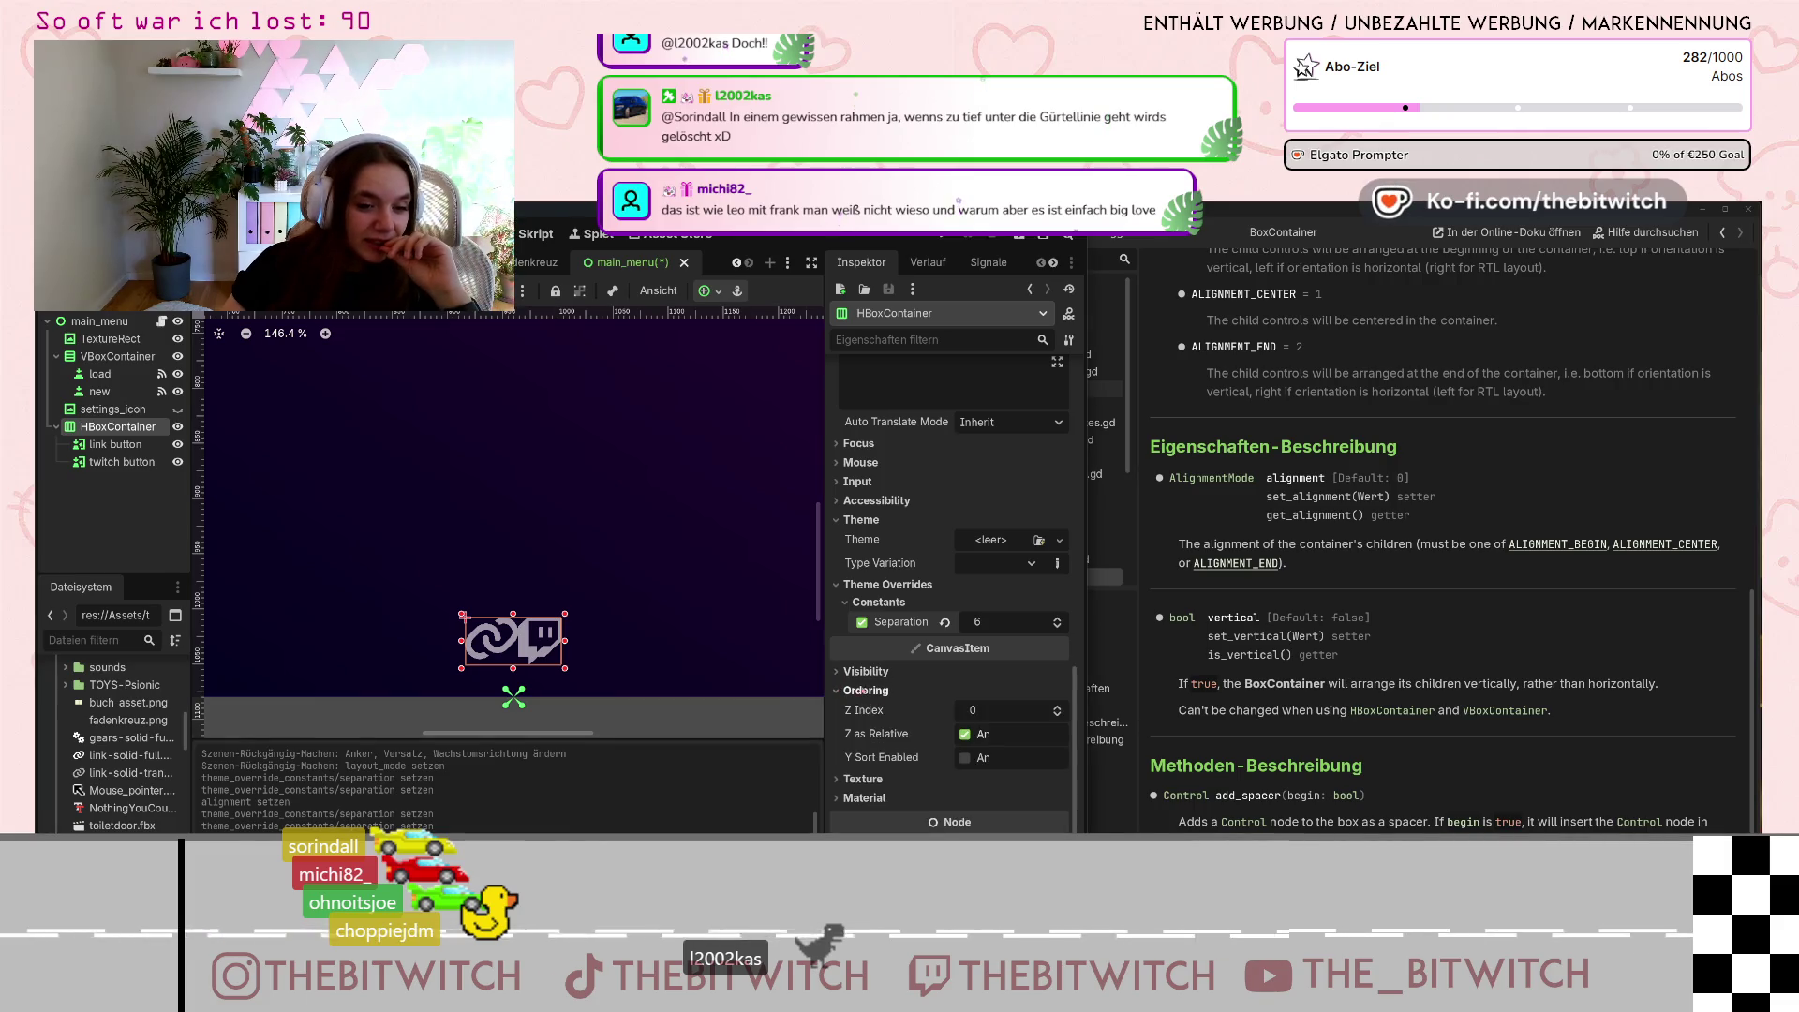
Review the icon row's anchor presets, keeping the bottom-centre anchor.
scroll(891, 720, "up", 5)
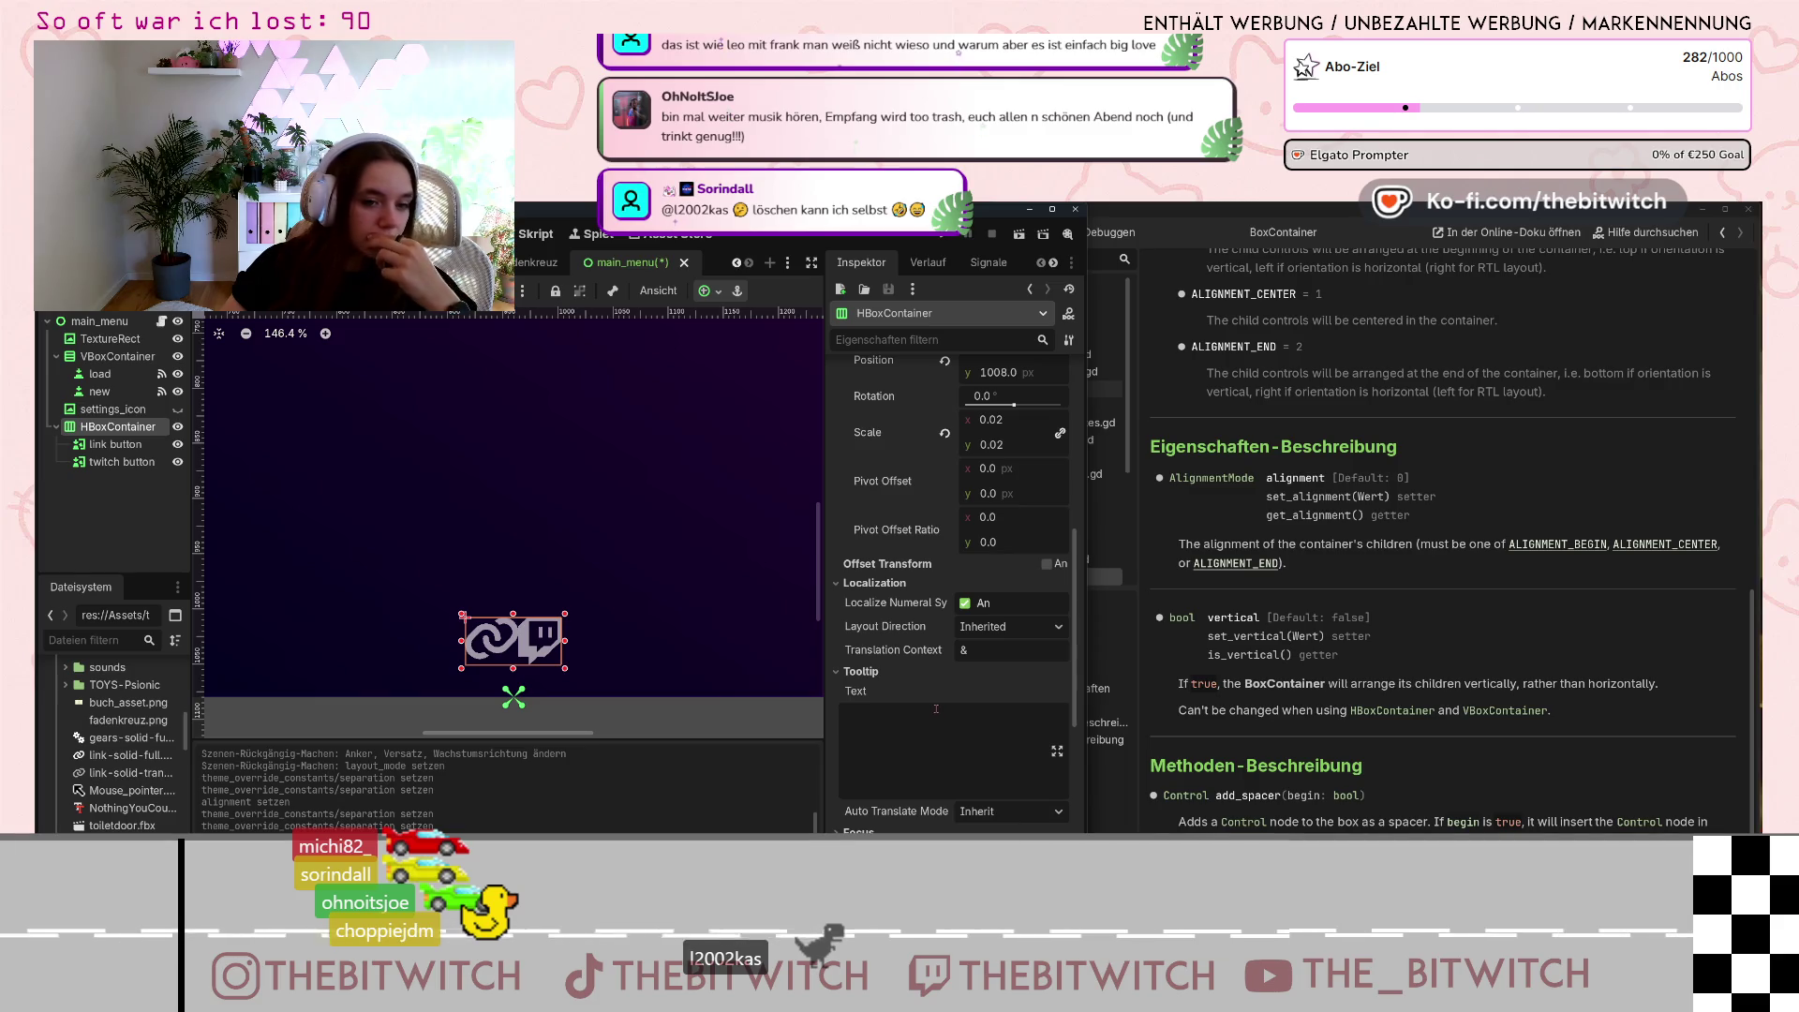
scroll(899, 653, "up", 3)
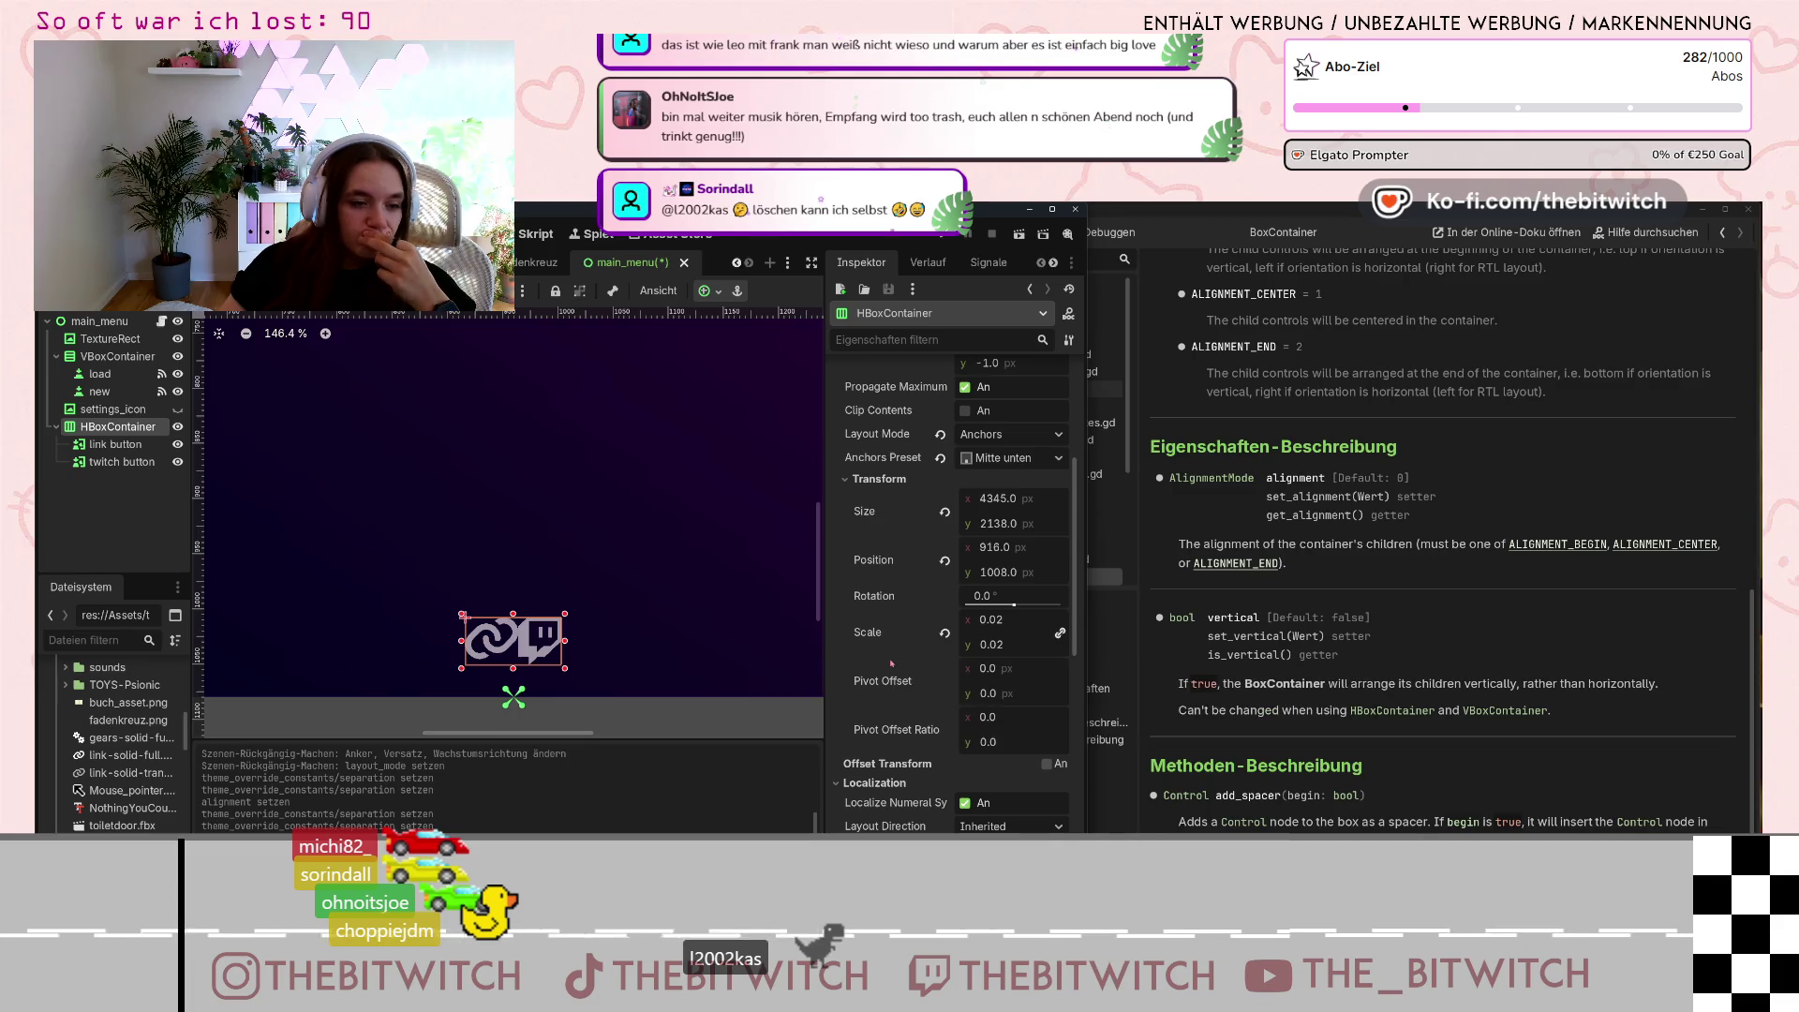
scroll(993, 656, "up", 3)
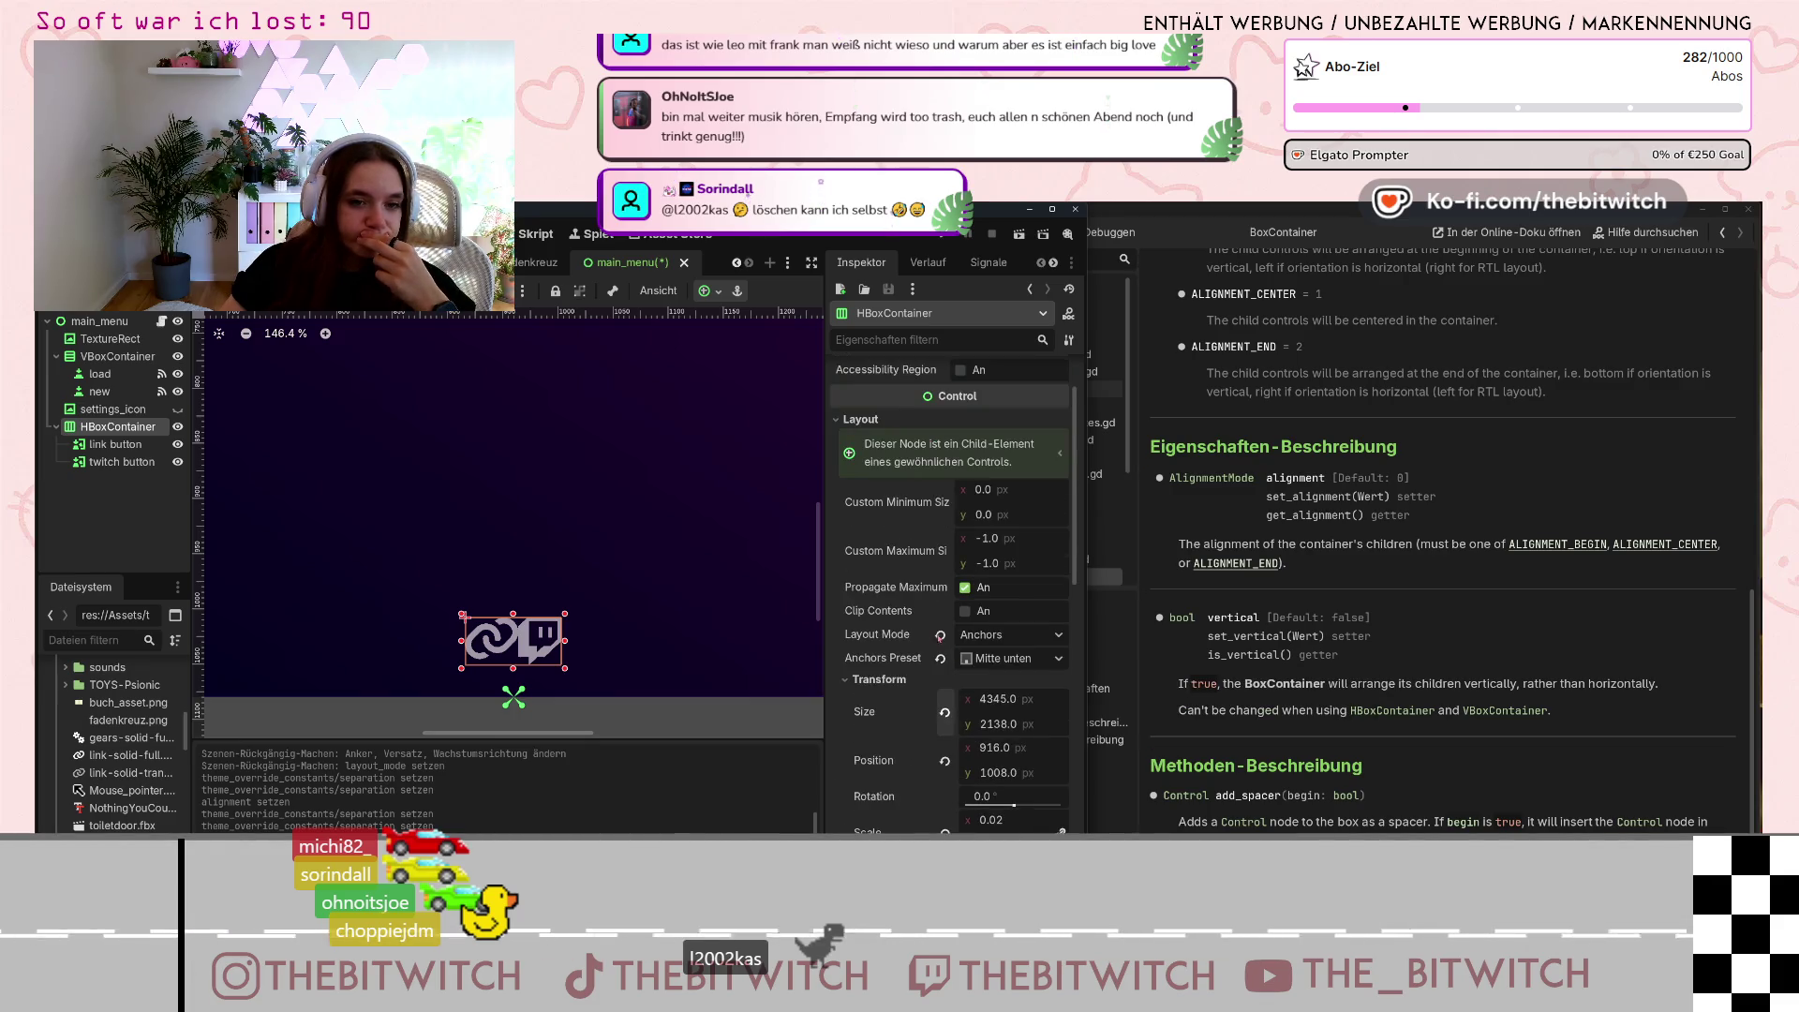
left_click(1016, 662)
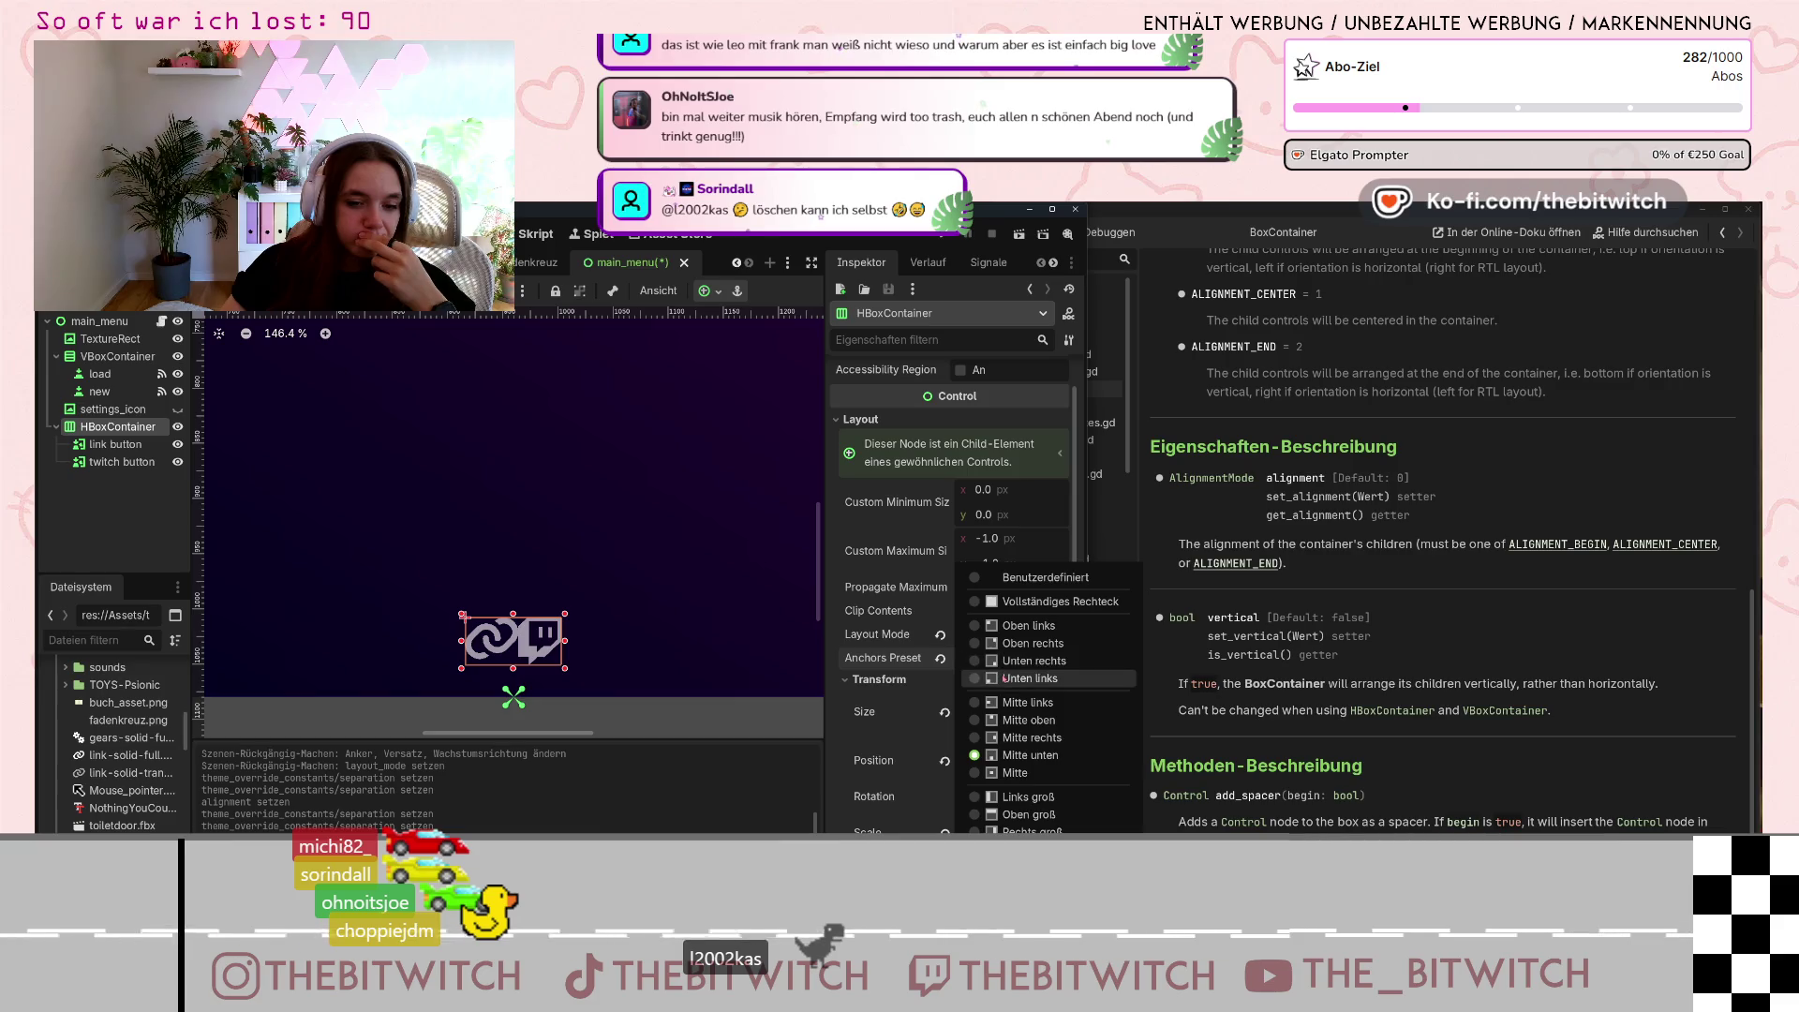
left_click(933, 661)
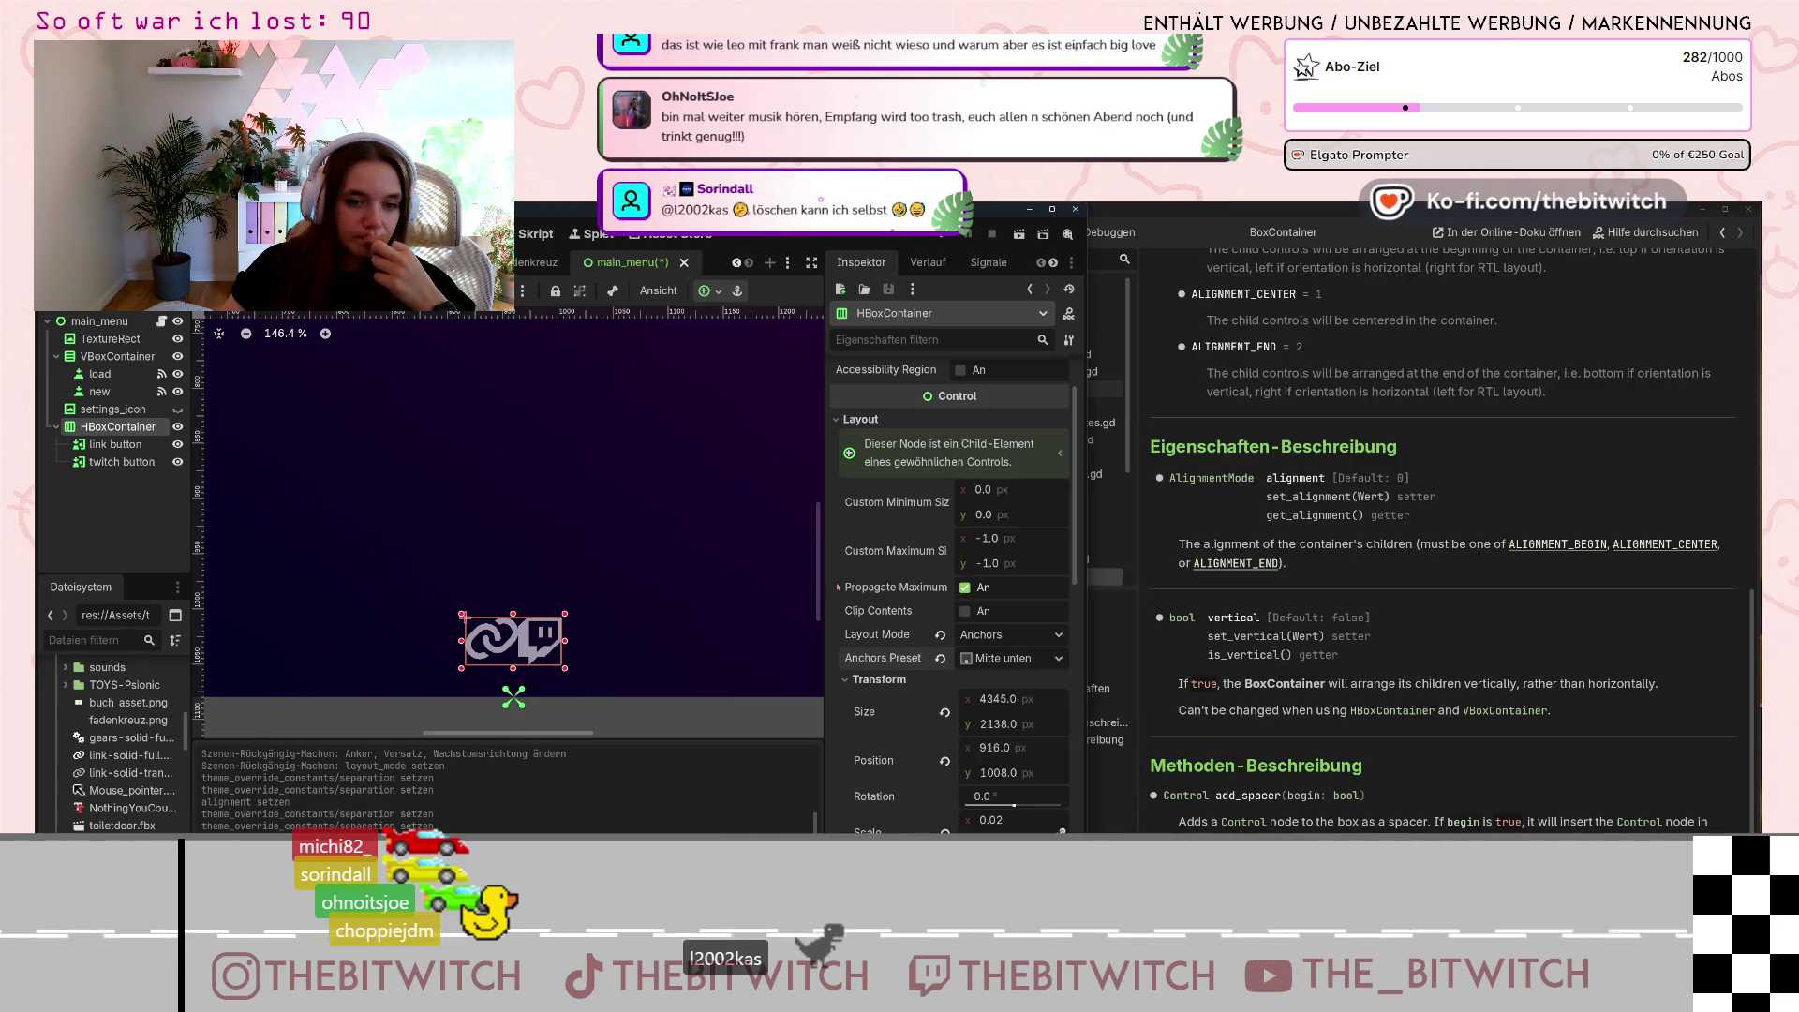
Anchor the icon row bottom-wide (Unten groß), then undo back to bottom centre.
scroll(933, 661, "up", 1)
scroll(933, 660, "up", 1)
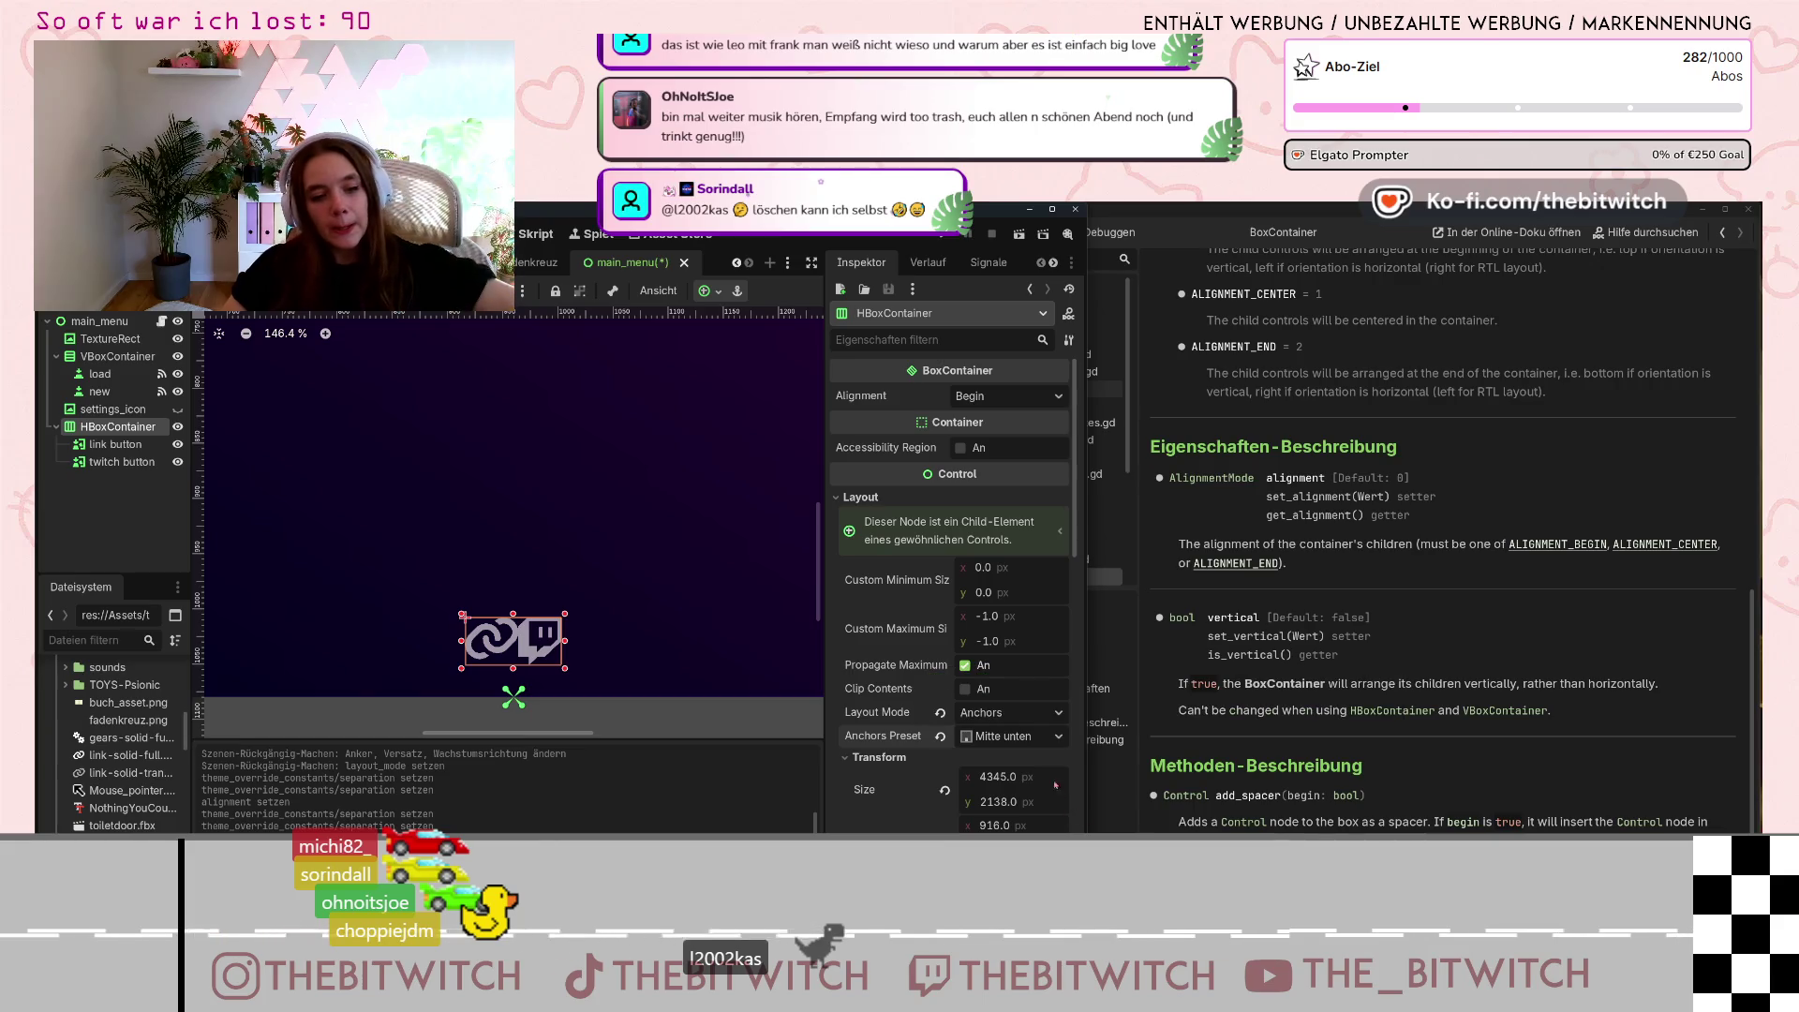
left_click(1028, 737)
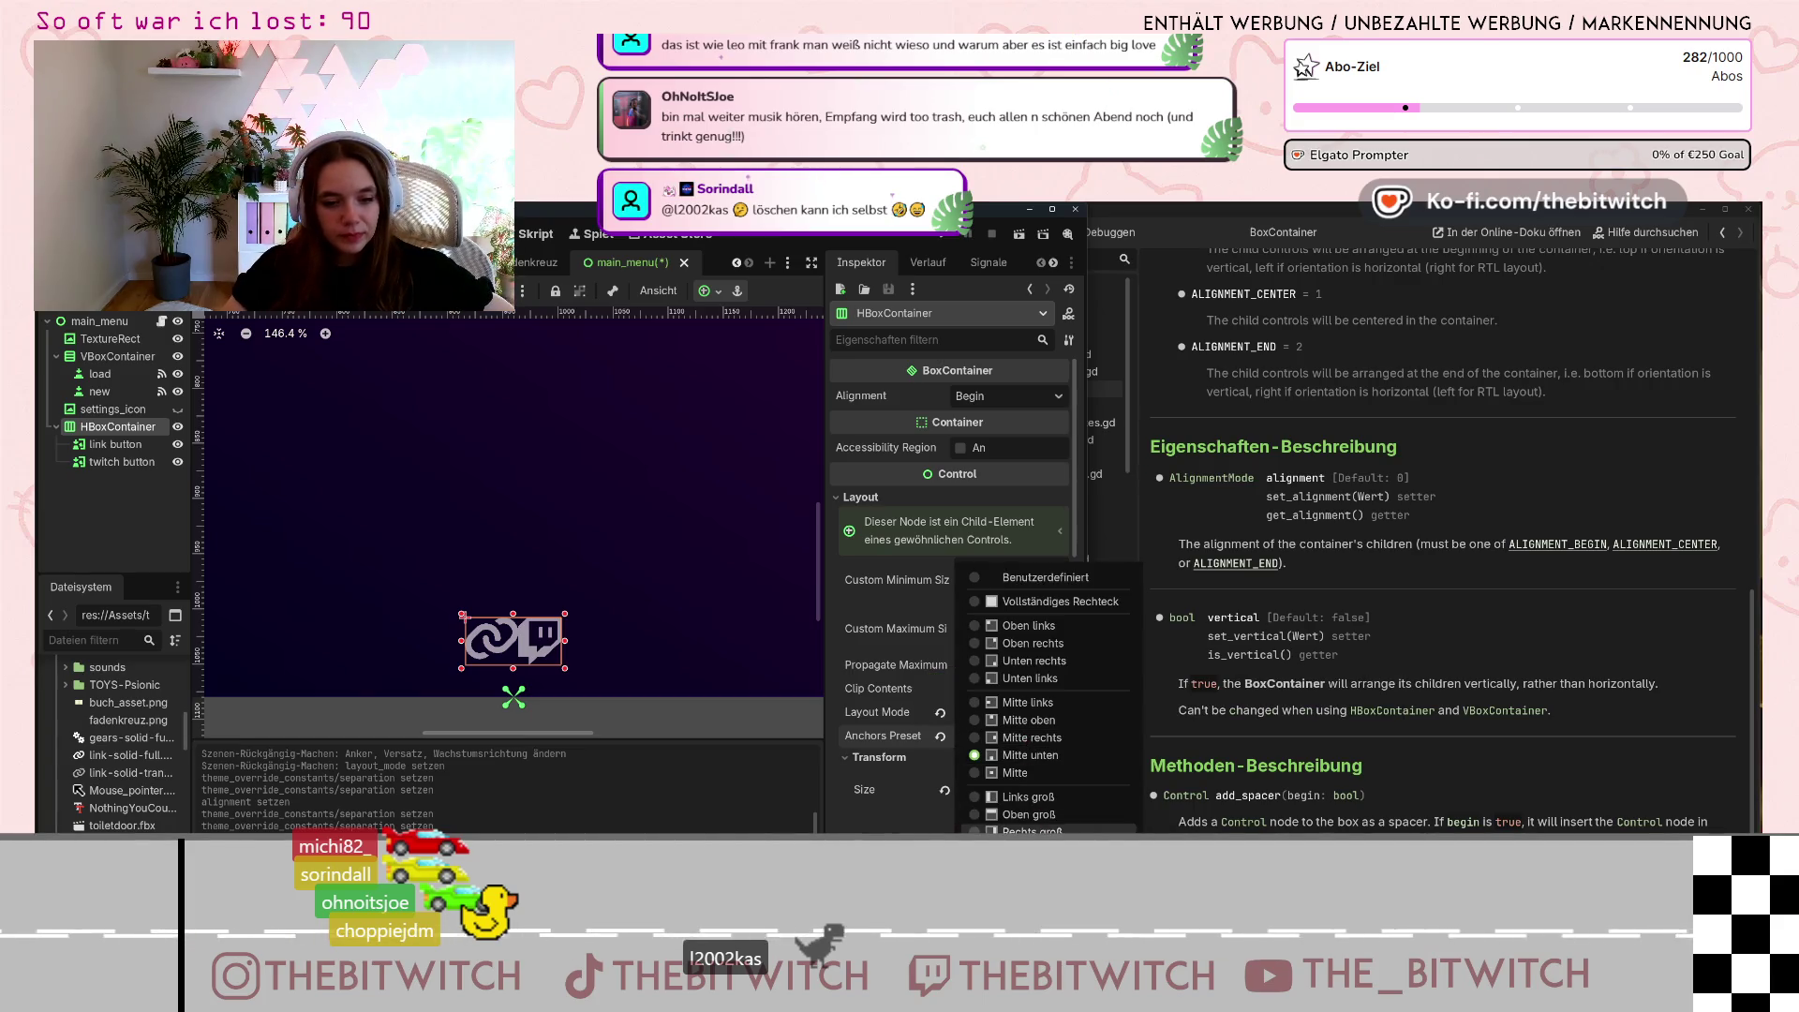
left_click(1031, 828)
scroll(571, 693, "down", 8)
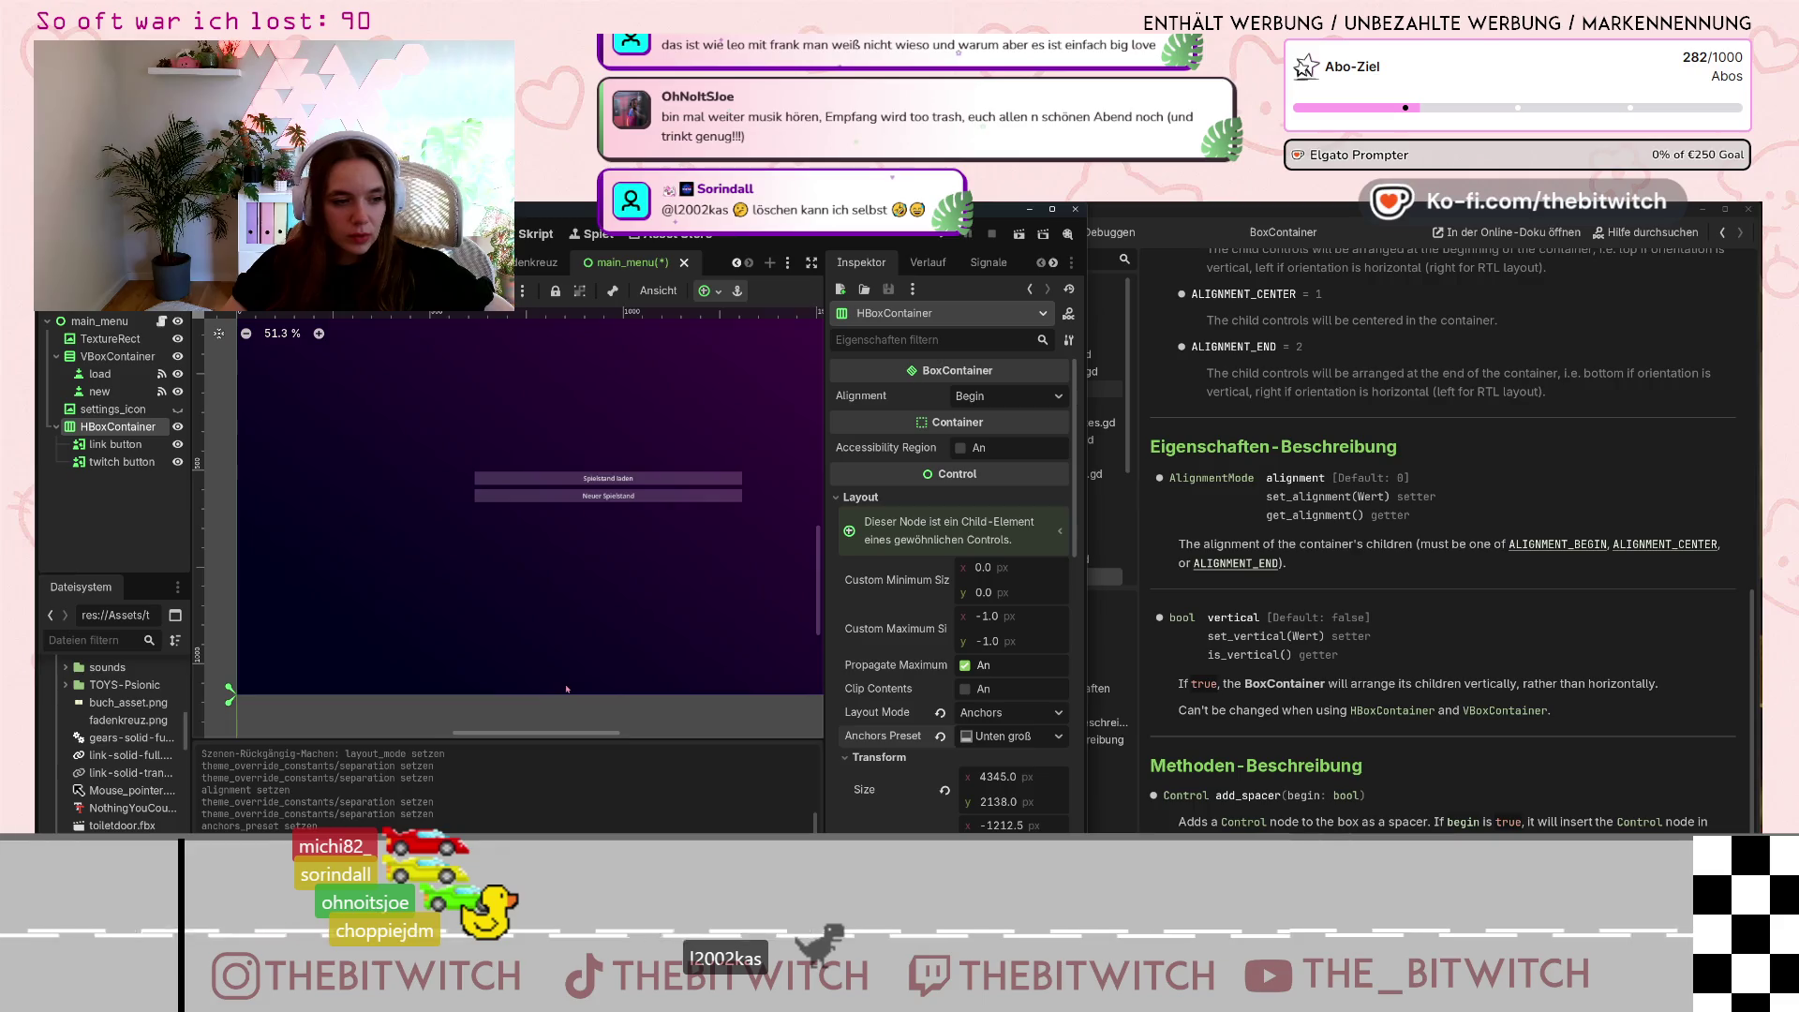
scroll(572, 693, "down", 2)
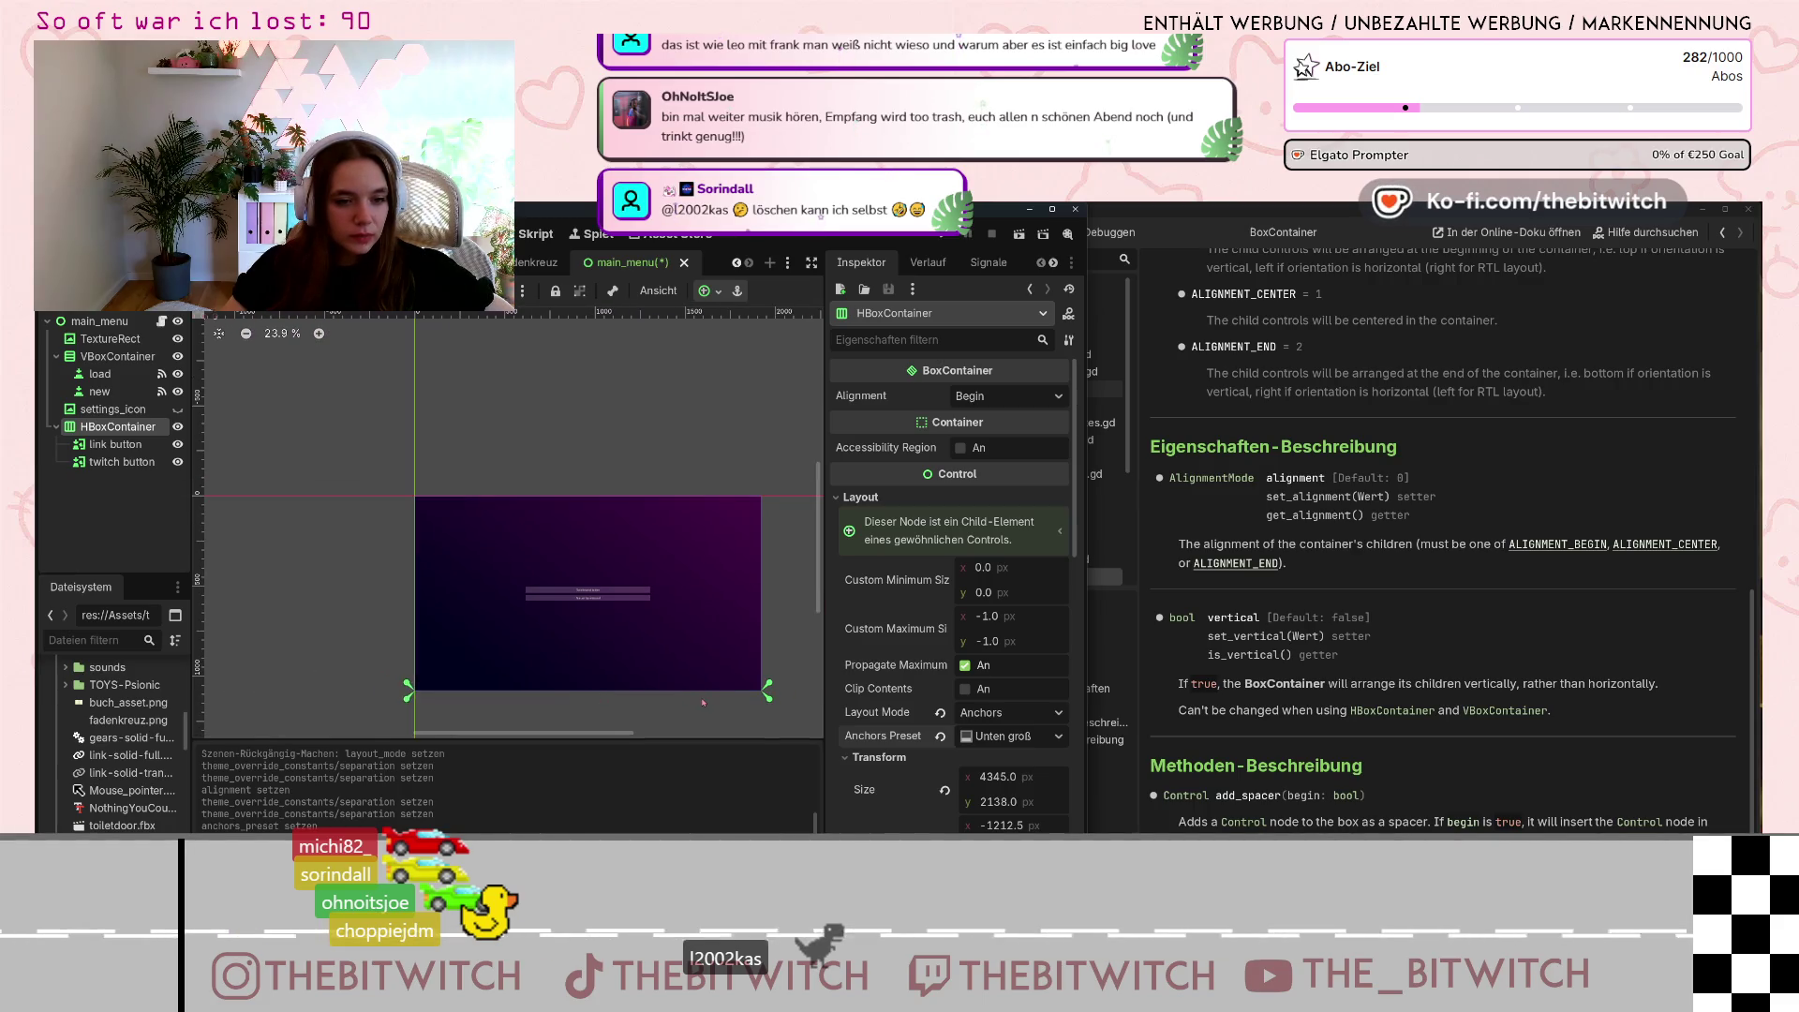
scroll(703, 702, "up", 3)
left_click(704, 706)
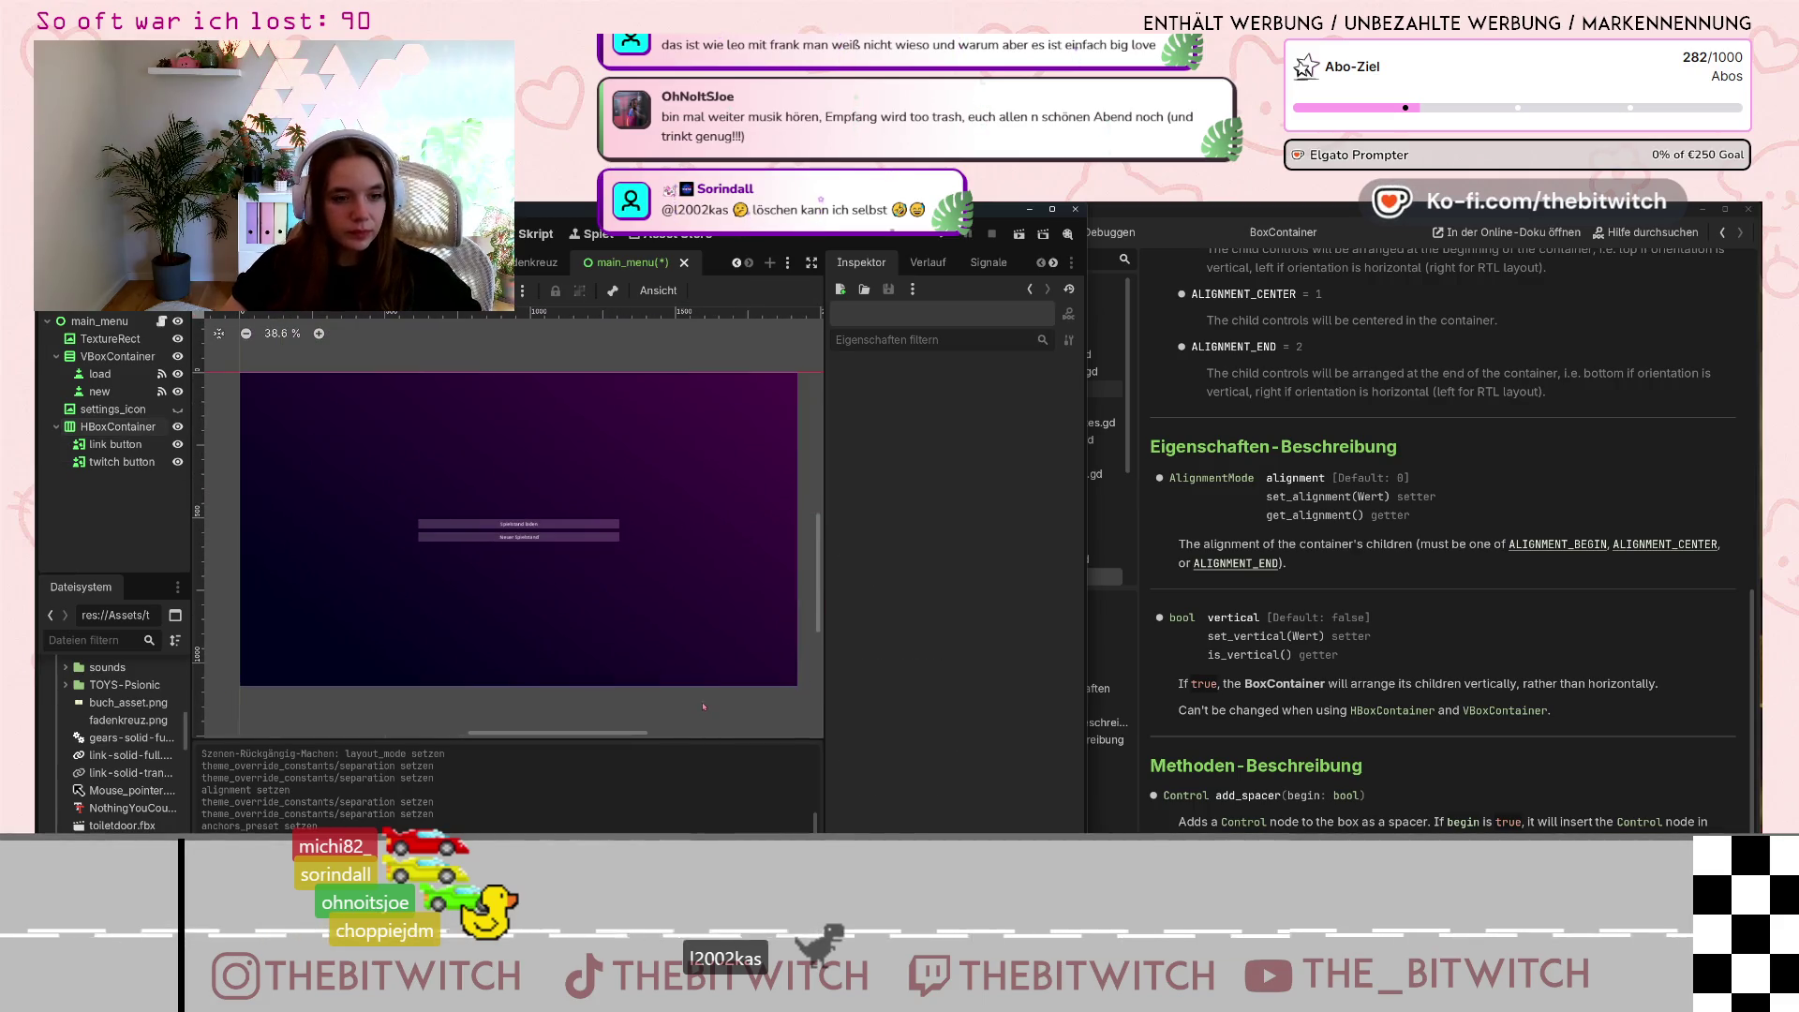
key("ctrl+z")
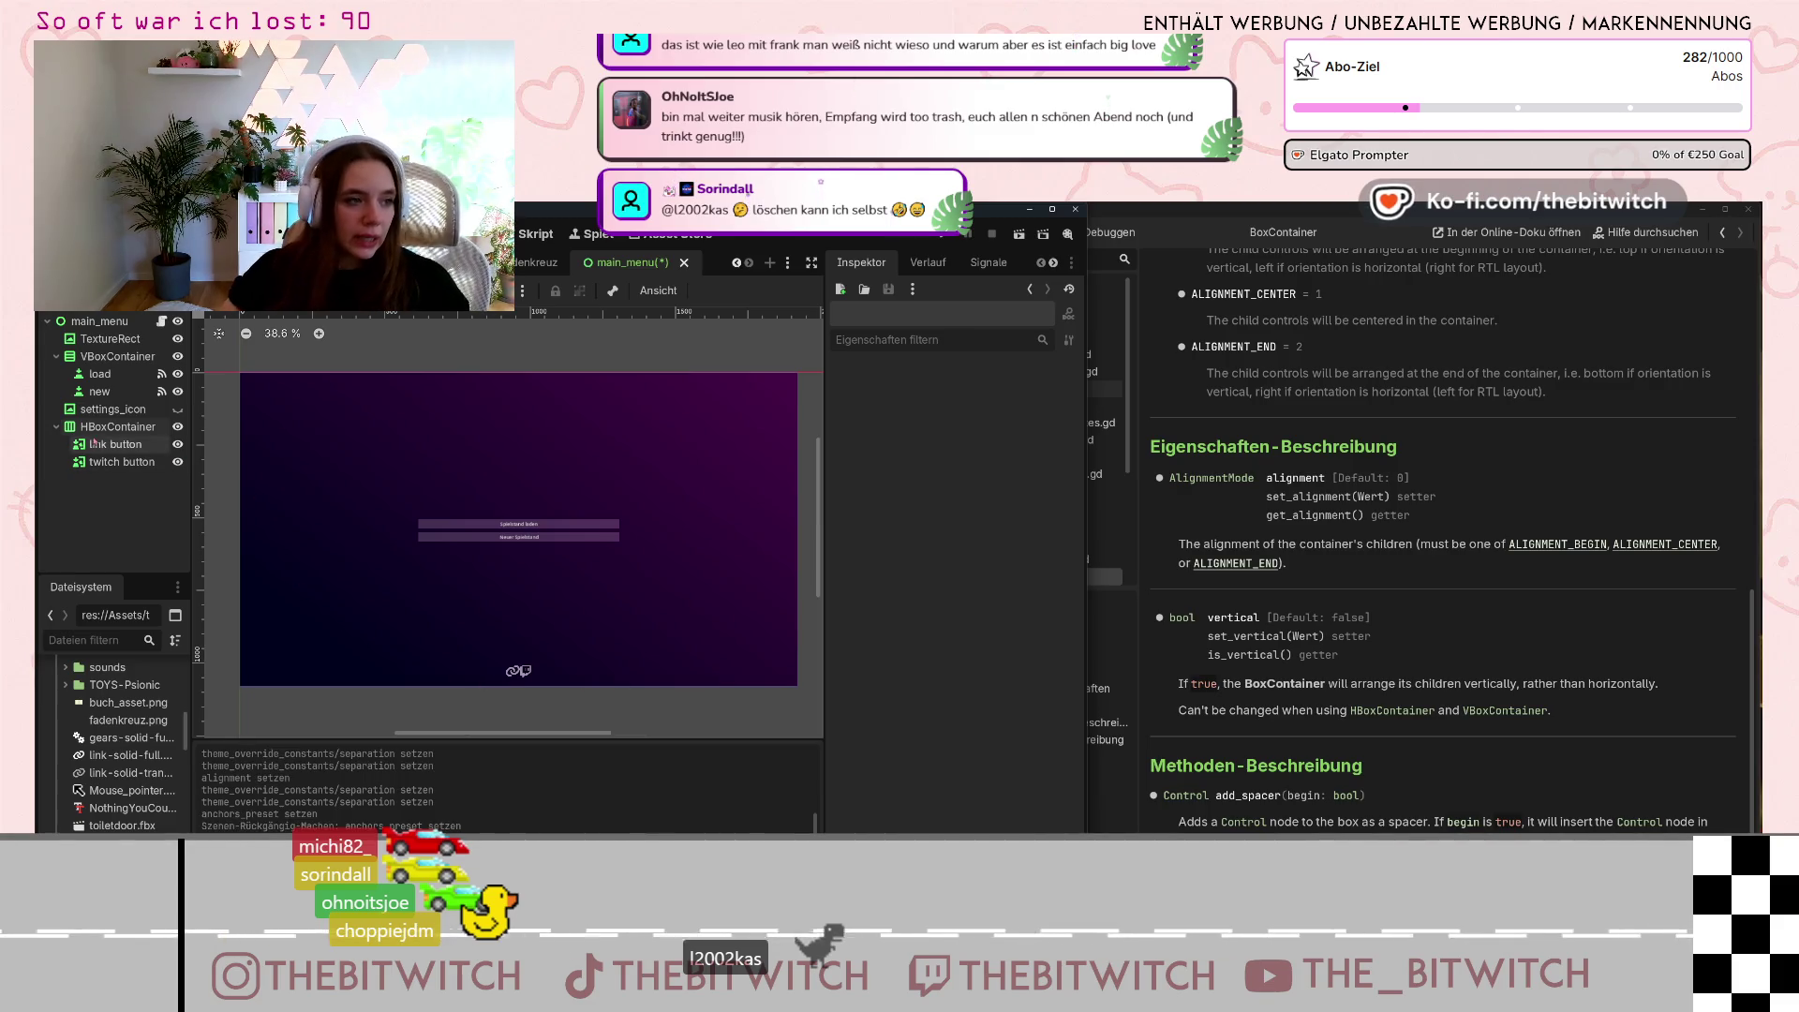
Reselect the HBoxContainer, then select the VBoxContainer to view its properties.
left_click(117, 427)
scroll(537, 667, "up", 1)
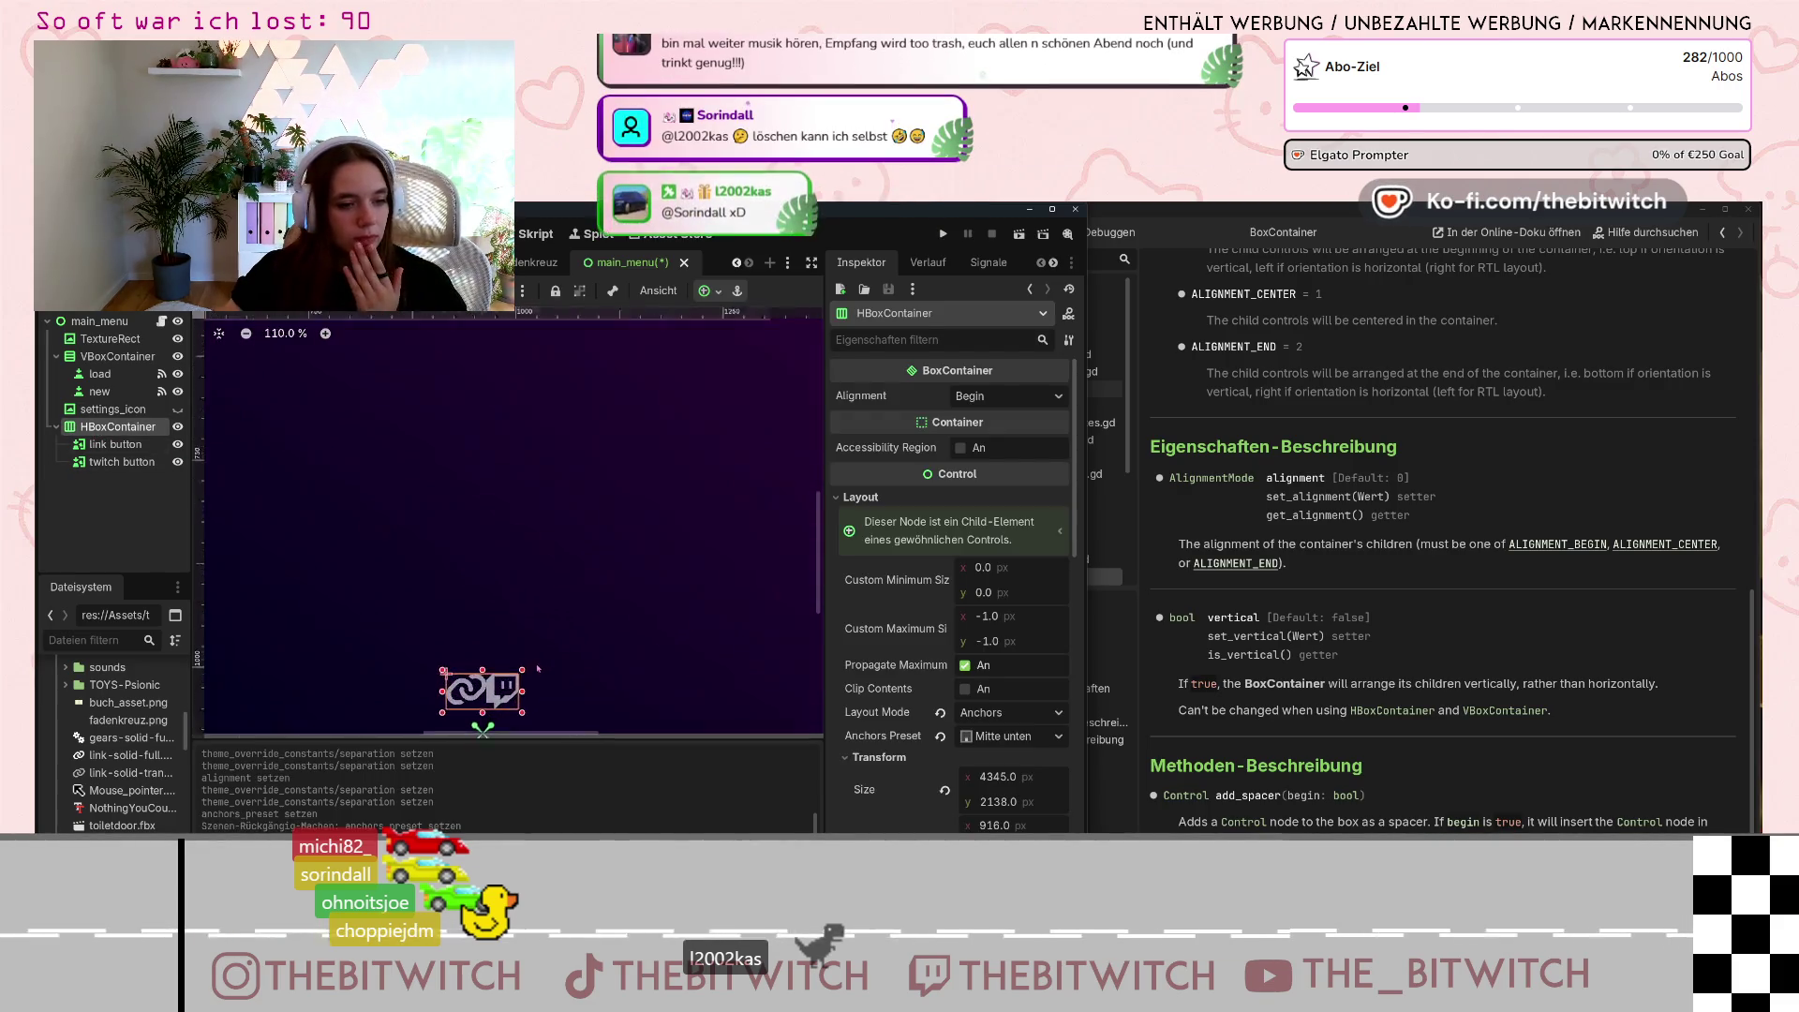
scroll(537, 667, "down", 1)
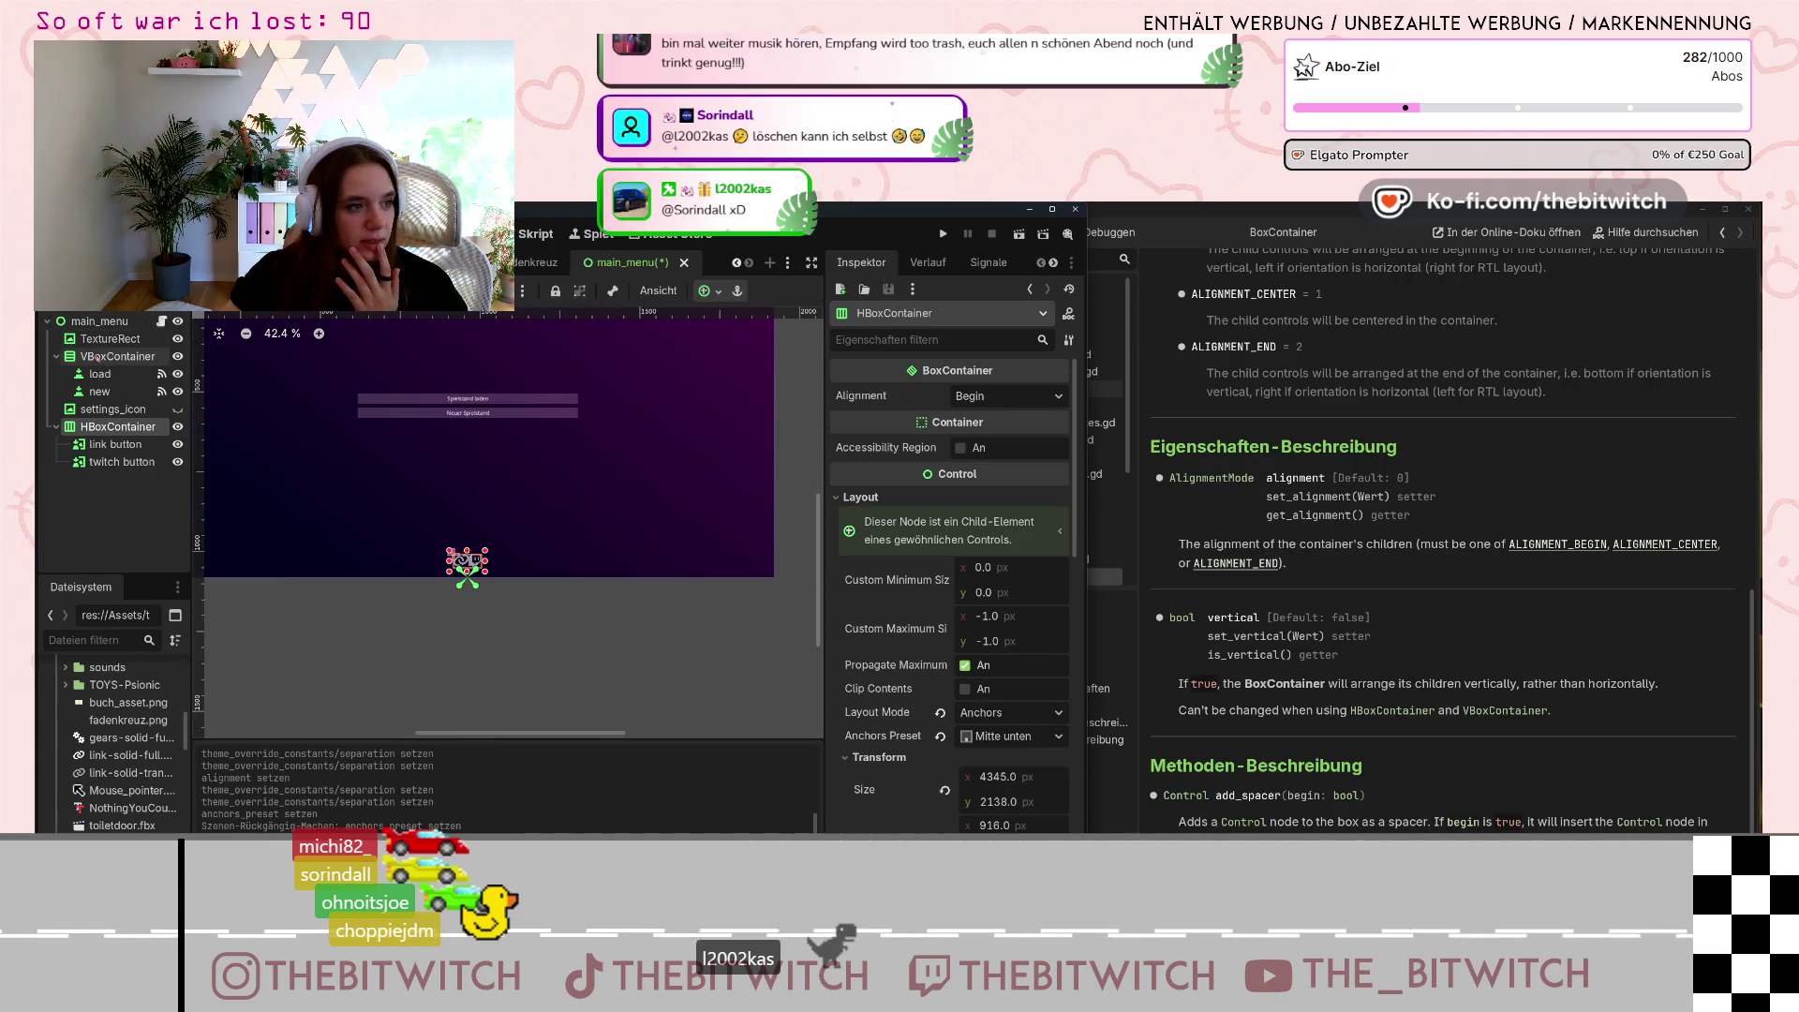
left_click(118, 356)
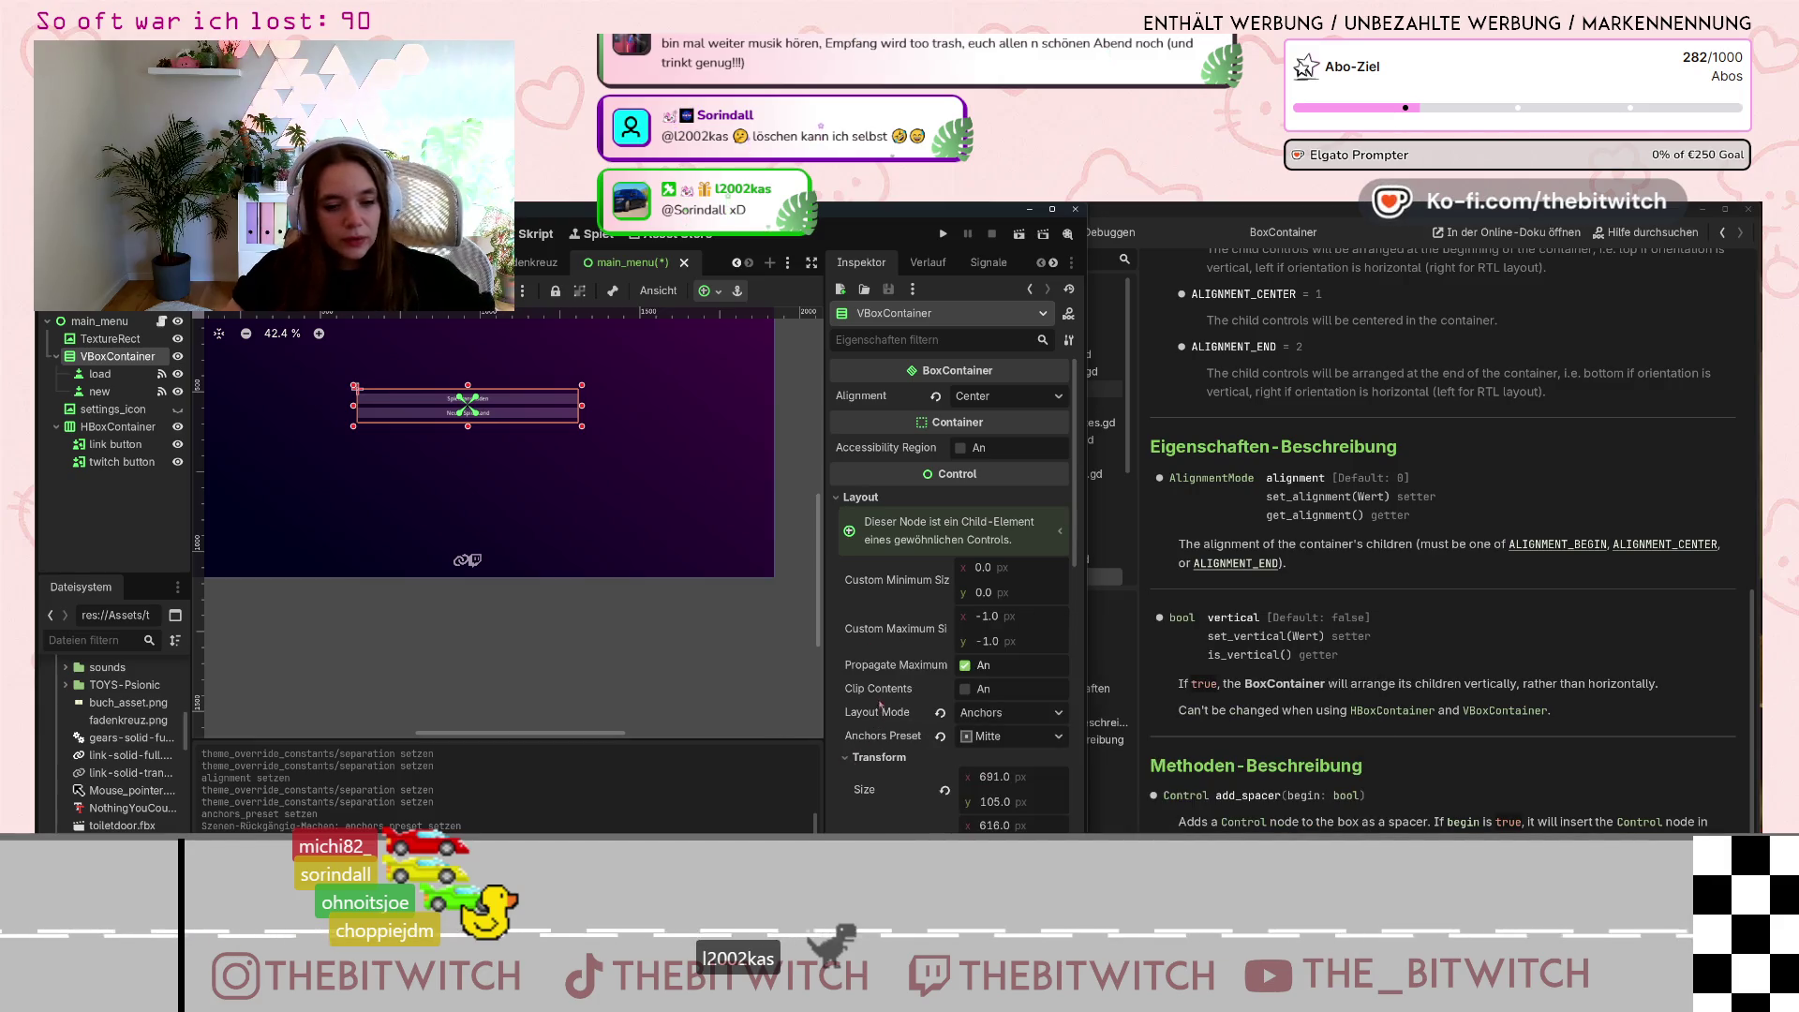
scroll(898, 694, "down", 1)
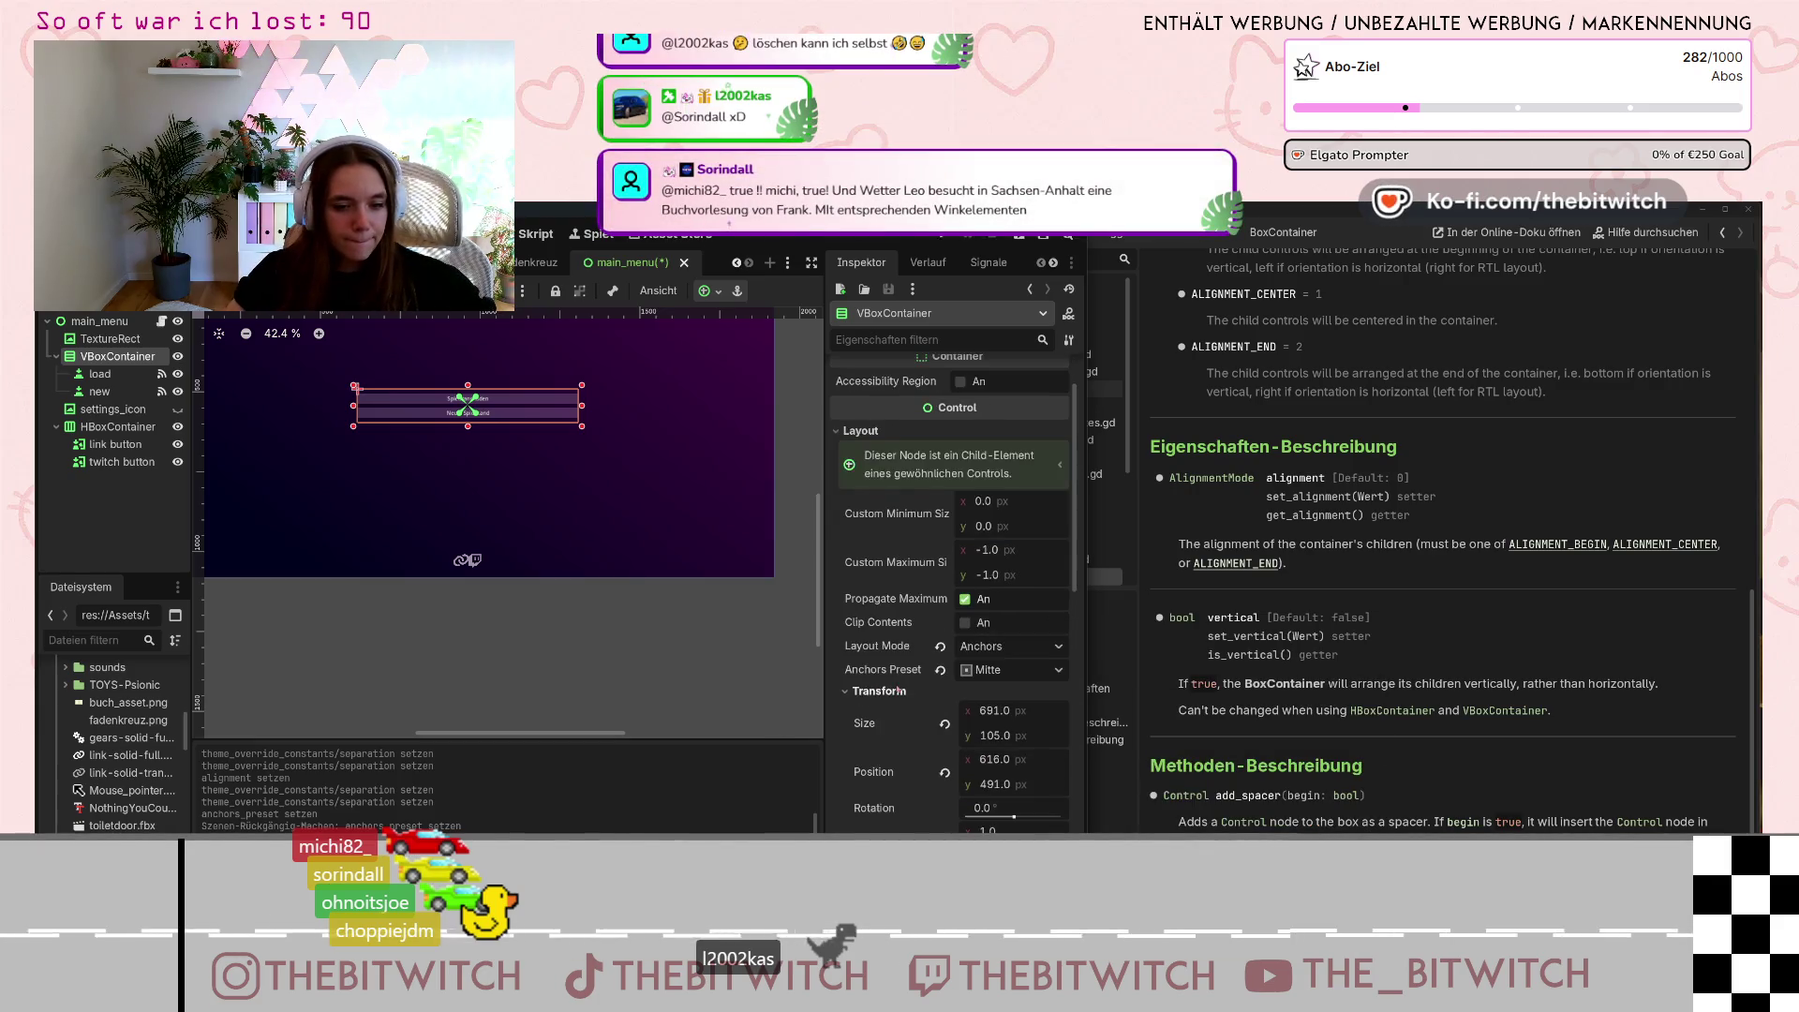
scroll(902, 692, "down", 3)
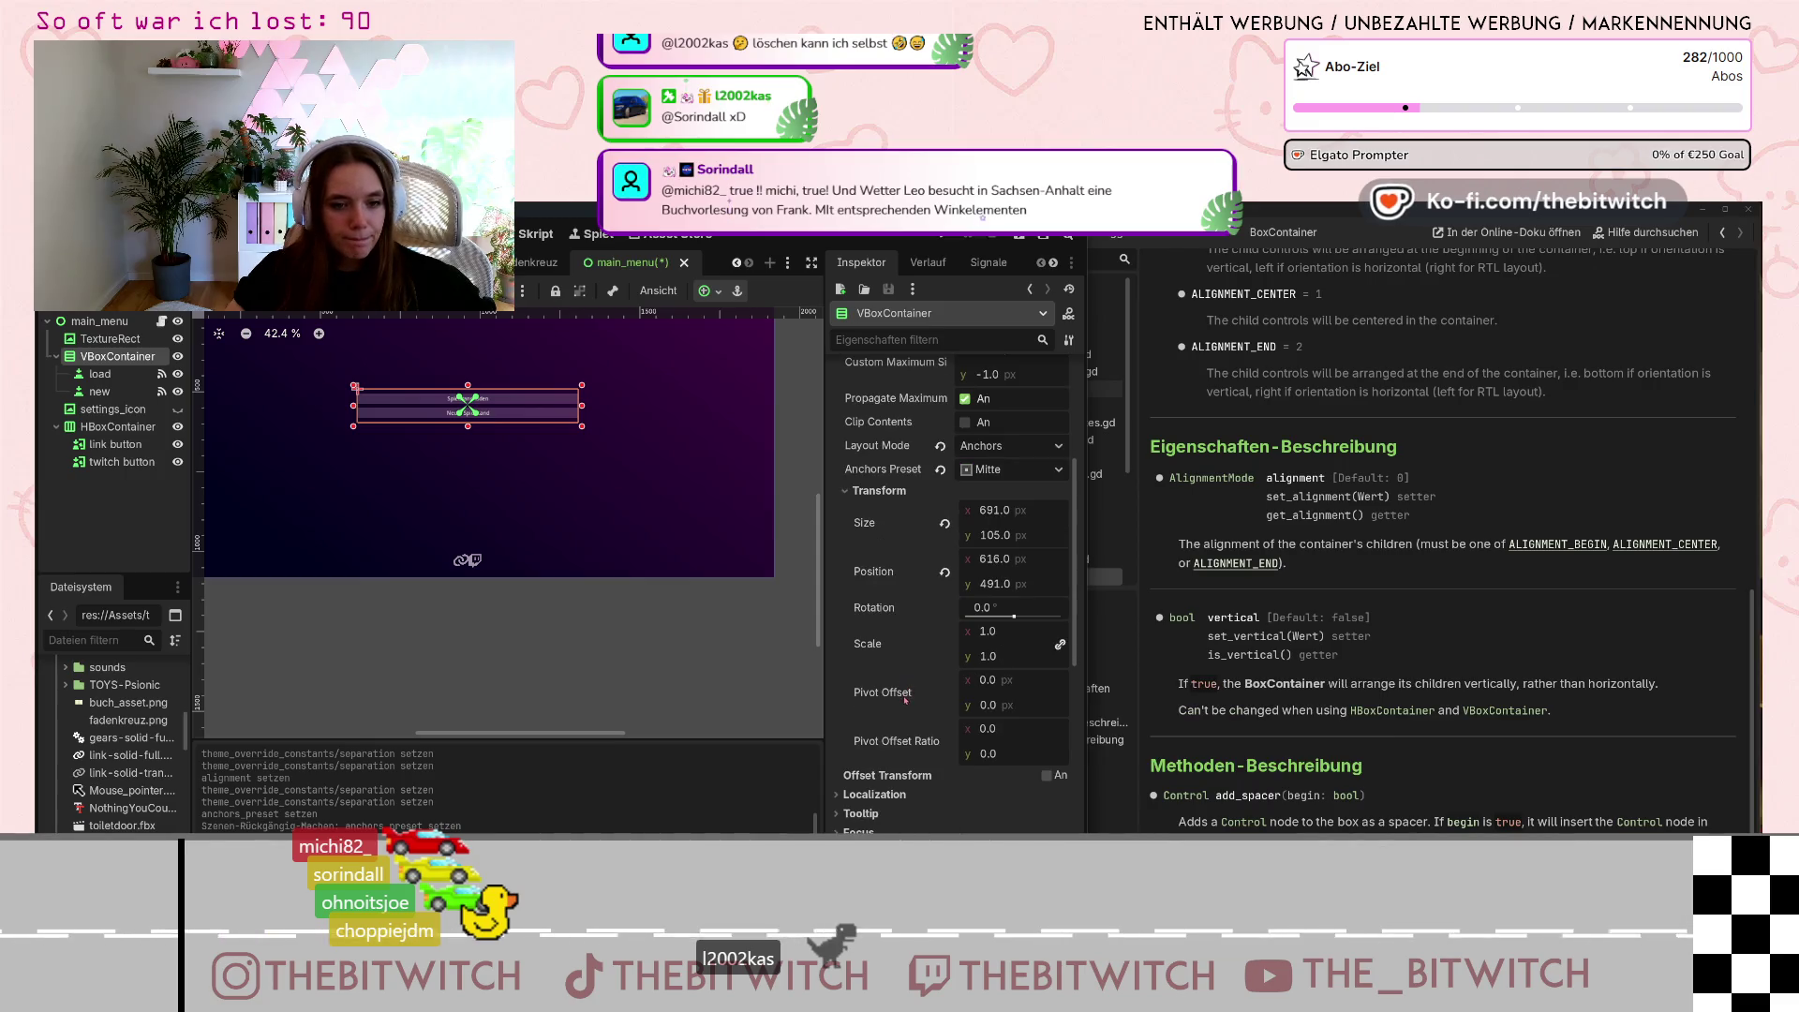
scroll(902, 750, "down", 4)
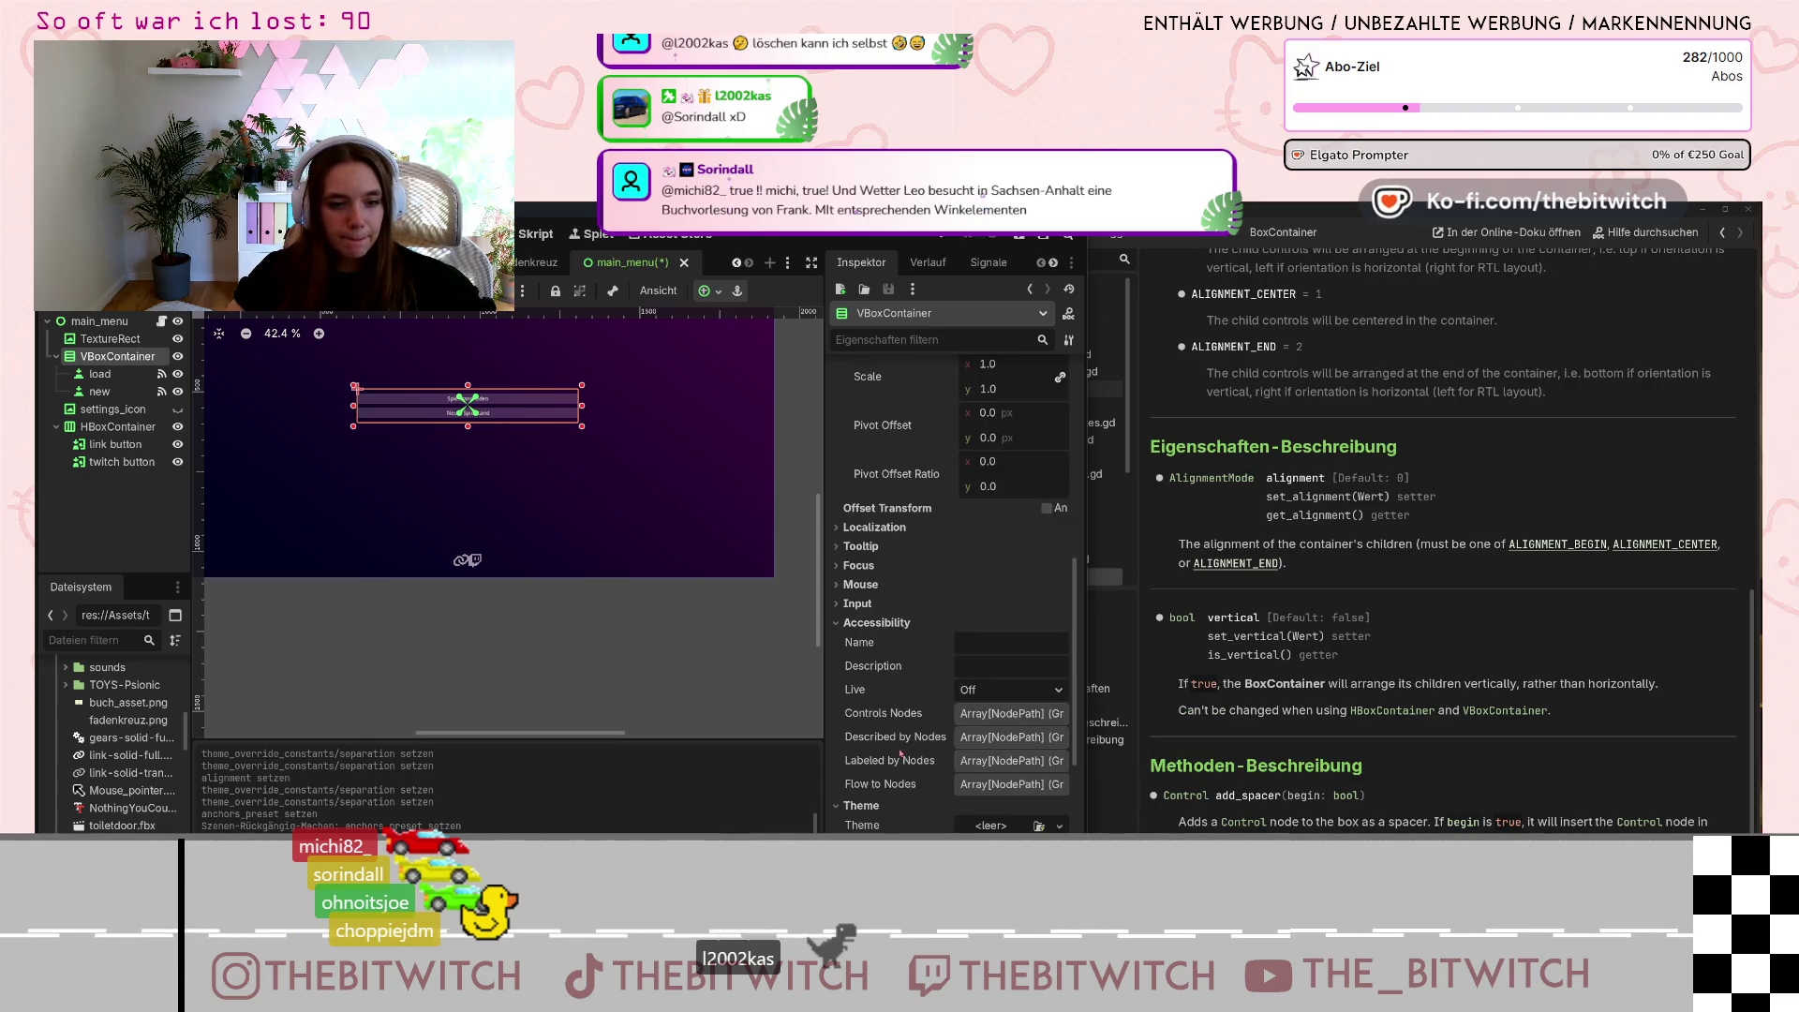
left_click(867, 623)
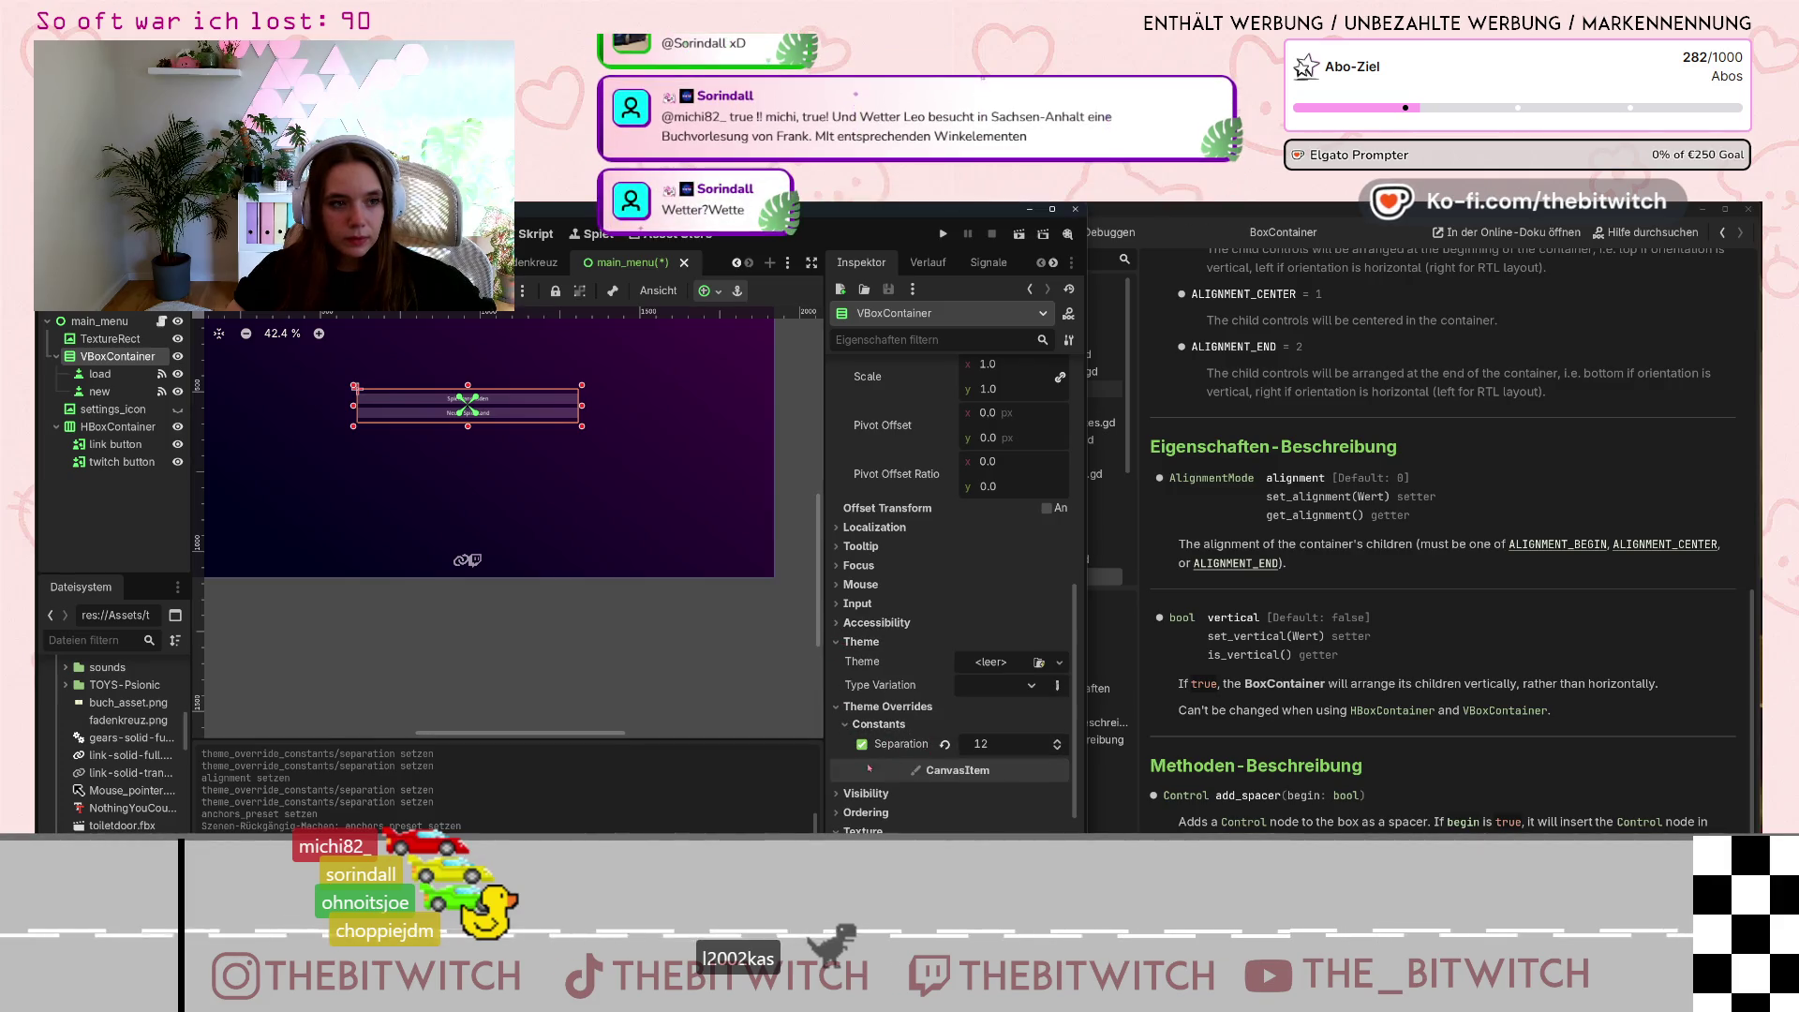
left_click(1059, 748)
double_click(1058, 748)
double_click(1060, 741)
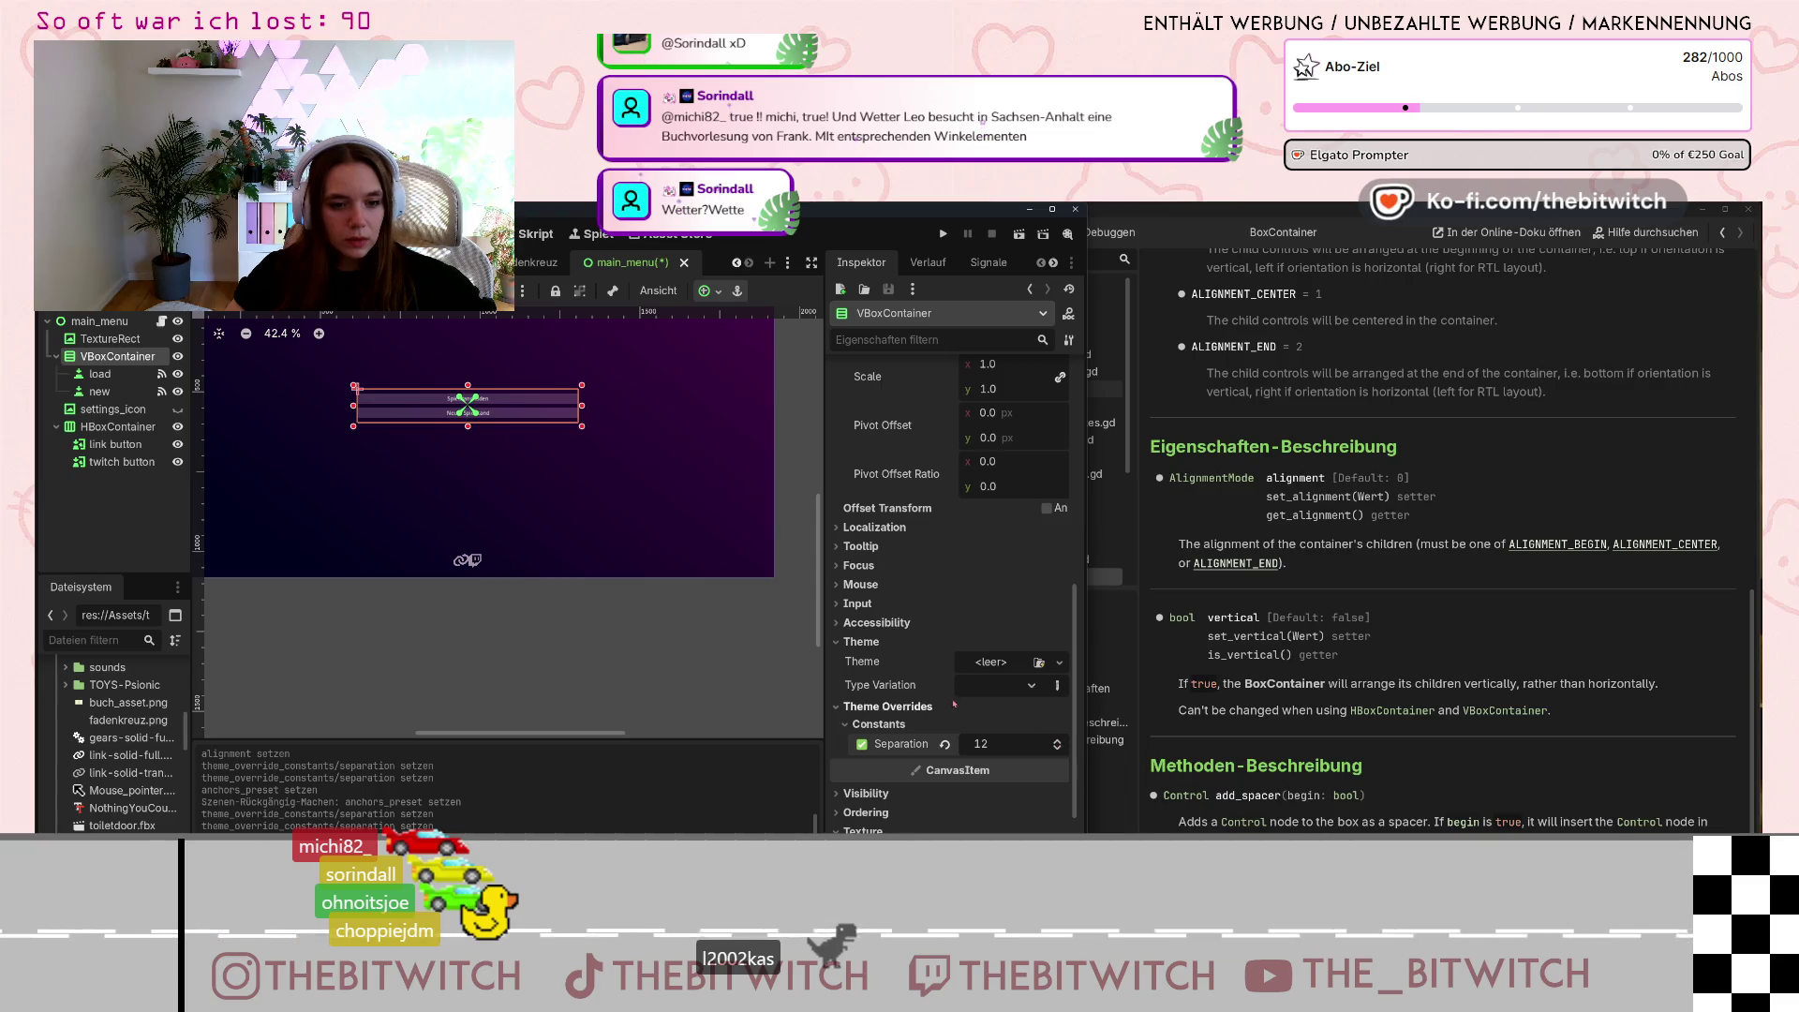
scroll(939, 676, "up", 4)
scroll(940, 676, "up", 3)
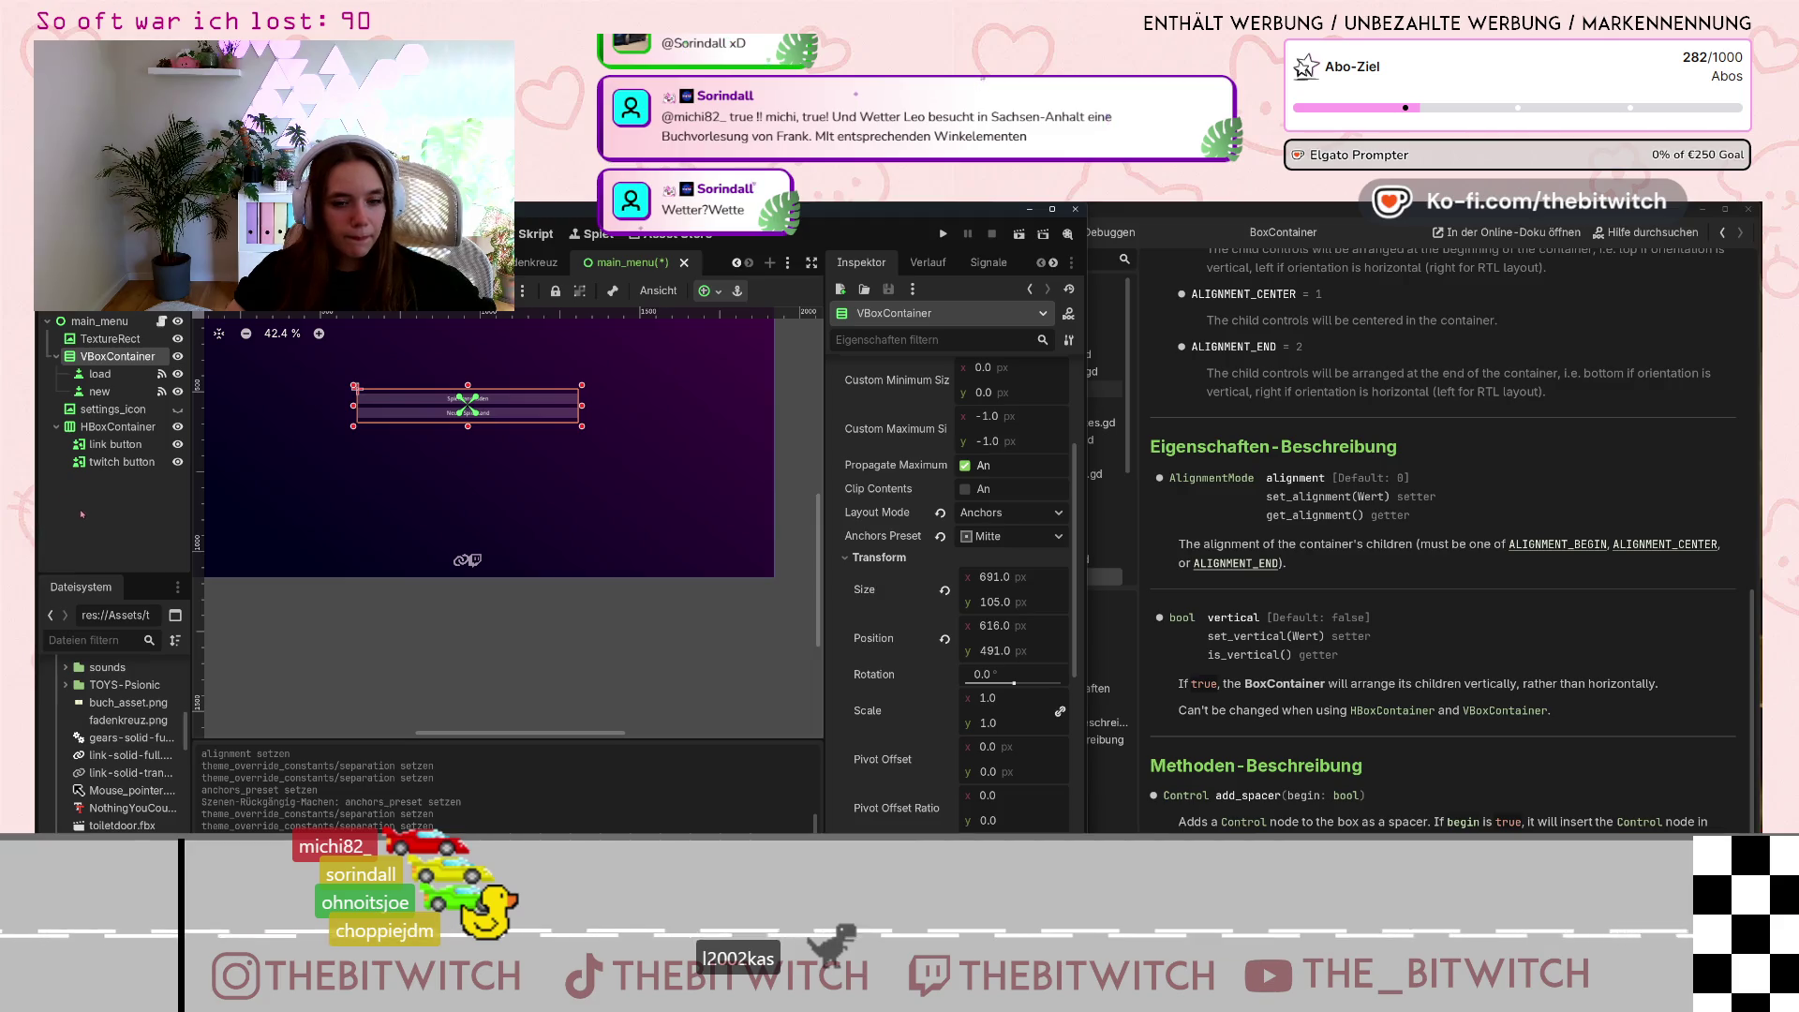
Try a 0.1 vertical scale and a new width on the icon row, then undo it.
left_click(117, 426)
scroll(970, 766, "down", 7)
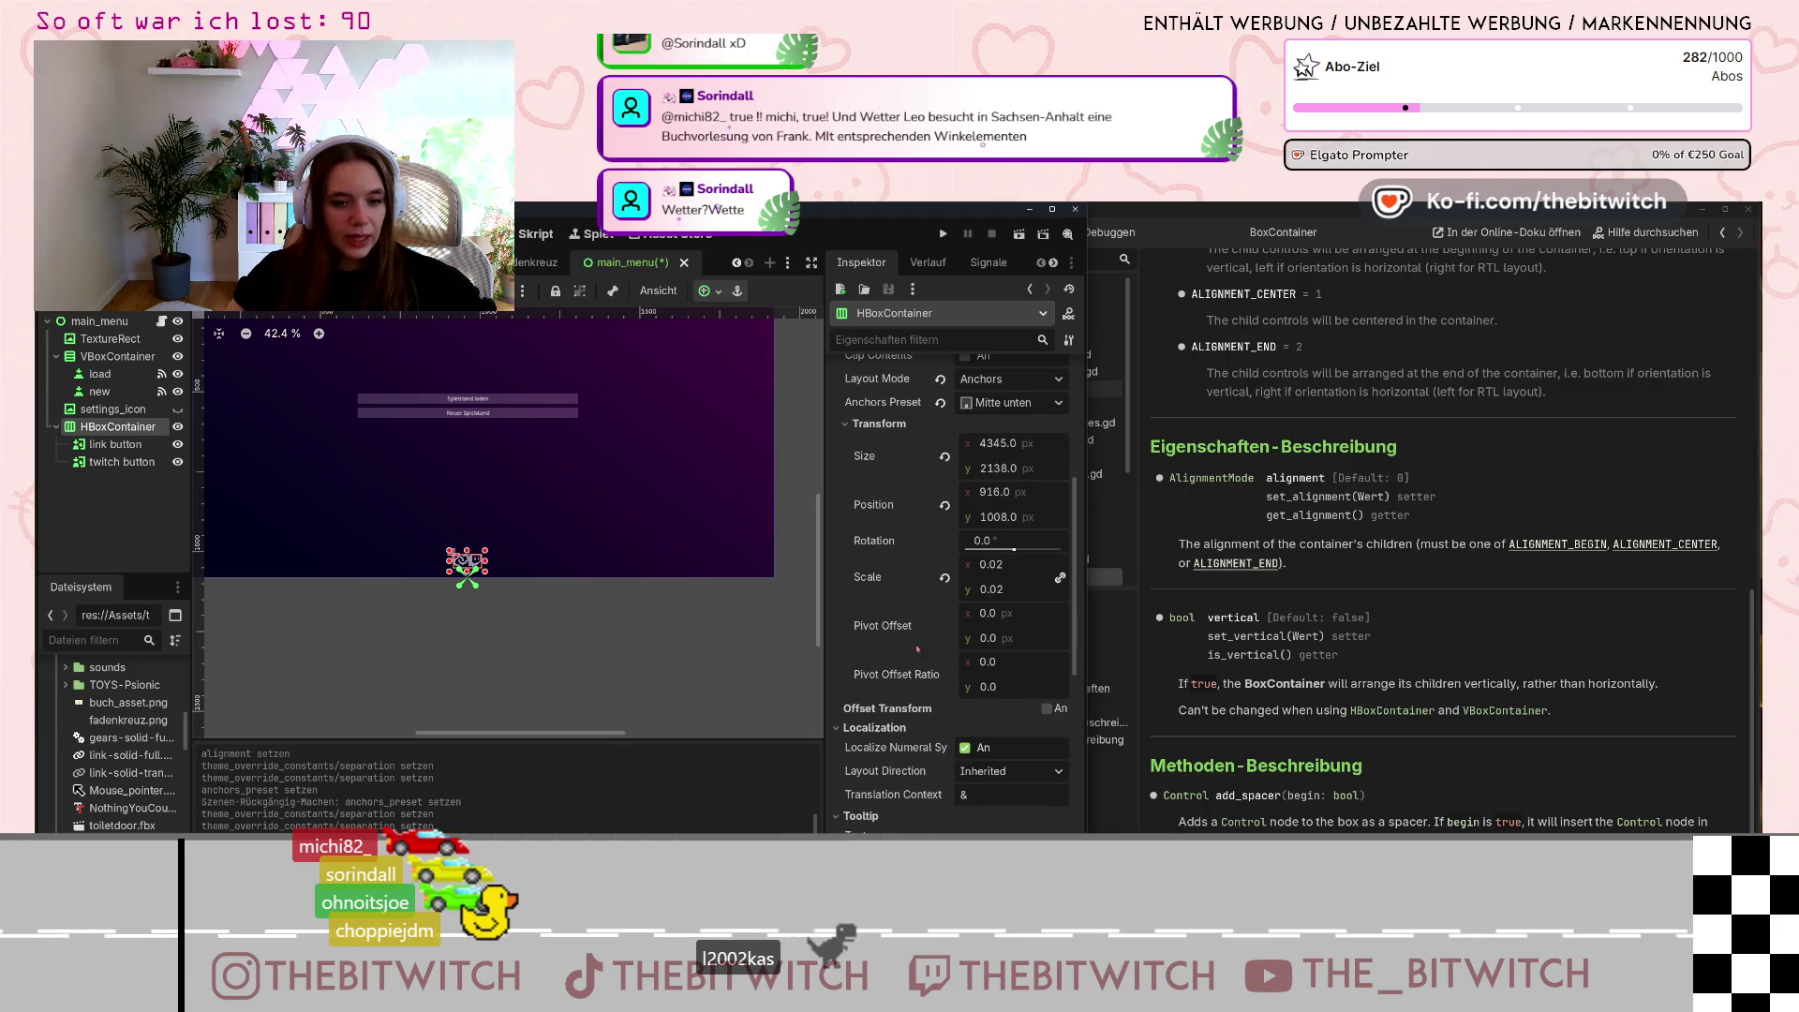
left_click(1006, 590)
type("0.1")
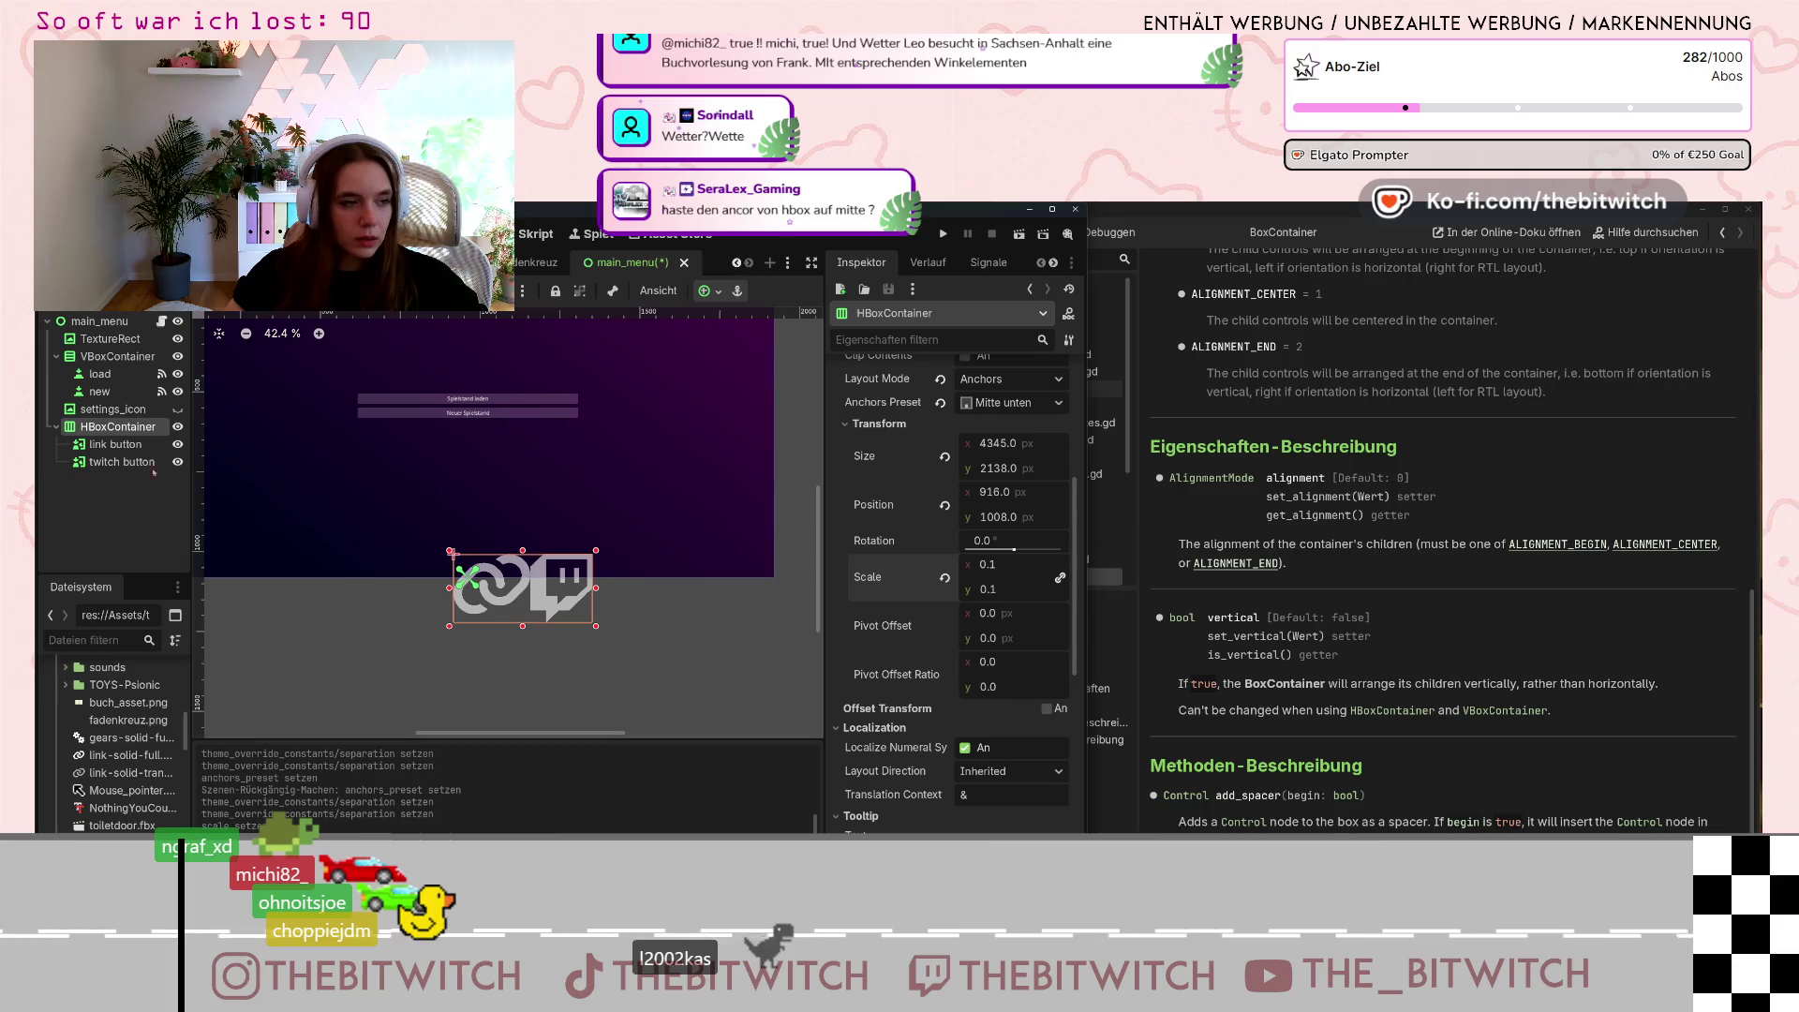
left_click(967, 443)
key("Return")
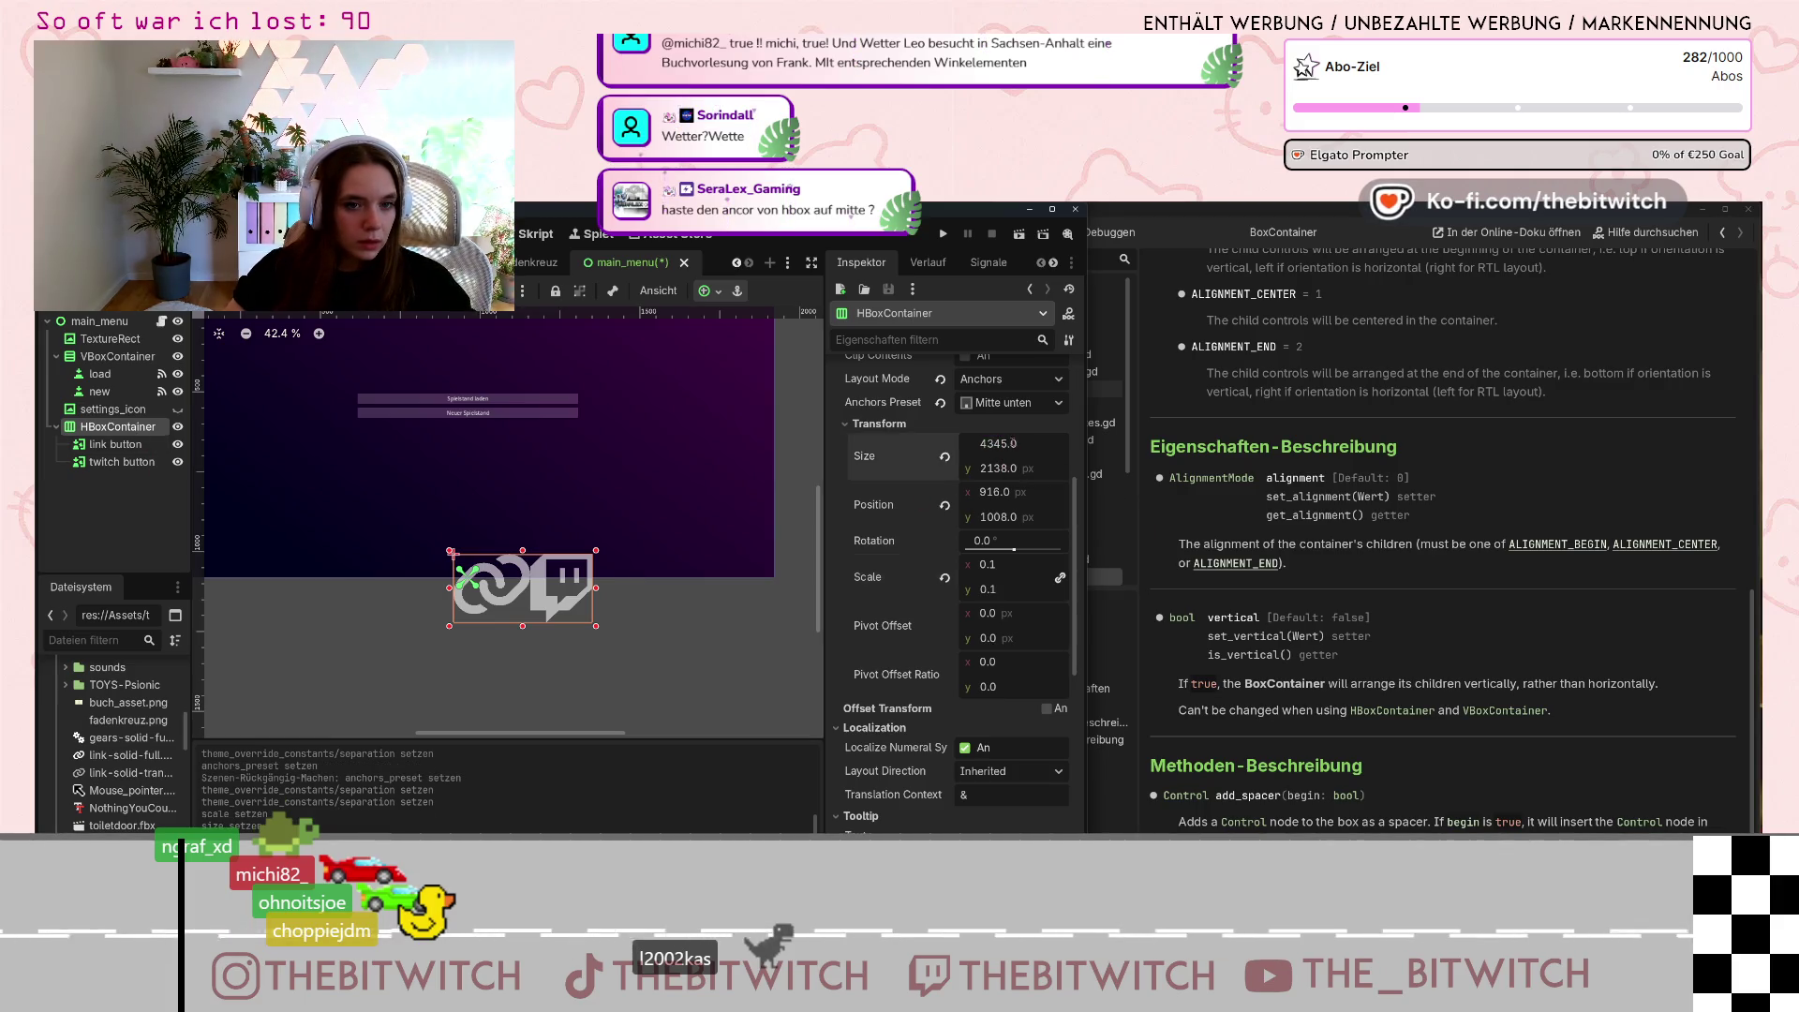
key("Return")
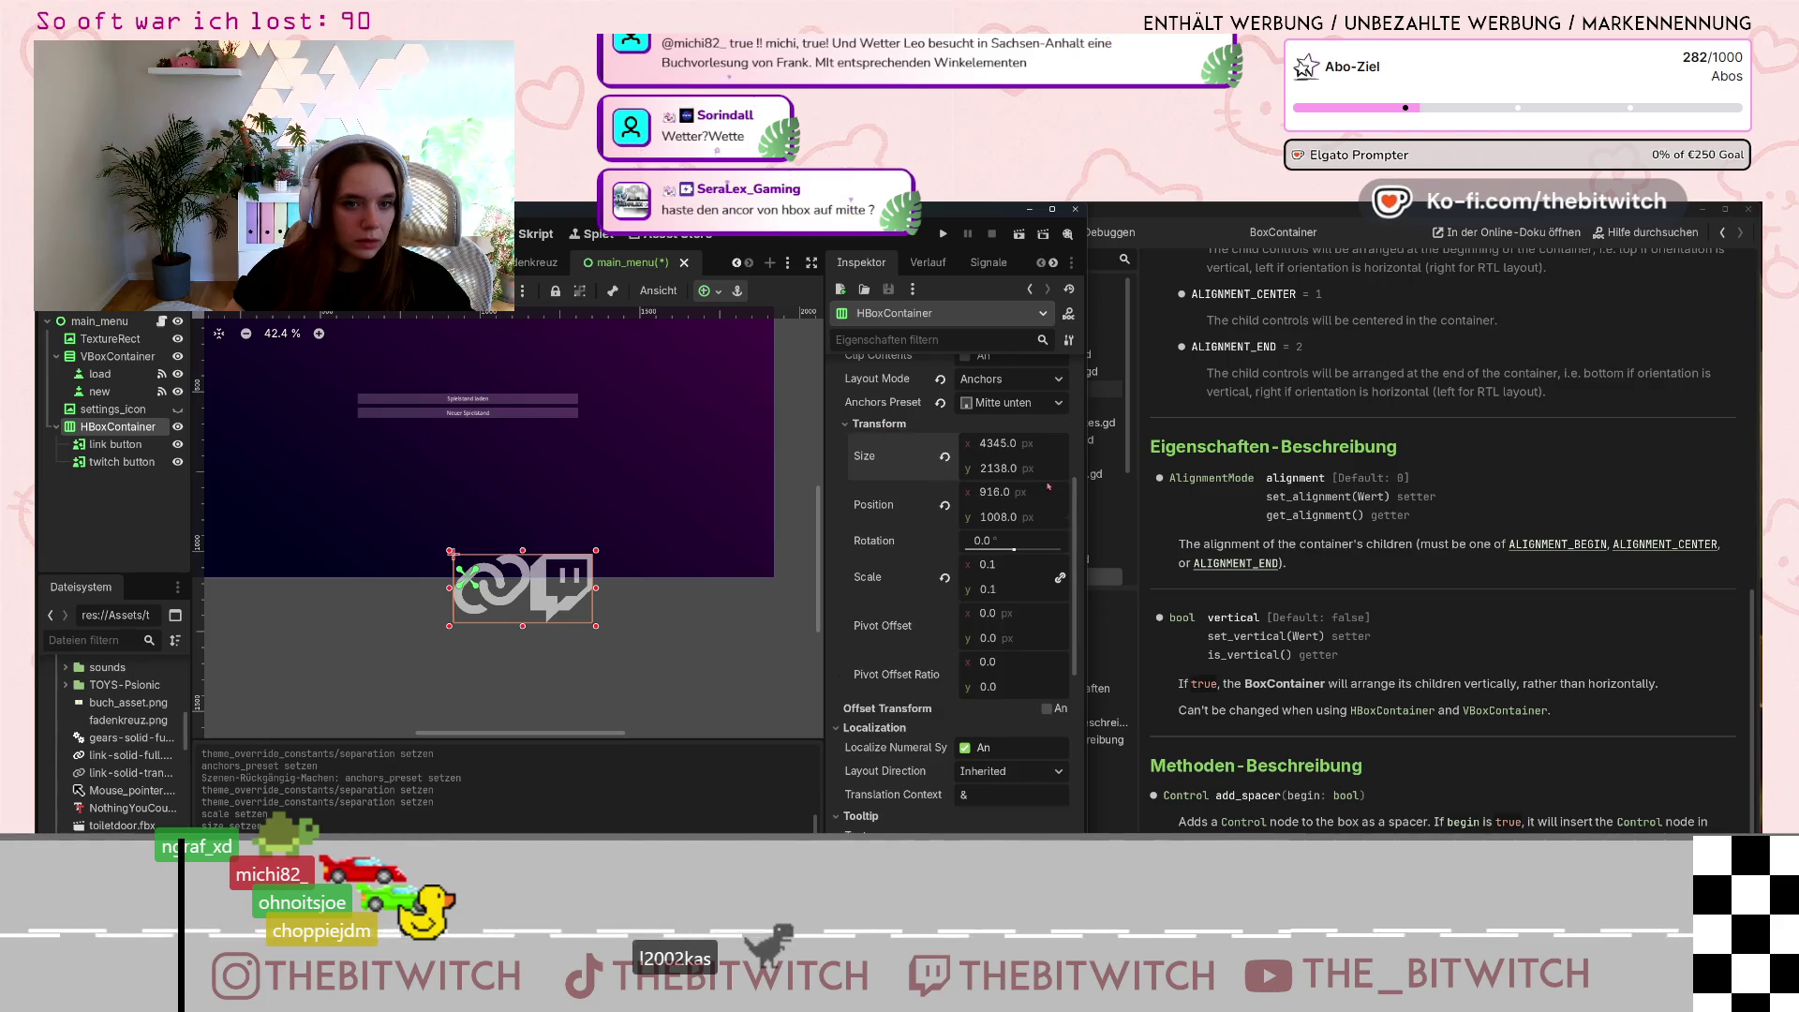
key("Return")
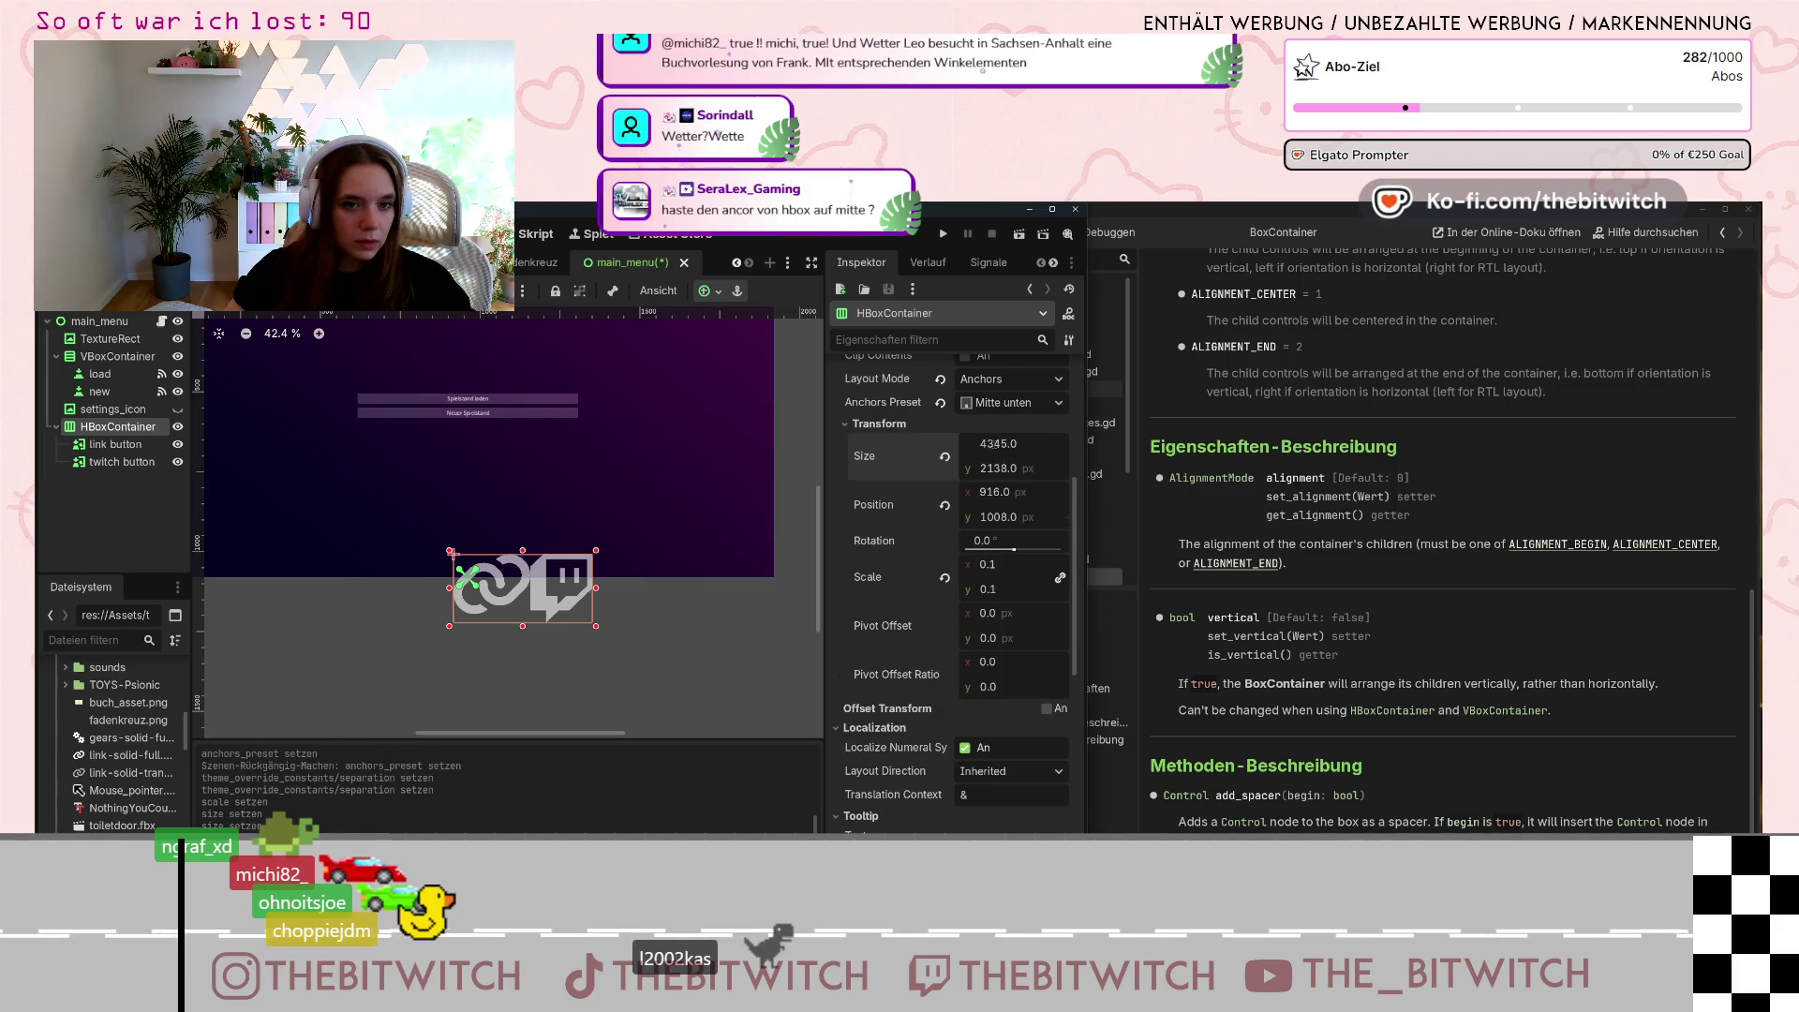
key("Return")
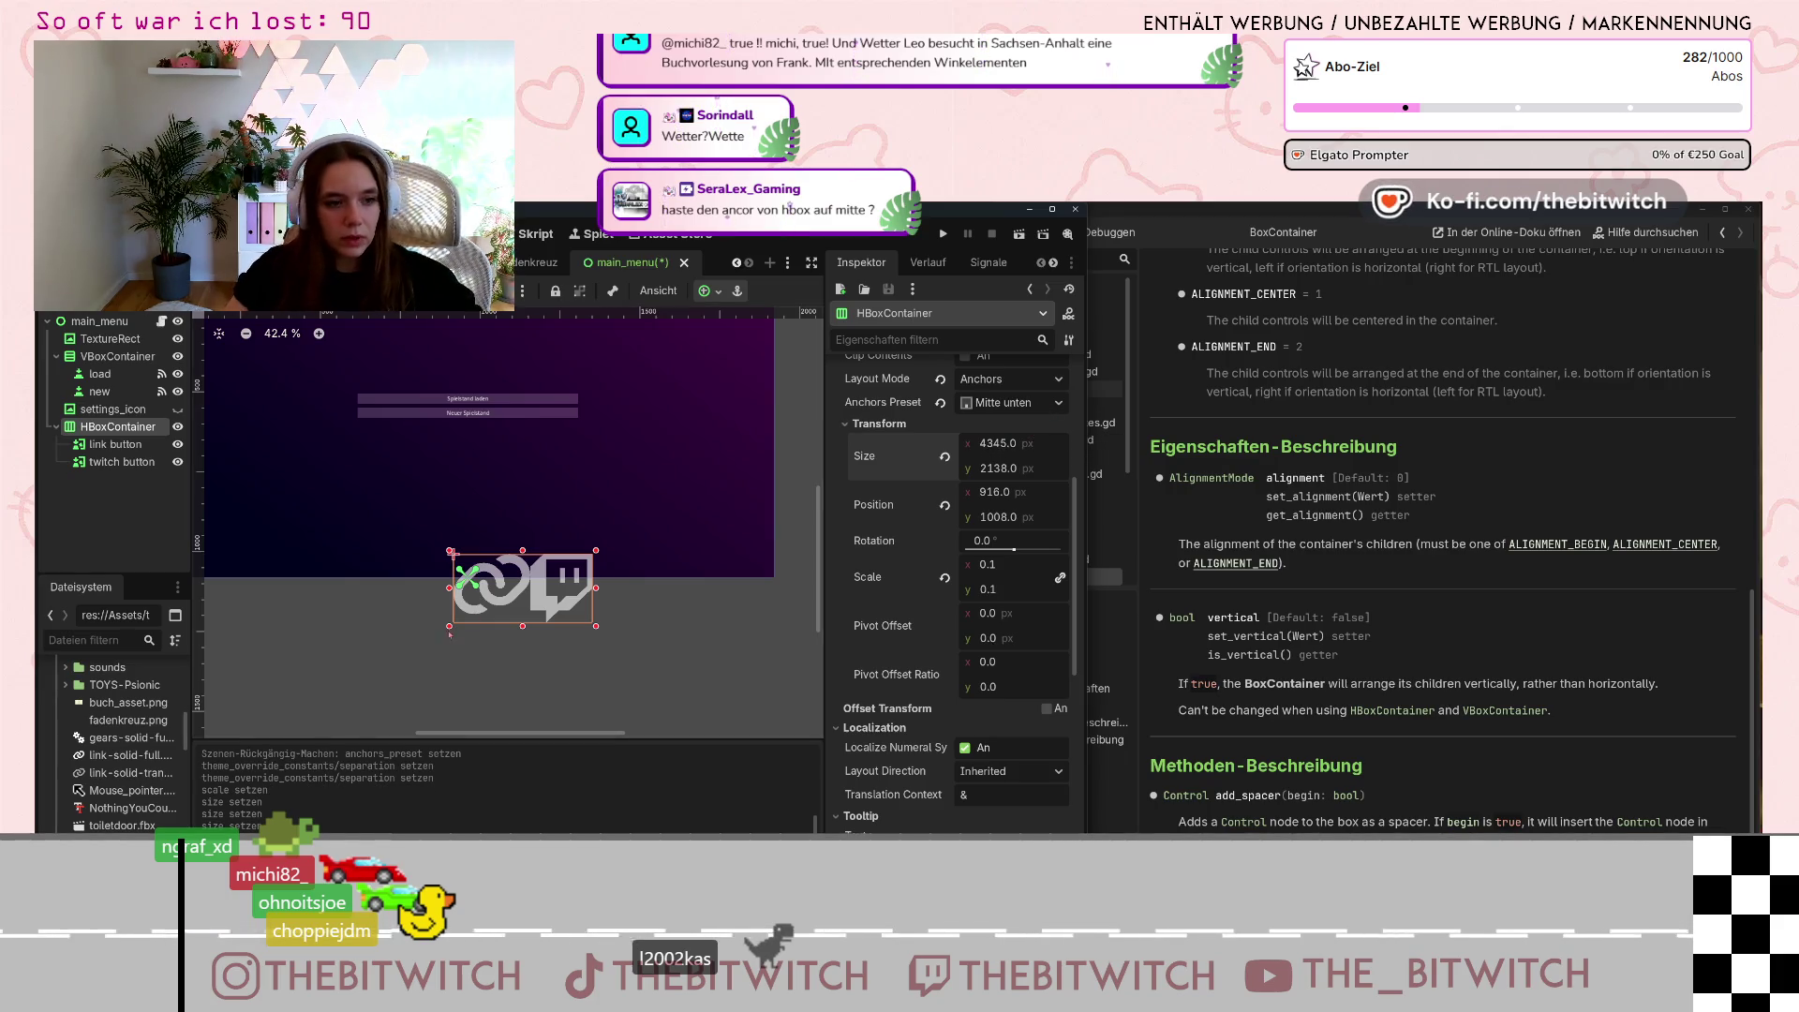
left_click(636, 661)
key("ctrl+z")
key("ctrl+z")
key("ctrl+z")
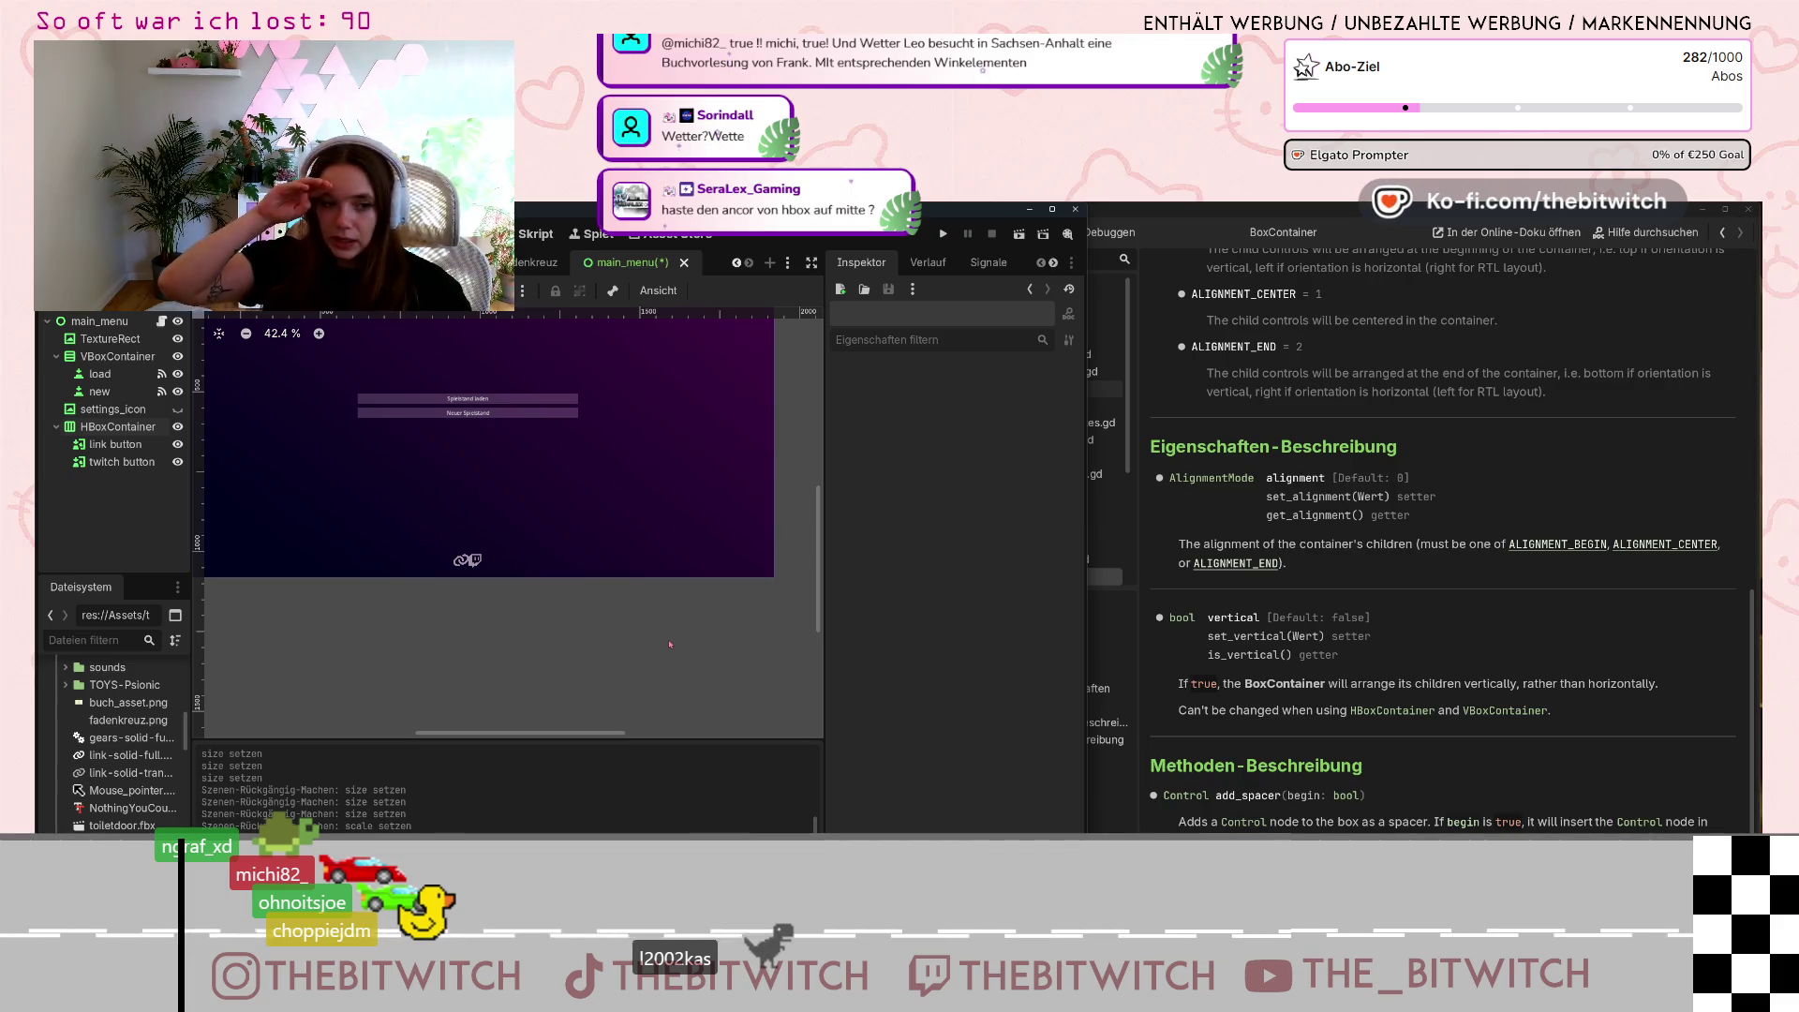
Drag the HBoxContainer's anchors apart, giving it a custom anchor preset.
left_click(112, 428)
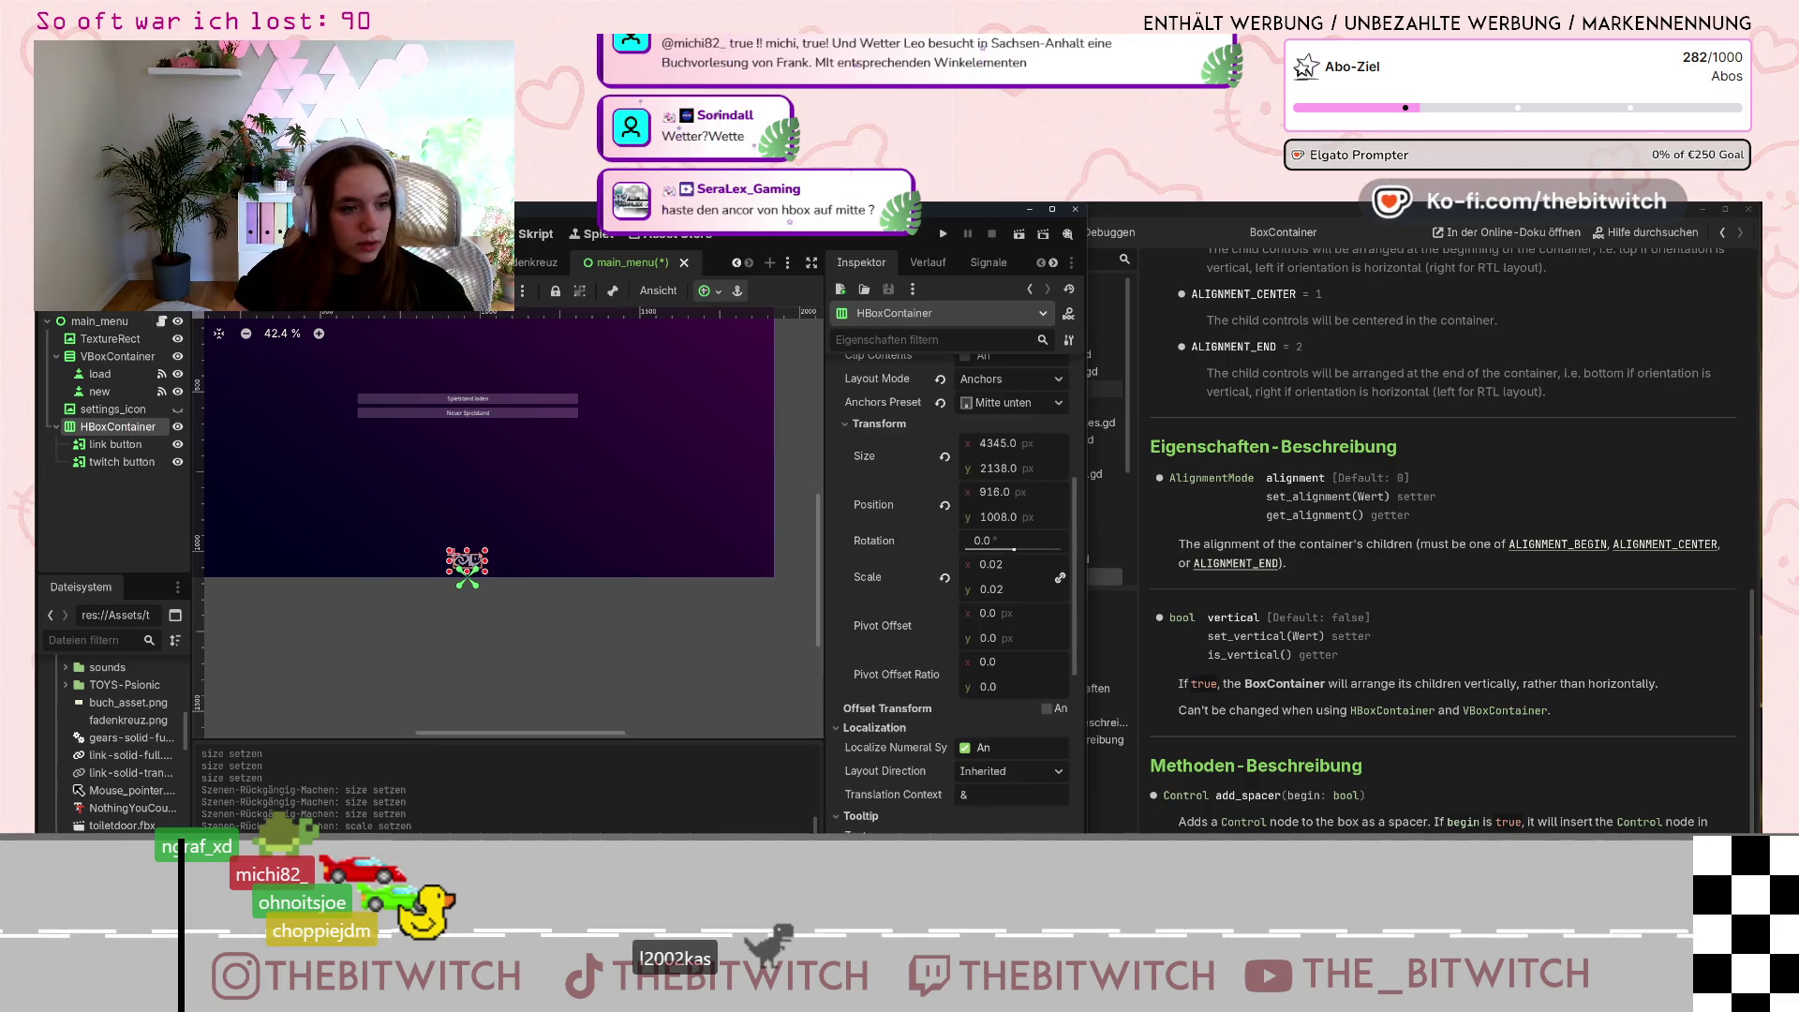
scroll(466, 567, "up", 5)
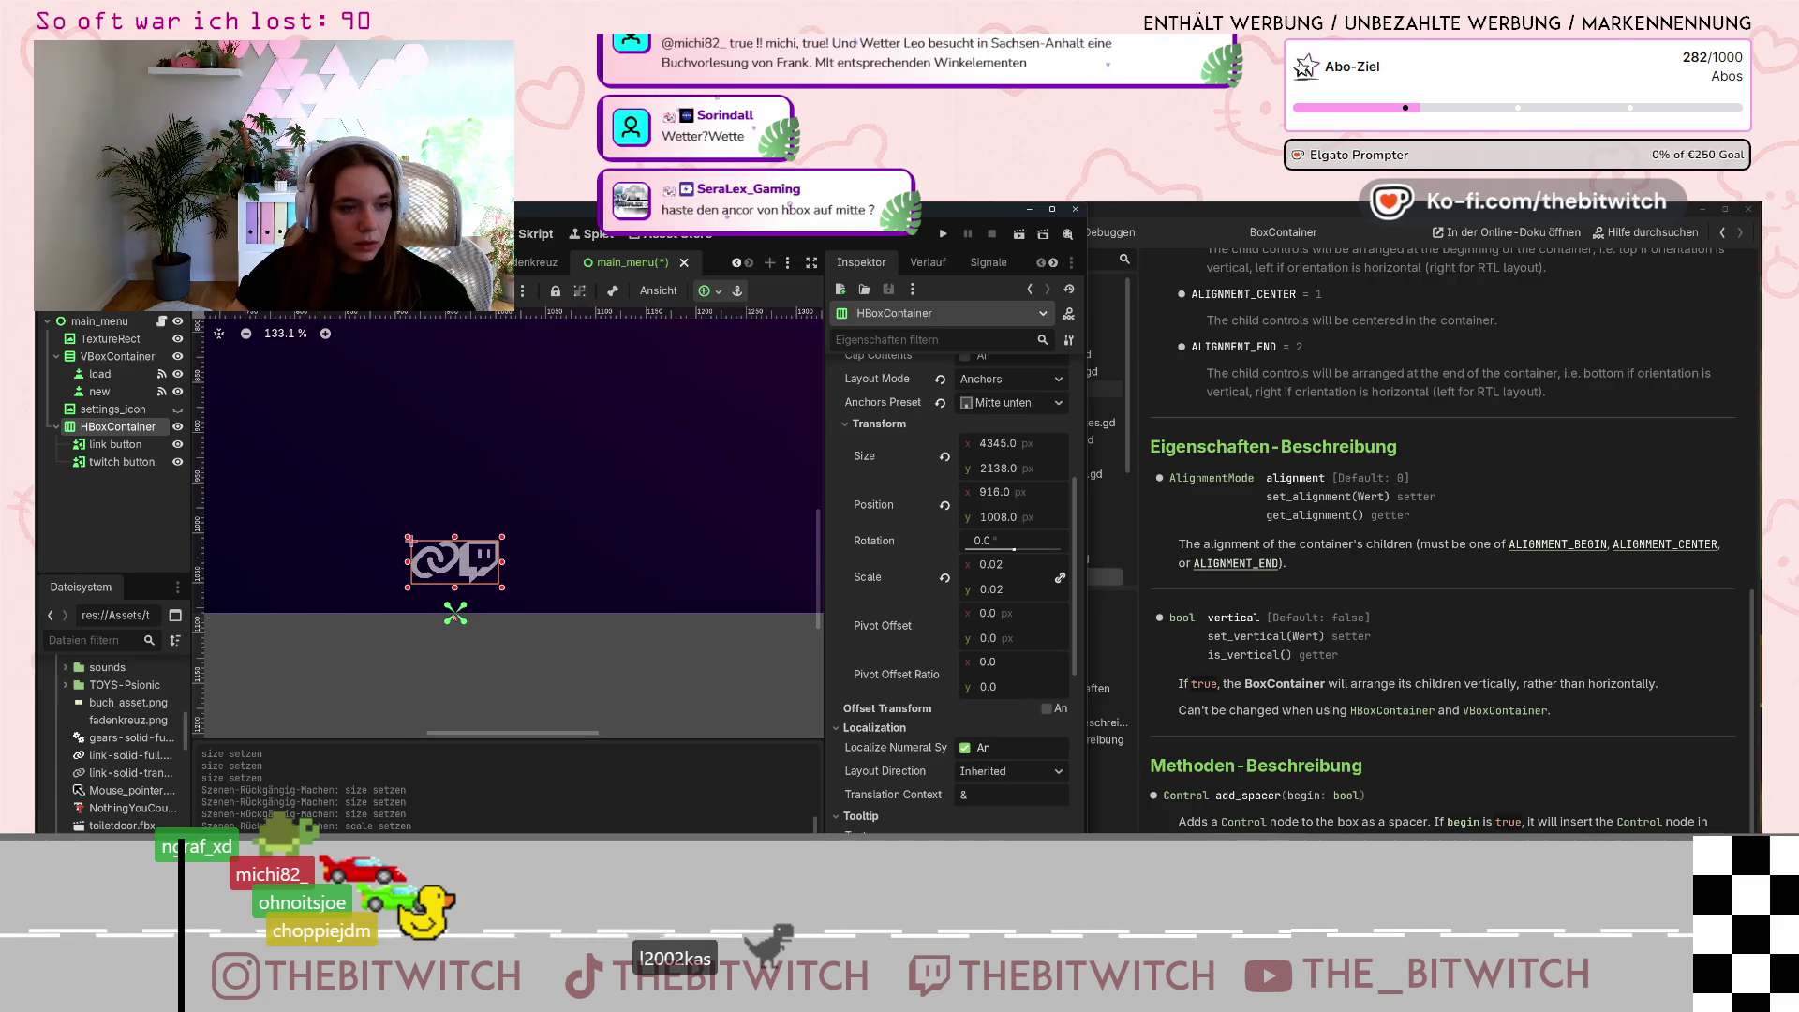
left_click_drag(457, 611, 455, 562)
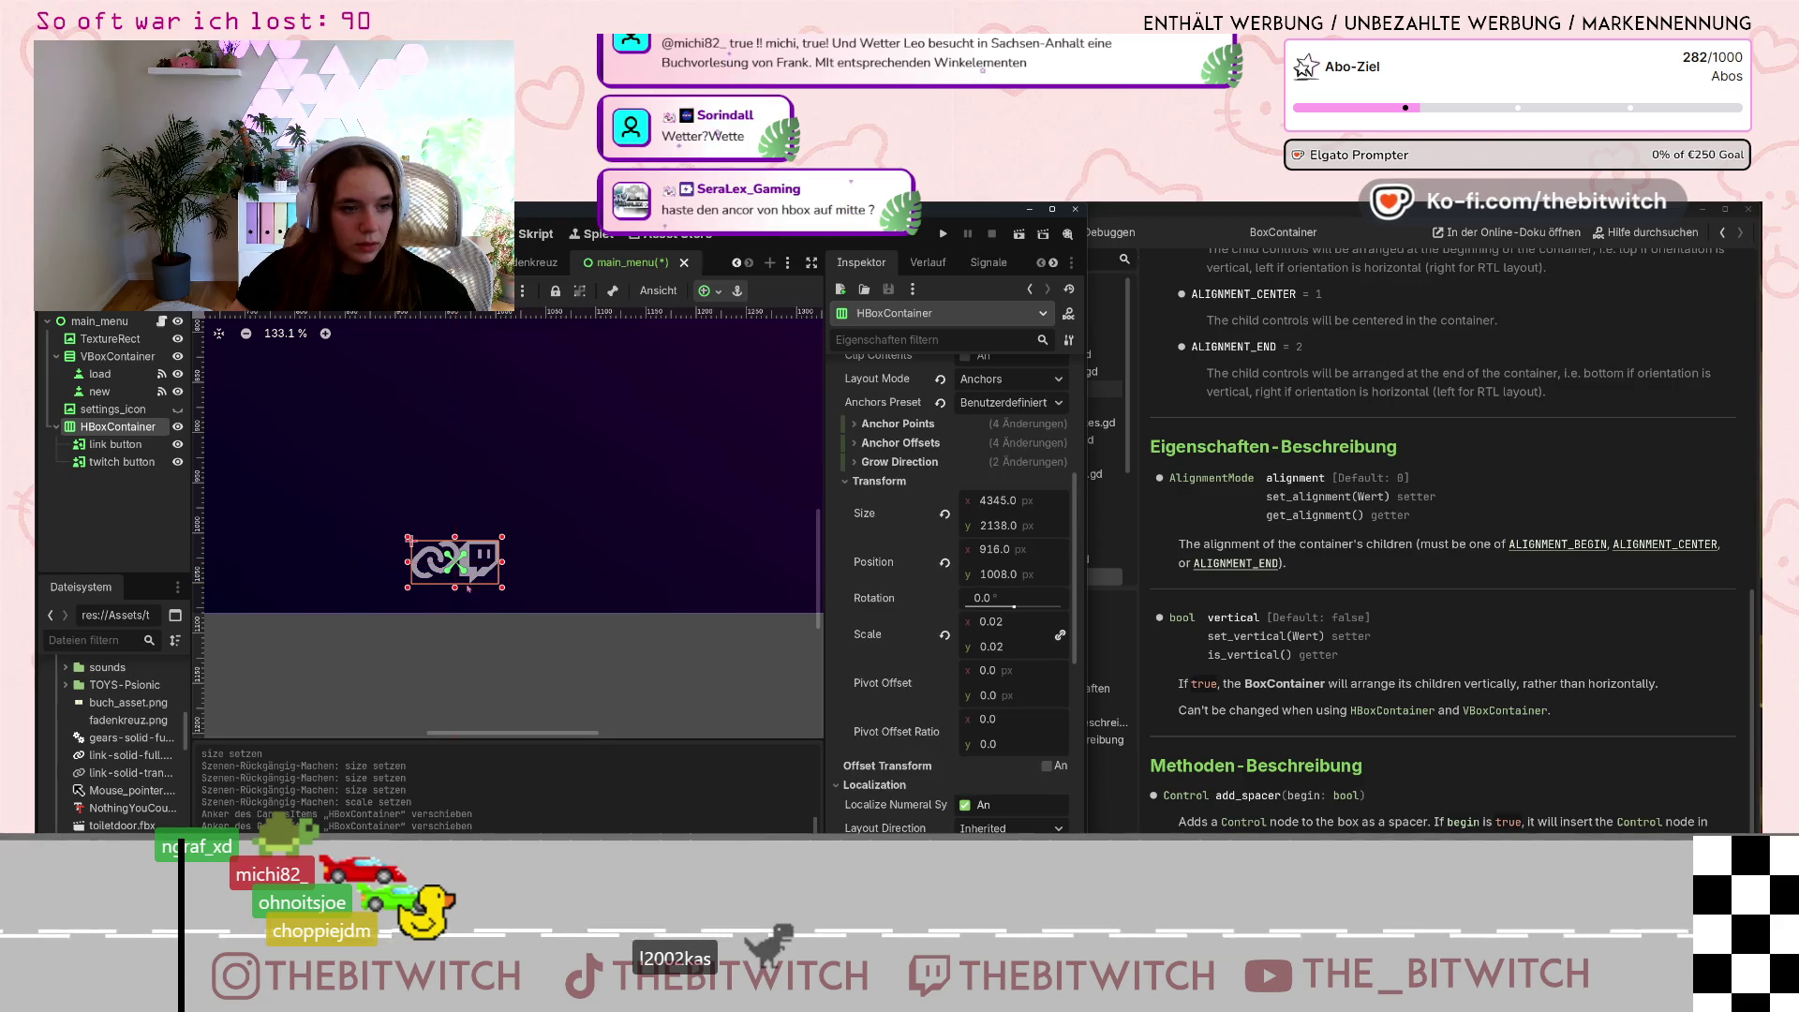
Revert and re-enable the HBoxContainer's Separation theme override.
scroll(896, 723, "down", 5)
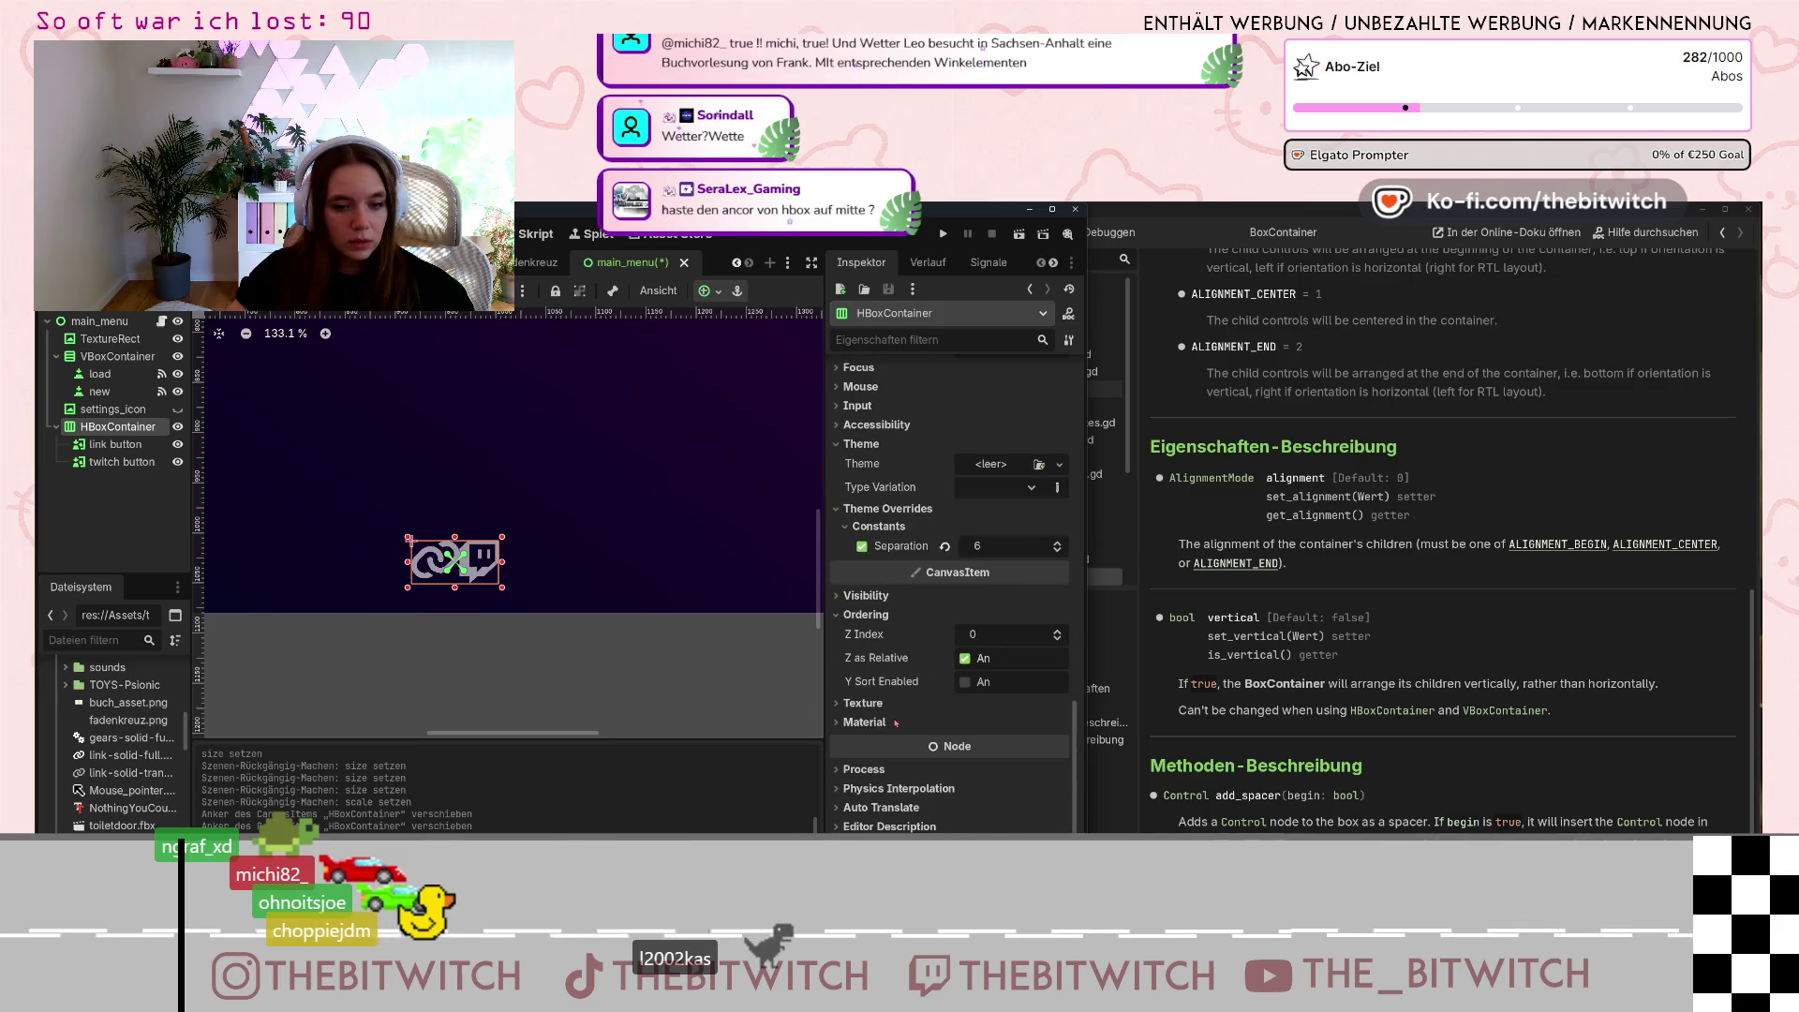
double_click(861, 545)
double_click(1057, 541)
scroll(1057, 542, "up", 12)
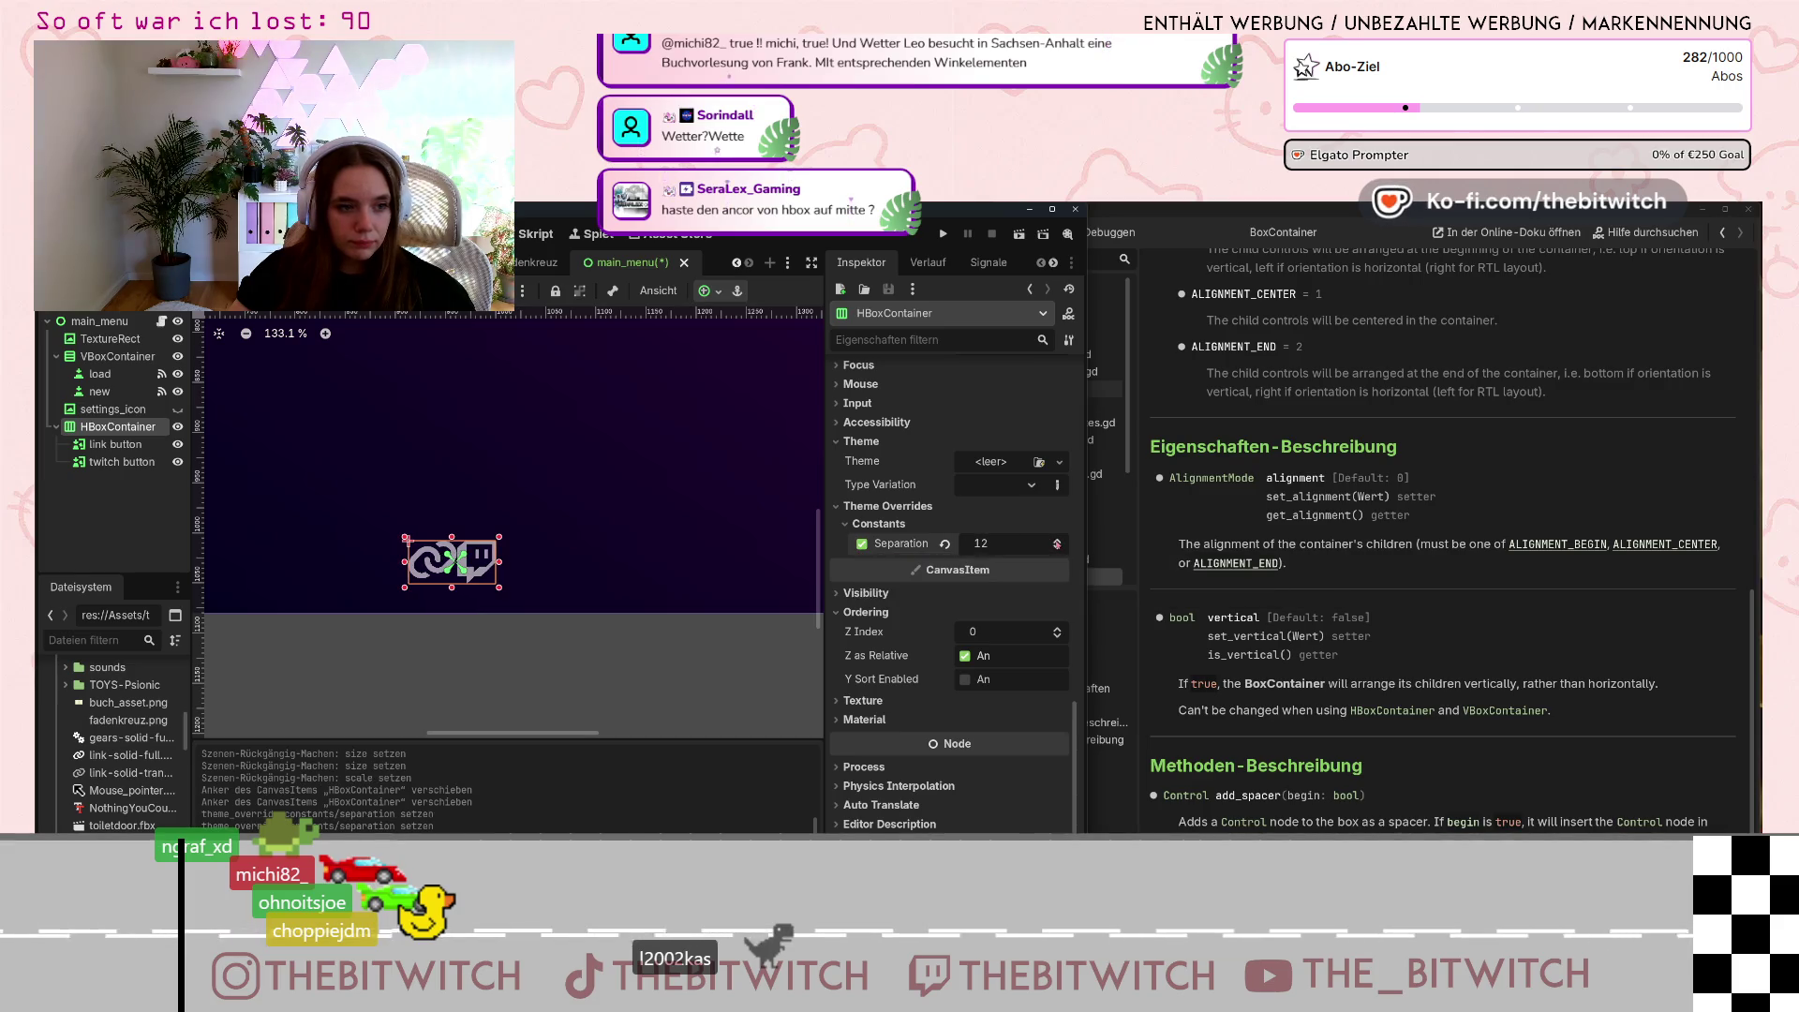
scroll(1057, 544, "up", 9)
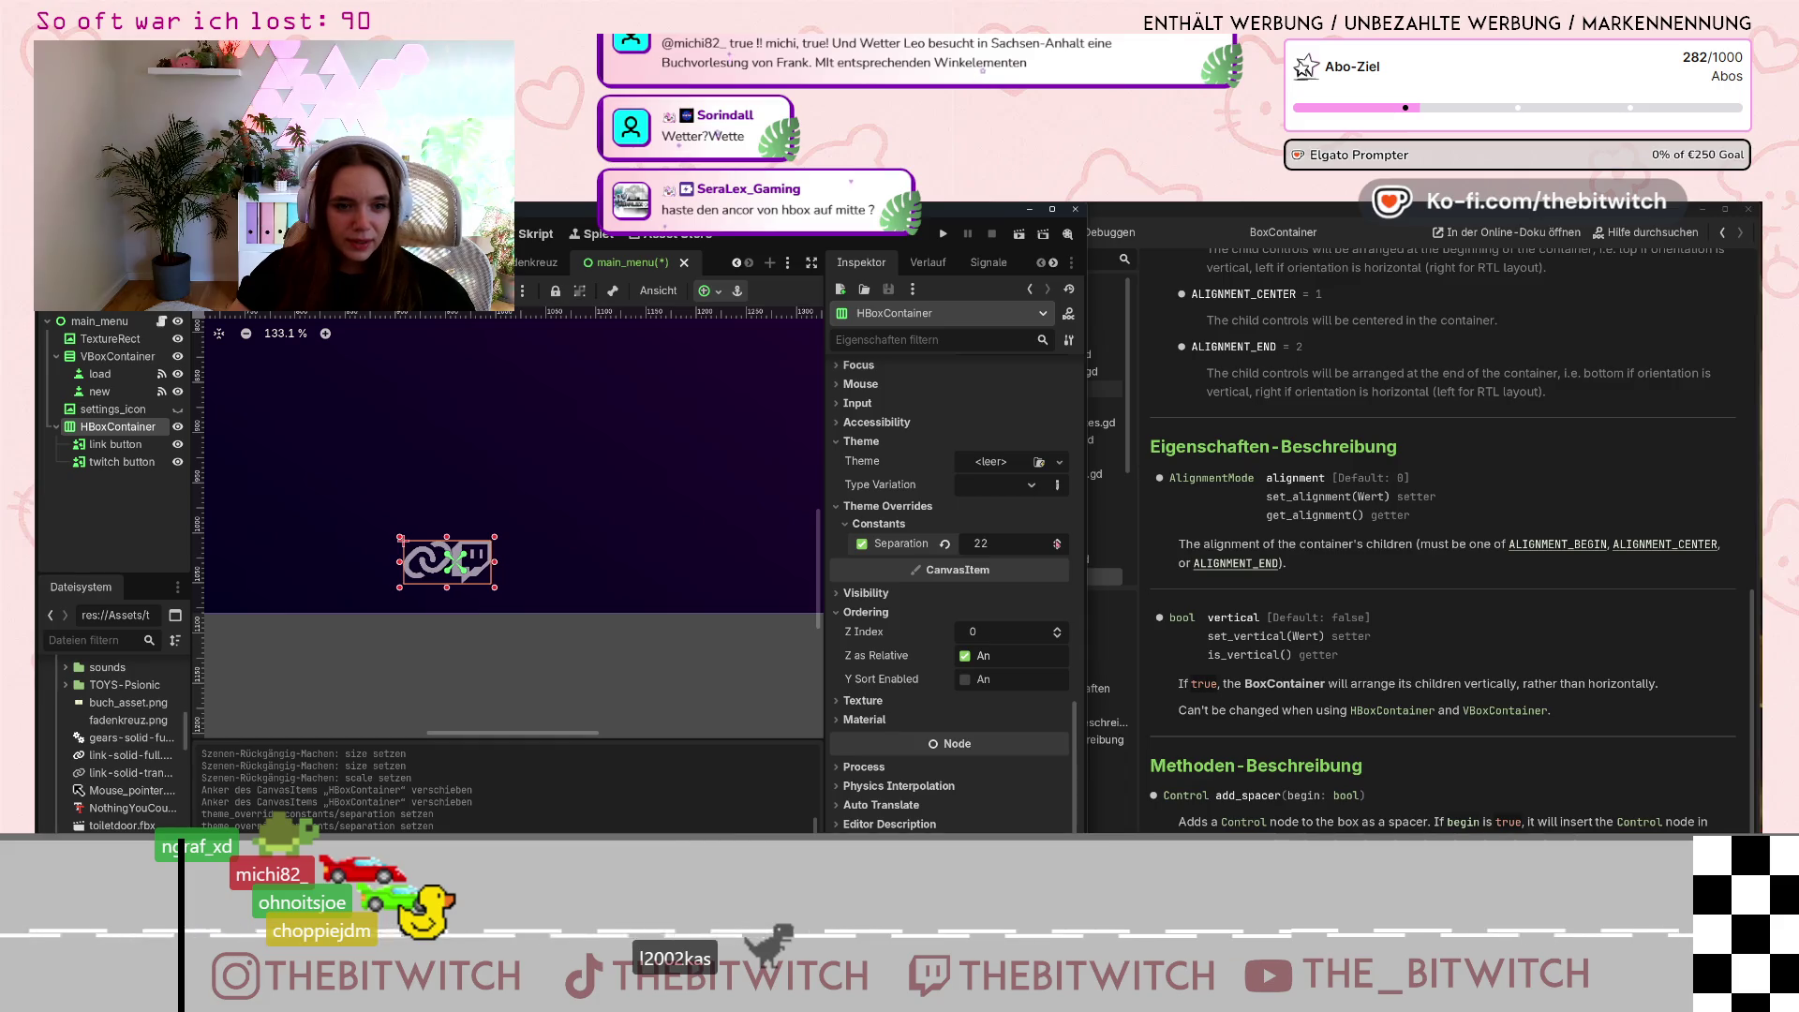
left_click(944, 543)
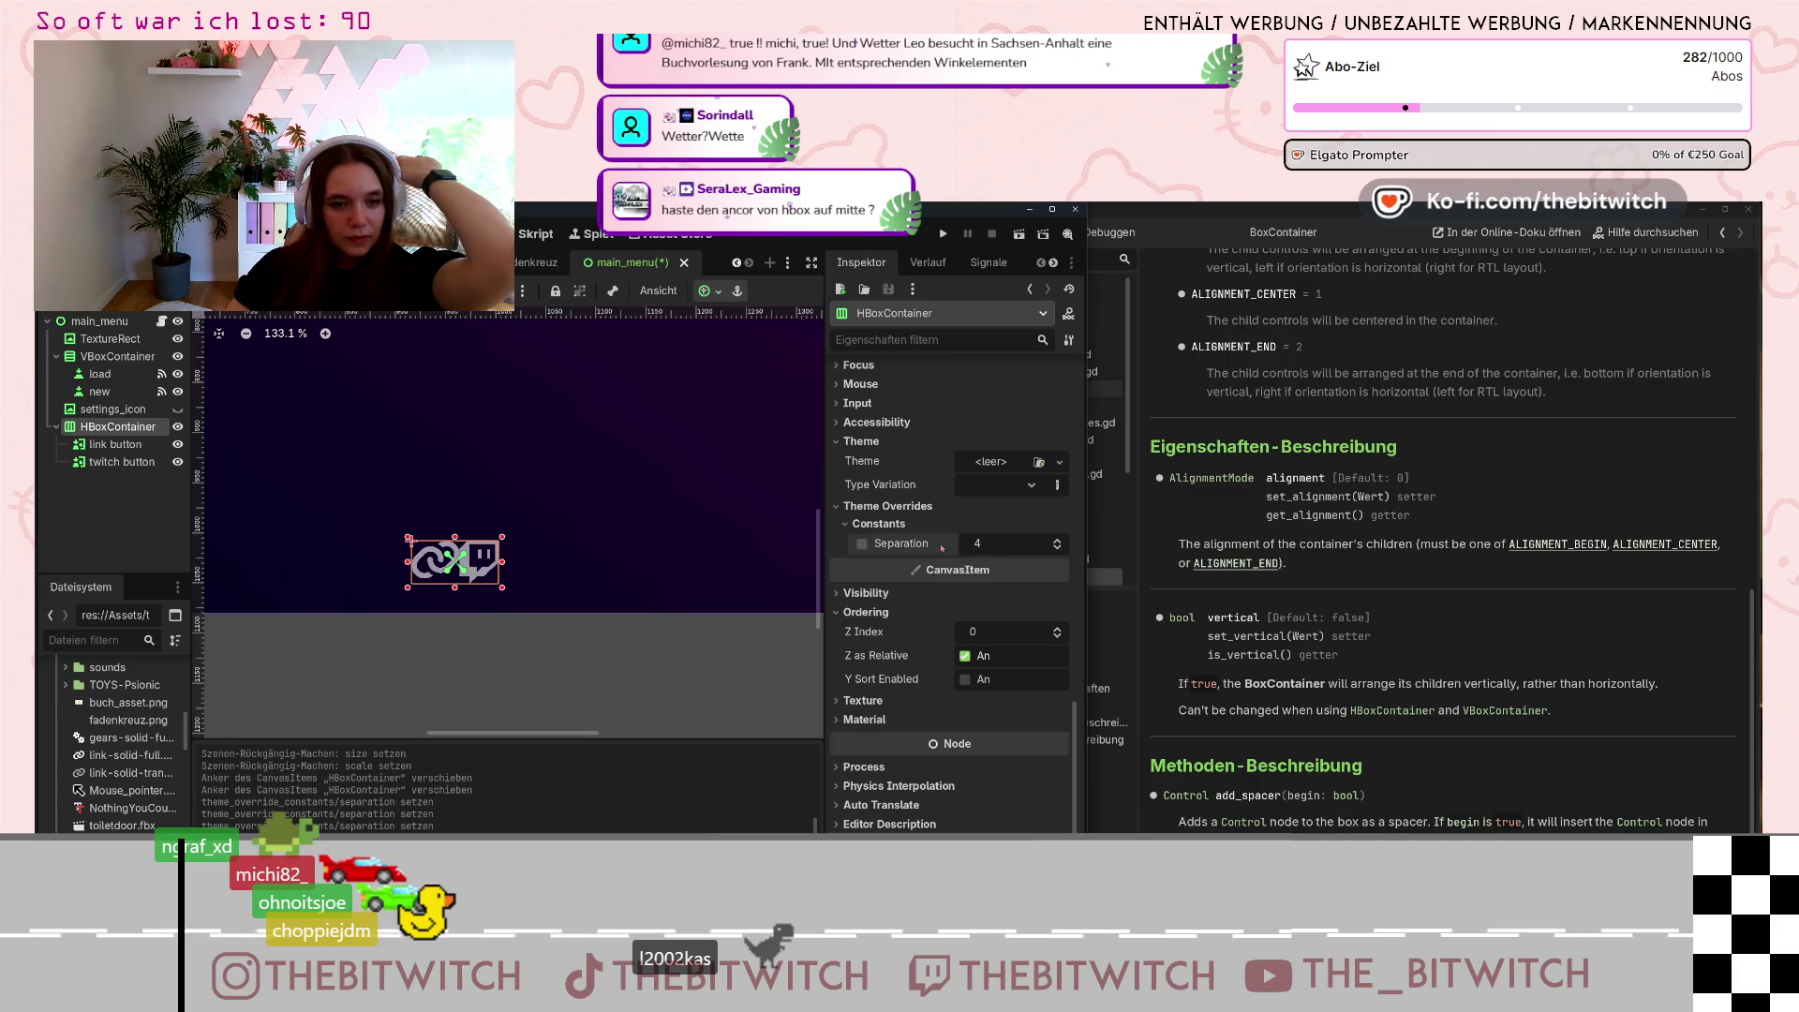
left_click(862, 543)
Raise Separation to 19 and move the link button below the twitch button.
left_click(1057, 539)
left_click_drag(1057, 543, 1057, 531)
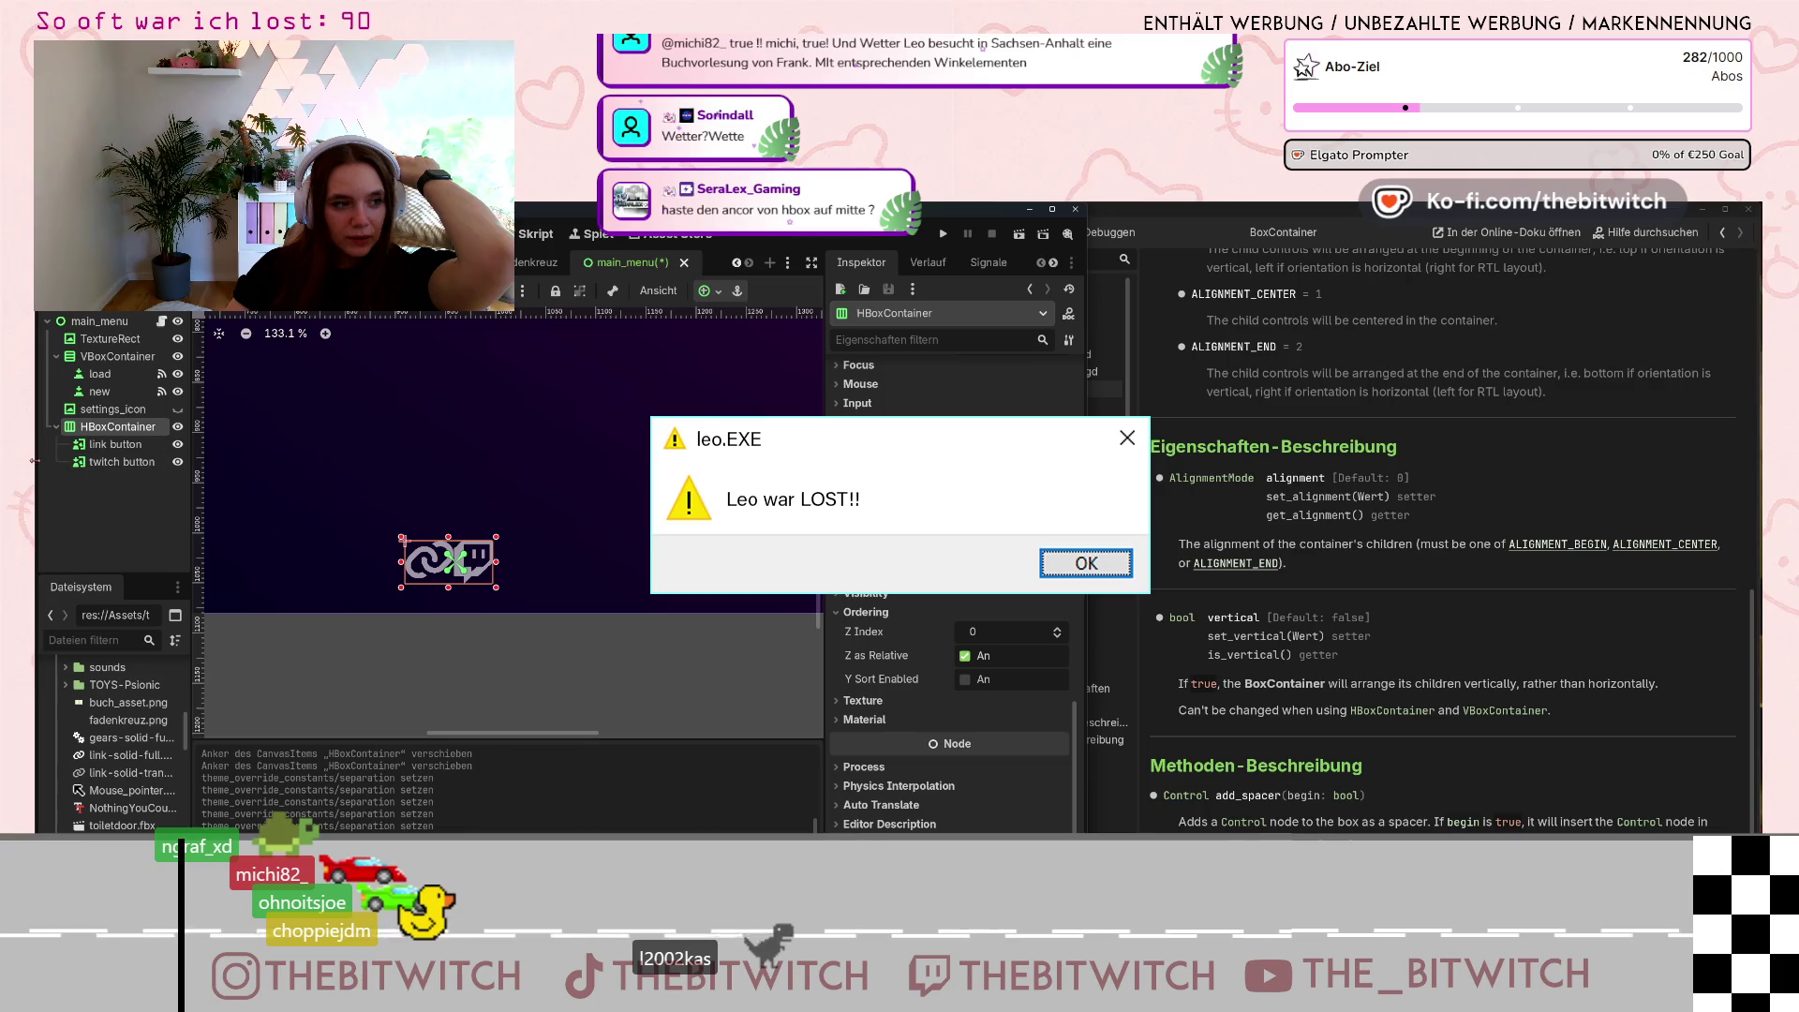
left_click_drag(113, 444, 120, 476)
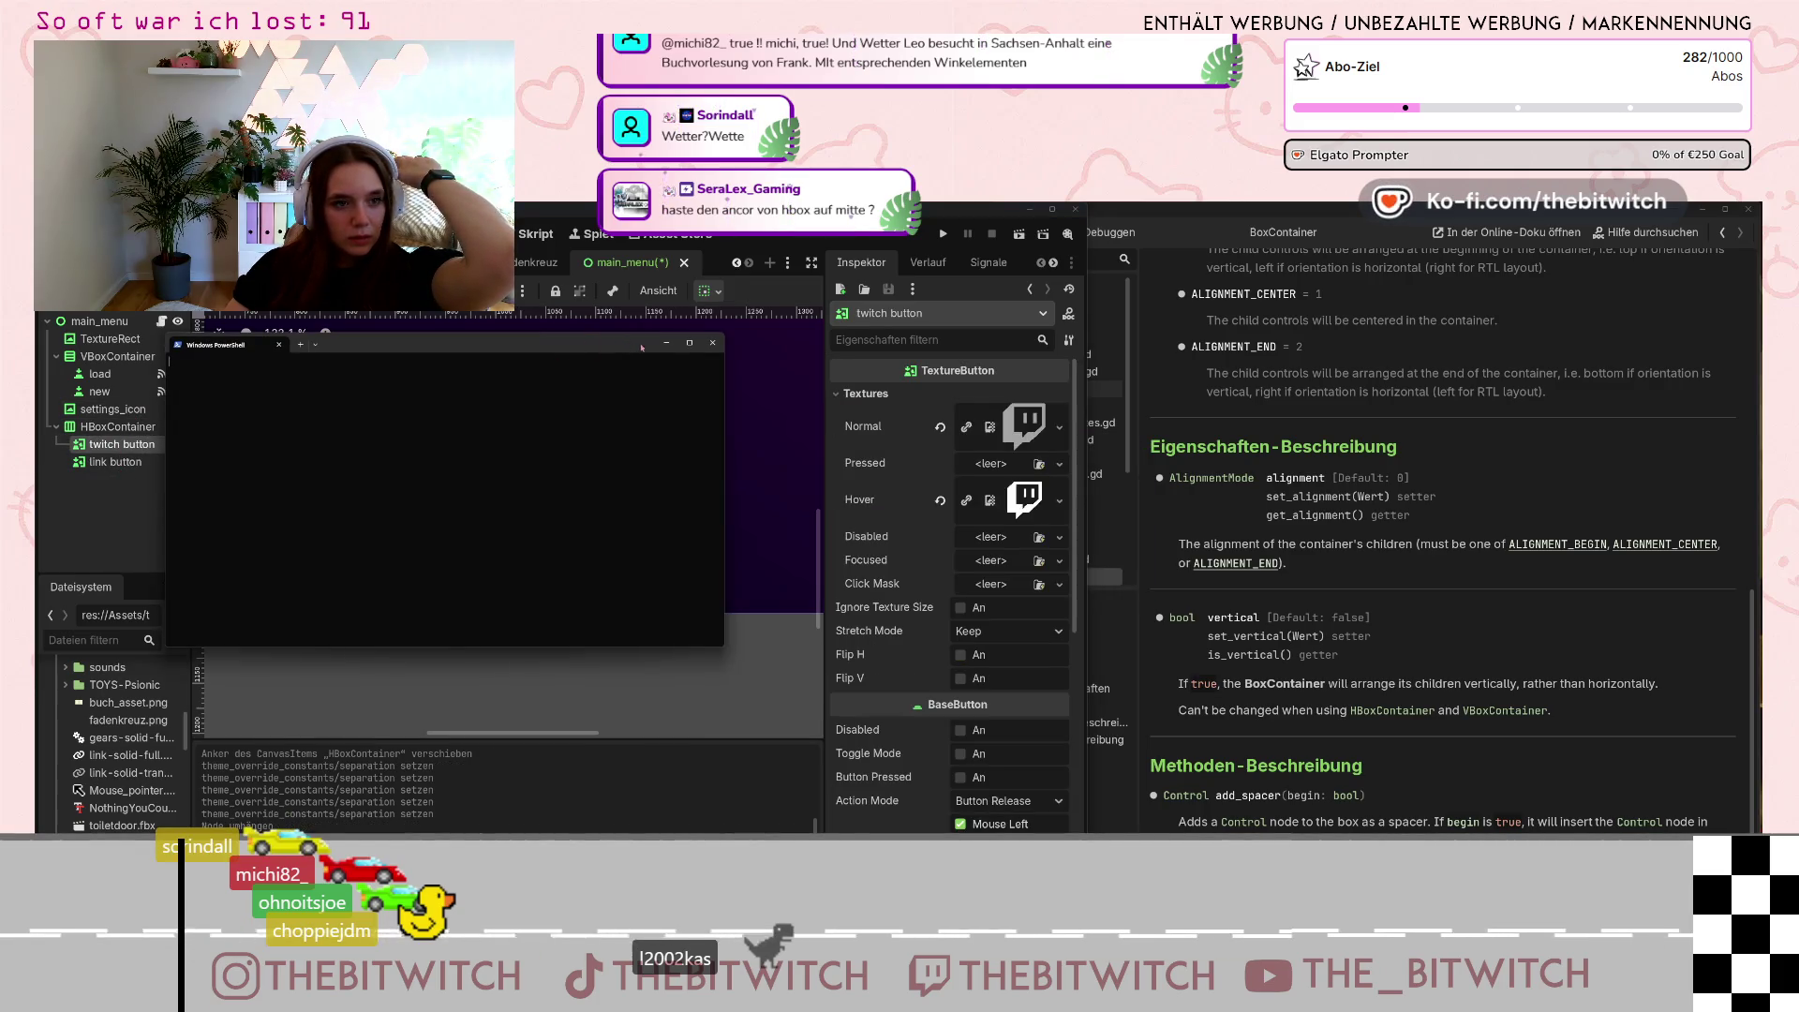
Minimise the PowerShell window and drag the twitch button back below the link button.
left_click(666, 343)
left_click(117, 426)
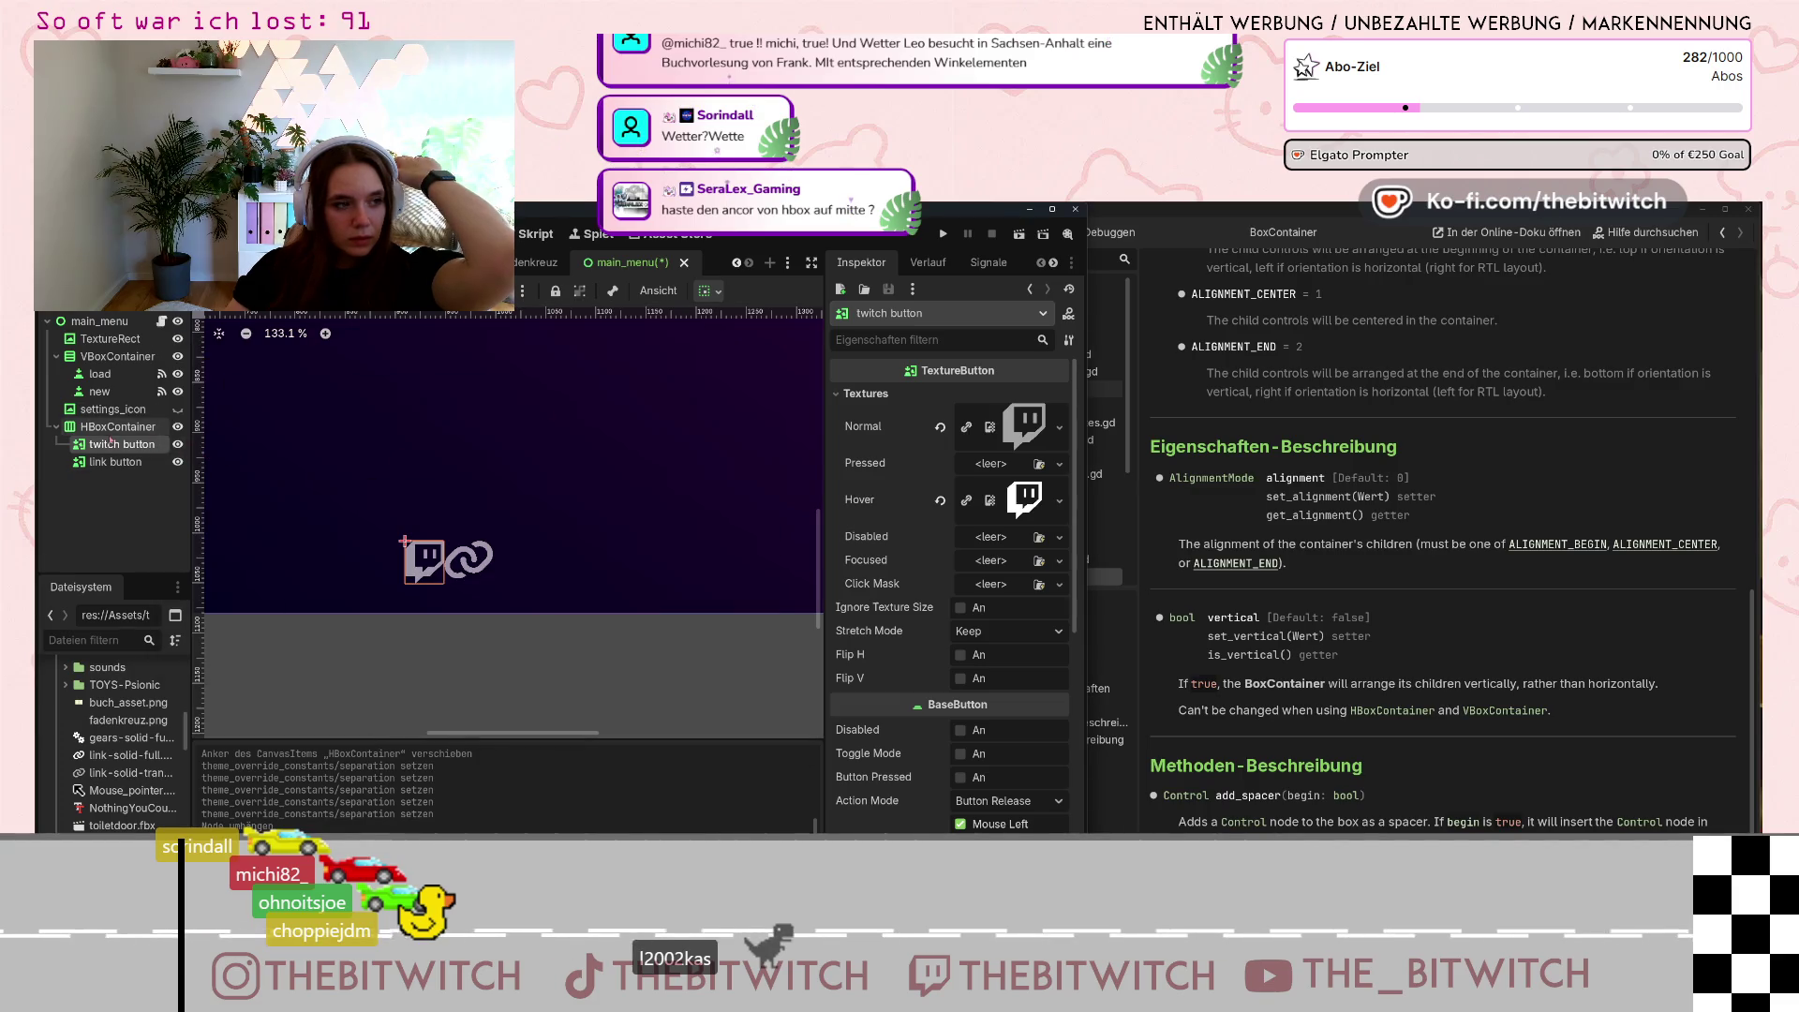
left_click_drag(129, 445, 131, 470)
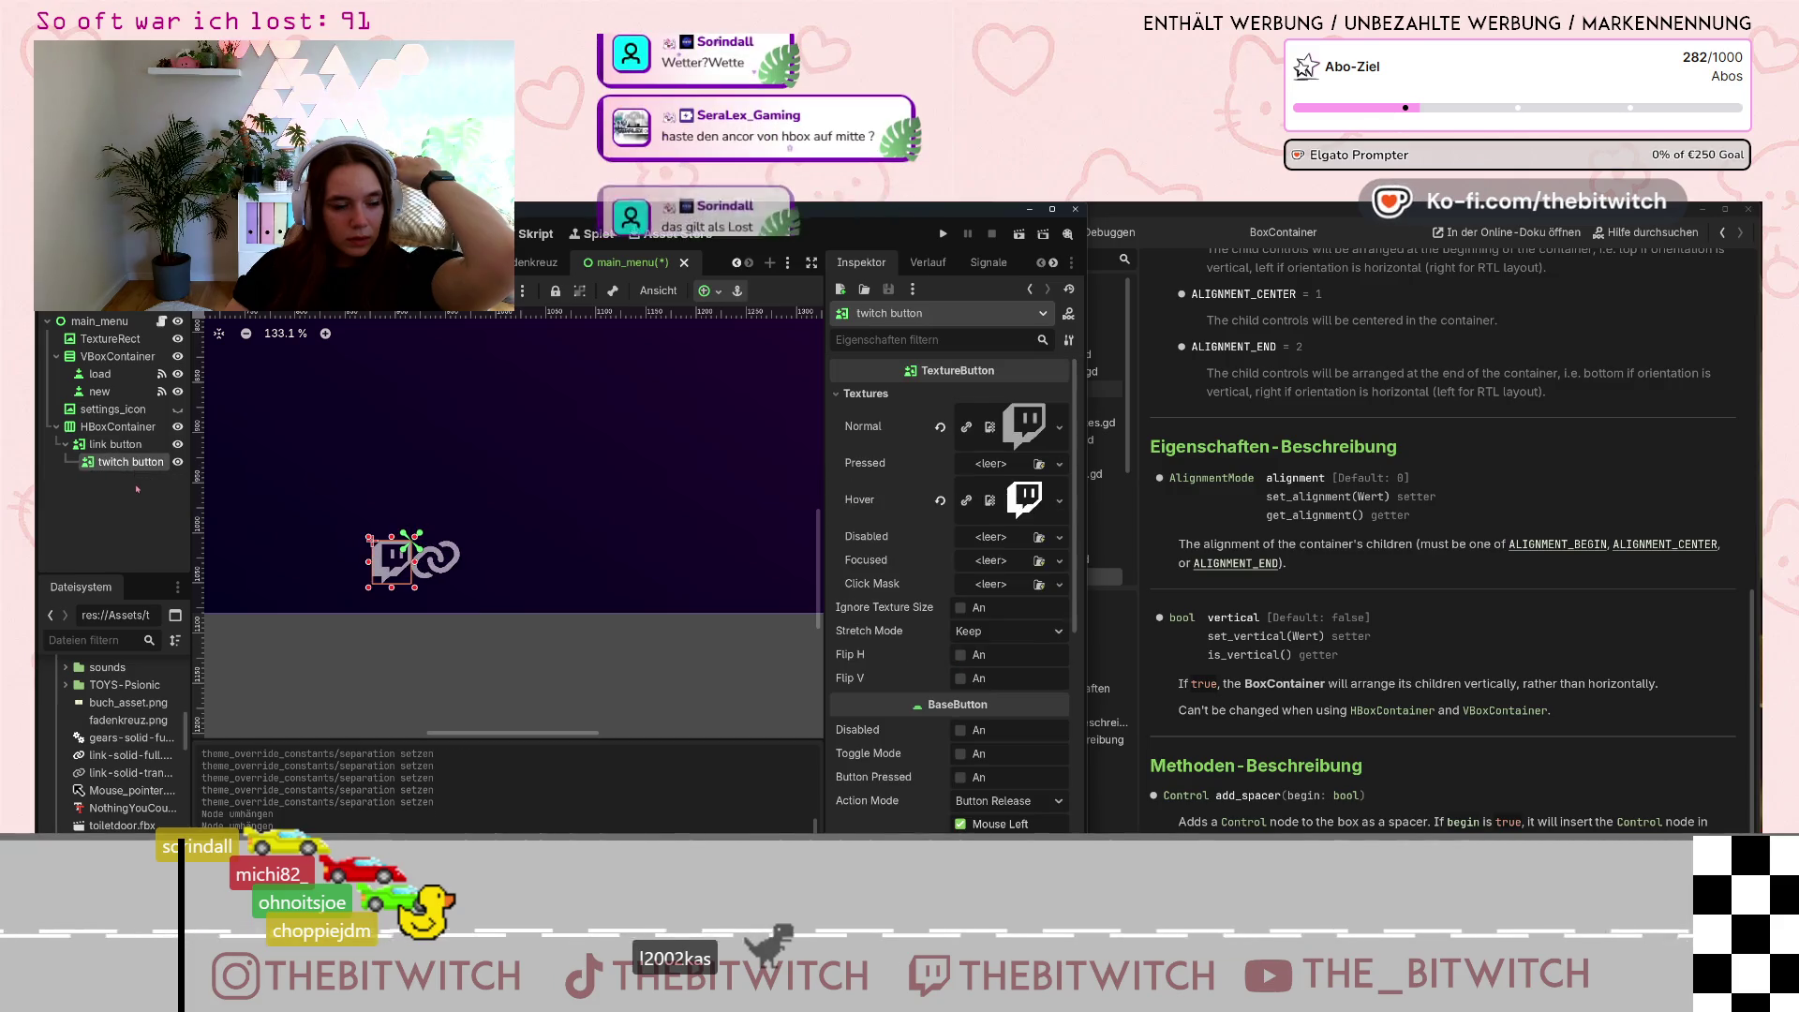
left_click_drag(130, 468, 64, 453)
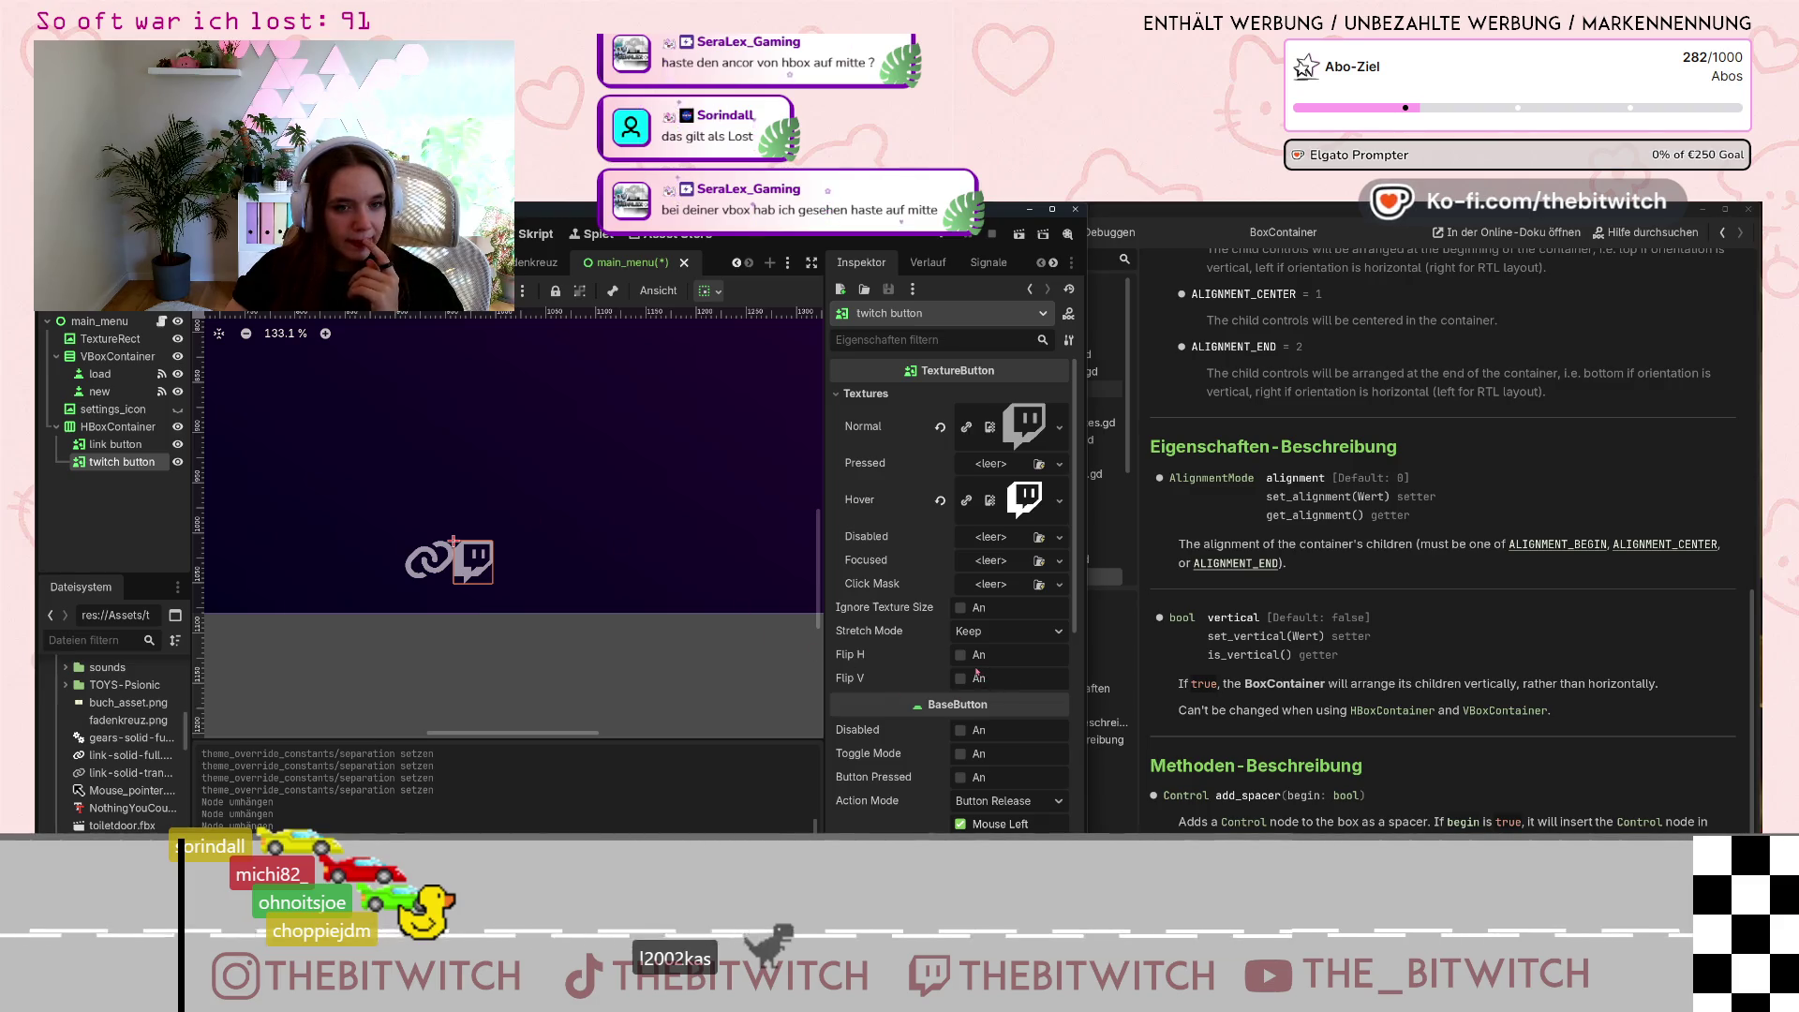
left_click(117, 427)
Compare with the VBoxContainer, then anchor the HBoxContainer with the centre (Mitte) preset.
scroll(906, 479, "up", 10)
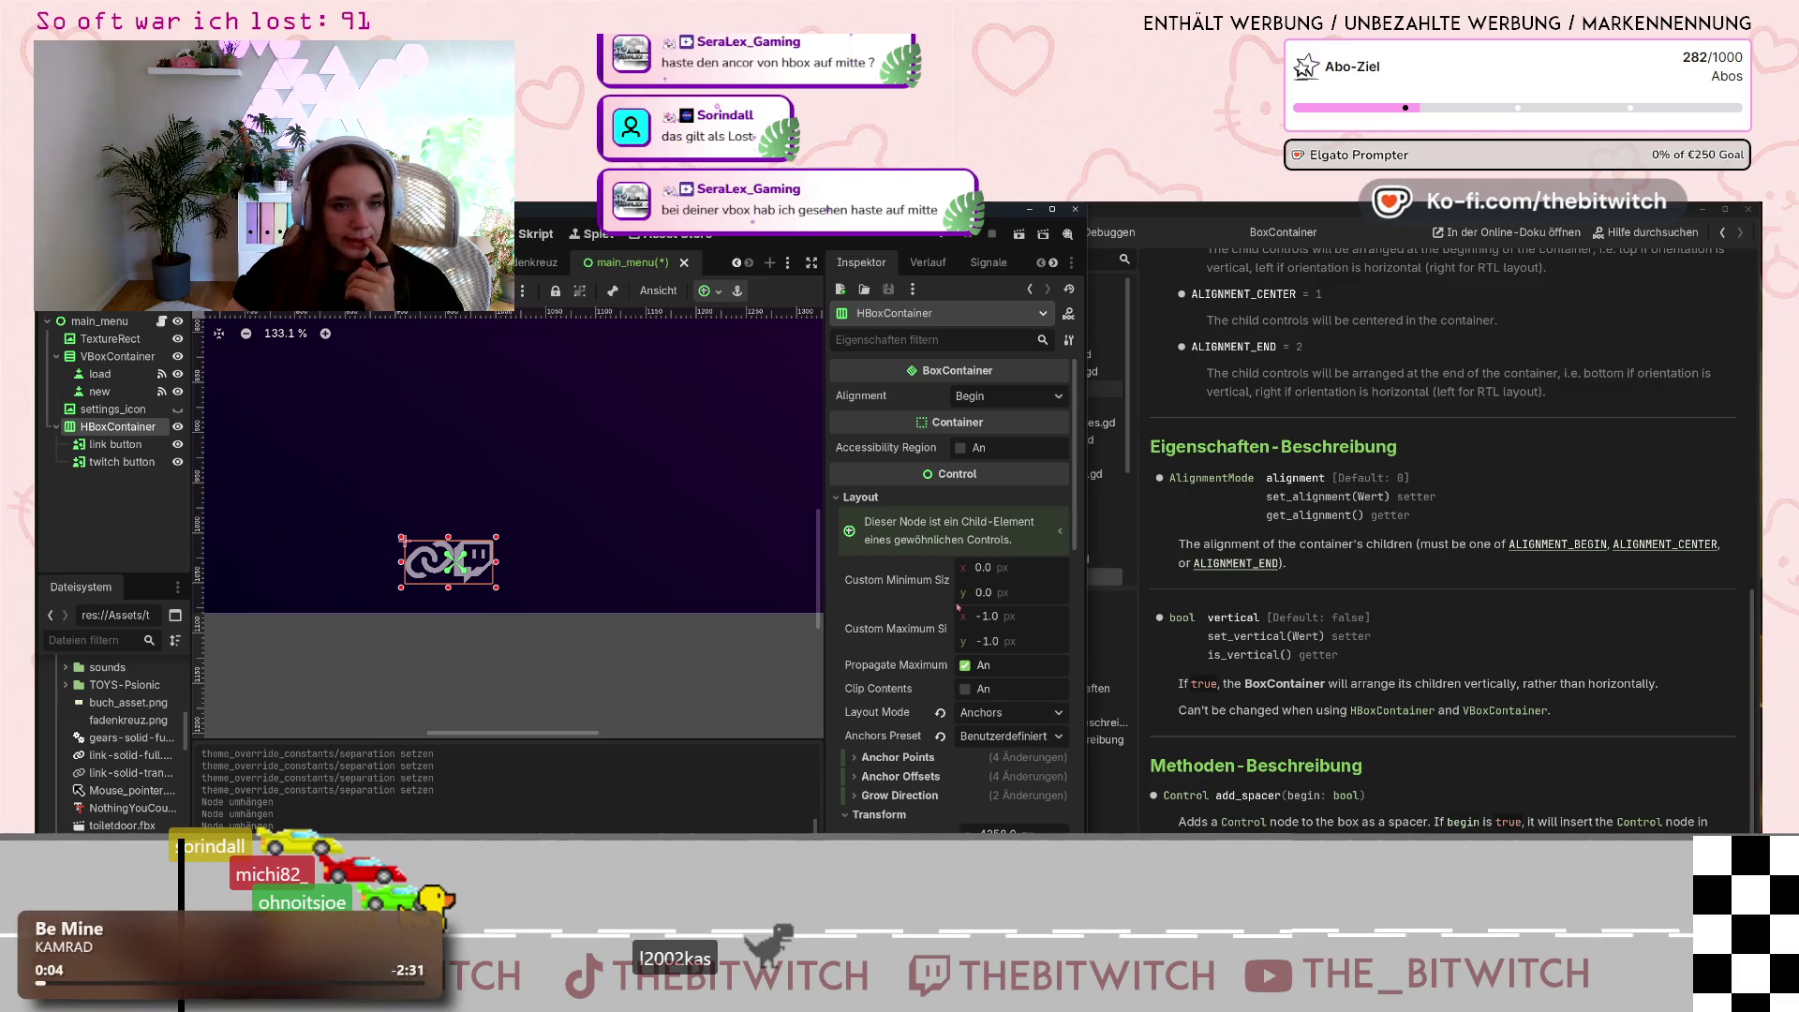
scroll(872, 615, "down", 2)
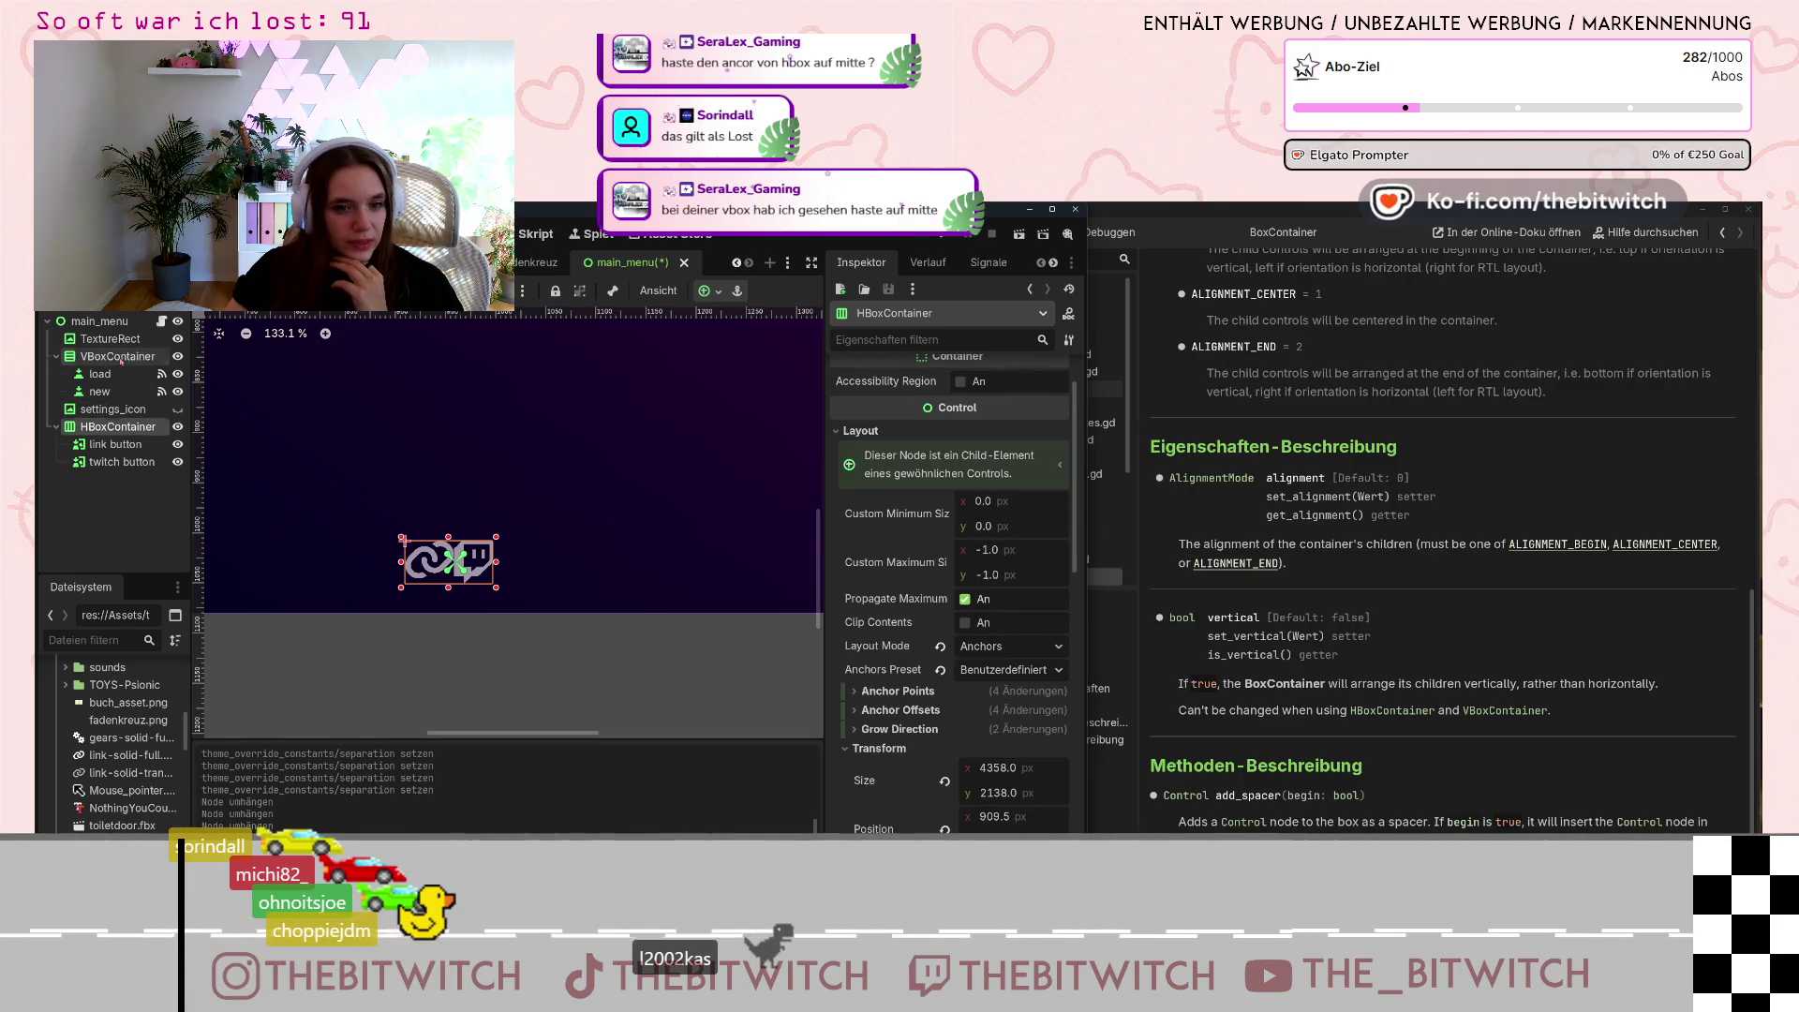
left_click(117, 357)
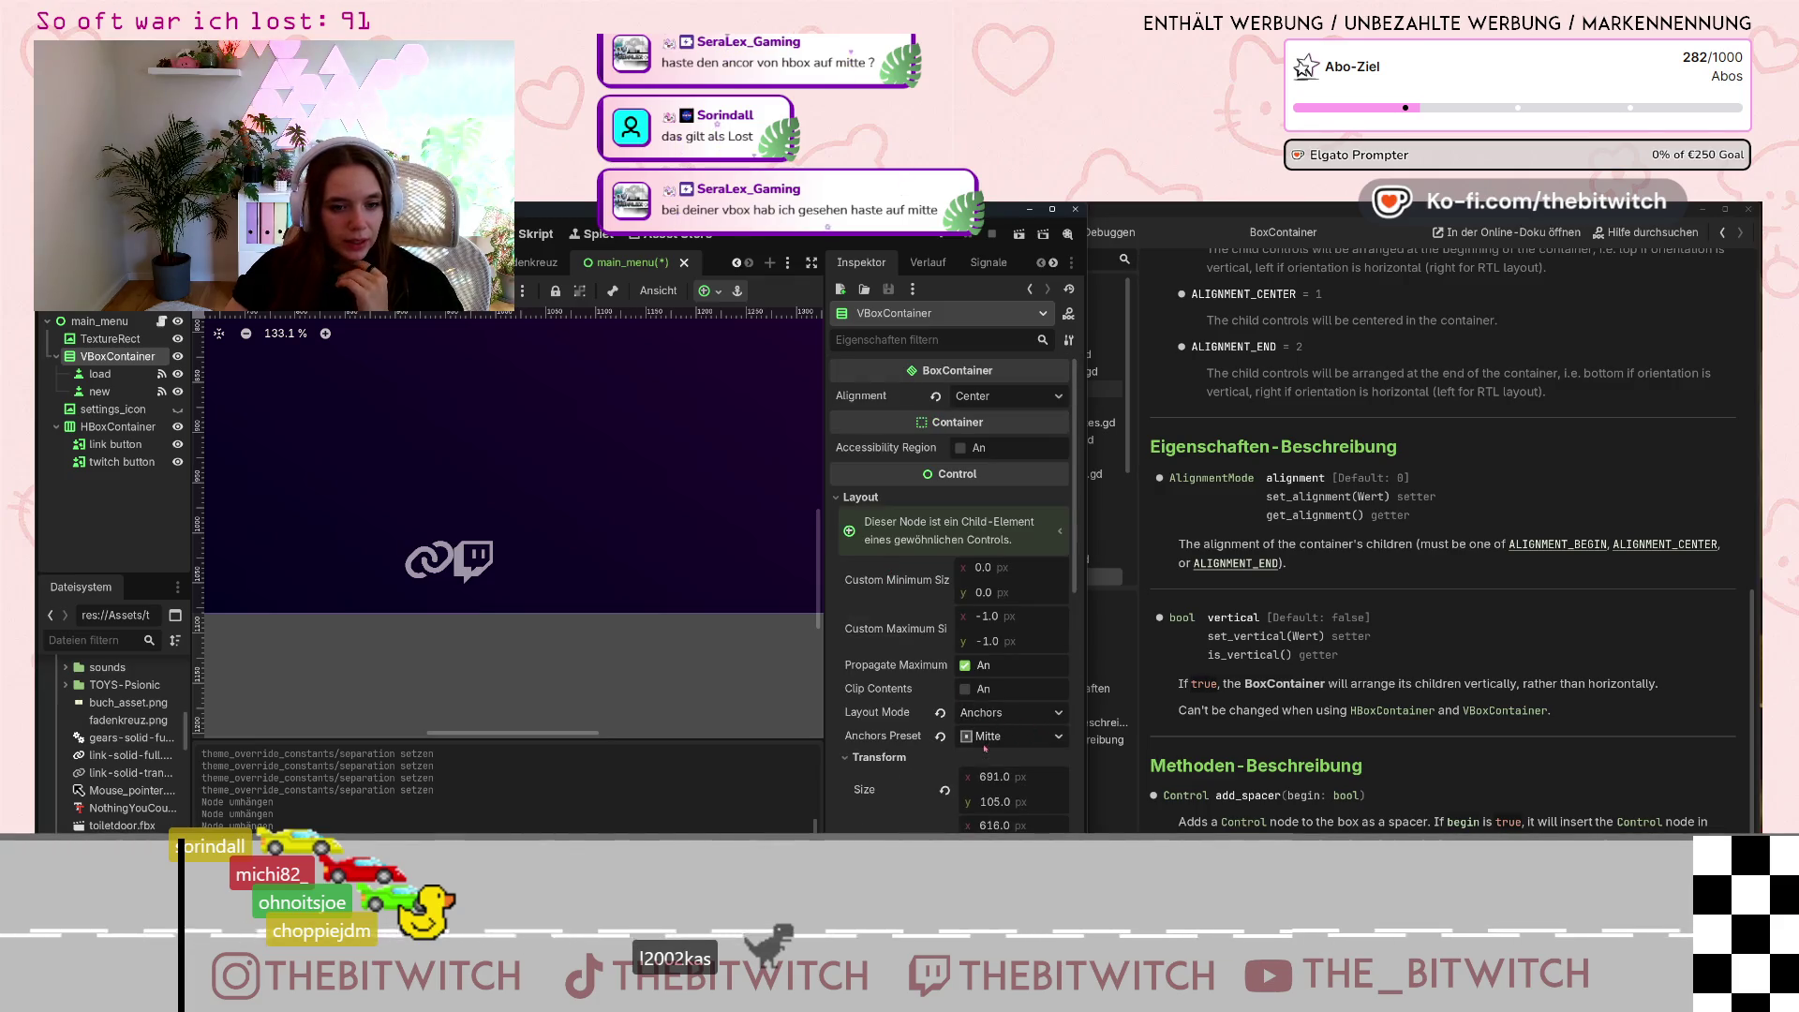
left_click(118, 426)
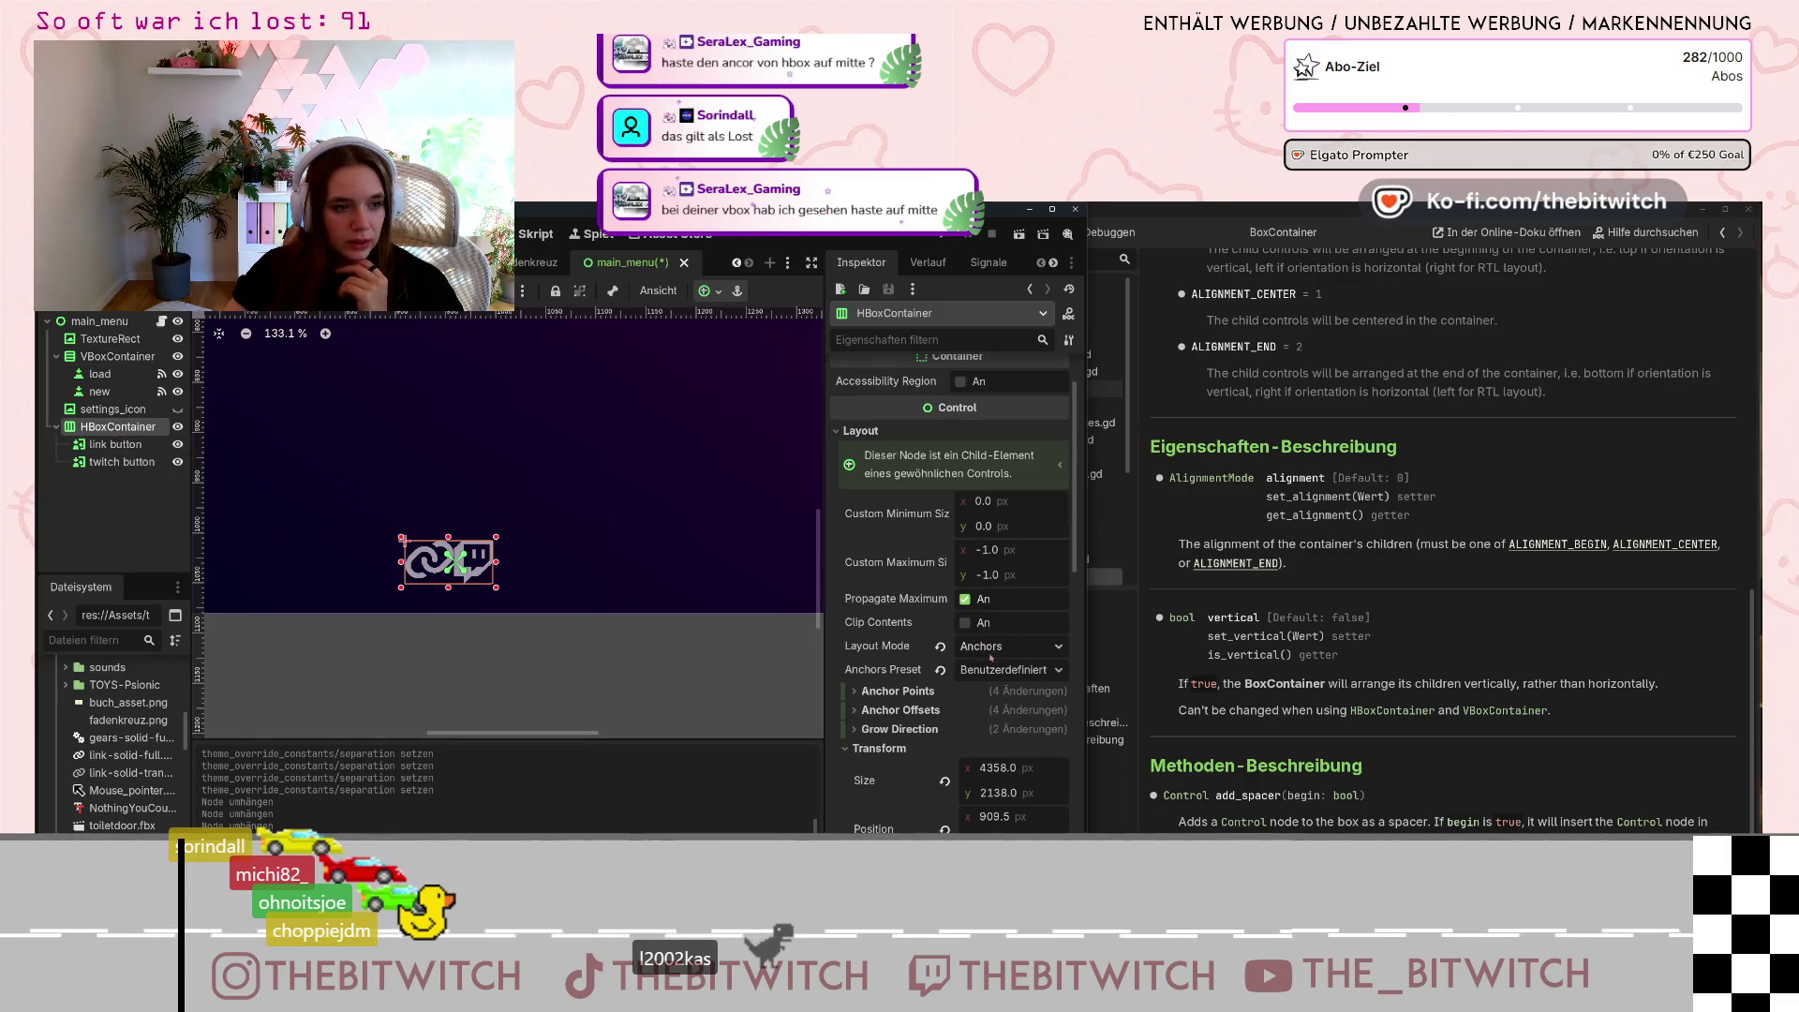
left_click(994, 669)
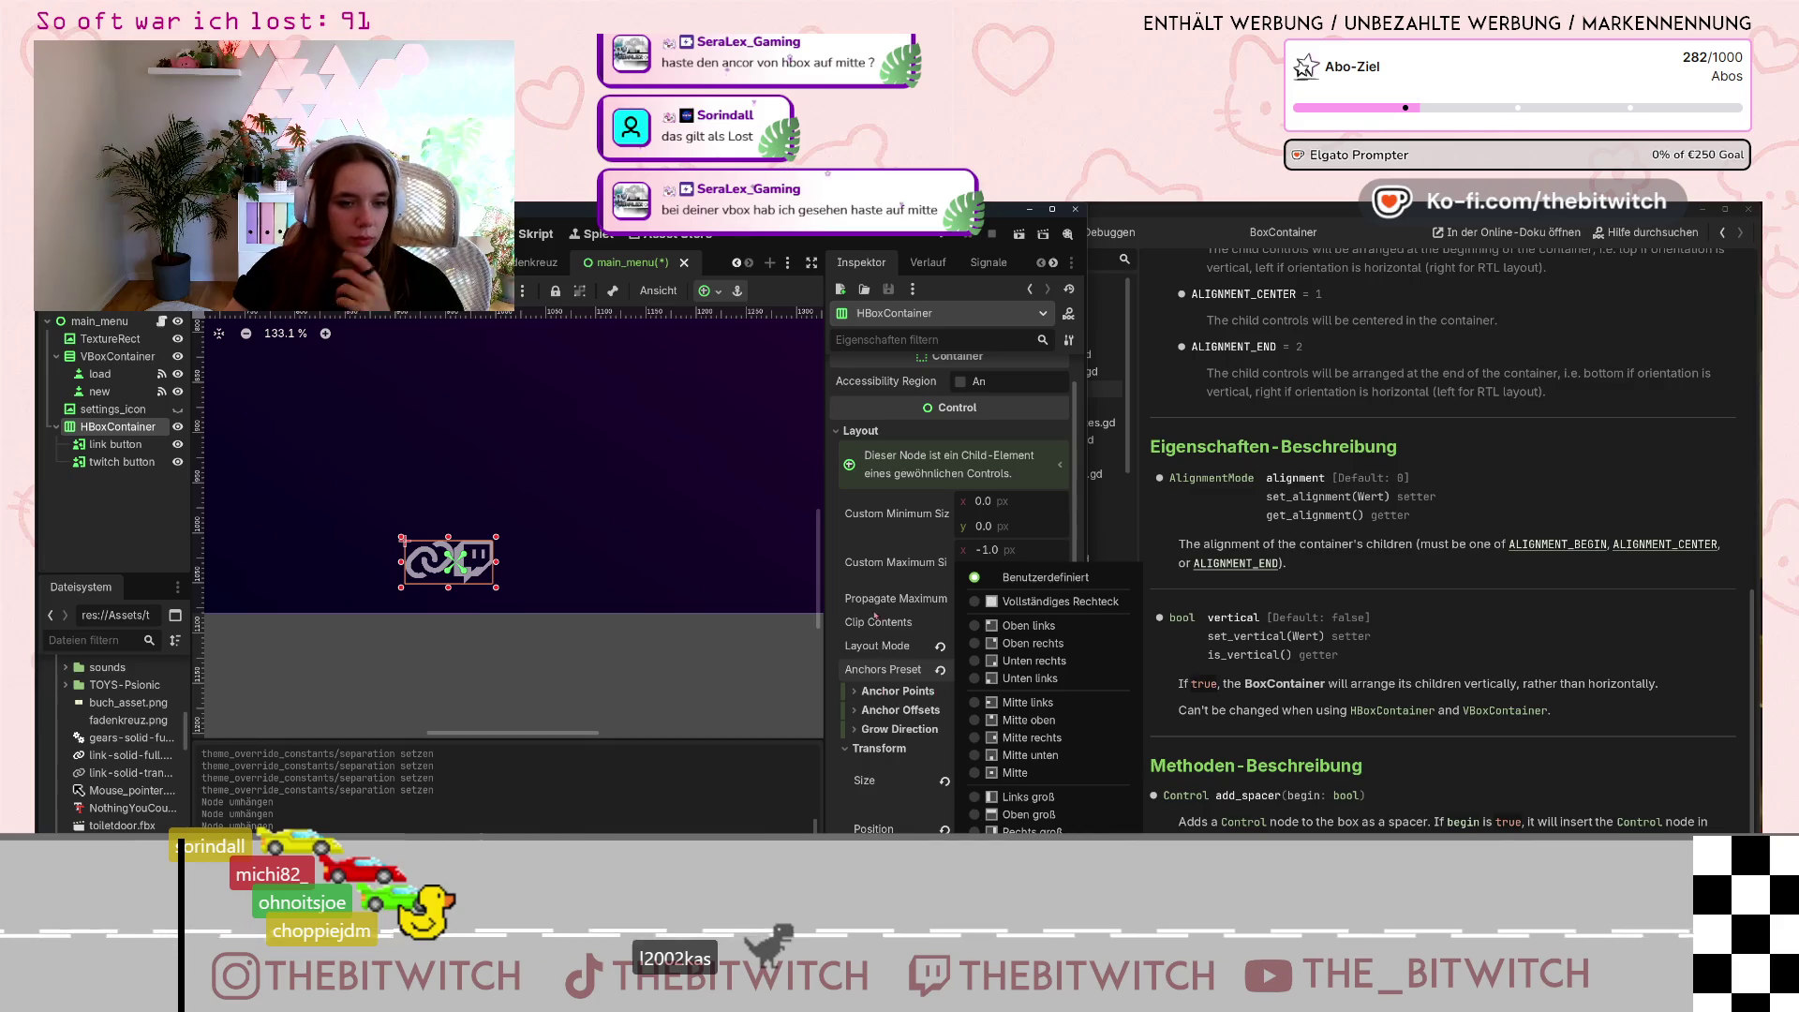
left_click(841, 583)
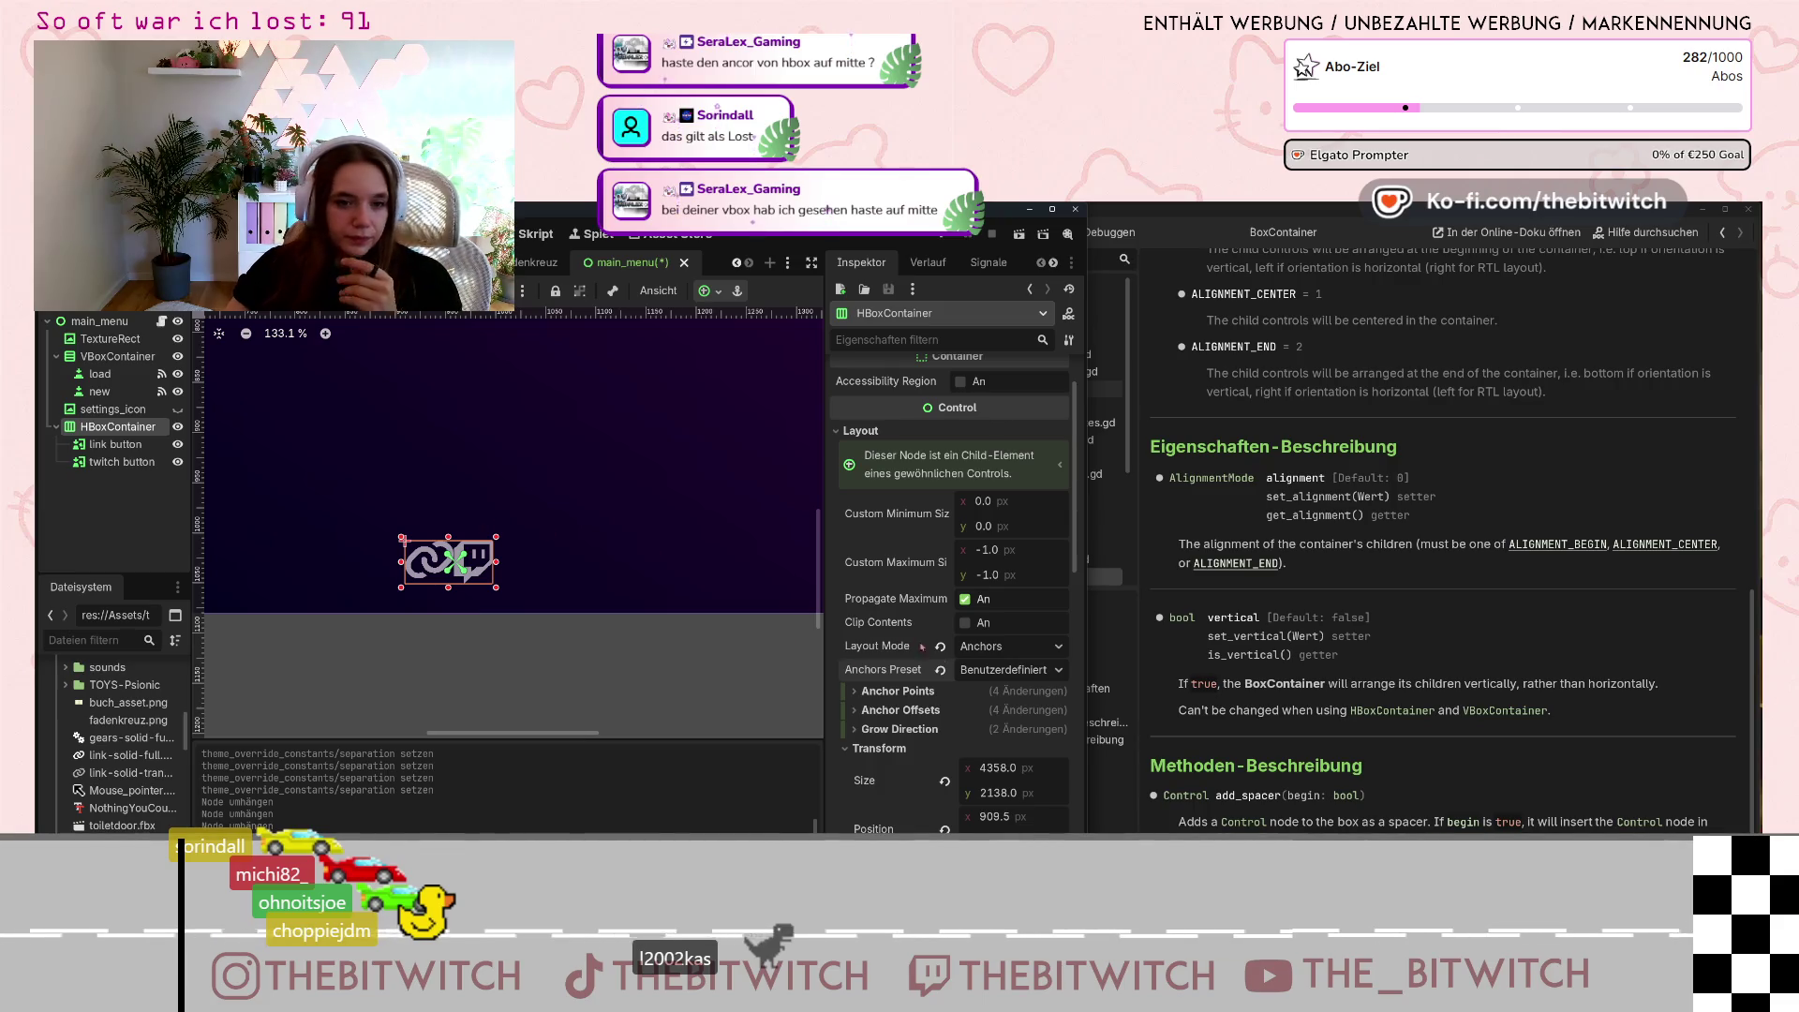
left_click(974, 673)
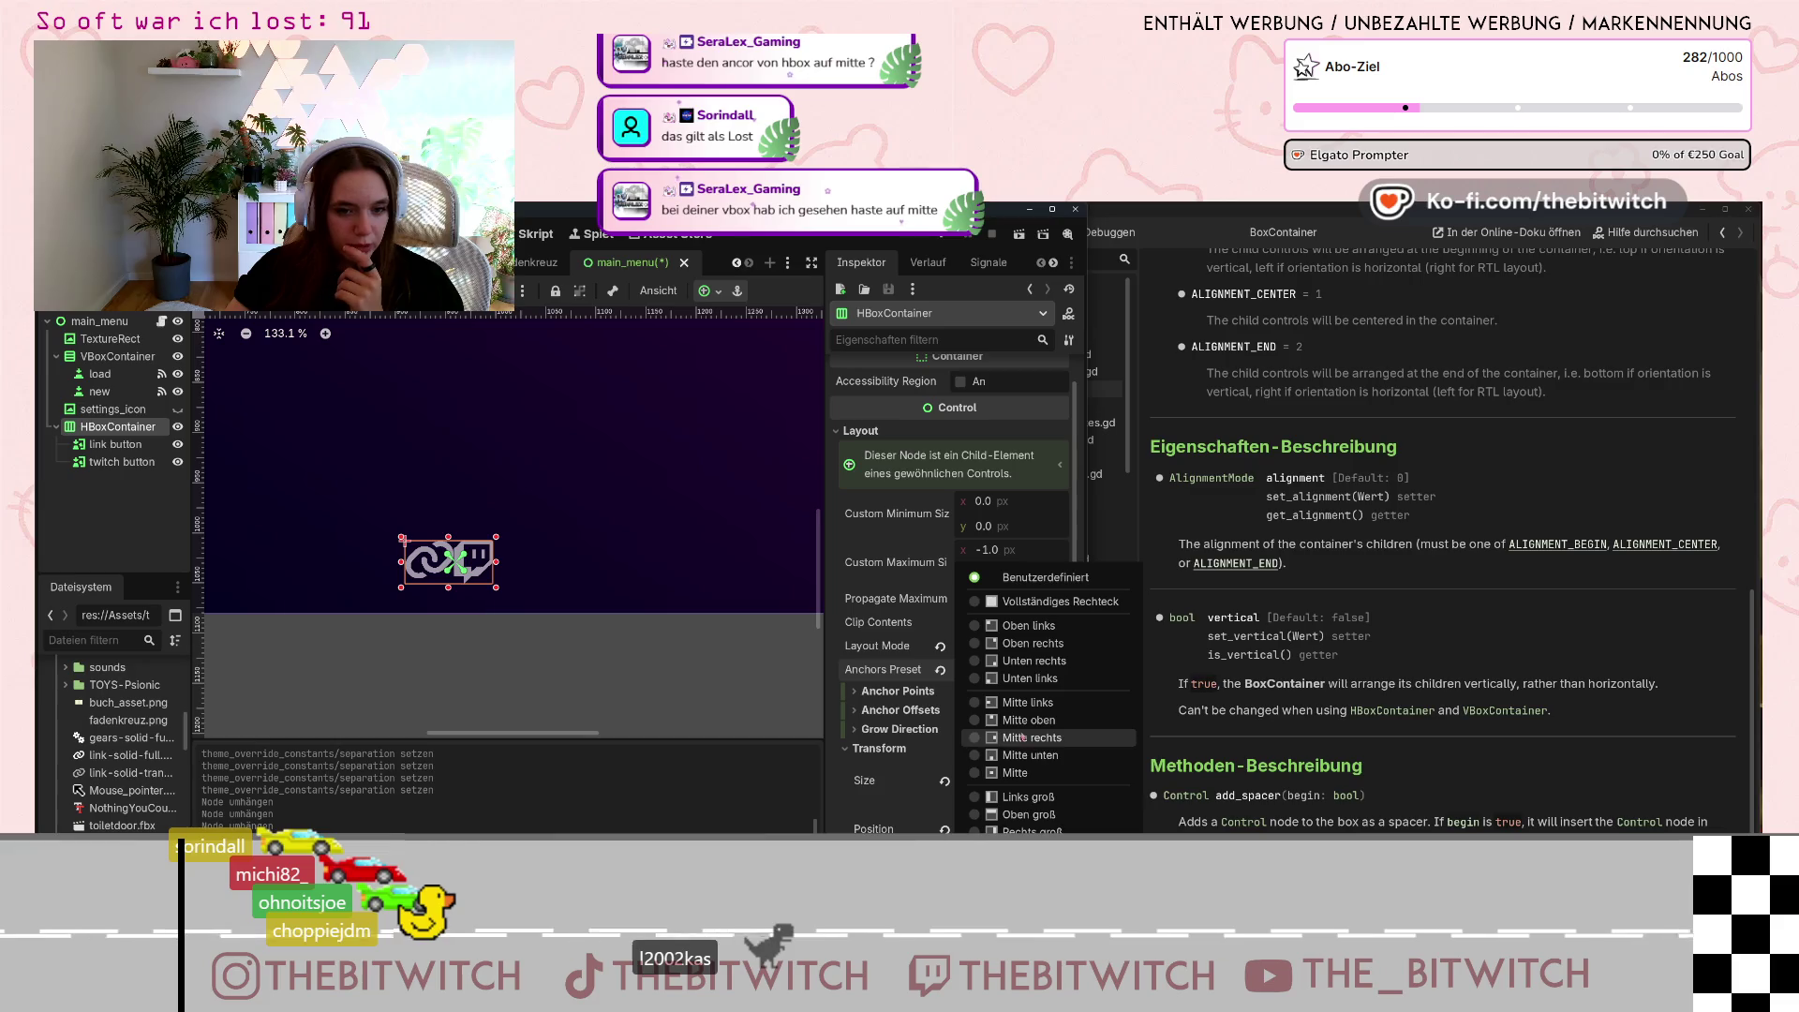
left_click(1020, 772)
scroll(626, 525, "down", 5)
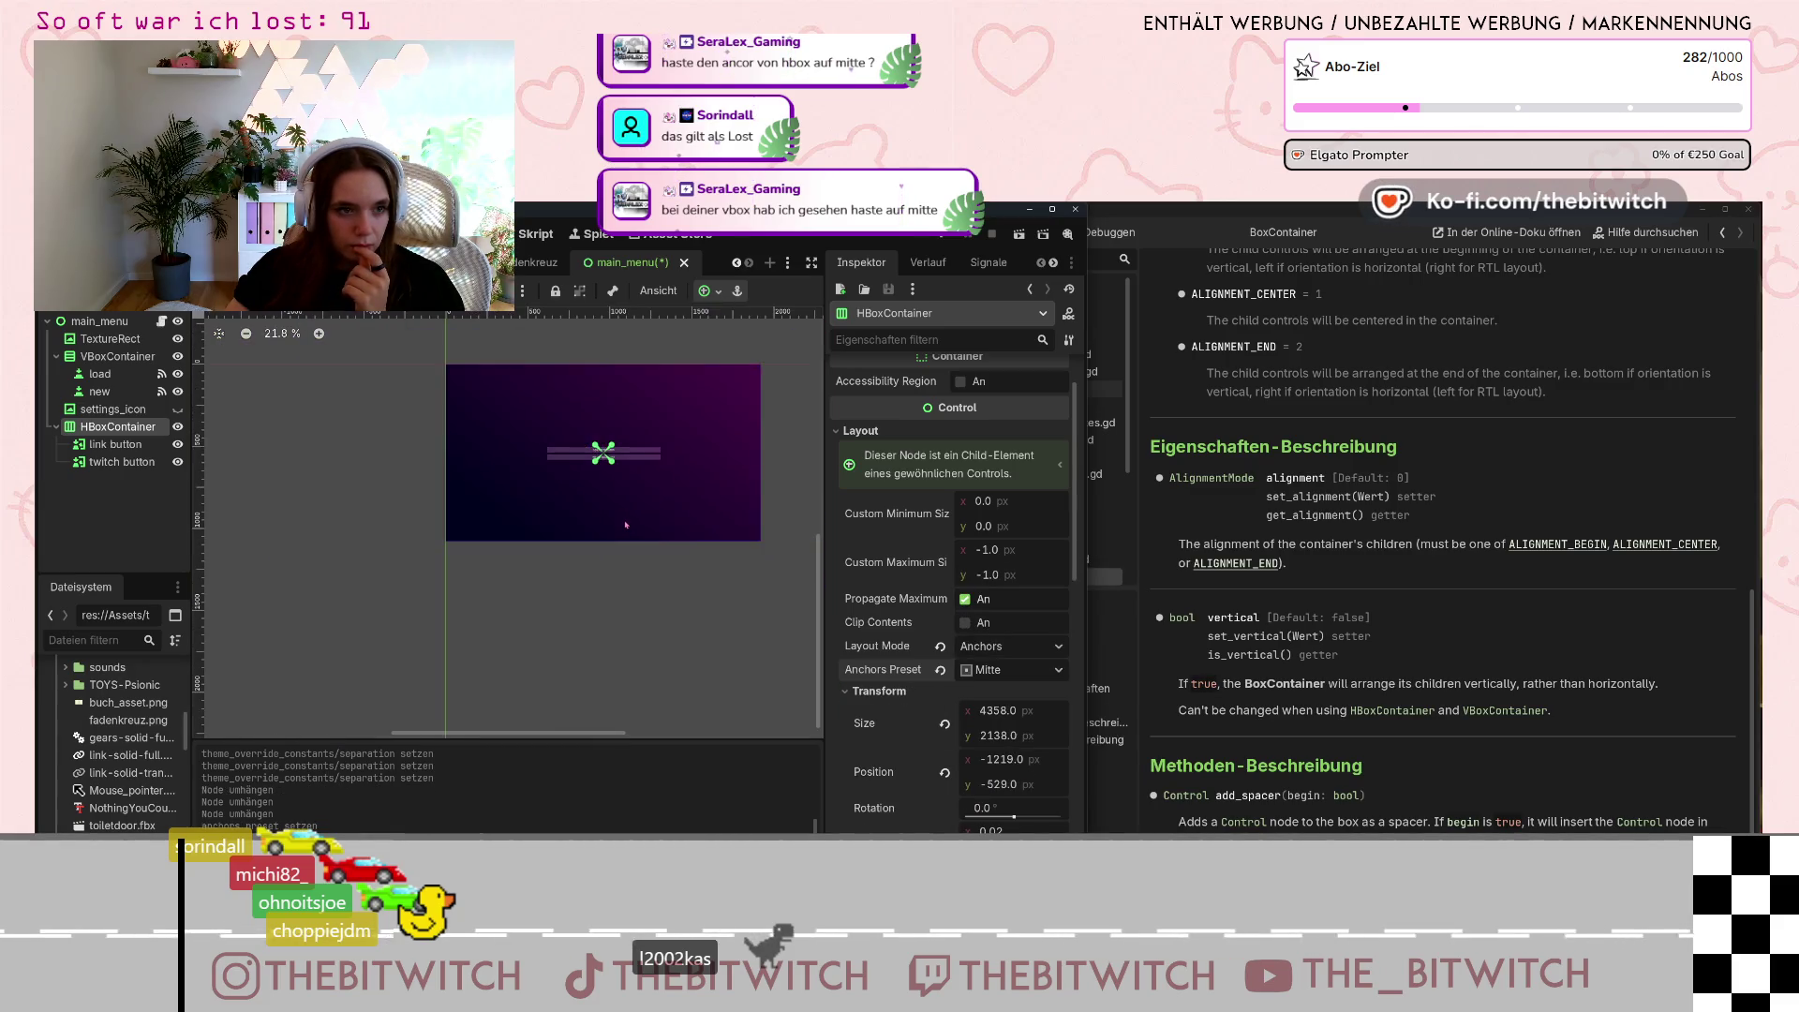
scroll(626, 524, "up", 2)
Set the HBoxContainer's Transform position to x 1000, y 1000.
left_click(618, 415)
scroll(633, 475, "down", 4)
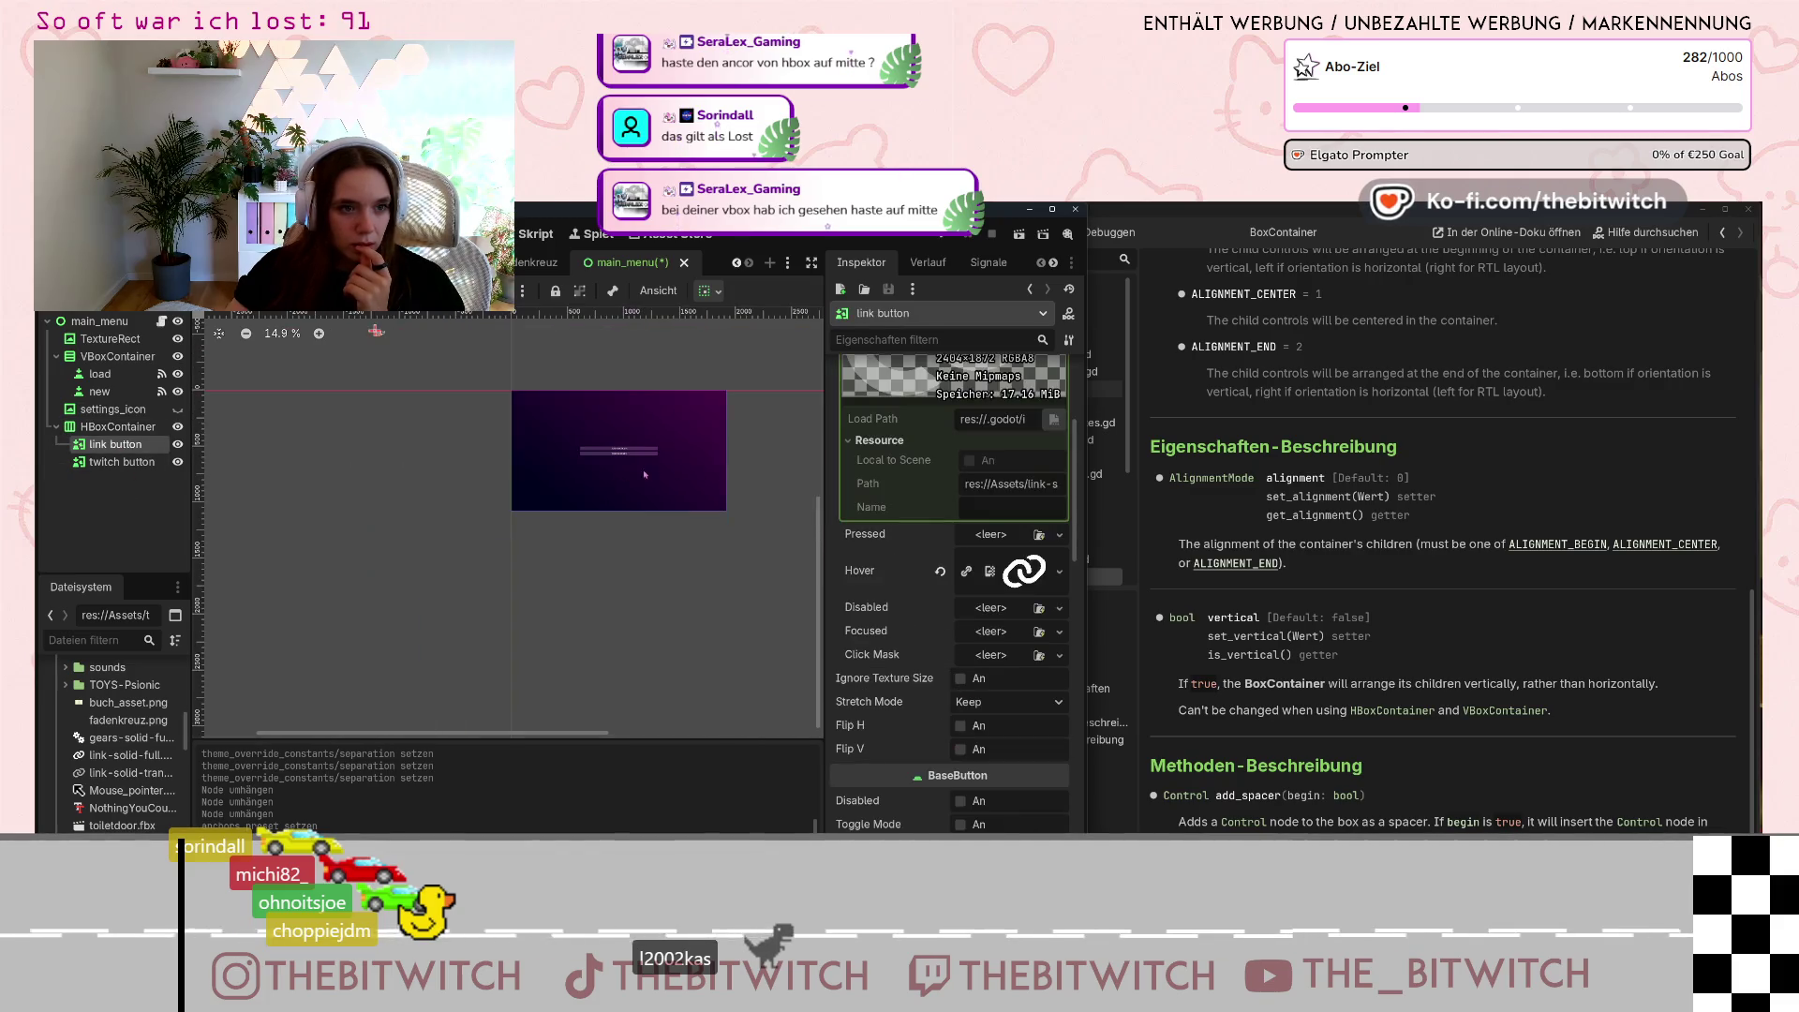
scroll(632, 474, "down", 2)
scroll(699, 425, "up", 1)
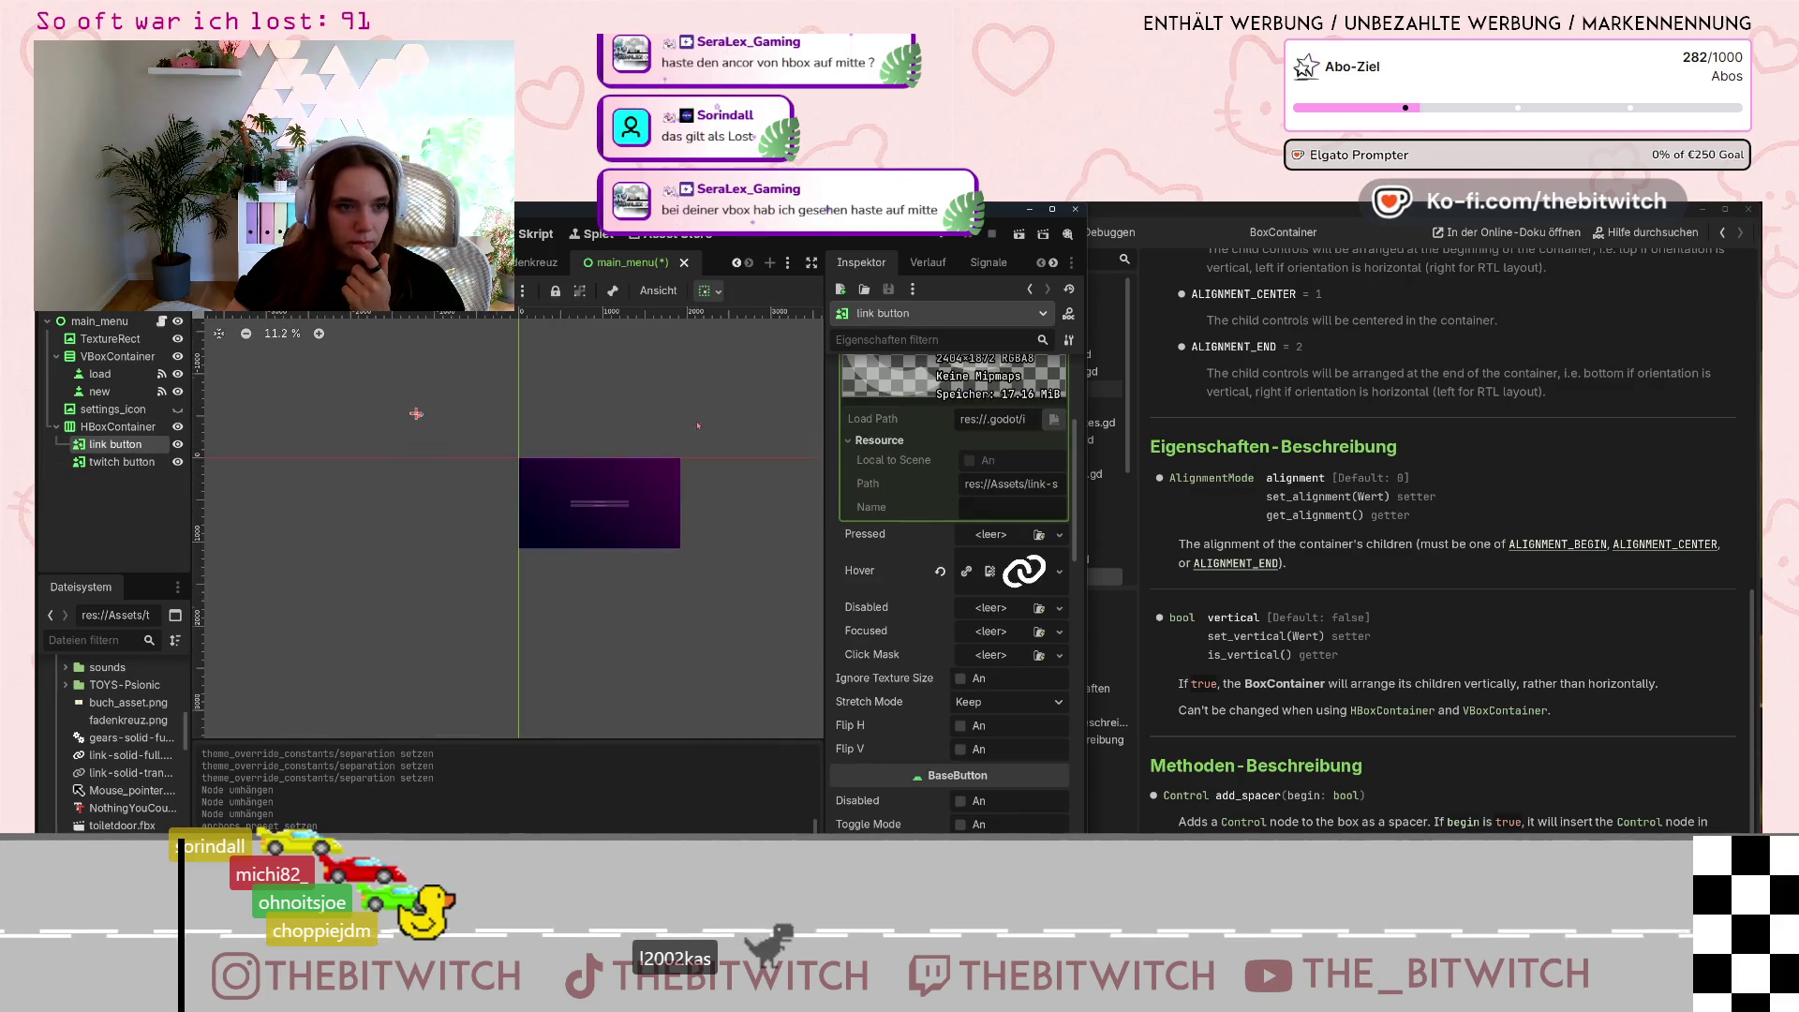
scroll(654, 435, "up", 1)
scroll(330, 416, "up", 1)
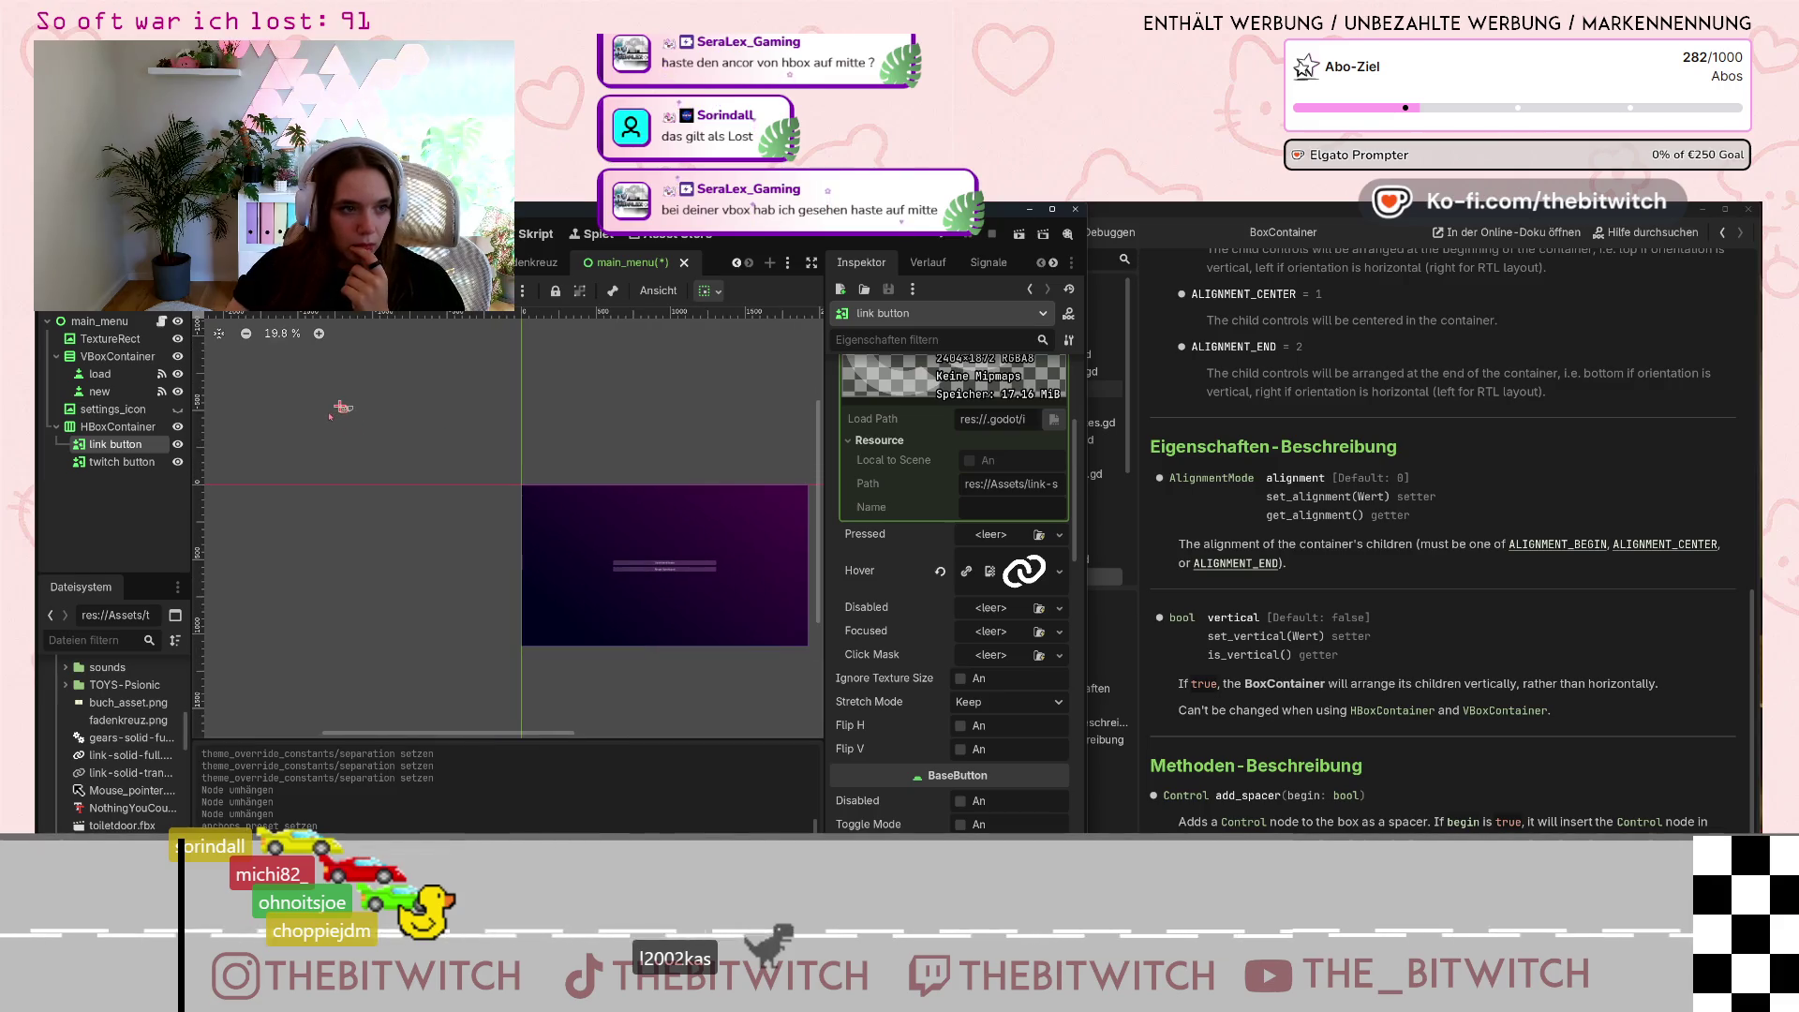
scroll(339, 407, "down", 1)
left_click(118, 426)
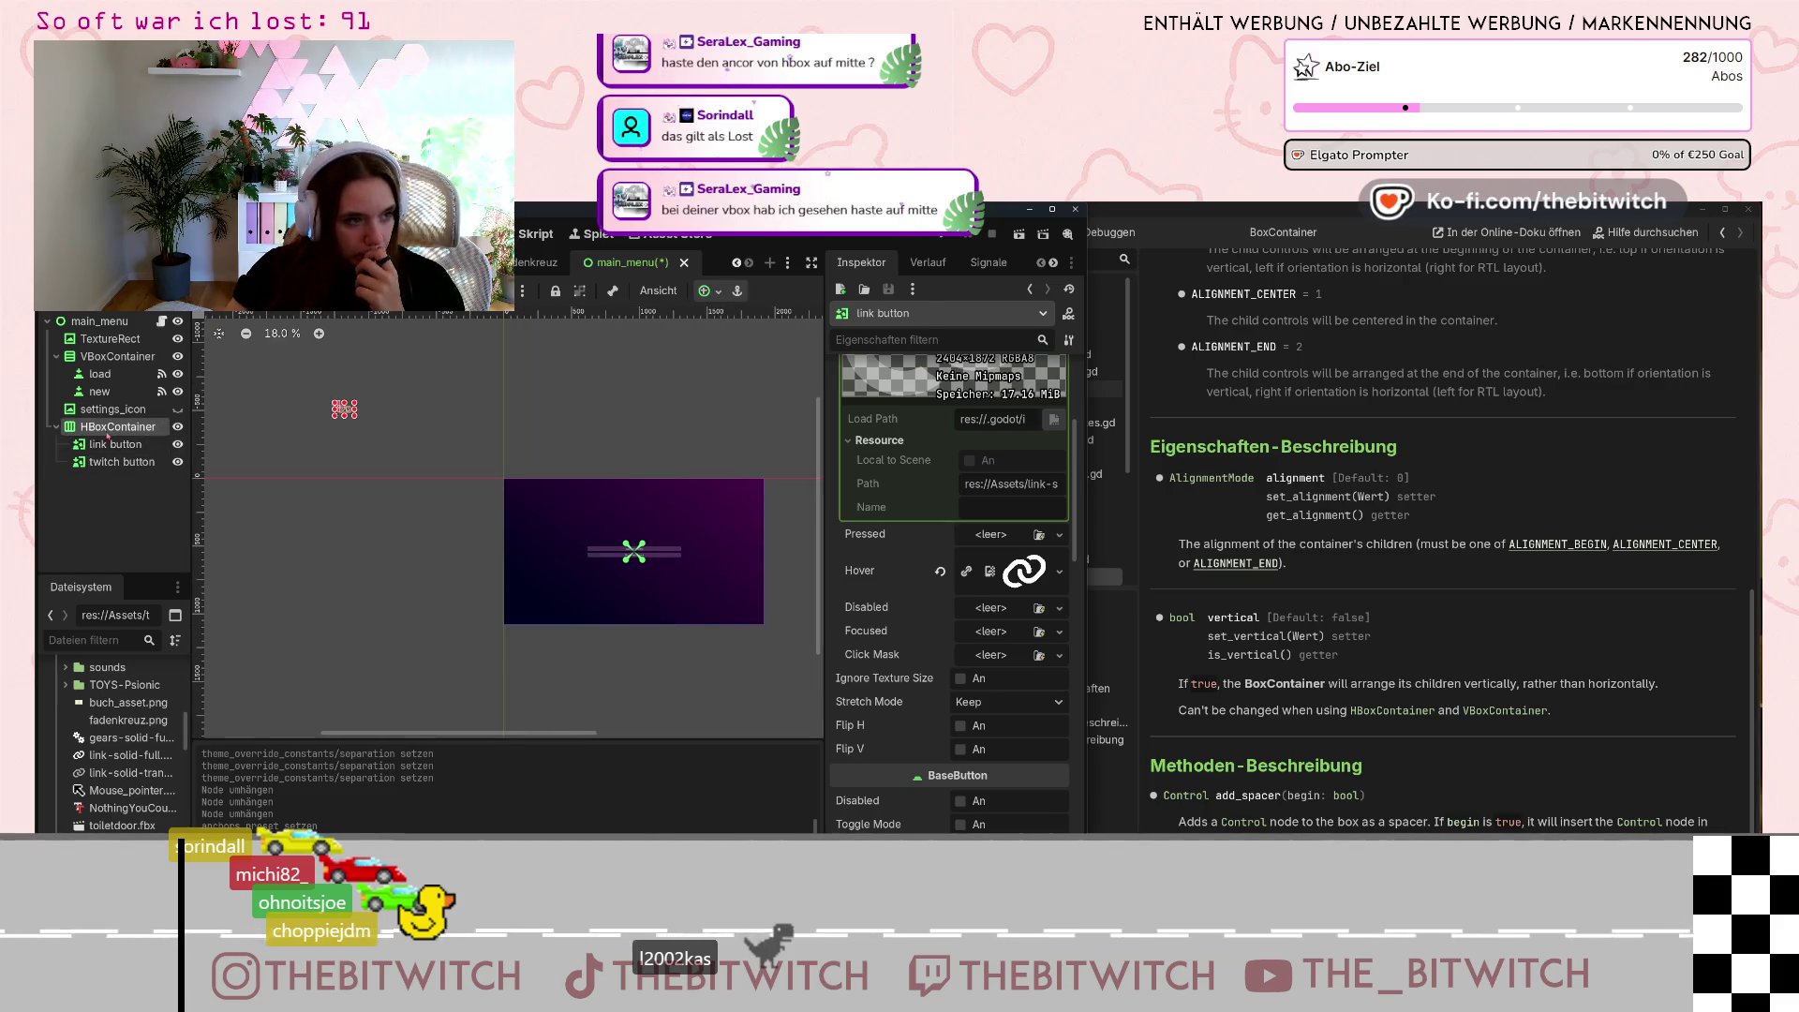
scroll(994, 572, "down", 5)
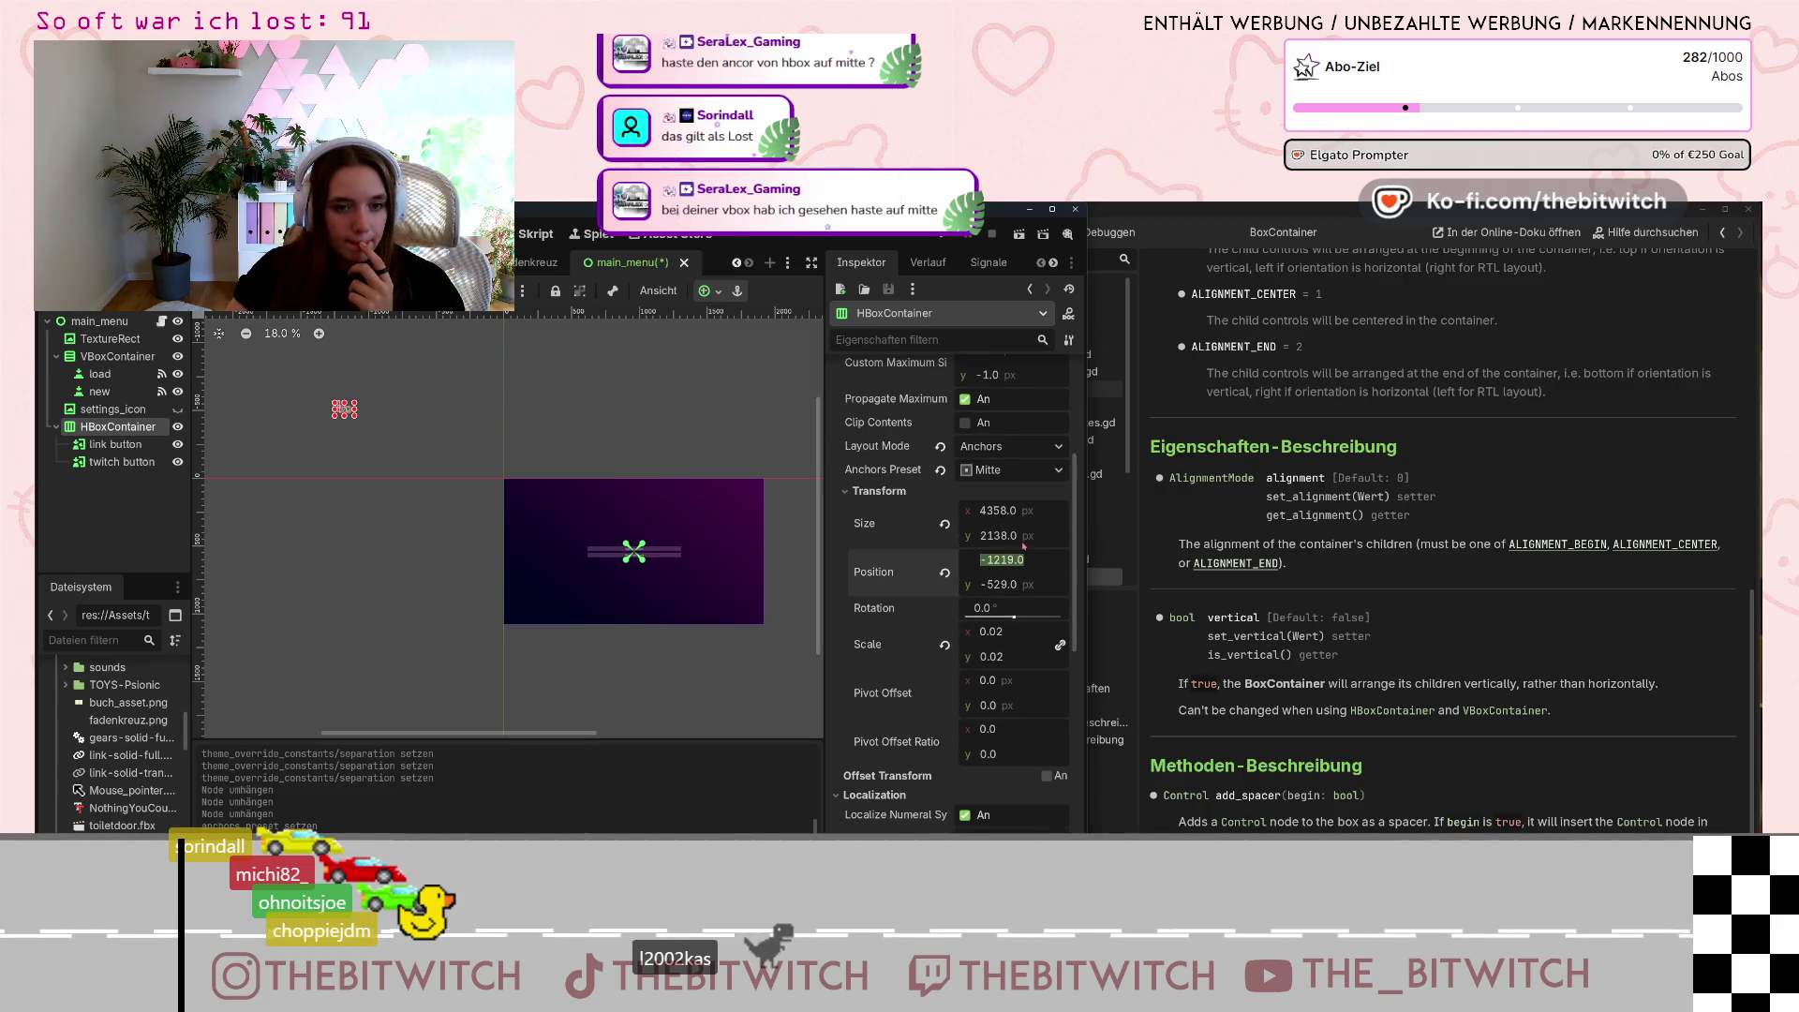
type("1000")
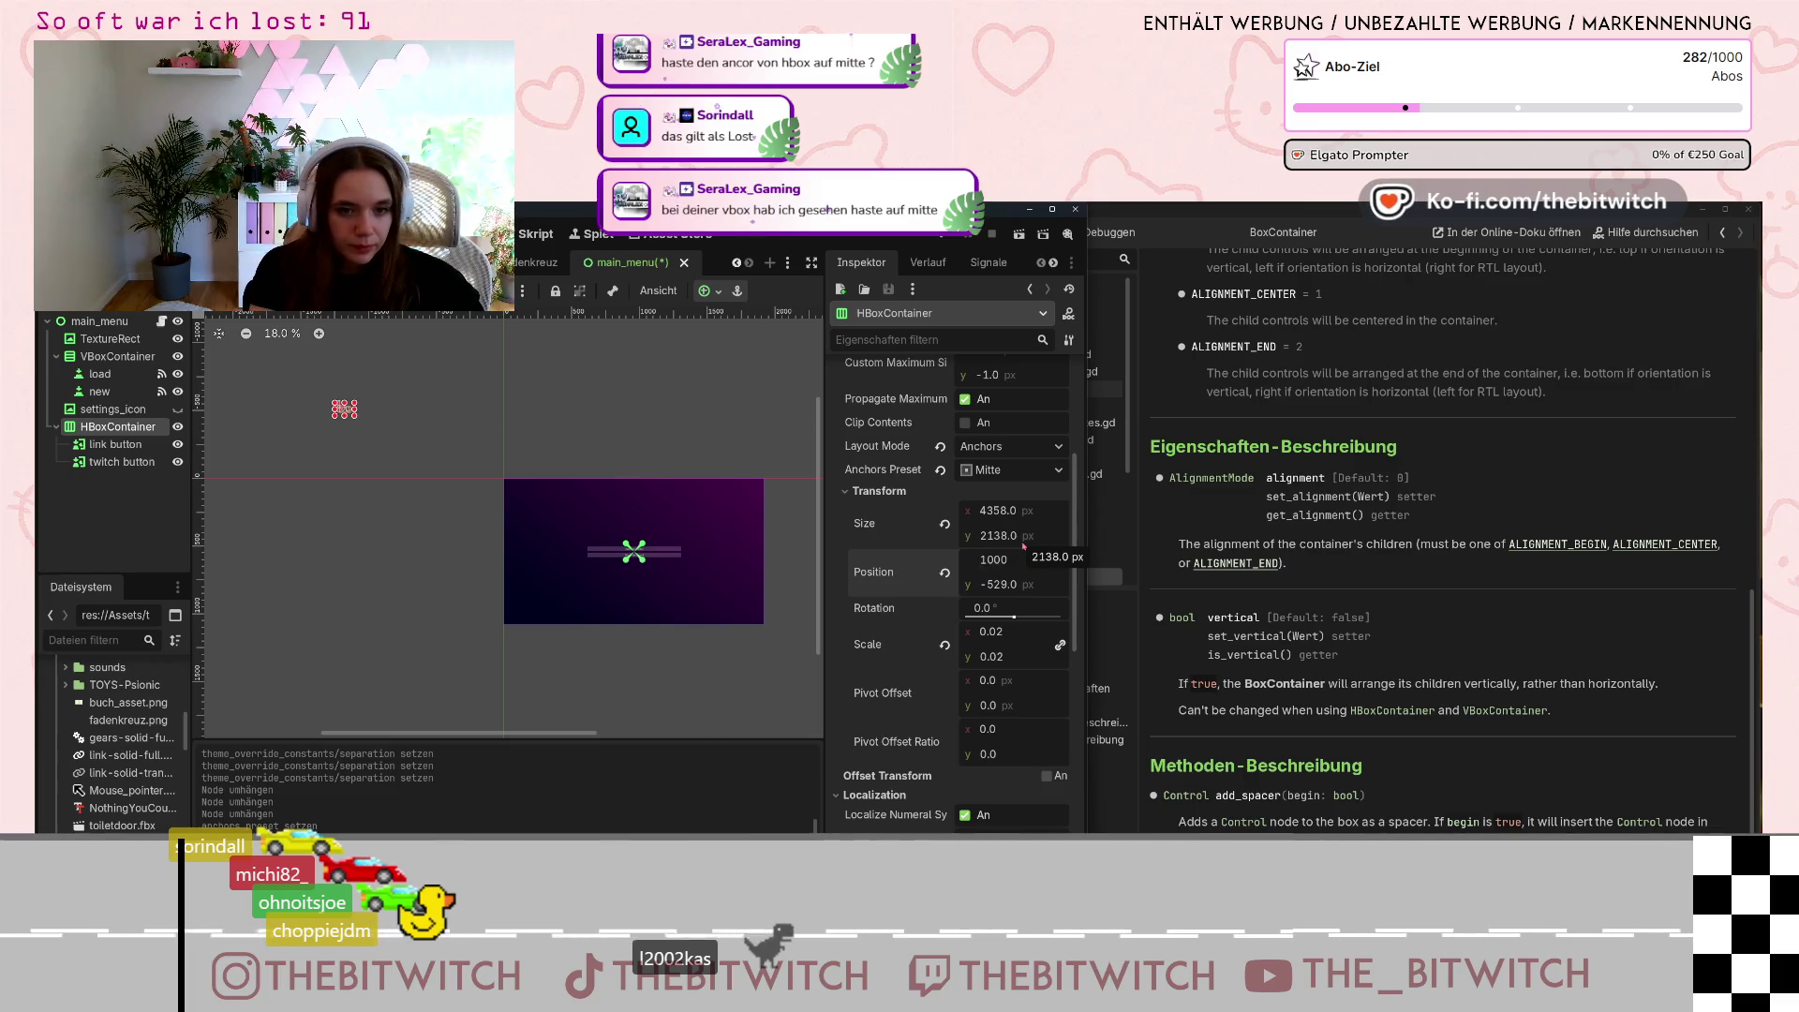
key("Return")
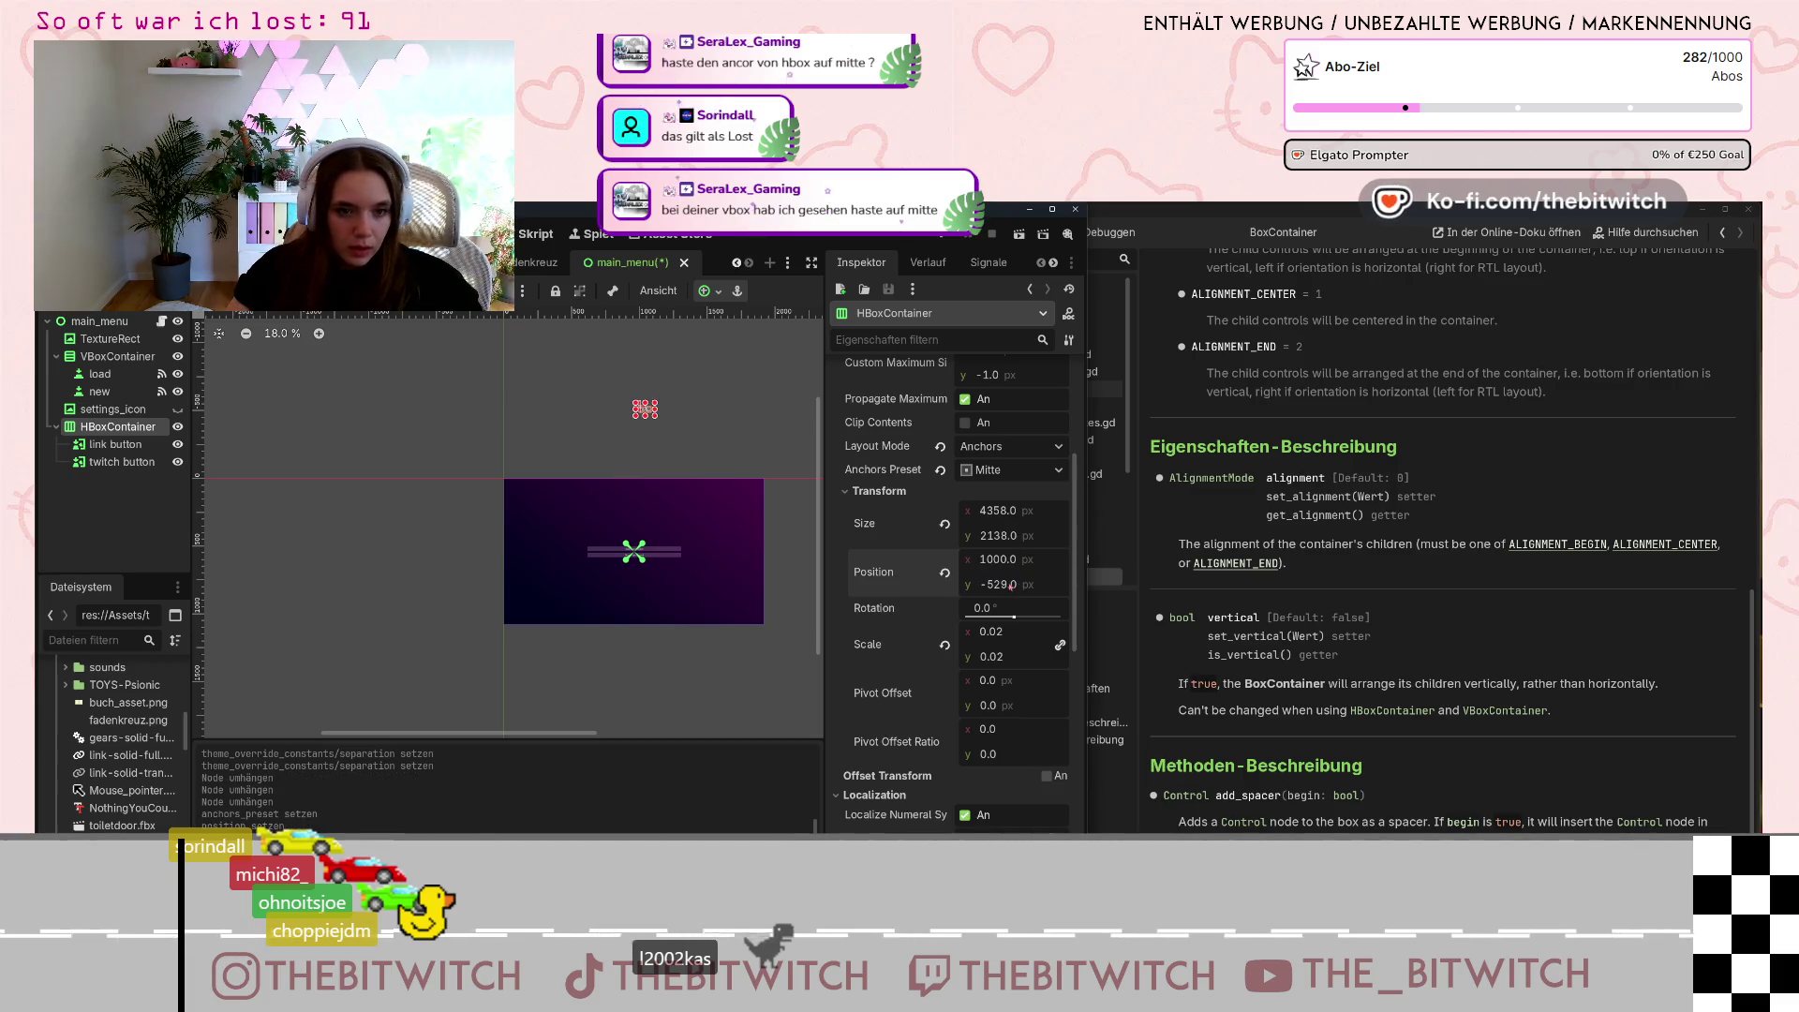
type("1000")
key("Return")
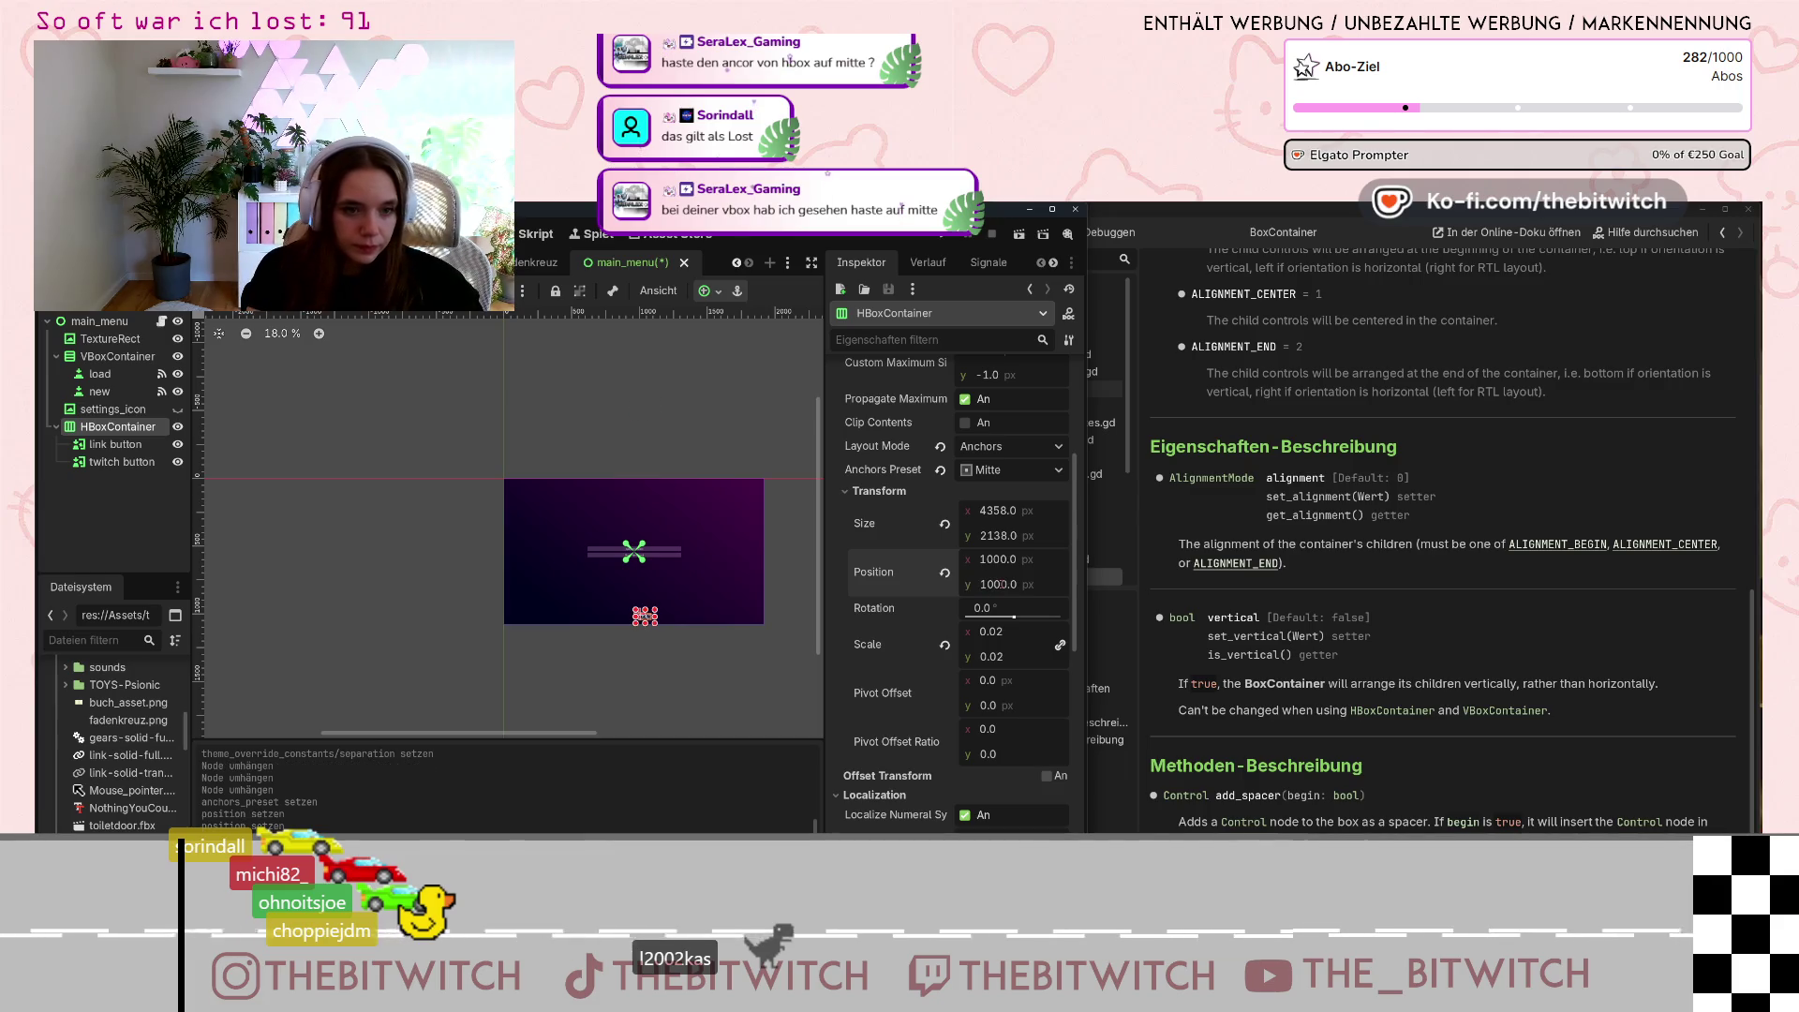
scroll(638, 625, "up", 8)
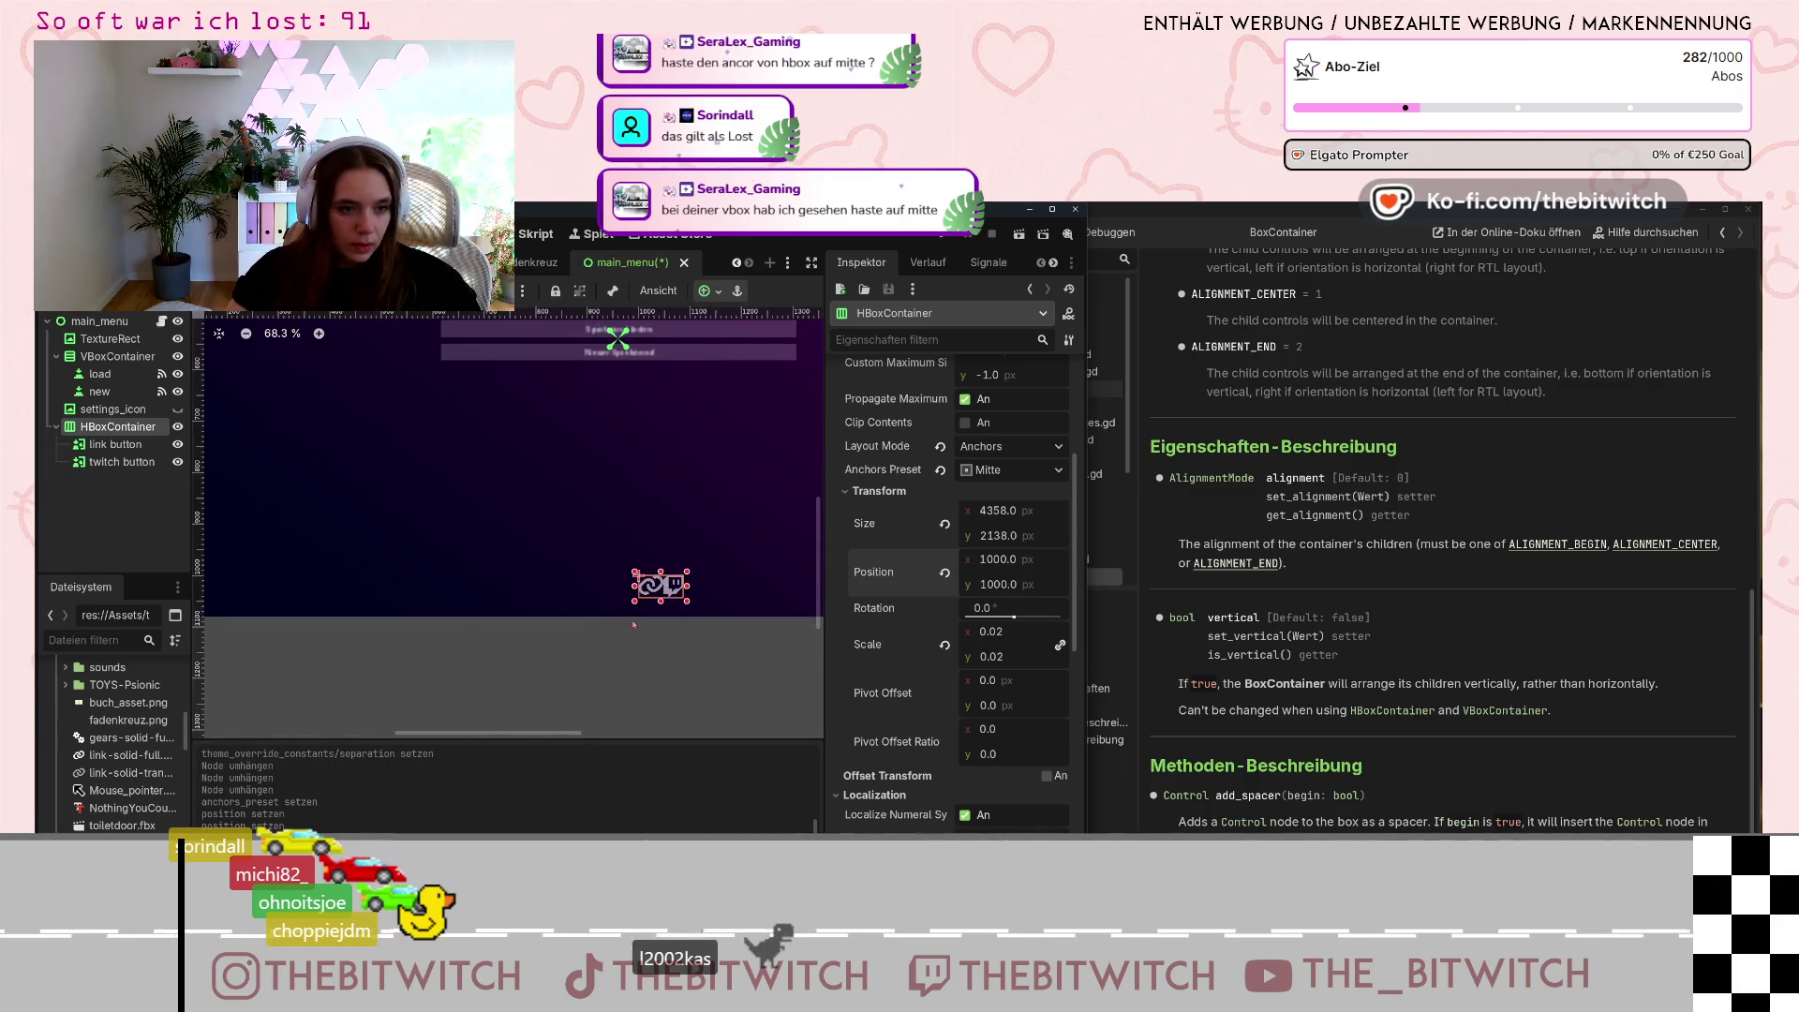
scroll(923, 666, "down", 10)
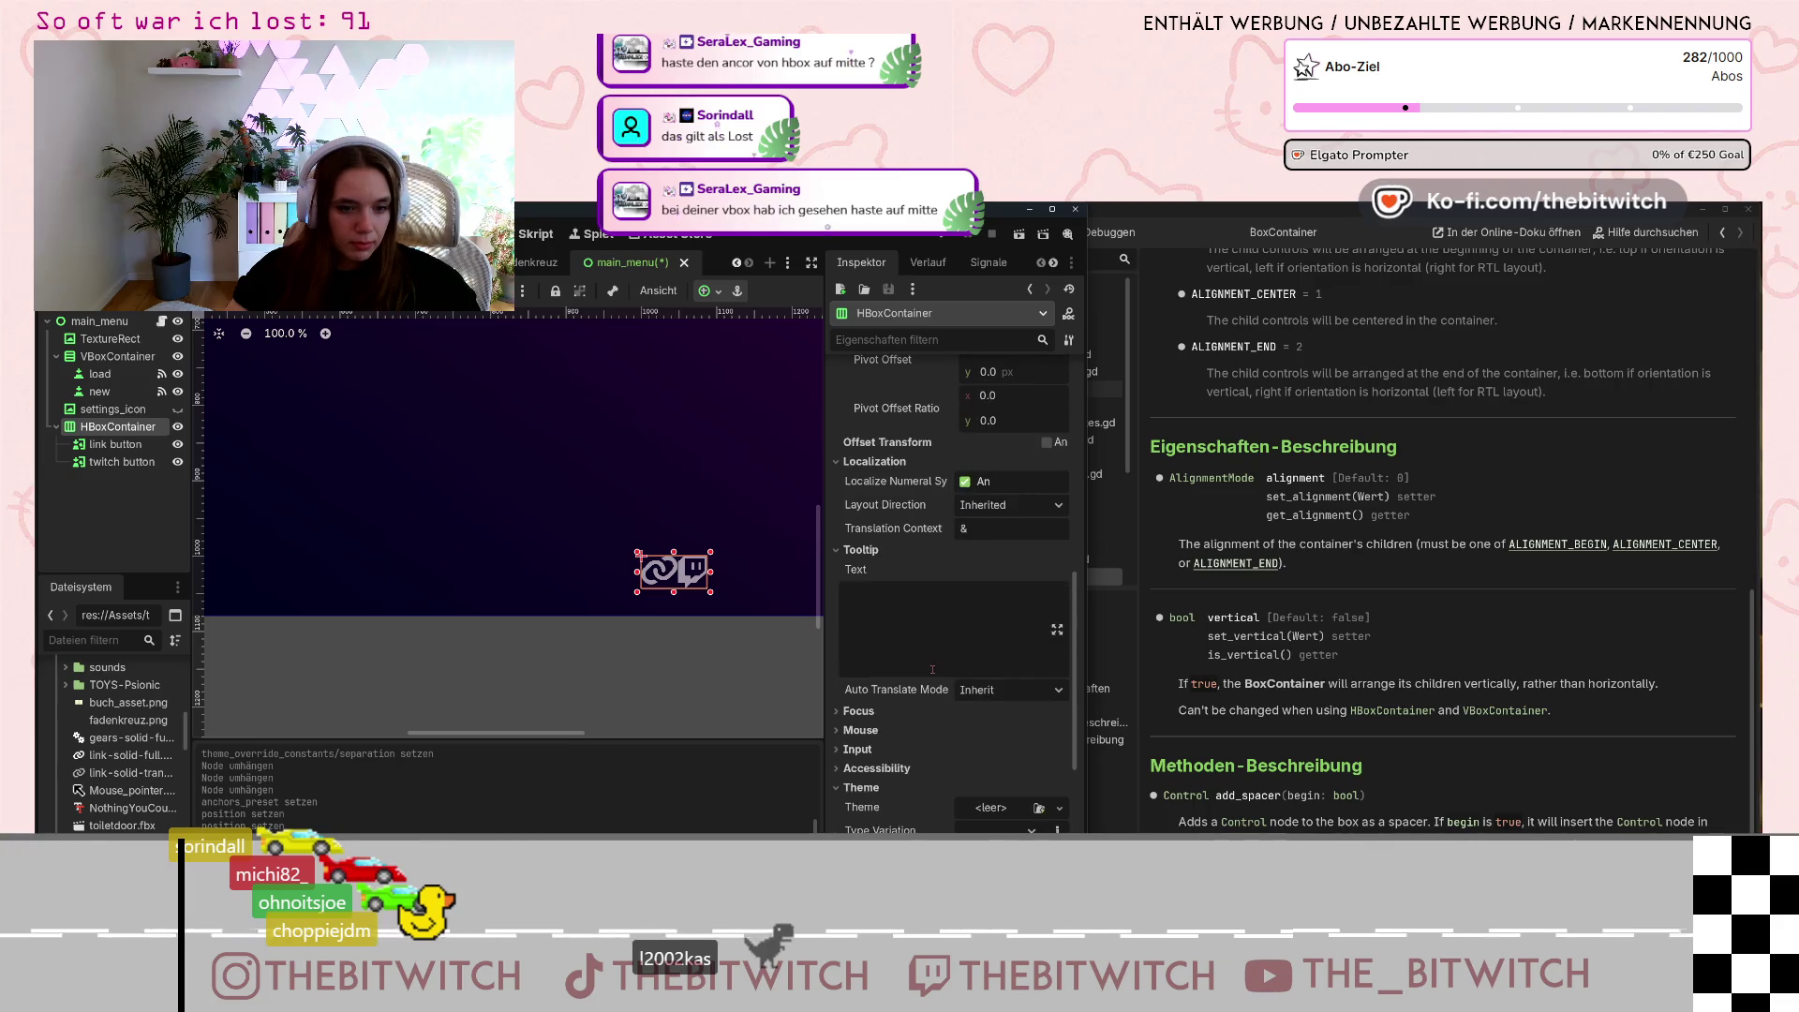
Toggle the Separation override off and on and start raising it, keeping the centre anchor.
left_click(863, 625)
left_click(944, 623)
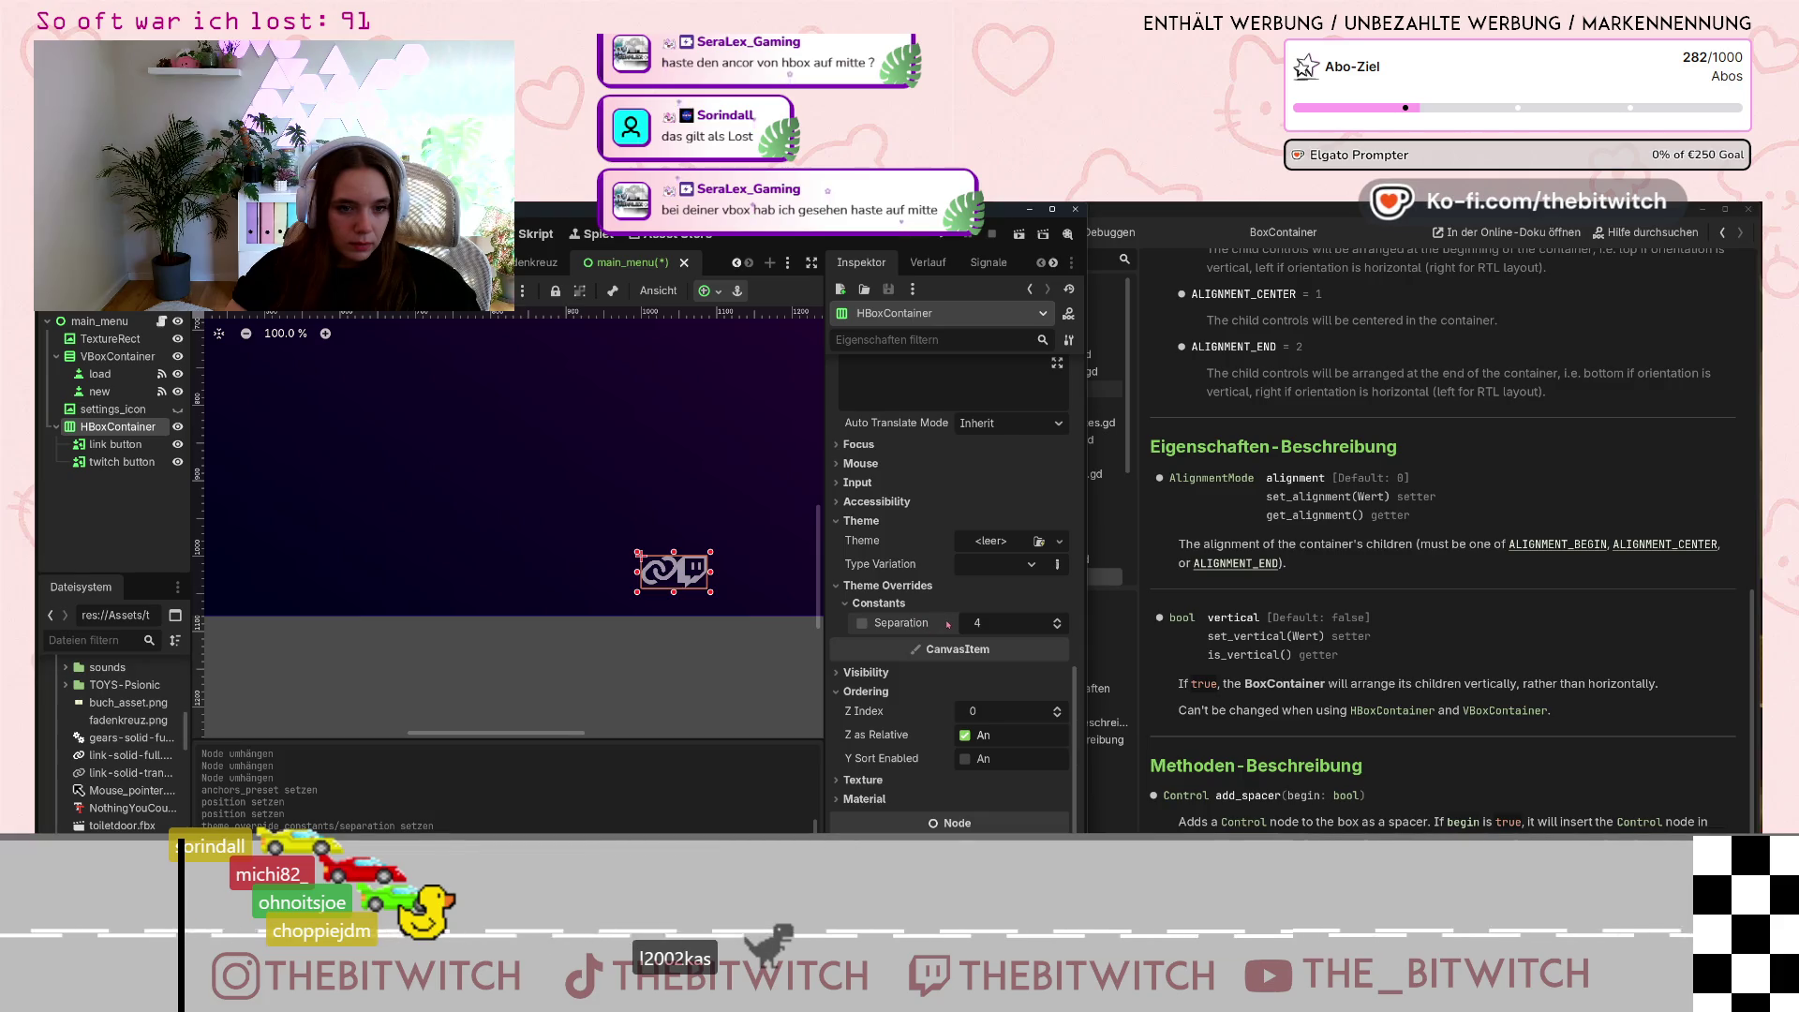
left_click(1058, 621)
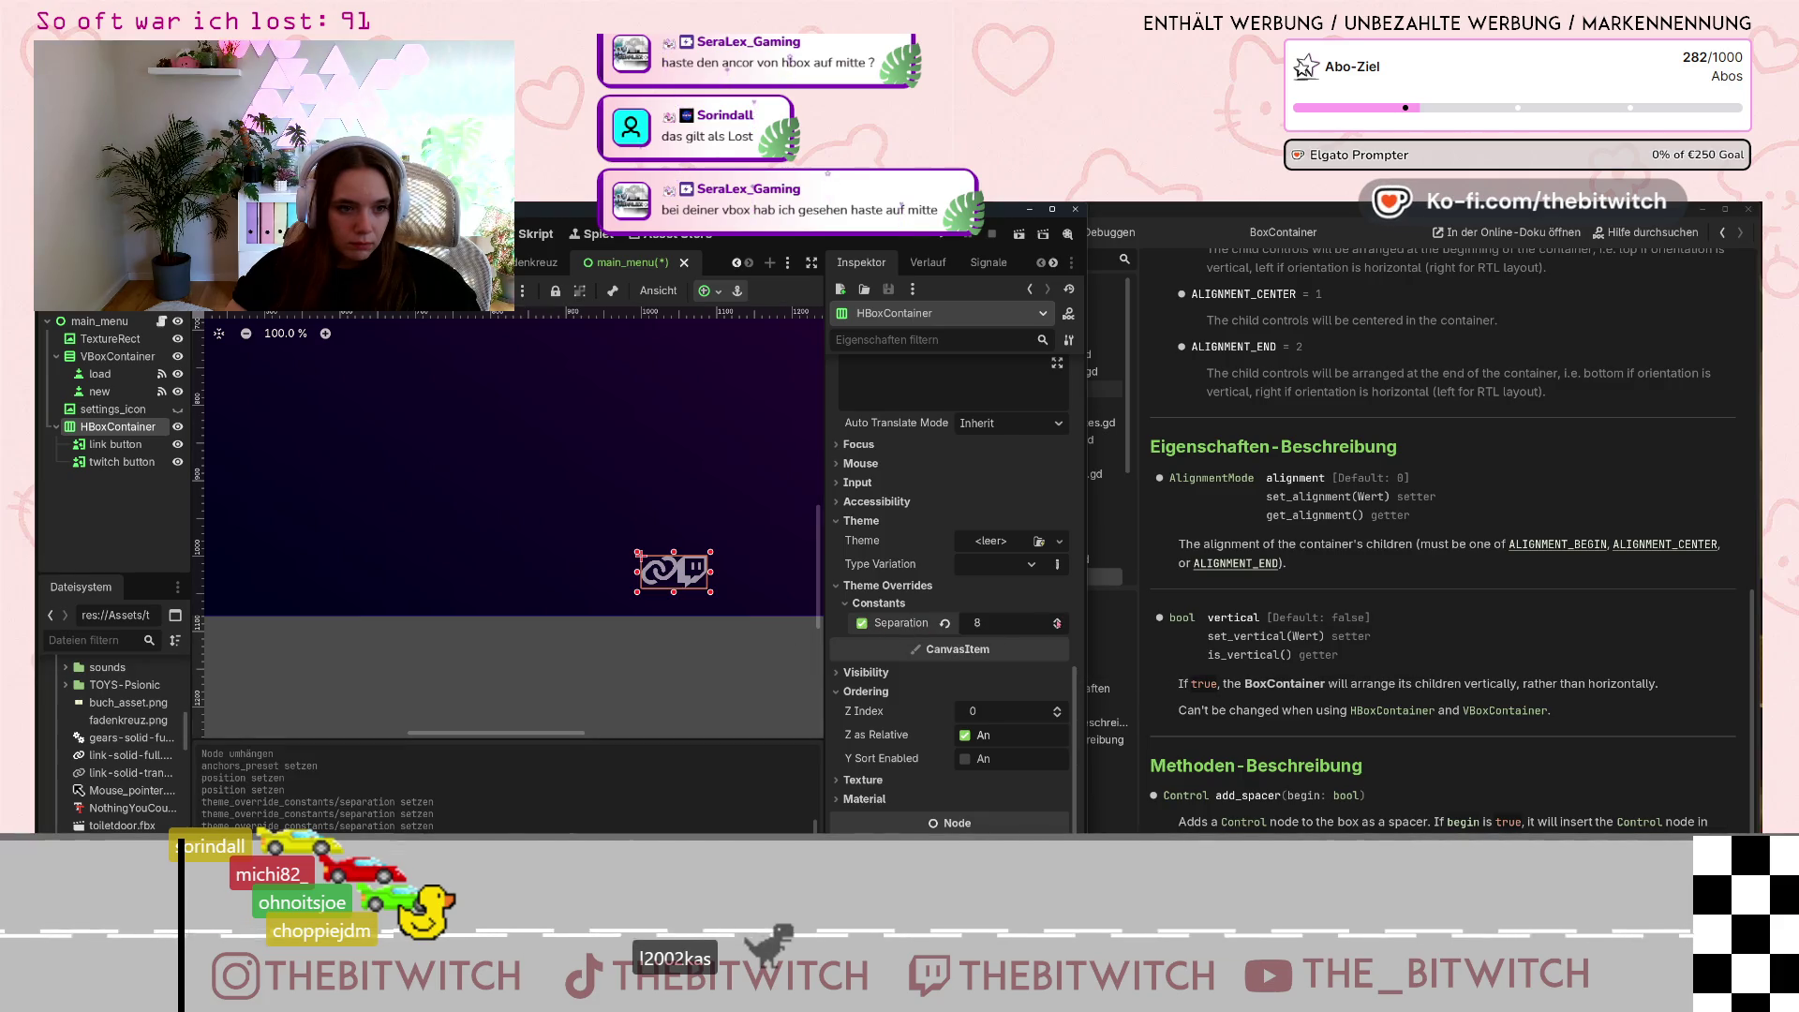
scroll(667, 601, "down", 6)
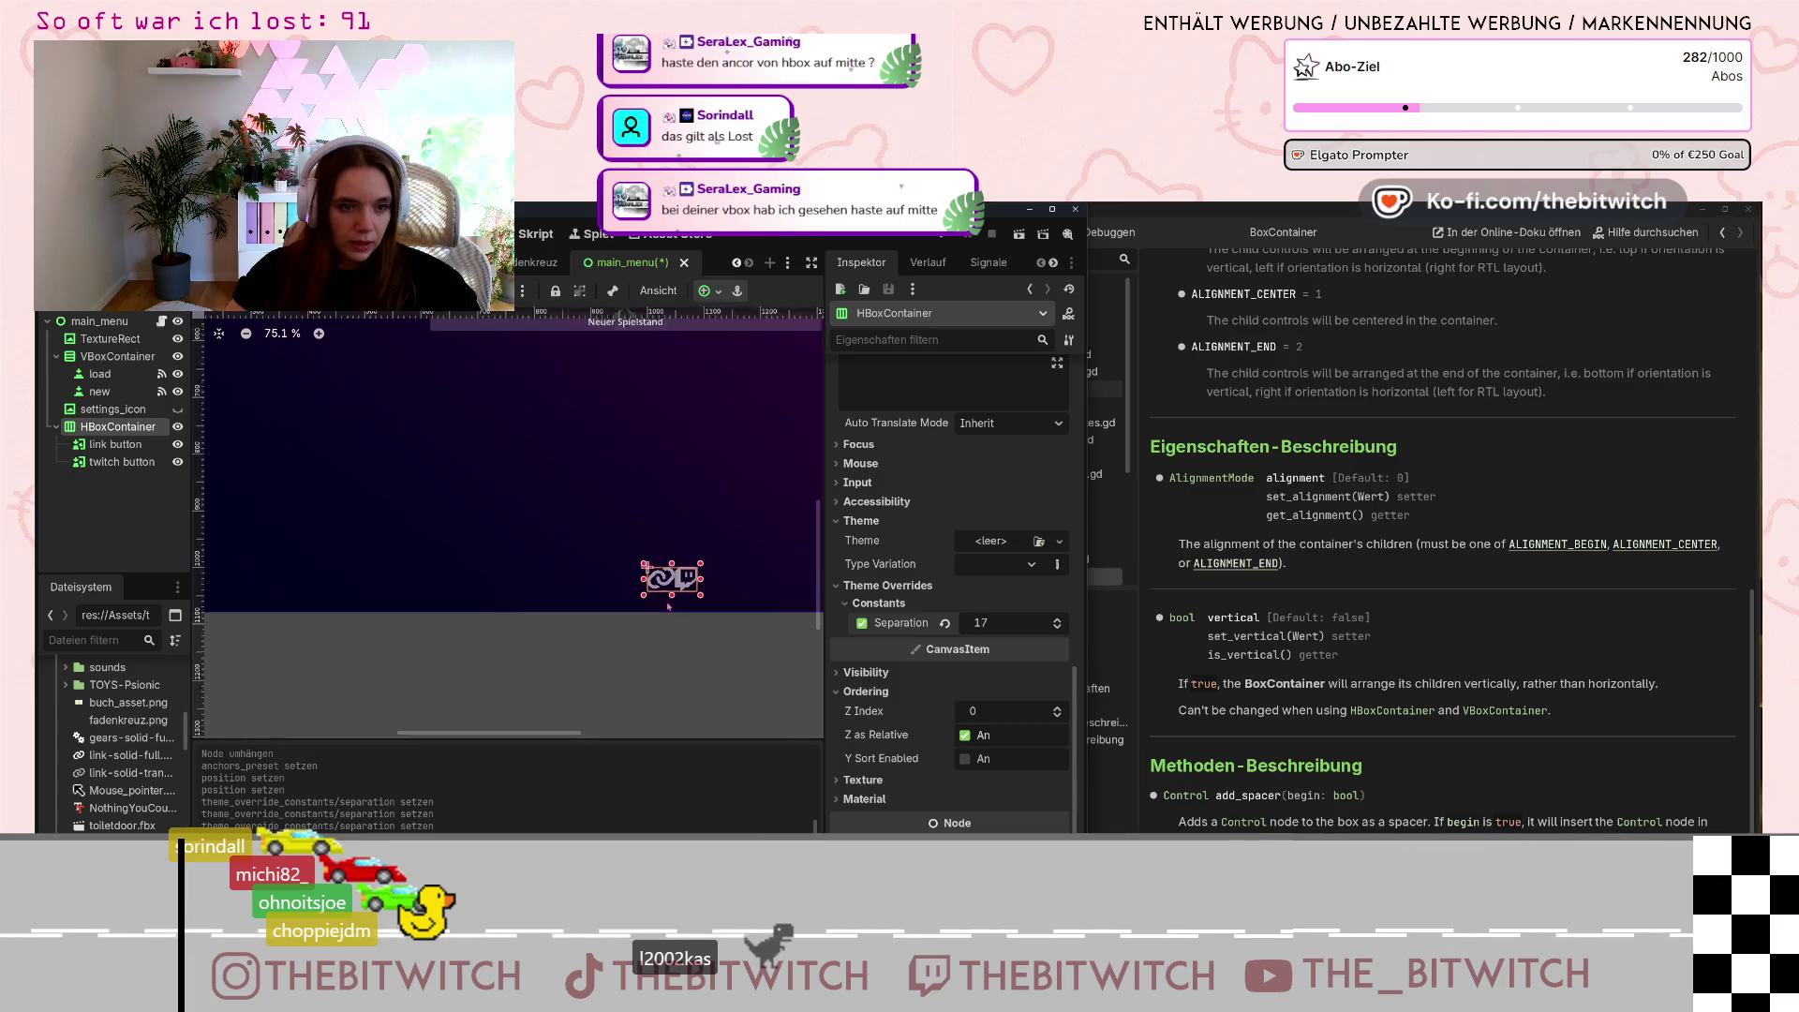
left_click(1058, 619)
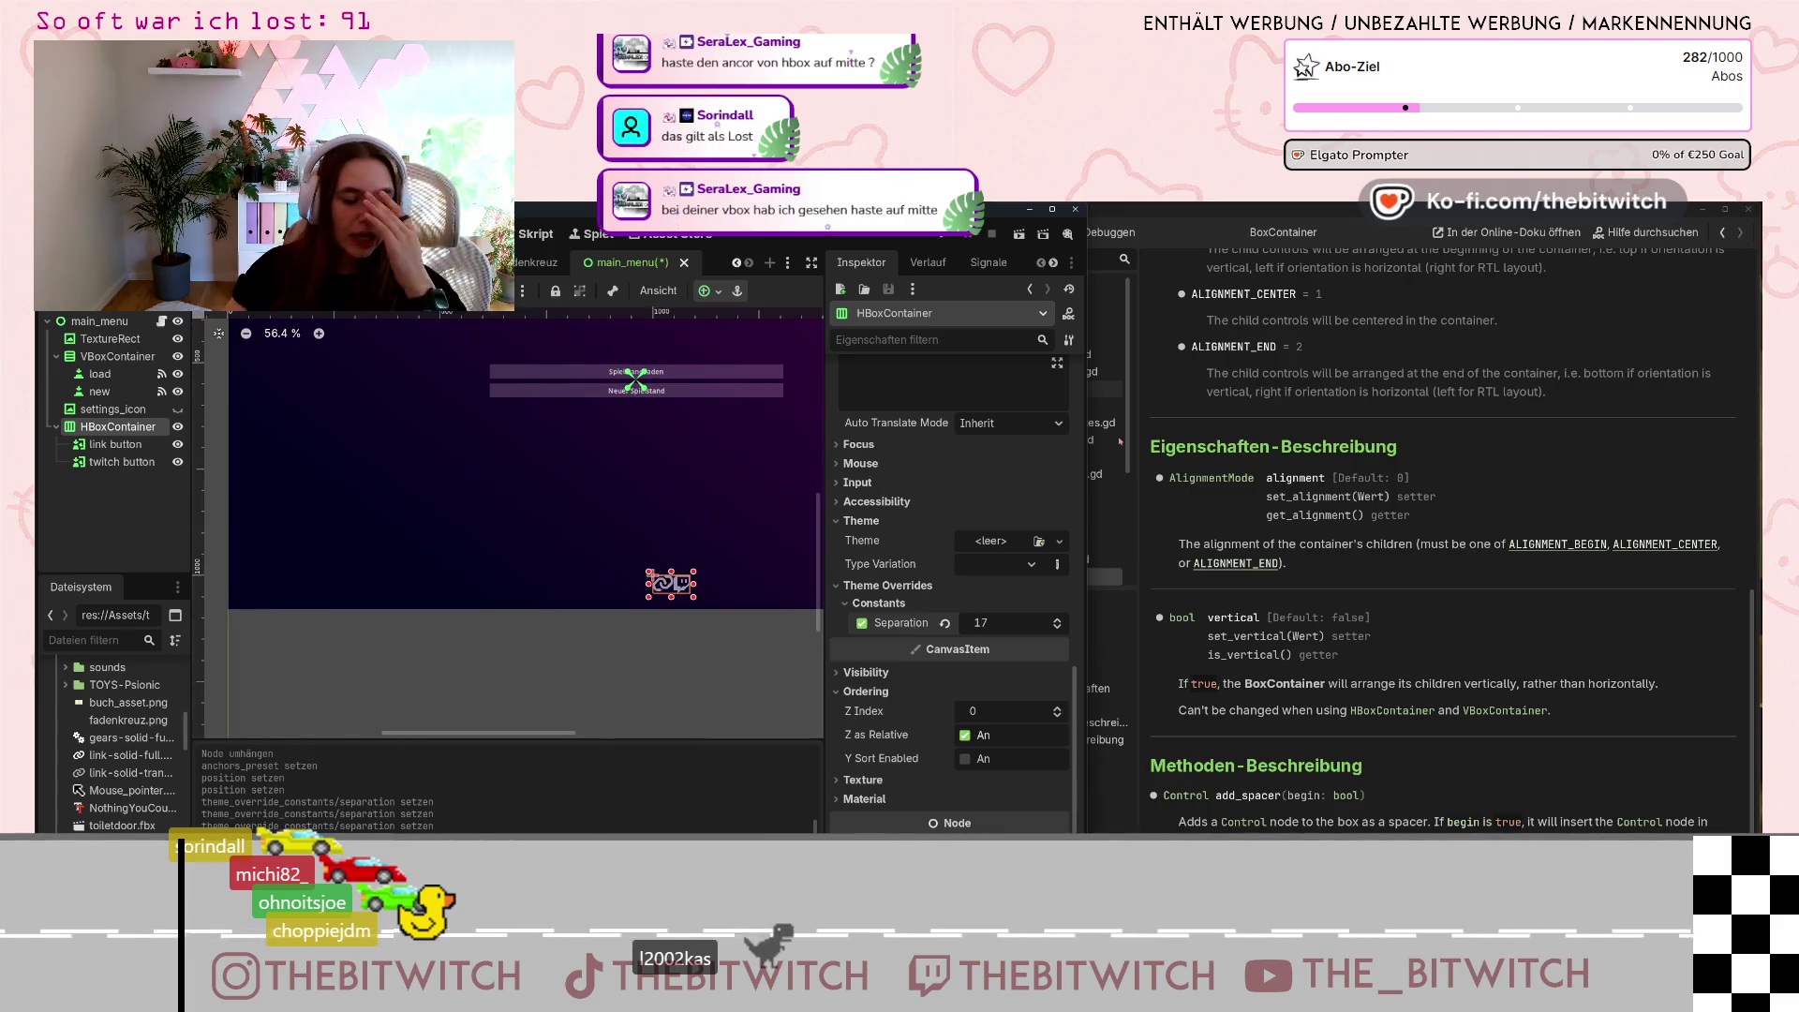
scroll(887, 501, "up", 5)
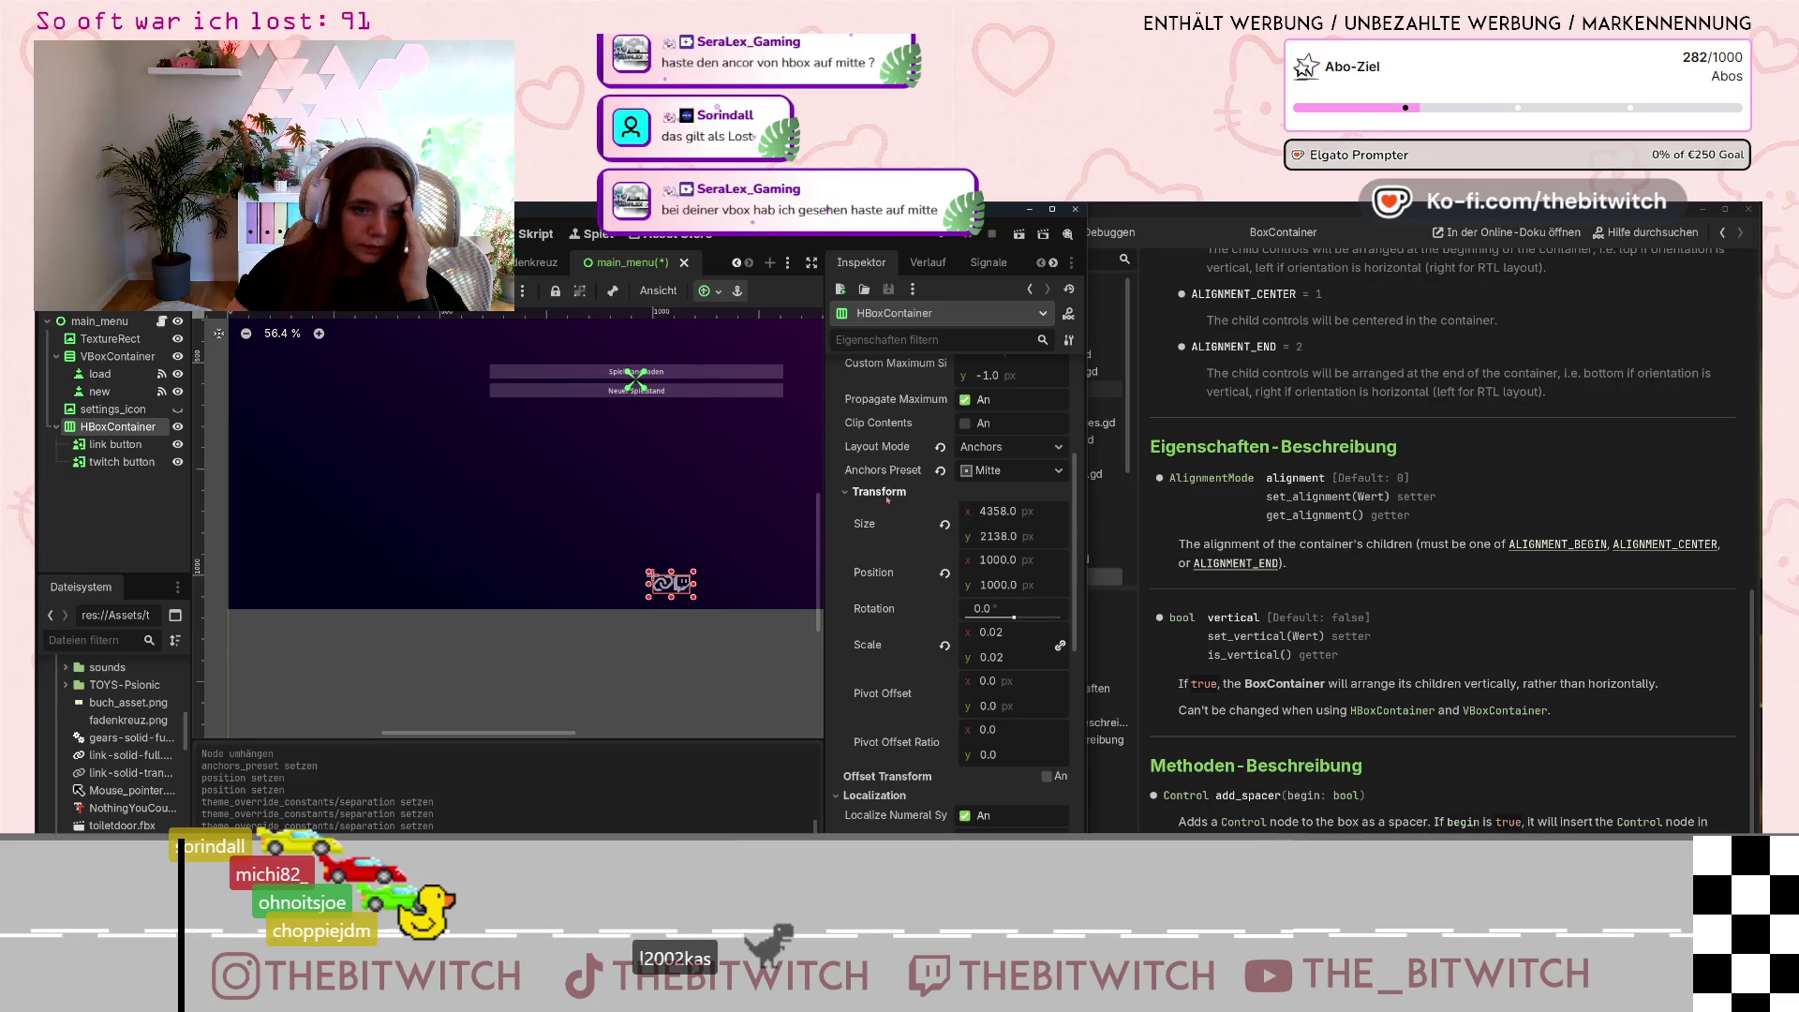
scroll(887, 499, "down", 2)
scroll(897, 495, "up", 4)
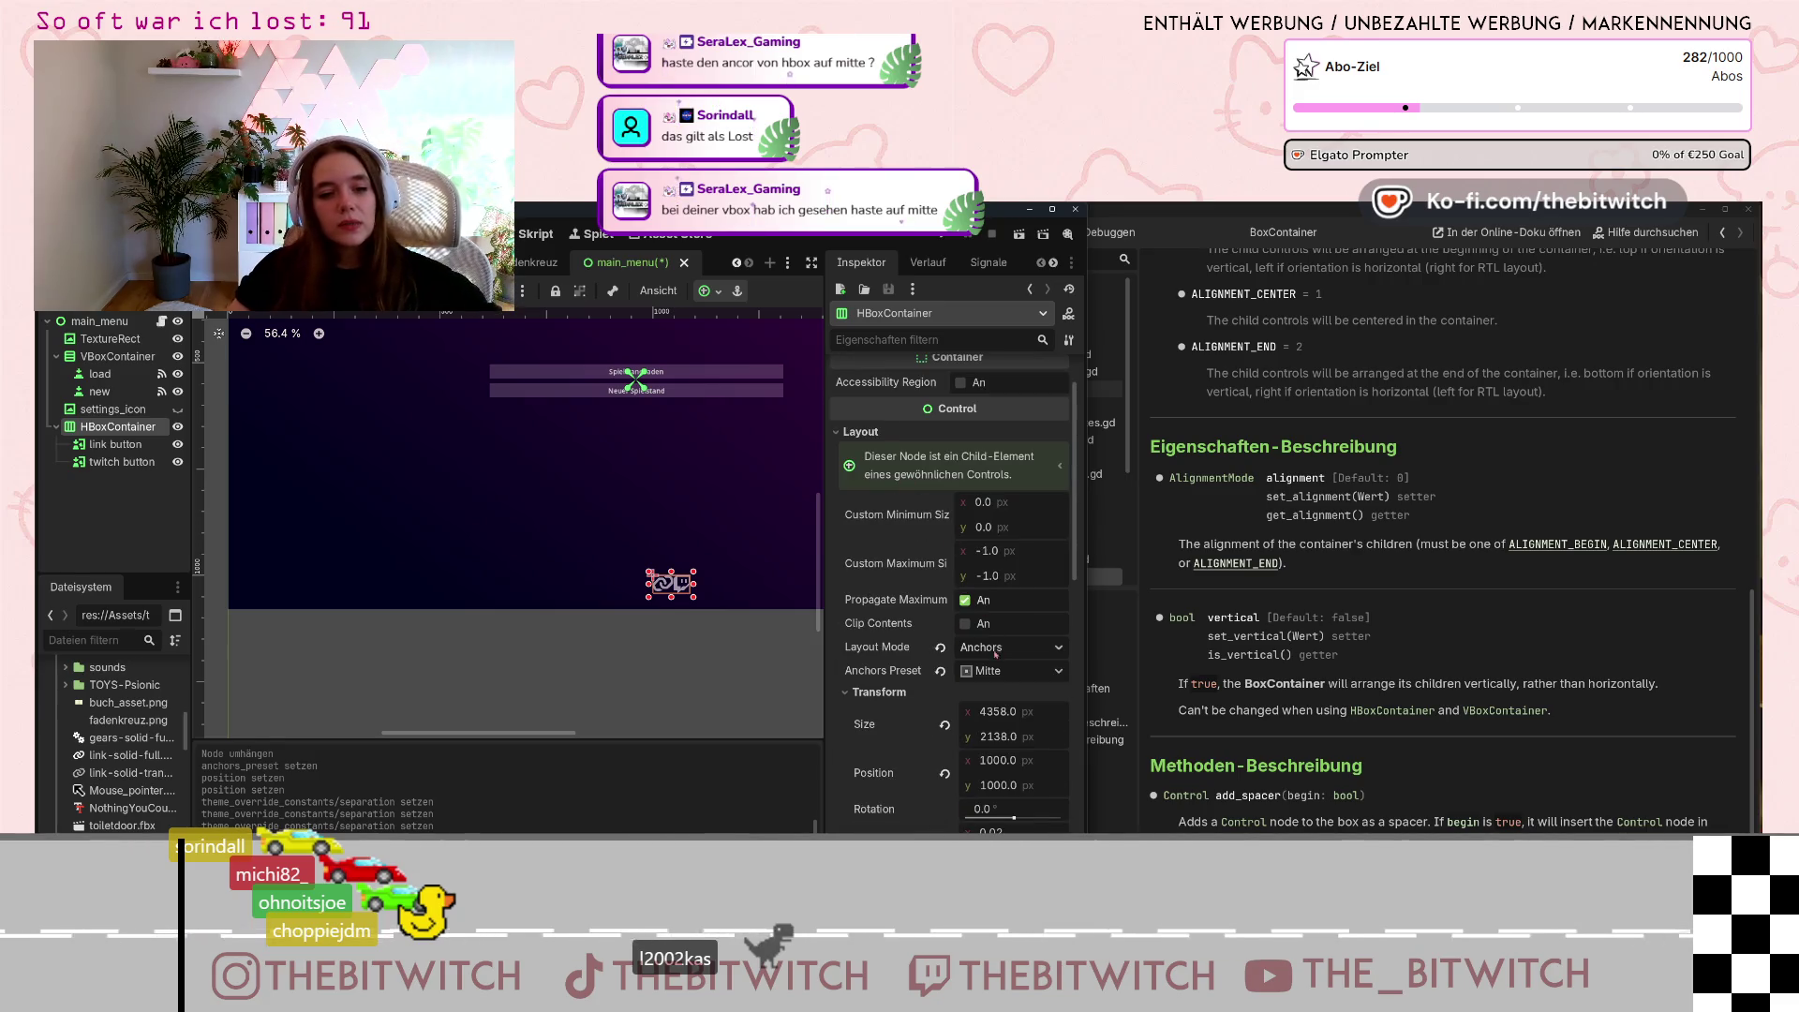
left_click(999, 671)
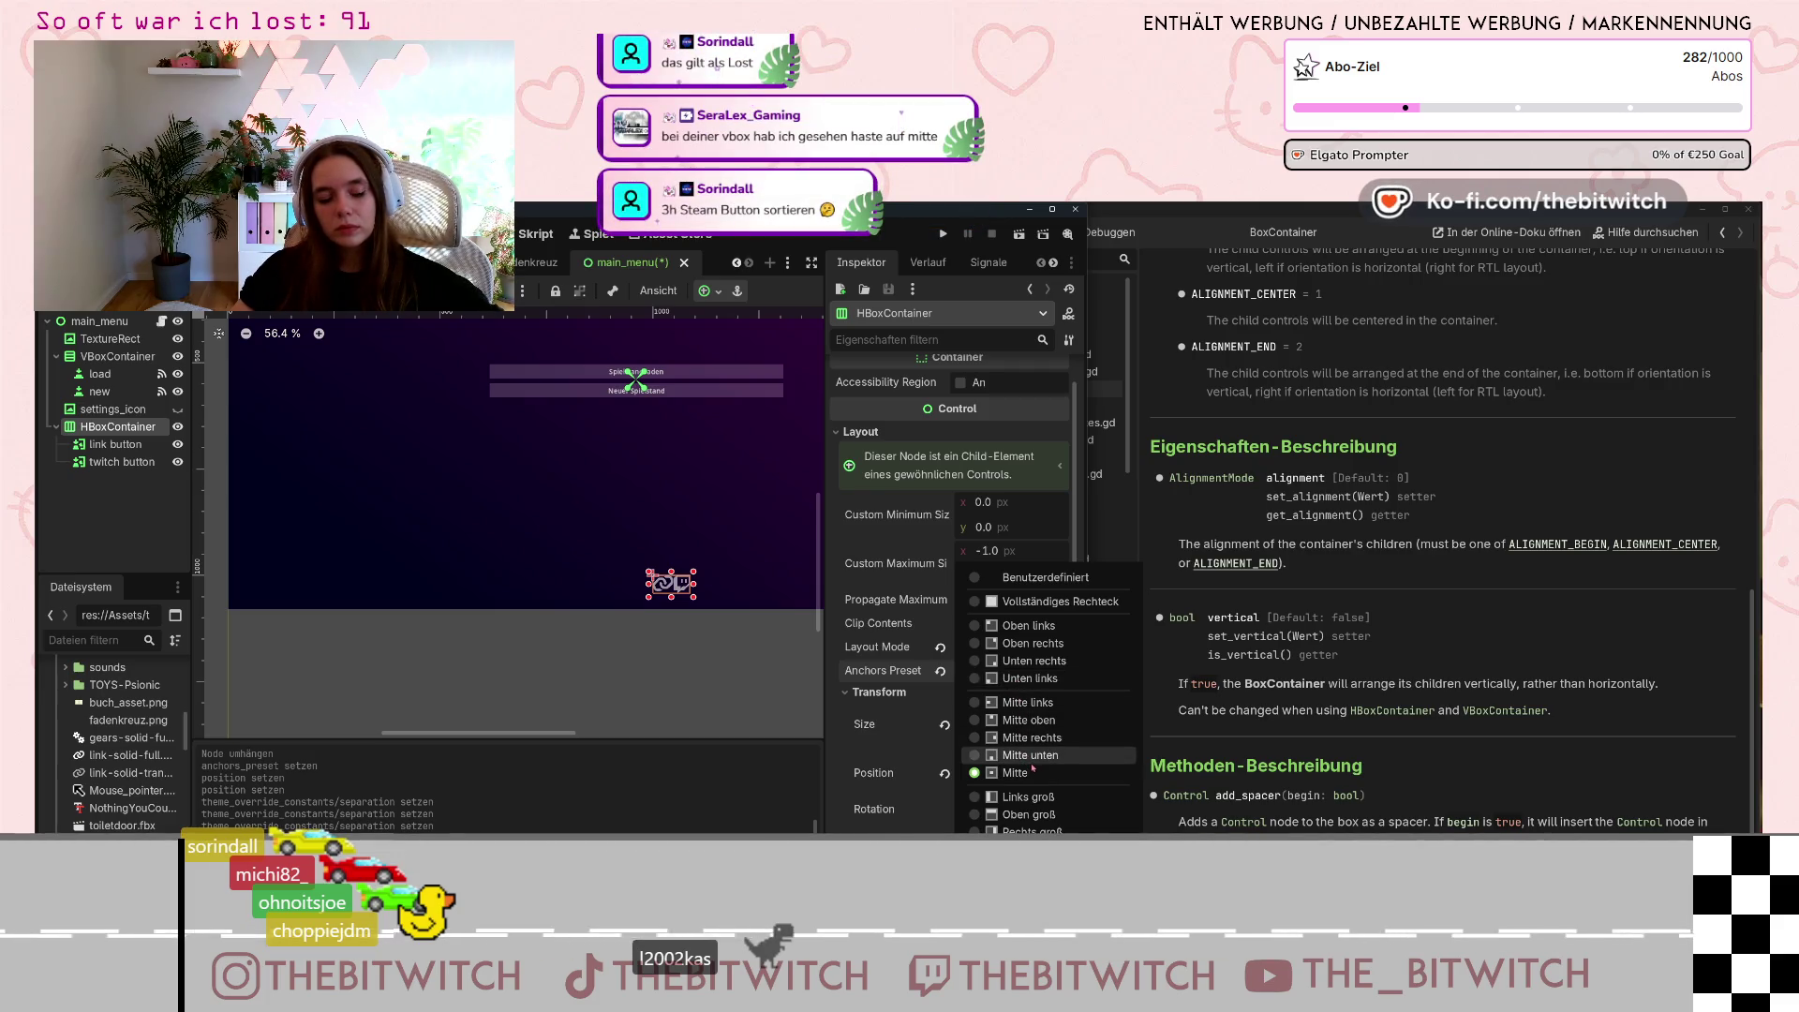
left_click(833, 589)
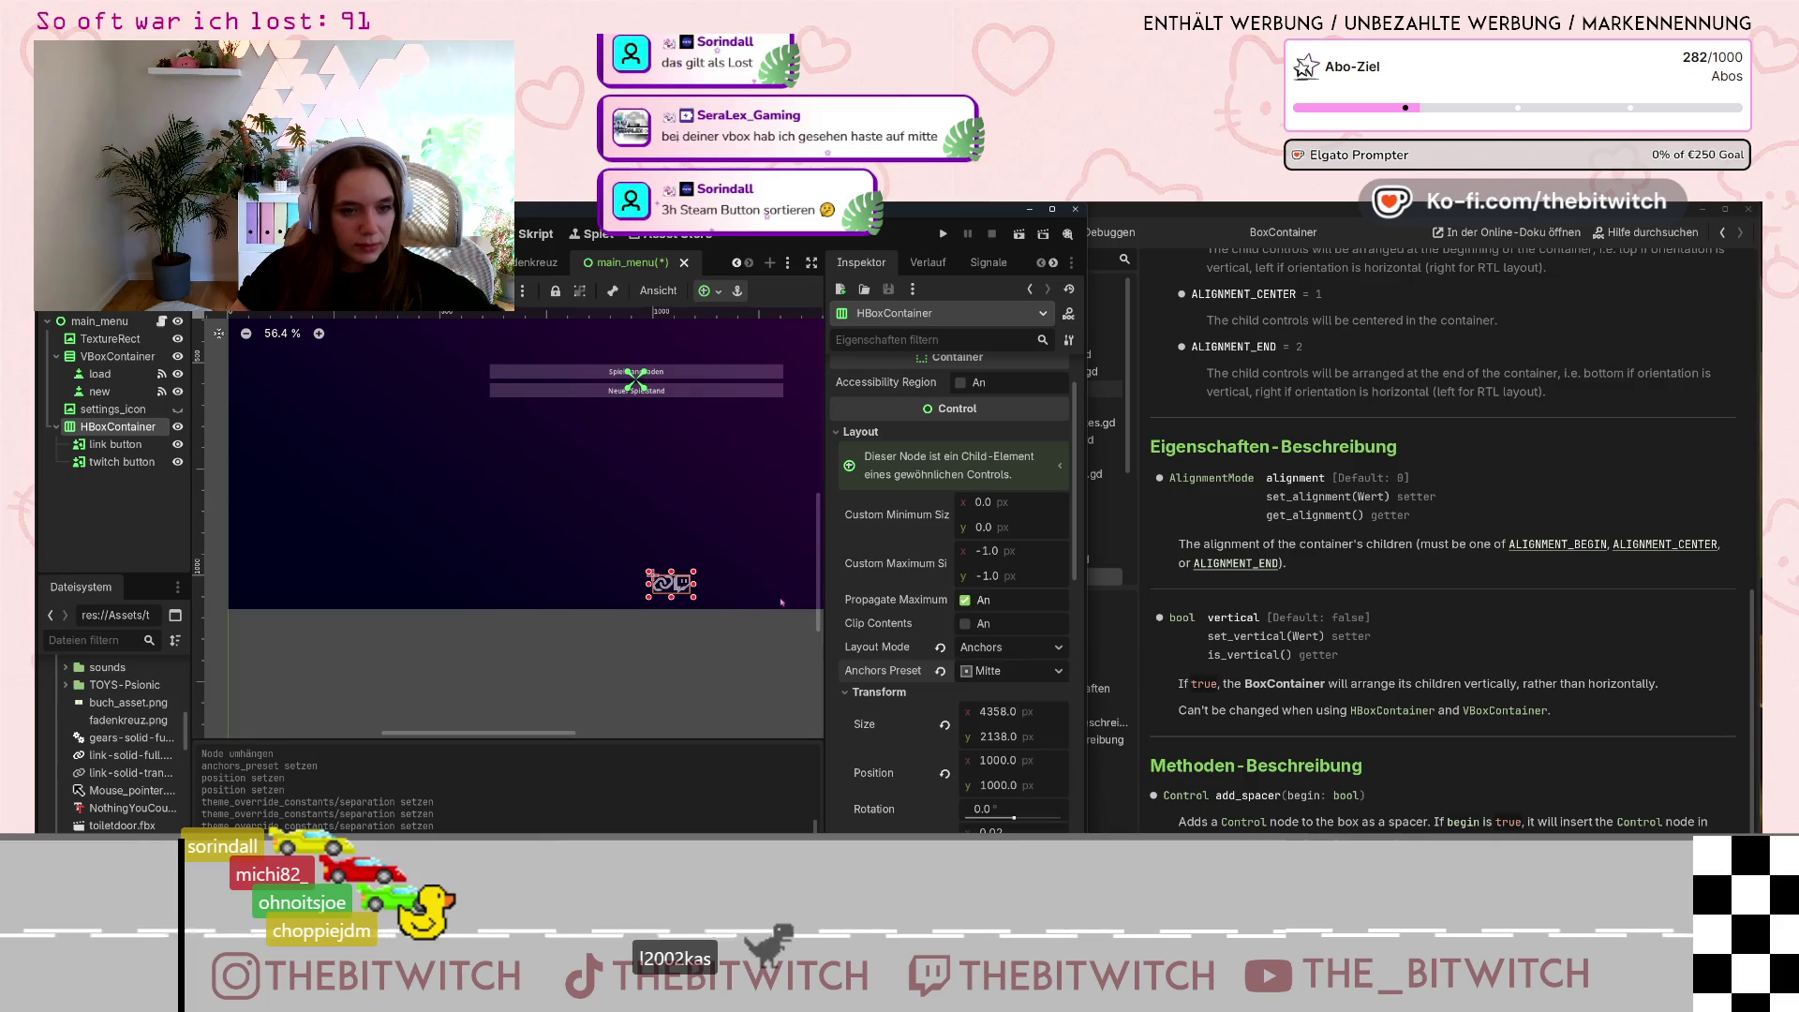
Nudge Separation higher and compare alignment settings against the VBoxContainer.
scroll(672, 609, "down", 2)
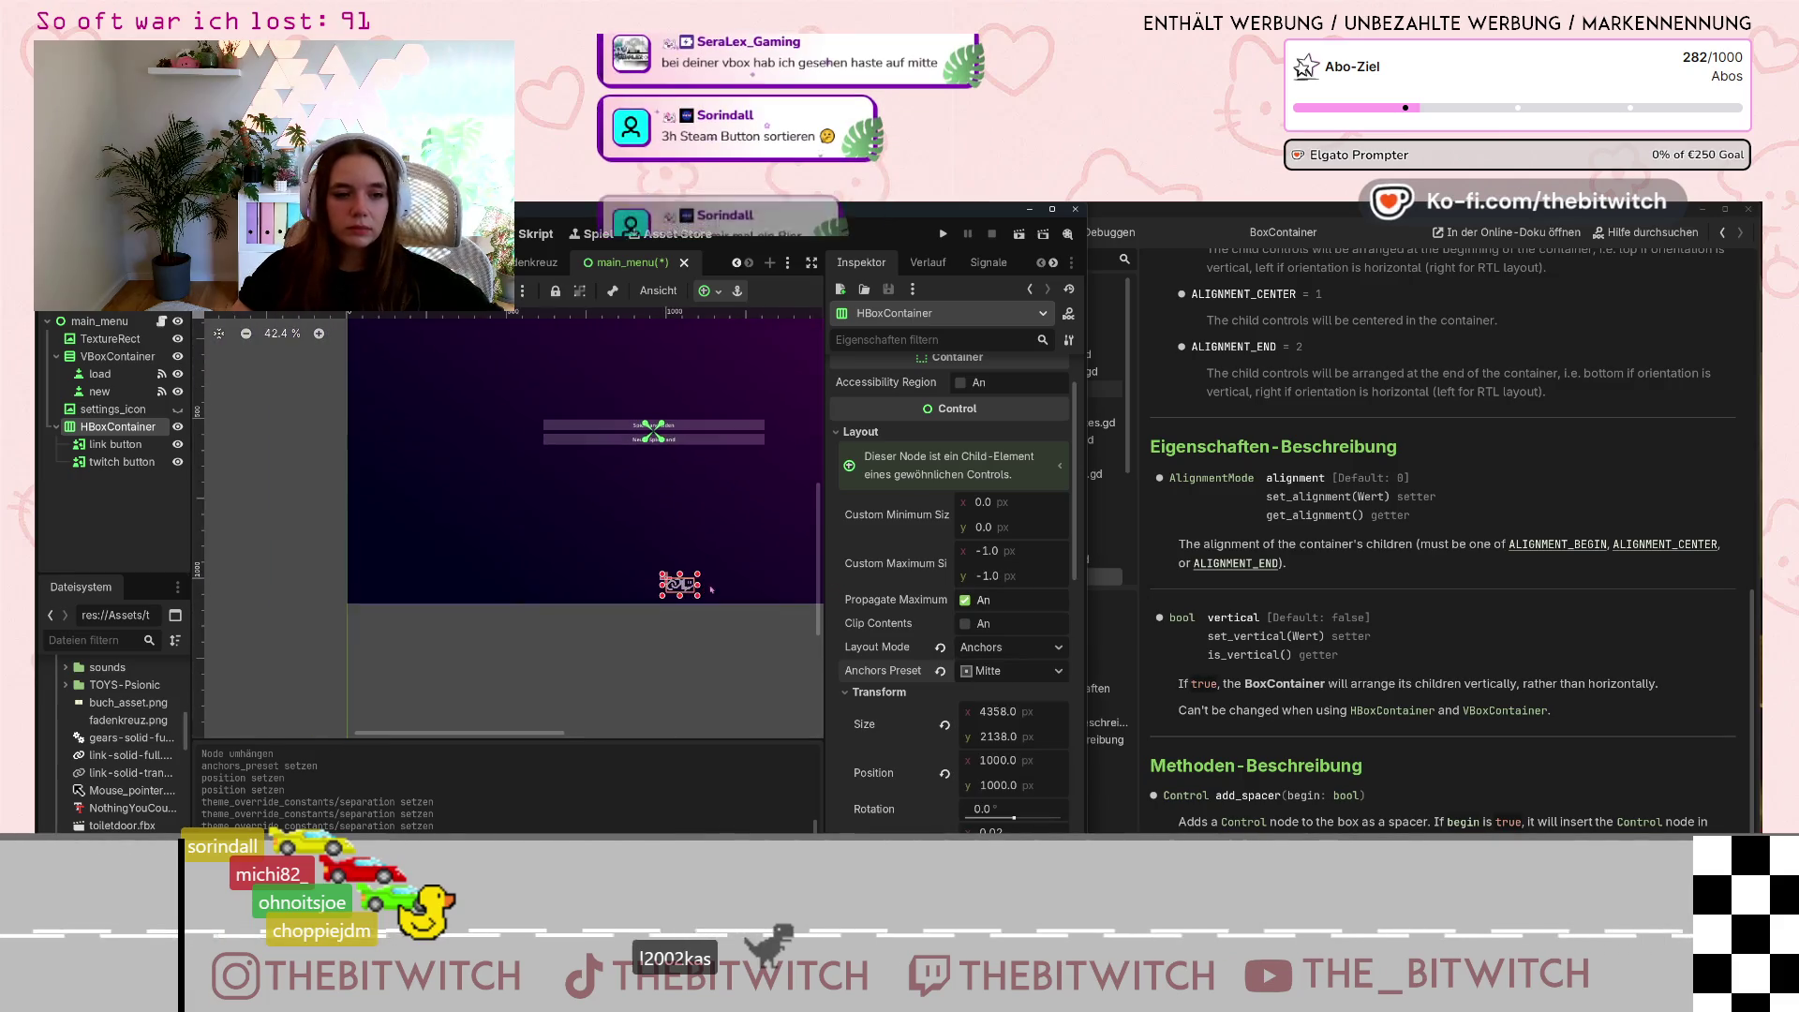
scroll(672, 609, "down", 1)
scroll(991, 711, "down", 8)
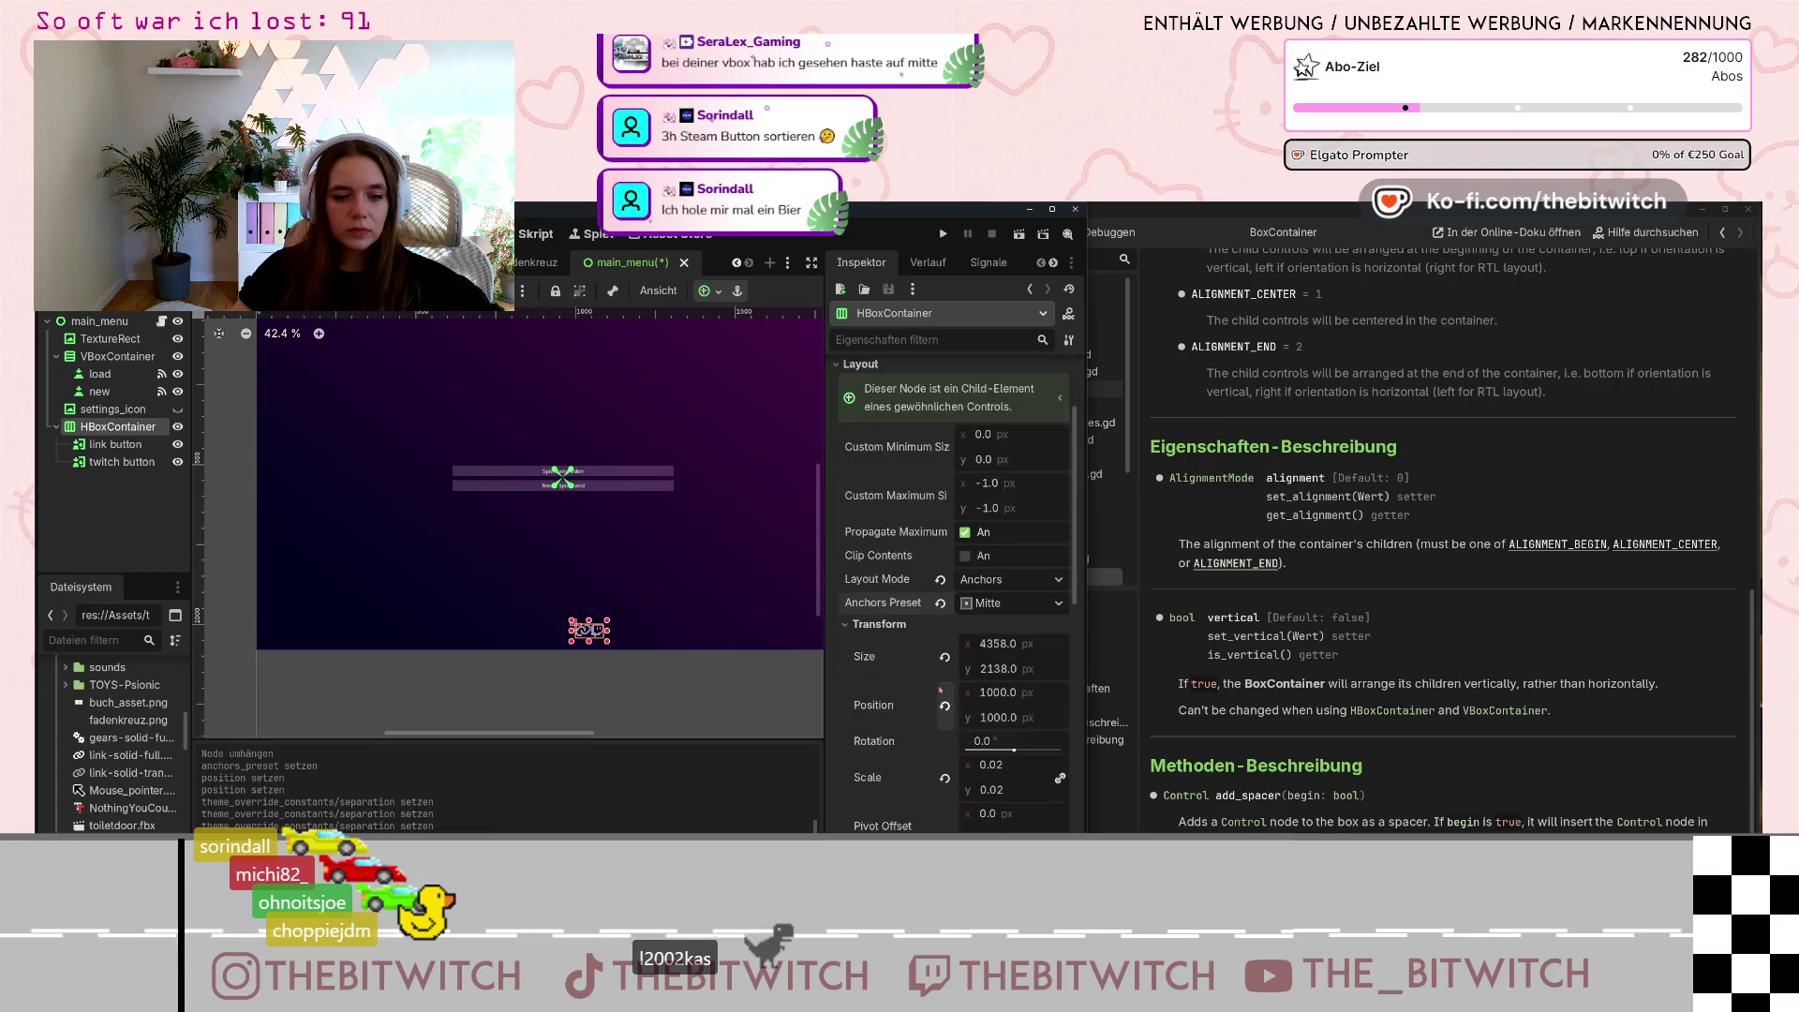
scroll(992, 710, "up", 3)
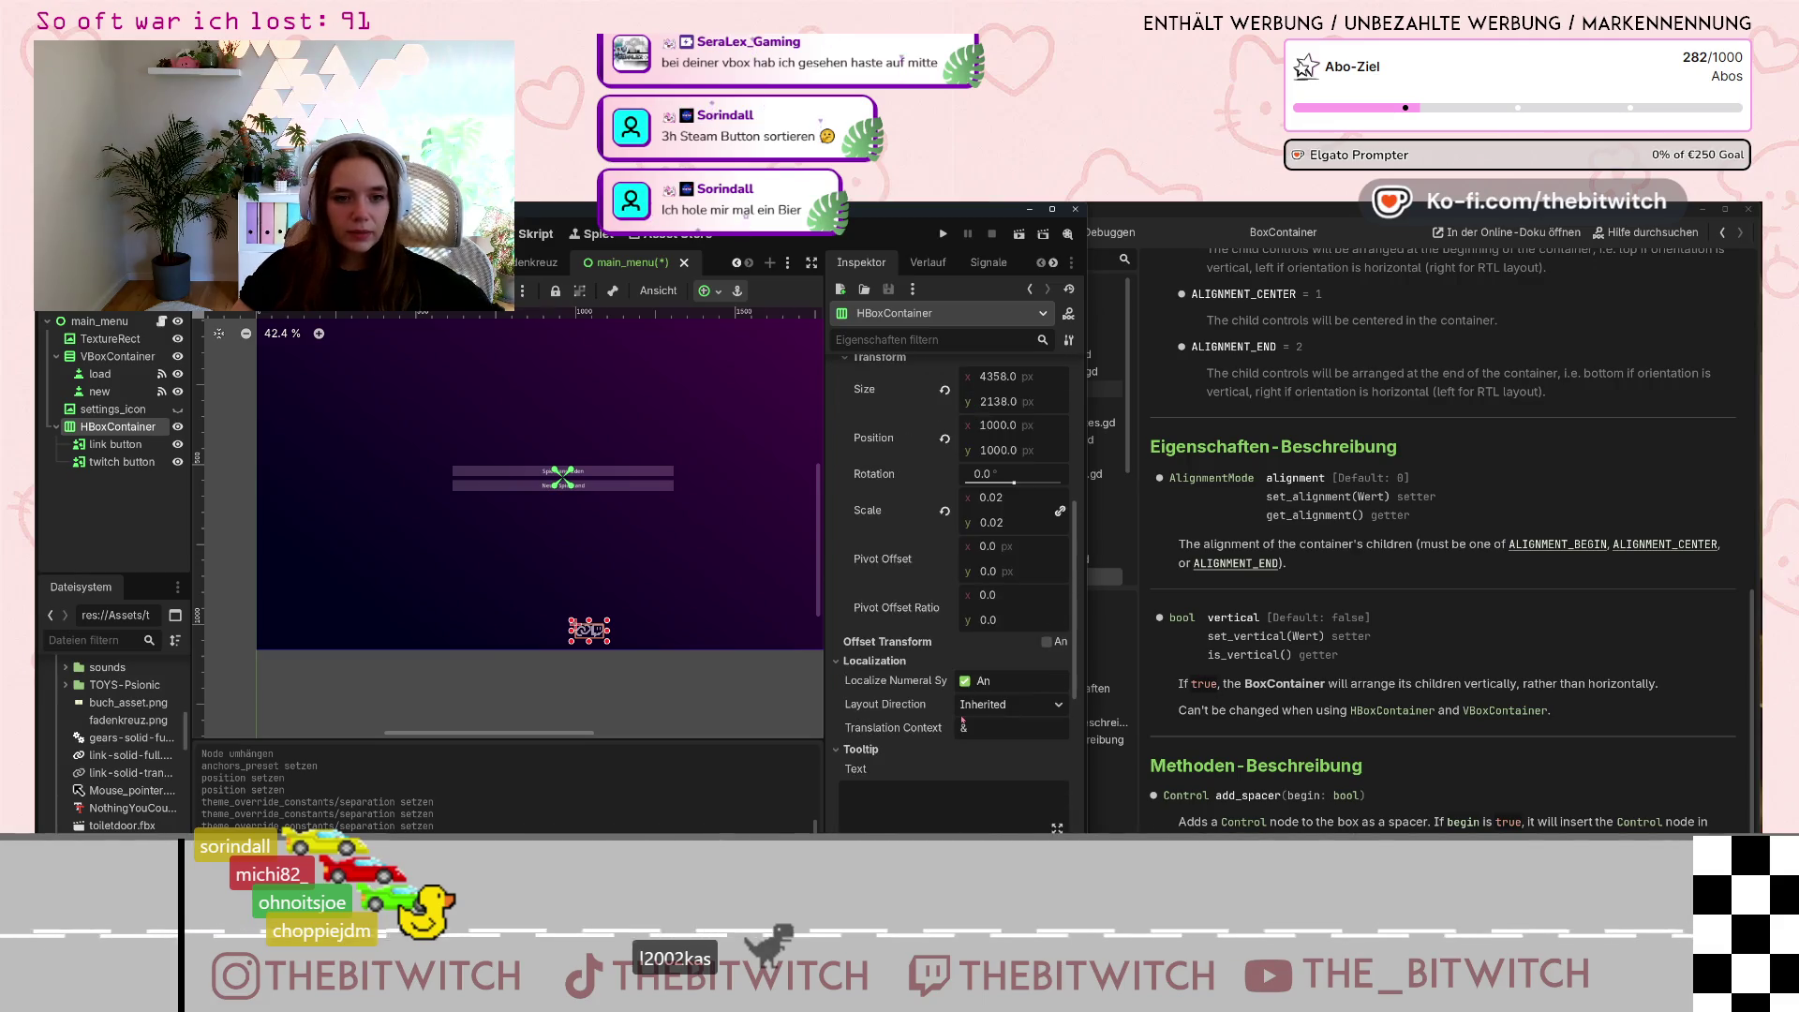
scroll(959, 712, "down", 10)
left_click(1057, 620)
left_click(1057, 619)
left_click(1057, 619)
left_click(1057, 619)
left_click(1057, 619)
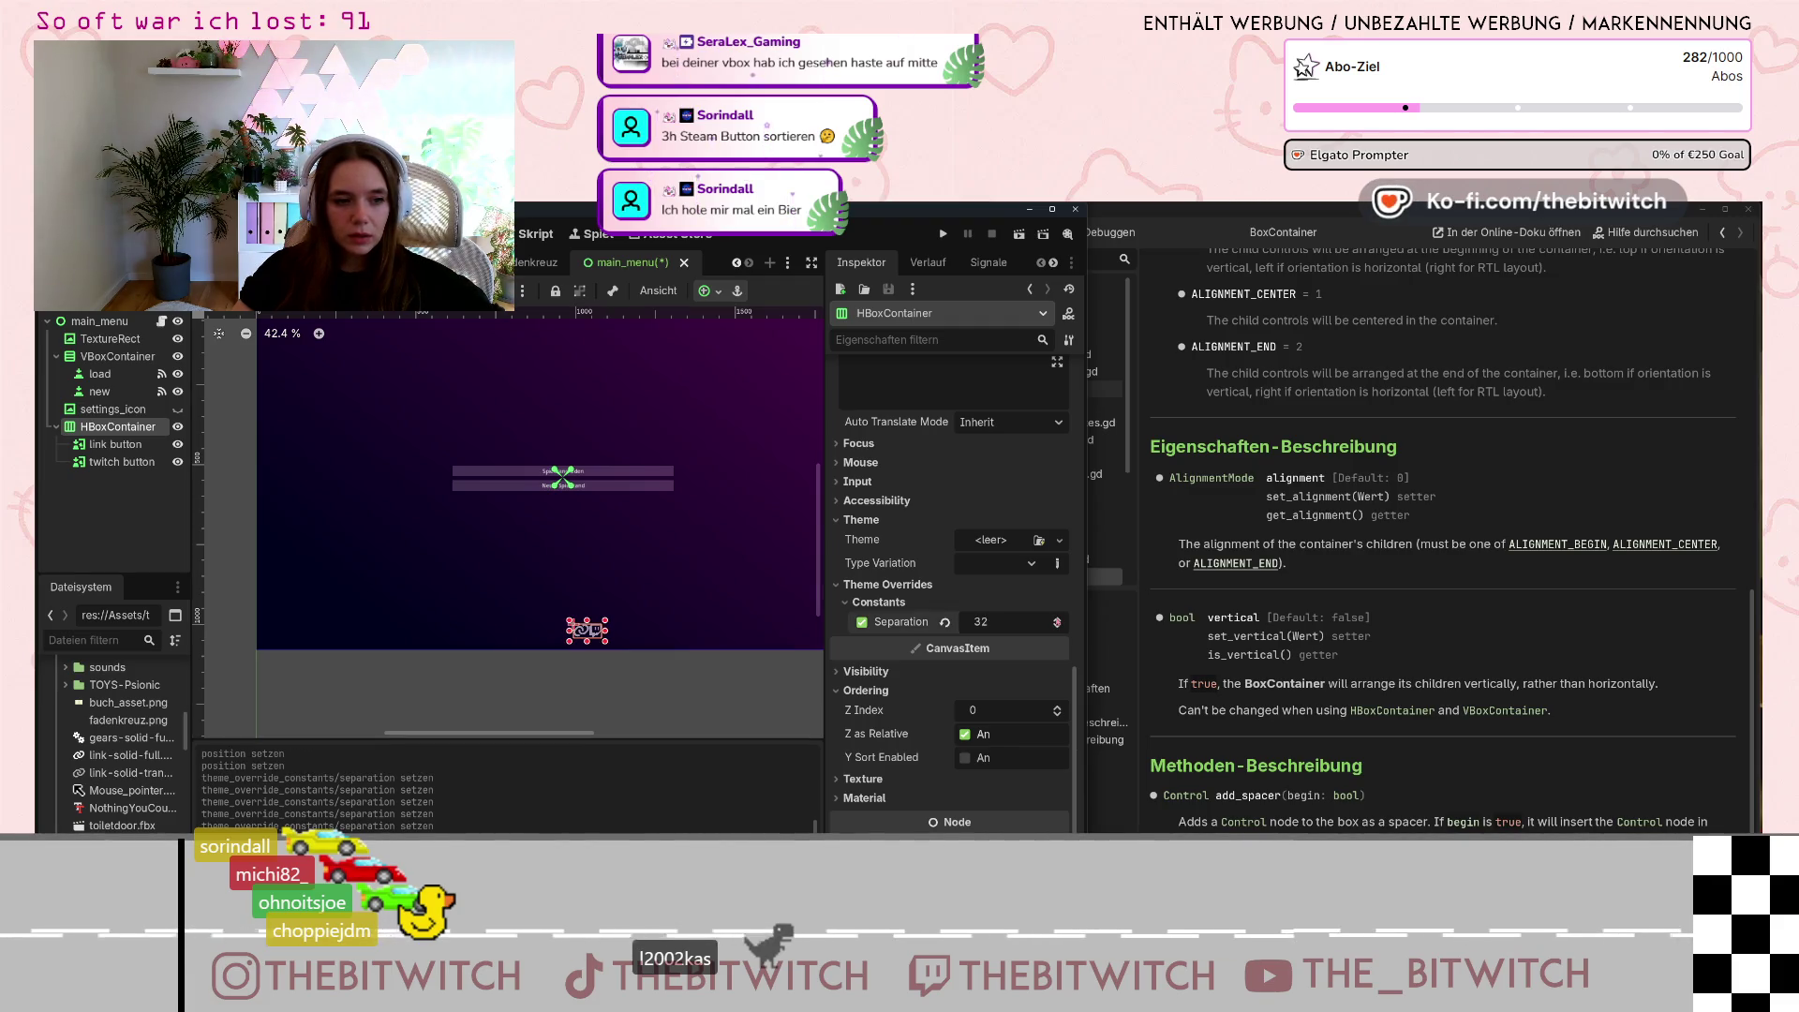
scroll(884, 591, "up", 10)
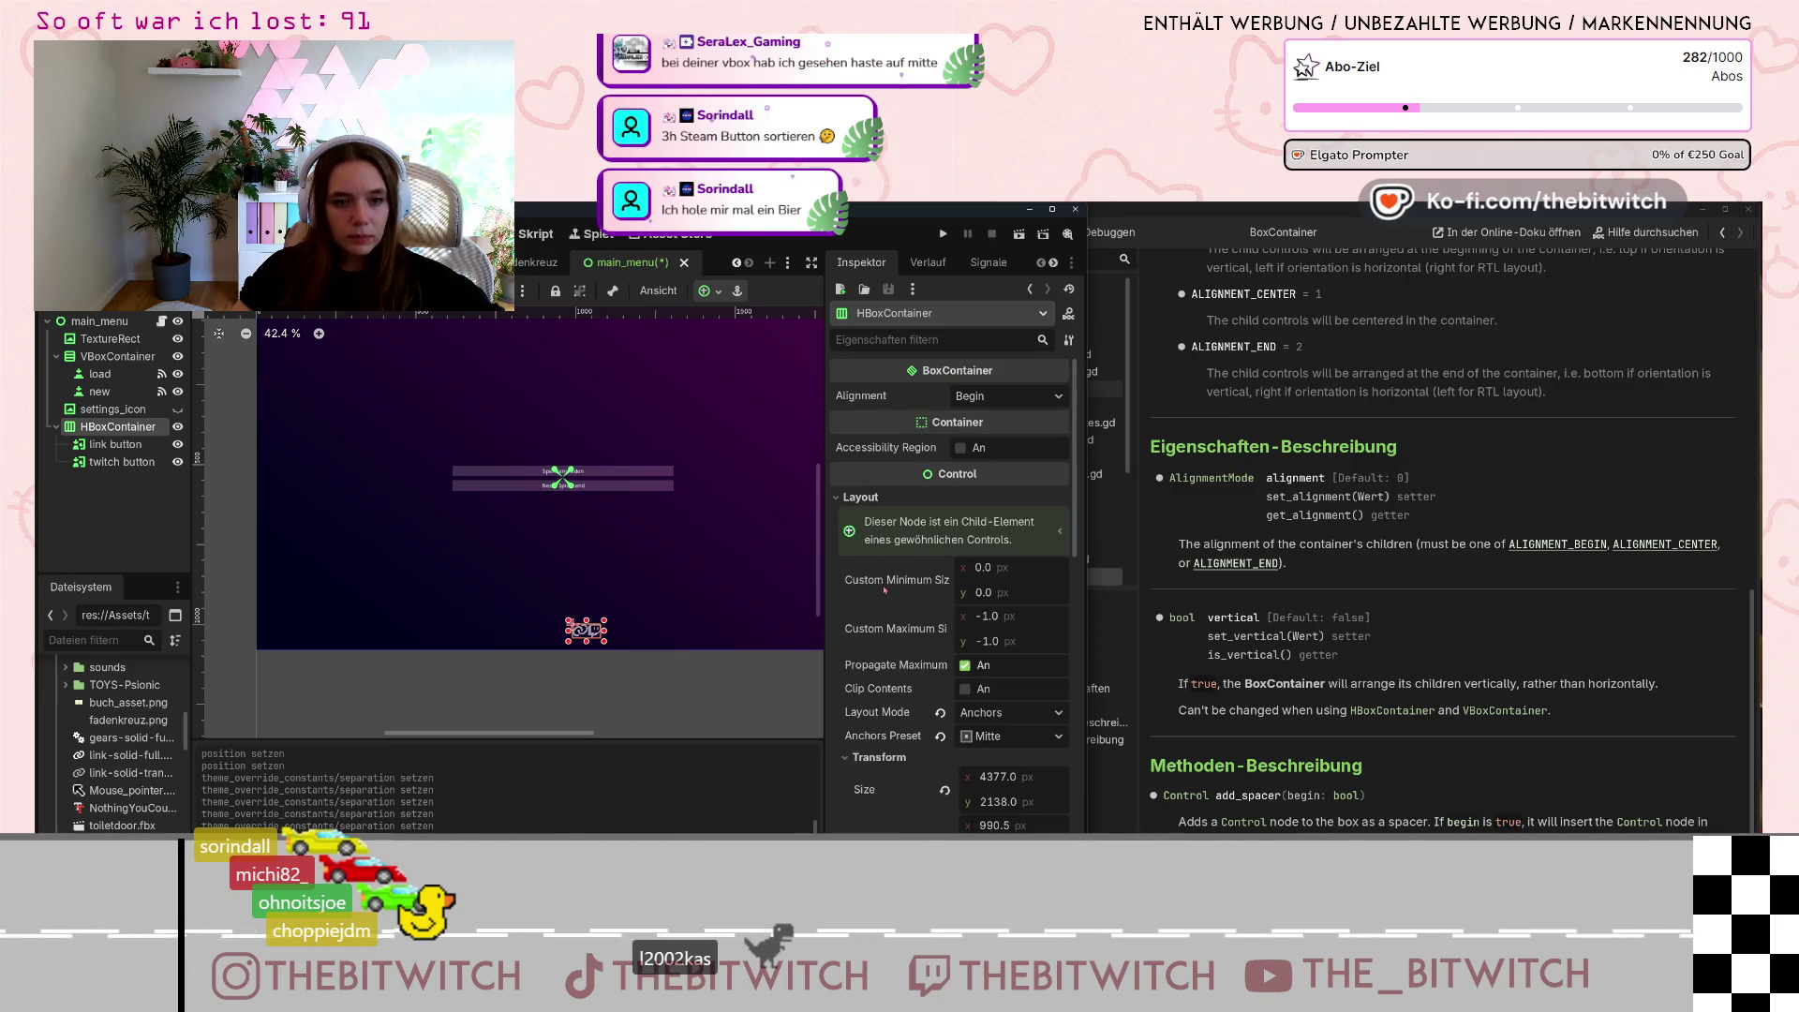
scroll(884, 581, "down", 3)
scroll(884, 582, "up", 3)
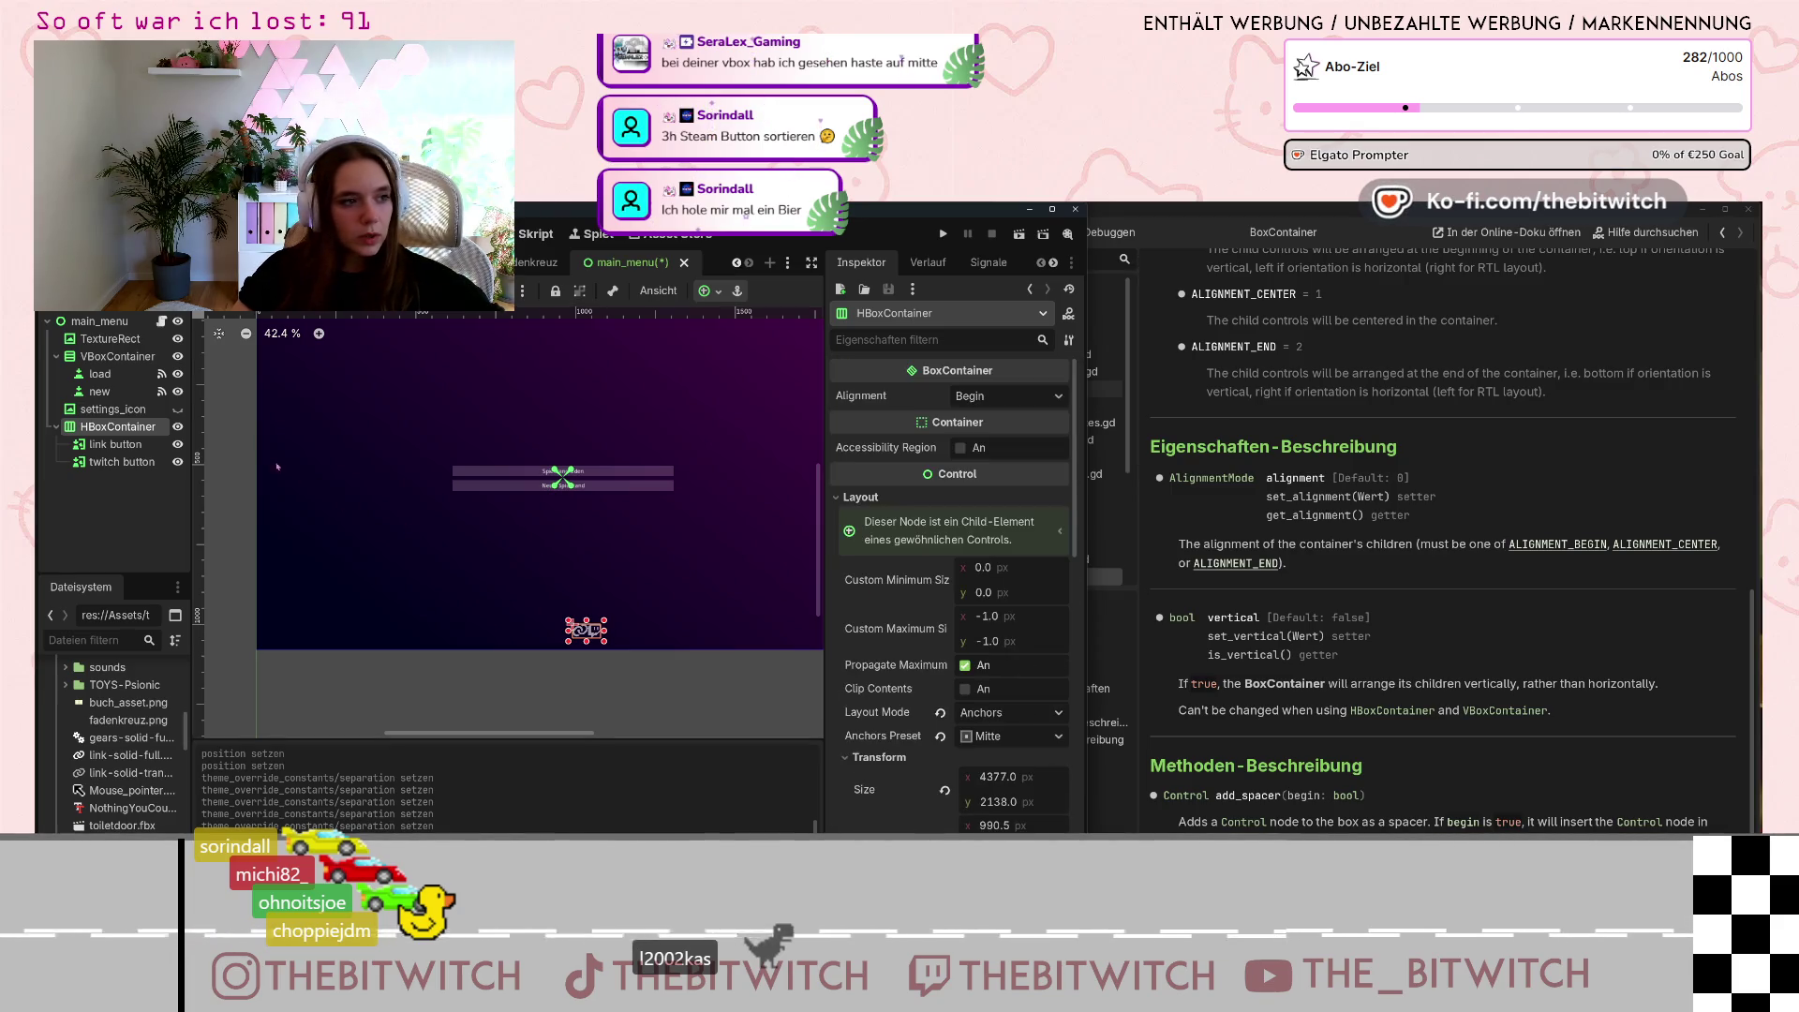
left_click(117, 356)
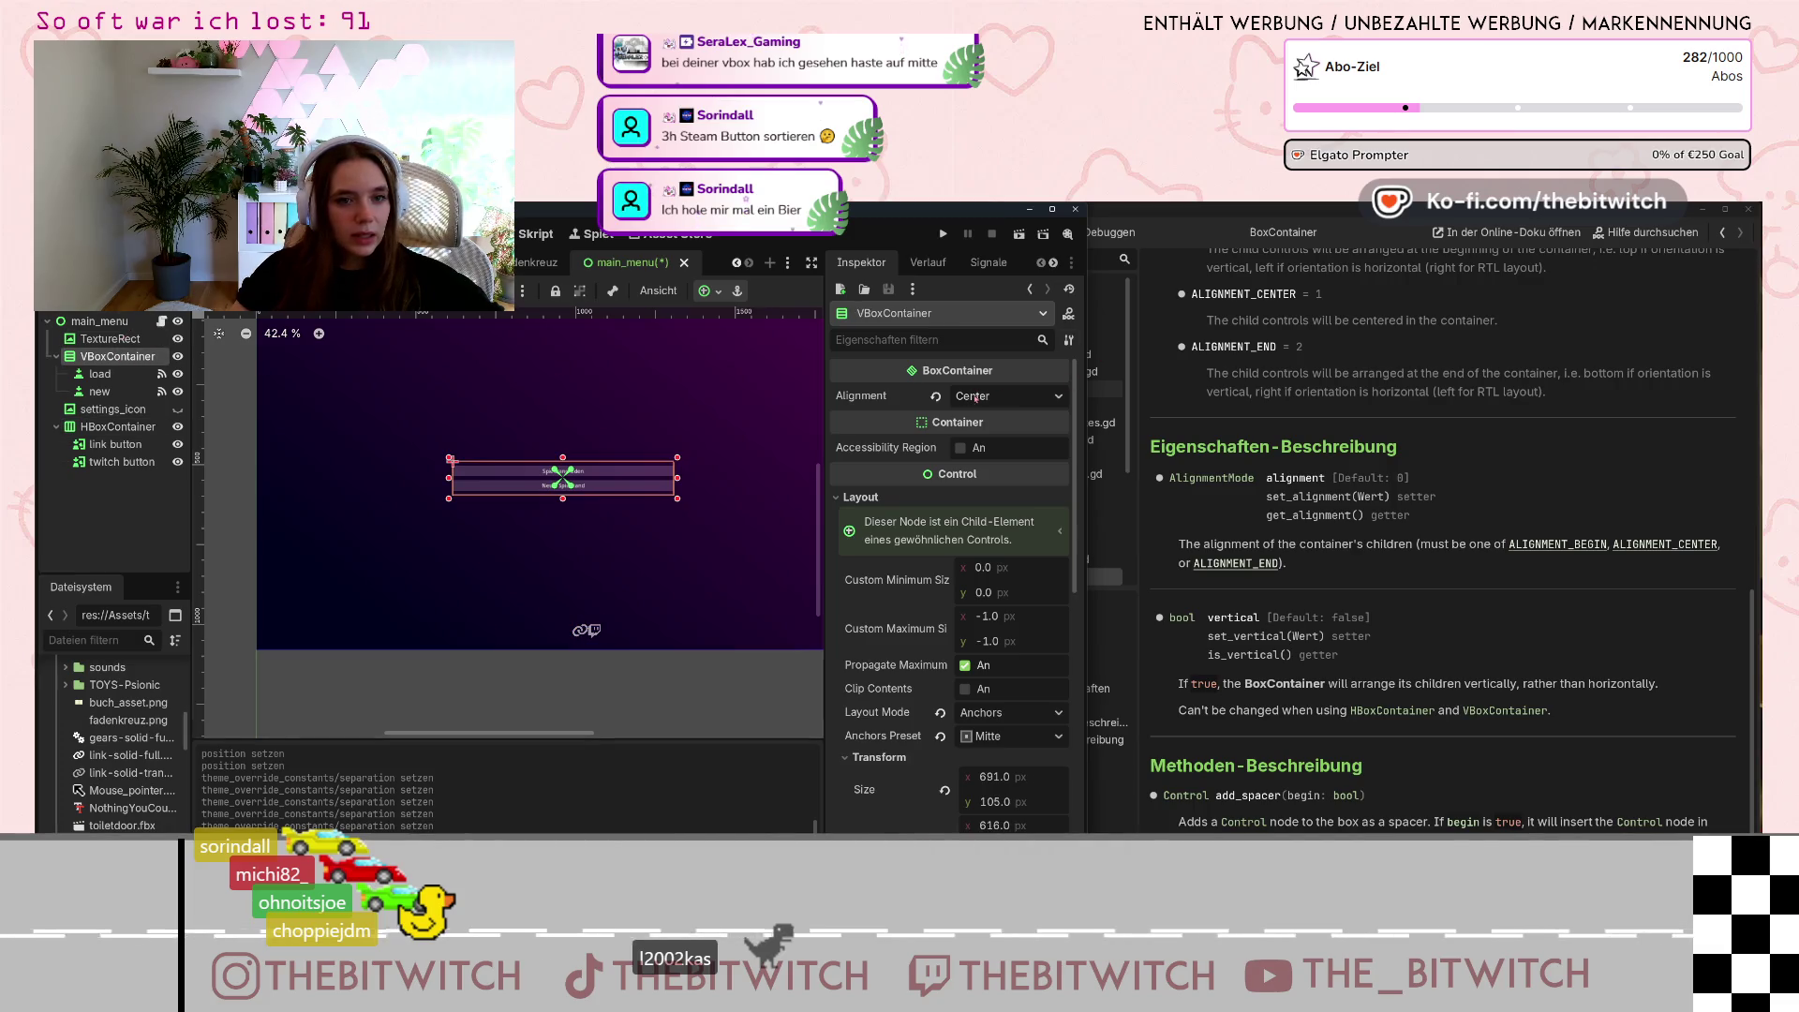
left_click(117, 426)
left_click(1031, 397)
scroll(933, 761, "down", 5)
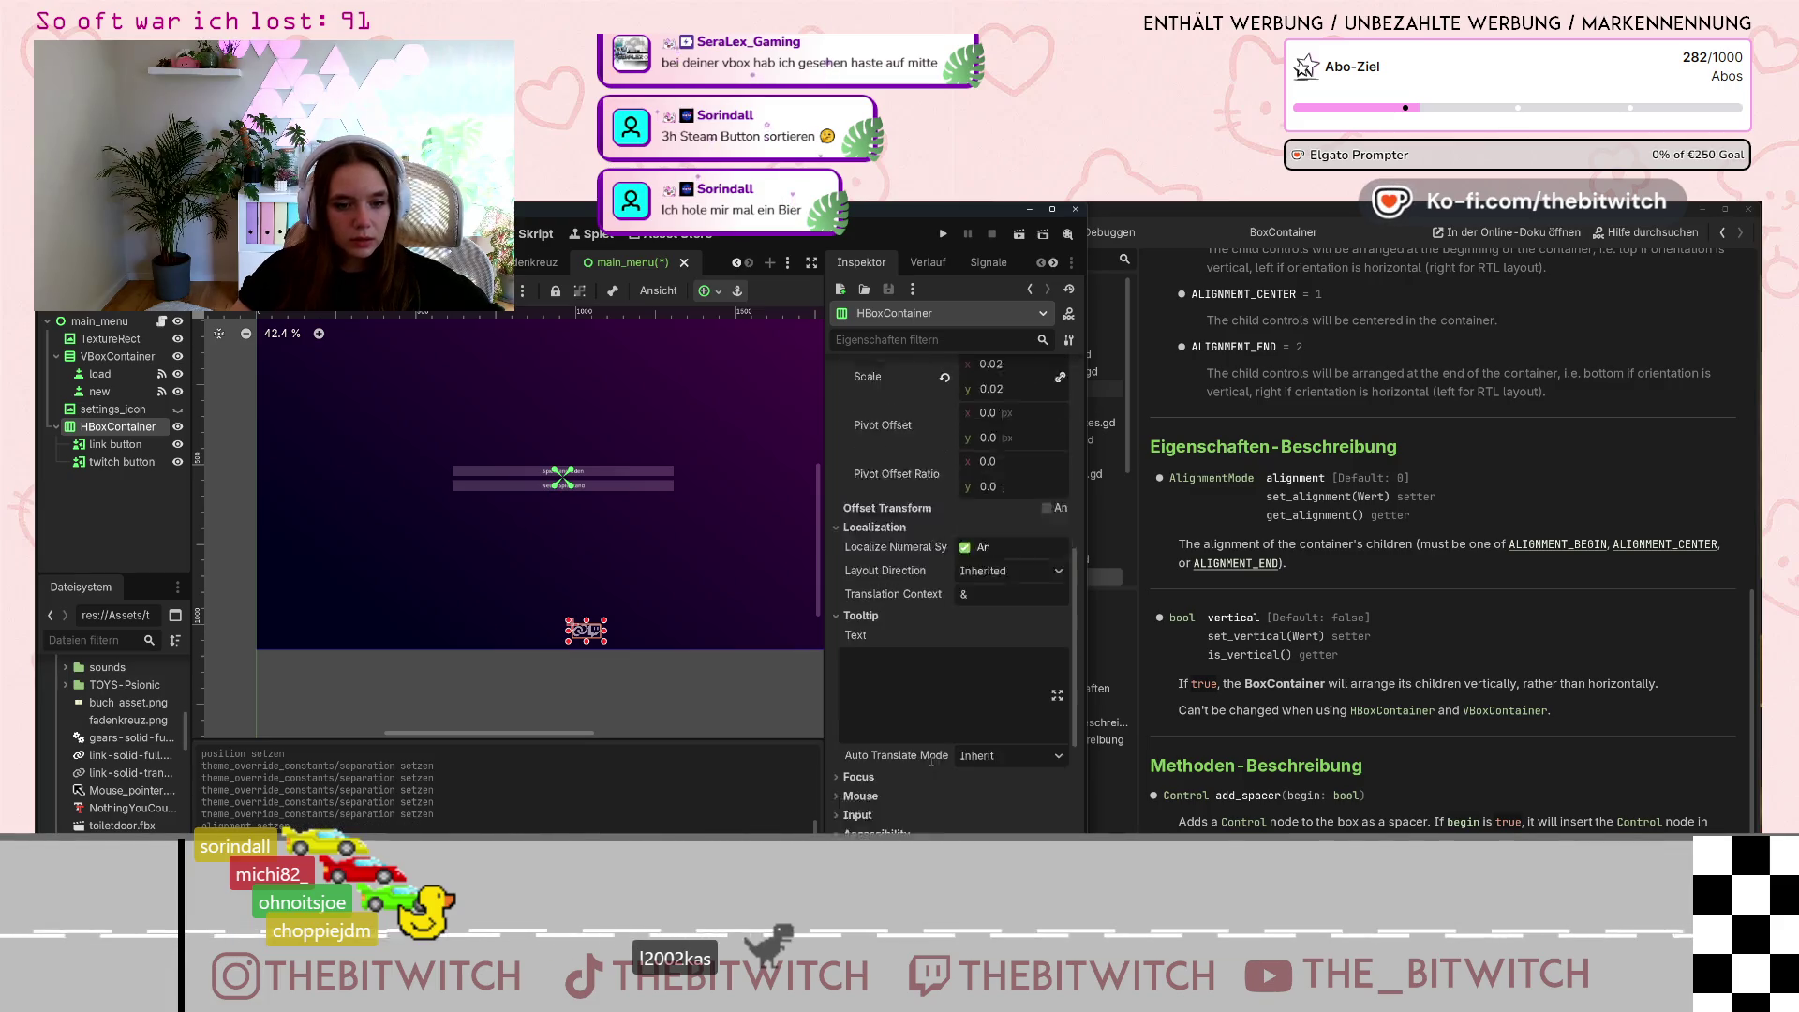
scroll(933, 761, "down", 5)
scroll(938, 757, "up", 2)
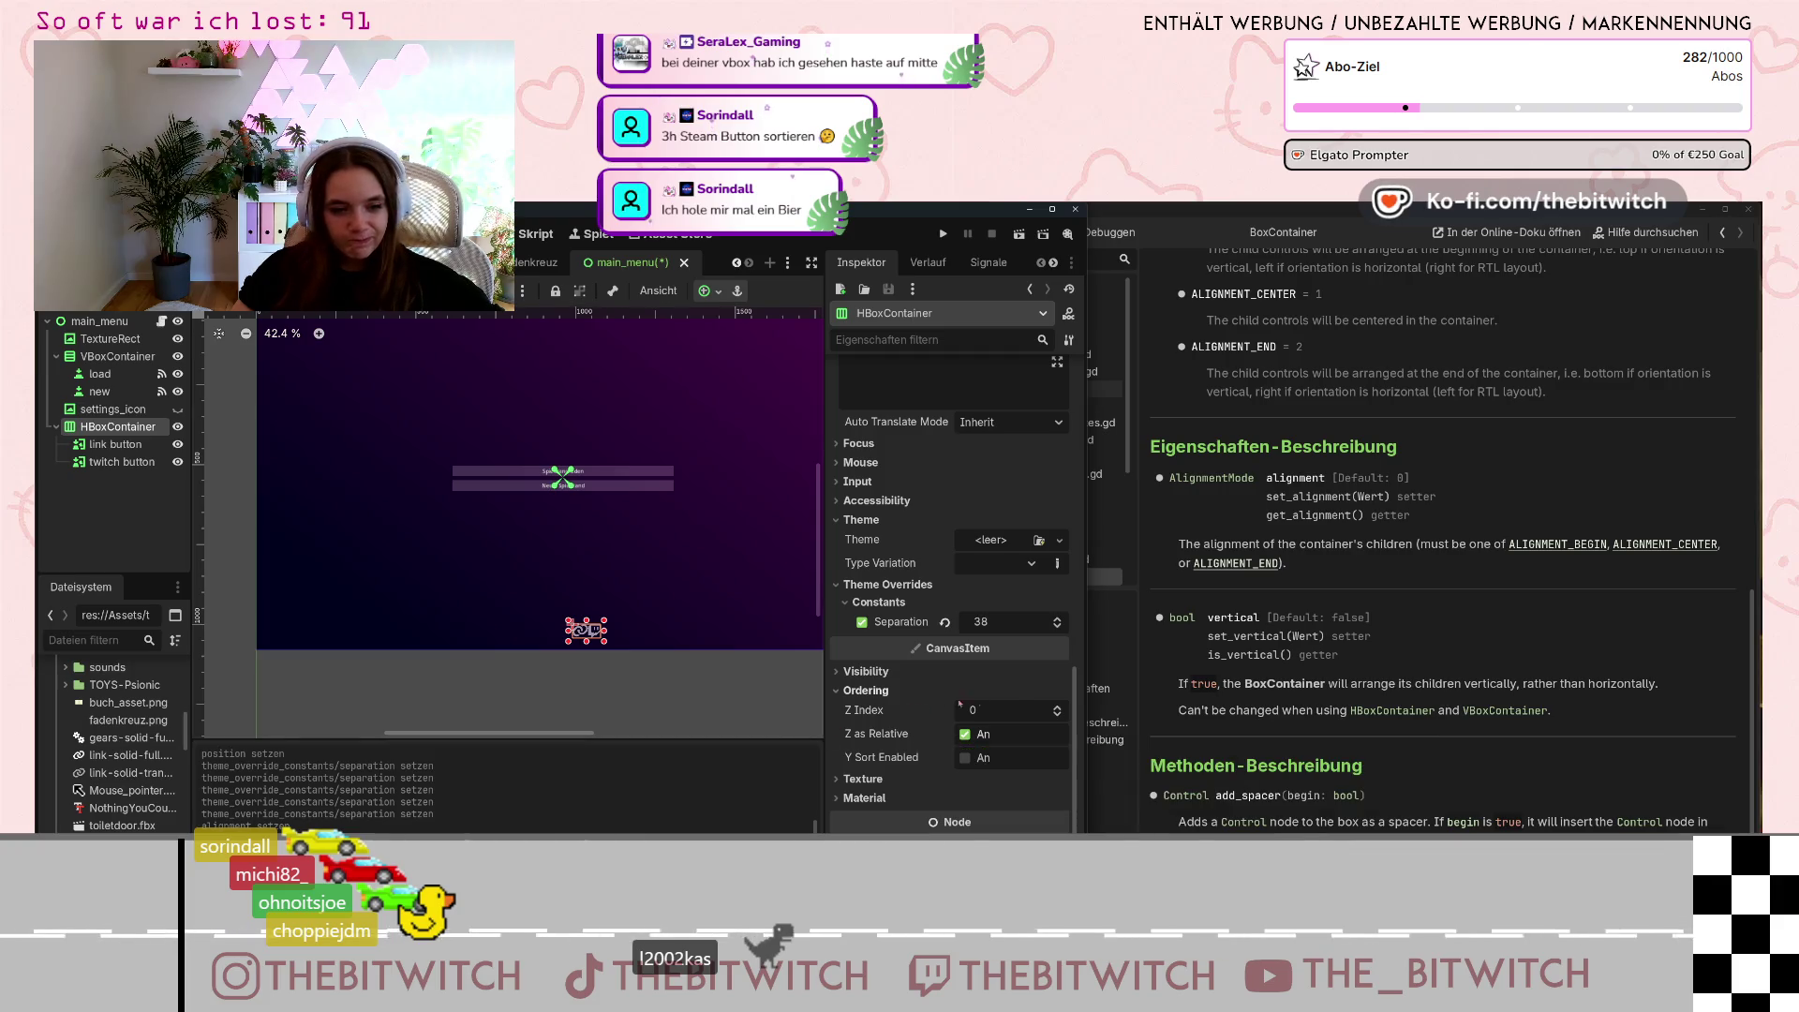
Reset the Separation override and drag it up through 17 to 31.
left_click(947, 625)
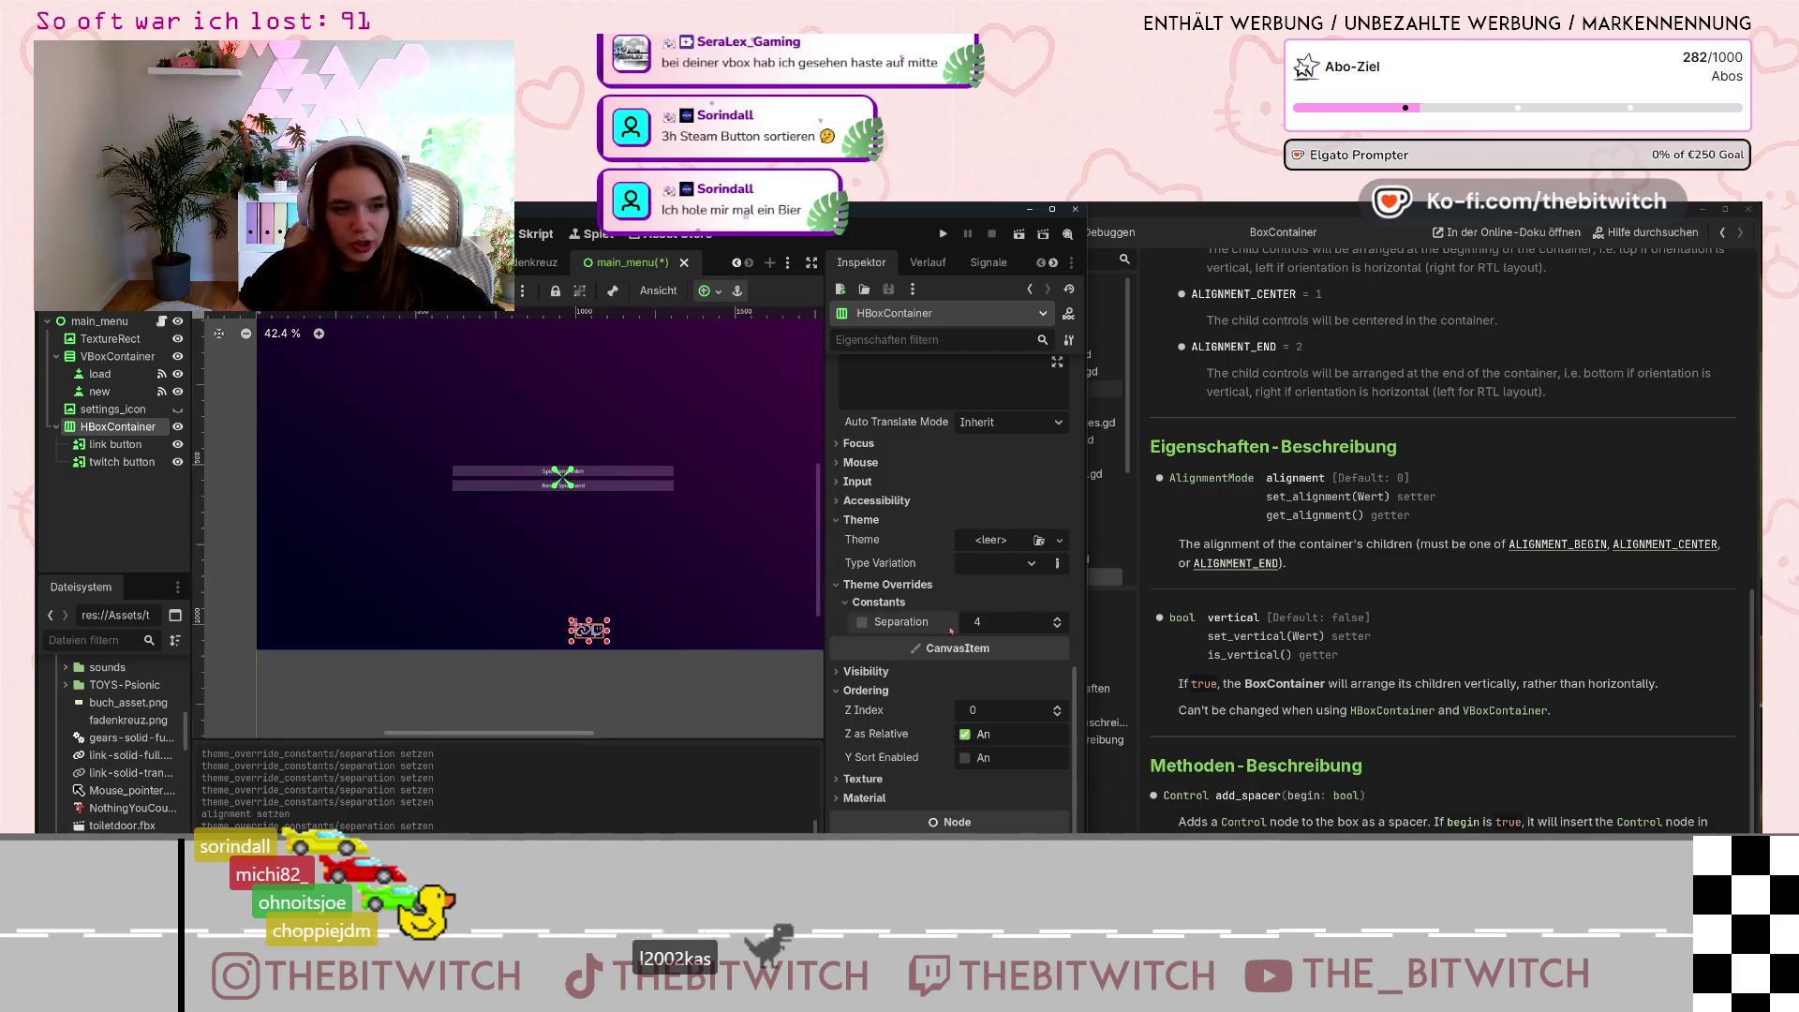
left_click(861, 622)
scroll(611, 637, "up", 5)
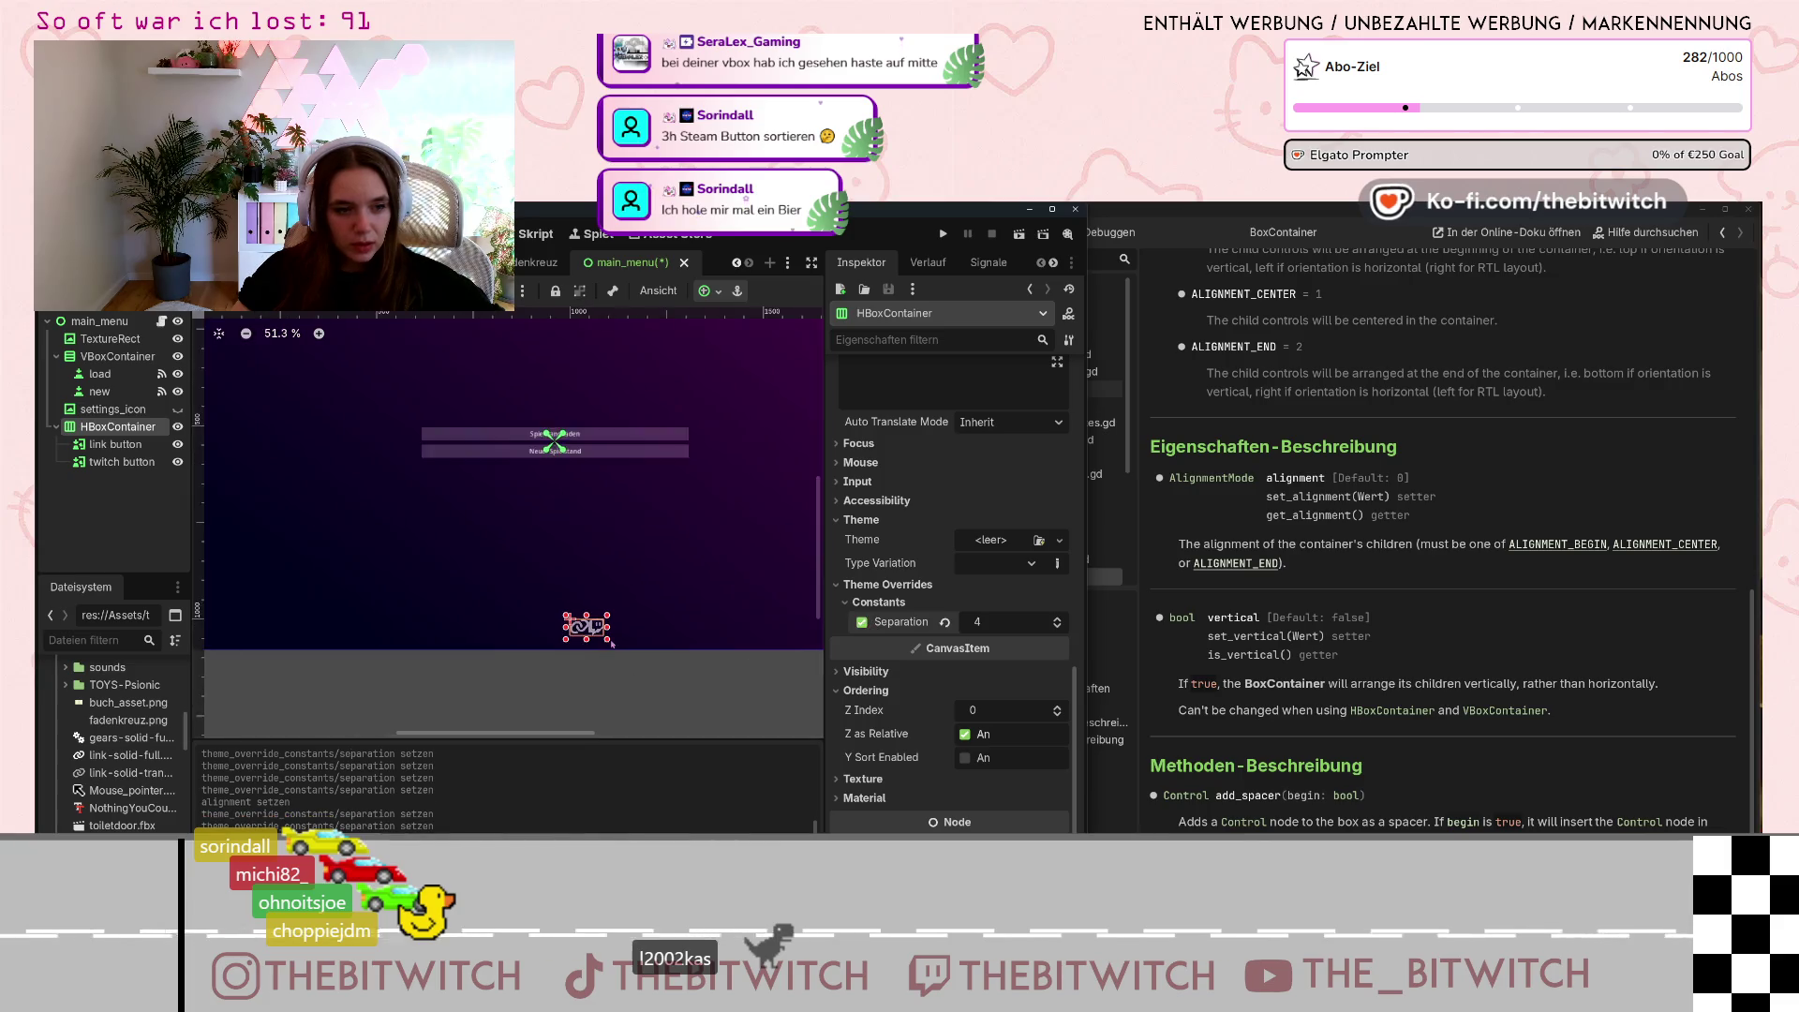
scroll(611, 636, "up", 2)
left_click(1056, 618)
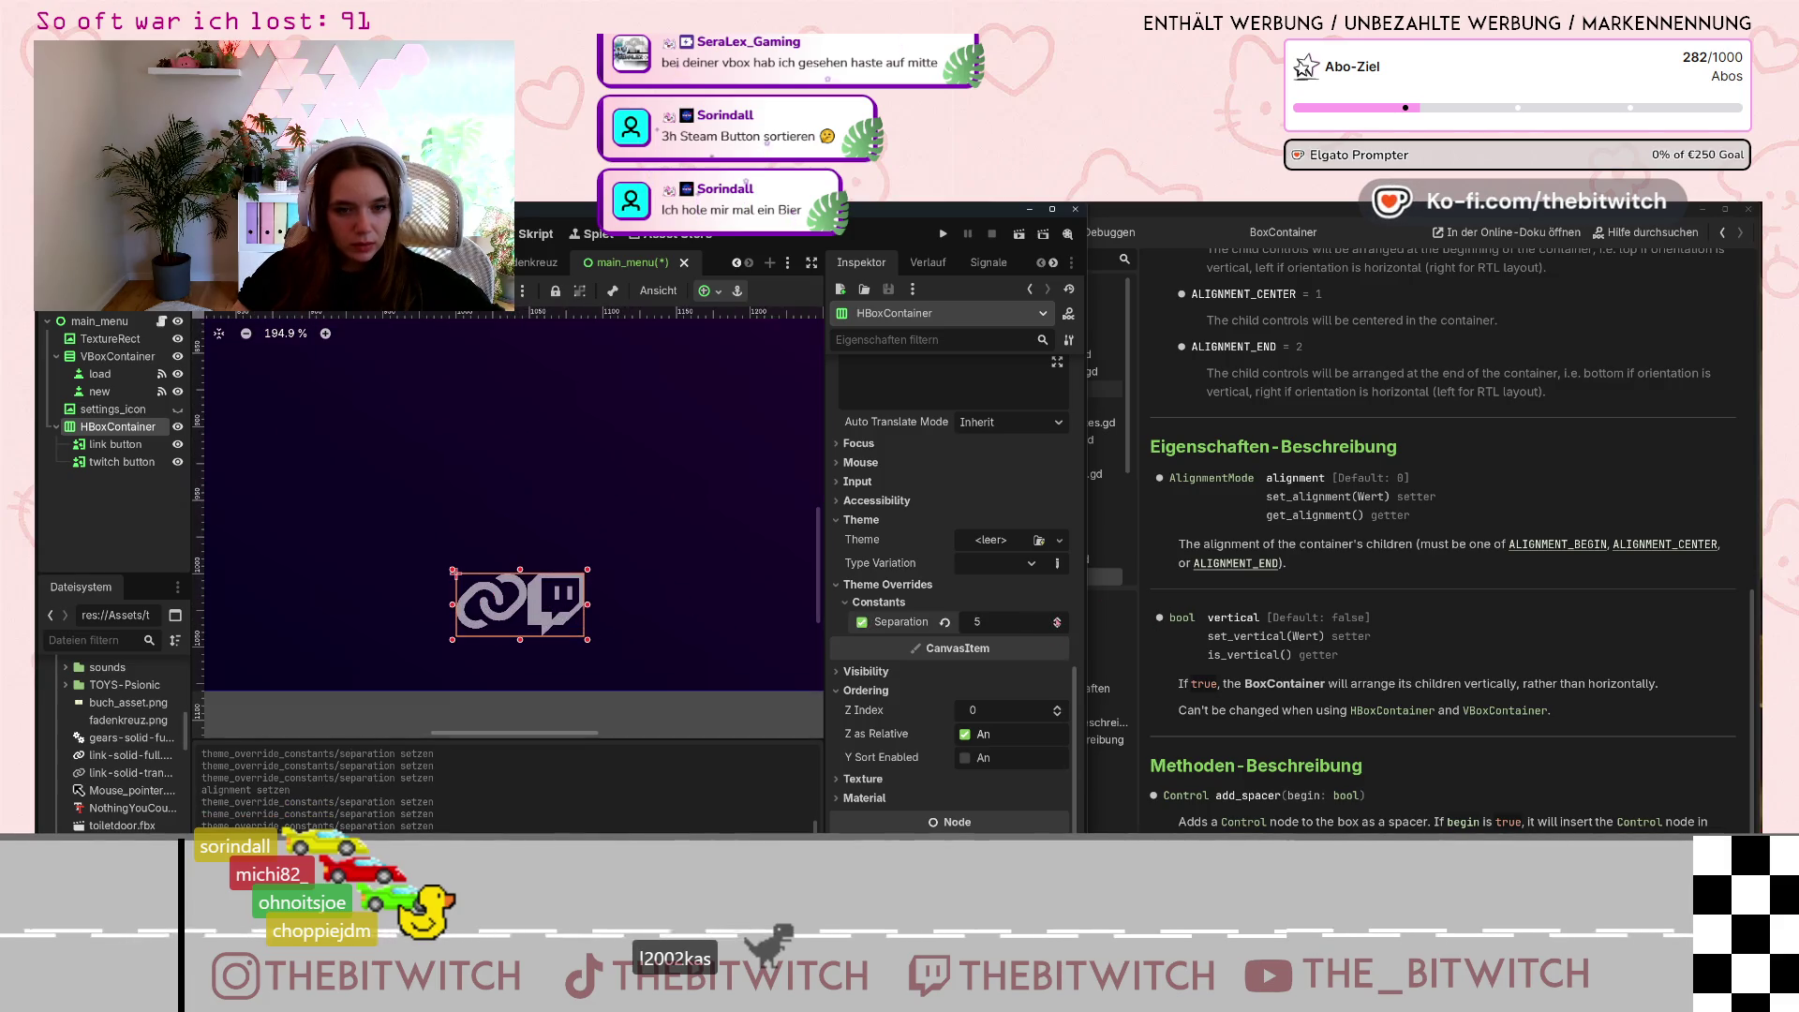
left_click_drag(1057, 626, 1057, 614)
scroll(655, 648, "down", 2)
scroll(656, 648, "down", 3)
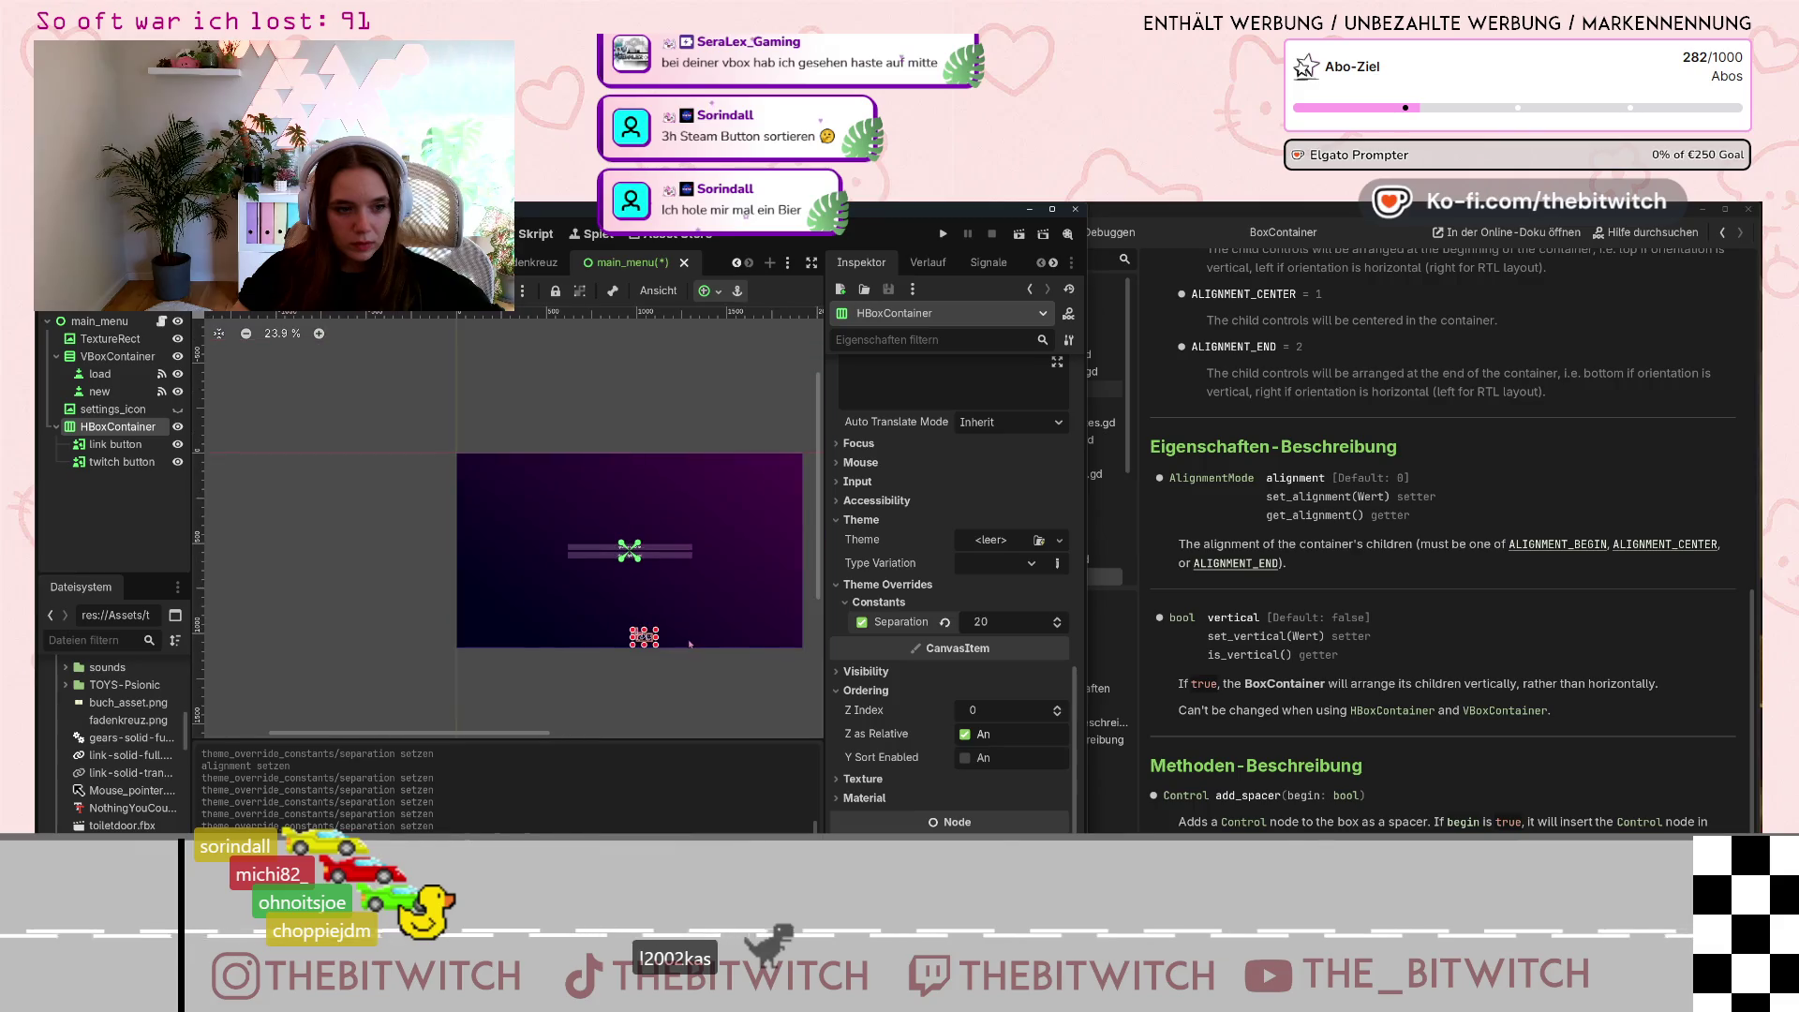
left_click_drag(994, 622, 1008, 622)
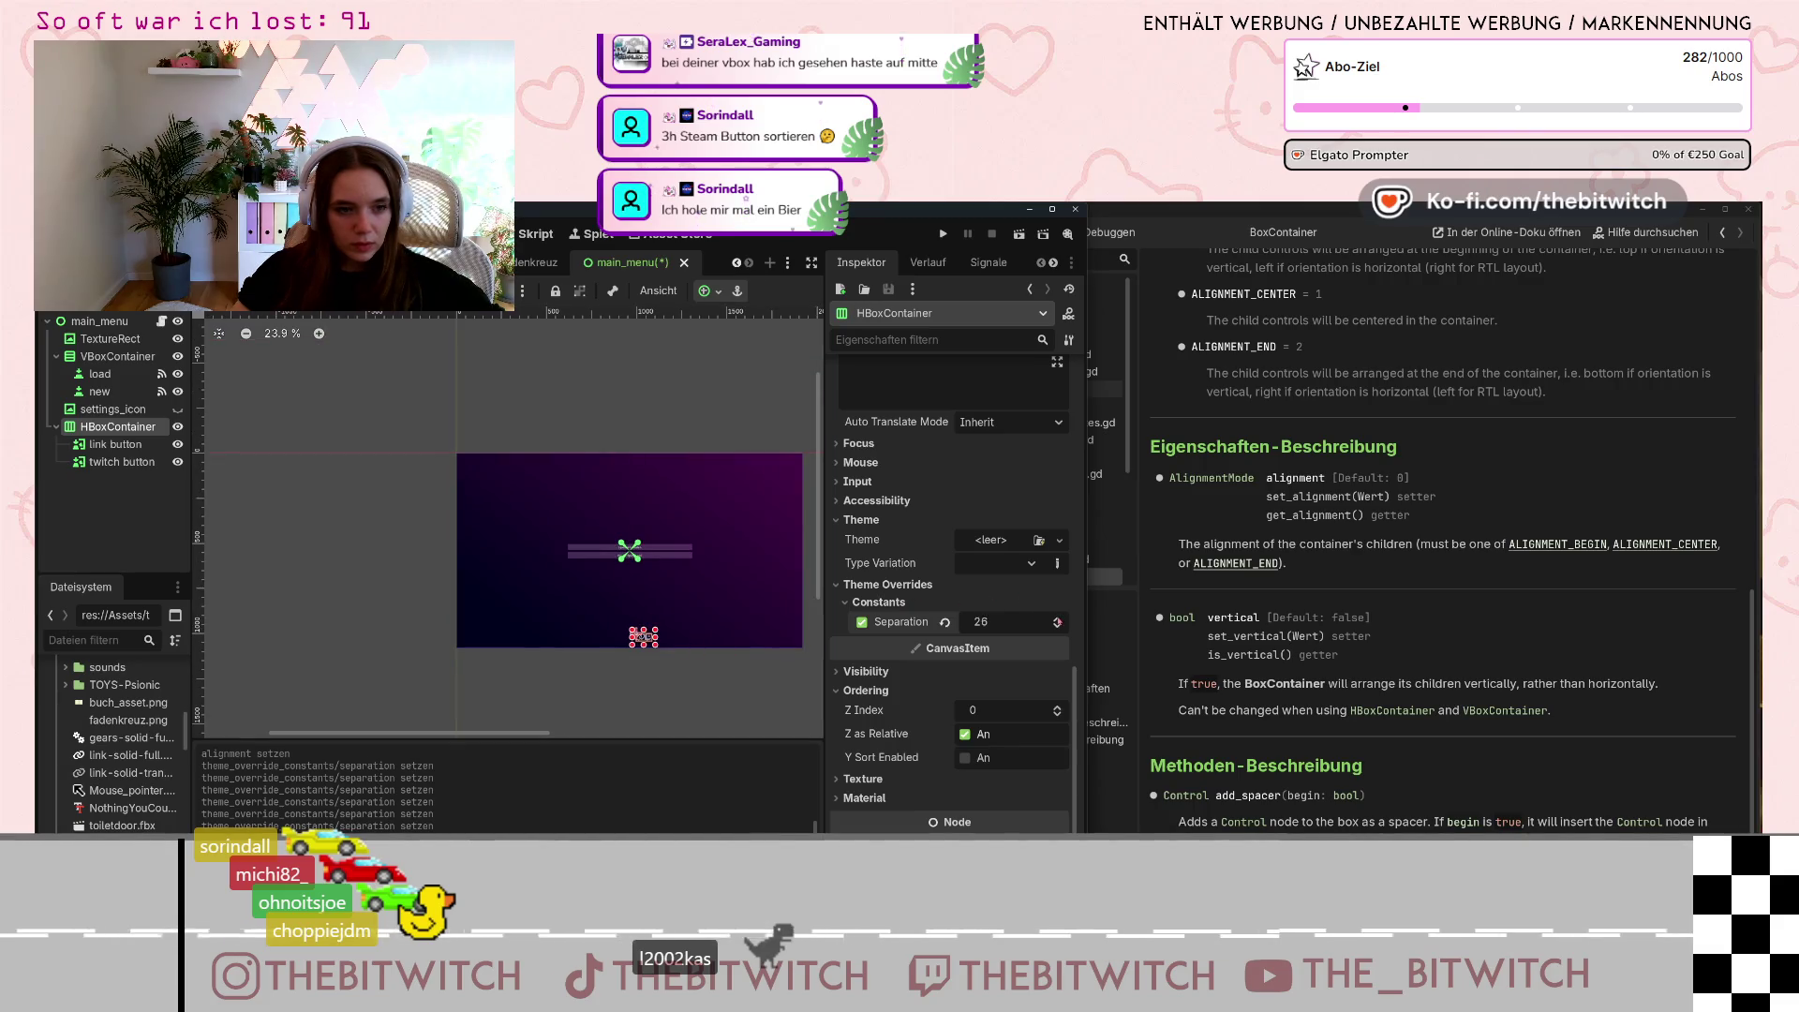
scroll(702, 687, "up", 3)
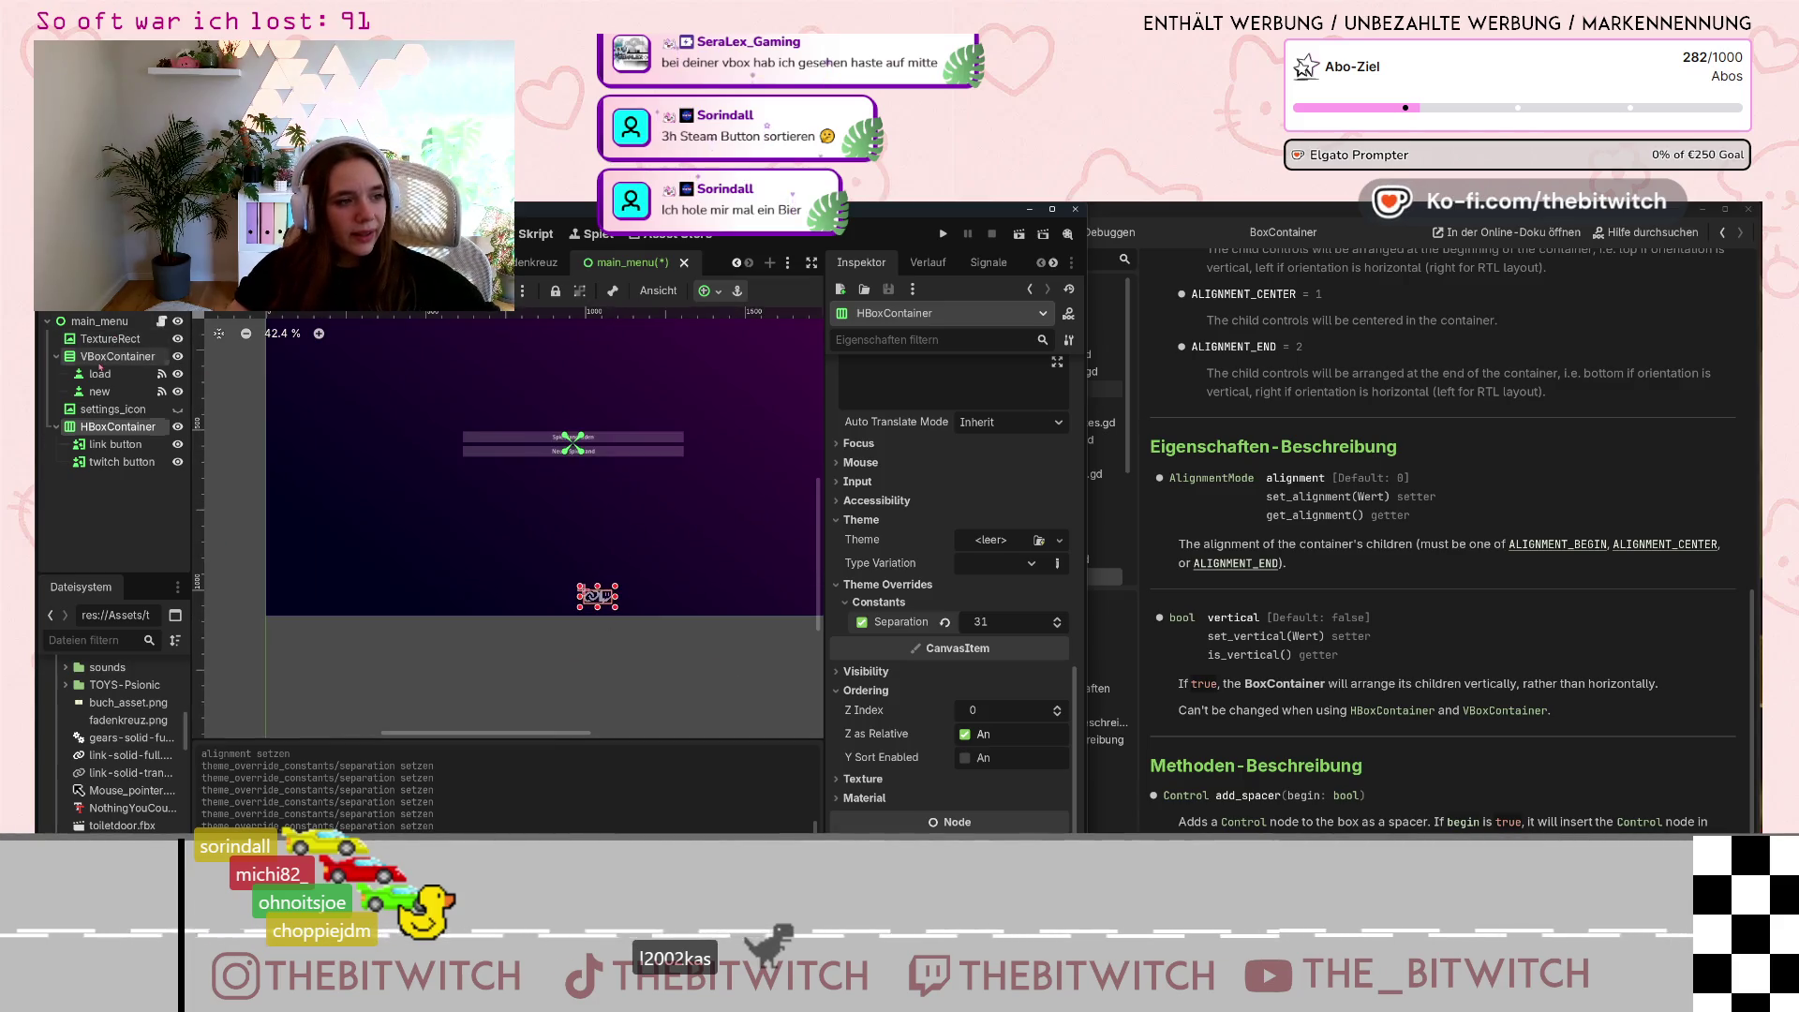
left_click(117, 356)
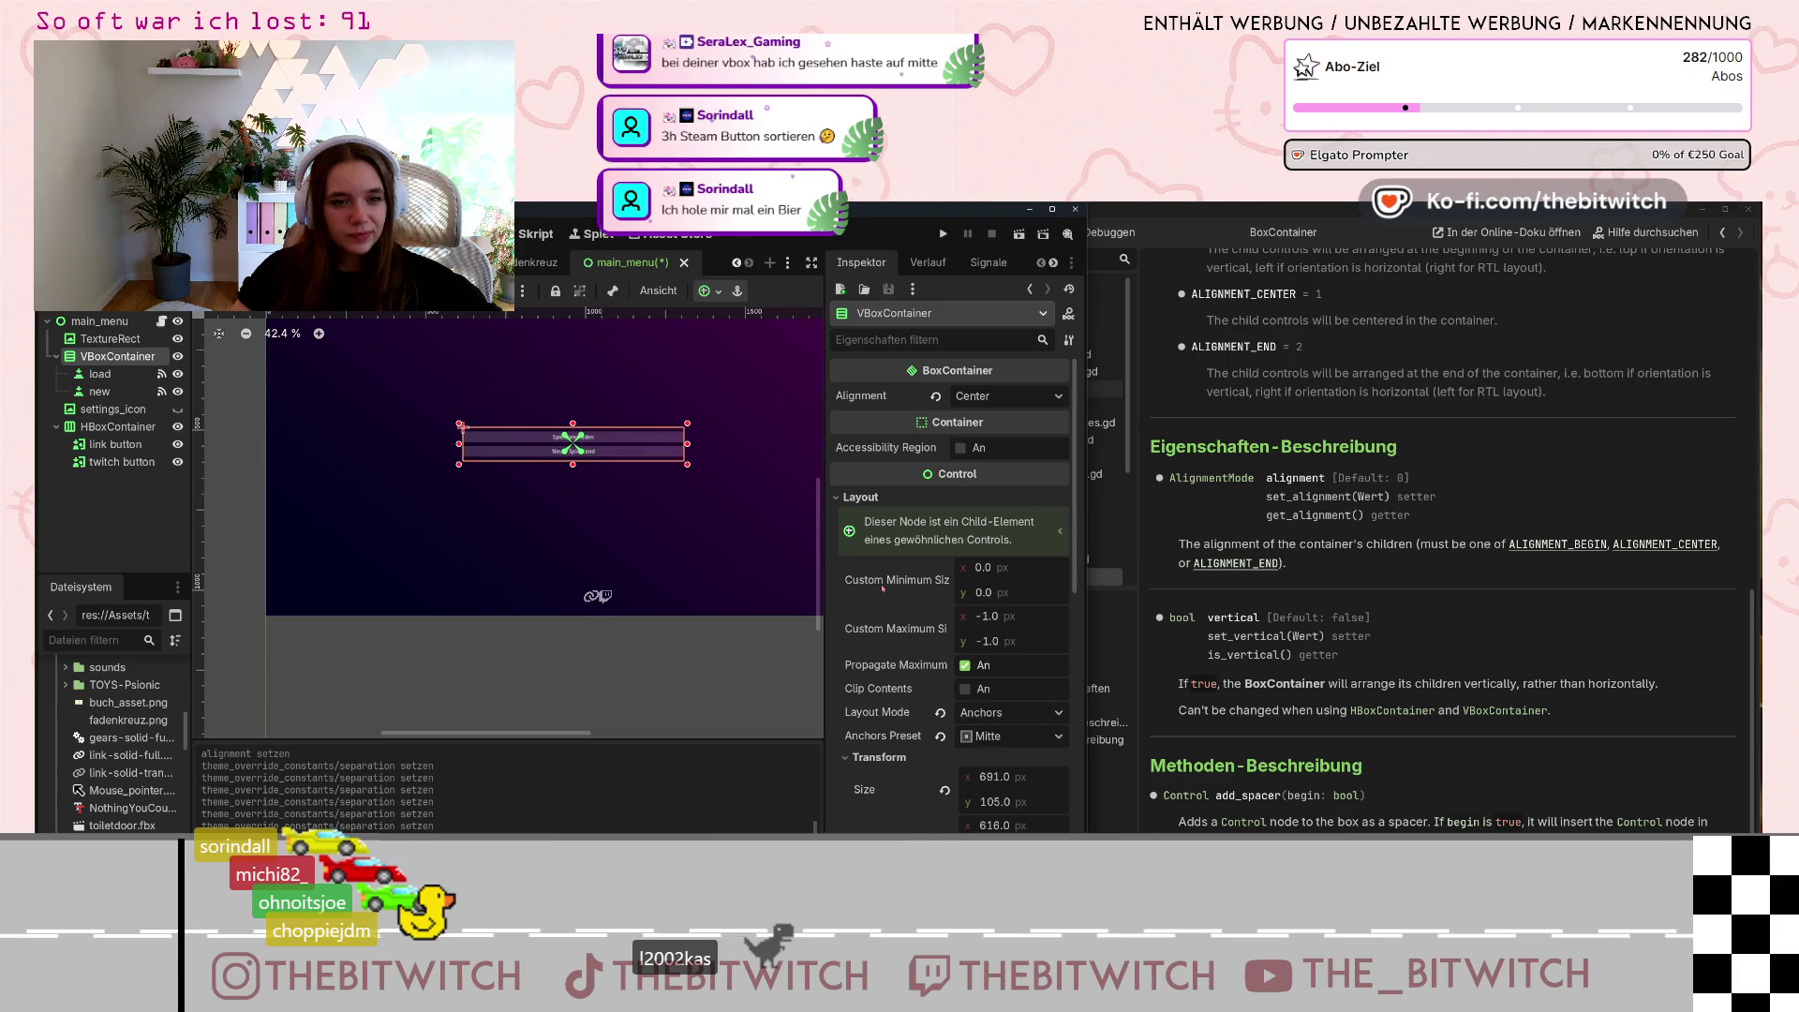
Compare the VBoxContainer's layout properties, then reselect the HBoxContainer.
scroll(880, 585, "down", 1)
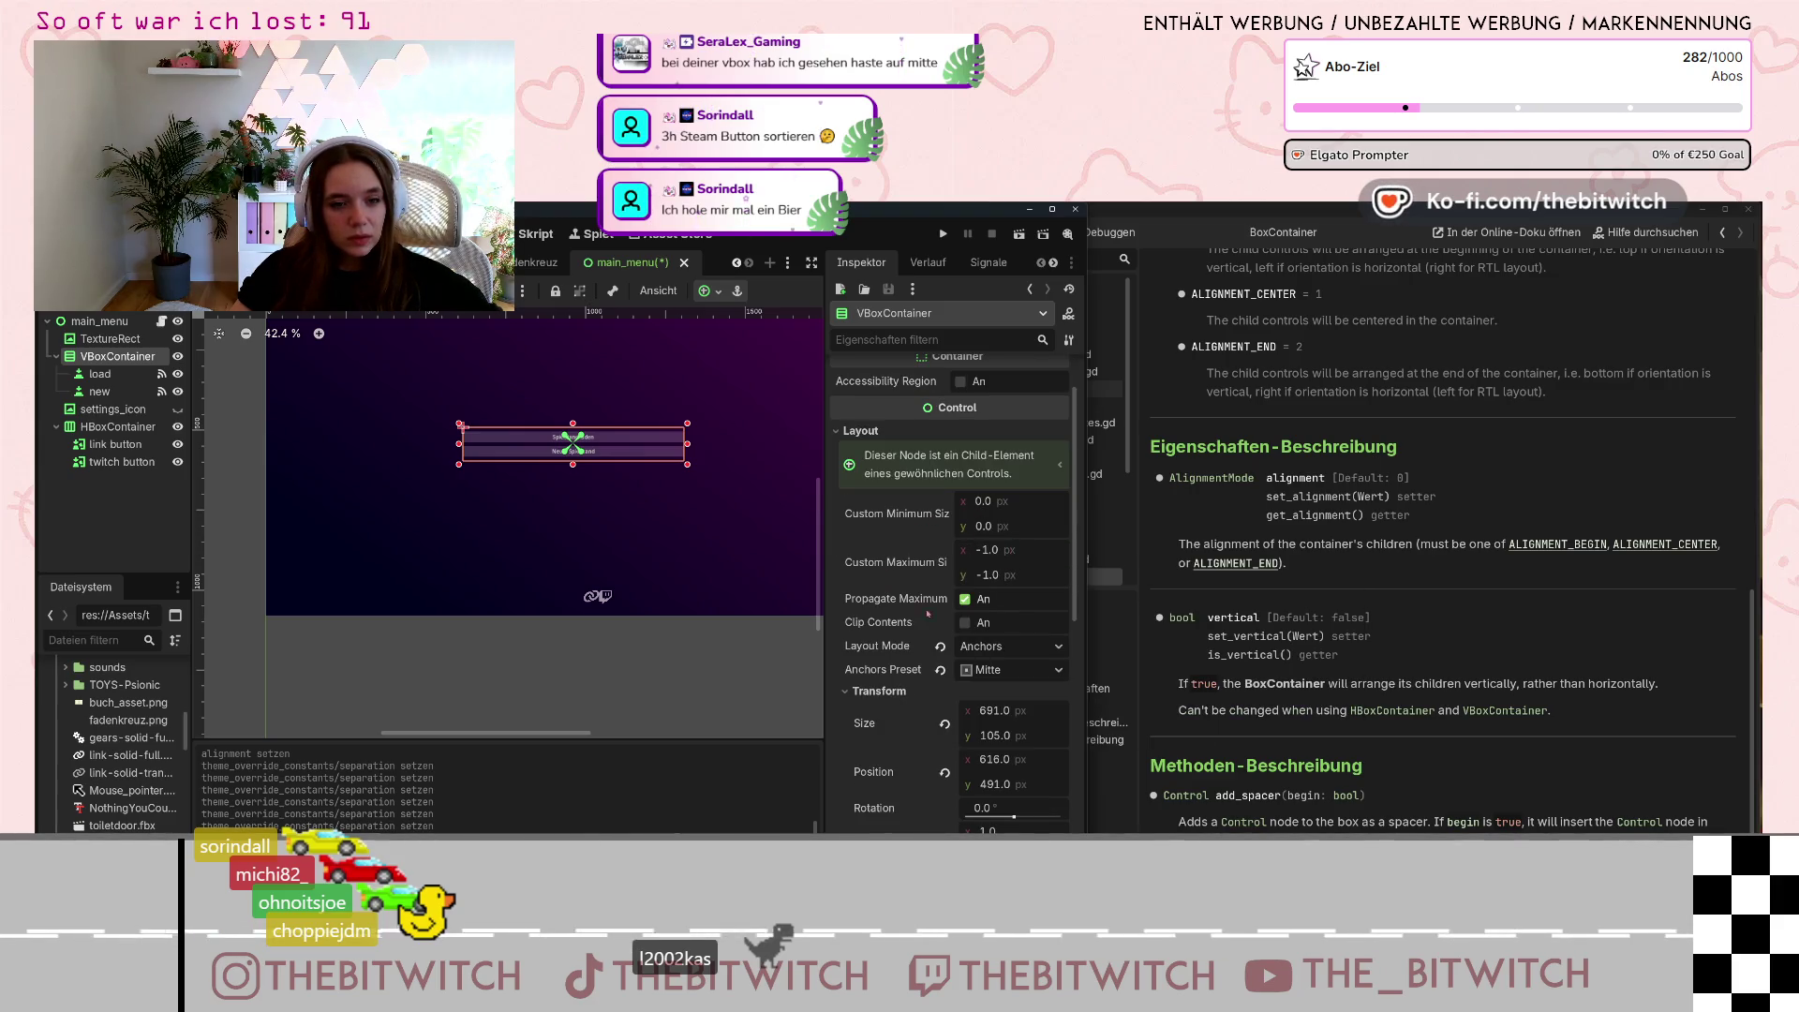
left_click(118, 426)
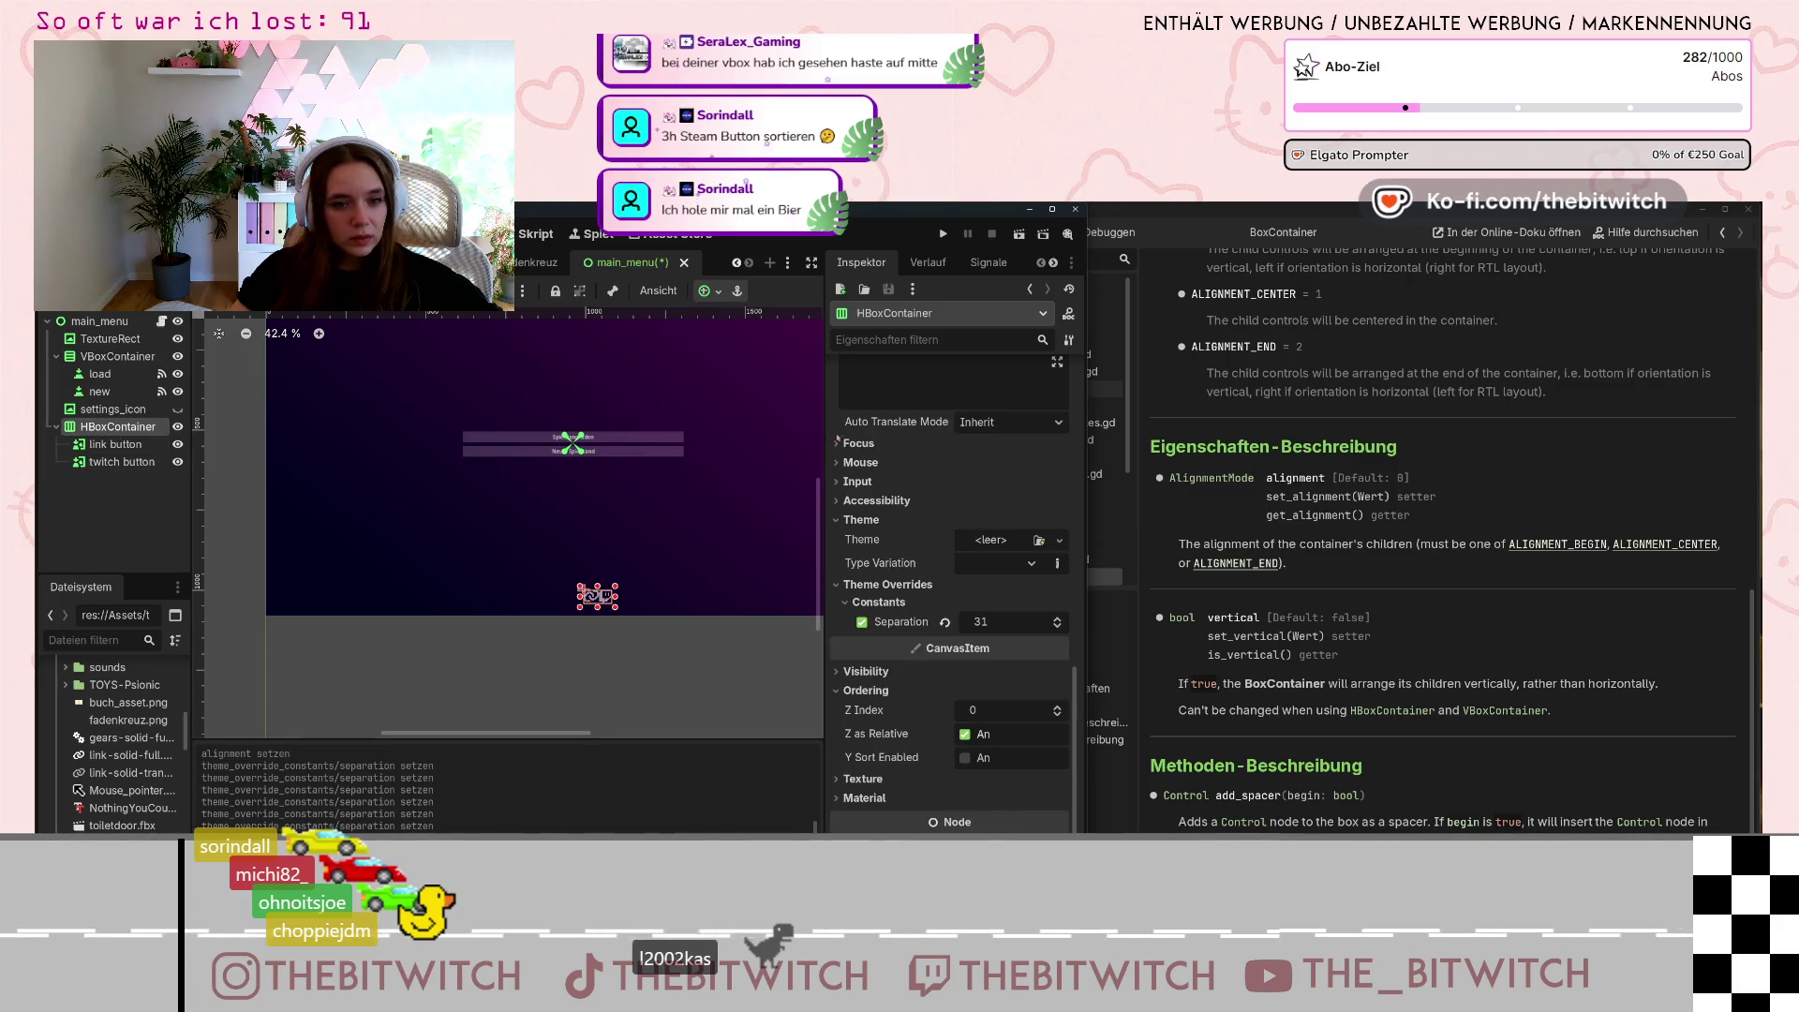
scroll(930, 508, "down", 3)
scroll(930, 508, "up", 5)
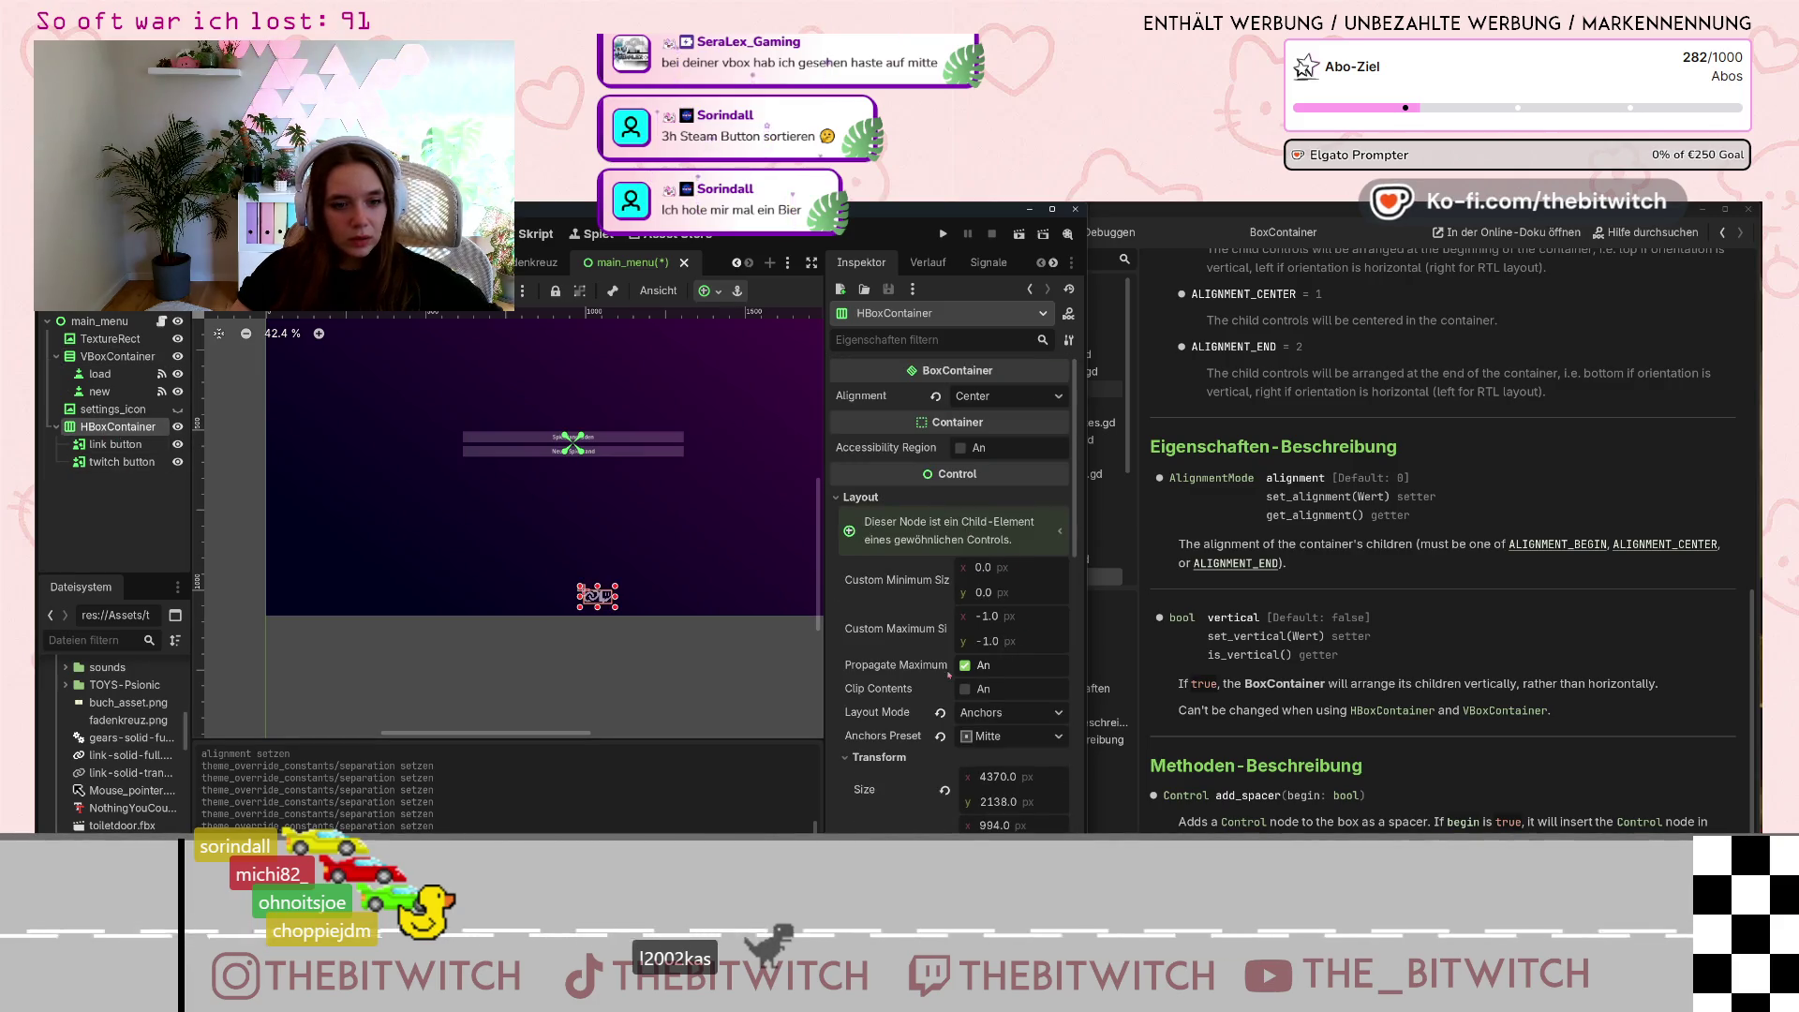
left_click(112, 357)
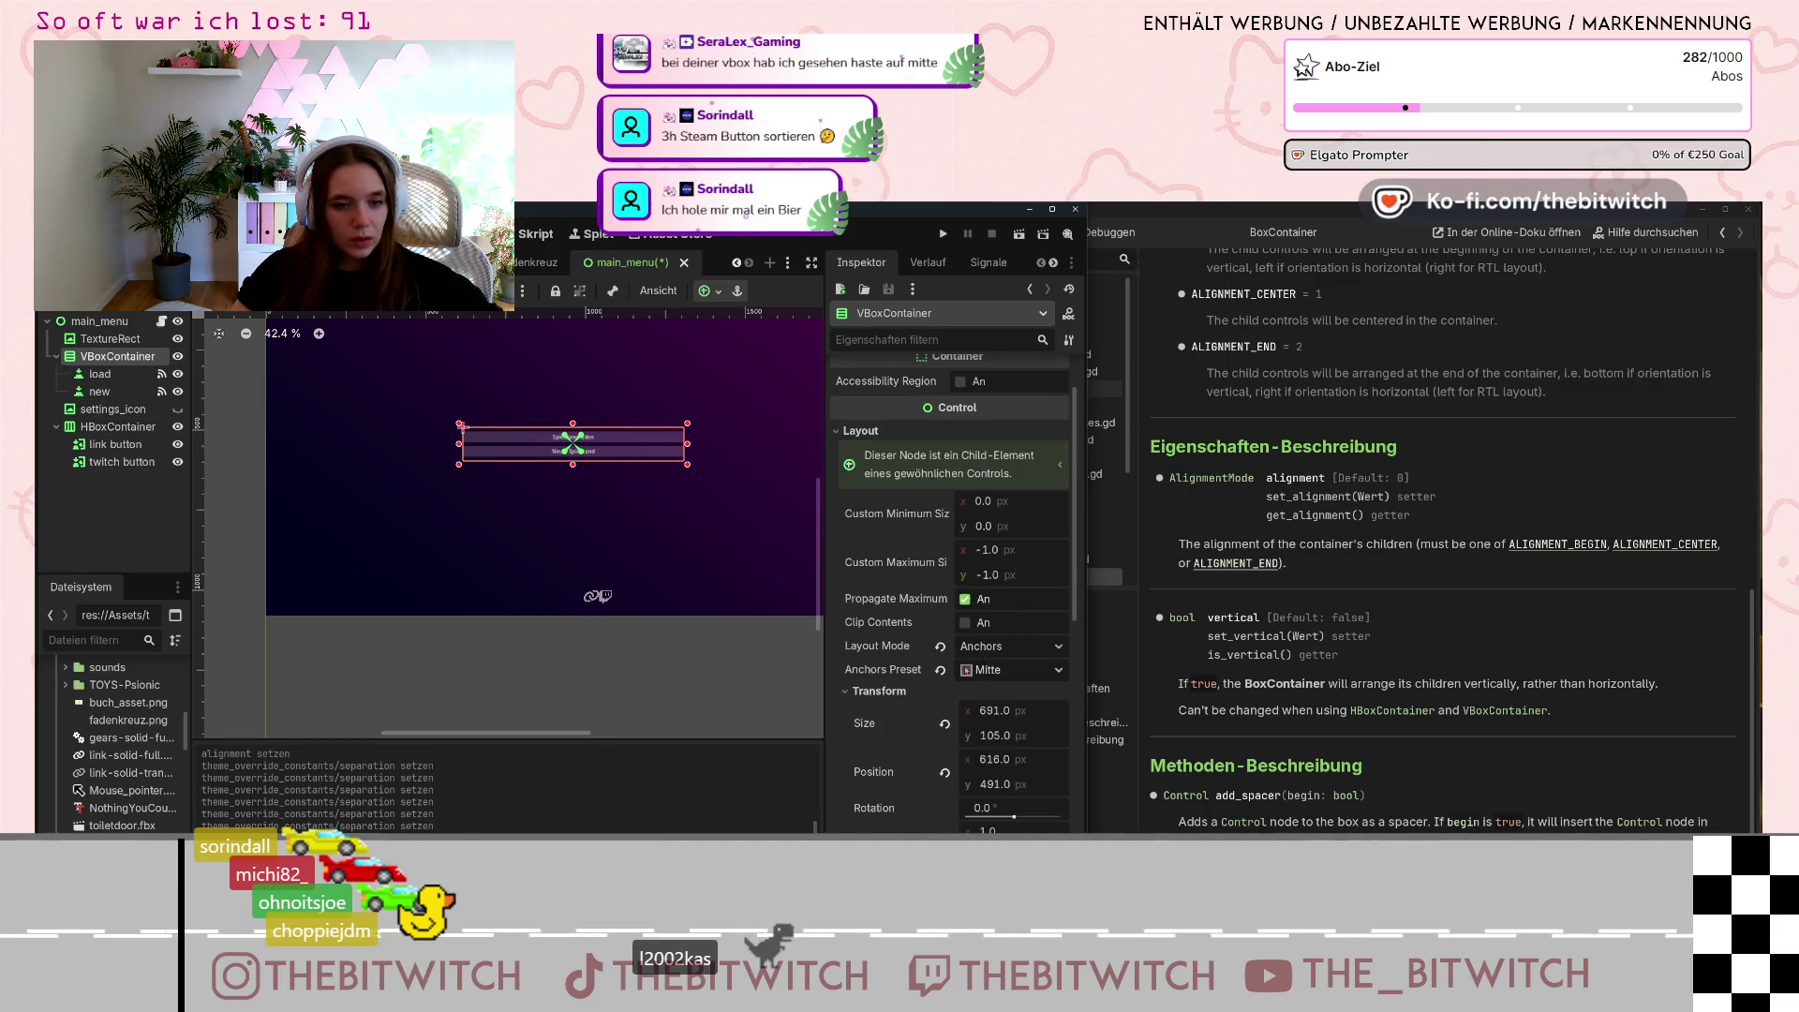
scroll(896, 675, "down", 3)
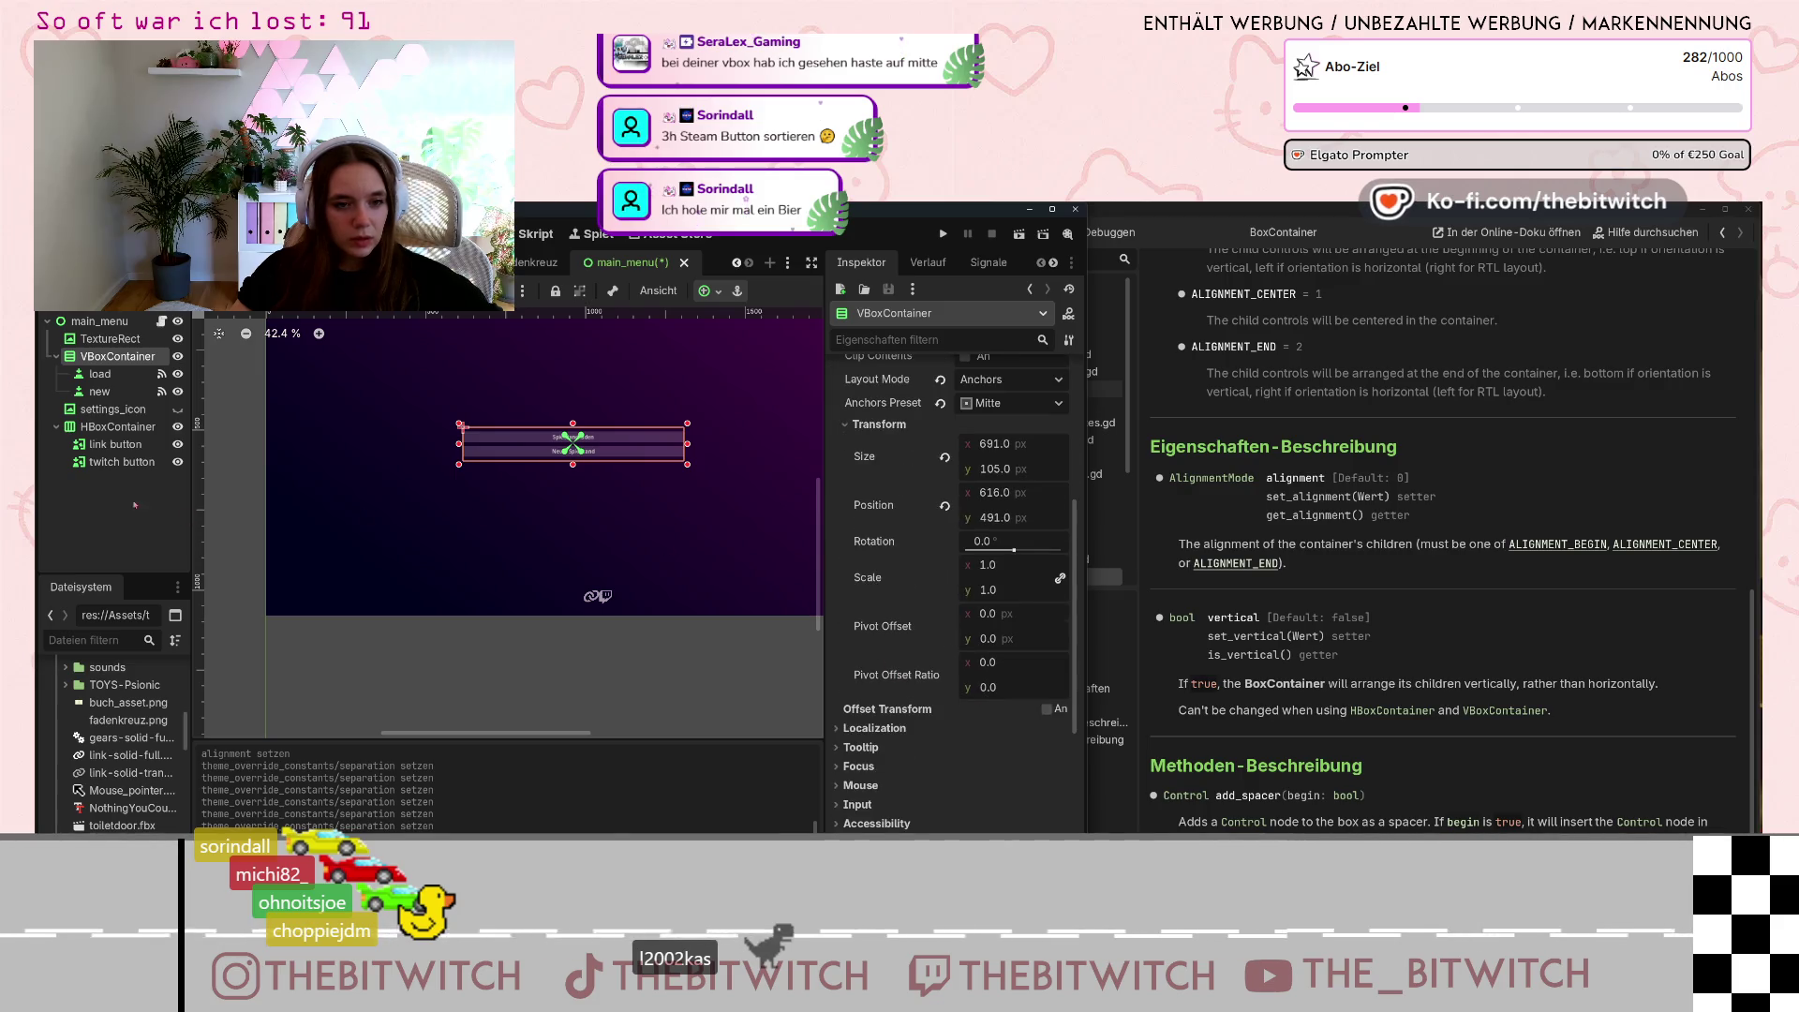
left_click(115, 426)
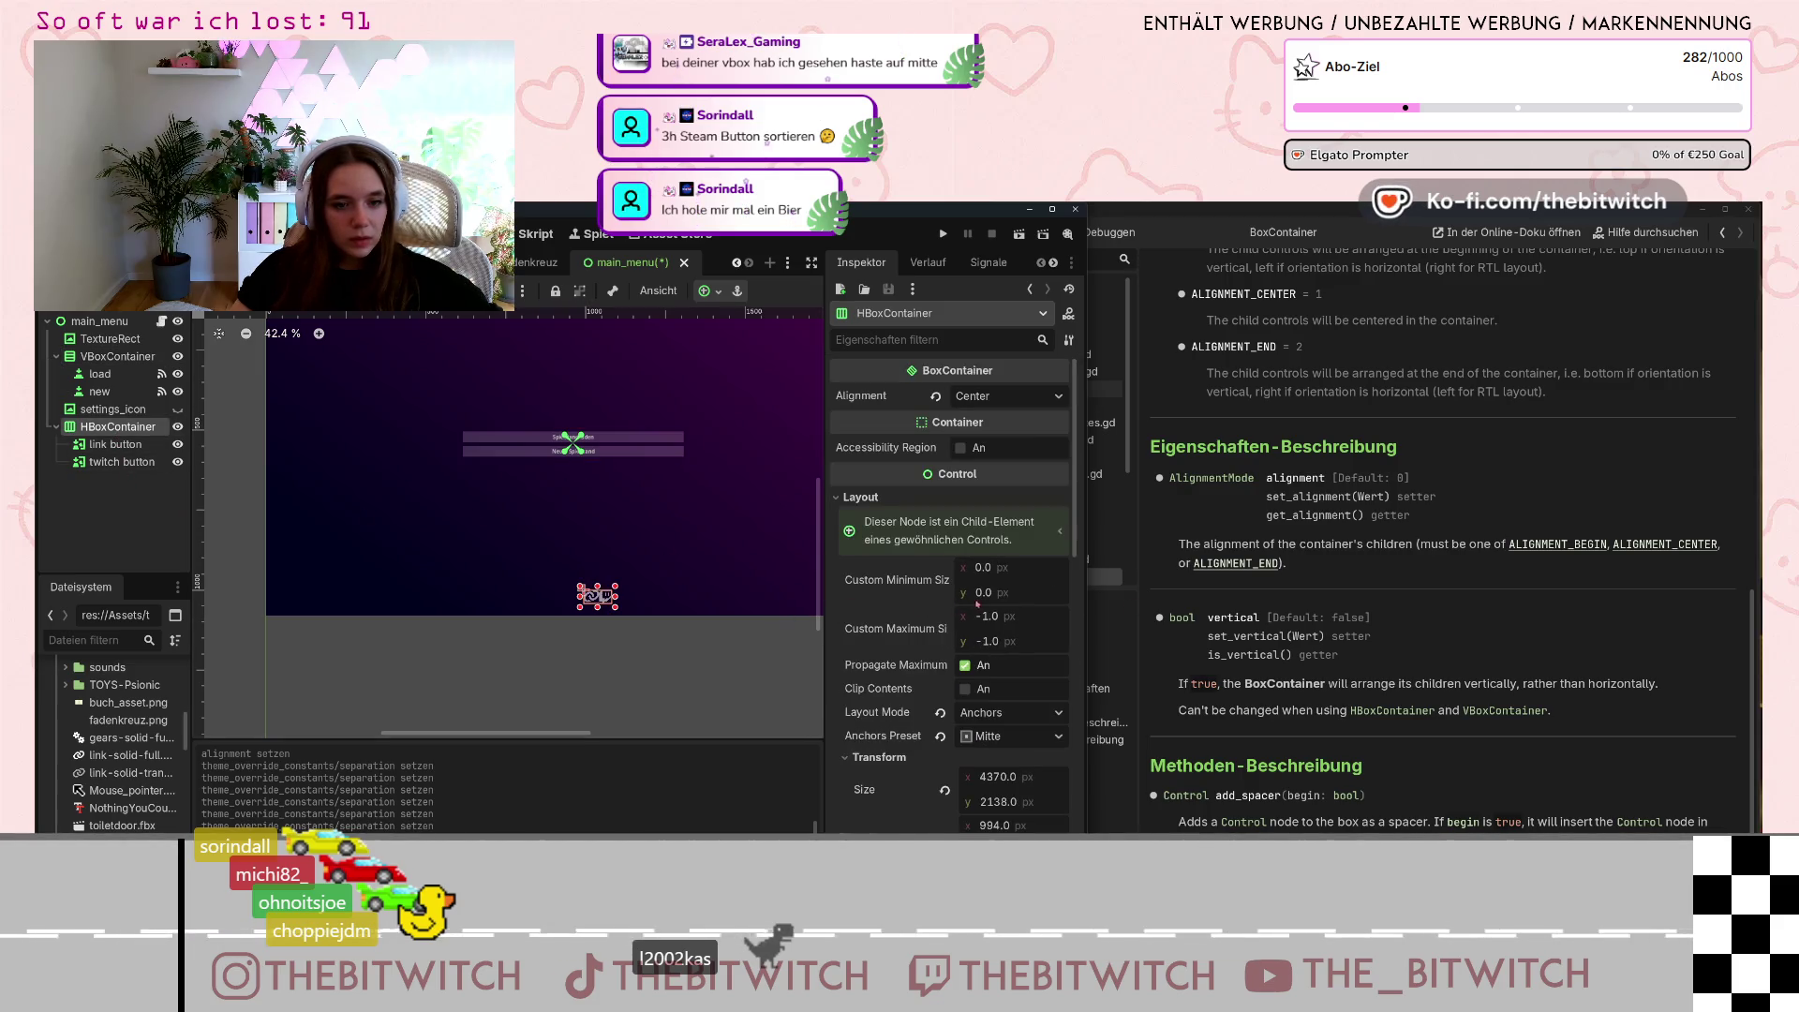
scroll(929, 689, "down", 4)
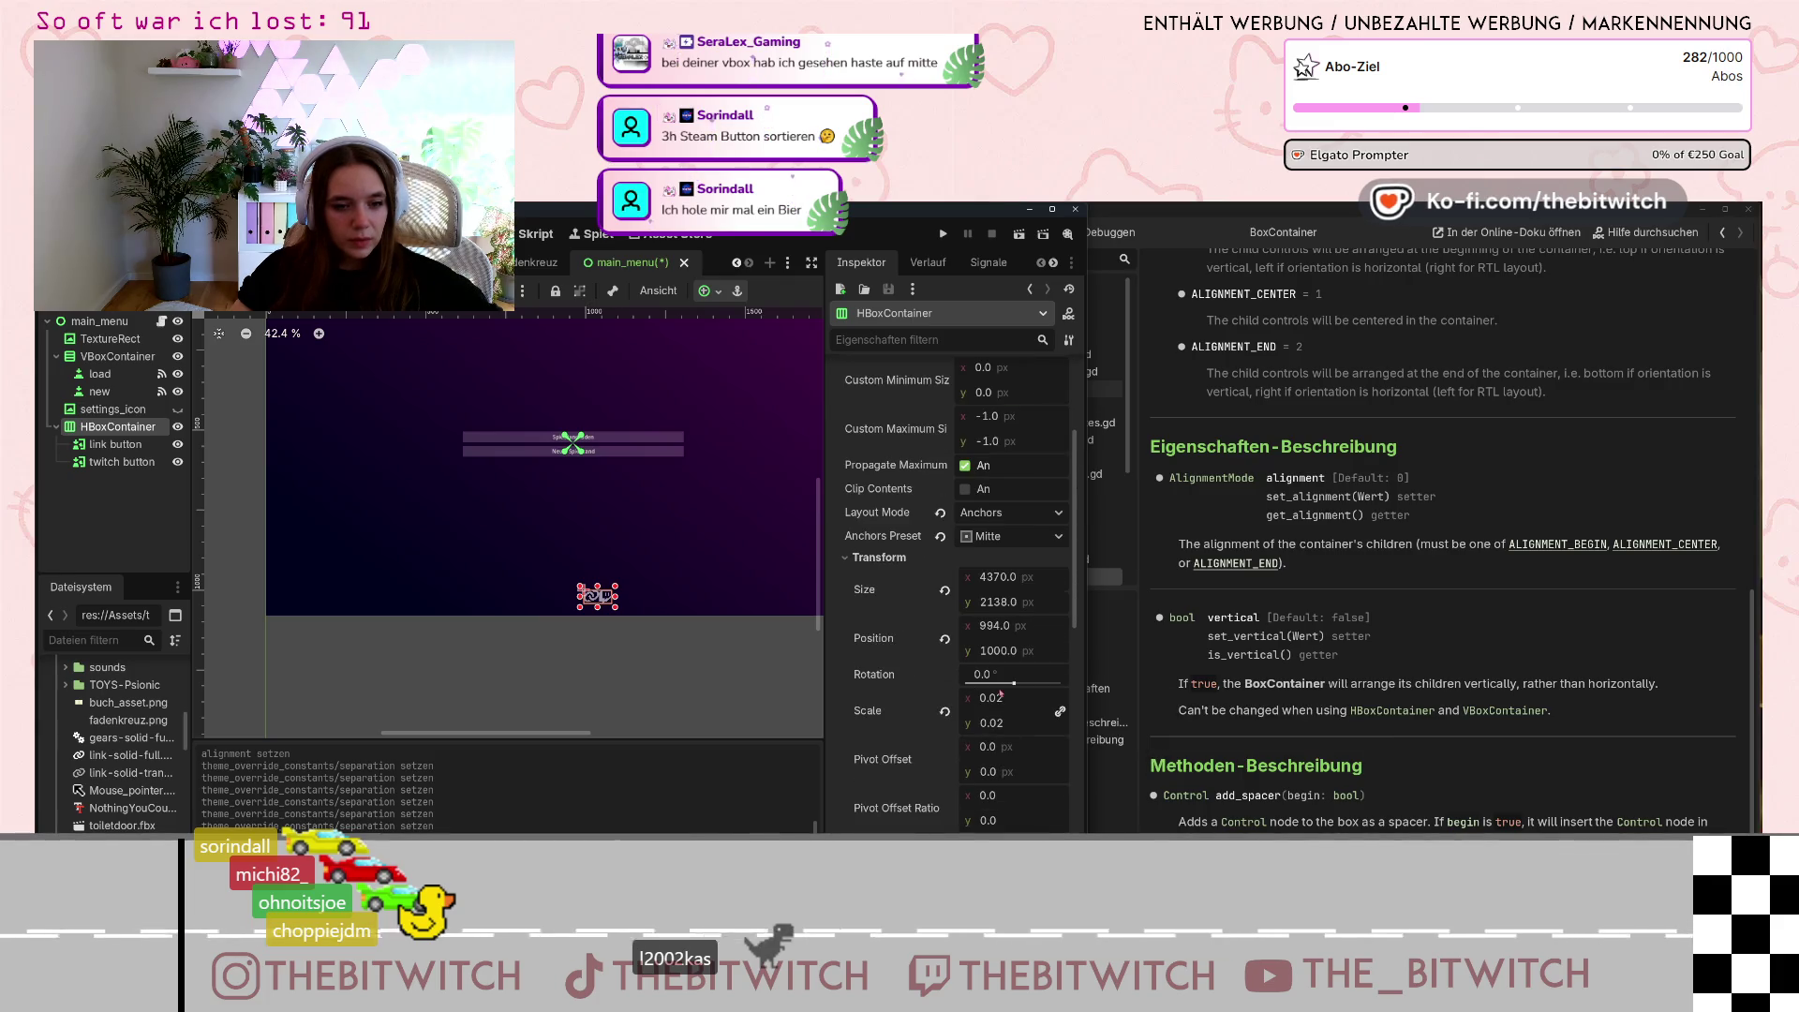
Set the HBoxContainer's Scale x and y to 0.1, keeping its height.
left_click(1004, 699)
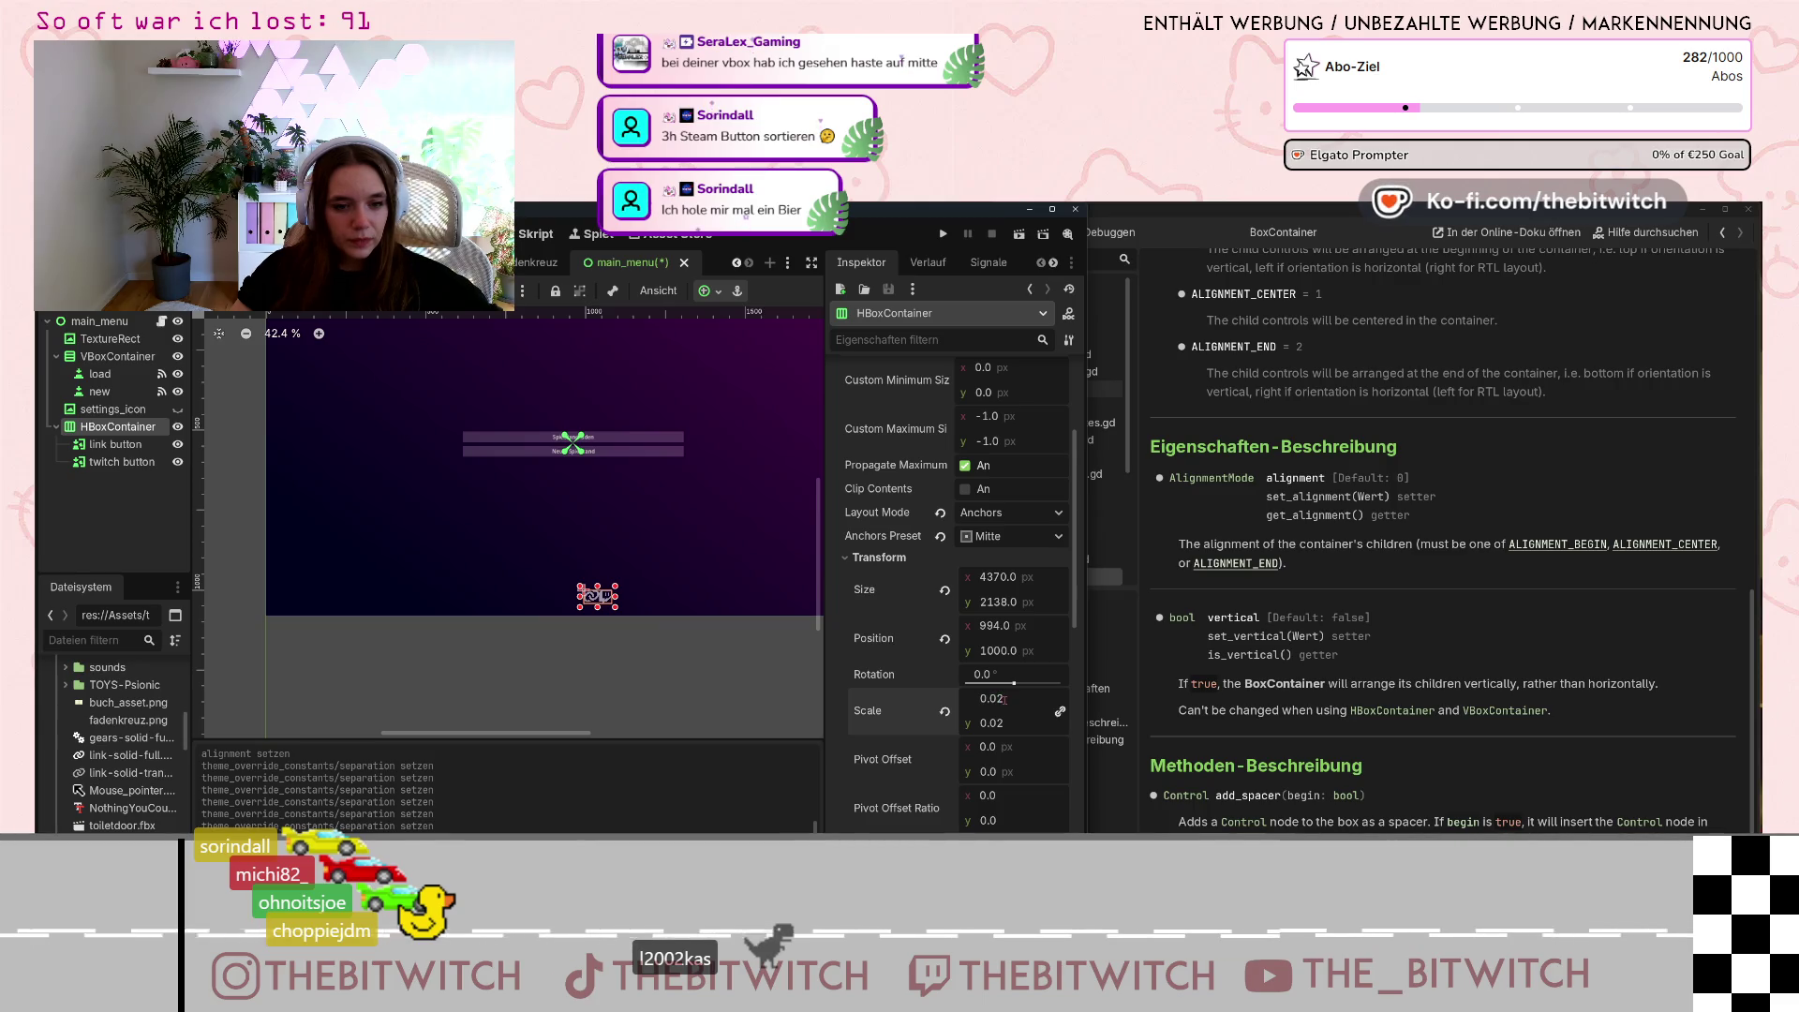
type("1")
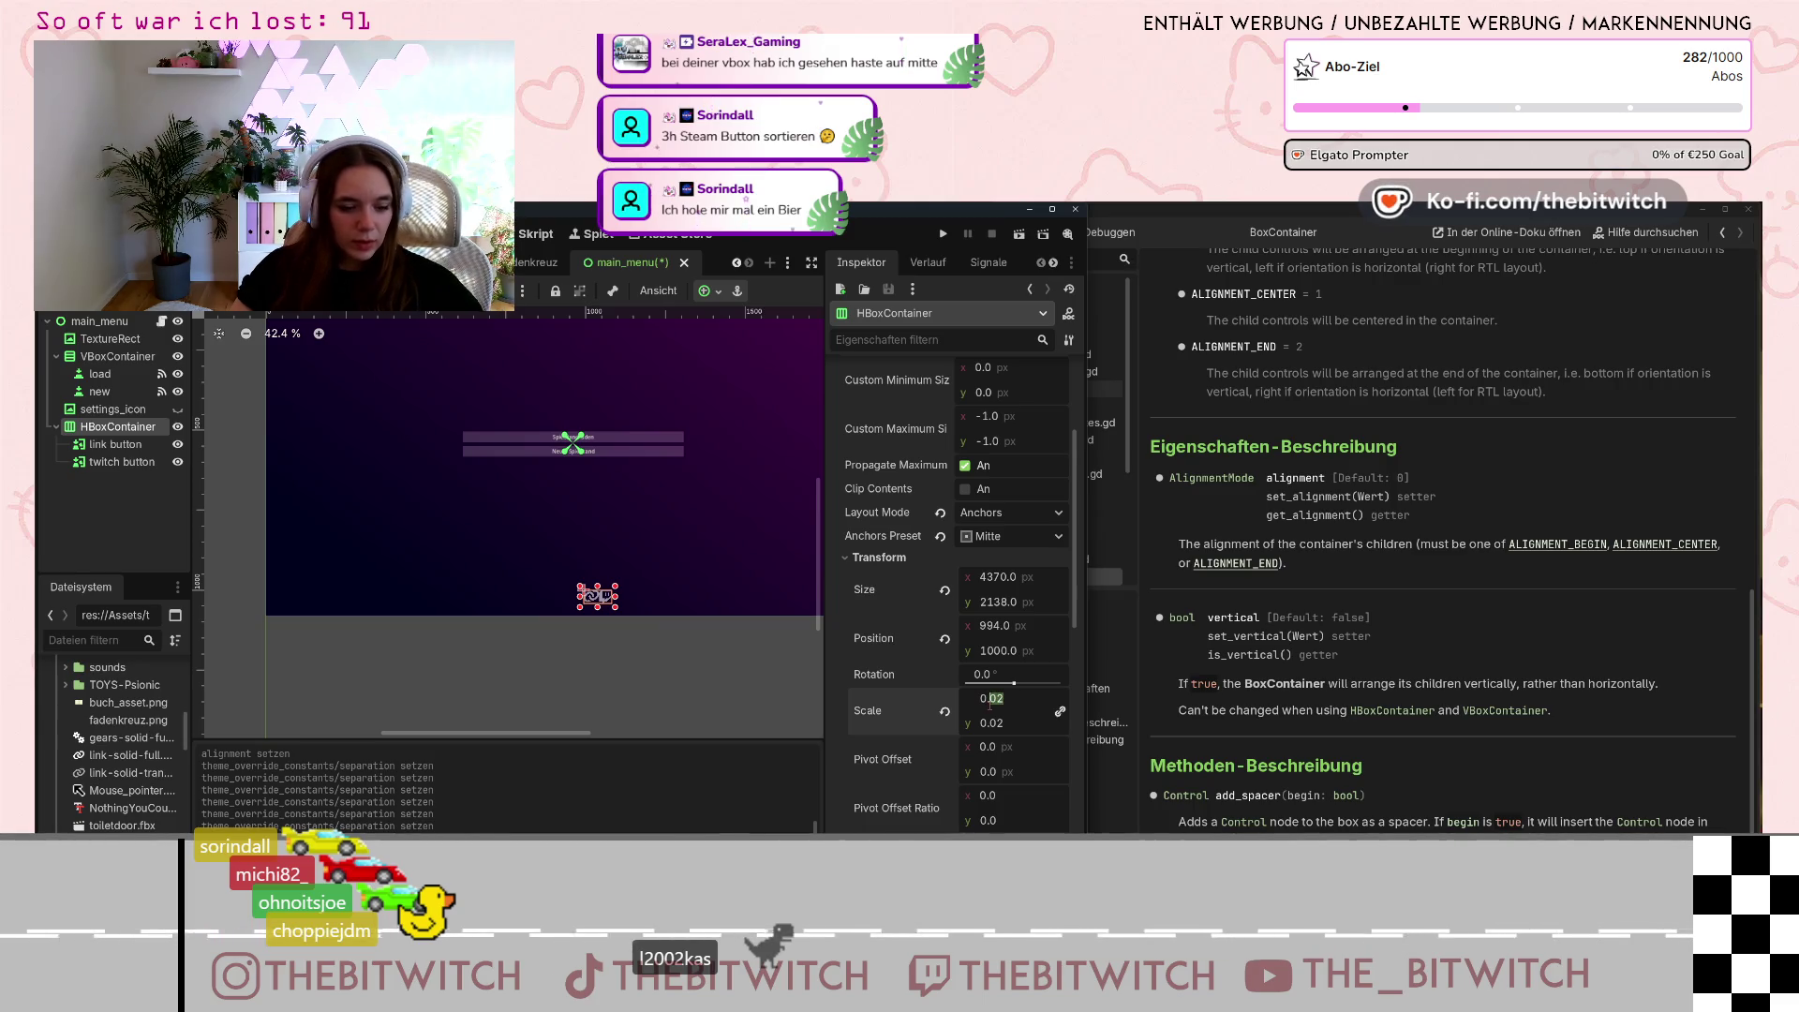
left_click(999, 723)
left_click(995, 603)
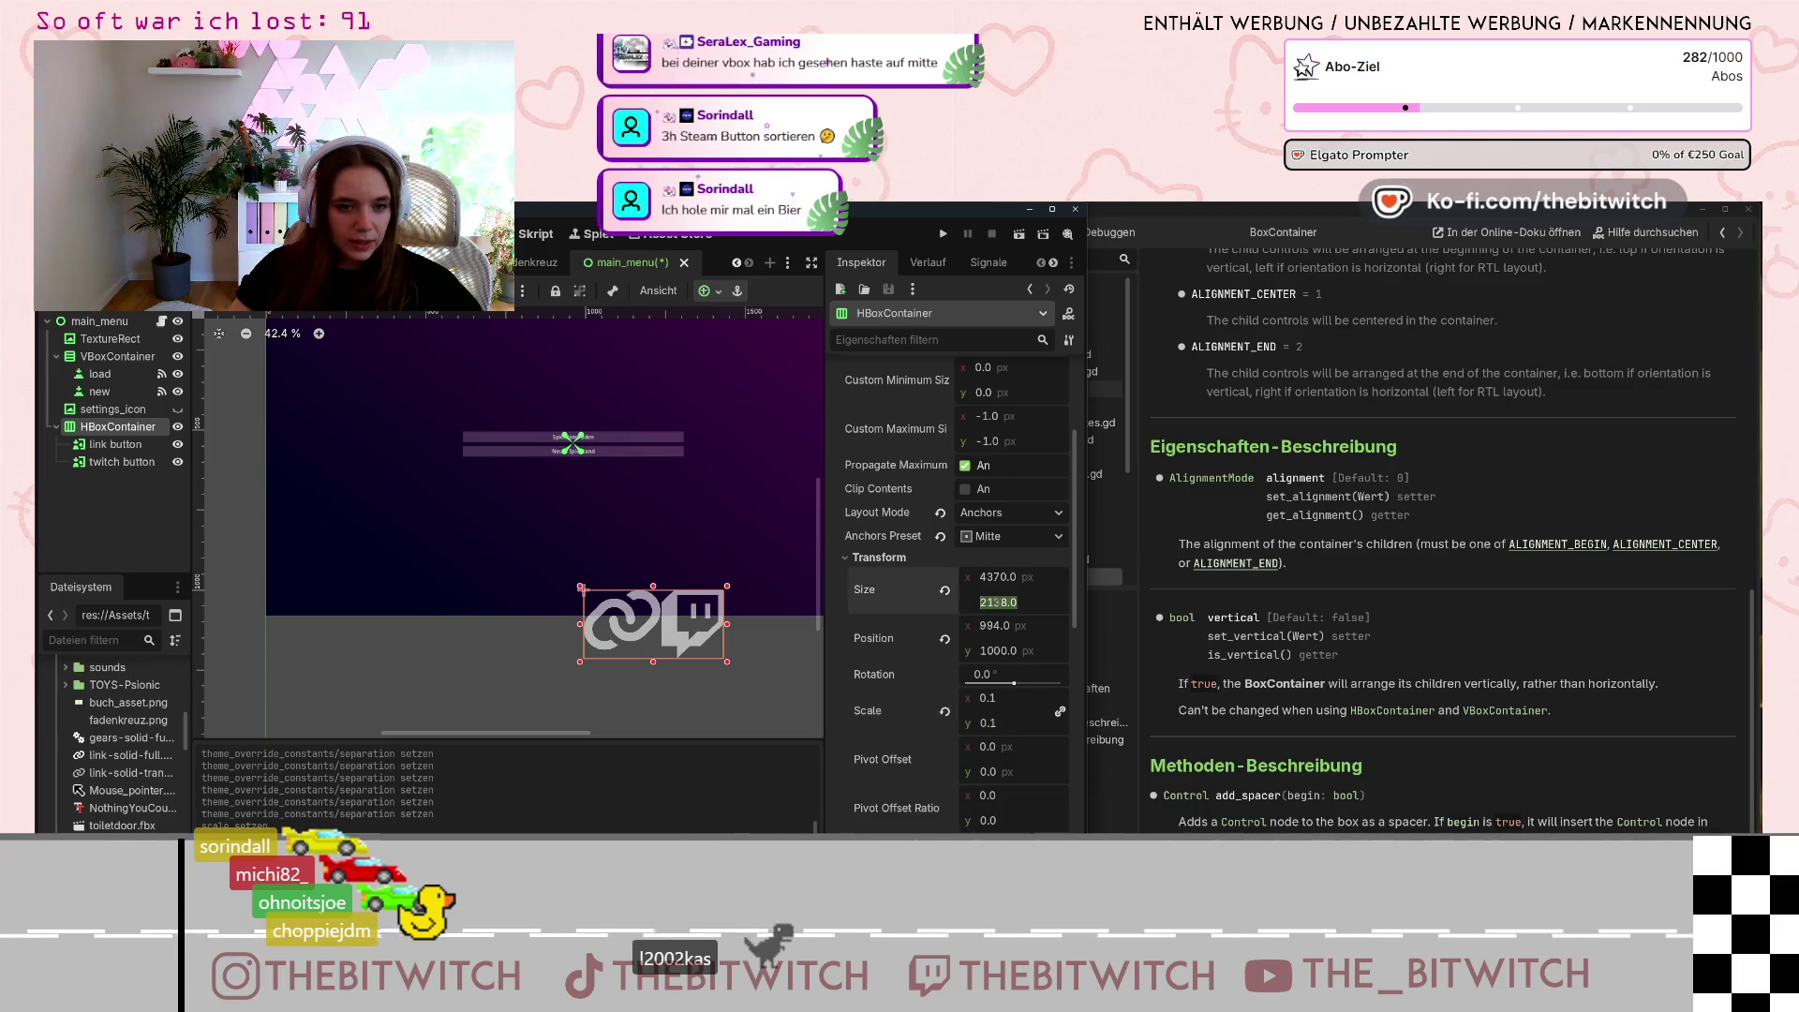
key("Return")
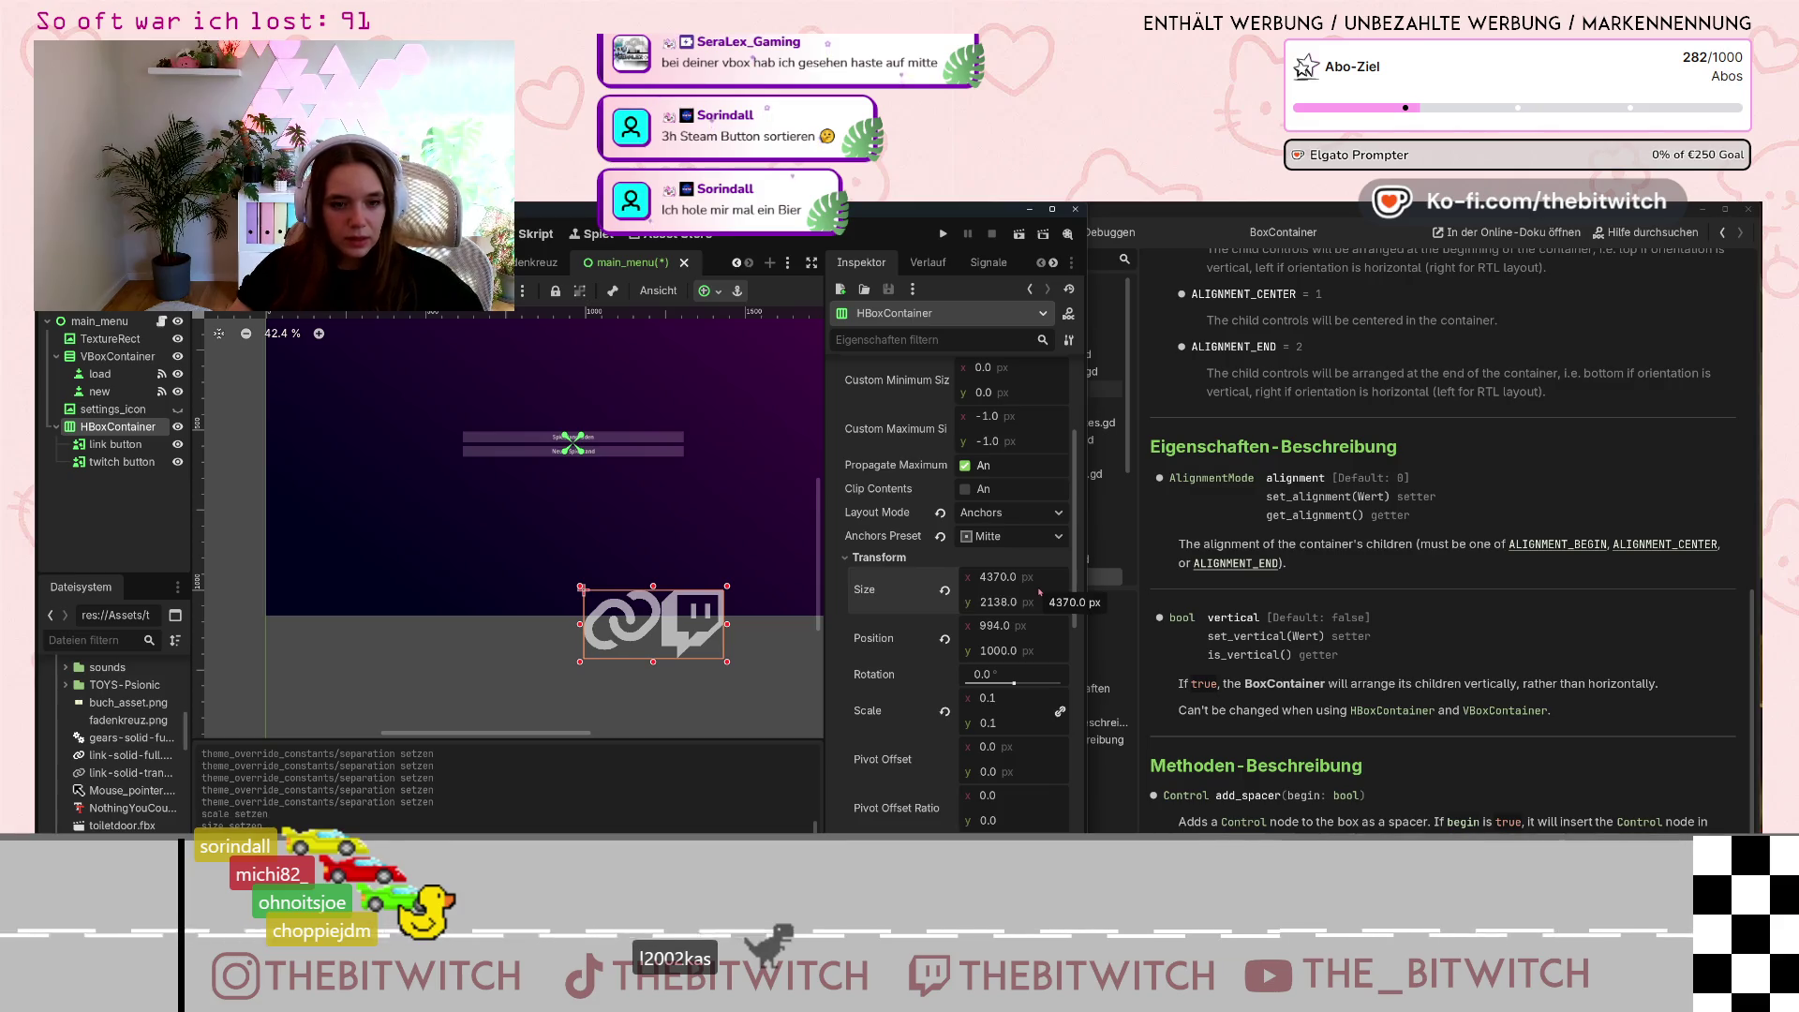
left_click(944, 591)
left_click(944, 592)
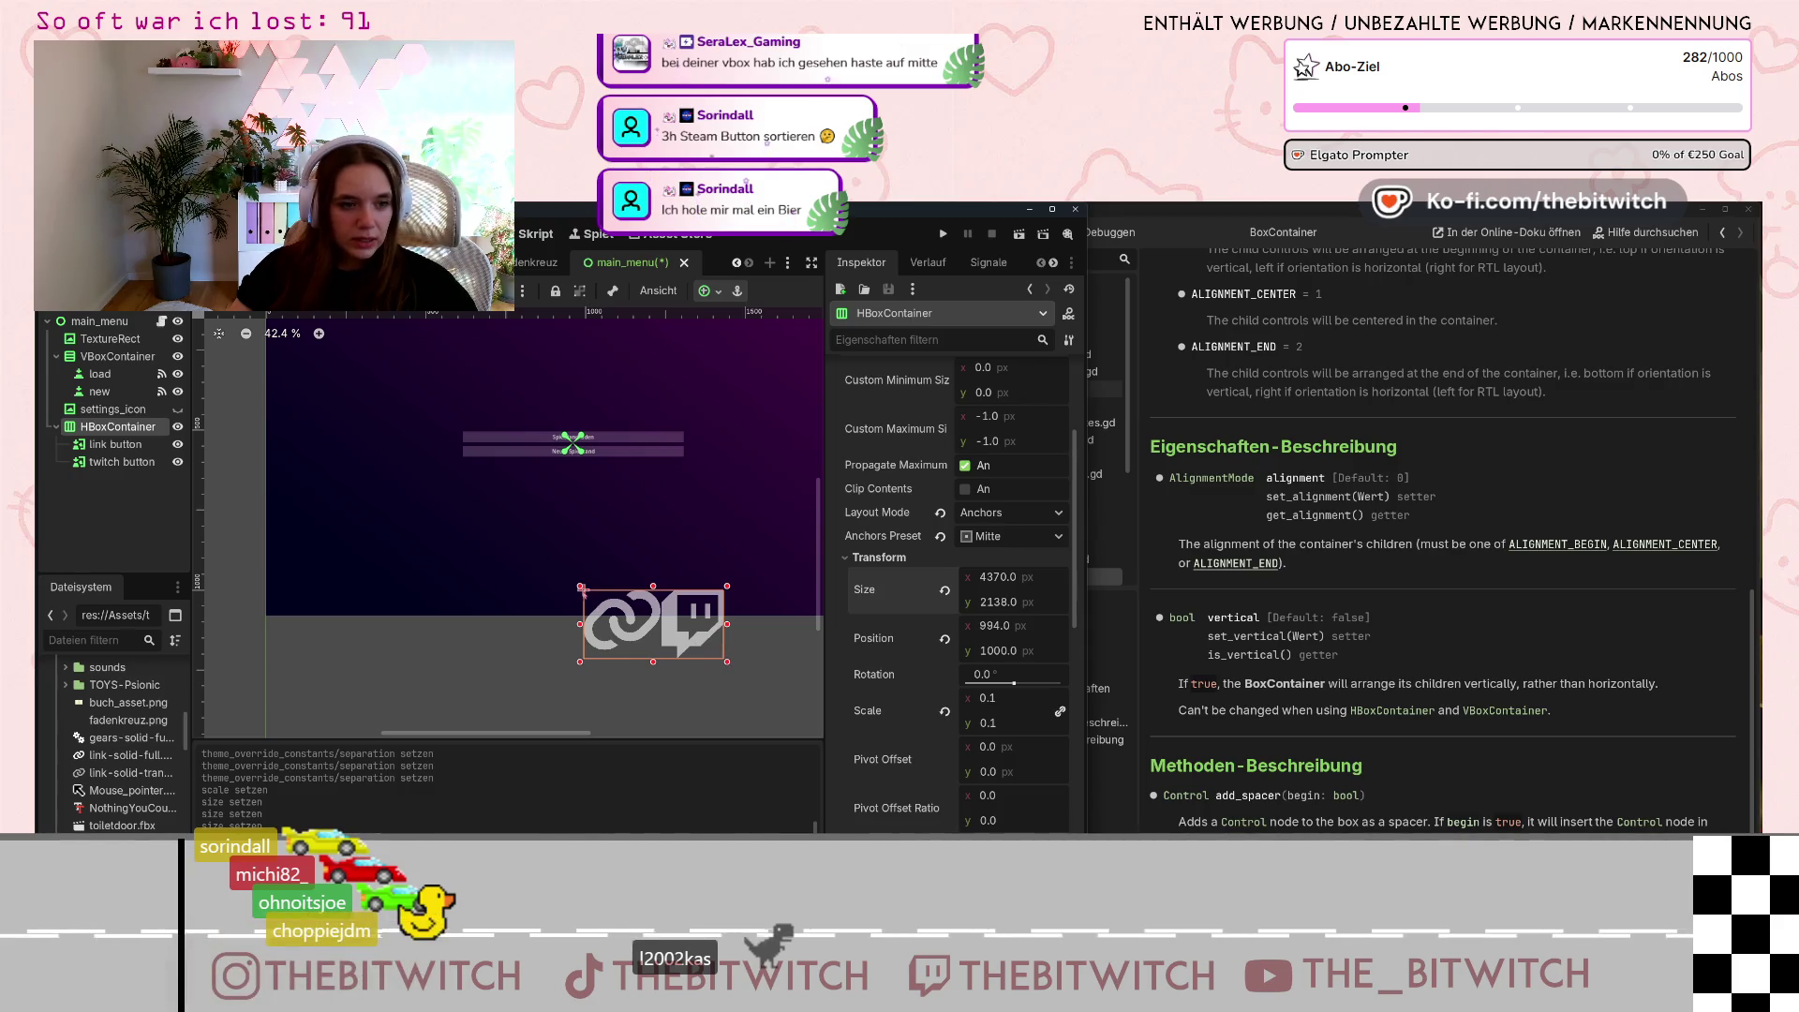
left_click(583, 590)
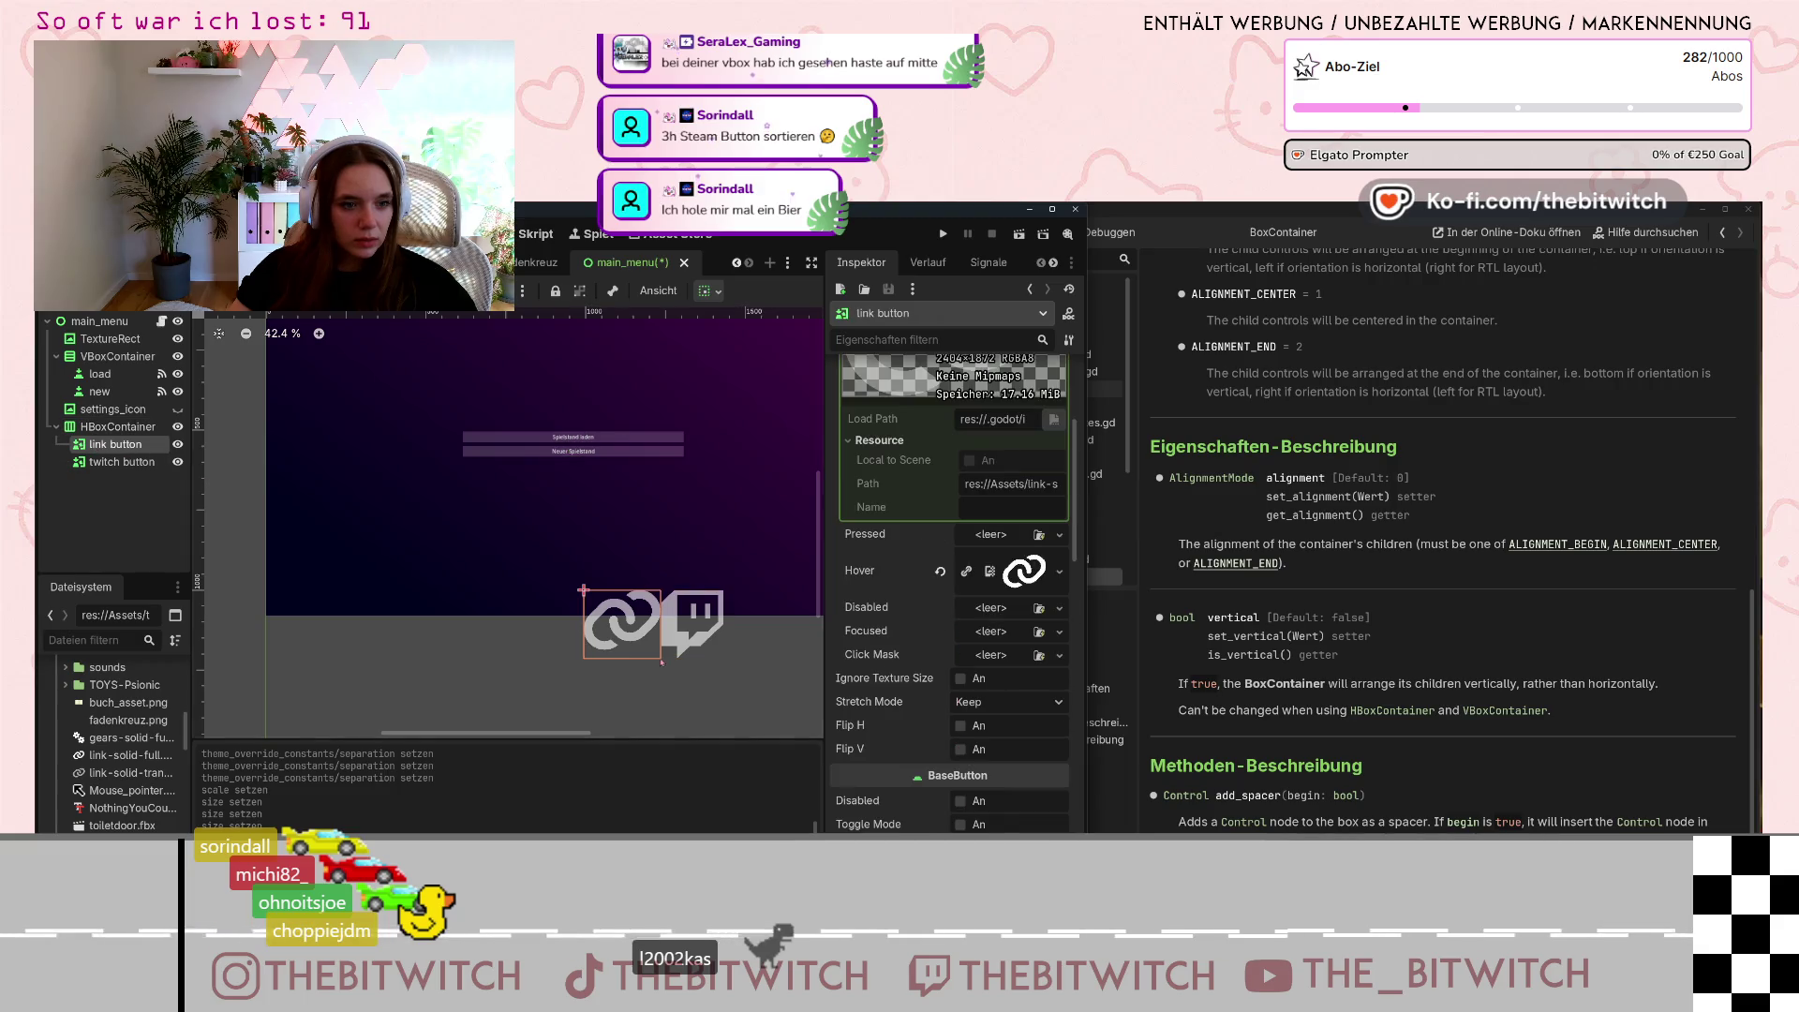
scroll(881, 627, "up", 5)
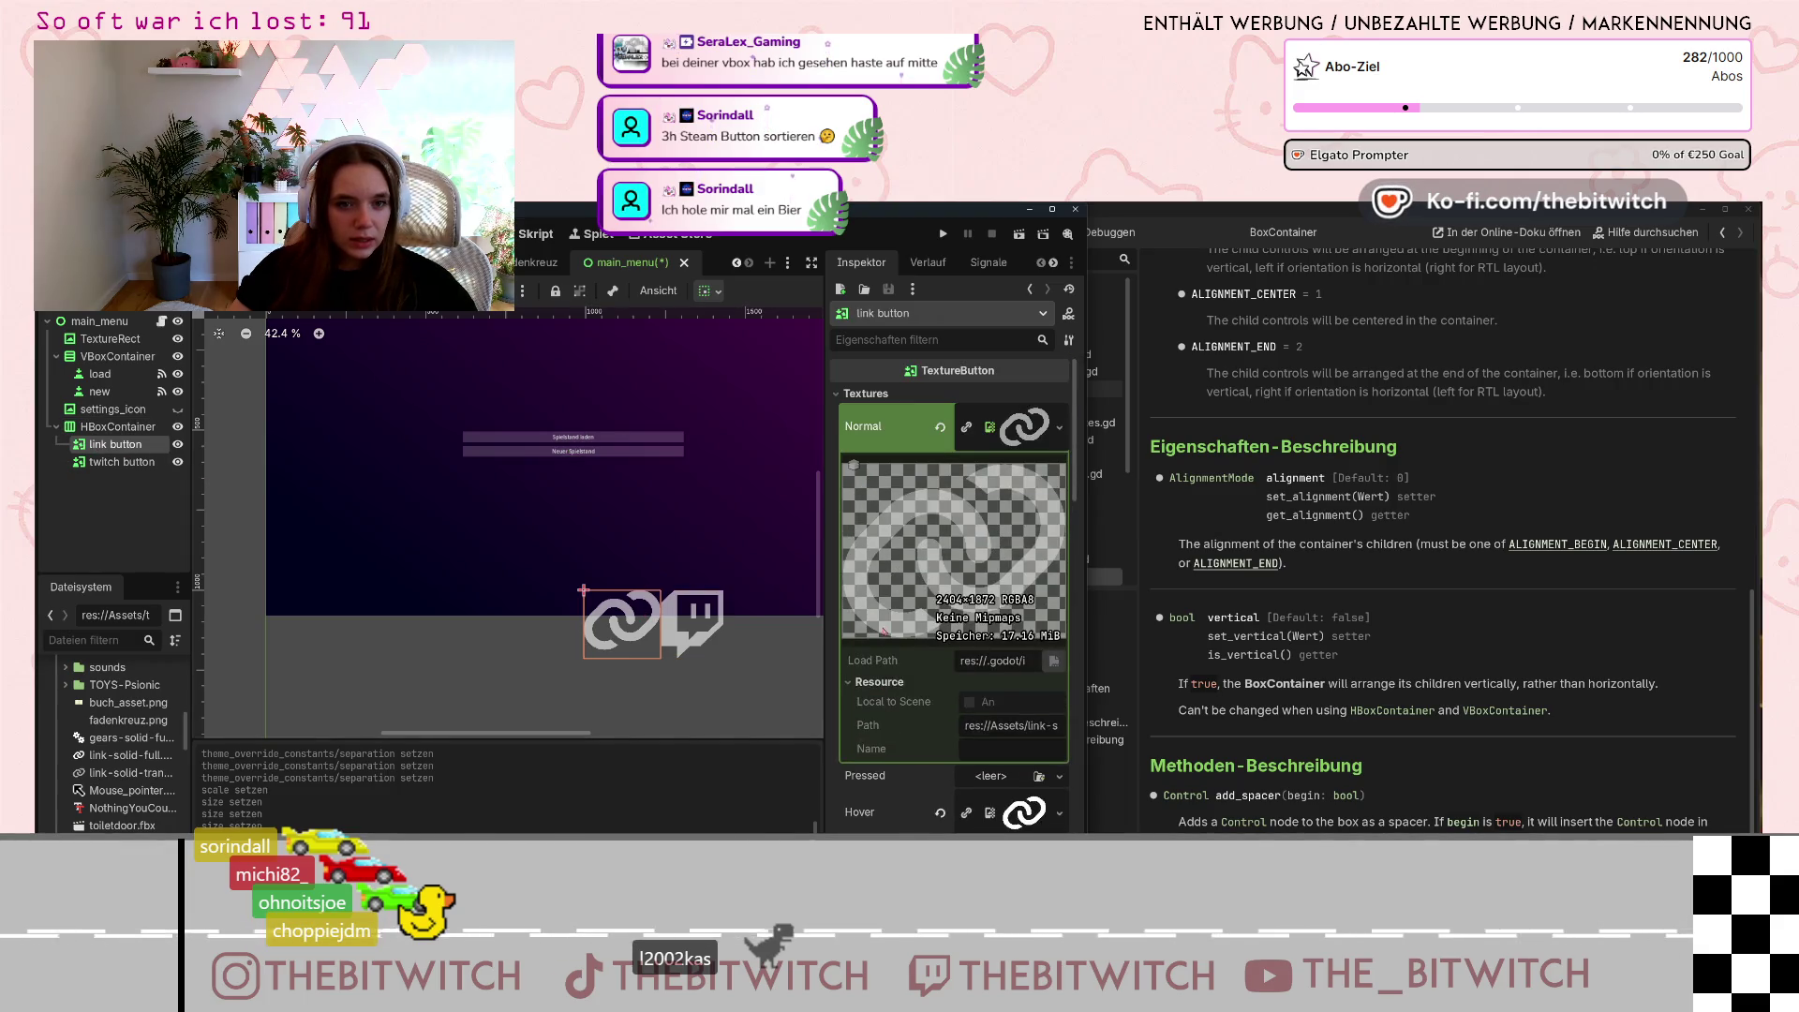
scroll(884, 630, "down", 10)
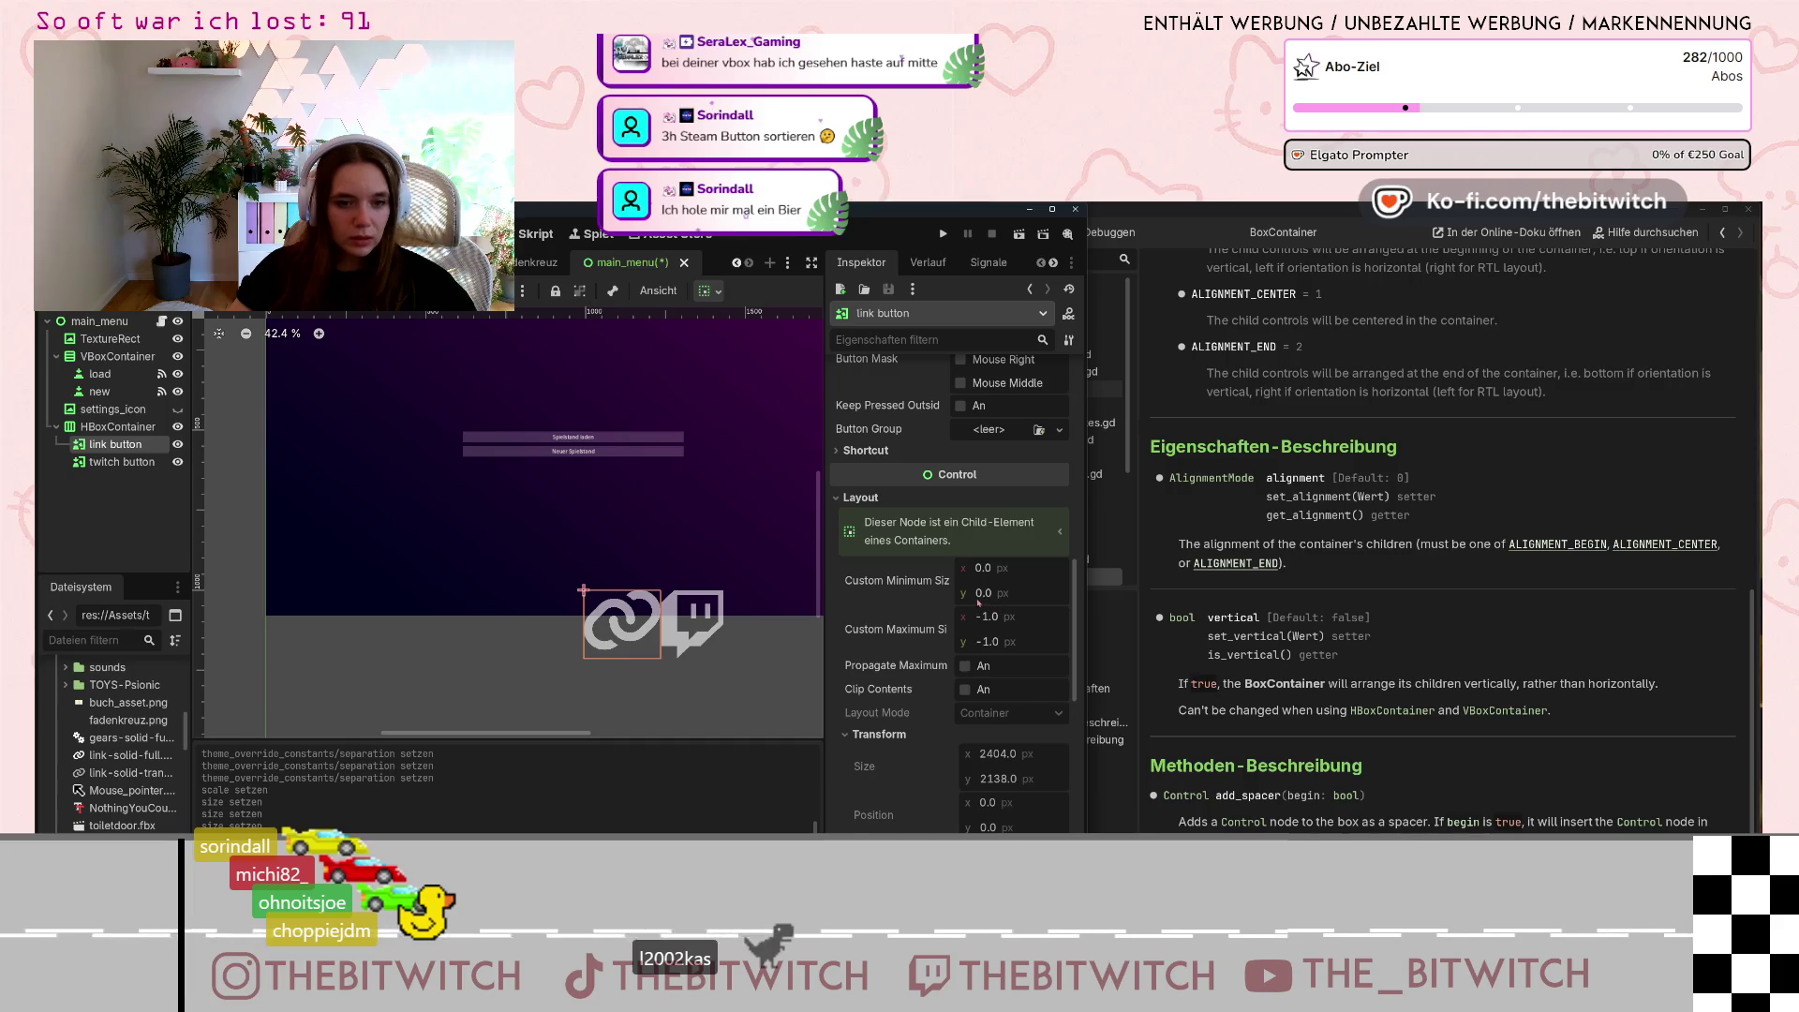
scroll(948, 615, "down", 3)
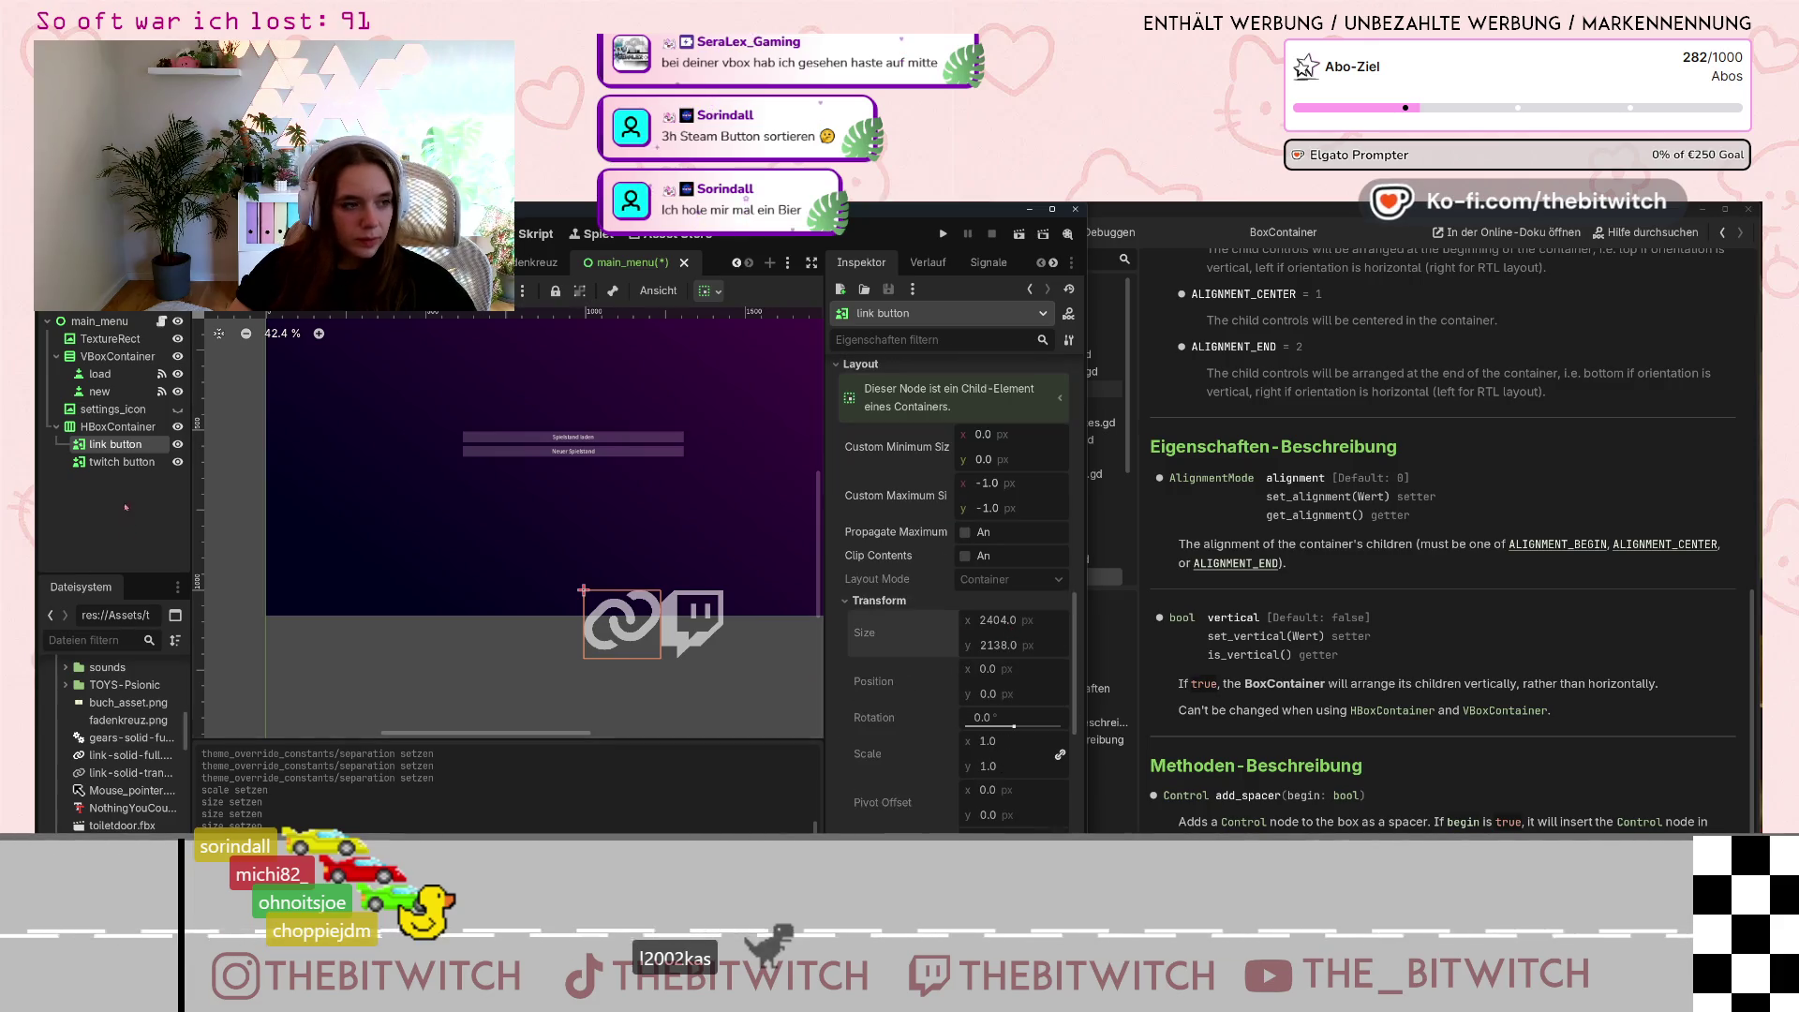
left_click(103, 428)
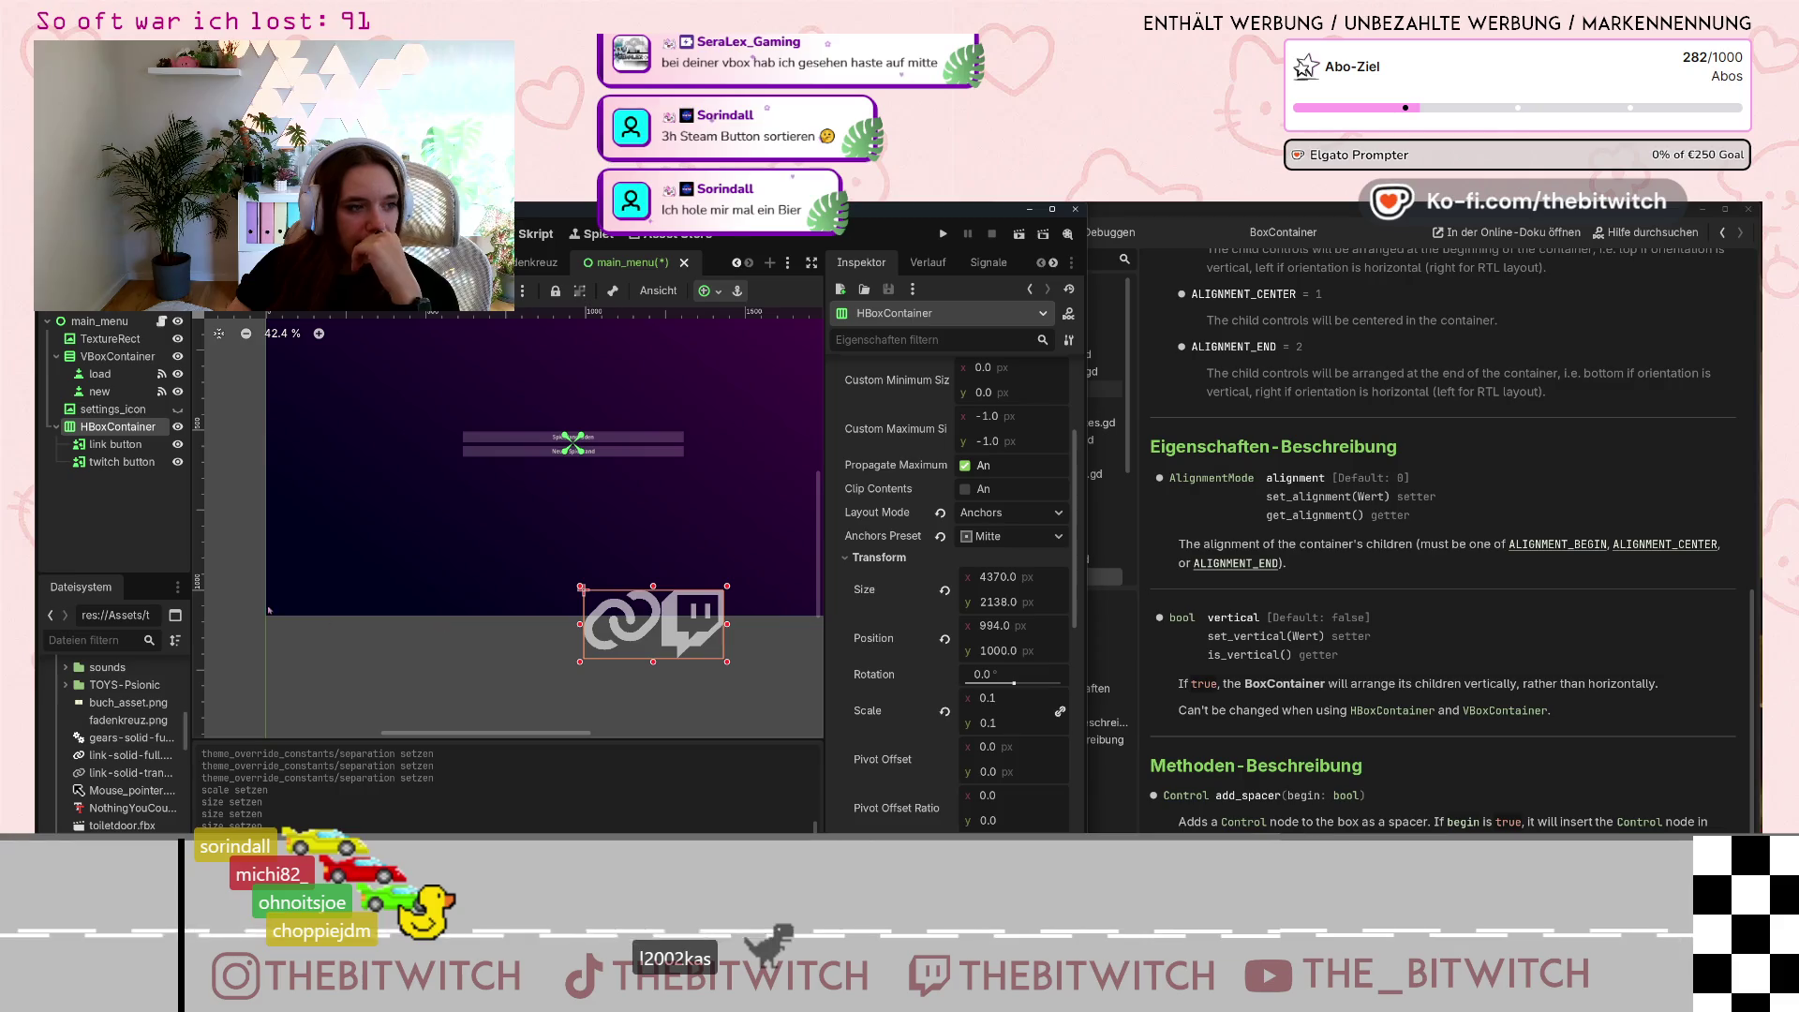
left_click(995, 602)
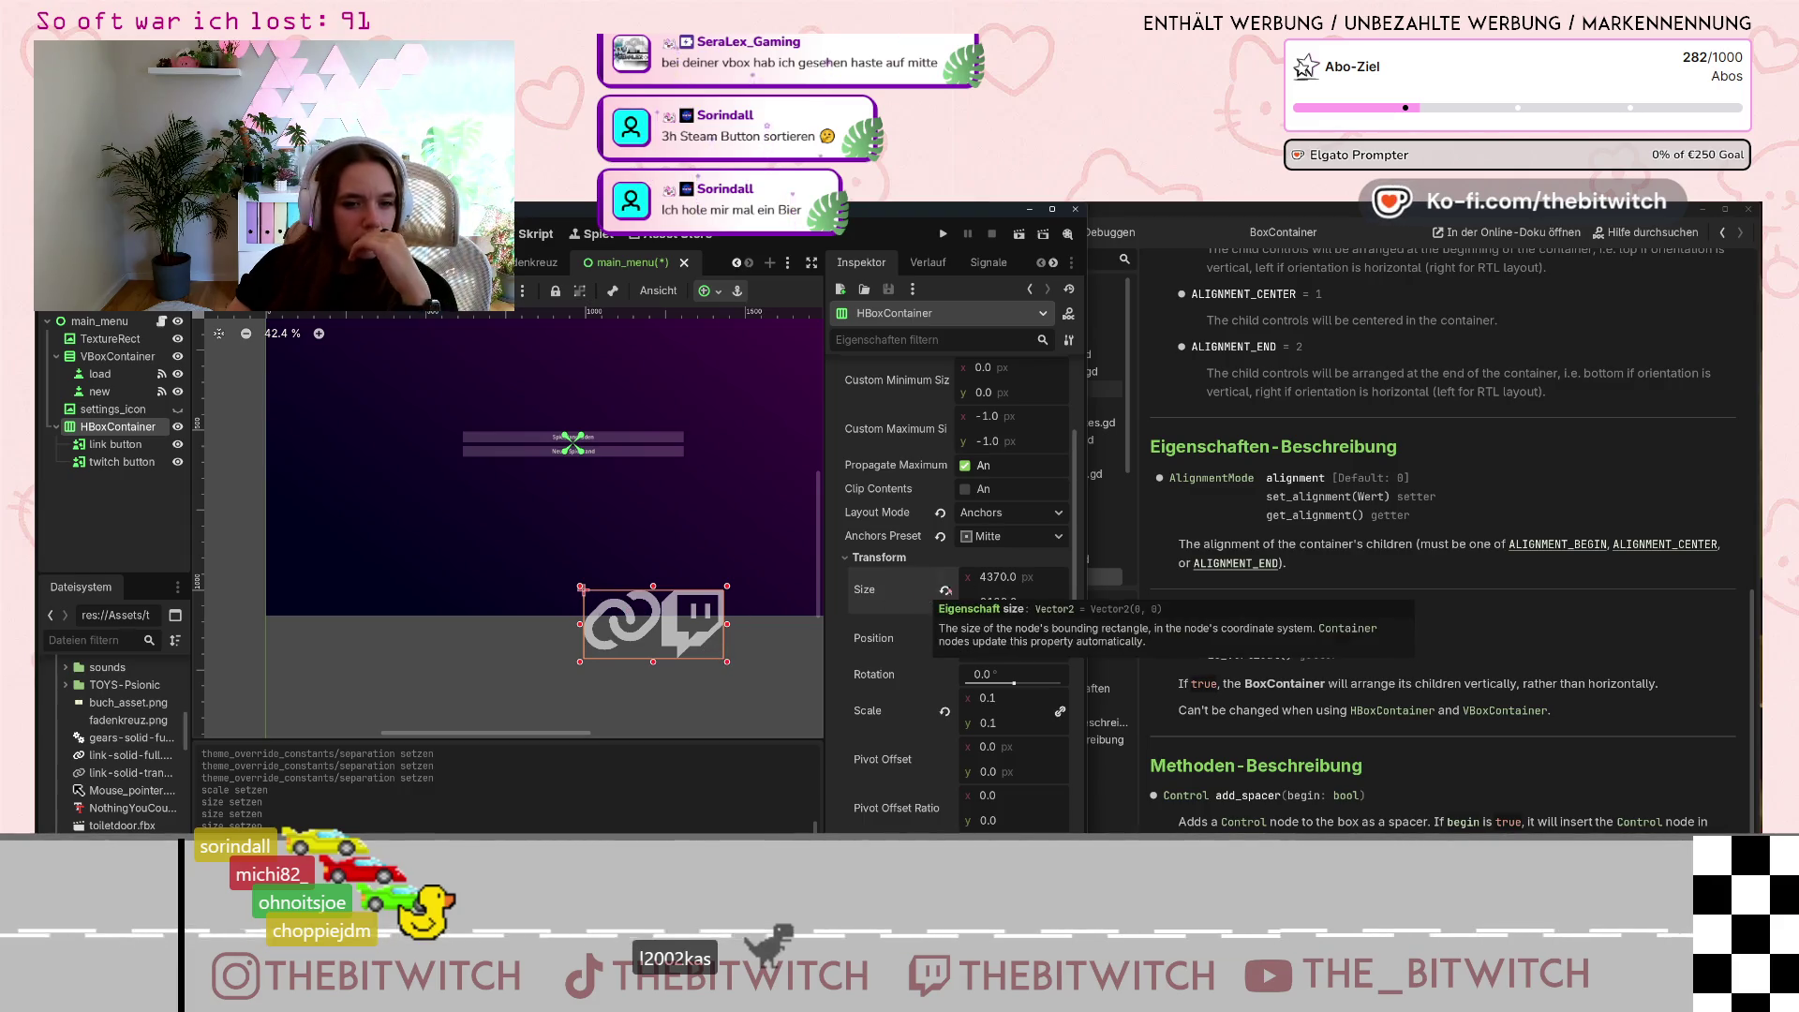
left_click_drag(1014, 683, 1002, 694)
left_click(1003, 677)
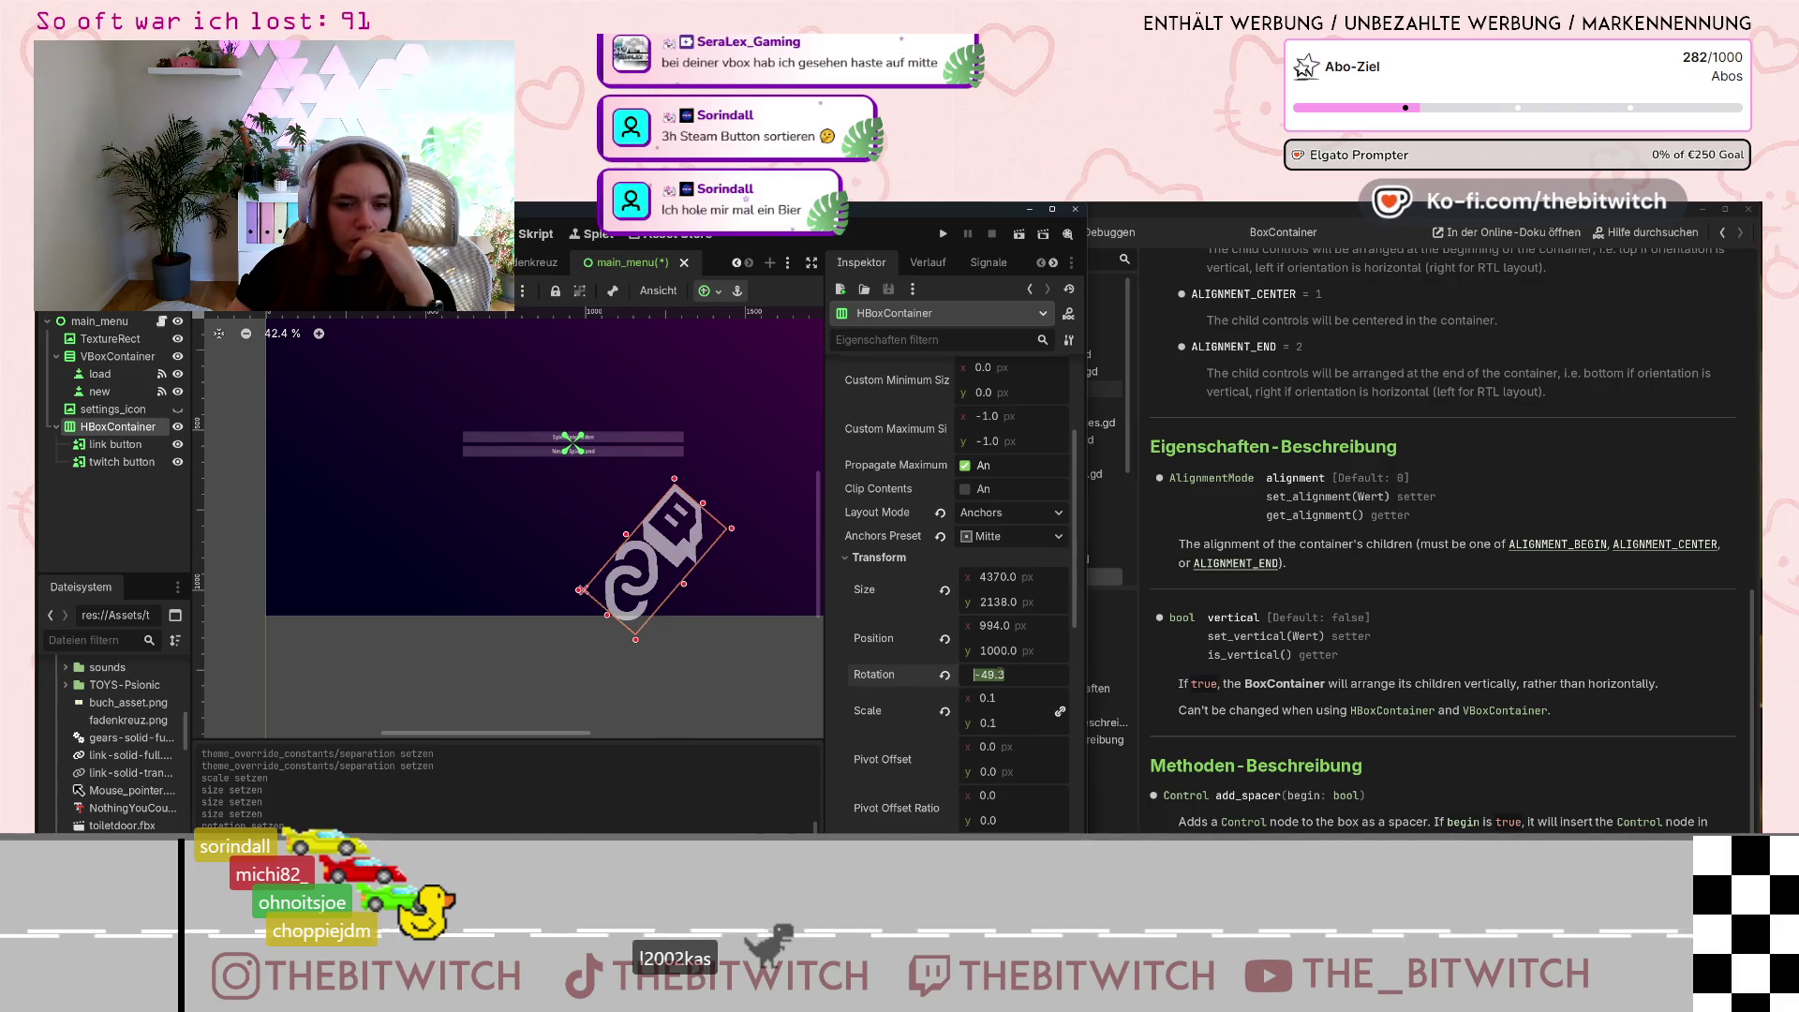
type("0")
key("Return")
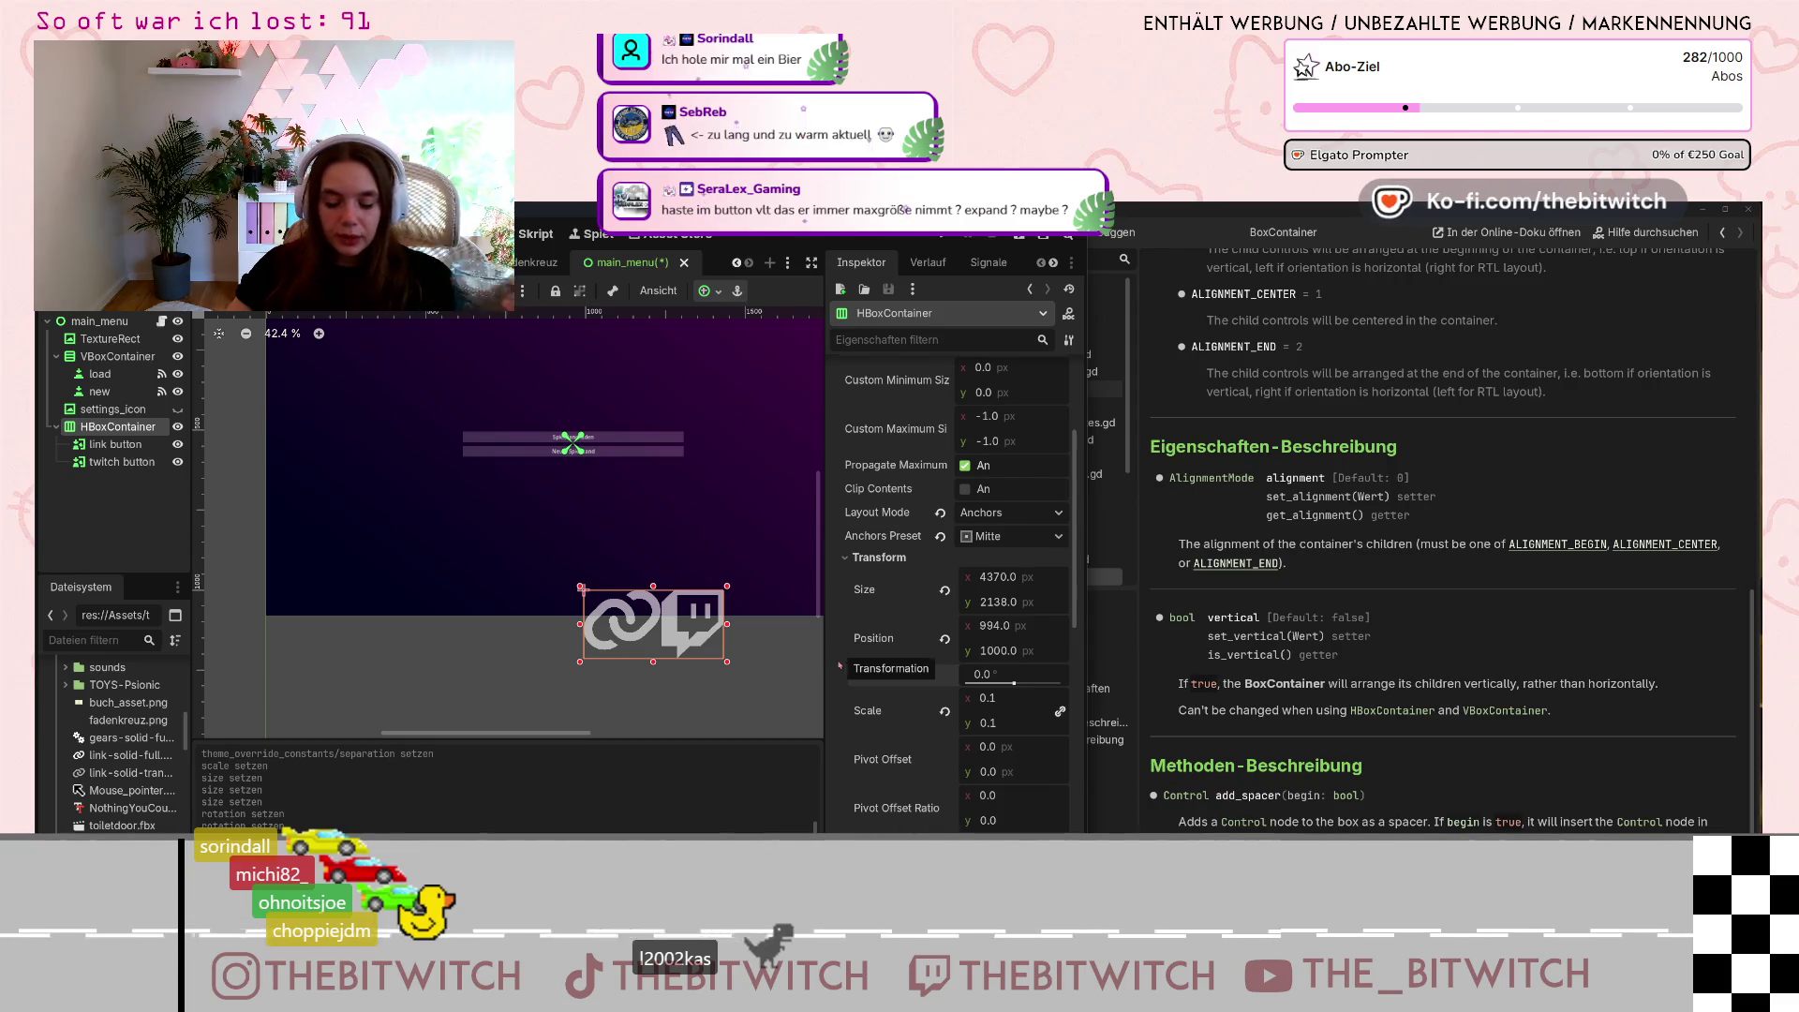
Turn on Propagate Max Size and Clip Contents for the link button, keeping stretch ratio 1.0.
left_click(114, 444)
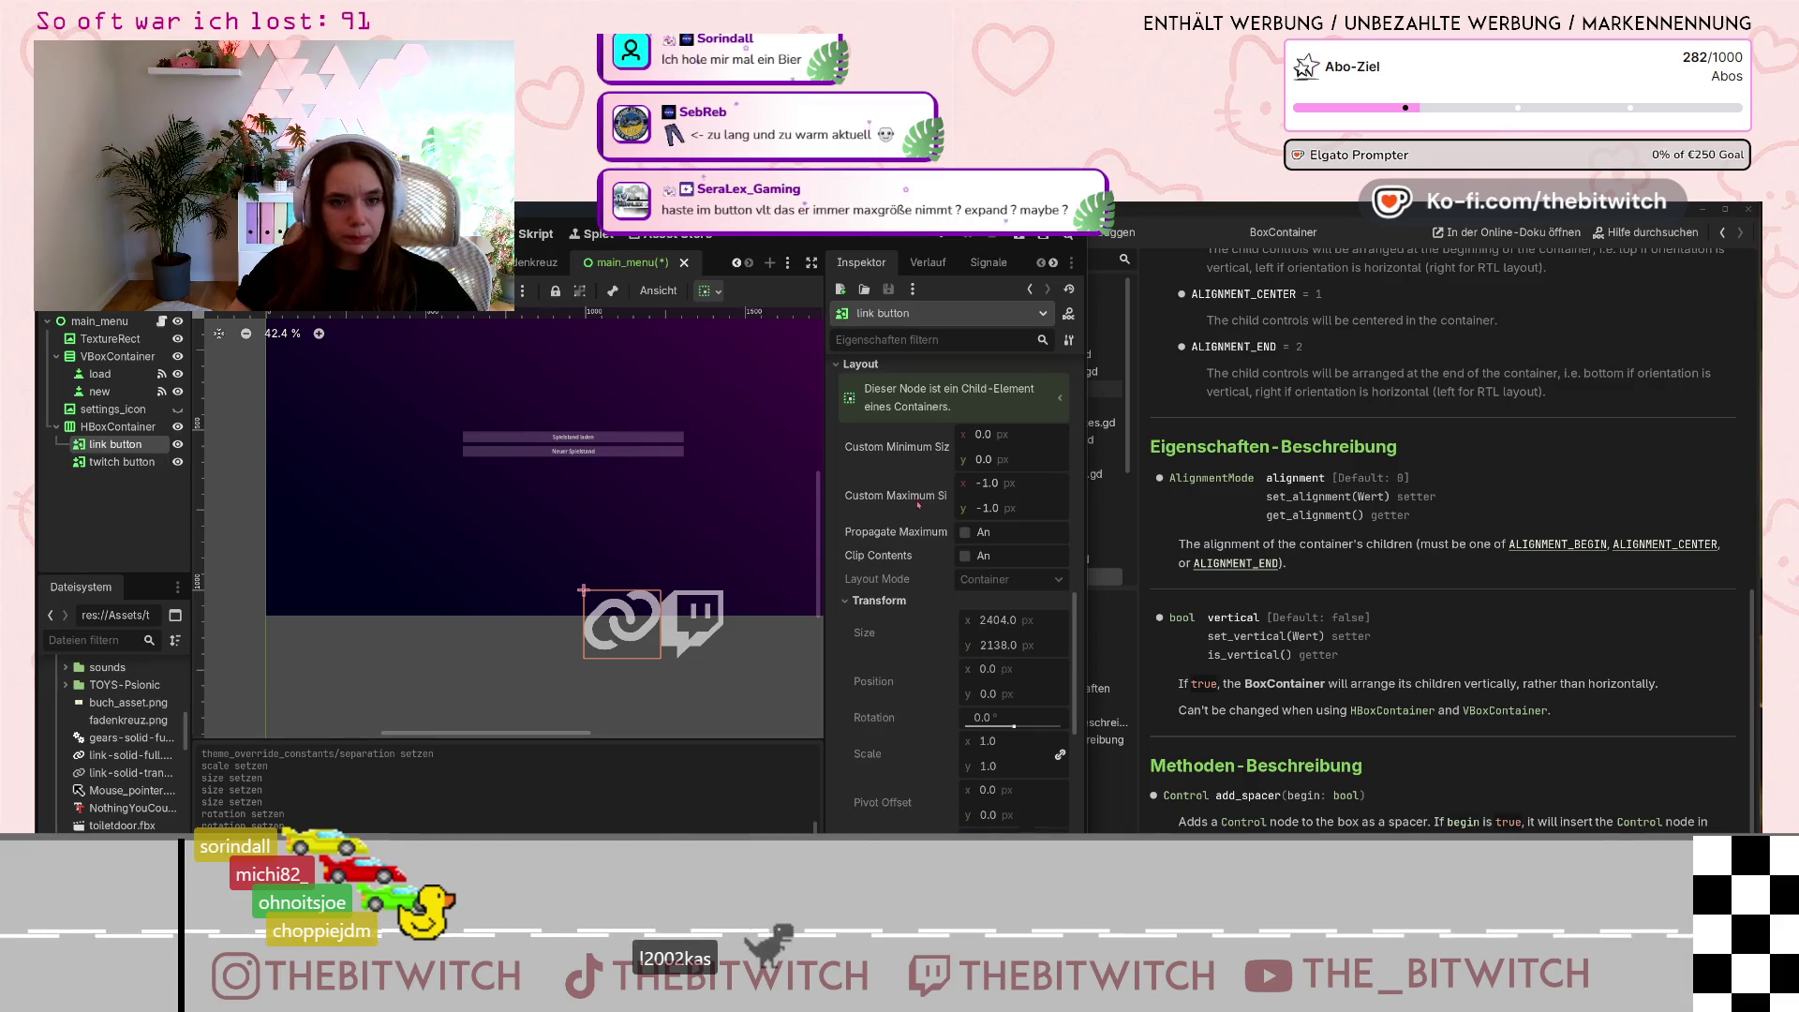
scroll(918, 503, "up", 5)
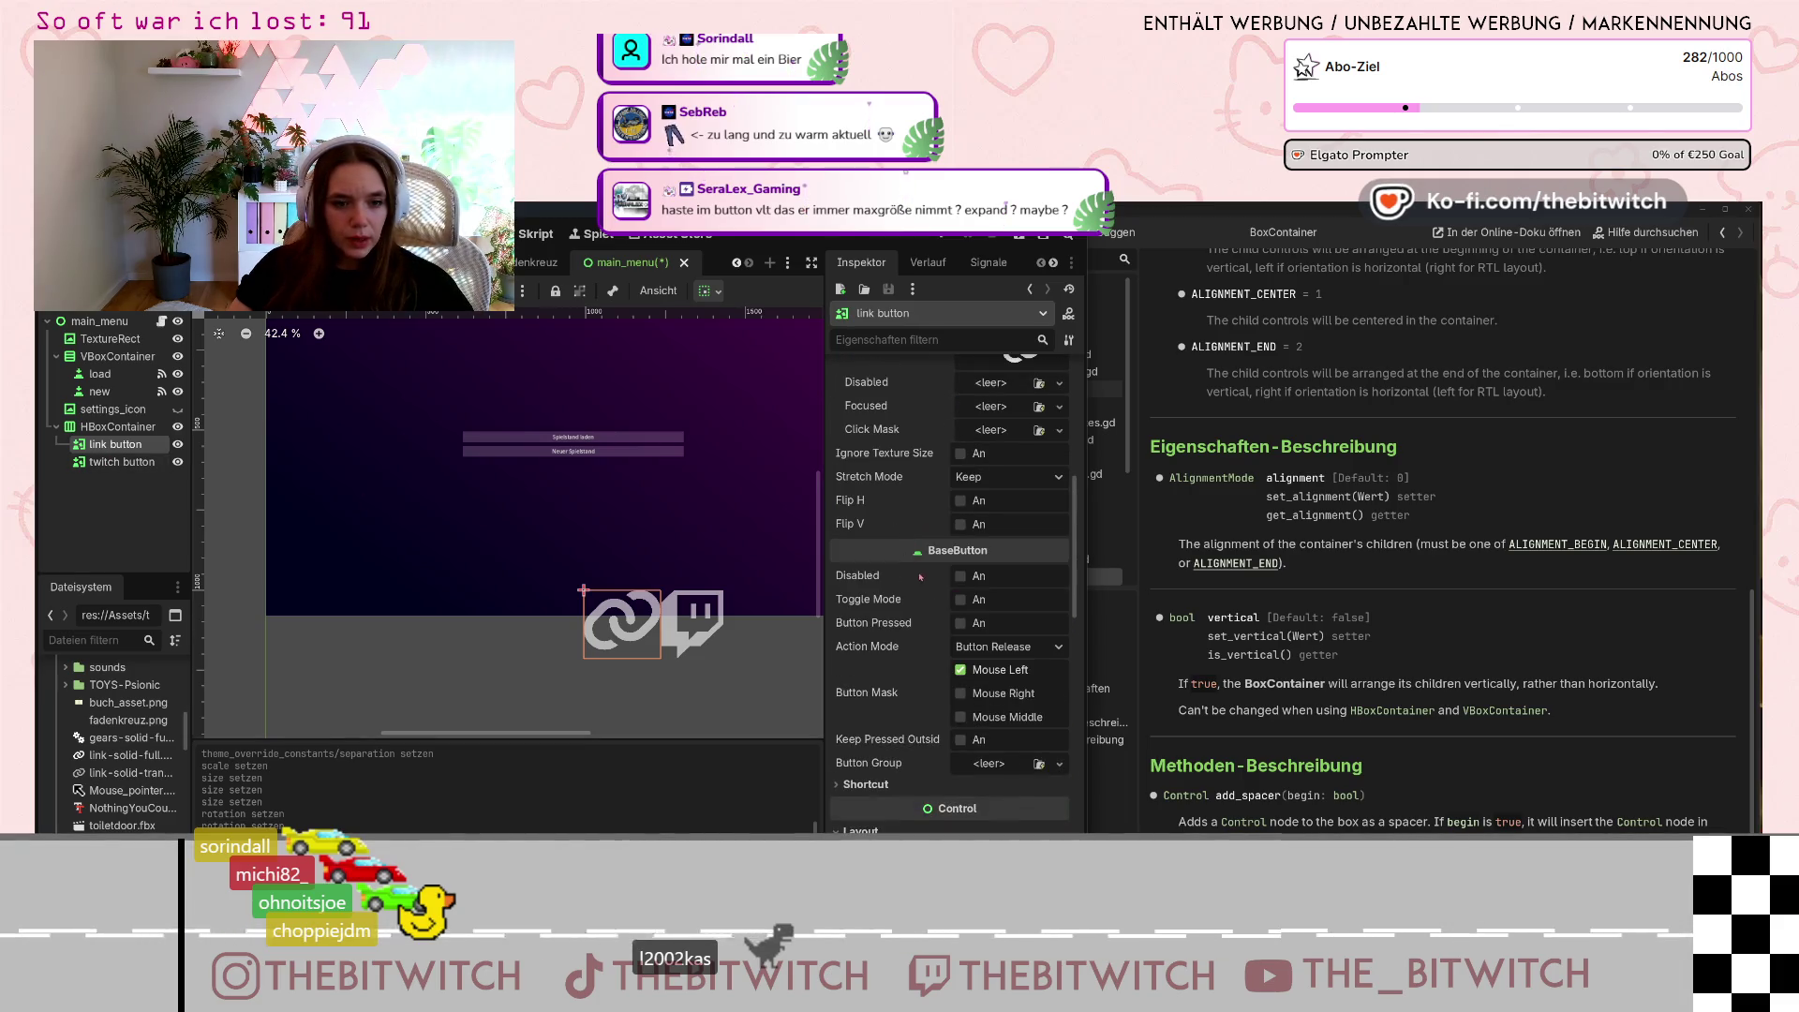
scroll(920, 576, "up", 5)
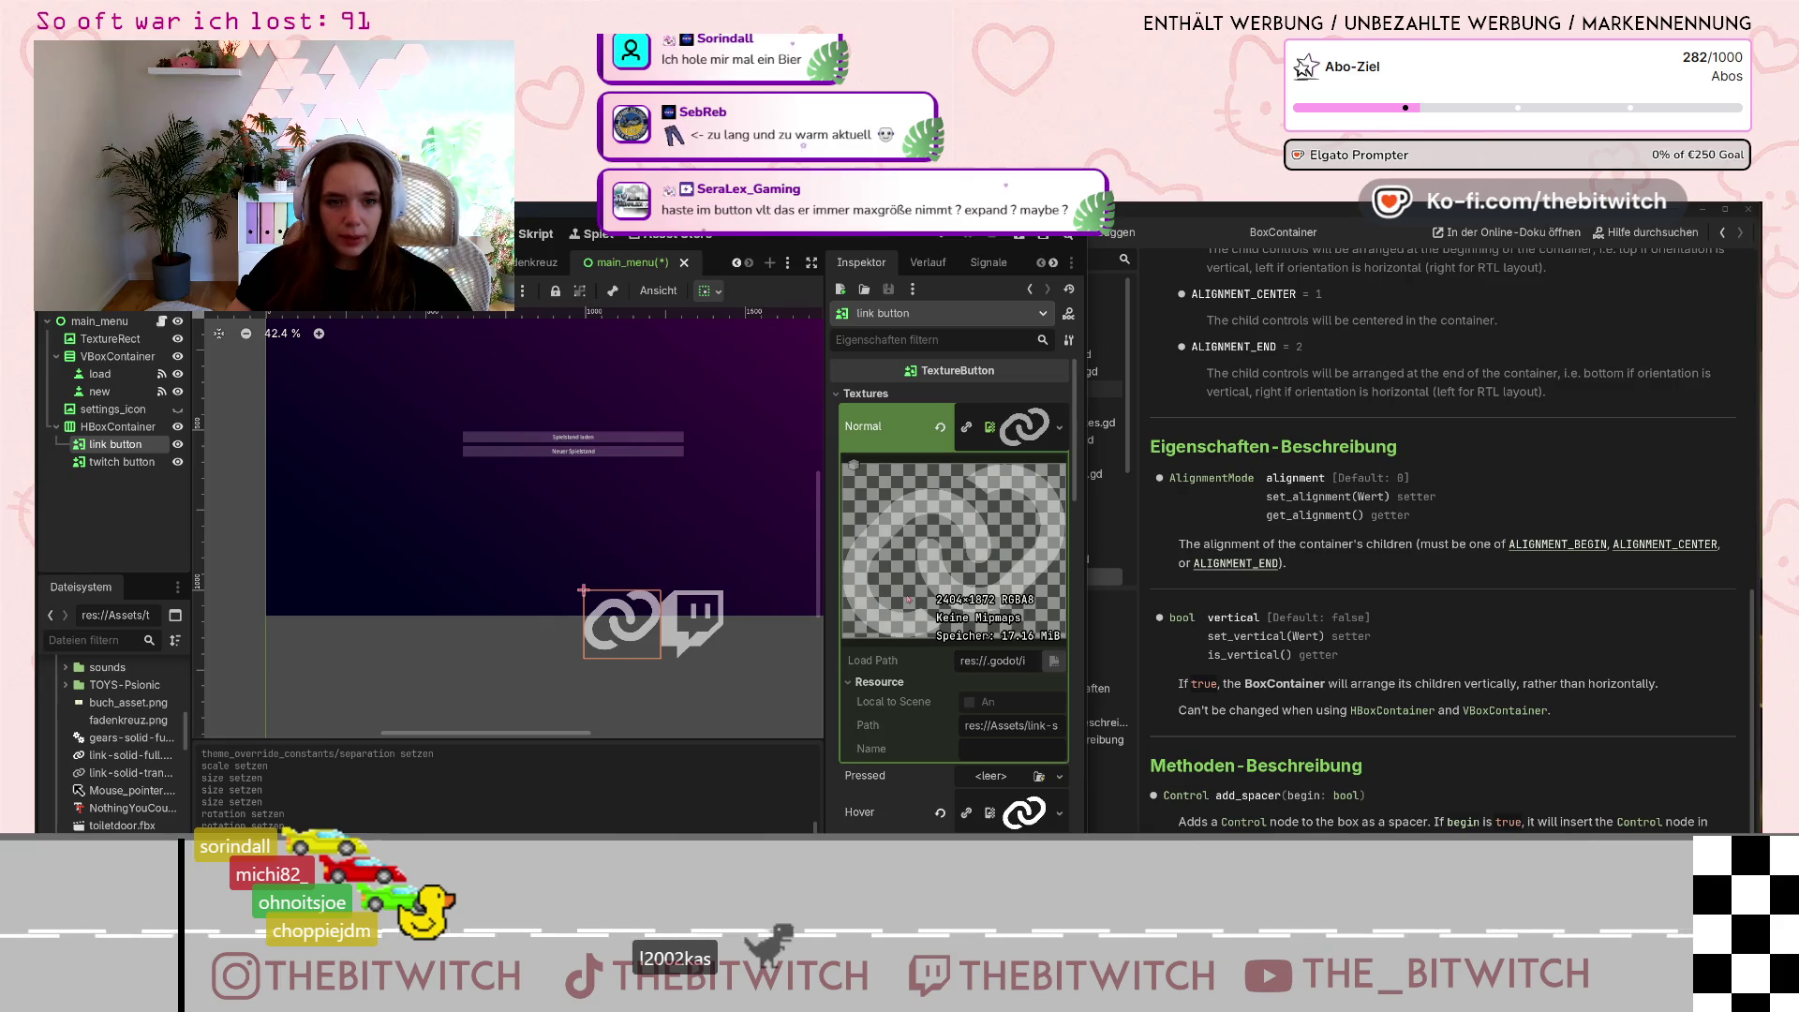
scroll(909, 600, "down", 8)
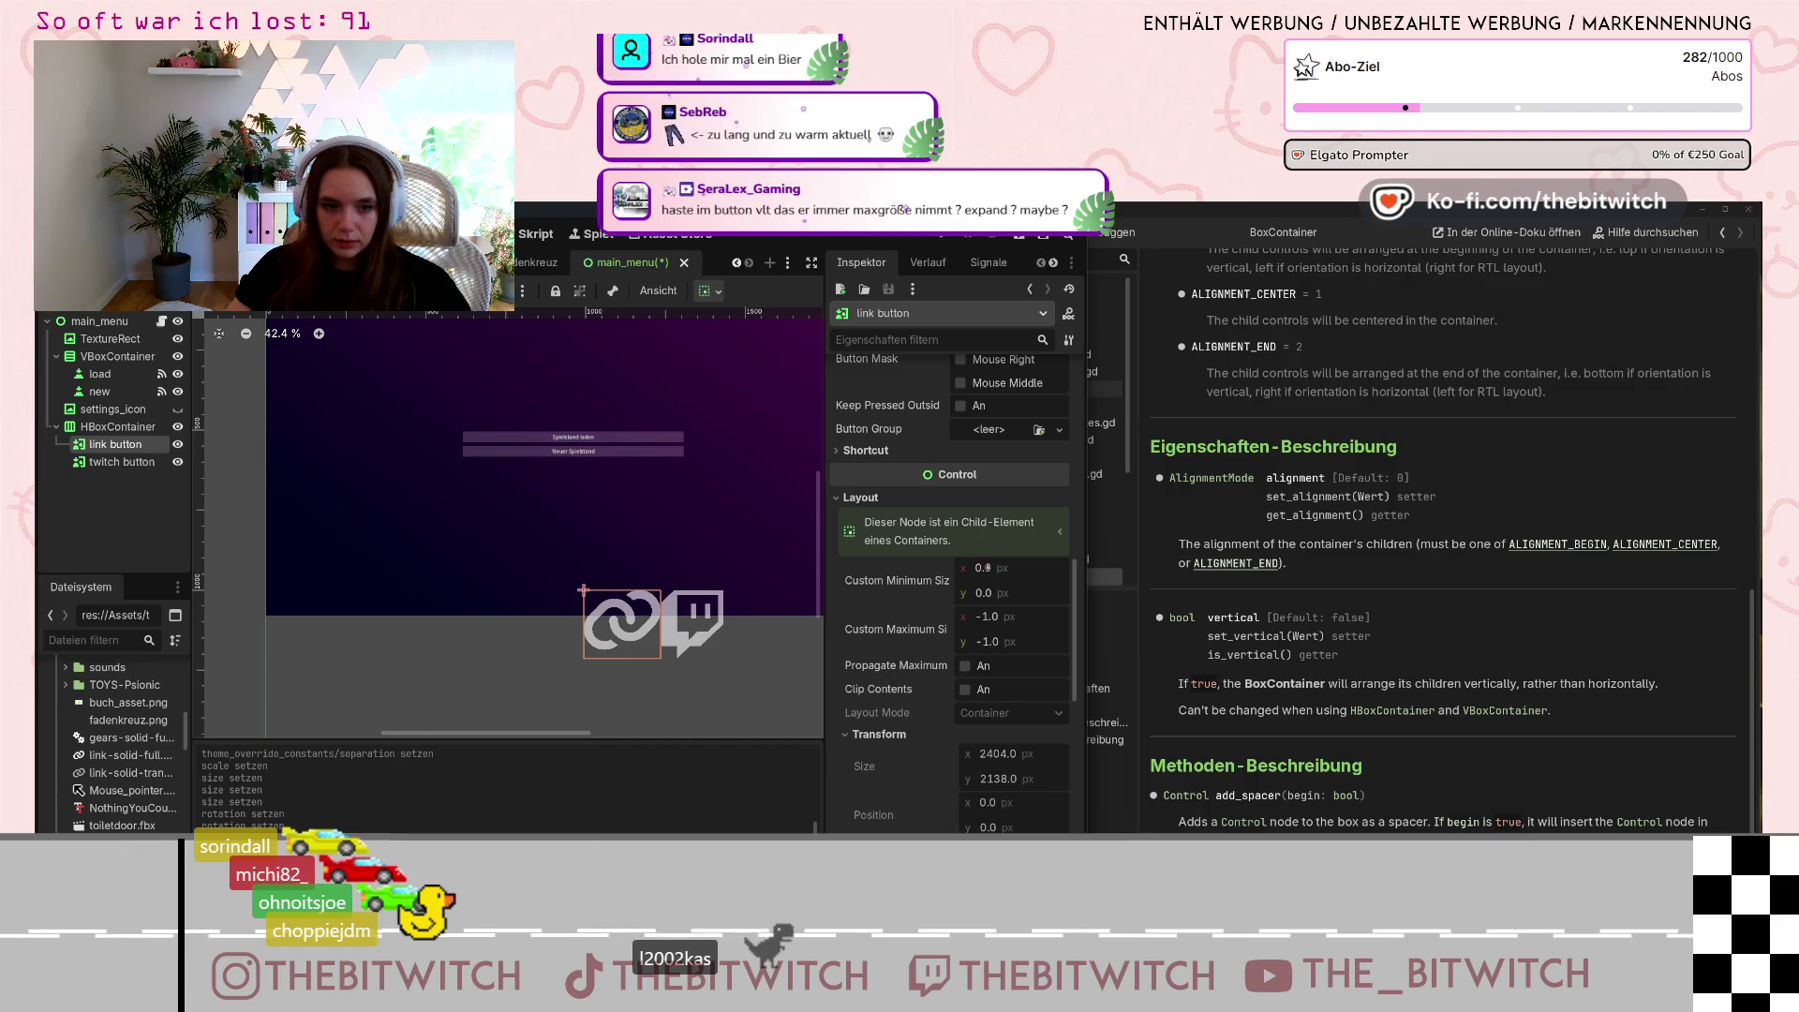
left_click(965, 665)
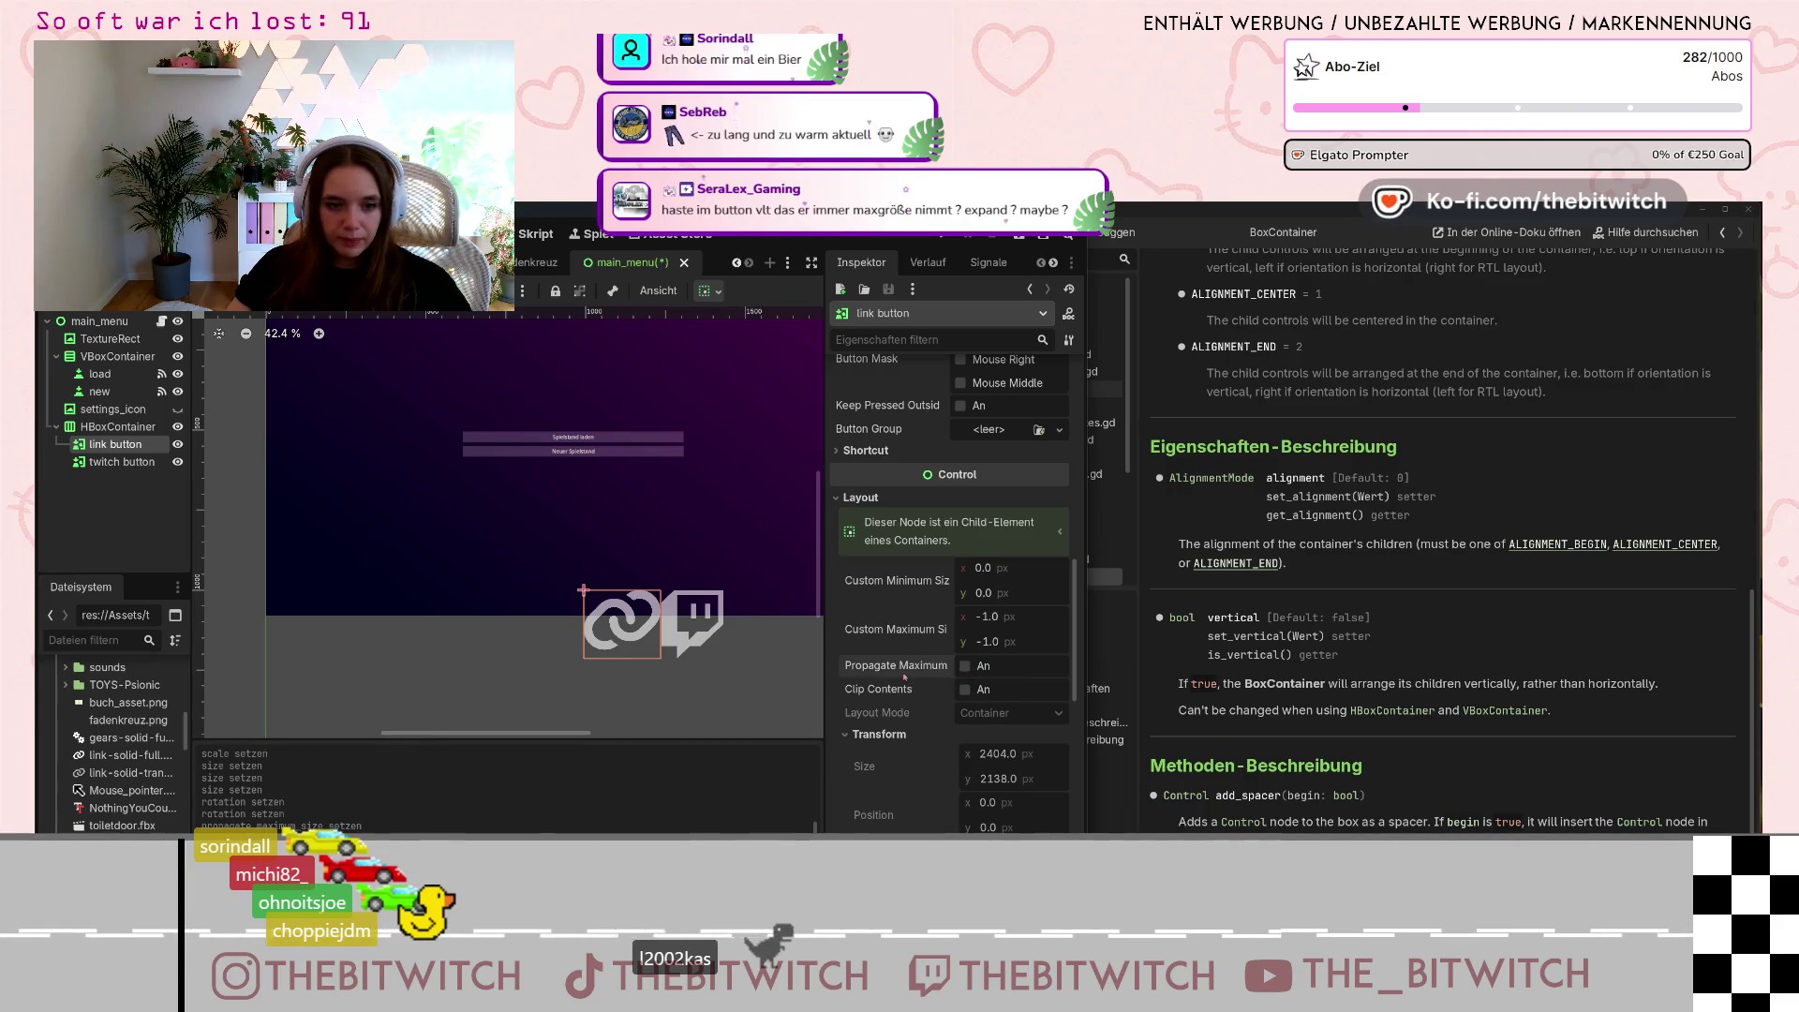
scroll(986, 681, "down", 2)
left_click(966, 556)
scroll(907, 647, "down", 5)
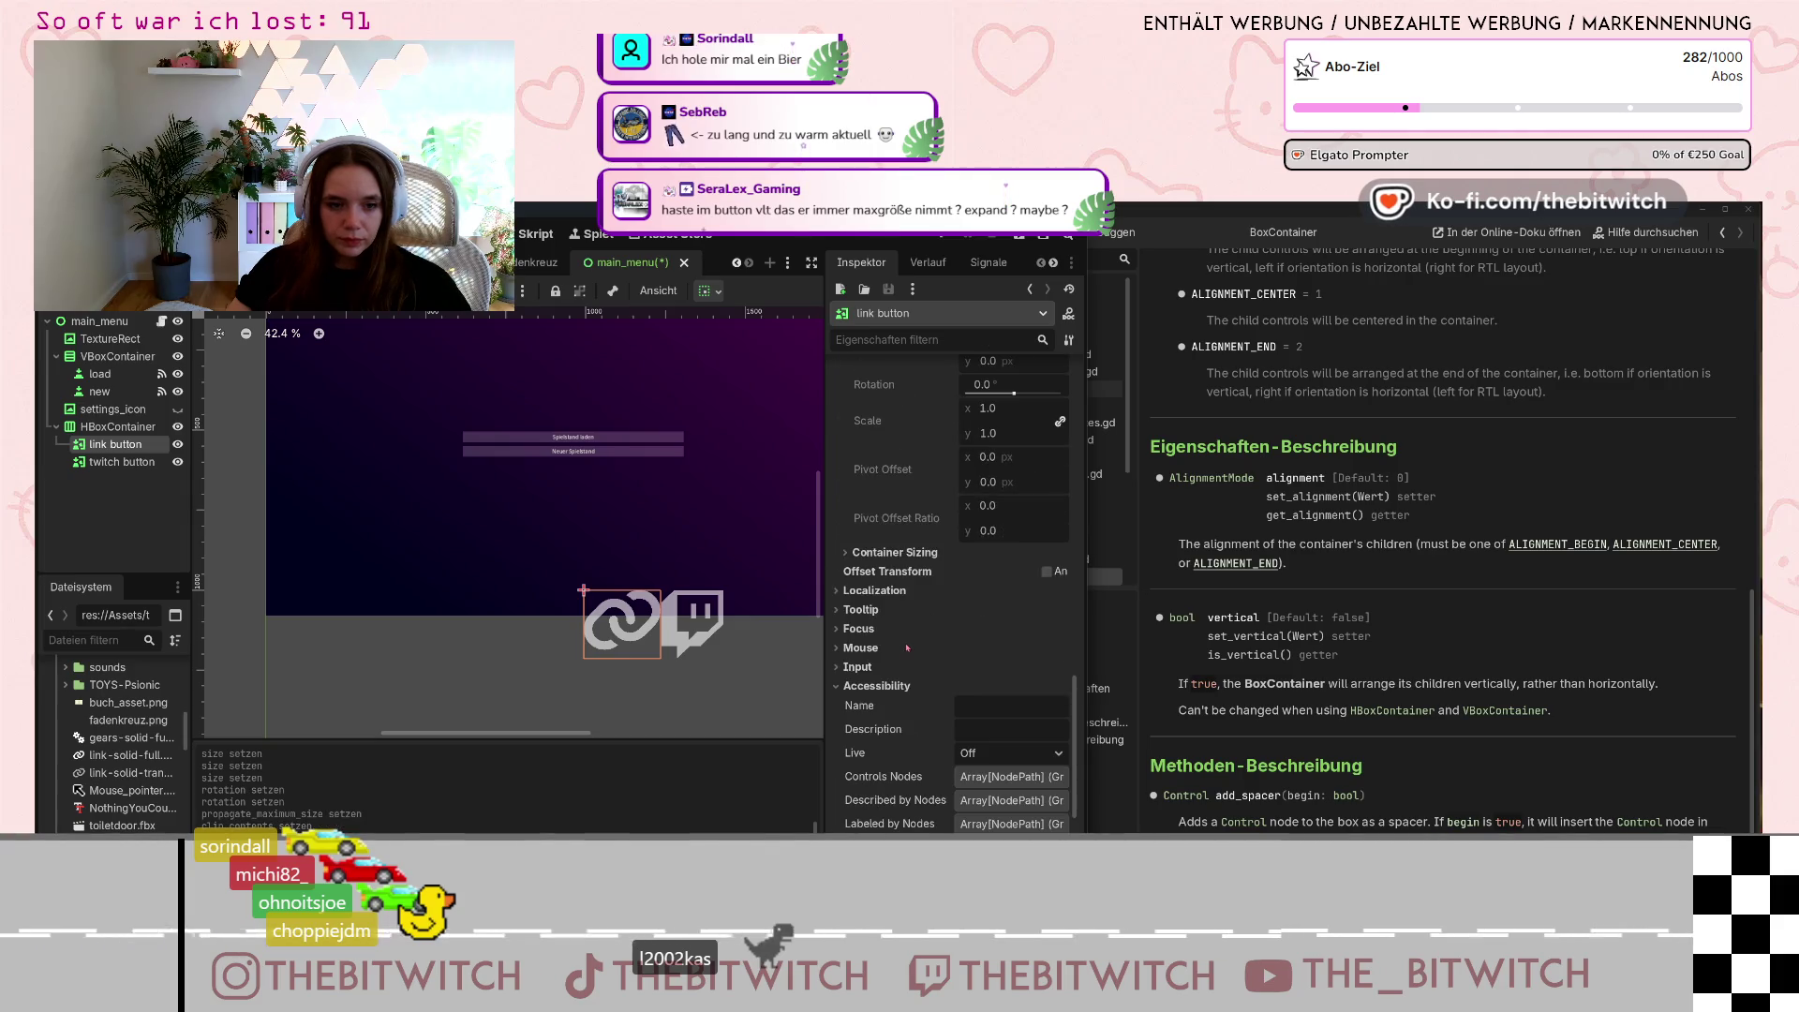
left_click(892, 552)
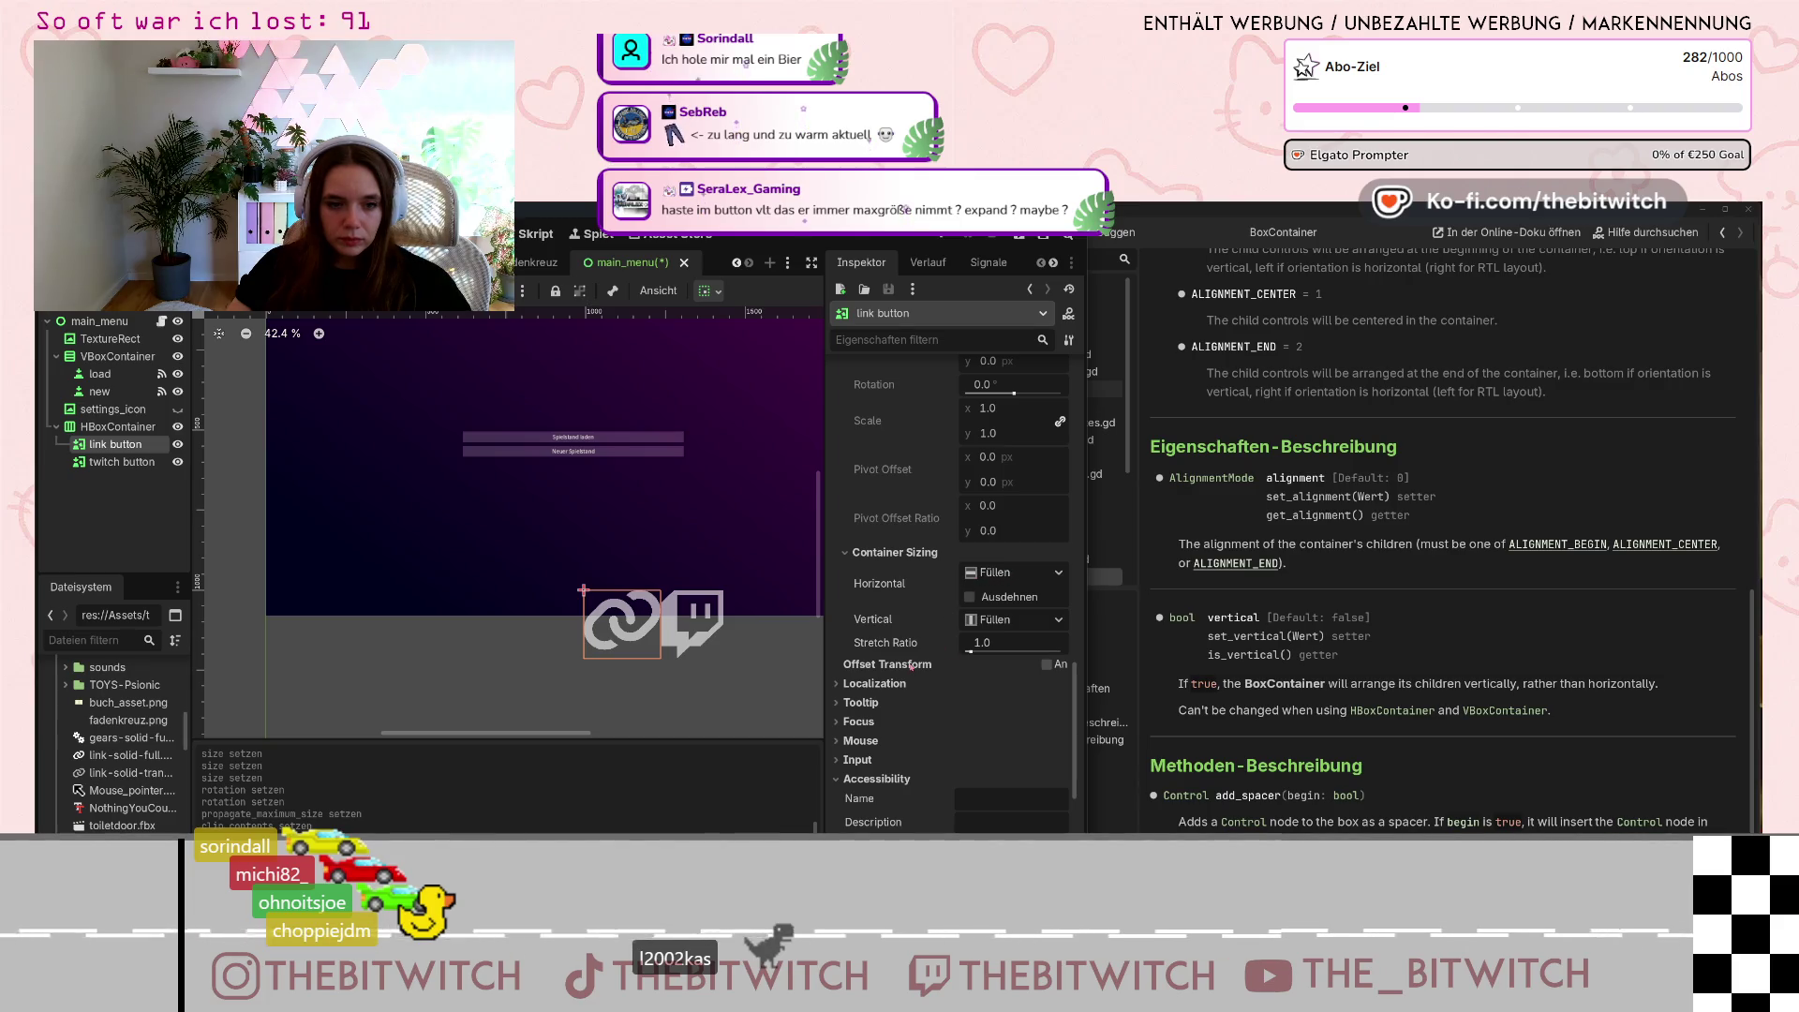
left_click_drag(985, 644, 956, 645)
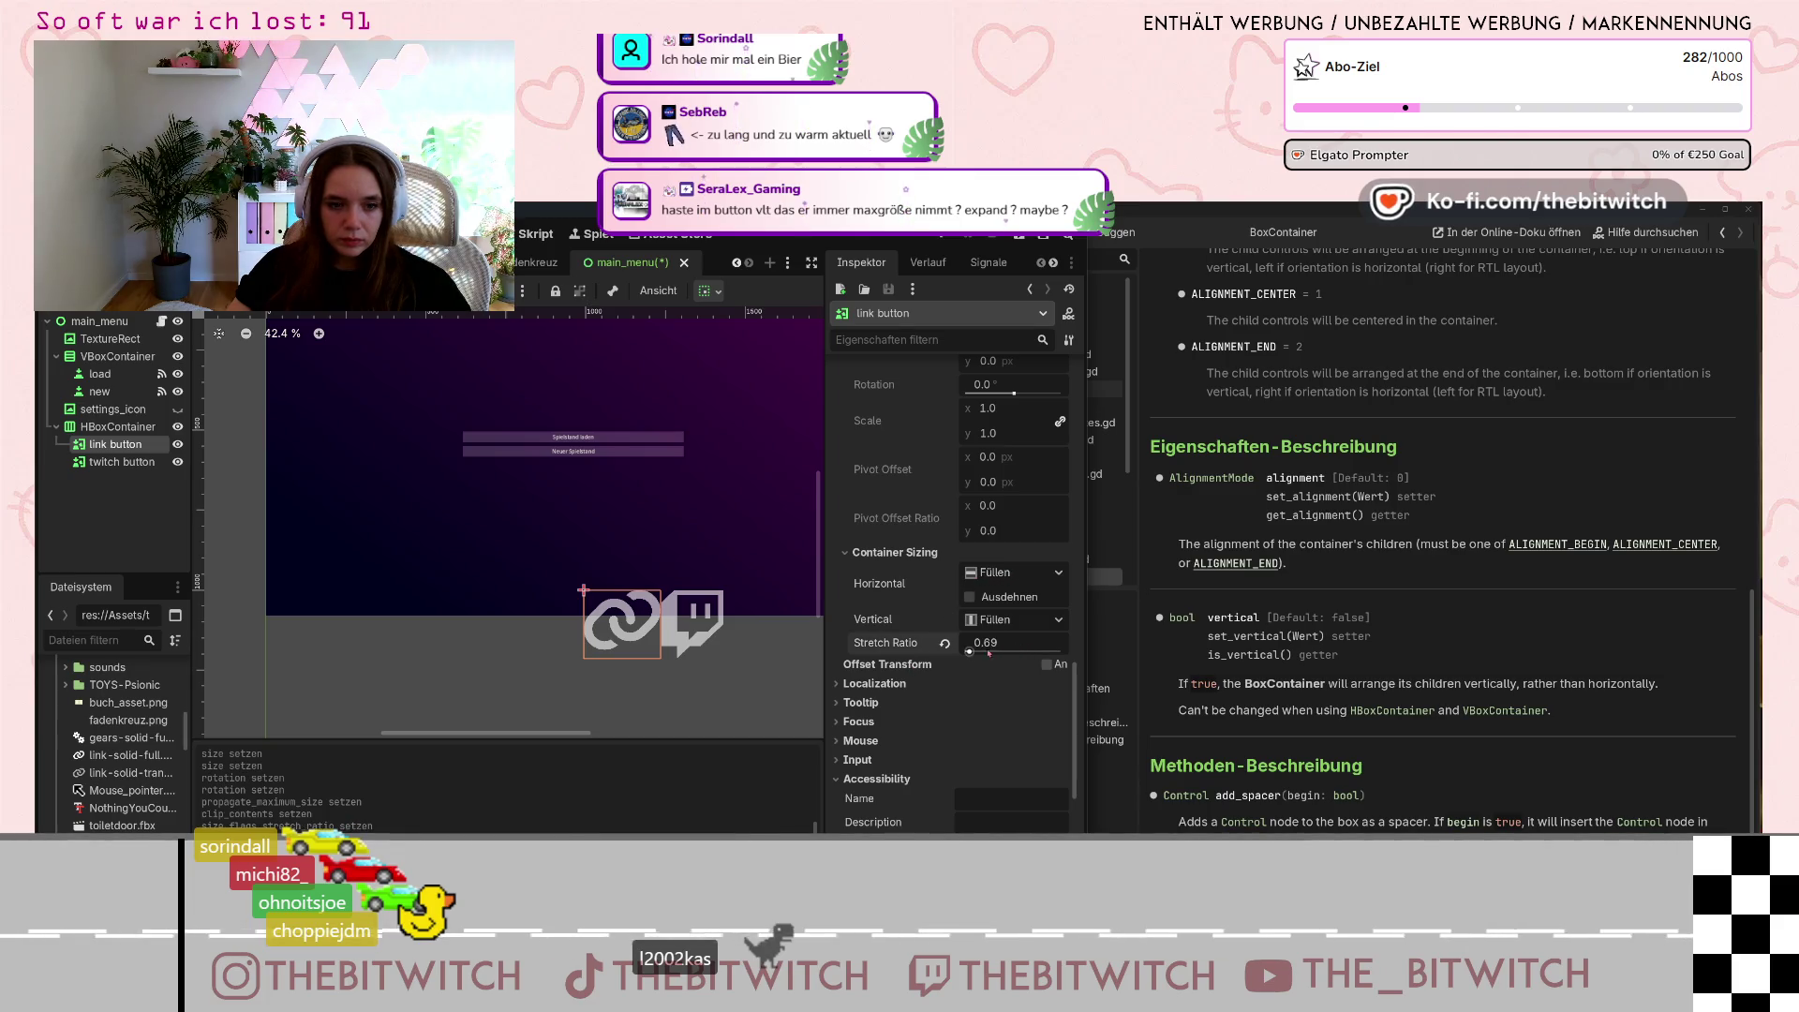
left_click(944, 643)
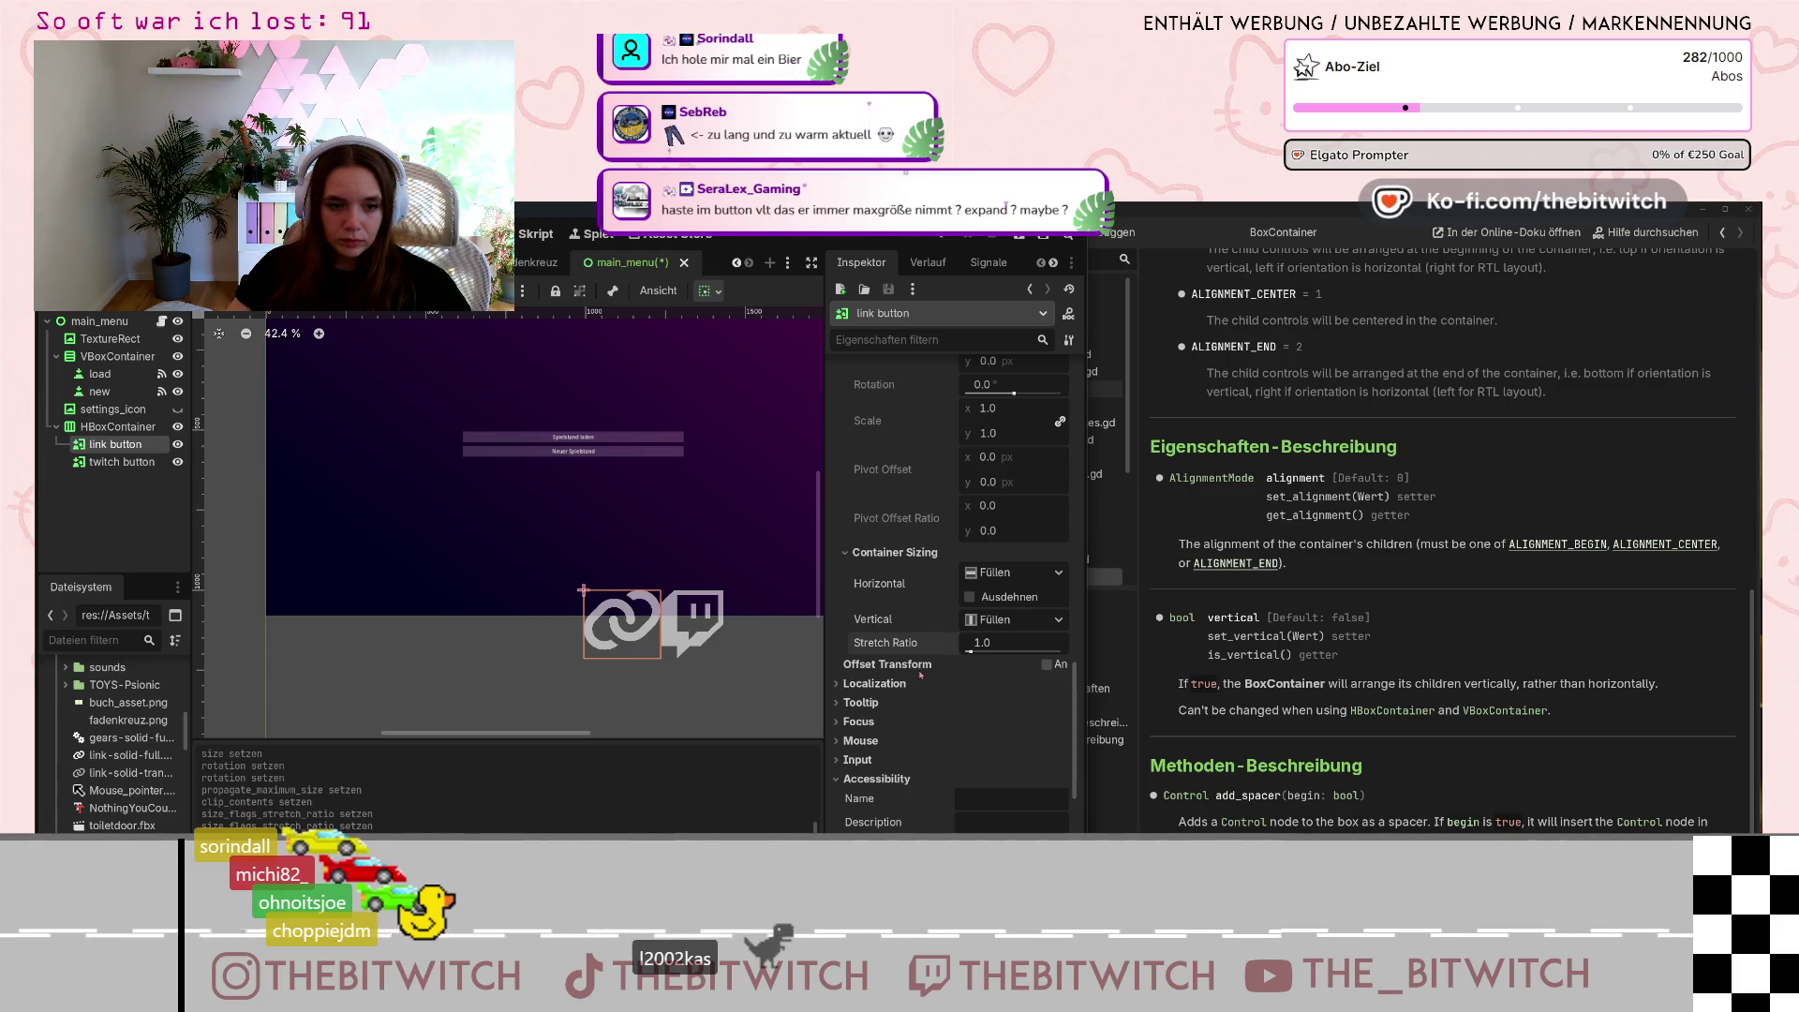
Enable the link button's offset transform and set its scale to 0.5.
left_click(1047, 665)
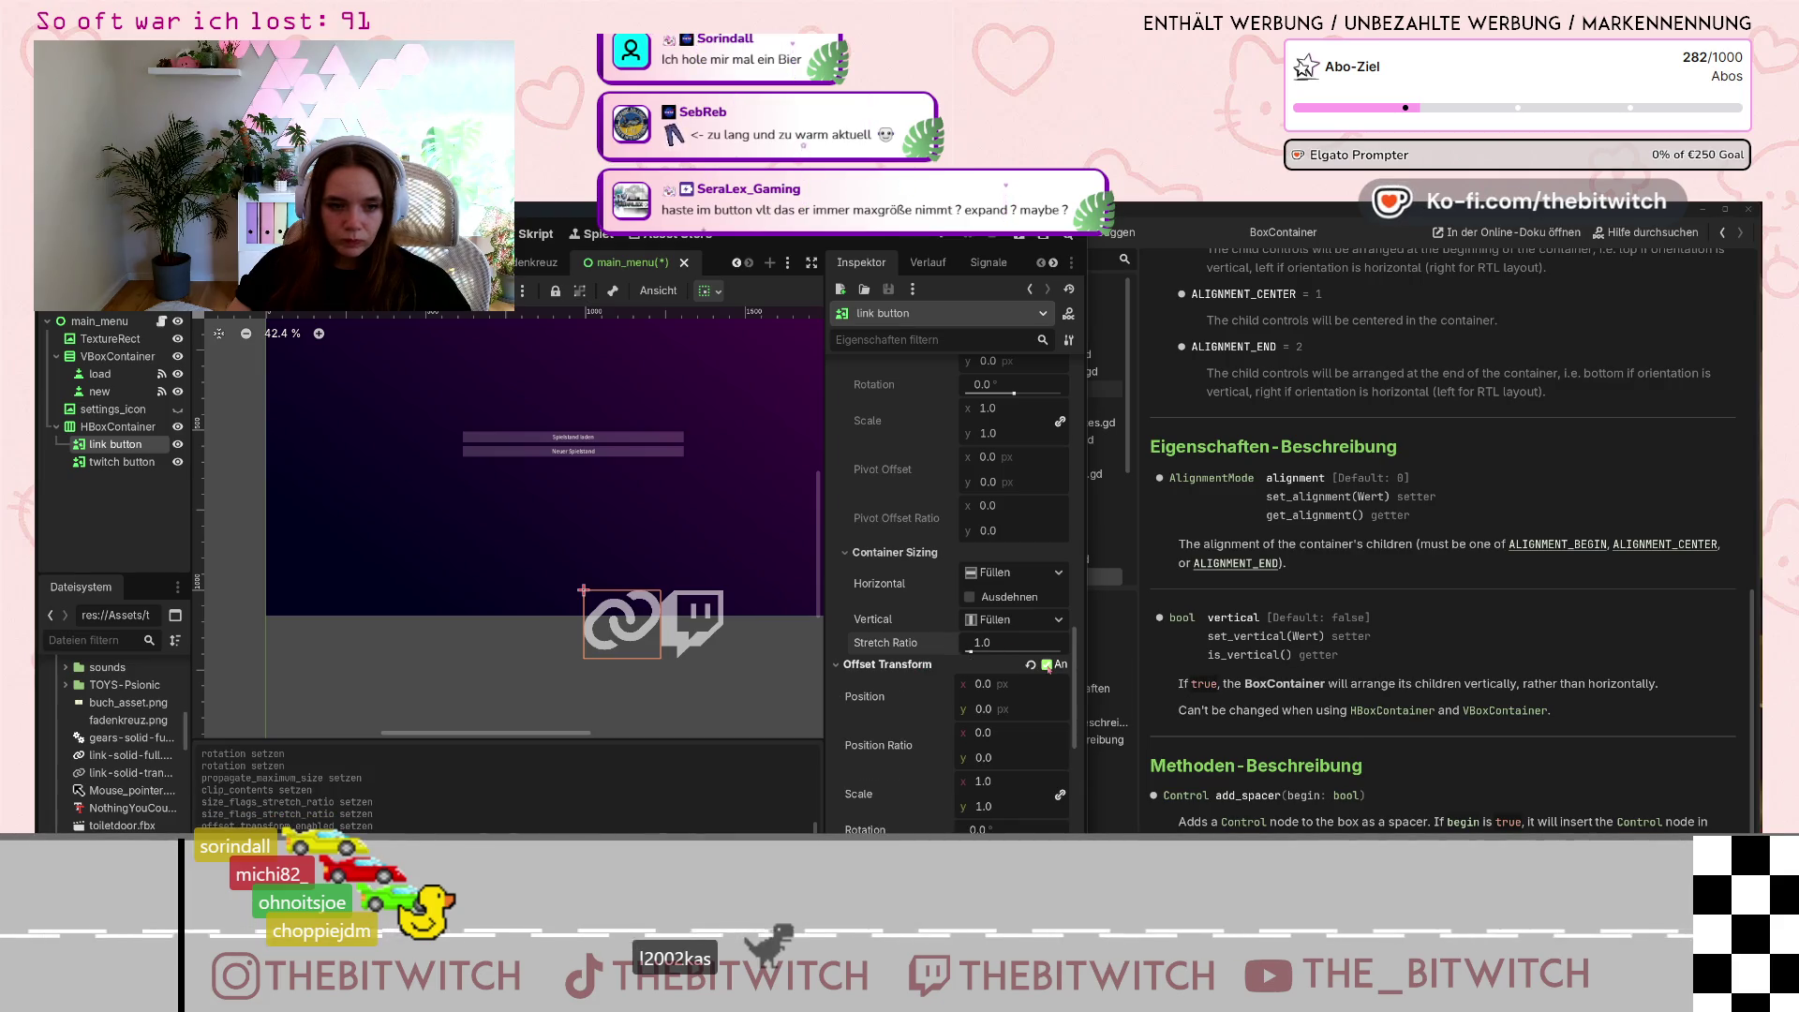
scroll(988, 655, "down", 2)
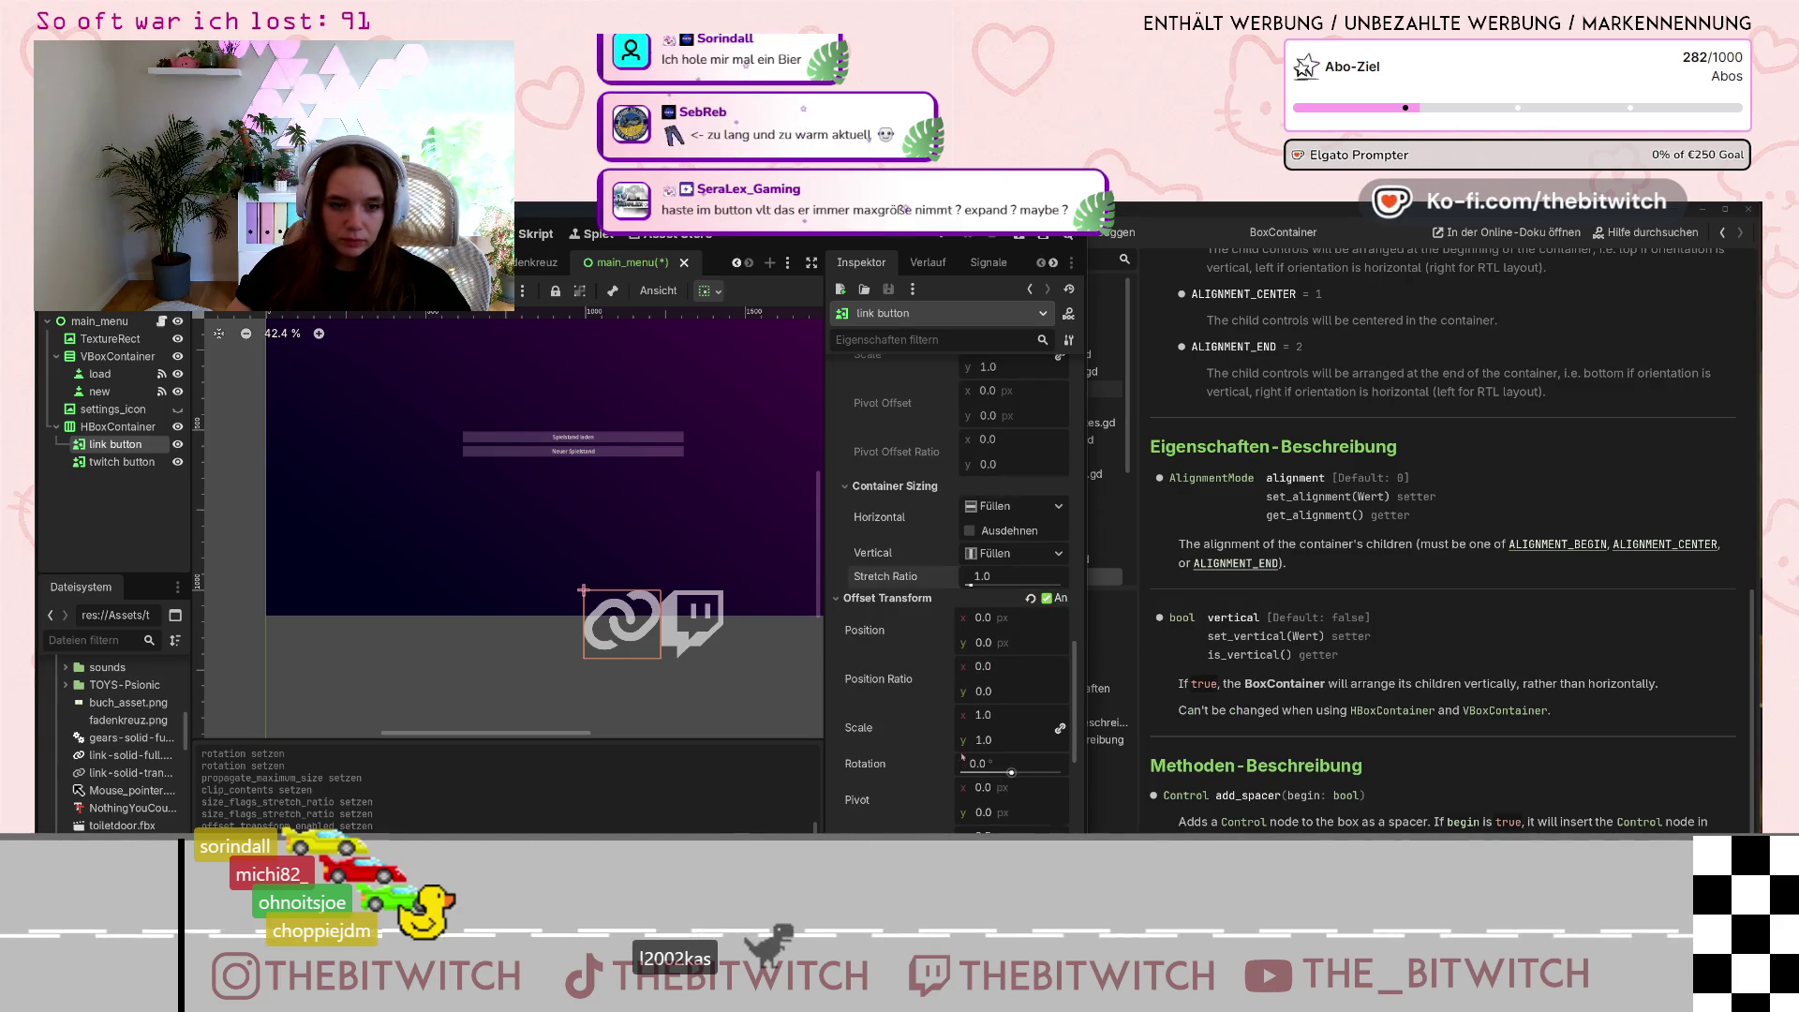
scroll(947, 727, "down", 2)
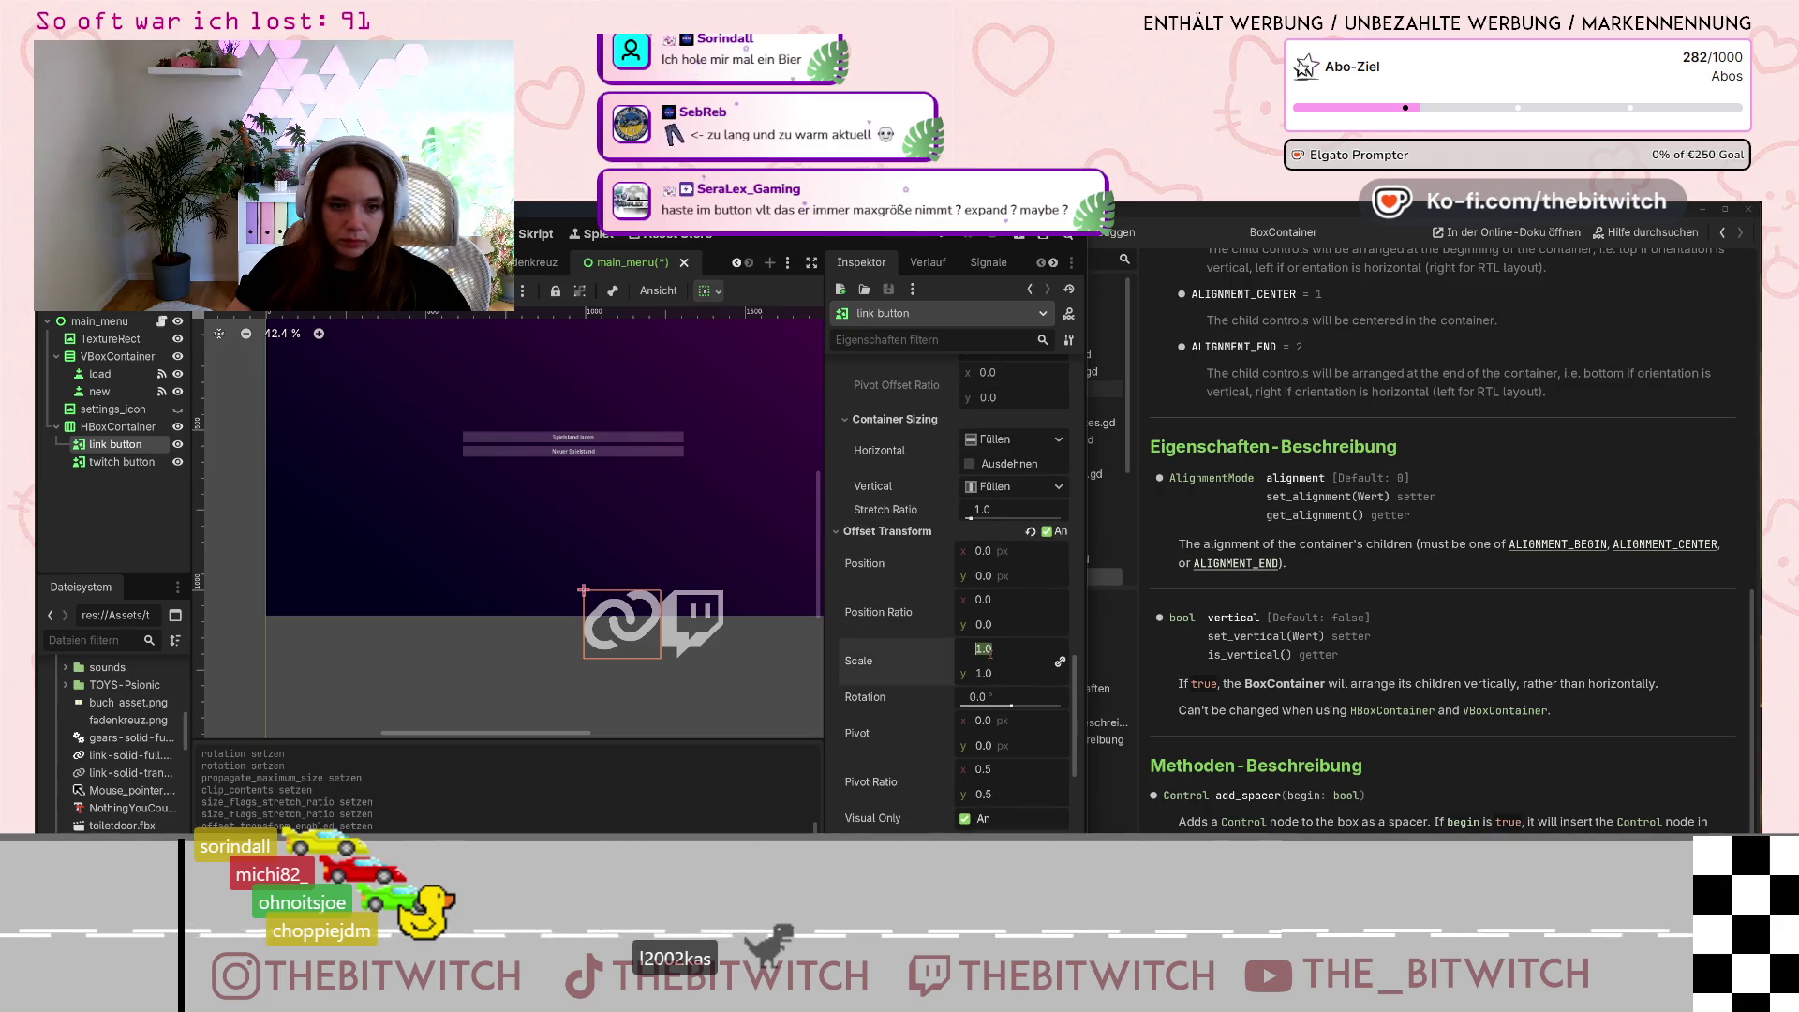
left_click_drag(1012, 675, 991, 668)
left_click(993, 648)
type("1")
key("Return")
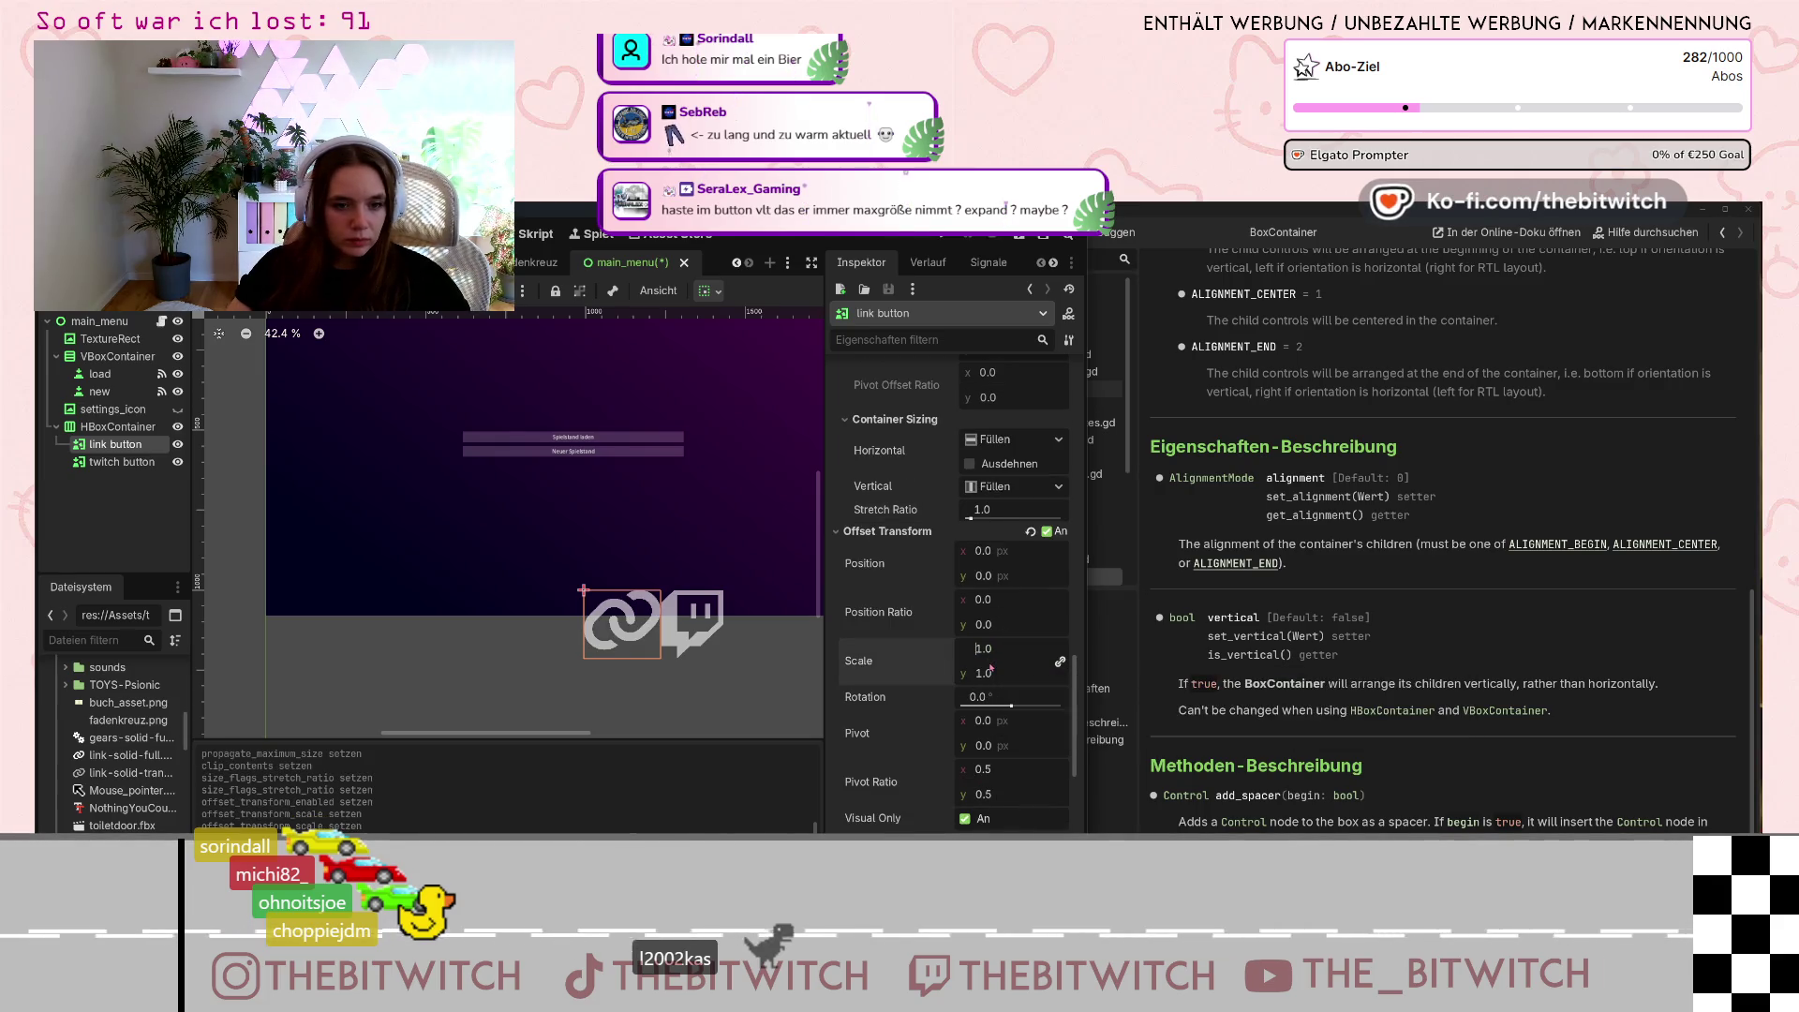
type("0.")
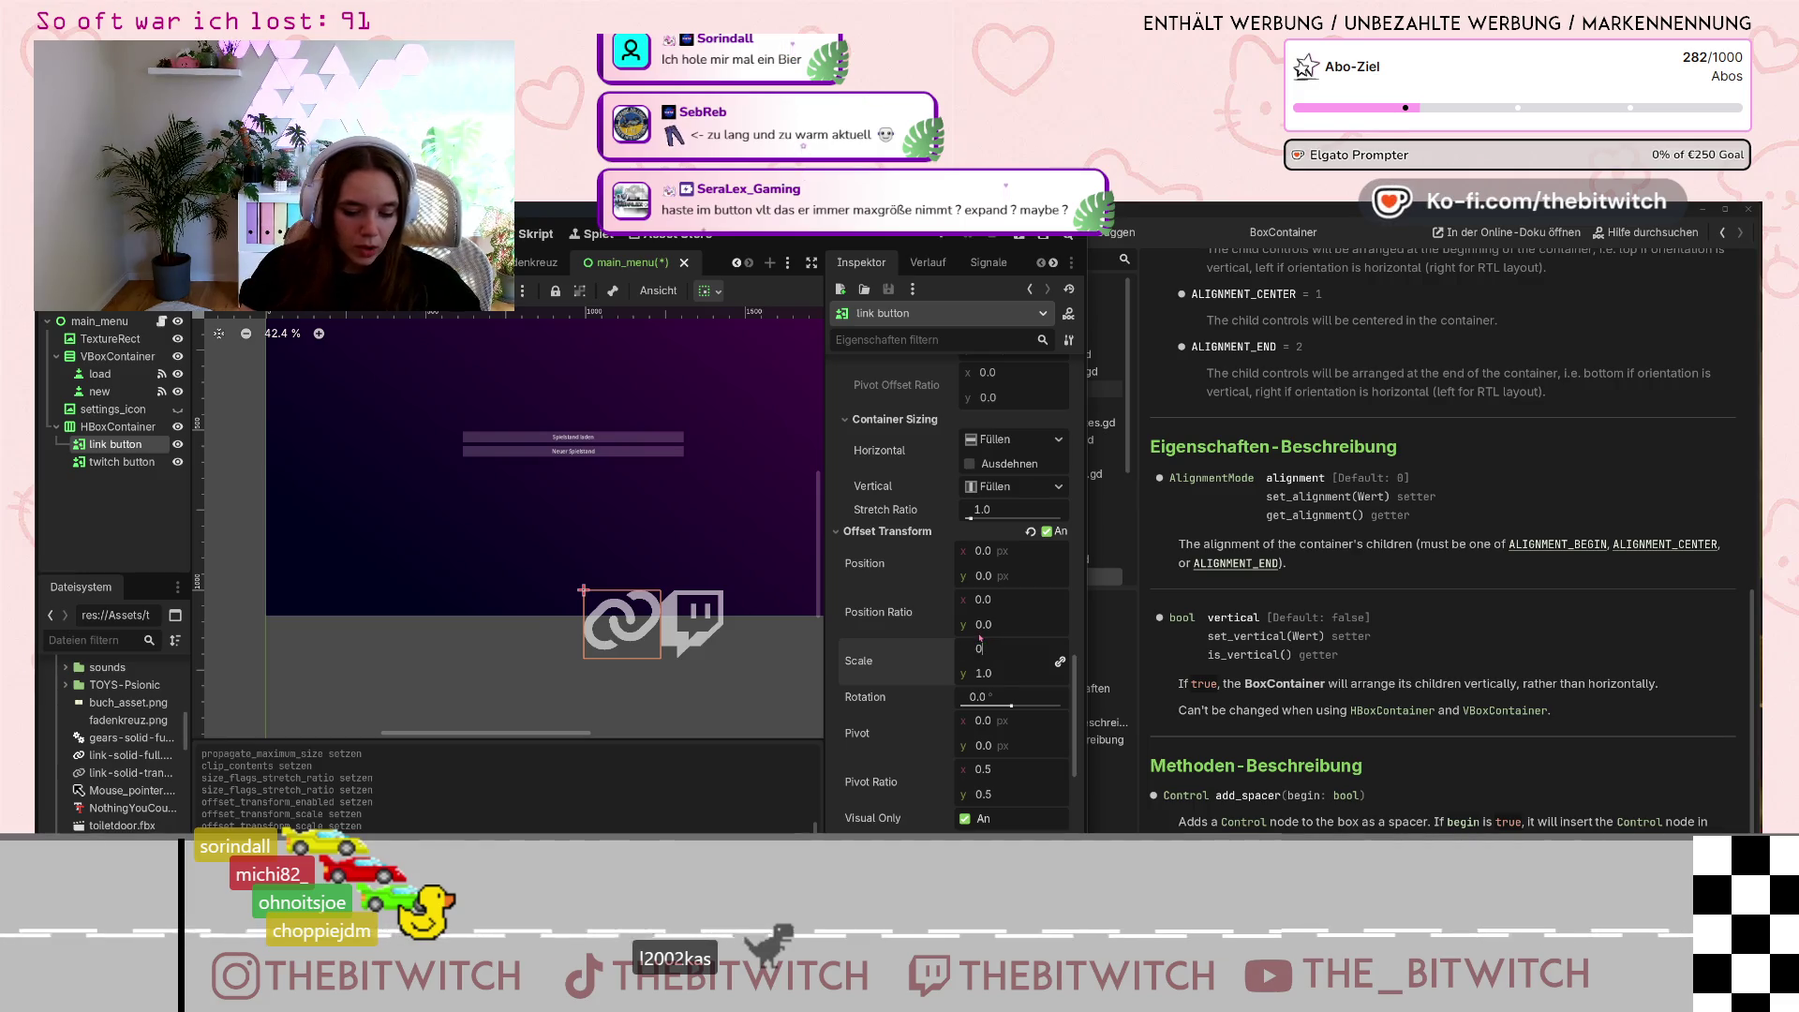
type("5")
key("Return")
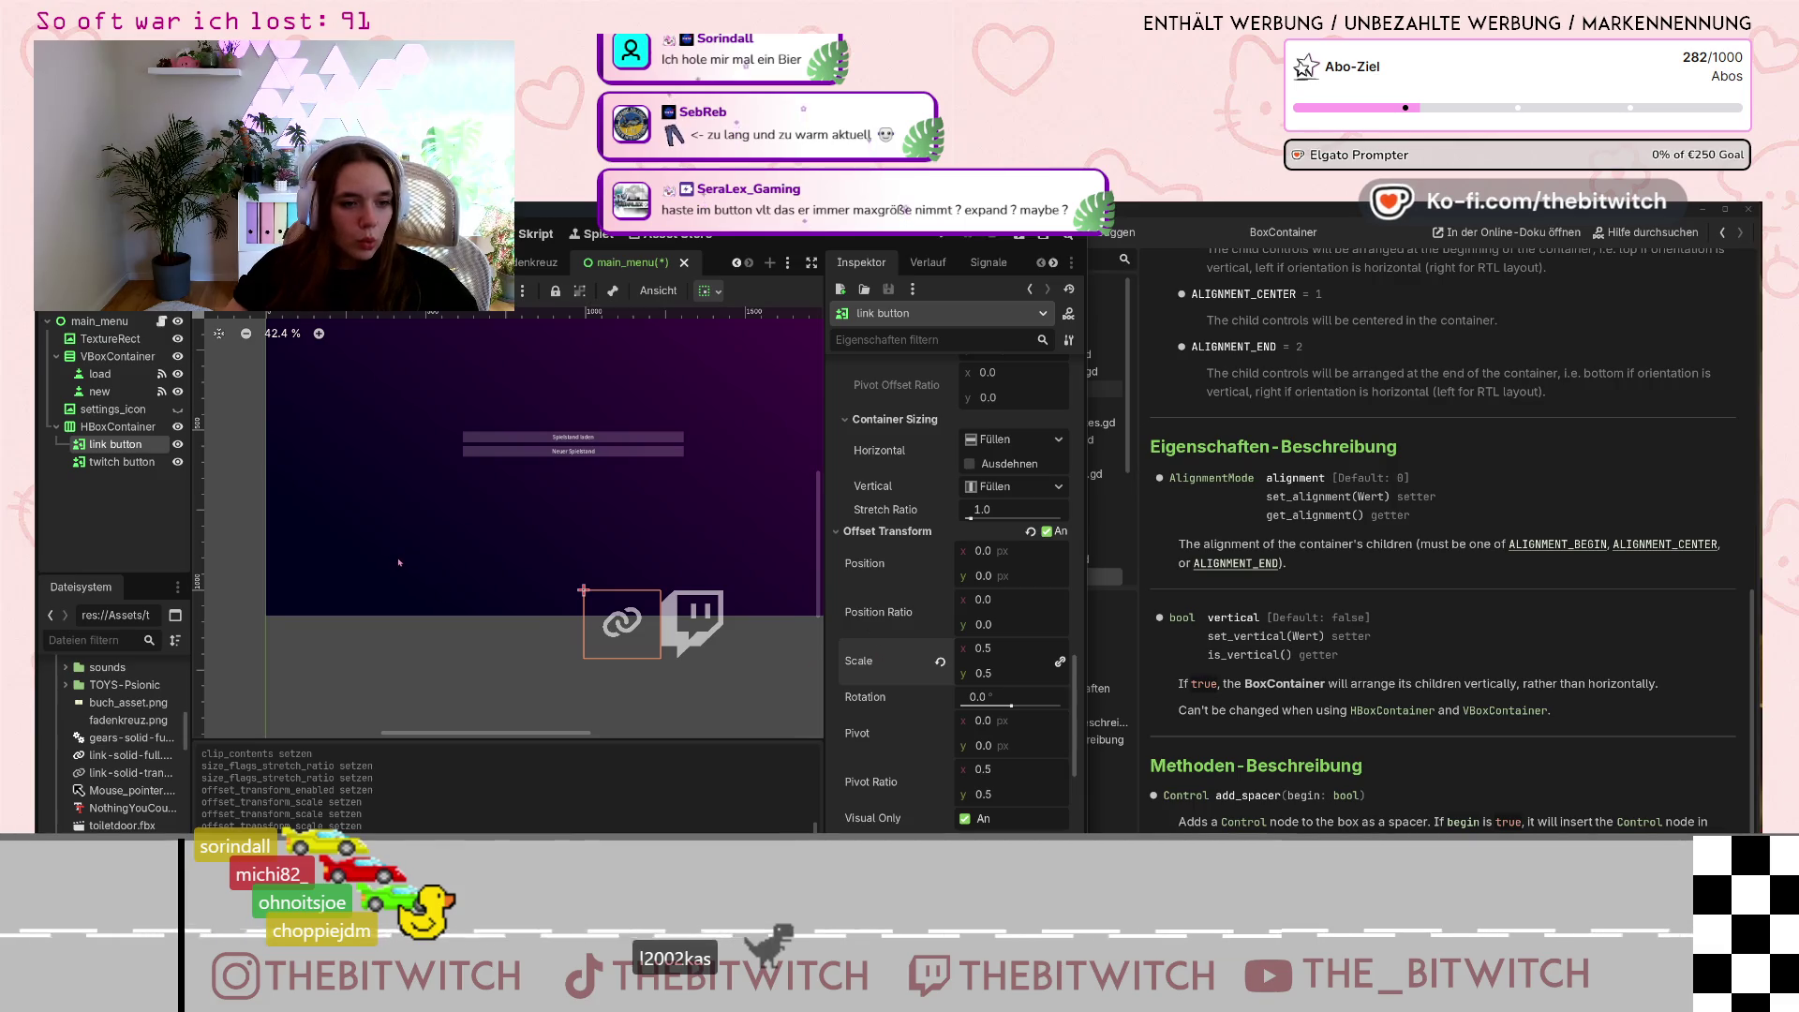
Enable the twitch button's offset transform with scale 0.5, then select the HBoxContainer.
left_click(122, 464)
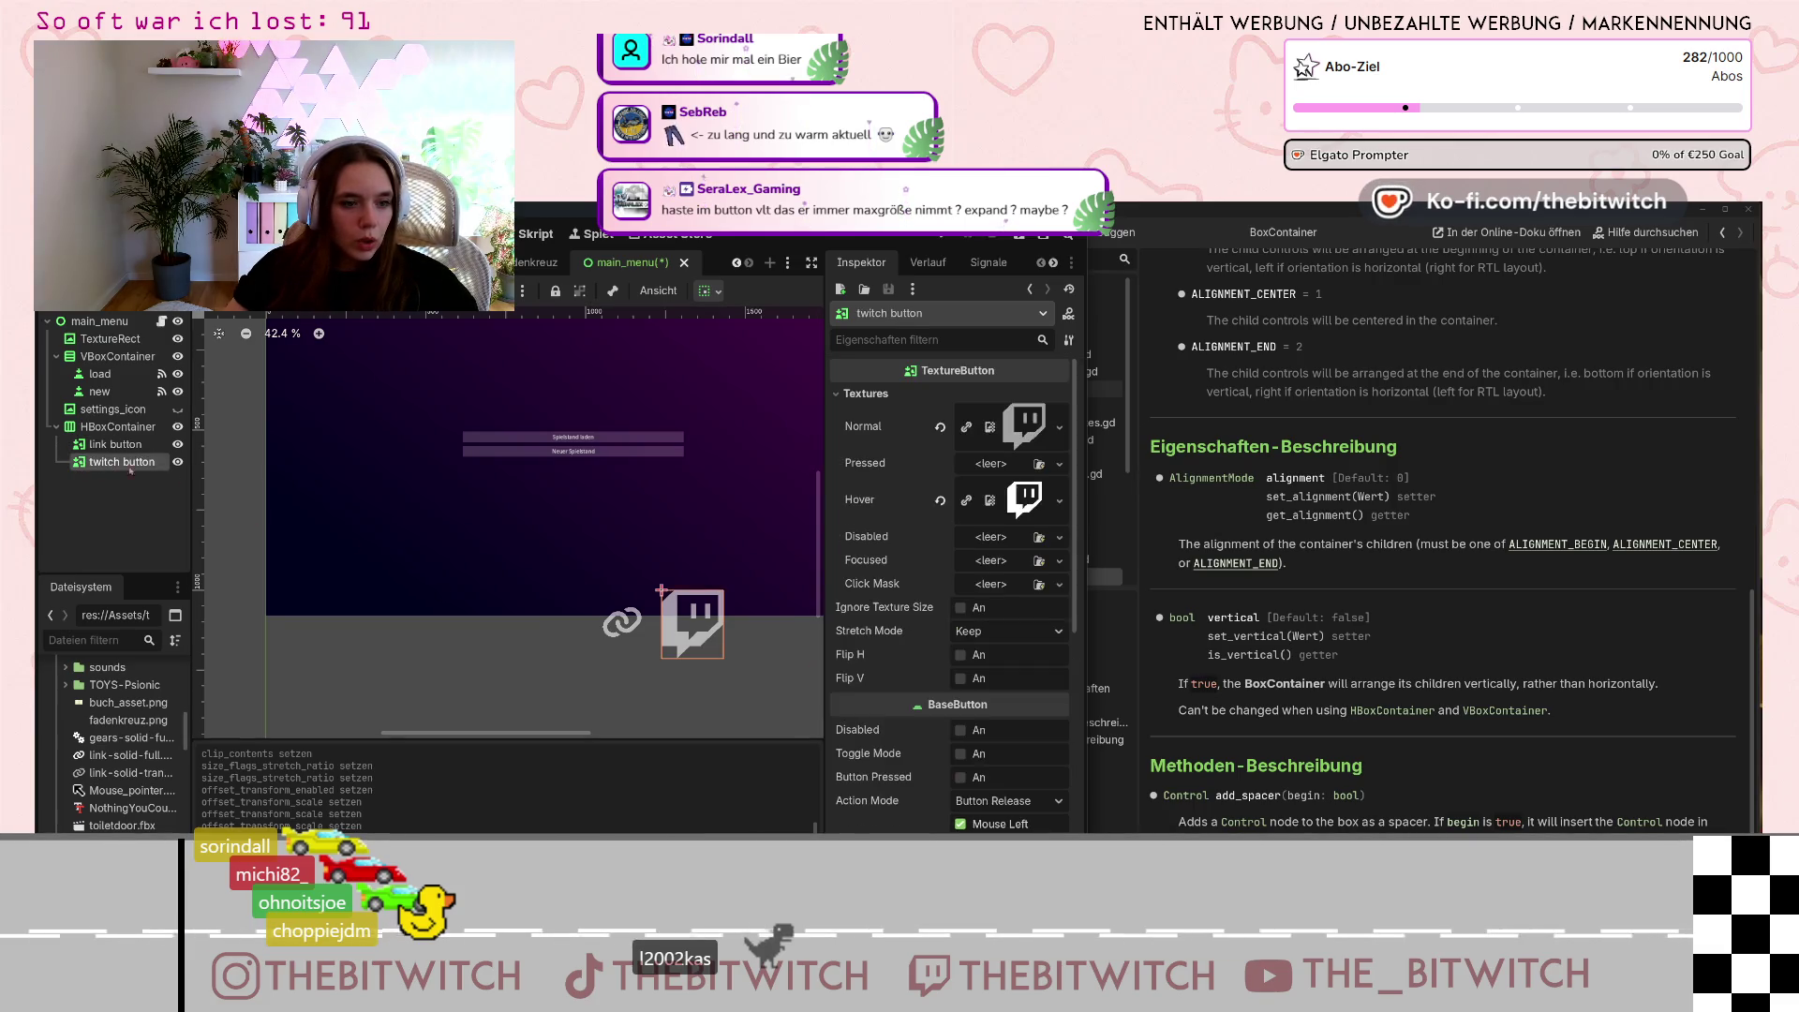
scroll(963, 691, "down", 8)
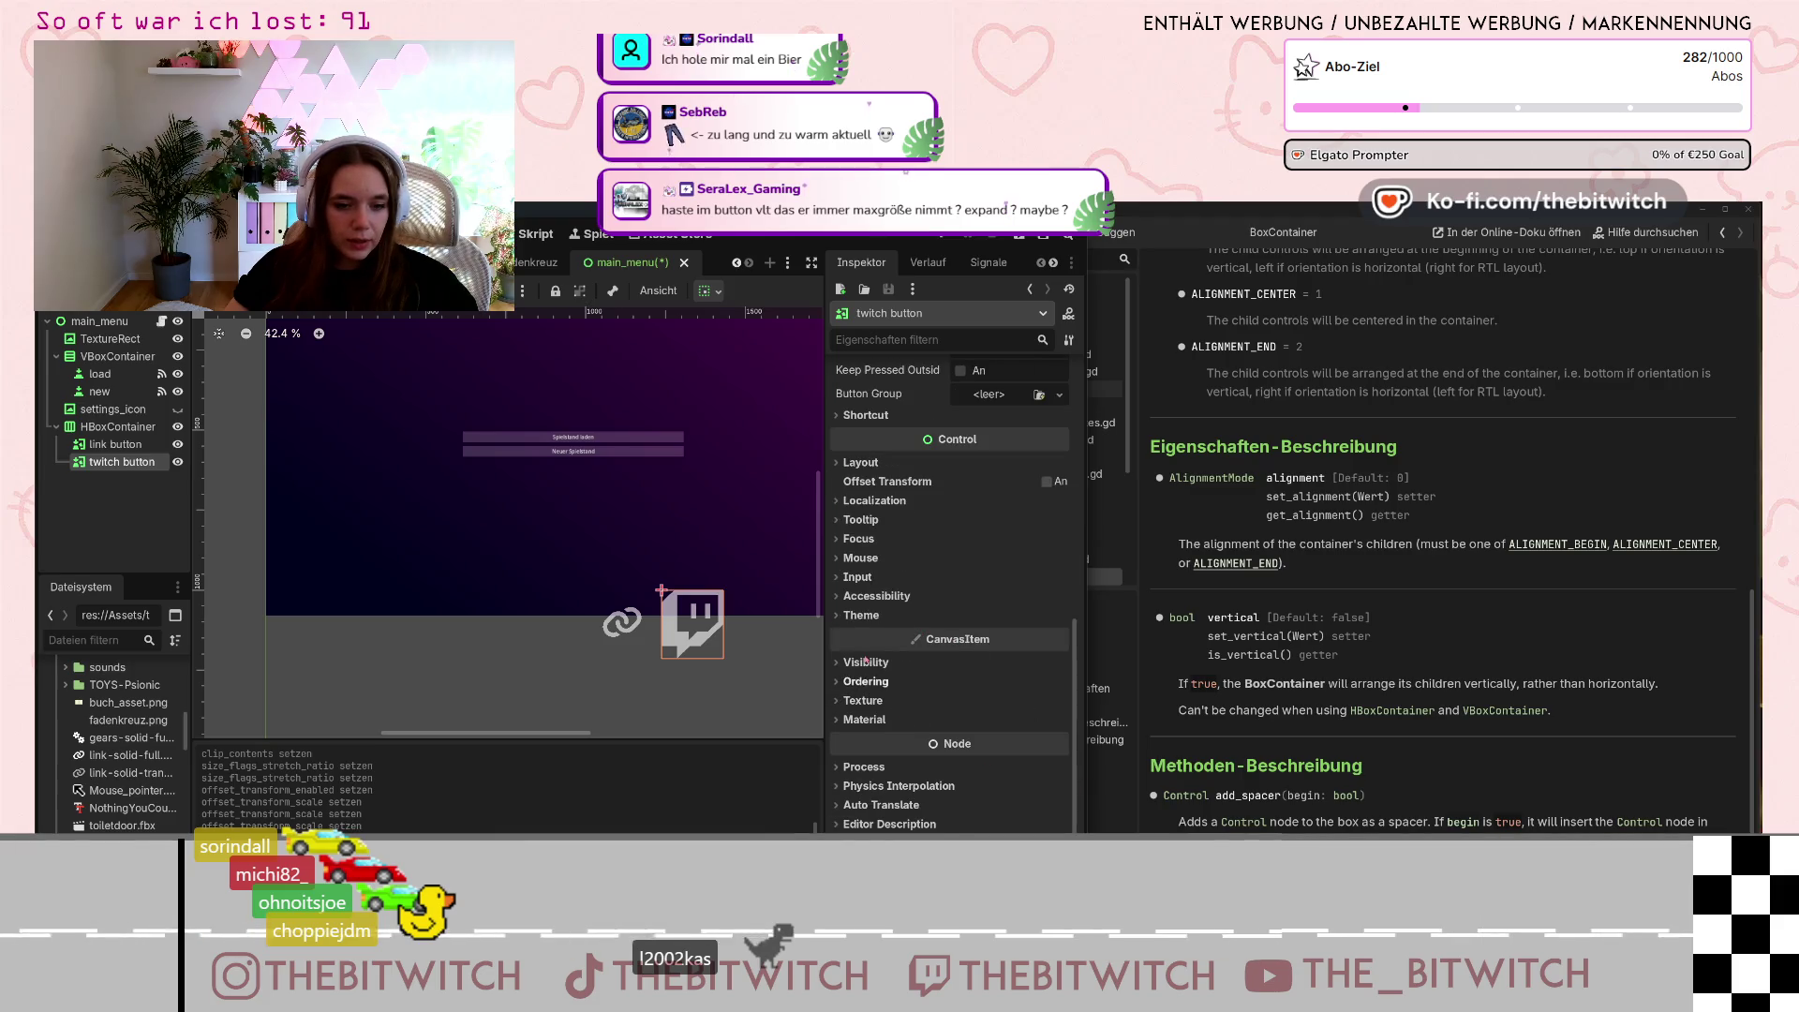
scroll(877, 657, "up", 3)
left_click(1047, 616)
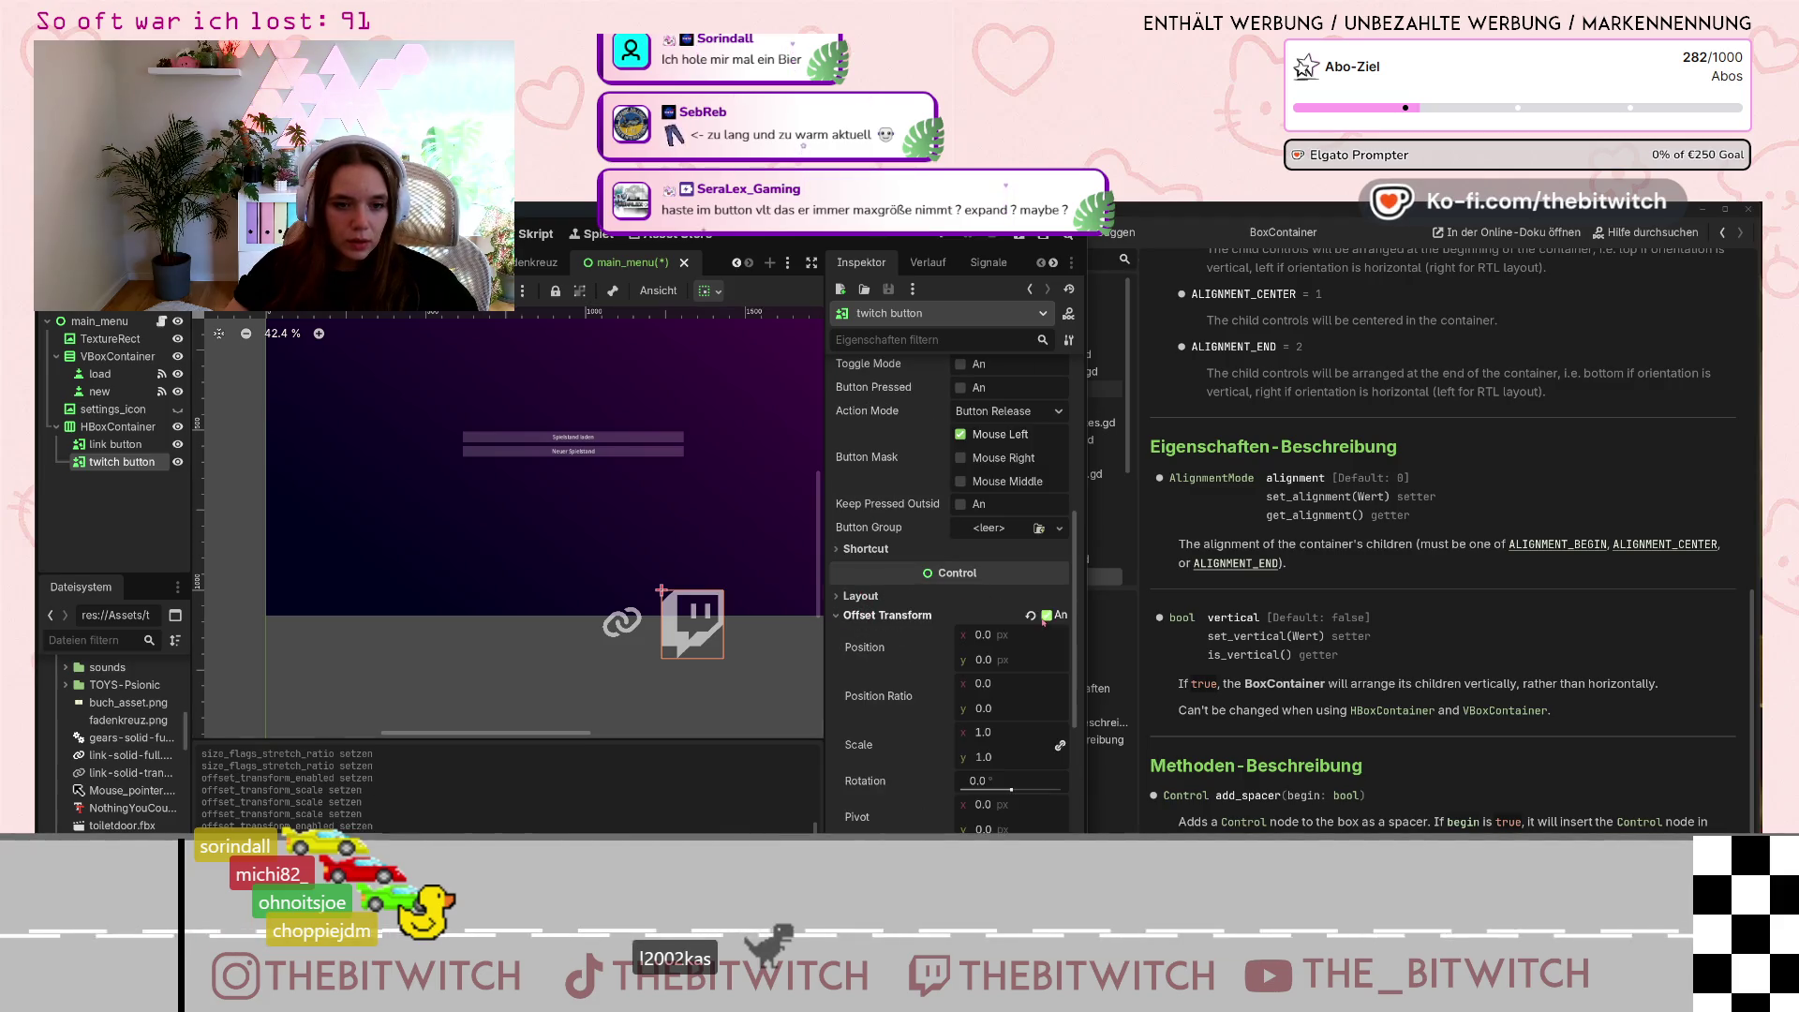
scroll(1030, 628, "down", 2)
left_click(983, 665)
type("0")
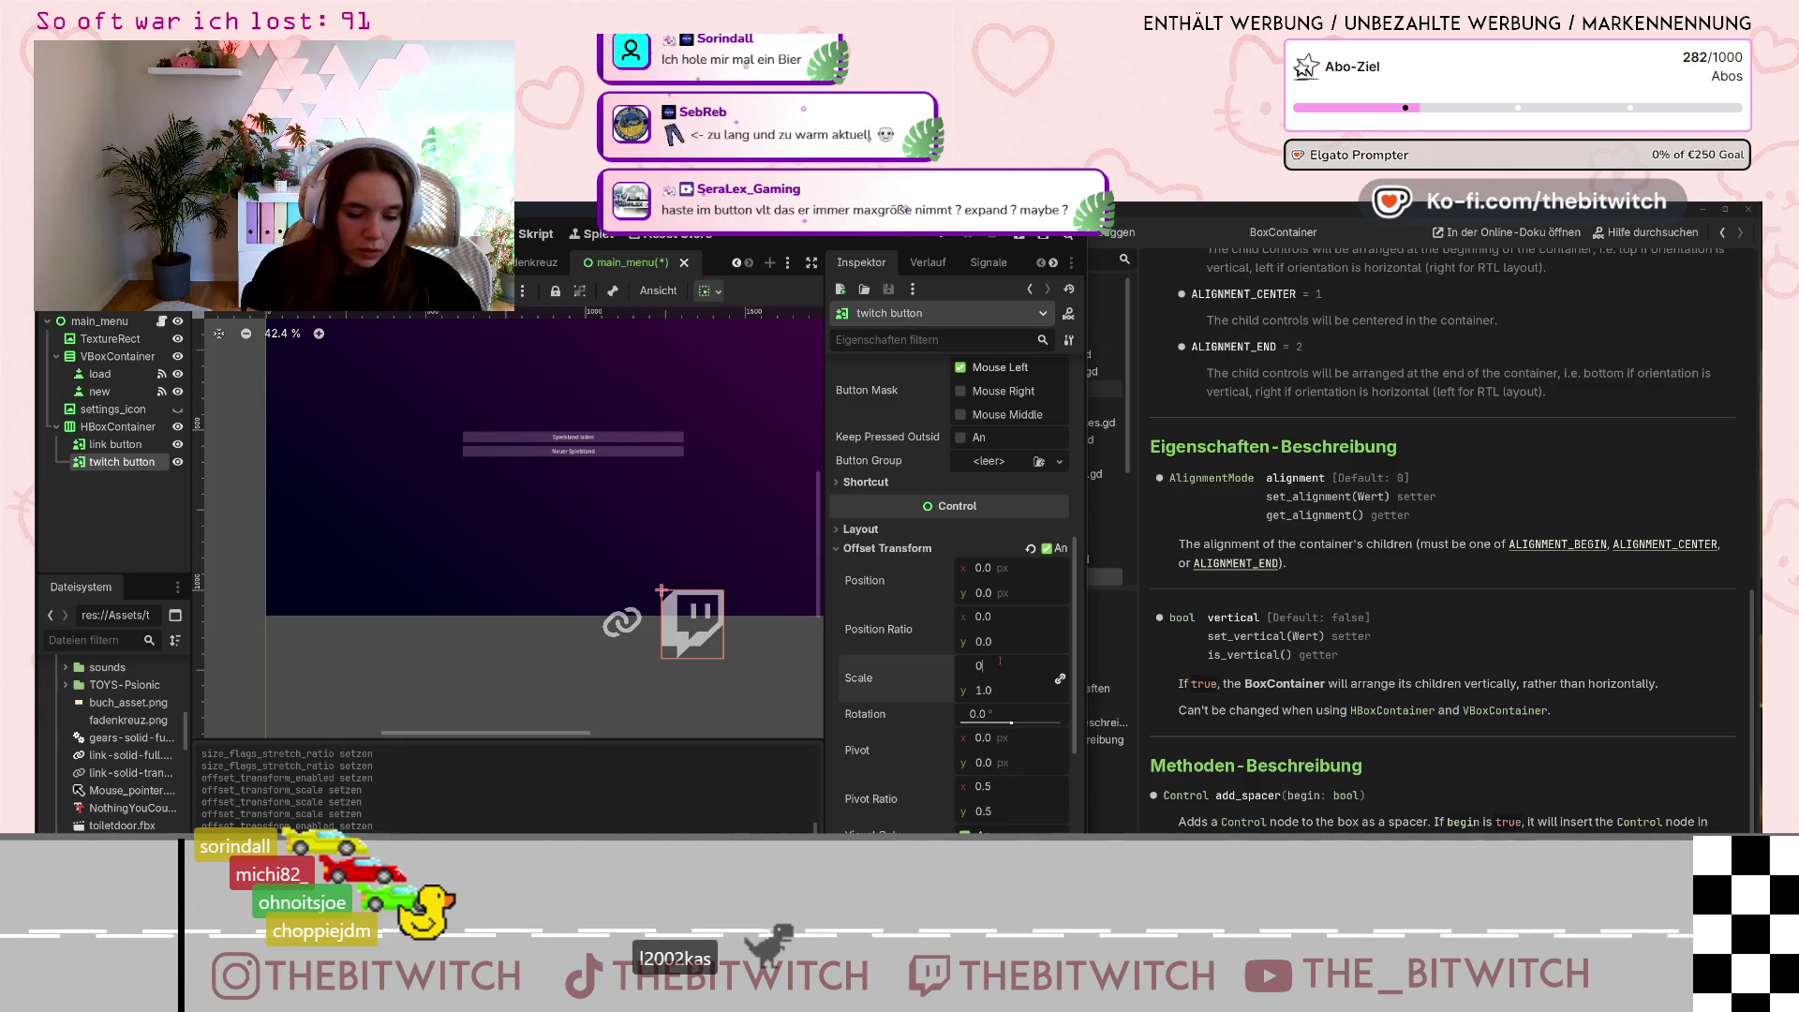
type(".5")
key("Return")
left_click(662, 590)
scroll(906, 590, "up", 2)
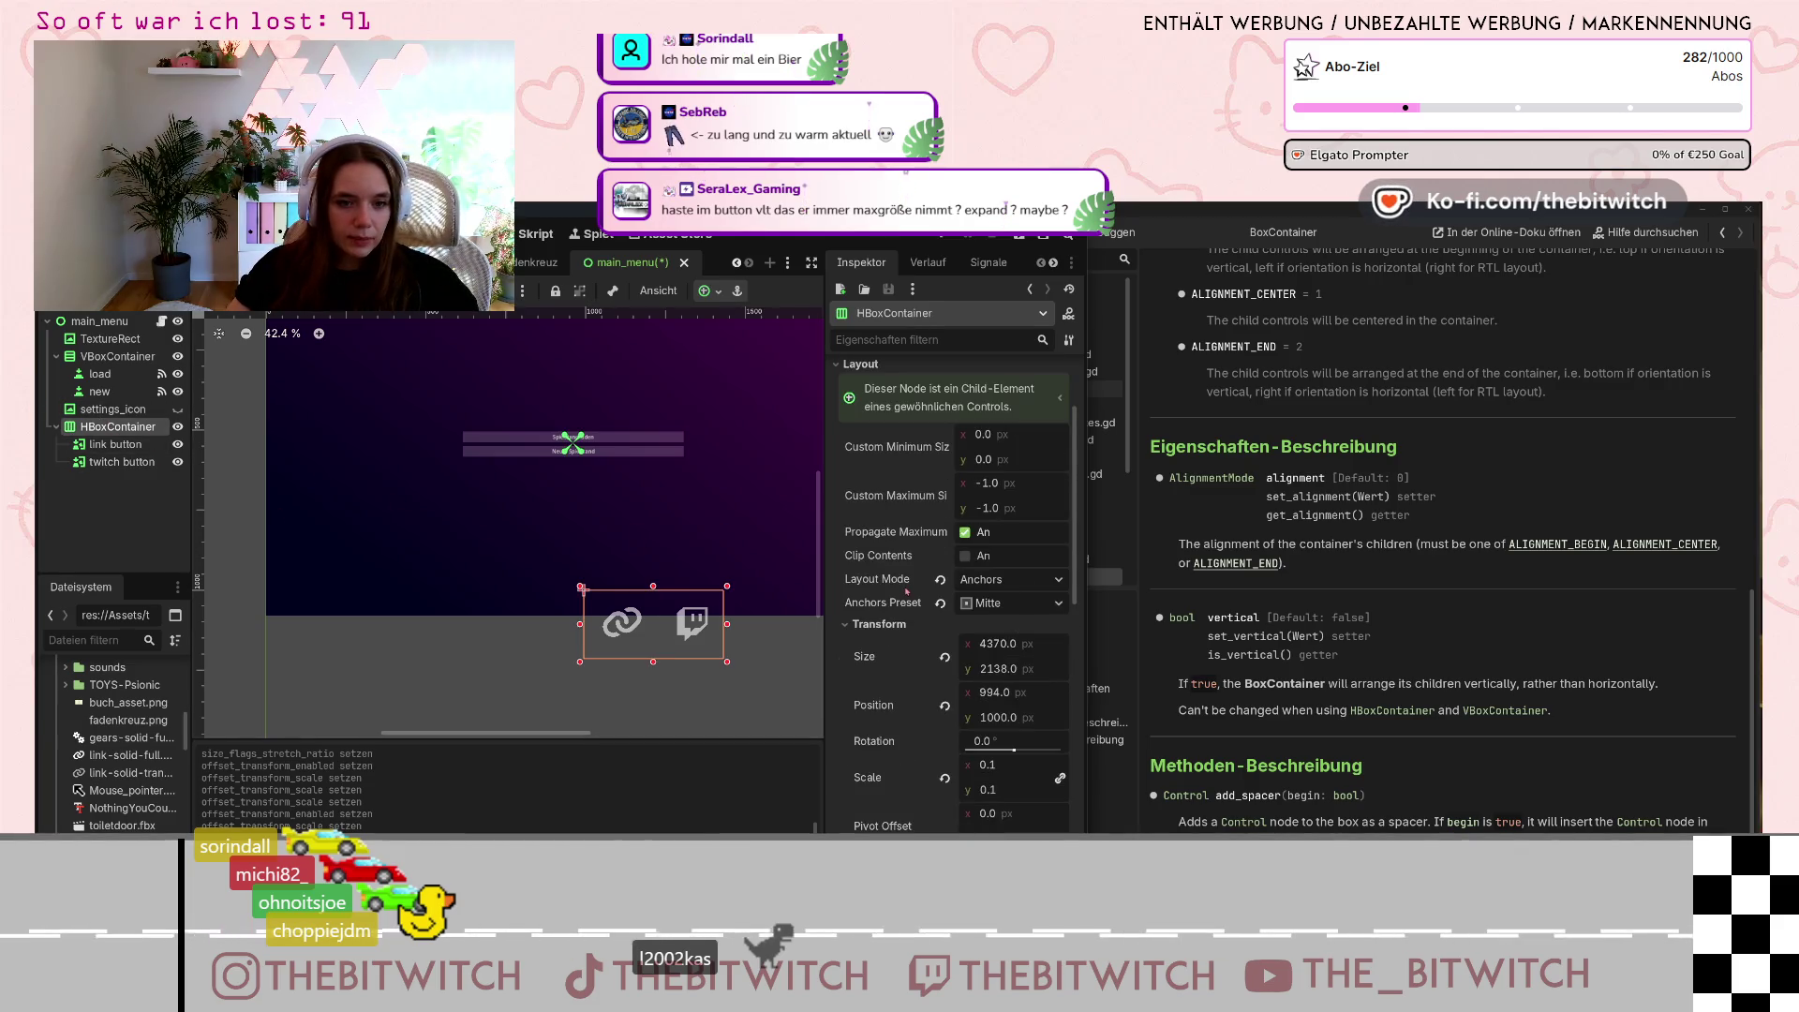
Set the HBoxContainer's transform scale to 0.03.
scroll(965, 633, "down", 4)
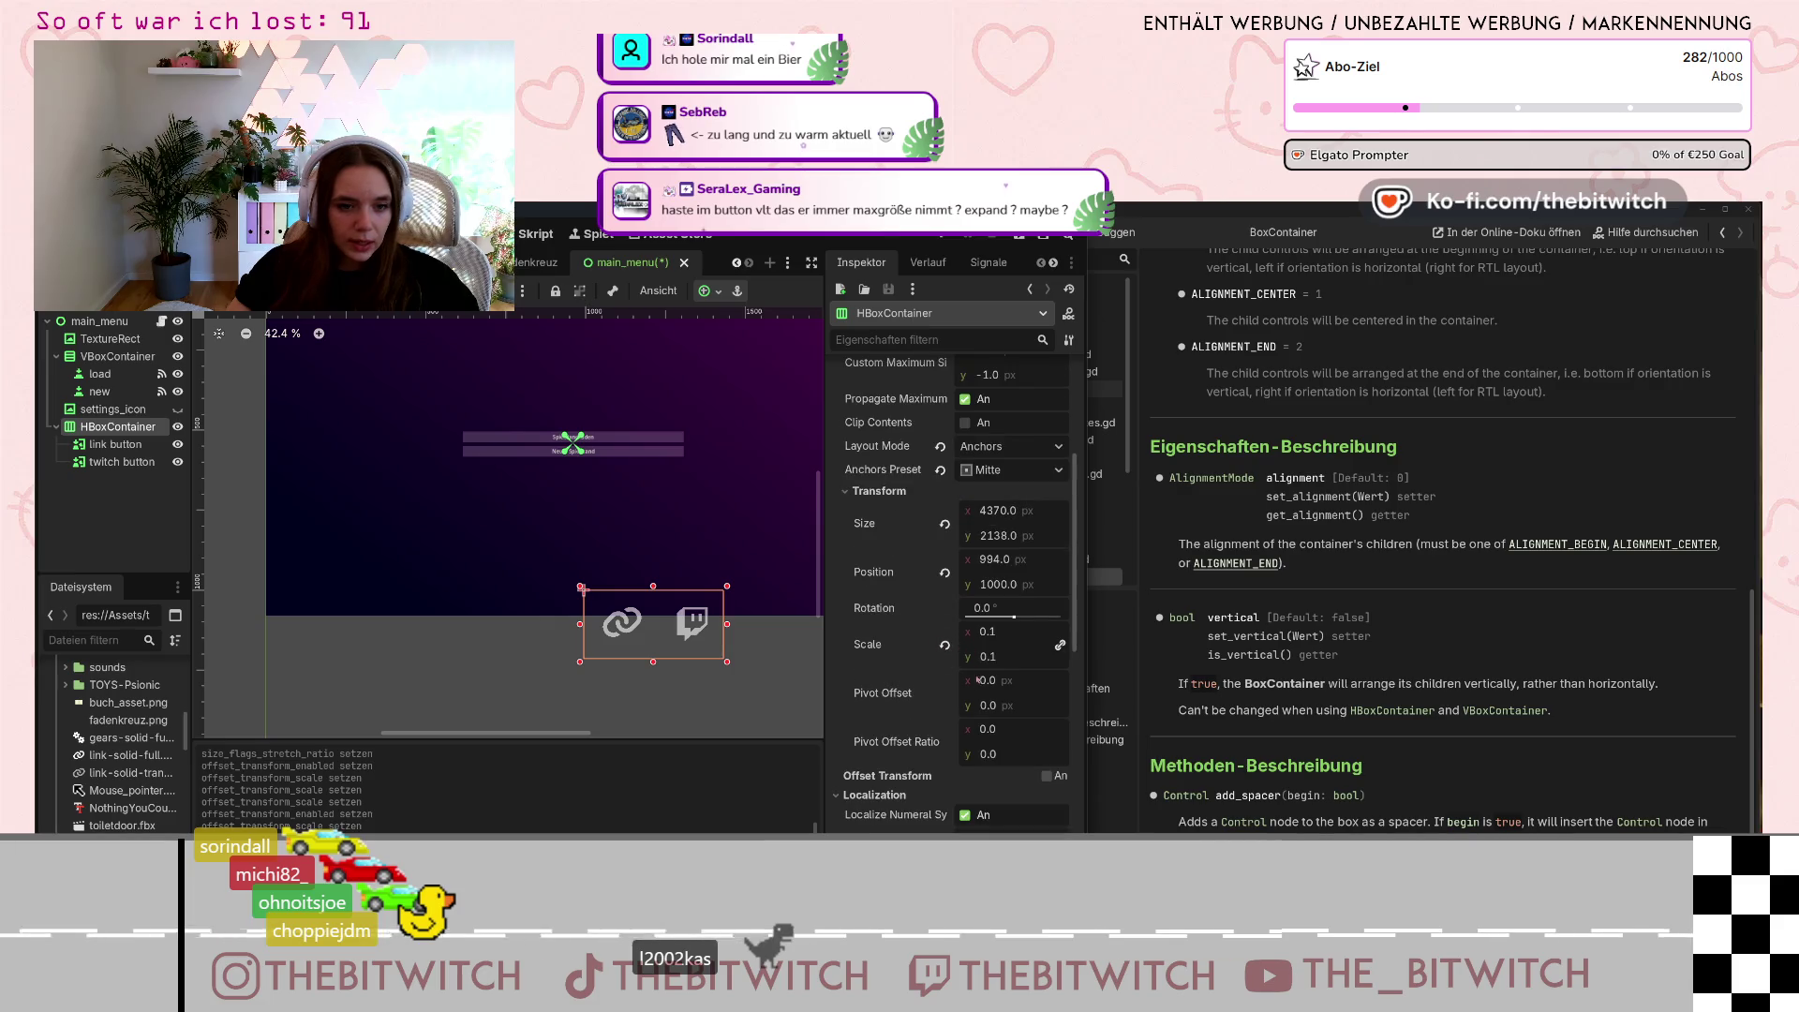
left_click(993, 632)
type("0.")
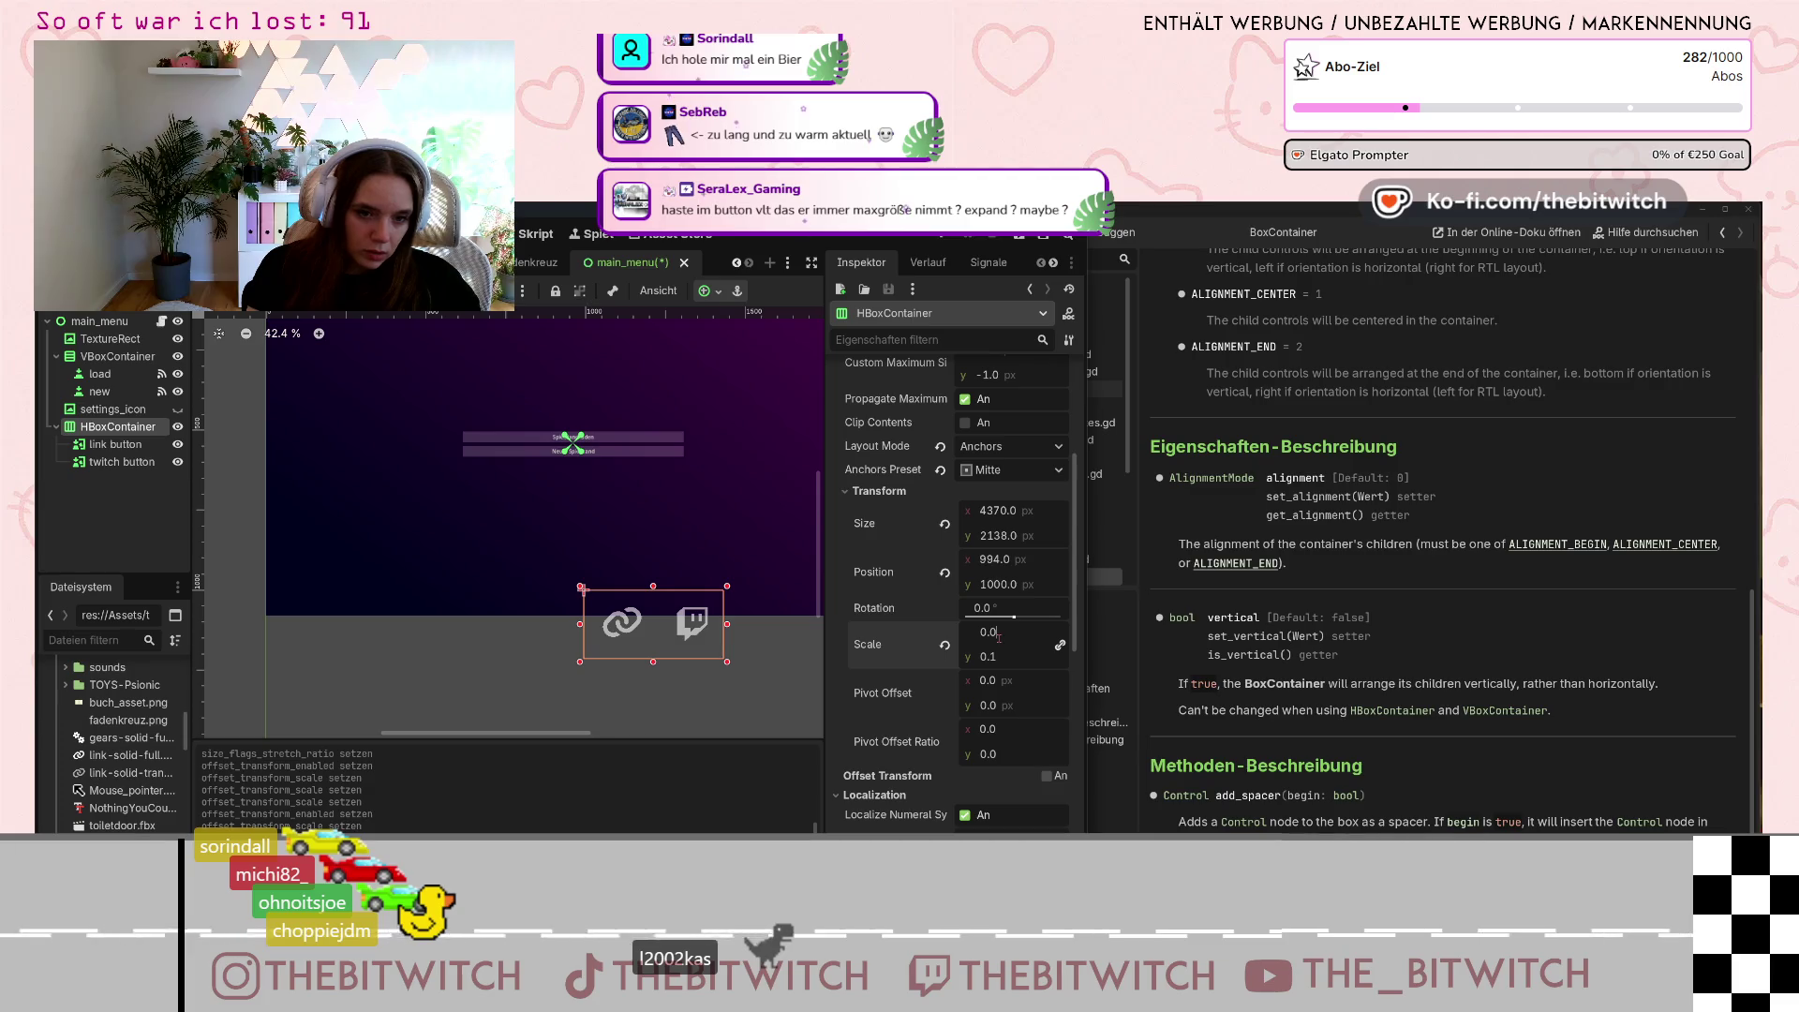
key("Return")
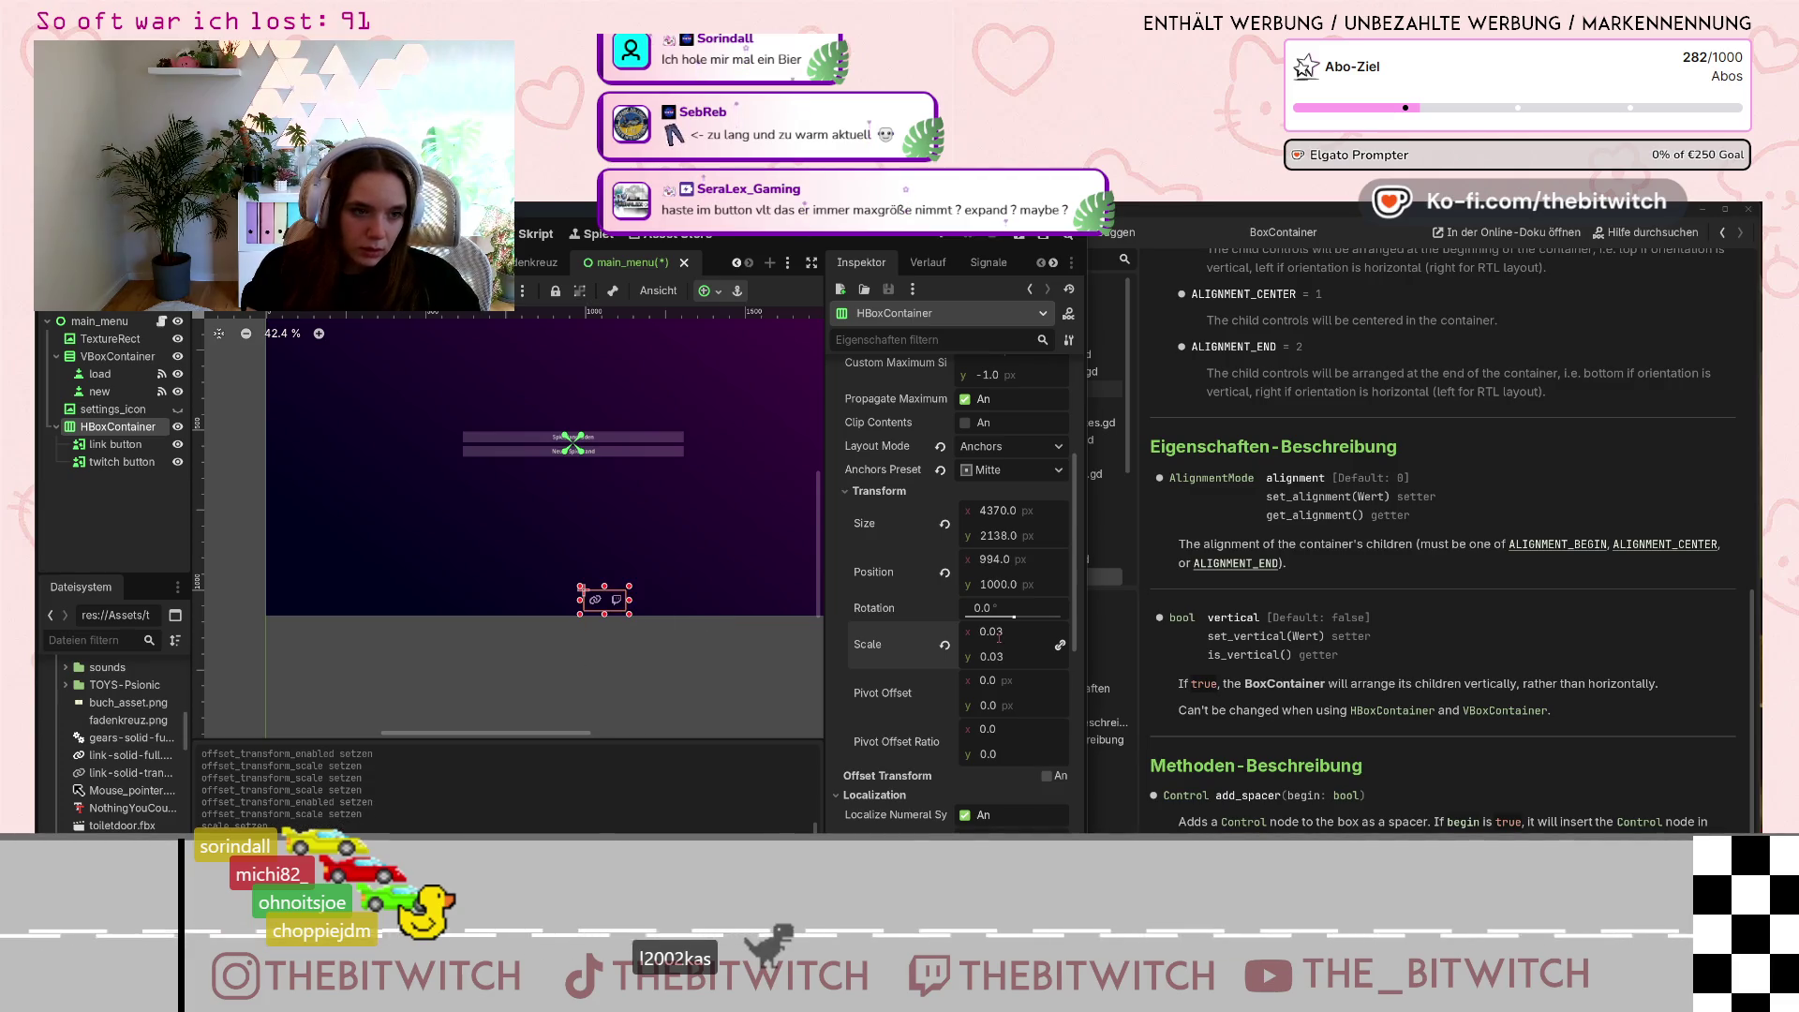
scroll(1052, 461, "up", 2)
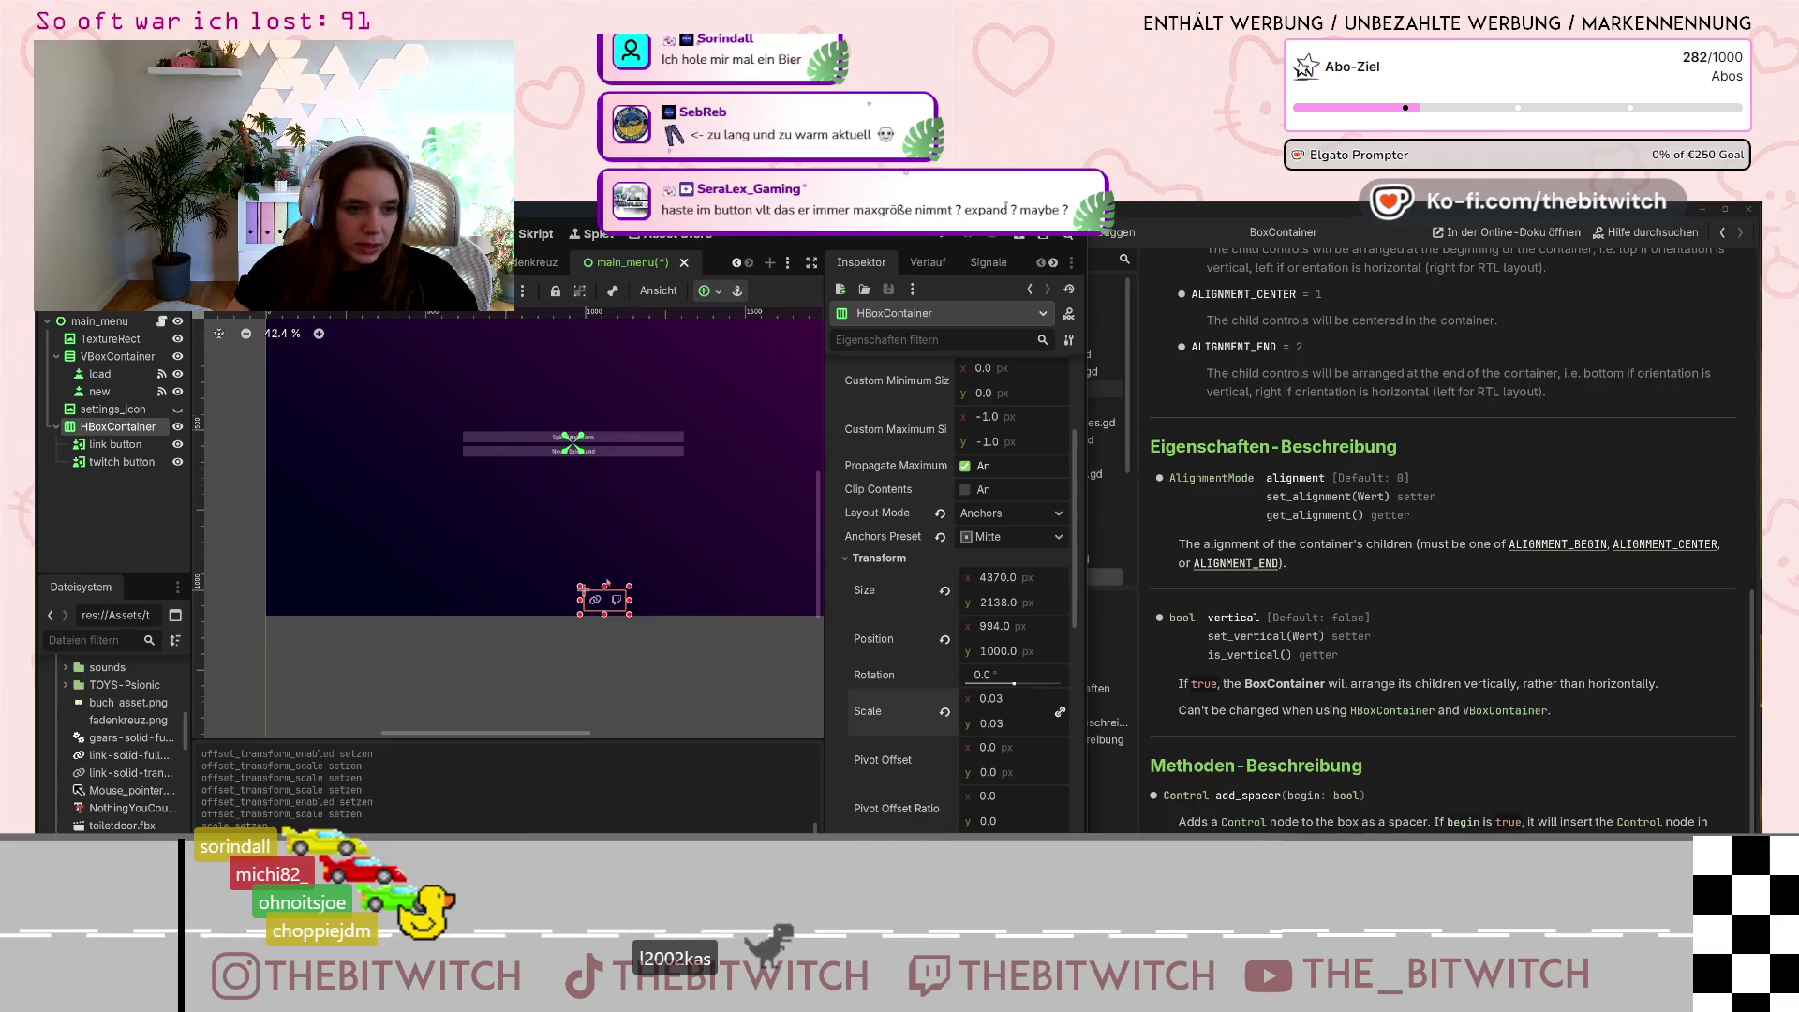
scroll(607, 582, "up", 3)
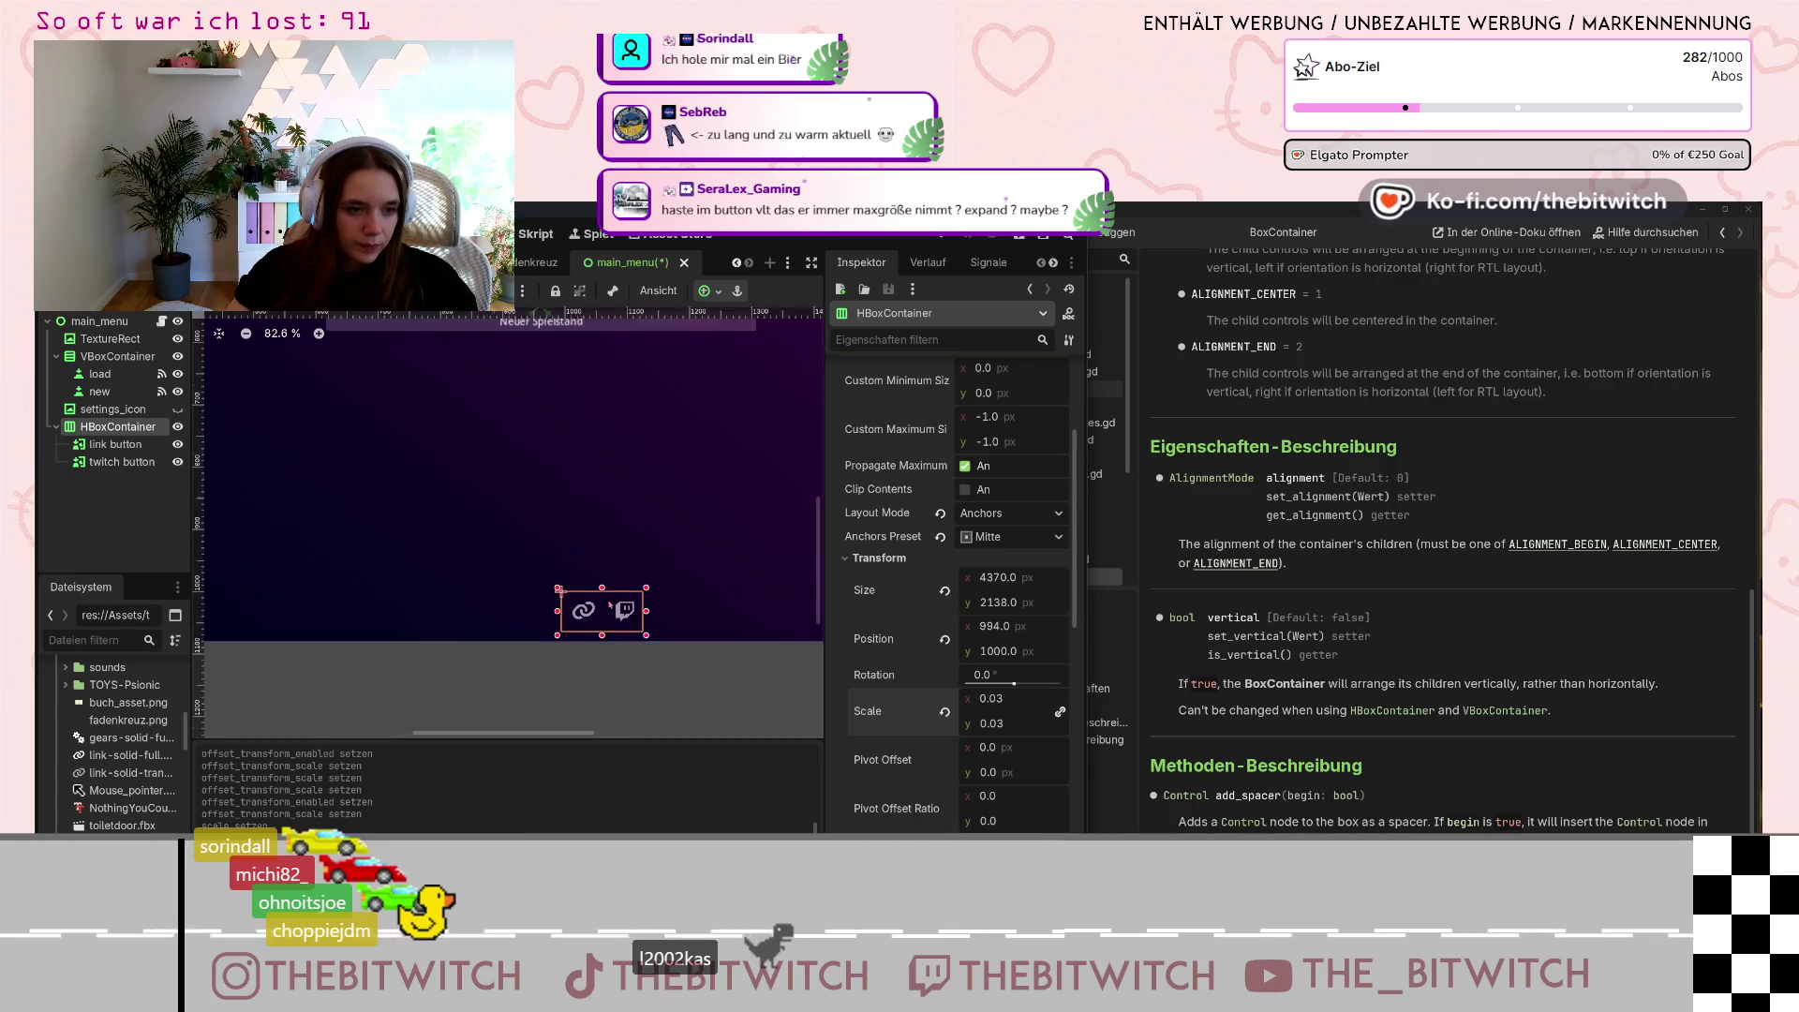
Set the offset scale of both the link and twitch buttons to 0.7.
left_click(103, 445)
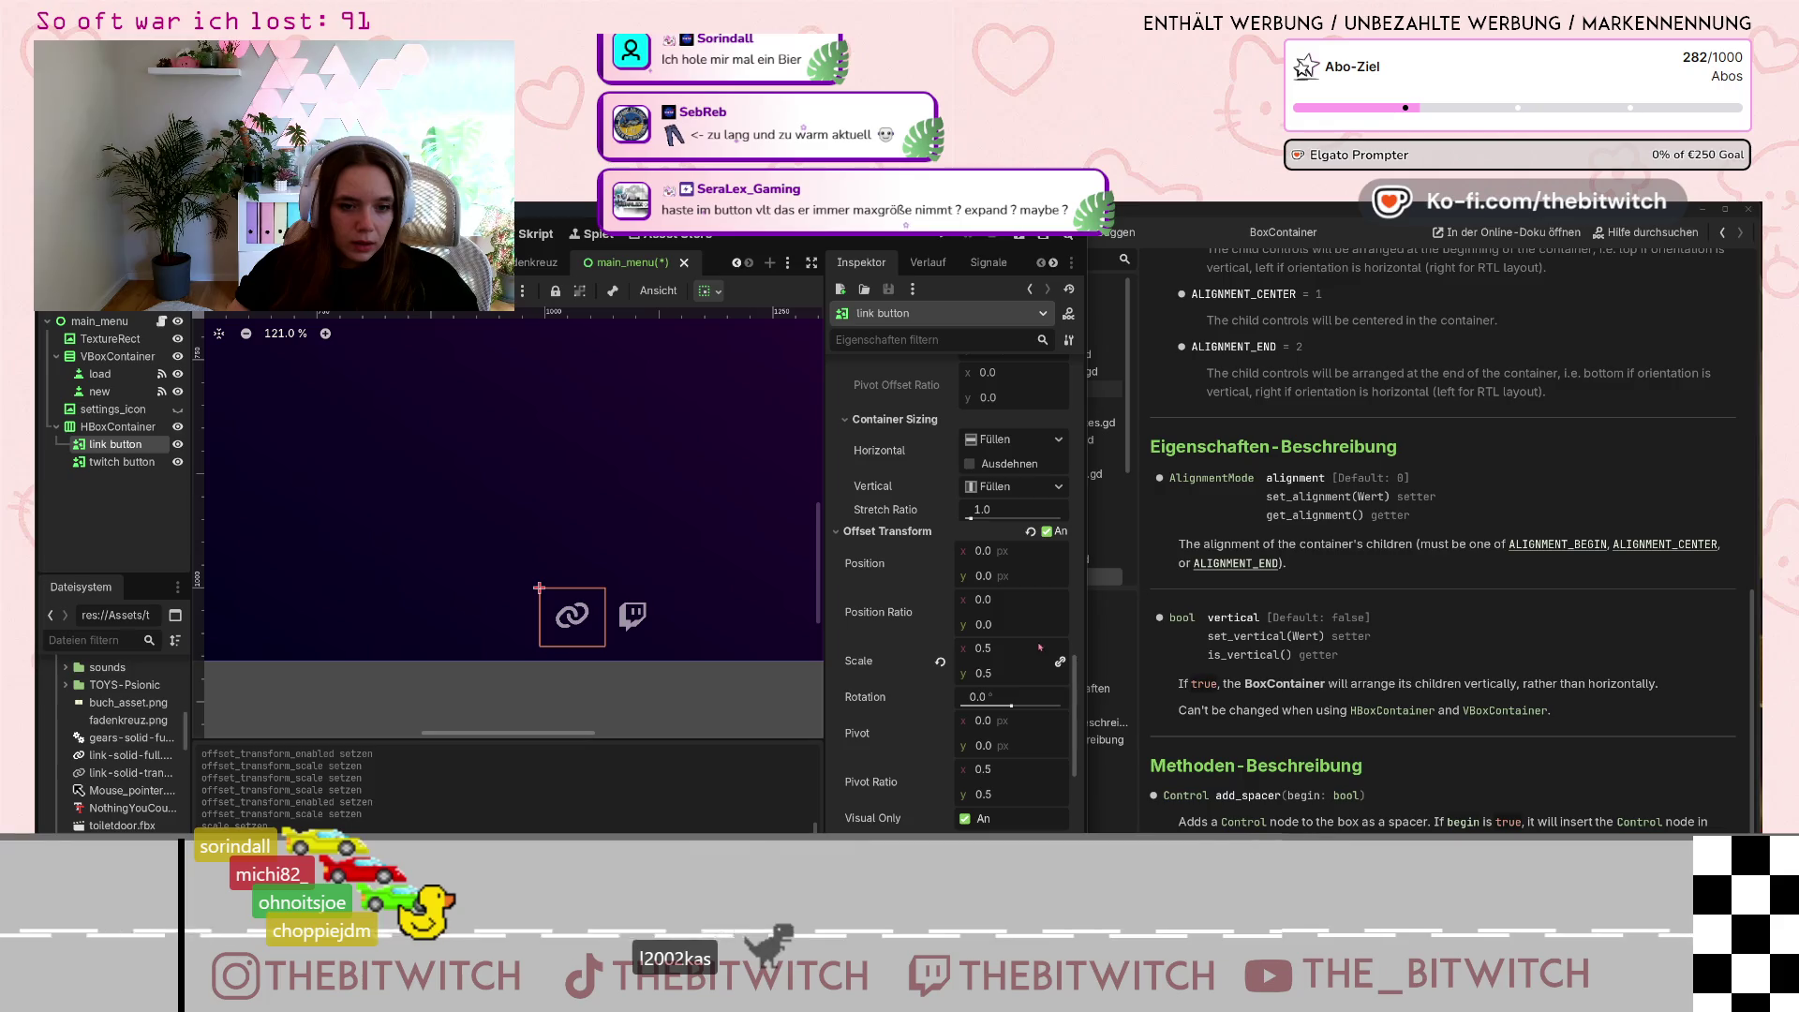
left_click(1001, 649)
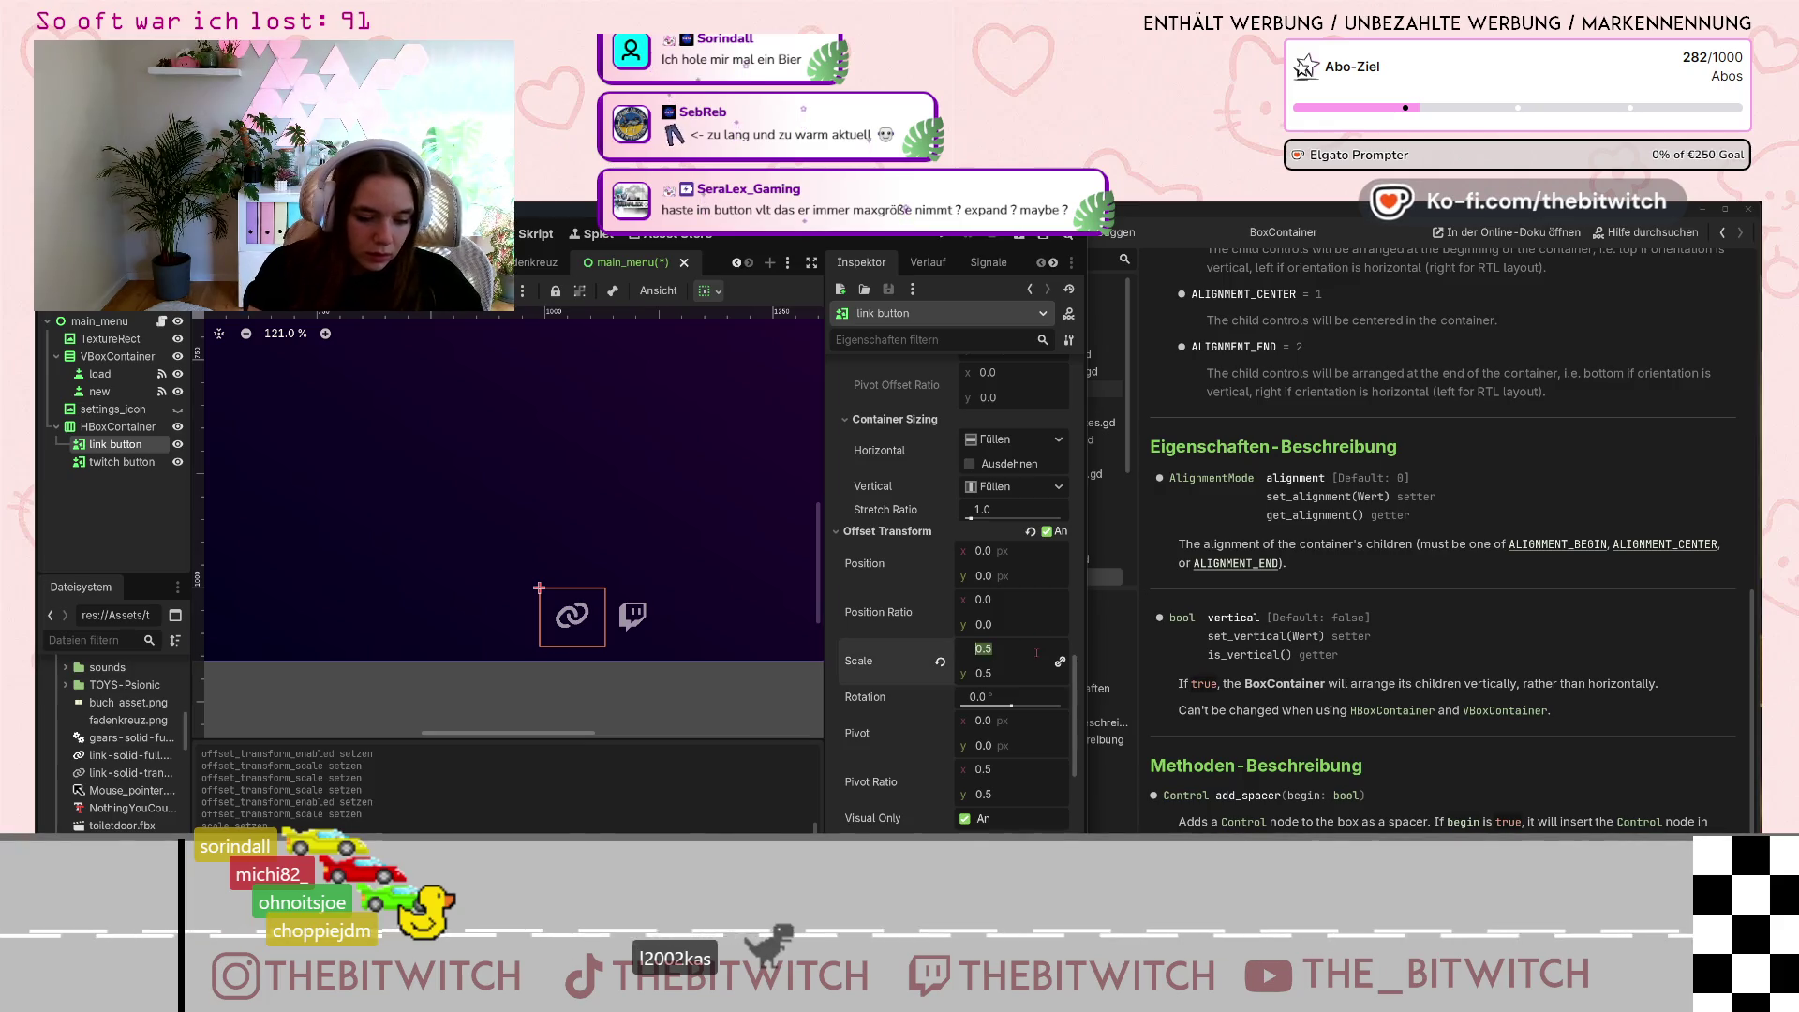
type("0.7")
key("Return")
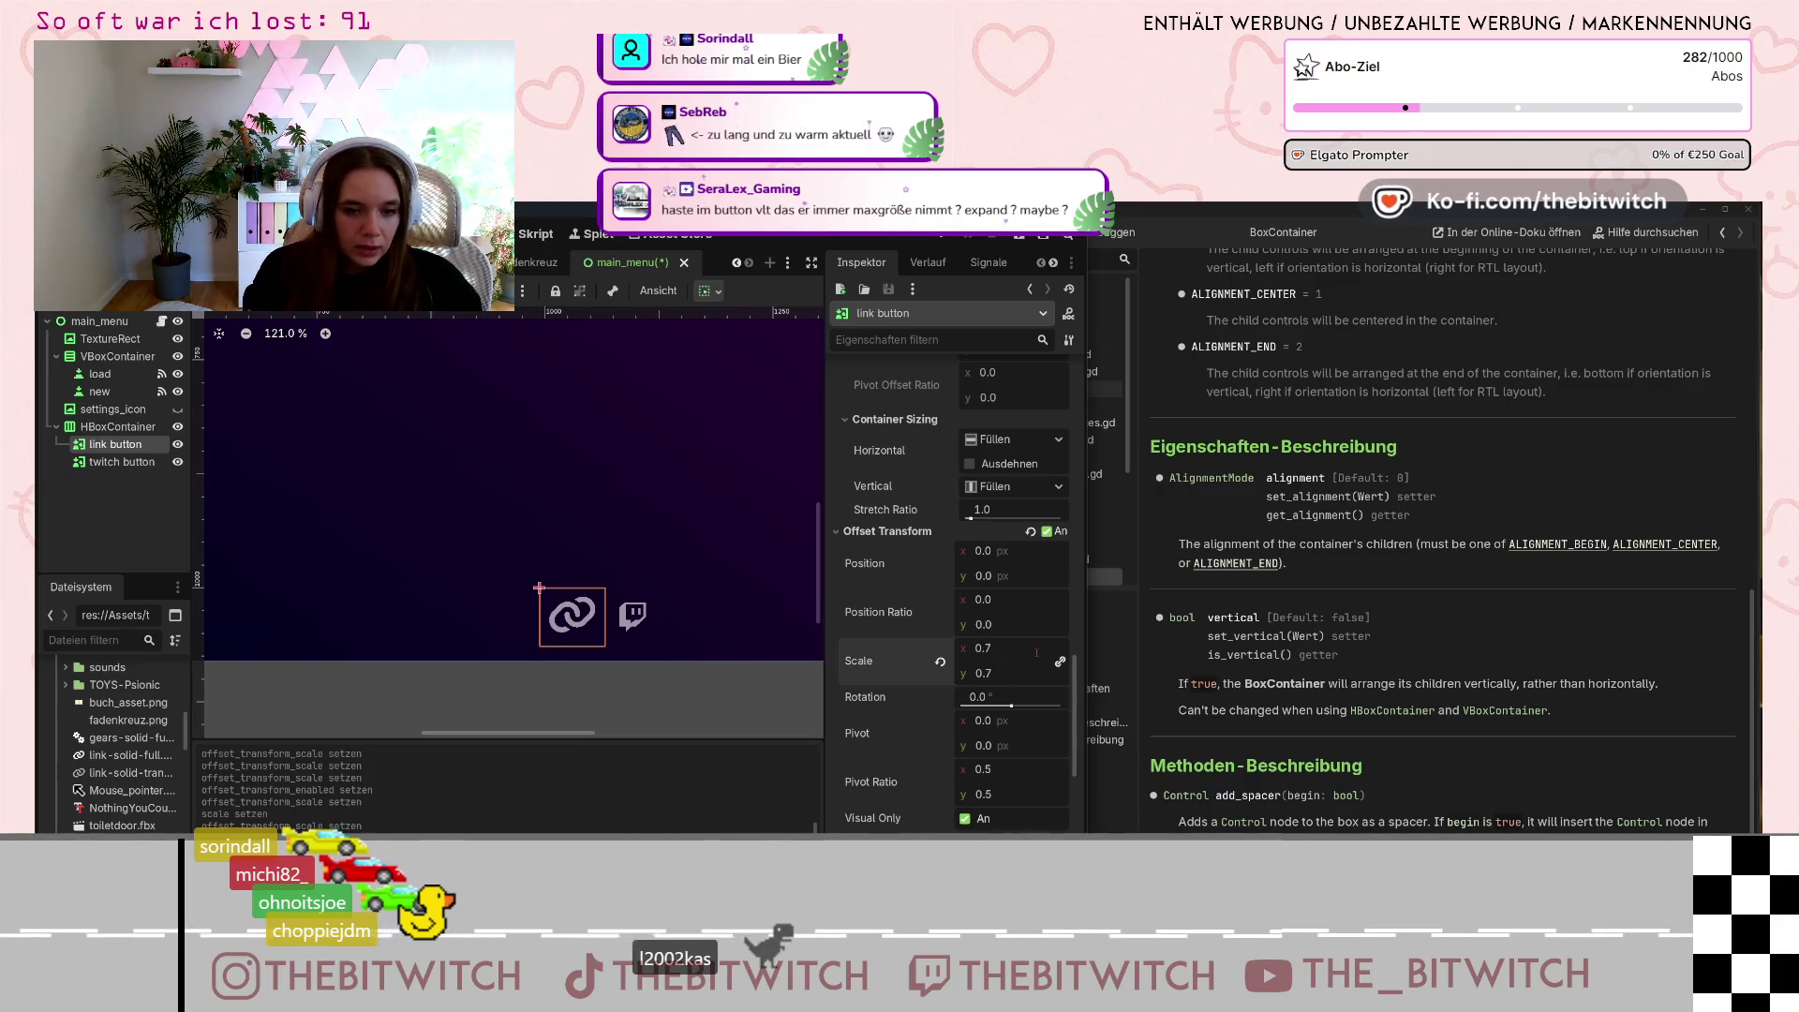
left_click(122, 462)
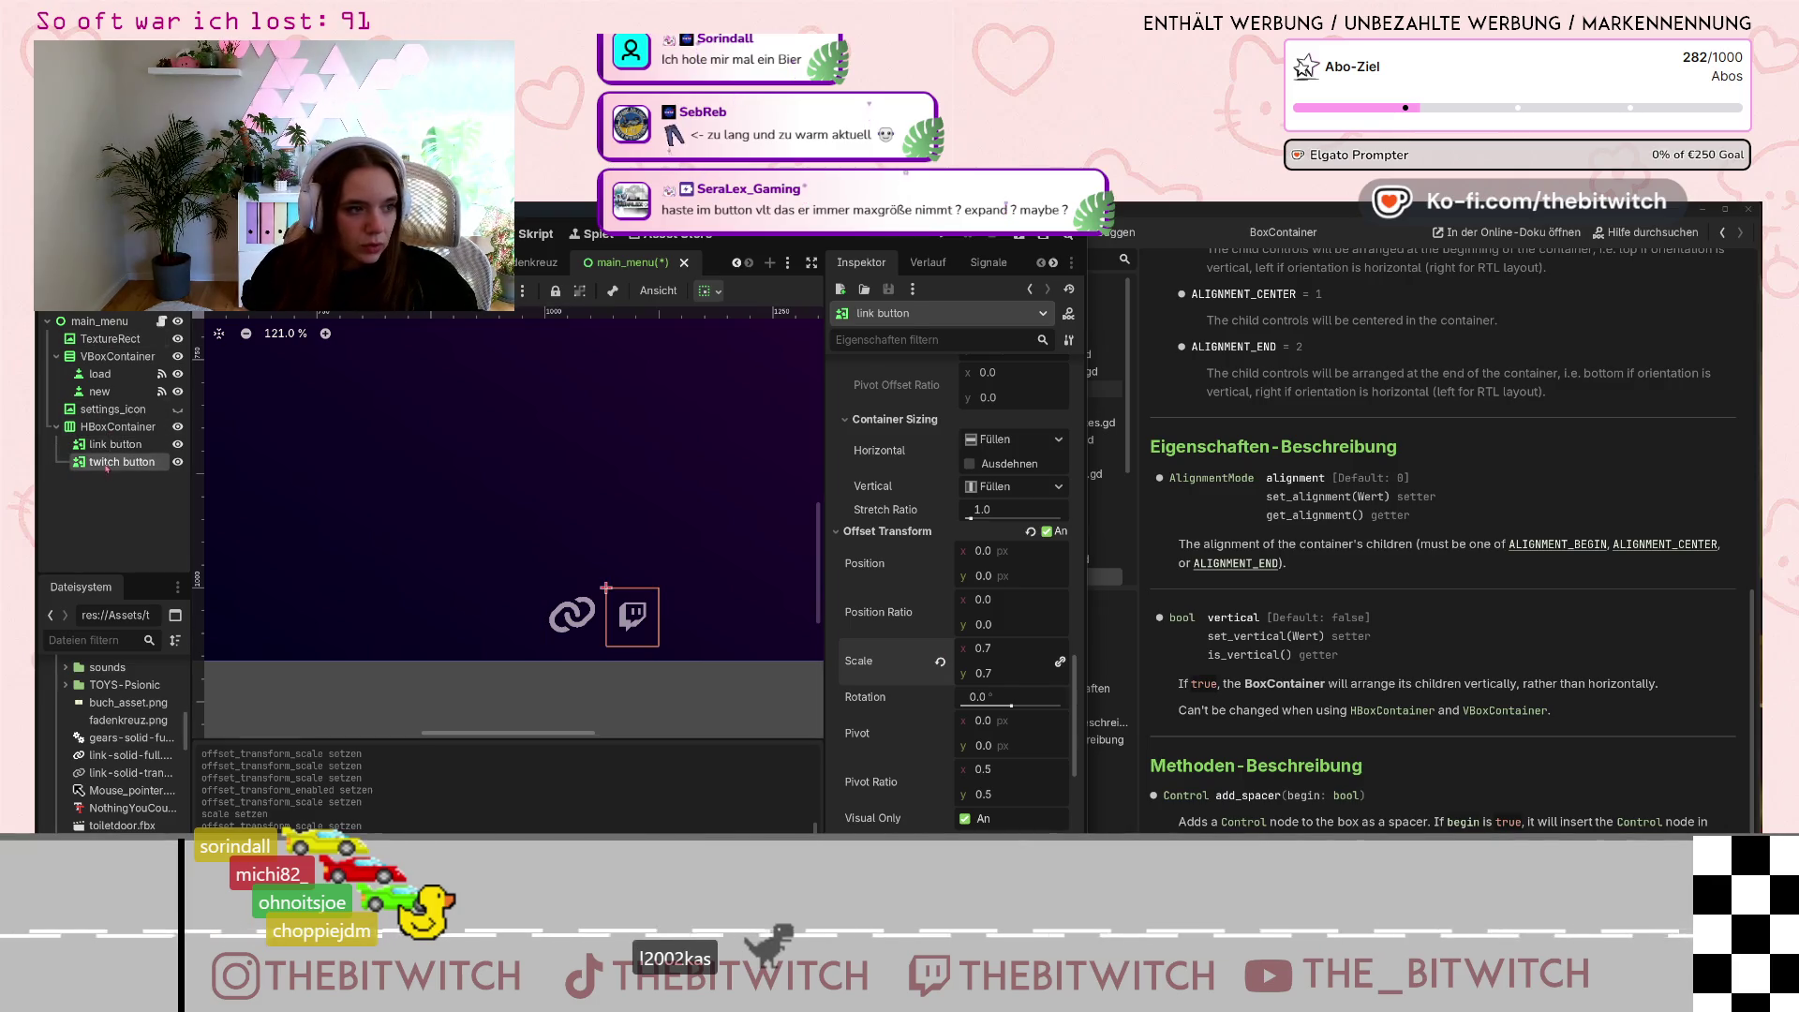
left_click(1002, 665)
type("0.5")
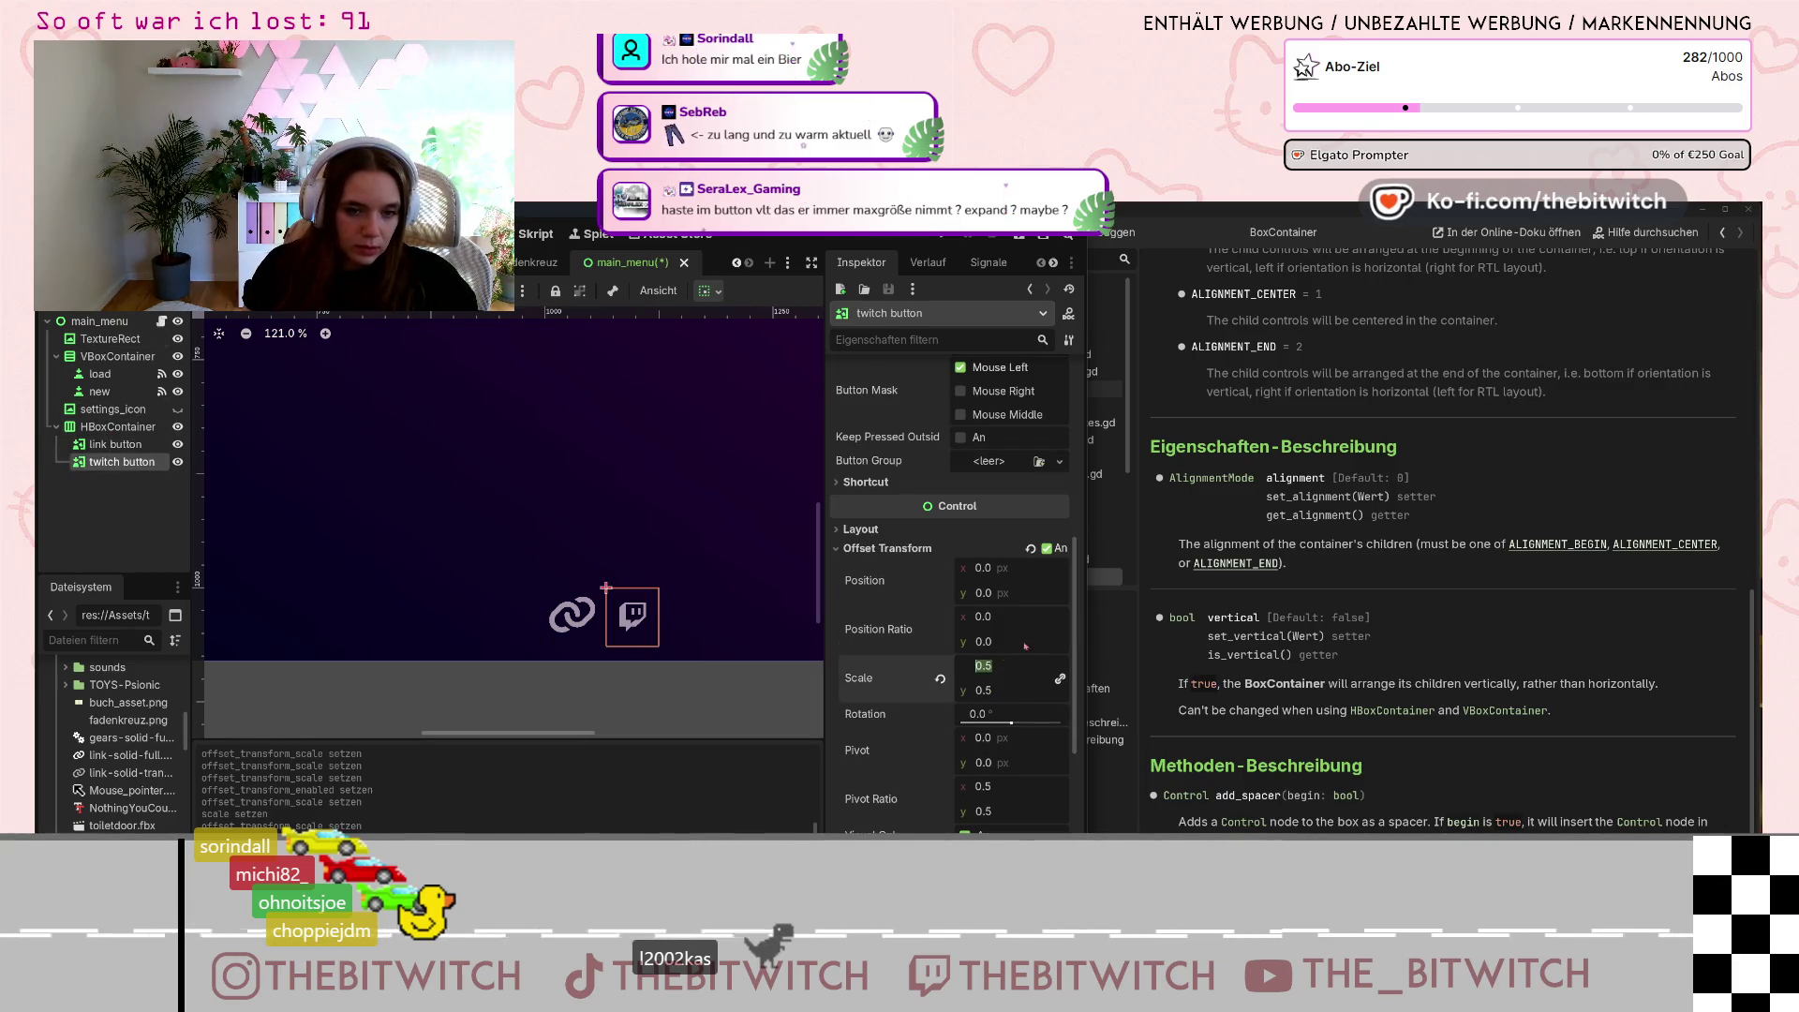
type(".7")
key("Return")
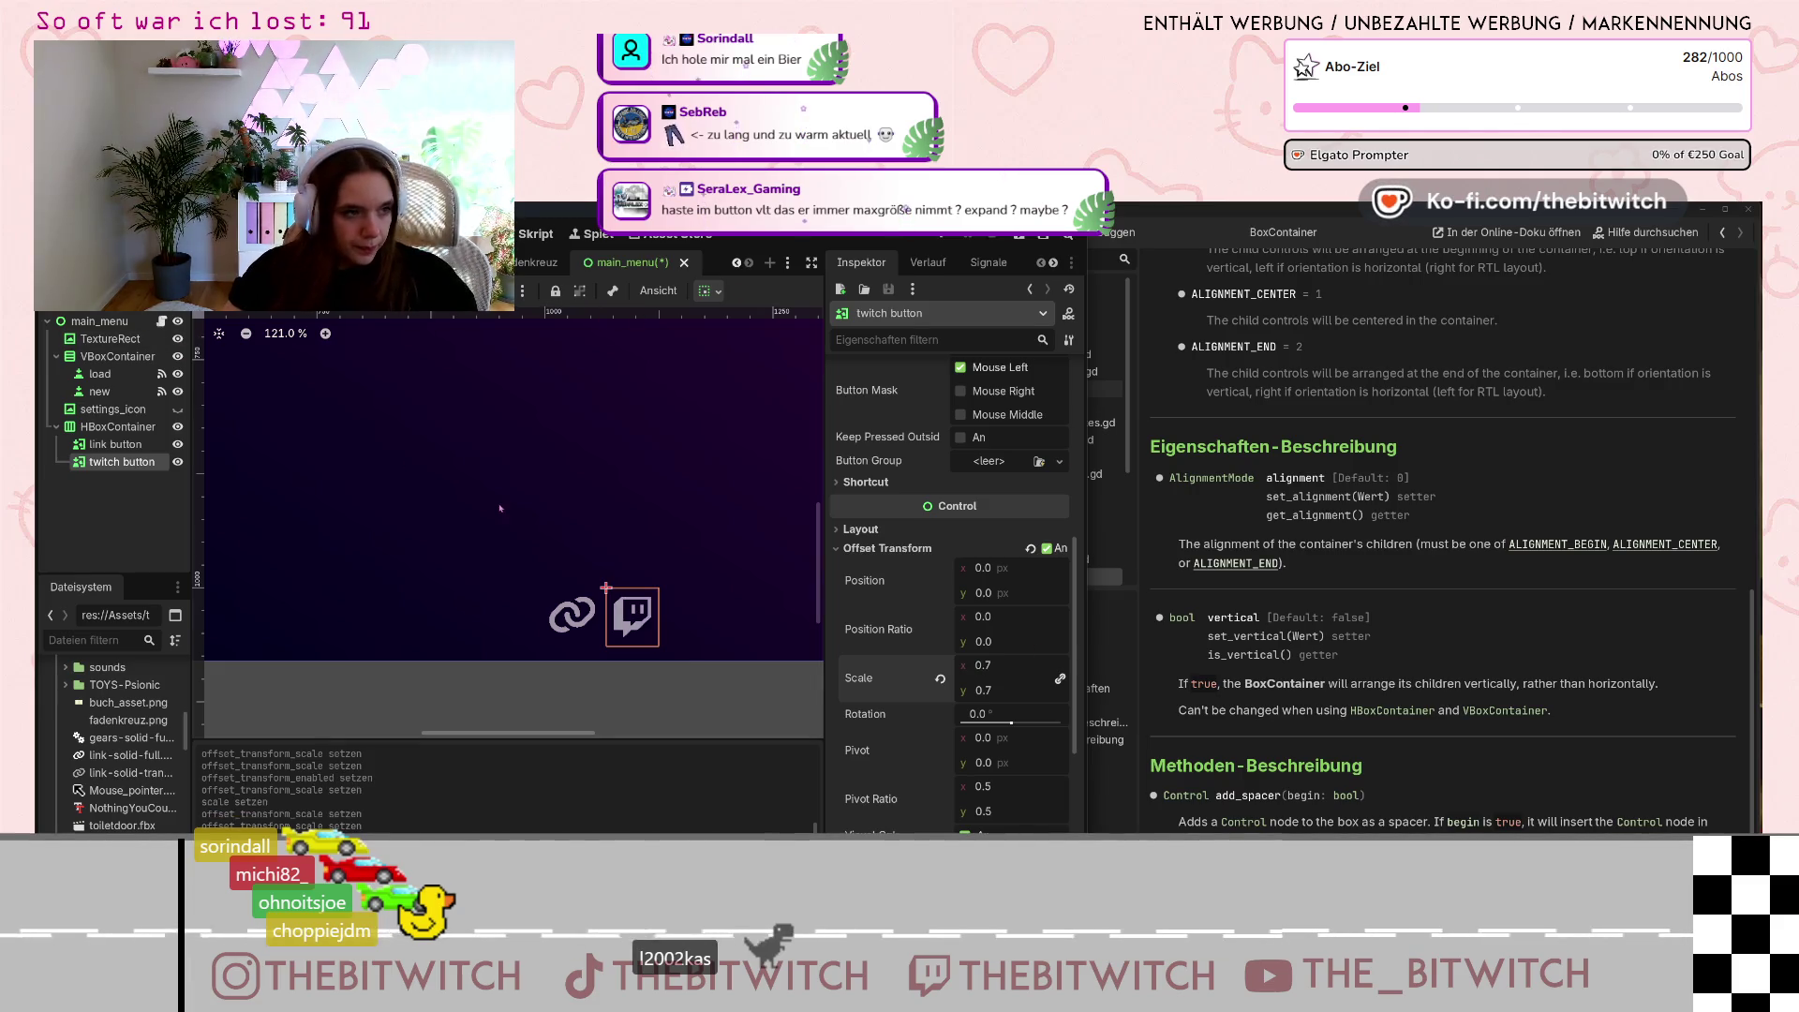
scroll(492, 501, "down", 5)
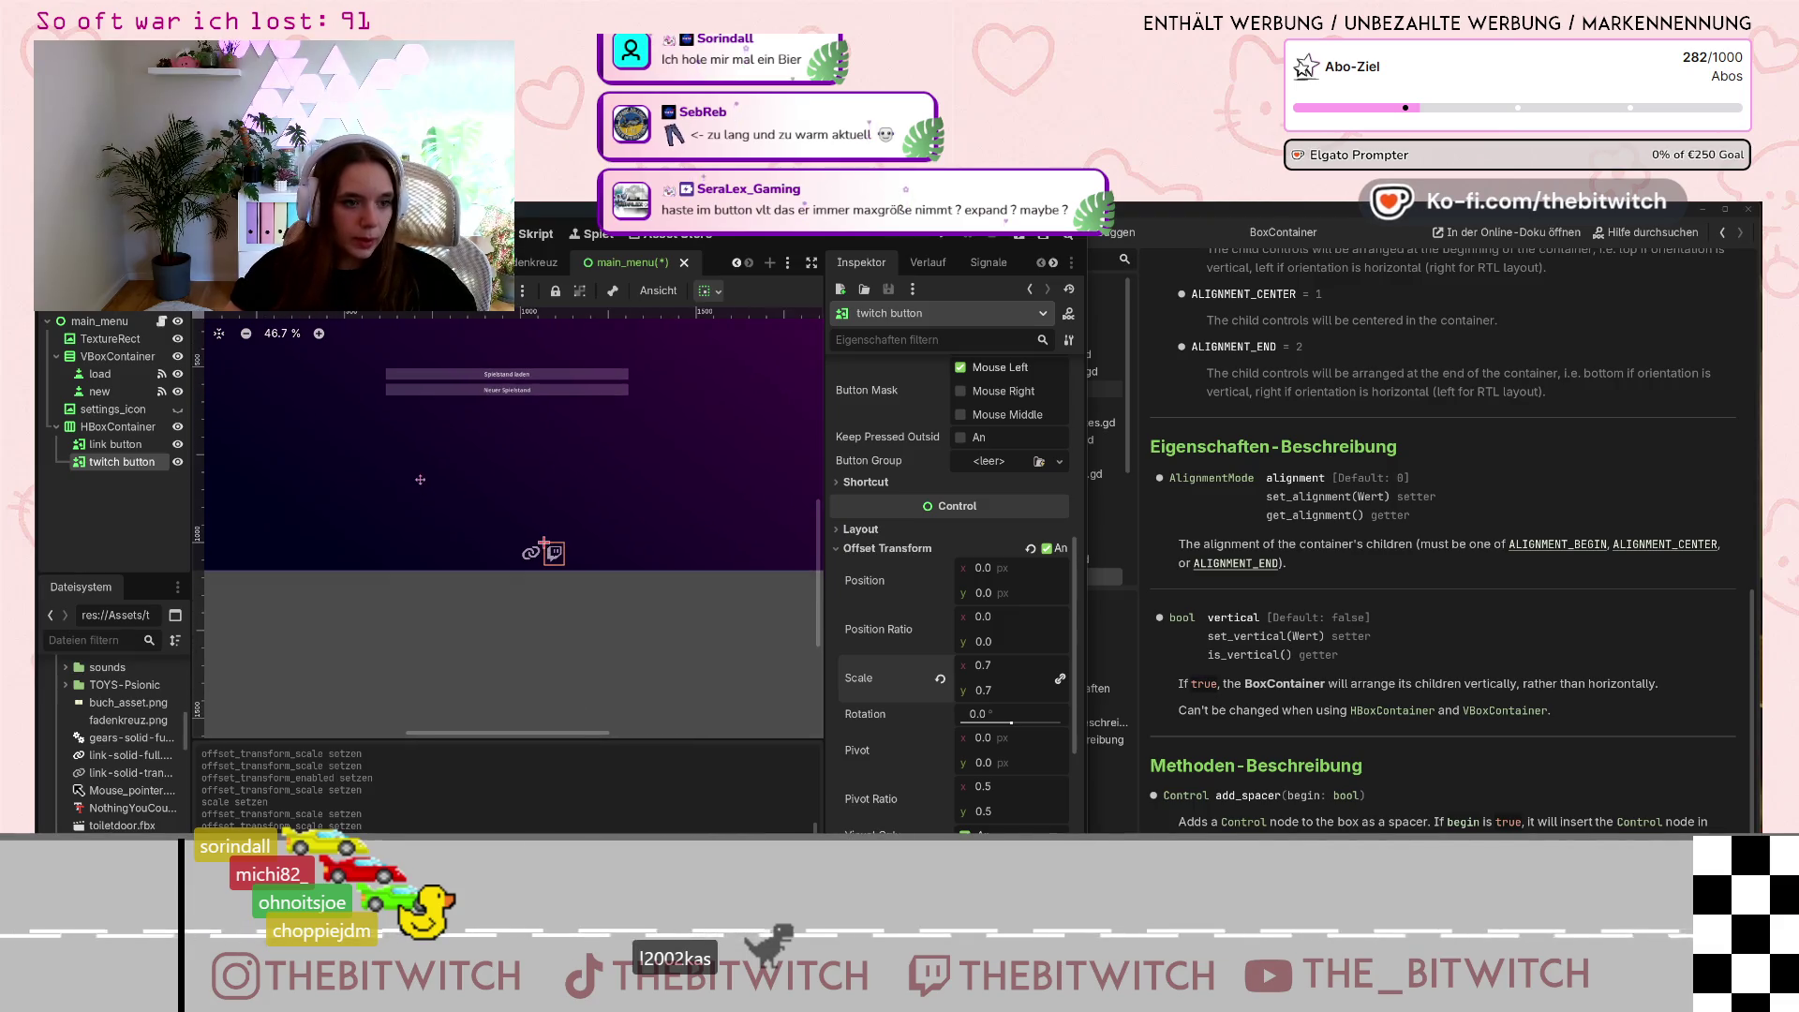
scroll(420, 479, "up", 1)
Select the HBoxContainer, set its x position to 993 and nudge it lower.
left_click(117, 426)
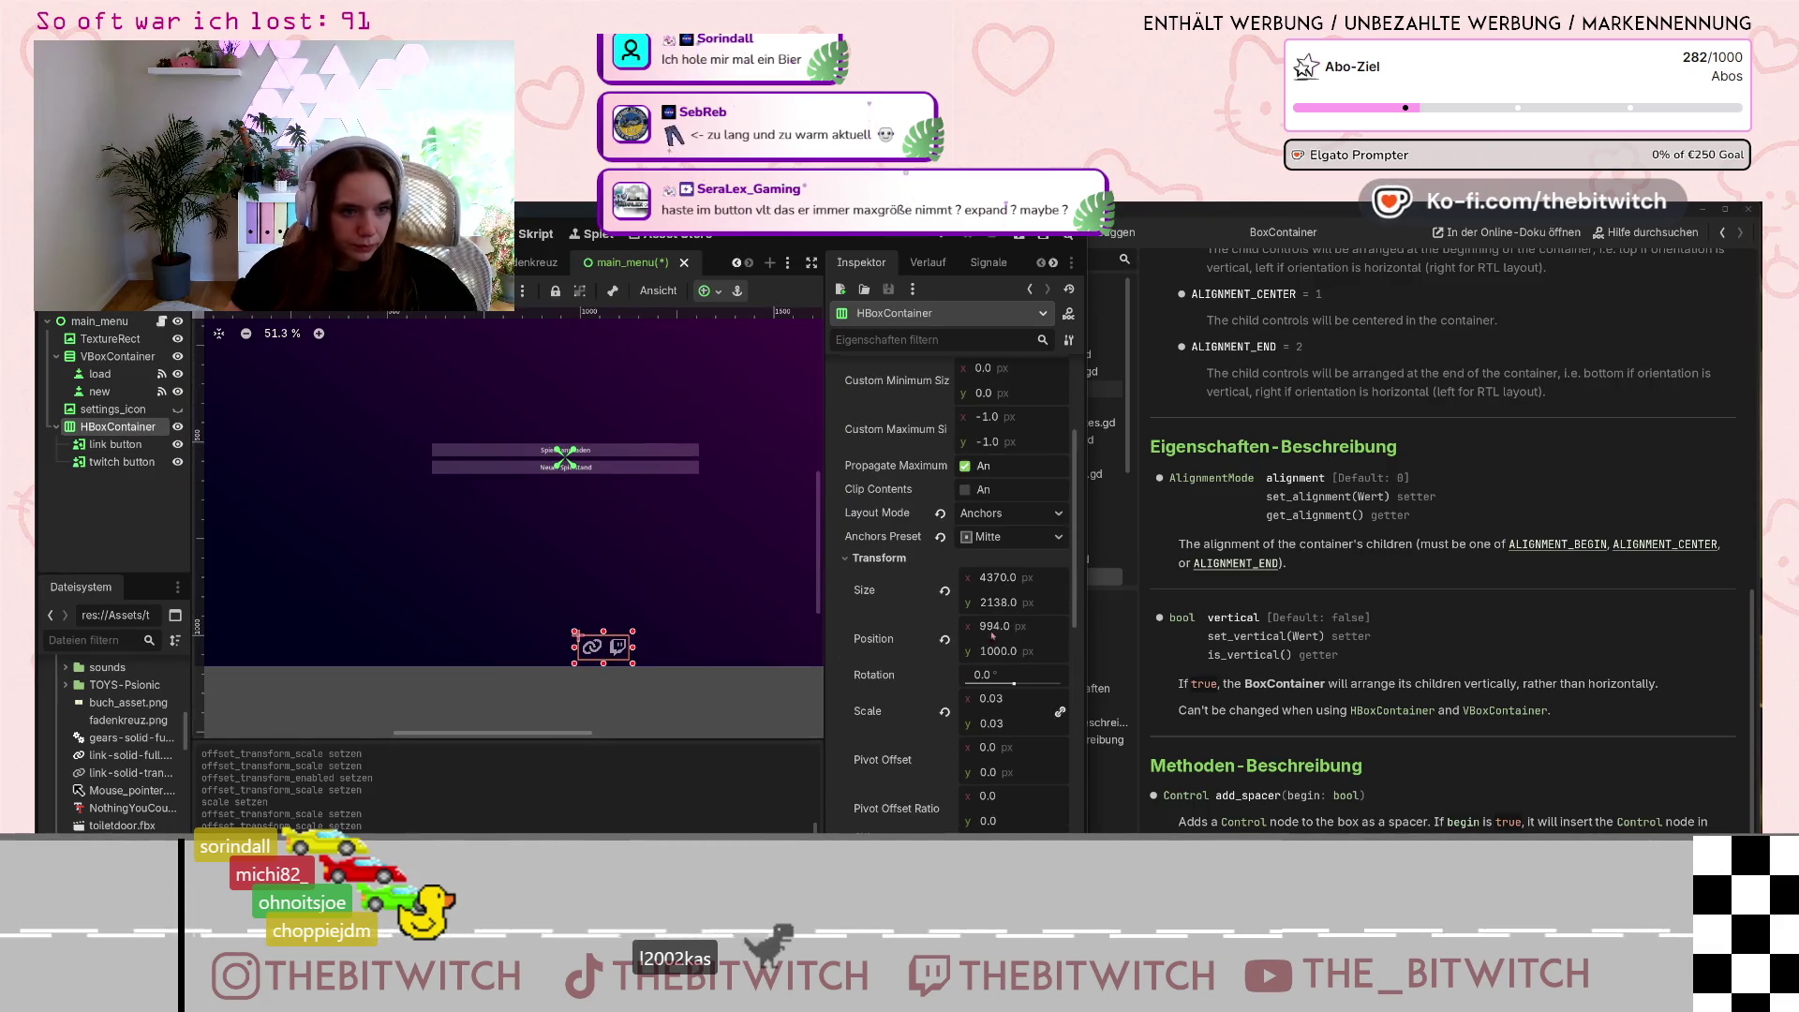
left_click(1002, 656)
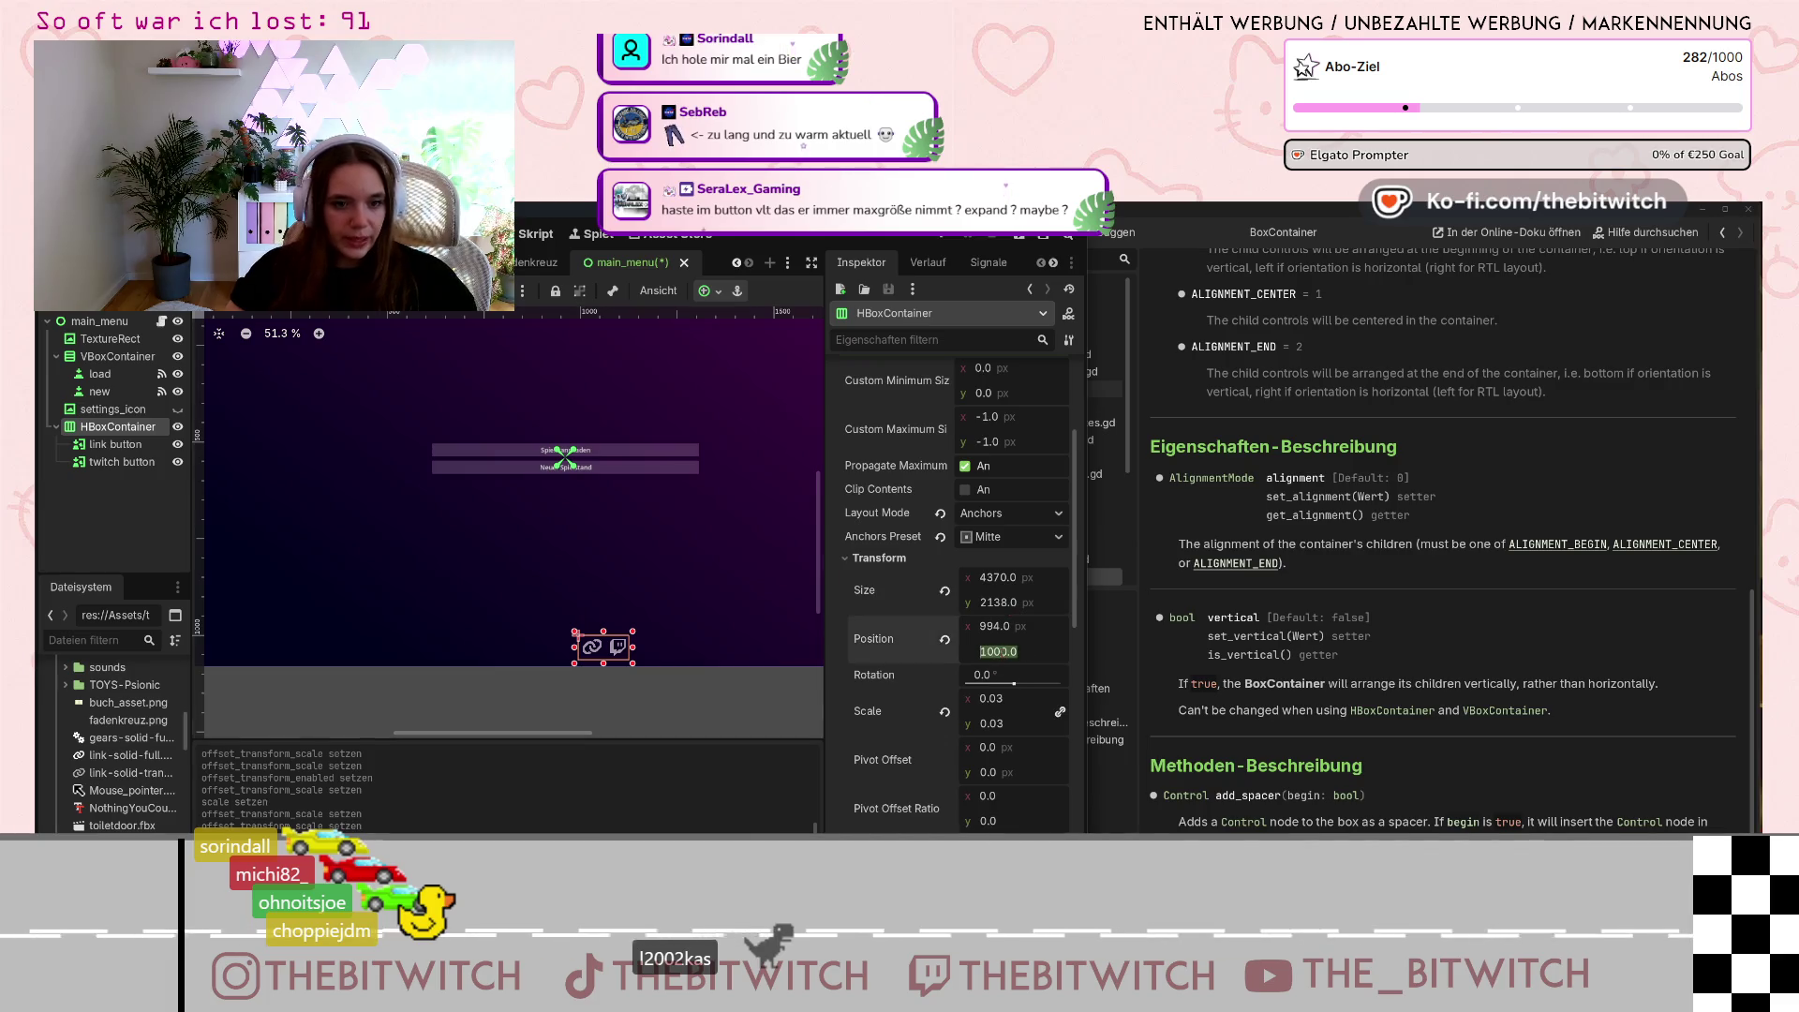
left_click(1015, 626)
type("993.0")
key("Down")
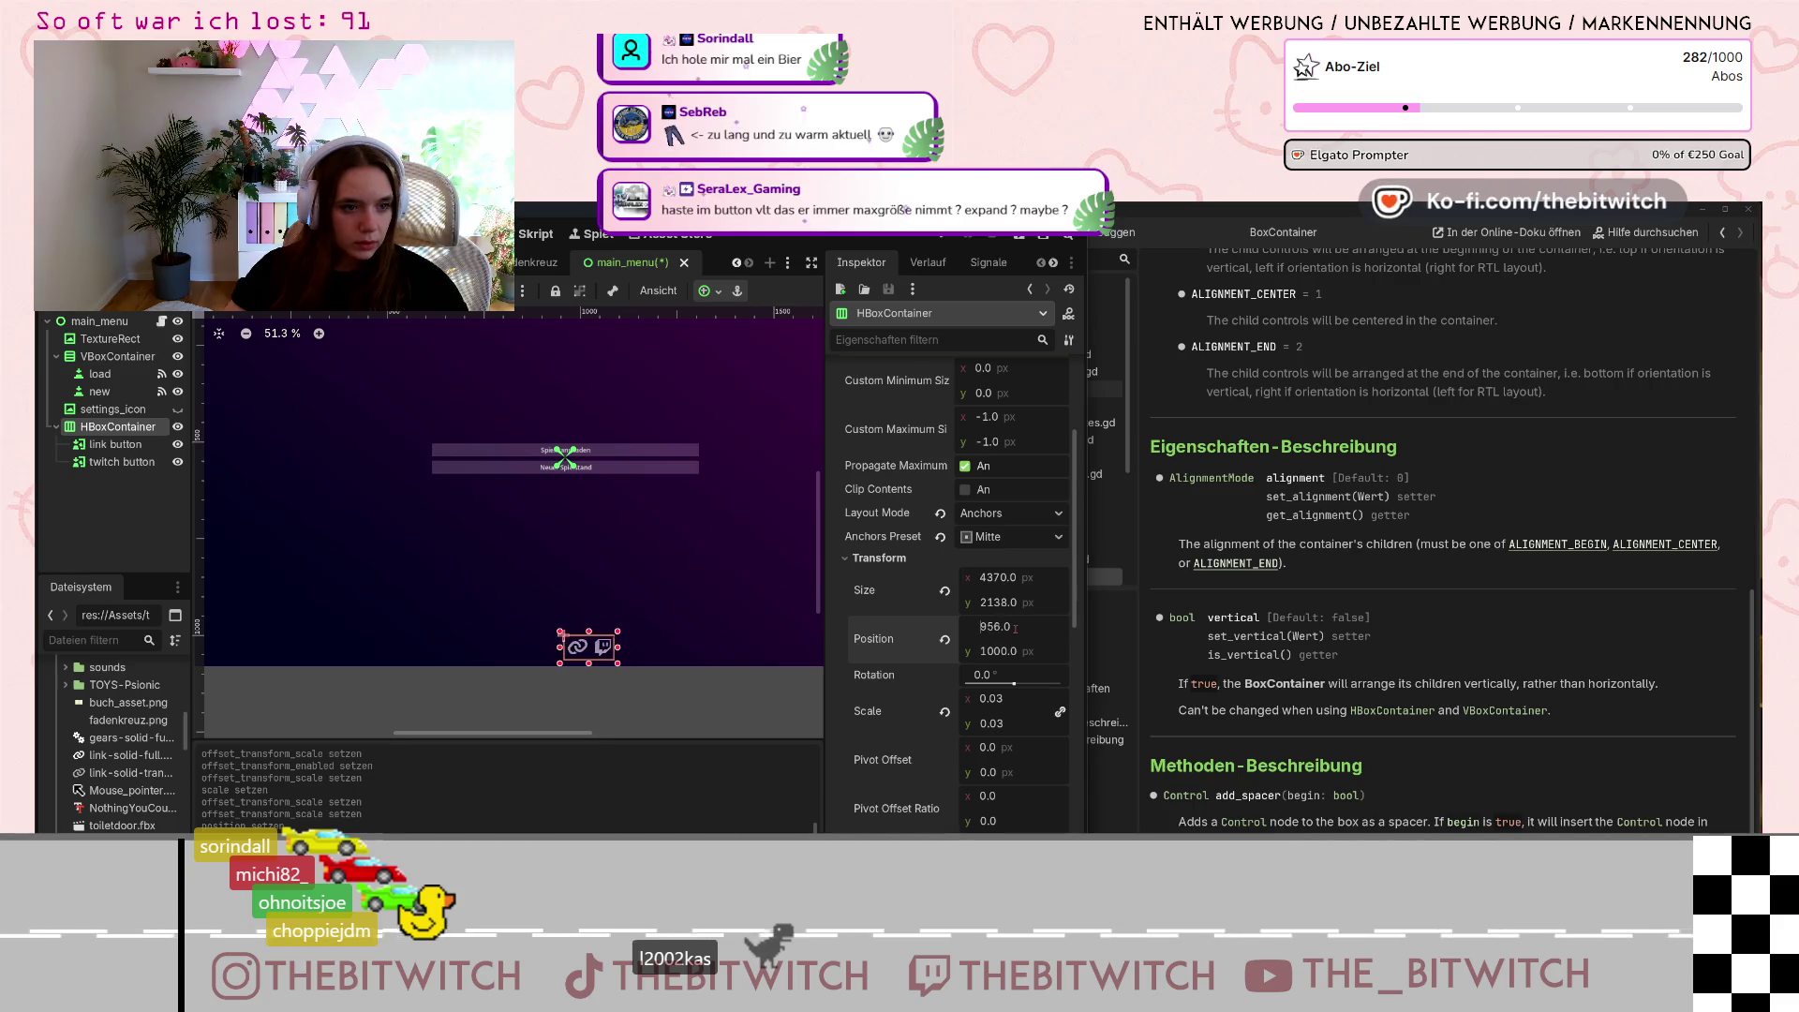
key("Down")
key("Down")
key("Down")
key("Down")
key("Down")
key("Down")
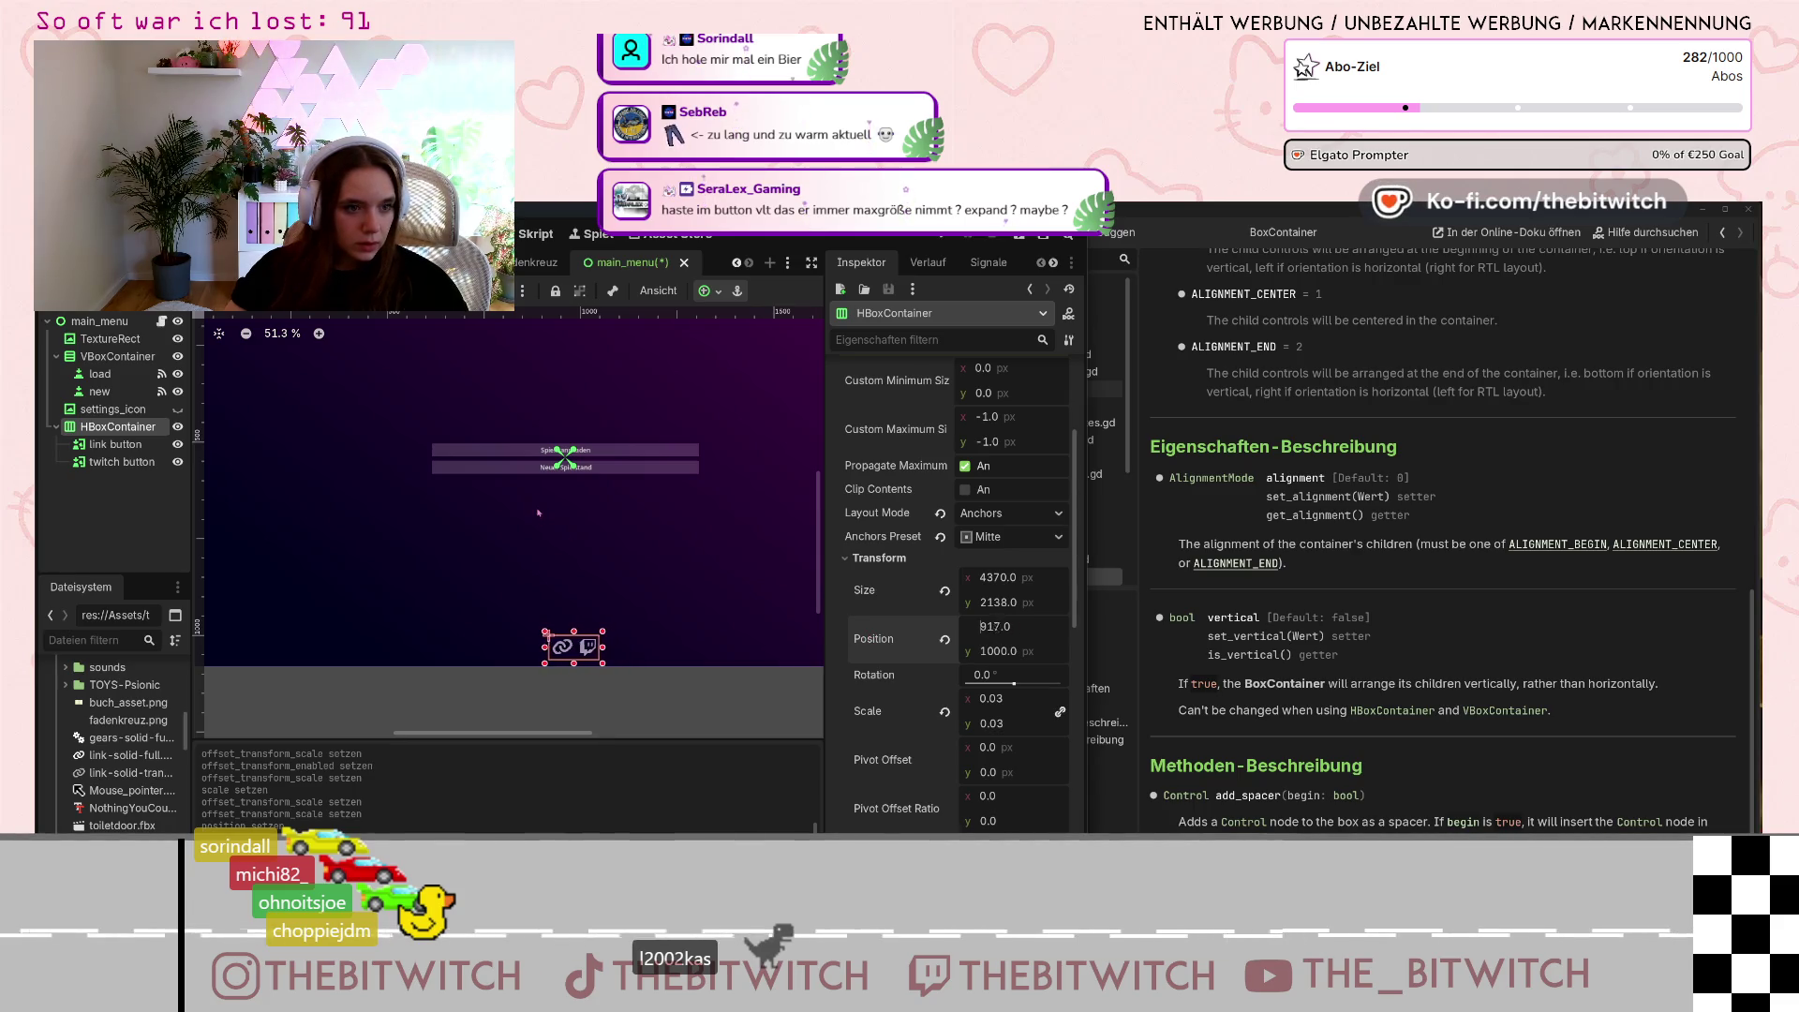
key("Down")
key("Down")
key("Down")
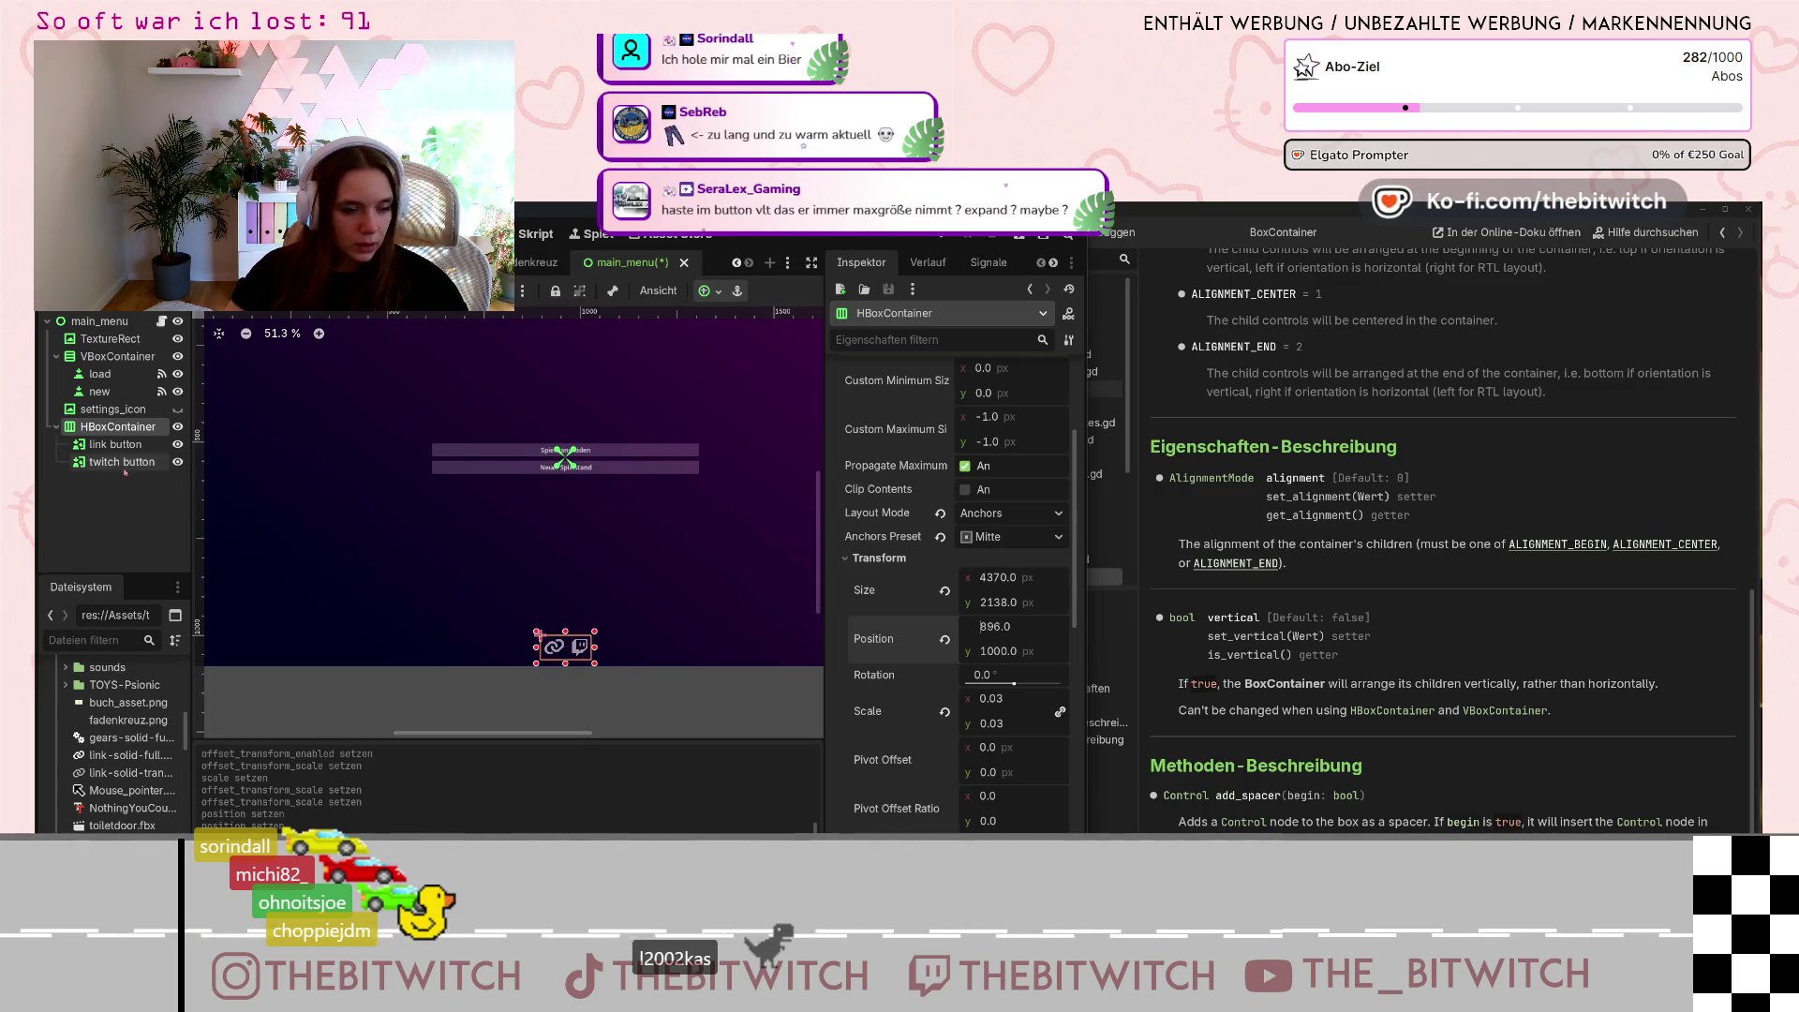
Reduce the HBoxContainer's scale to 0.025.
scroll(486, 493, "down", 2)
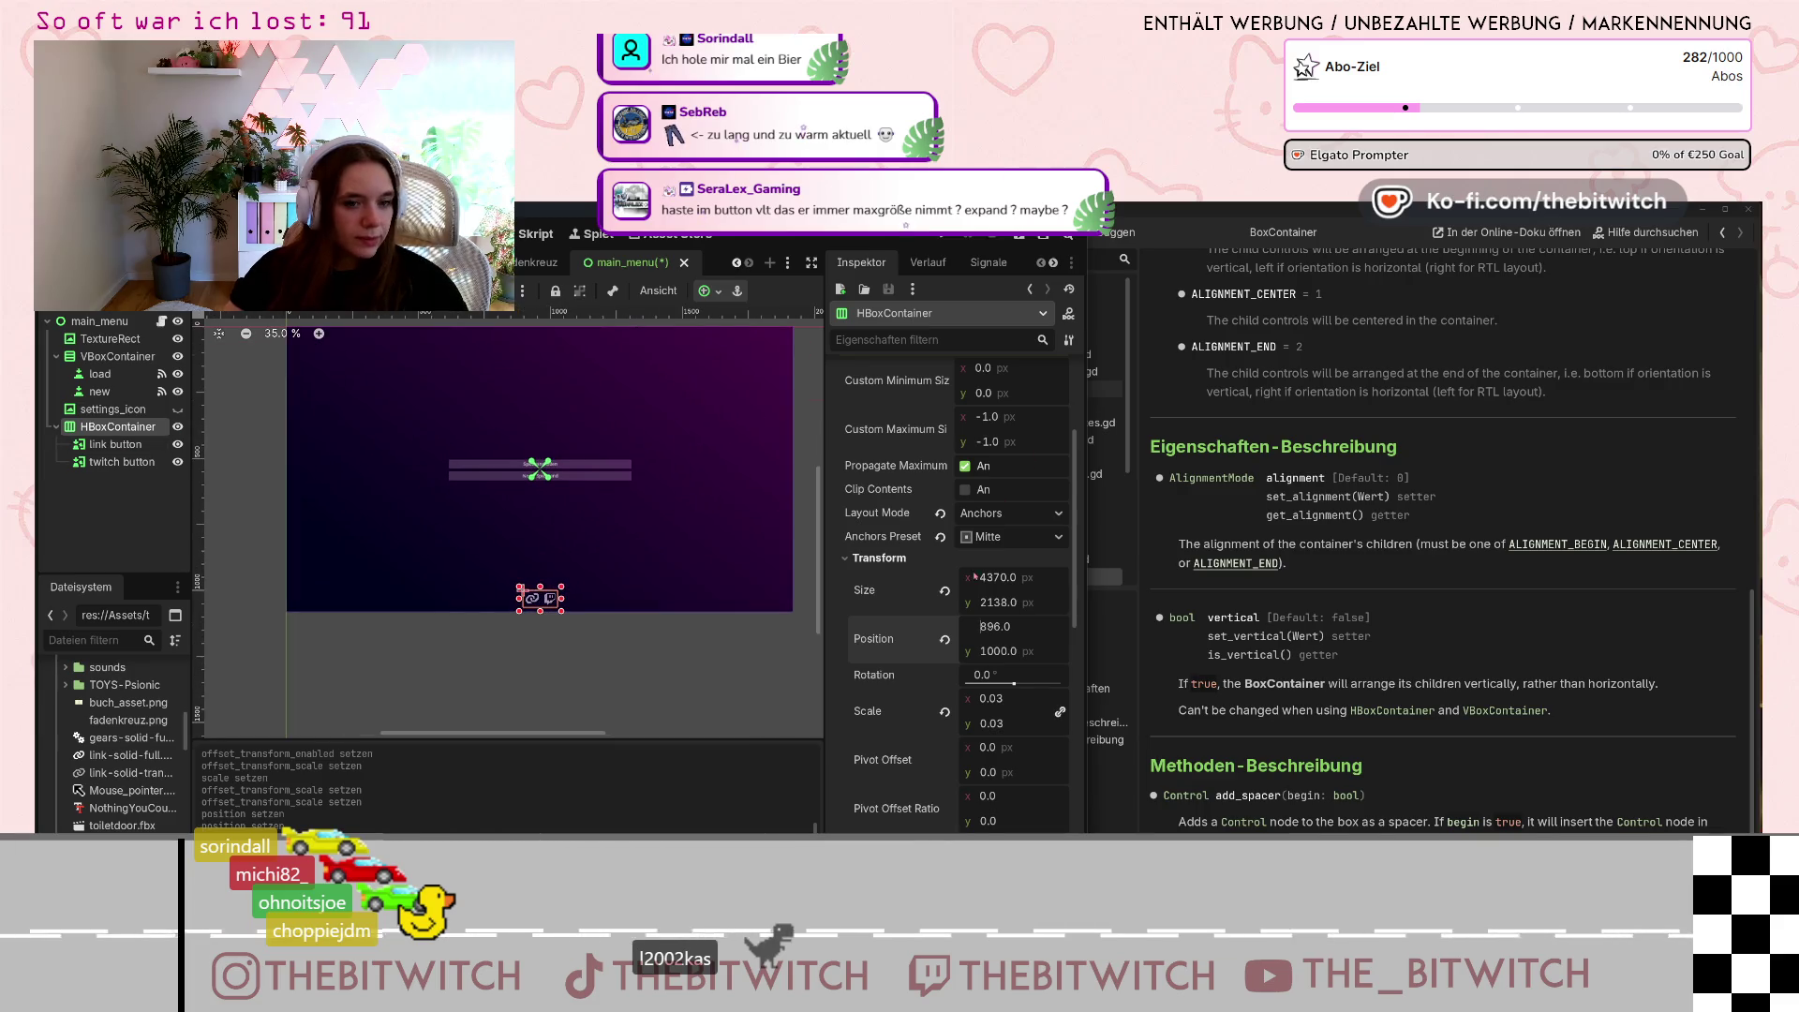
left_click(1016, 698)
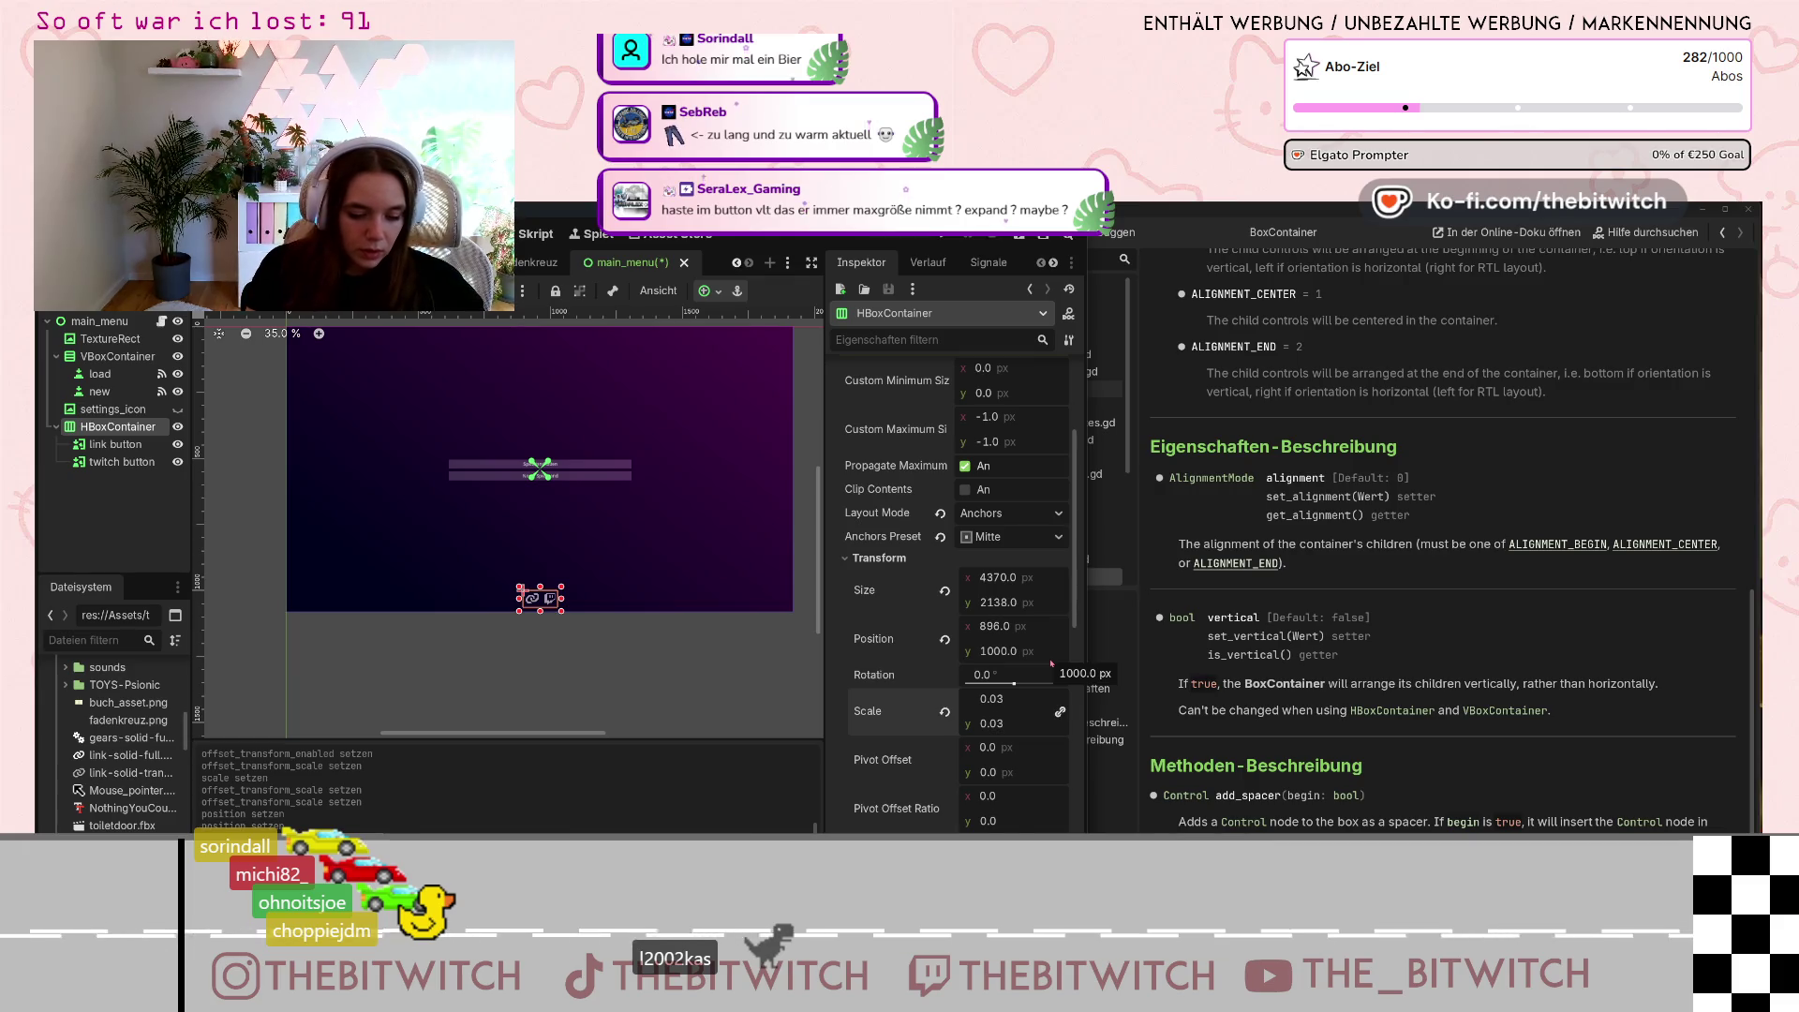
type("0.025")
key("Return")
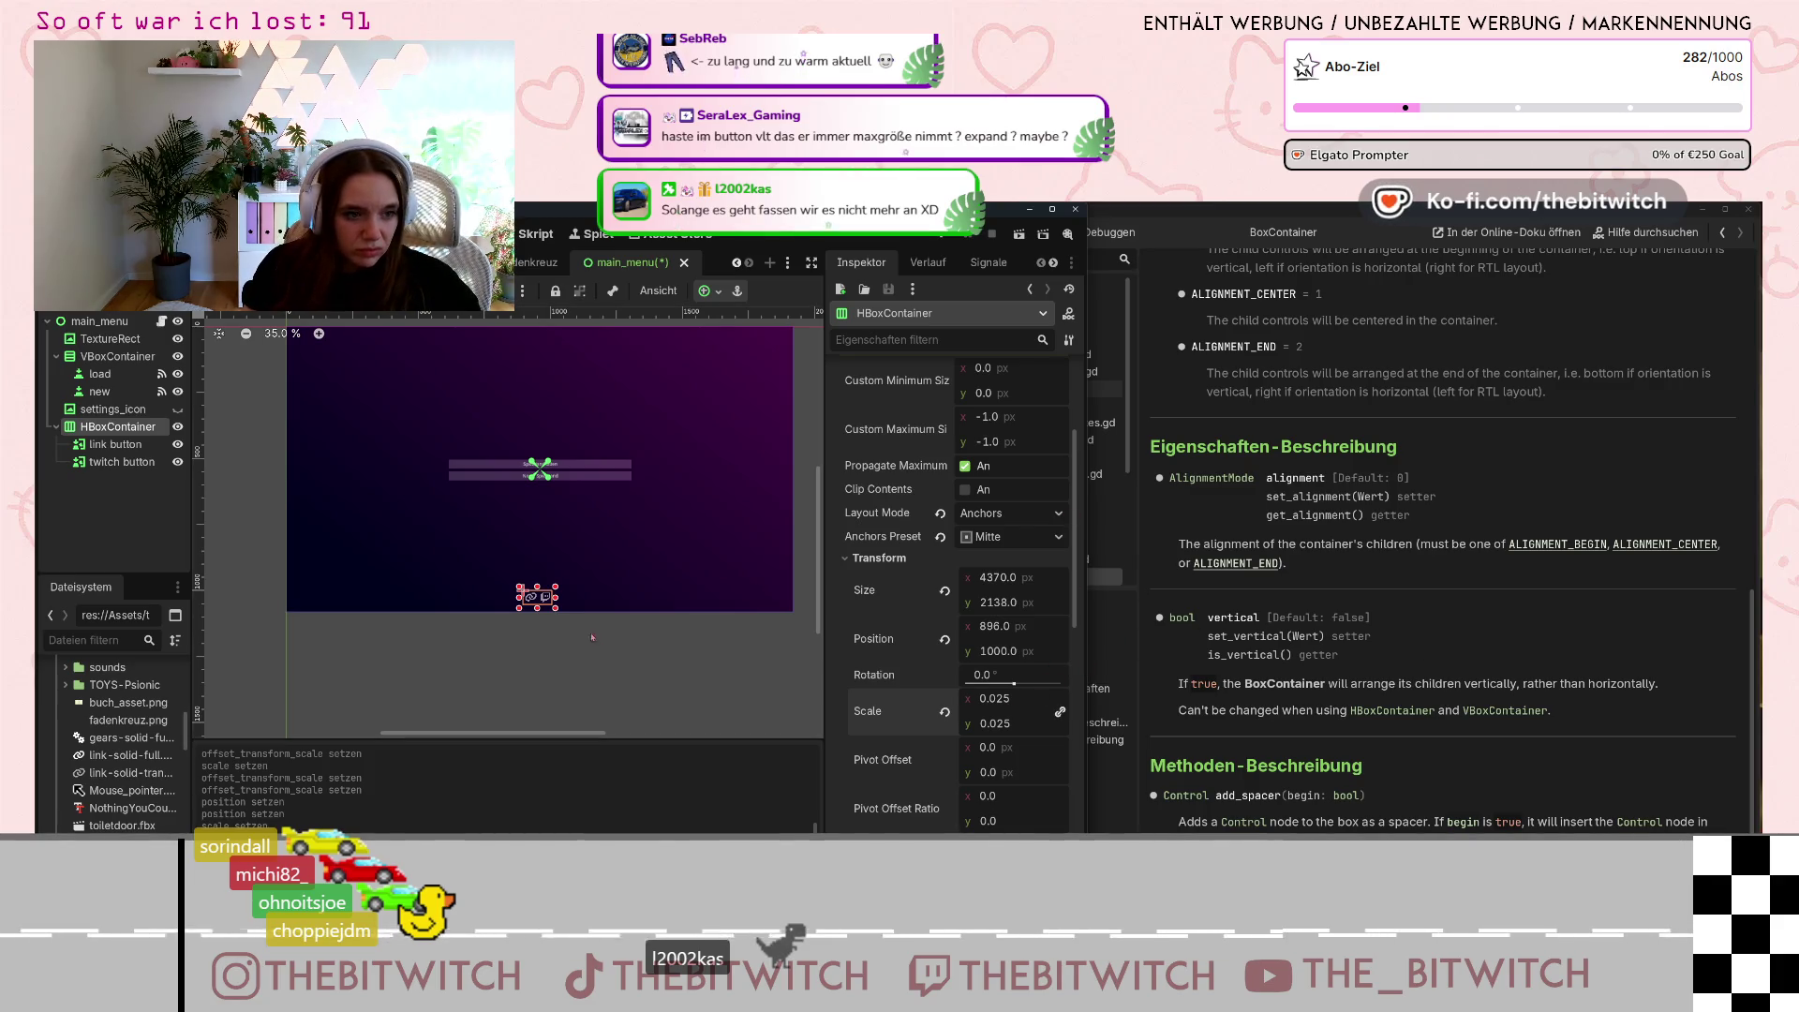
Set the container's x position to 900, then nudge it right to 908.
left_click(995, 626)
type("900")
key("Return")
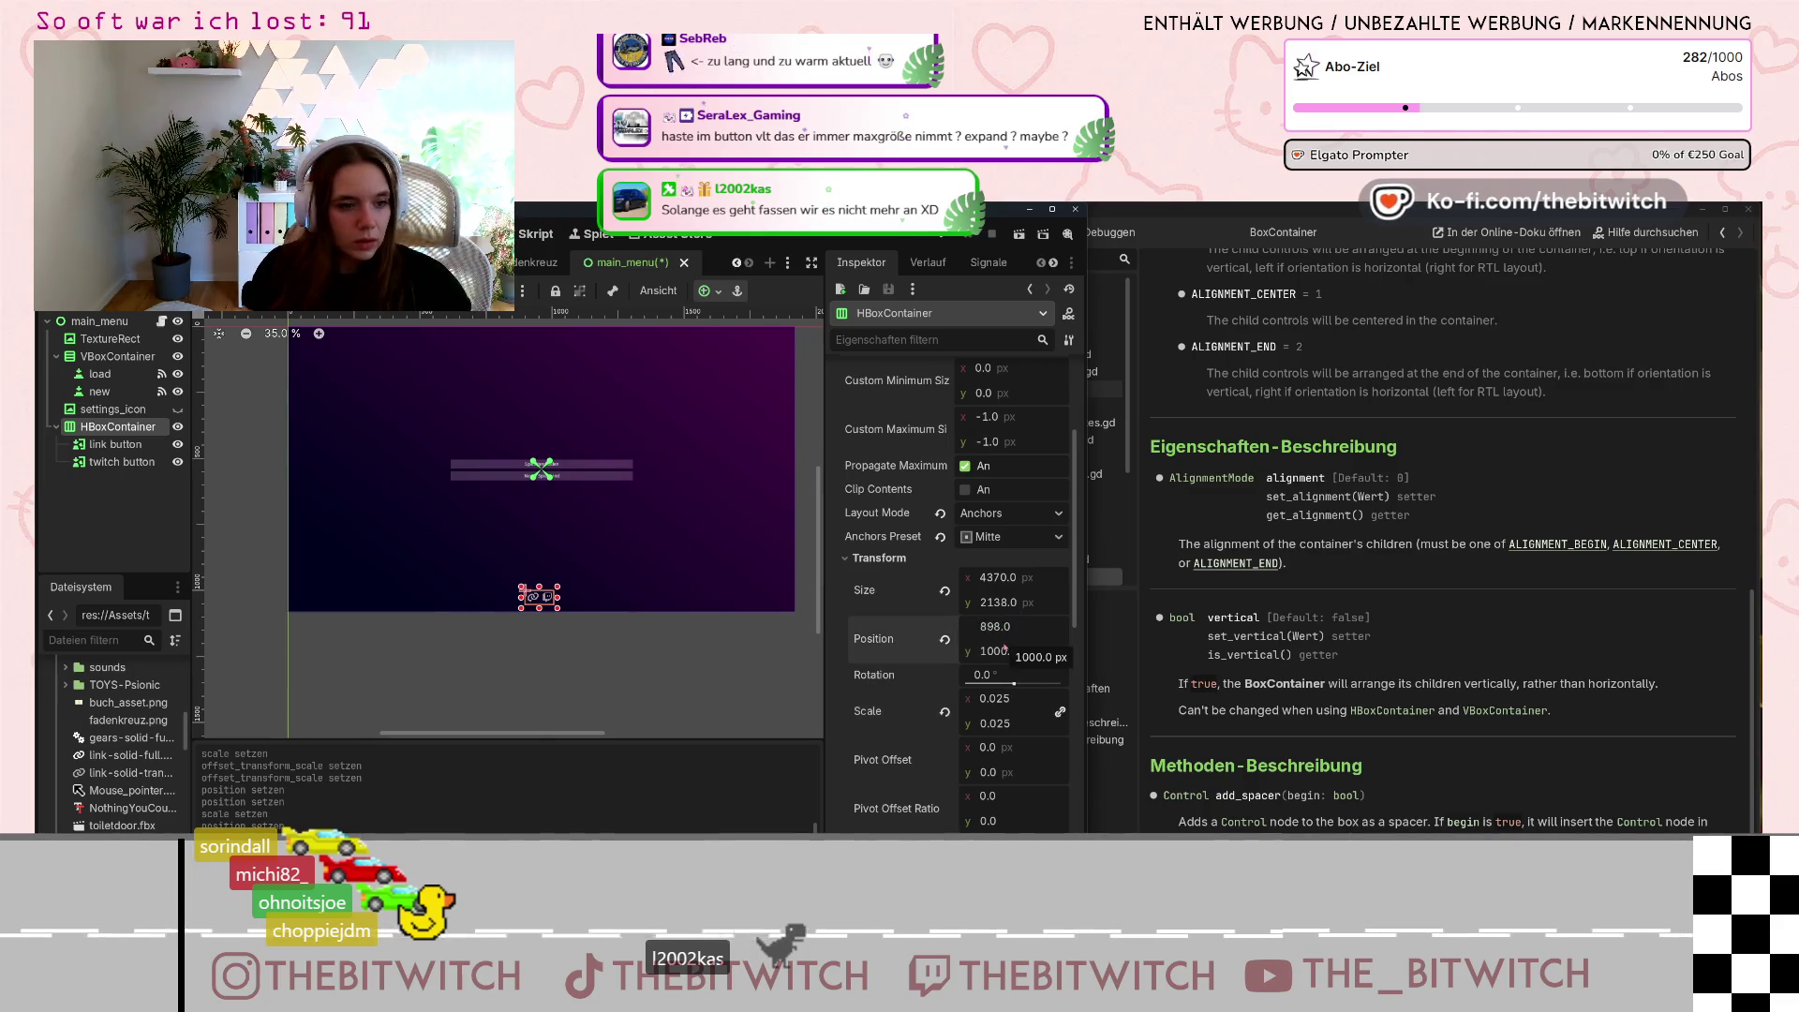
scroll(470, 507, "up", 5)
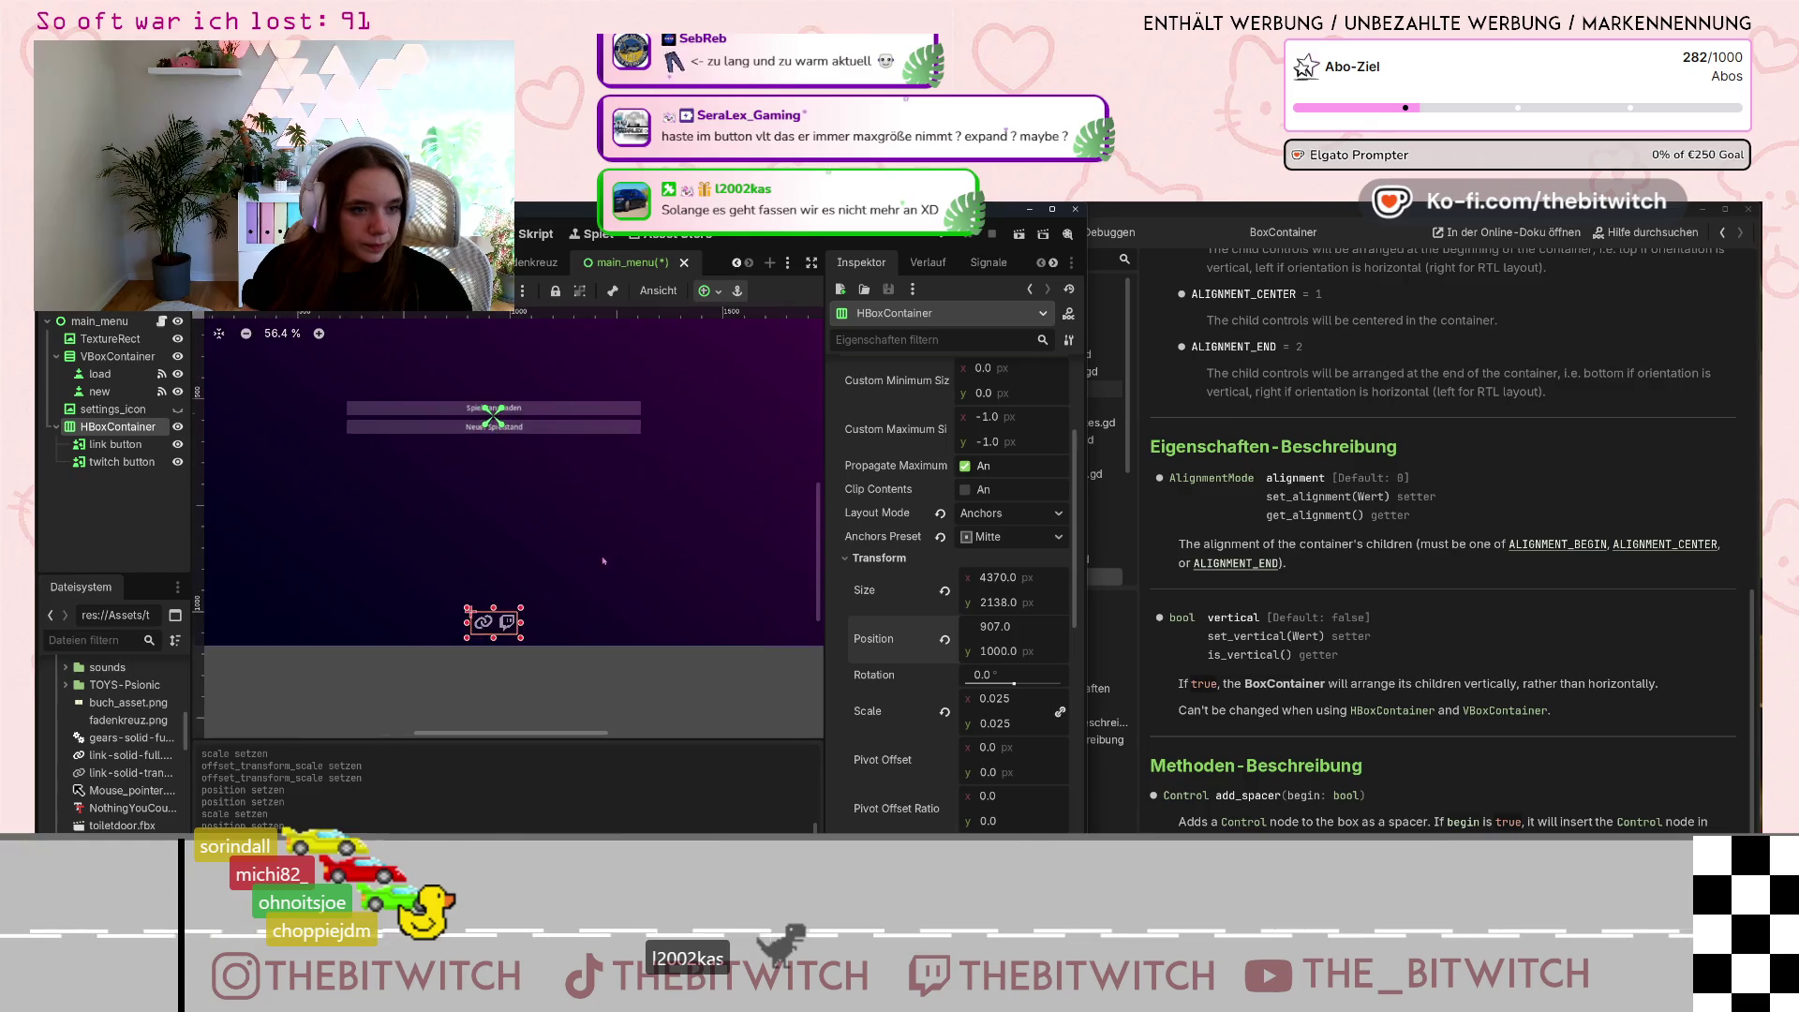
scroll(470, 507, "up", 2)
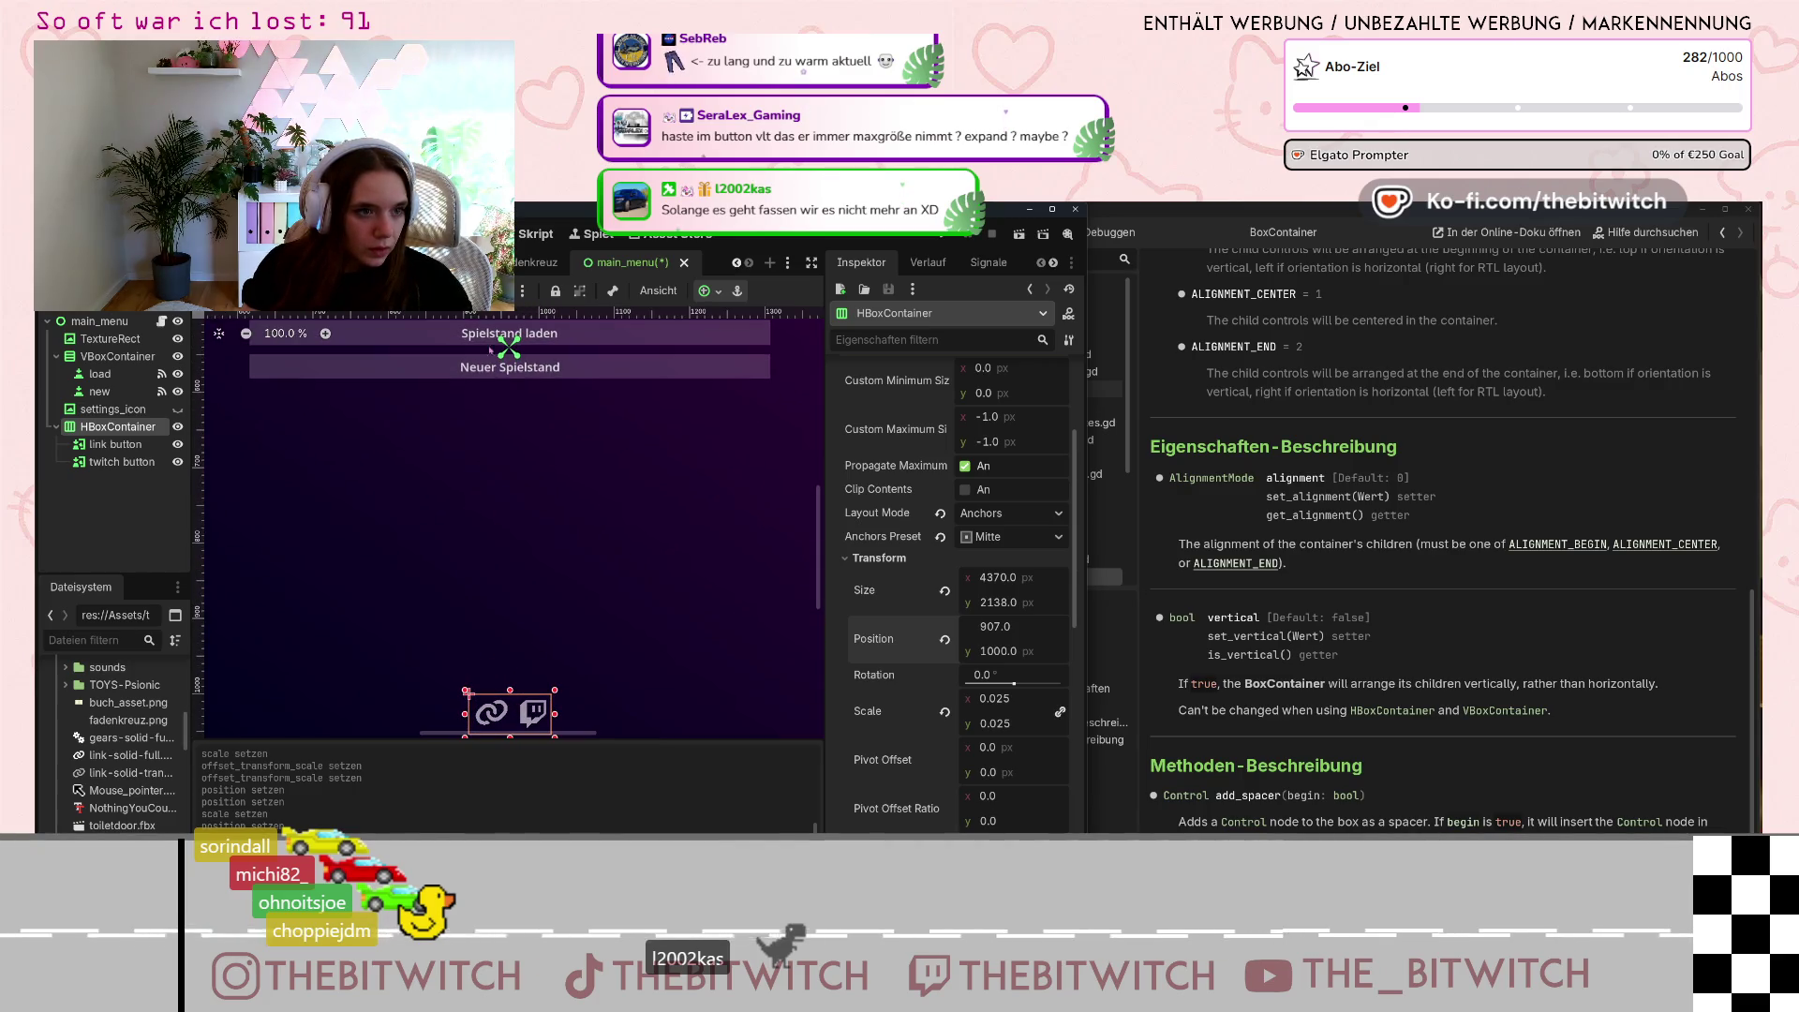
key("Right")
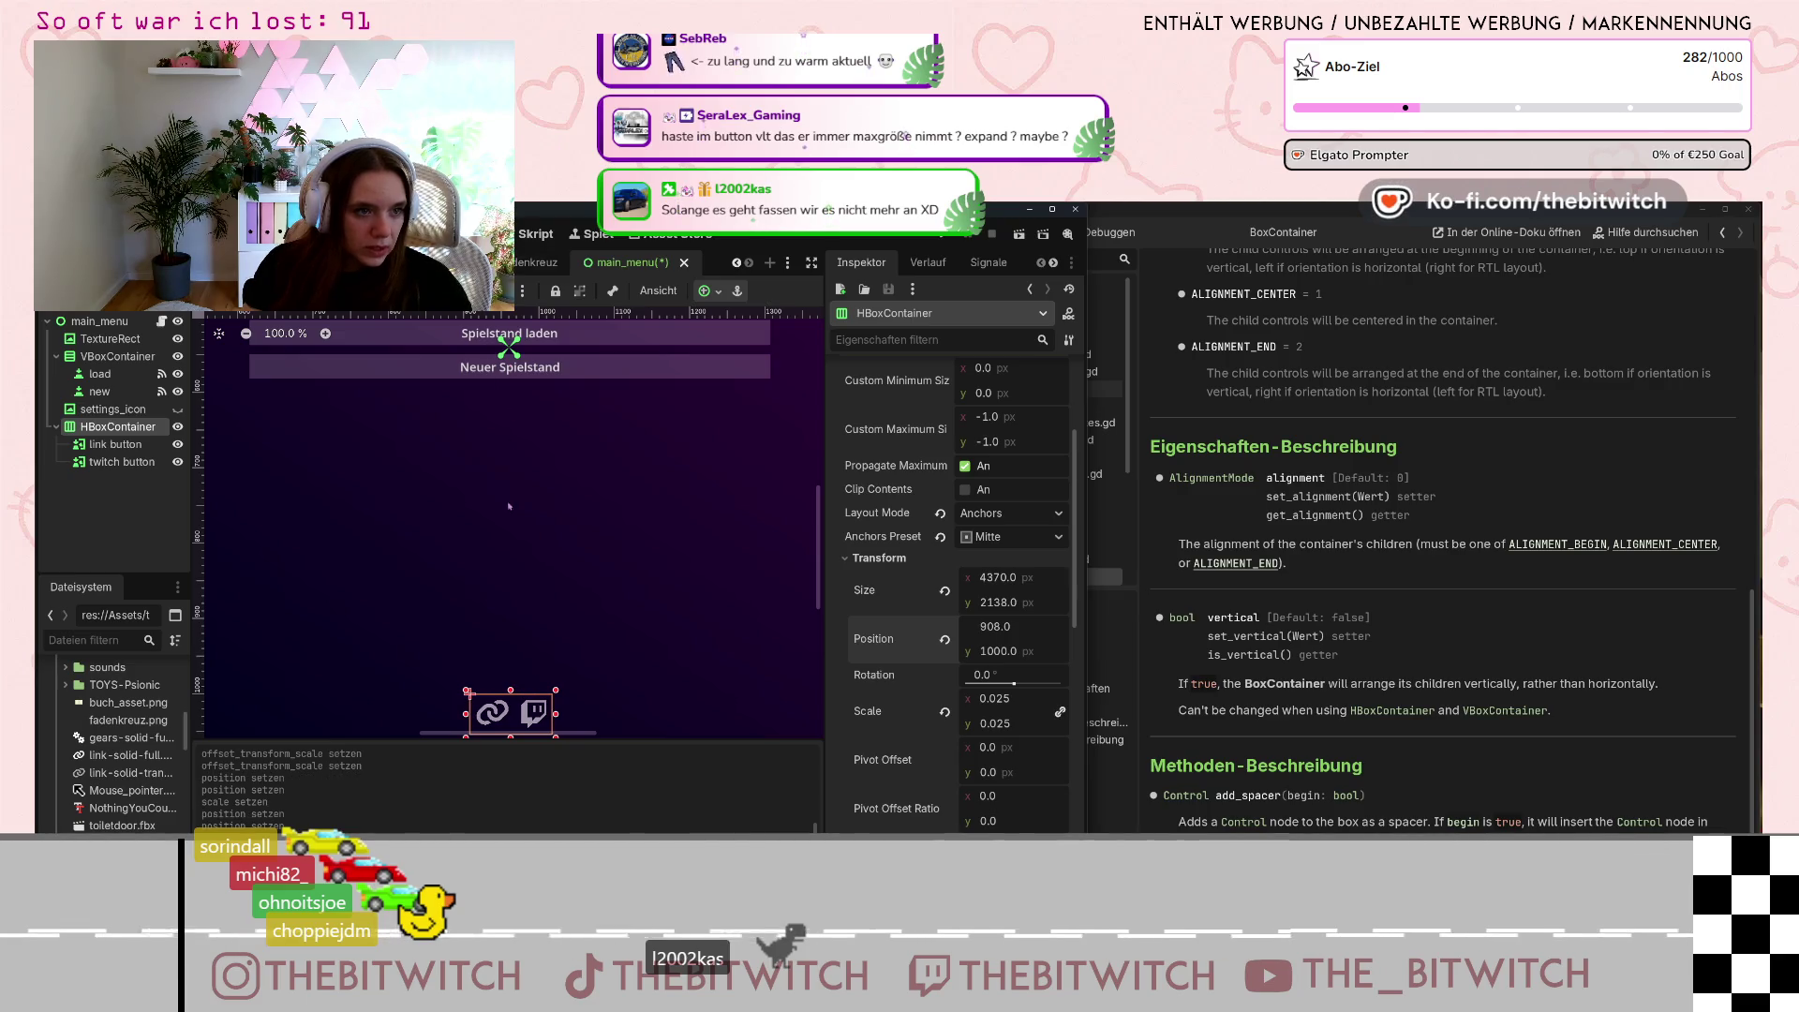
scroll(541, 619, "down", 13)
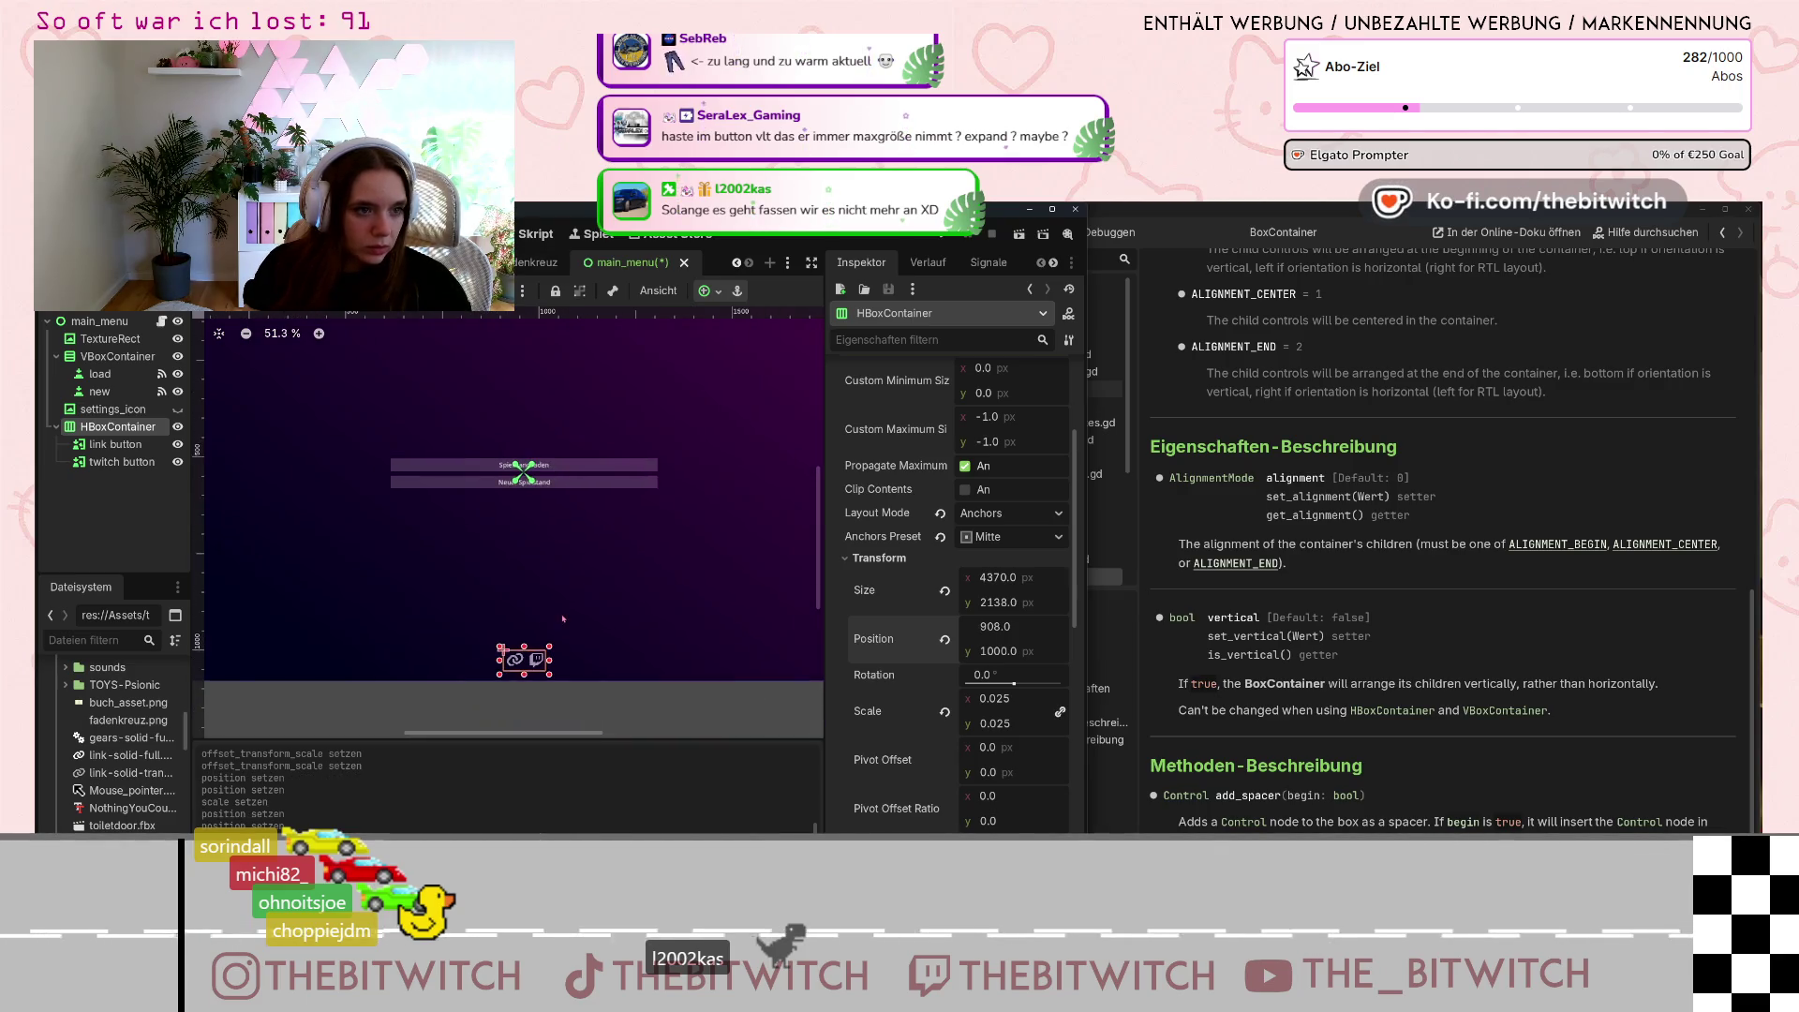
scroll(769, 655, "down", 2)
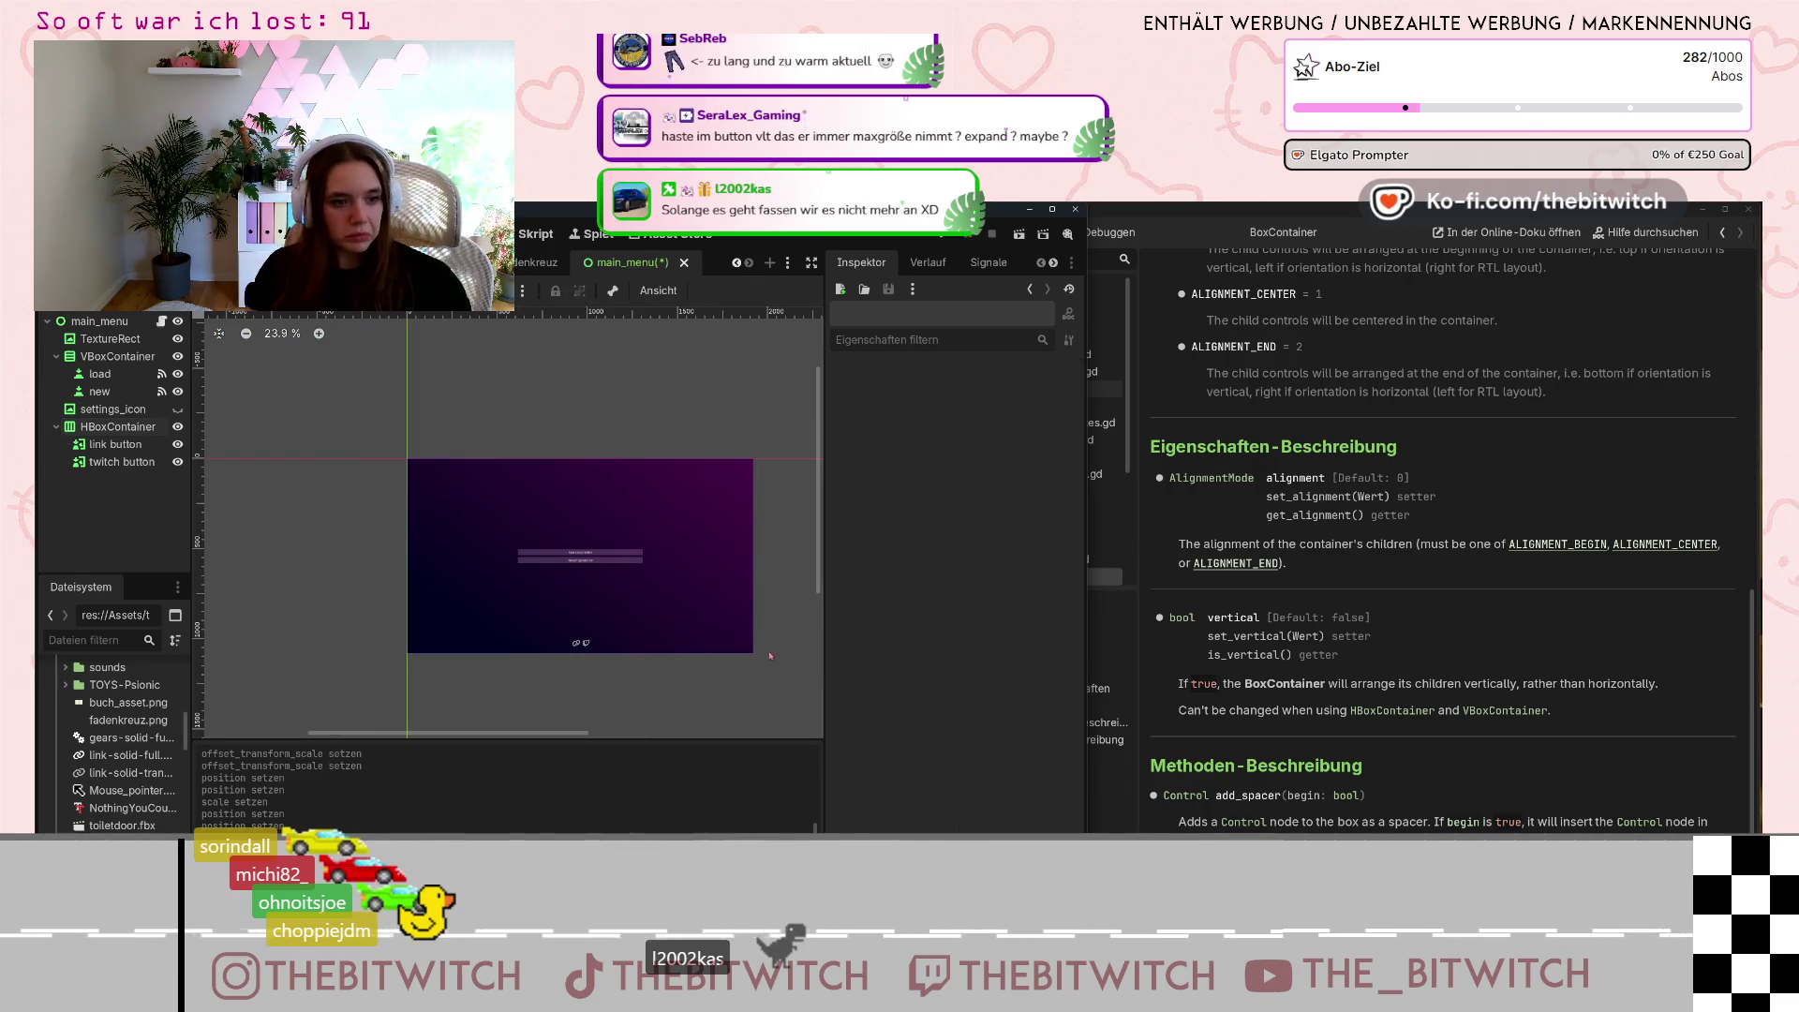
Save the main_menu scene with Ctrl+S, then stop the test run with F8.
key("ctrl+s")
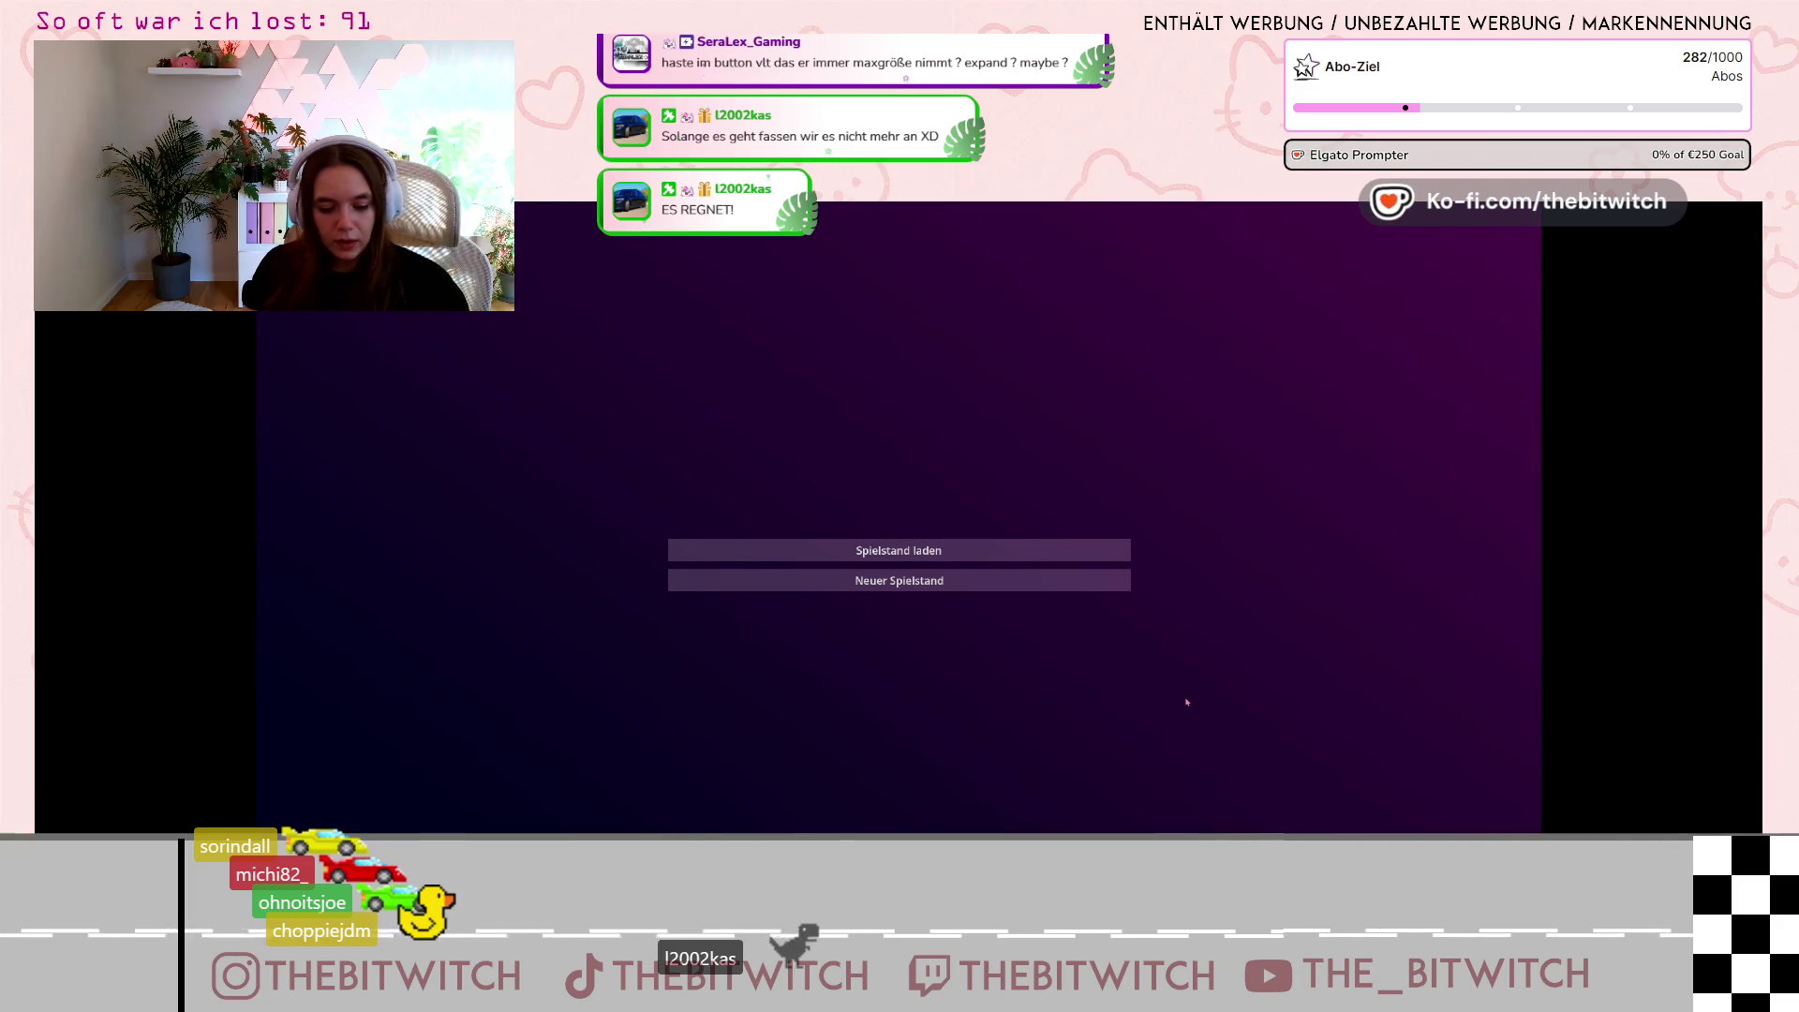
key("F8")
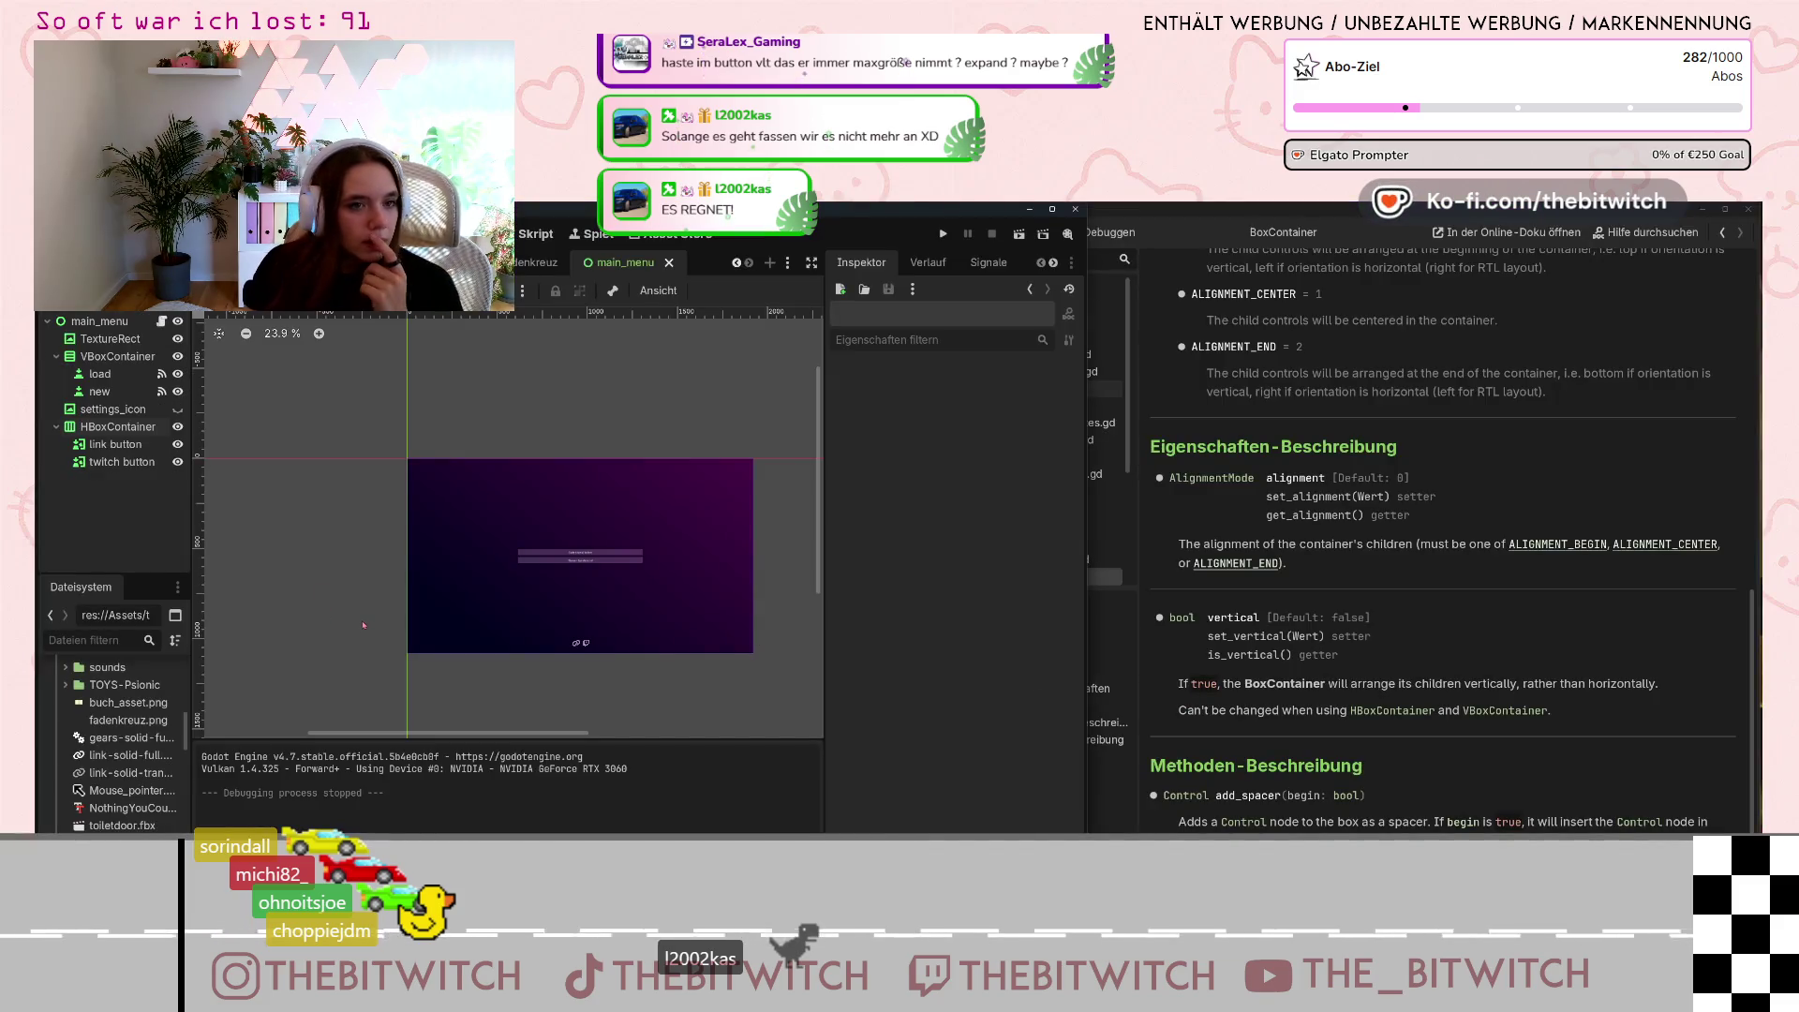
Select the link button and assign the link icon as its Hover texture.
scroll(576, 632, "up", 5)
left_click(575, 657)
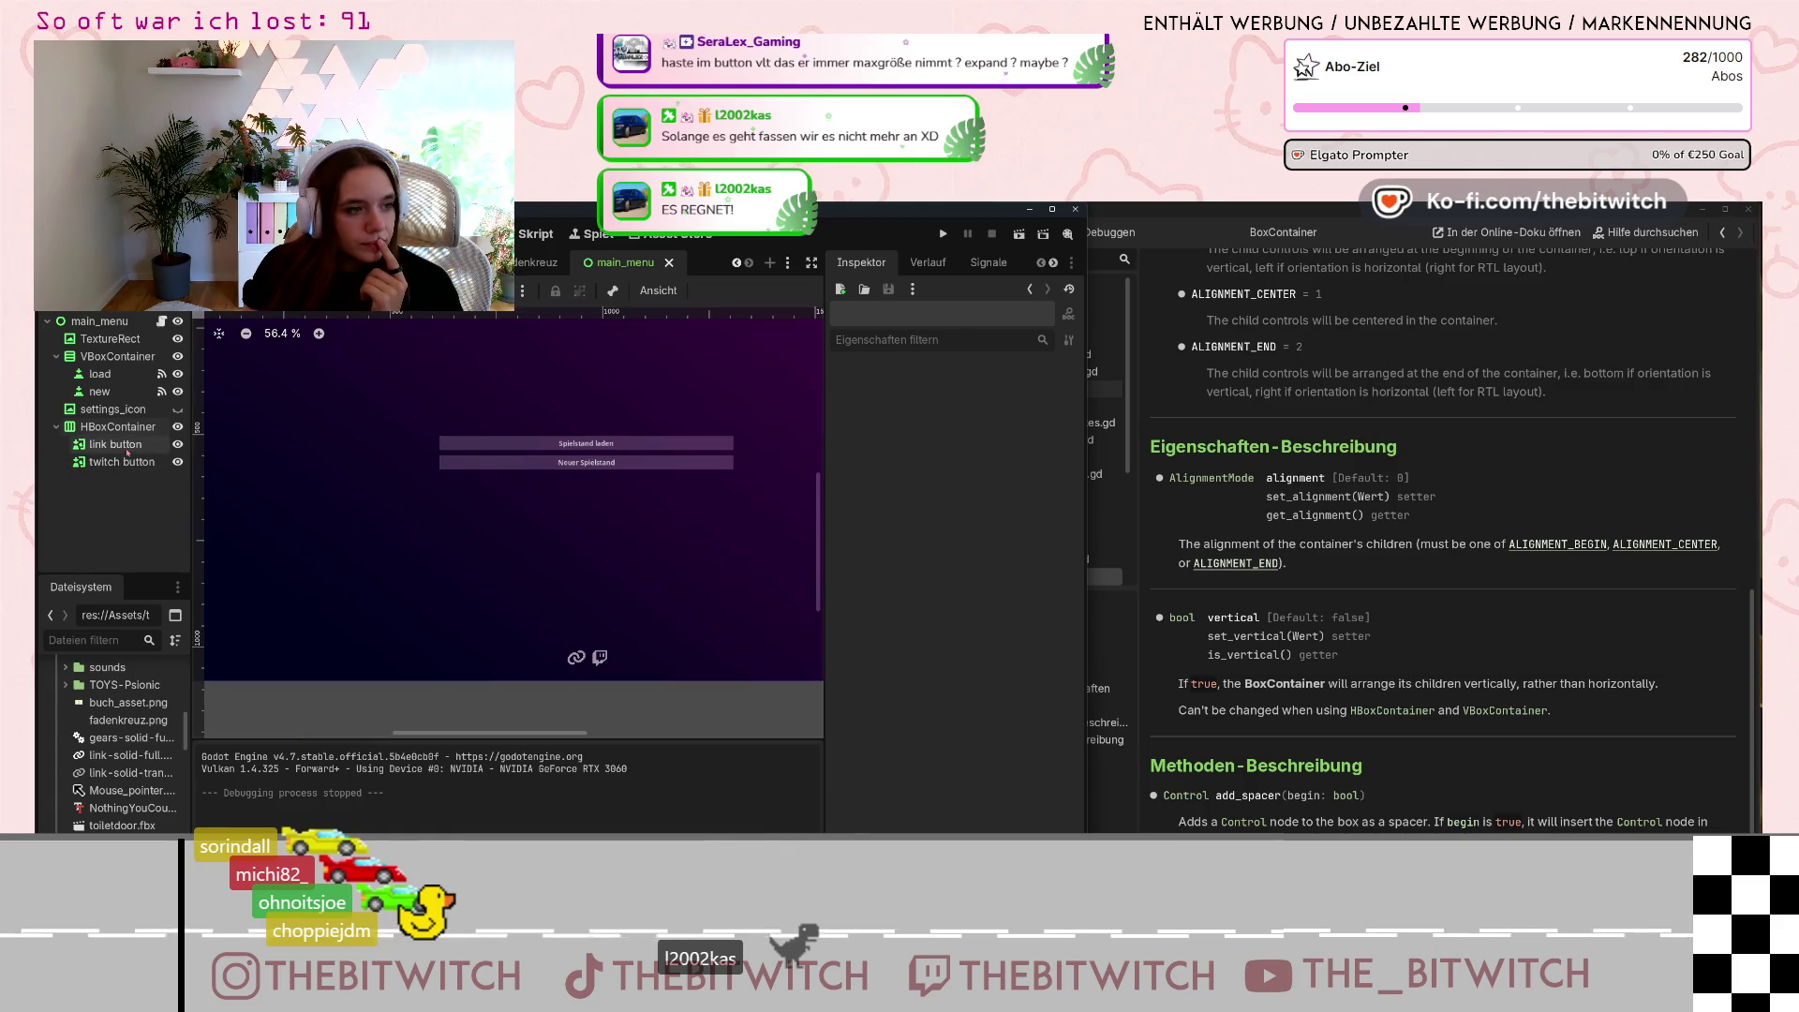
scroll(901, 513, "down", 15)
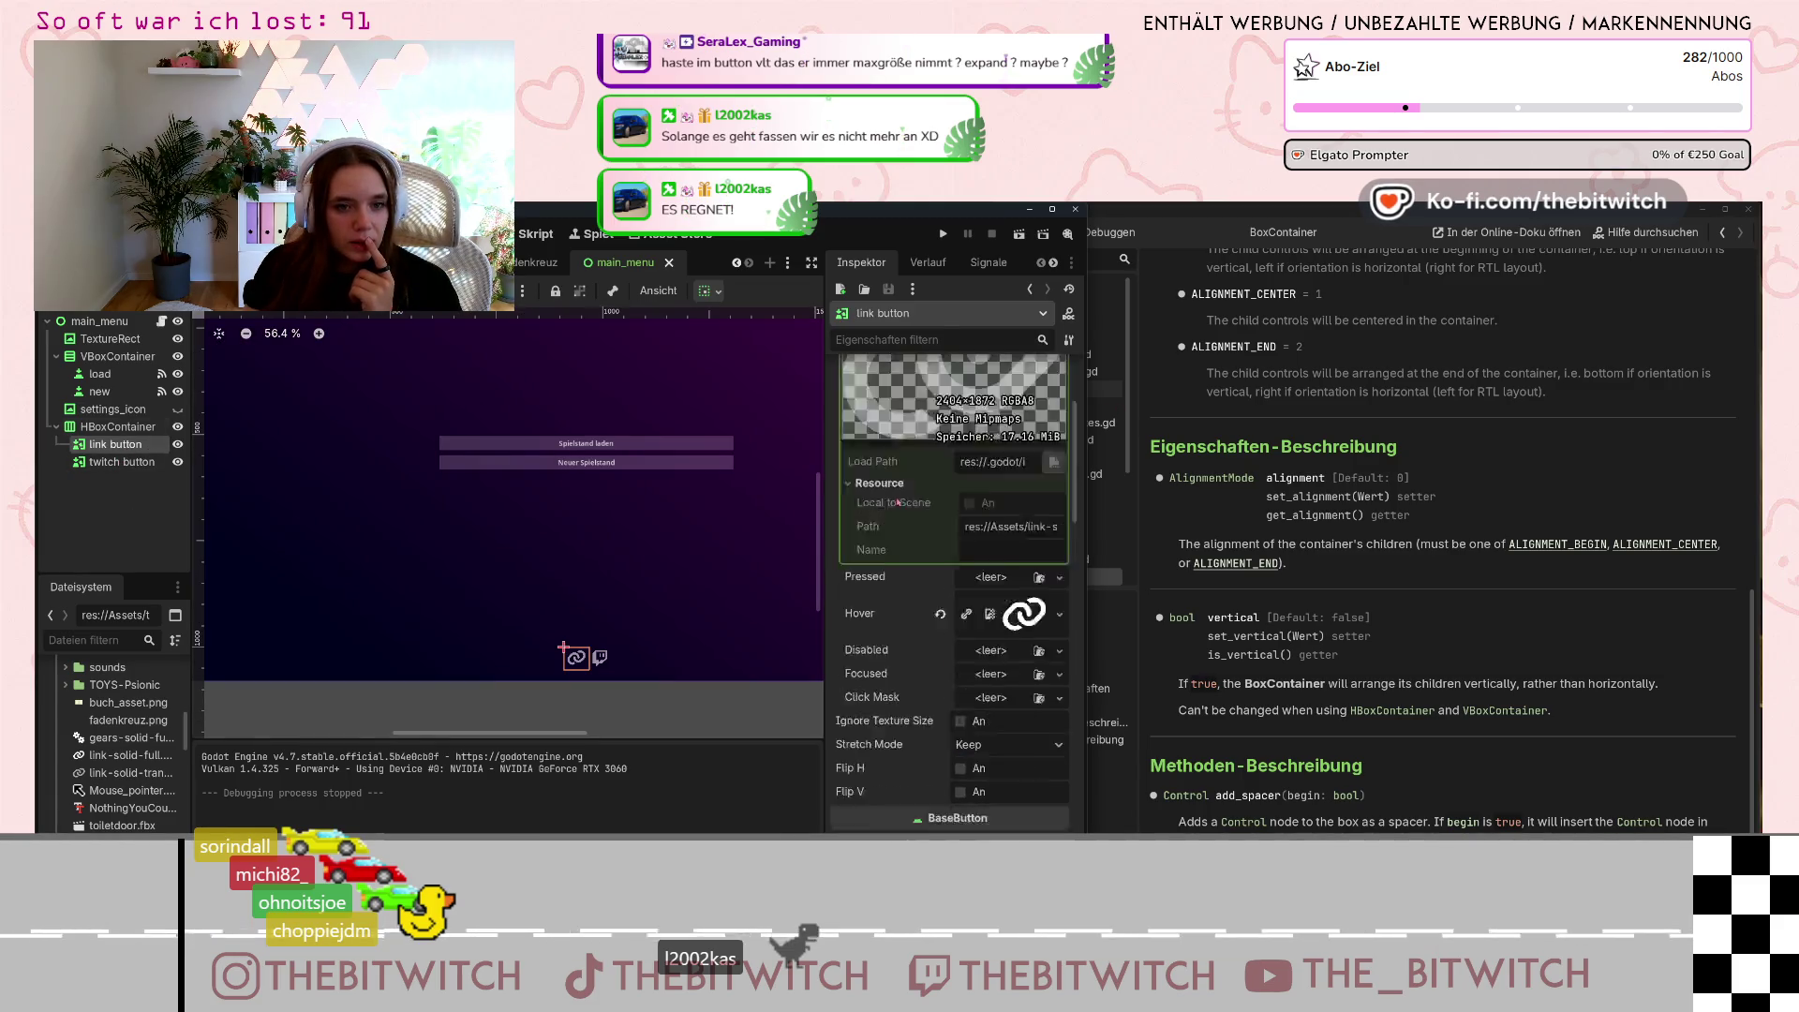
left_click(1059, 481)
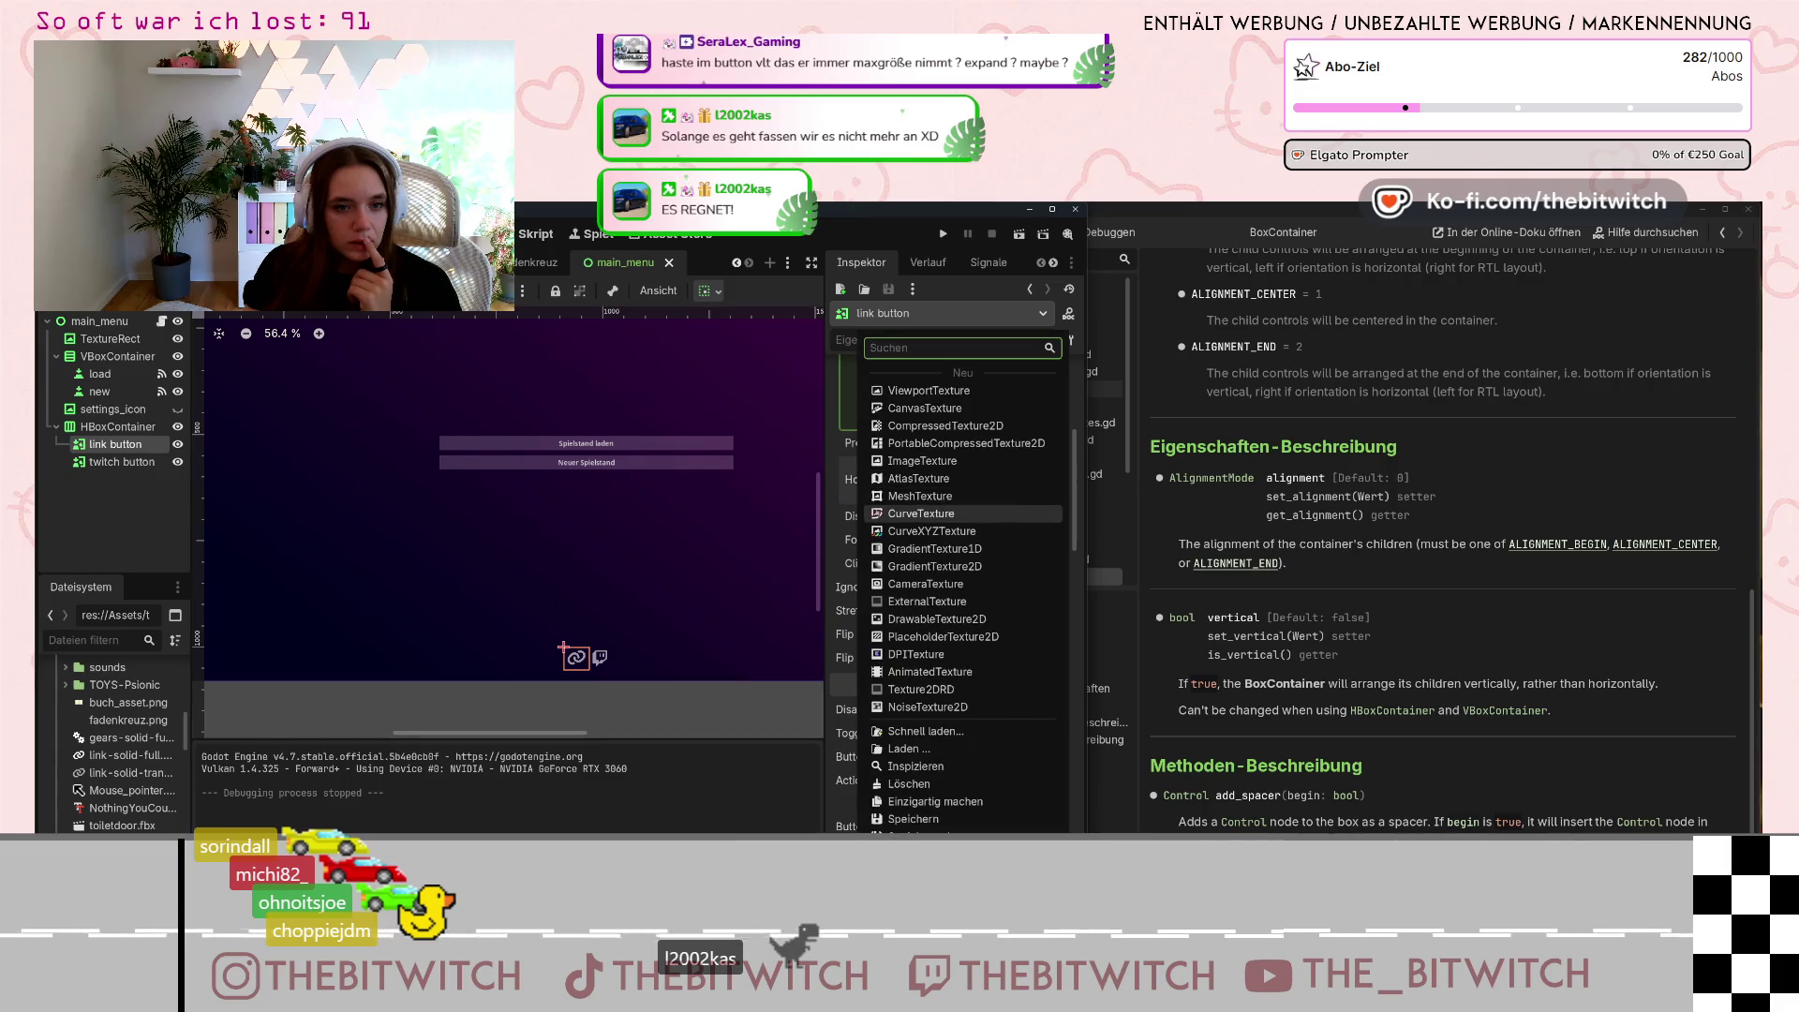
left_click_drag(840, 504, 1004, 488)
left_click(1024, 481)
scroll(966, 611, "down", 4)
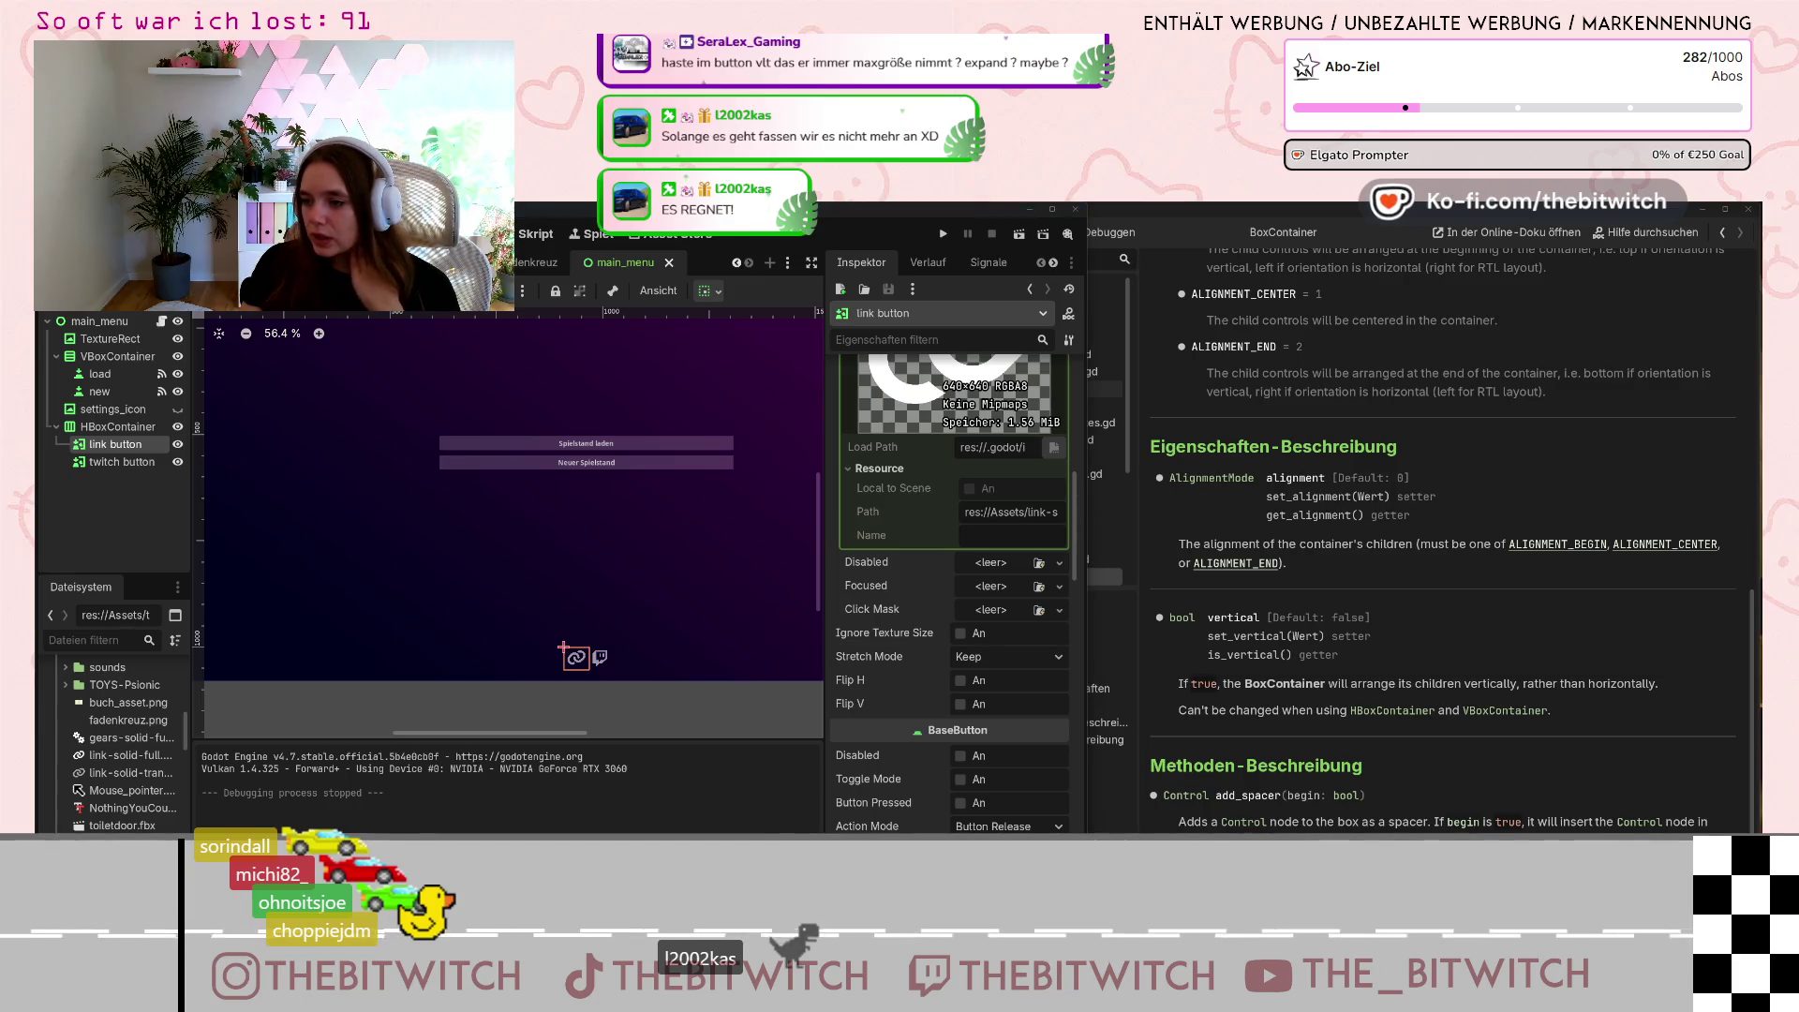
Expand the Hover texture preview and review the link button's Inspector properties.
scroll(953, 562, "up", 3)
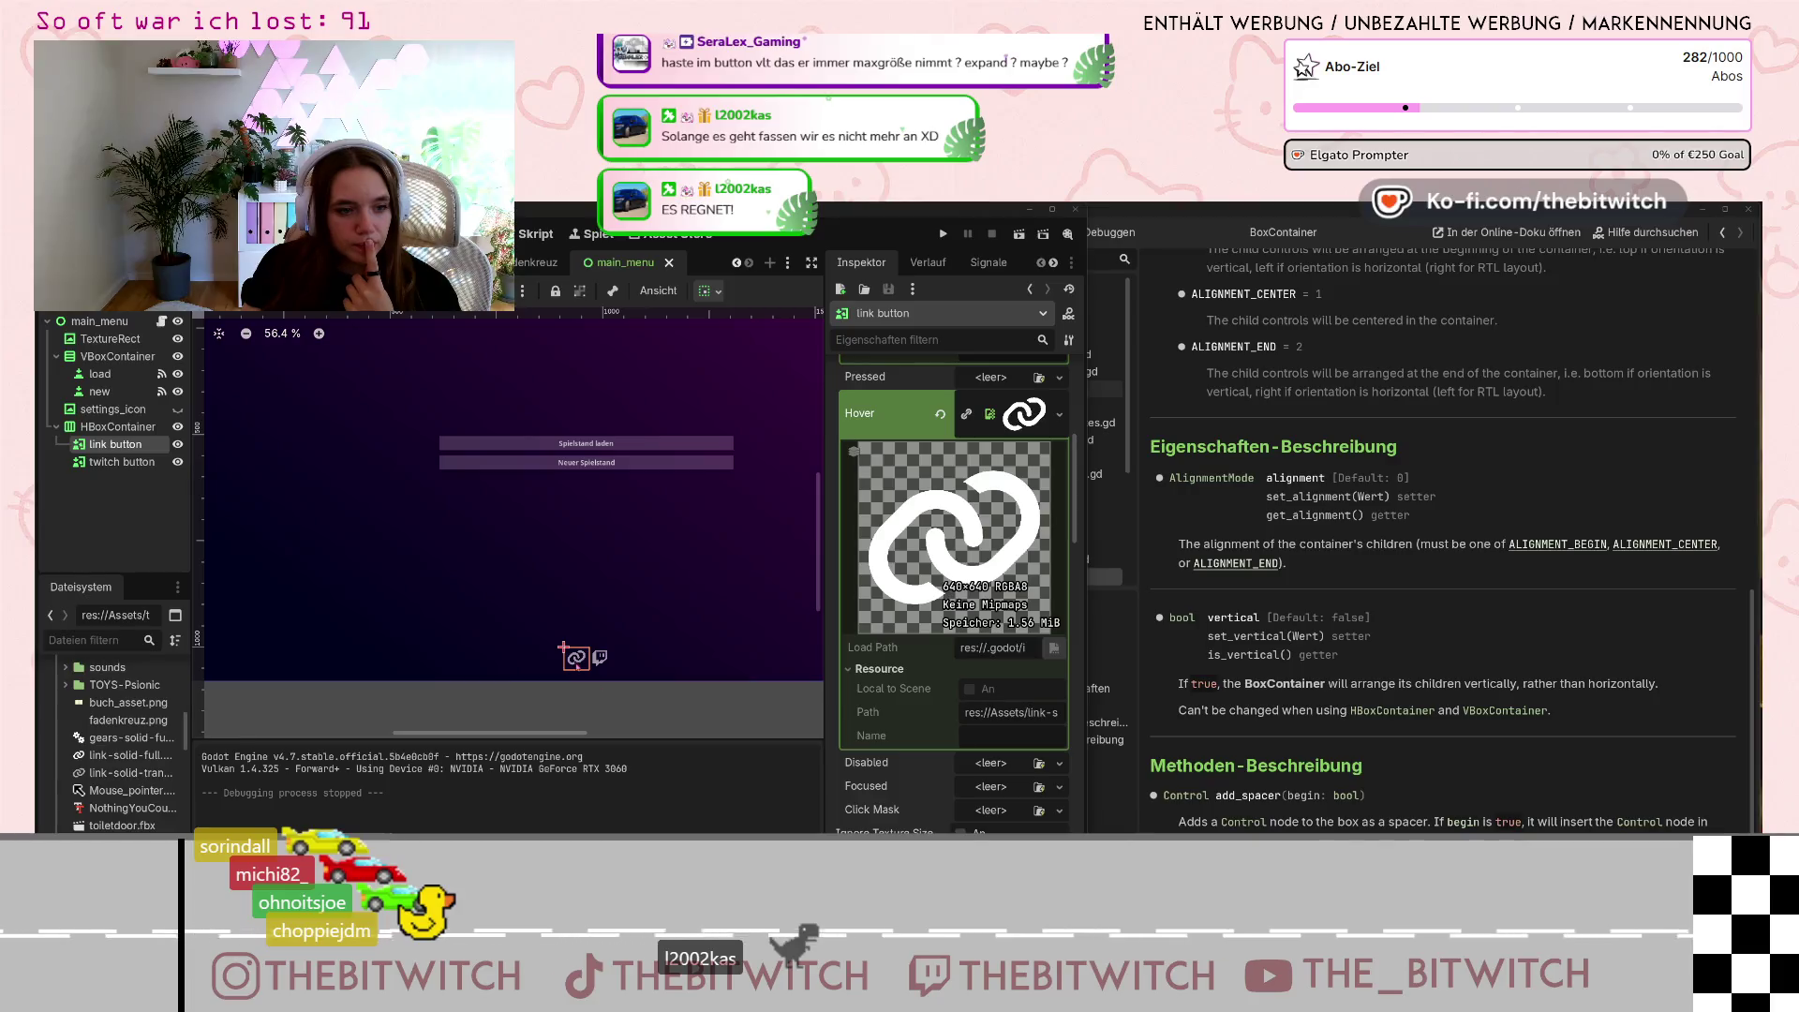
scroll(591, 671, "up", 2)
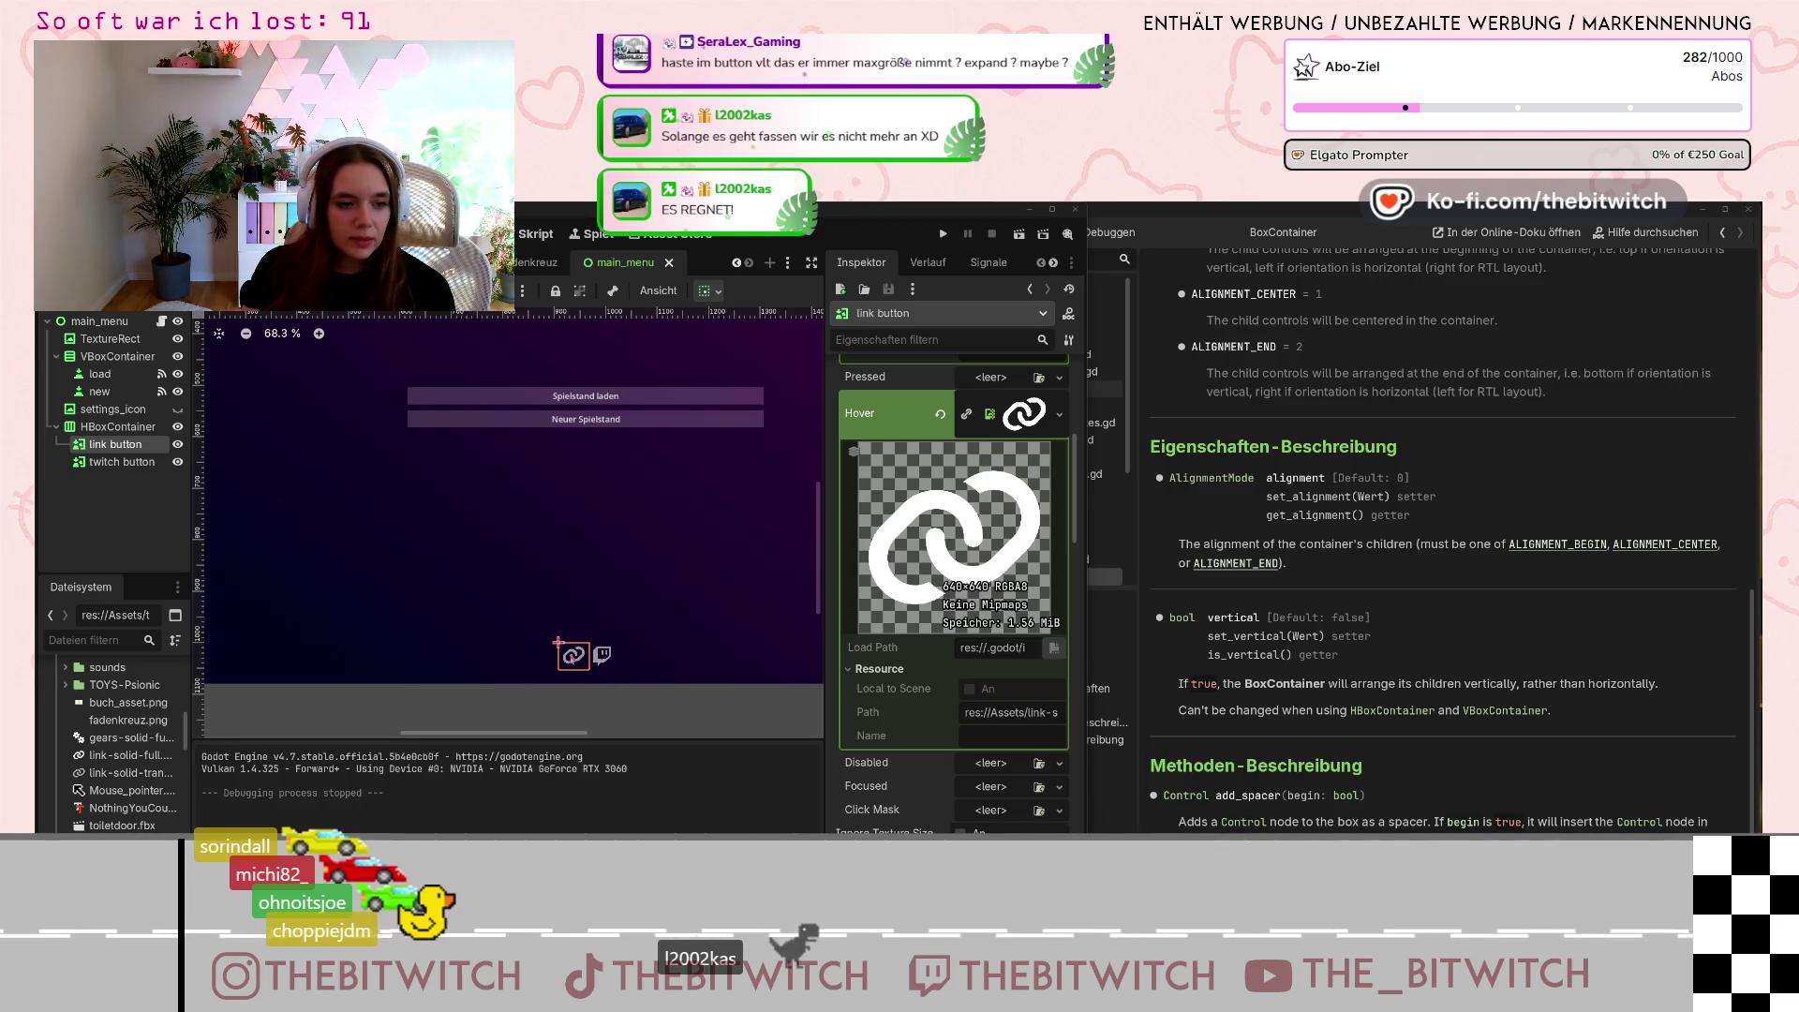
scroll(954, 595, "up", 2)
scroll(1021, 596, "up", 2)
scroll(975, 562, "up", 2)
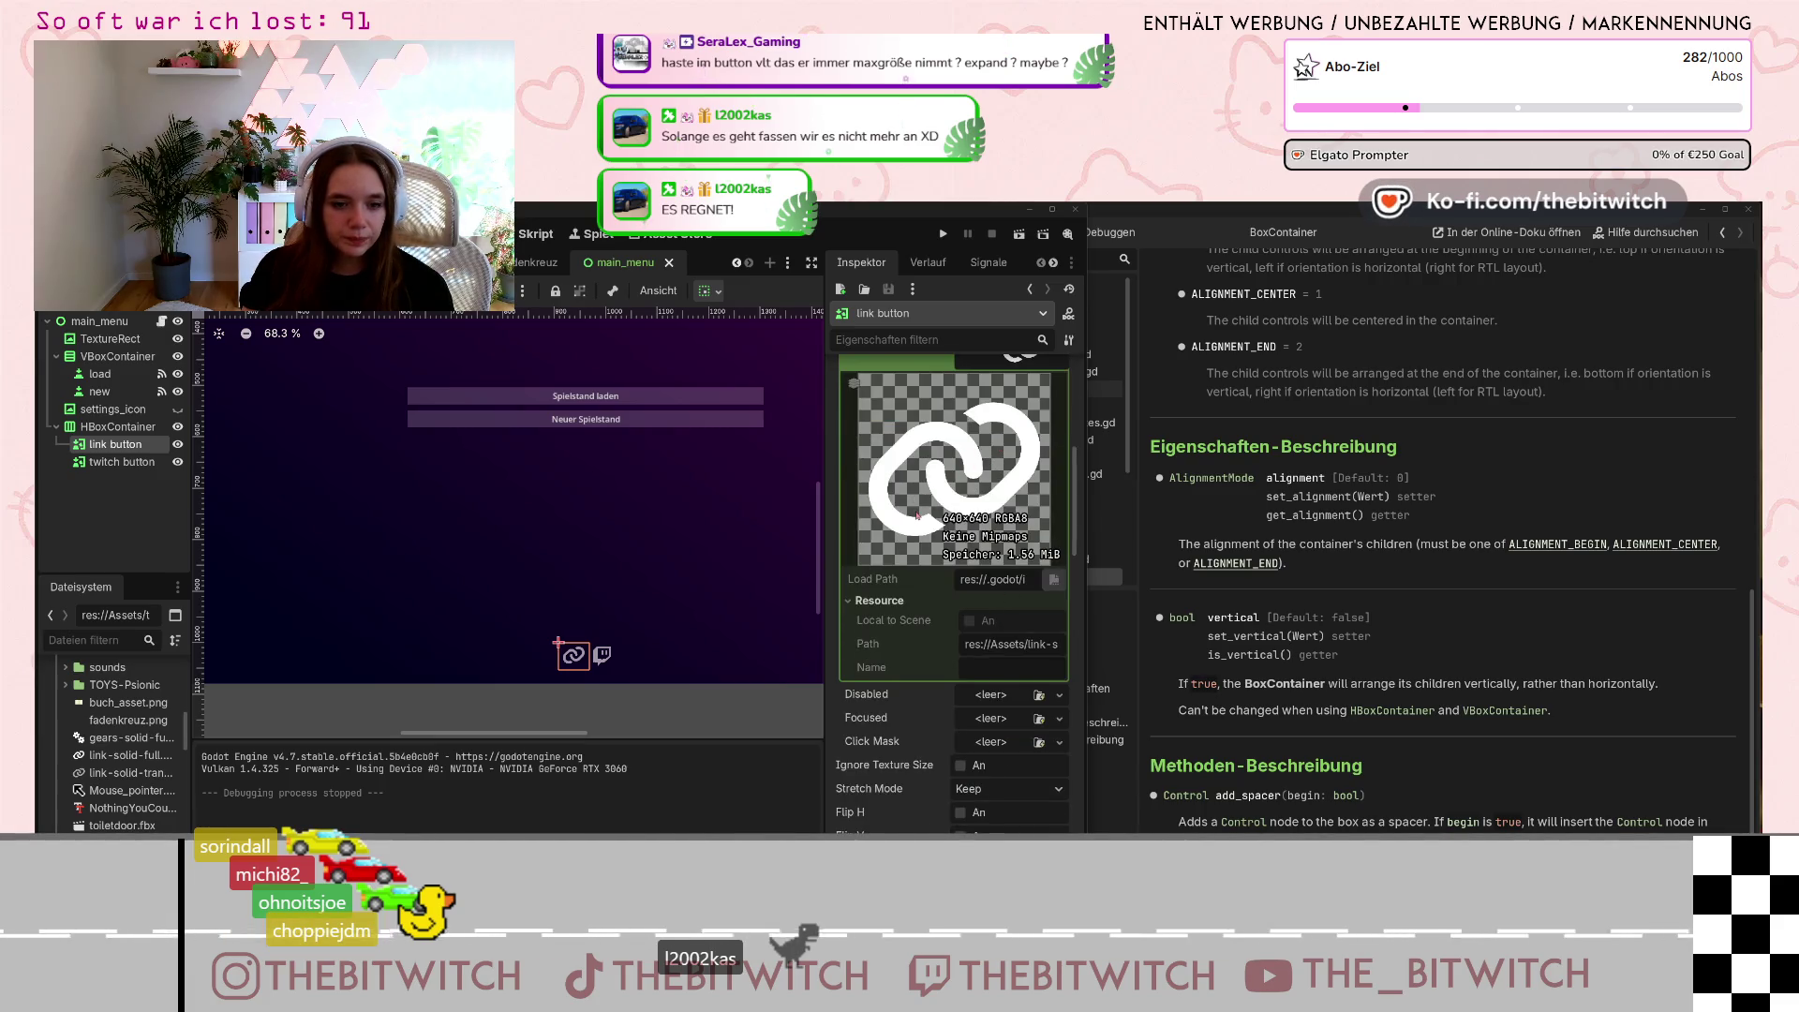
scroll(918, 514, "down", 4)
scroll(932, 532, "up", 6)
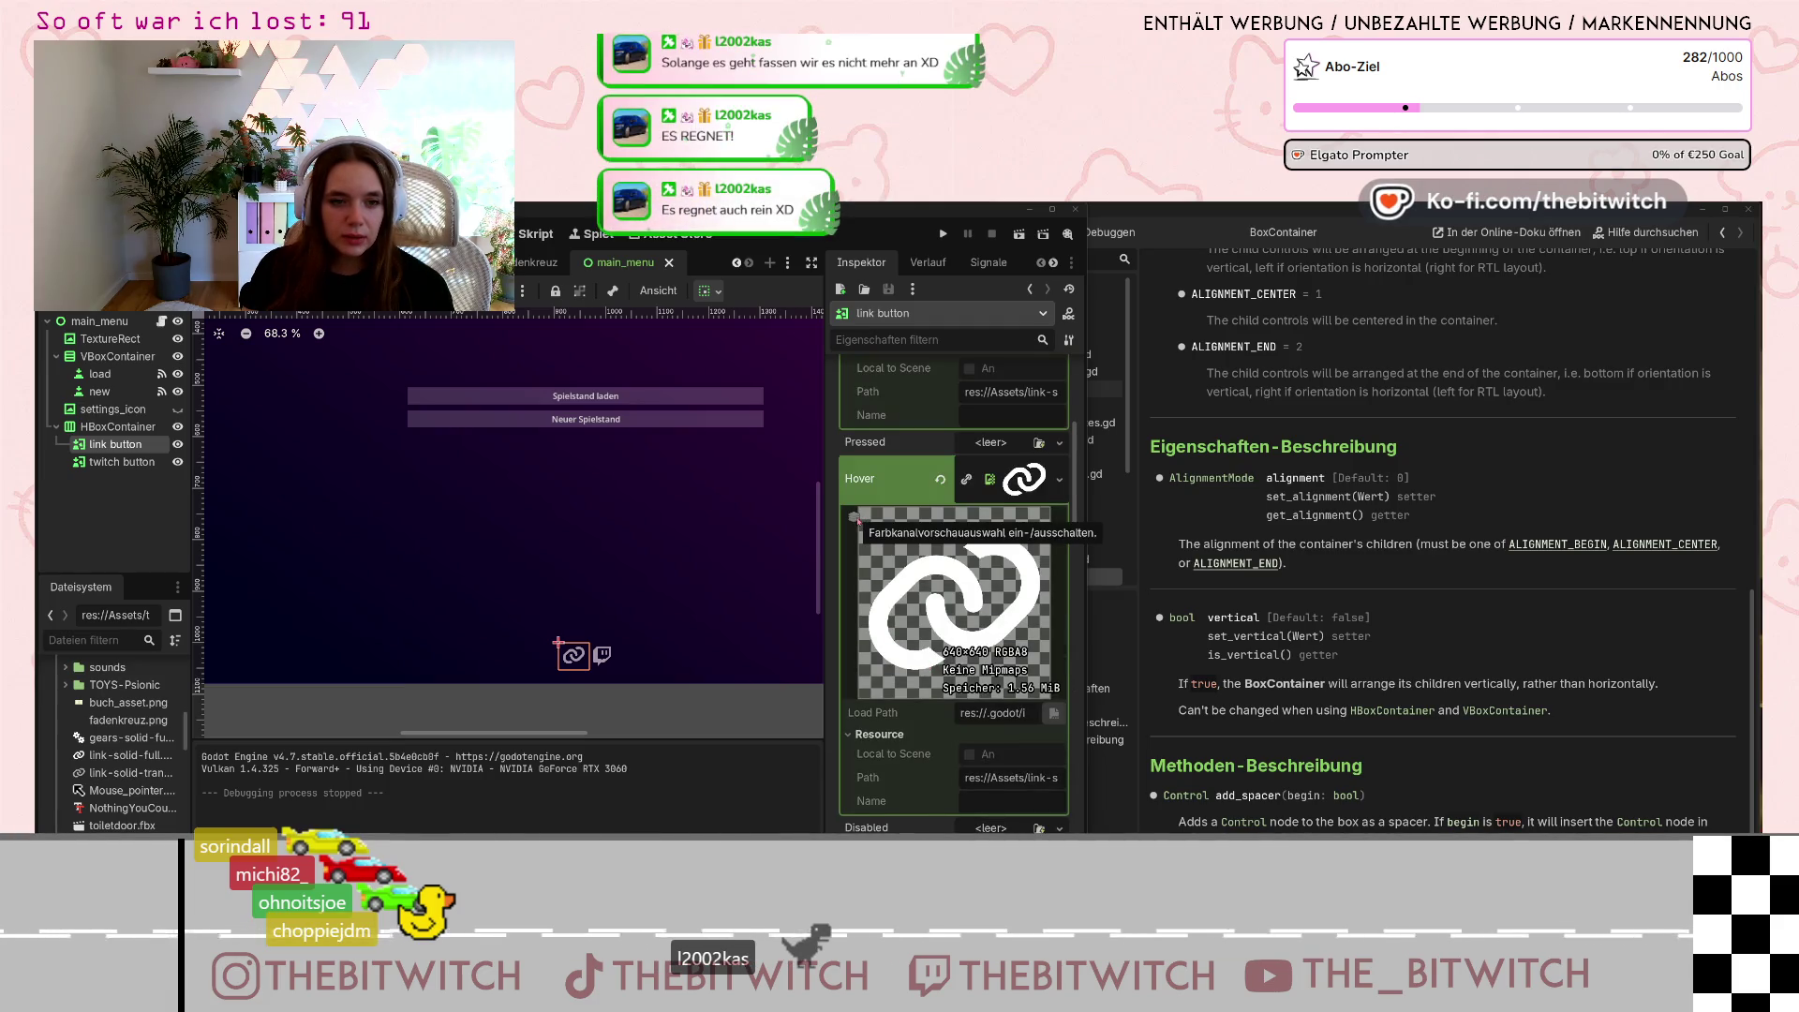
scroll(931, 660, "up", 5)
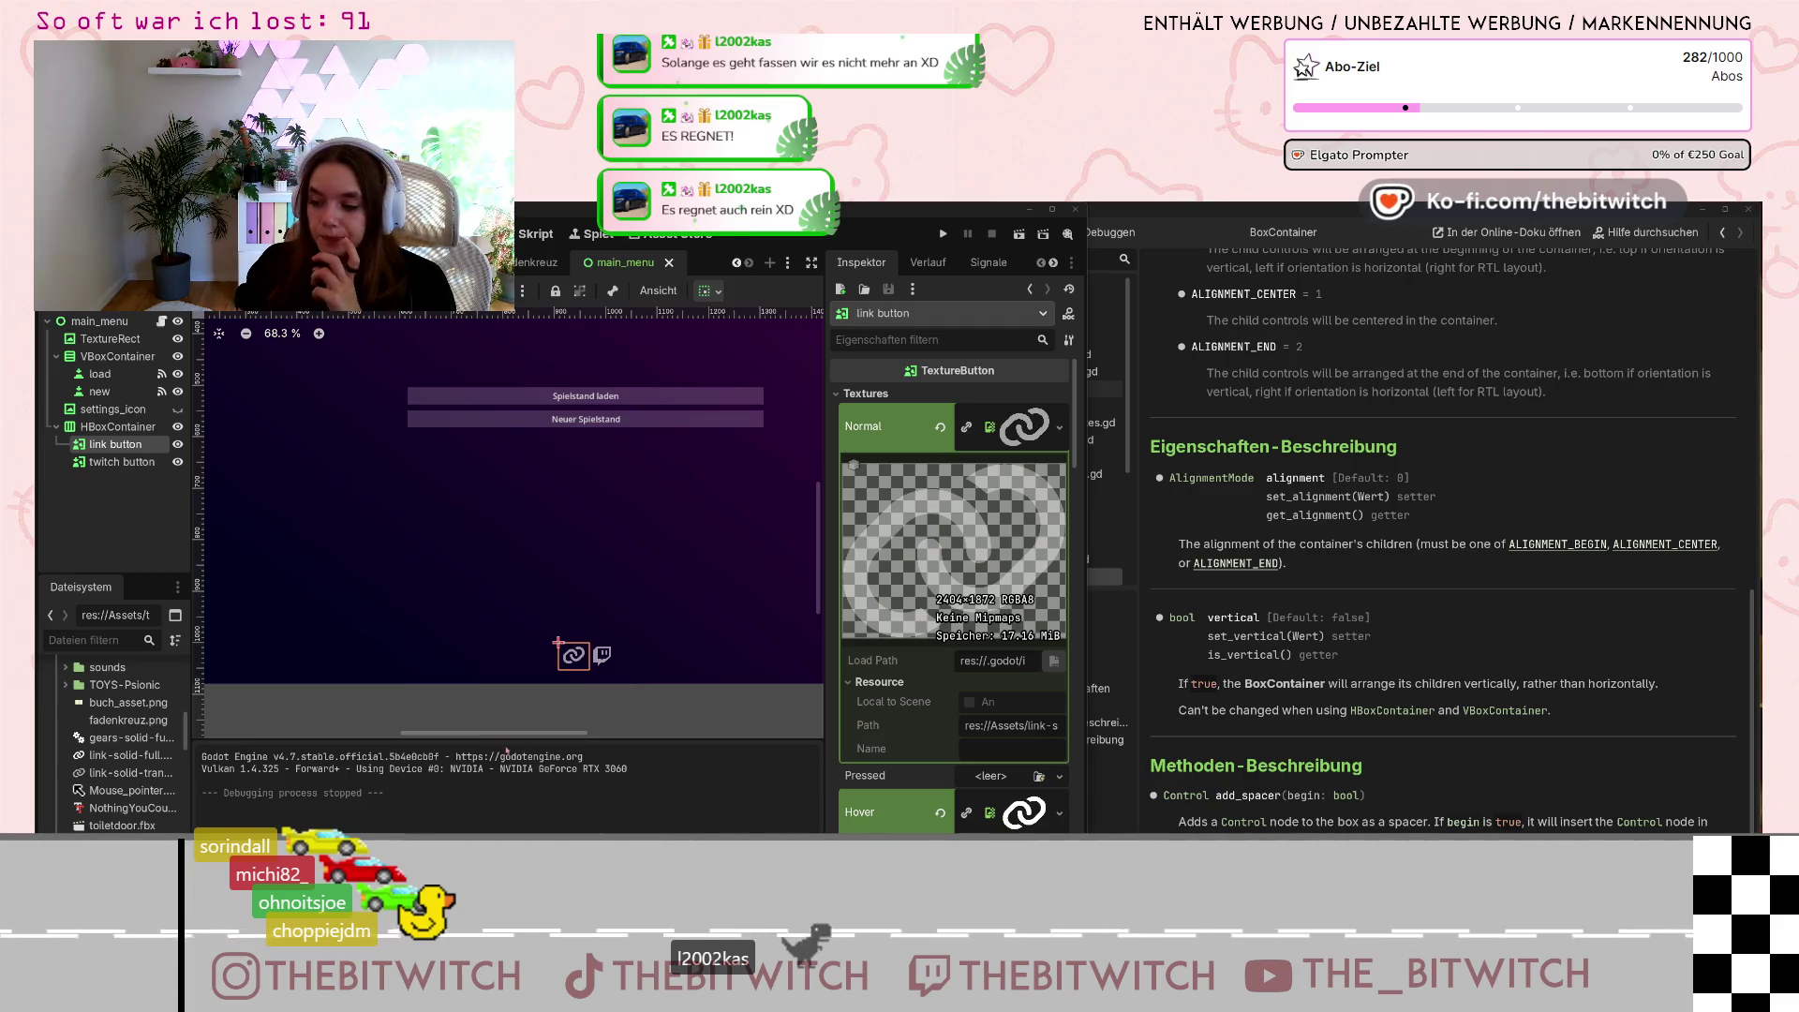
left_click(1024, 811)
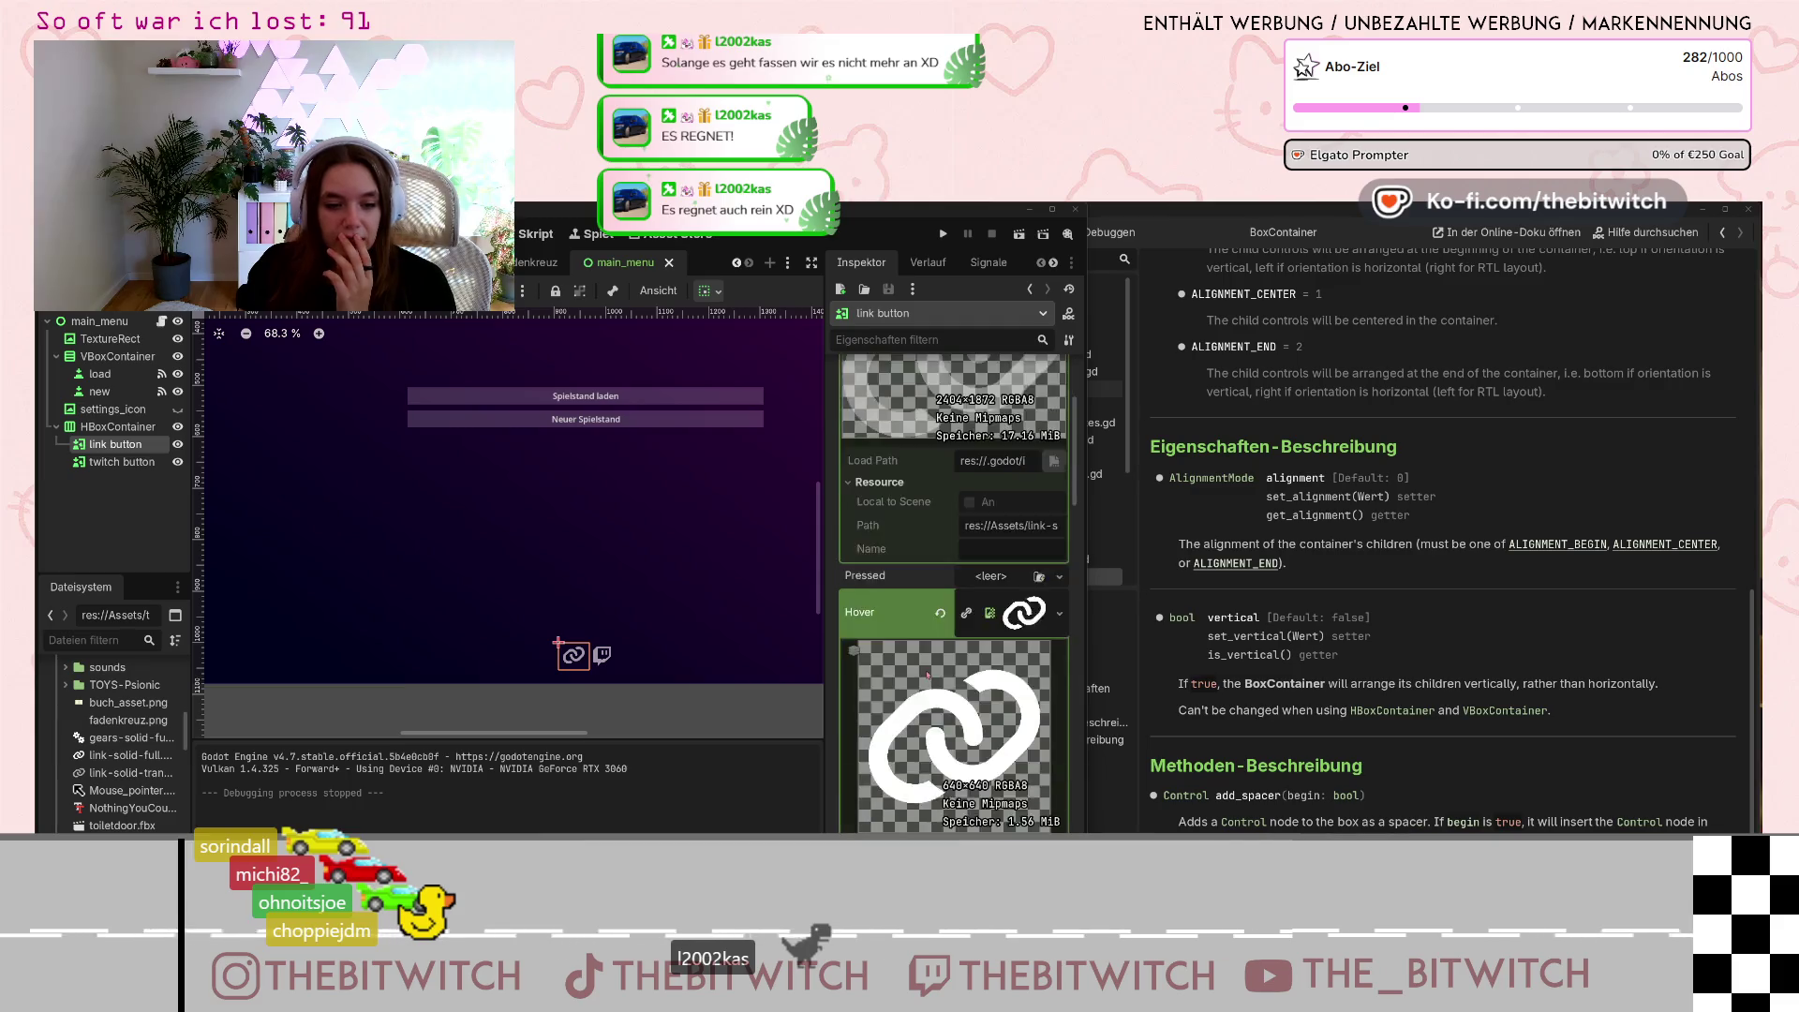
scroll(929, 676, "down", 3)
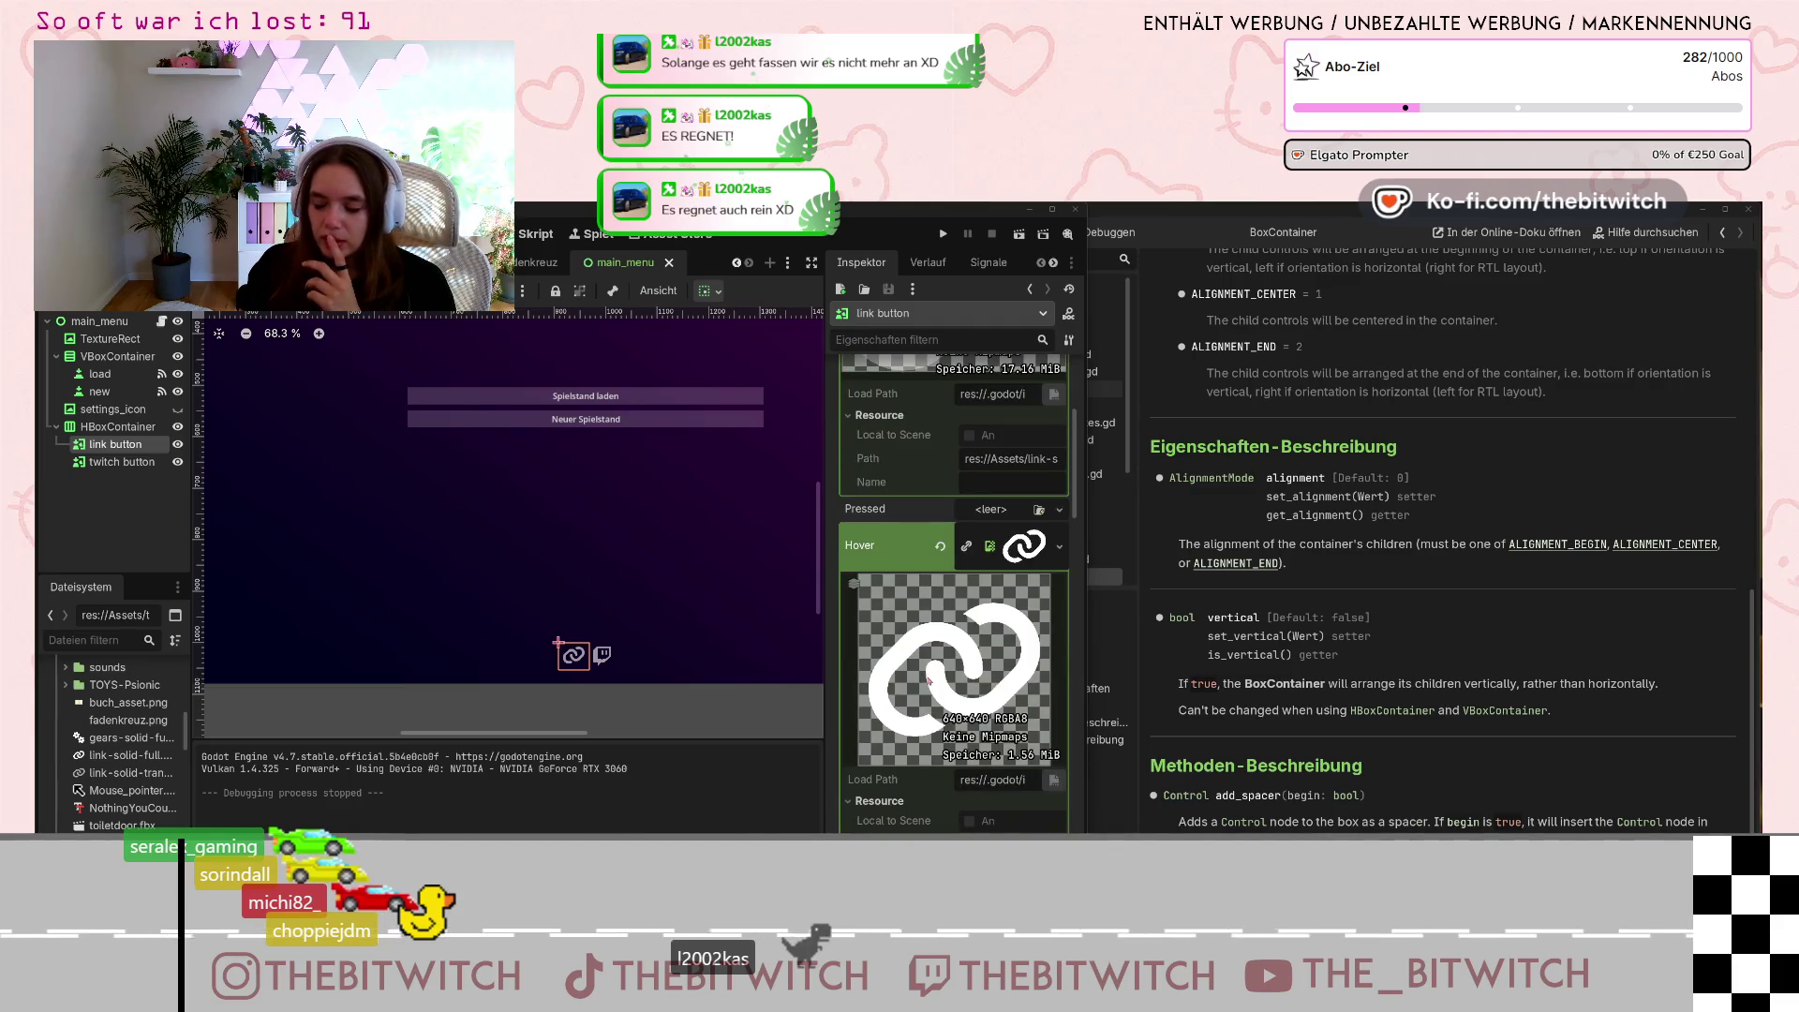
scroll(929, 682, "down", 5)
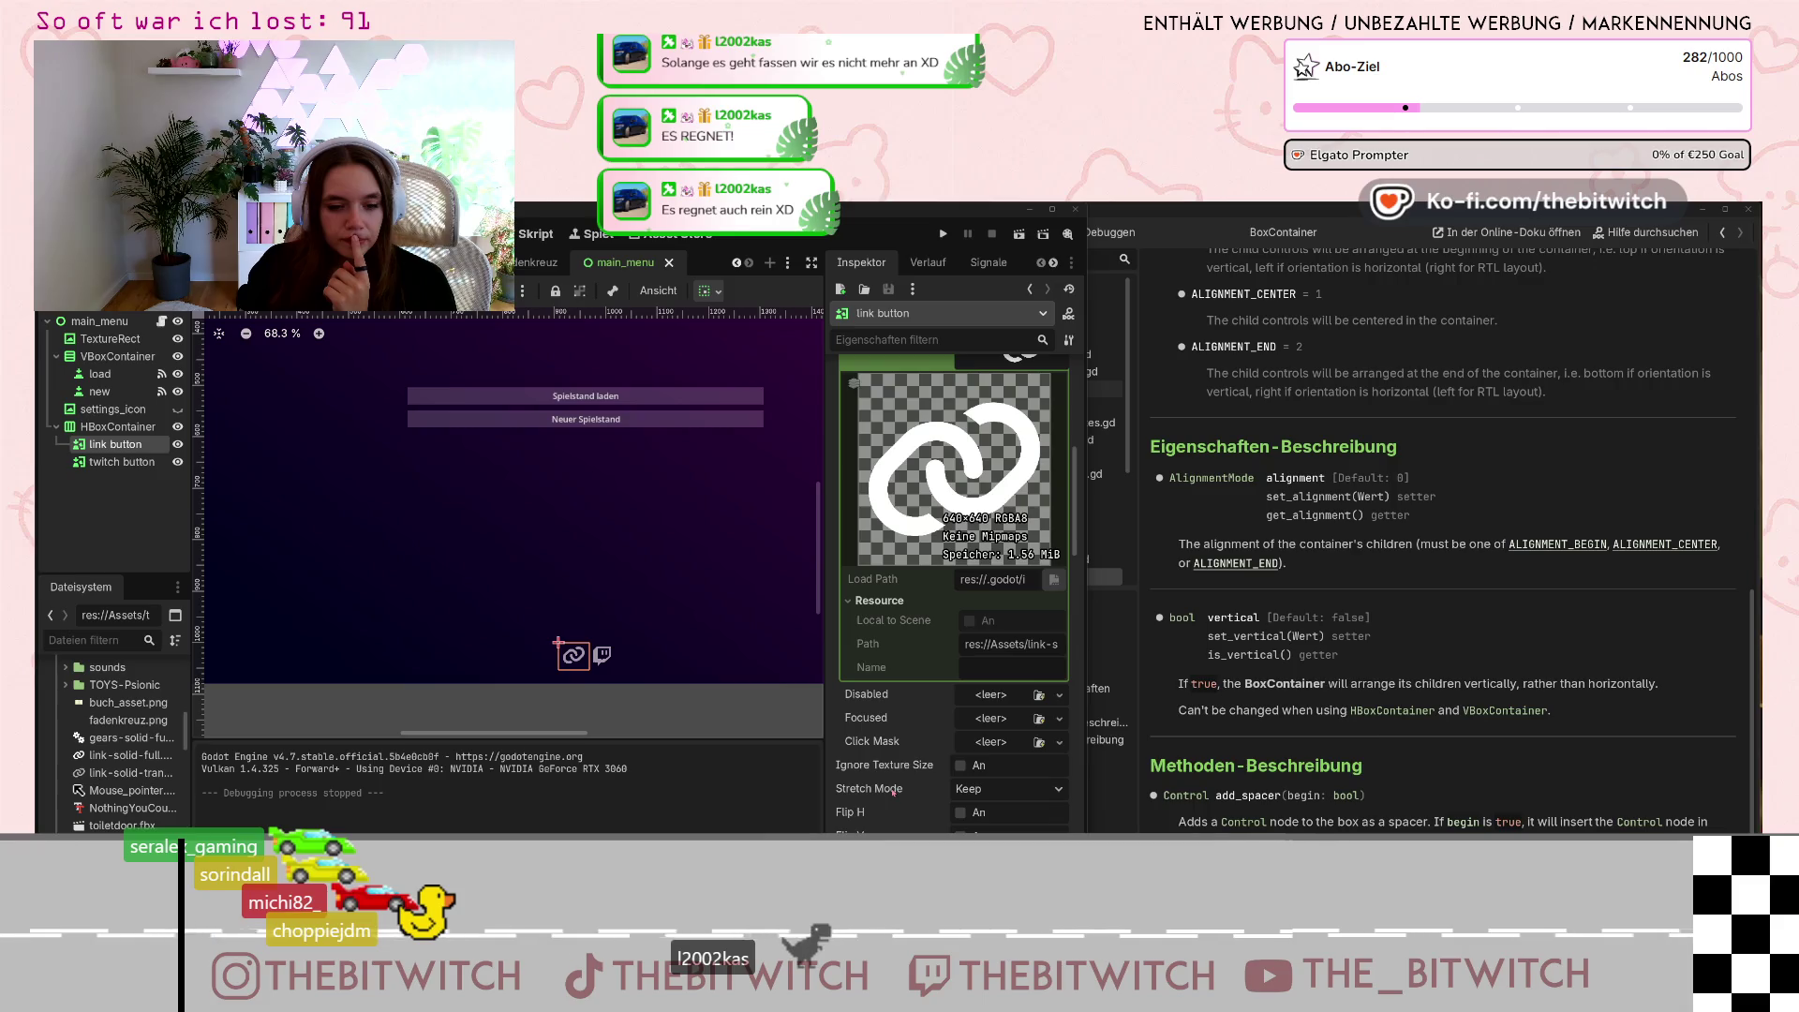
scroll(893, 793, "down", 1)
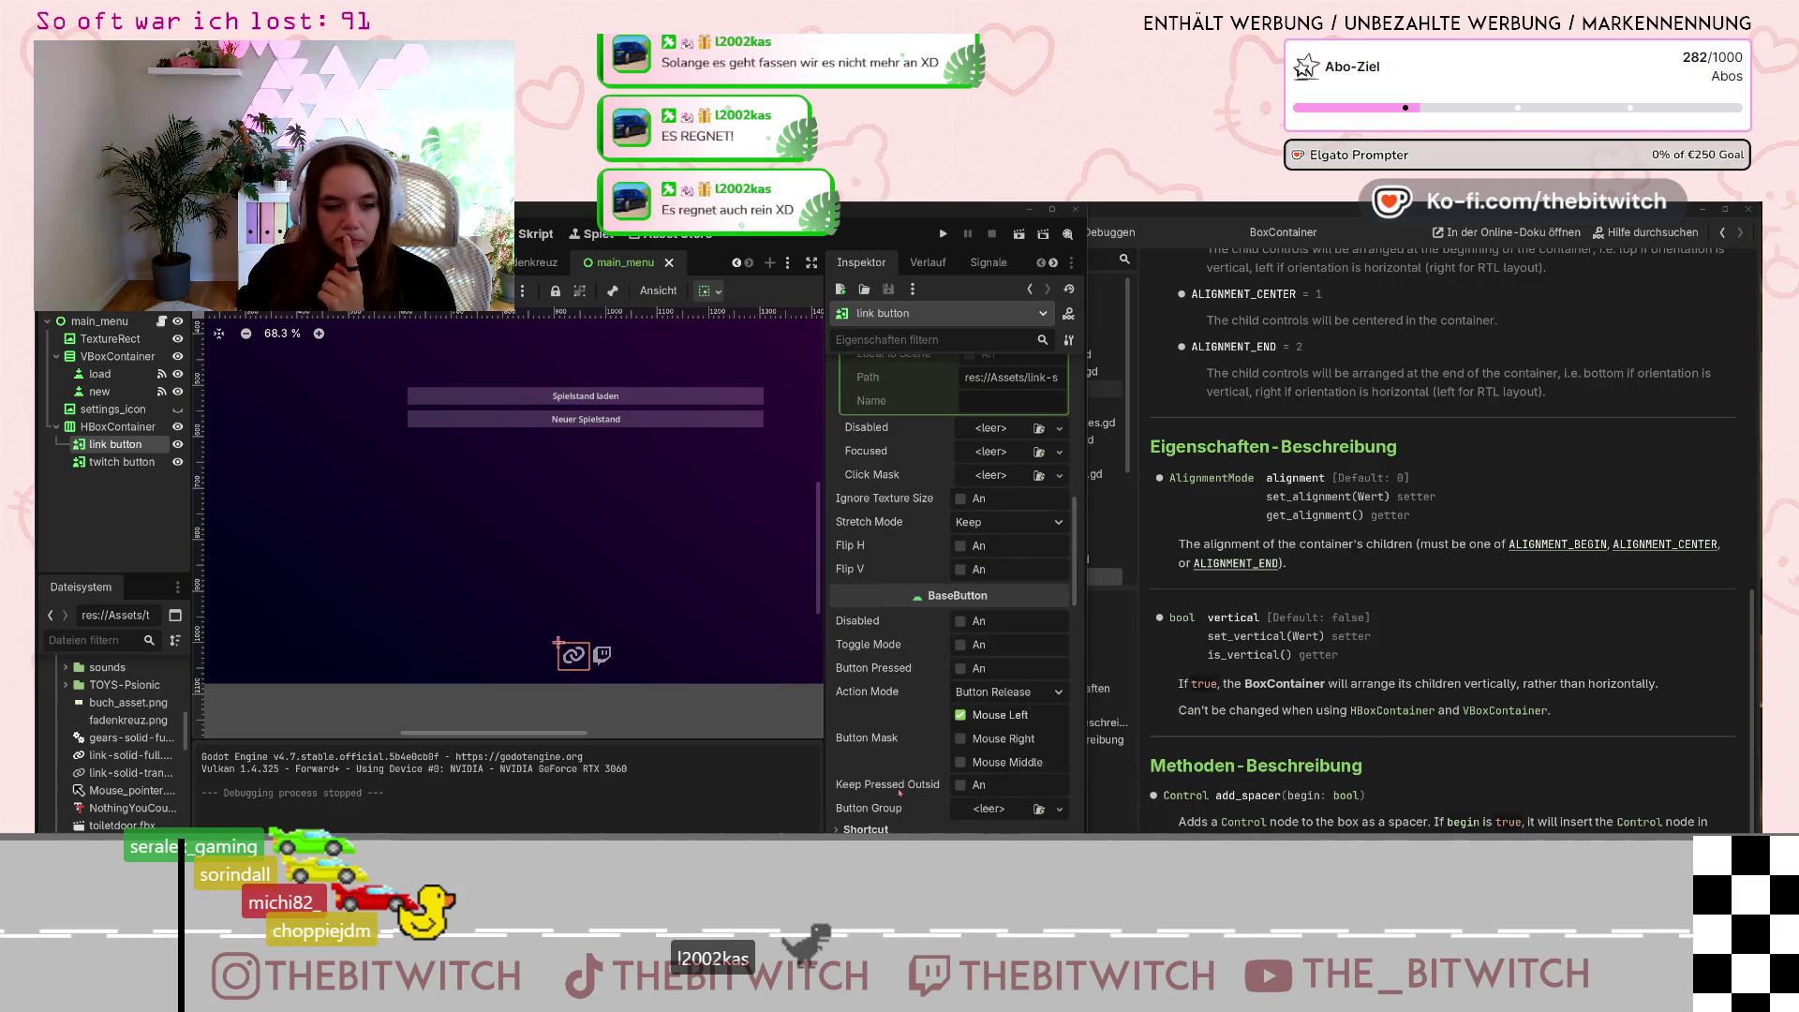
scroll(910, 814, "down", 2)
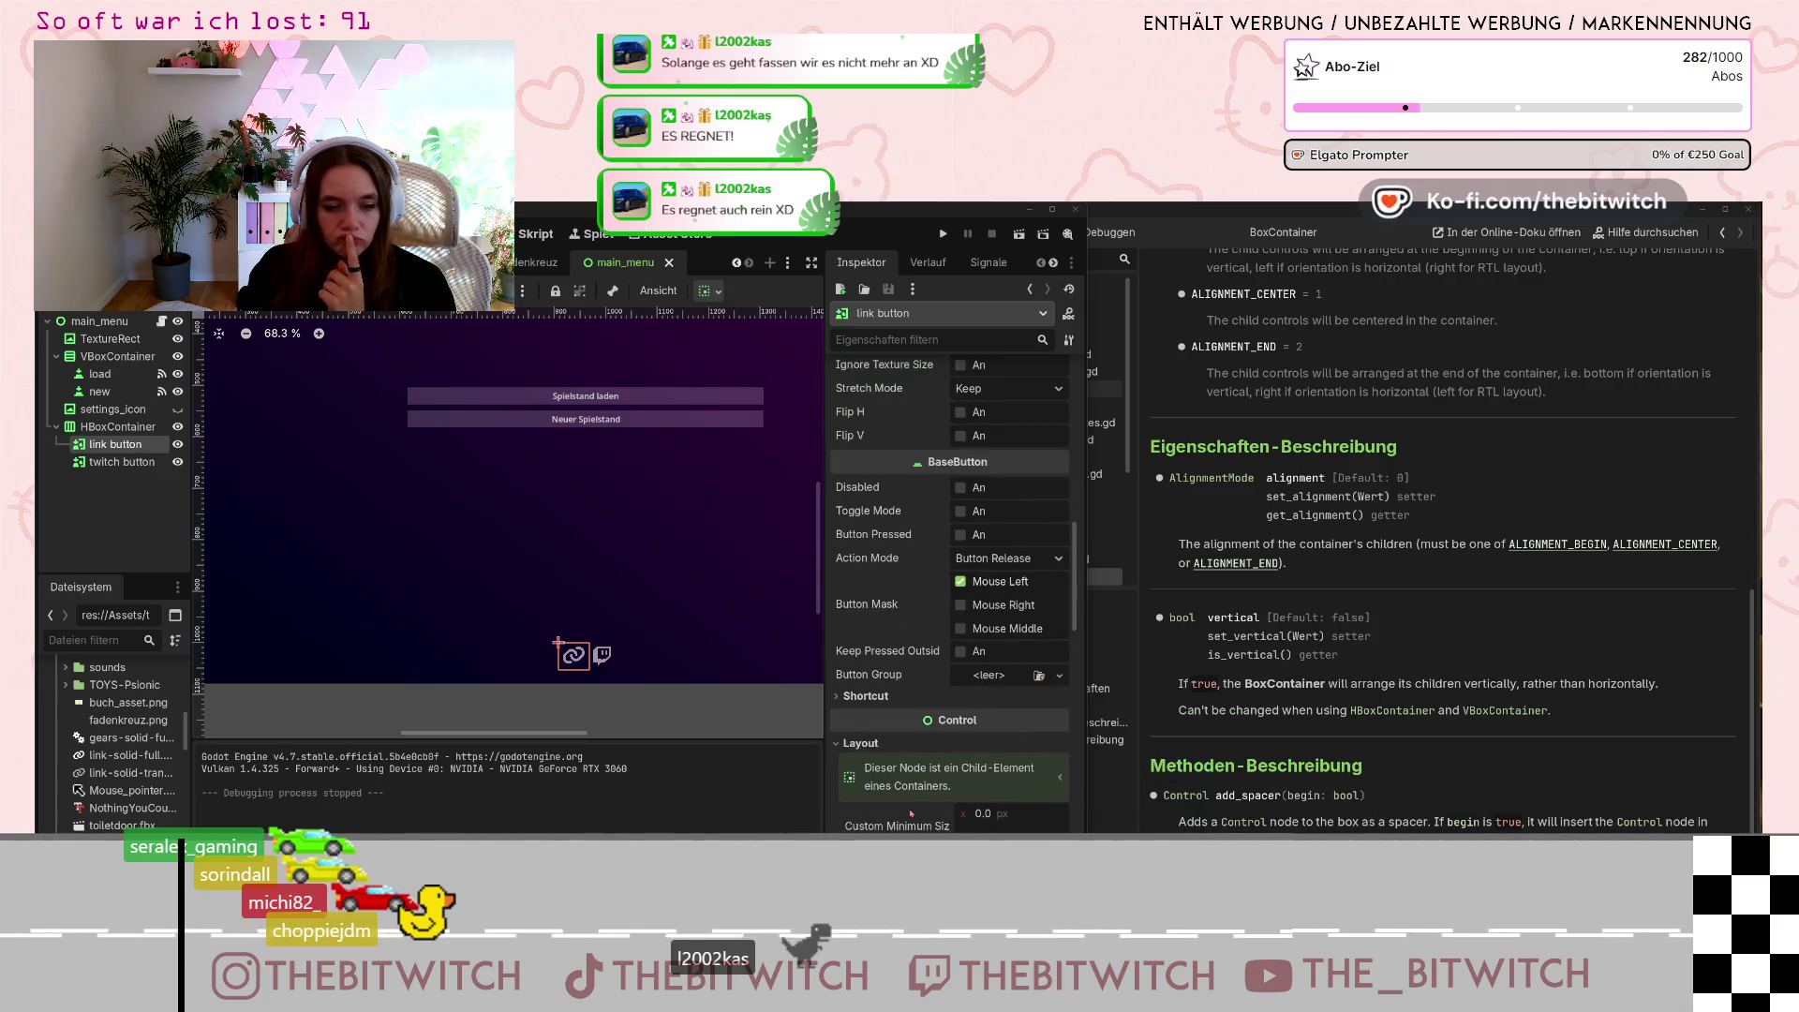
scroll(912, 813, "up", 4)
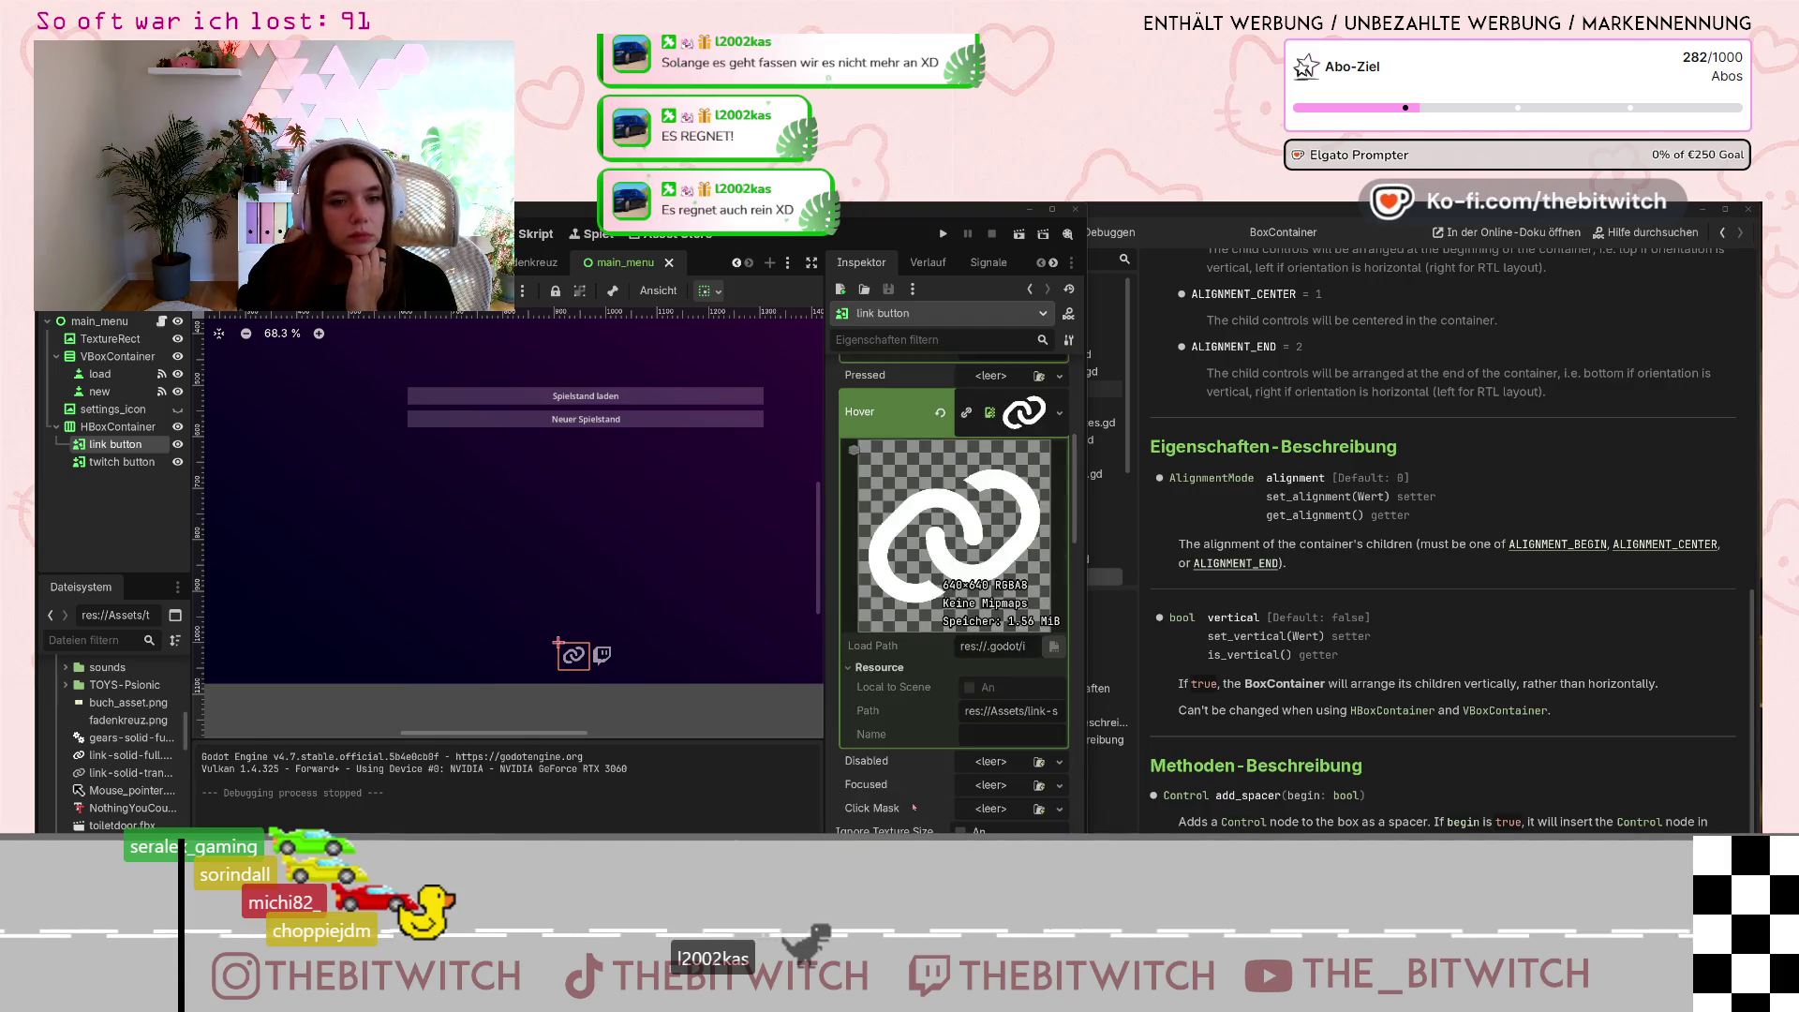
scroll(912, 806, "down", 2)
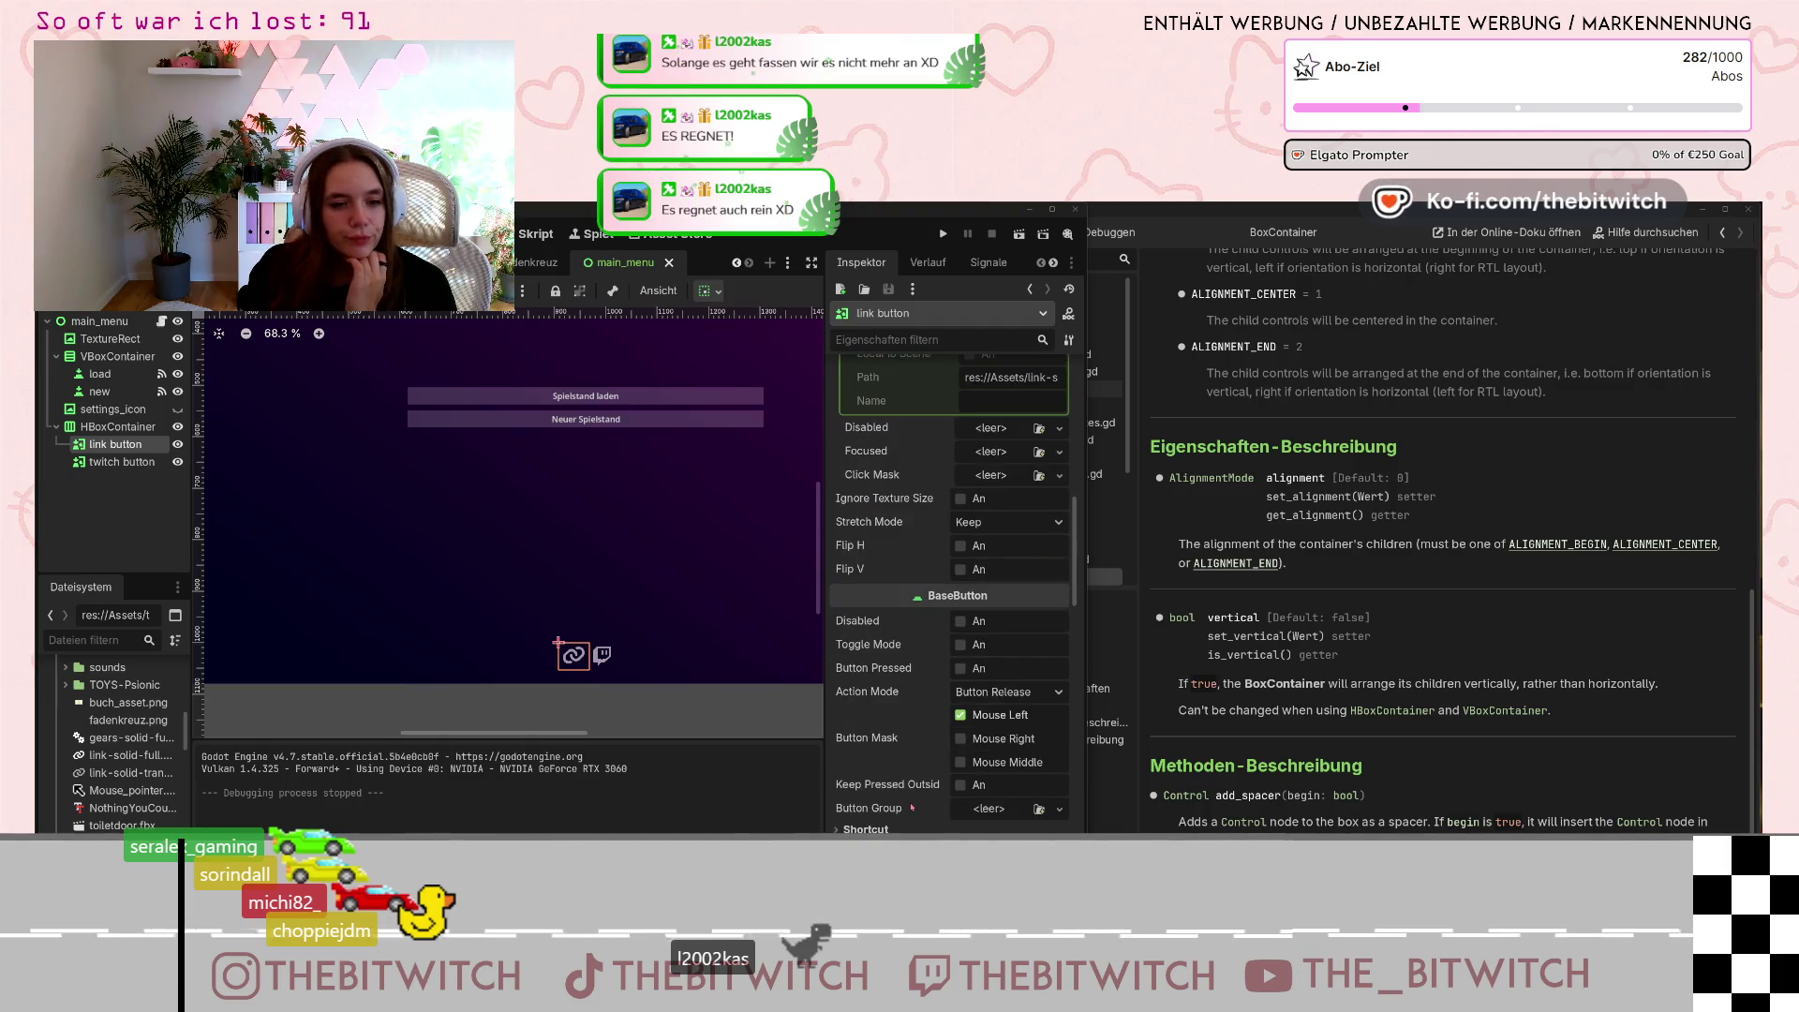
scroll(911, 808, "down", 2)
scroll(912, 806, "down", 4)
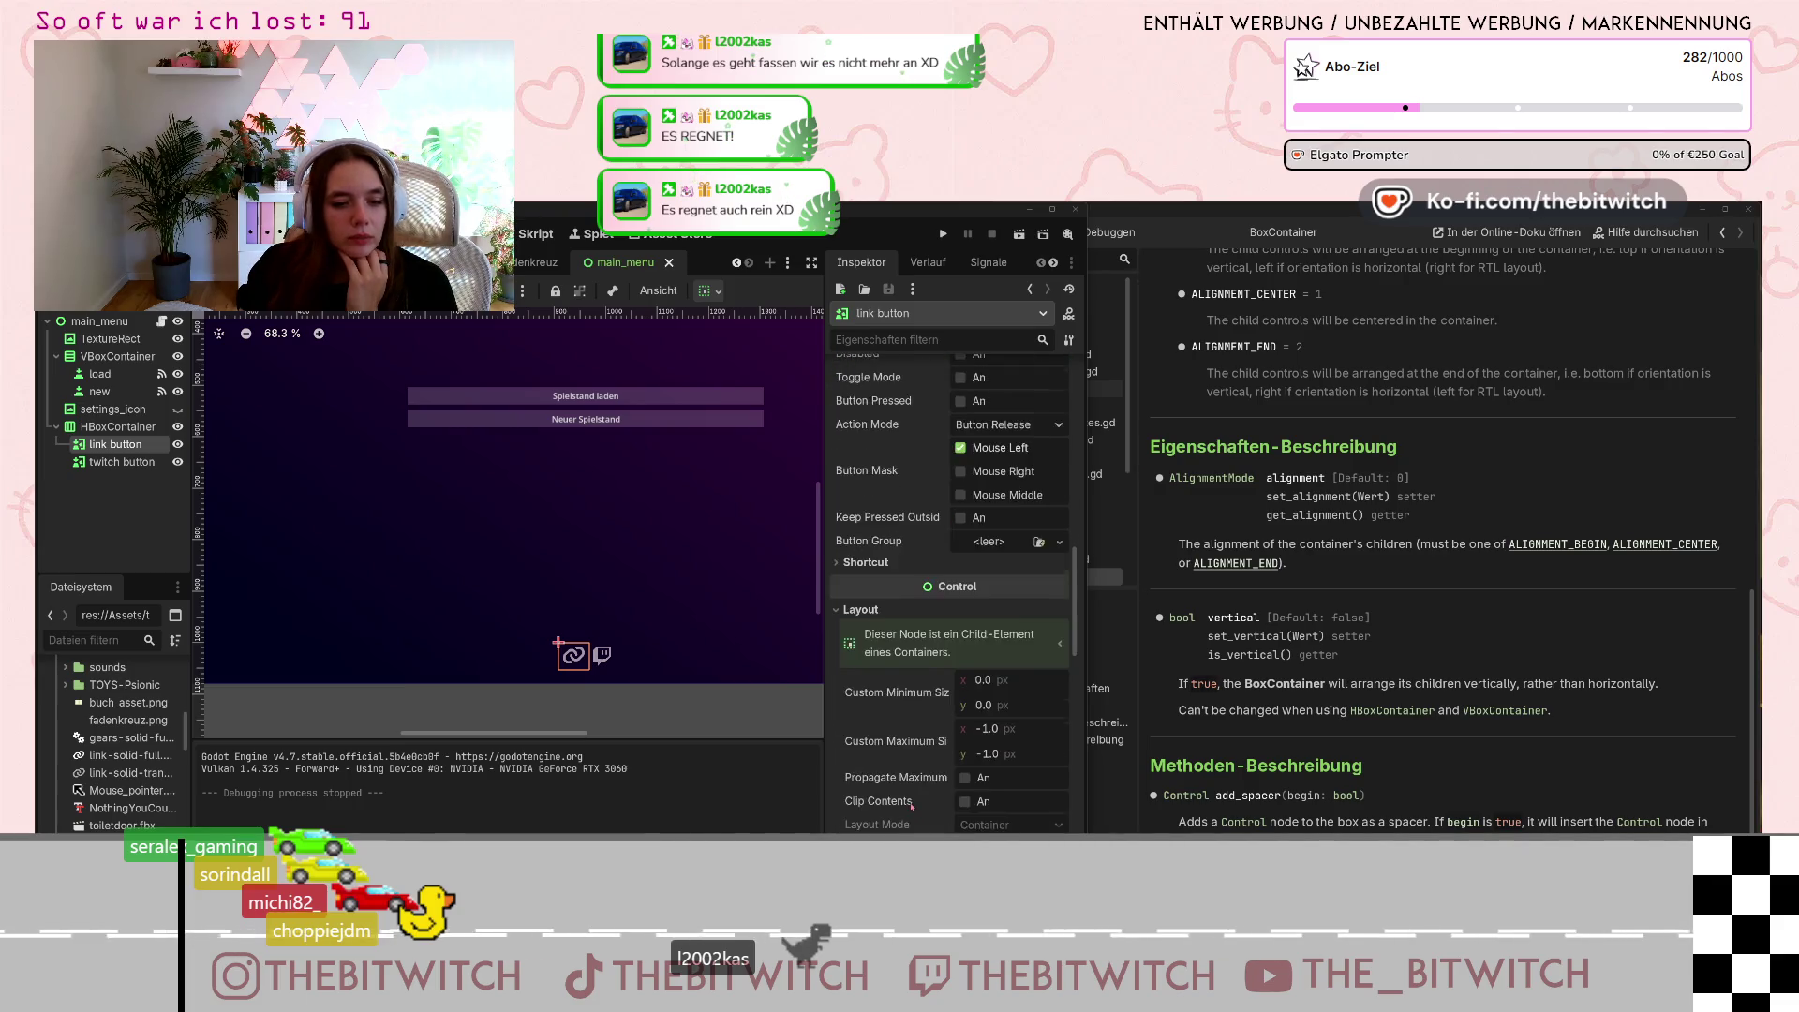
Enable Propagate Max Size, select the twitch button, and save the scene.
left_click(965, 645)
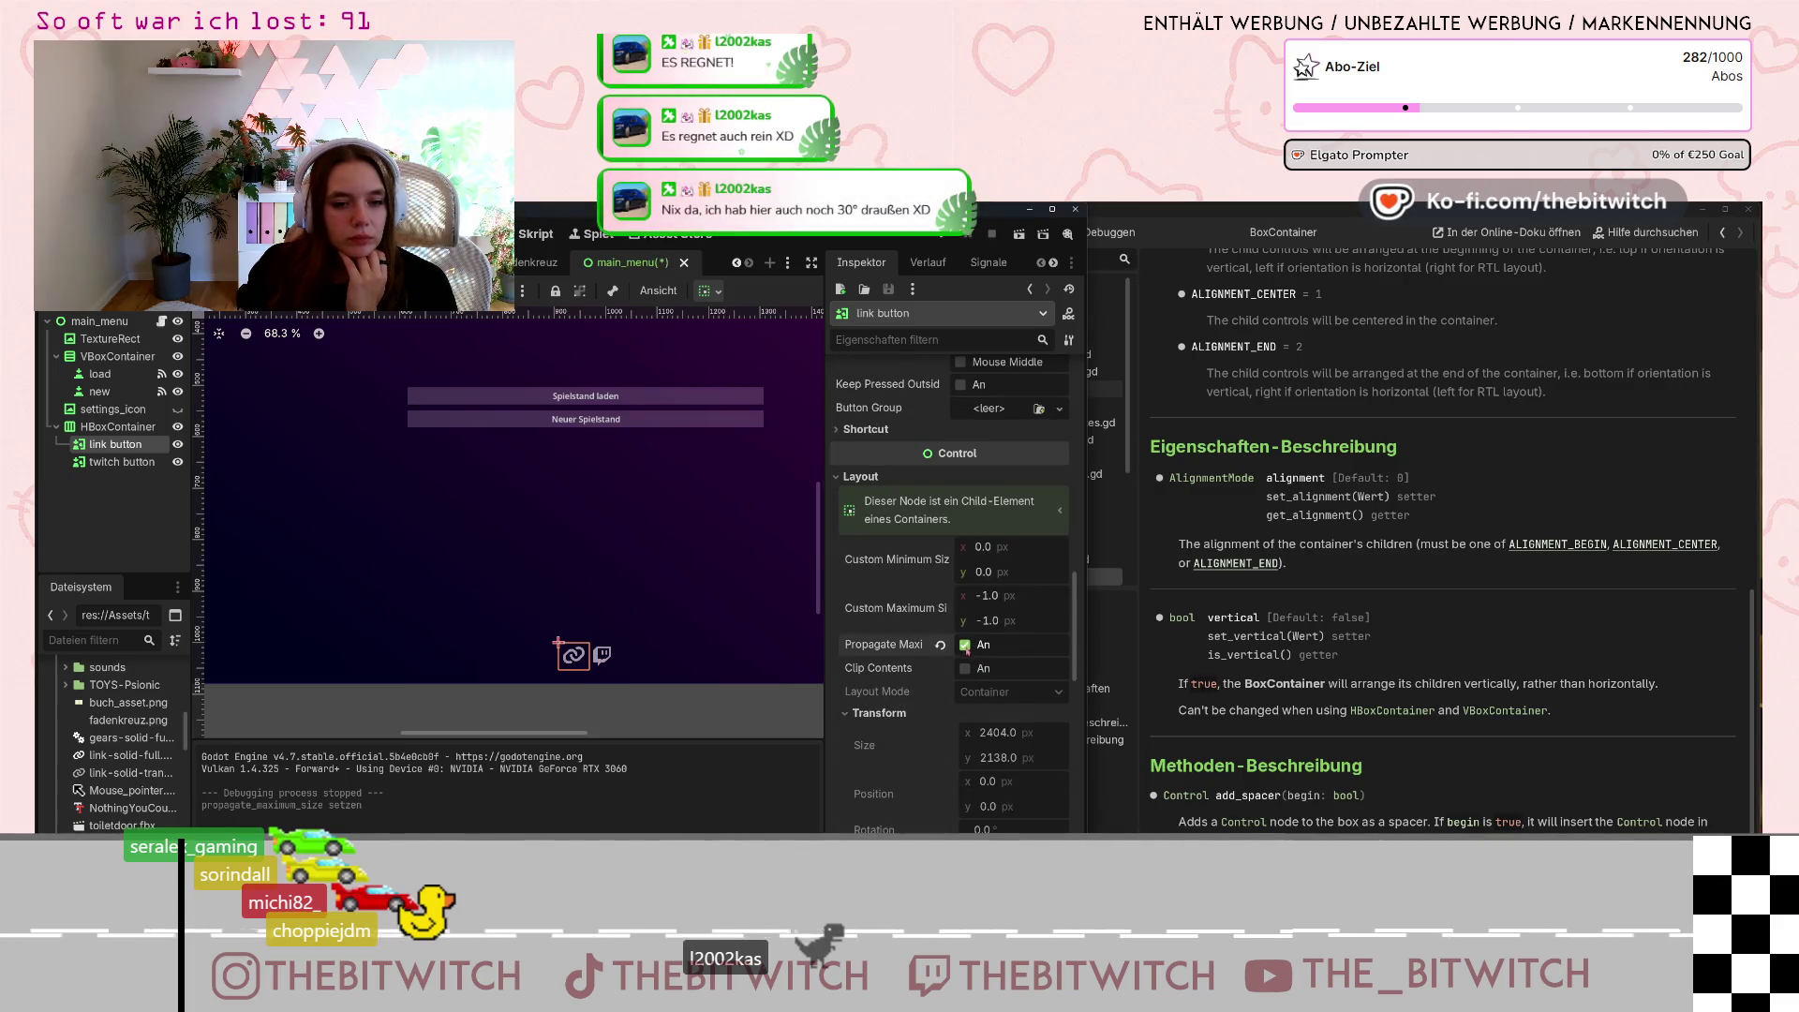
left_click(121, 462)
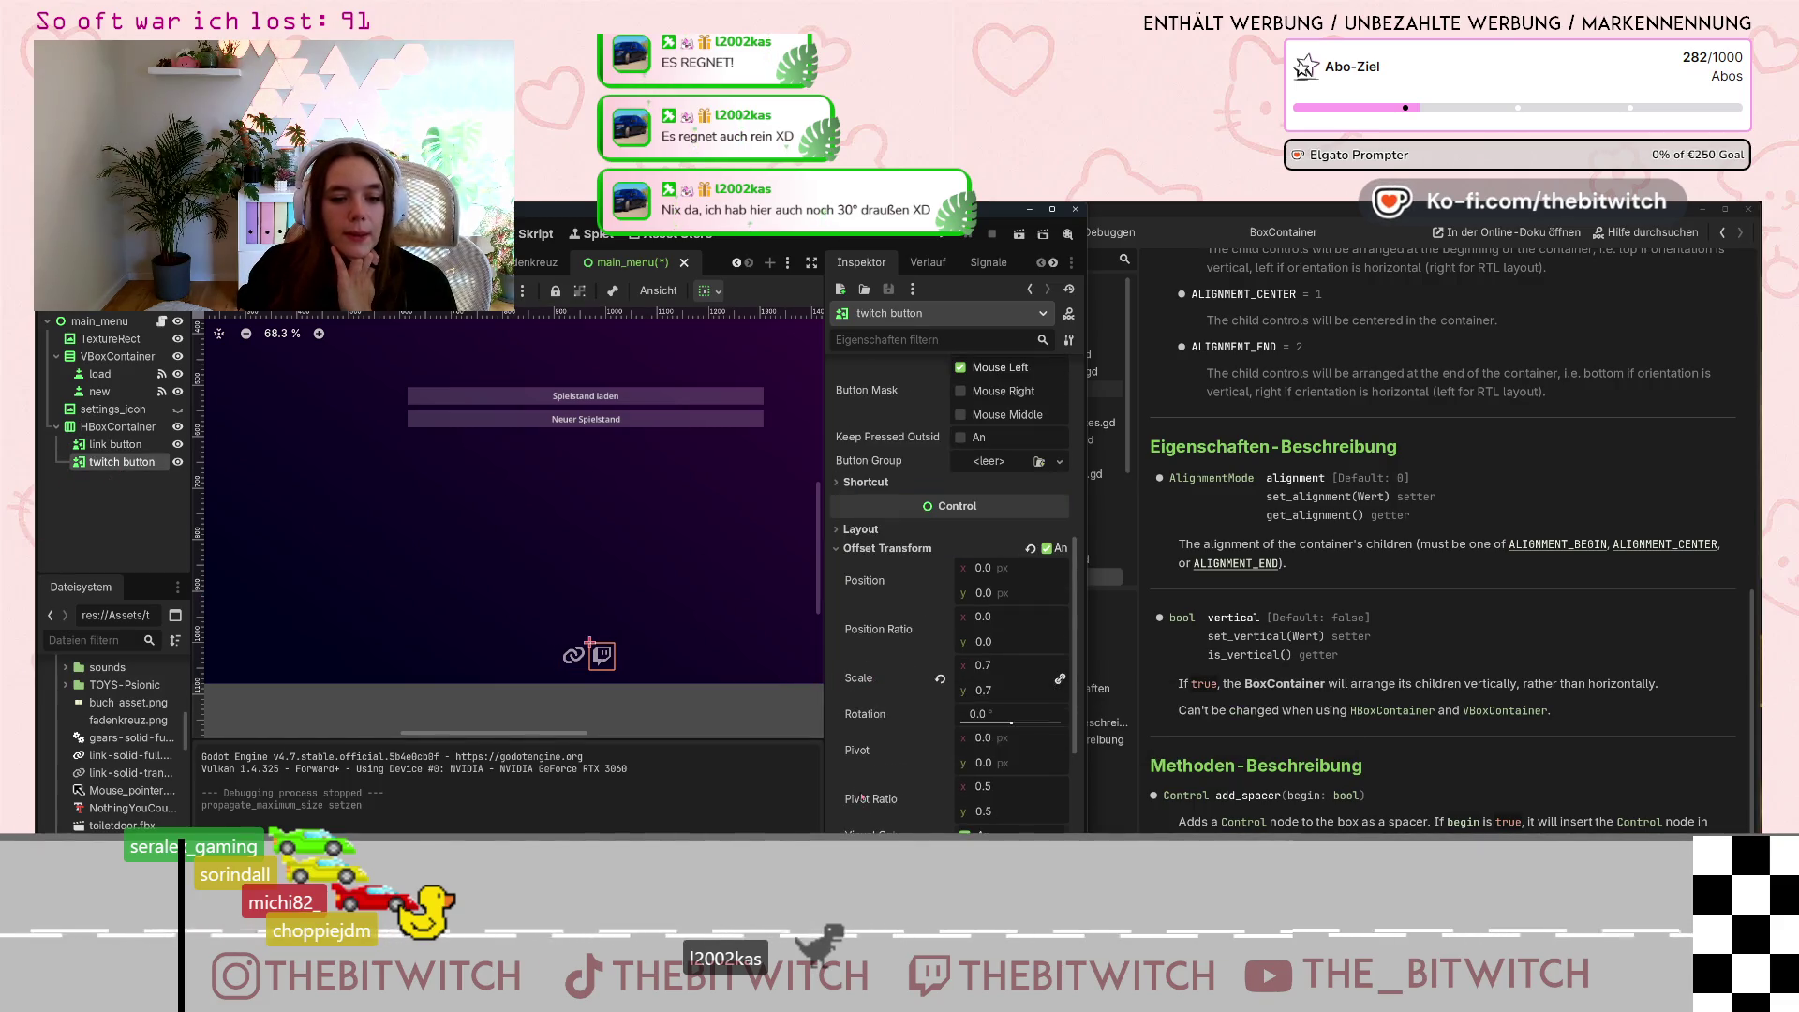
scroll(900, 713, "down", 3)
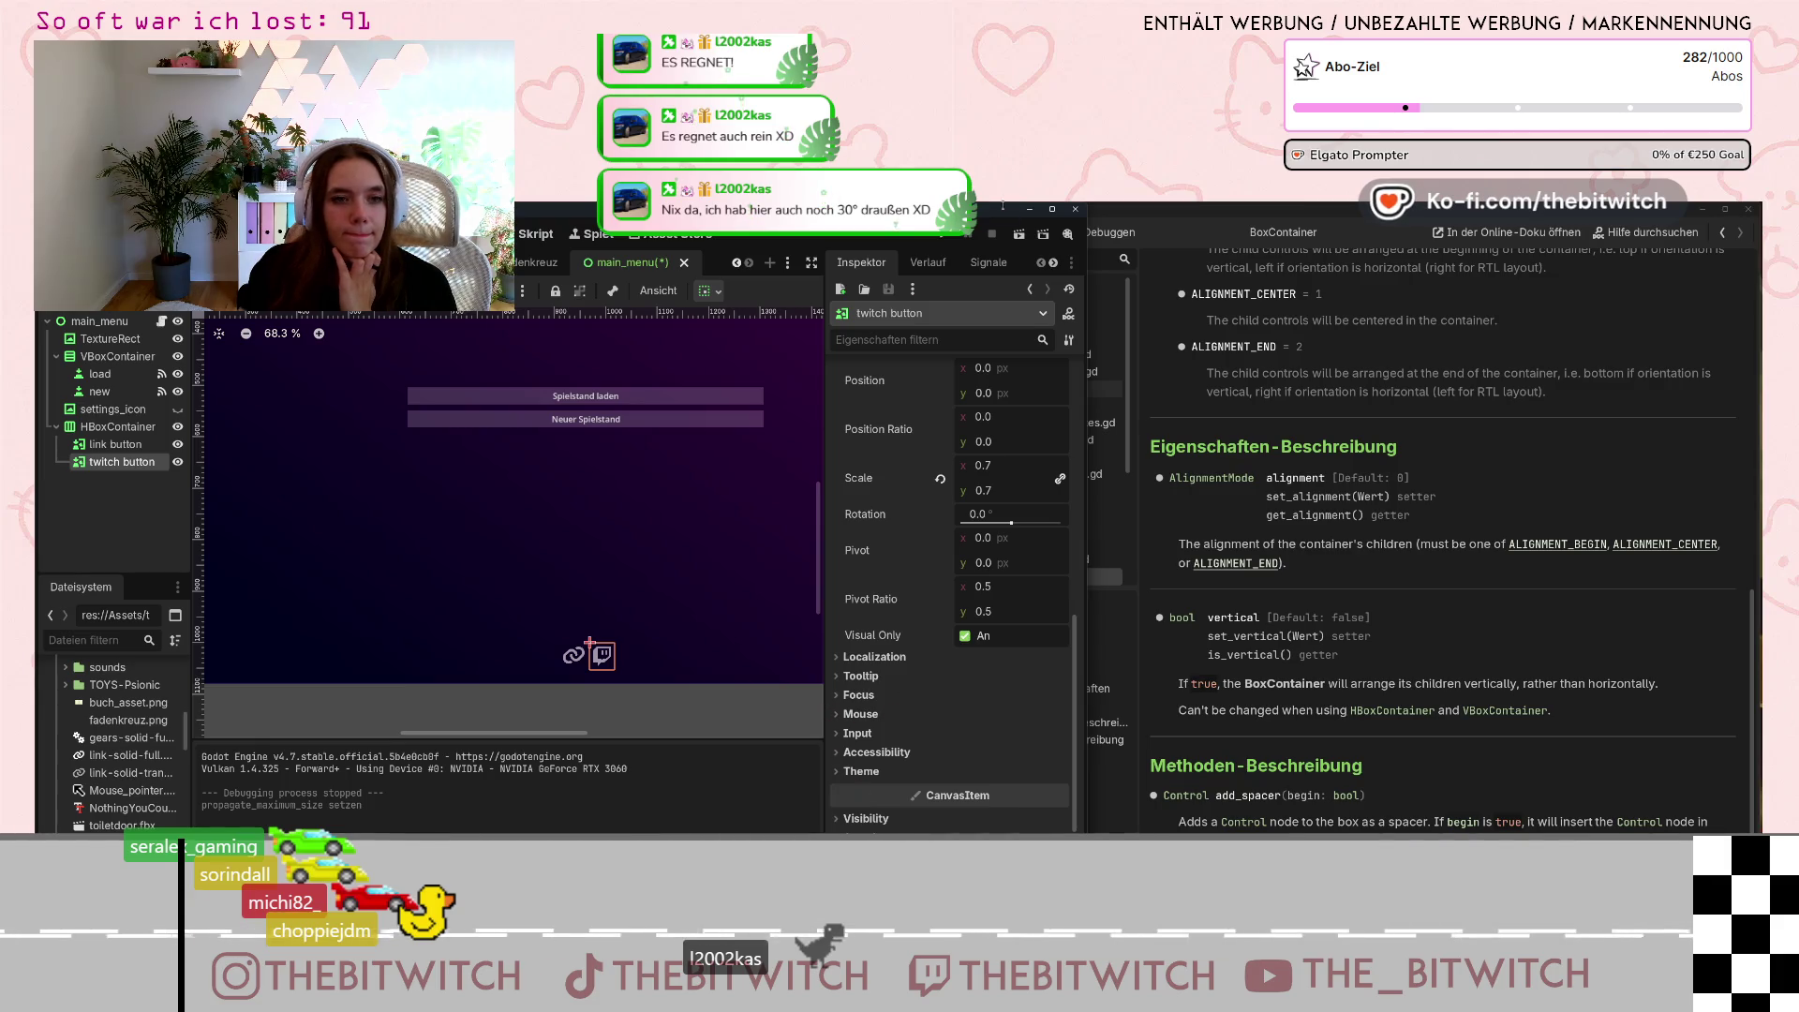
key("ctrl+s")
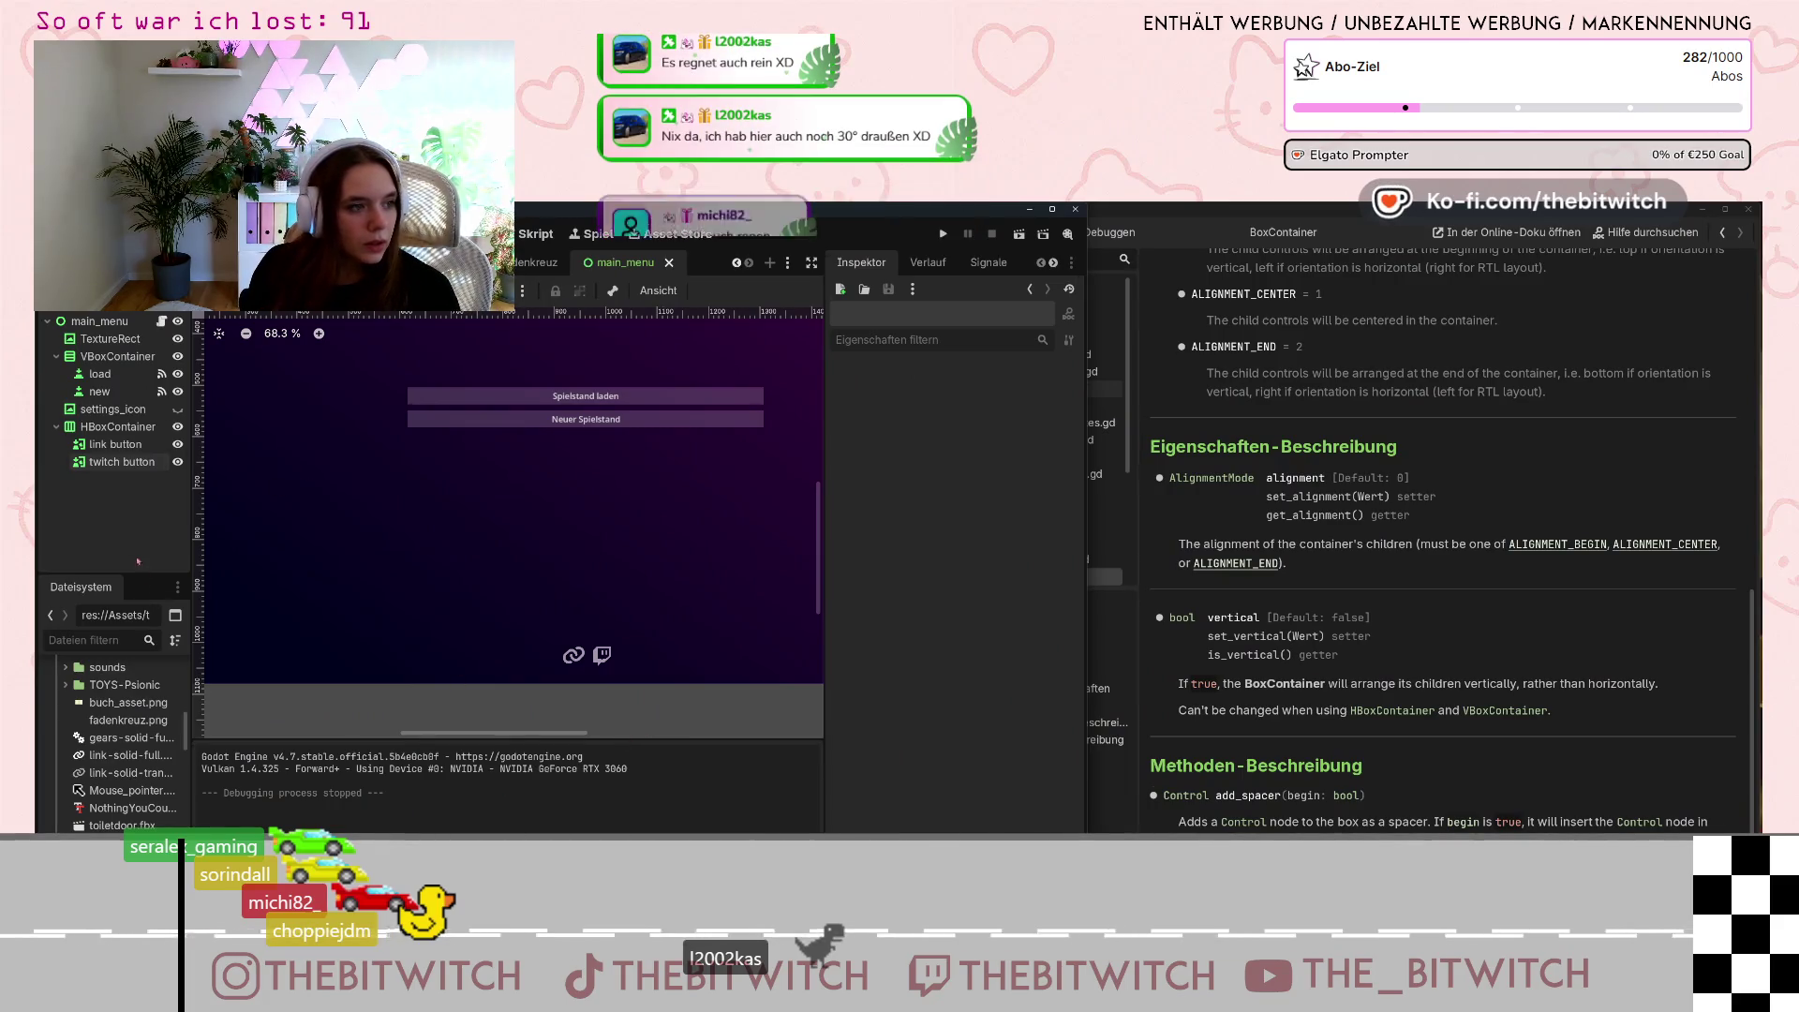
Select the link button and scroll its Inspector to the Textures section.
left_click(115, 444)
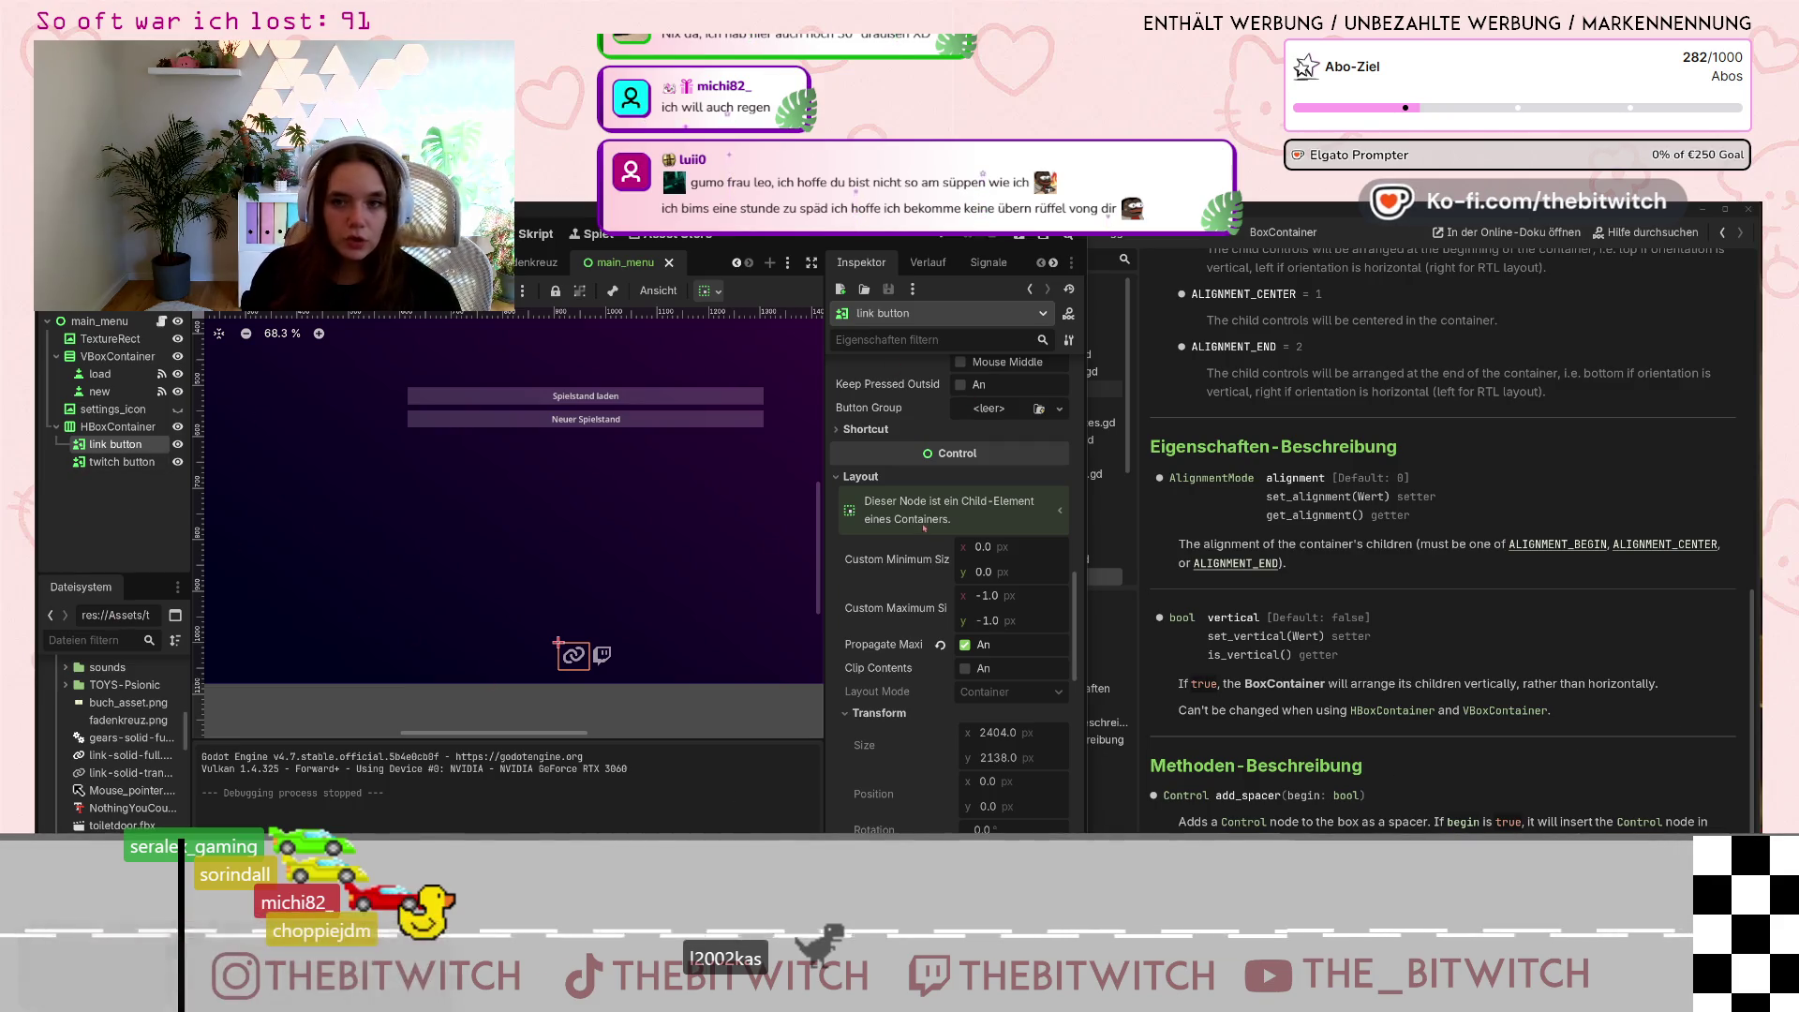
scroll(946, 537, "down", 10)
scroll(945, 537, "up", 3)
scroll(988, 596, "down", 1)
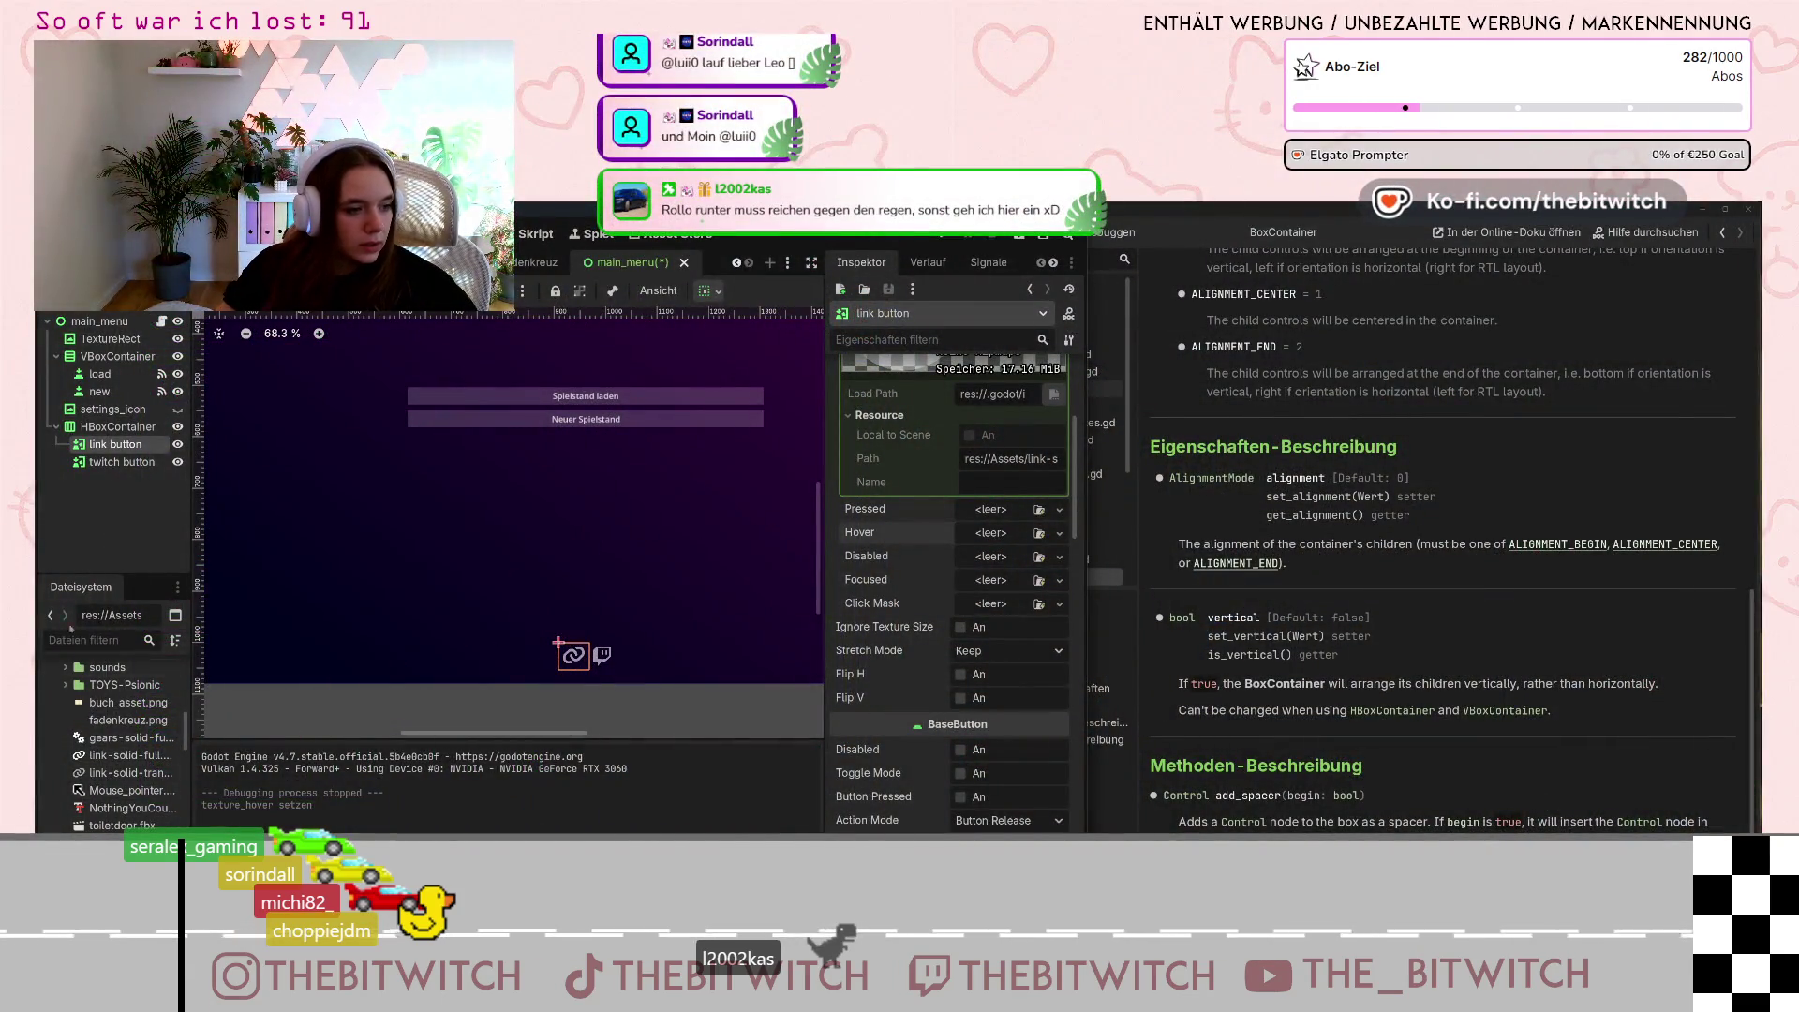
Clear the twitch button's Hover texture with Löschen.
left_click(118, 465)
scroll(952, 490, "up", 10)
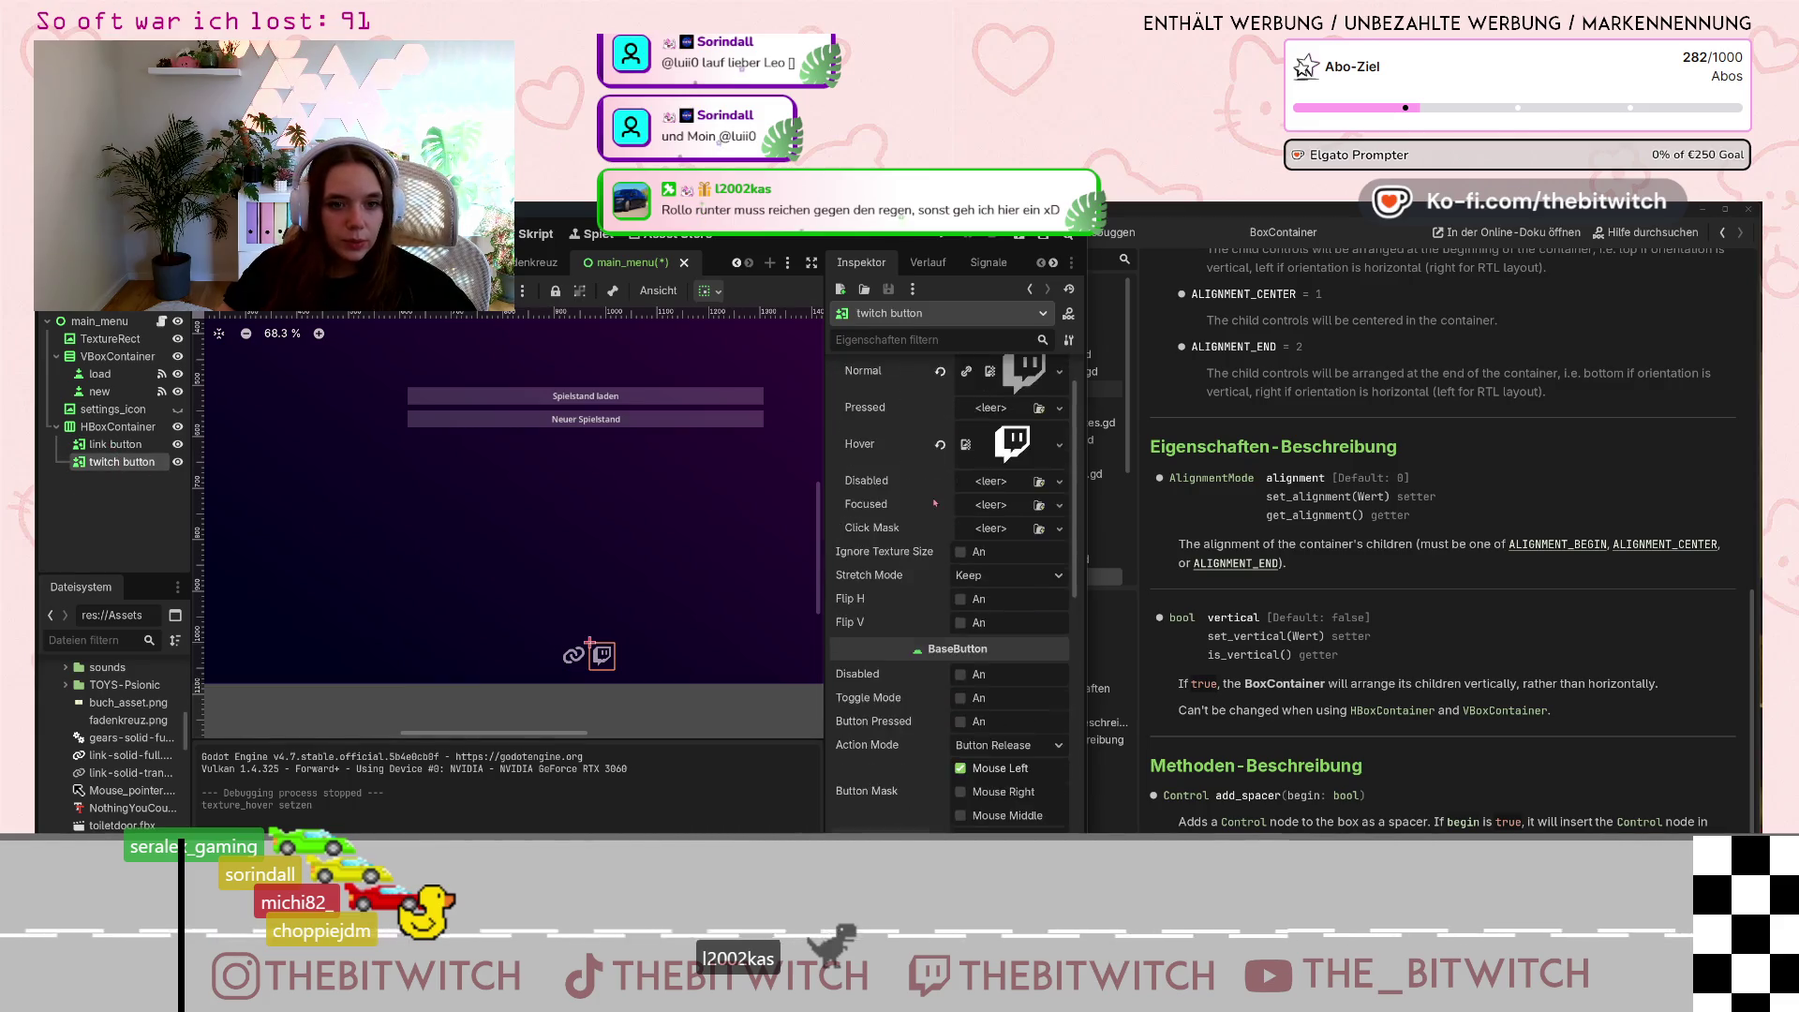
left_click(1053, 513)
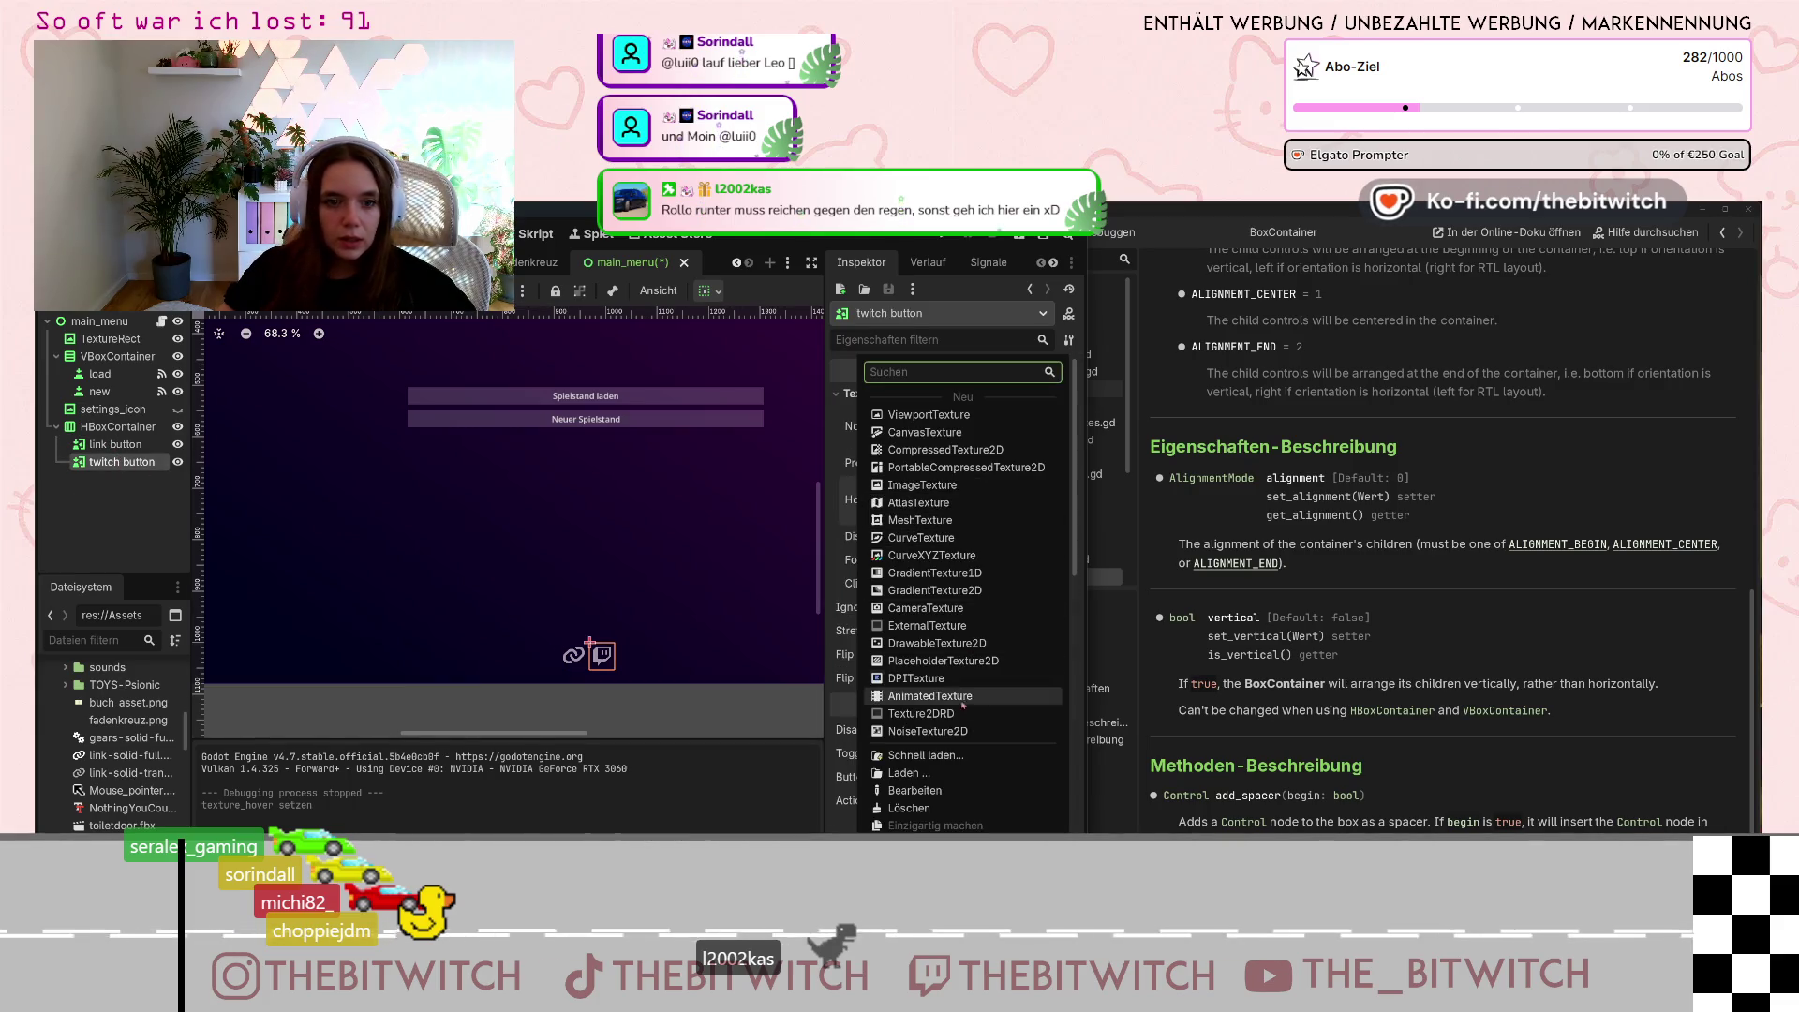
left_click(918, 810)
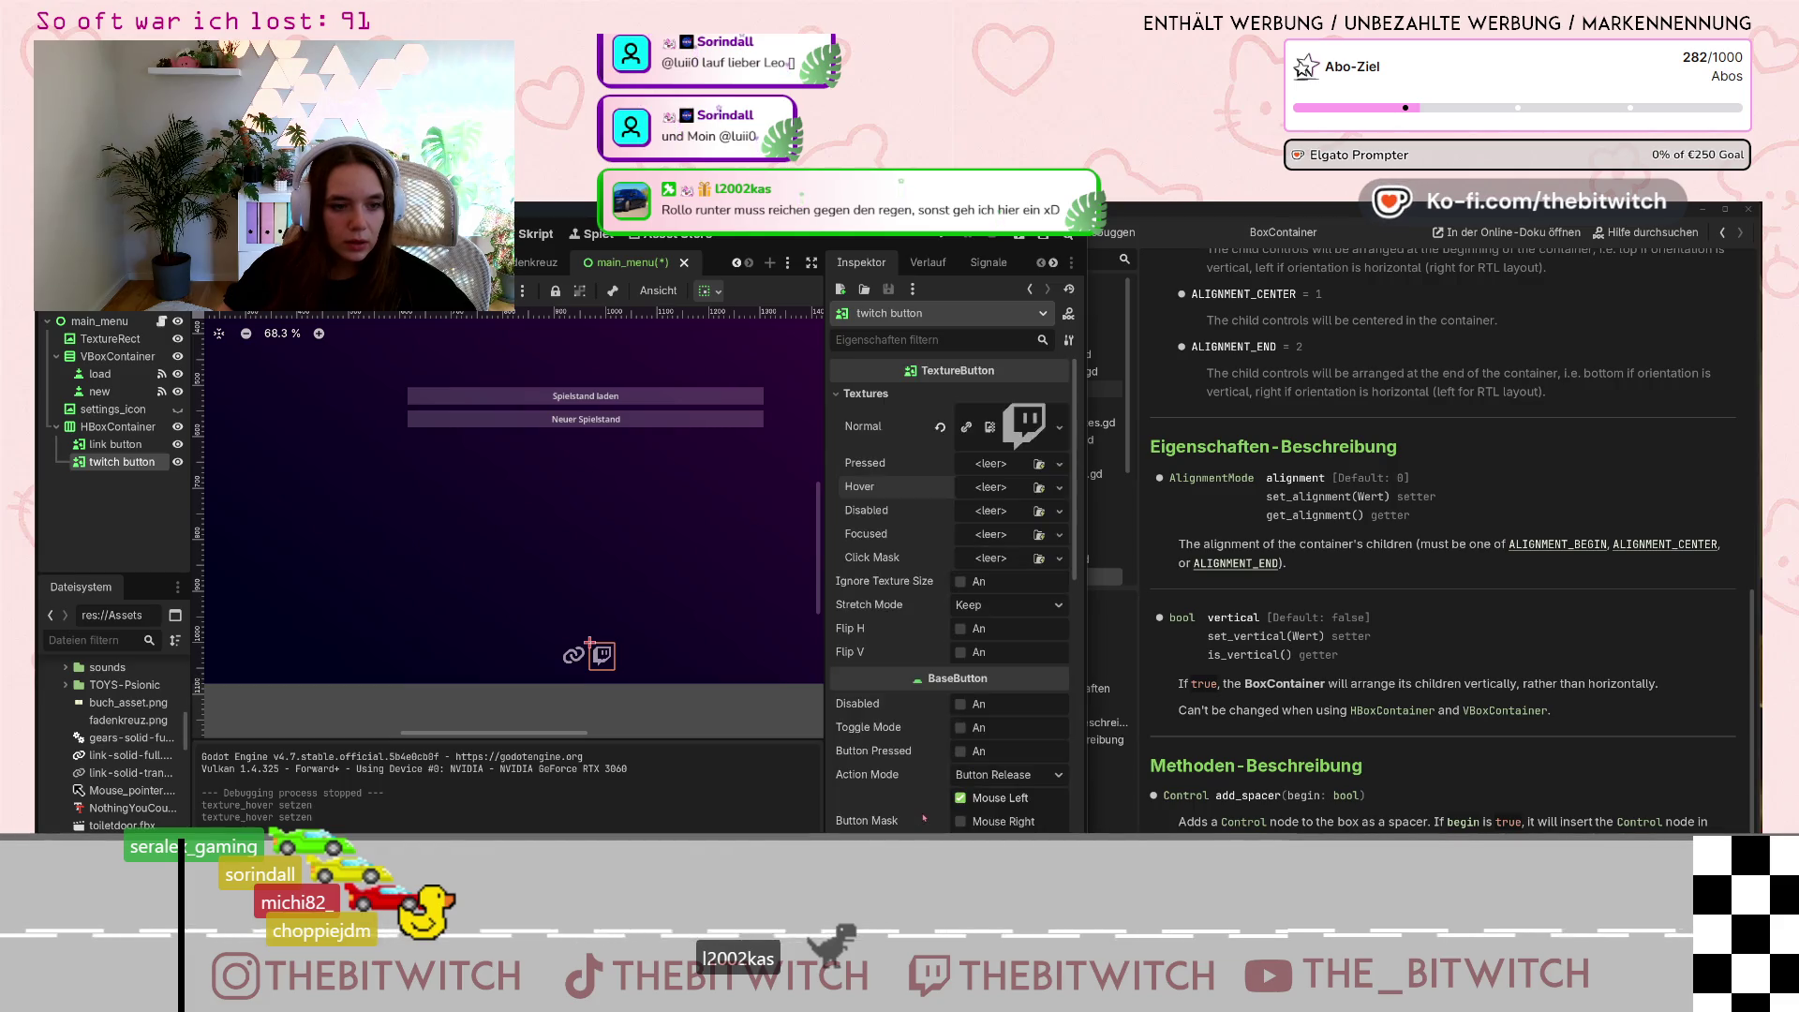
mouse_move(105, 761)
left_mouse_down()
mouse_move(281, 787)
mouse_move(221, 341)
mouse_move(70, 753)
mouse_move(85, 757)
left_mouse_up()
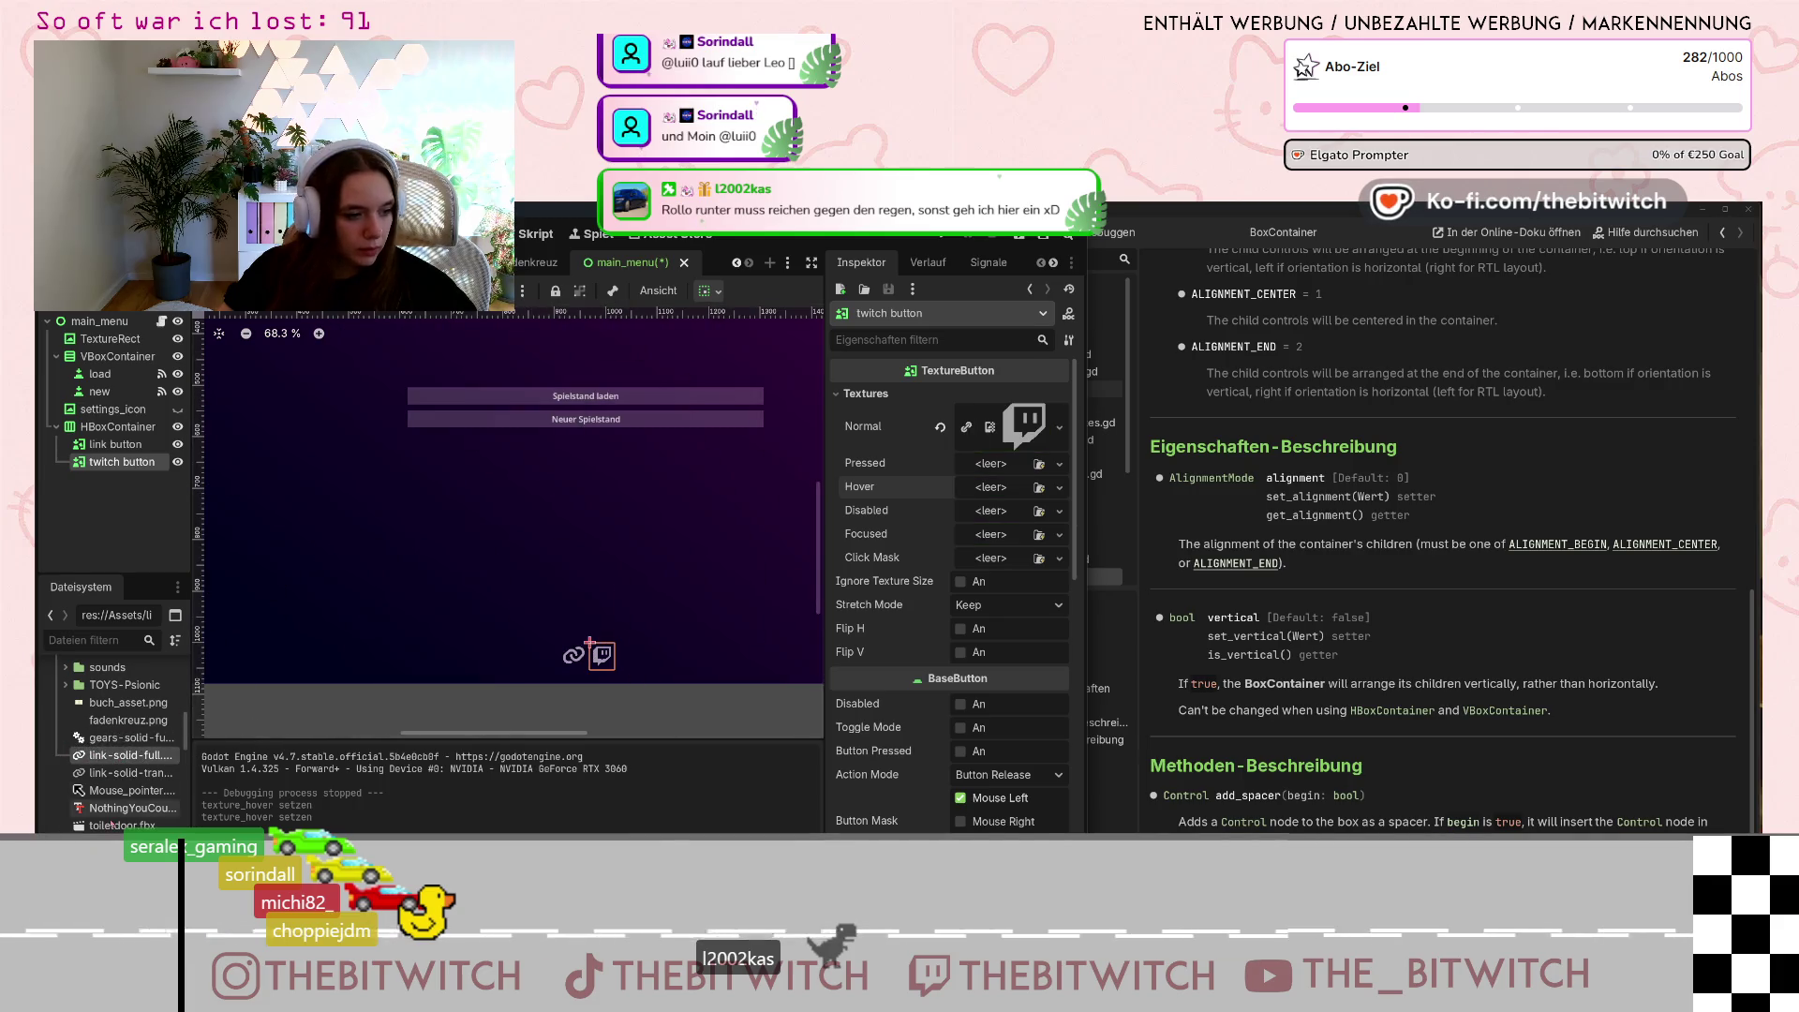
mouse_move(112, 842)
left_mouse_down()
mouse_move(1014, 485)
mouse_move(989, 486)
left_mouse_up()
Set link-solid-full.png as the link button's Hover texture and save the scene.
left_click(115, 444)
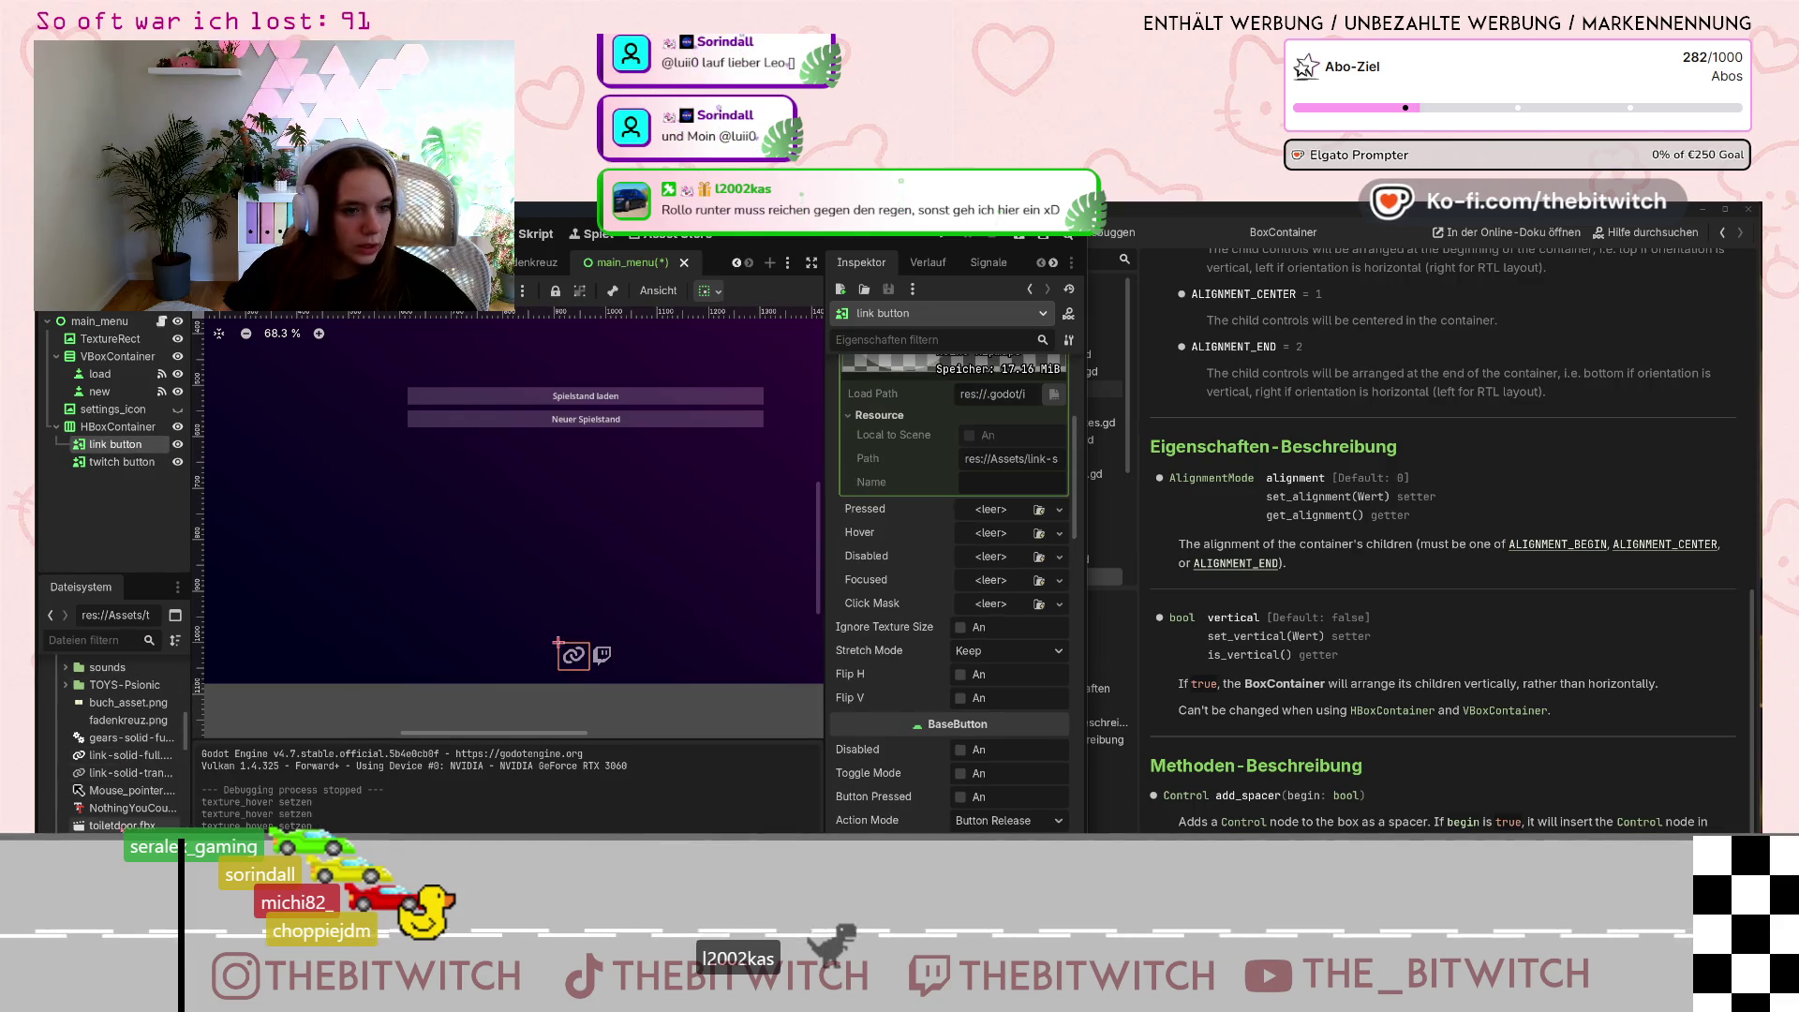
left_click(103, 756)
left_click_drag(306, 753, 994, 535)
key("ctrl+s")
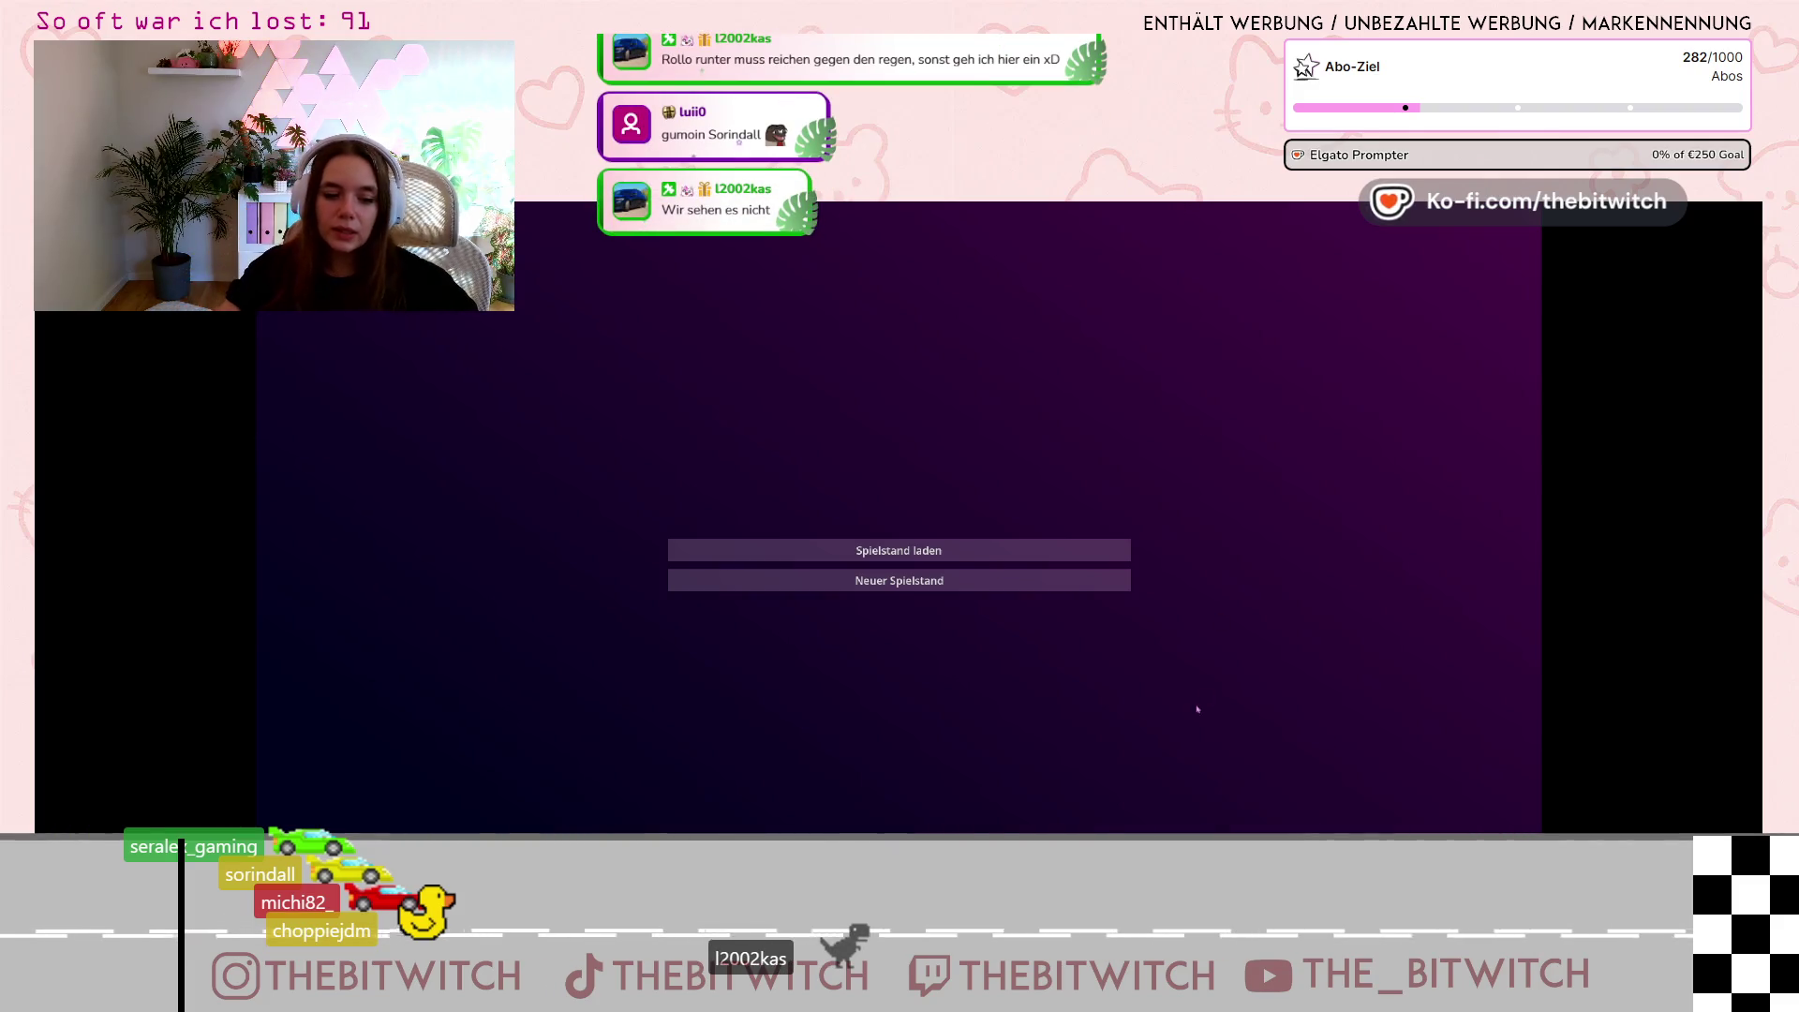
Stop the game, change the project's window mode to Maximized, and run it again.
key("F8")
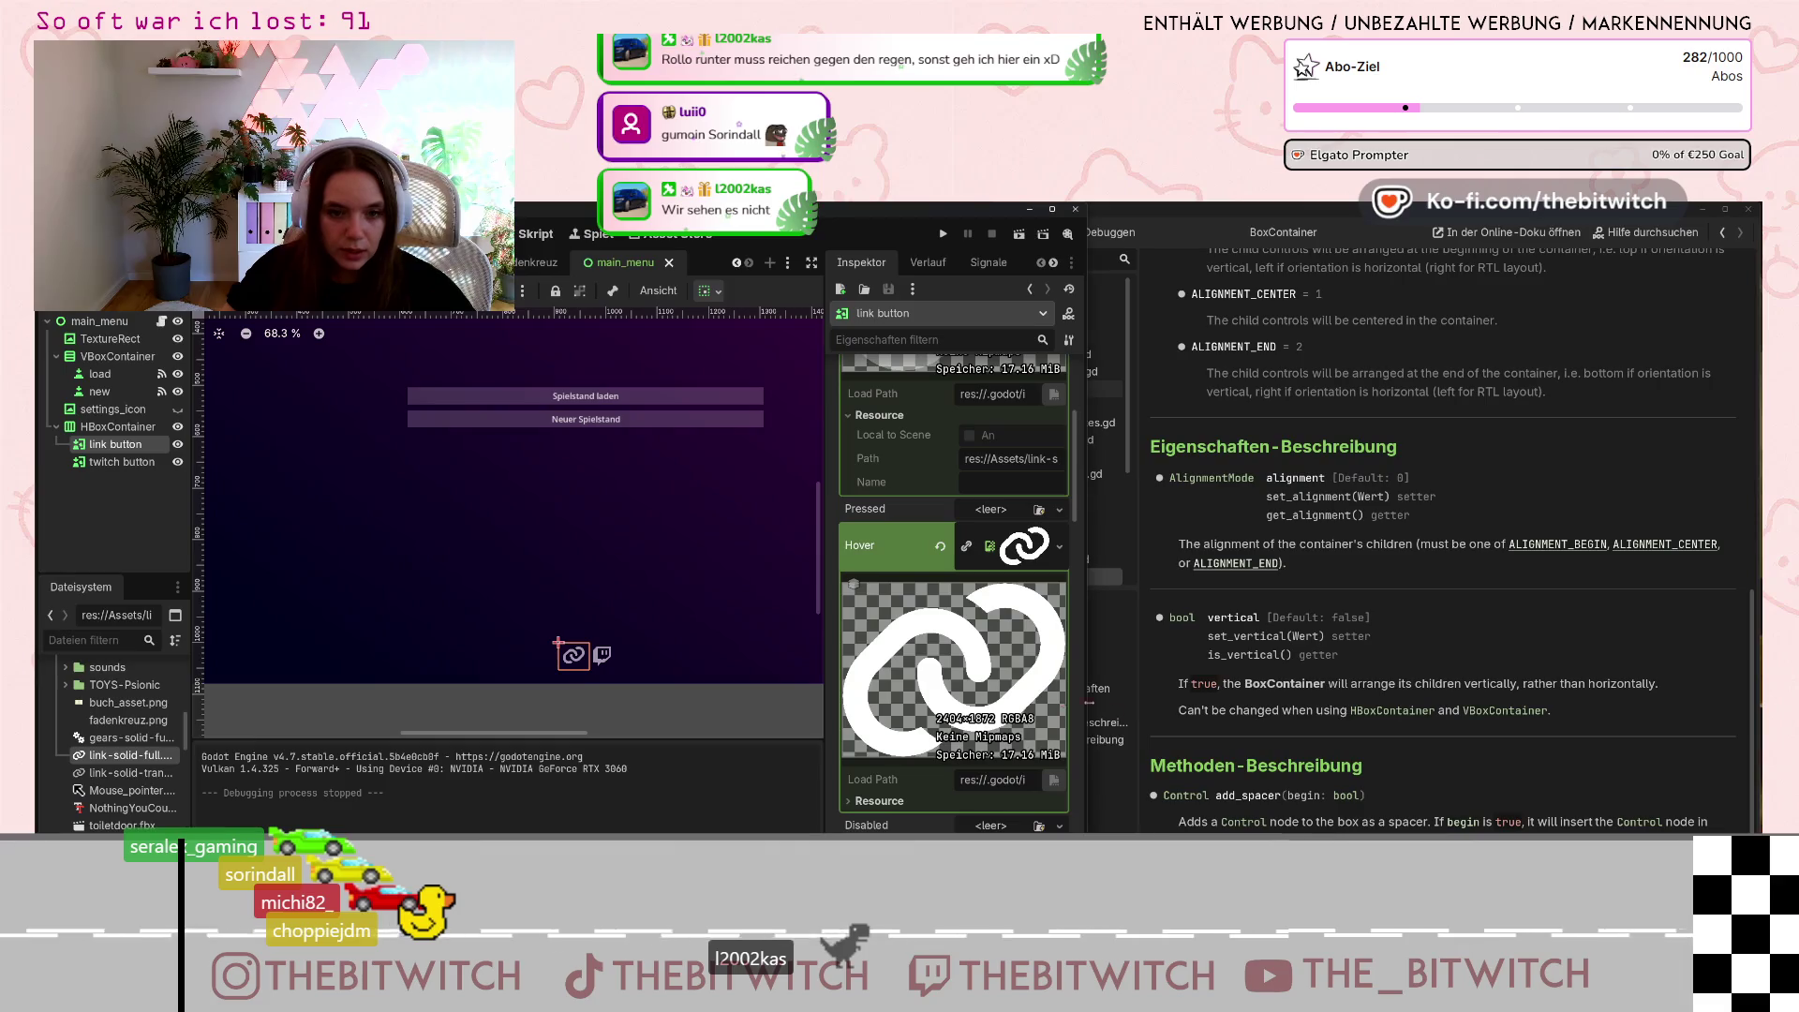
left_click(108, 233)
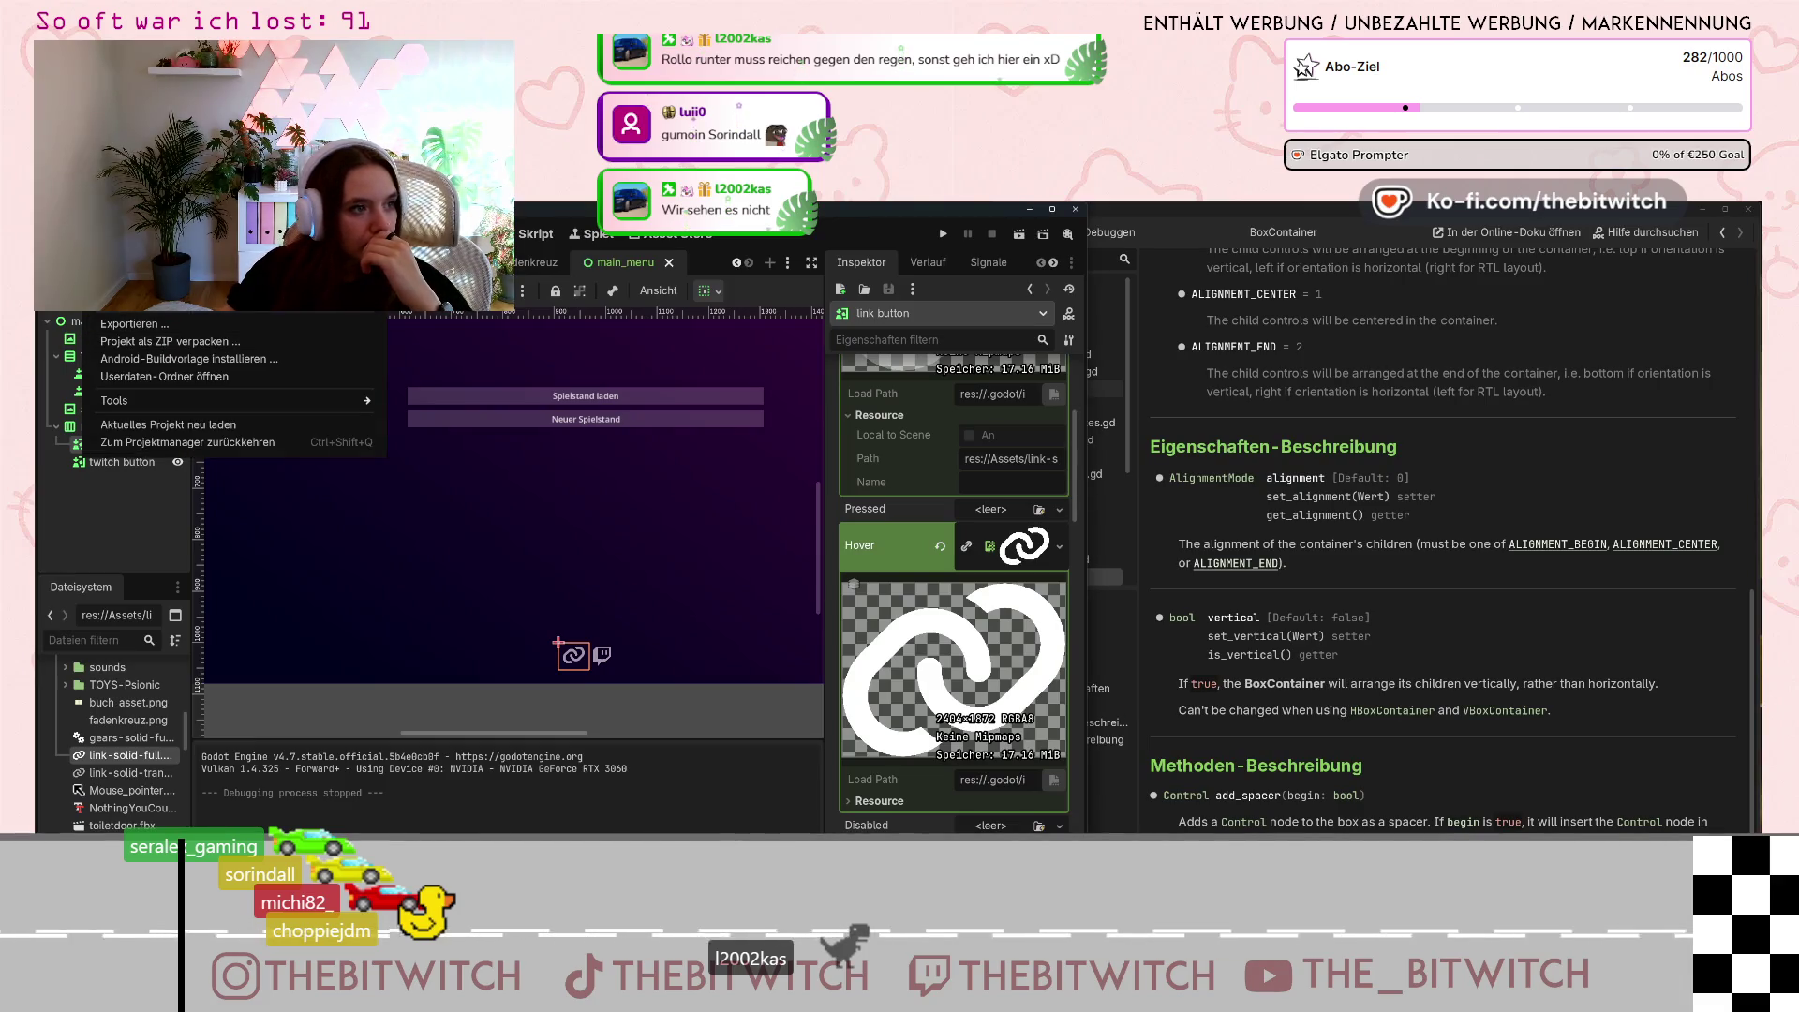
left_click(131, 280)
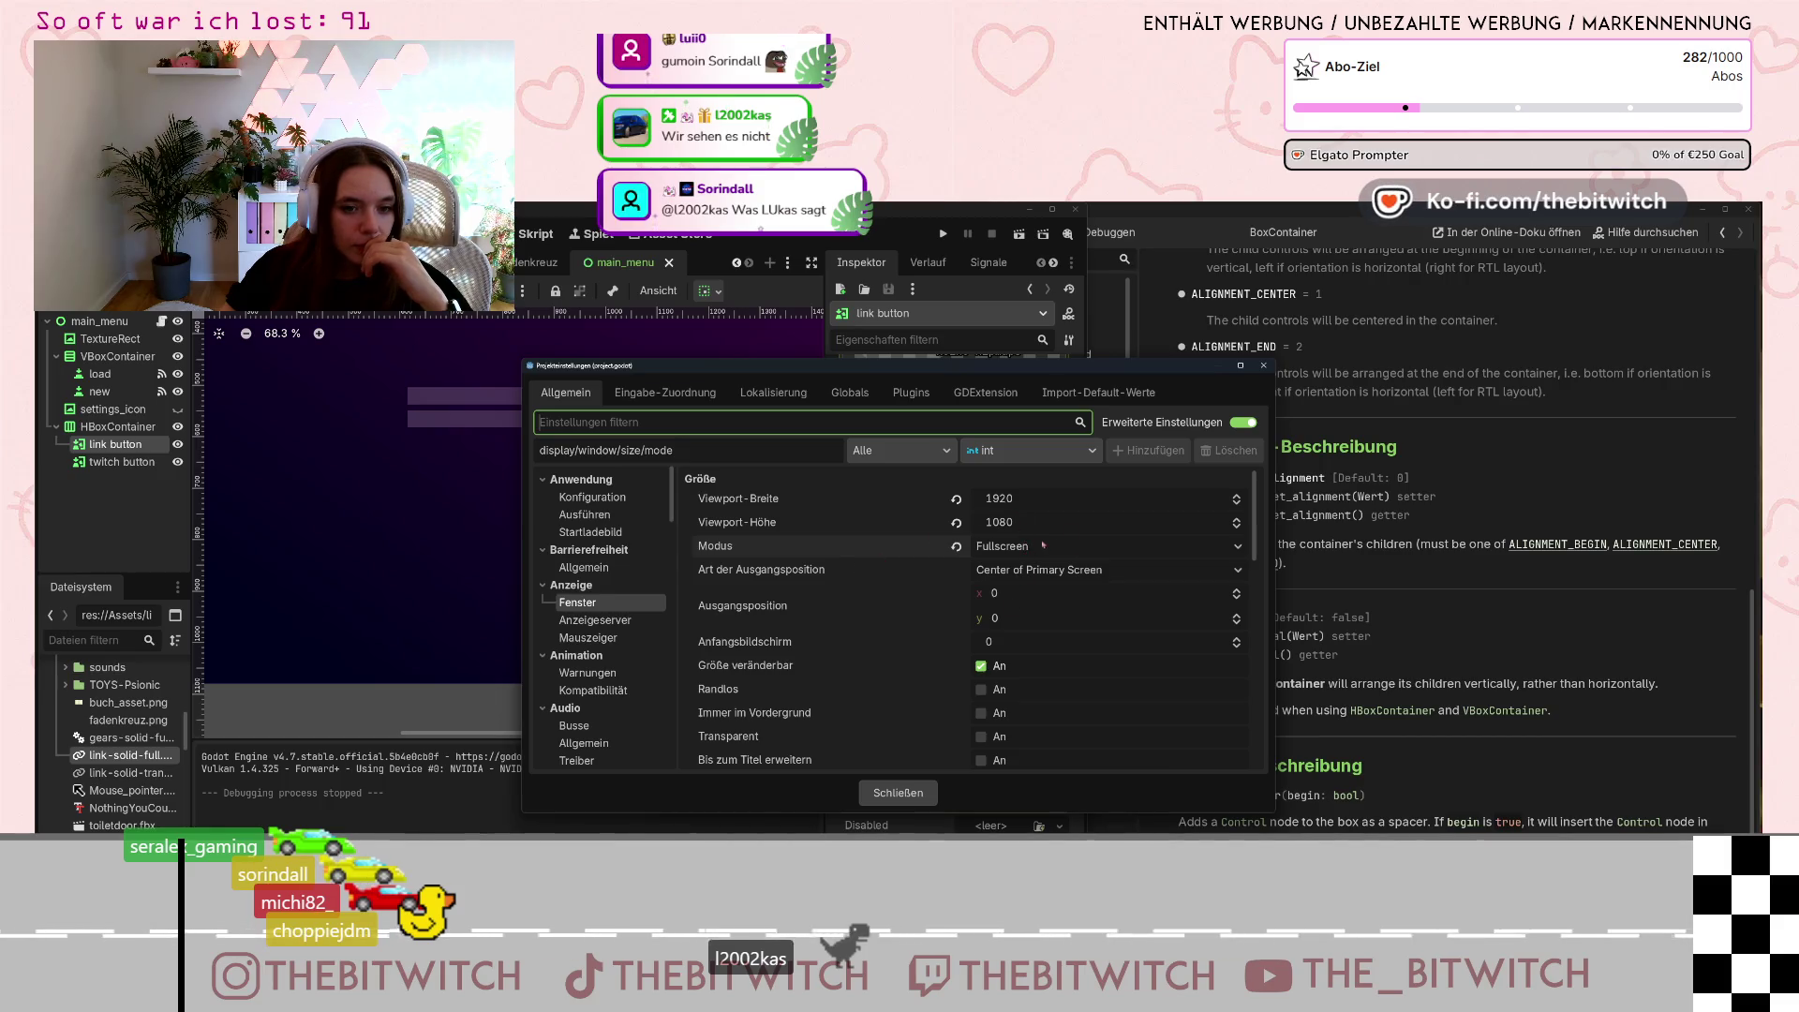
left_click(1036, 546)
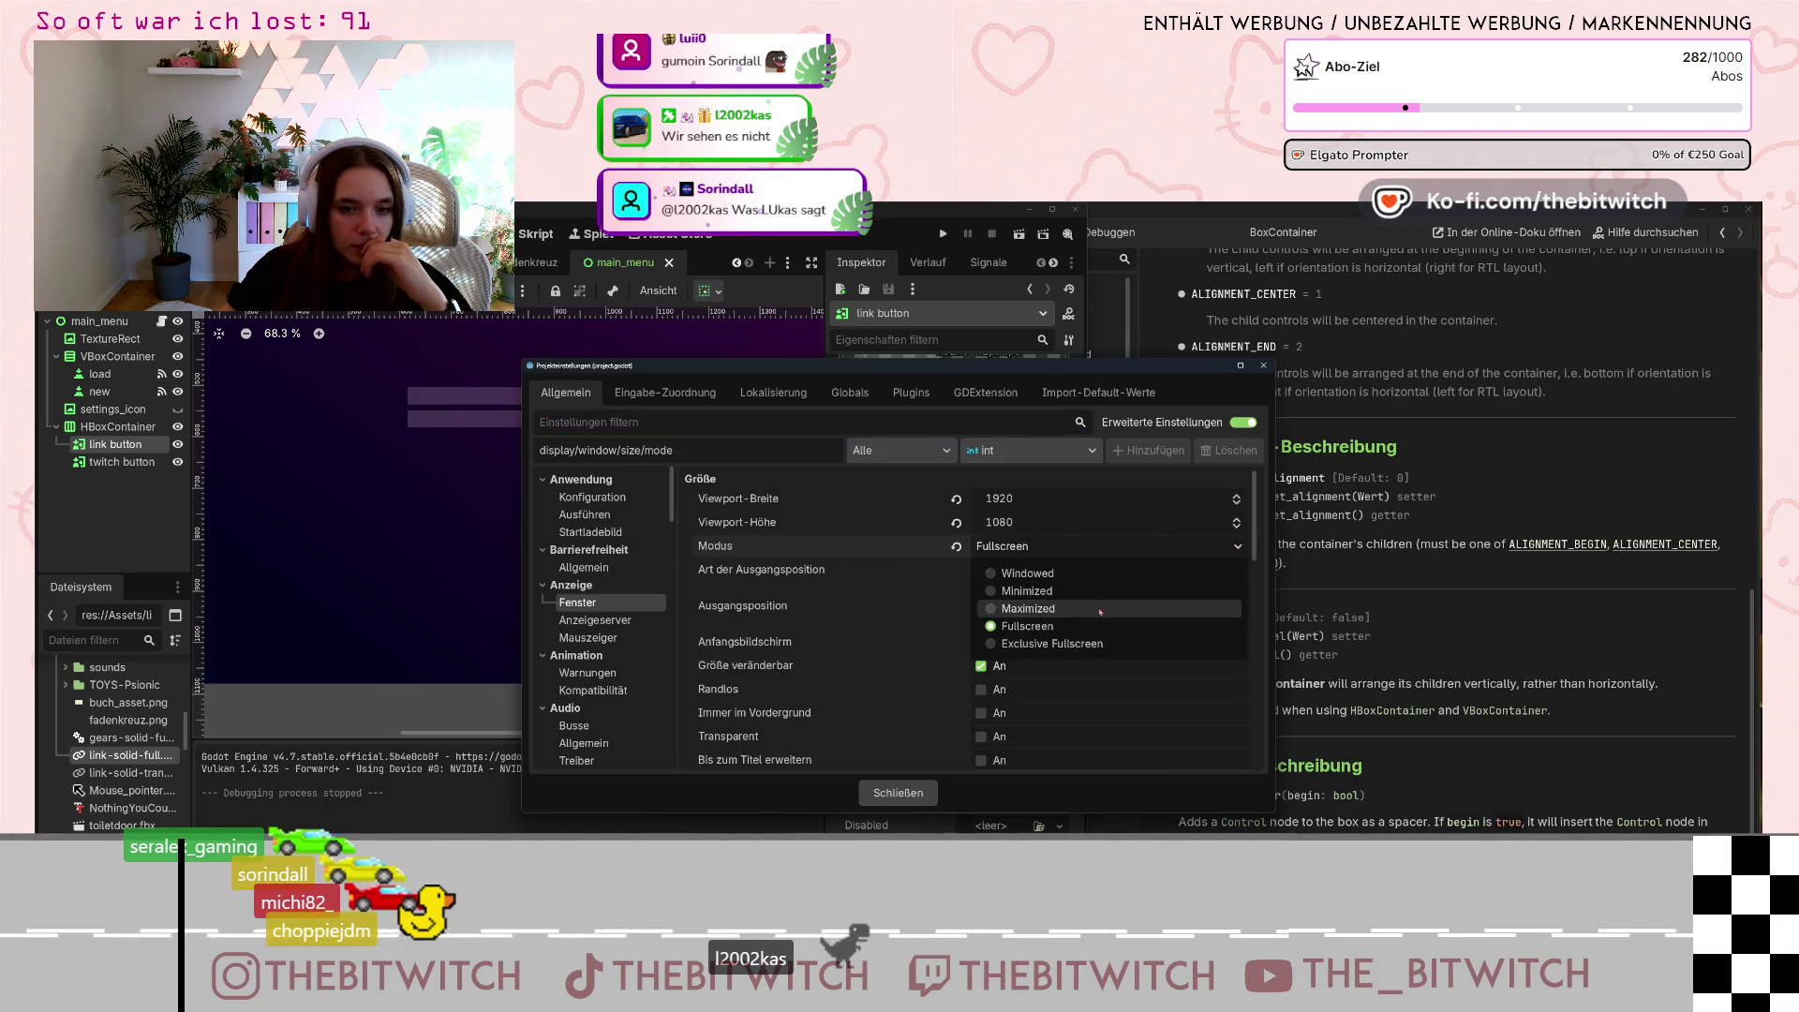
left_click(1100, 610)
left_click(1263, 365)
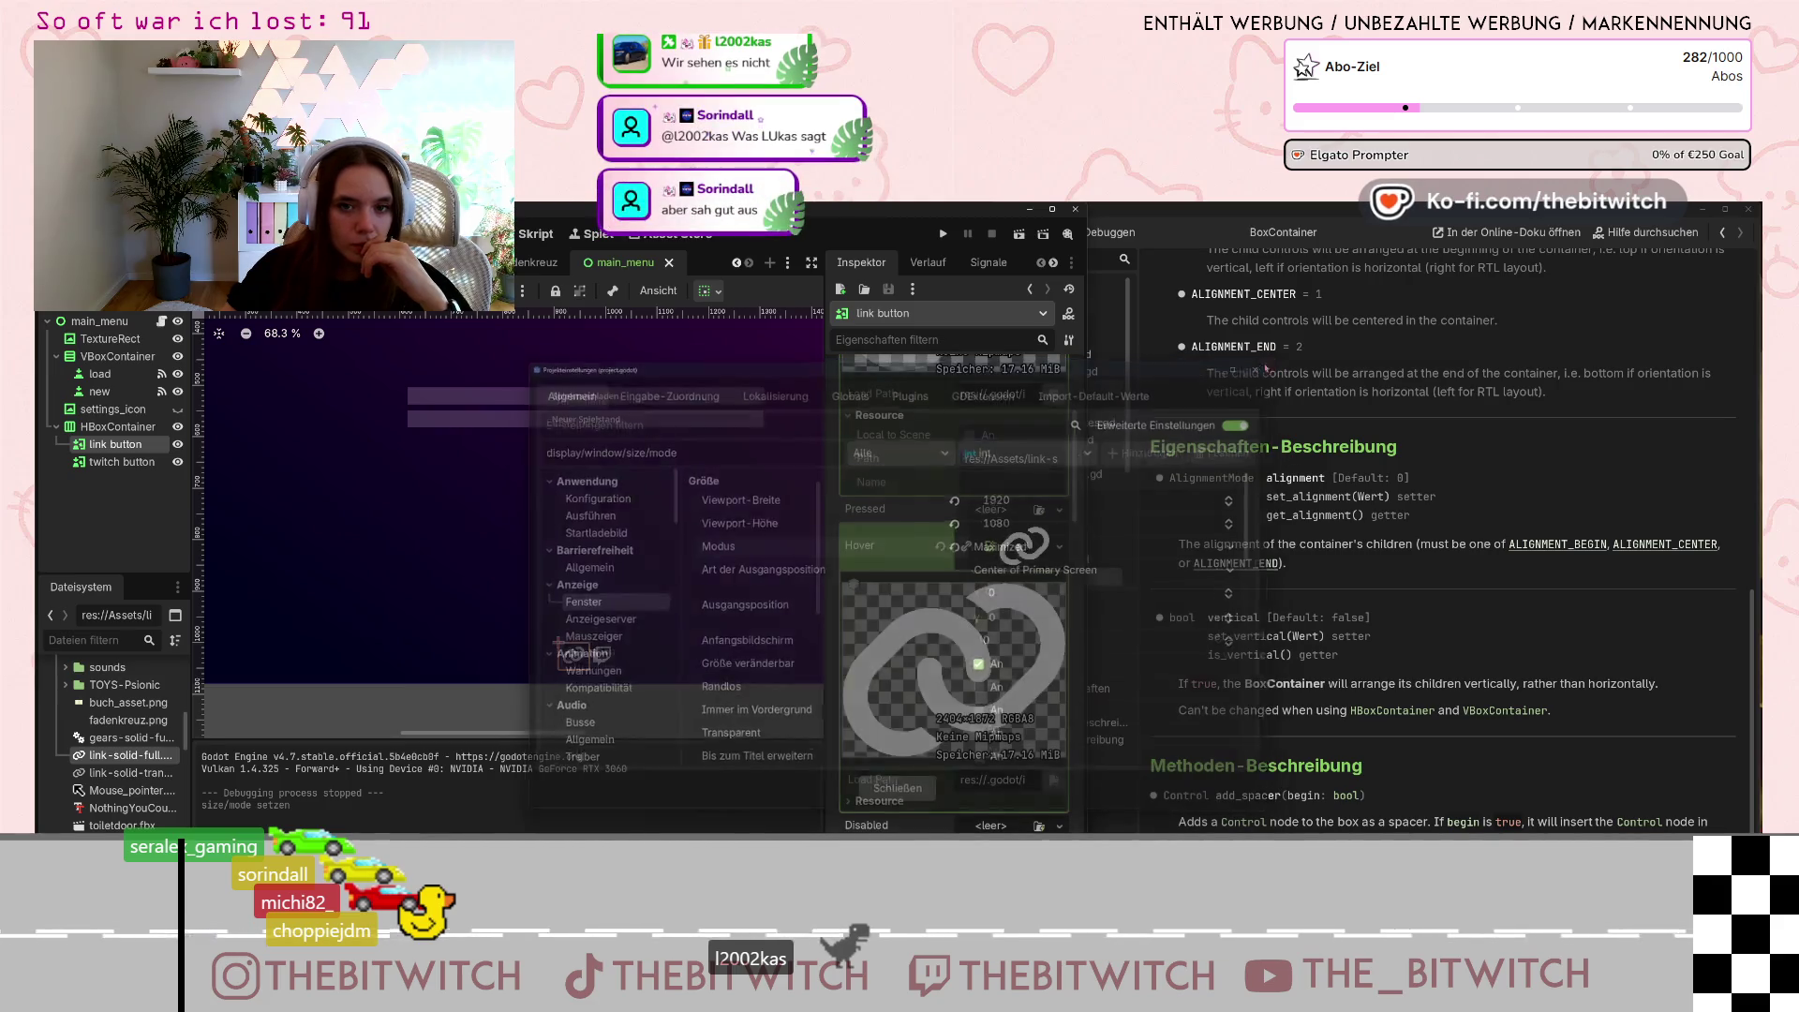
key("F5")
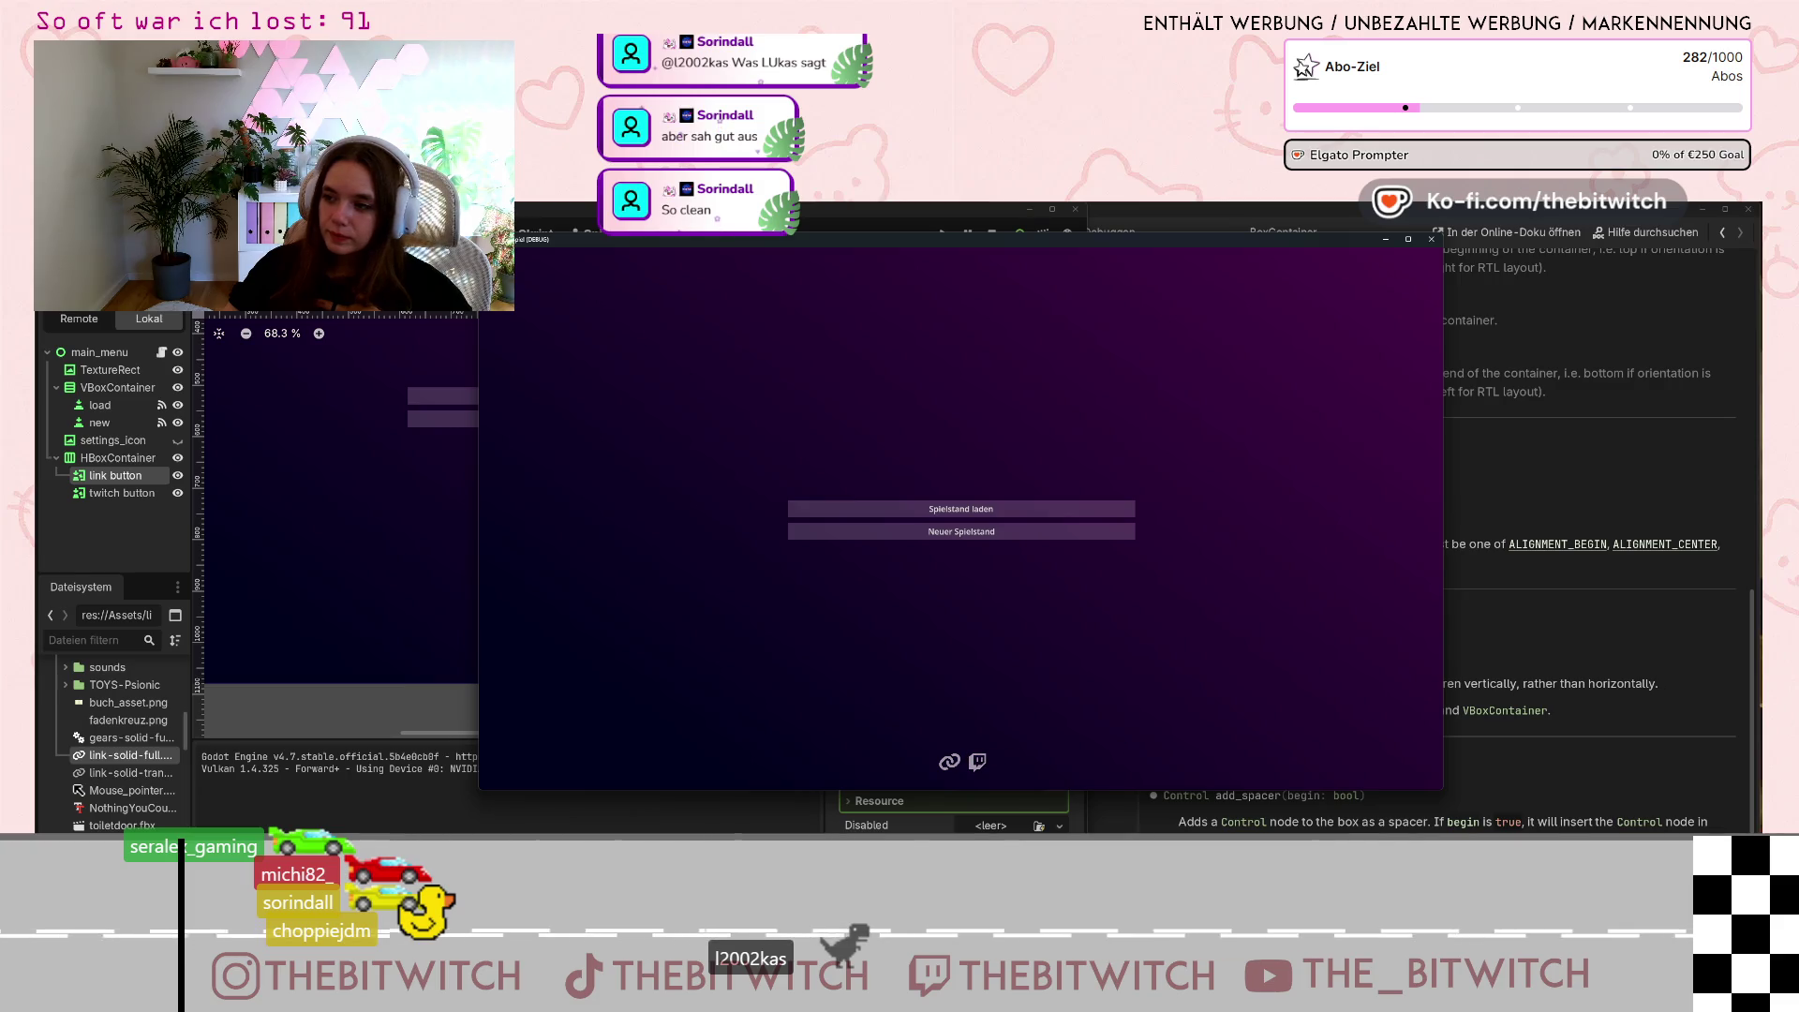
Close the running game window and switch to the web browser.
left_click(1638, 733)
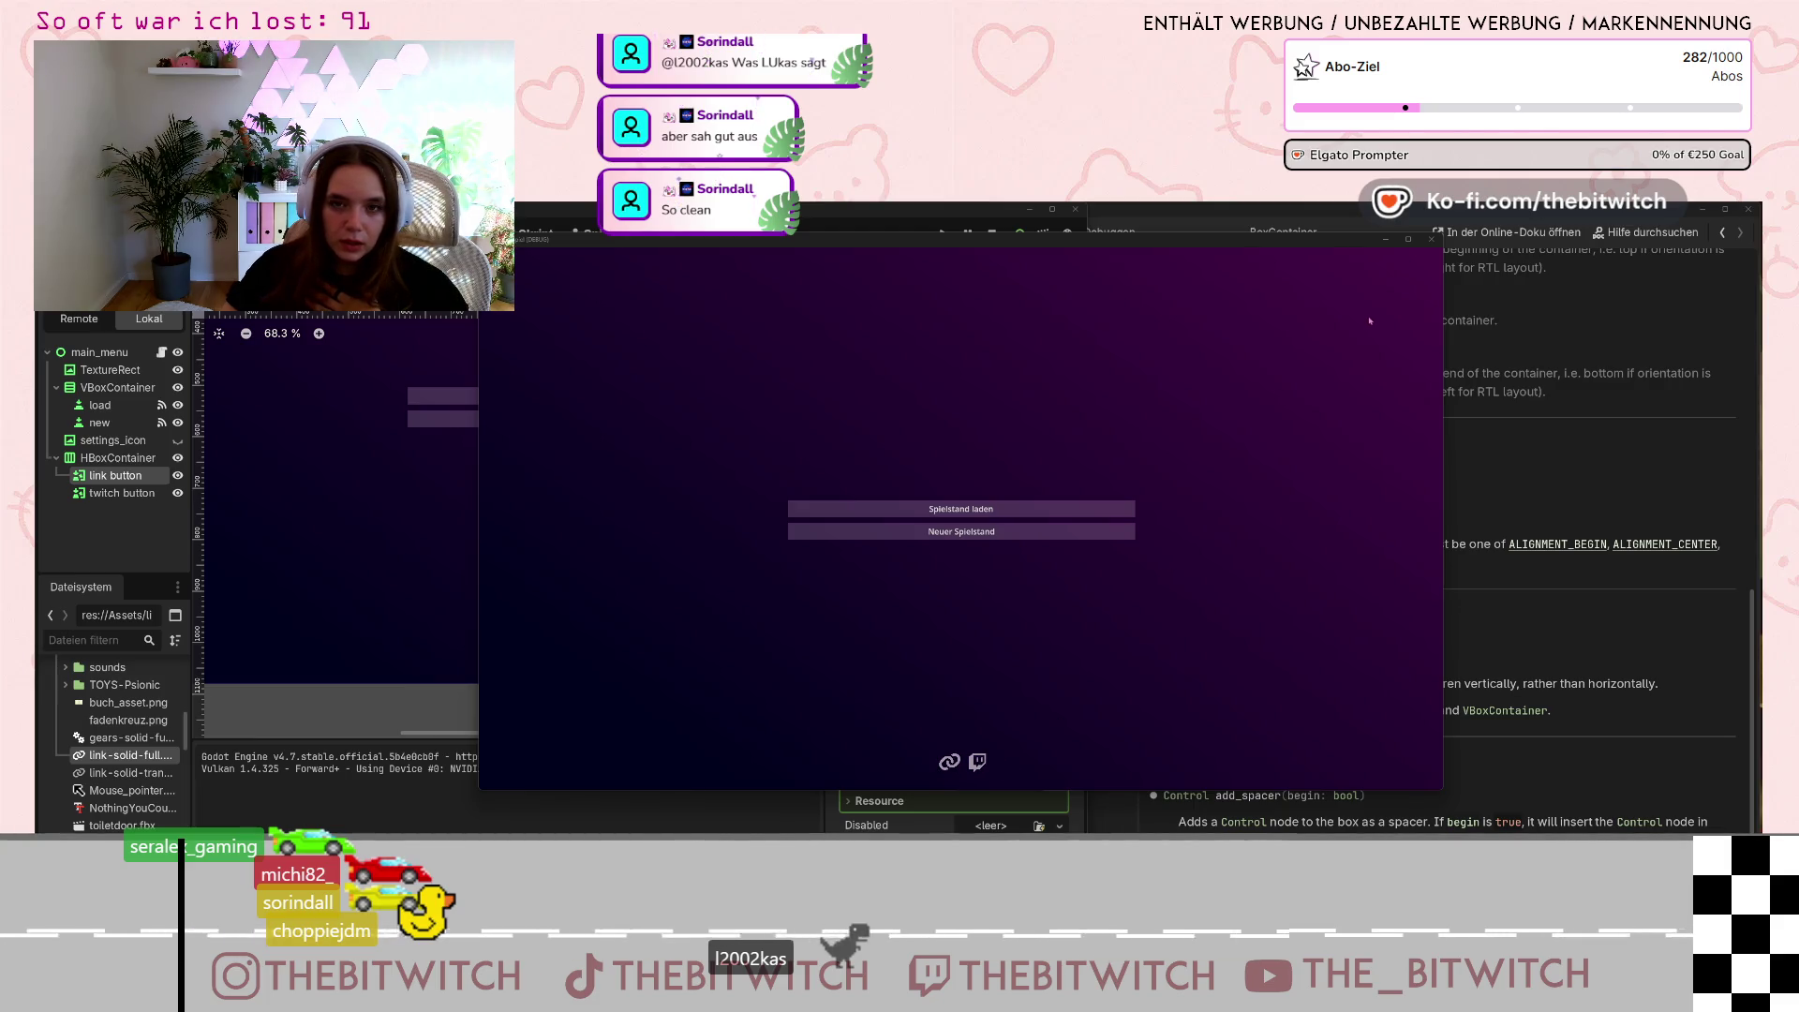
left_click(1431, 239)
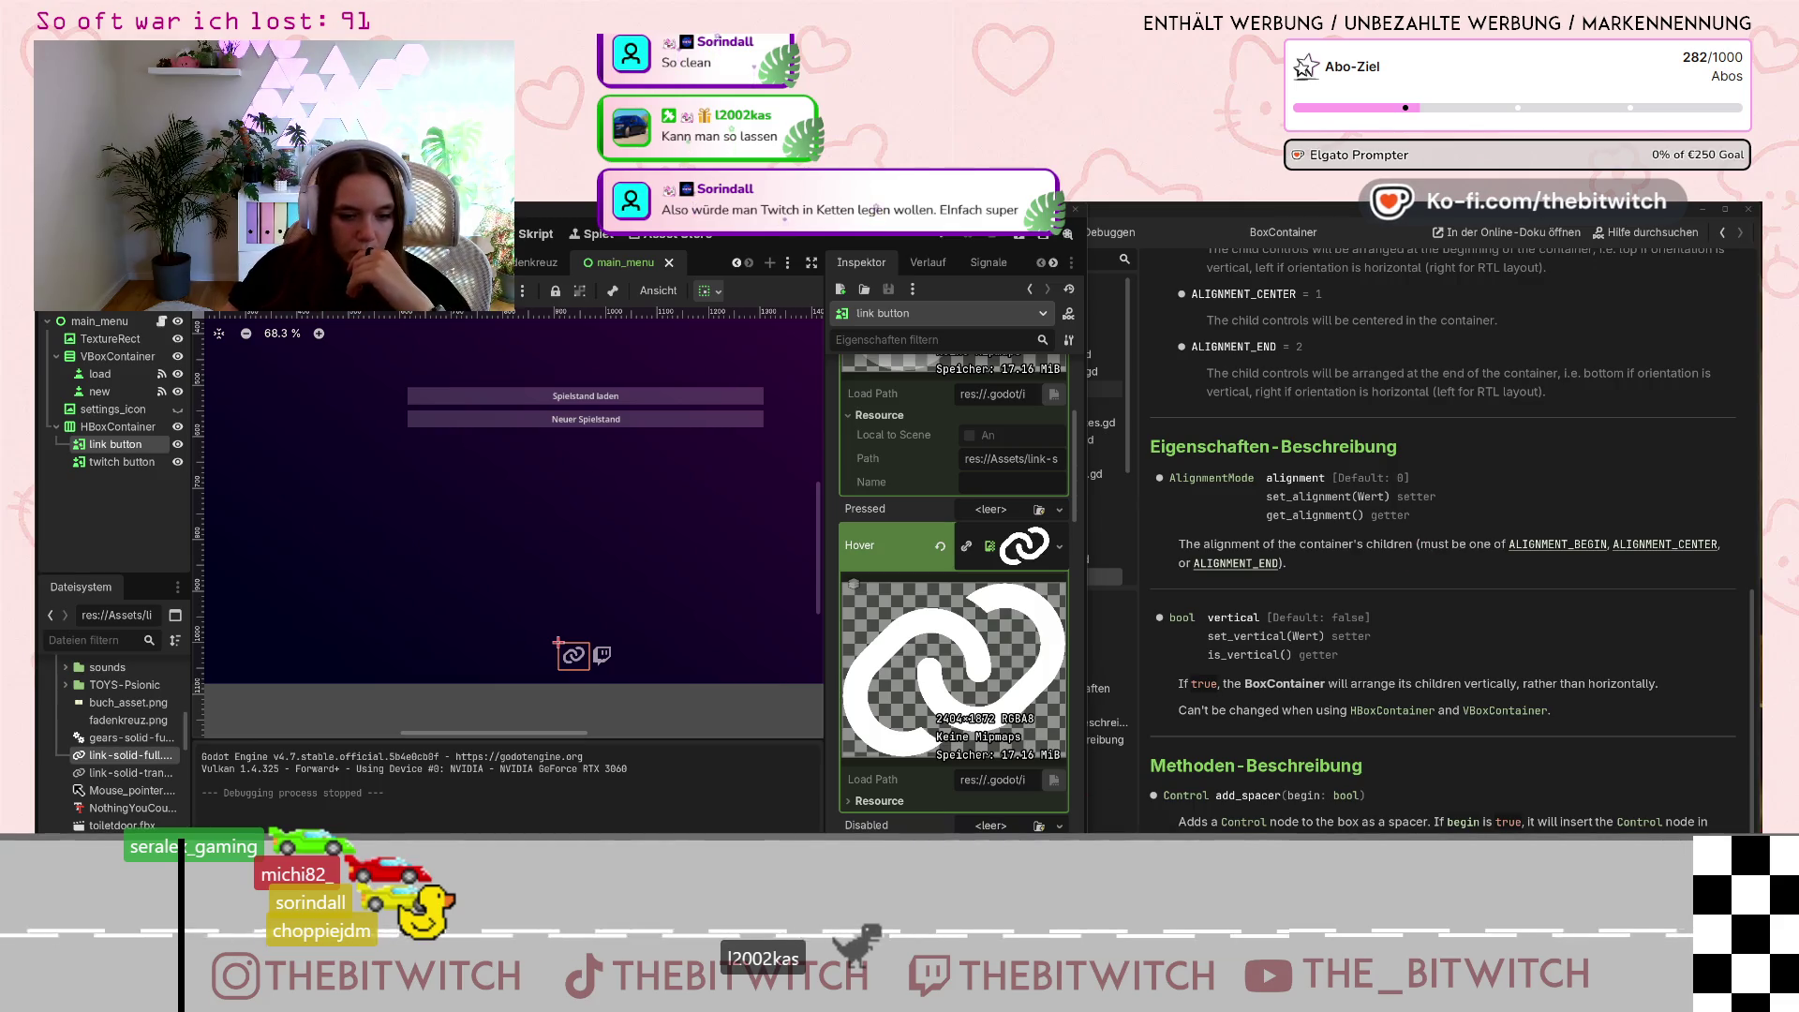
key("alt+Tab")
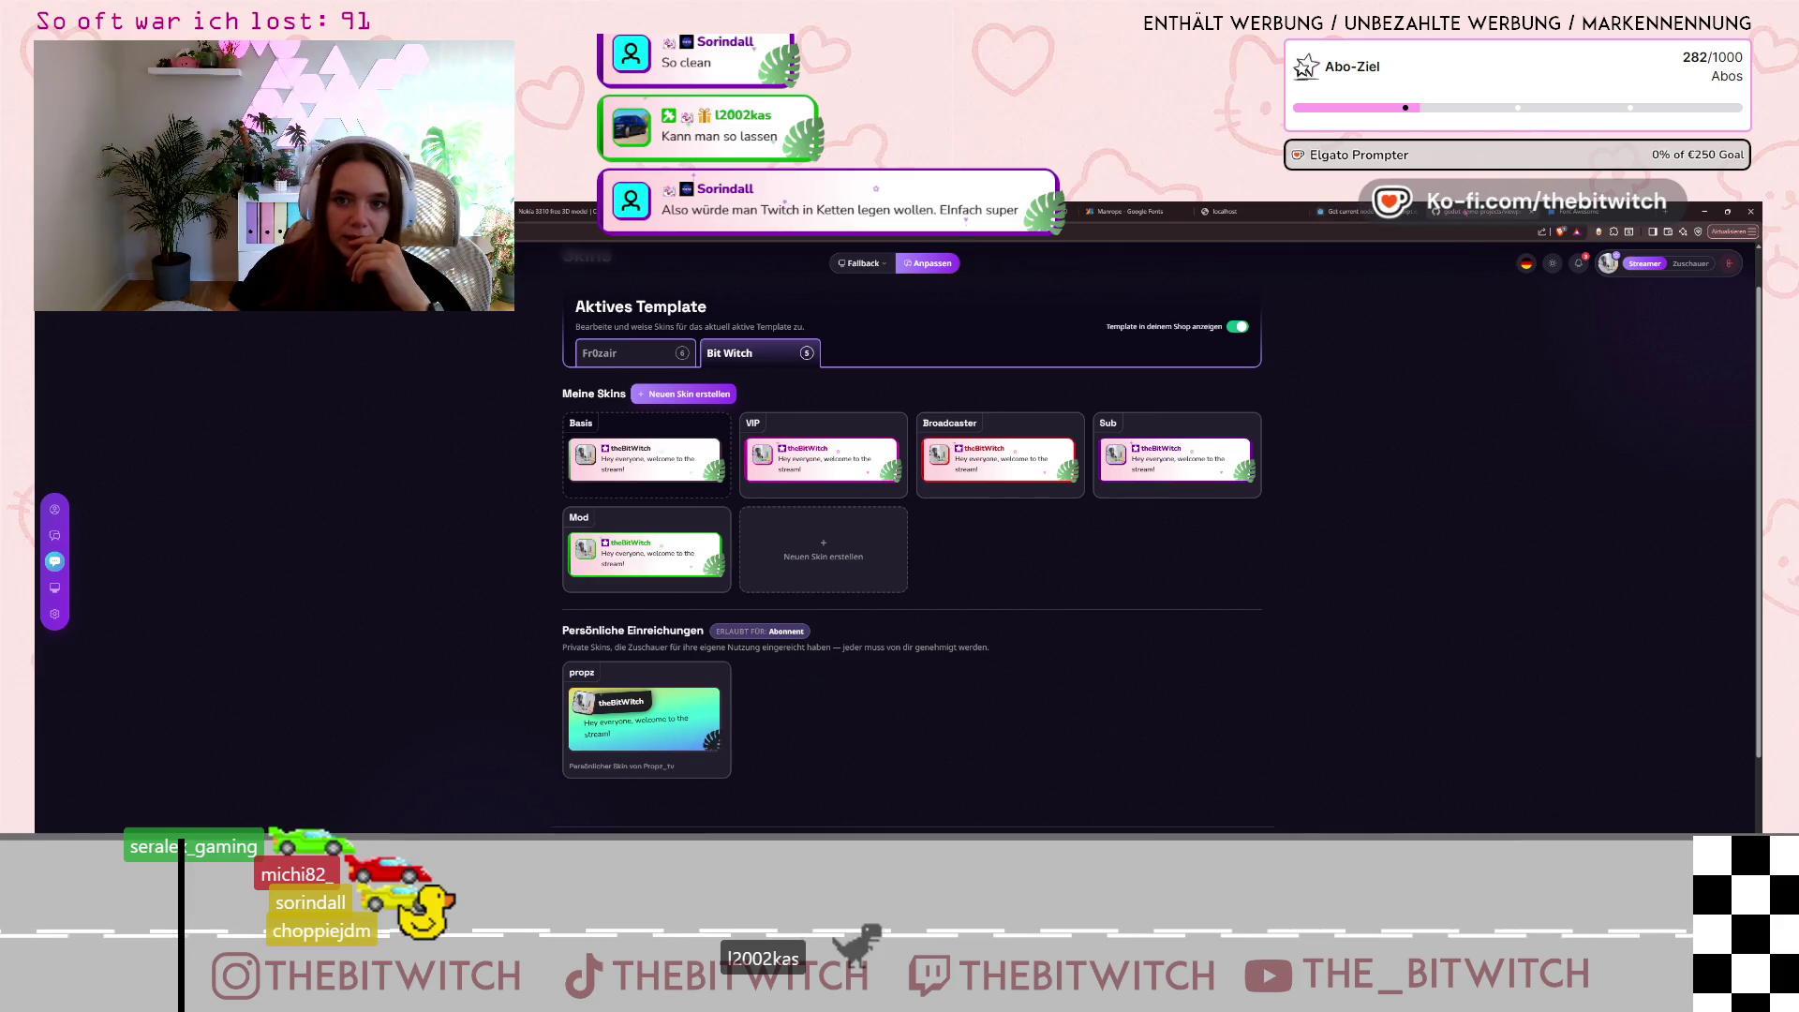
Look over the forum thread, then return to the Godot TextureButton-opens-URL search results.
left_click(1349, 212)
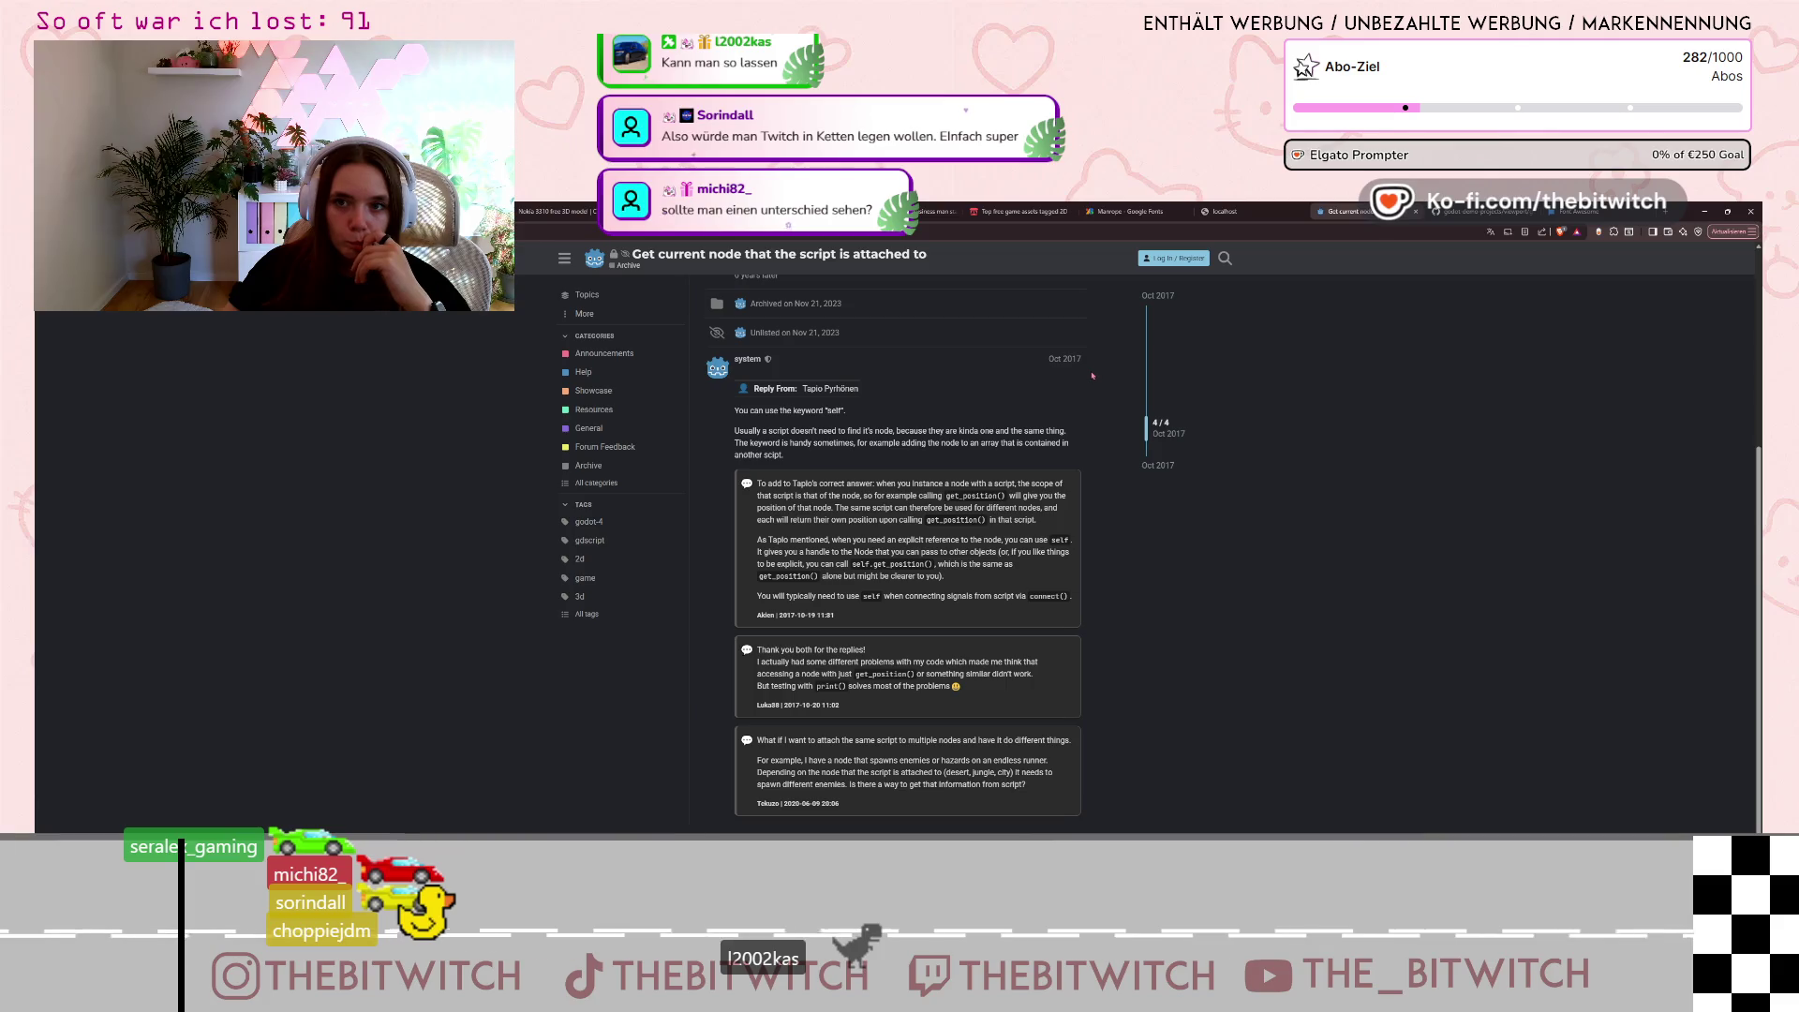
scroll(1044, 445, "up", 3)
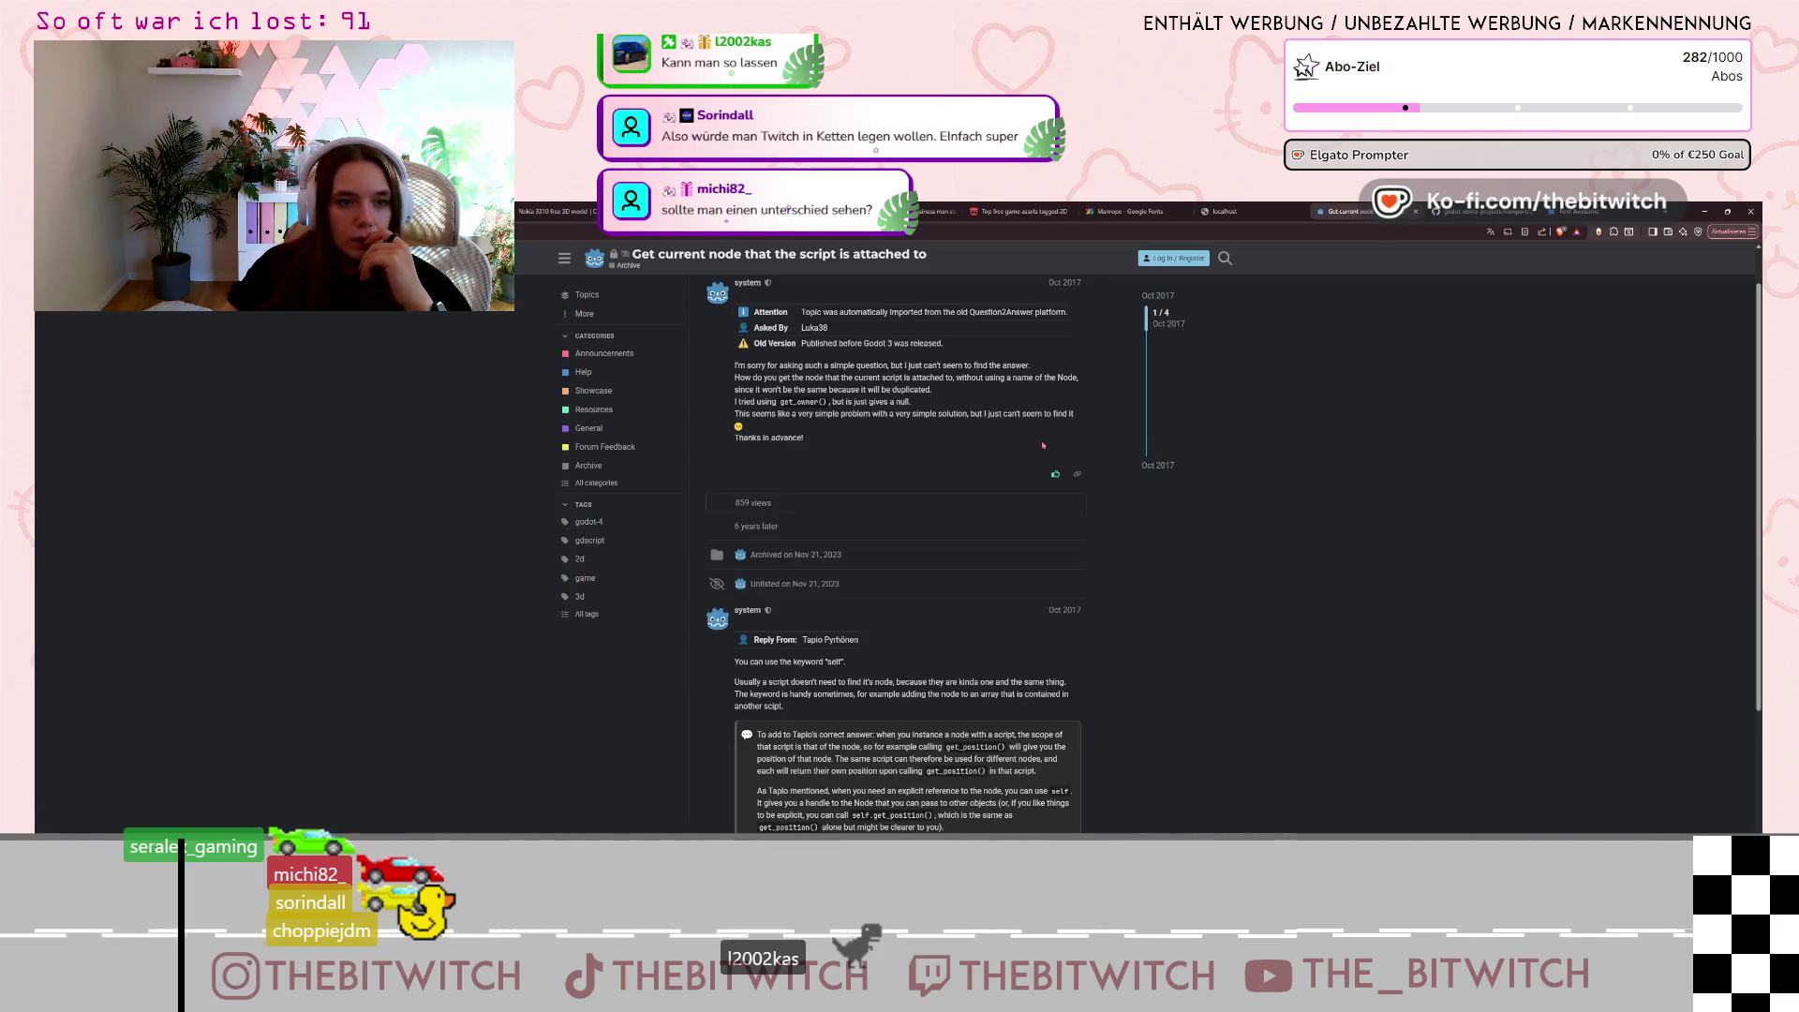
scroll(1018, 513, "down", 3)
left_click(1664, 212)
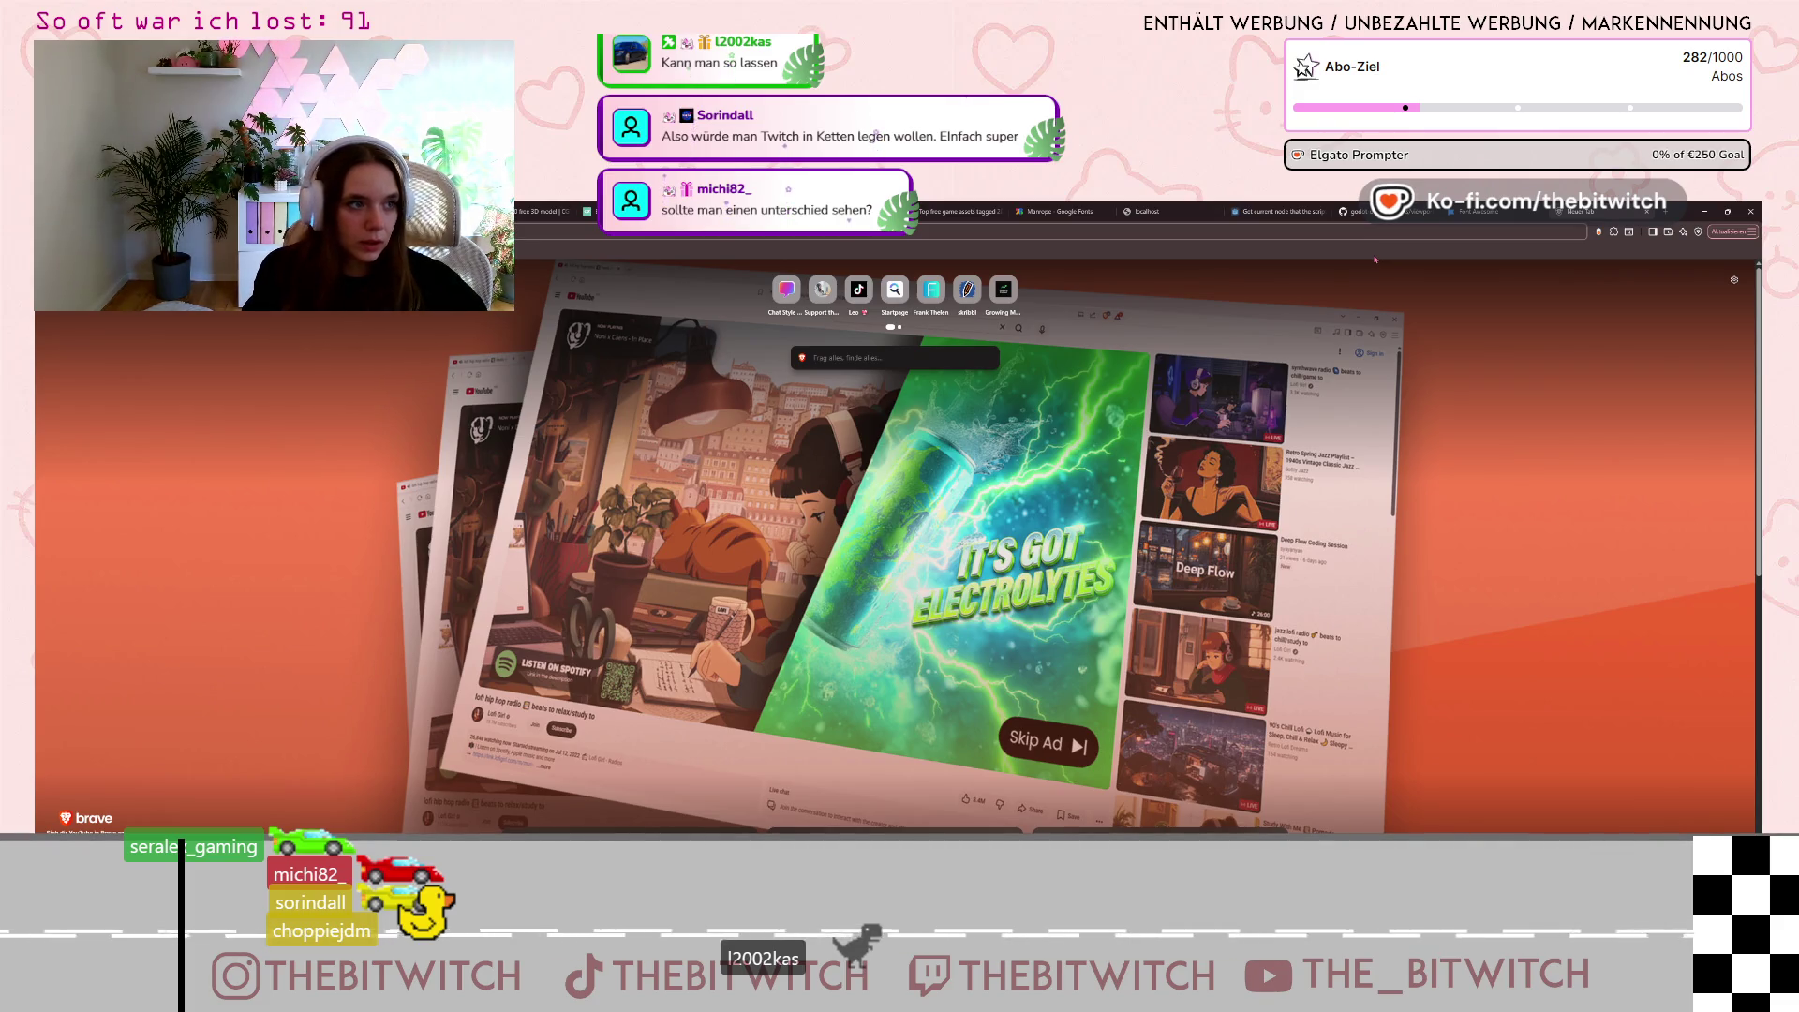
left_click(1256, 211)
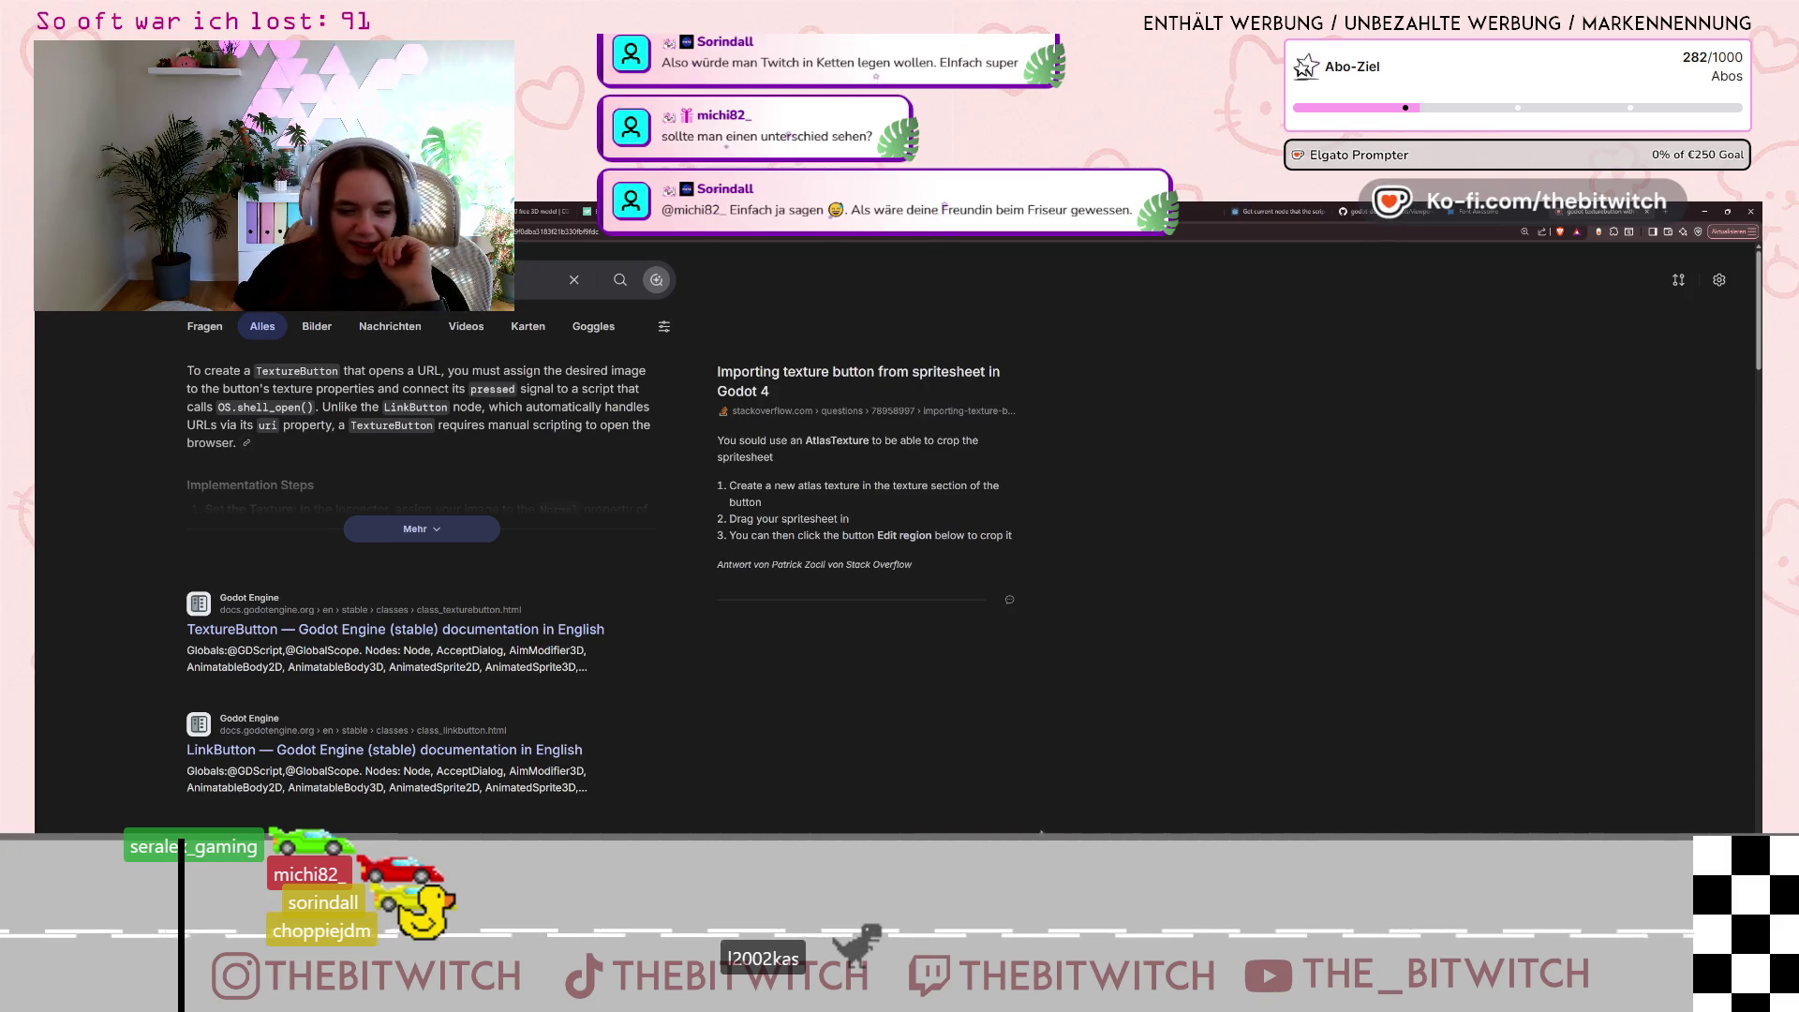
left_click(1706, 213)
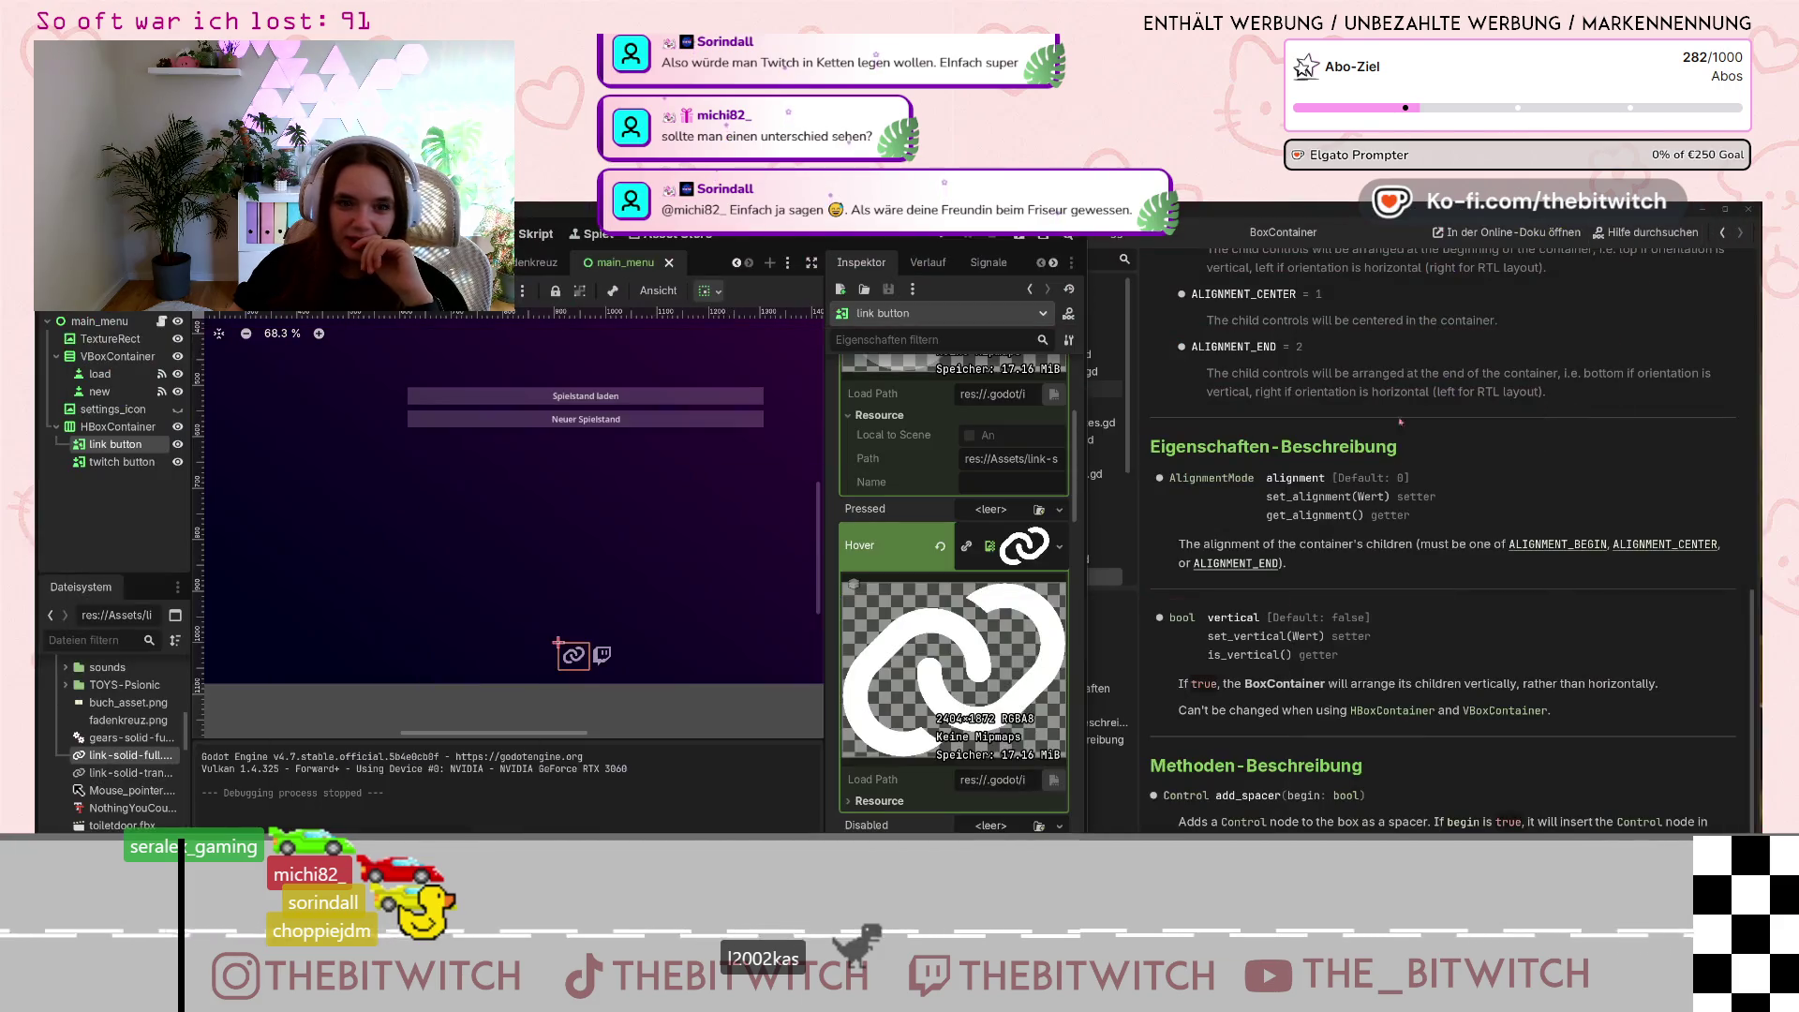
left_click(949, 238)
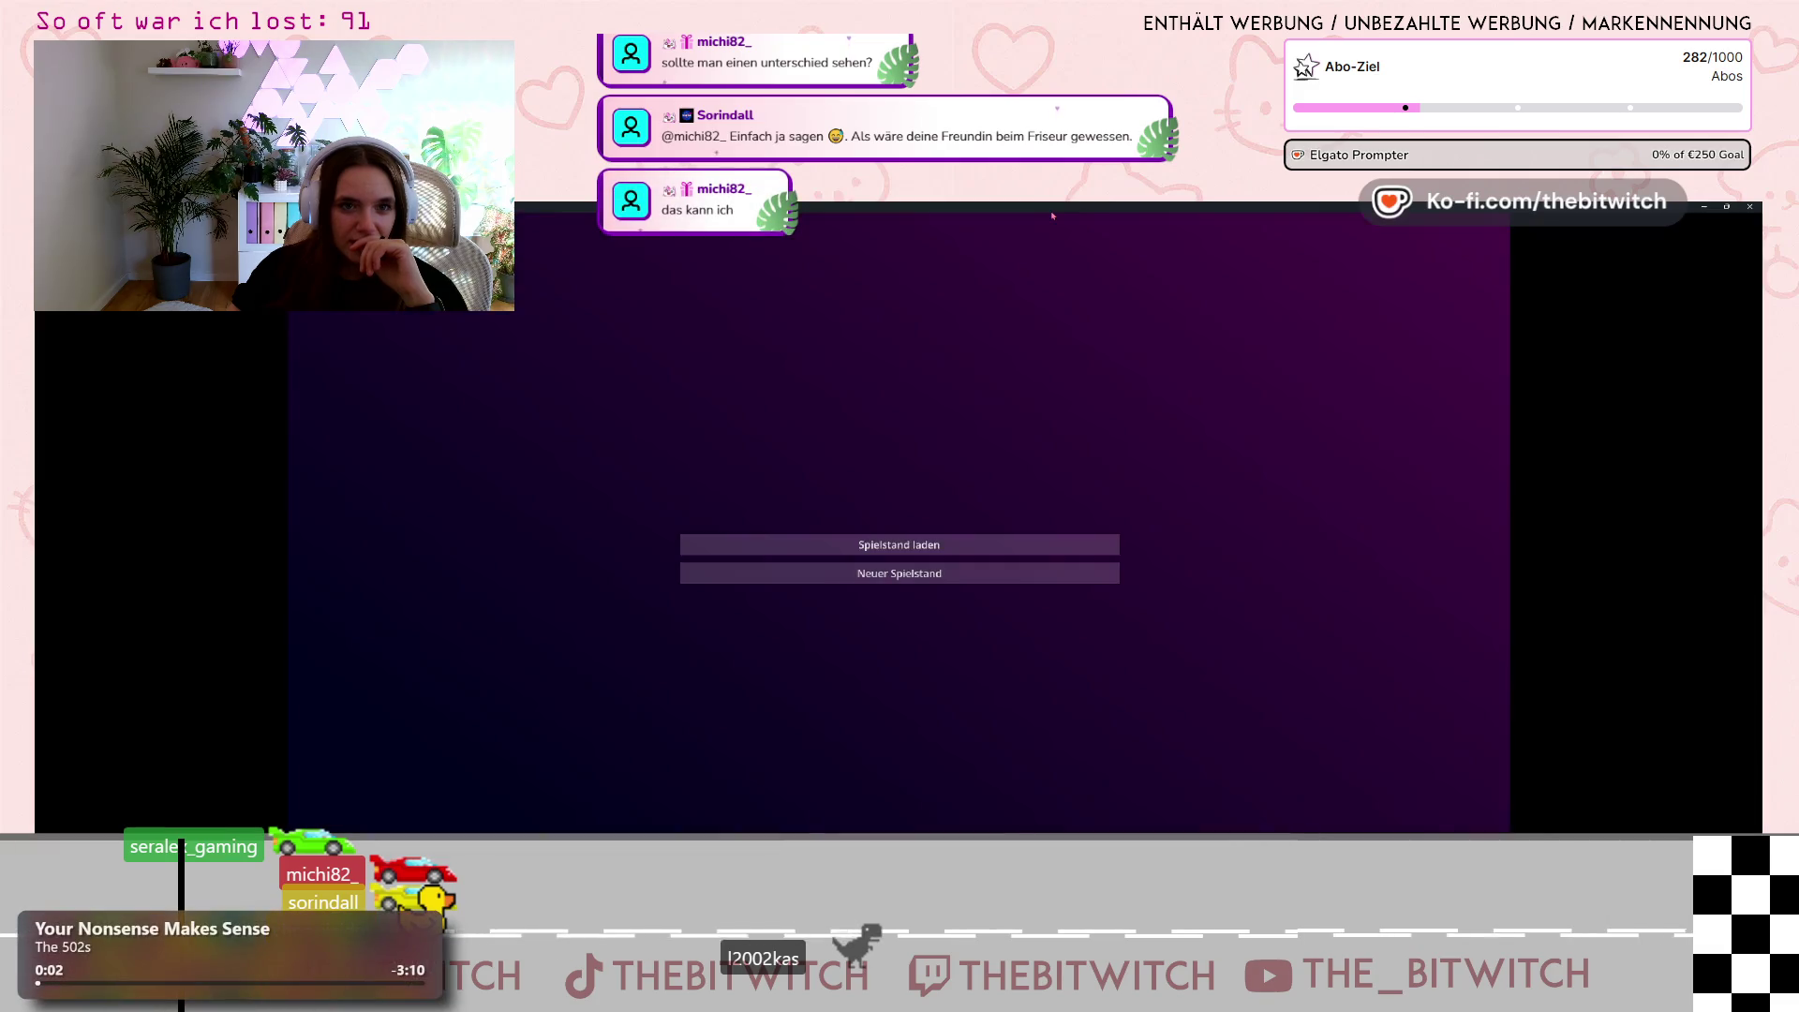
double_click(1052, 214)
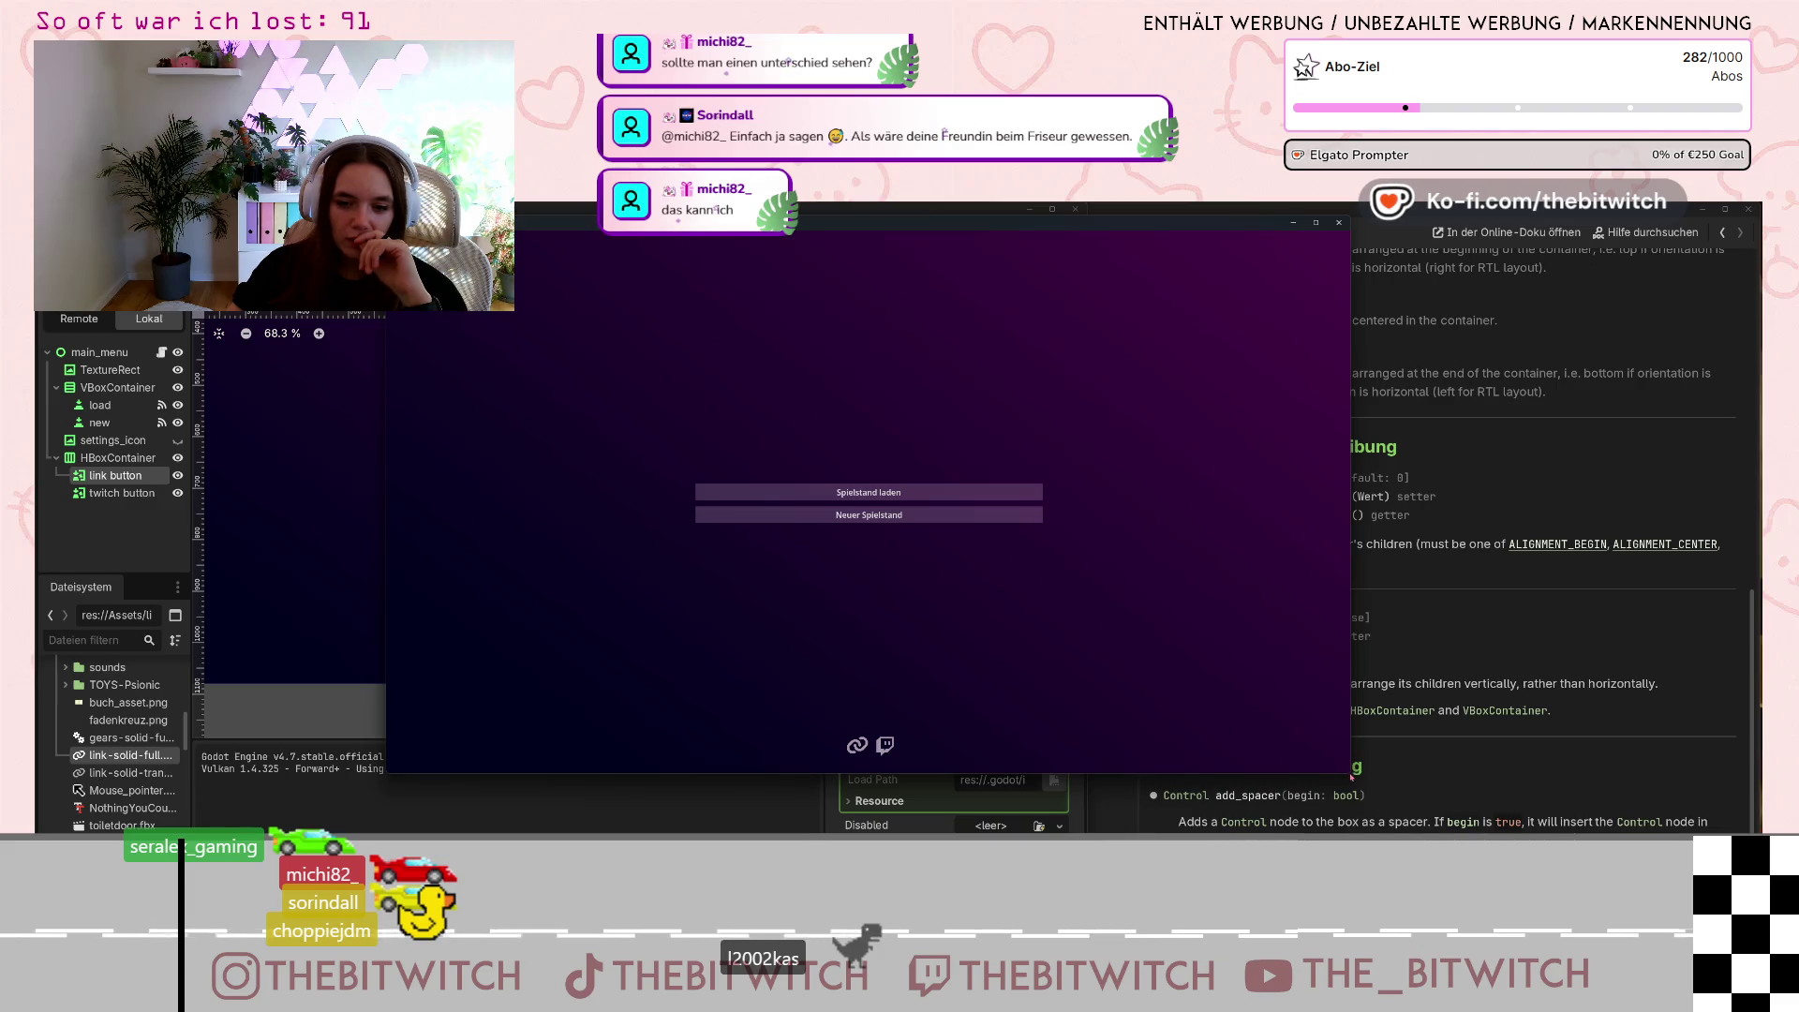
left_click_drag(1351, 775, 1497, 831)
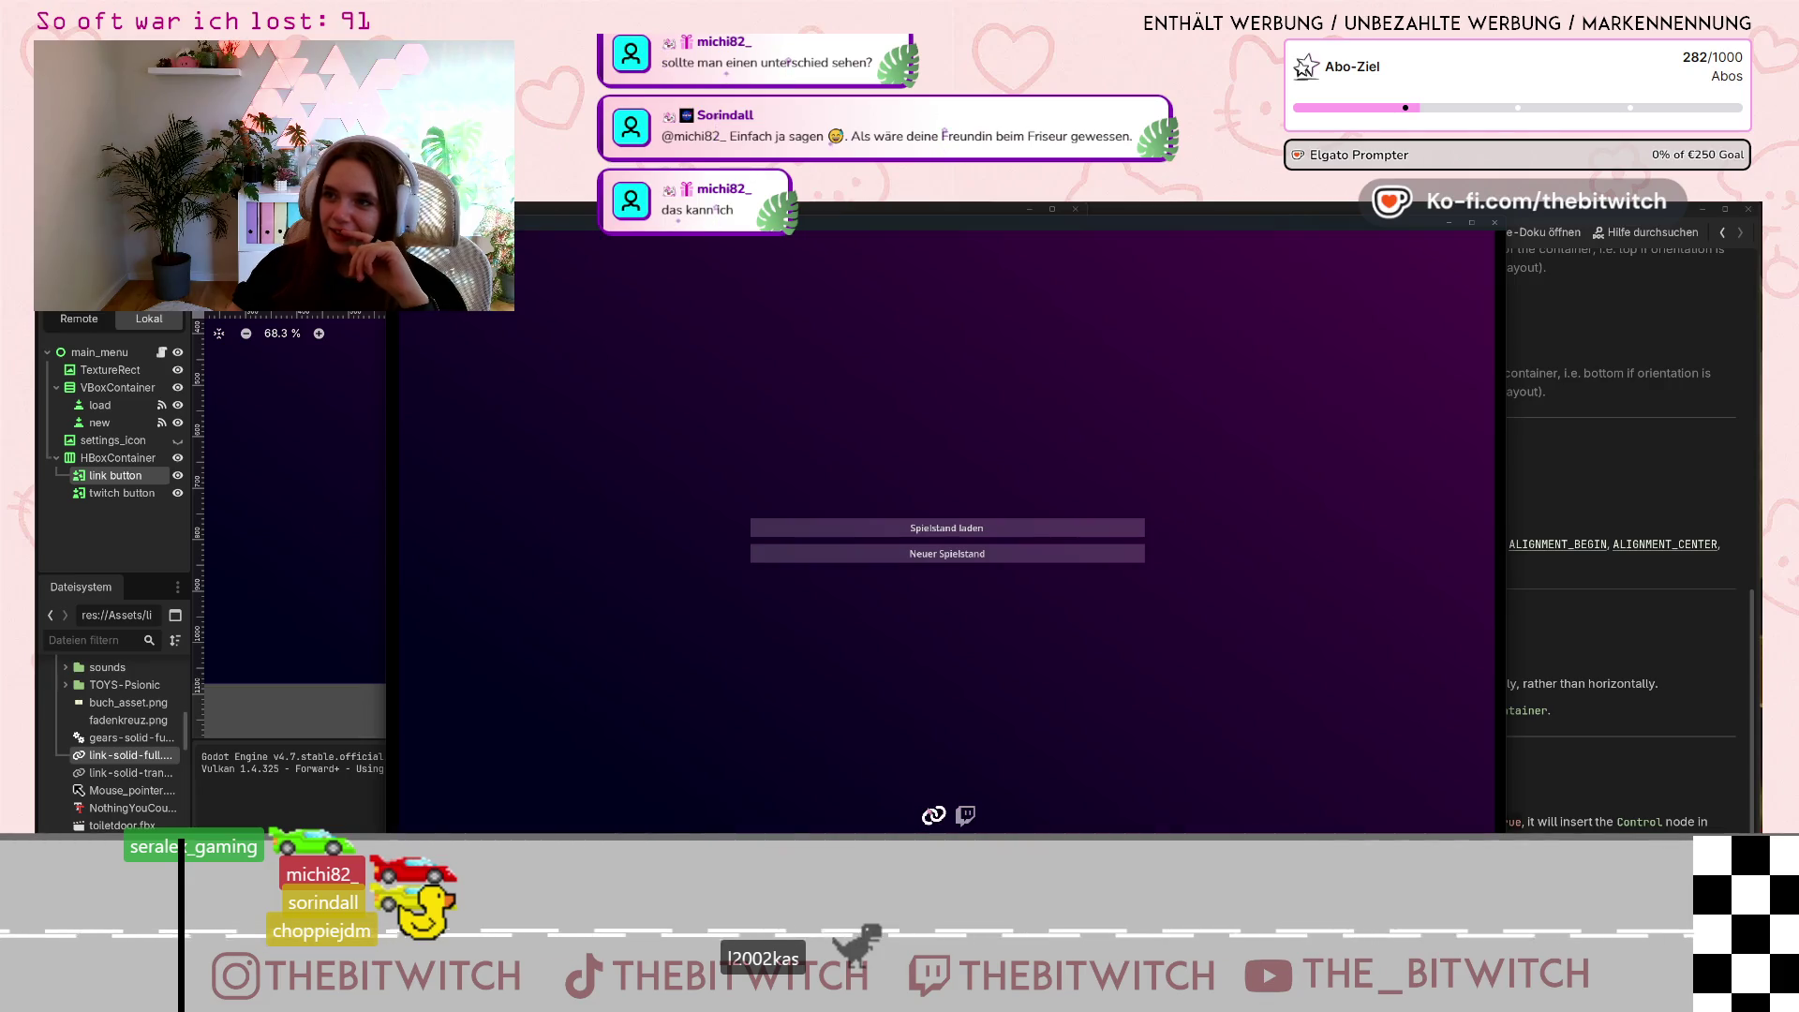
left_click(1496, 224)
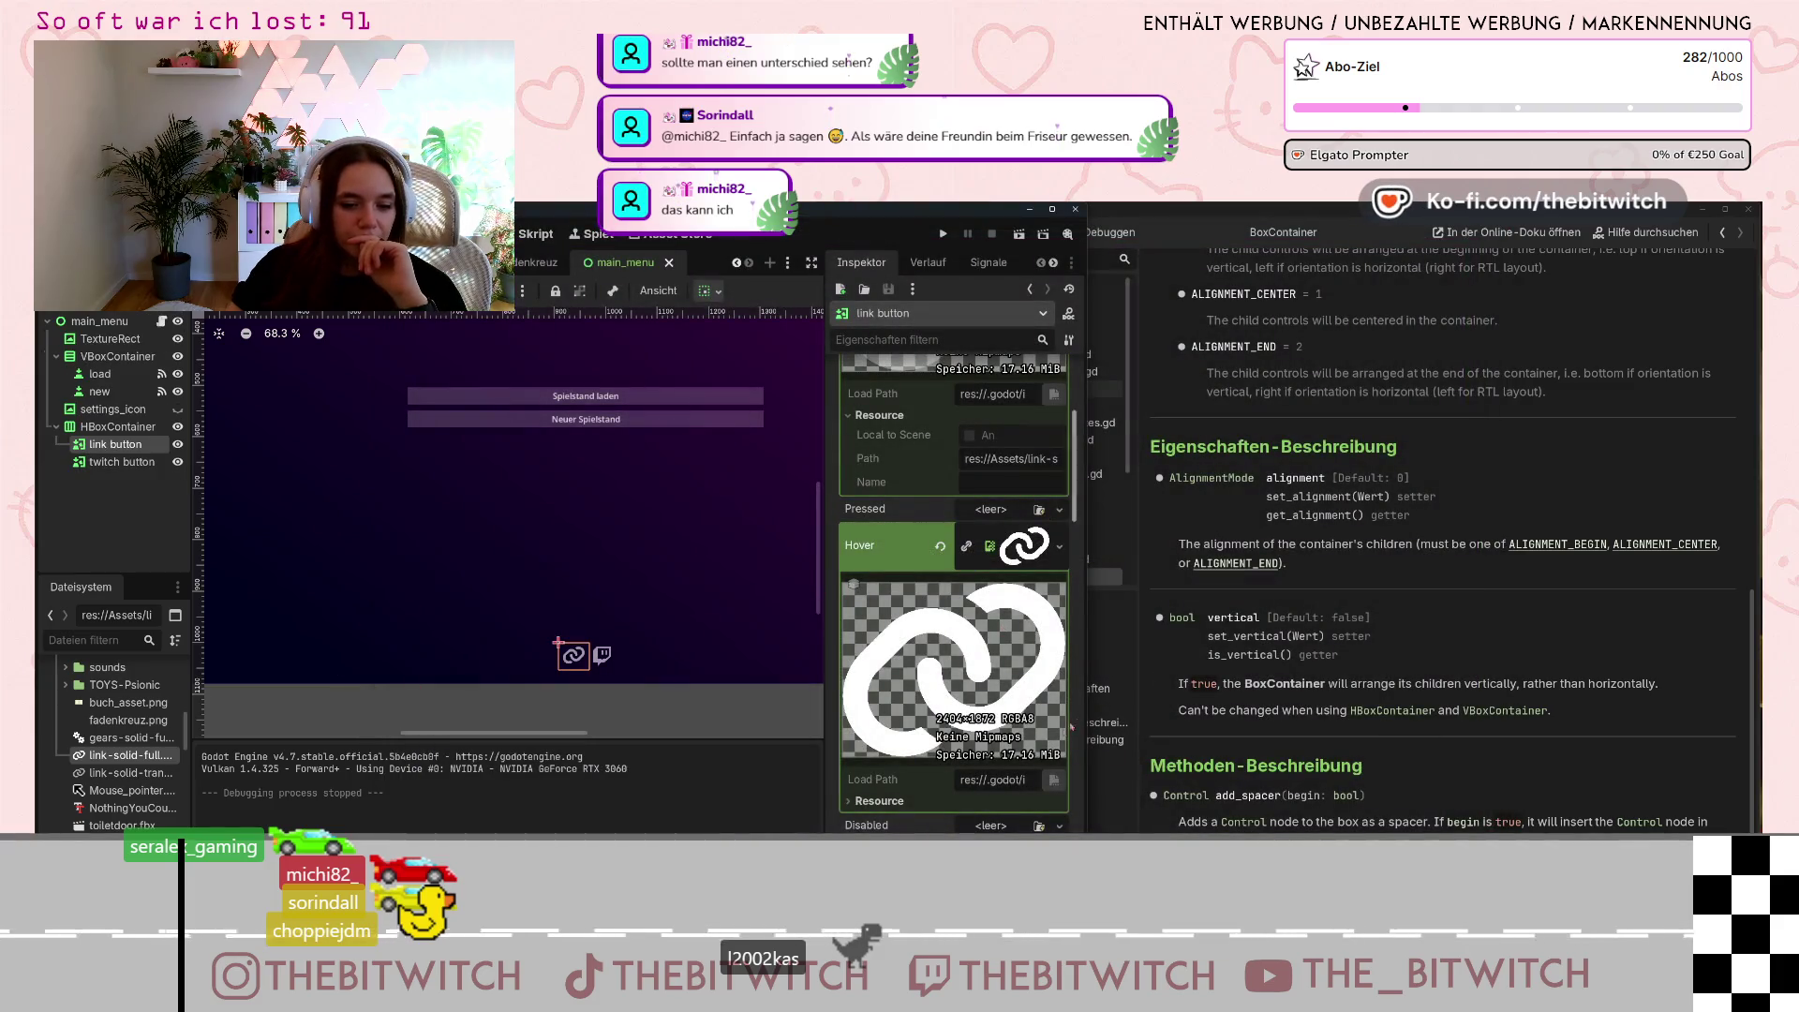
key("alt+Tab")
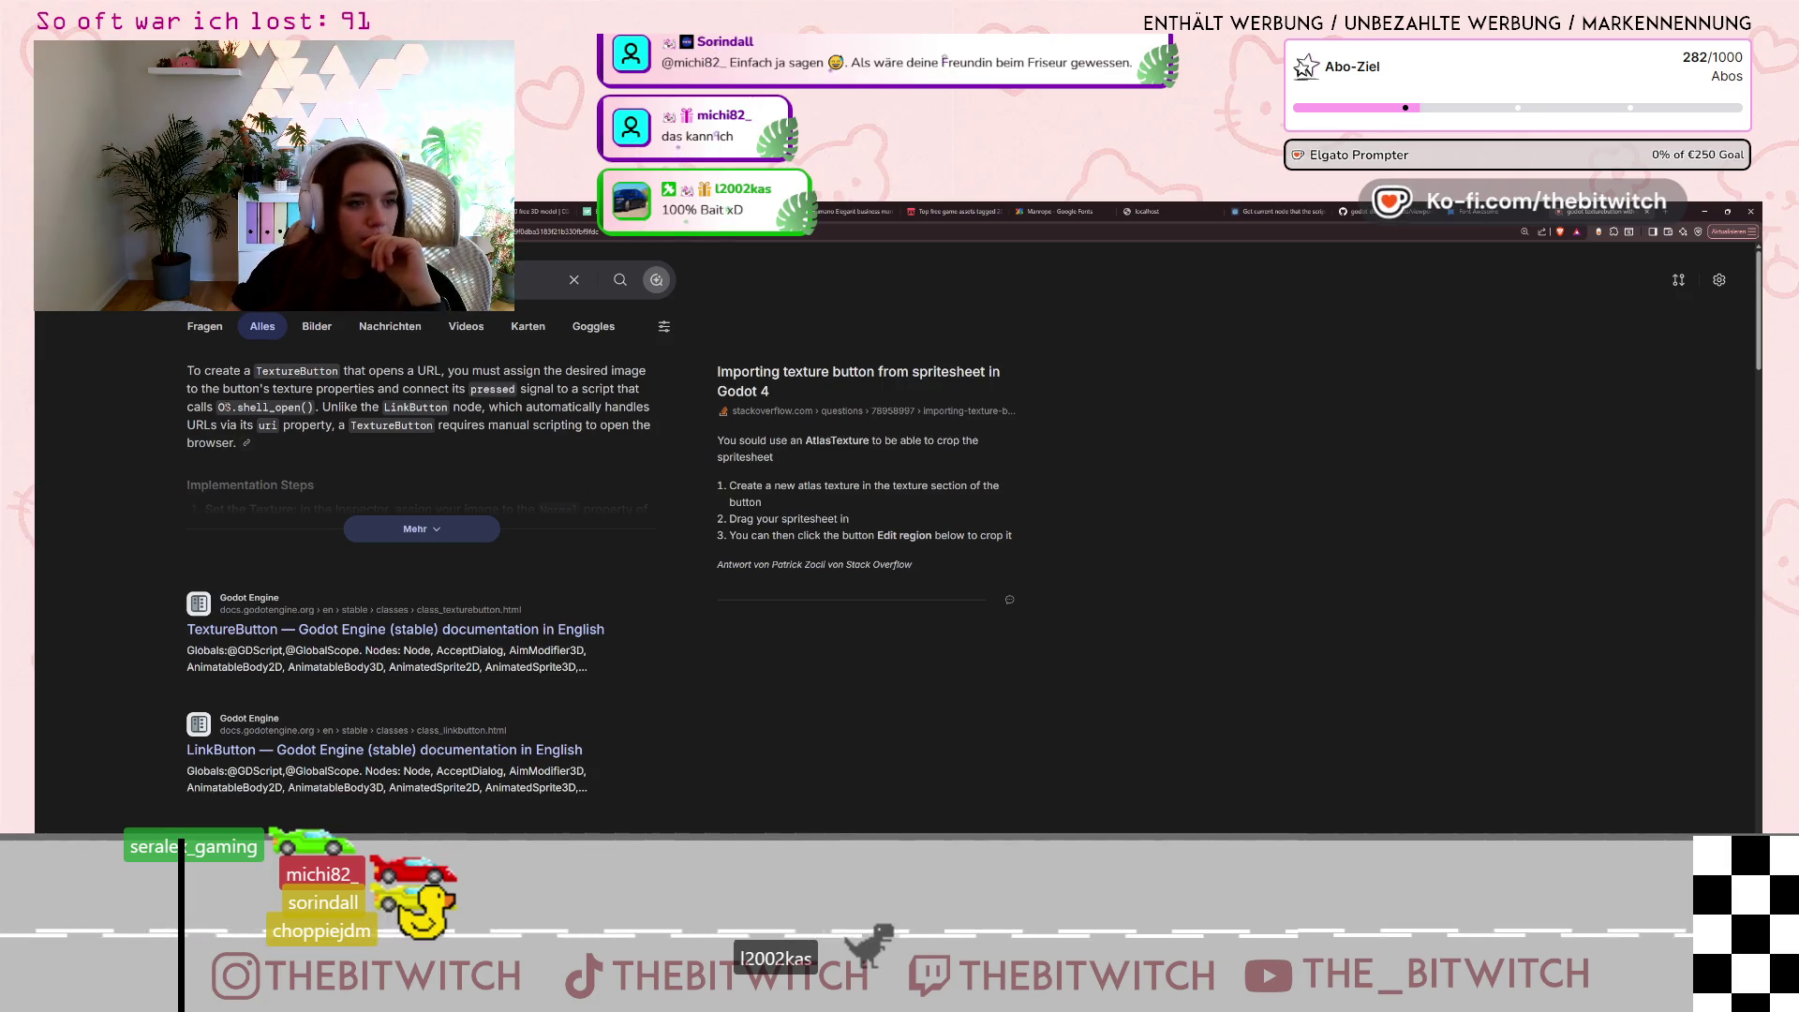
Expand the AI answer's TextureButton steps with the OS.shell_open() snippet, then minimize Brave.
left_click(422, 529)
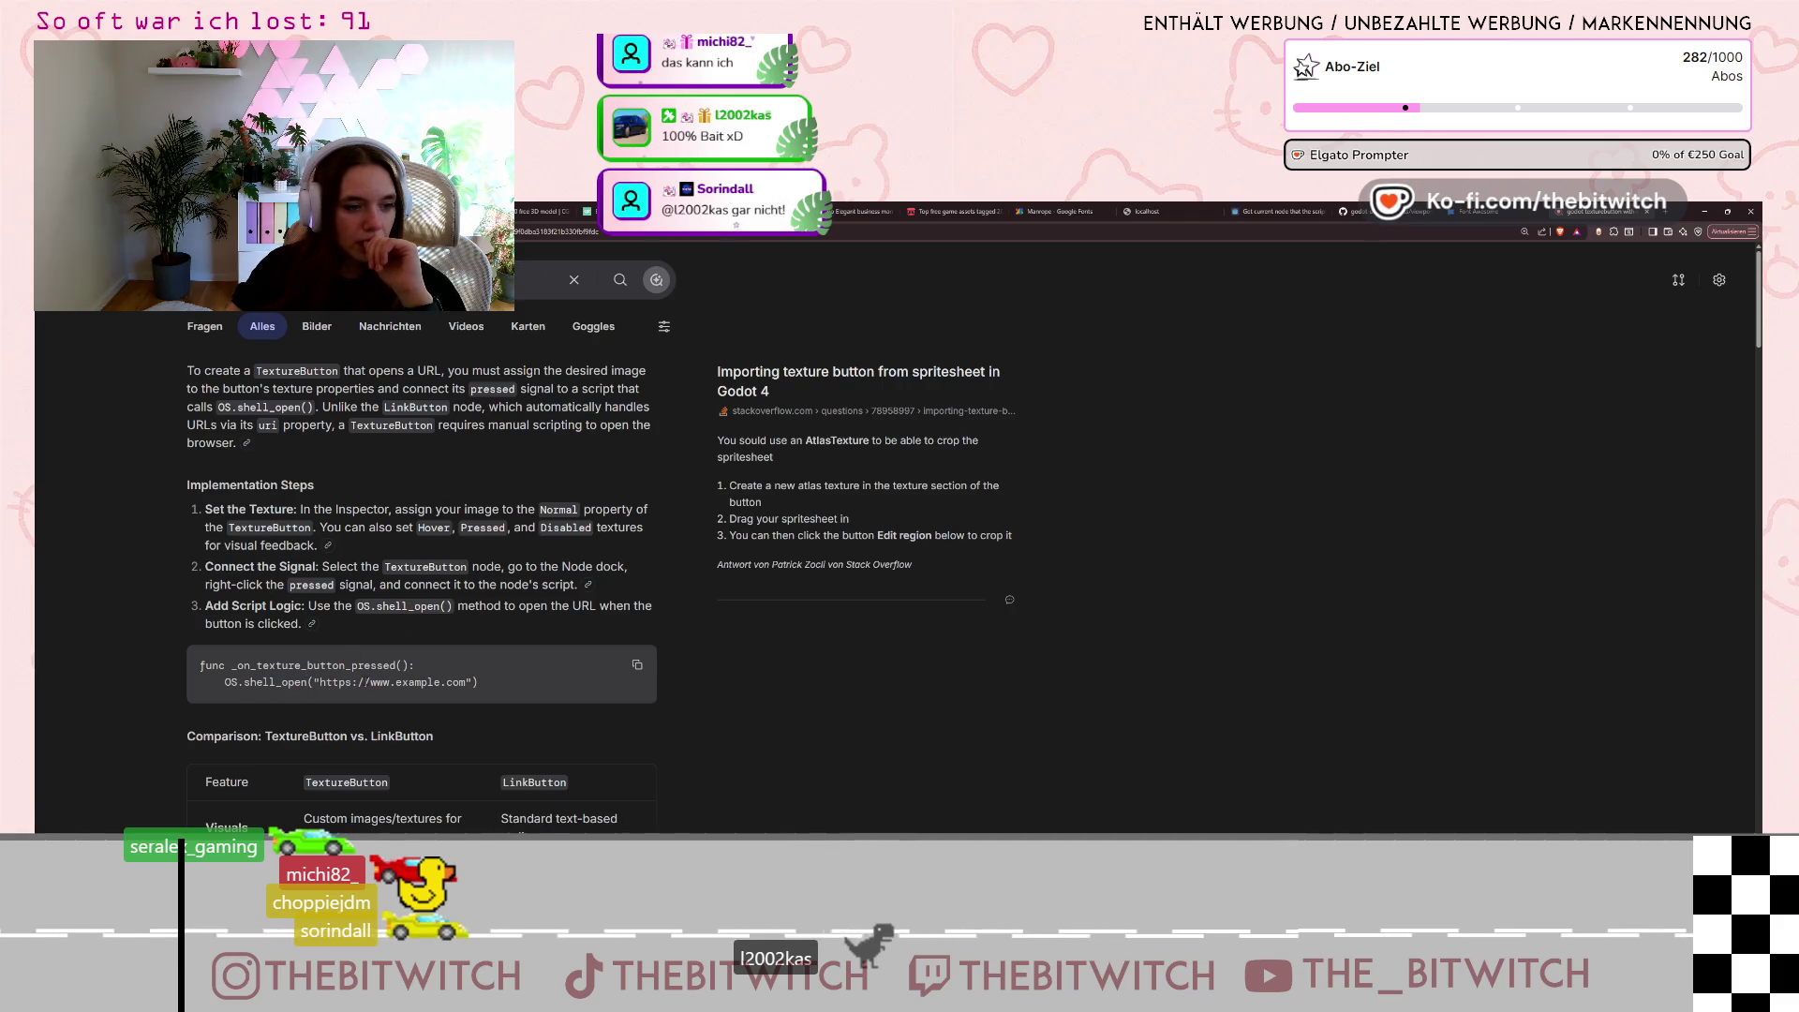
key("ctrl")
key("ctrl")
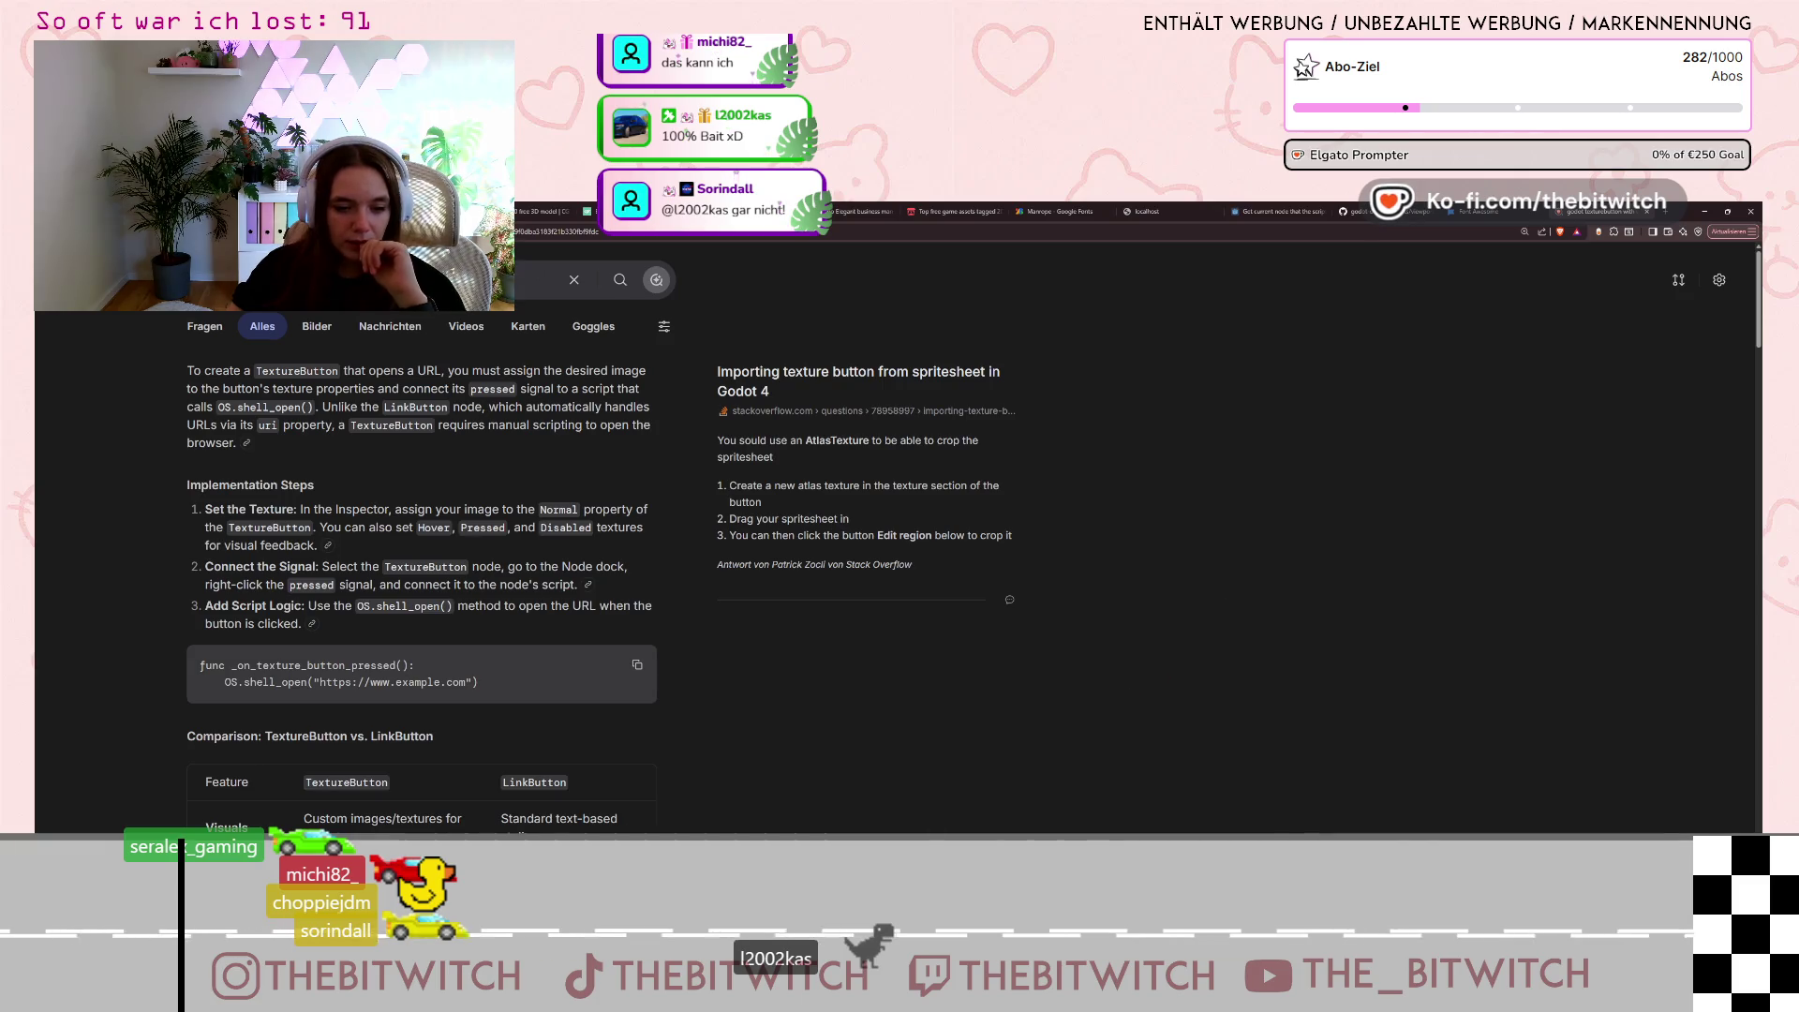
left_click(1716, 212)
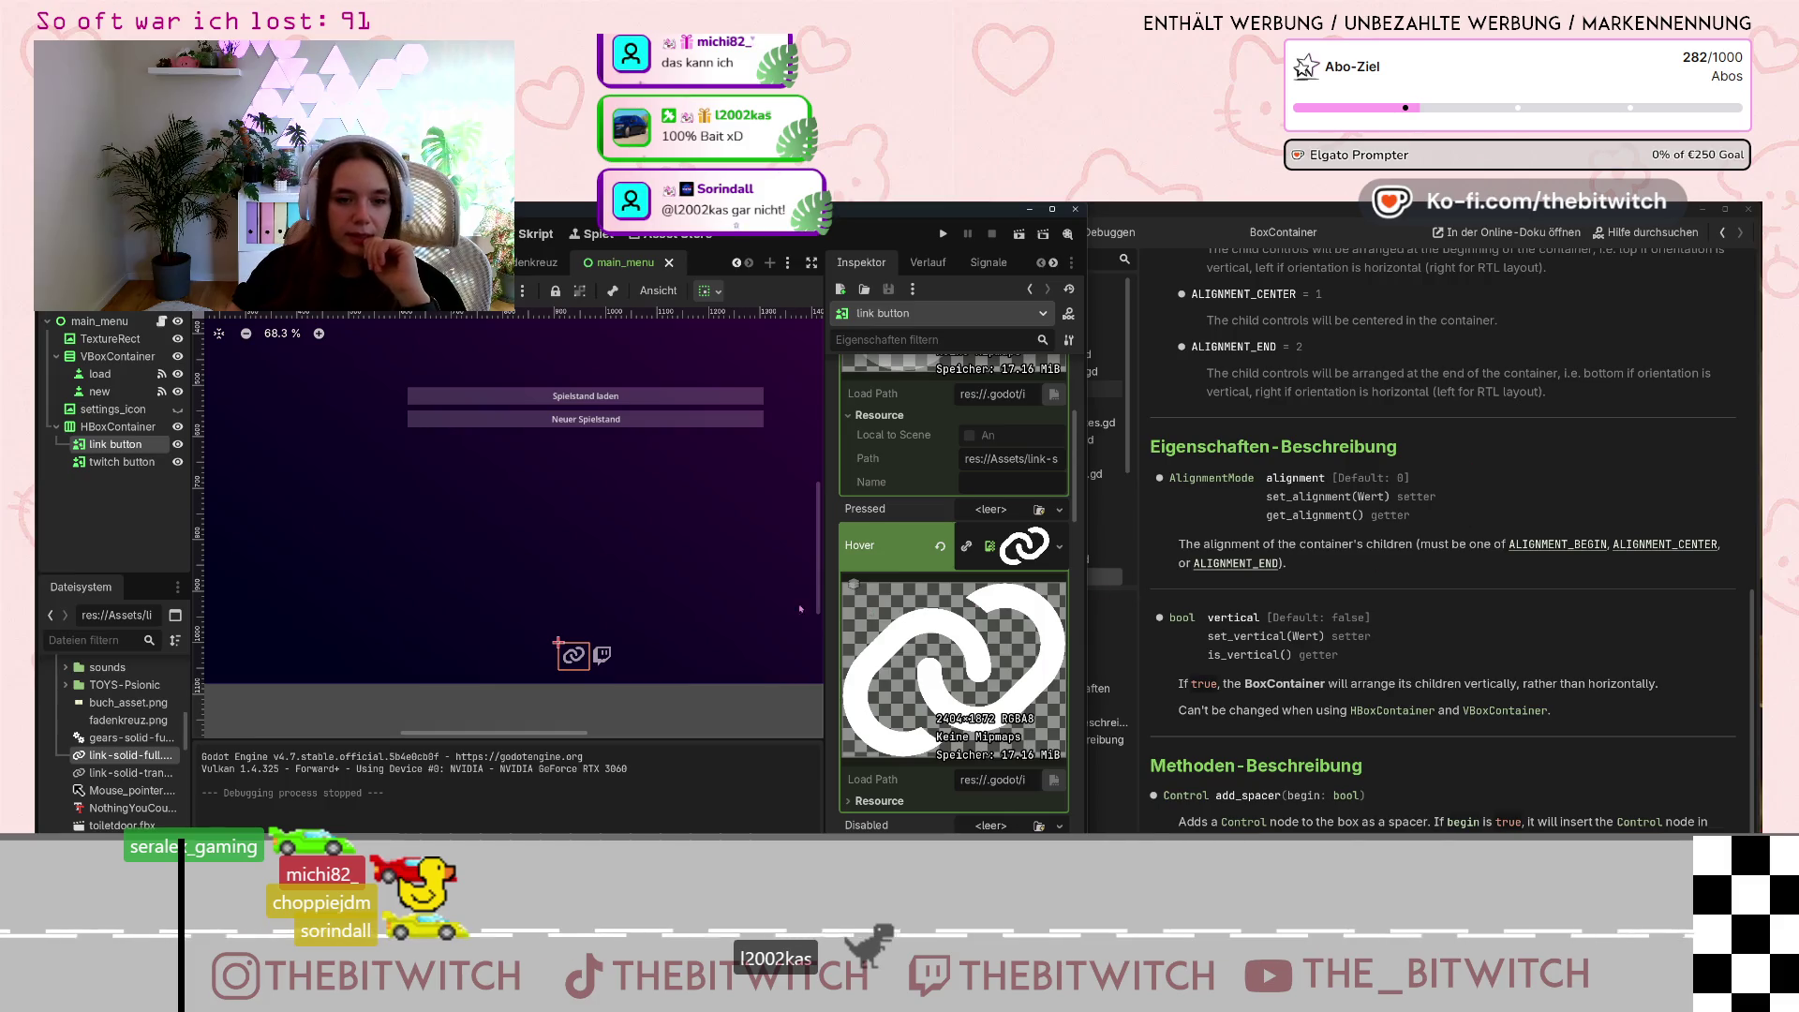
Connect the link button's pressed() signal to a new _on_link_button_pressed handler and select its pass line.
left_click(989, 263)
left_click(926, 377)
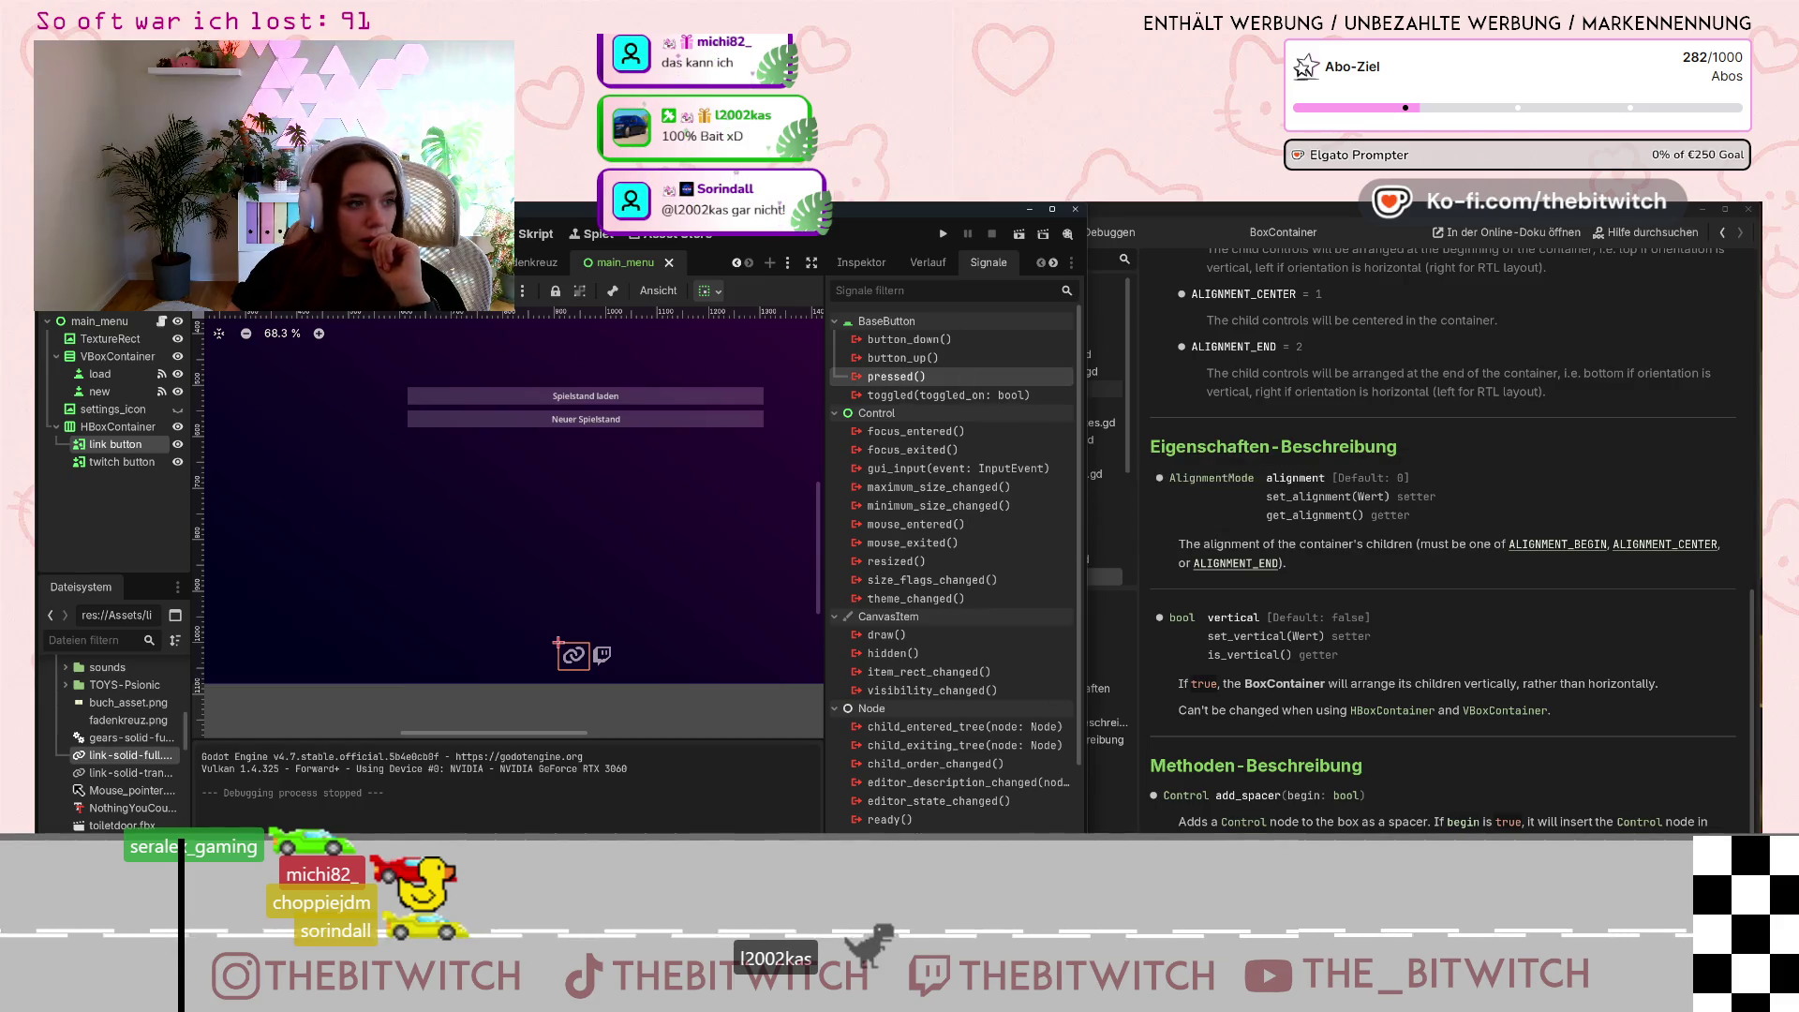
left_click(117, 426)
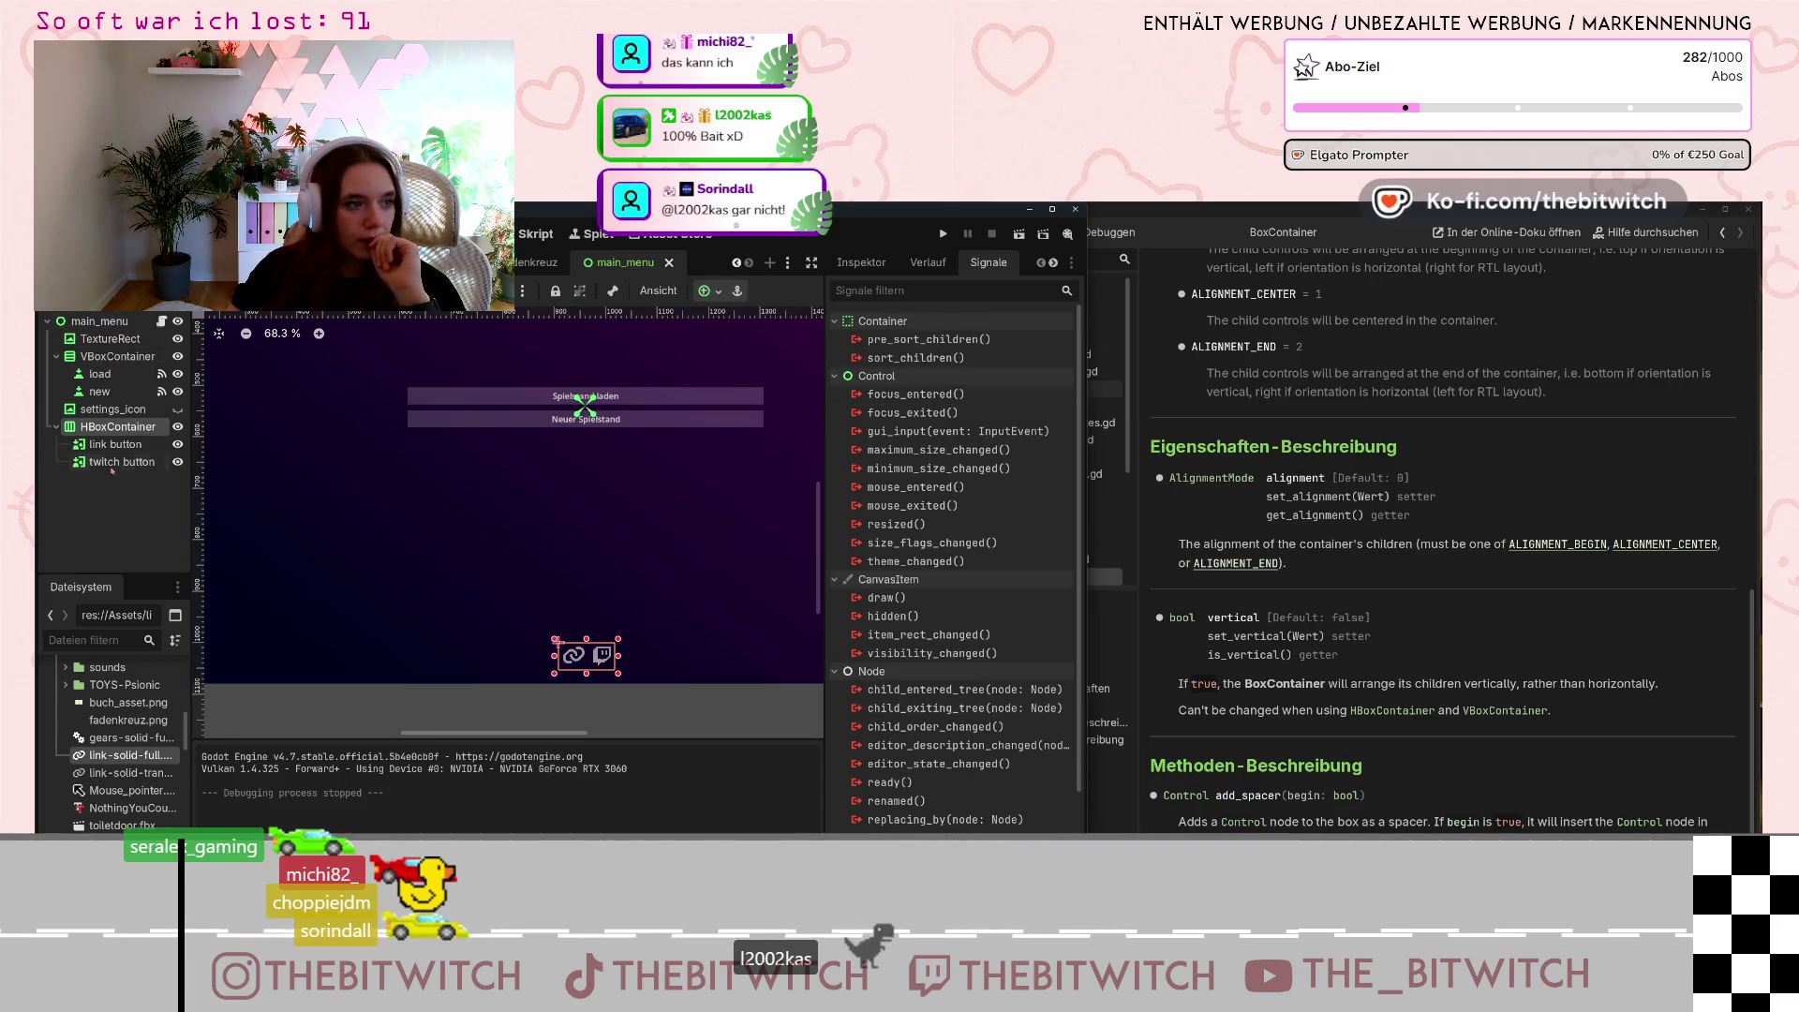
left_click(123, 444)
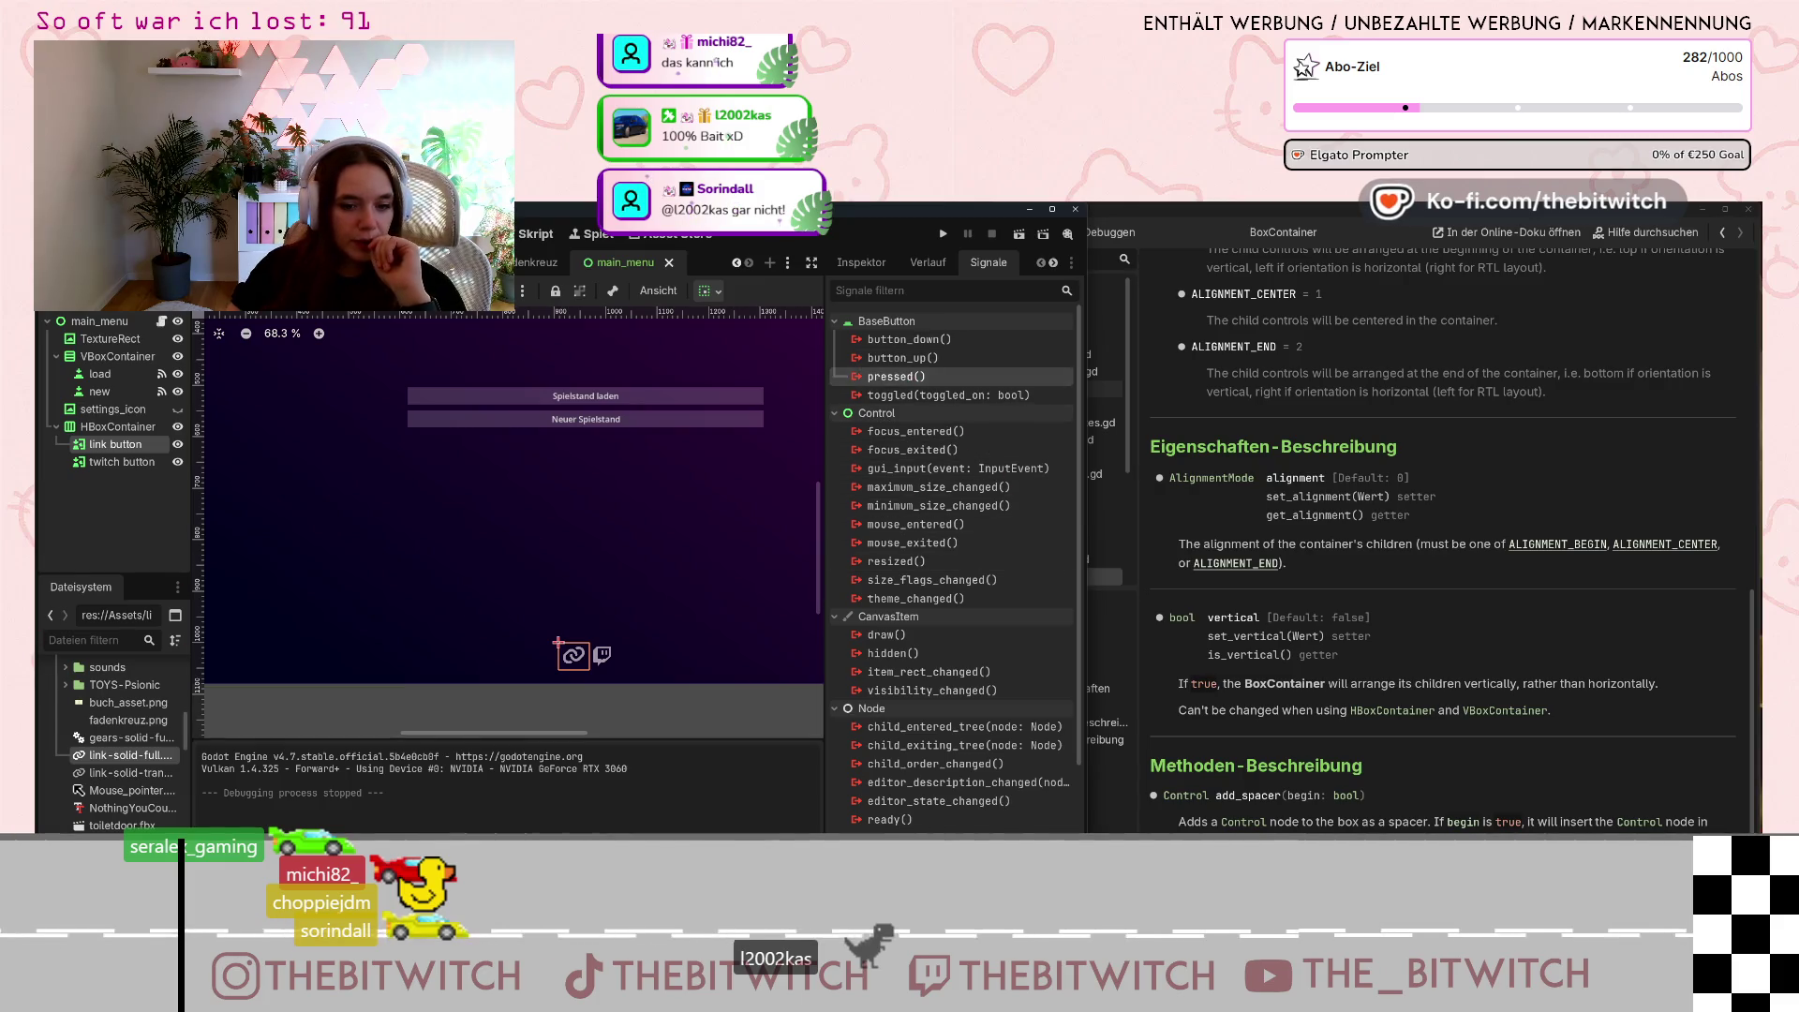
double_click(891, 376)
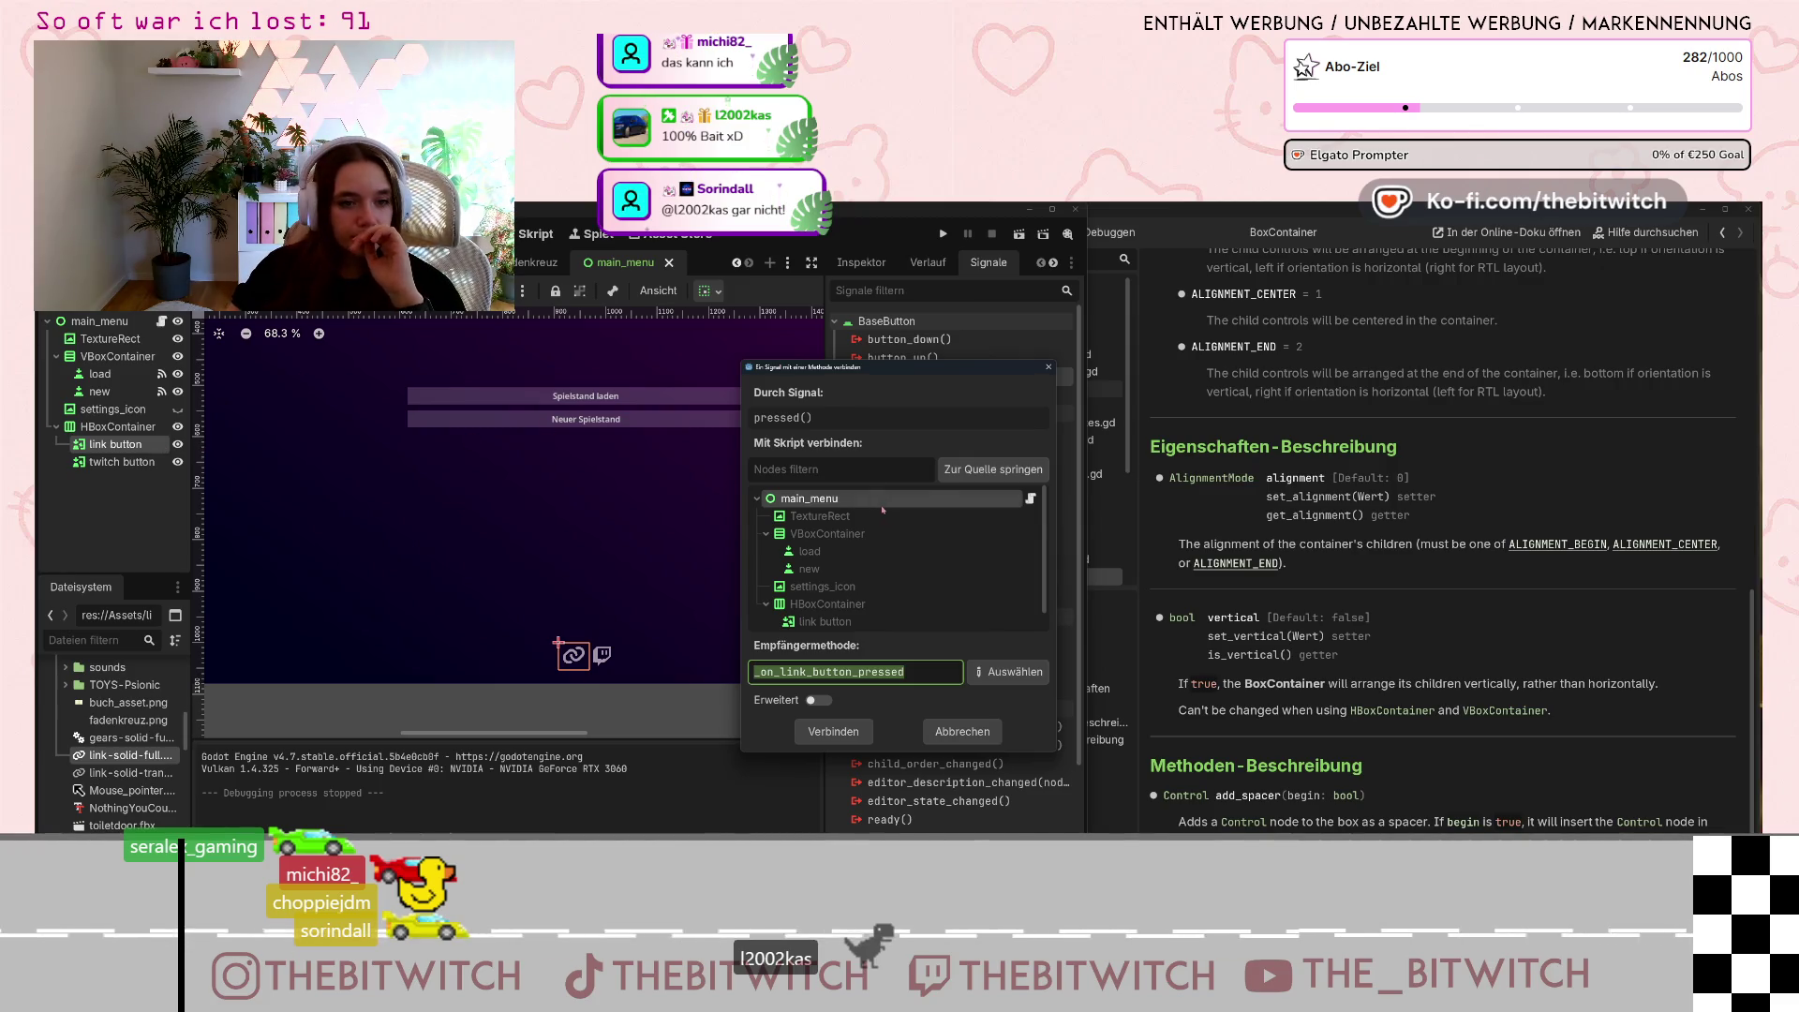
left_click(840, 737)
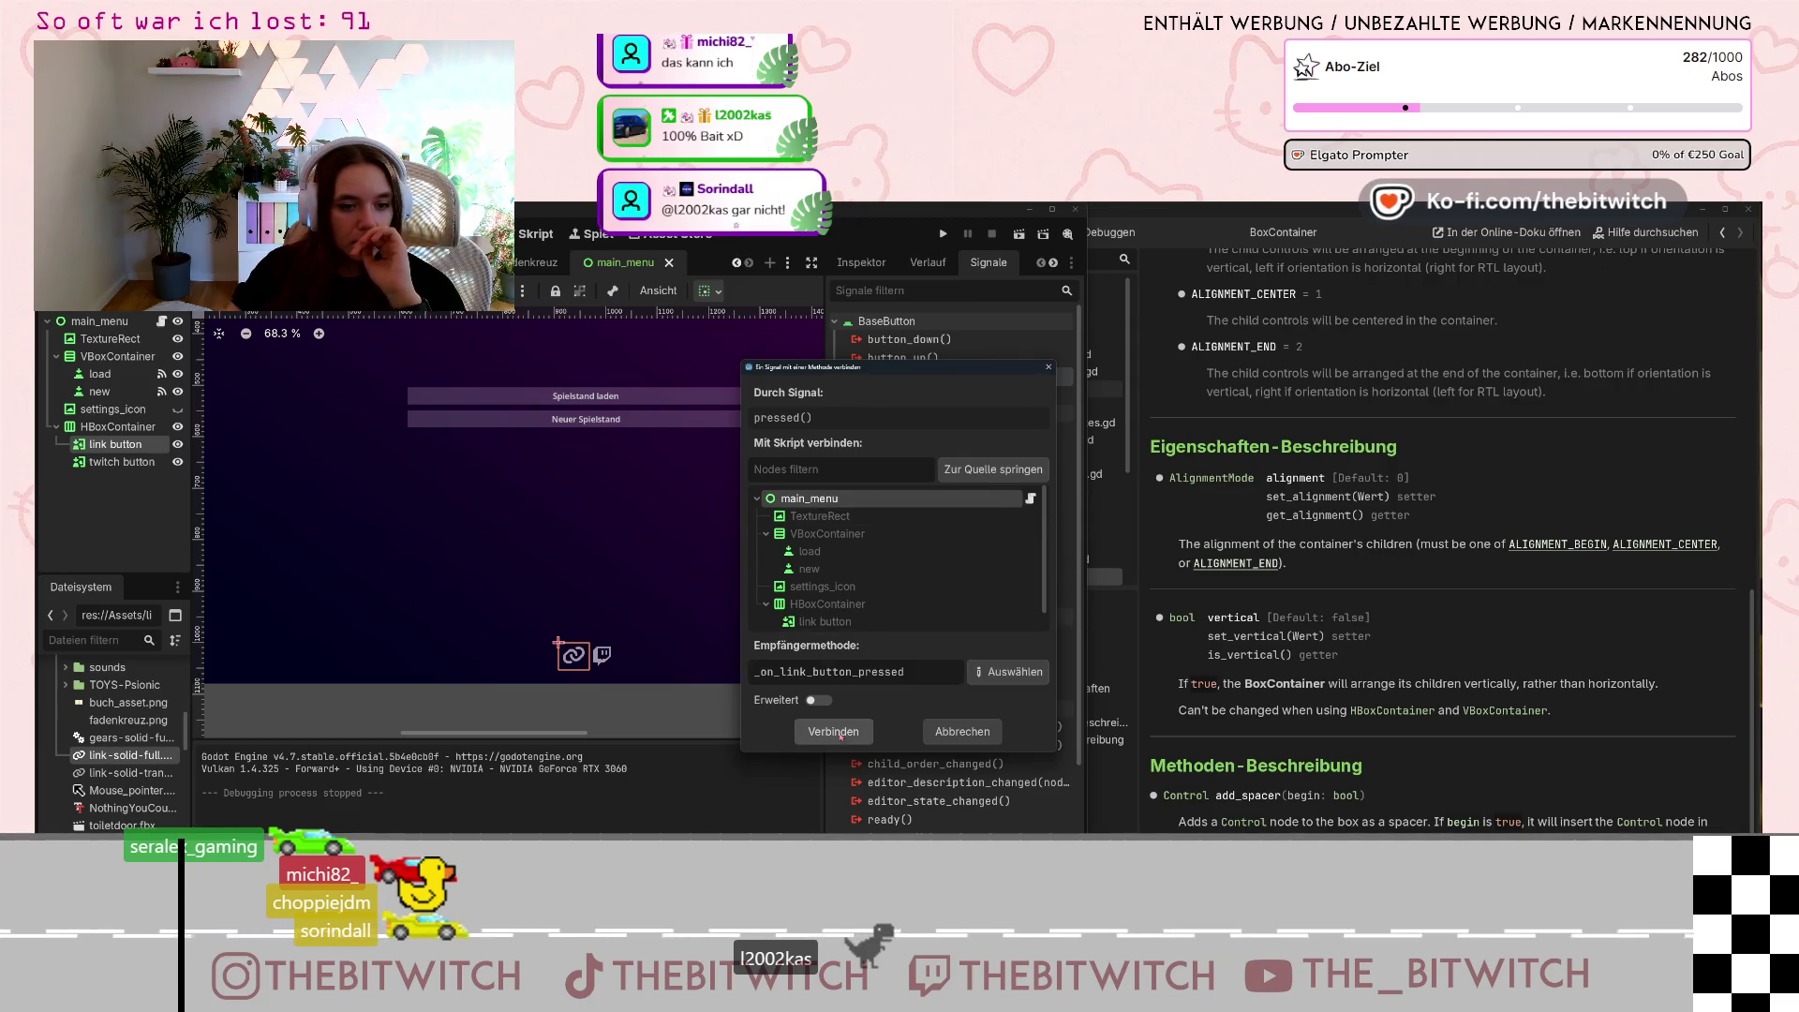
left_click(841, 737)
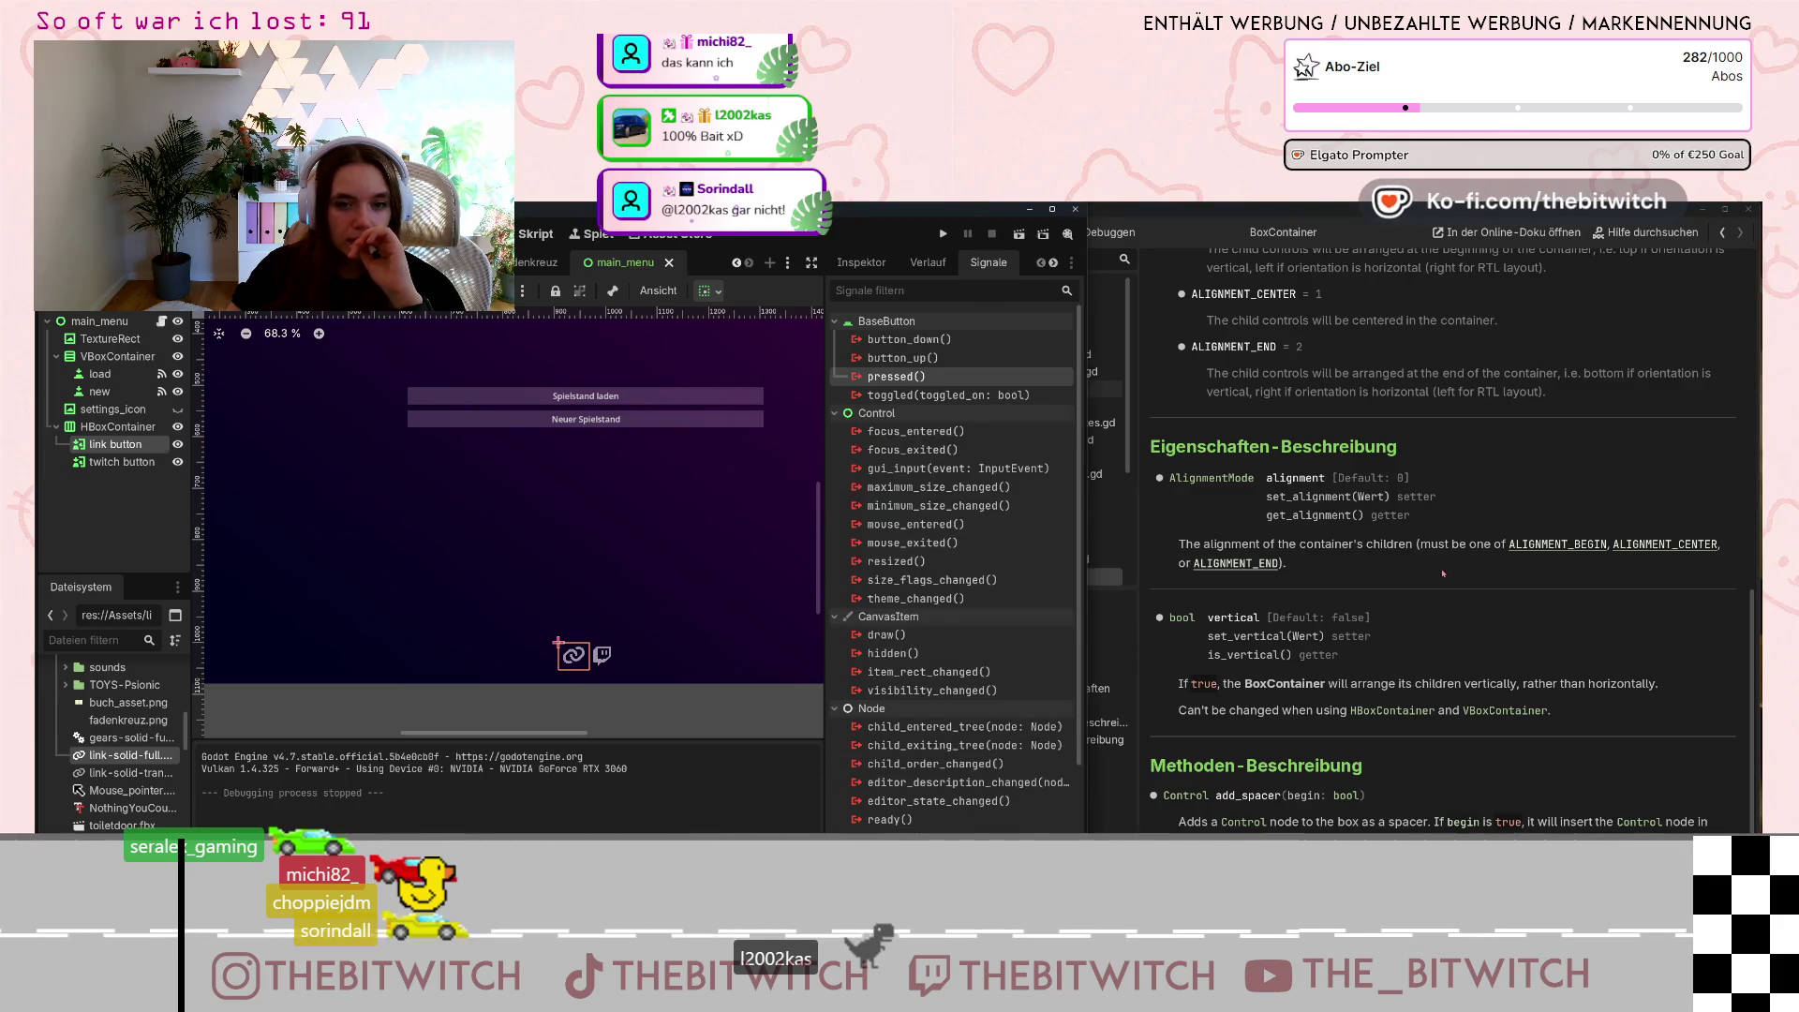
left_click_drag(1477, 653, 1252, 653)
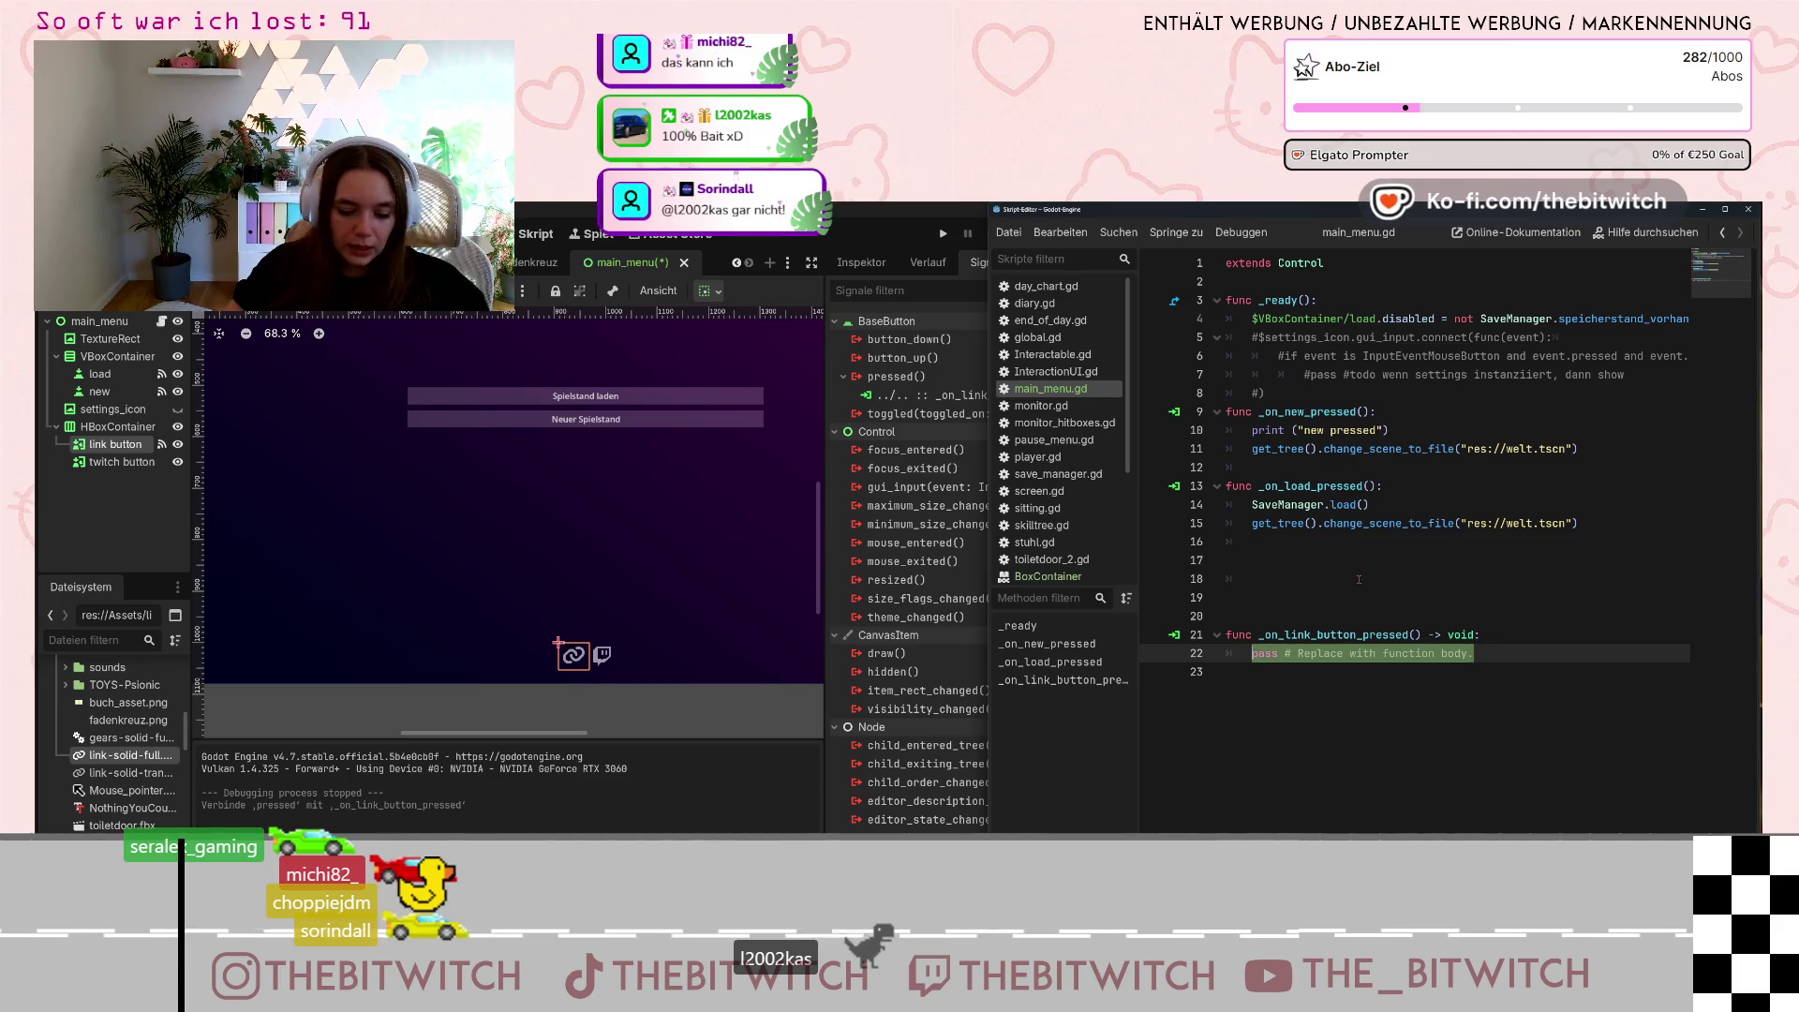
Replace pass in _on_link_button_pressed with OS.shell_open() using the pasted website URL.
key("BackSpace")
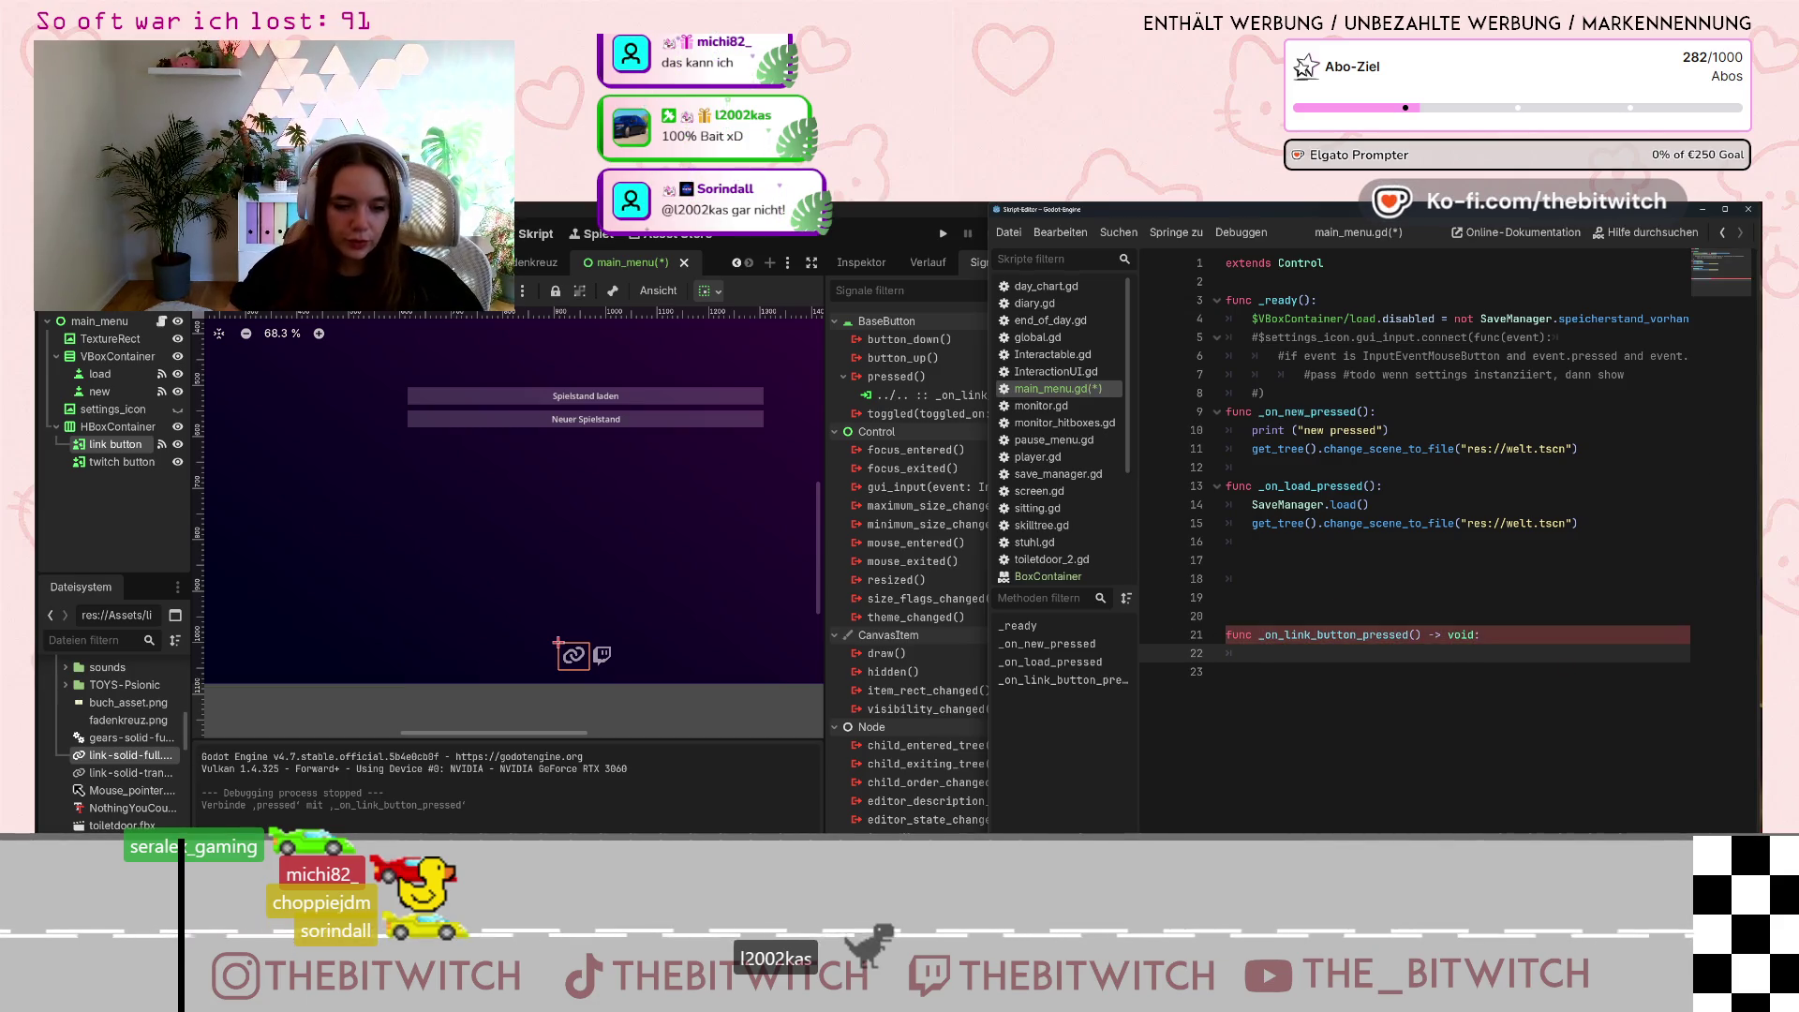
key("alt+Tab")
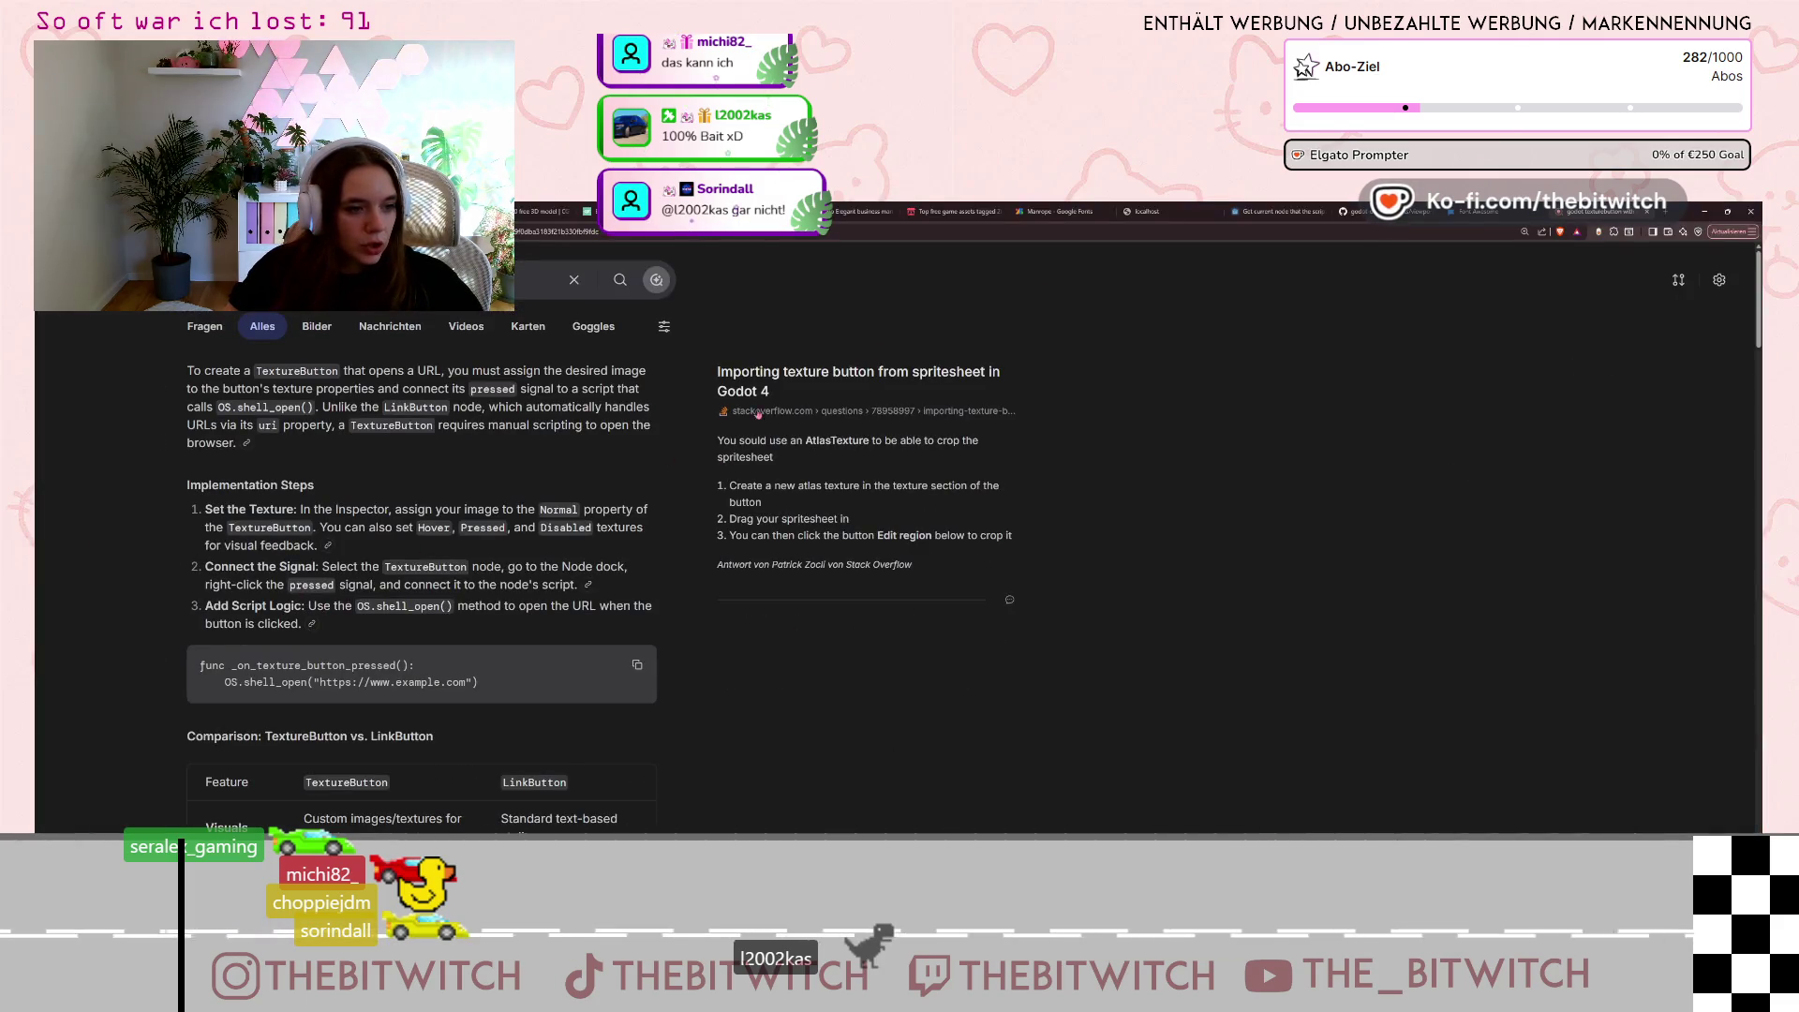
key("alt+Tab")
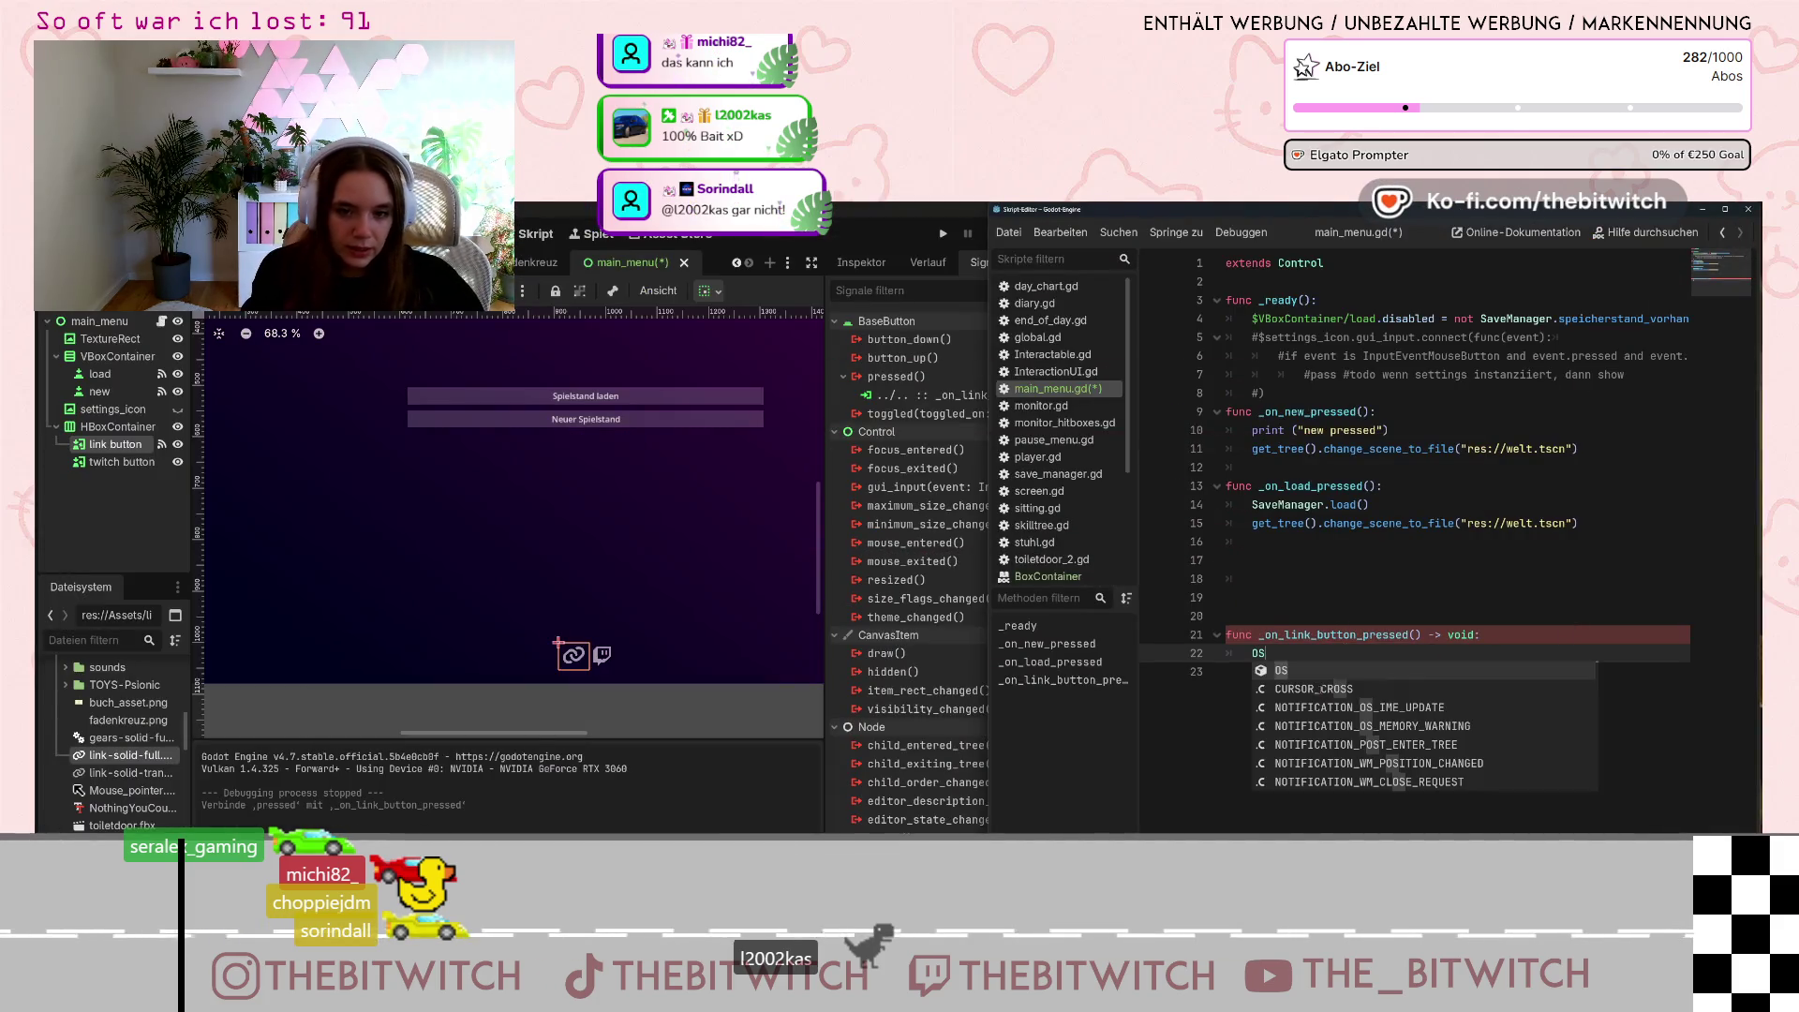
type(".shell")
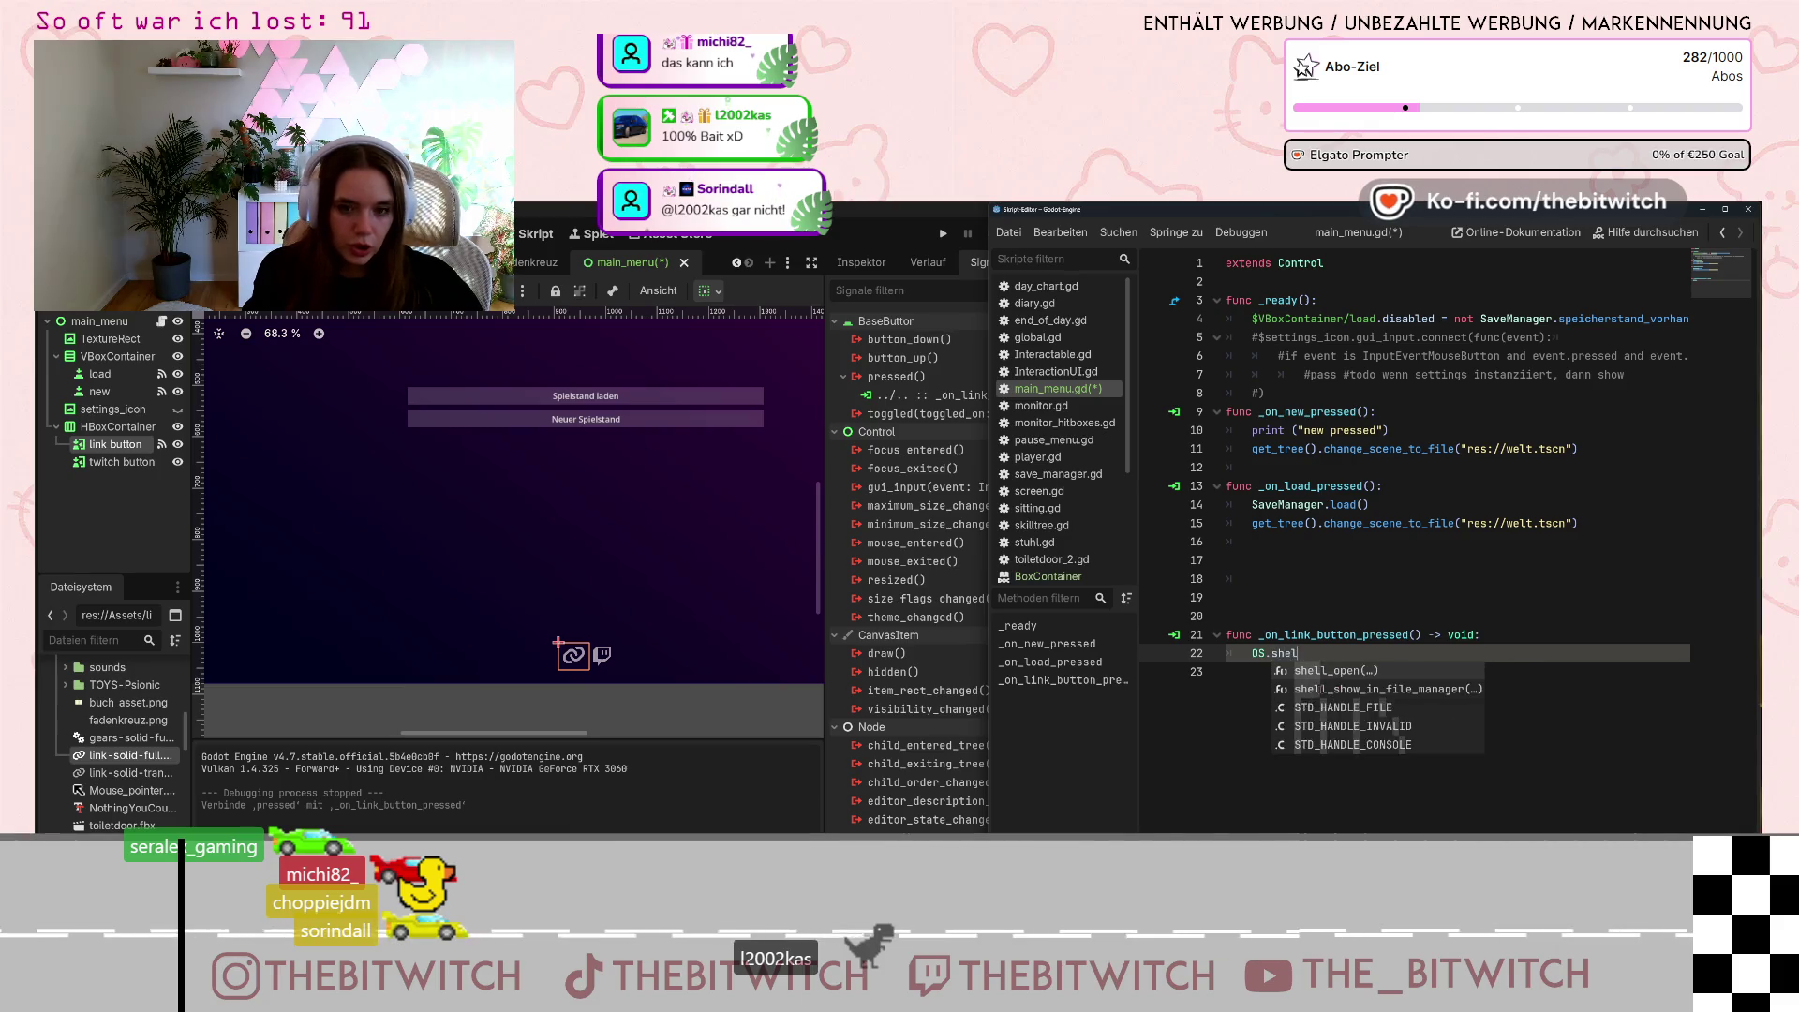
left_click(1340, 671)
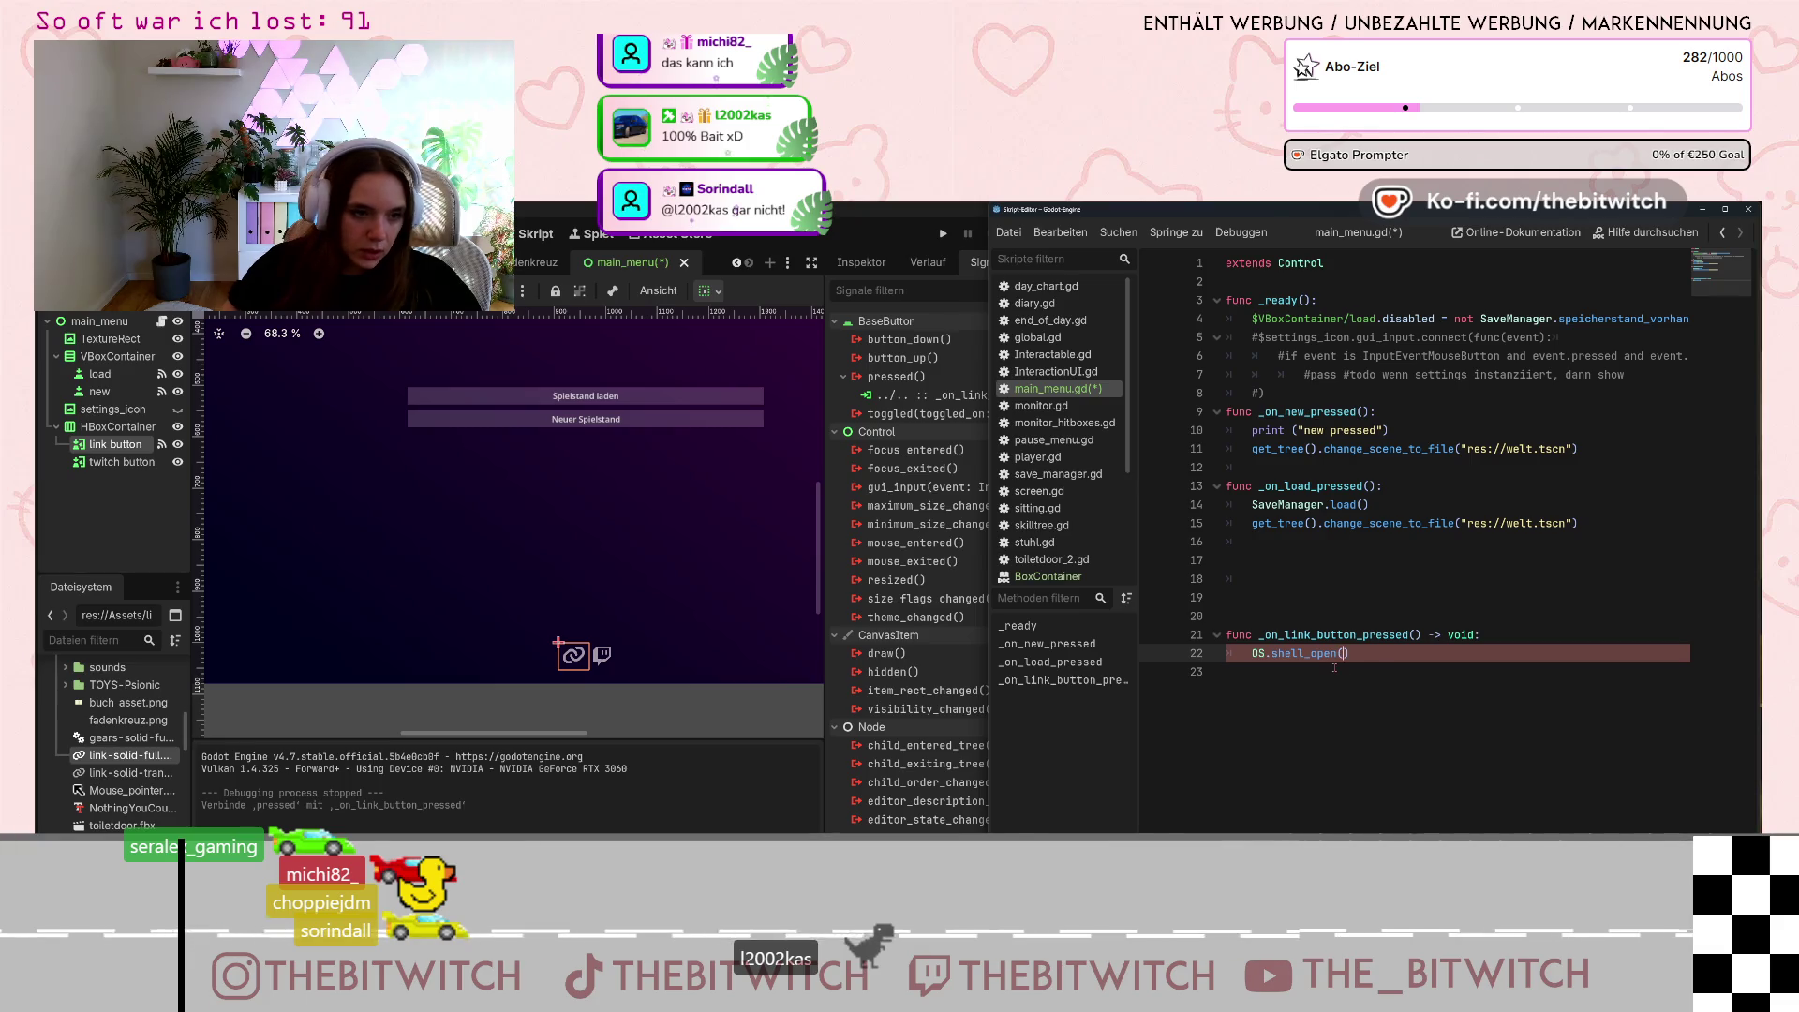
type("\"")
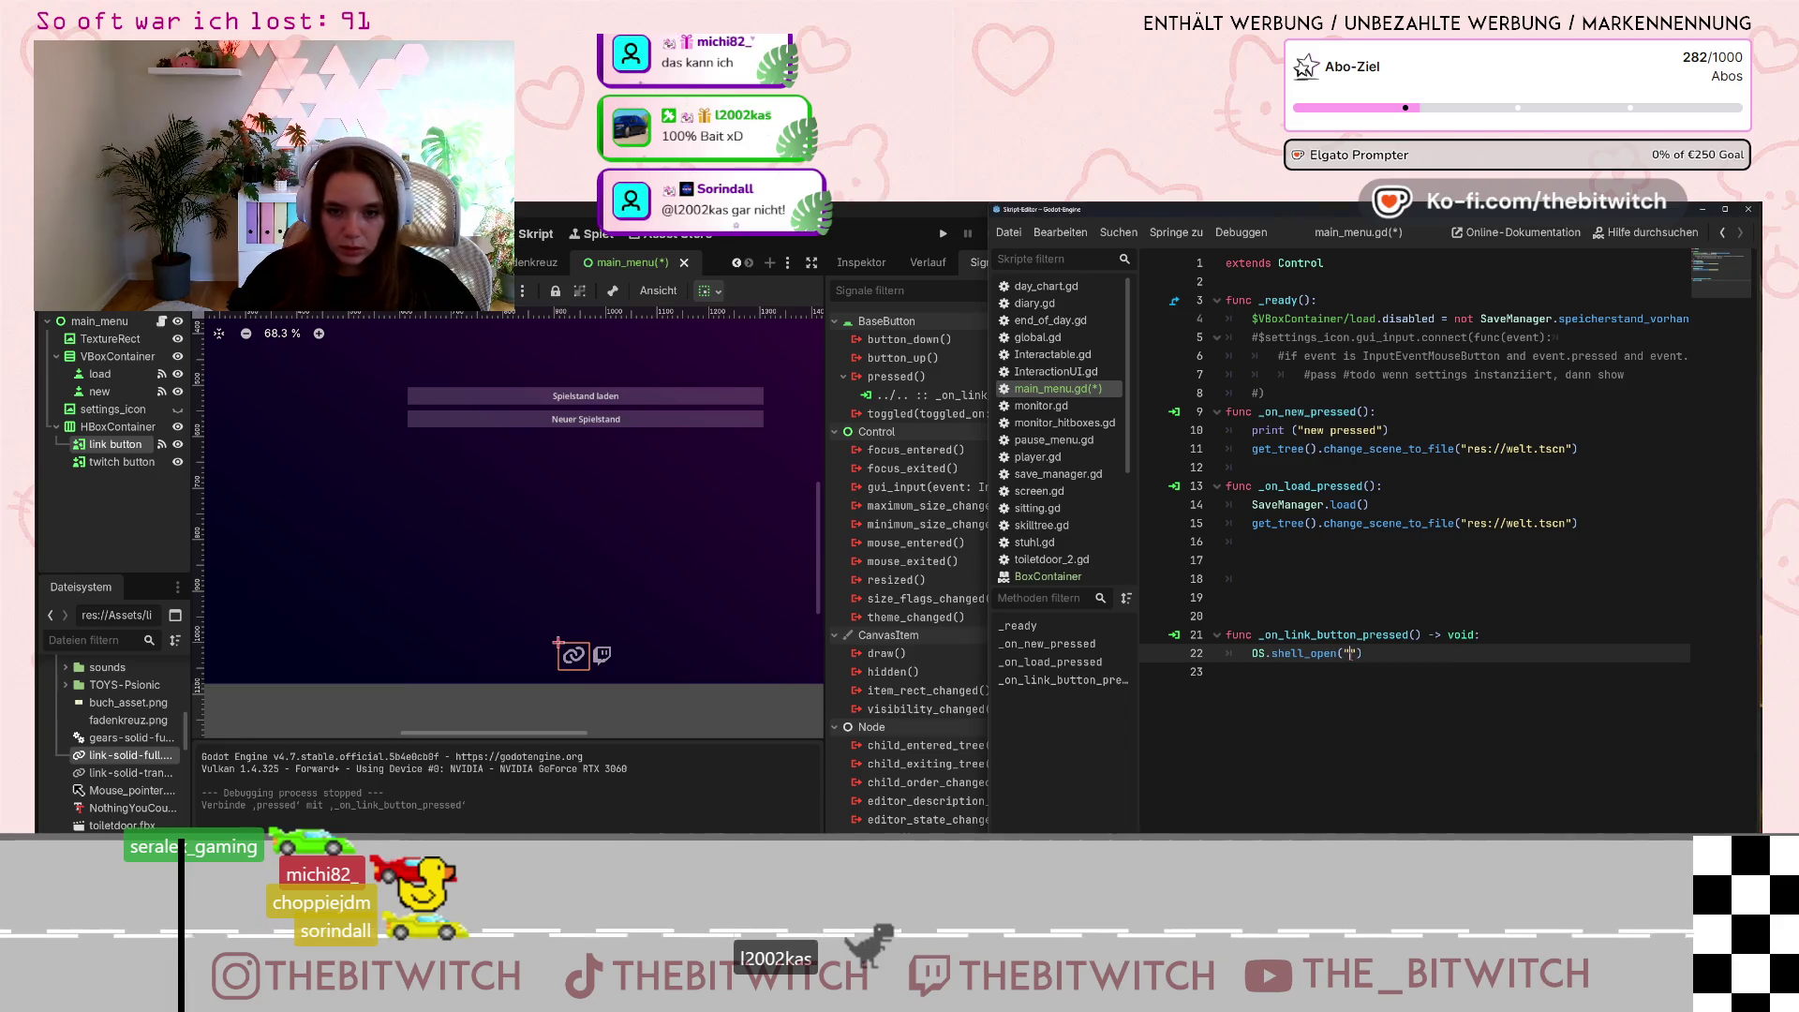
type("https://thebitwitch.github.io/theBitWitch/")
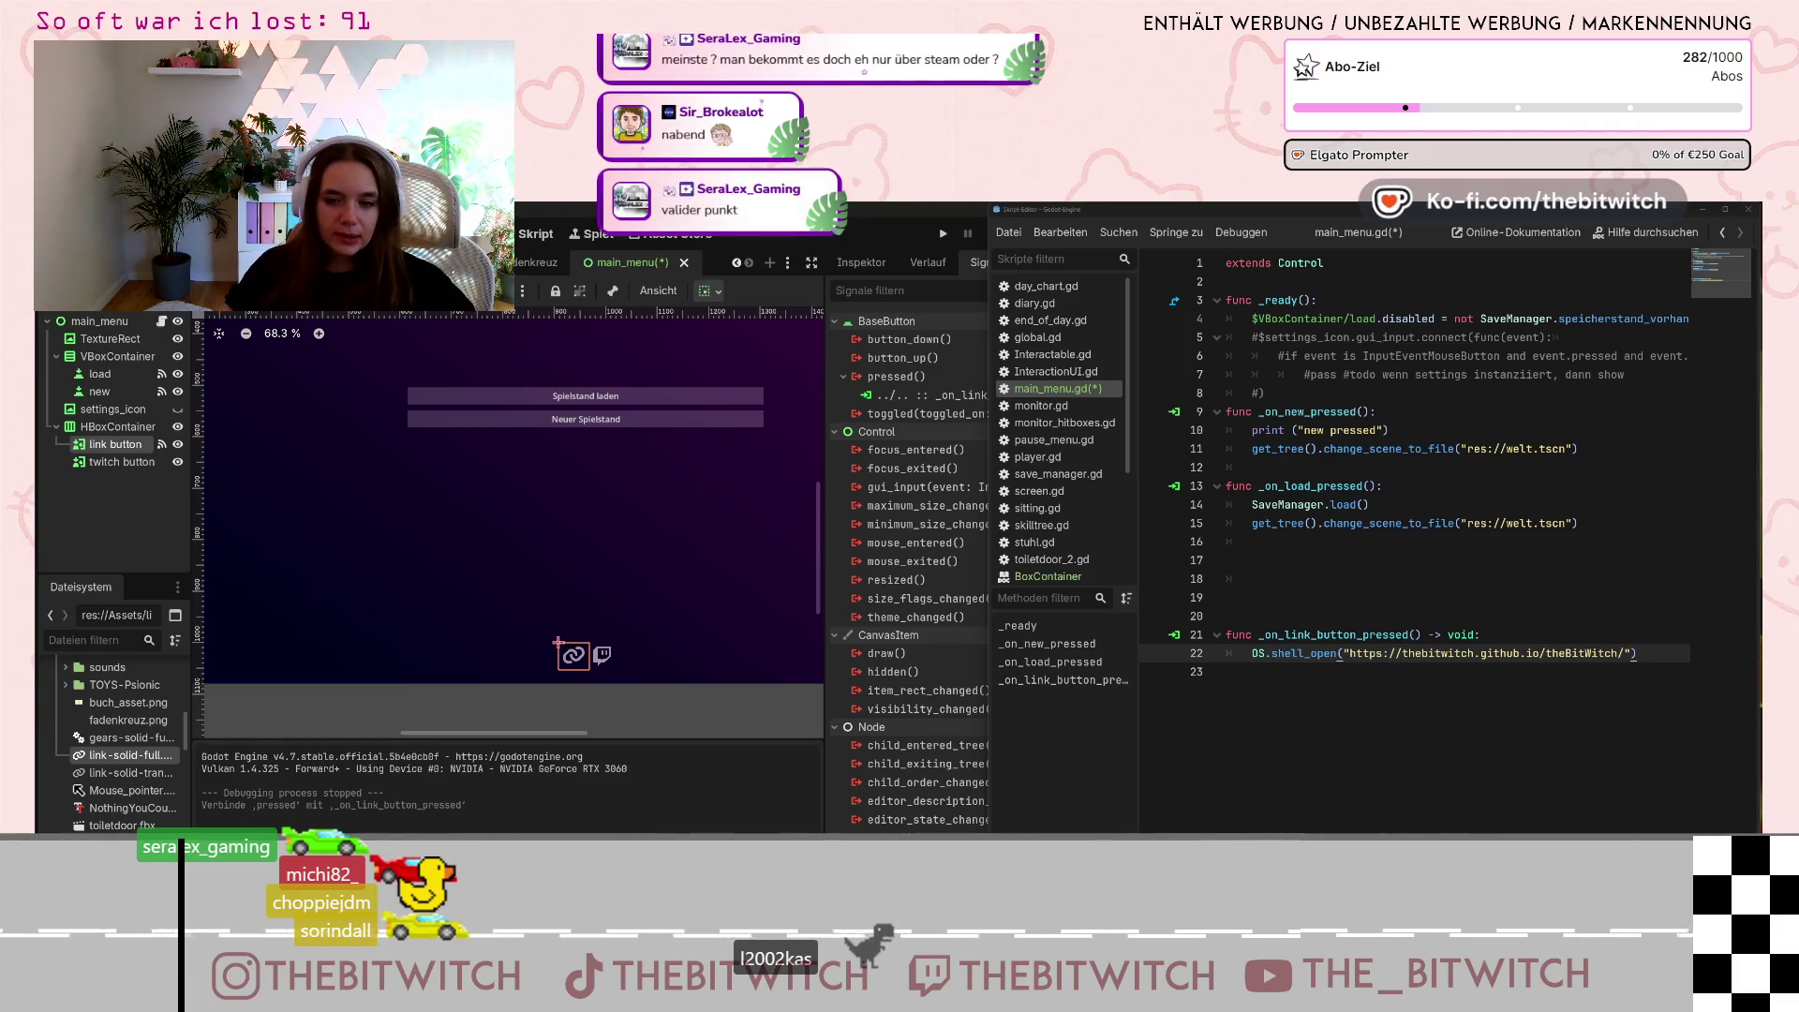
left_click(601, 655)
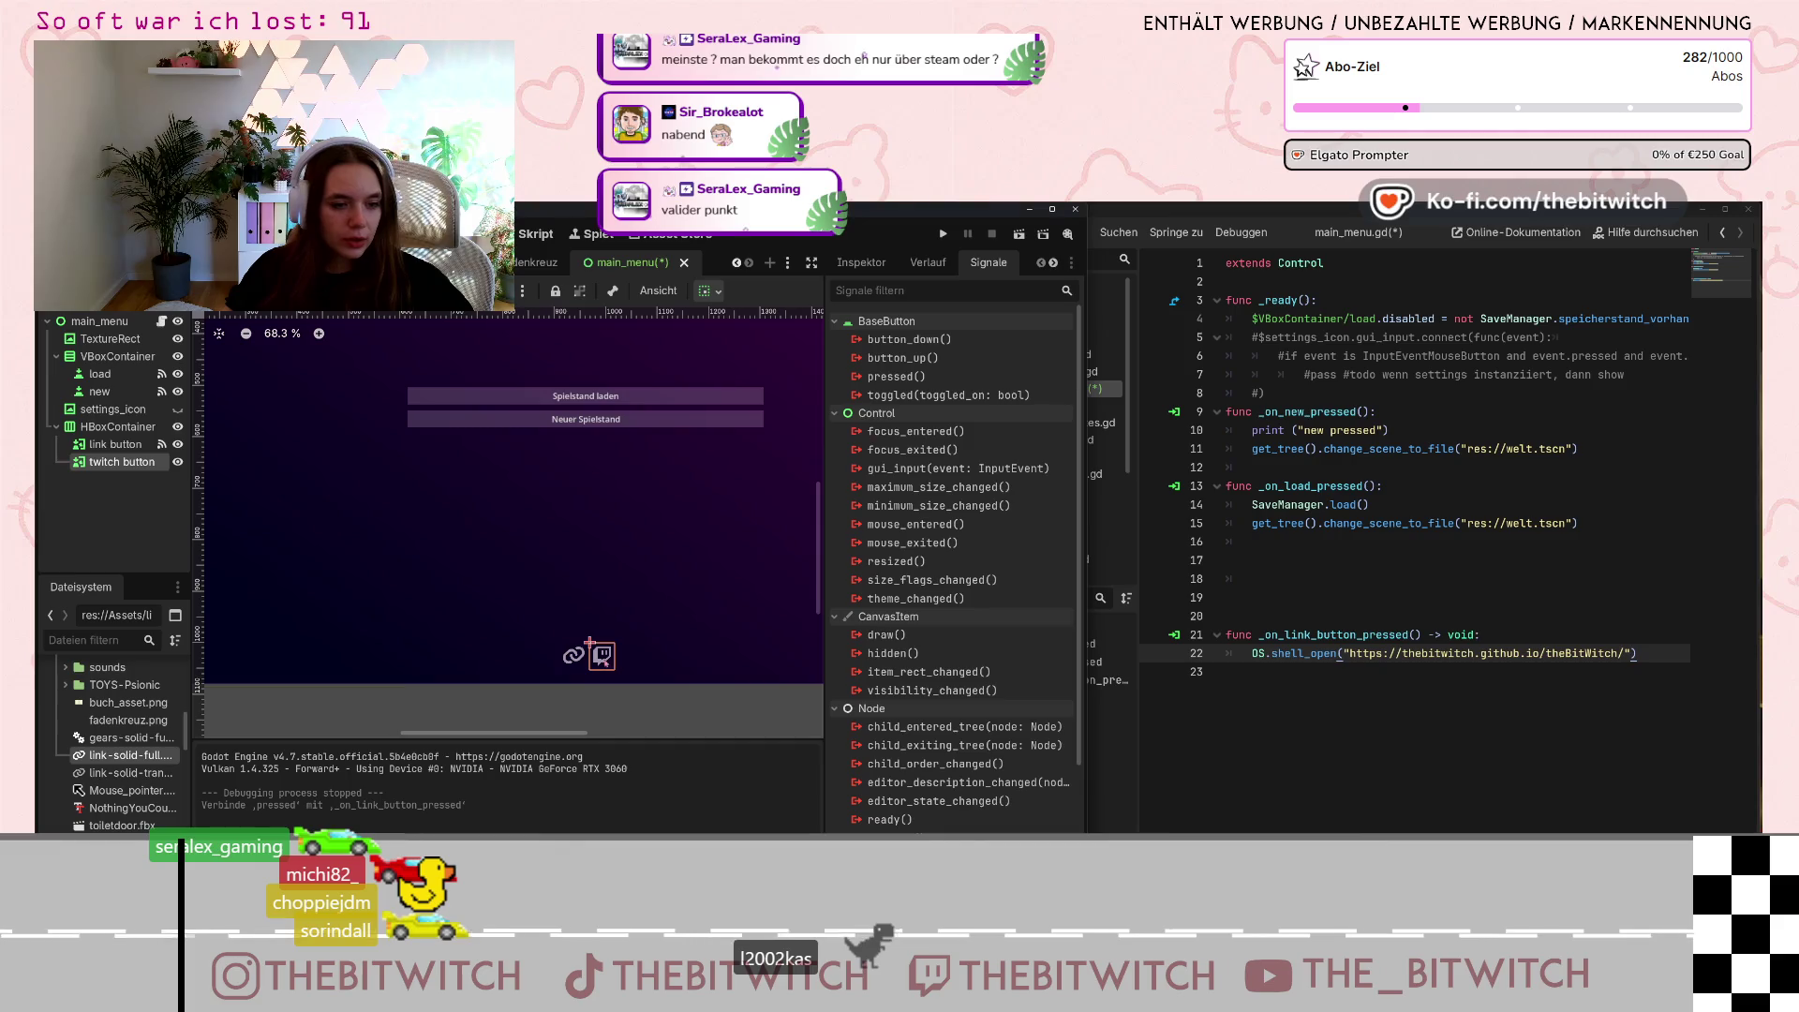
Connect the twitch button's pressed() signal to a new _on_twitch_button_pressed handler.
left_click(918, 377)
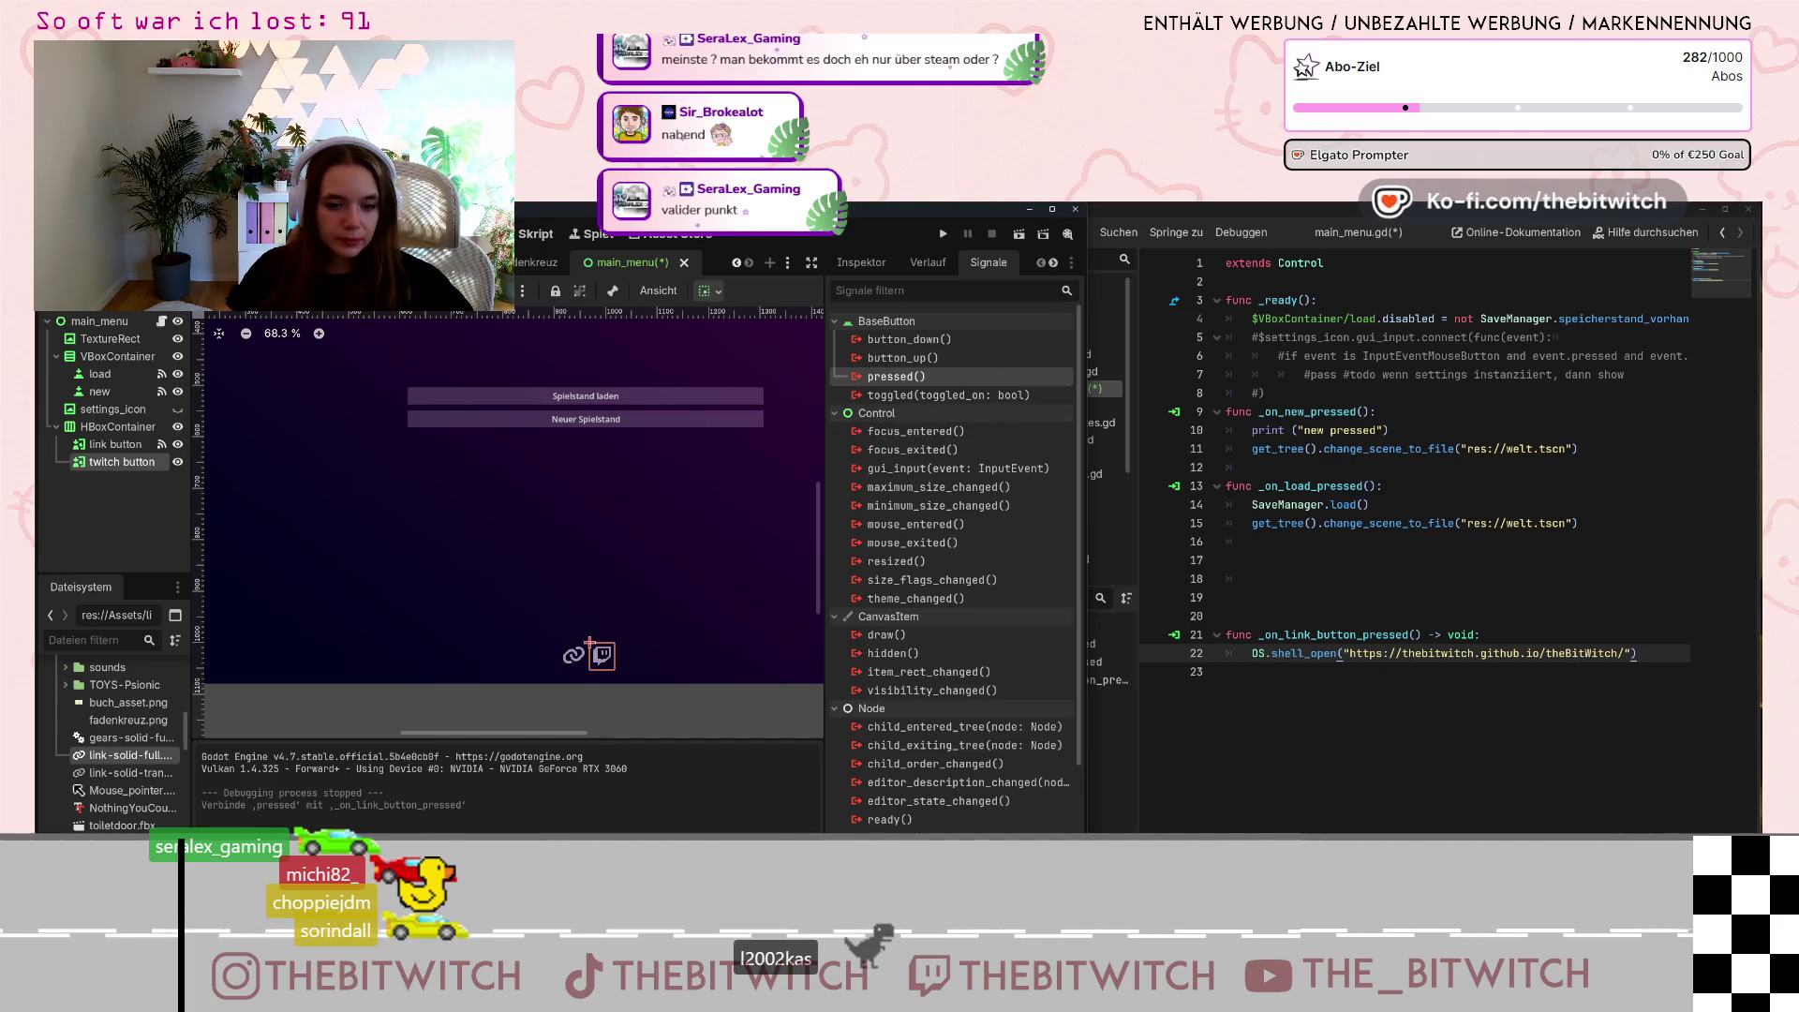
double_click(897, 376)
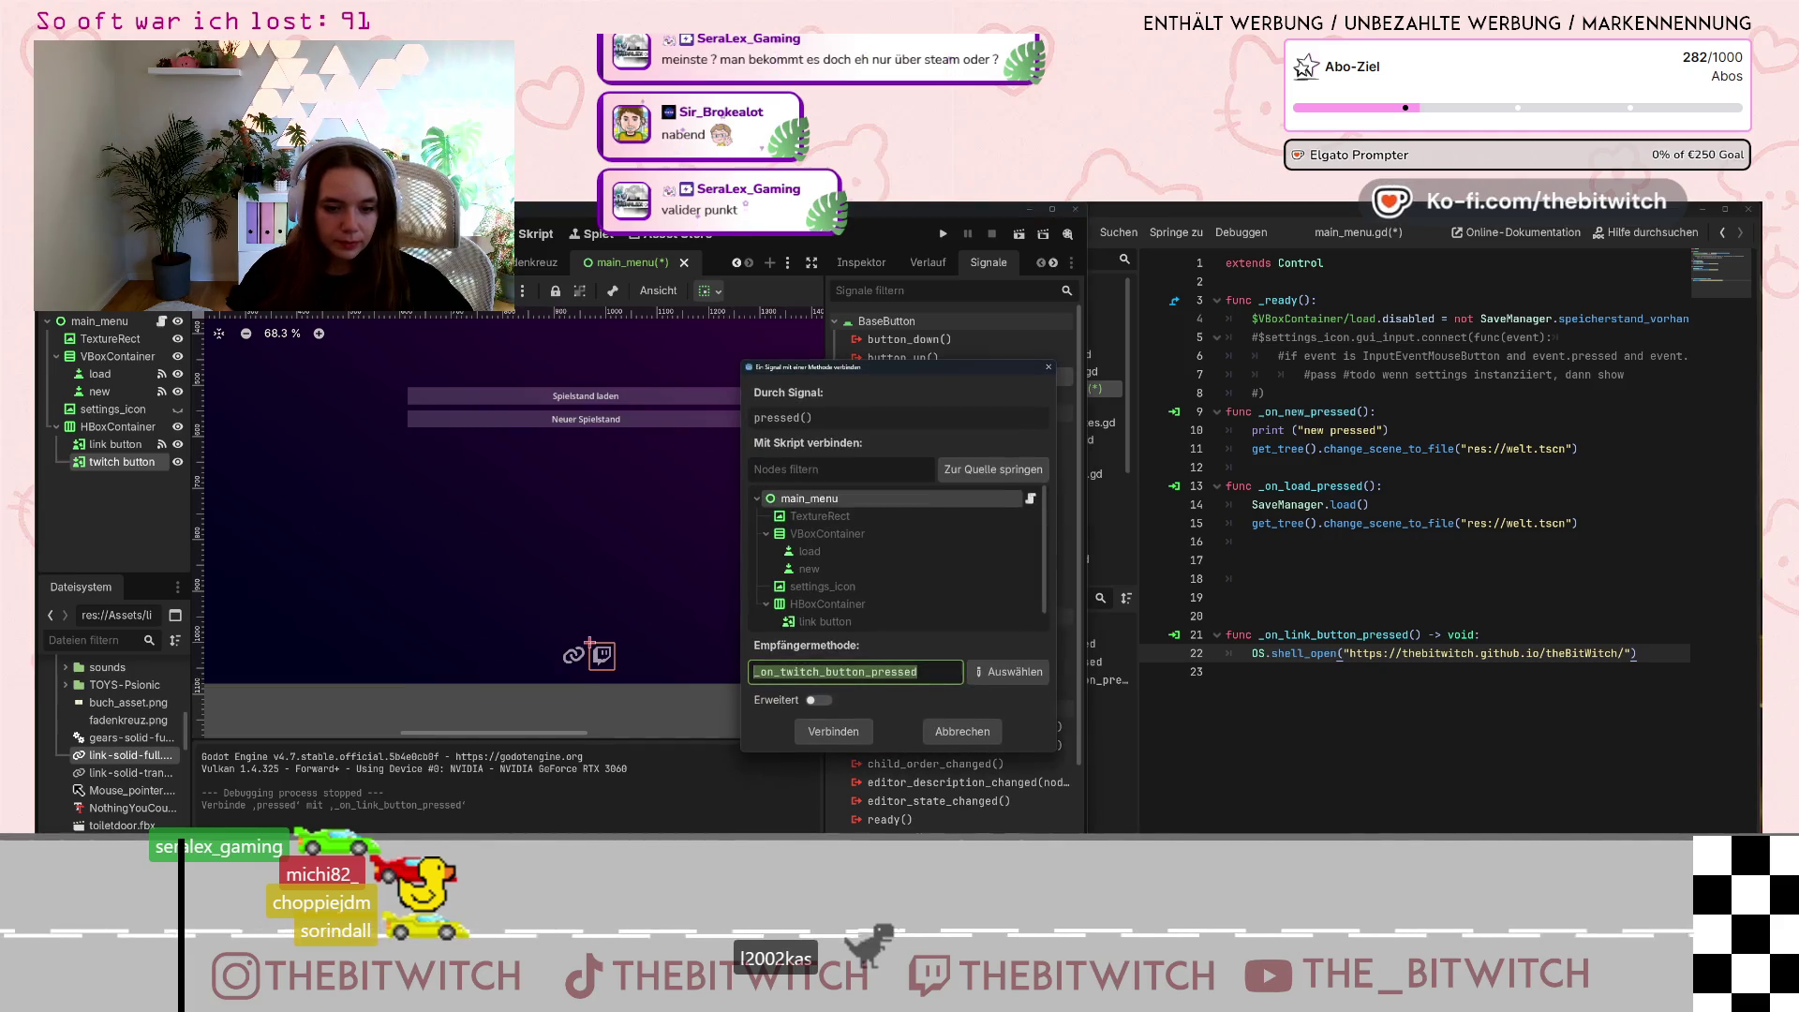
left_click(844, 741)
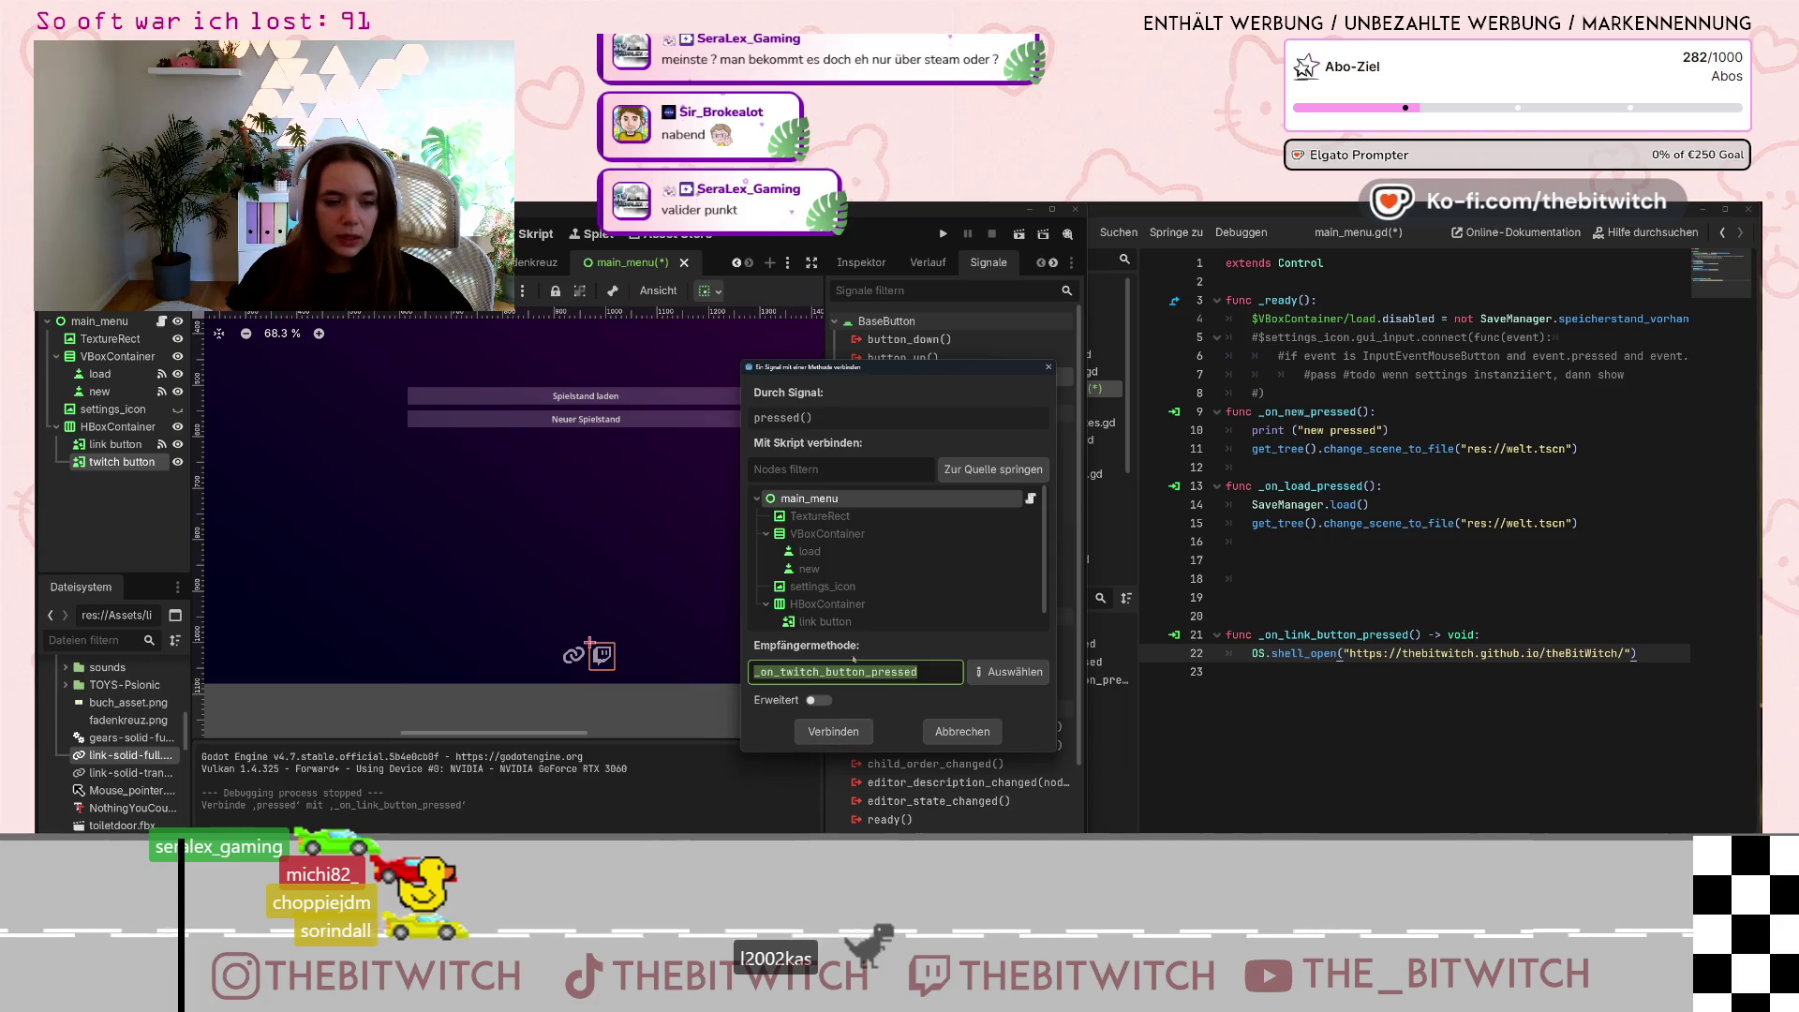
left_click(854, 737)
Replace the Twitch handler's pass with OS.shell_open() using the pasted Twitch channel URL.
left_click_drag(1510, 721, 1261, 729)
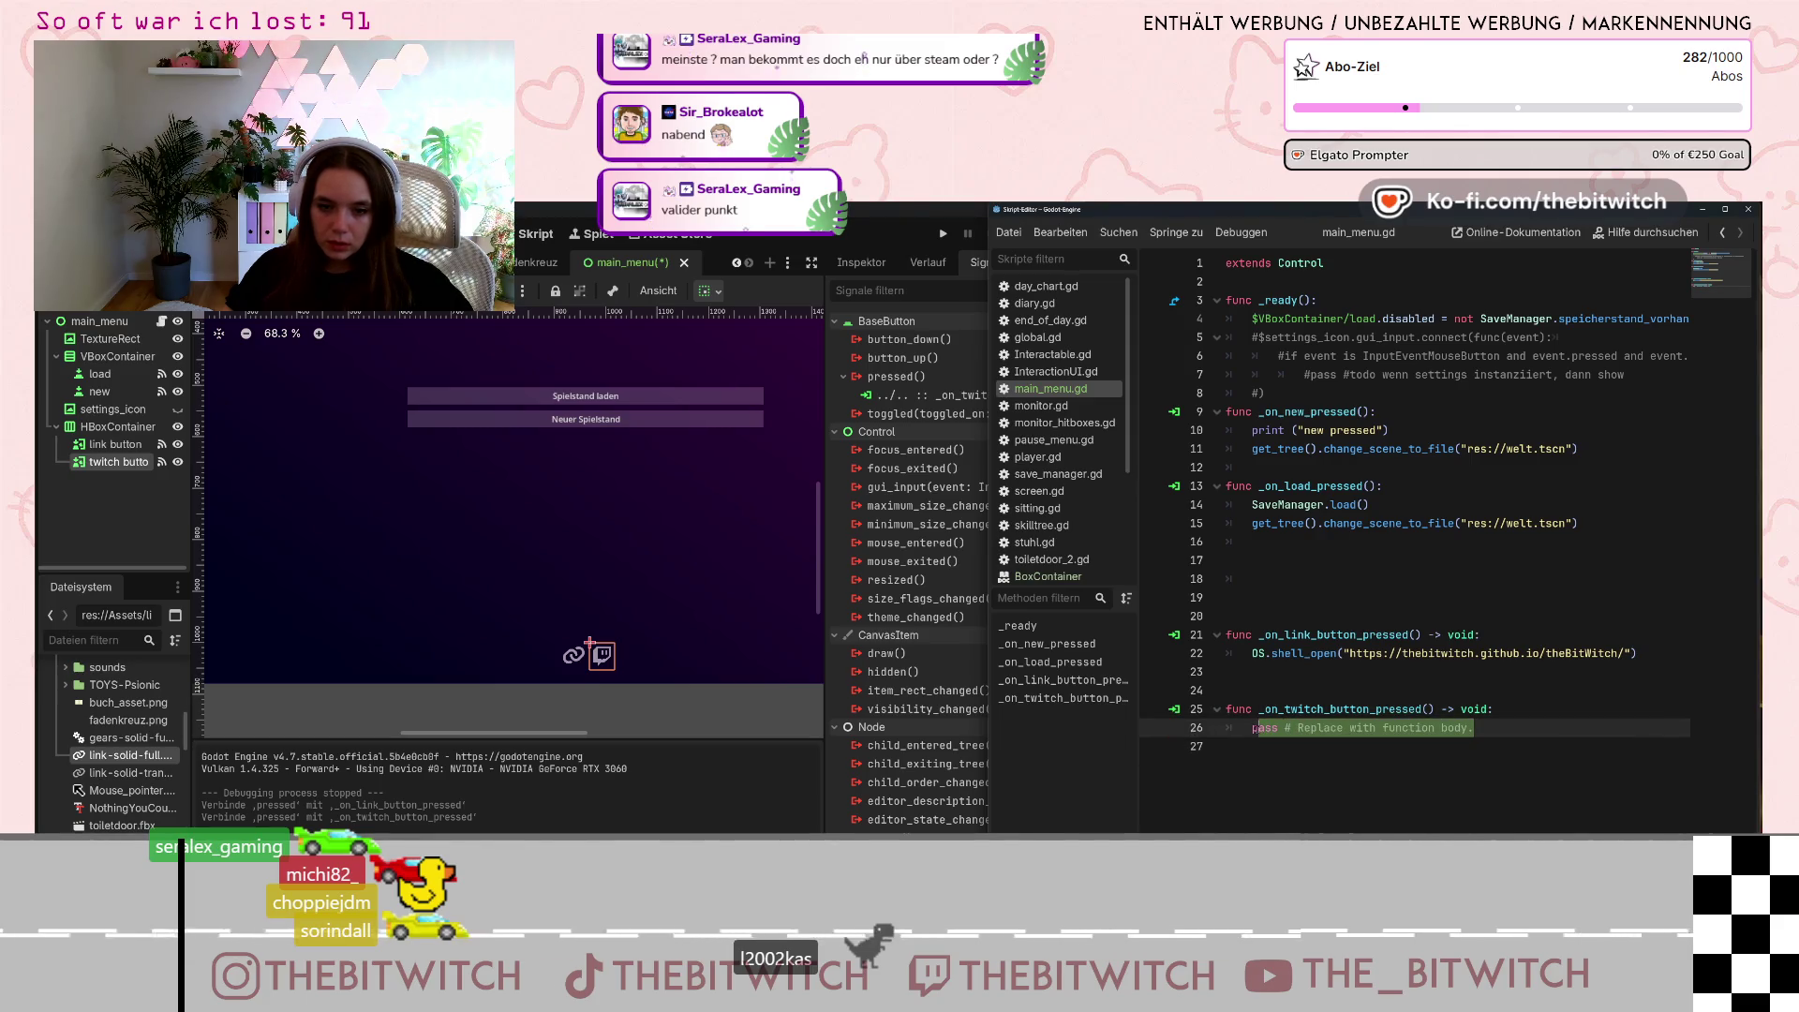
type("O")
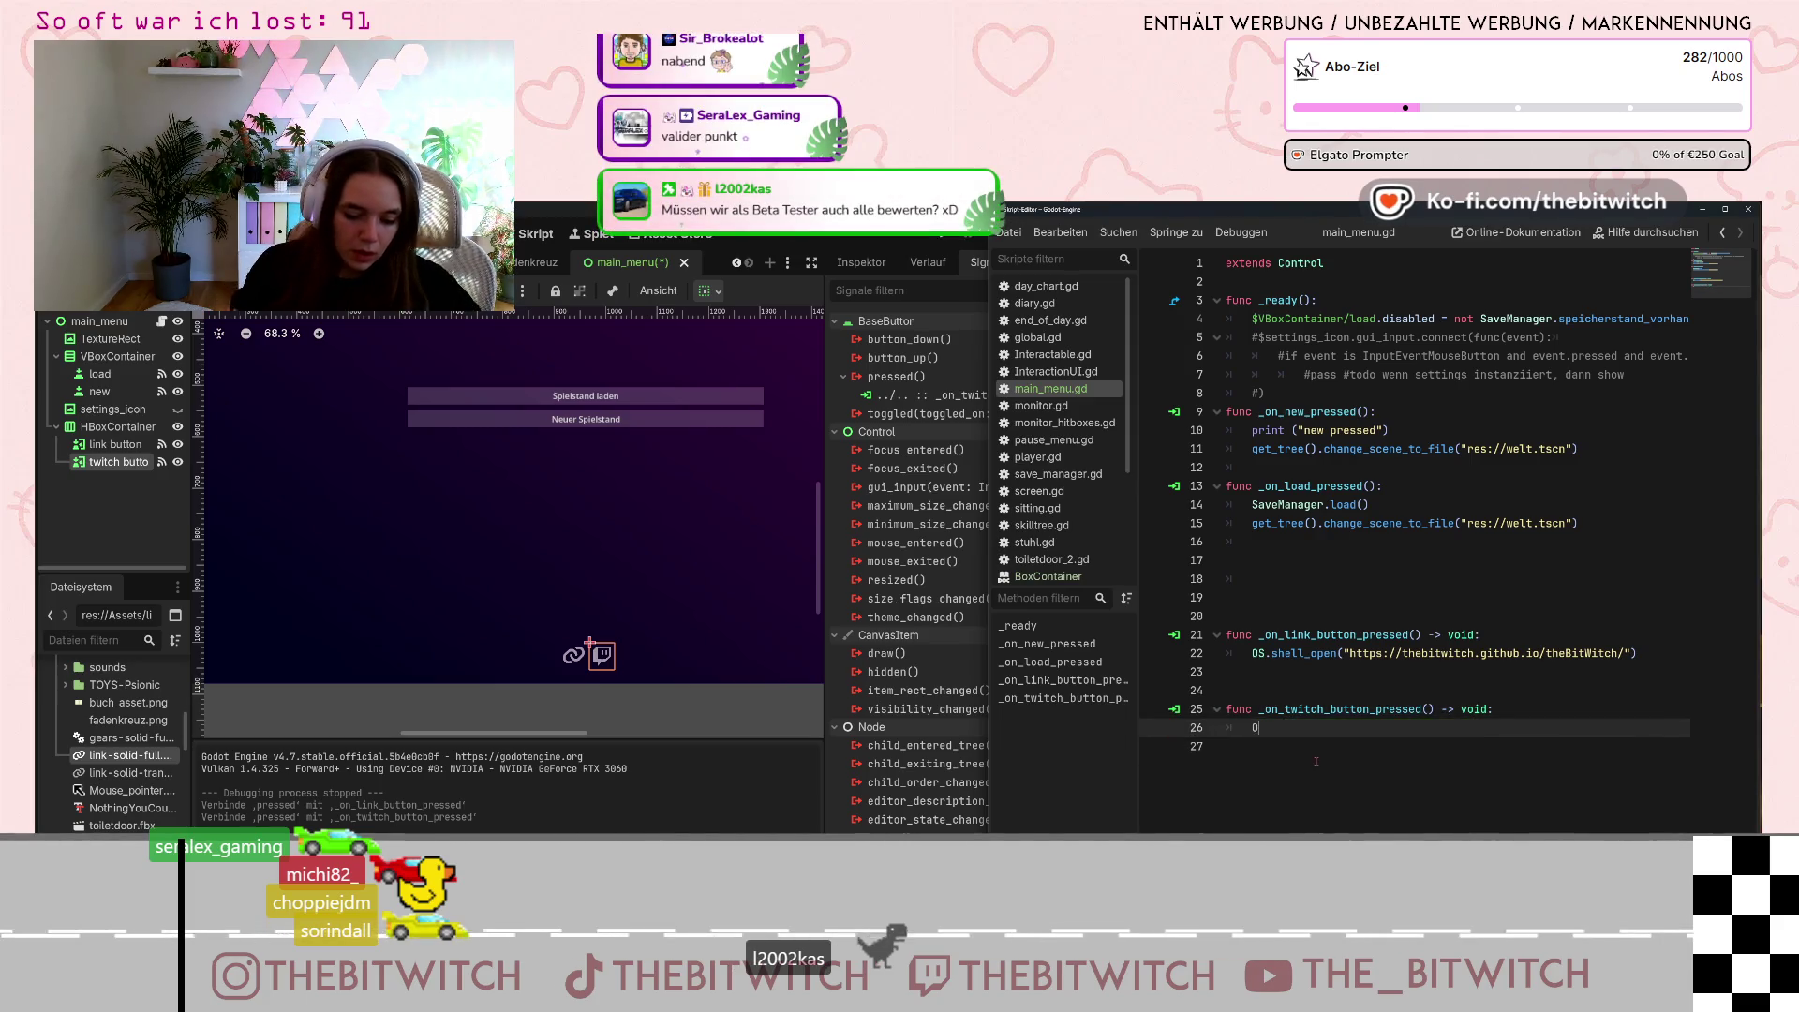
type("S.shell")
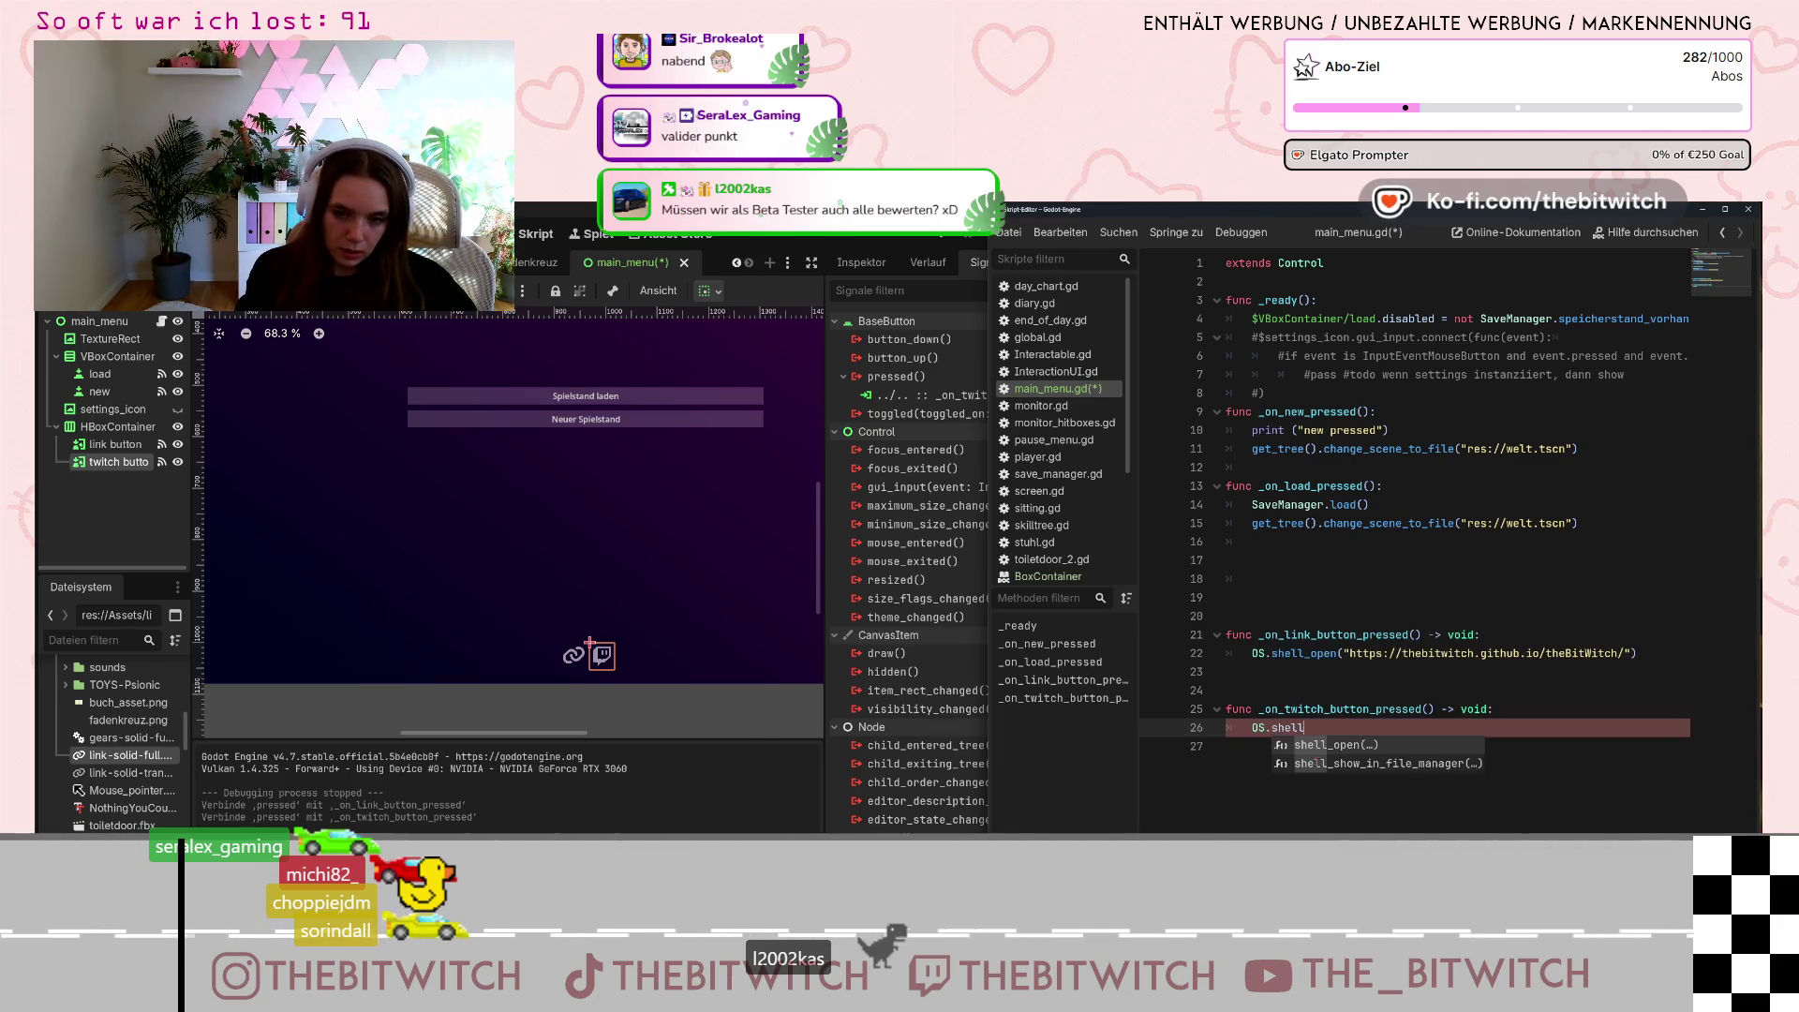
key("Return")
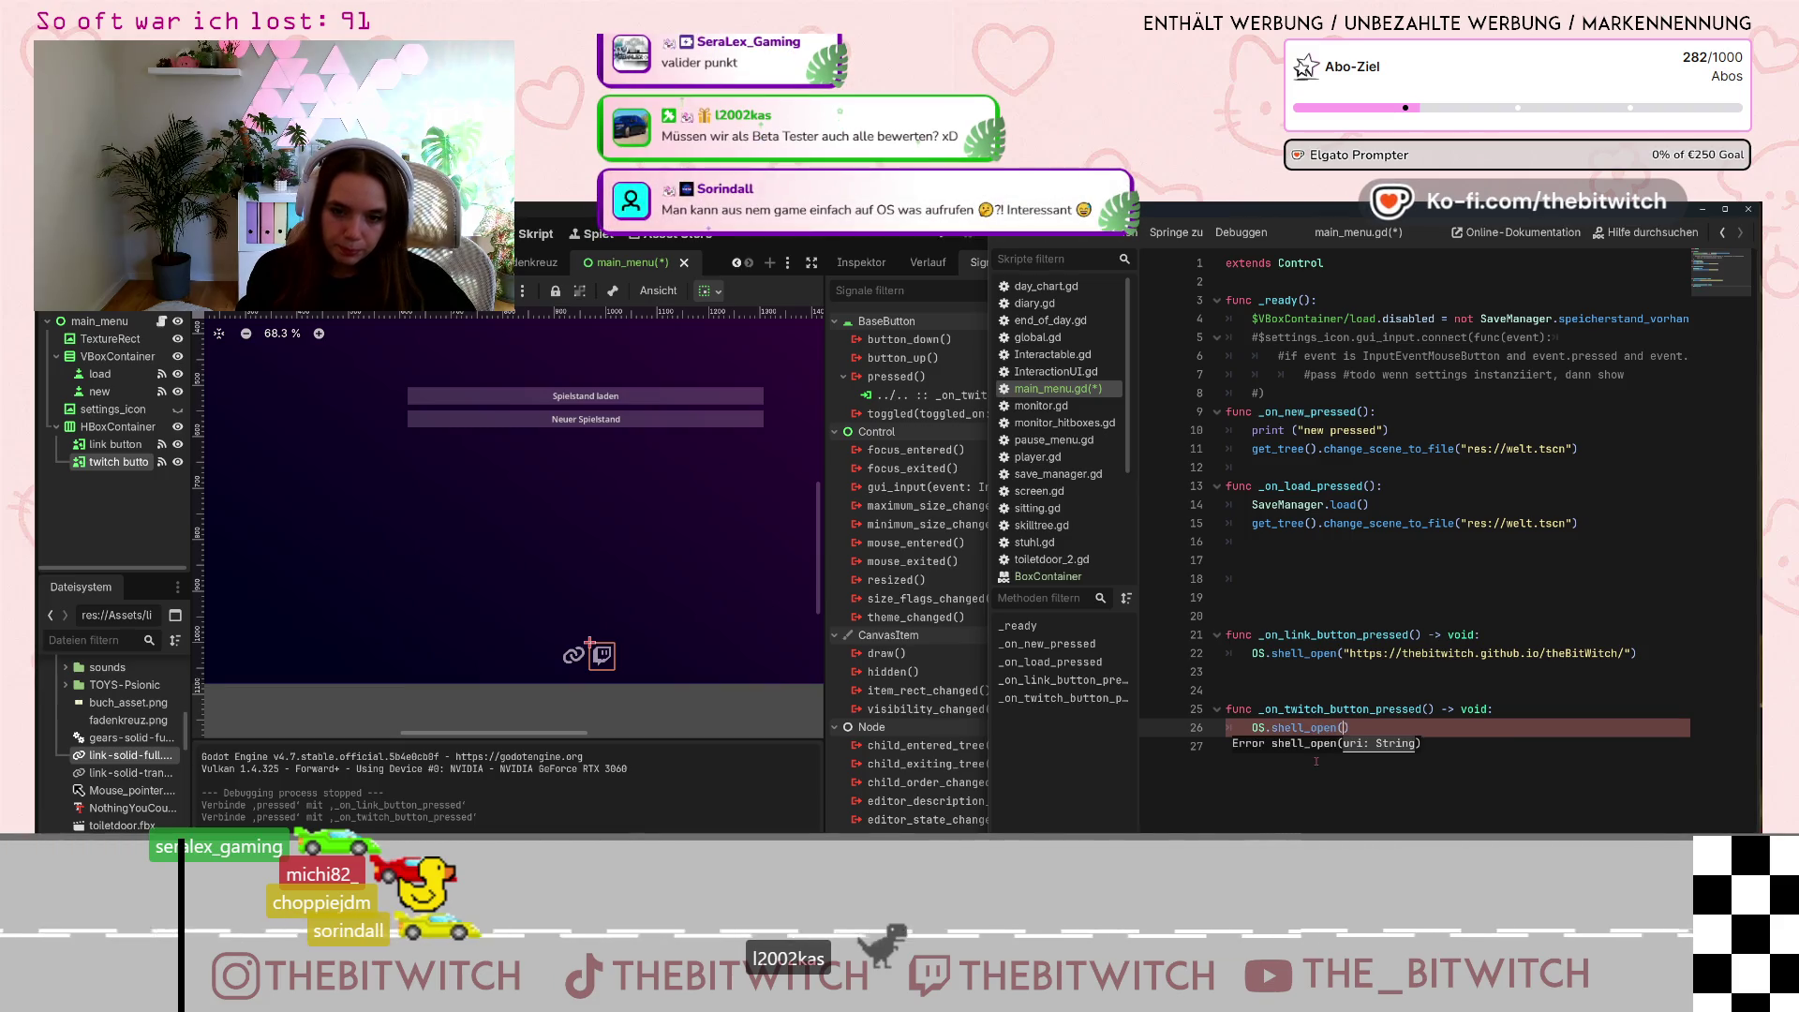
type("\"")
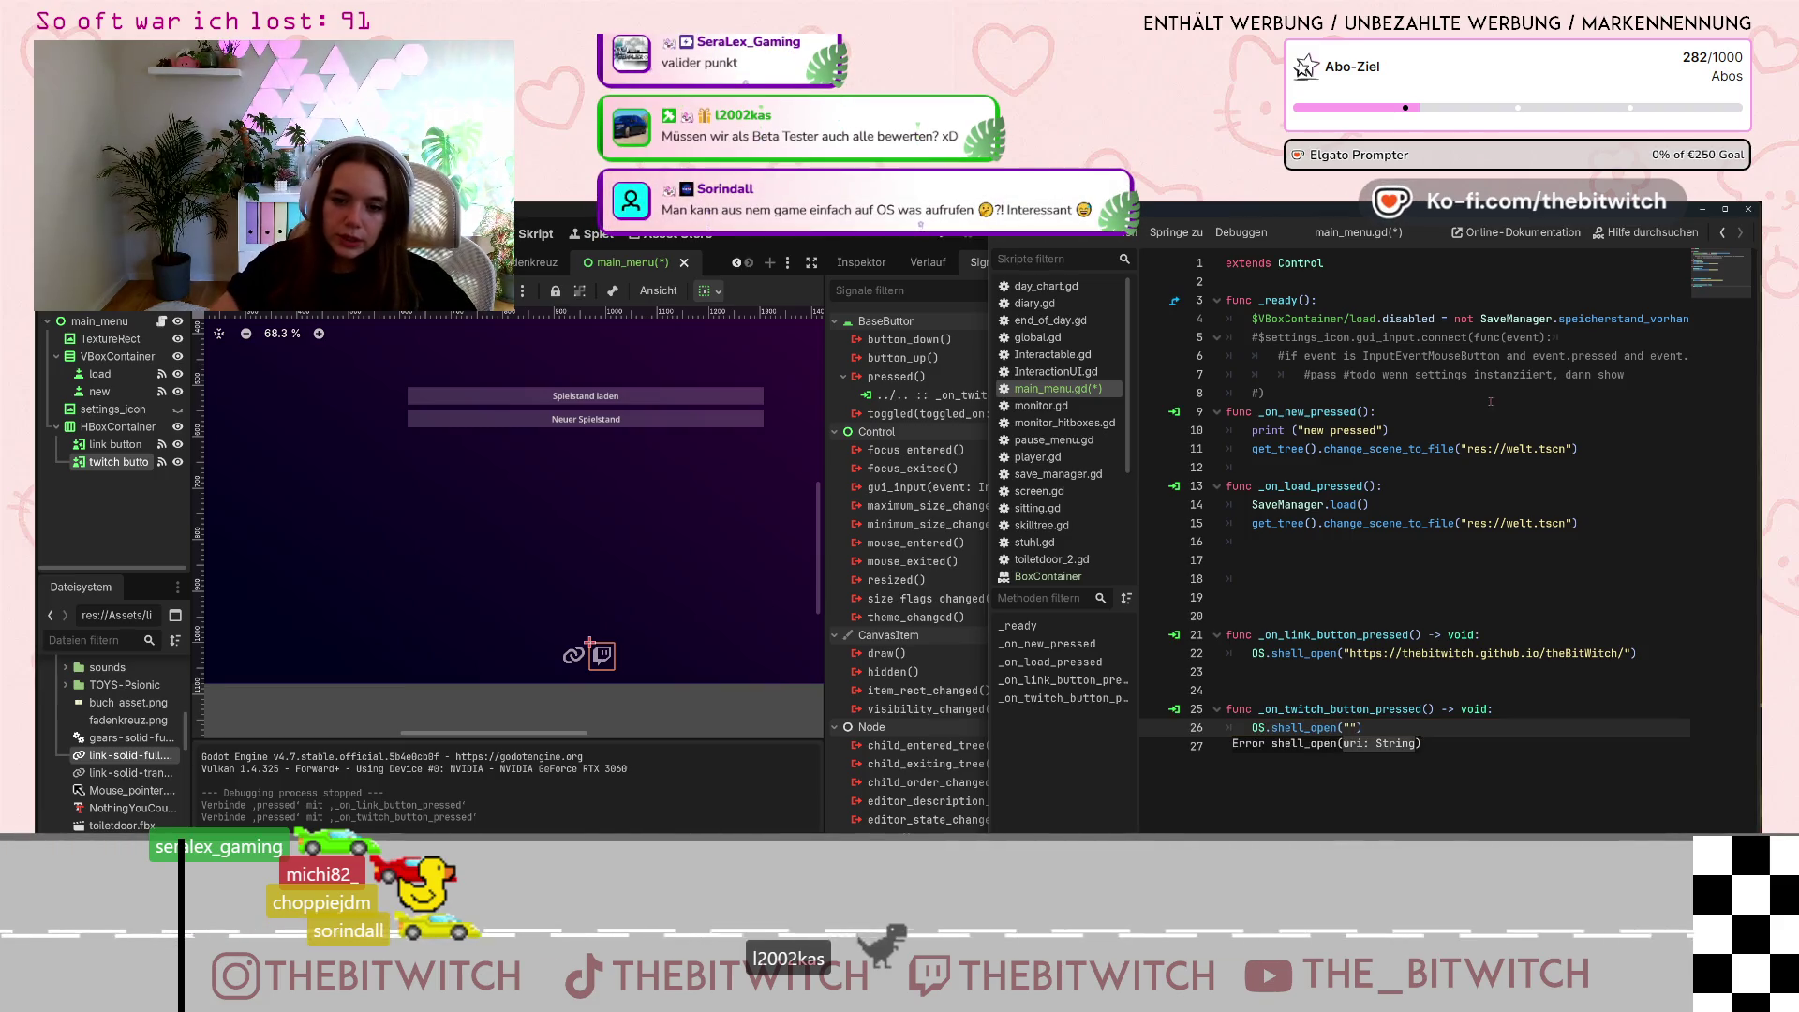
key("Down")
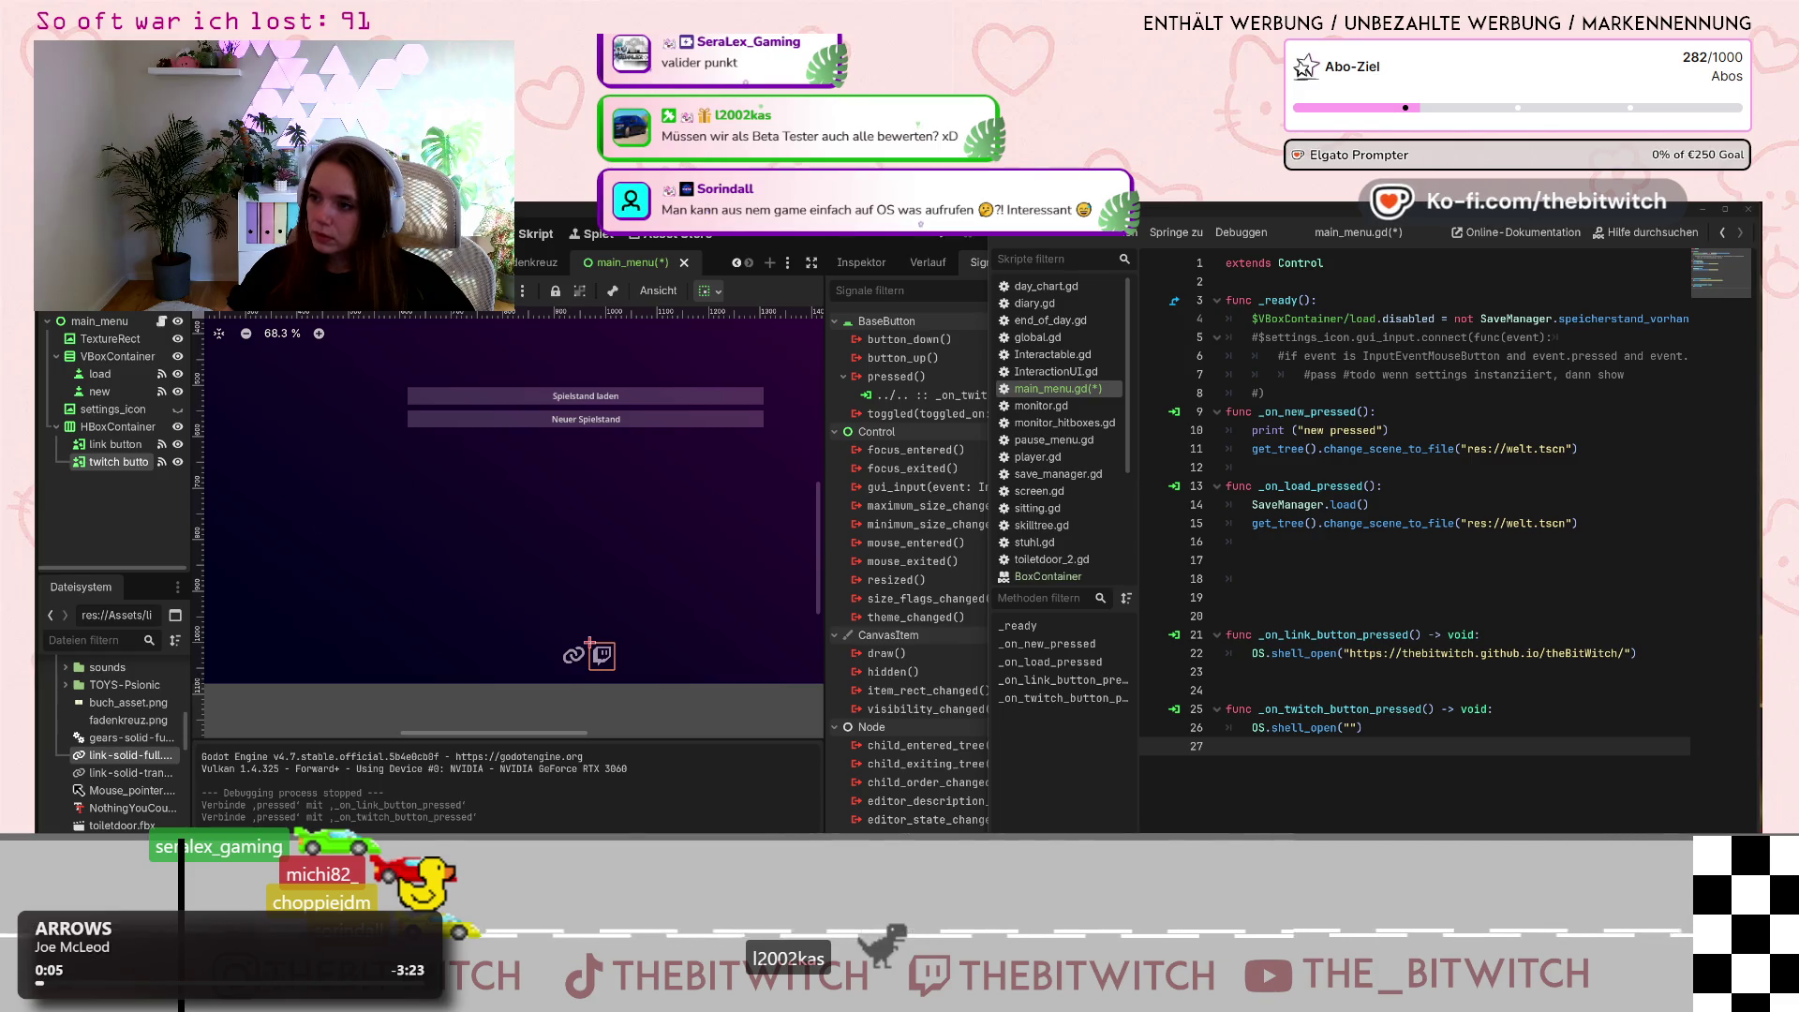
left_click(1350, 728)
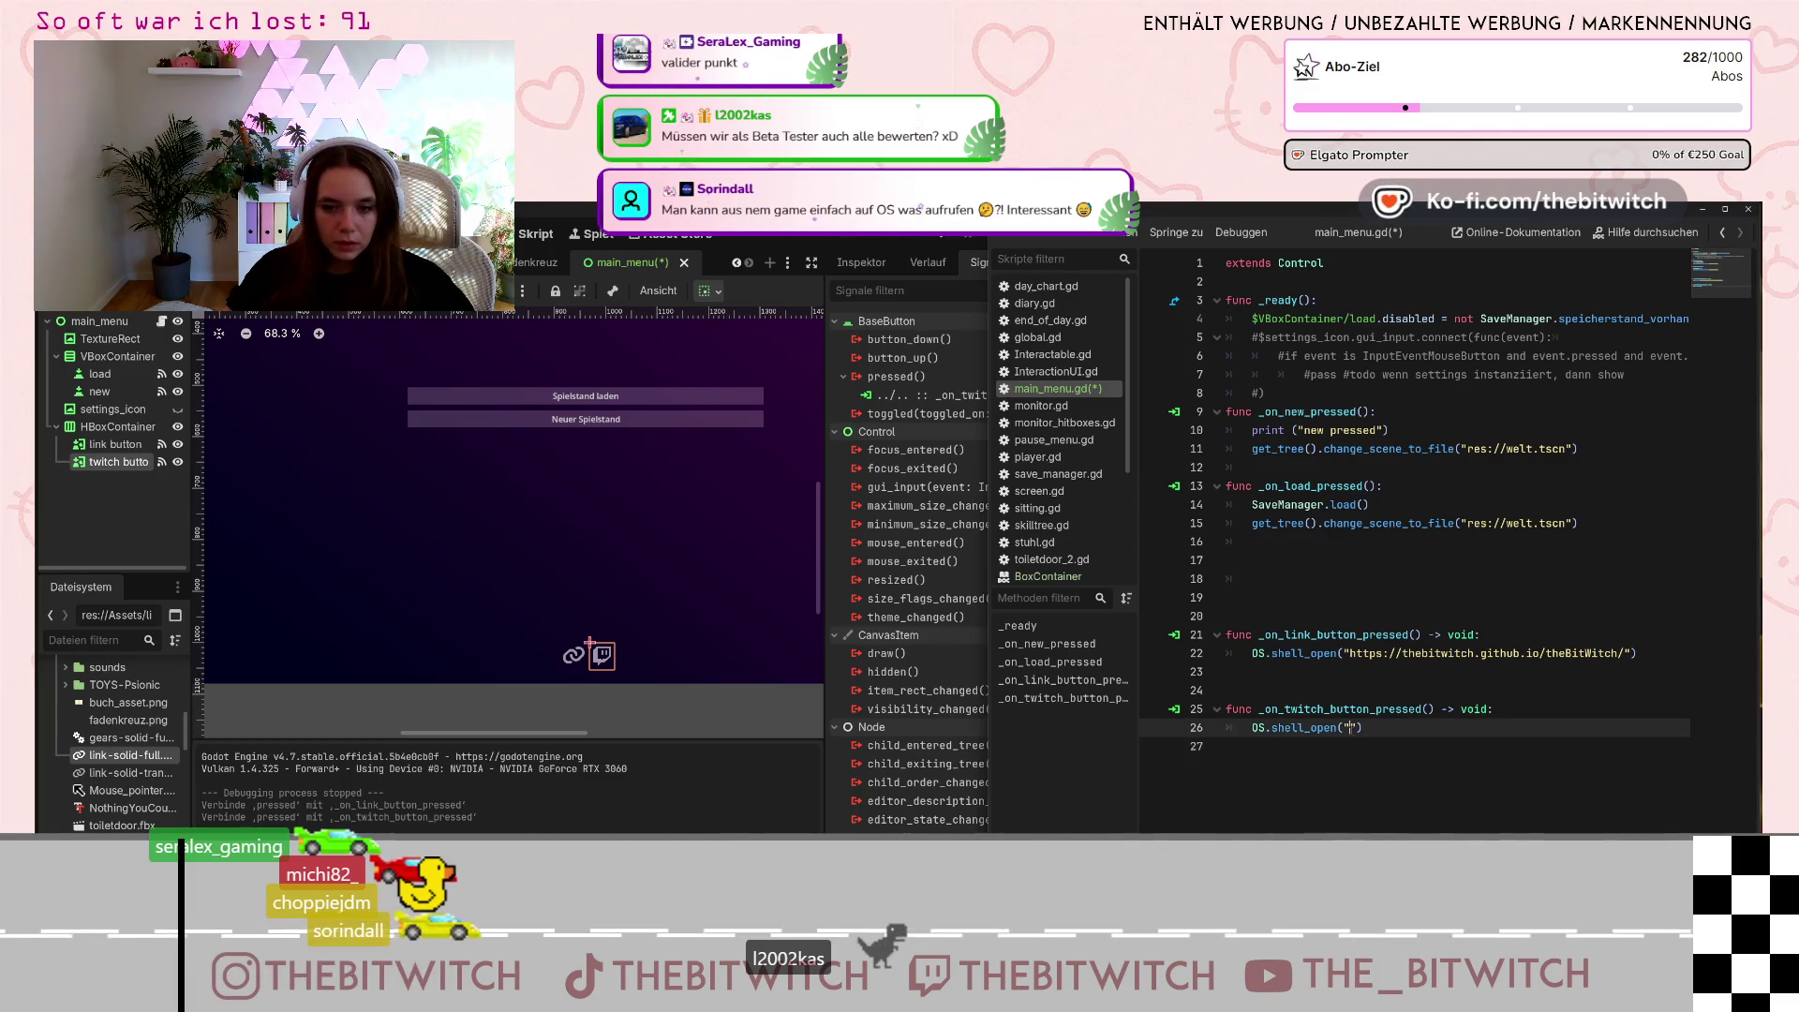
type("https://twitch.tv/thebitwitch")
left_click(1542, 761)
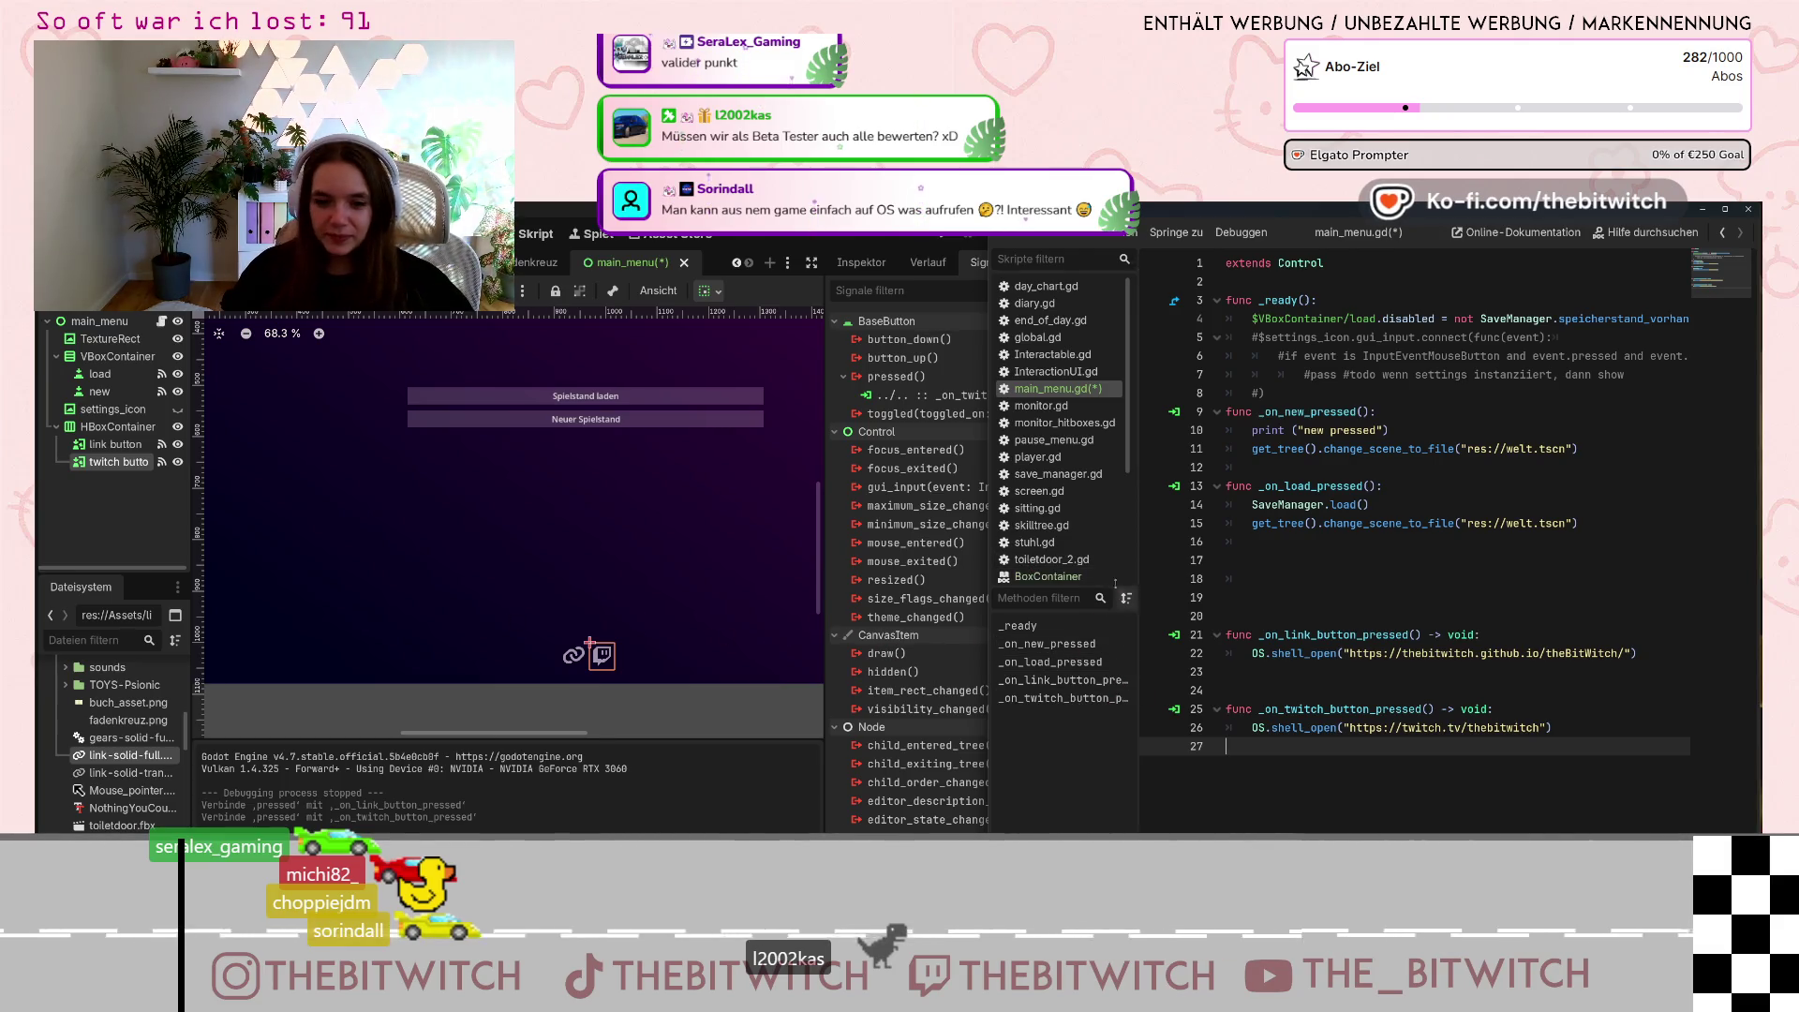
Collapse the gaps between the handlers in main_menu.gd to single blank lines.
mouse_move(988, 589)
left_mouse_down()
mouse_move(1031, 584)
mouse_move(1017, 580)
left_mouse_up()
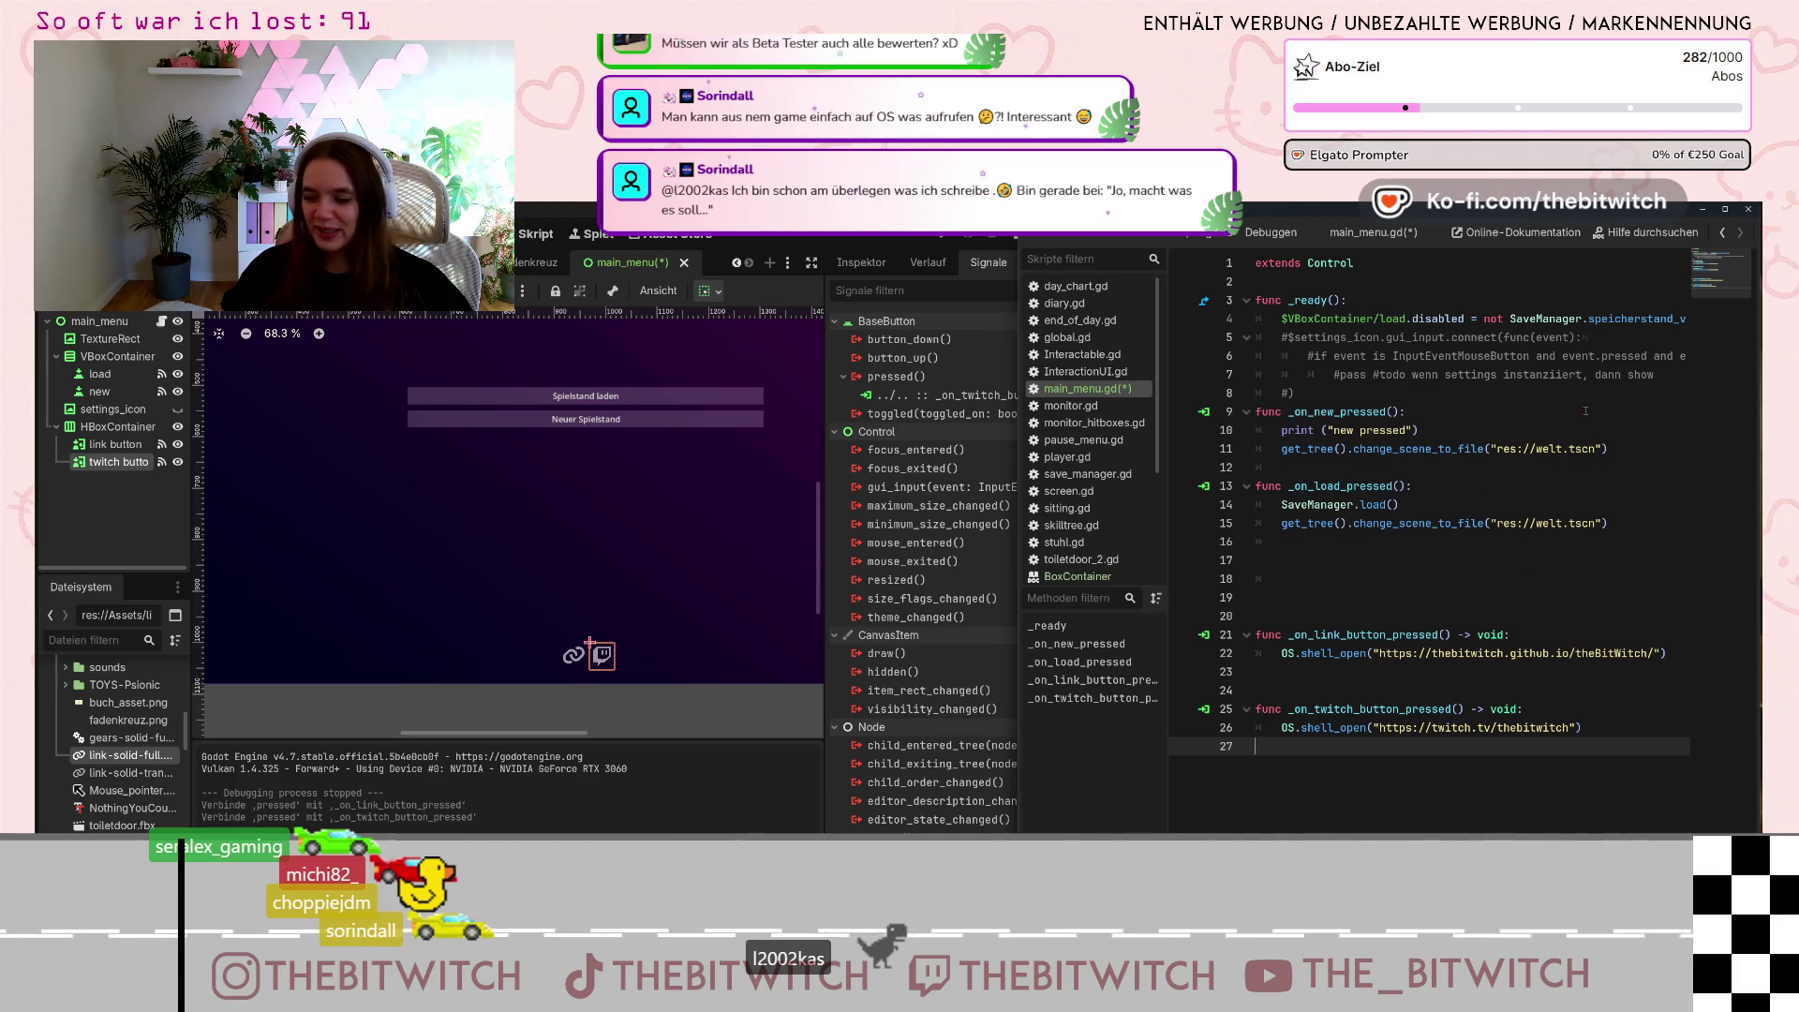
left_click(1260, 562)
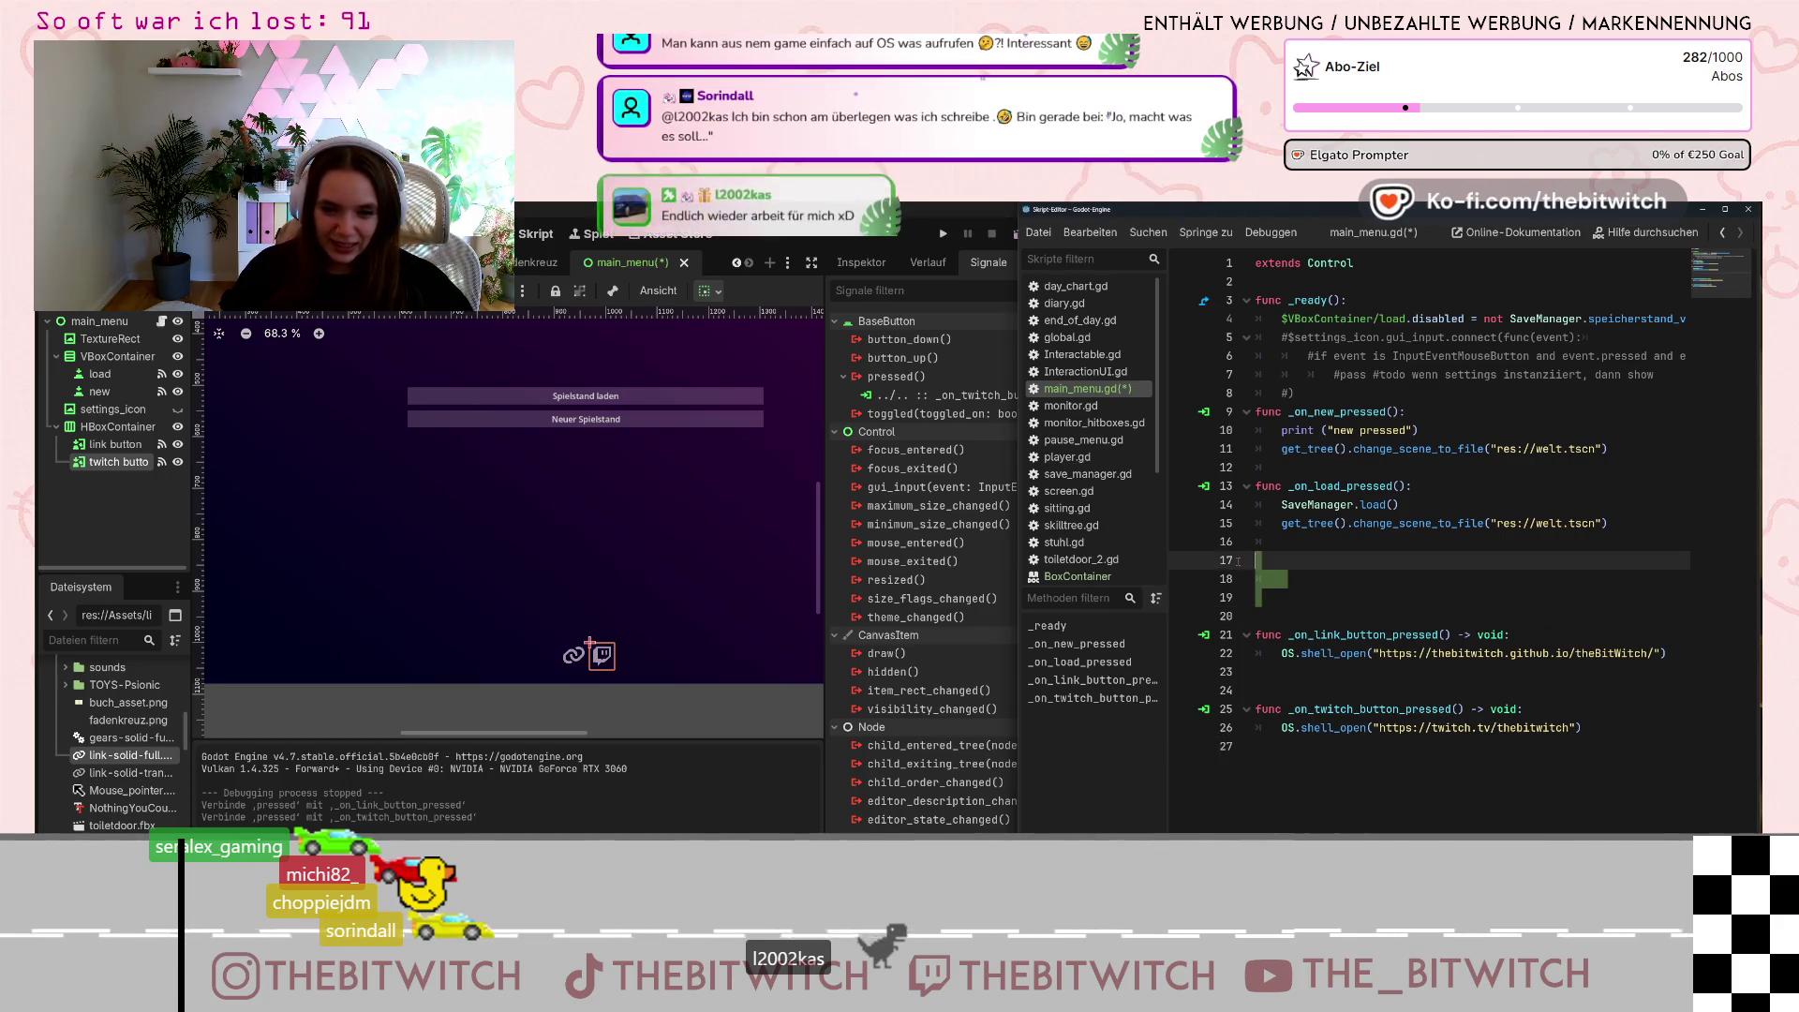
key("Delete")
key("Delete")
key("Delete")
key("BackSpace")
key("BackSpace")
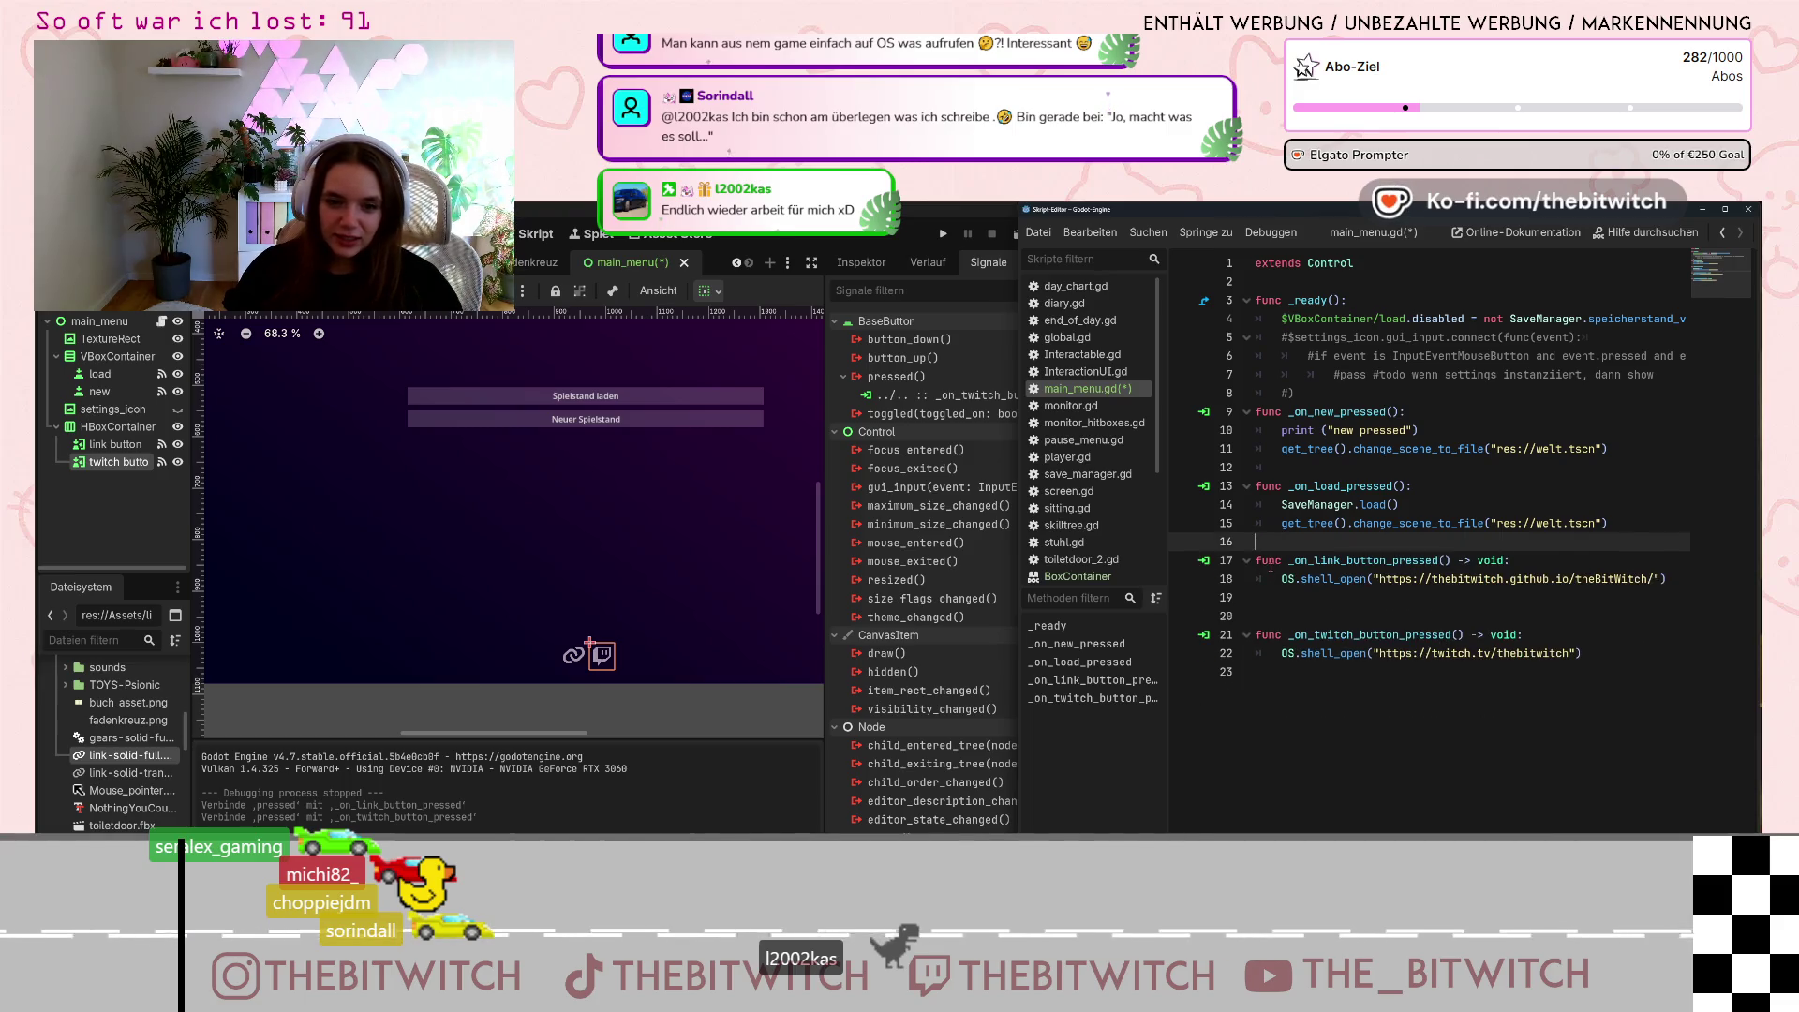
key("Return")
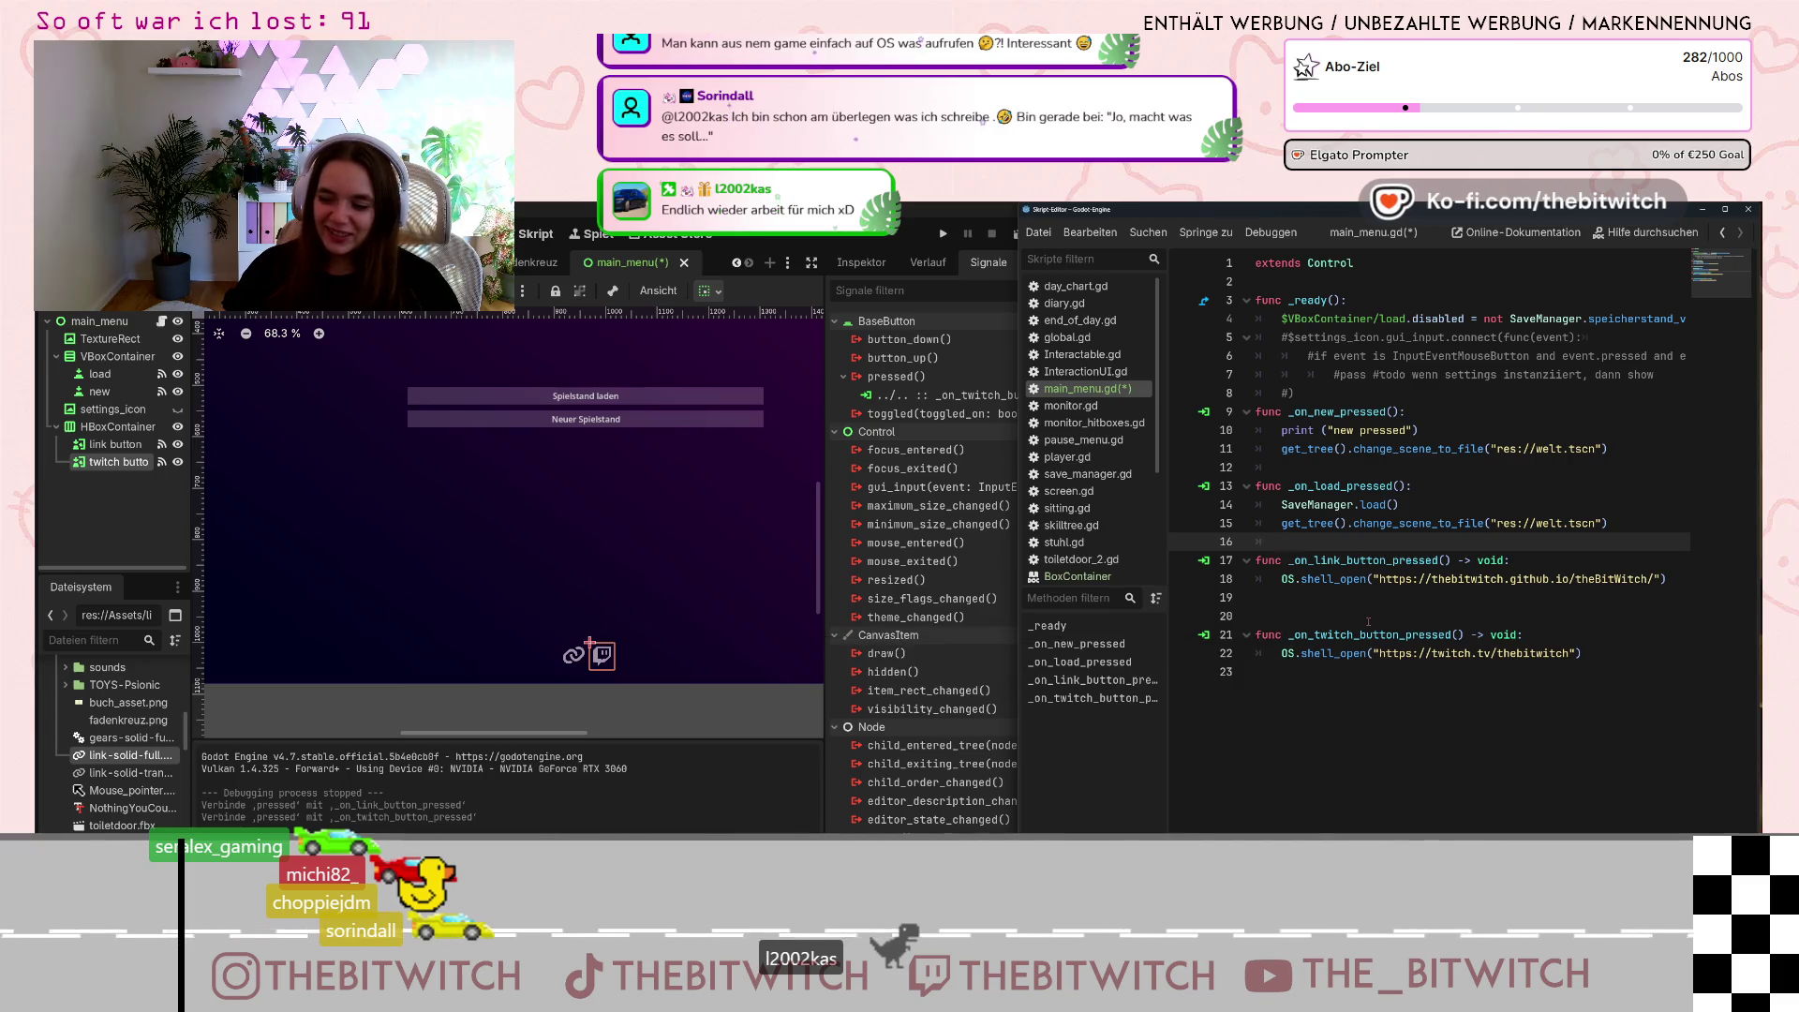
left_click(1312, 597)
key("BackSpace")
left_click(1457, 713)
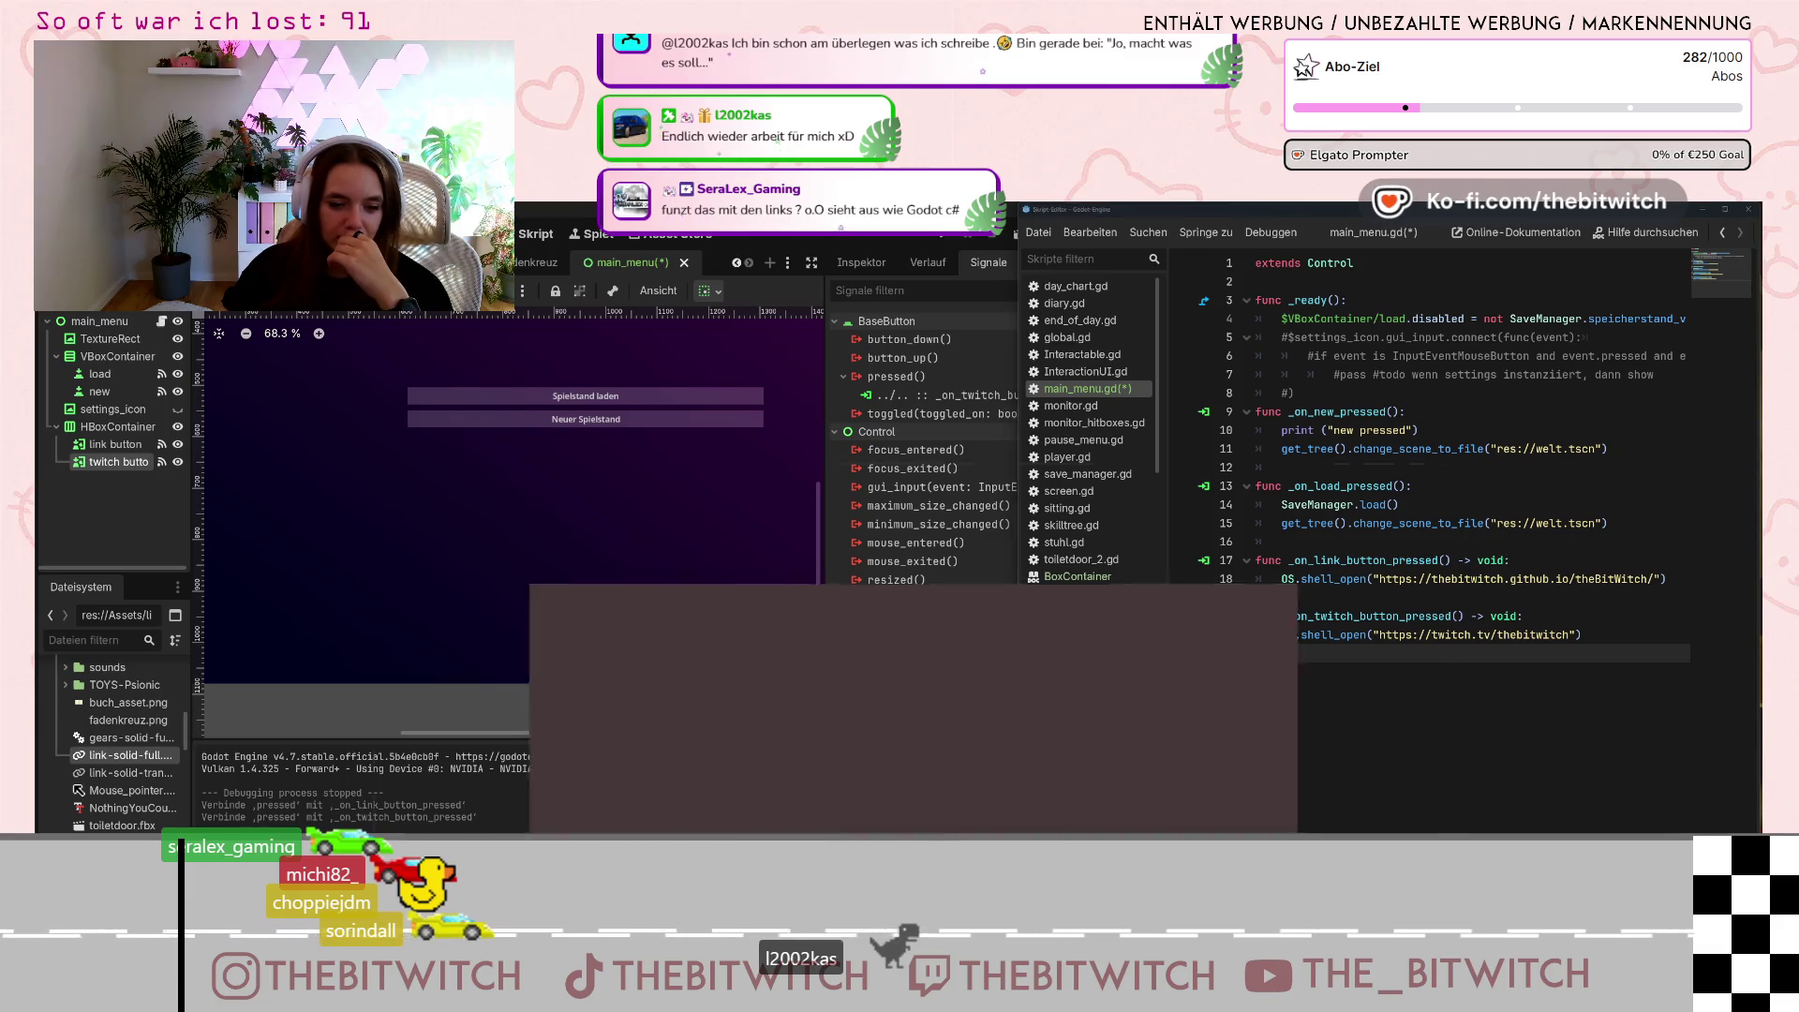
In a new browser tab, search for fontawesome and open fontawesome.com.
key("alt+Tab")
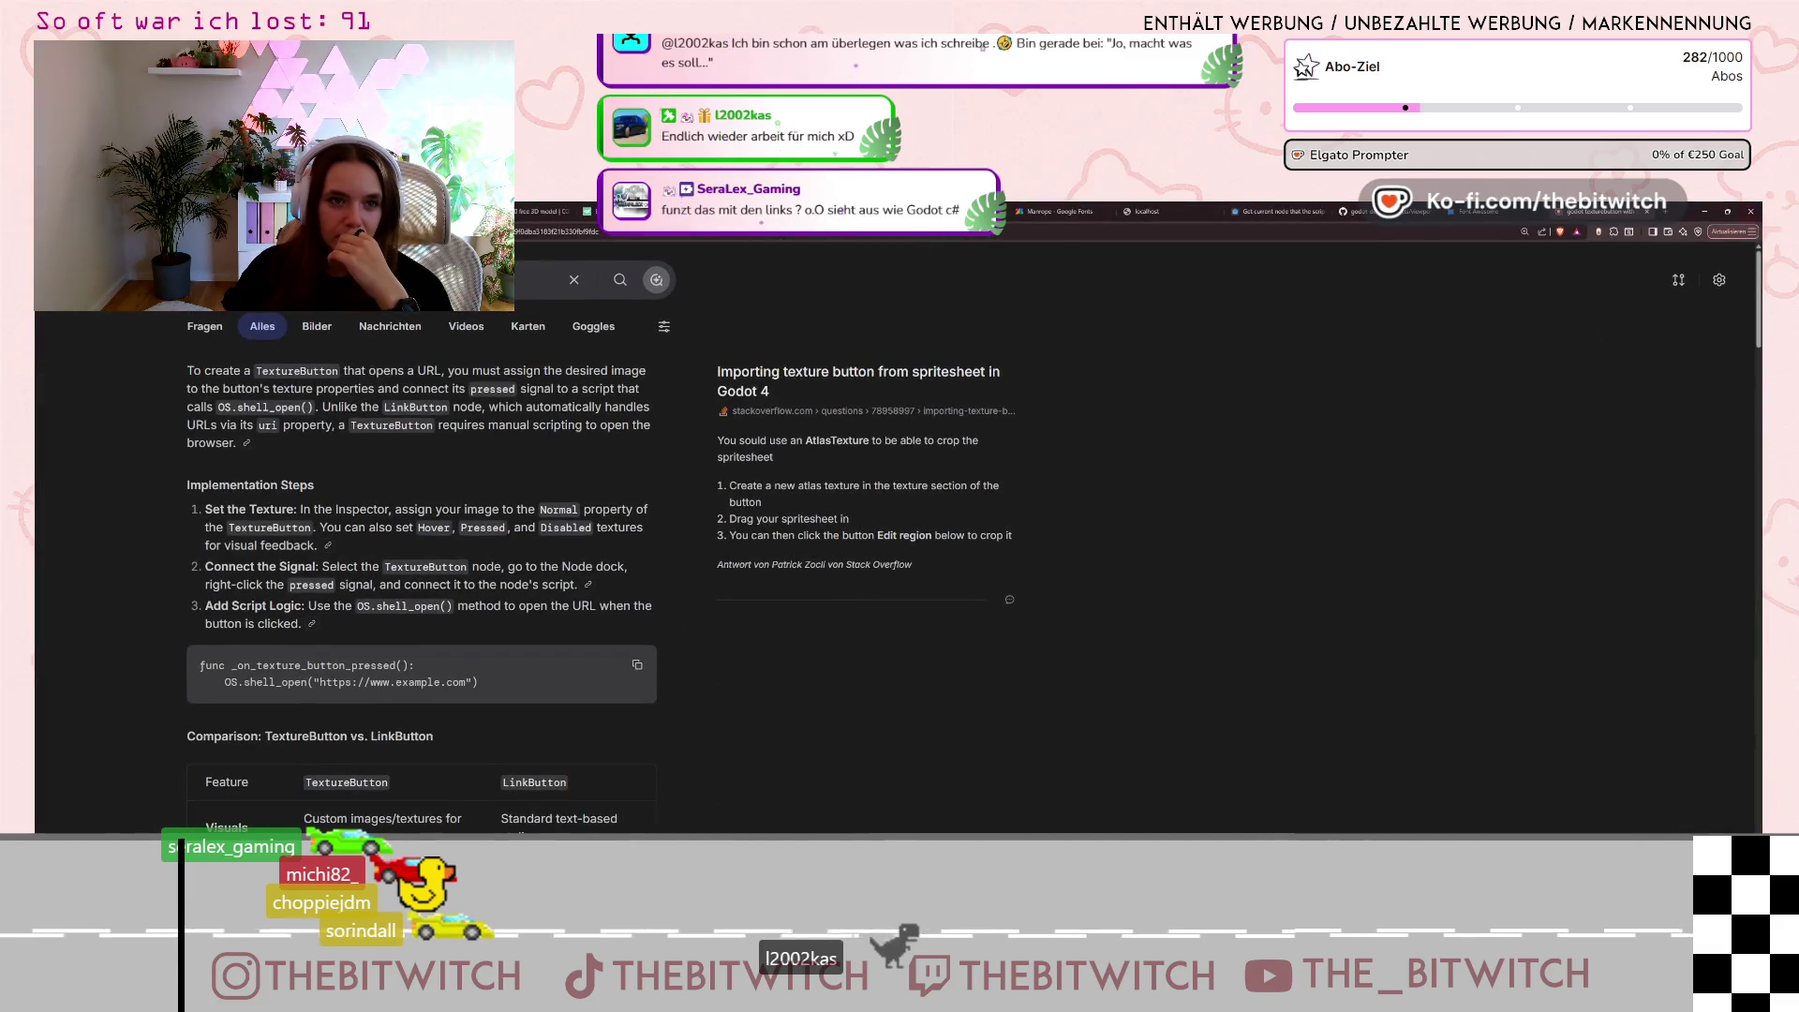
key("ctrl+t")
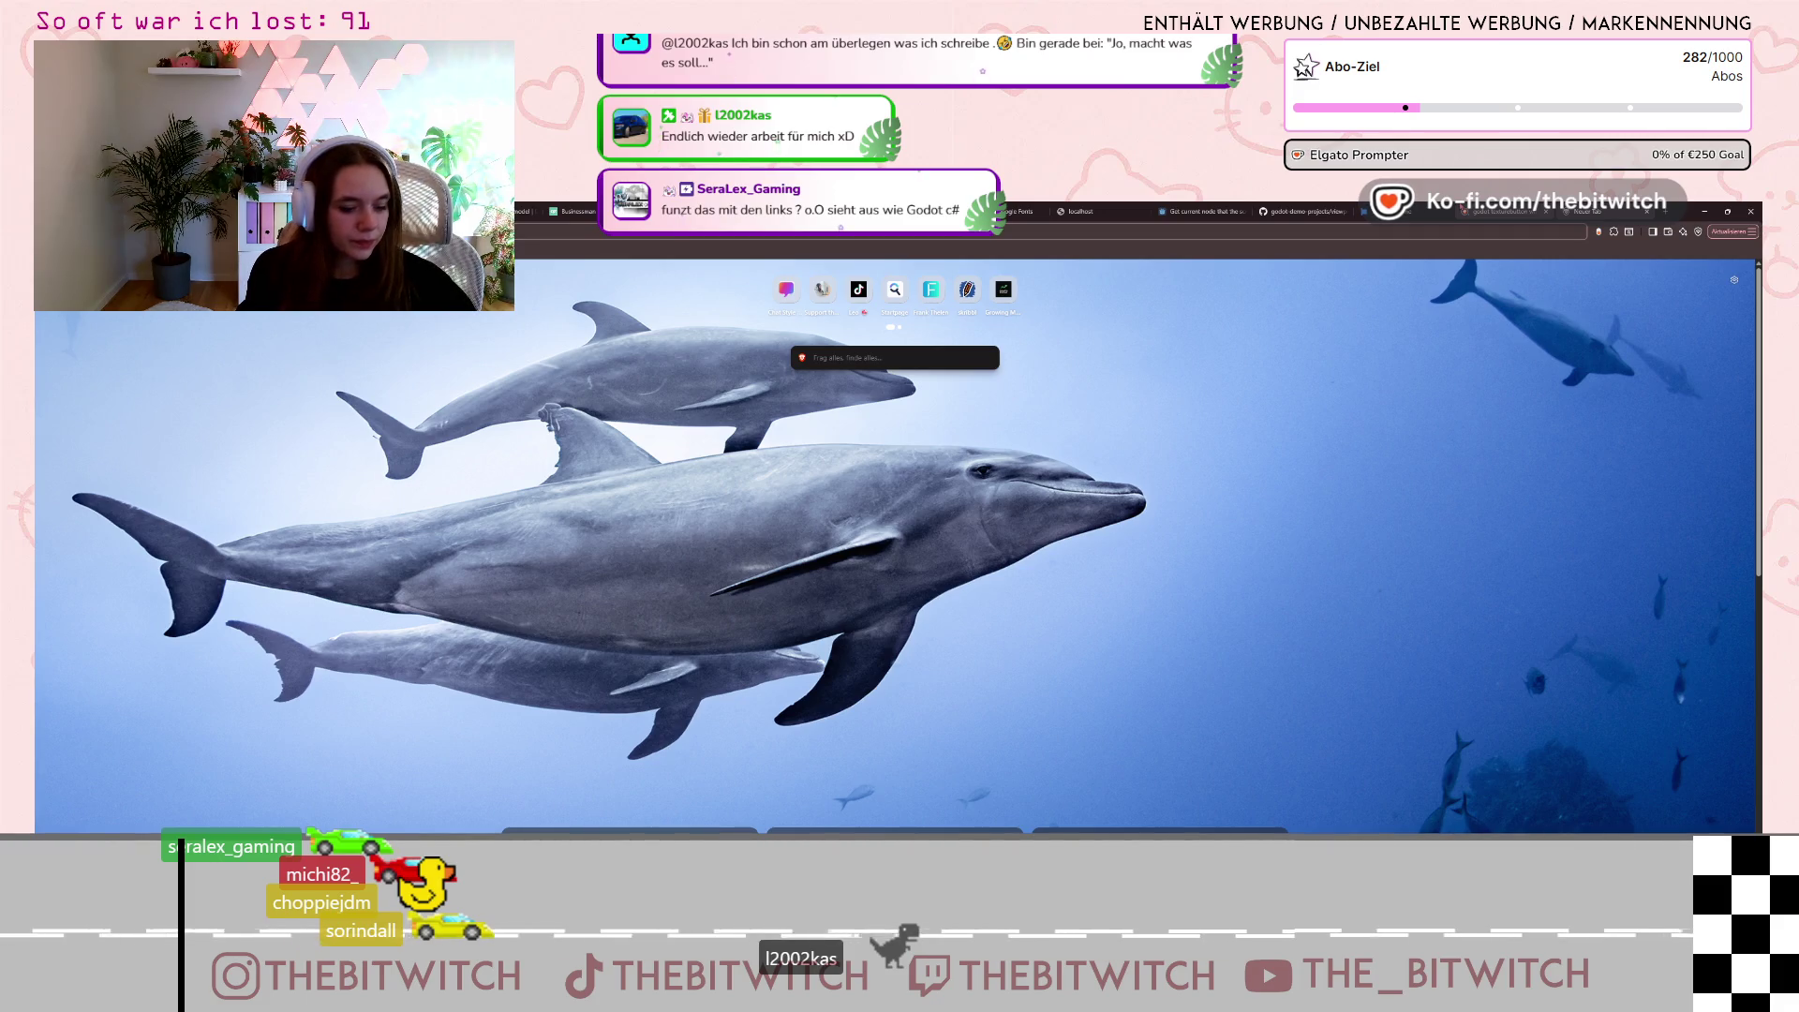
key("Return")
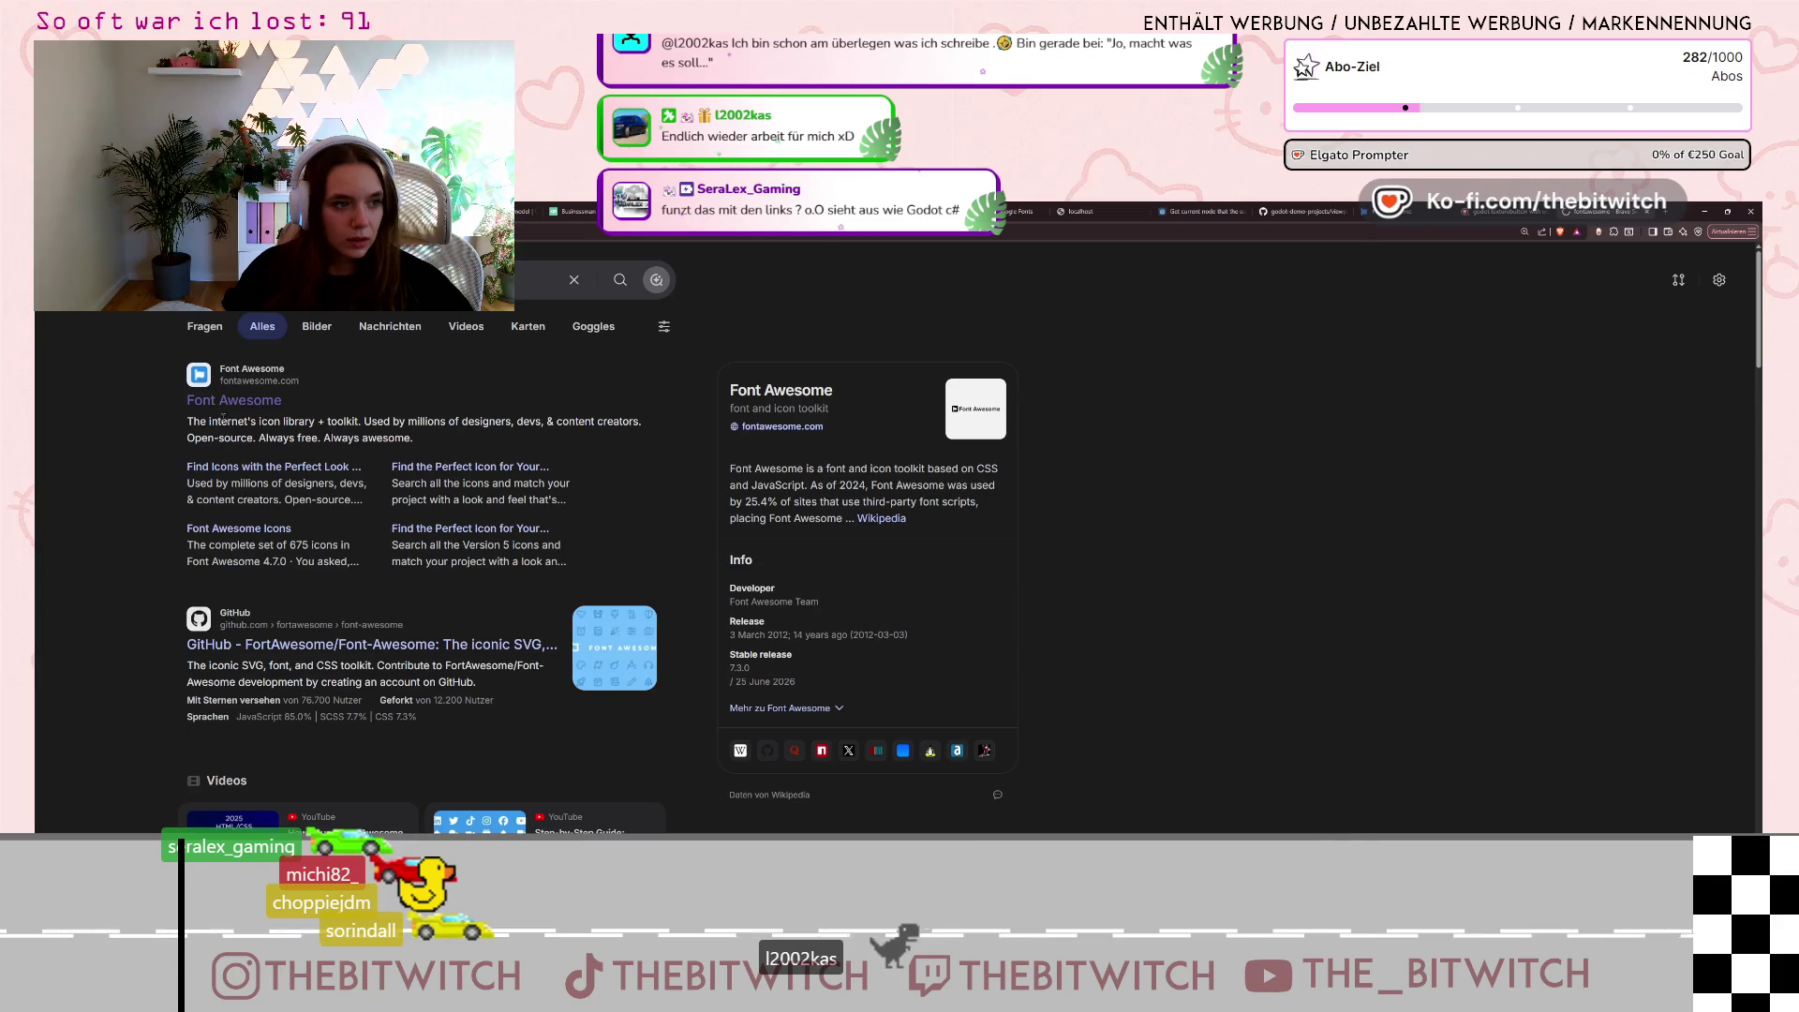
left_click(197, 466)
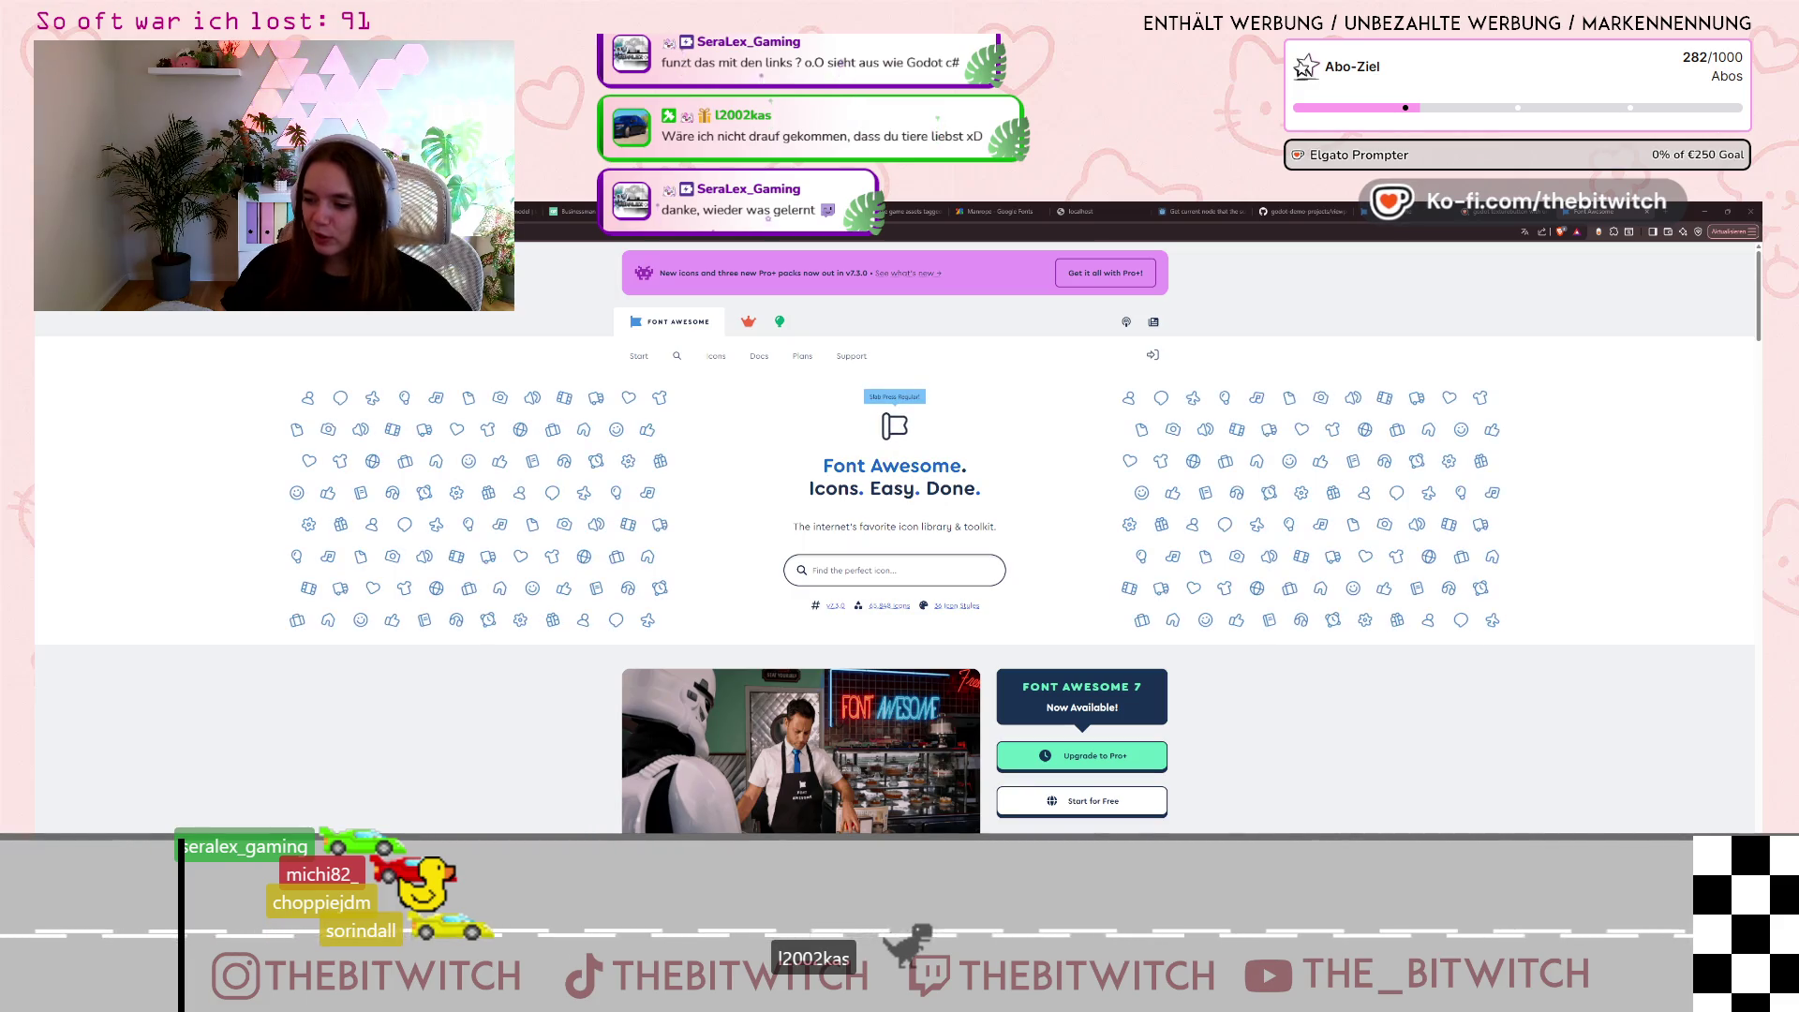
left_click(890, 572)
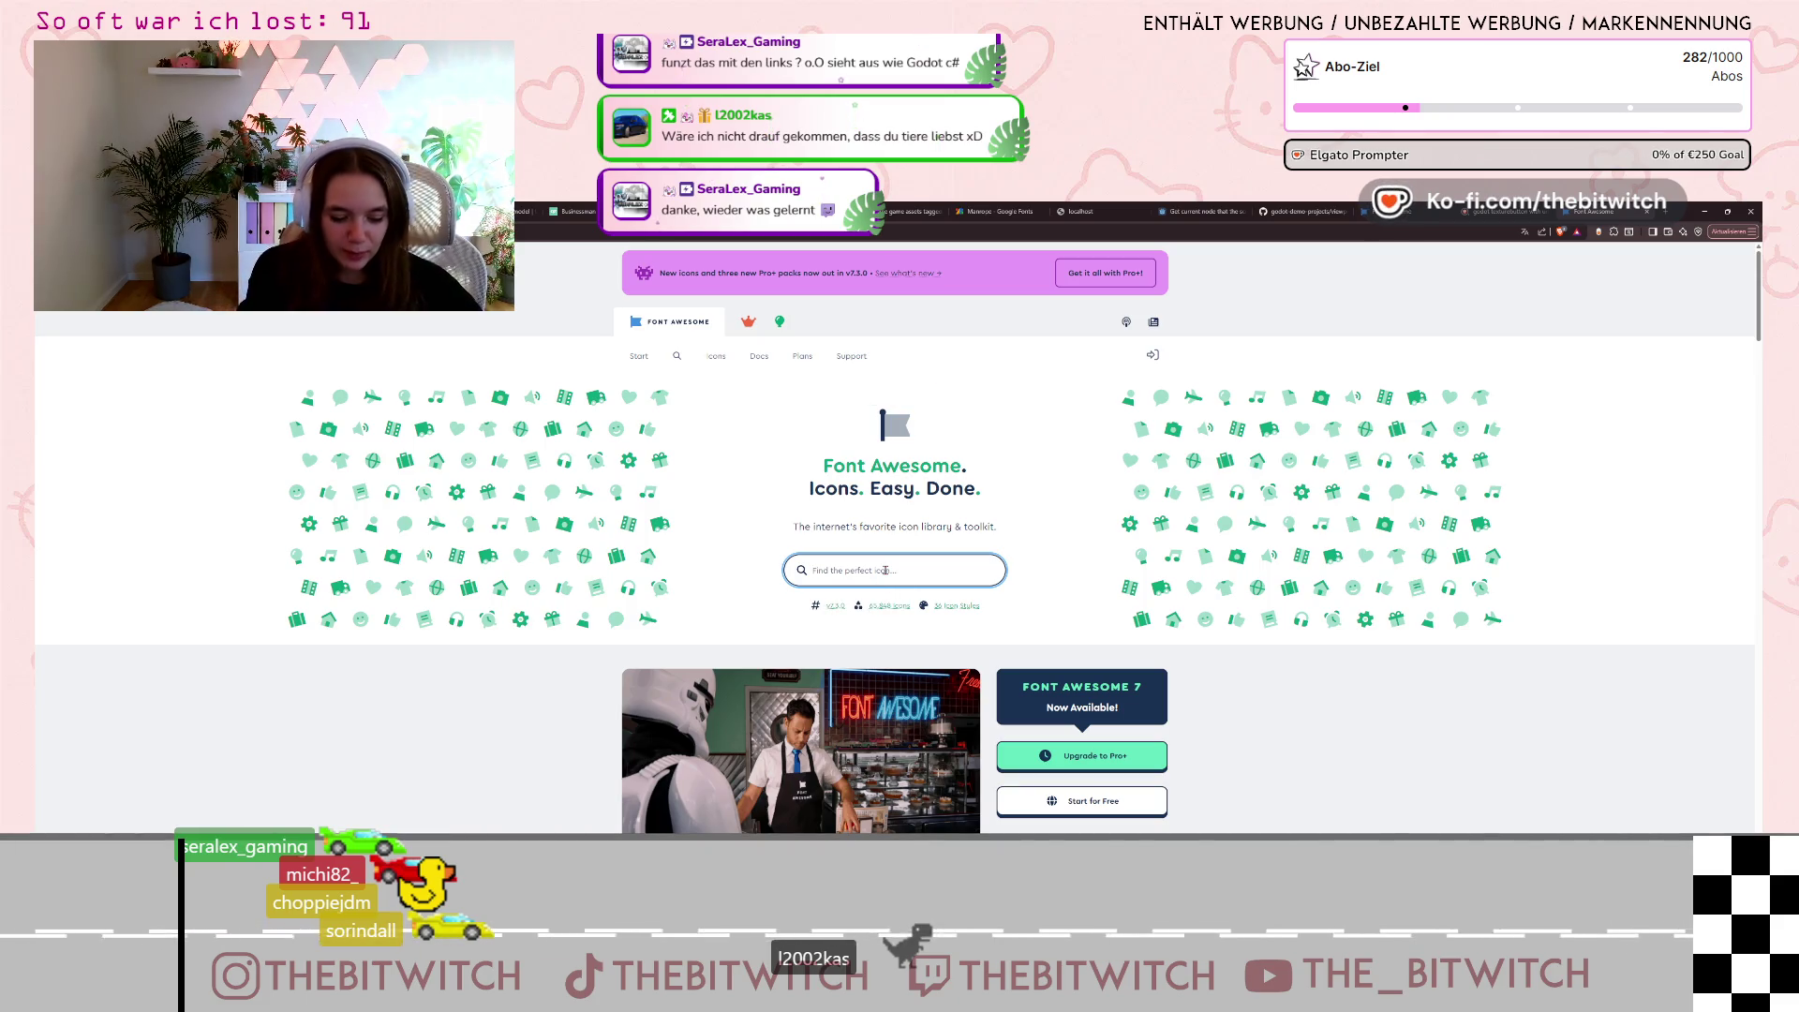
Search Font Awesome for steam and download the steam icon as a full SVG.
type("steam")
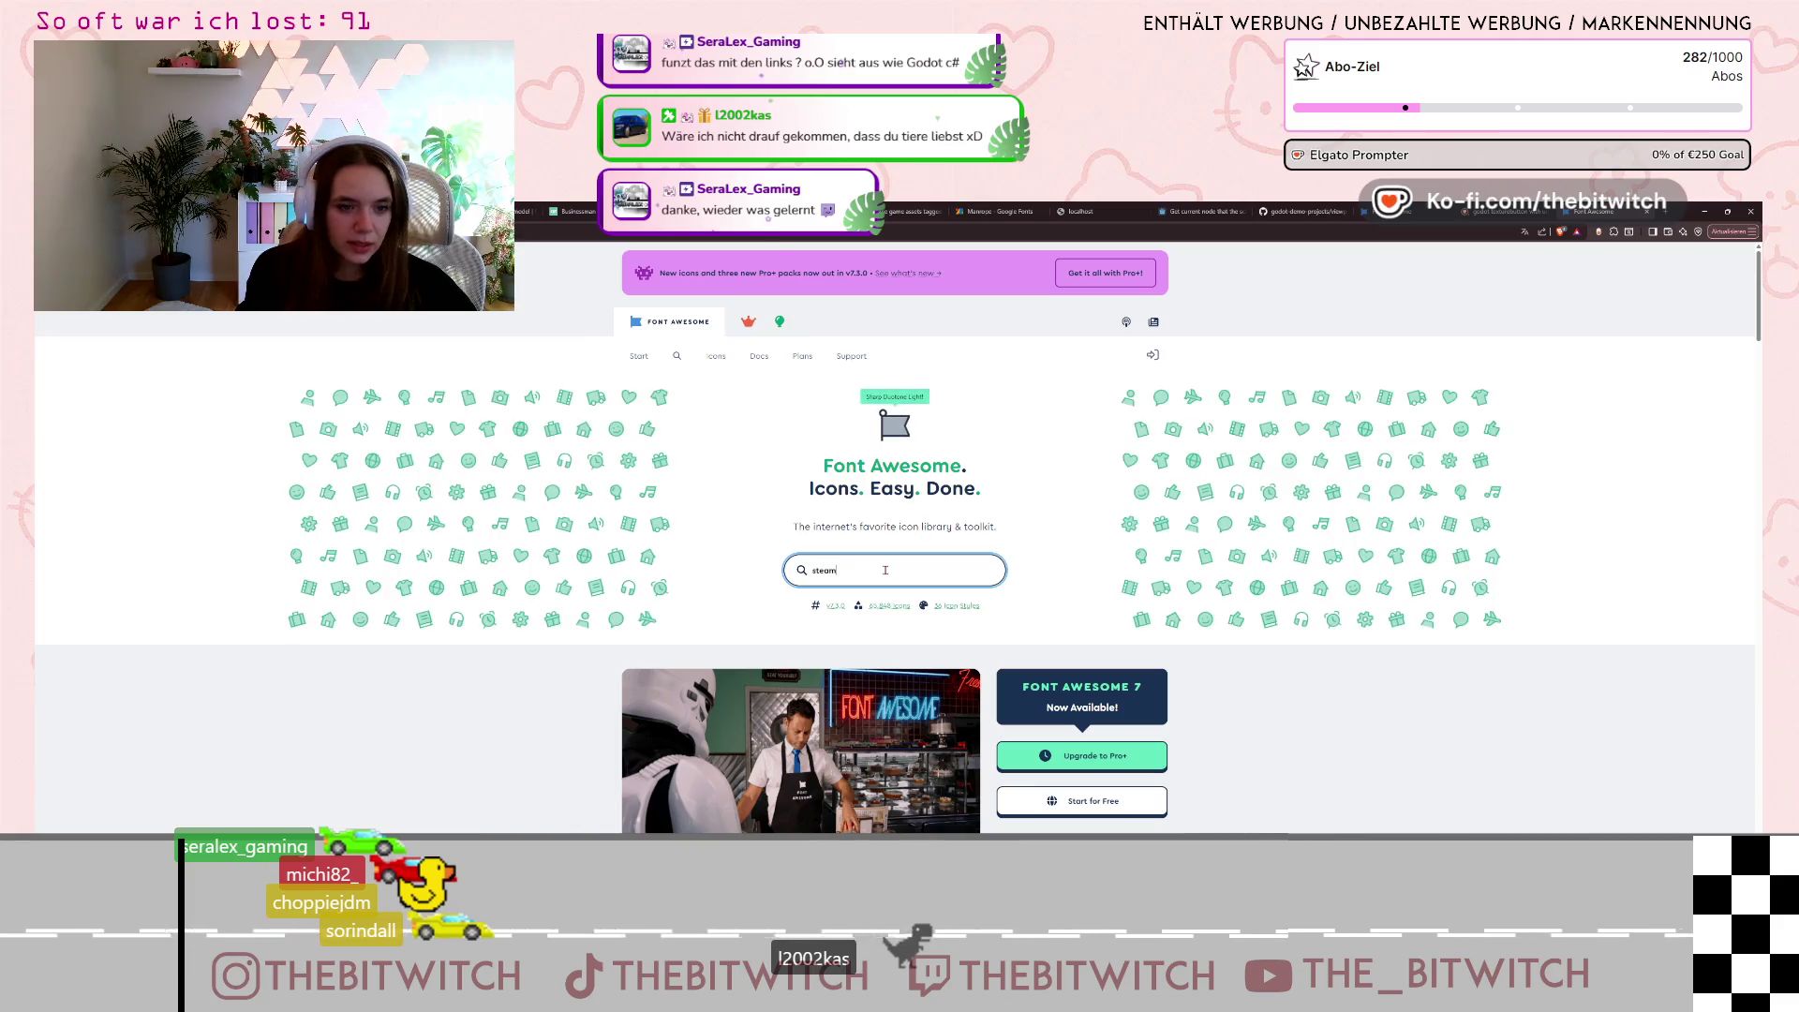
key("Return")
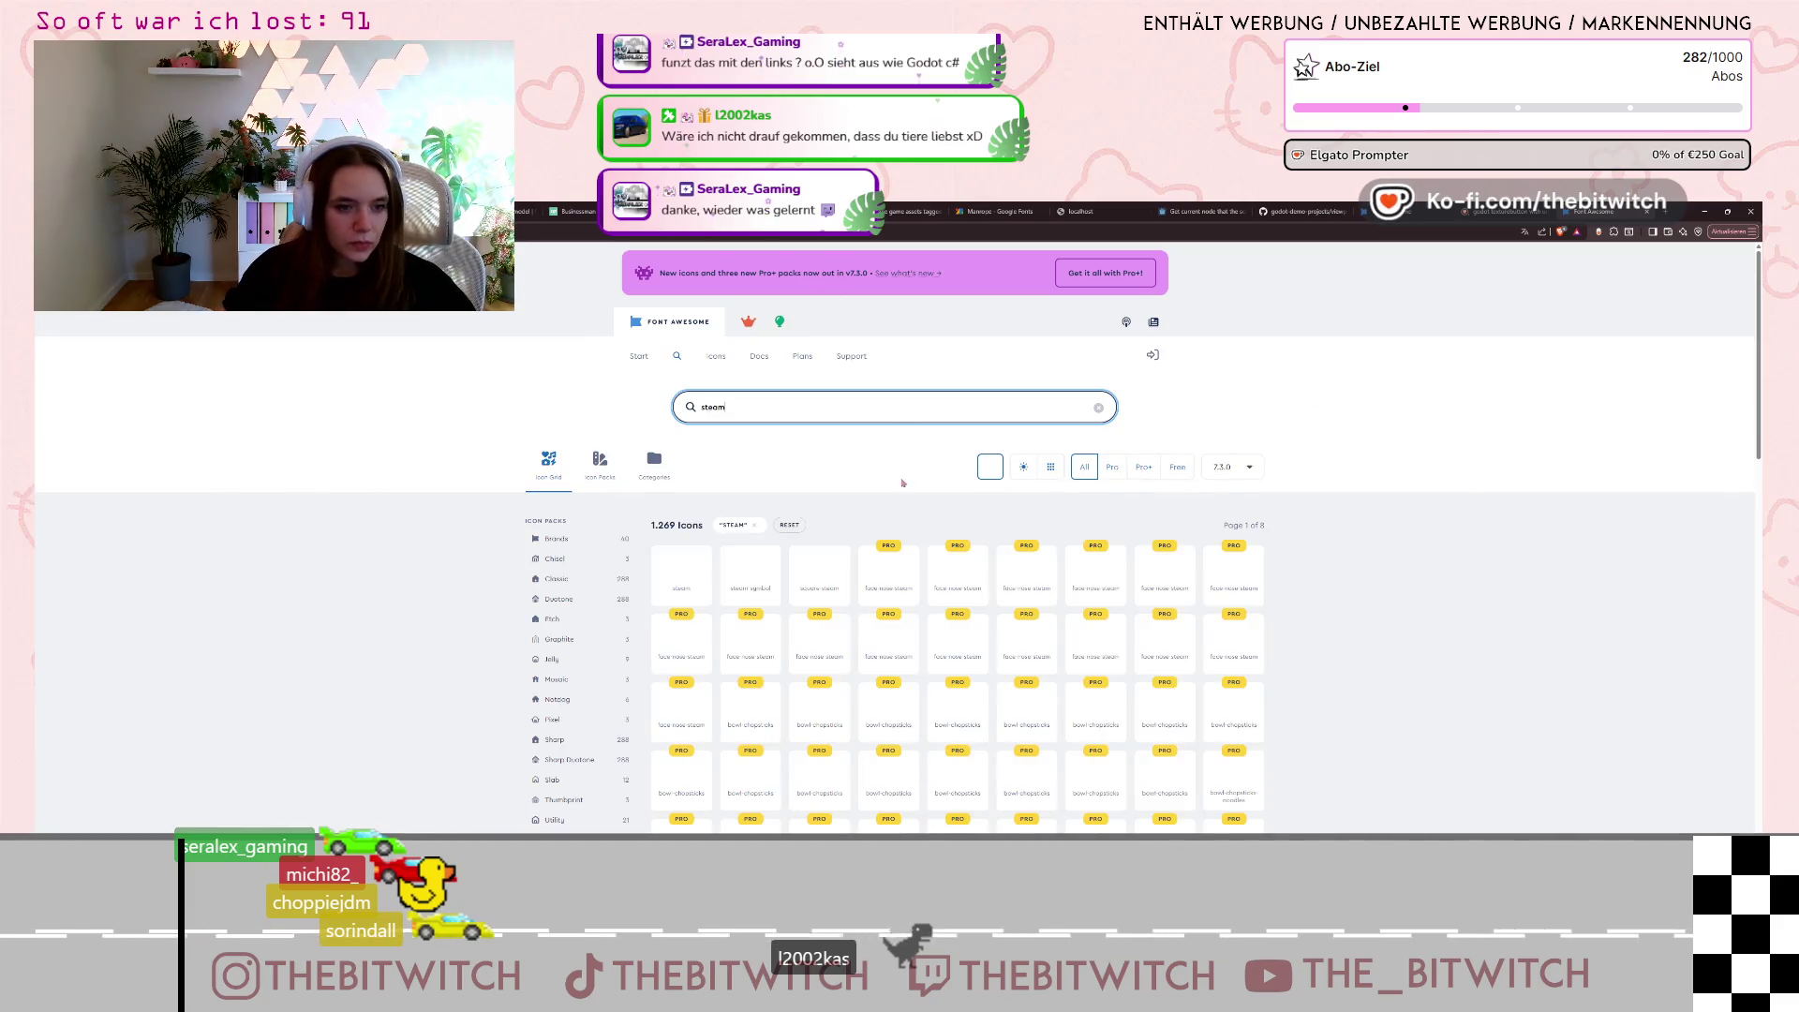
left_click(681, 585)
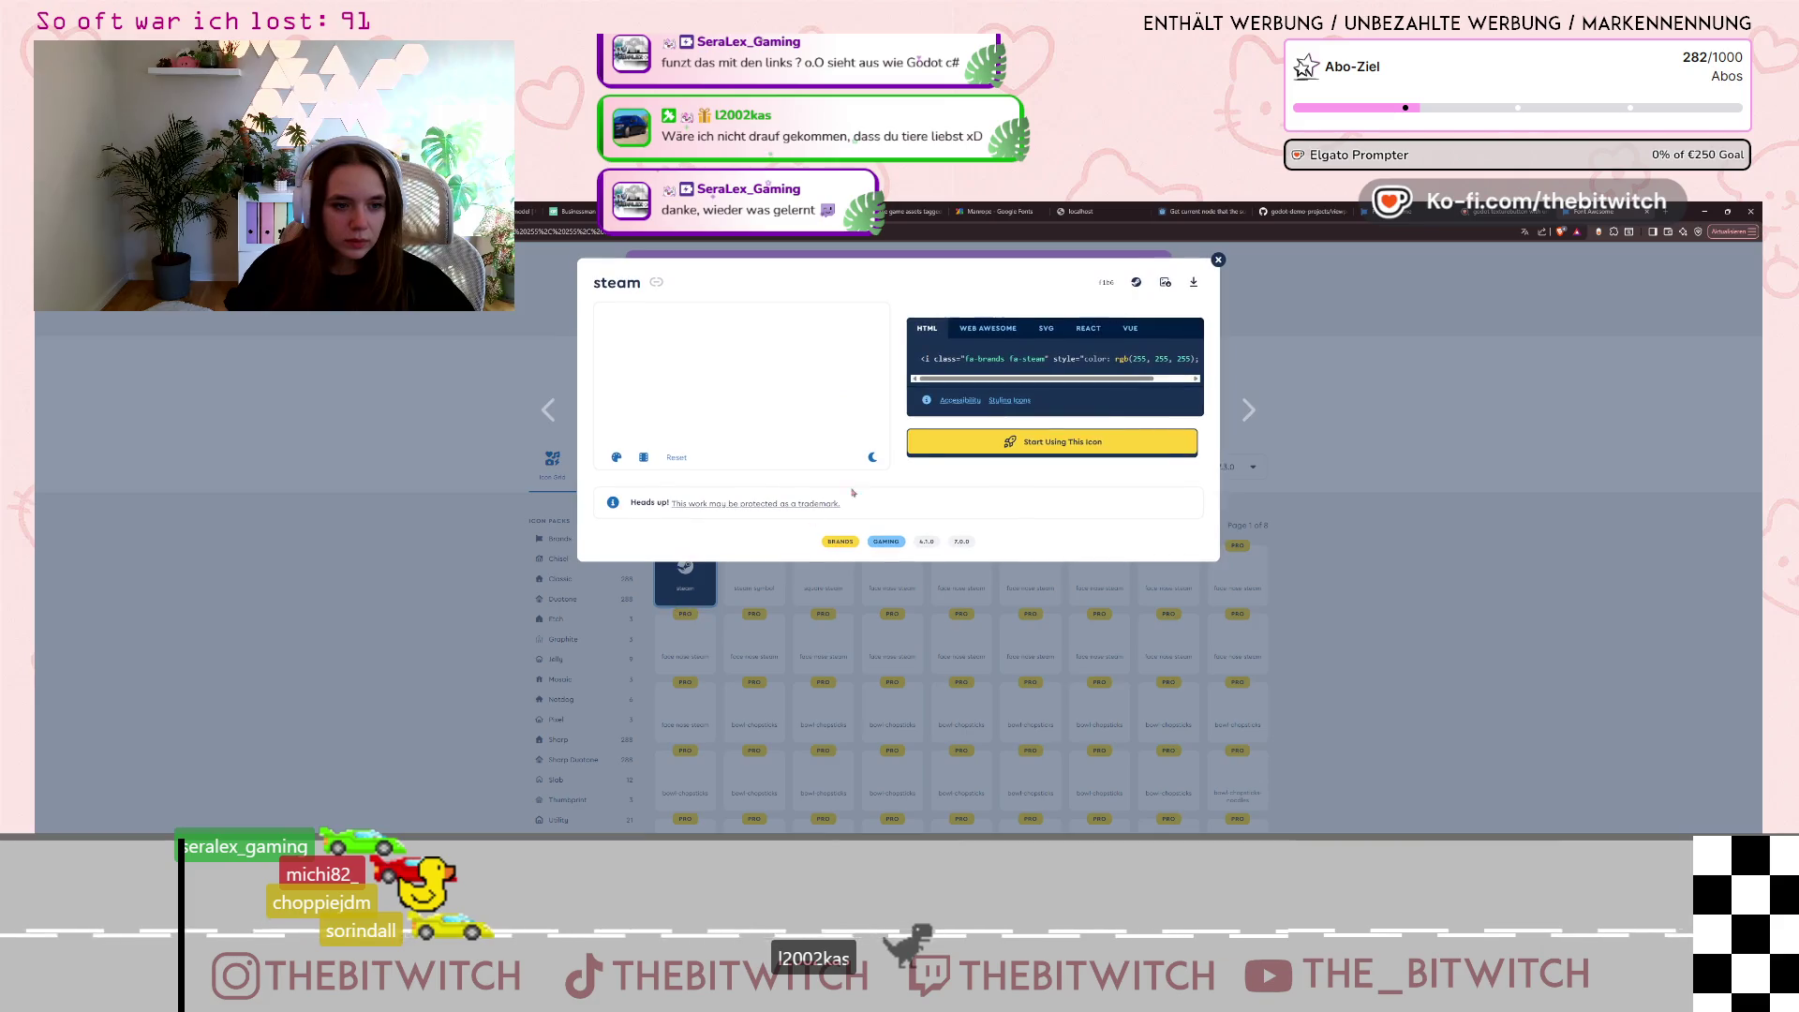
left_click(1193, 282)
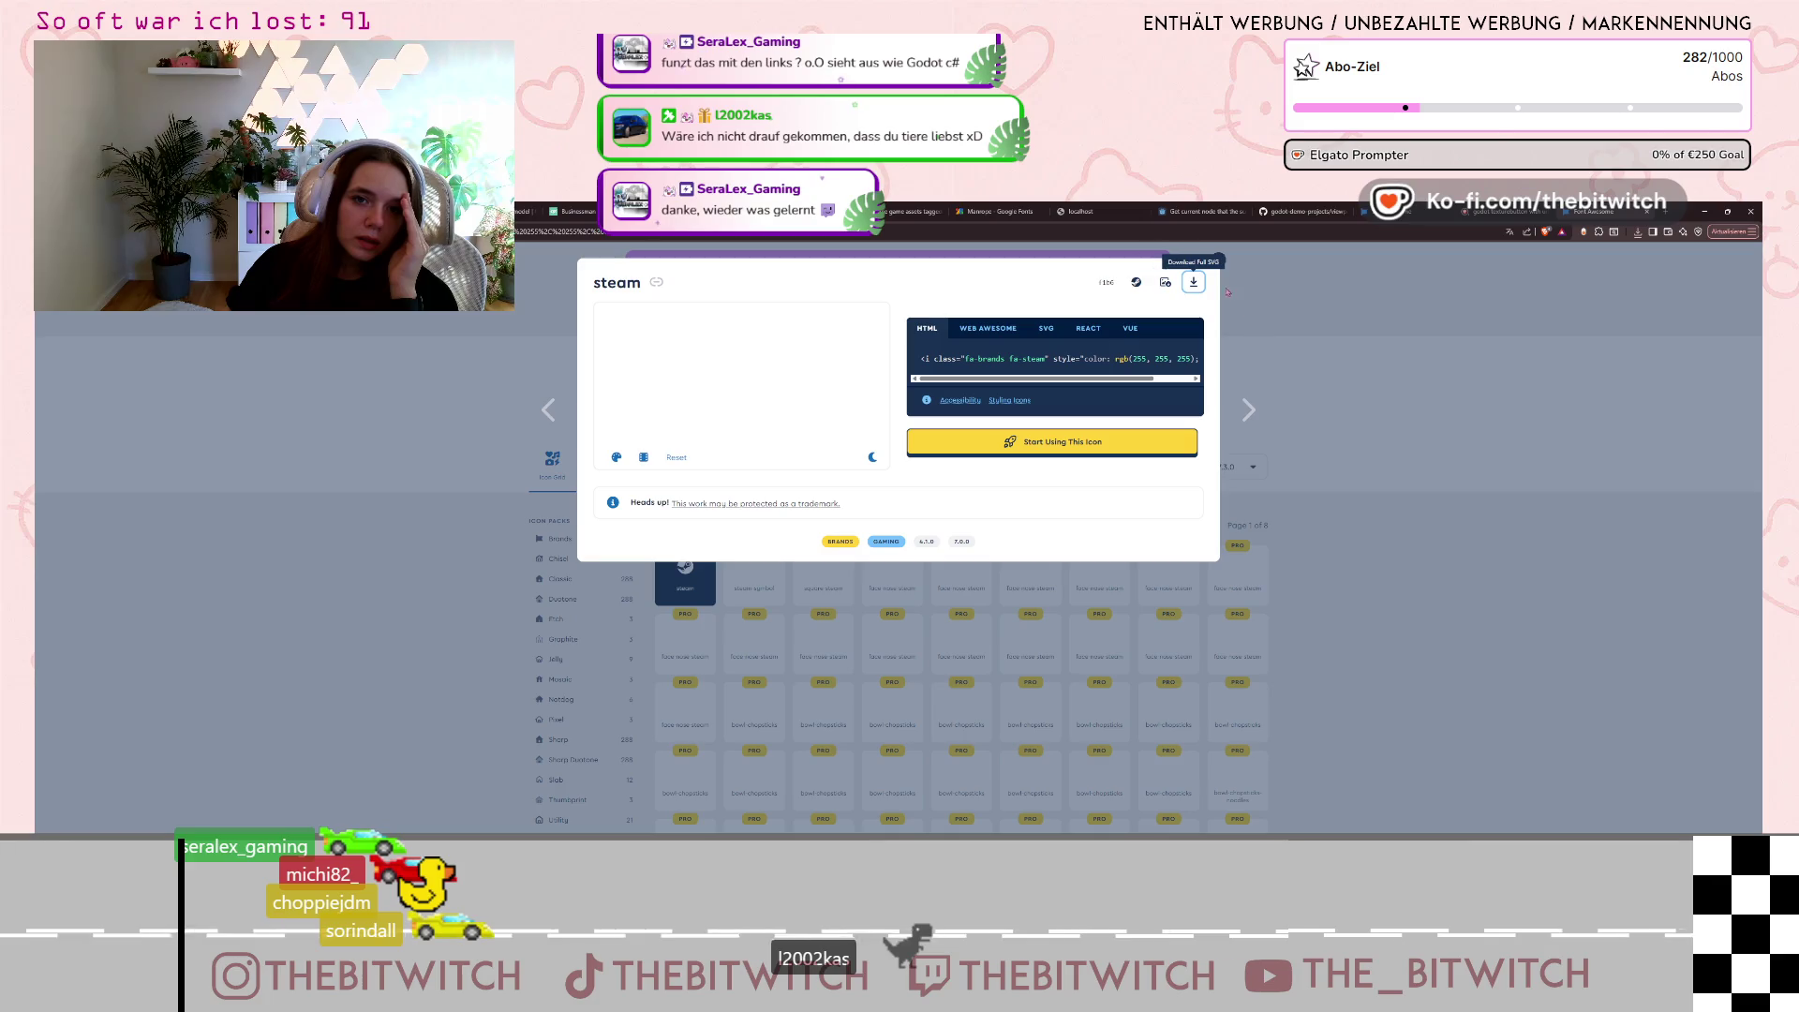
key("Escape")
key("Return")
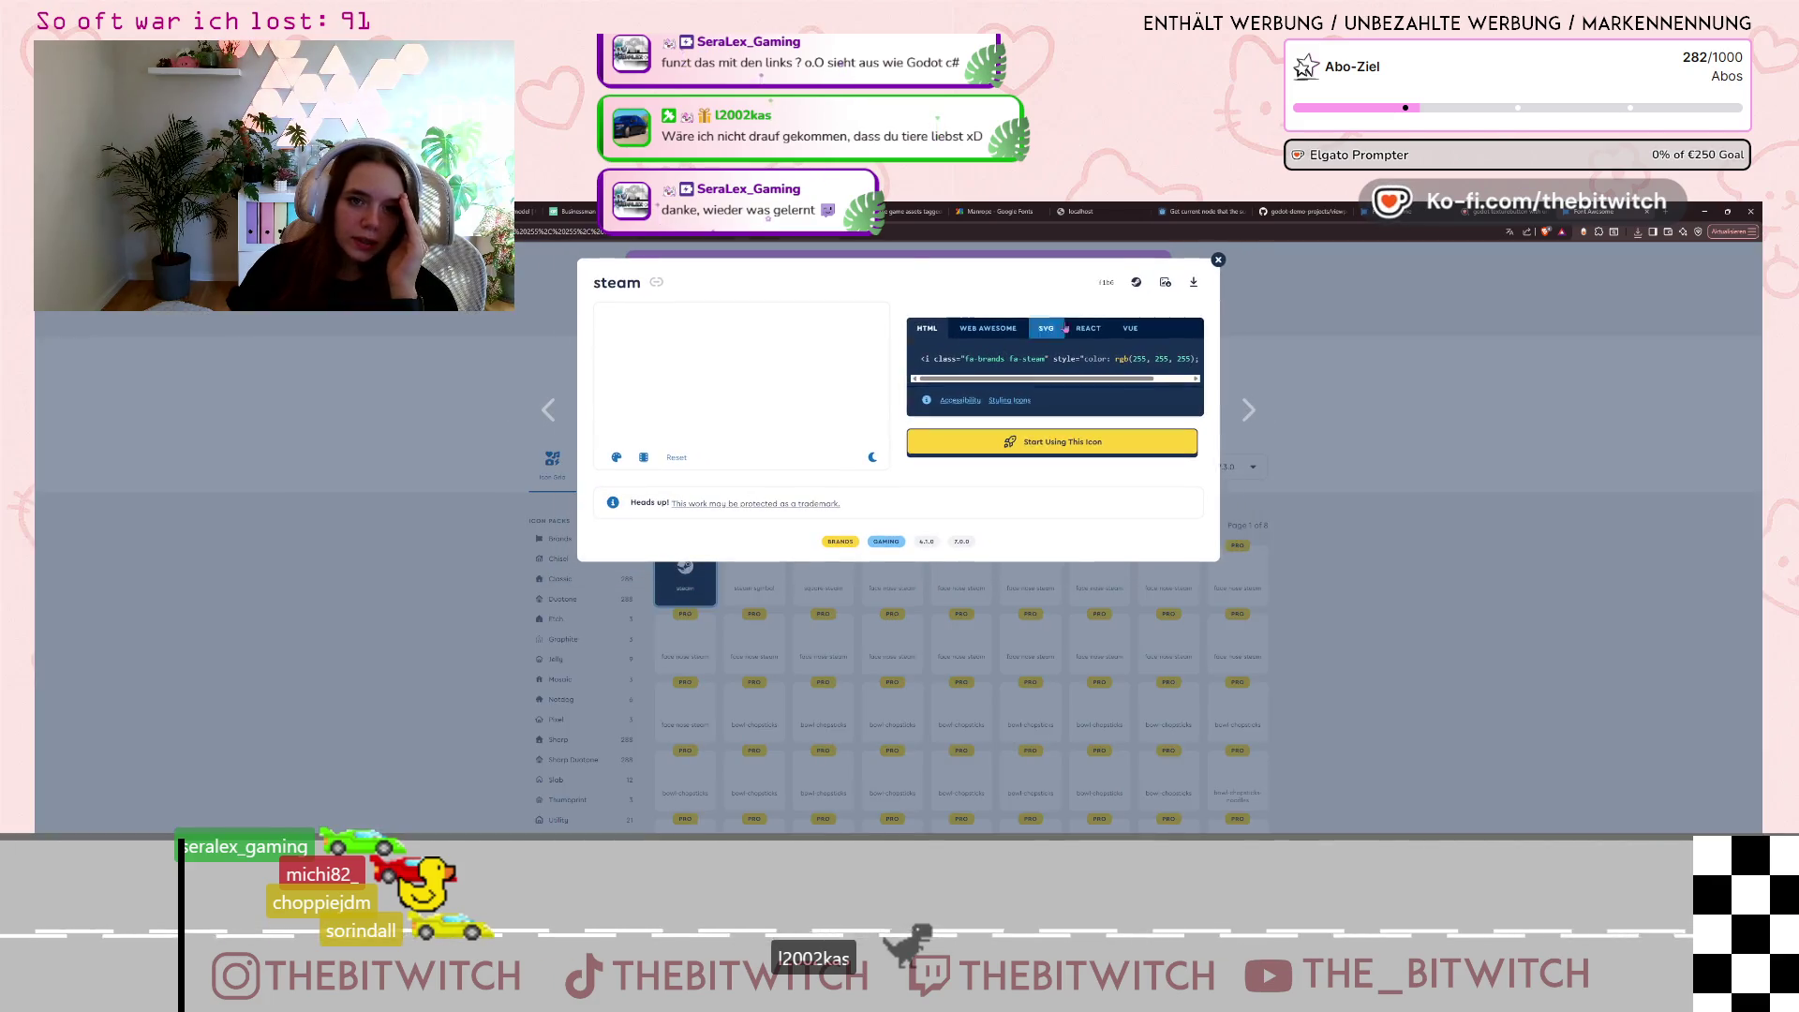
left_click(1186, 282)
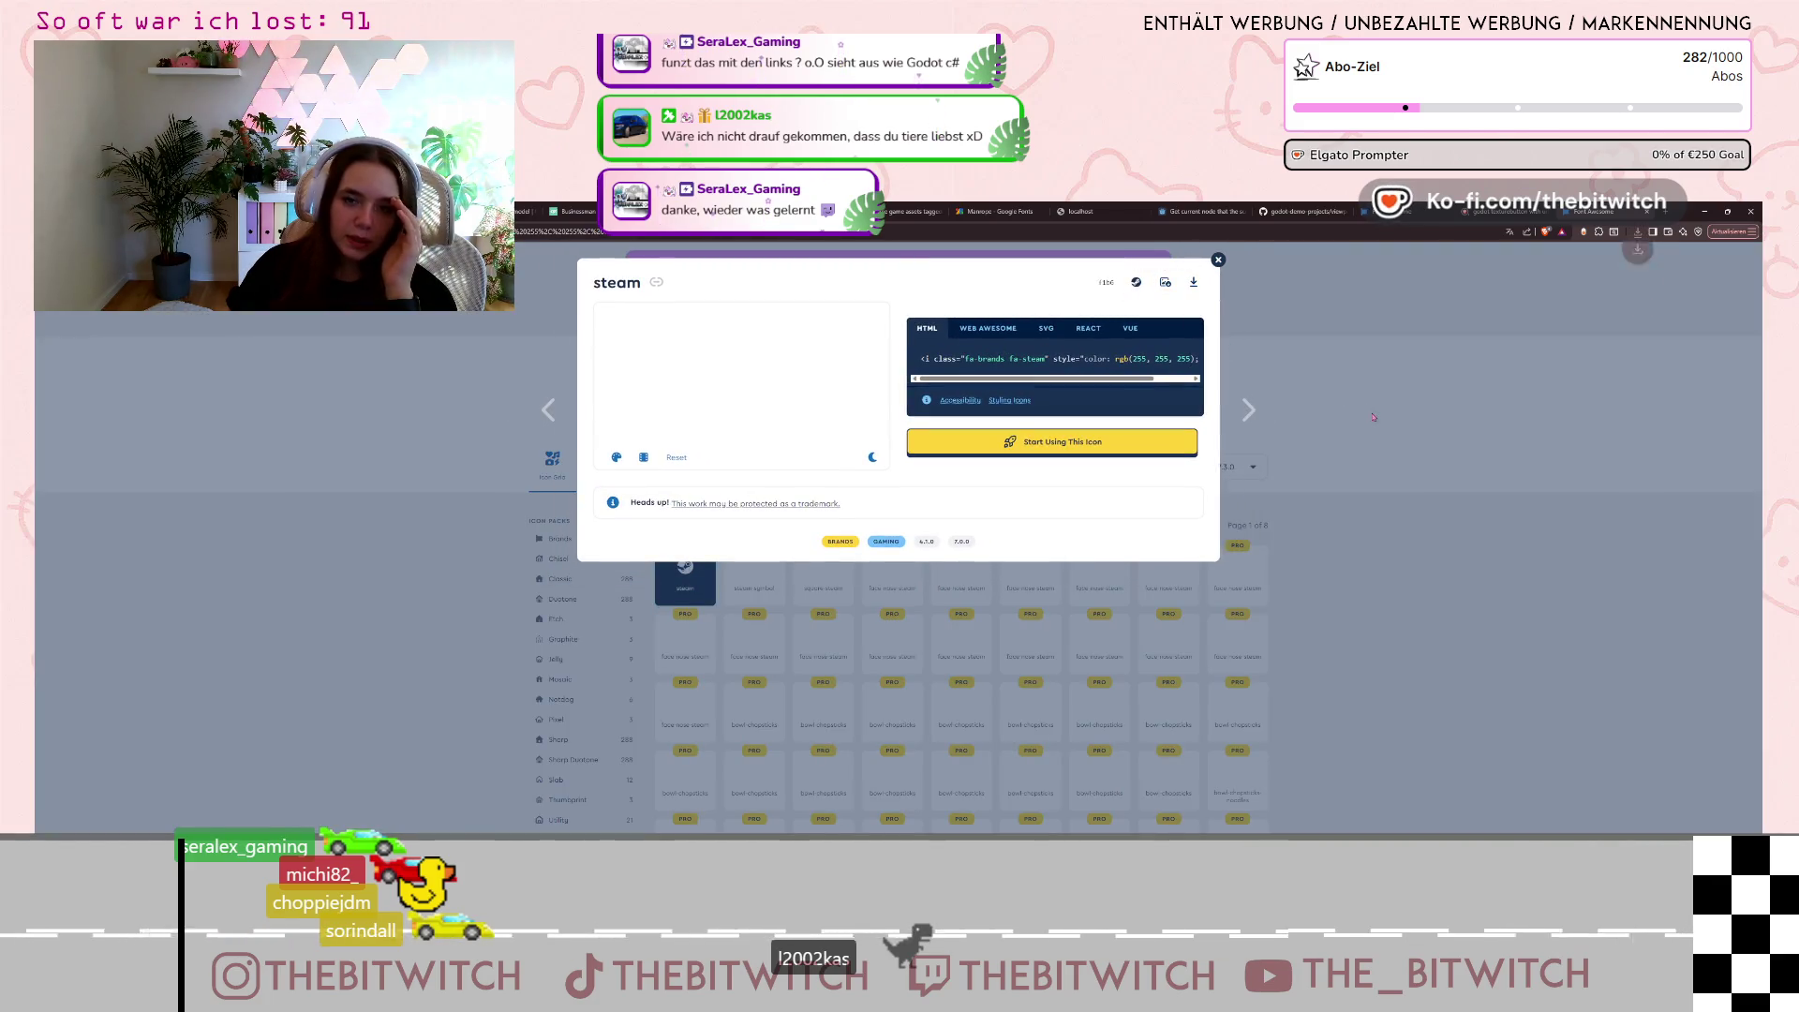
key("Escape")
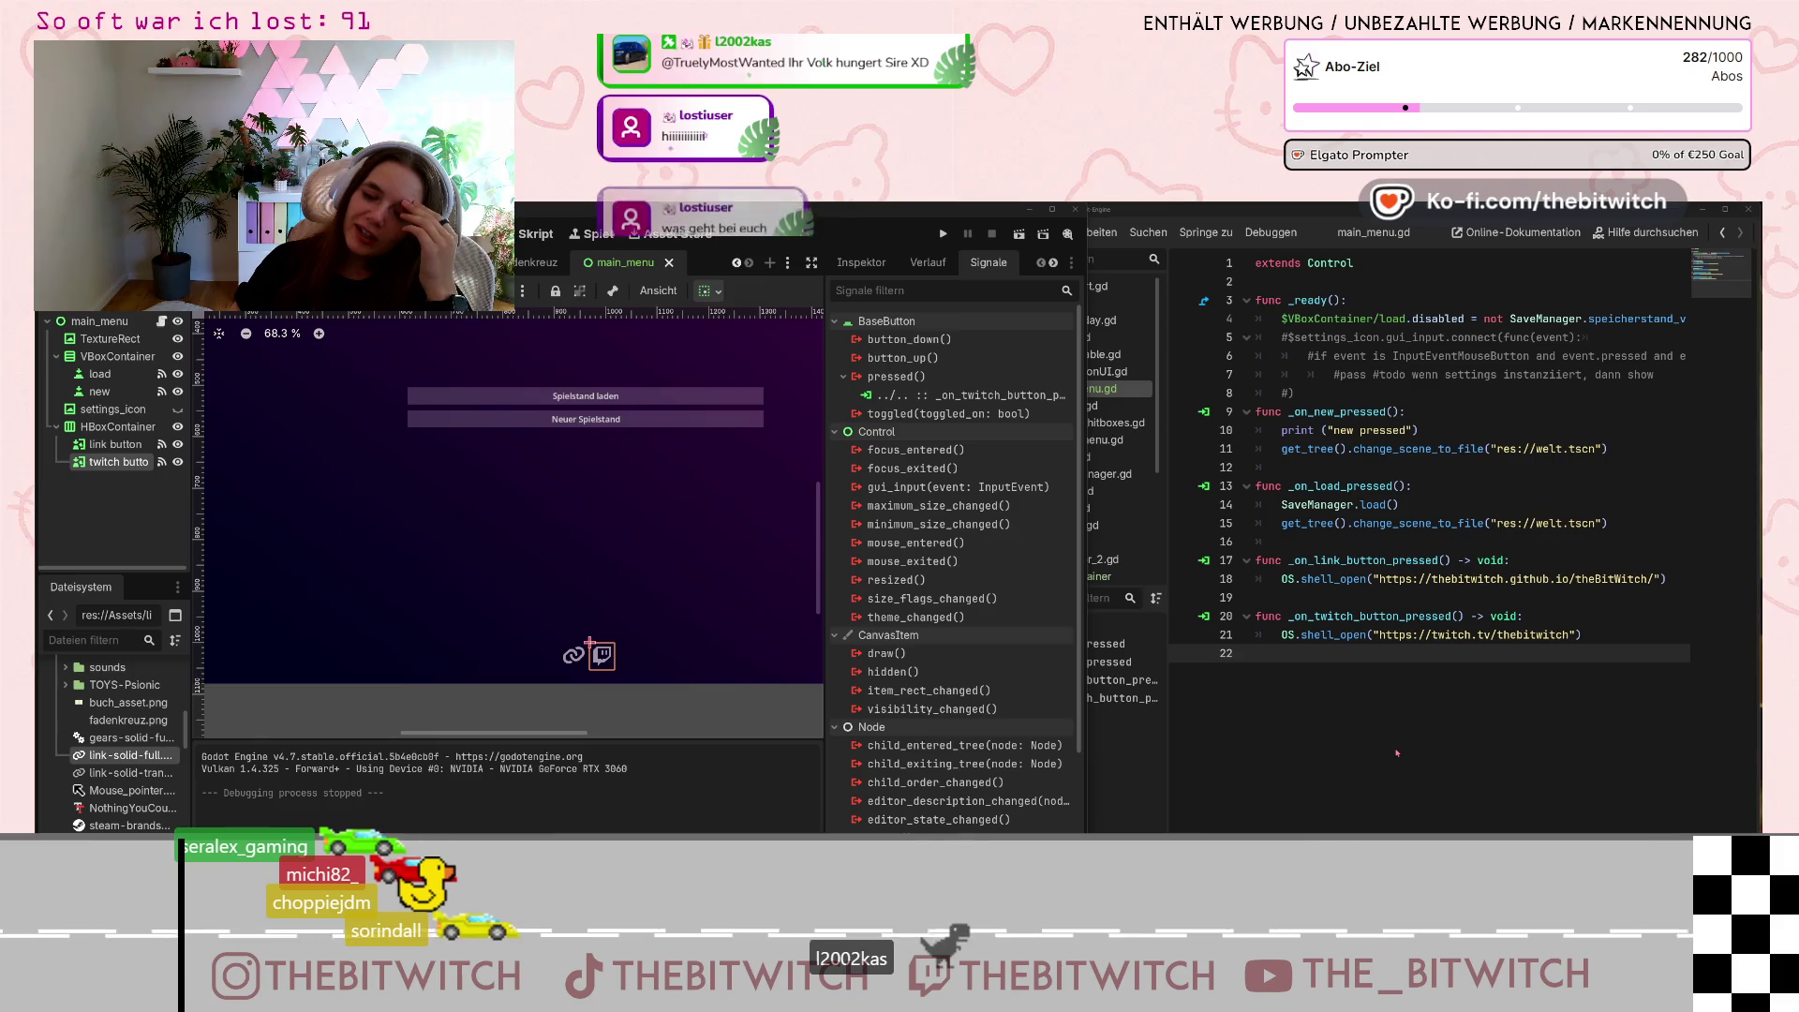
Bring the floating script editor, then the main Godot editor window, back to the front.
left_click(1317, 668)
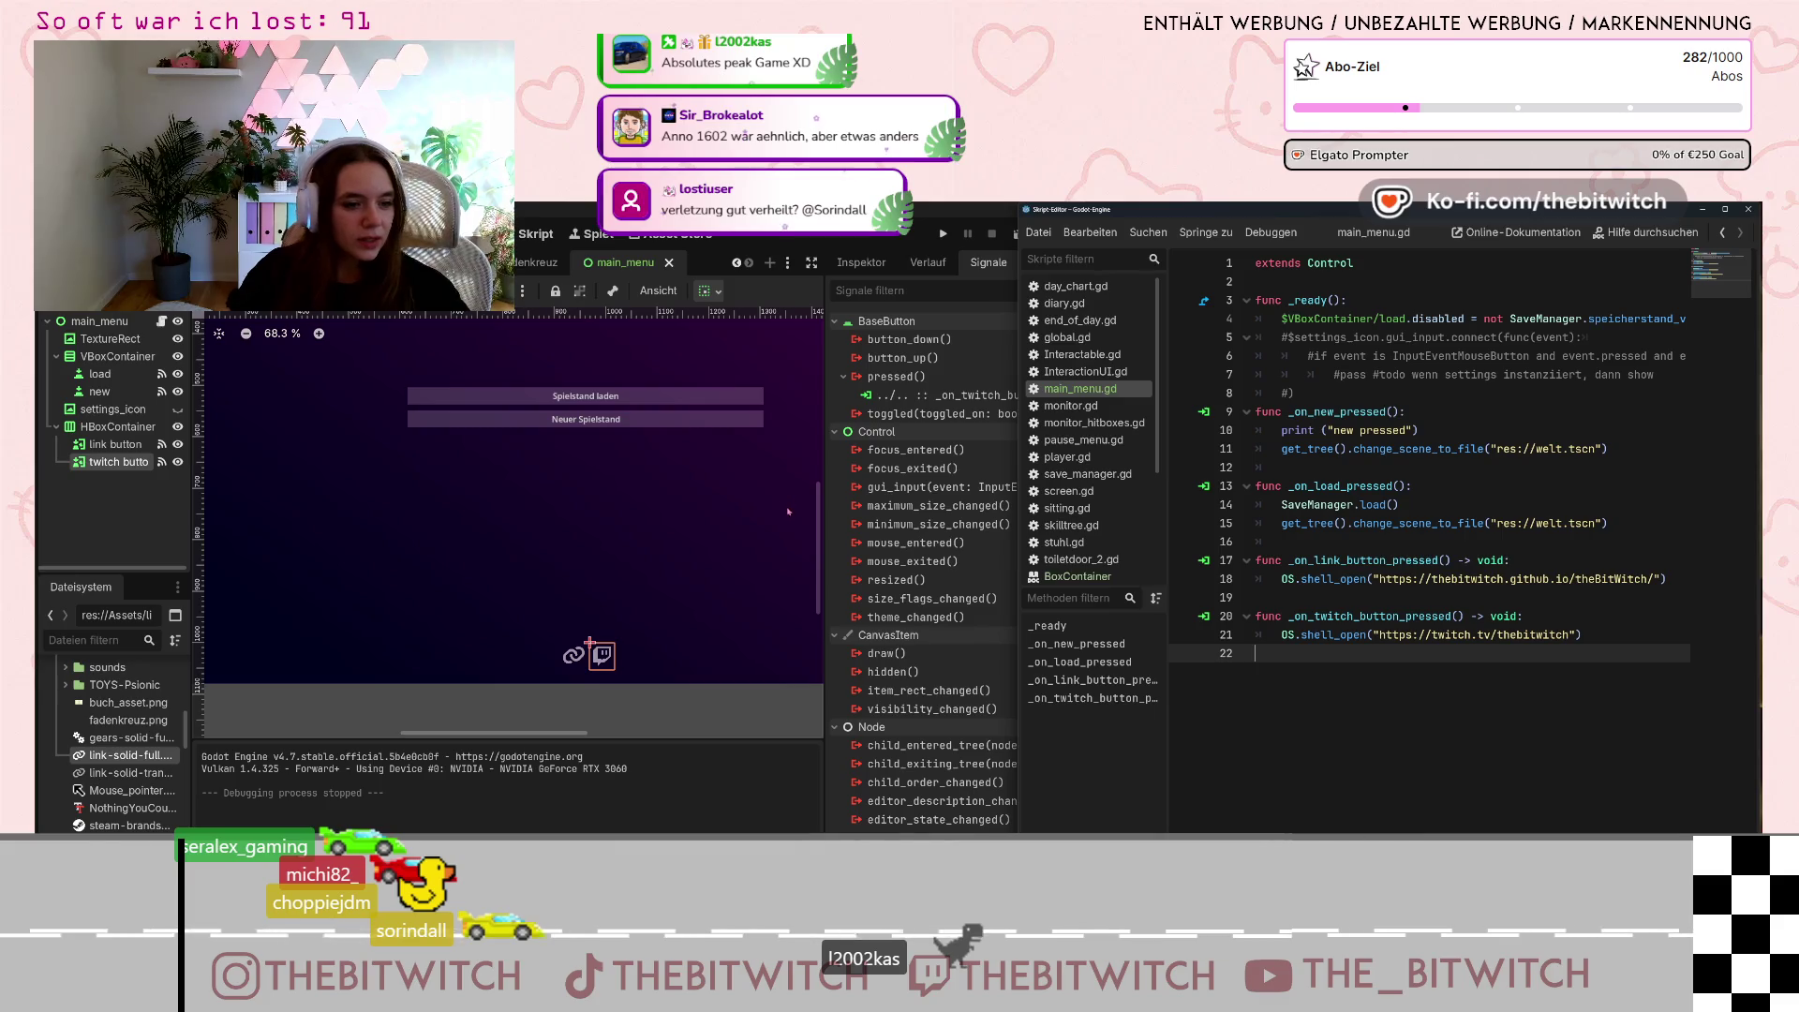
left_click(119, 463)
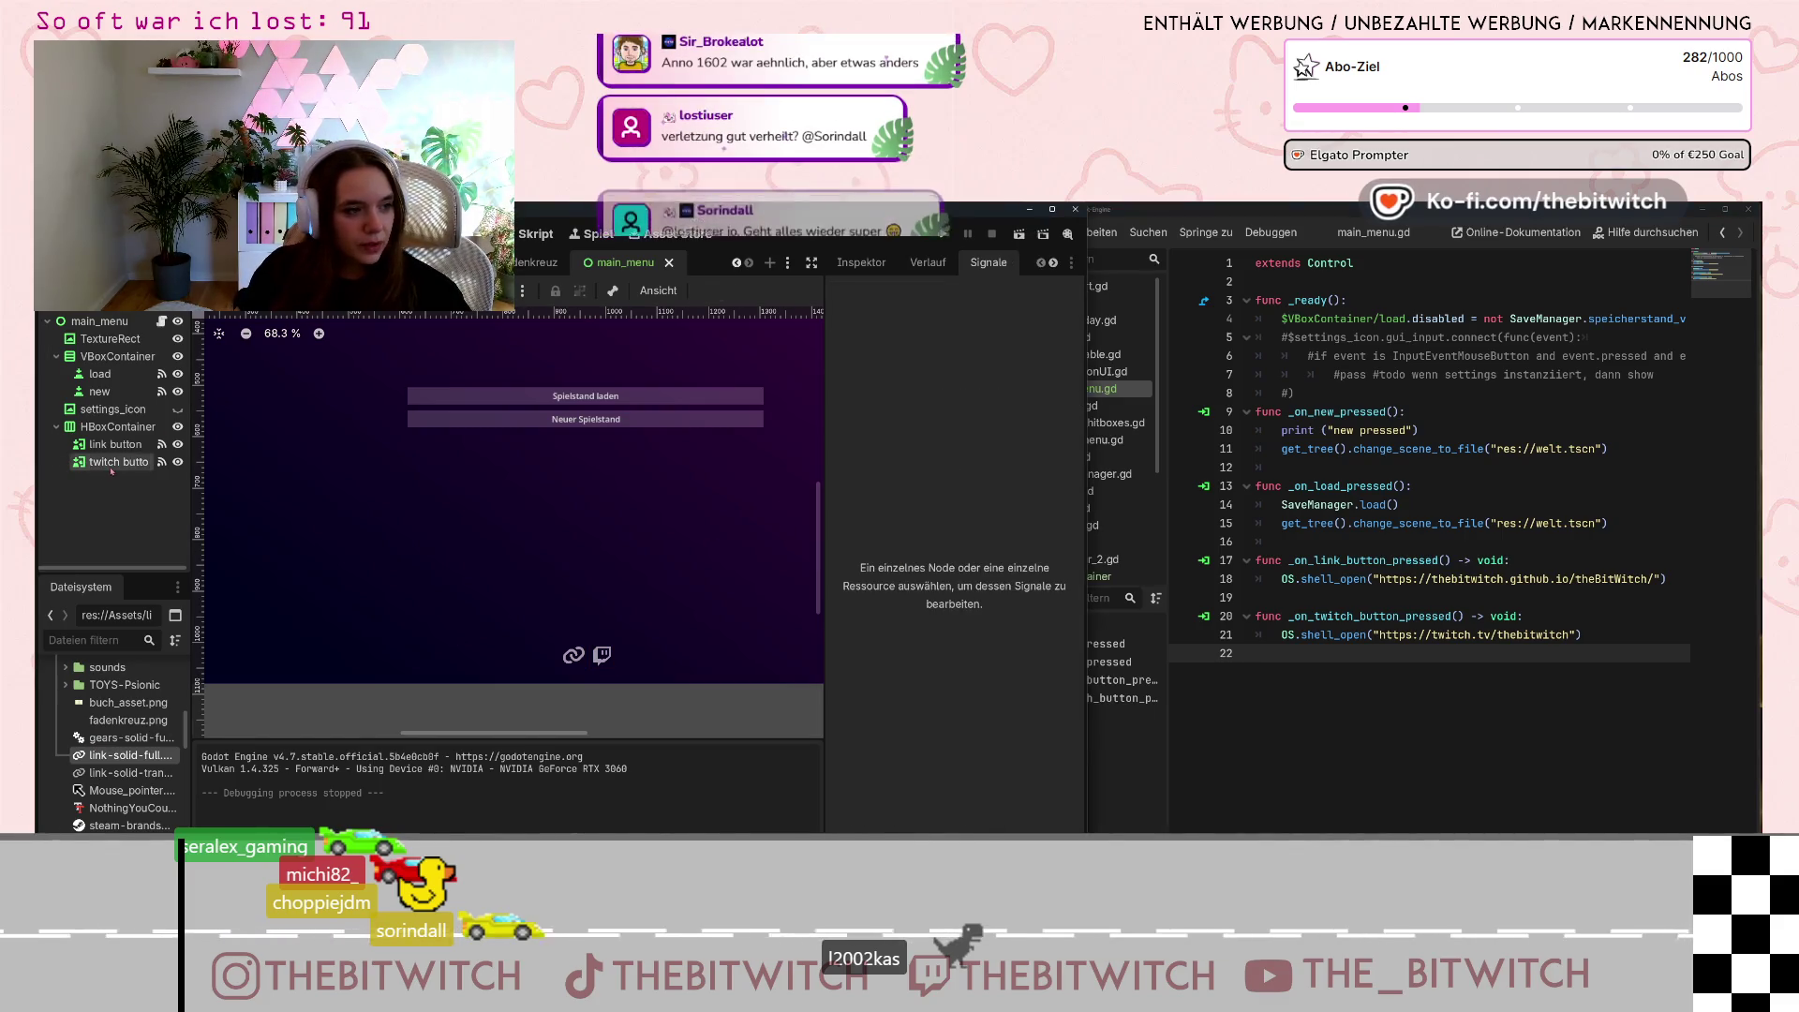
Duplicate the twitch button node and rename the copy to steam button.
right_click(120, 463)
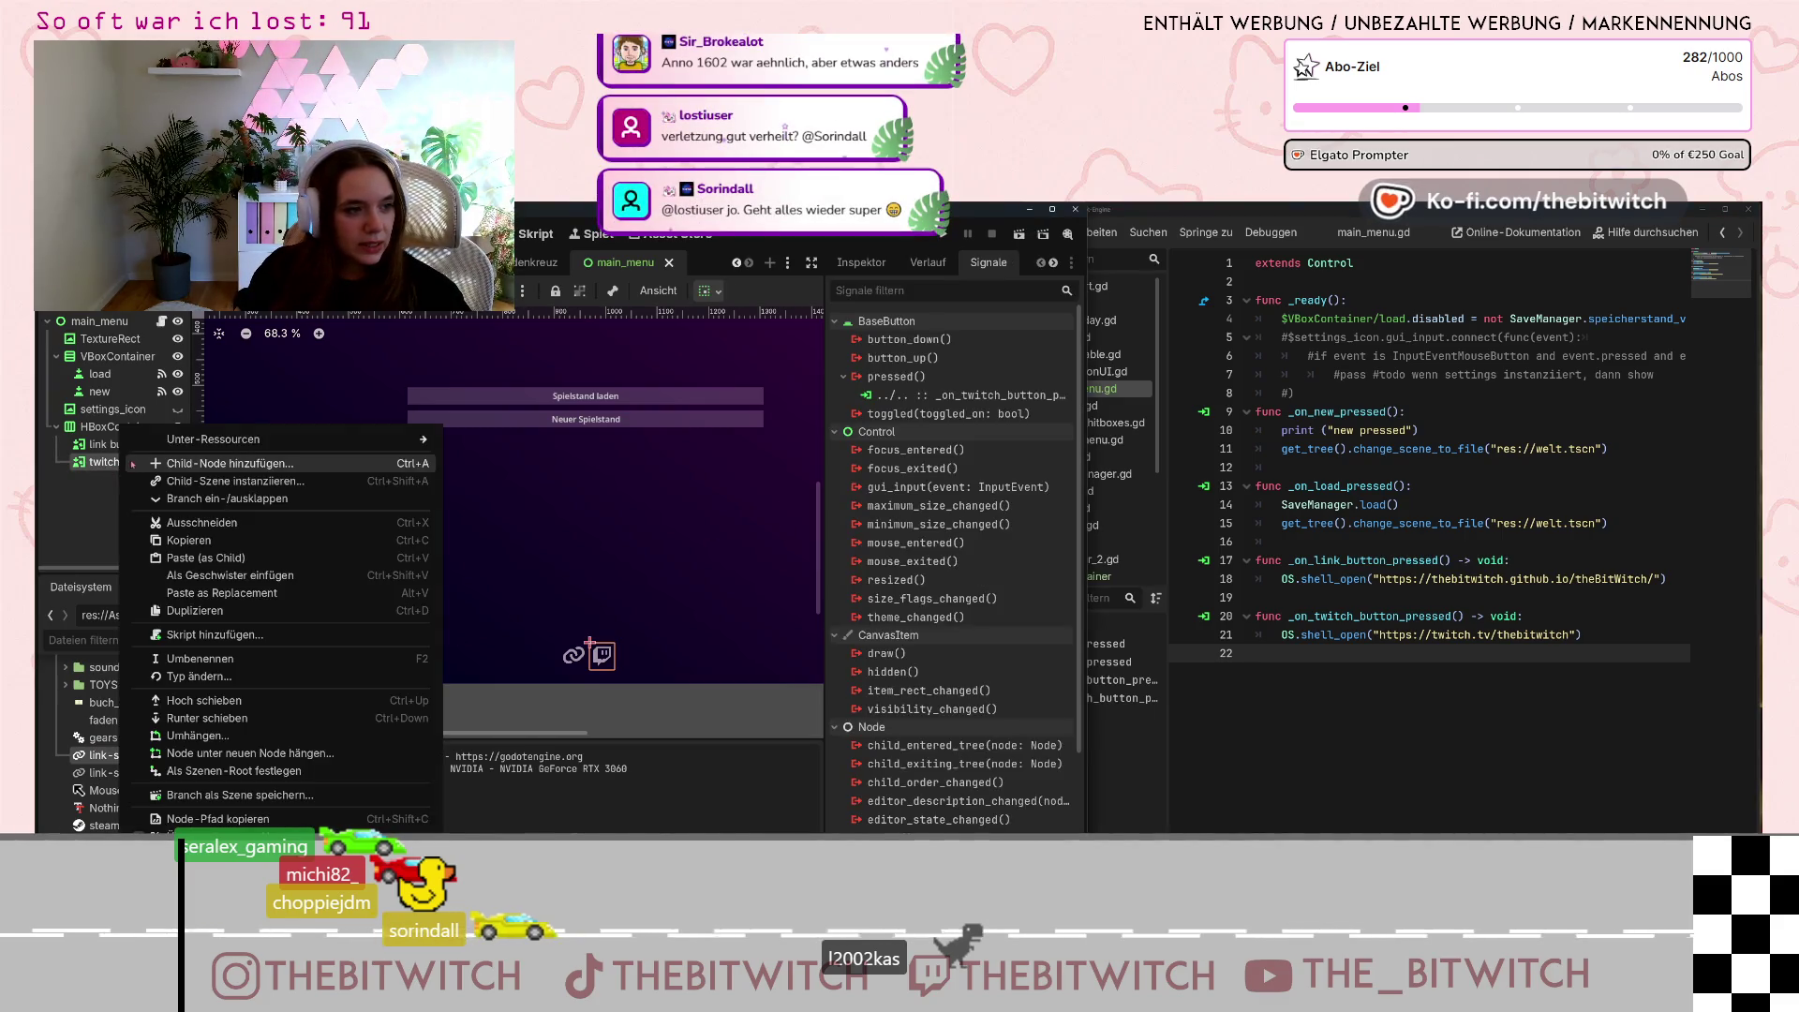
left_click(192, 611)
double_click(112, 474)
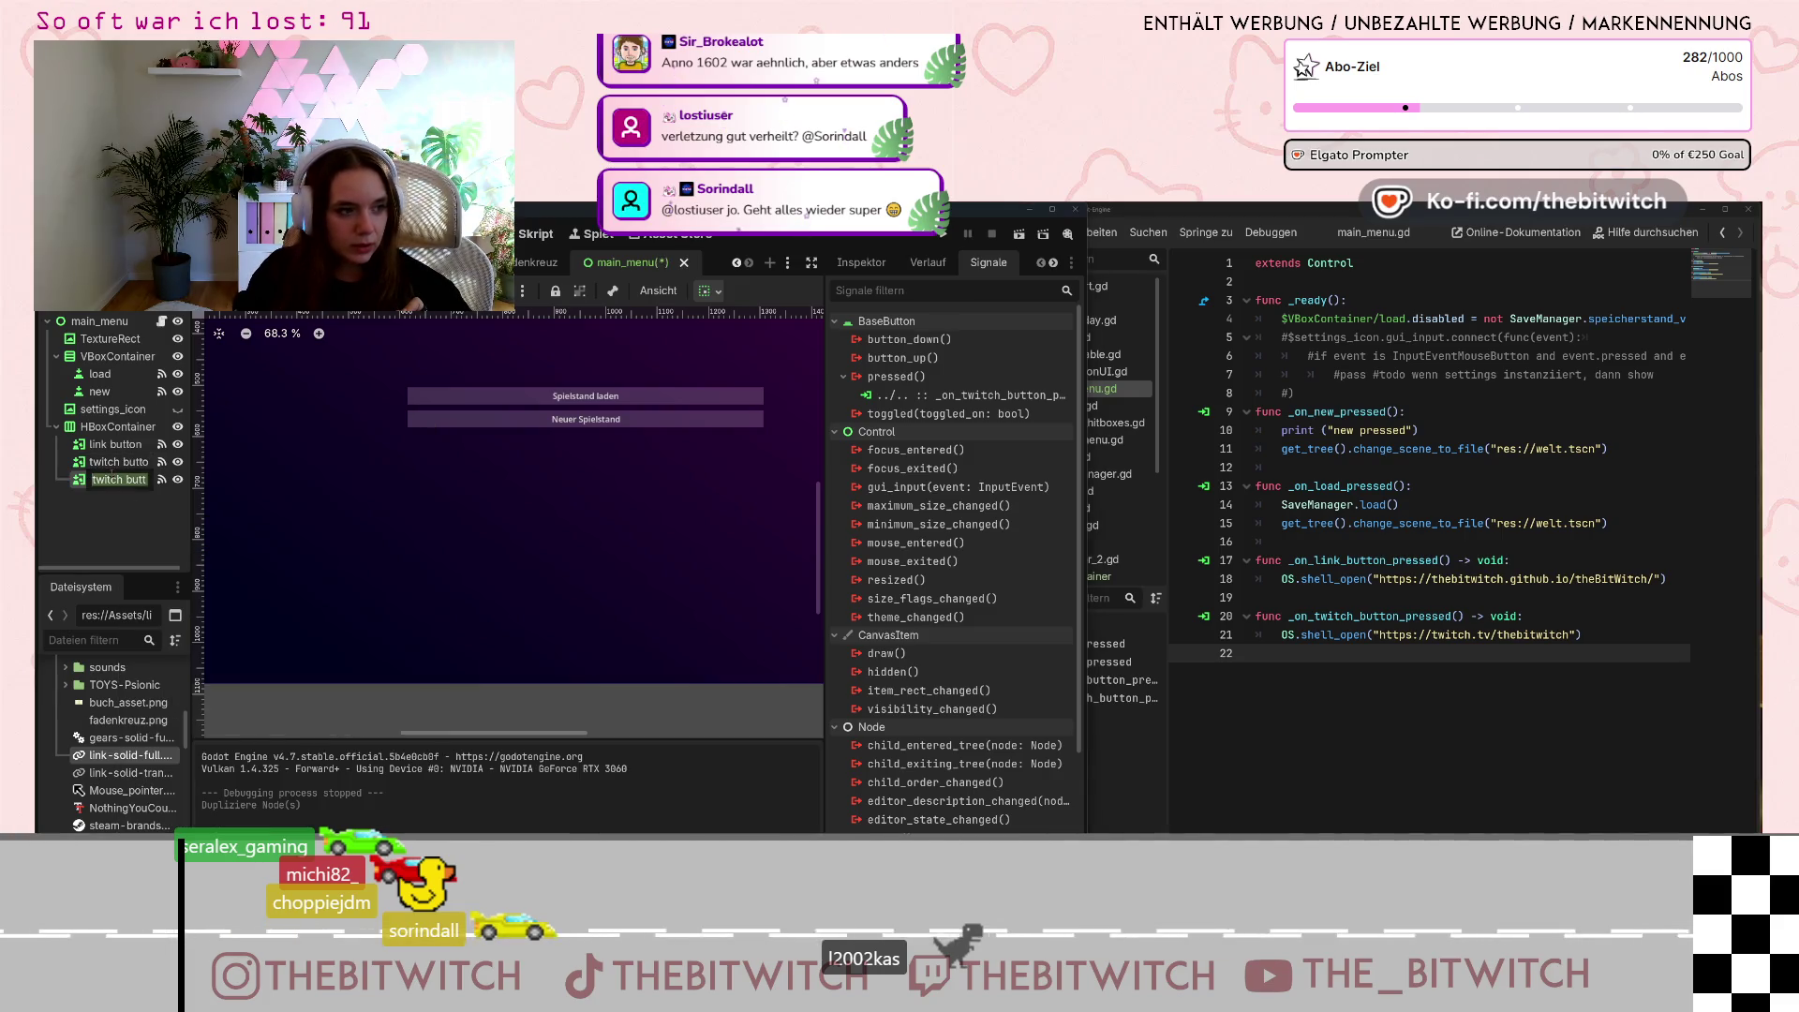
scroll(691, 468, "down", 4)
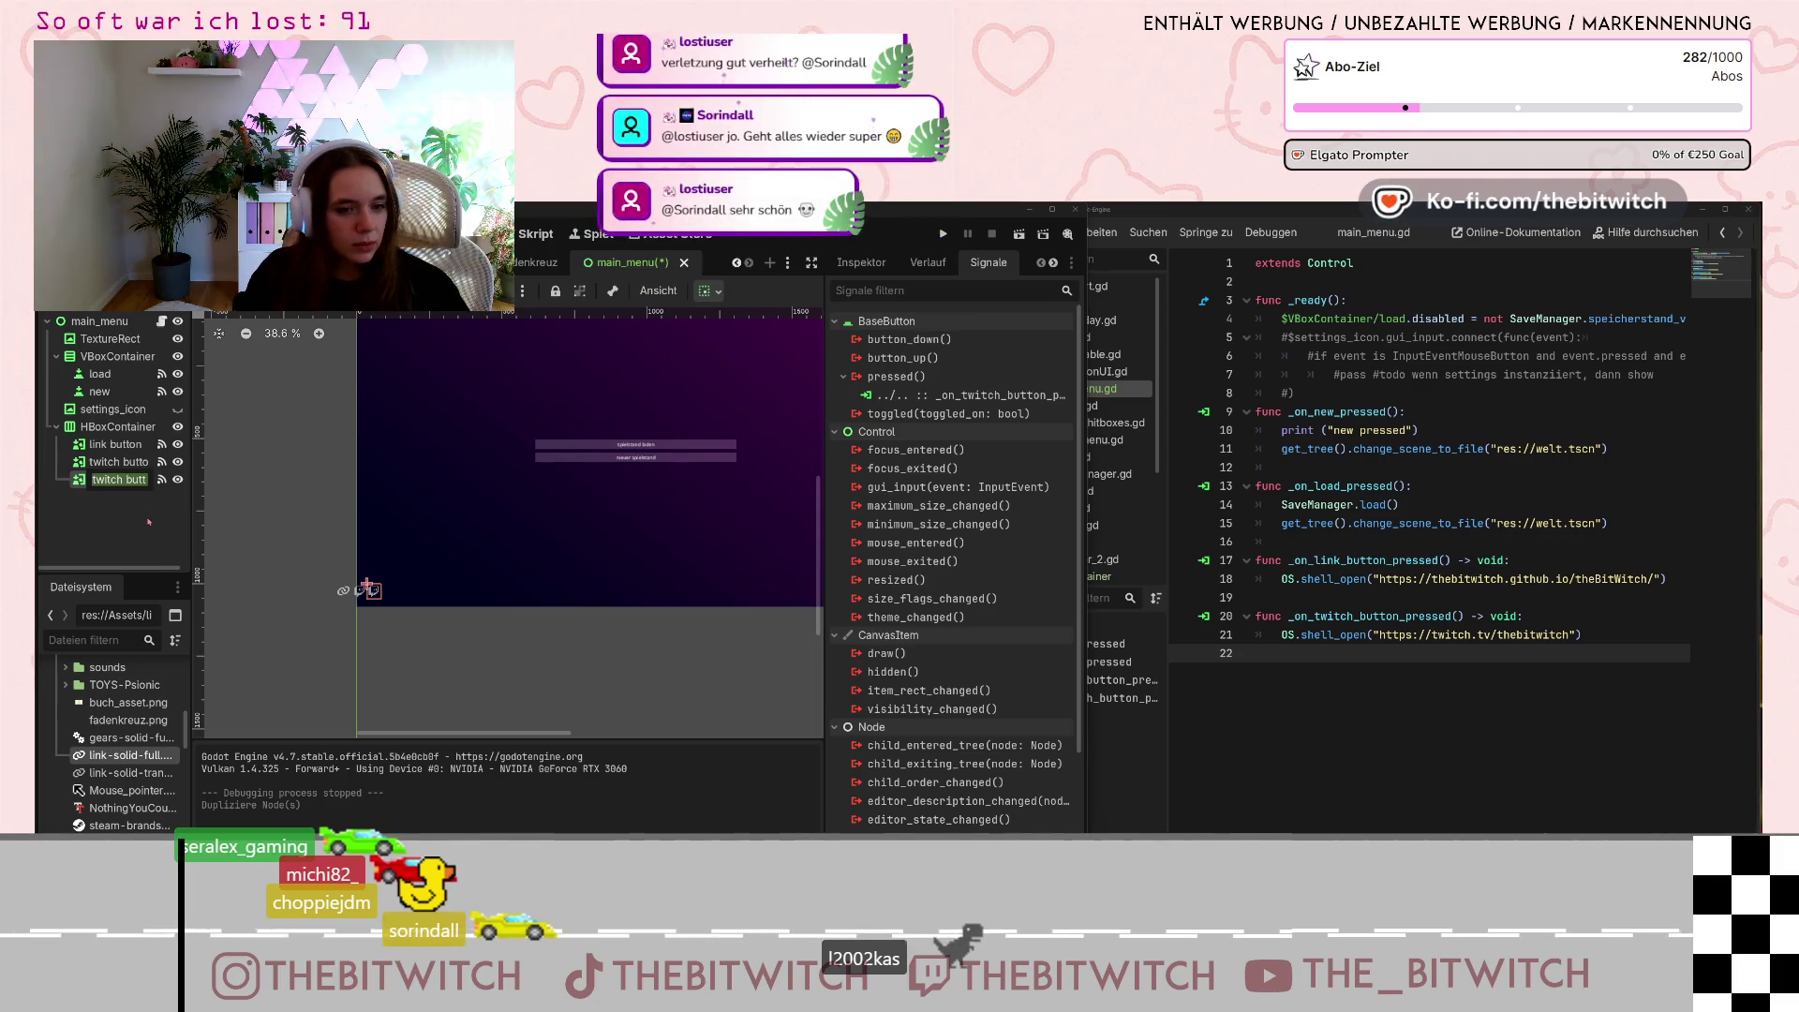
left_click(120, 480)
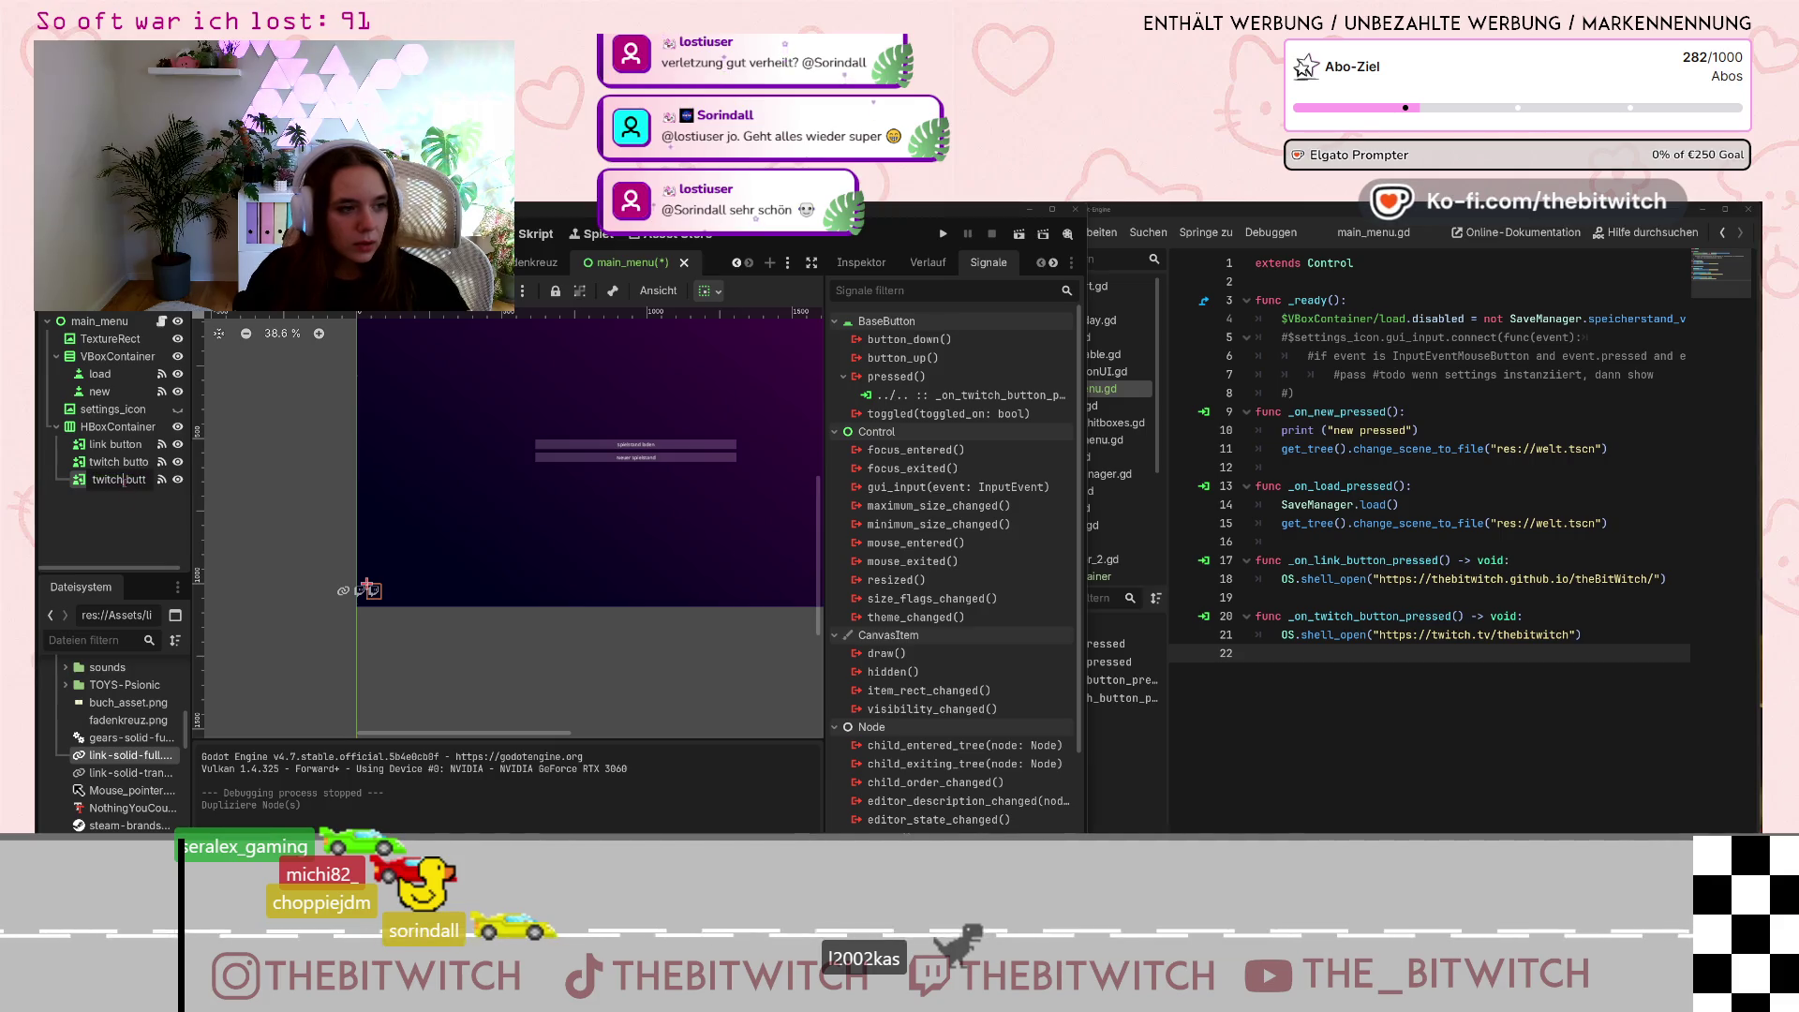
double_click(115, 480)
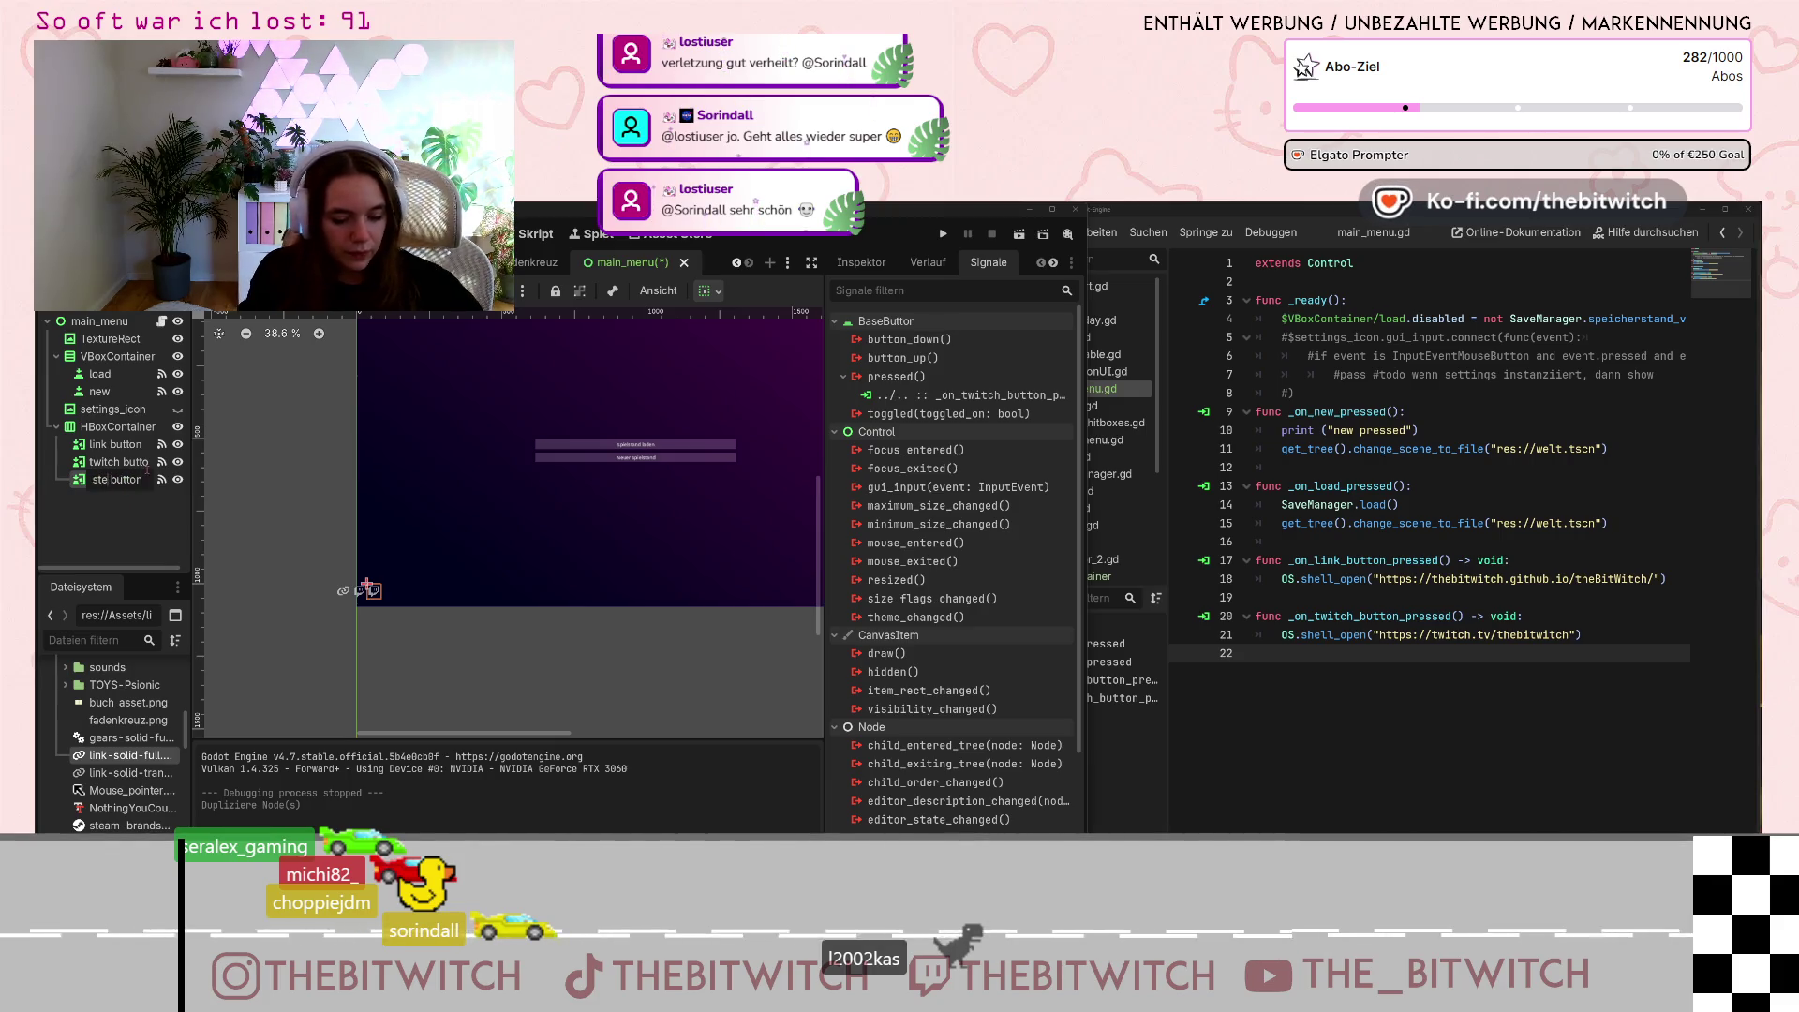
type("am")
key("Return")
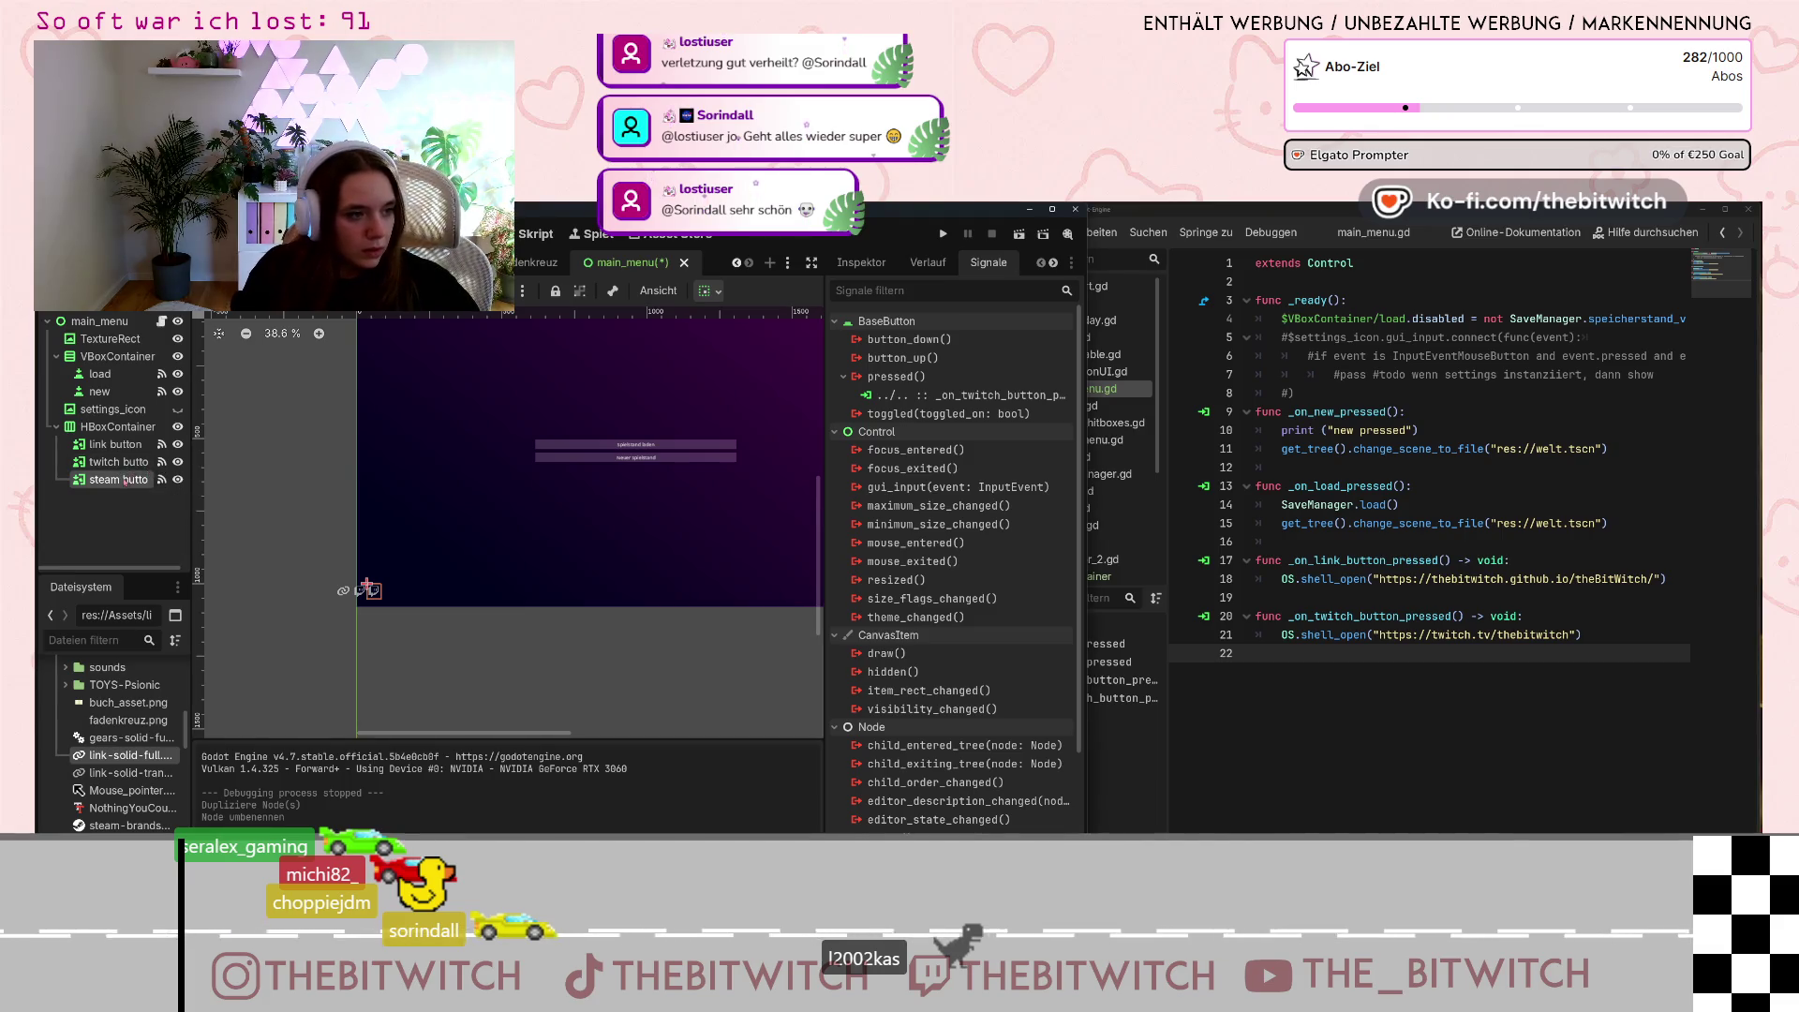
right_click(125, 482)
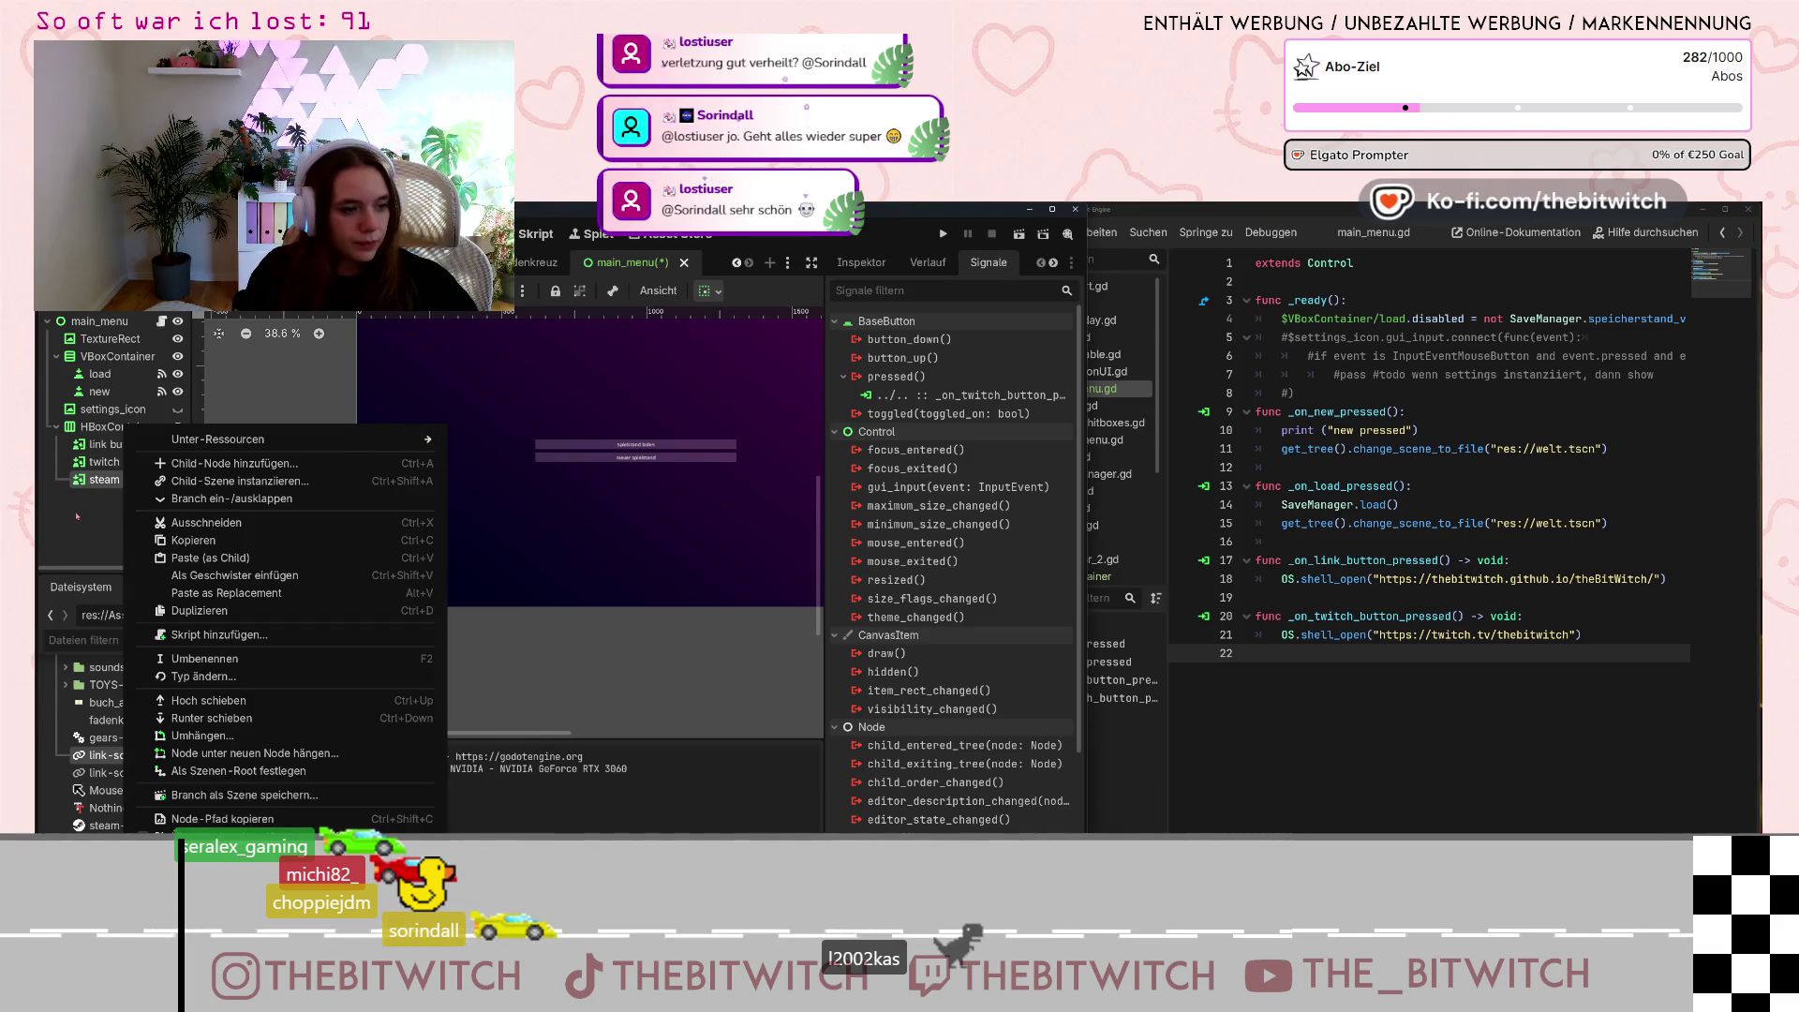
key("Escape")
key("F2")
key("Return")
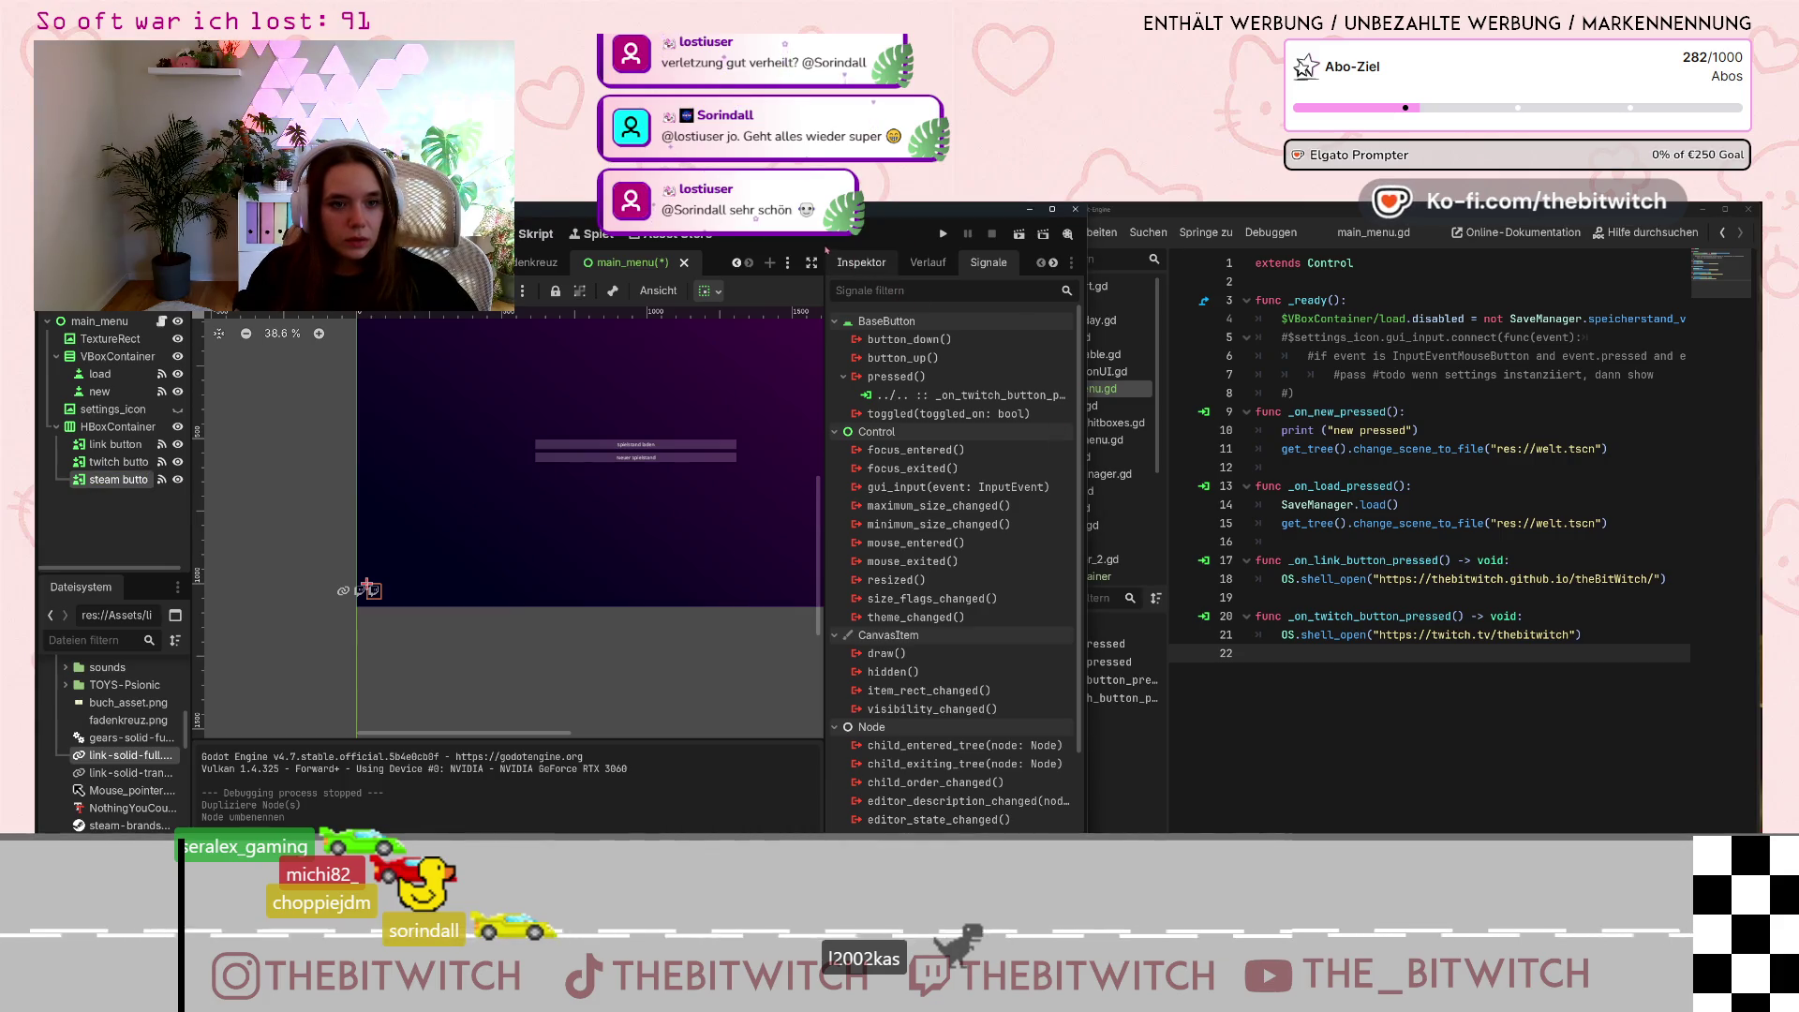
Assign the steam-brands icon to the steam button's Normal and Hover textures in the Inspector.
left_click(861, 263)
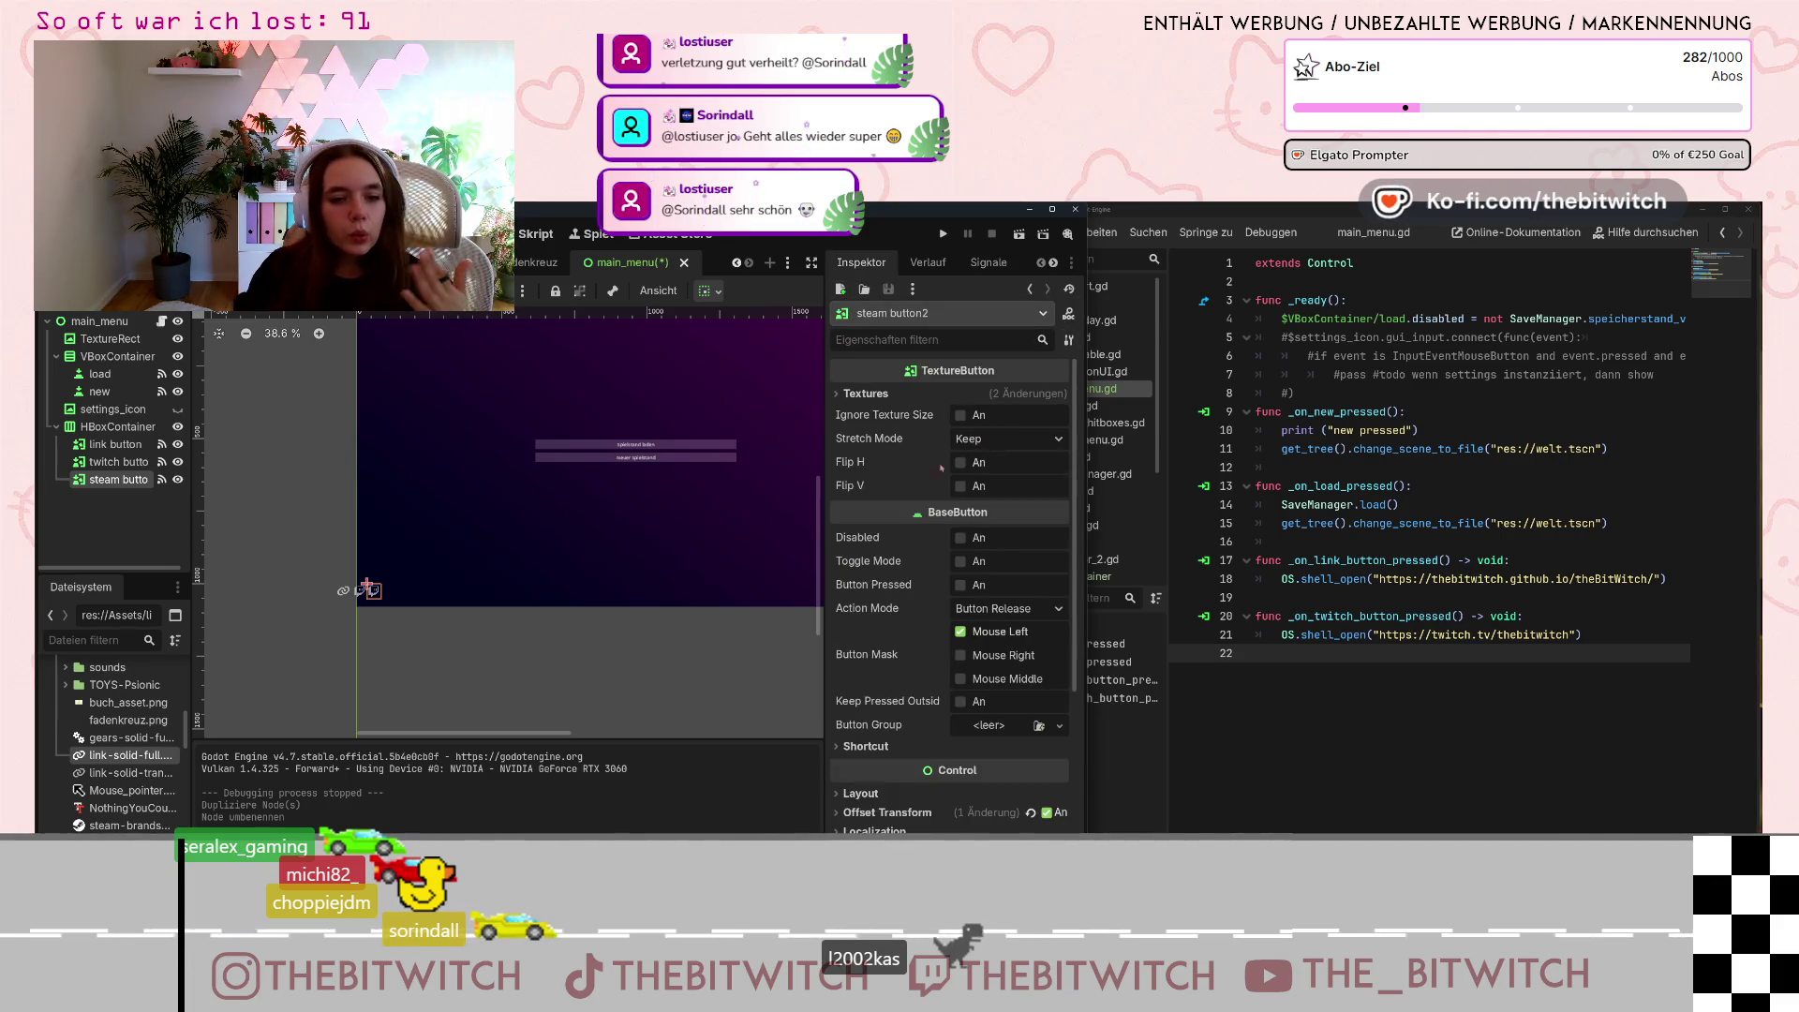
left_click(838, 394)
left_click(1059, 427)
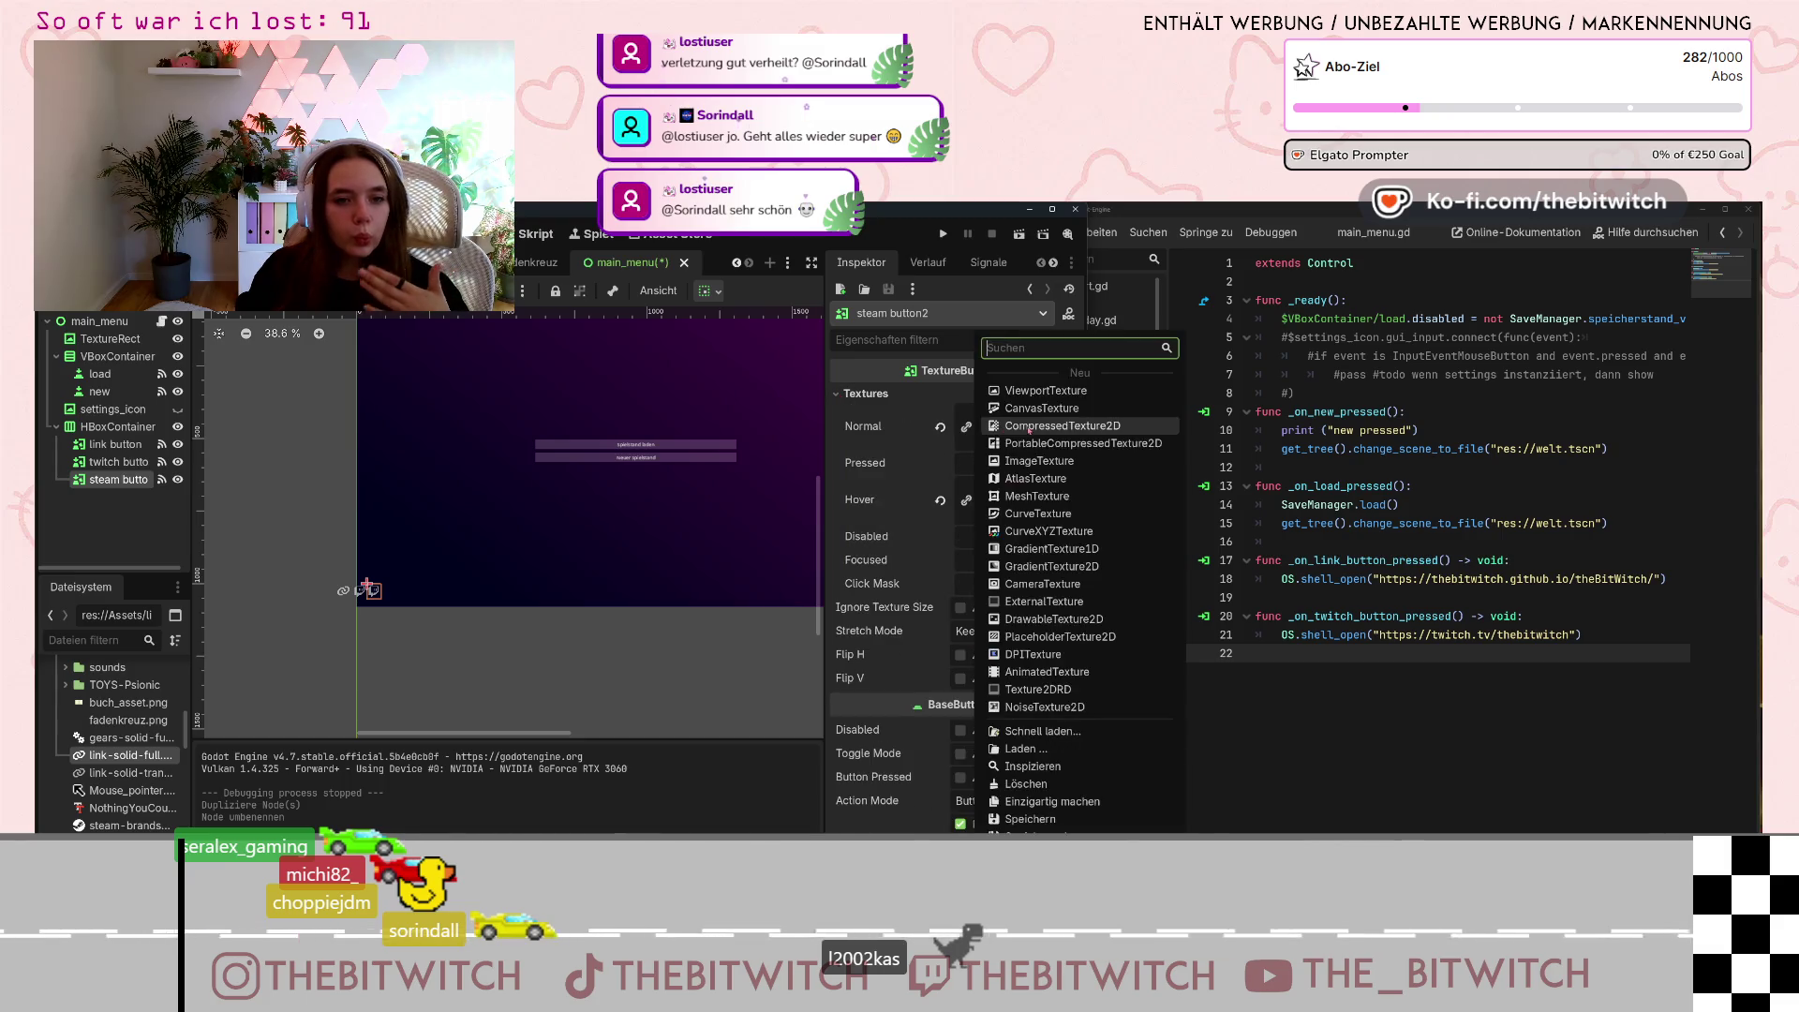
left_click(1032, 436)
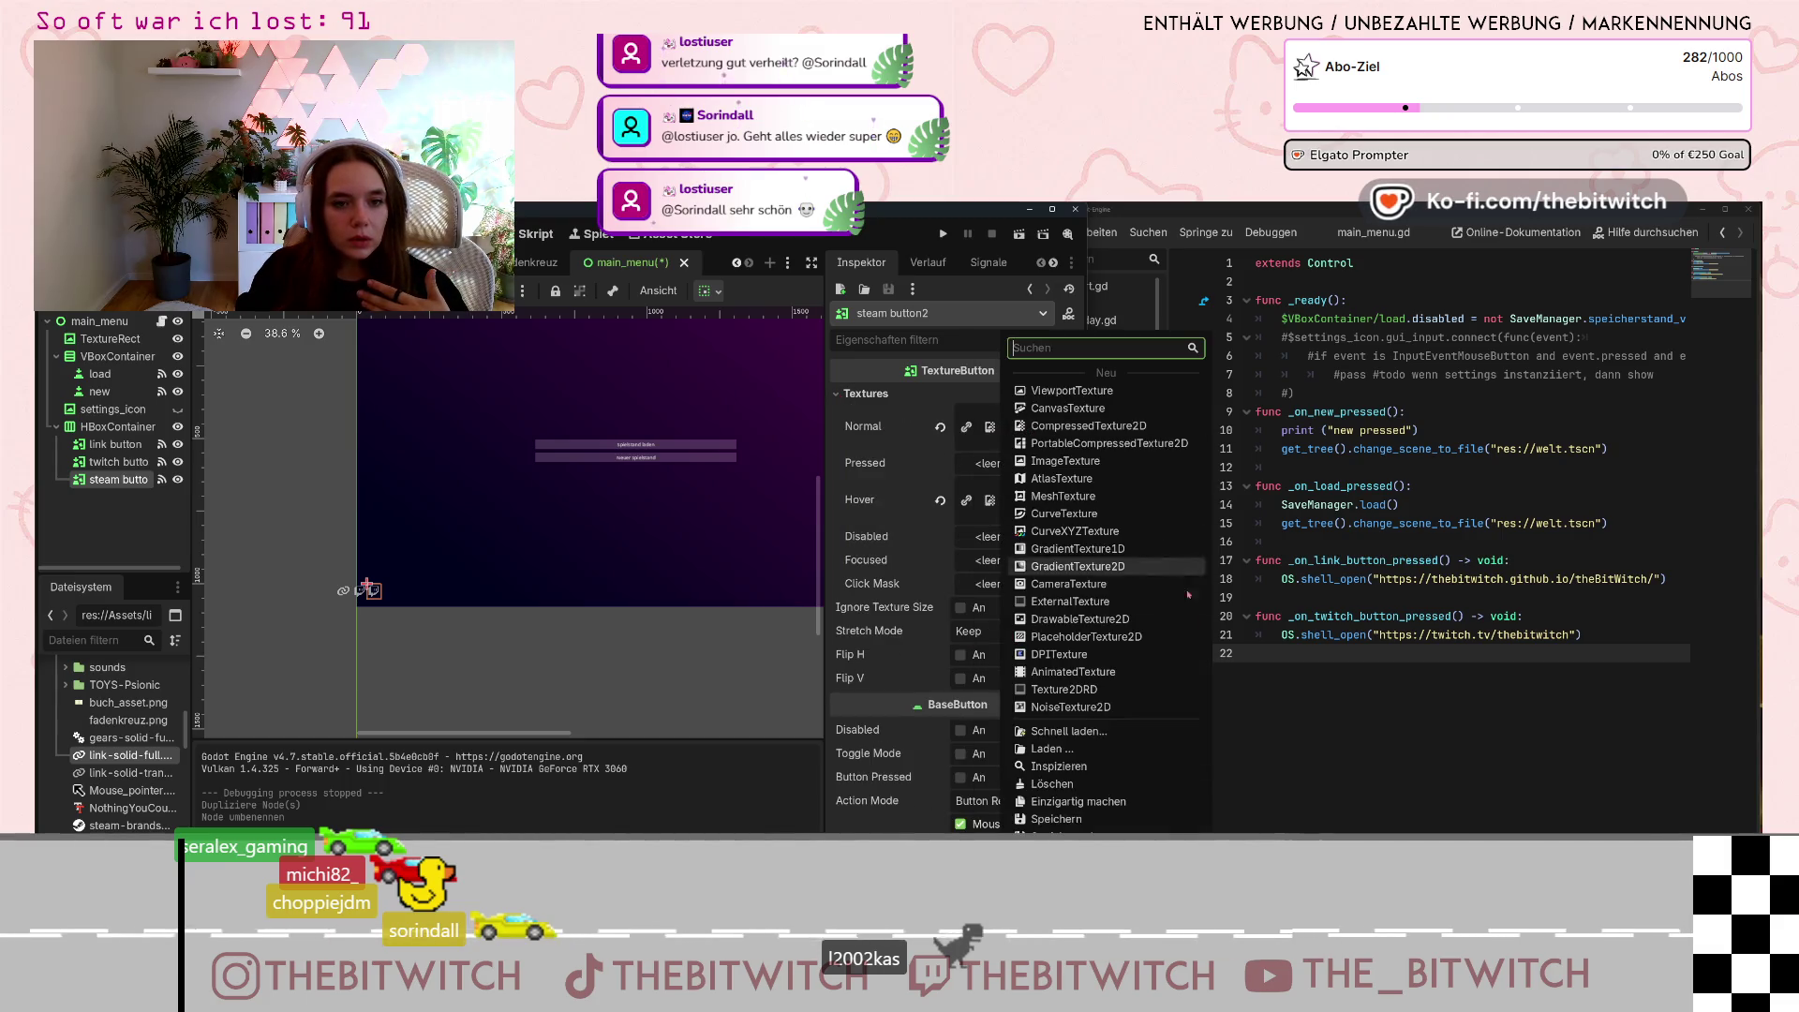
left_click(998, 689)
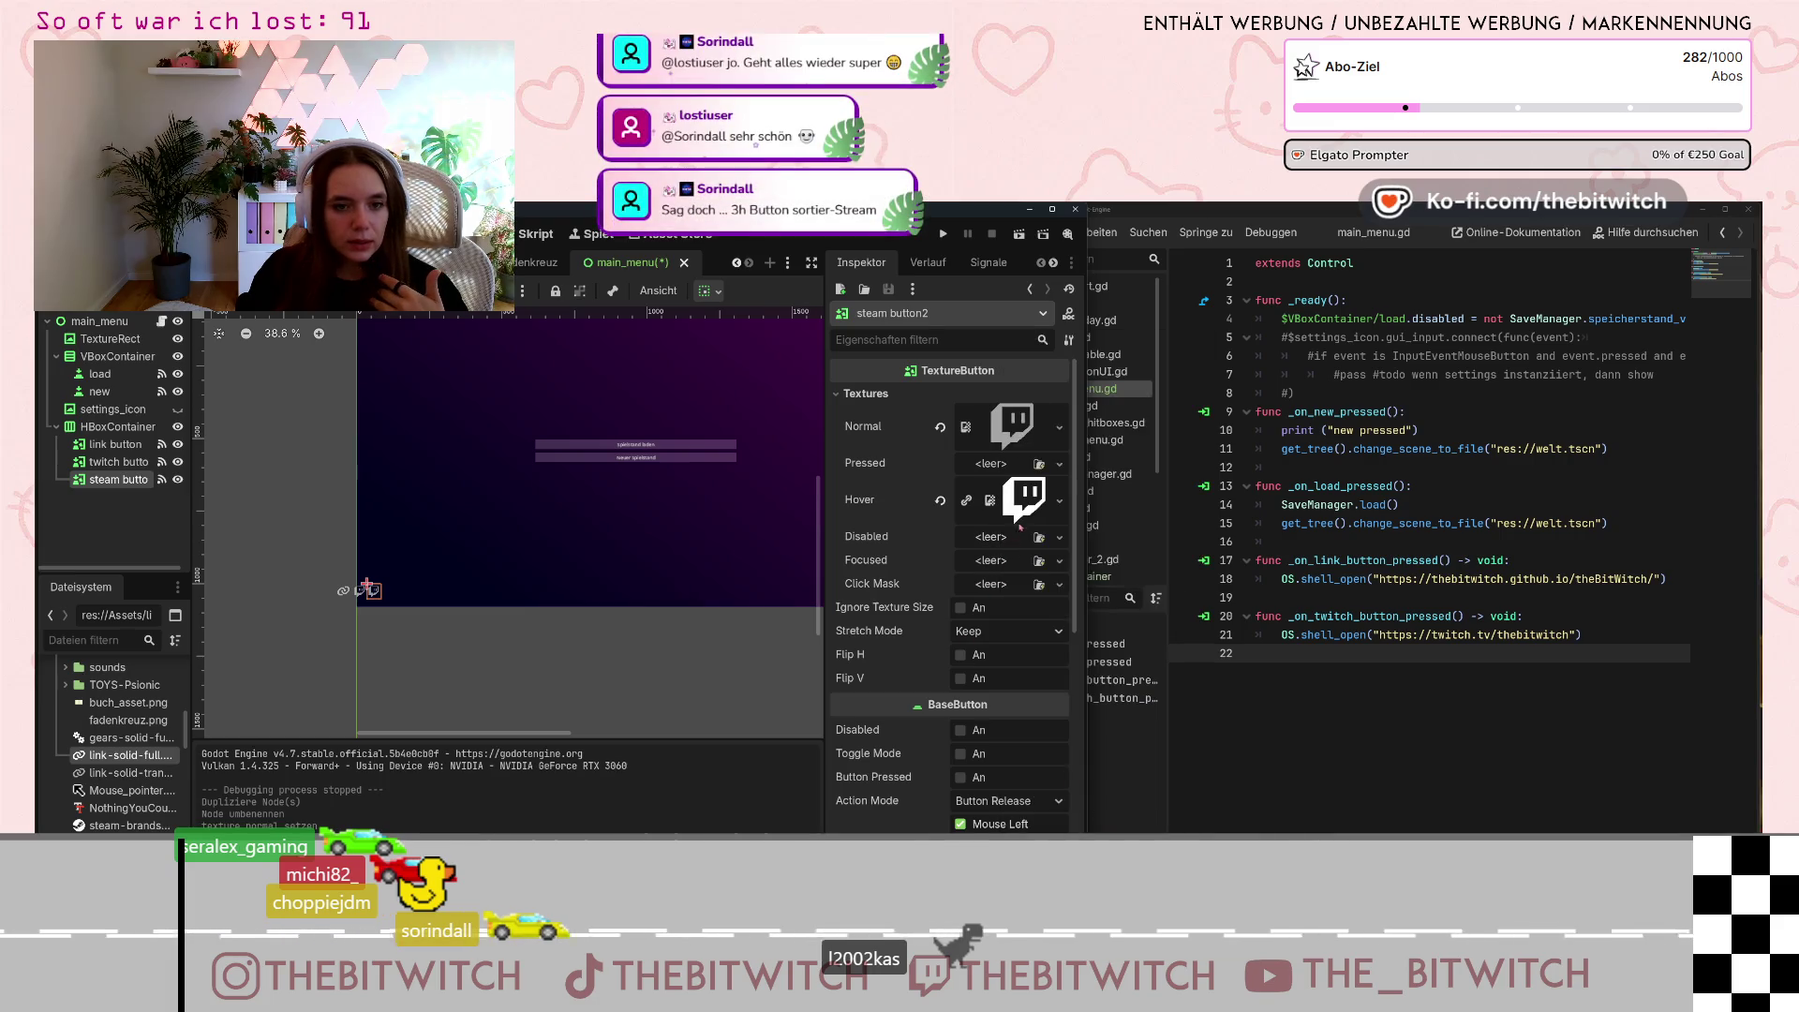
left_click(1137, 808)
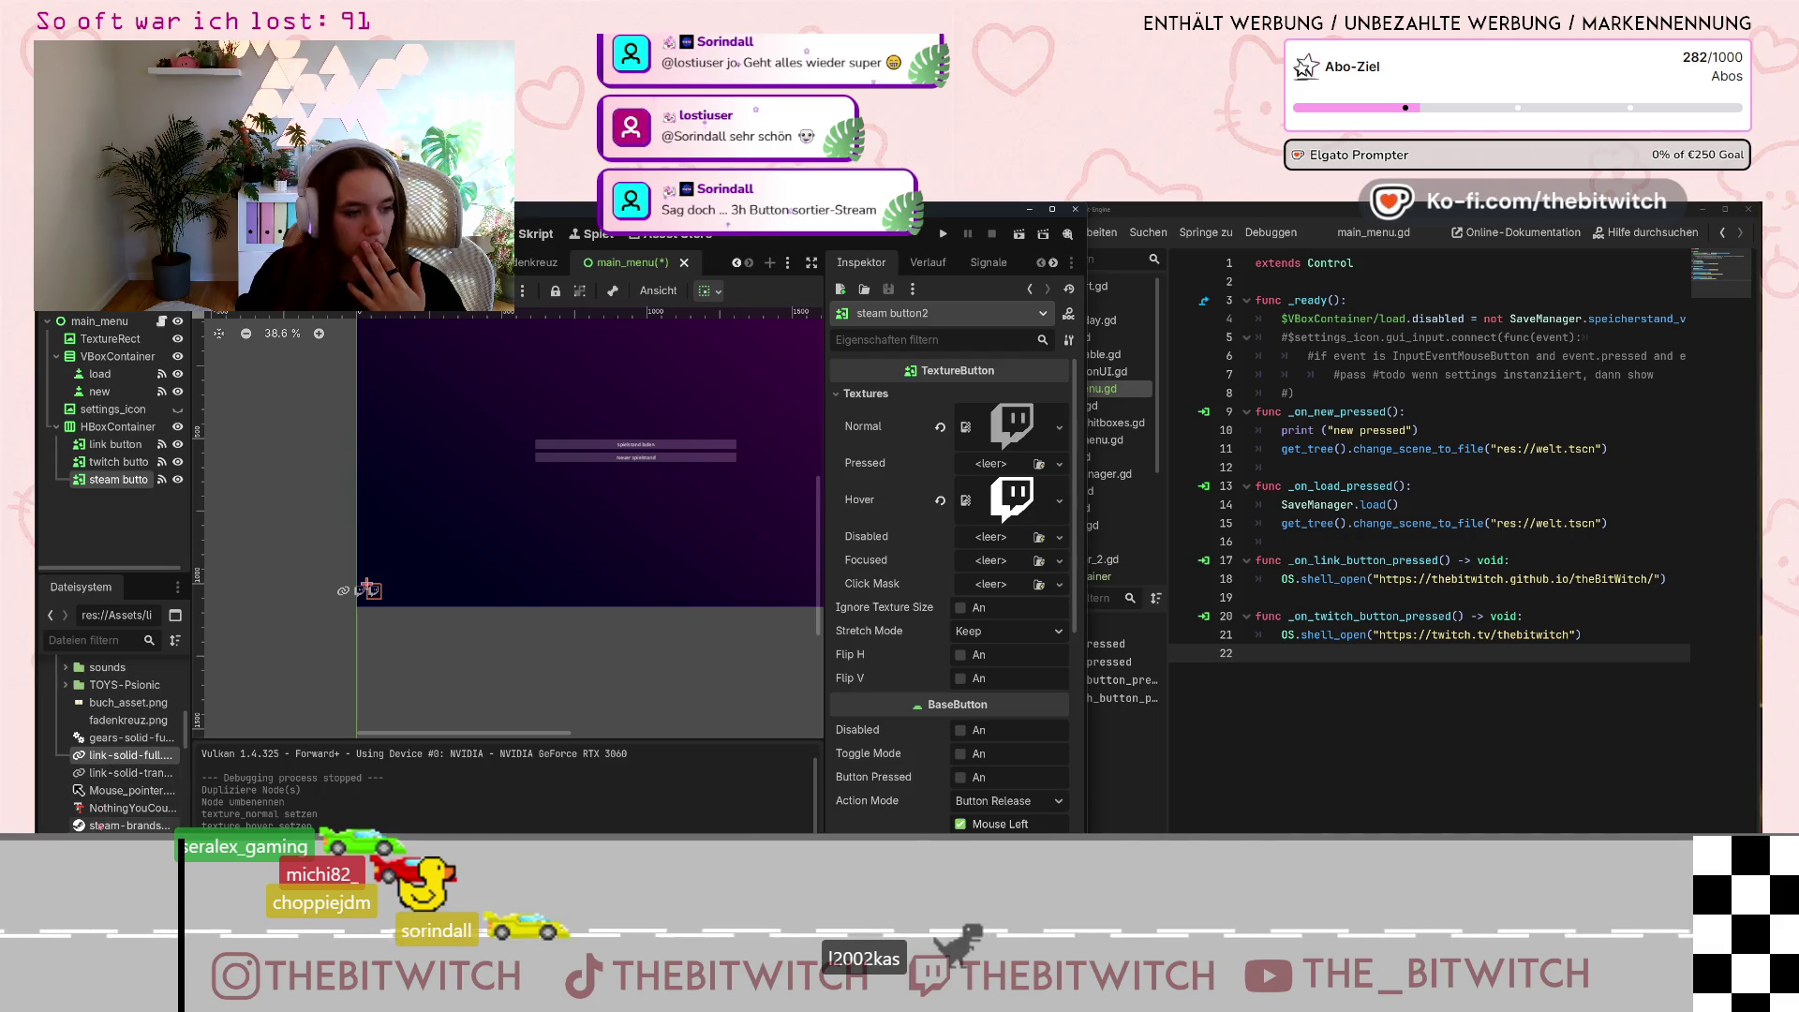
mouse_move(101, 828)
left_mouse_down()
mouse_move(994, 525)
mouse_move(1017, 511)
mouse_move(1031, 433)
mouse_move(1003, 425)
left_mouse_up()
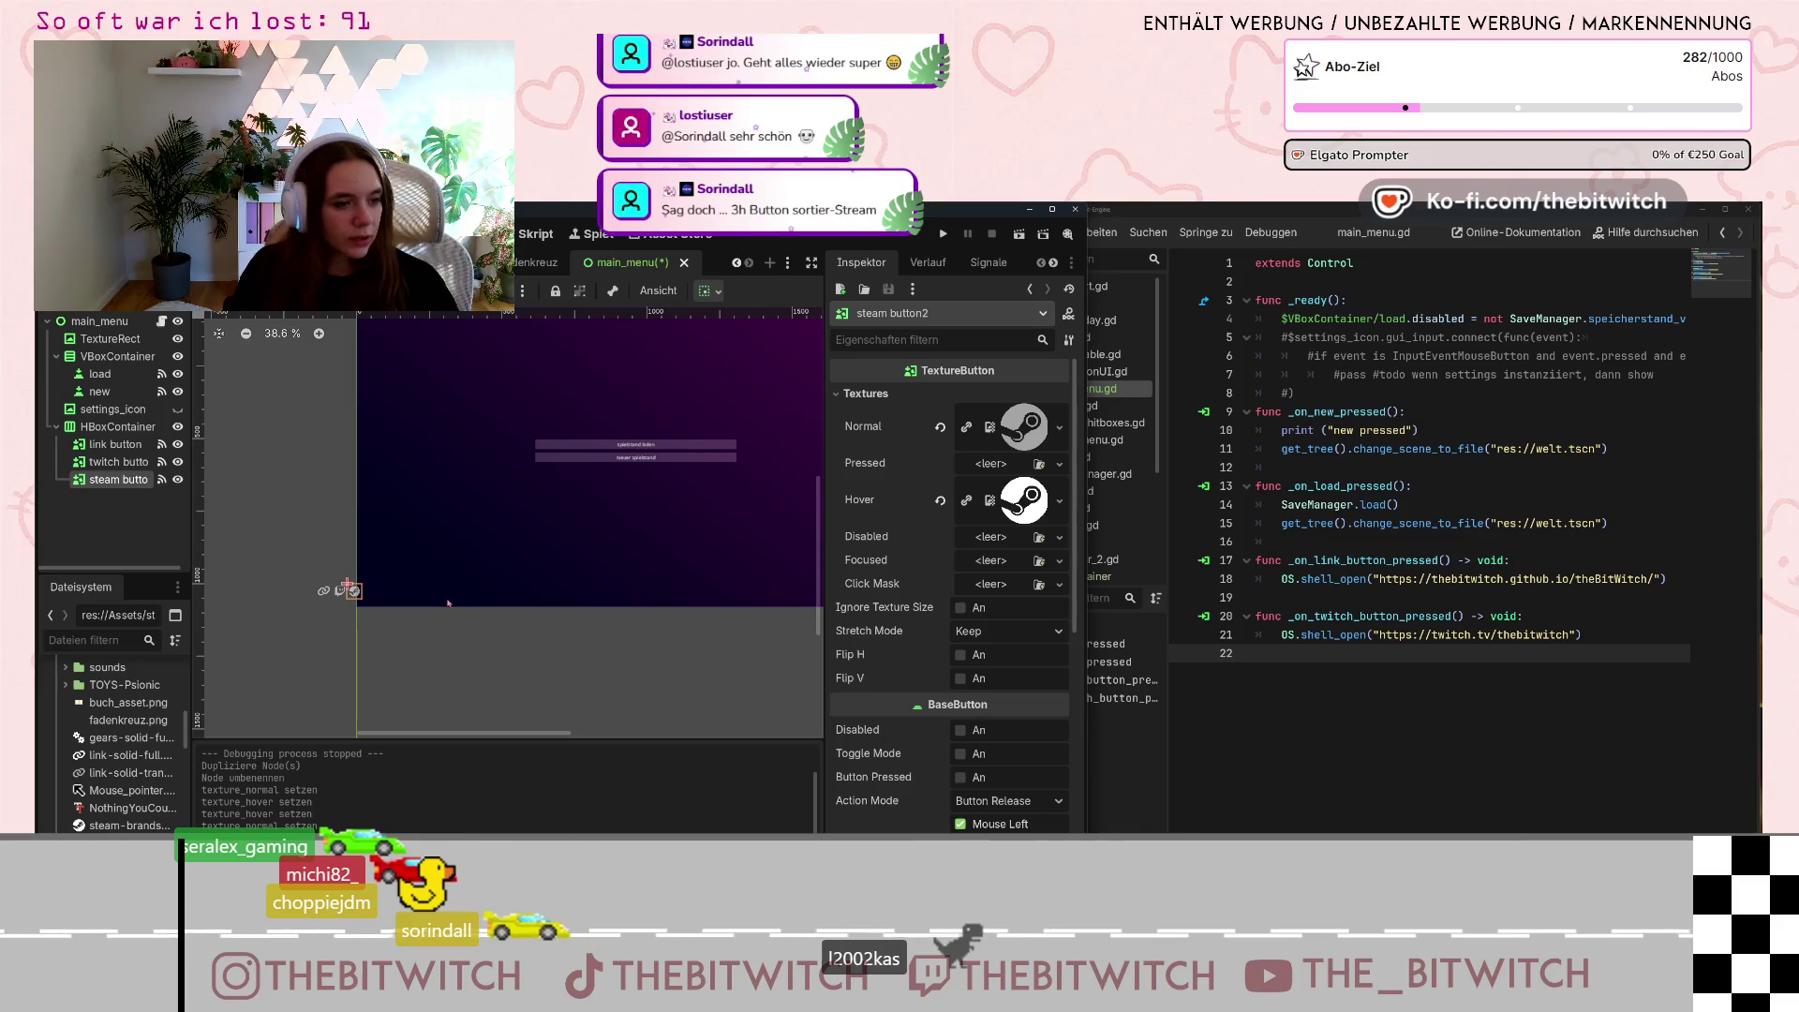
left_click(323, 590)
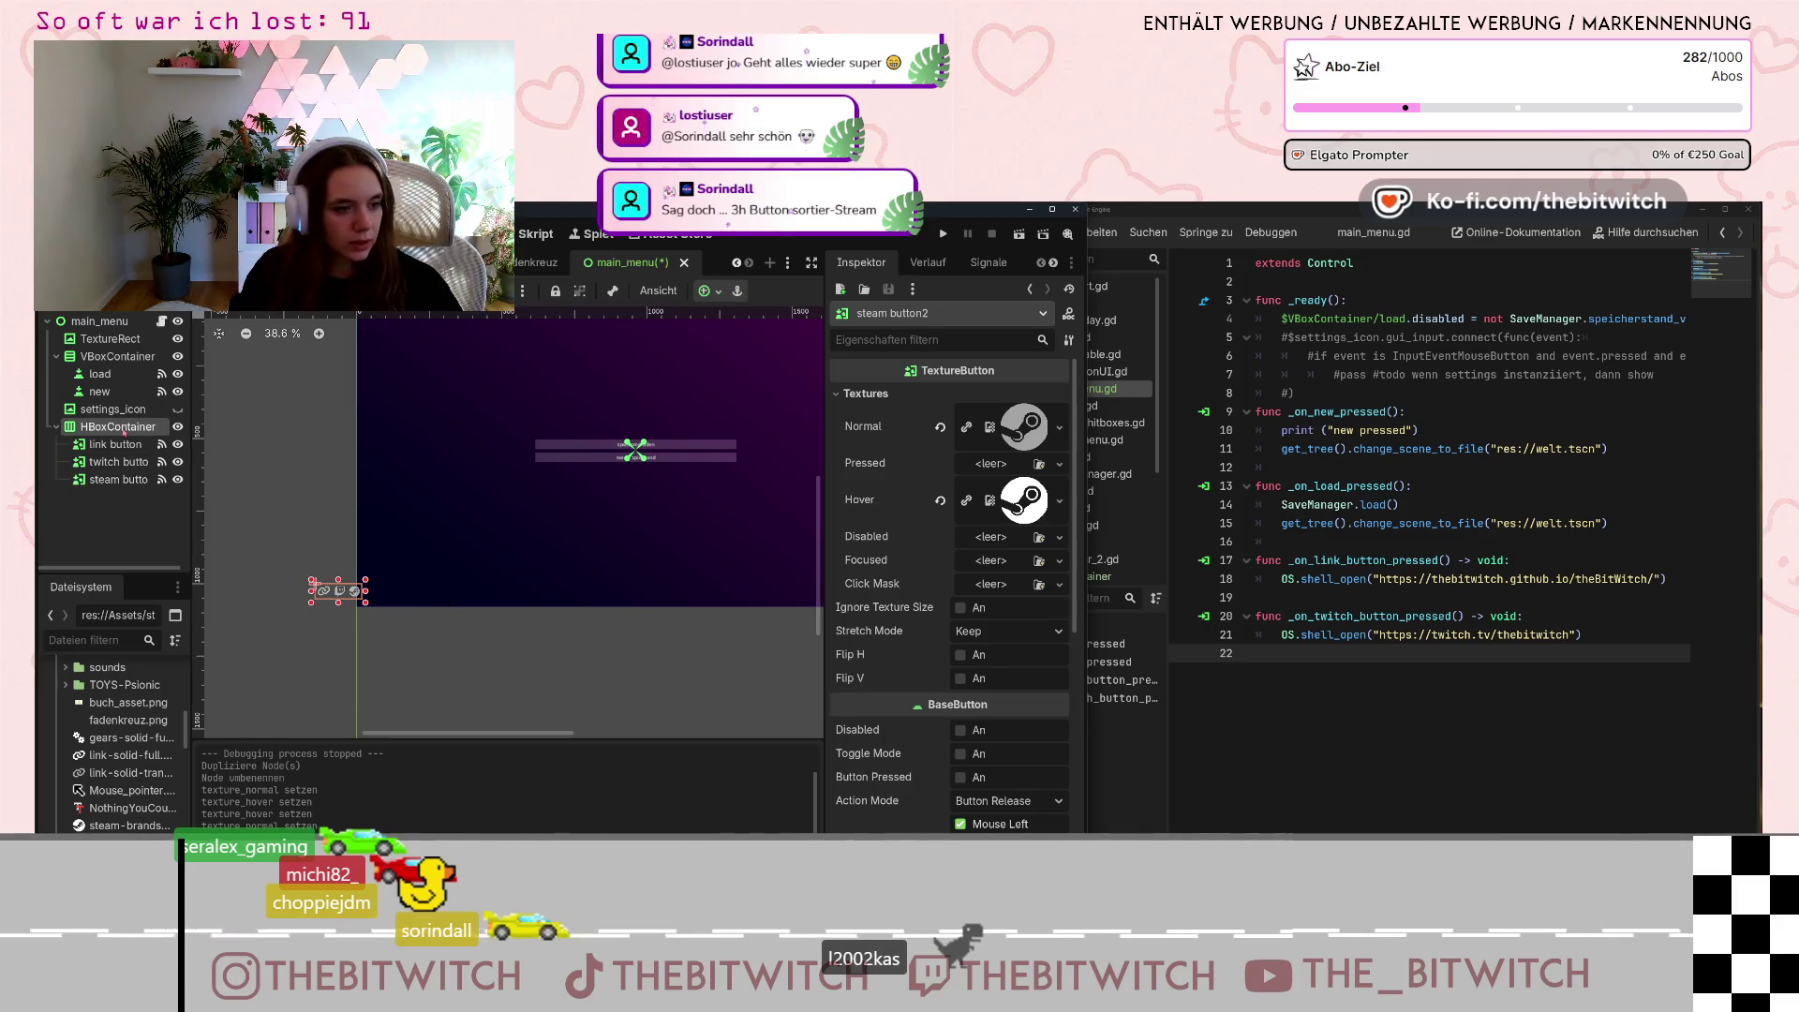
Set the HBoxContainer's Transform x position to 900.
left_click_drag(998, 633, 995, 626)
left_click(992, 646)
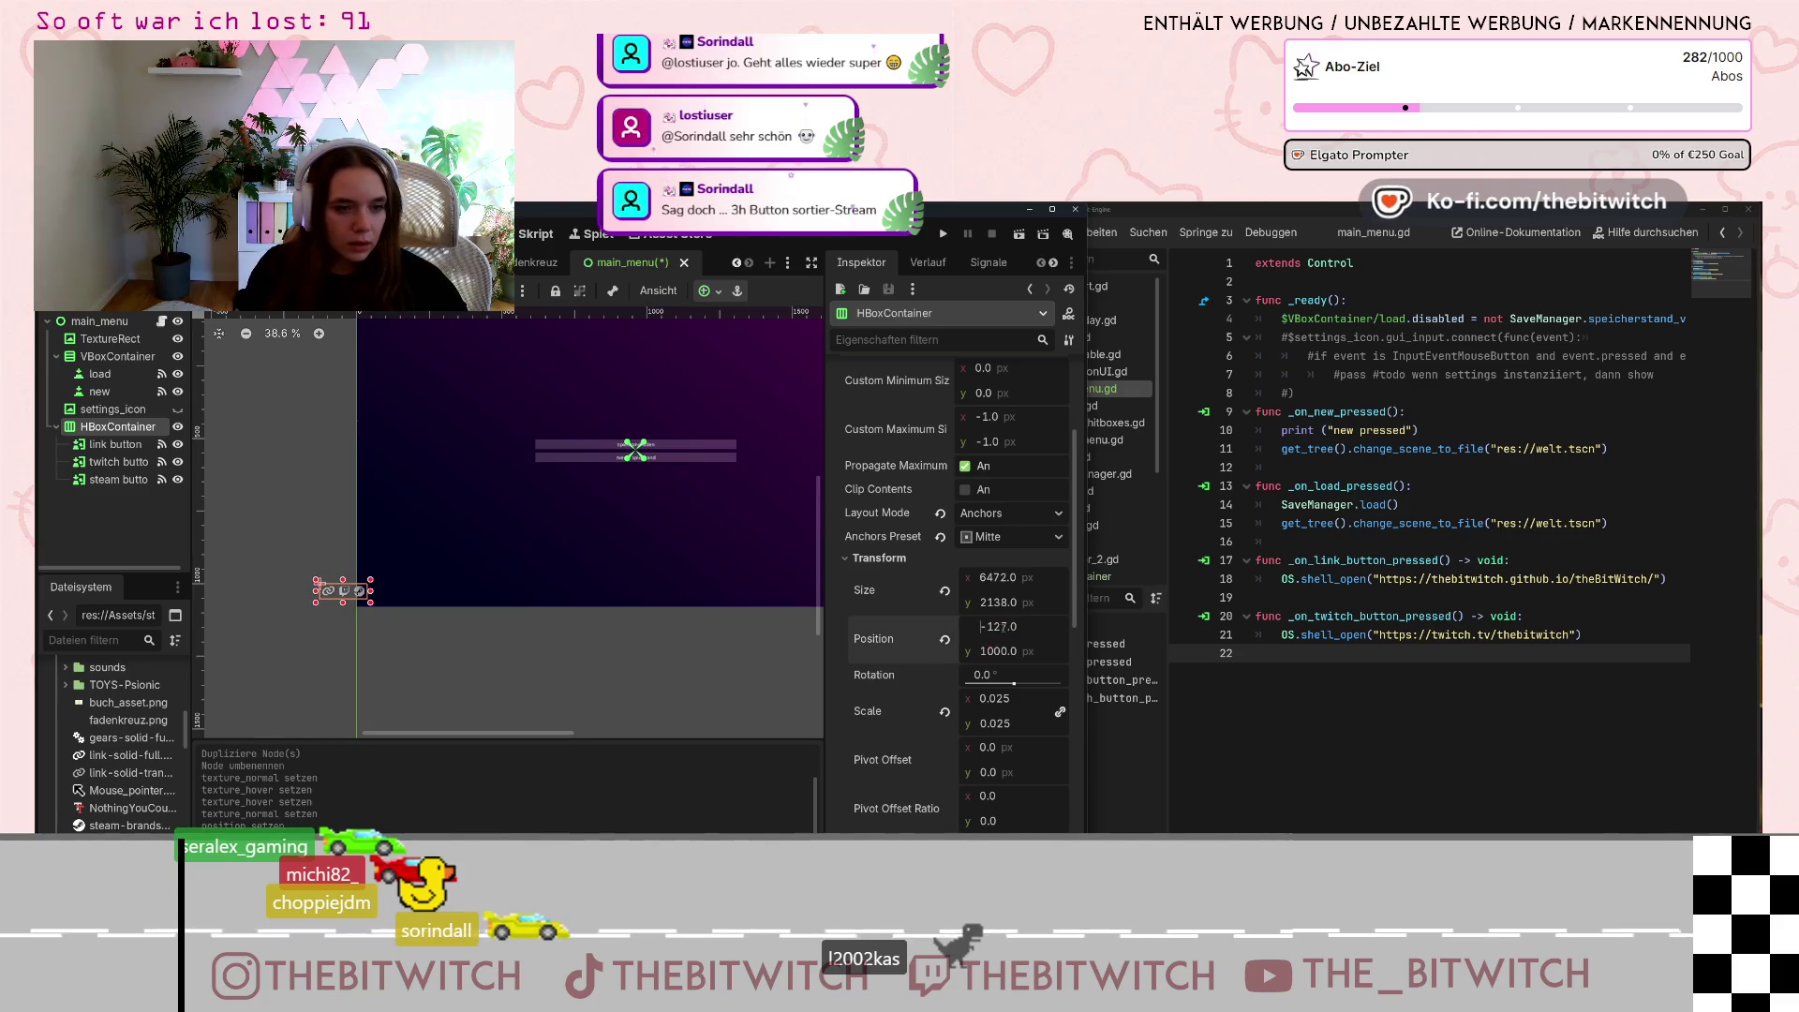
type("900")
key("Return")
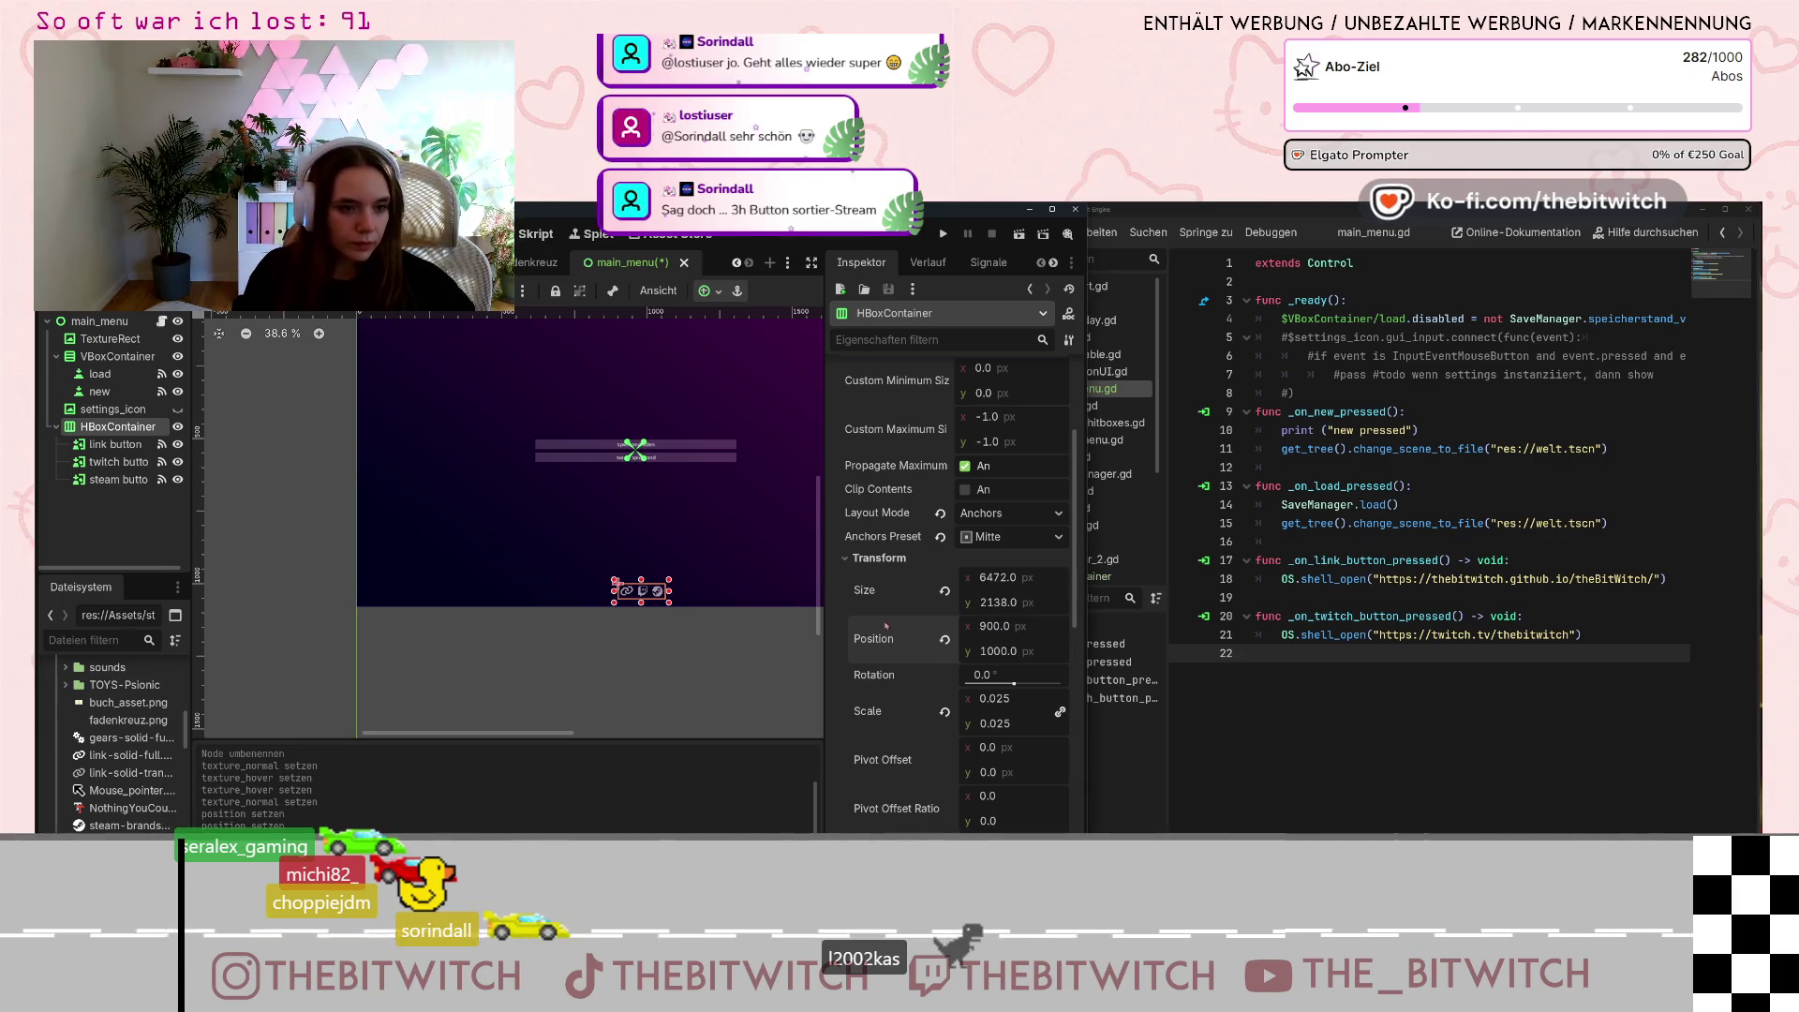
scroll(518, 642, "down", 1)
scroll(600, 565, "up", 4)
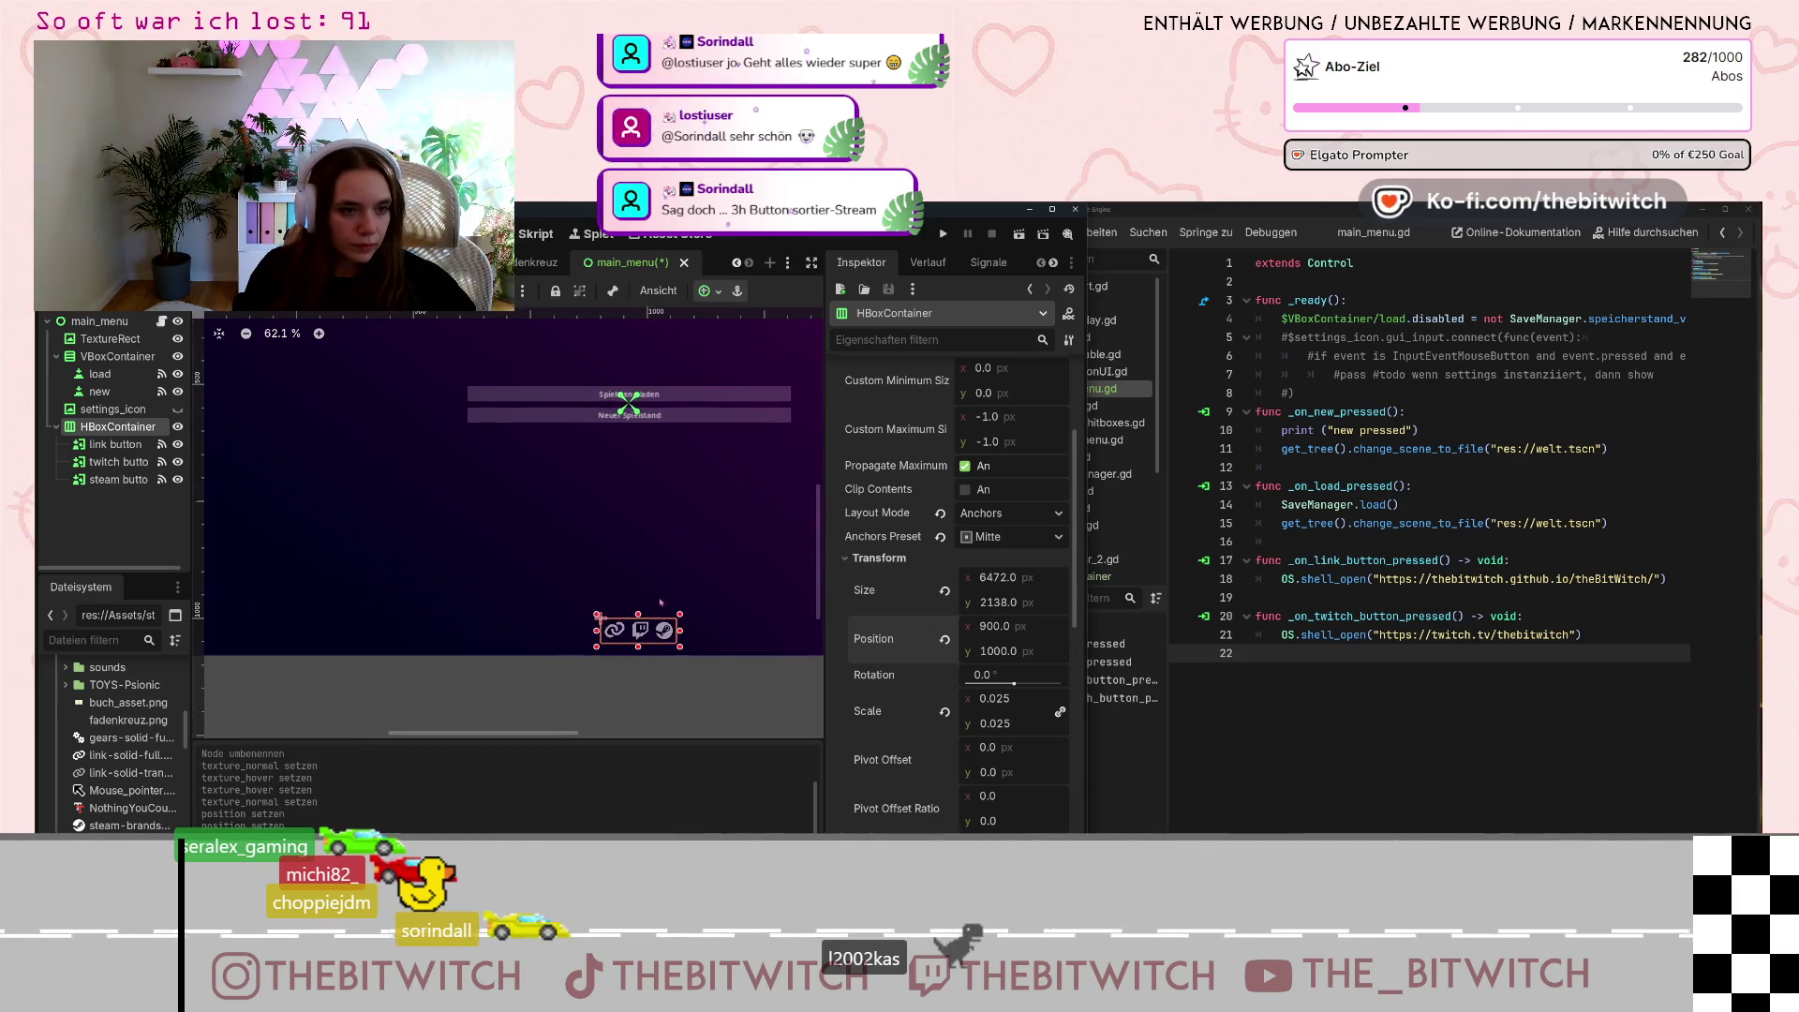
Nudge the icon row left to about x 883, then save the scene.
left_click_drag(995, 631, 995, 631)
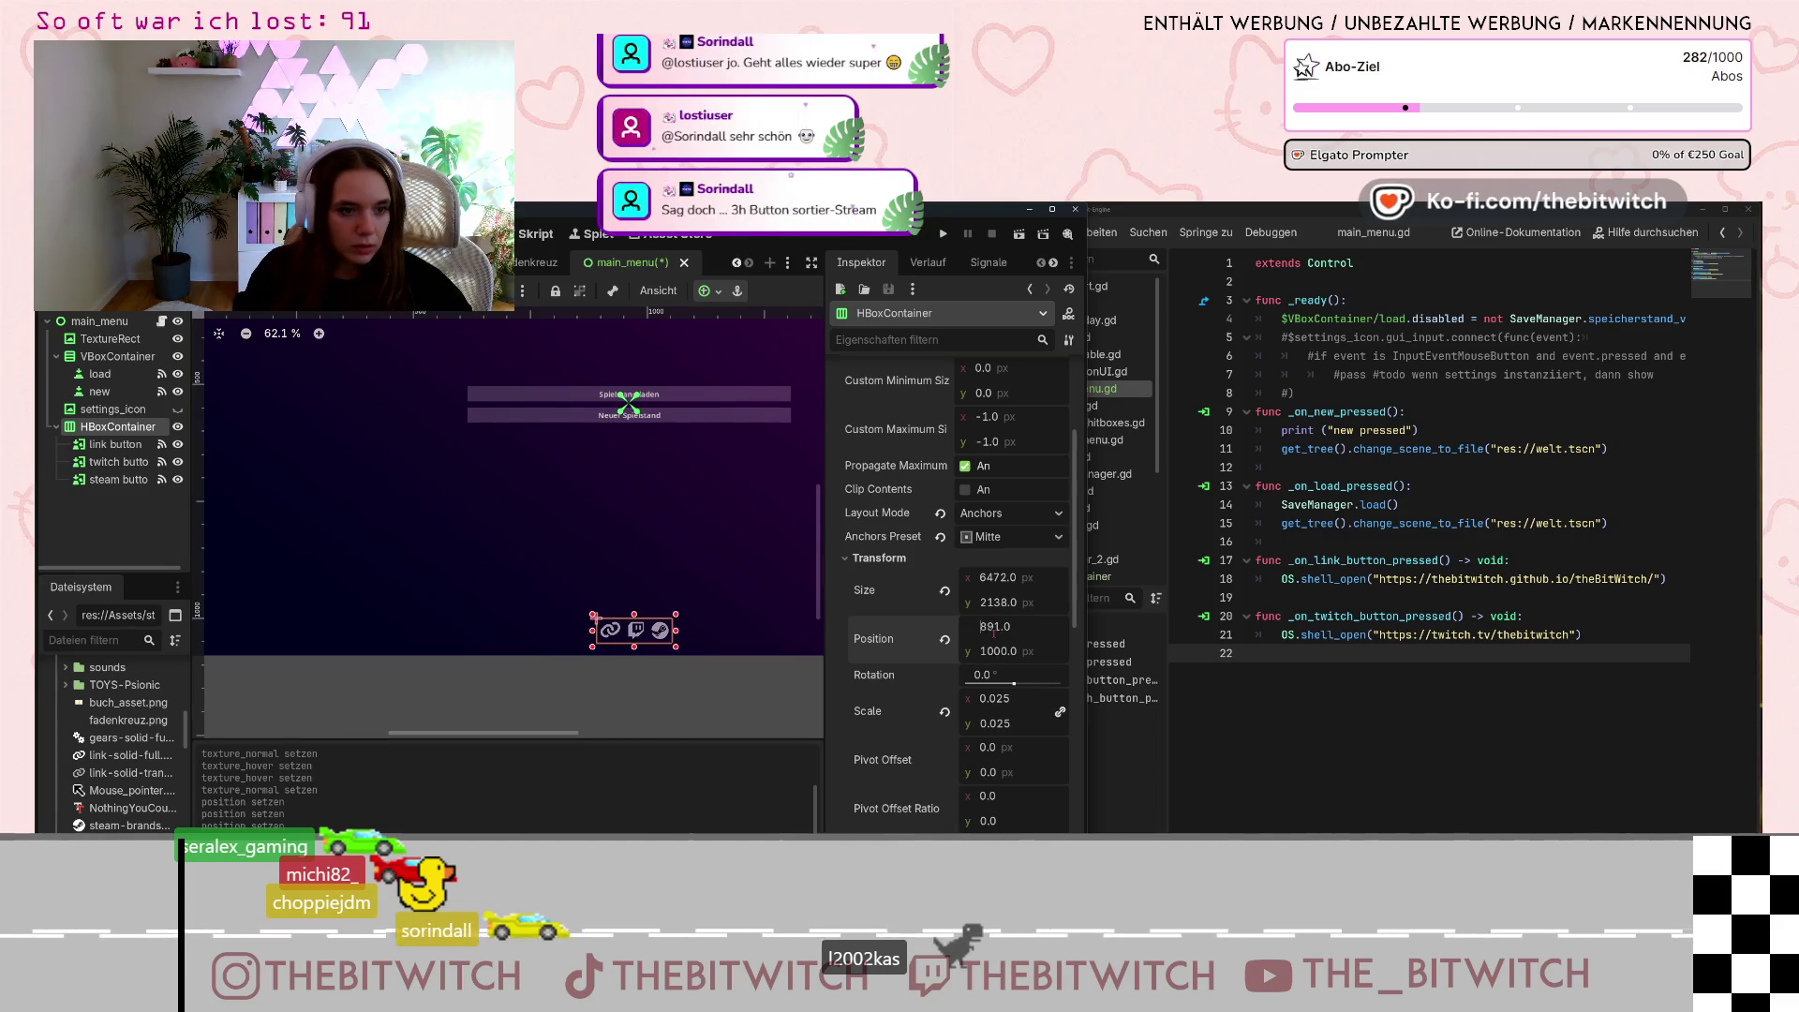
scroll(656, 417, "up", 4)
scroll(668, 420, "down", 1)
key("Left")
key("Left")
key("Left")
key("Left")
scroll(671, 425, "down", 2)
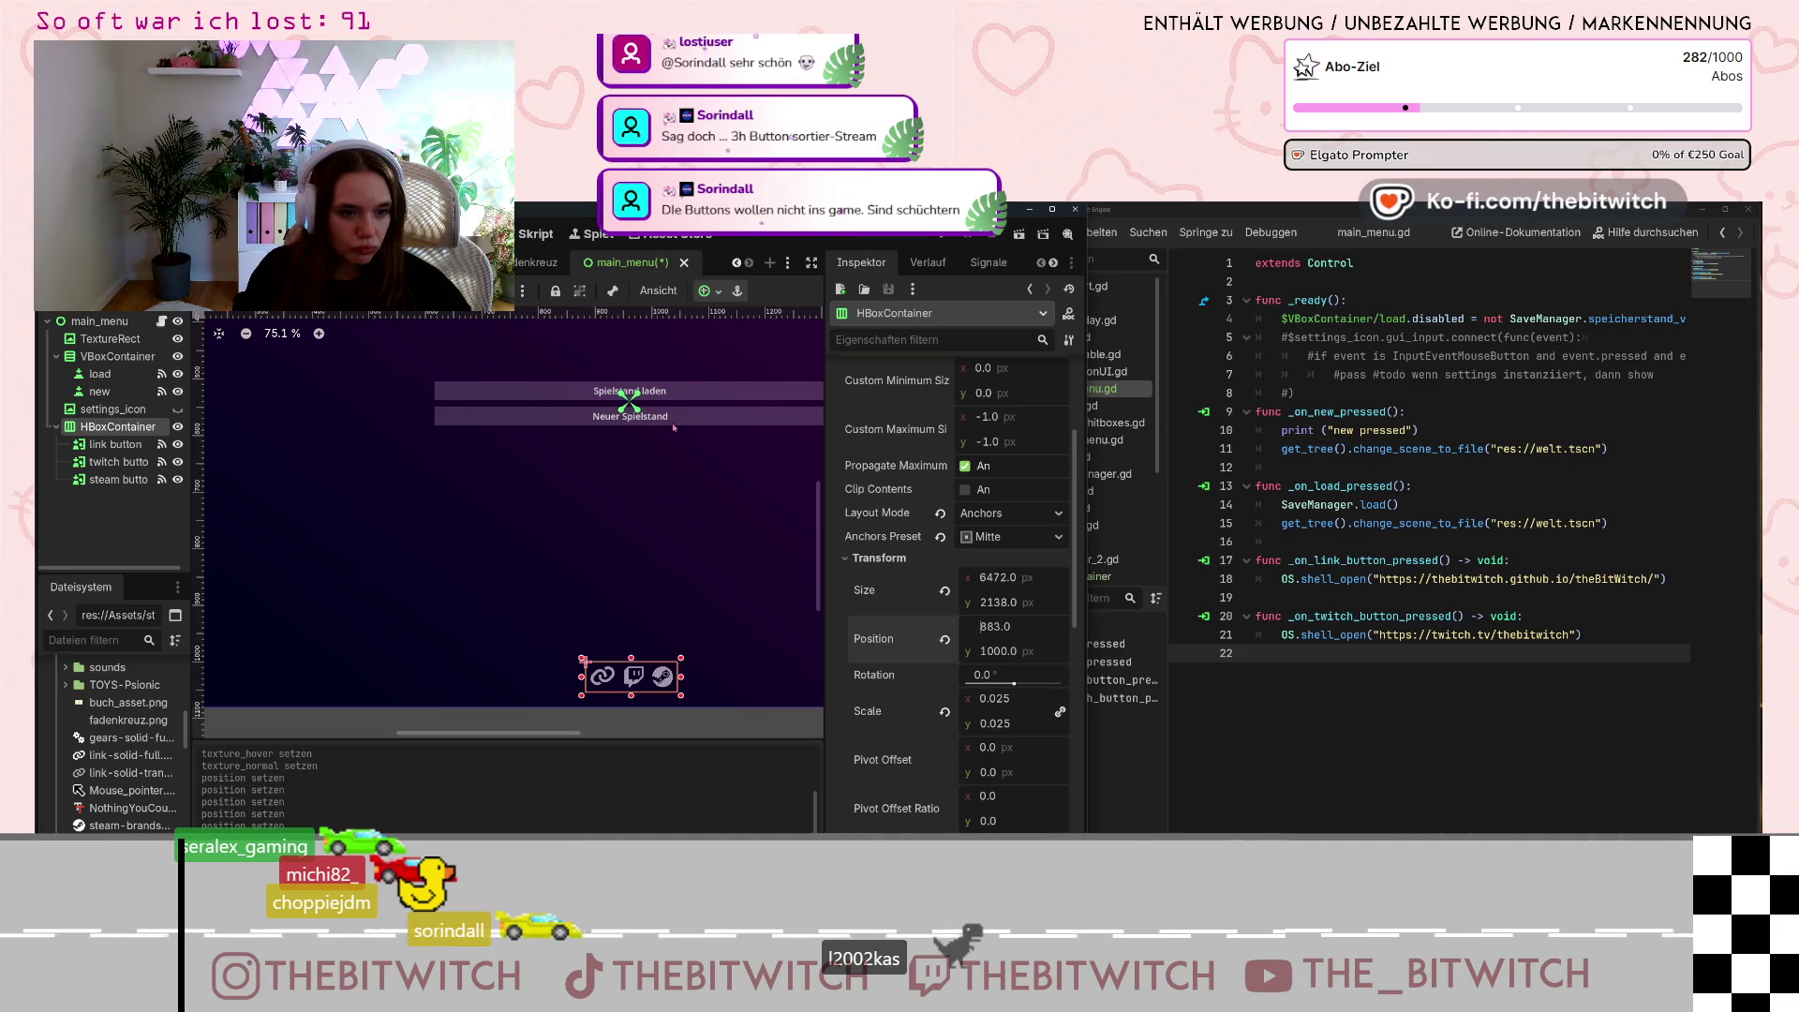
scroll(707, 560, "down", 2)
left_click(709, 681)
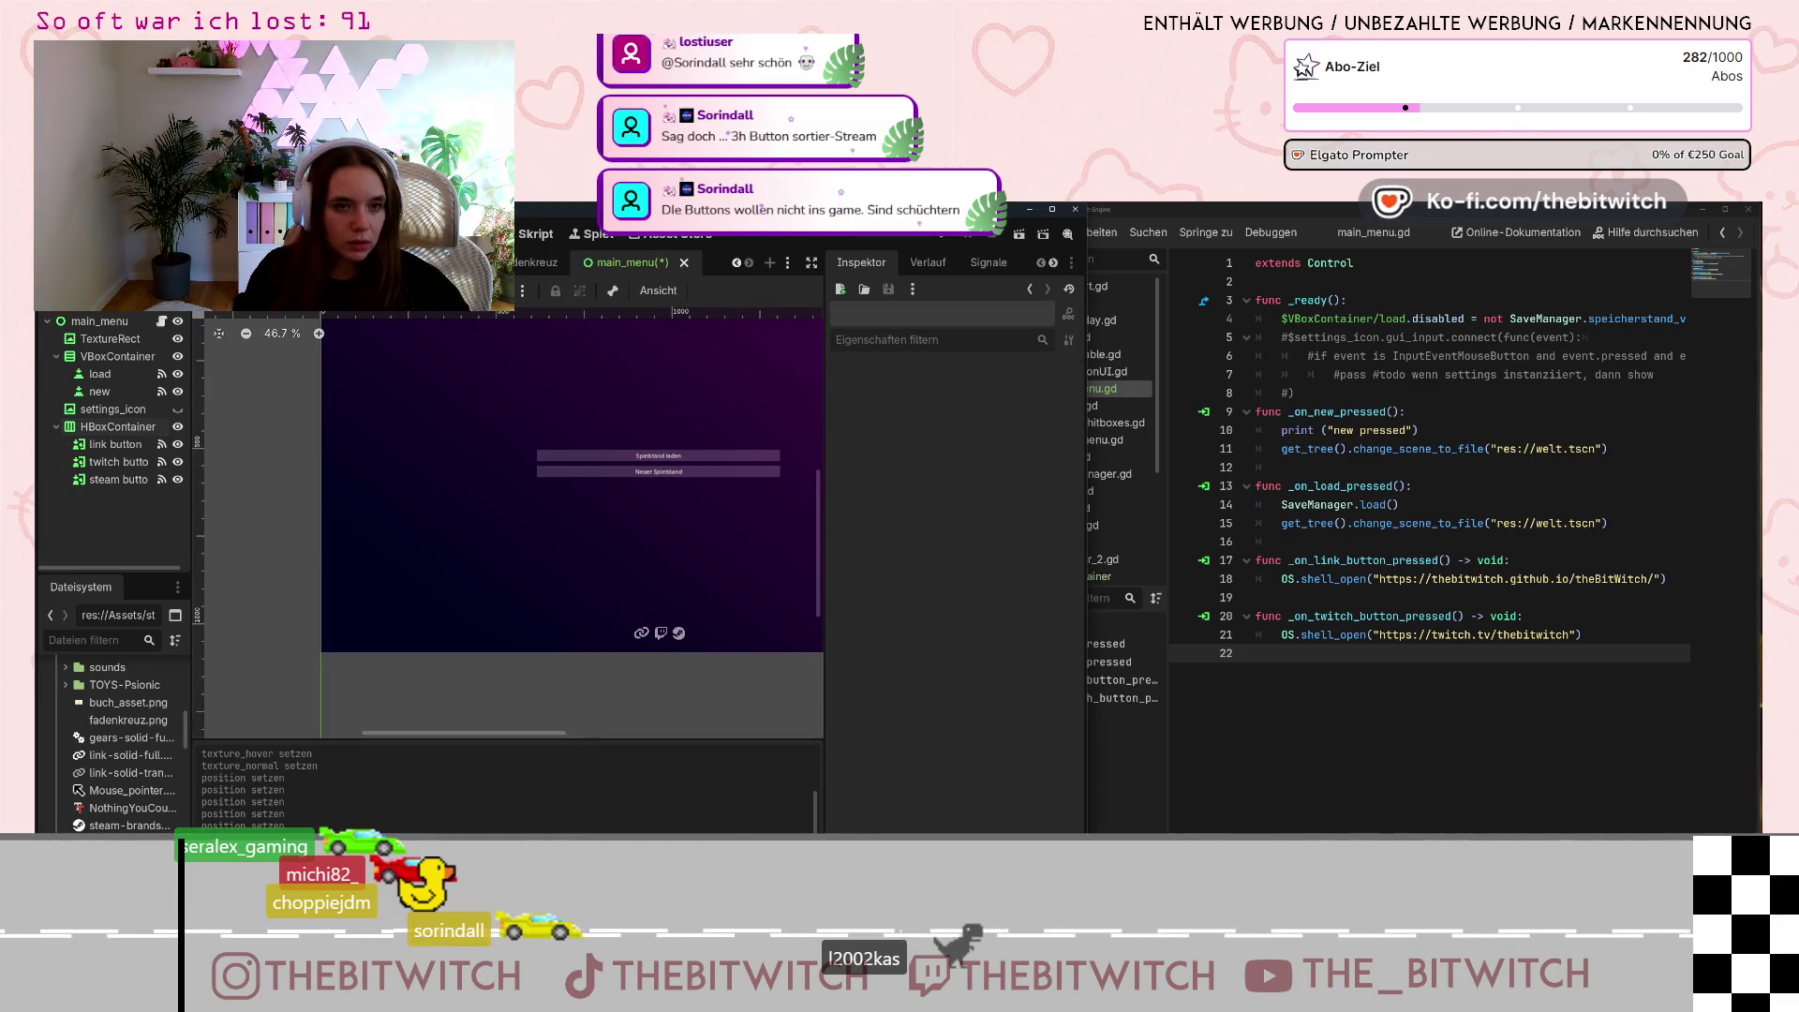
key("ctrl+s")
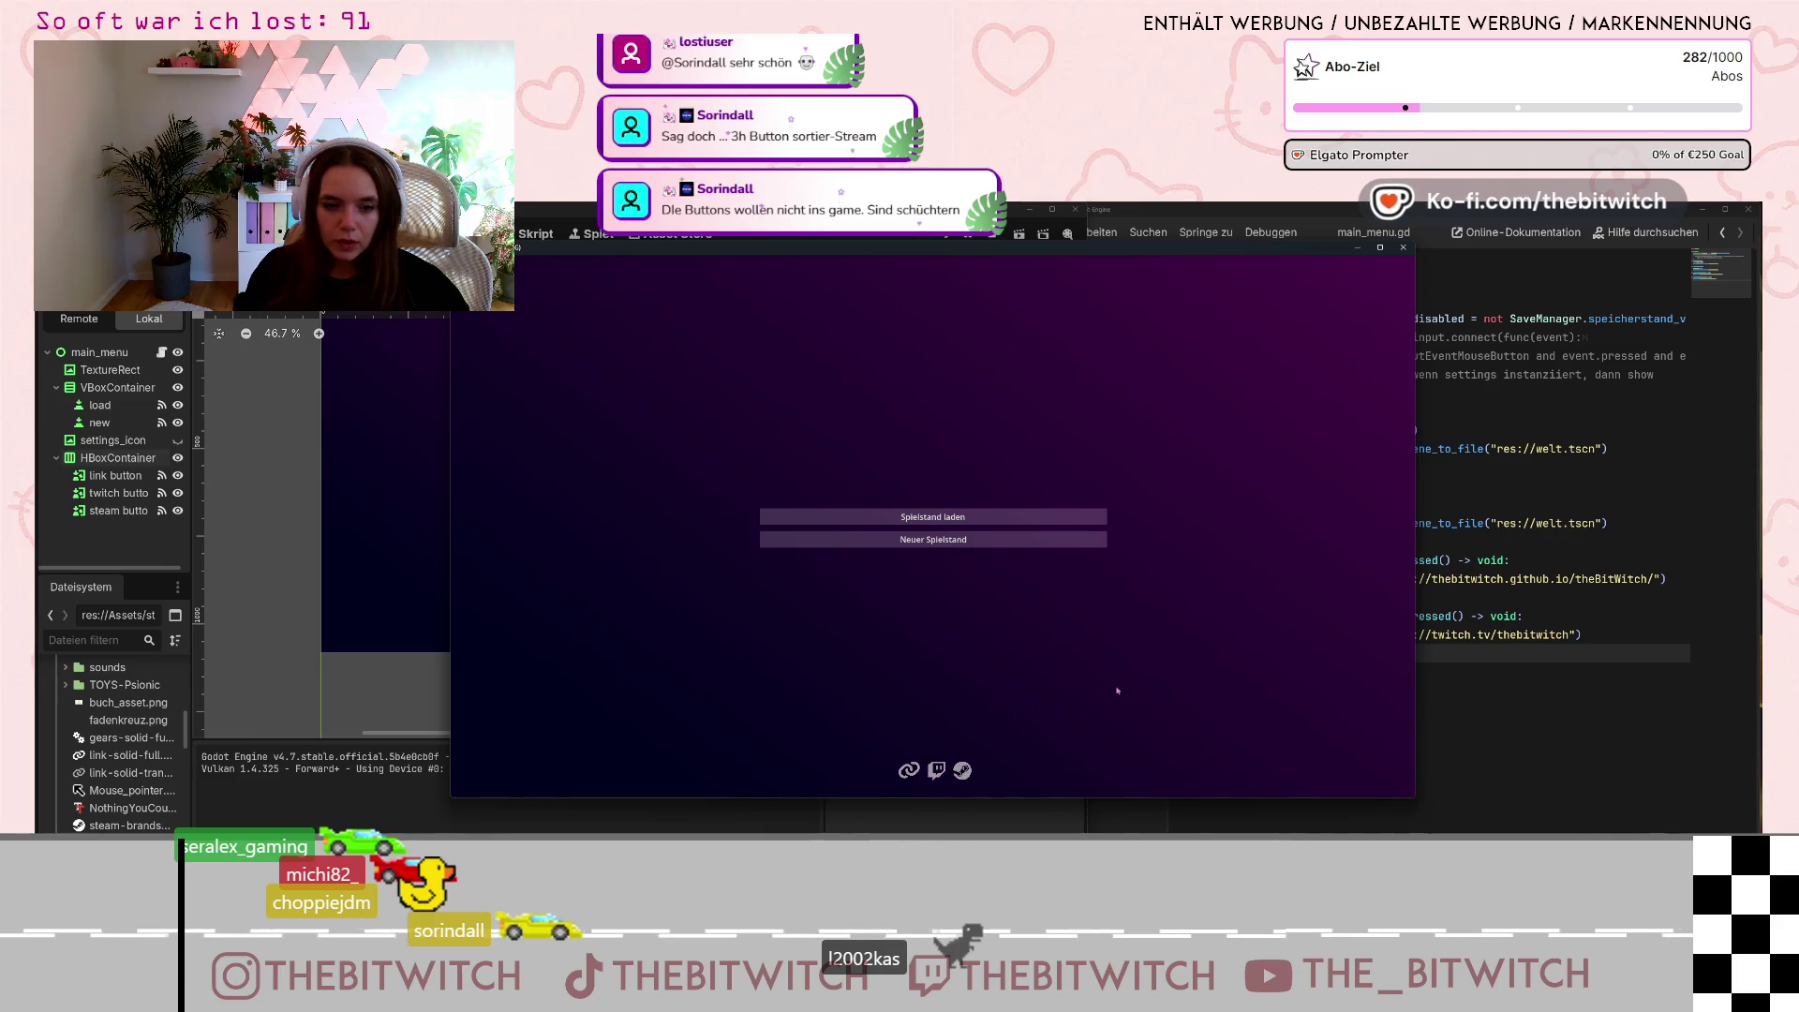
Close the running game and show steam button2's signal connections.
left_click(1403, 249)
left_click(145, 481)
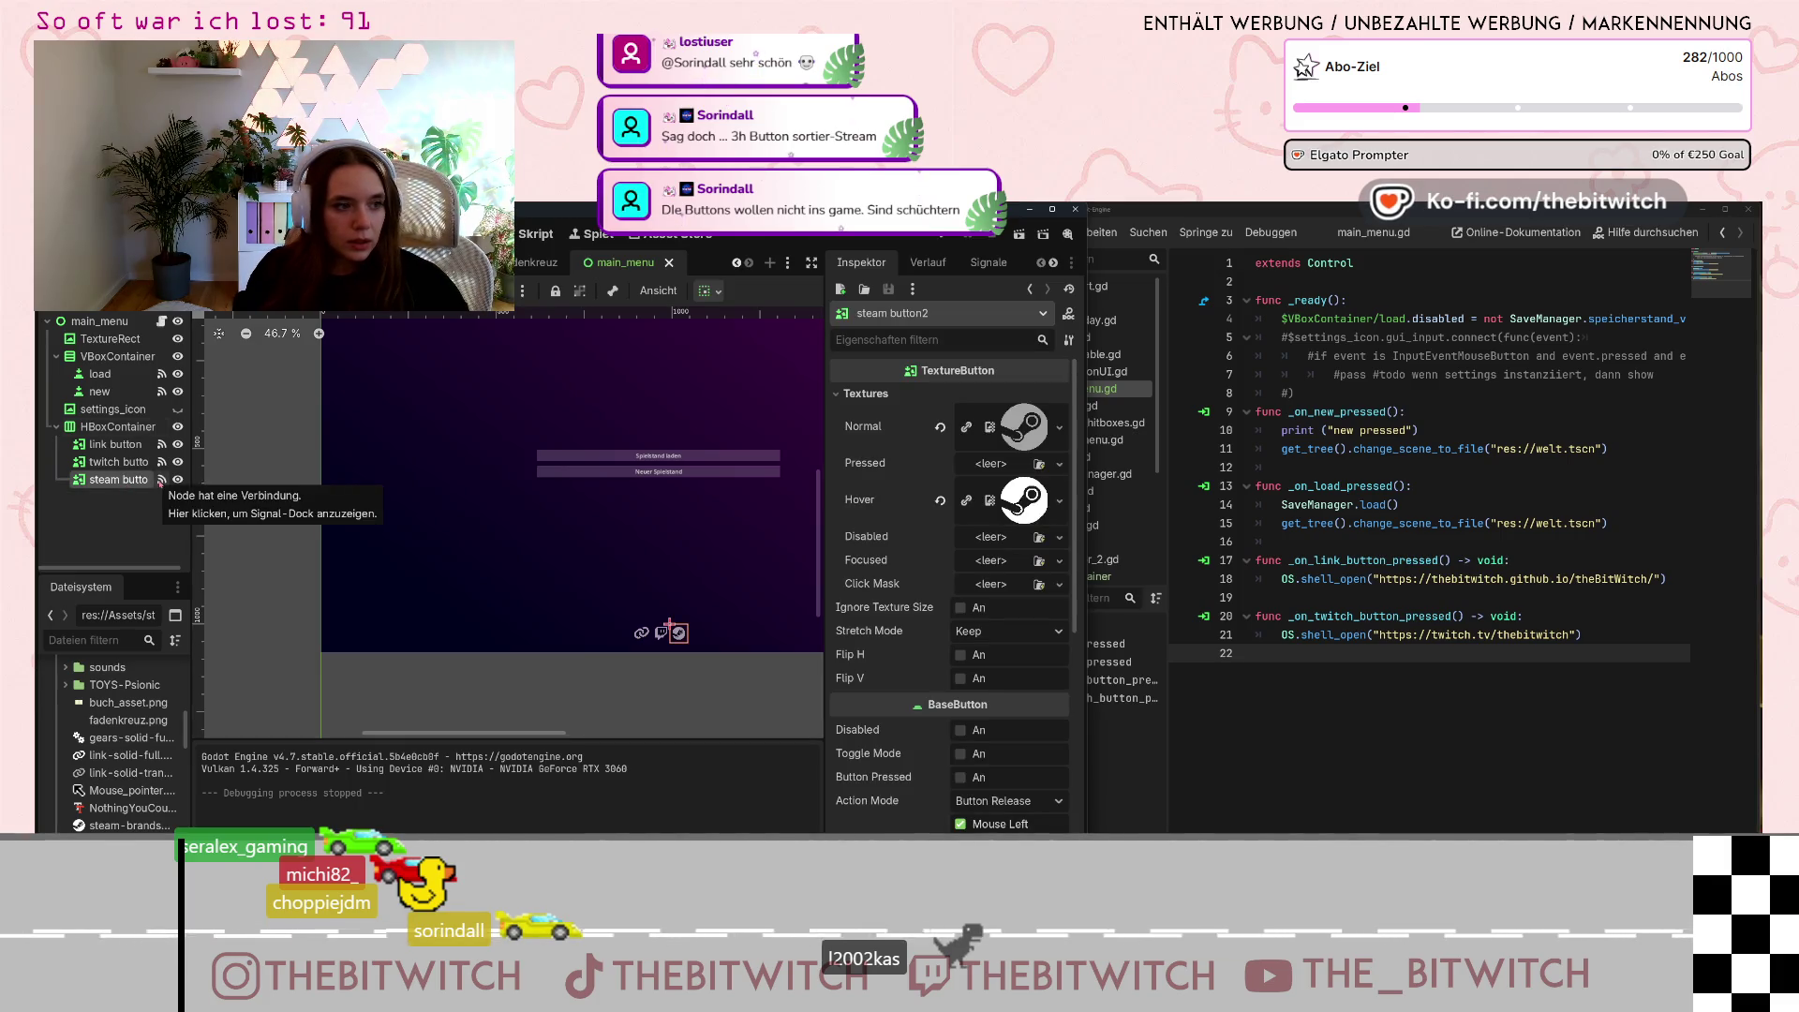
left_click(161, 480)
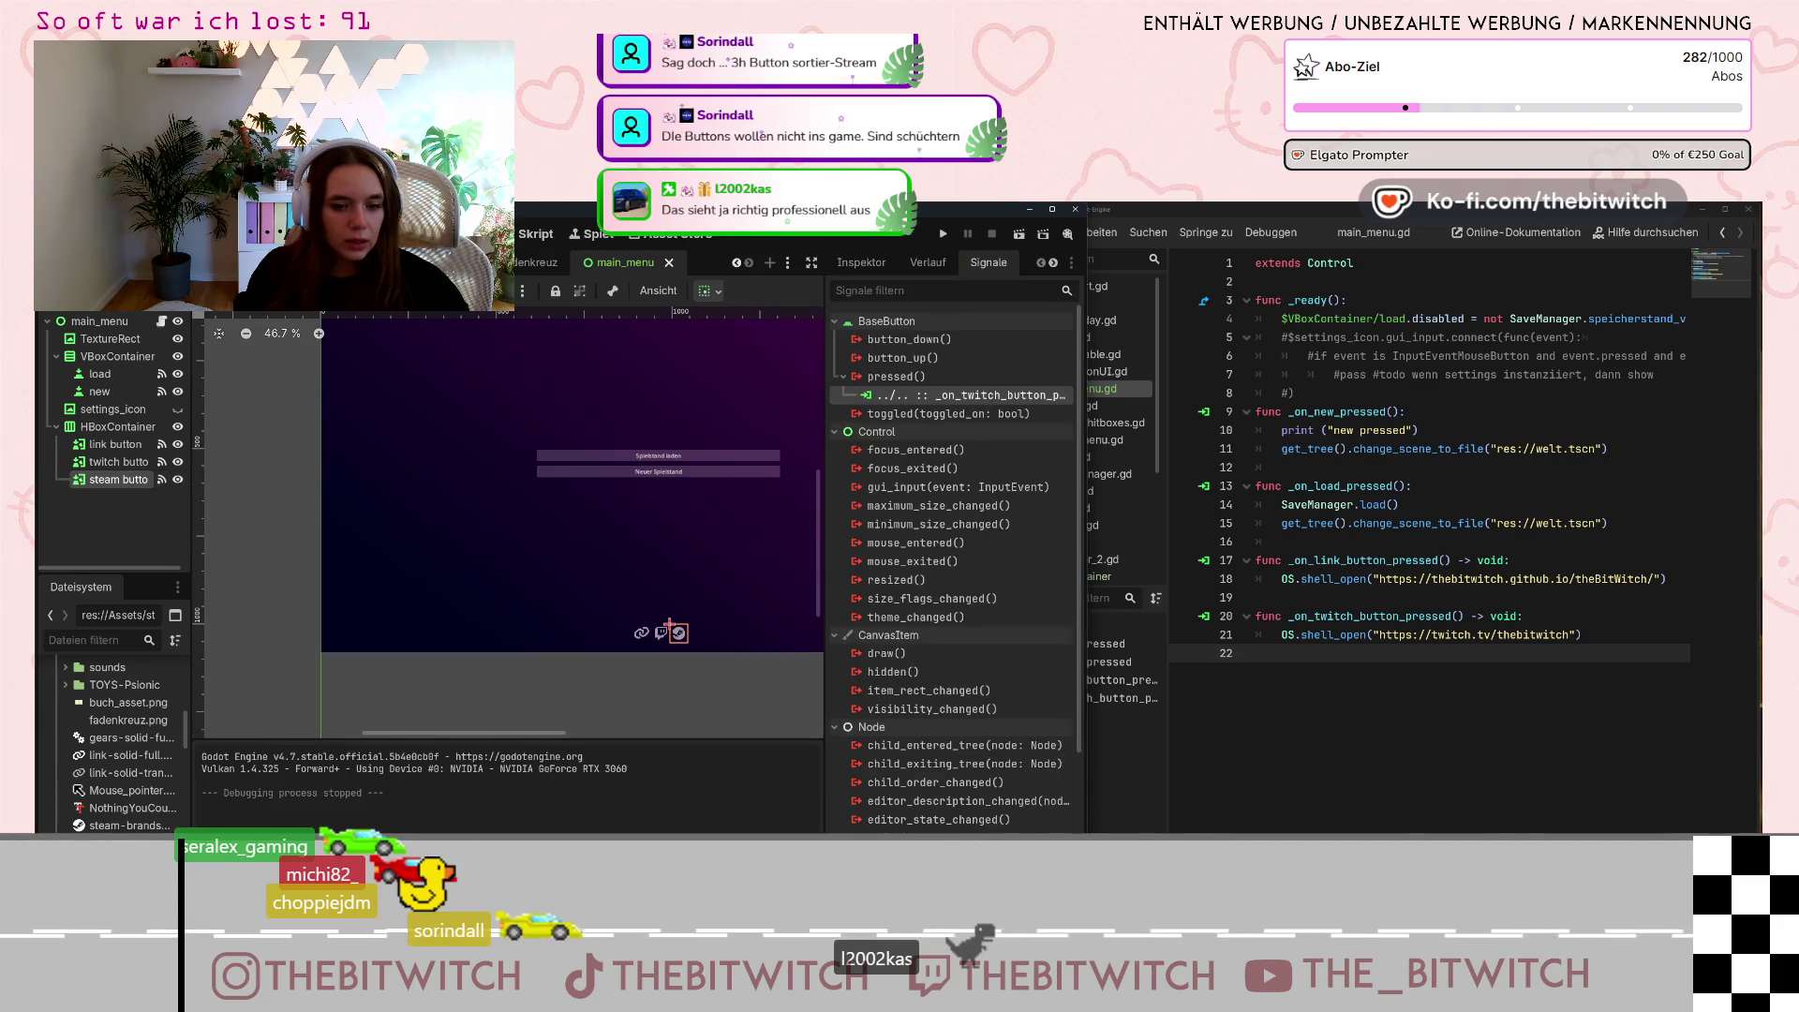
Replace the Twitch handler connection with pressed() connected to _on_steam_button_pressed.
left_click(889, 394)
key("Delete")
double_click(889, 377)
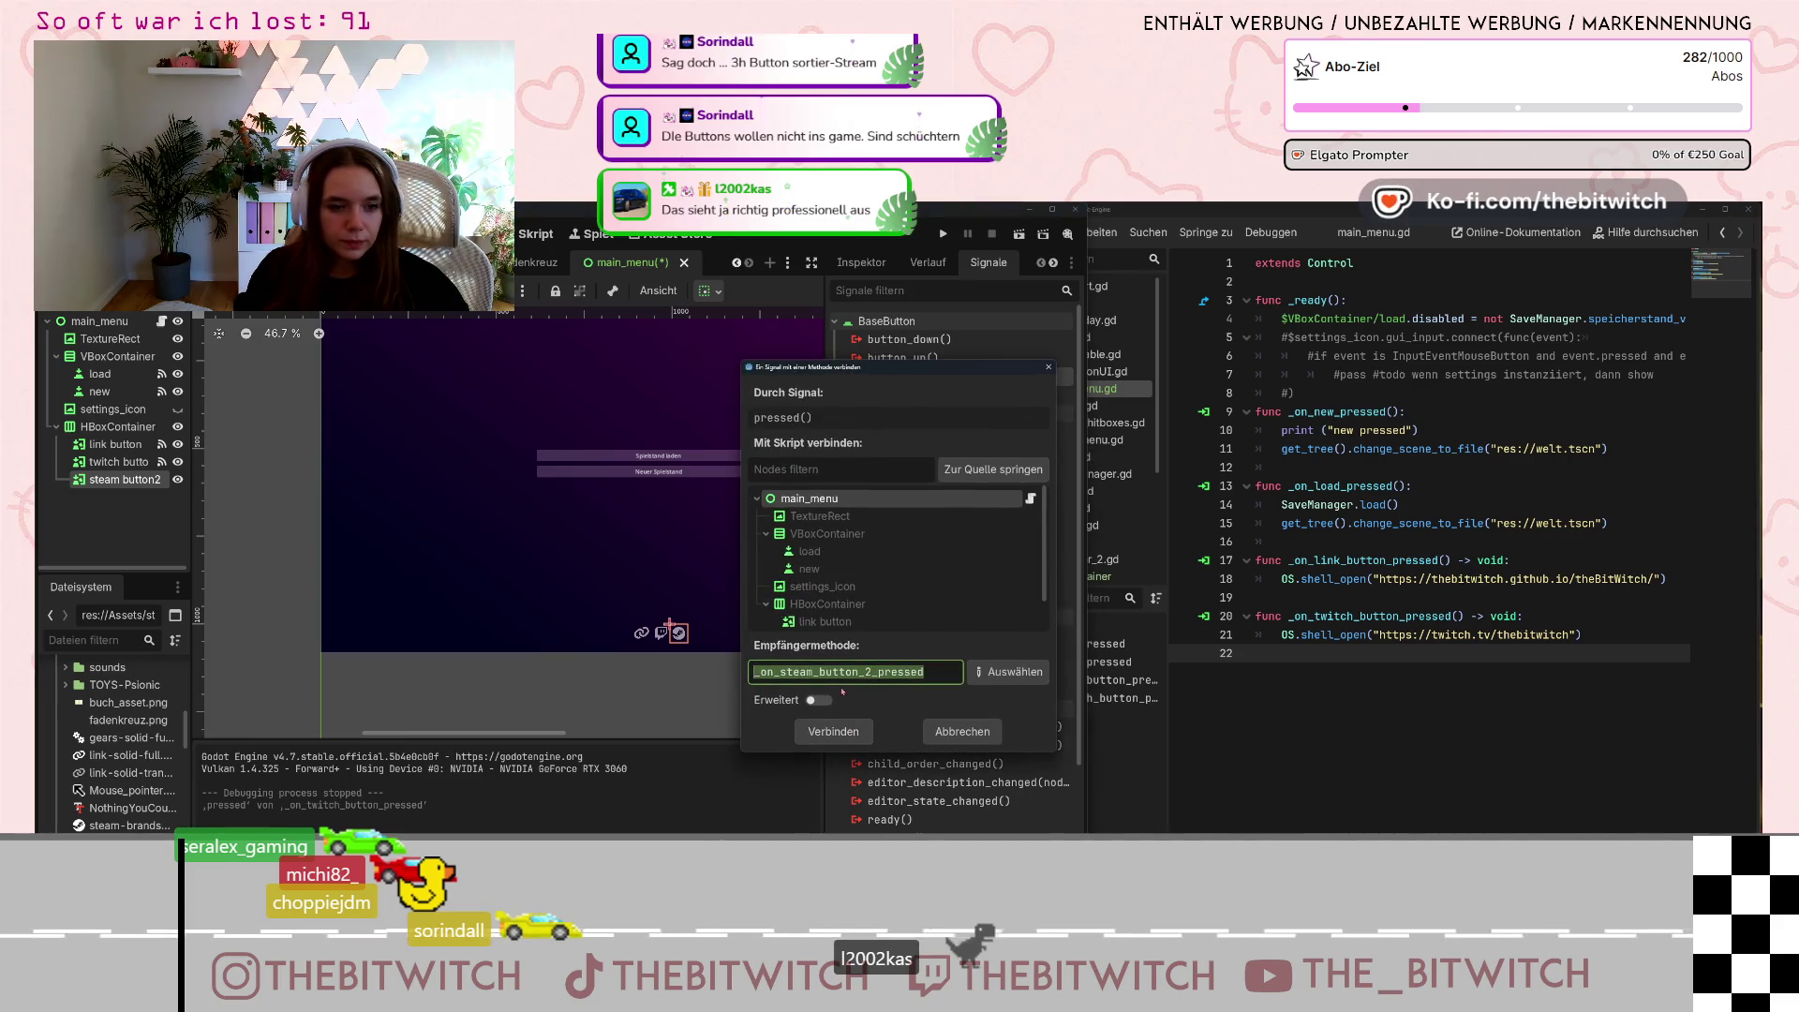
left_click(872, 672)
key("BackSpace")
key("BackSpace")
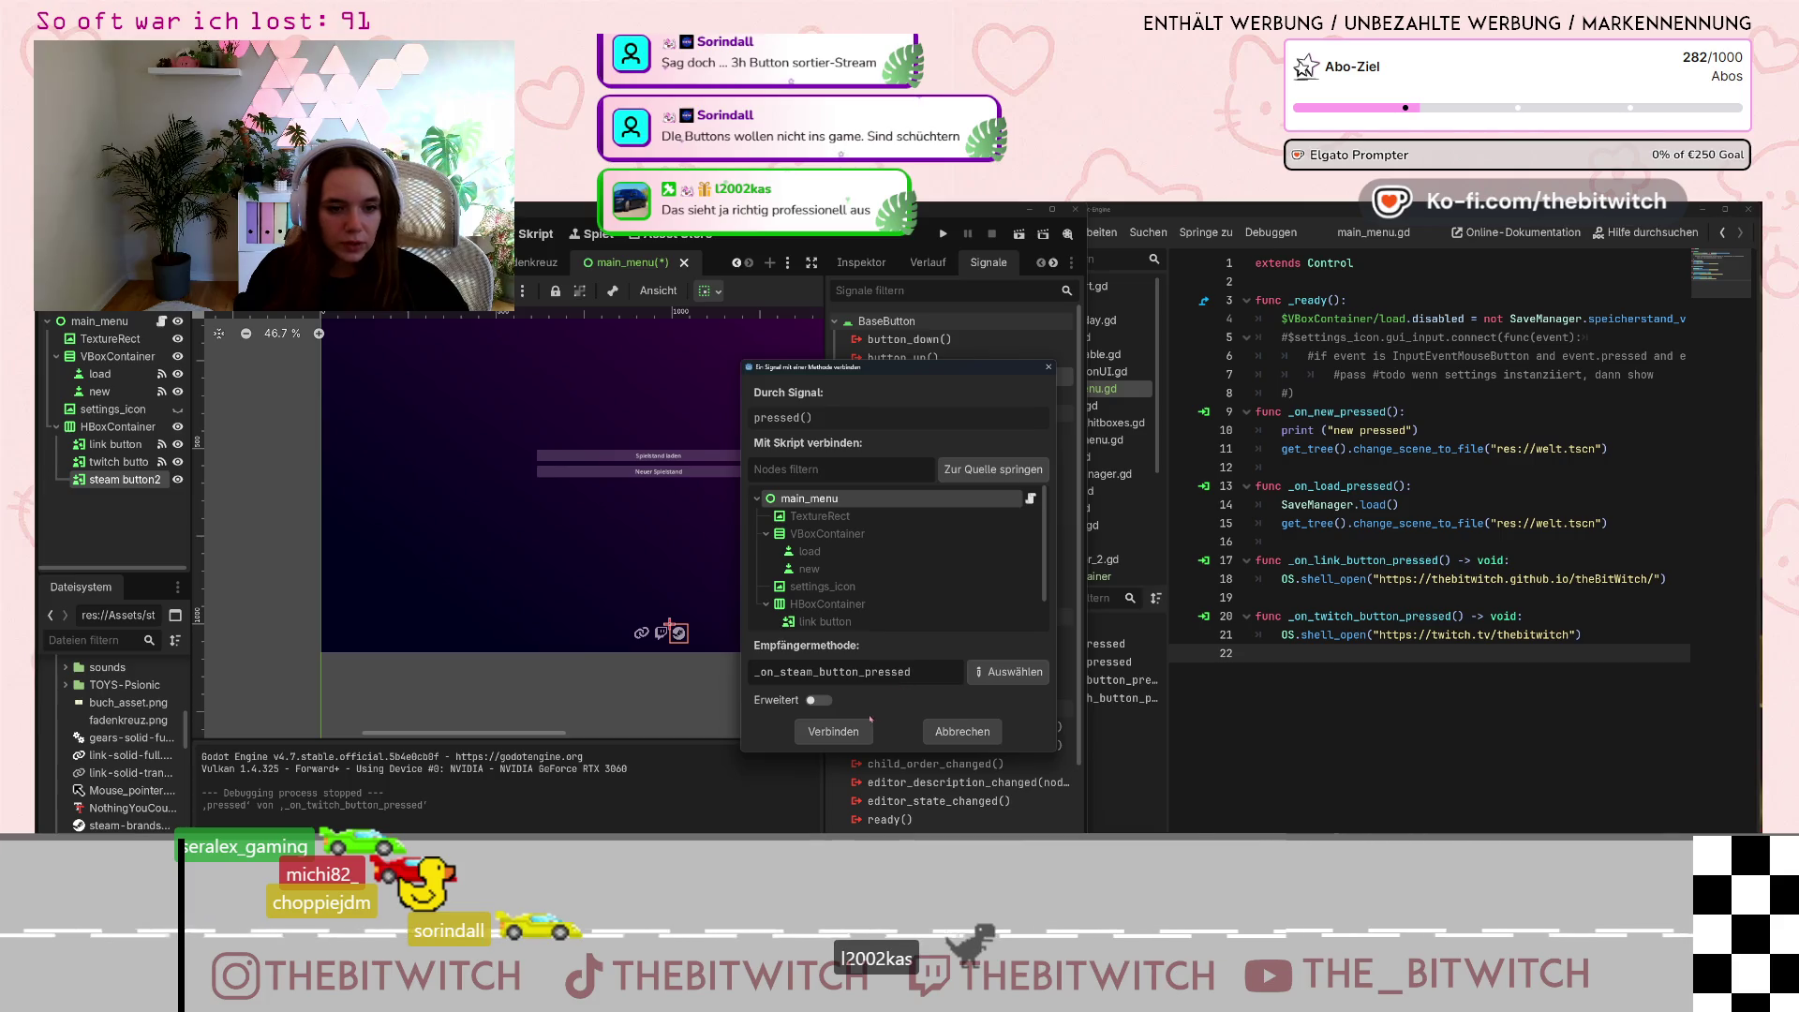
left_click(857, 729)
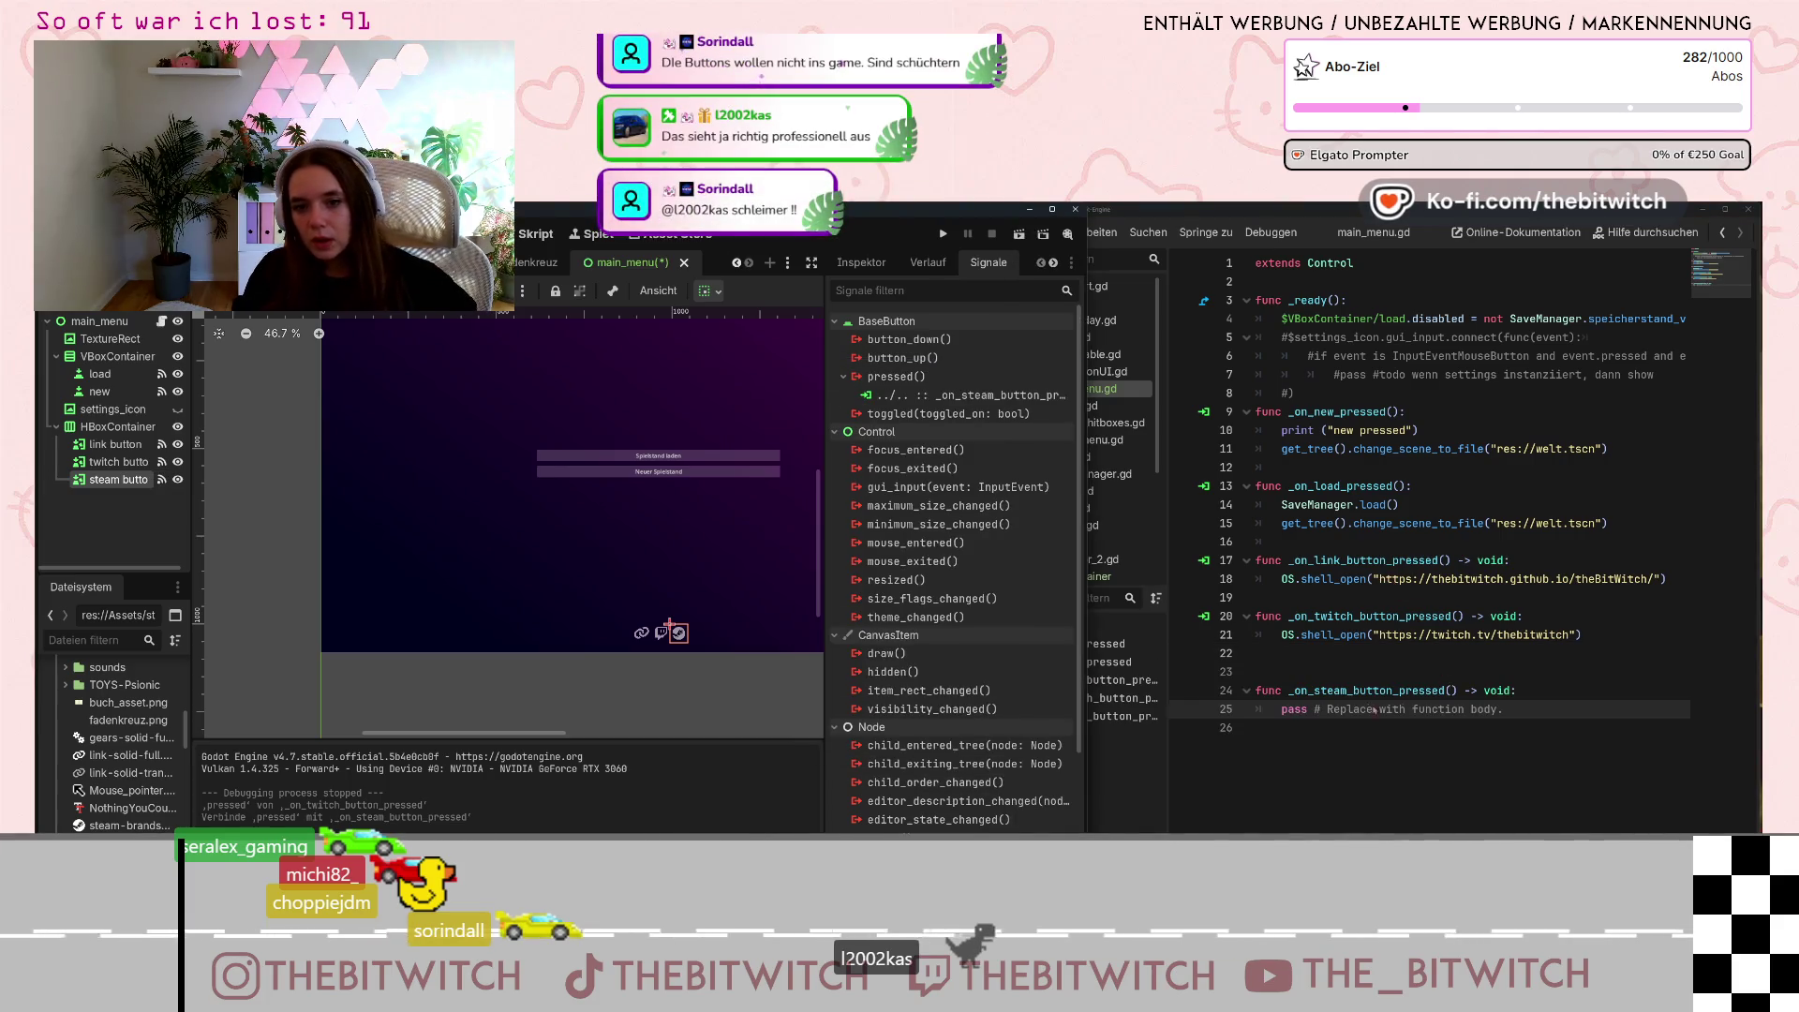
Replace the new handler's placeholder comment with a 'todo steam page' note.
key("BackSpace")
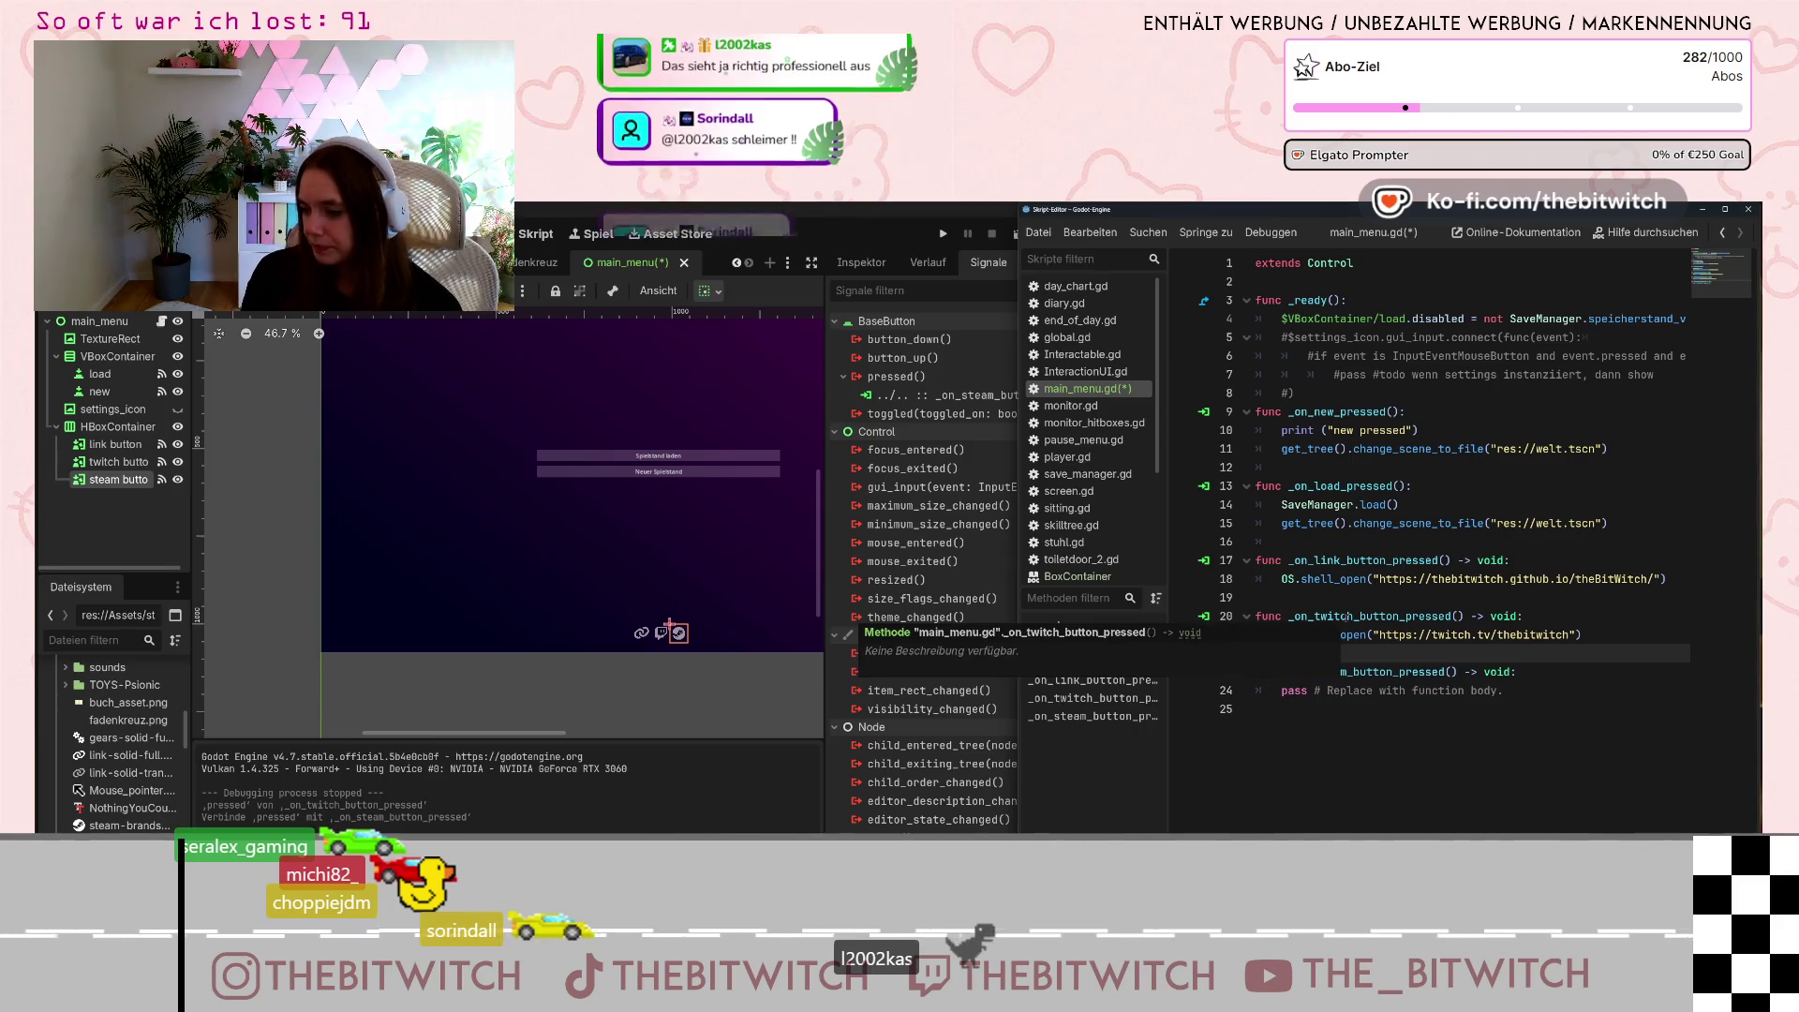
left_click_drag(1504, 691, 1327, 698)
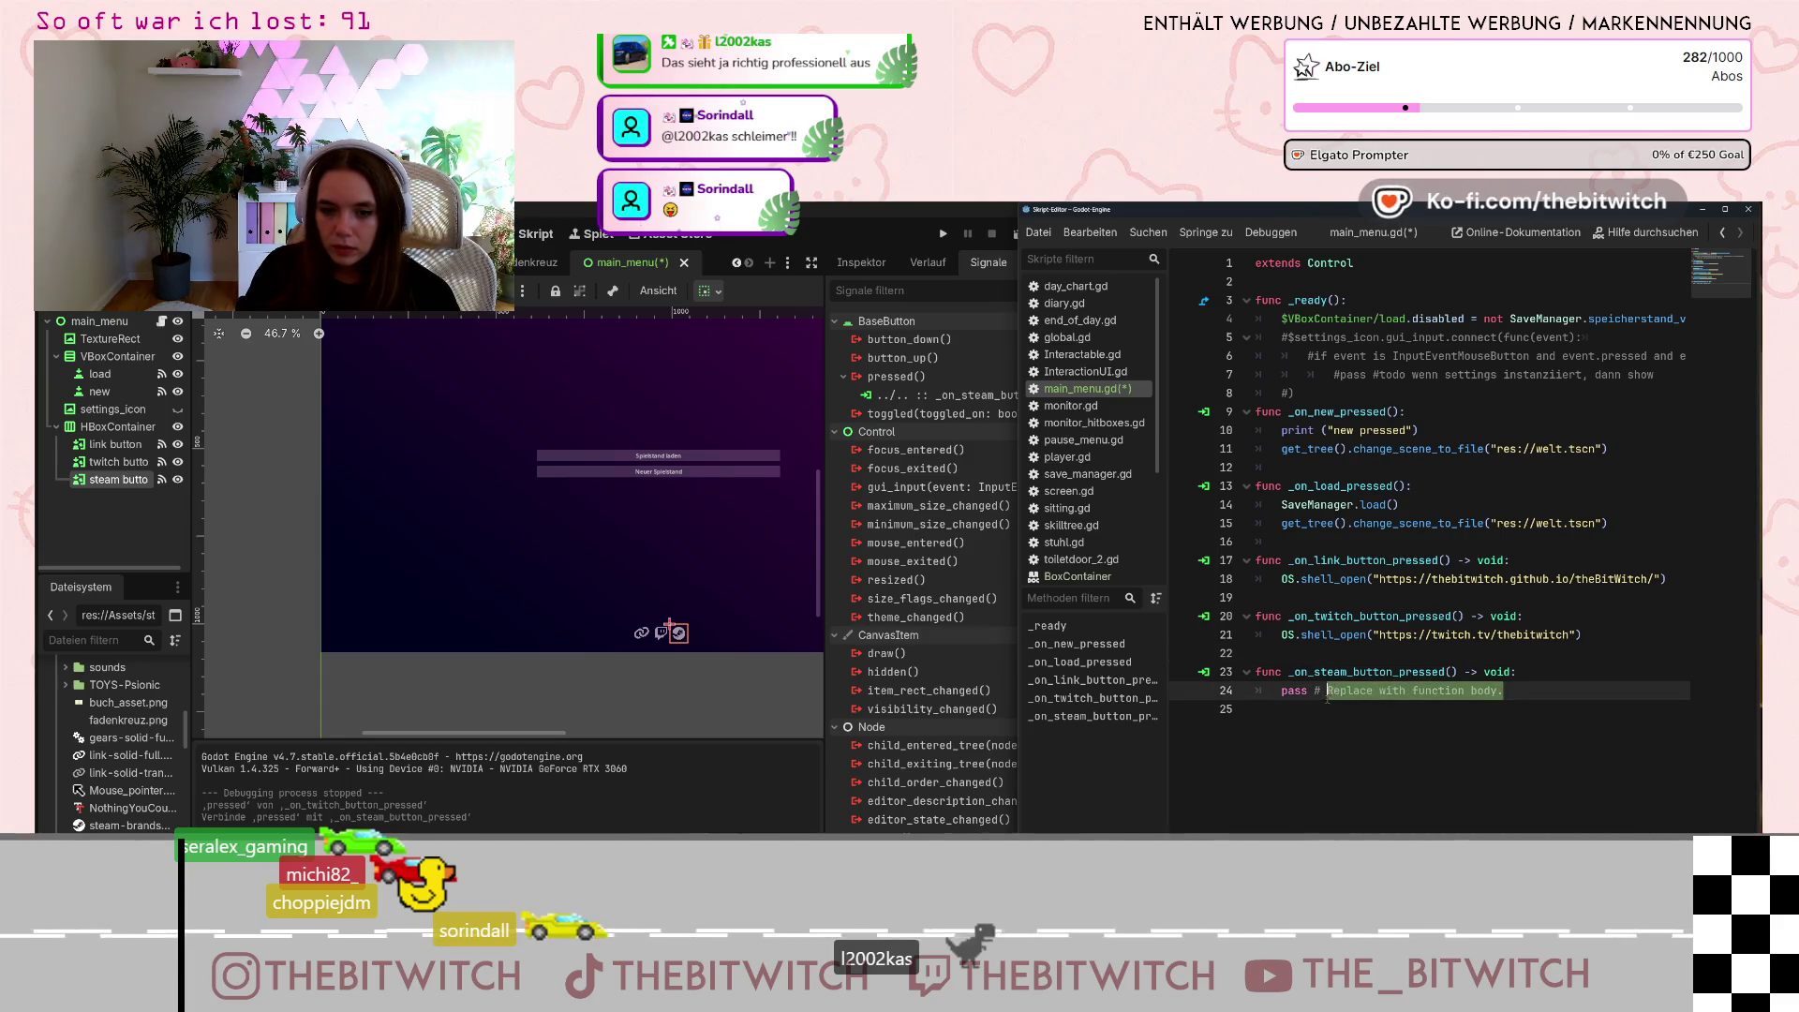
type("todo")
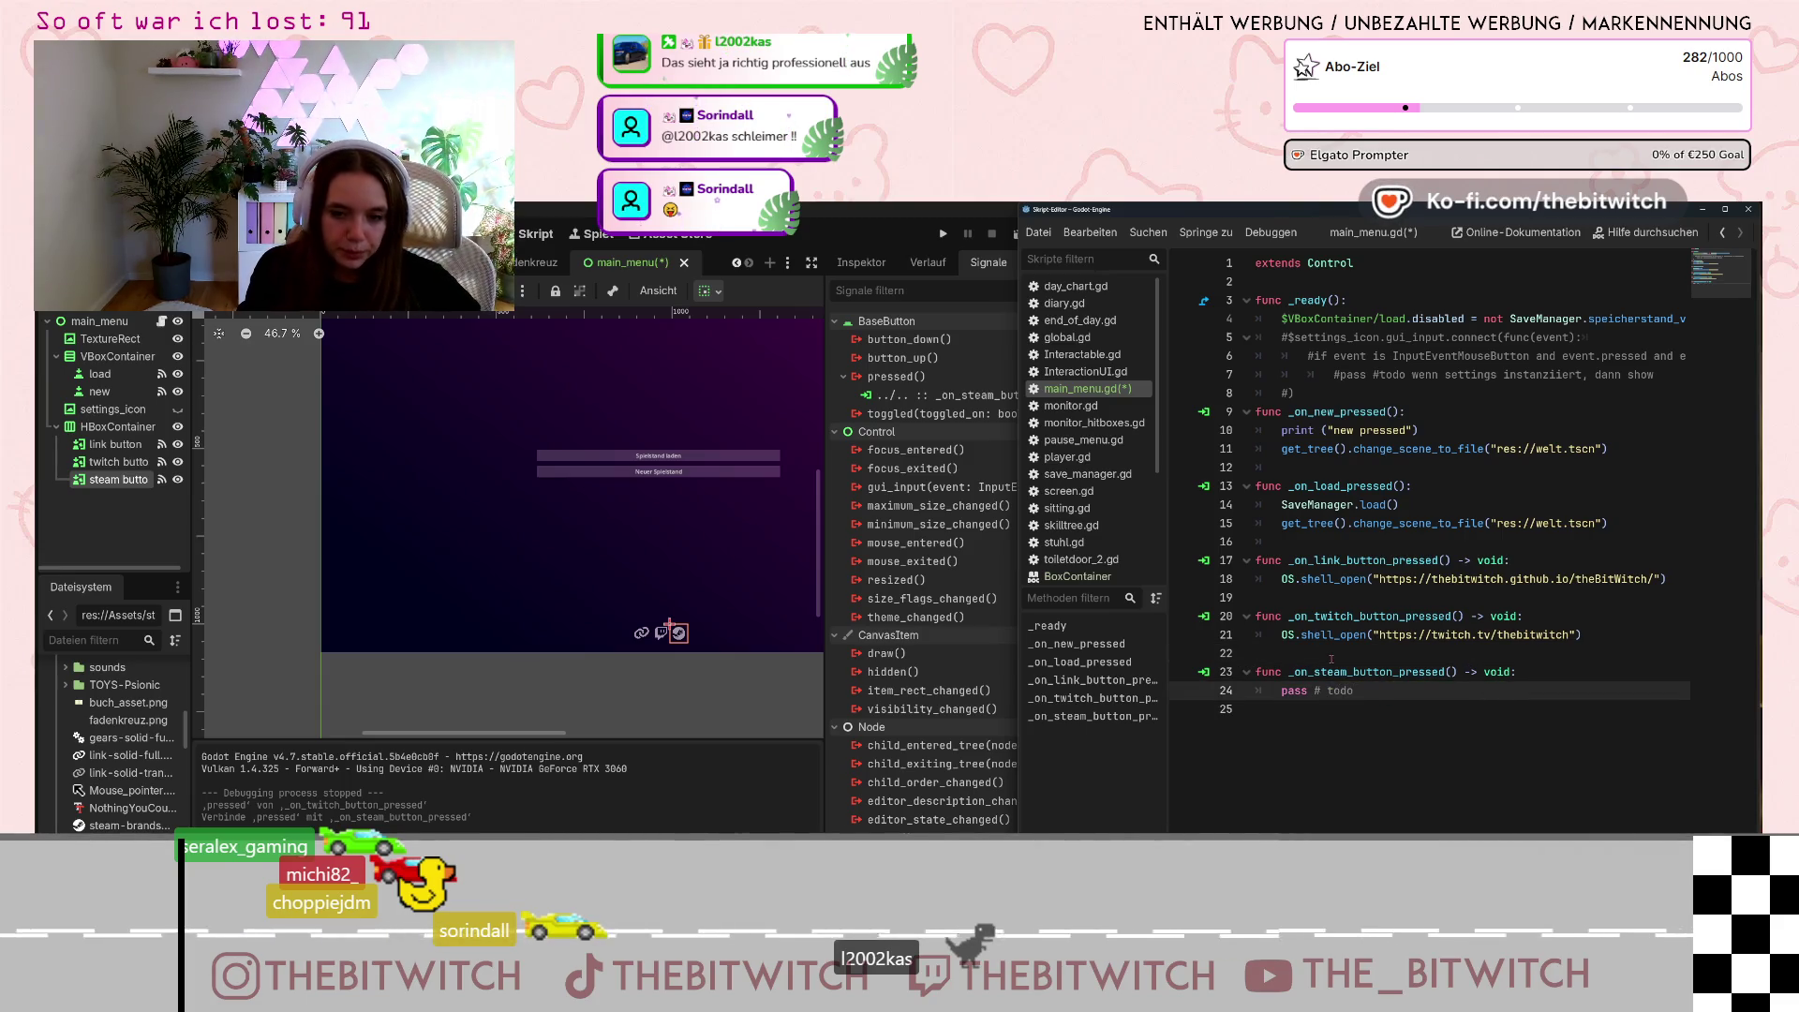
type(" steam")
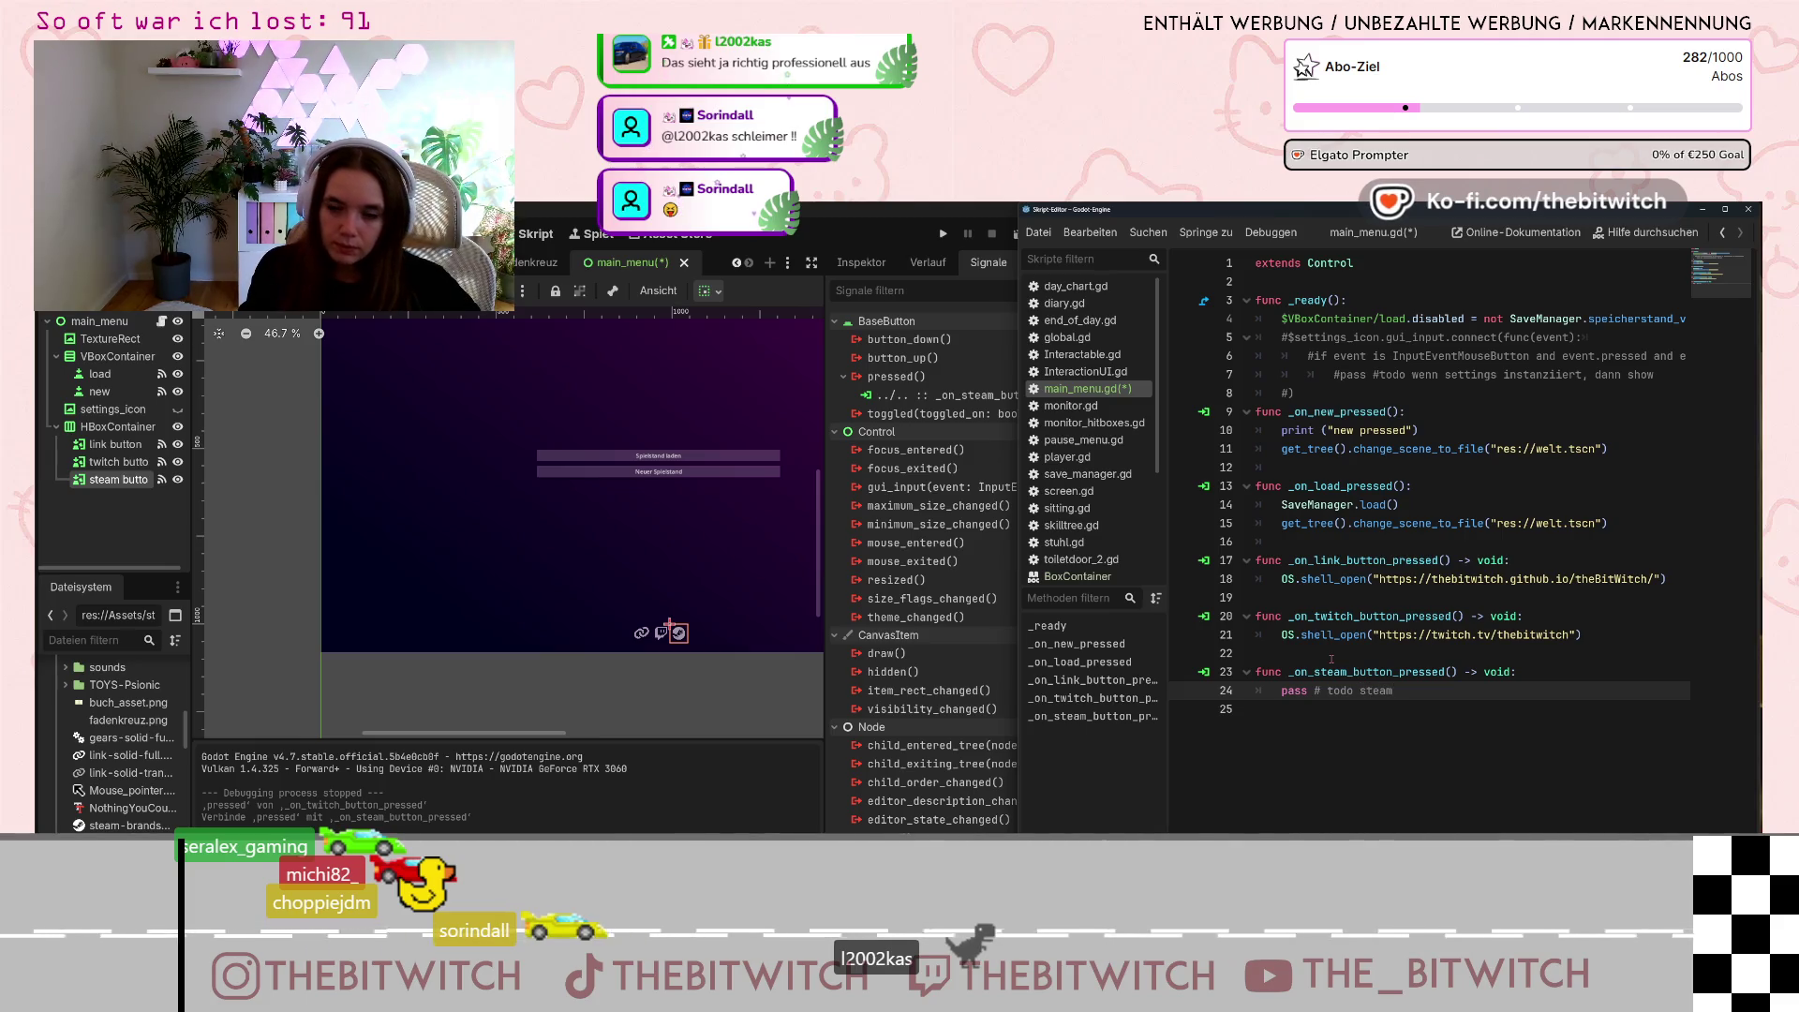
type(" page link")
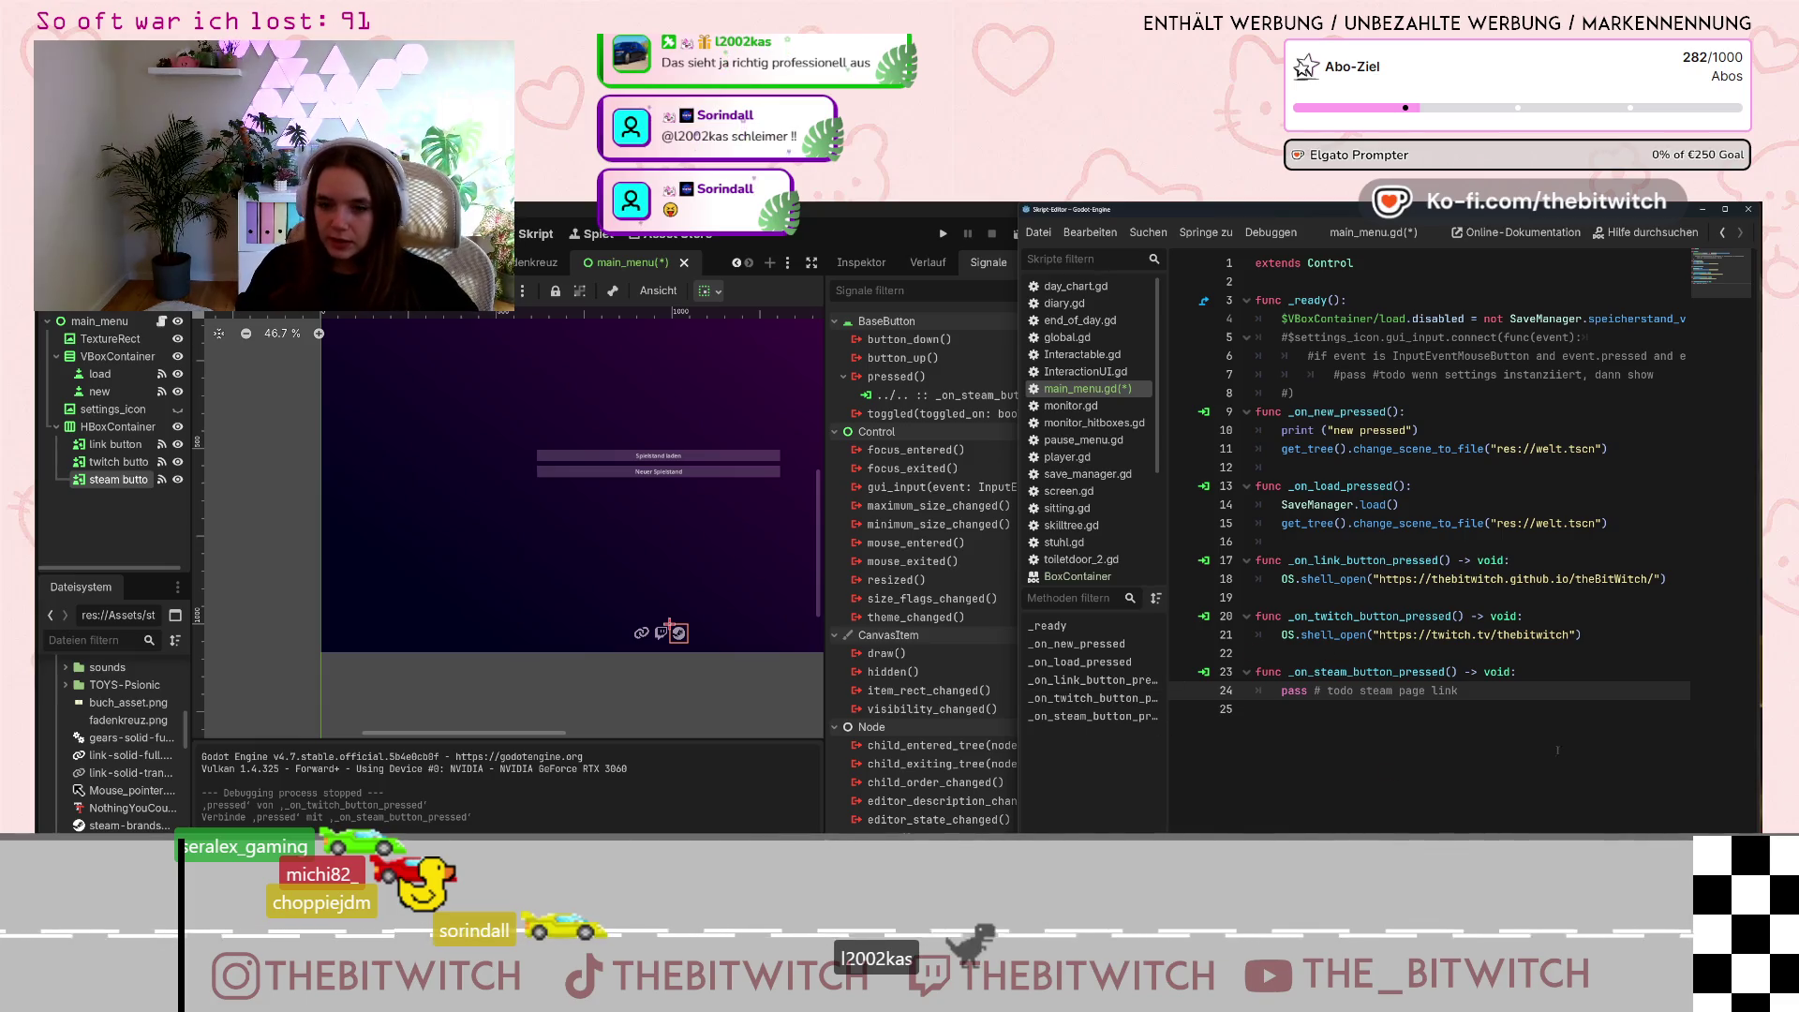
left_click(1557, 750)
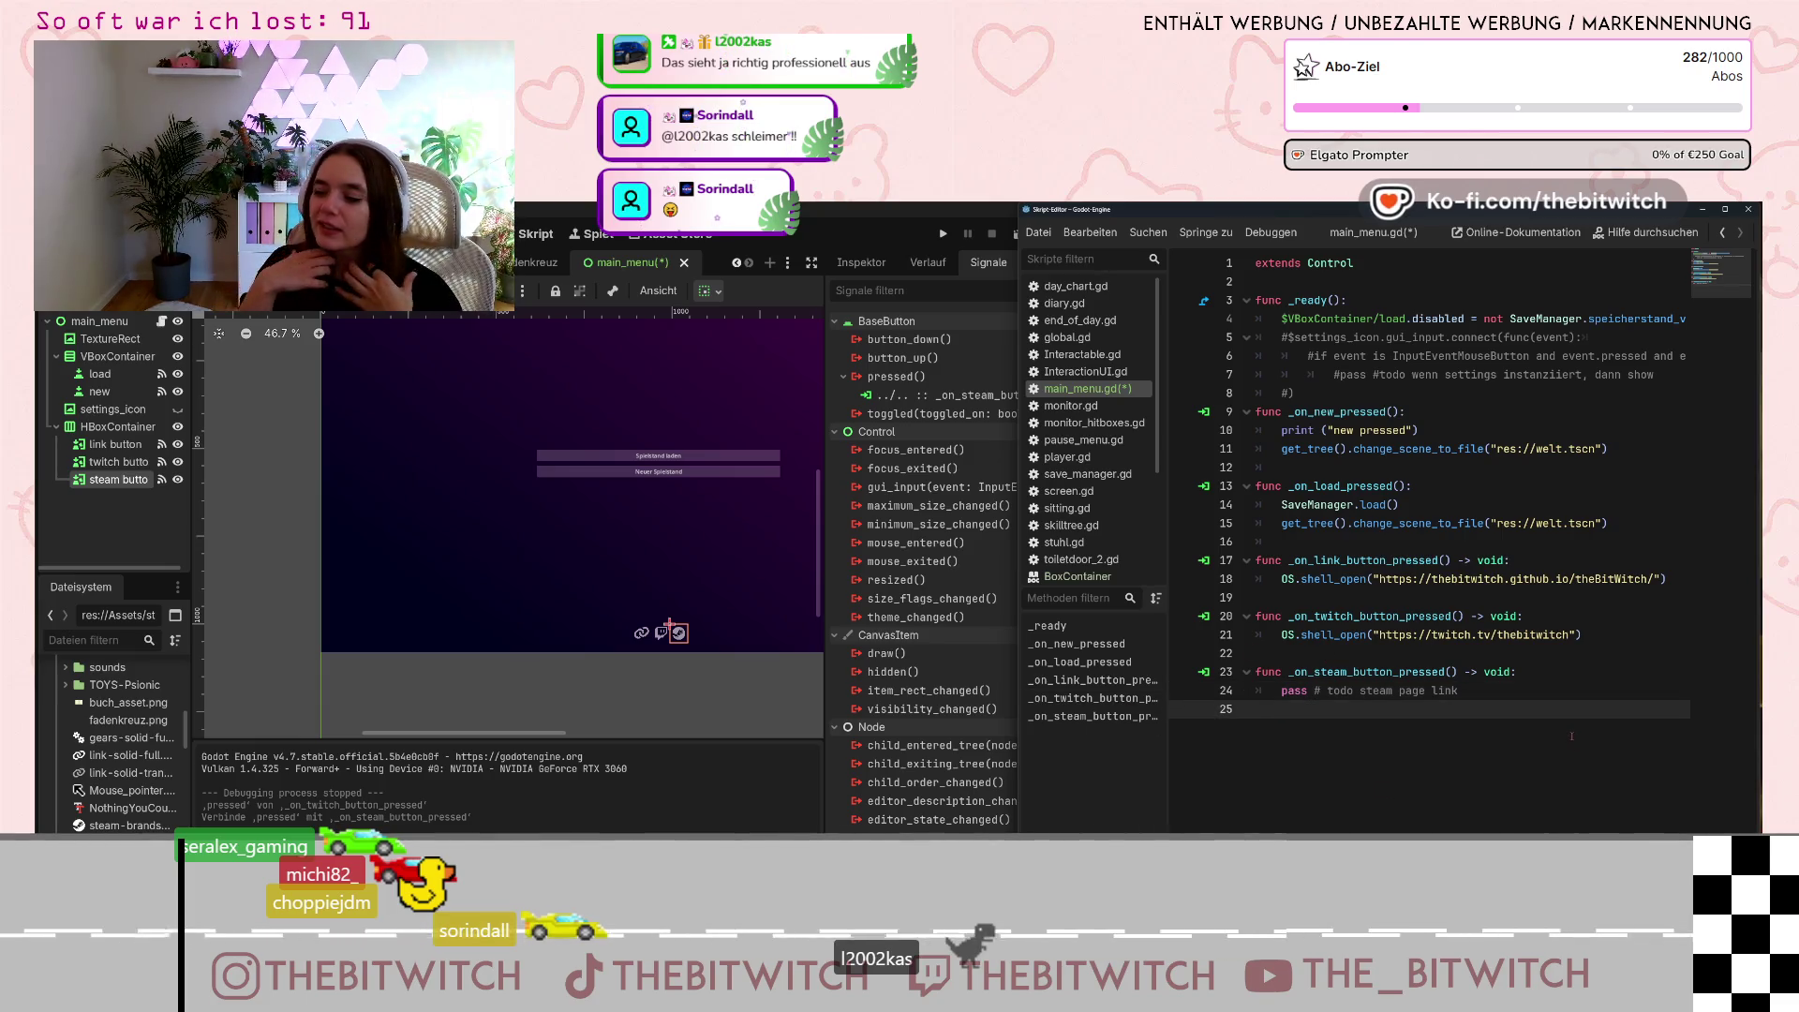
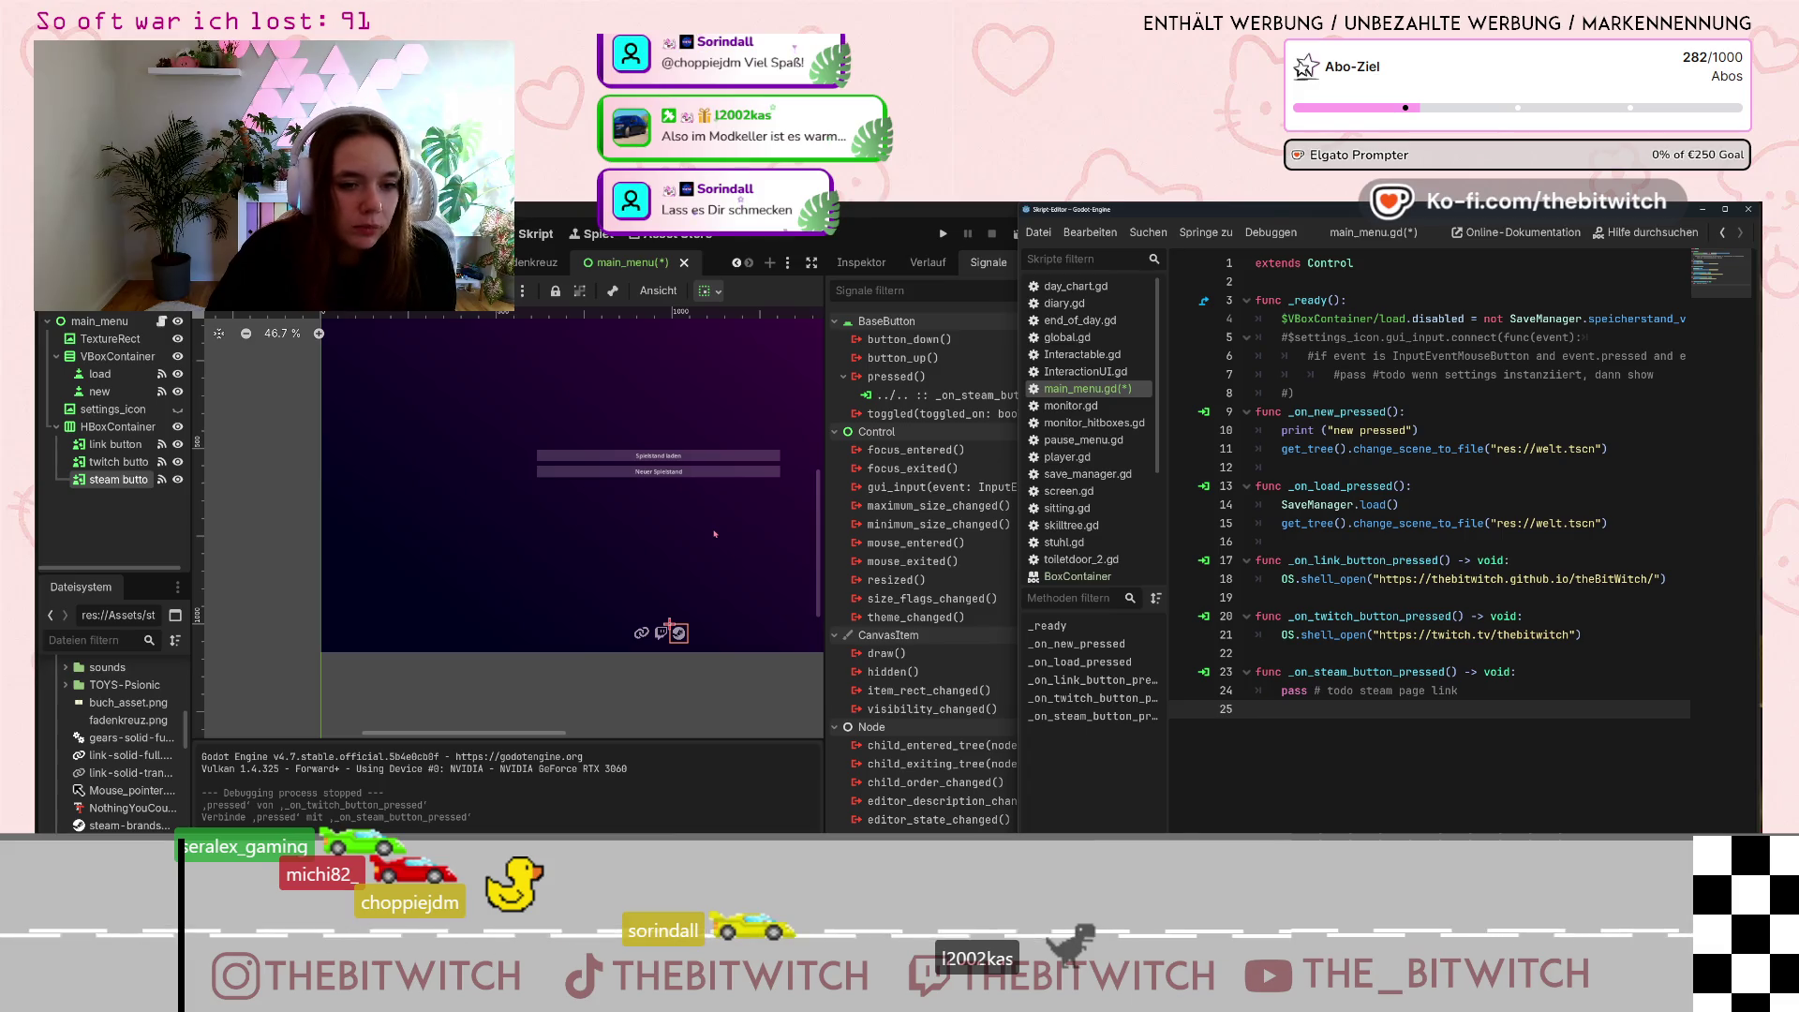
Bring the main_menu editor window in front of the script window, adjust the viewport zoom, and open the project plan notes.
left_click(771, 555)
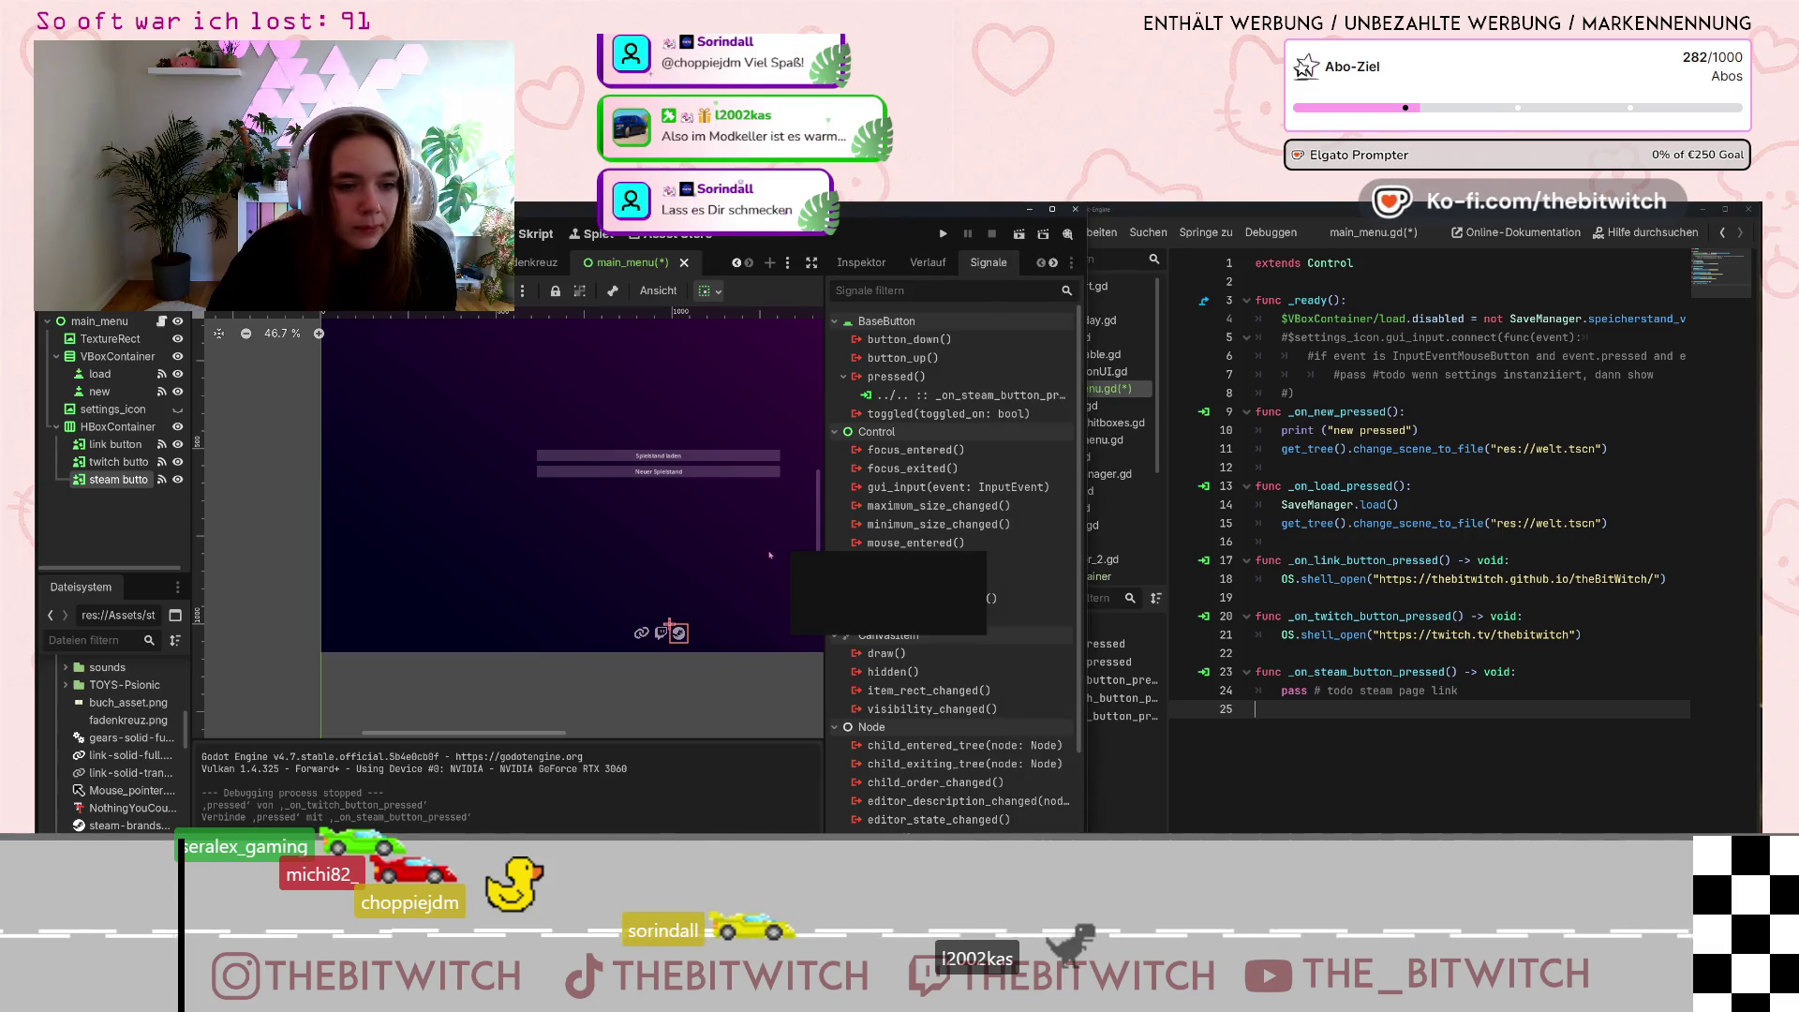
scroll(795, 542, "up", 1)
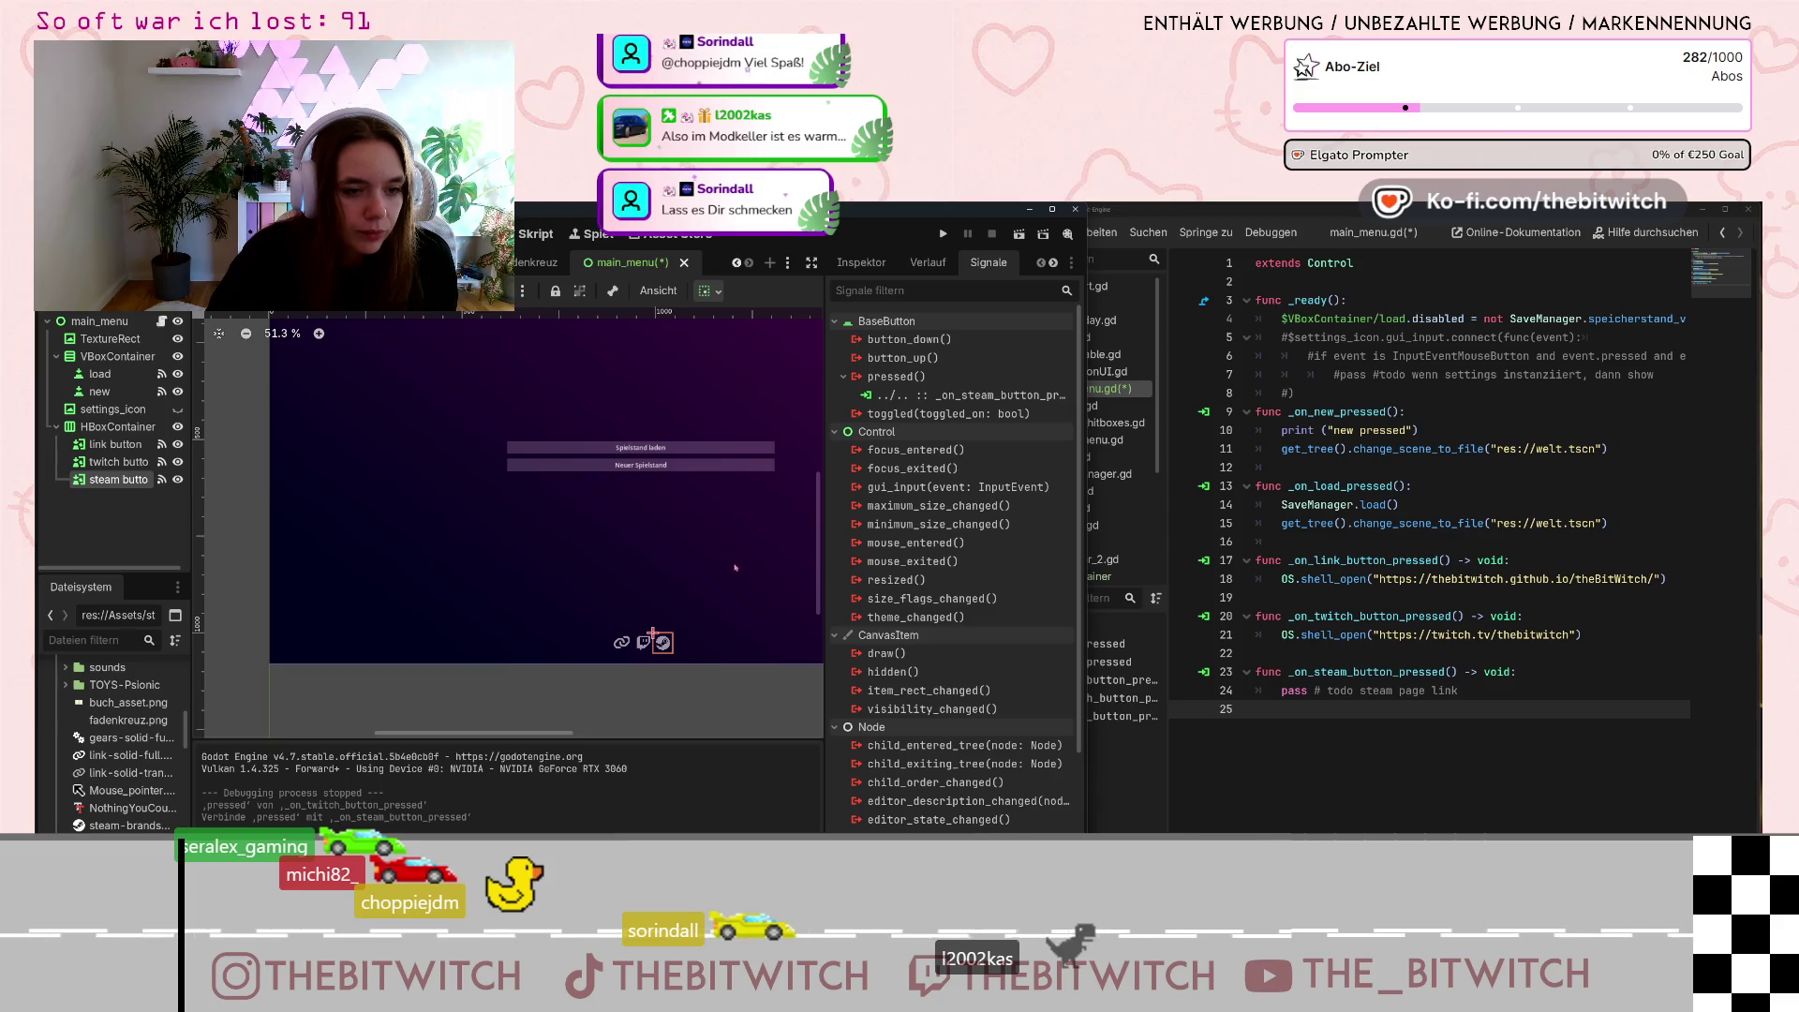
scroll(732, 567, "down", 4)
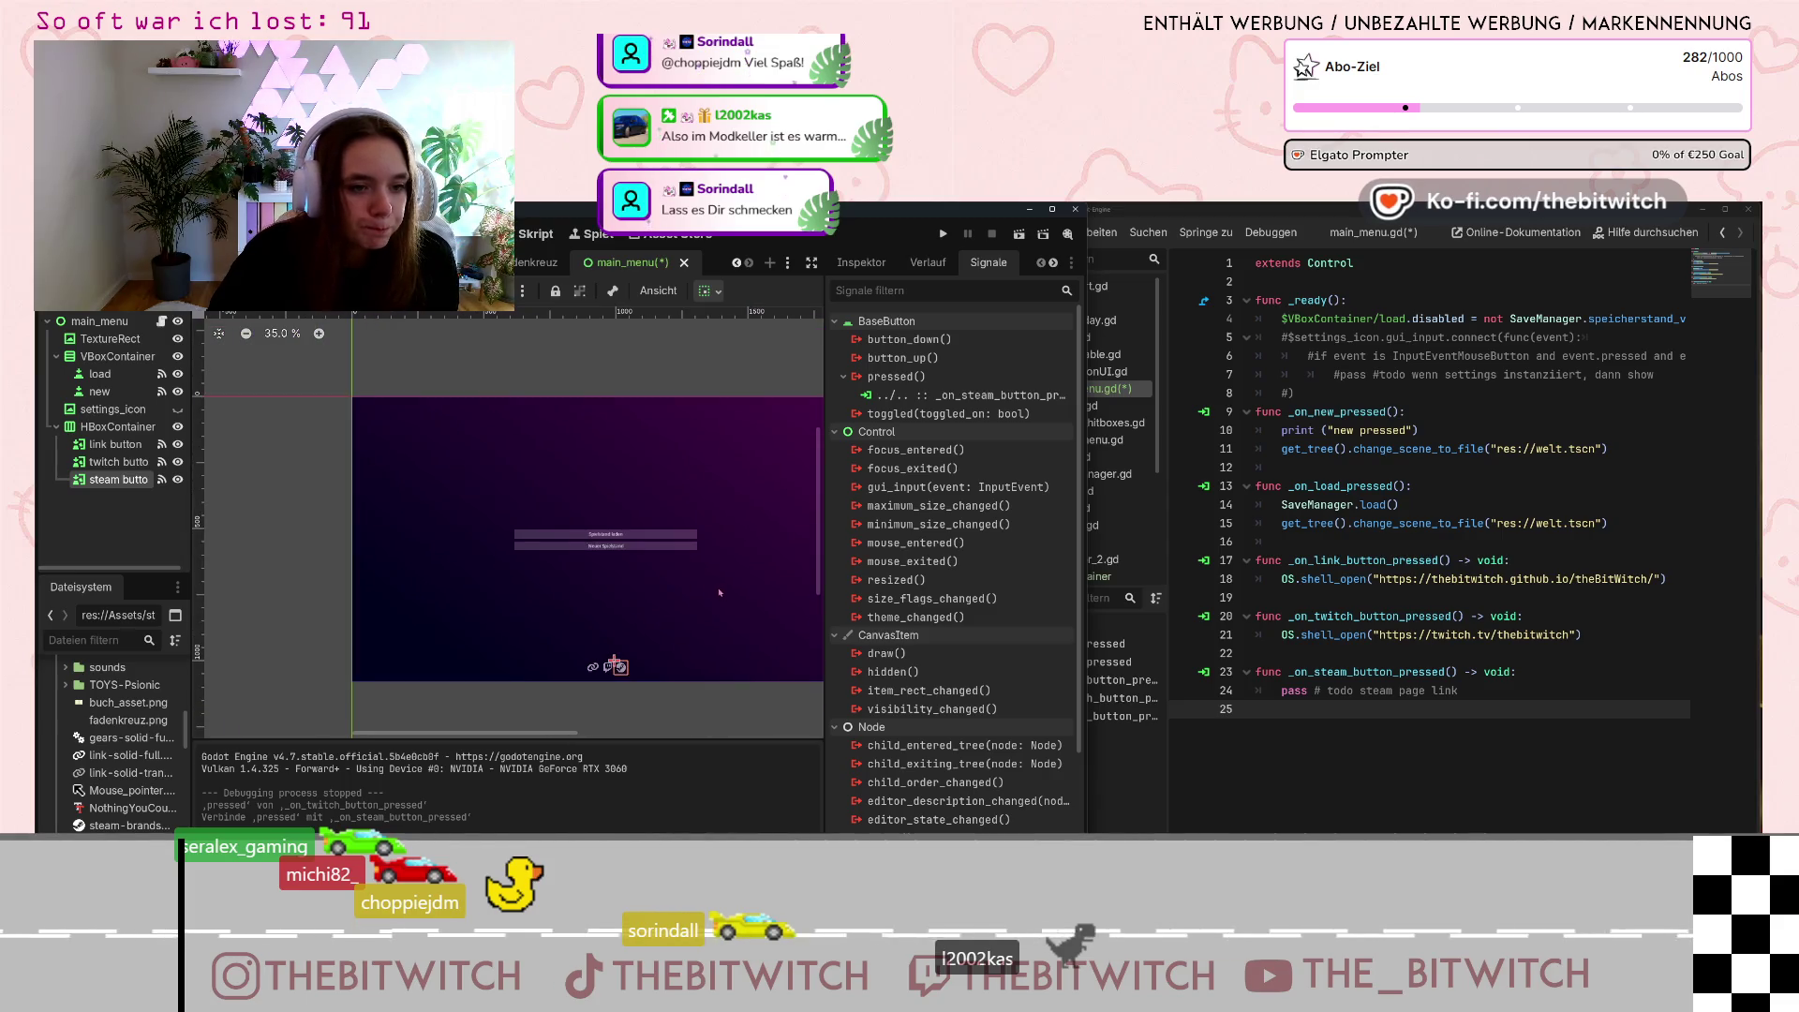
scroll(722, 592, "up", 1)
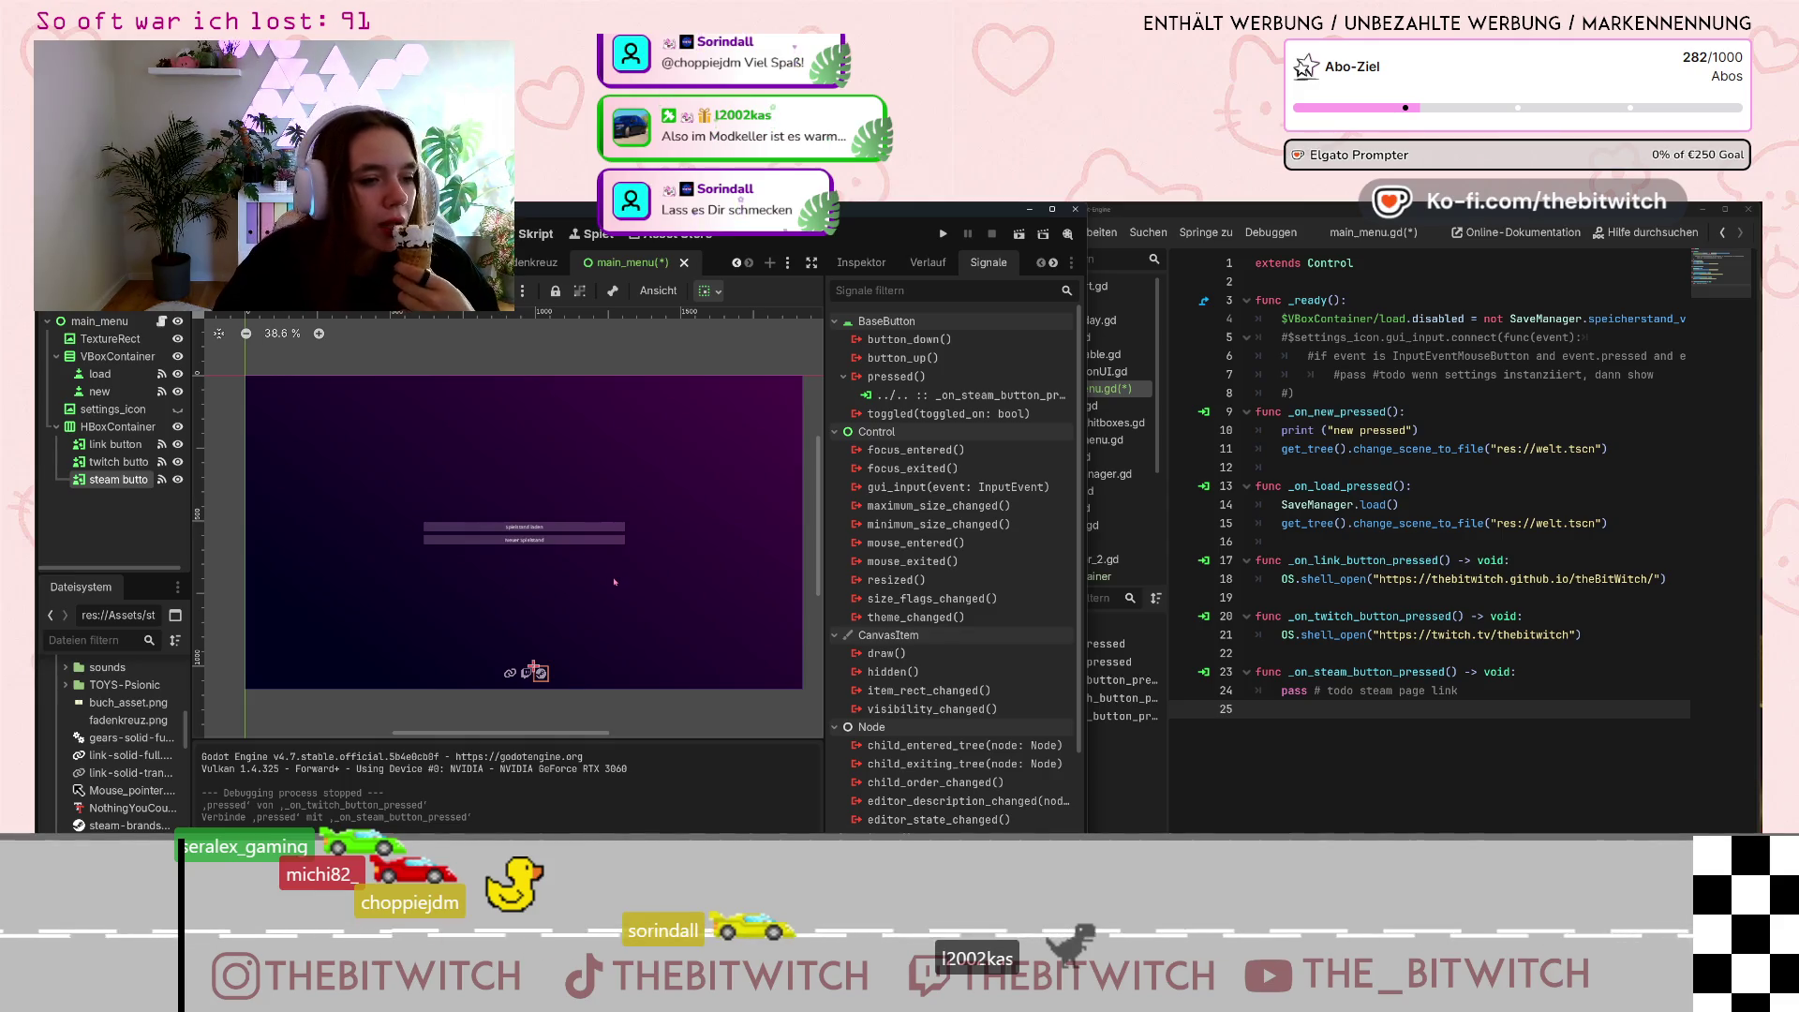
double_click(861, 803)
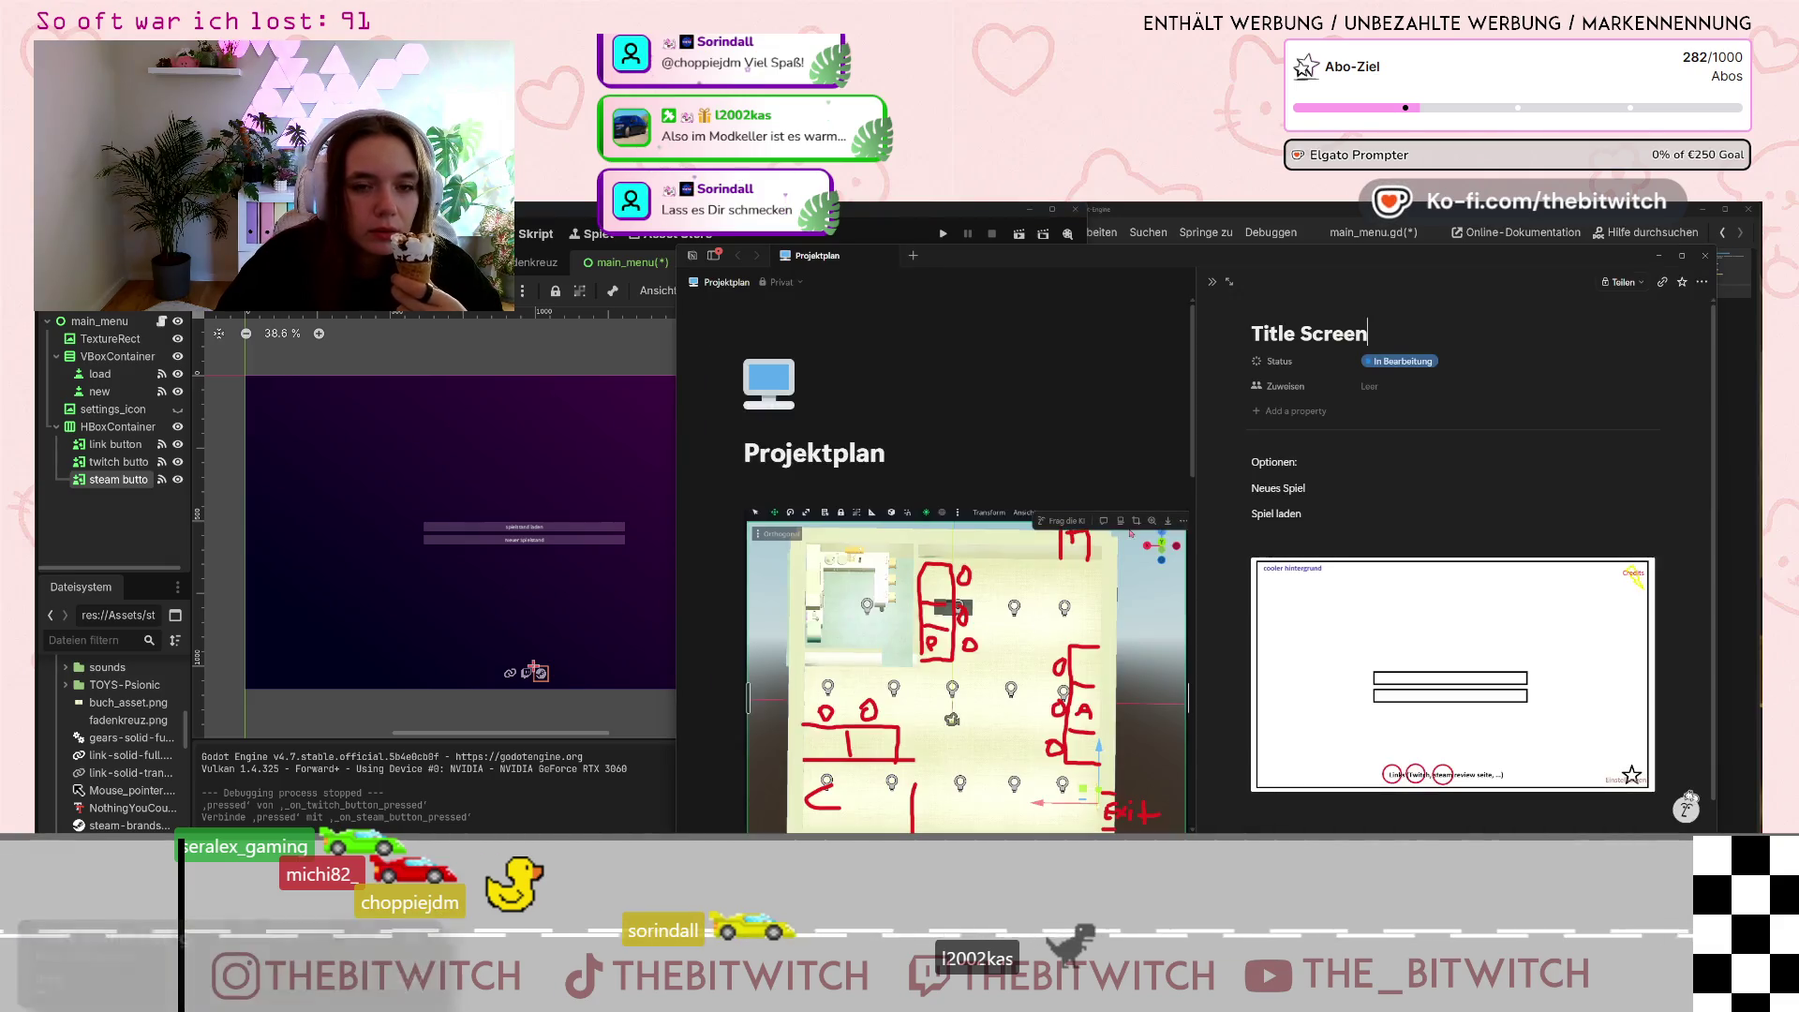
scroll(1120, 510, "down", 3)
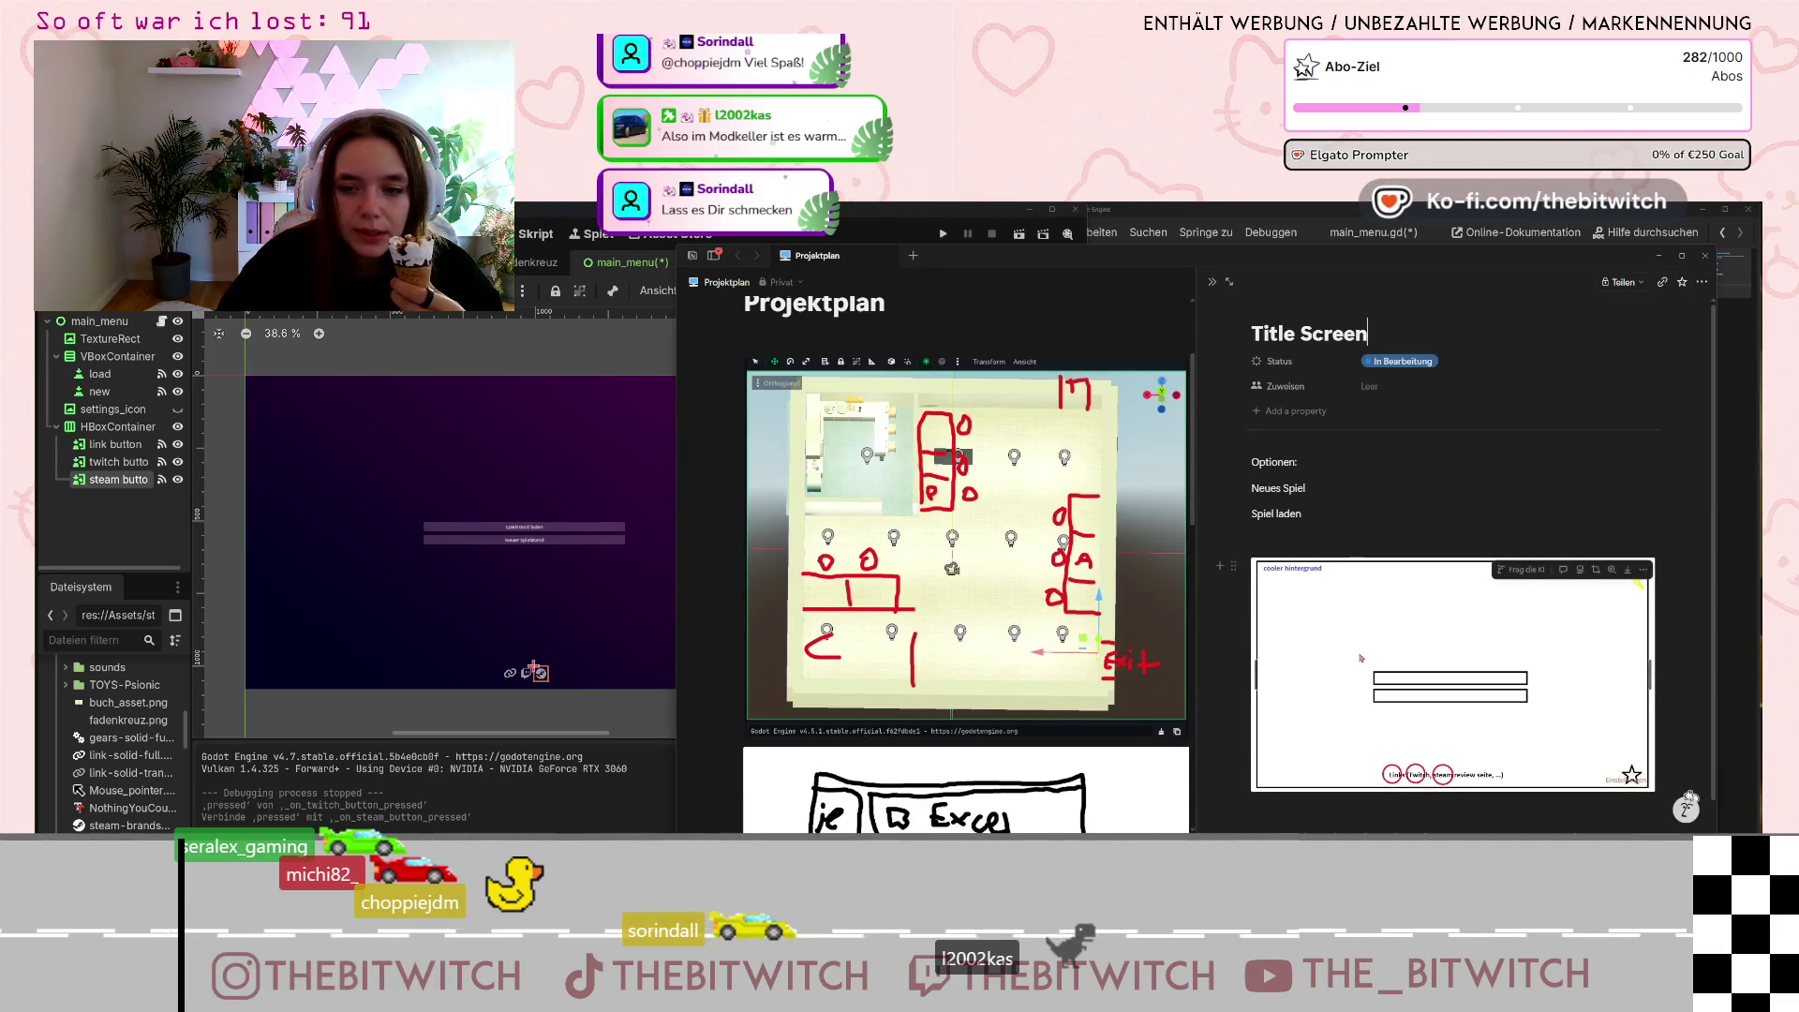
mouse_move(1634, 588)
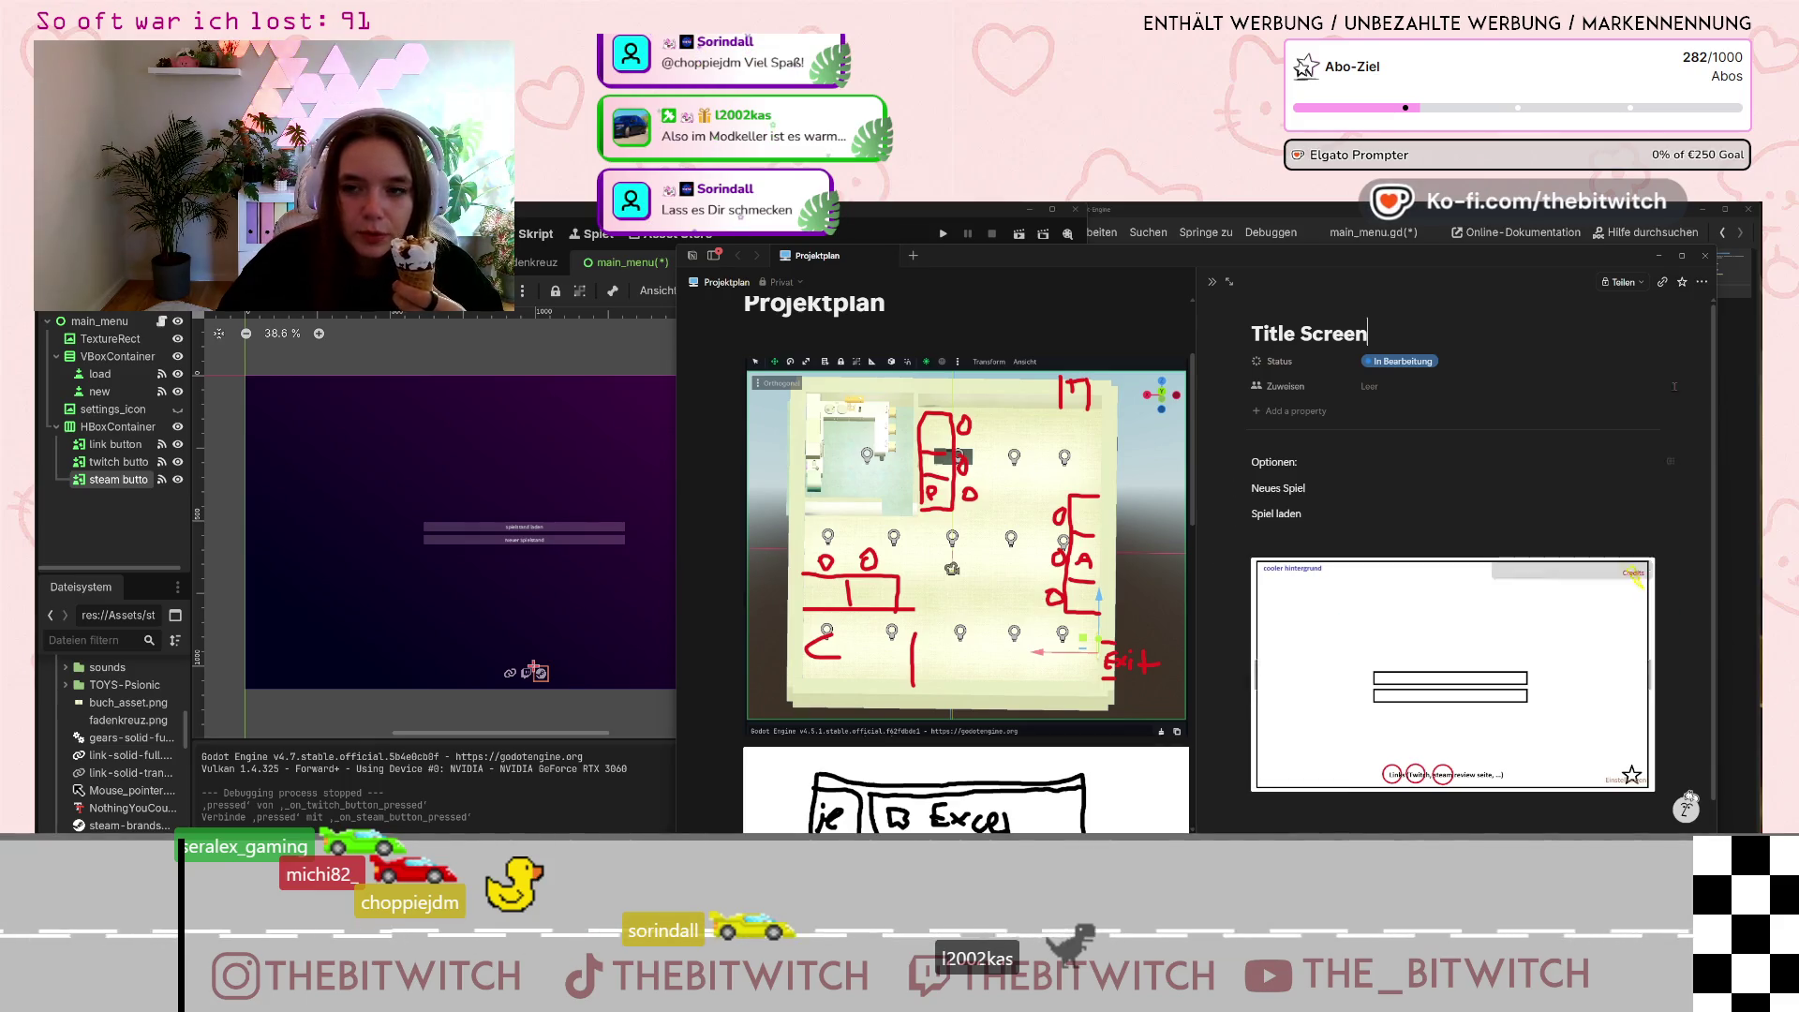
left_click(672, 487)
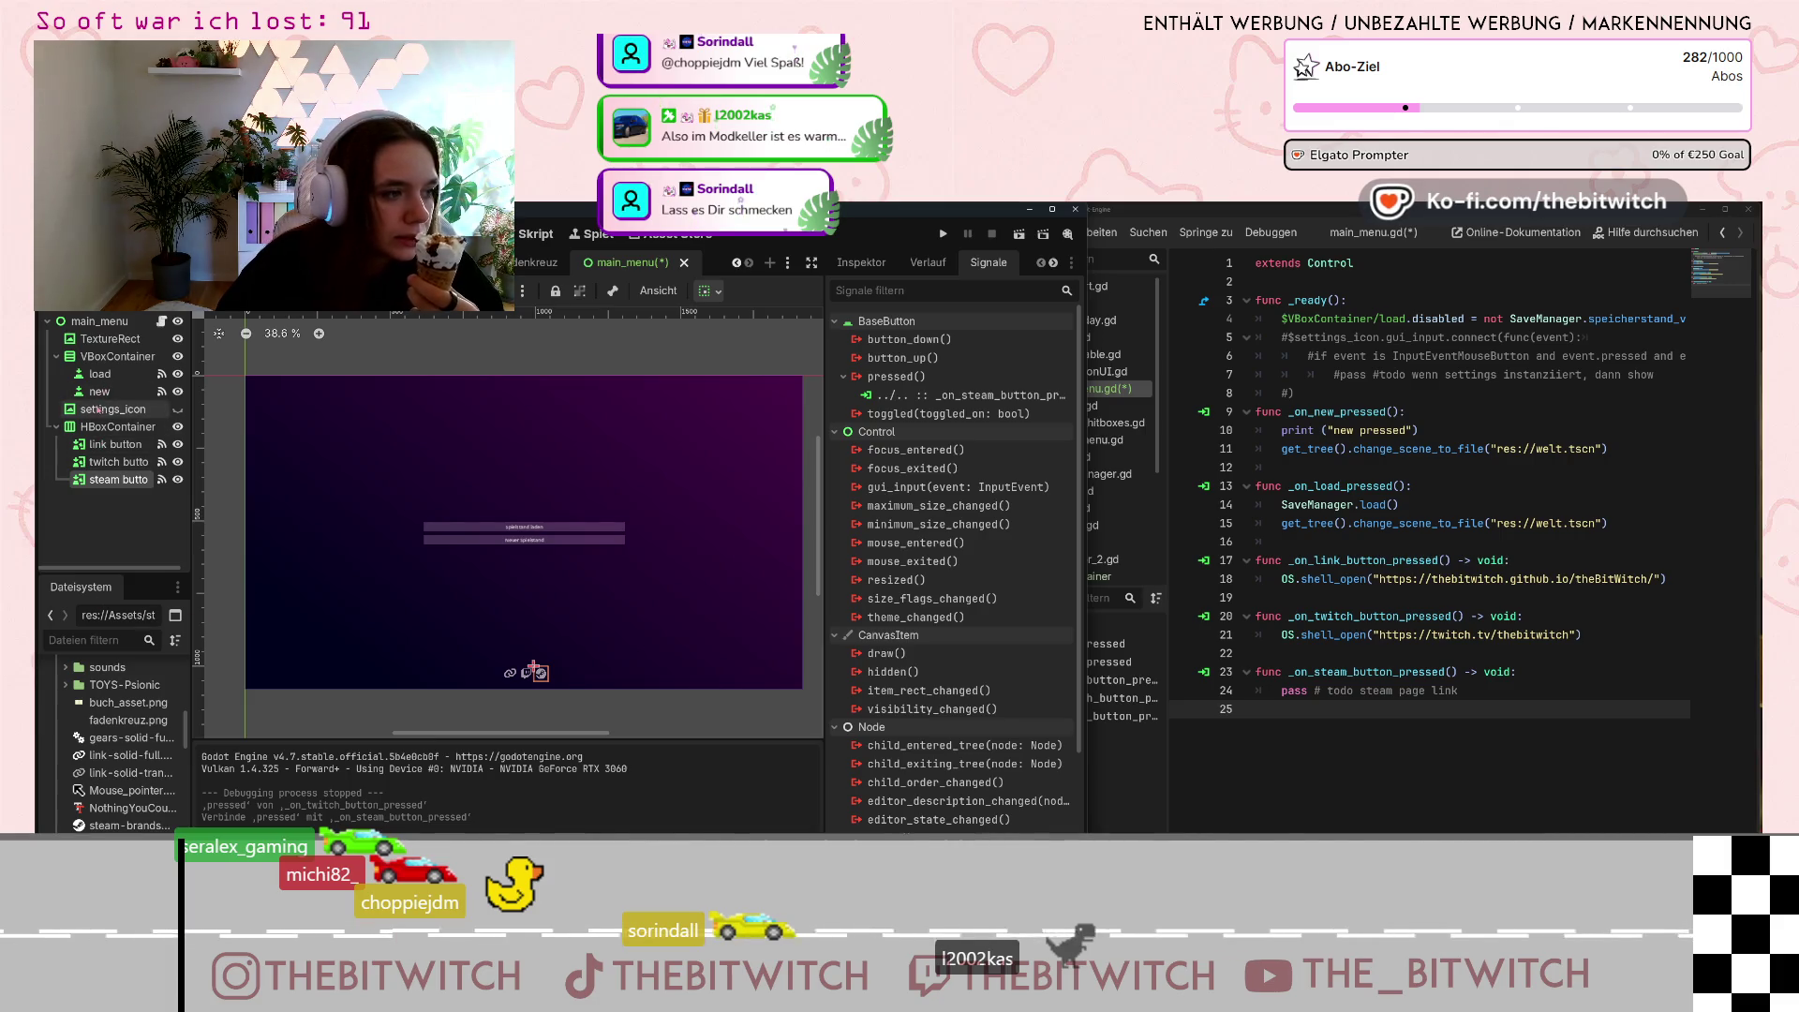
Create a new Button child node under the main_menu root node.
left_click(62, 357)
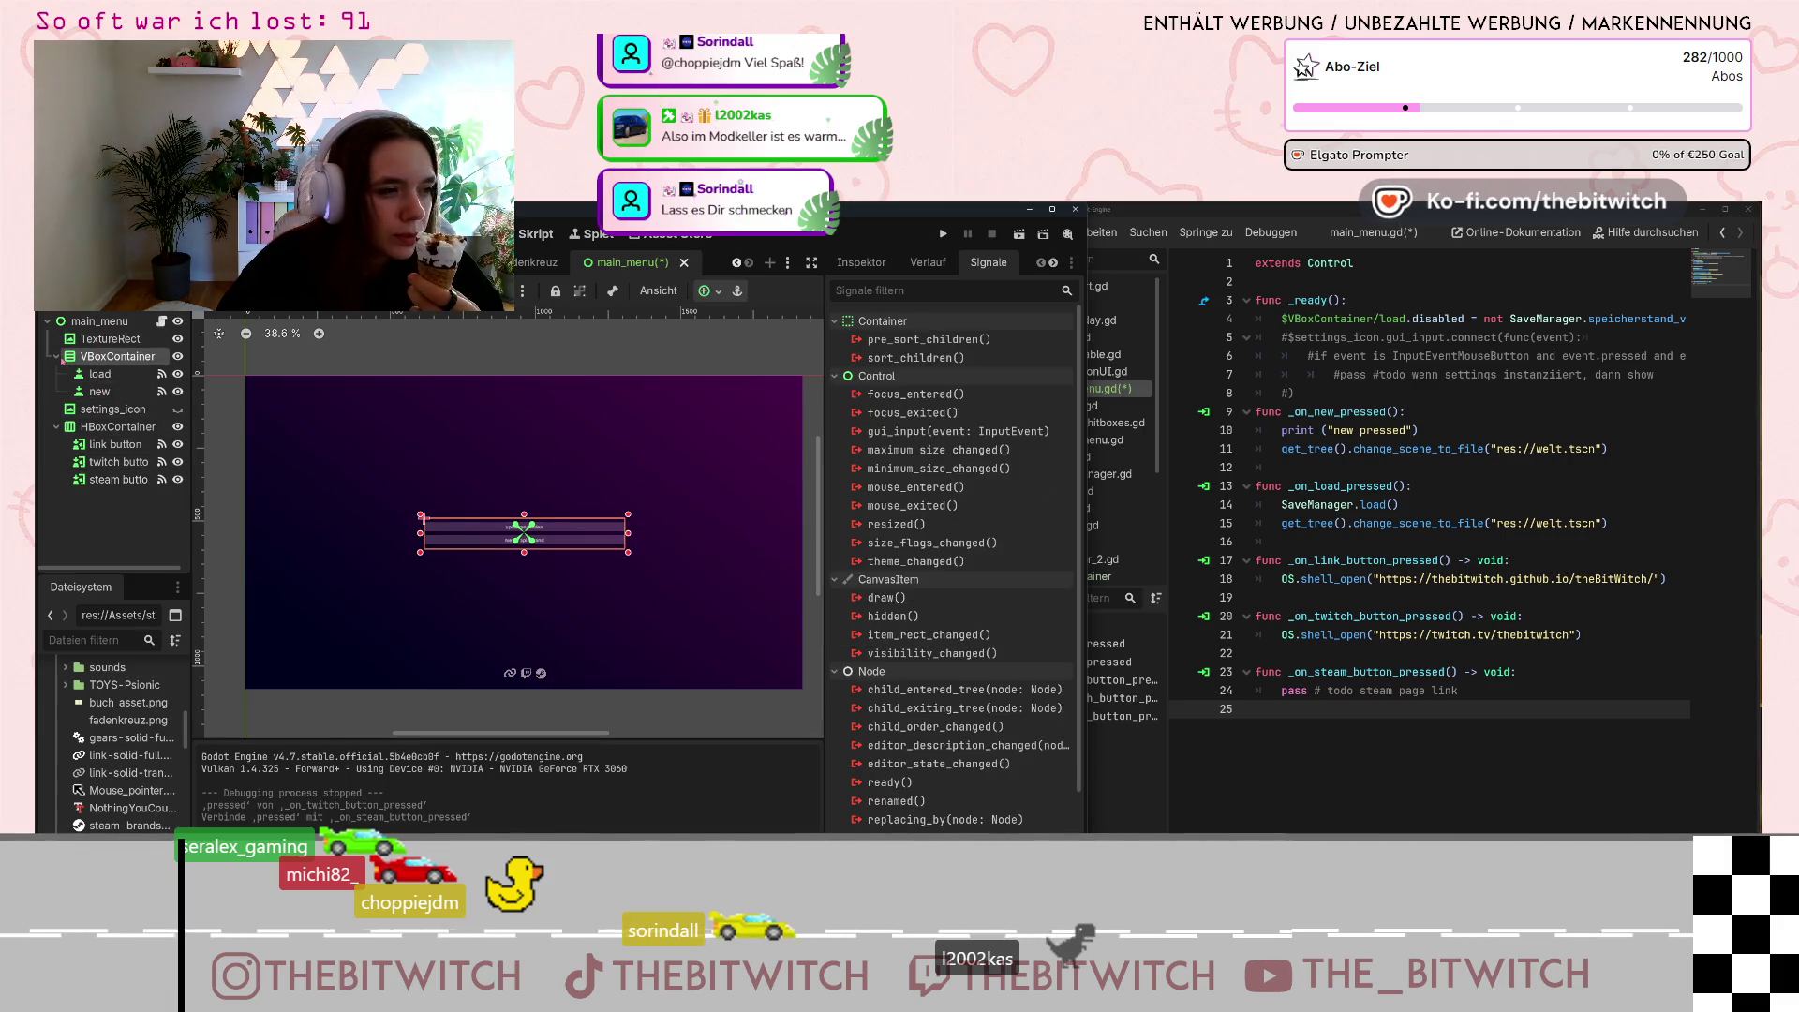
left_click(98, 322)
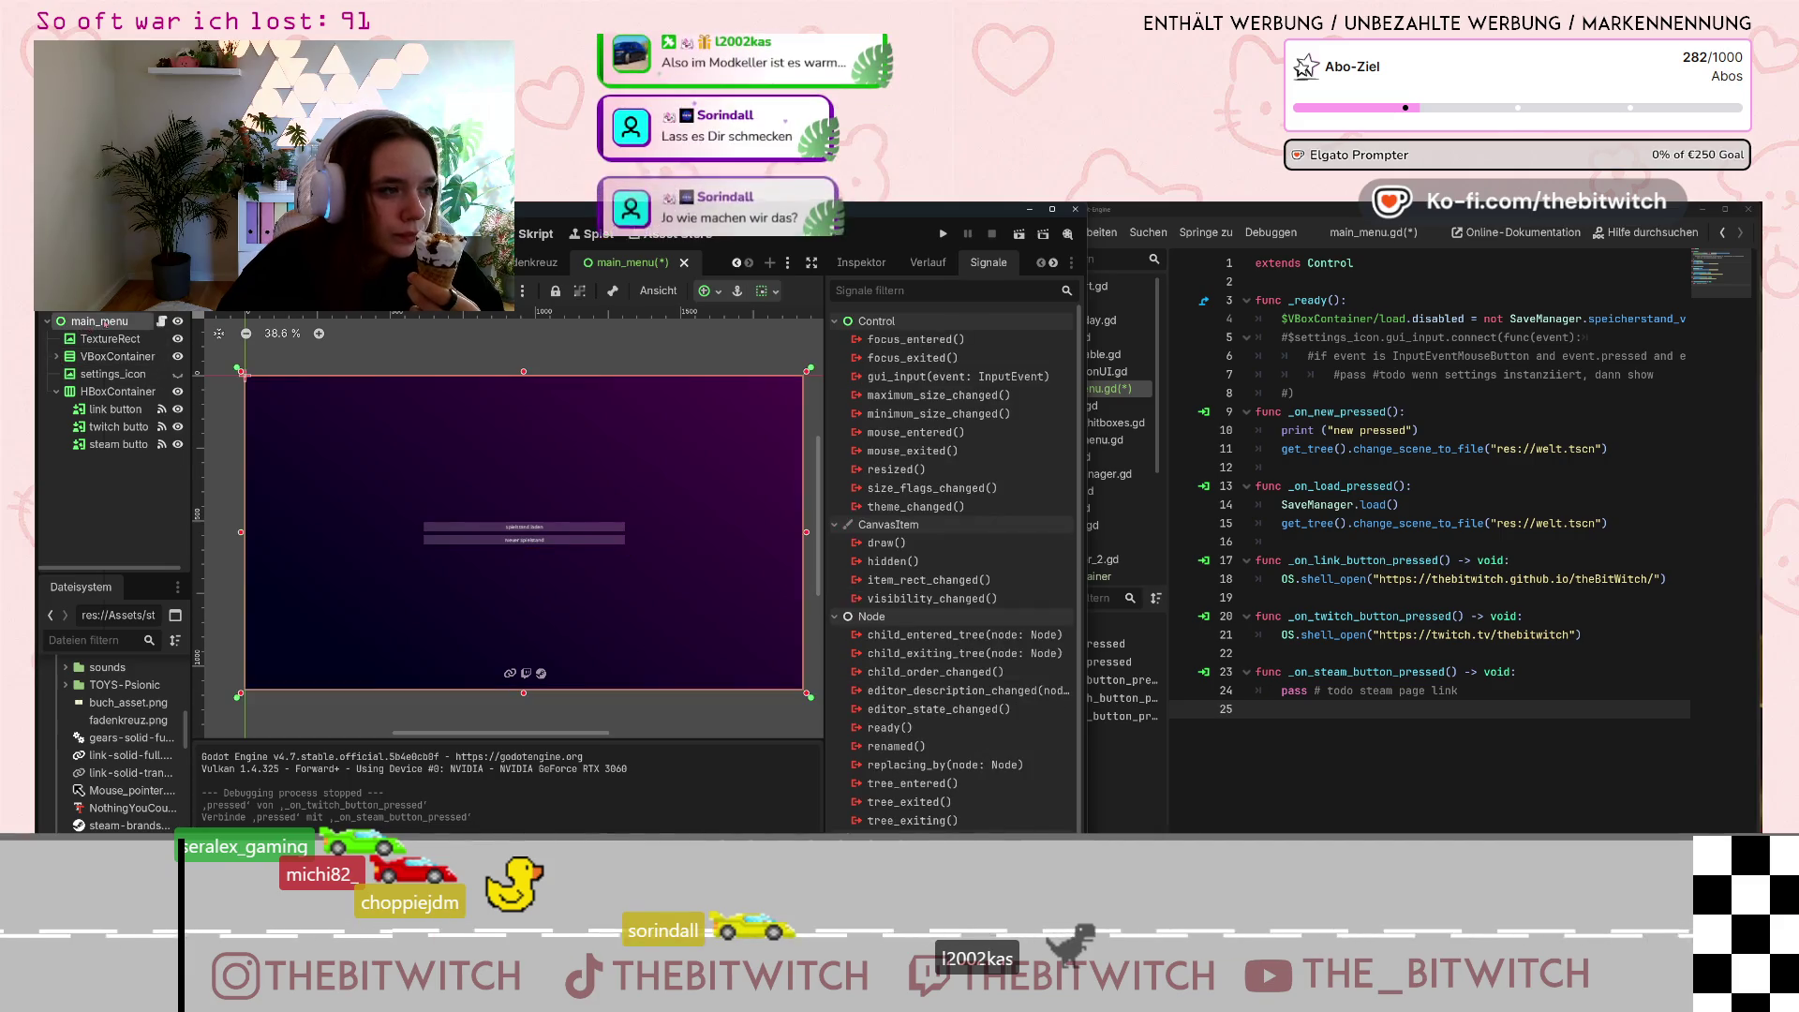
right_click(105, 322)
left_click(197, 359)
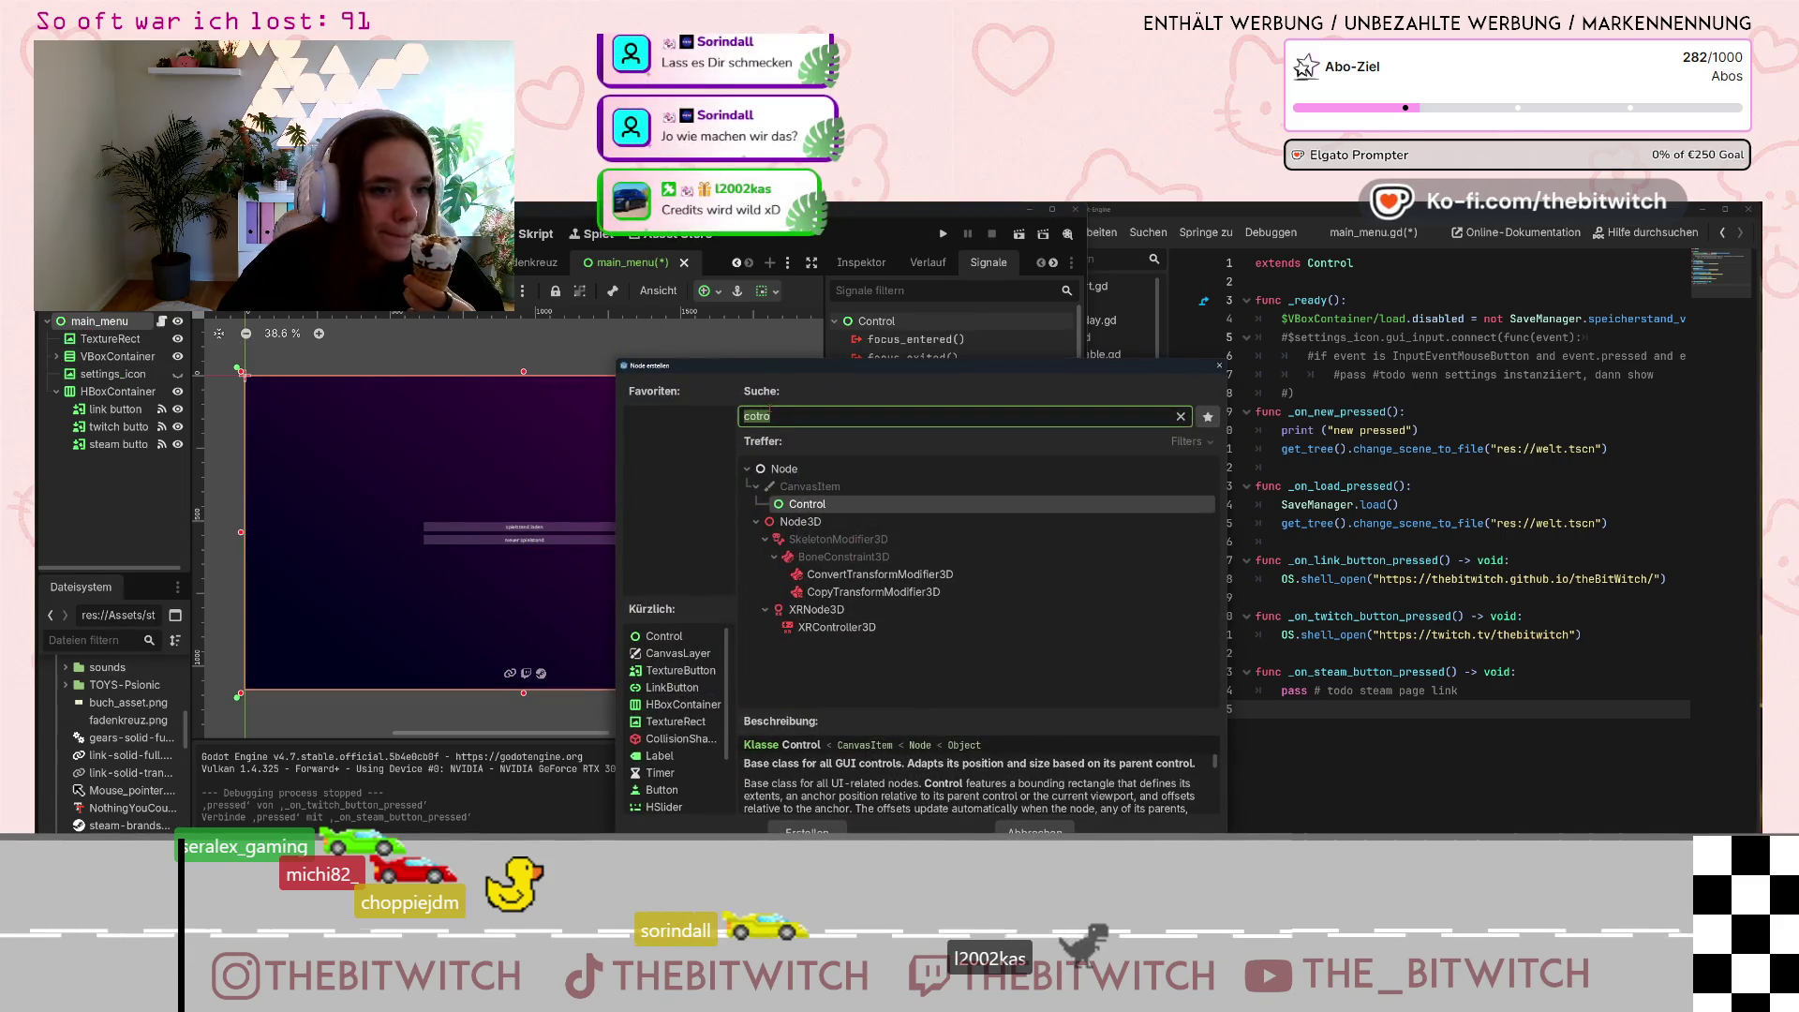
type("bu")
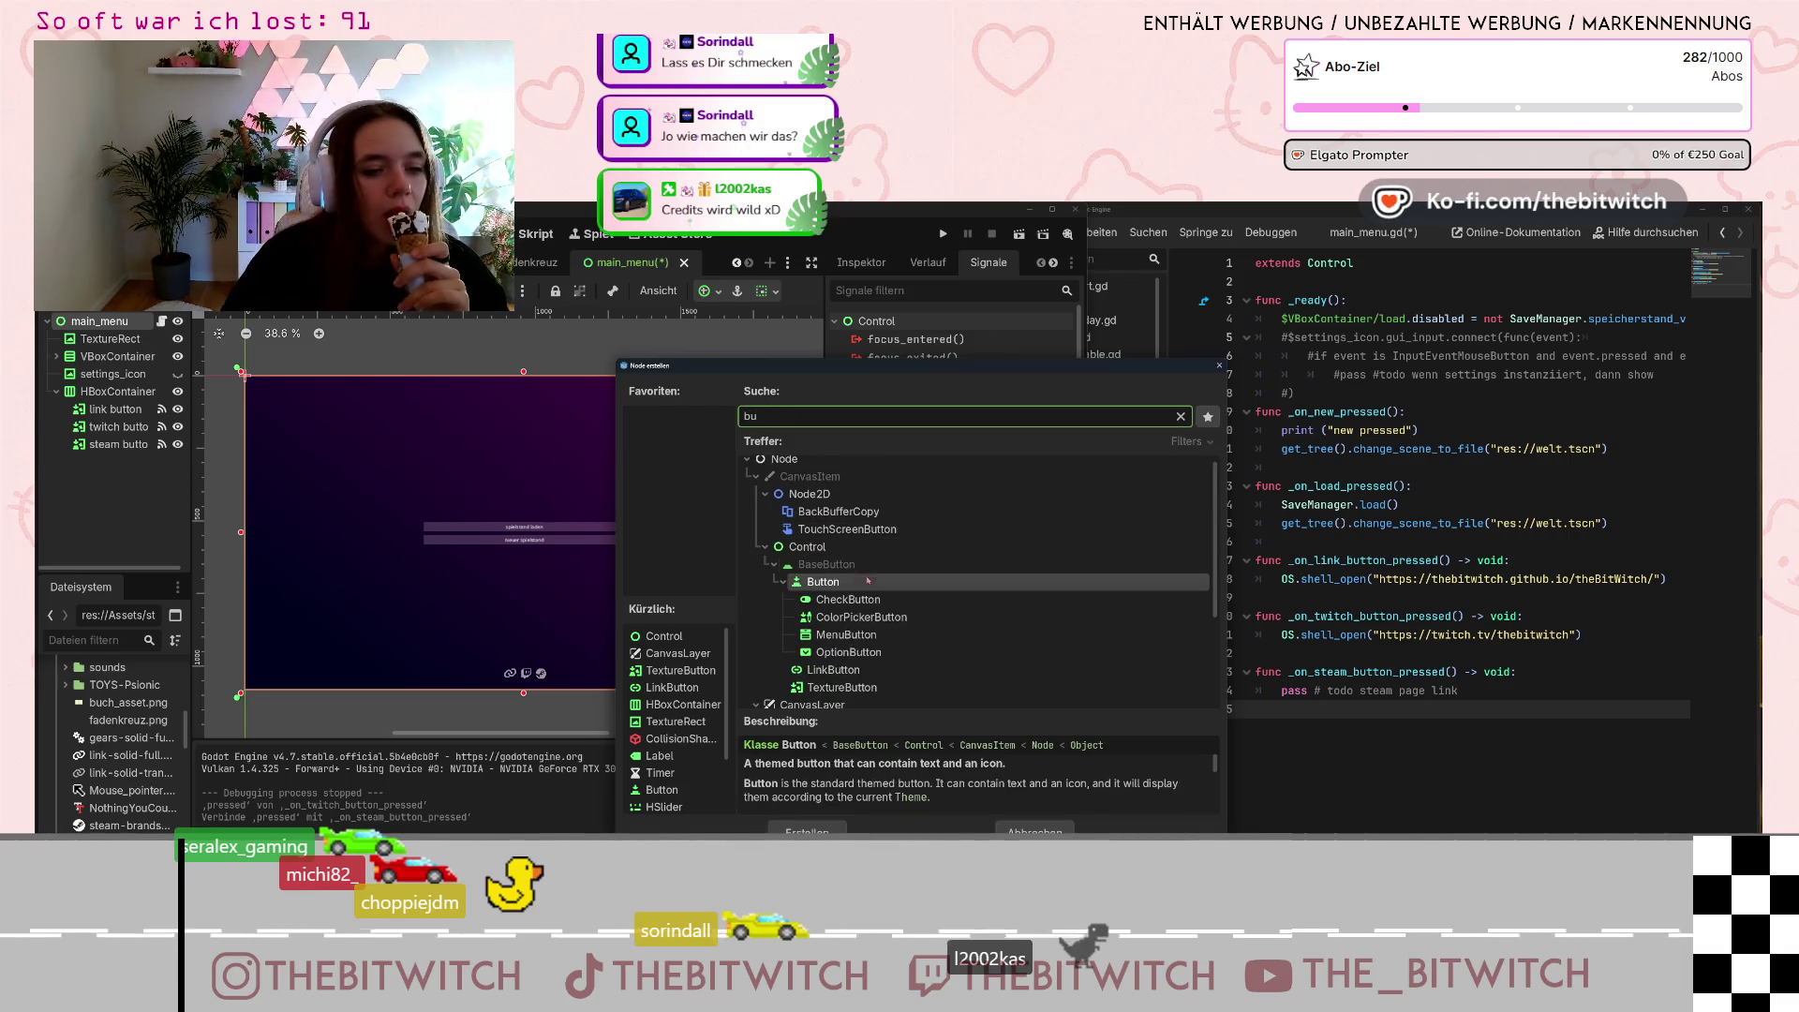
left_click(807, 830)
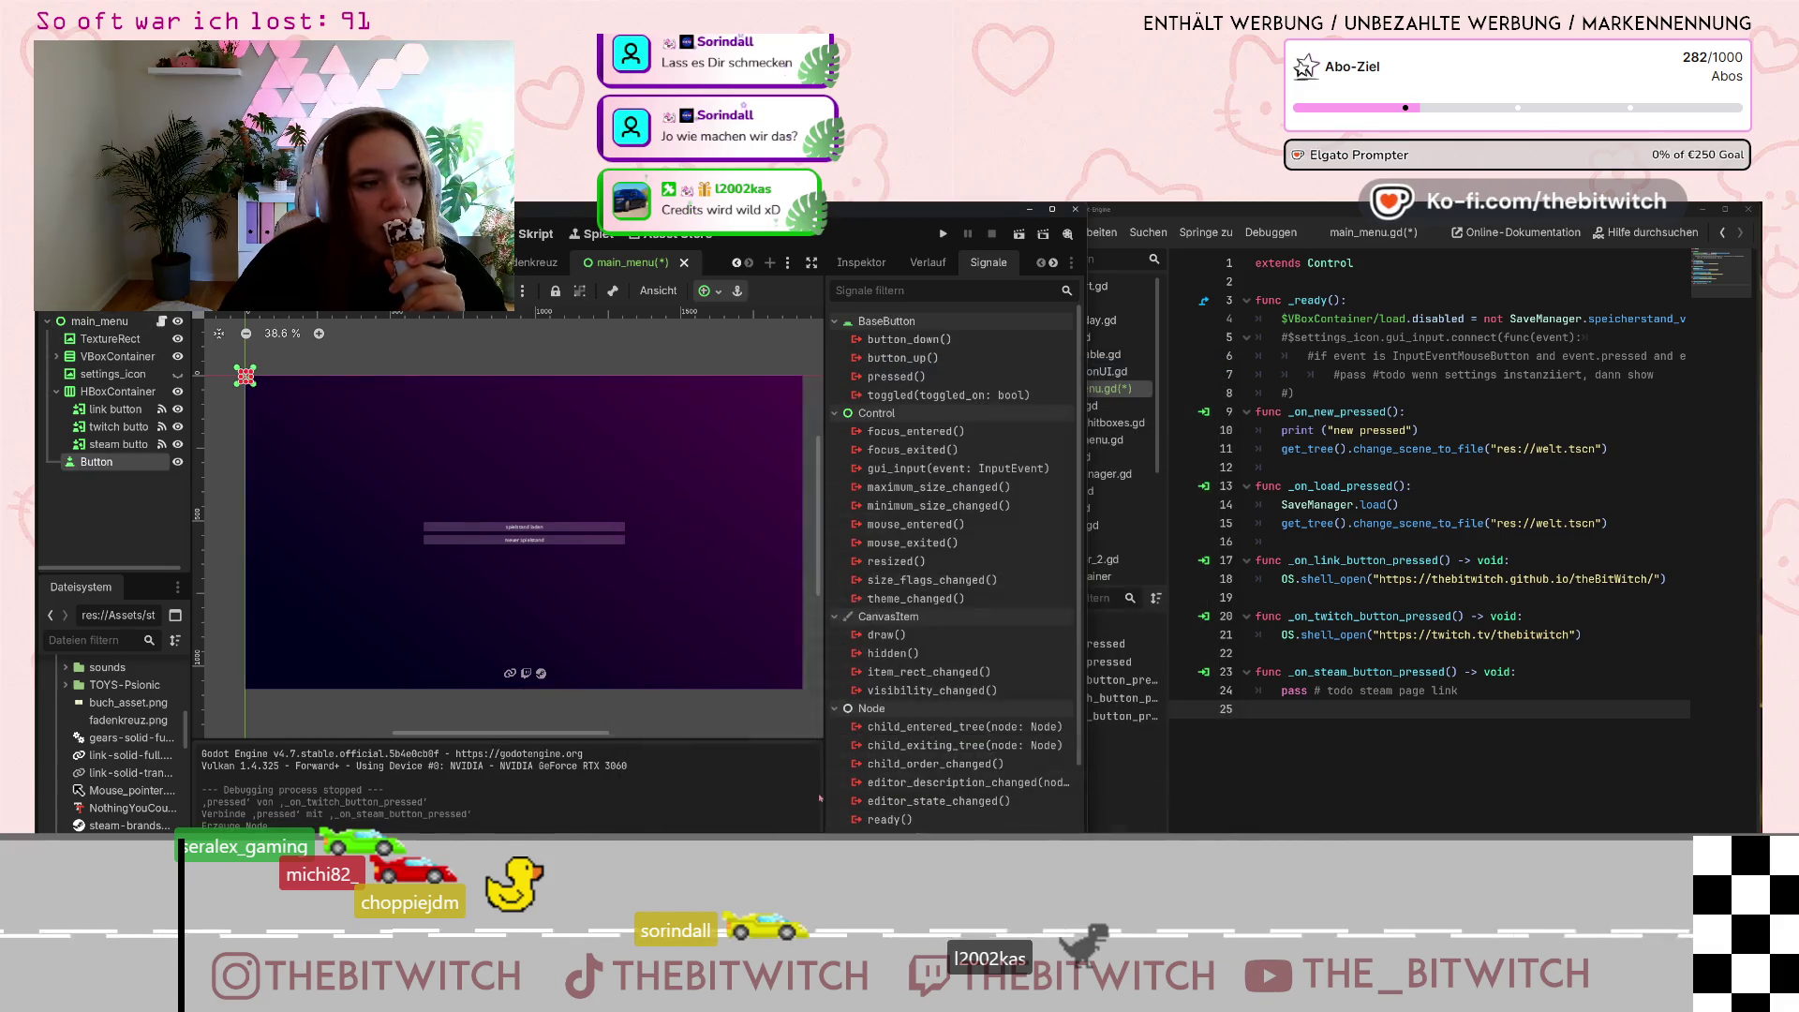
Move the new Button directly below settings_icon and show its properties in the Inspector.
left_click_drag(131, 468, 103, 383)
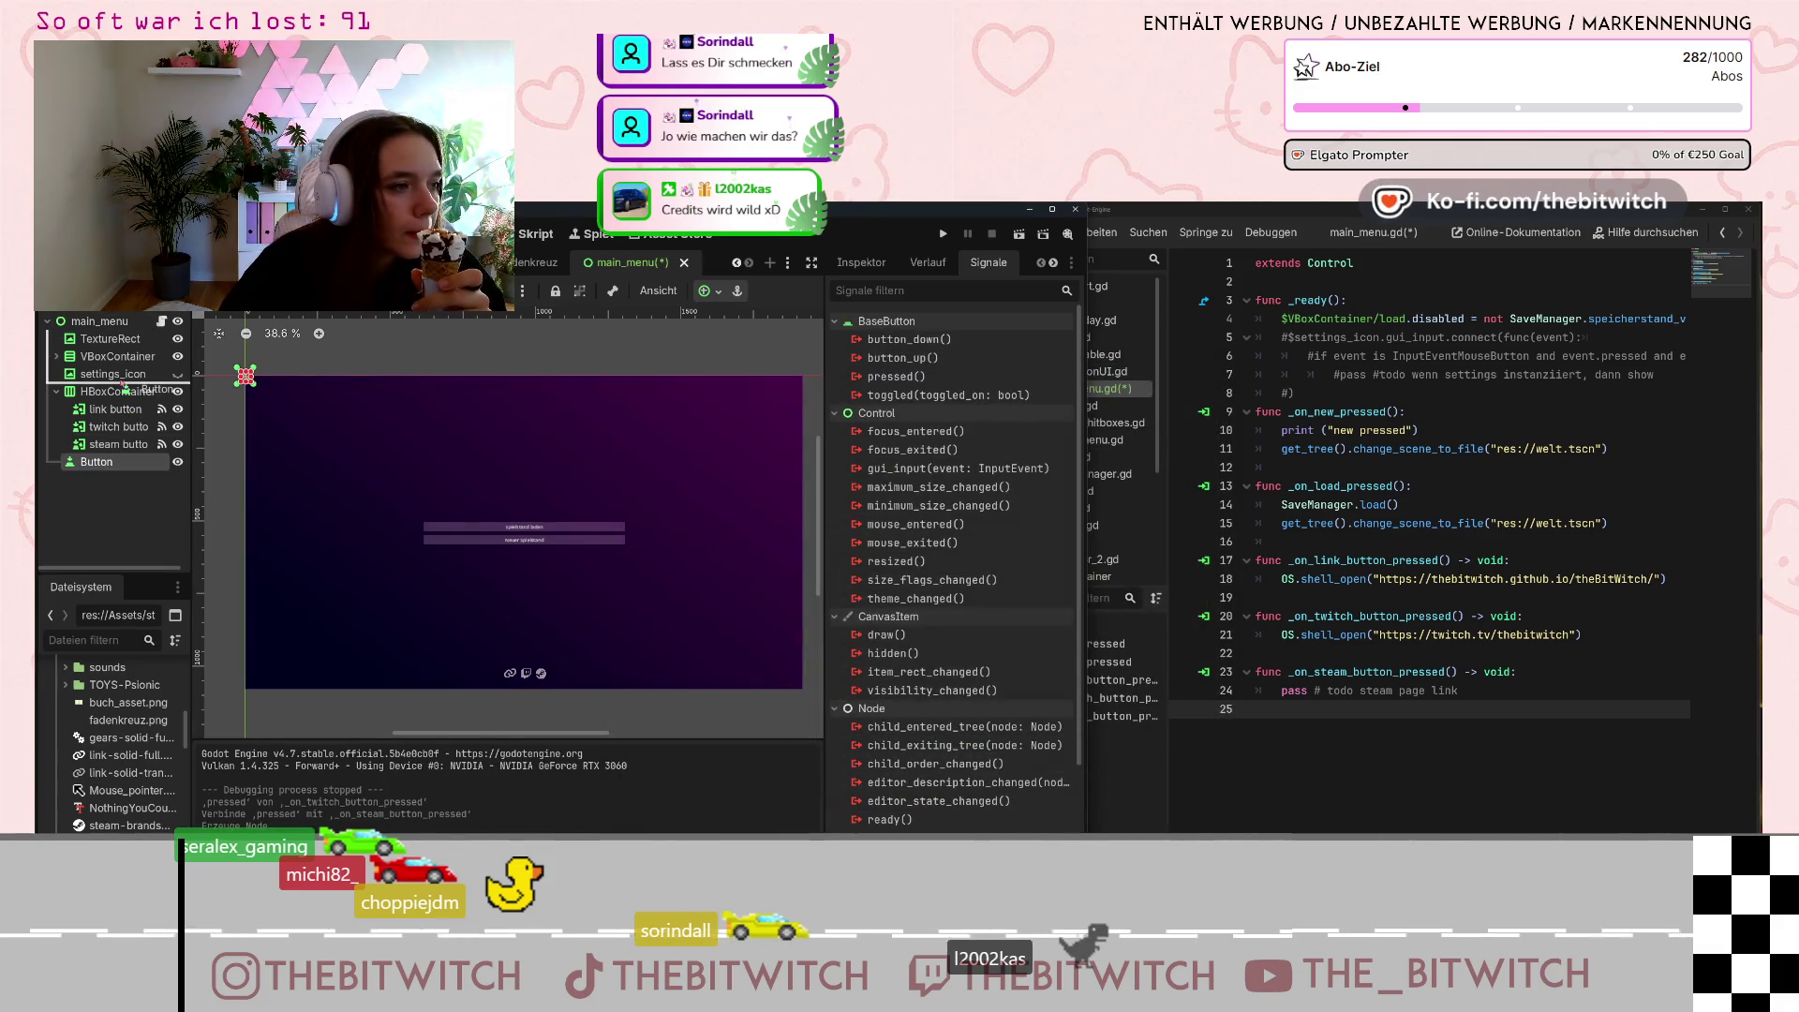
scroll(94, 769, "down", 3)
scroll(87, 817, "down", 10)
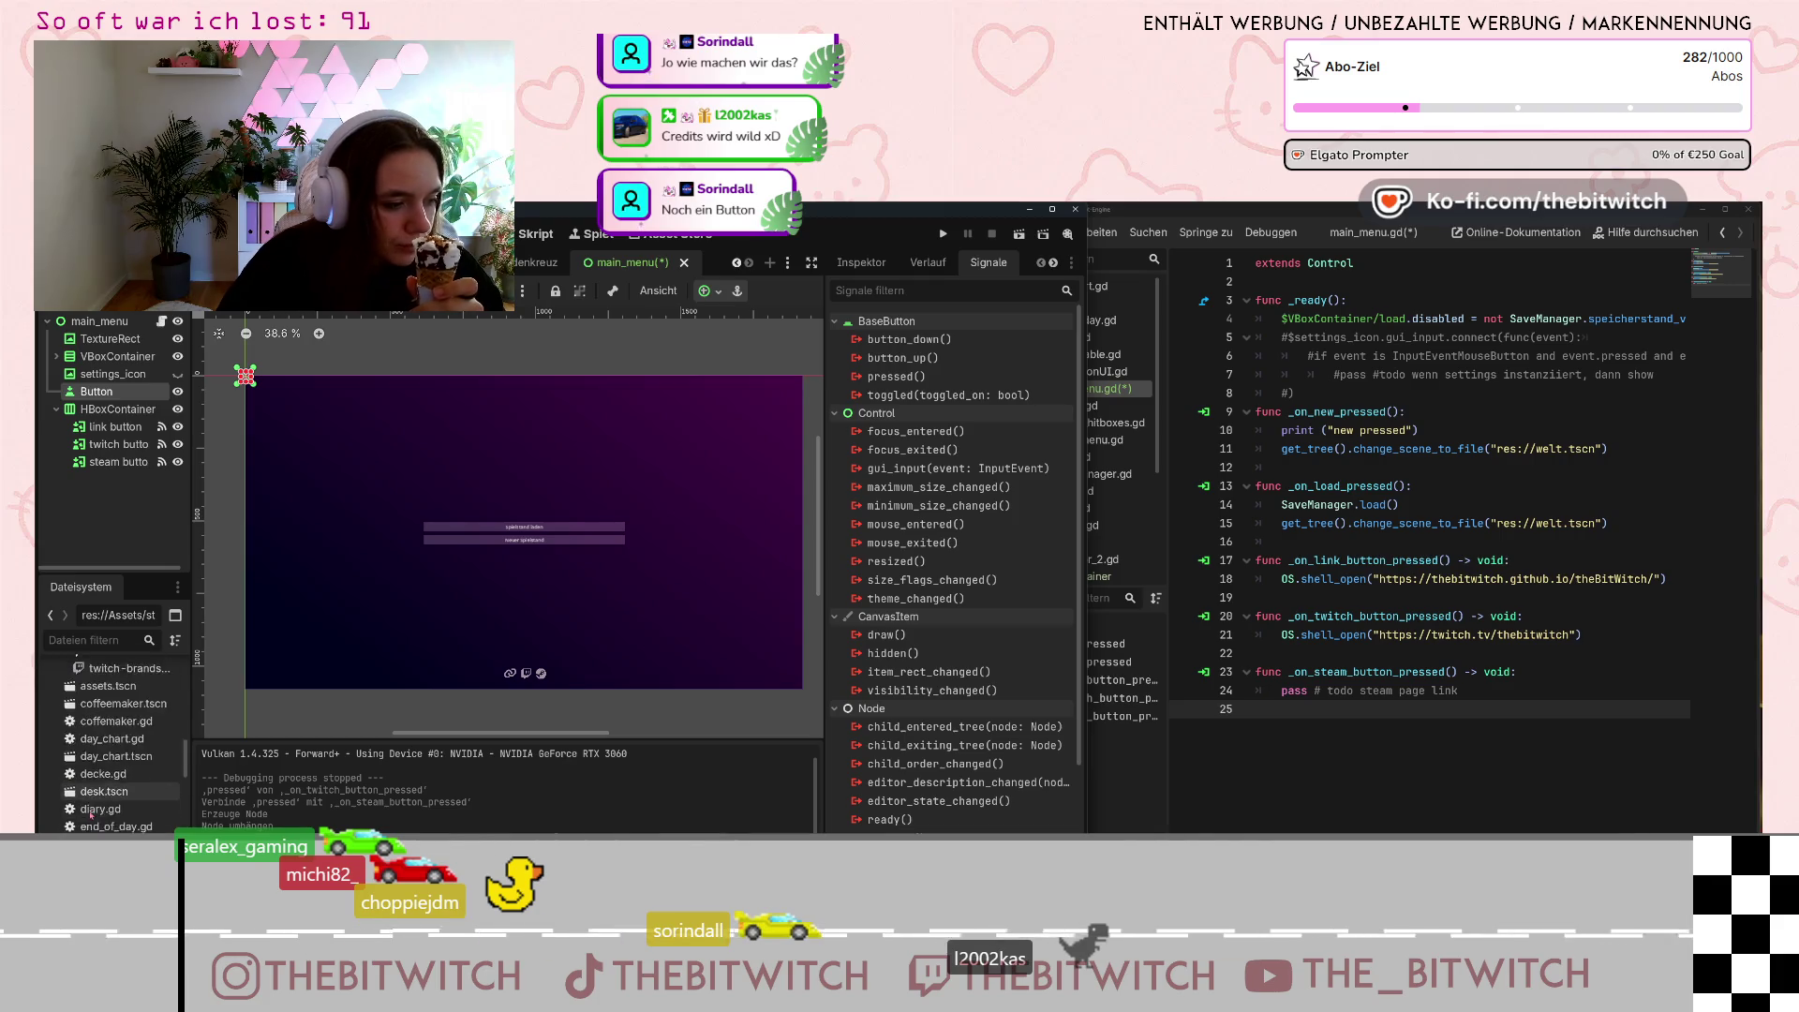
scroll(86, 814, "down", 4)
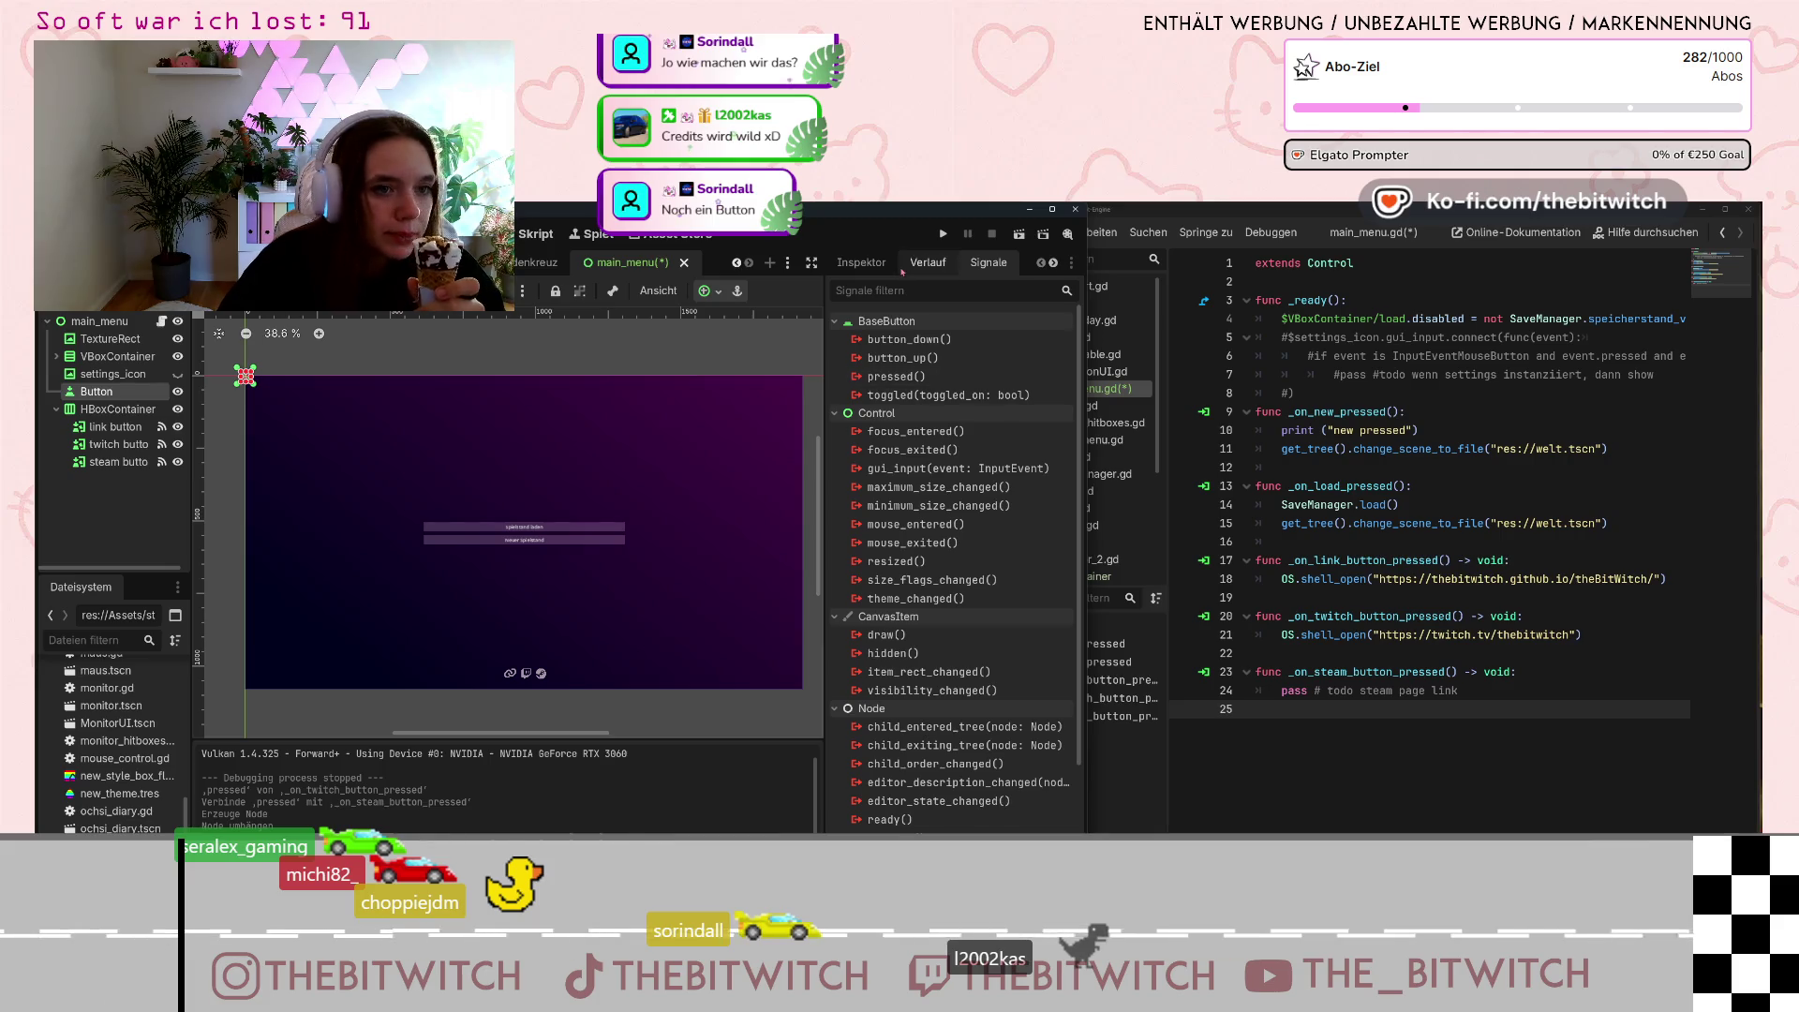
left_click(861, 263)
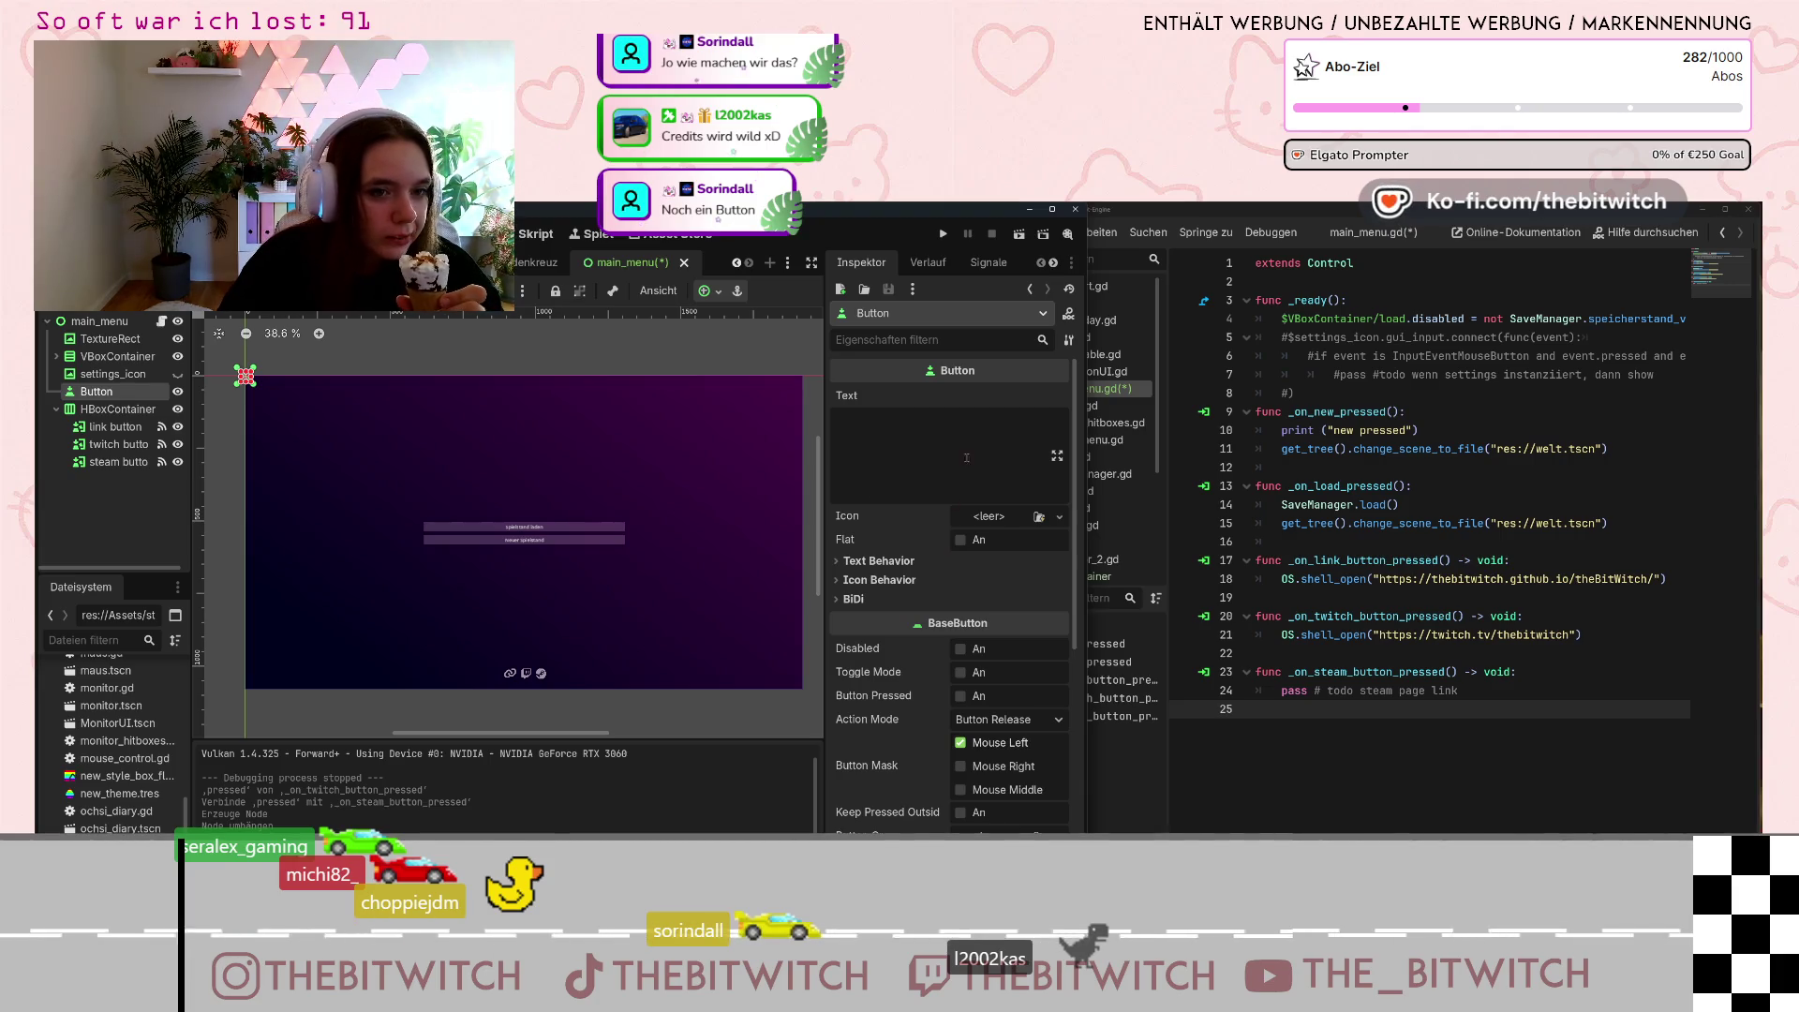
Enter 'Credits' in the new Button's Text property.
left_click(927, 426)
type("C")
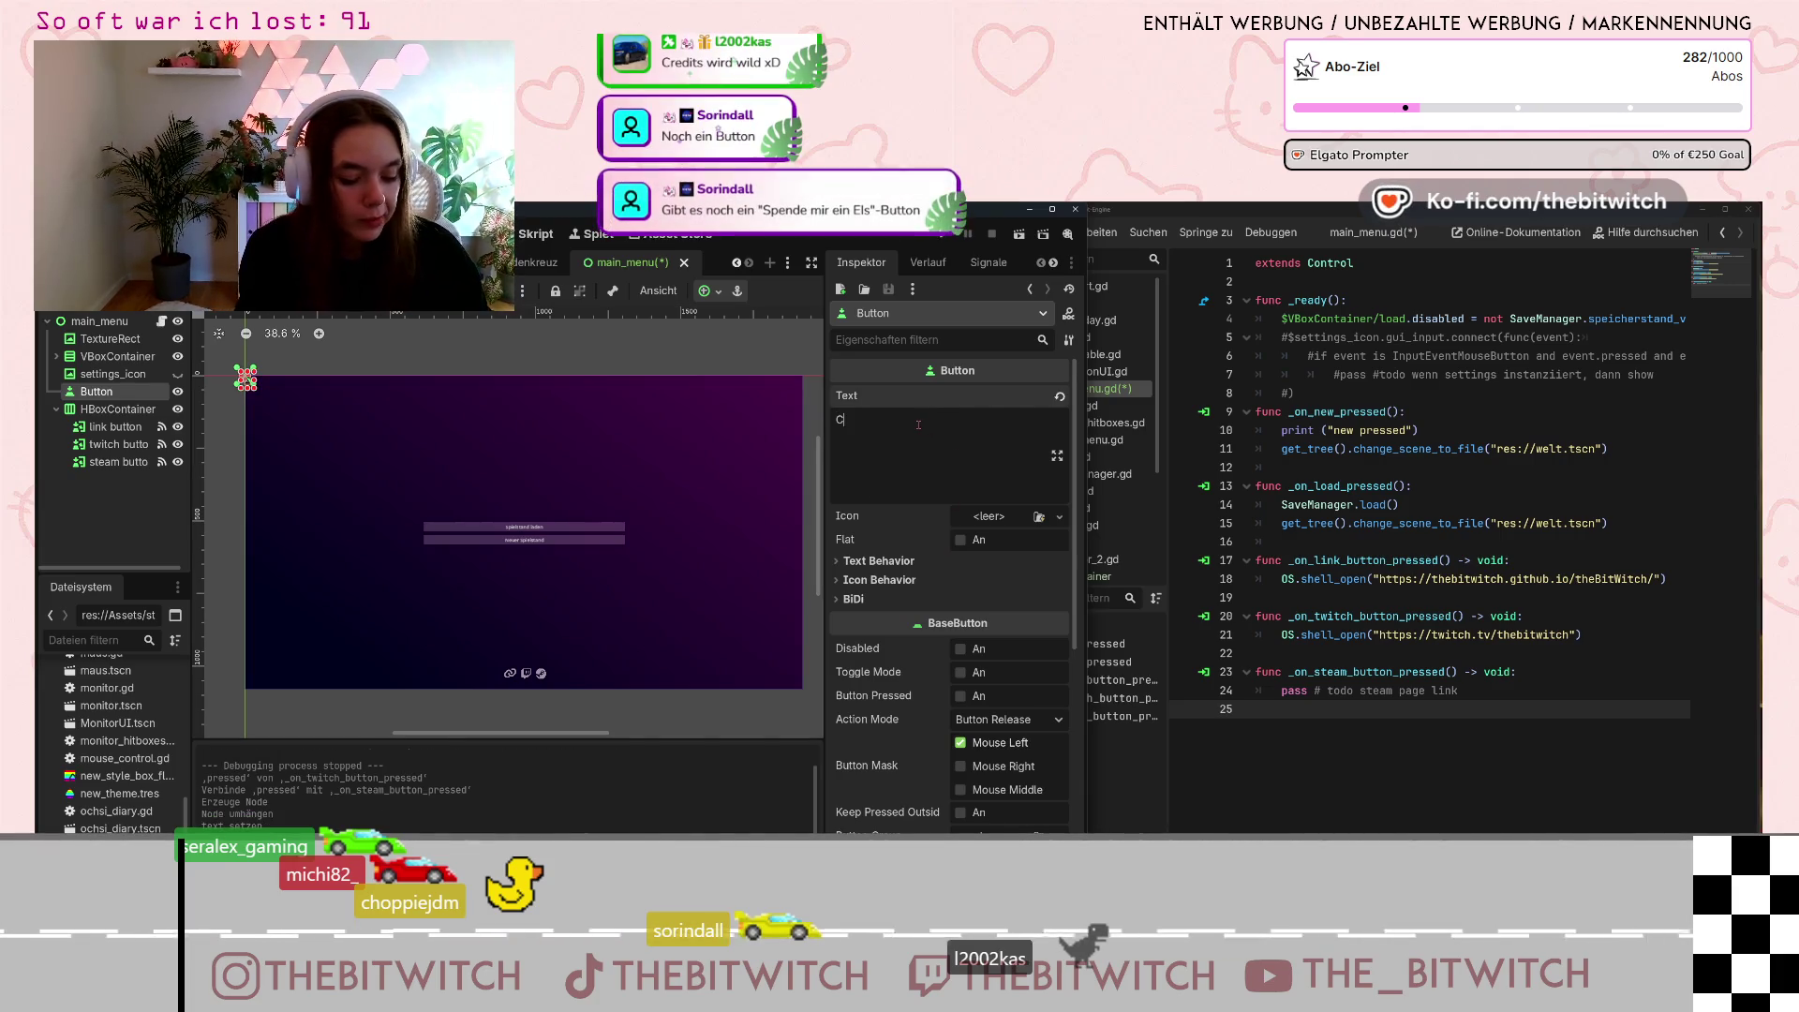
type("redits")
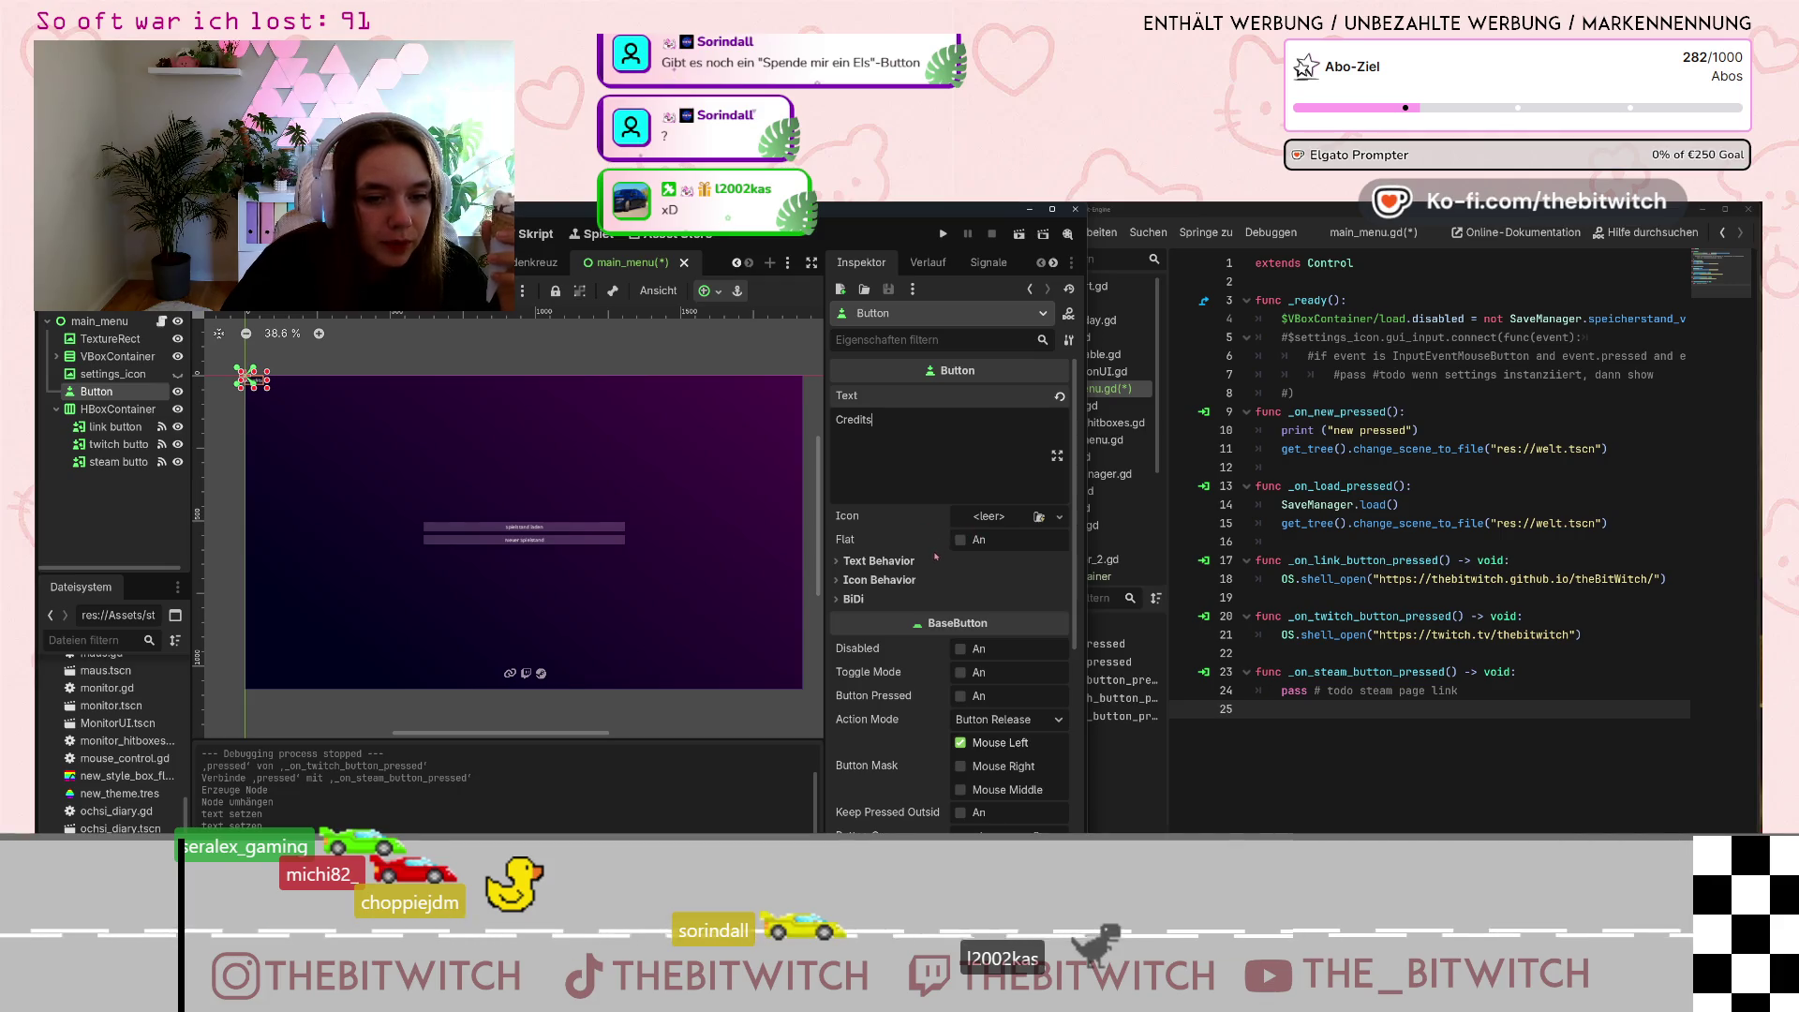
scroll(934, 557, "down", 1)
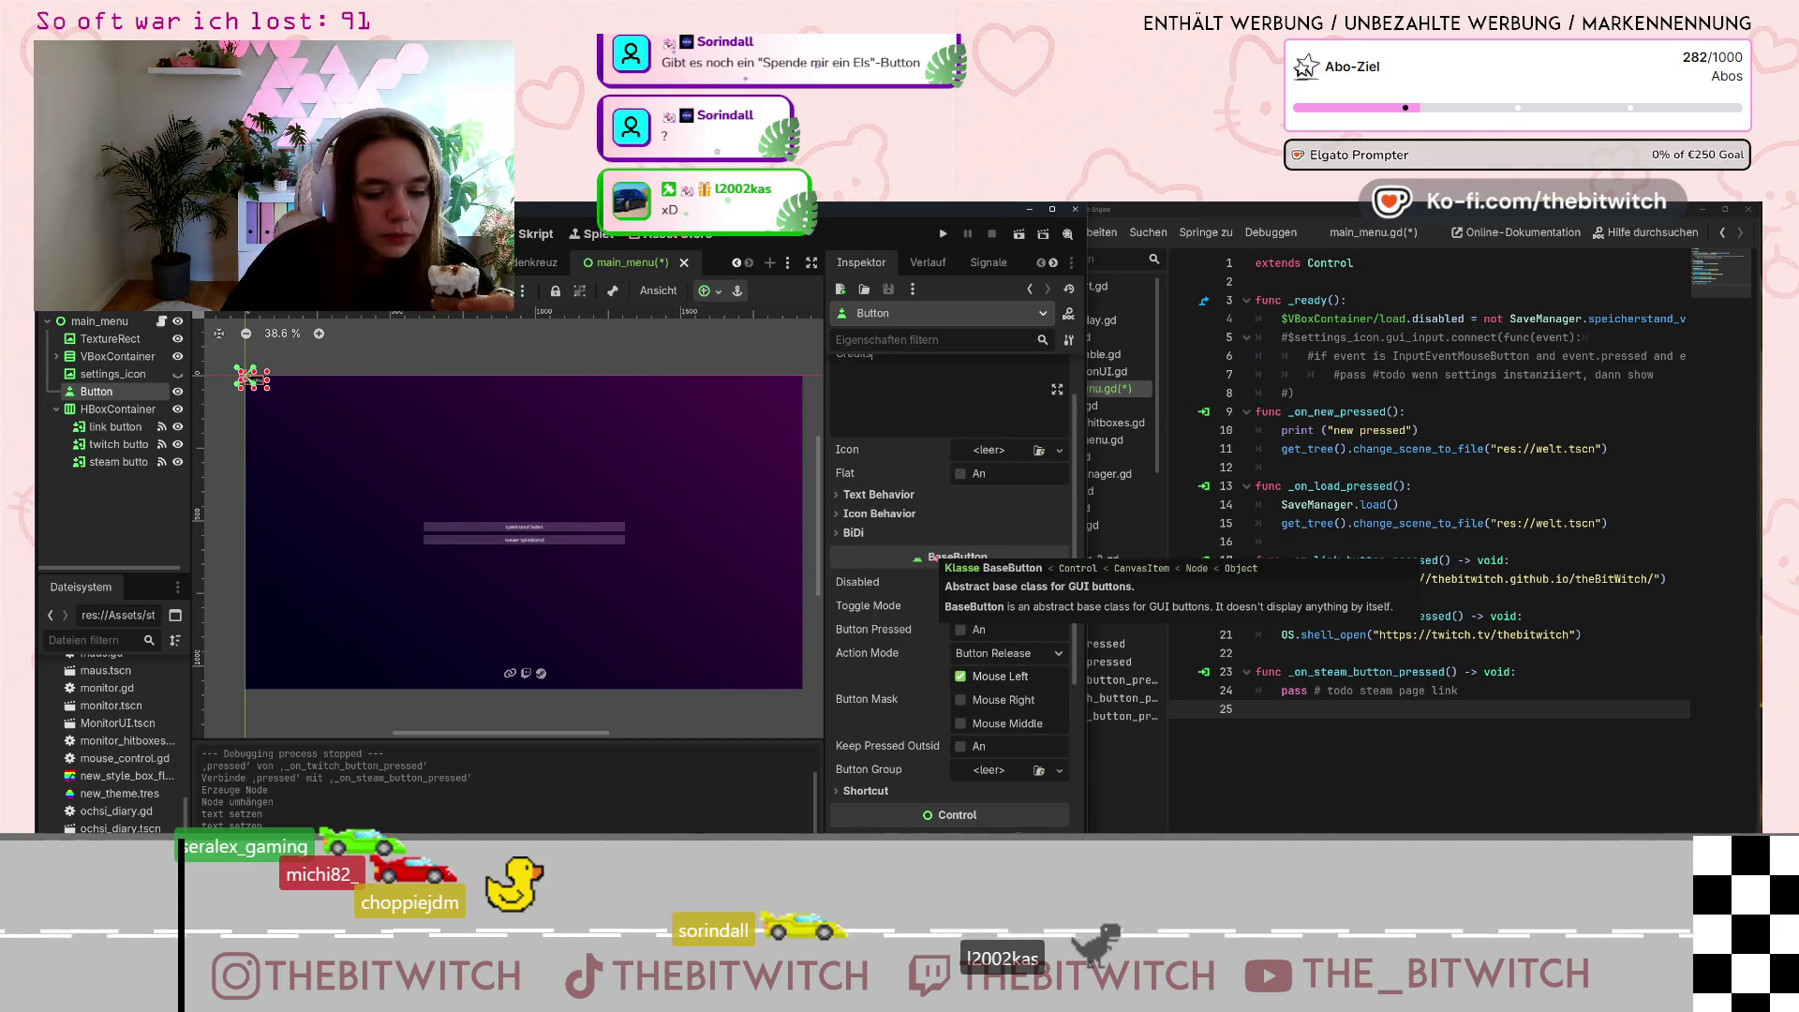
scroll(928, 554, "down", 1)
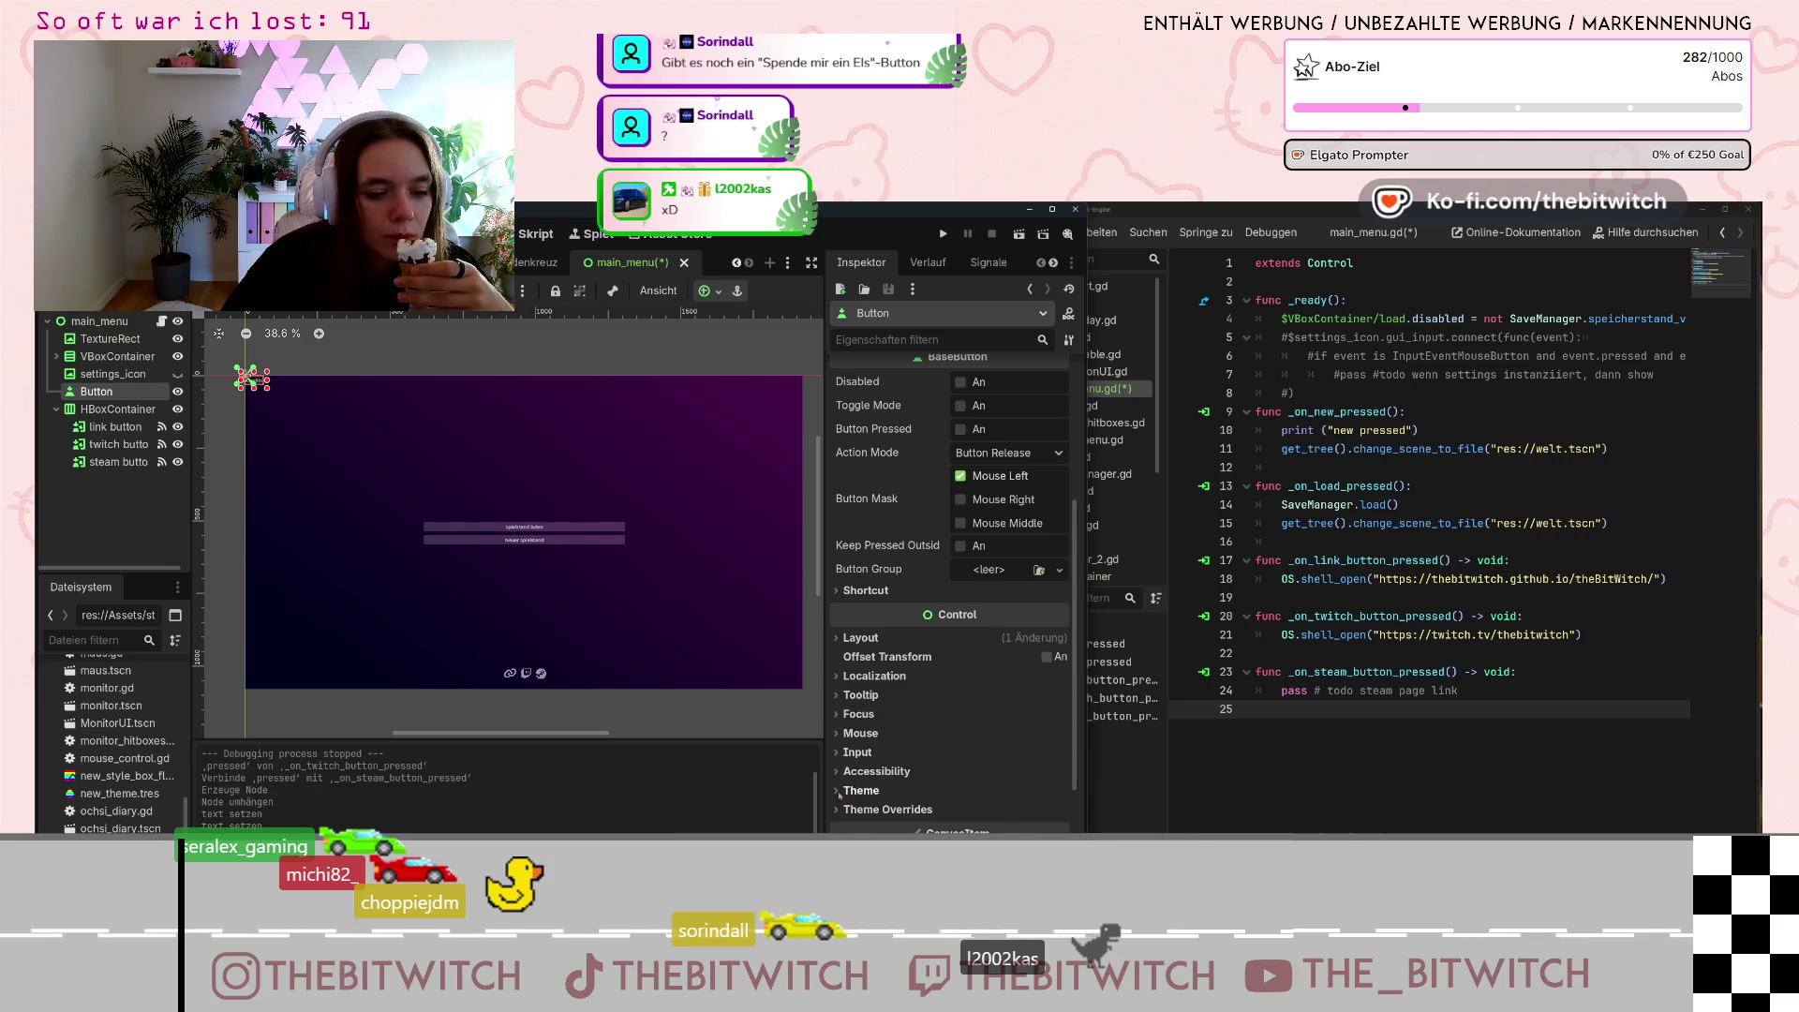
Expand the Credits button's theme style overrides and drop a saved stylebox onto Normal.
left_click(886, 809)
scroll(890, 731, "down", 3)
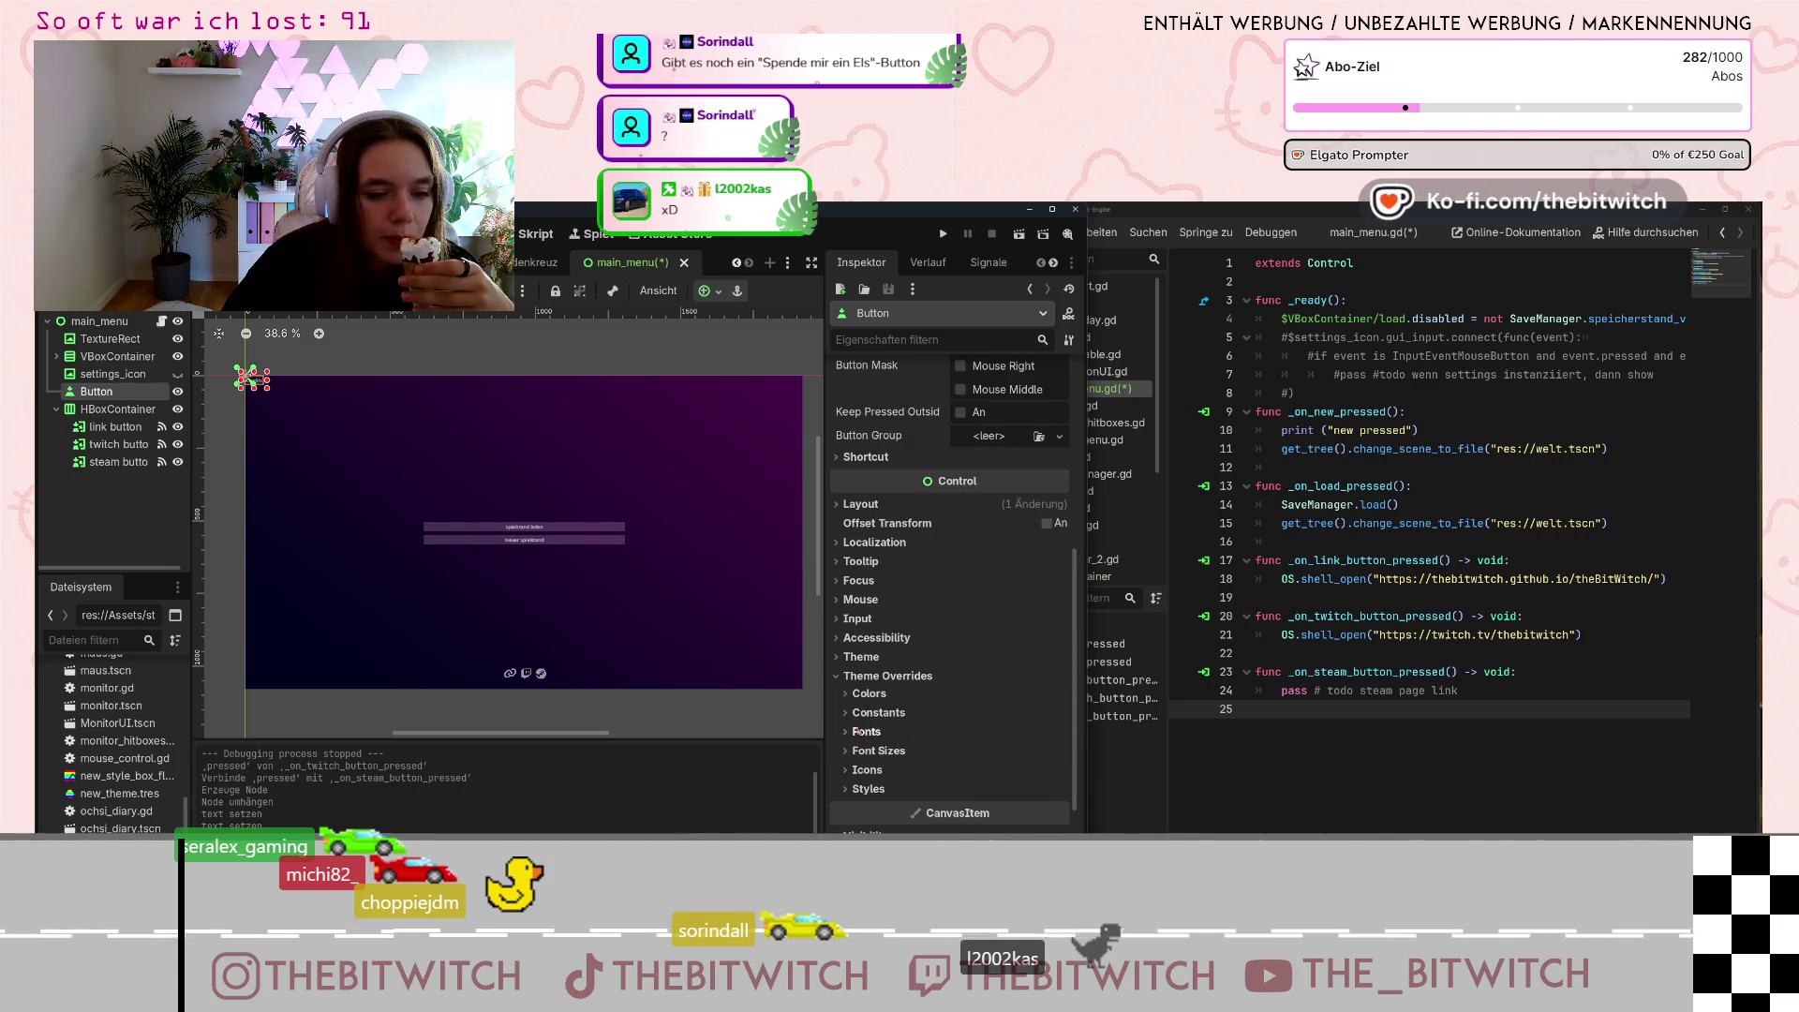
left_click(868, 788)
scroll(937, 731, "down", 3)
scroll(1001, 701, "down", 2)
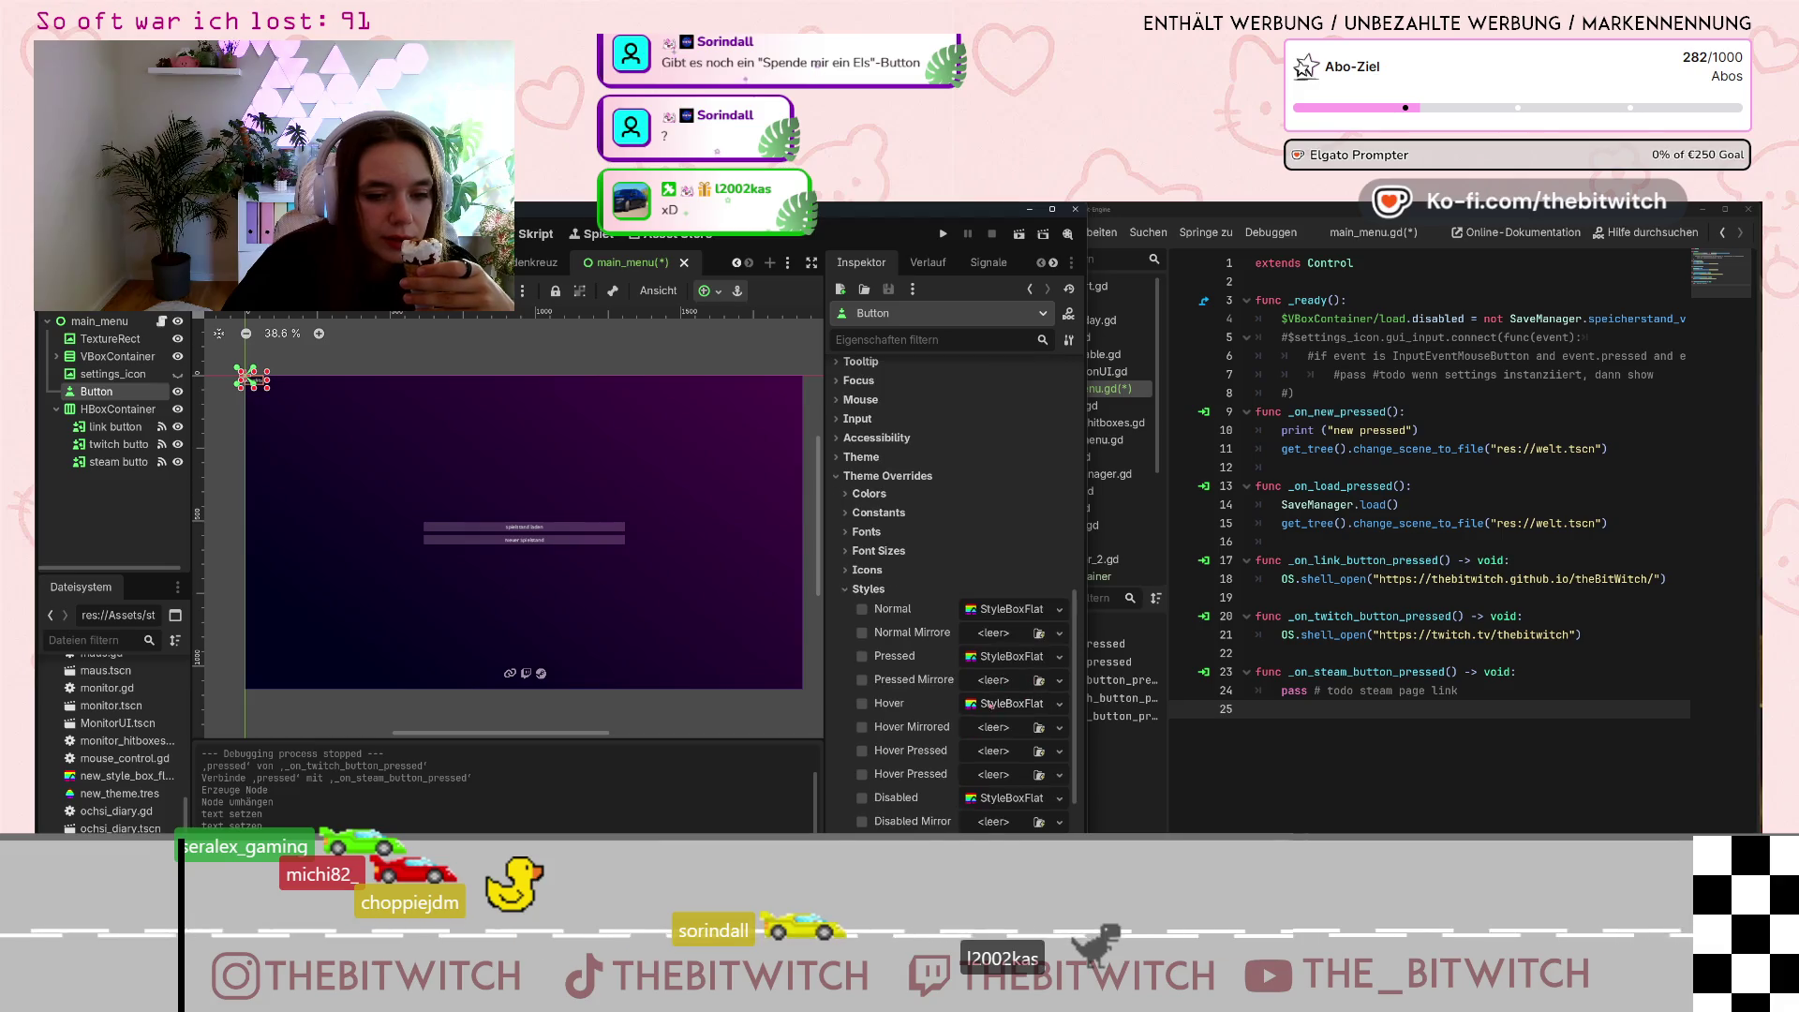
scroll(118, 740, "down", 2)
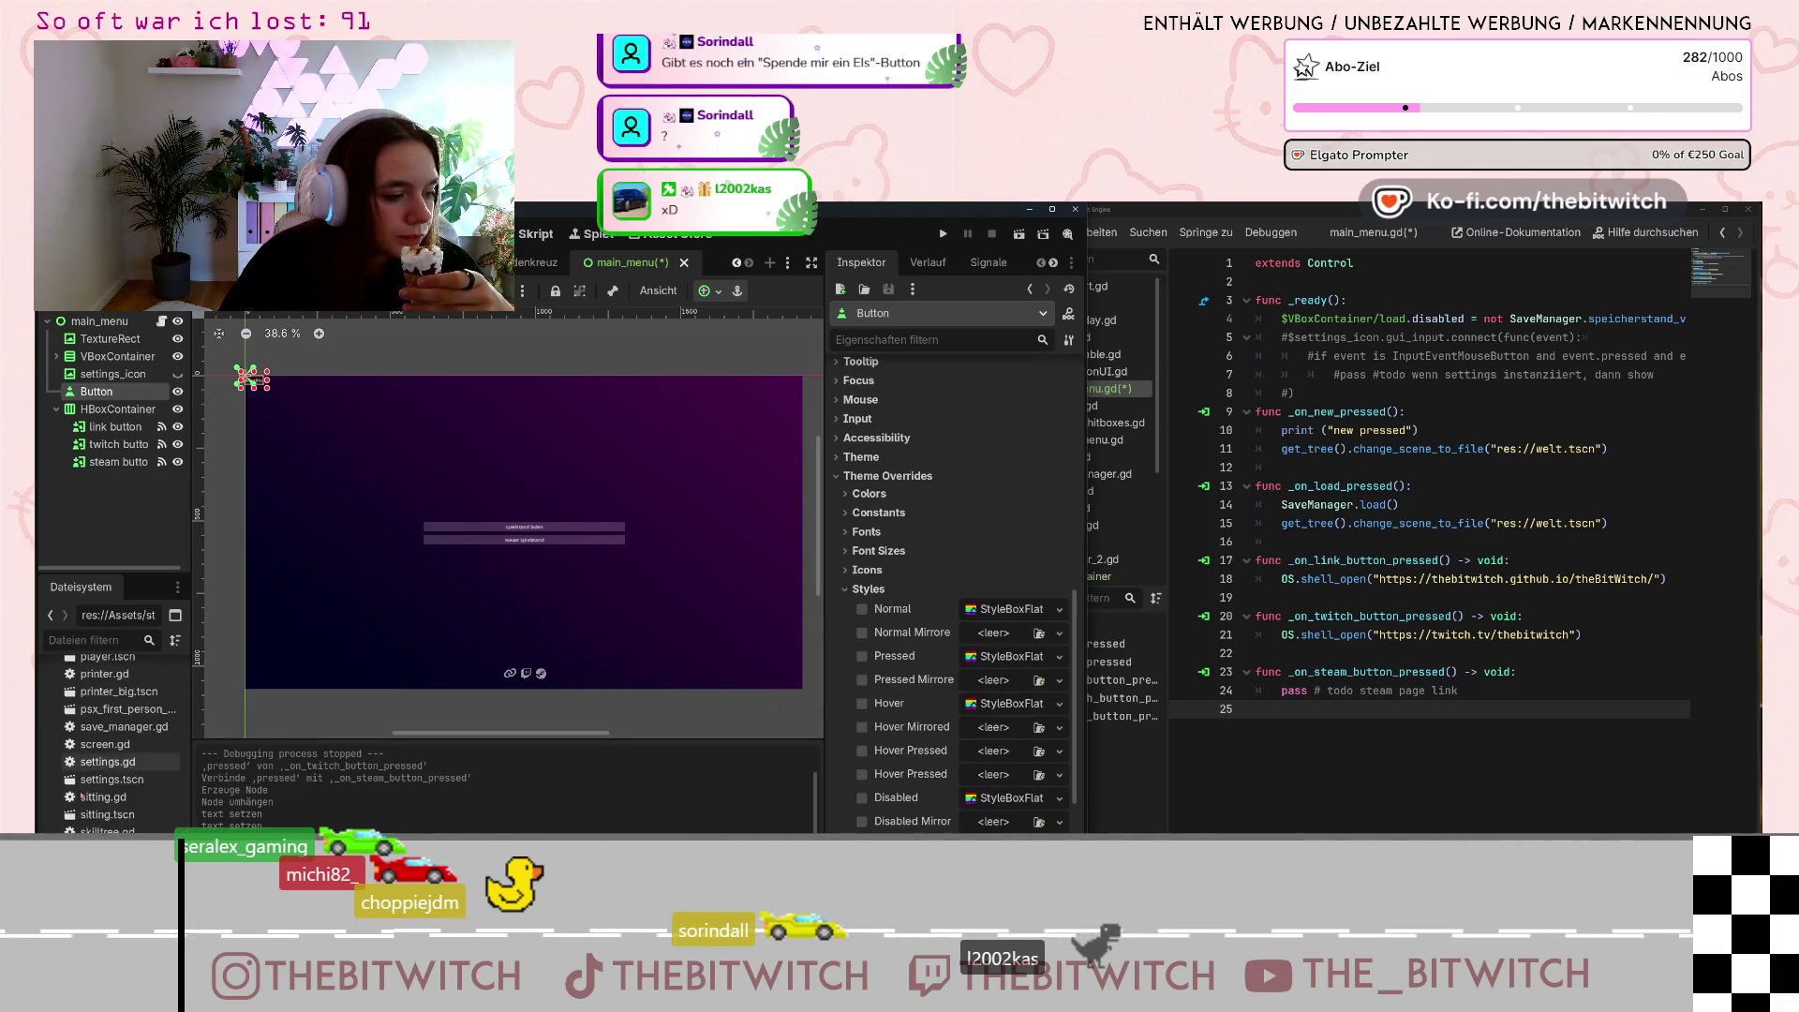
scroll(119, 753, "up", 3)
scroll(119, 750, "up", 5)
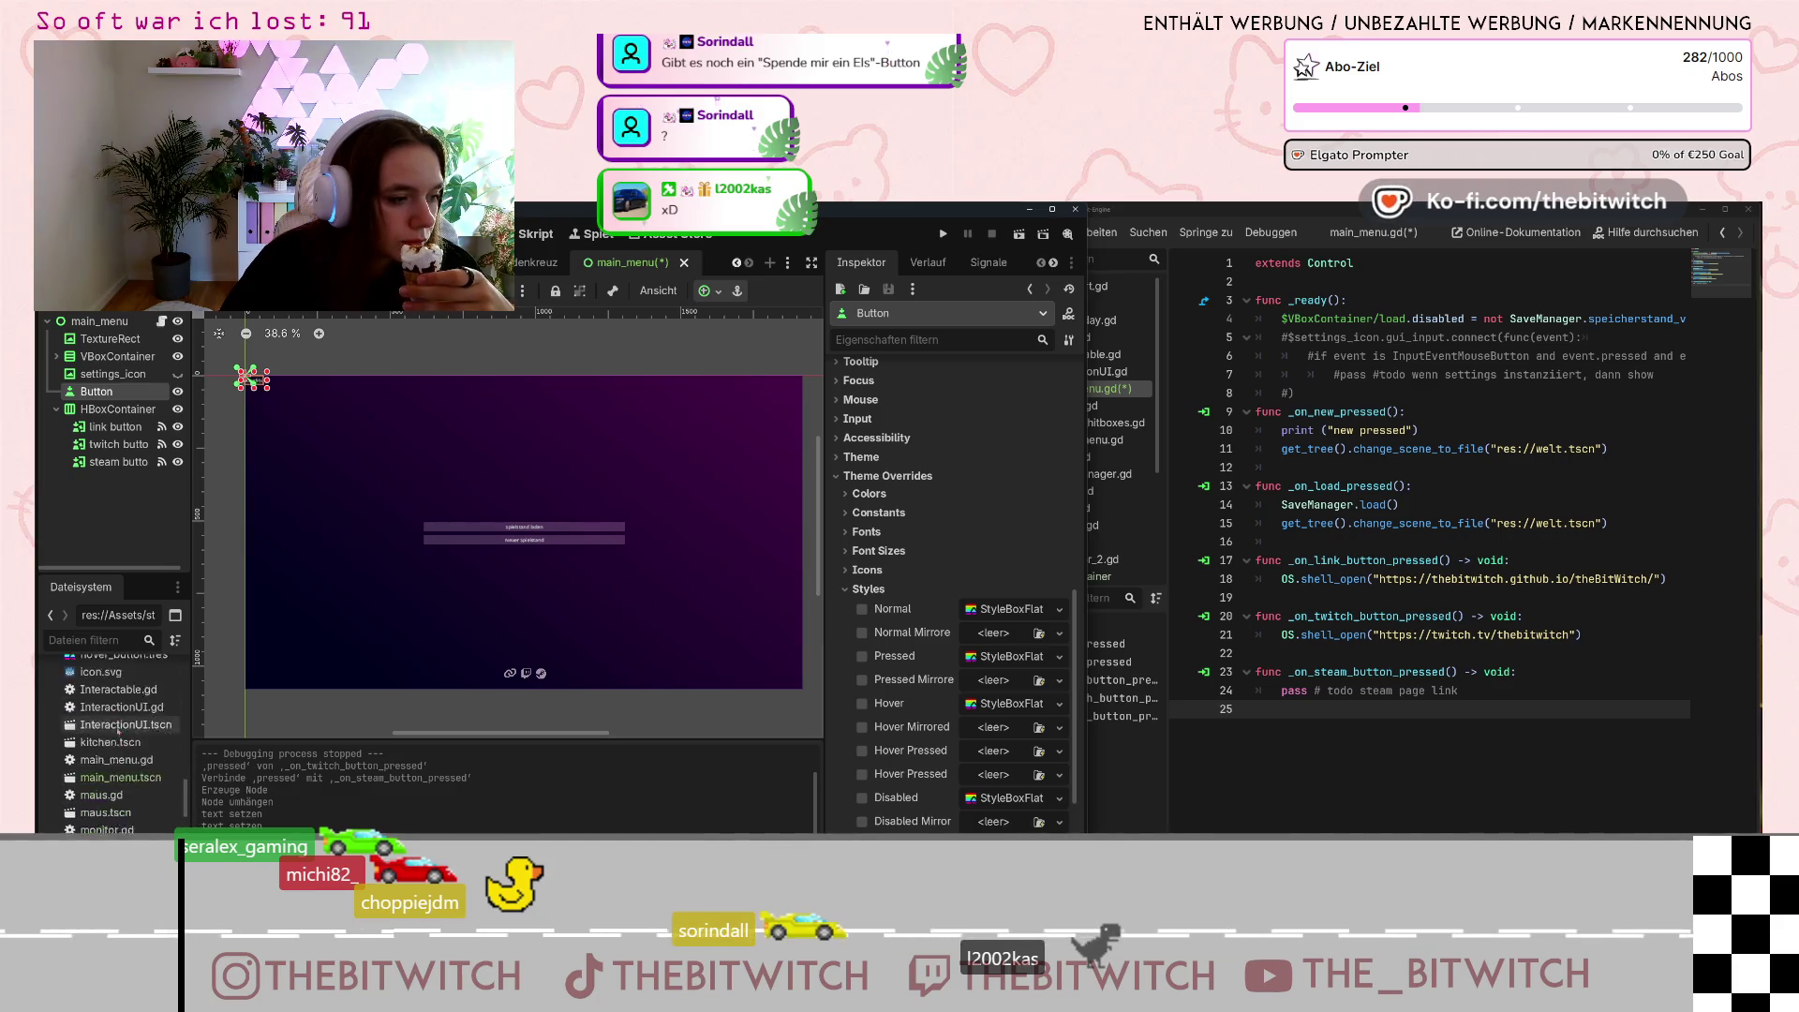
scroll(119, 751, "down", 1)
mouse_move(117, 825)
left_mouse_down()
mouse_move(281, 750)
mouse_move(1007, 609)
left_mouse_up()
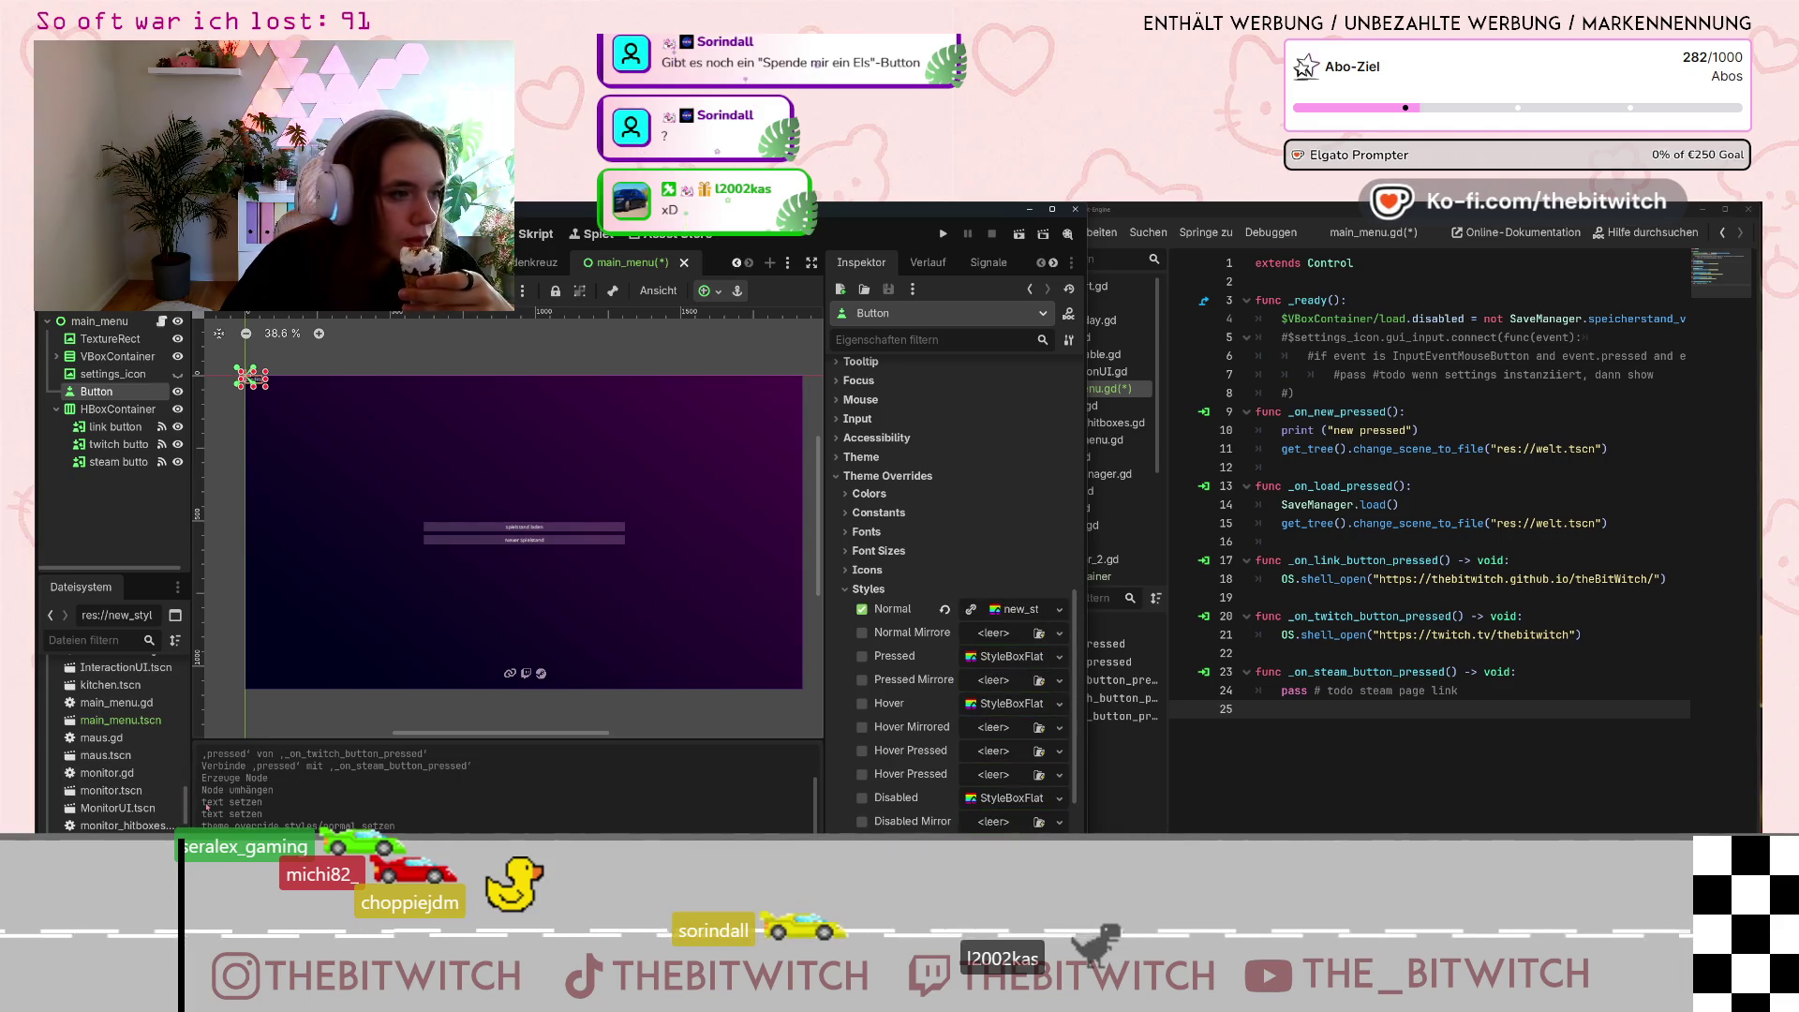
Assign hover_button.tres to the Hover style slot and enlarge the Credits button.
scroll(129, 719, "up", 3)
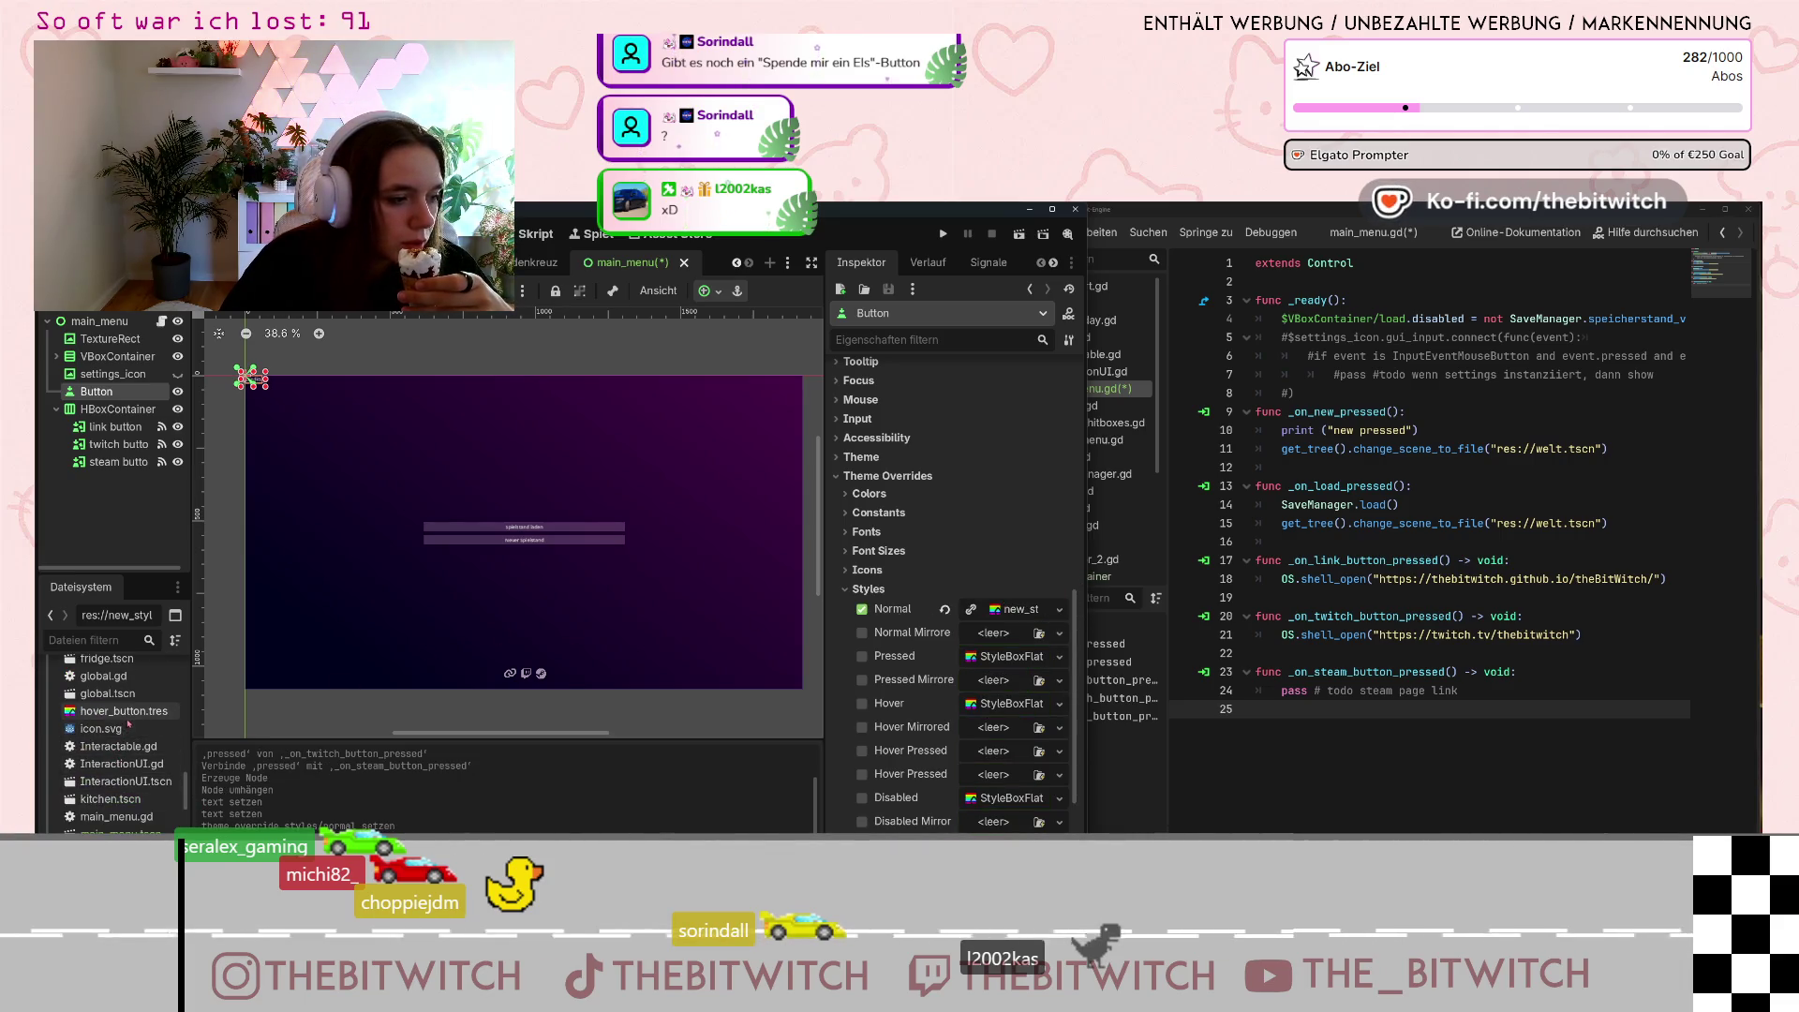
mouse_move(129, 719)
left_mouse_down()
mouse_move(1059, 801)
mouse_move(1050, 722)
mouse_move(993, 709)
left_mouse_up()
scroll(262, 394, "up", 8)
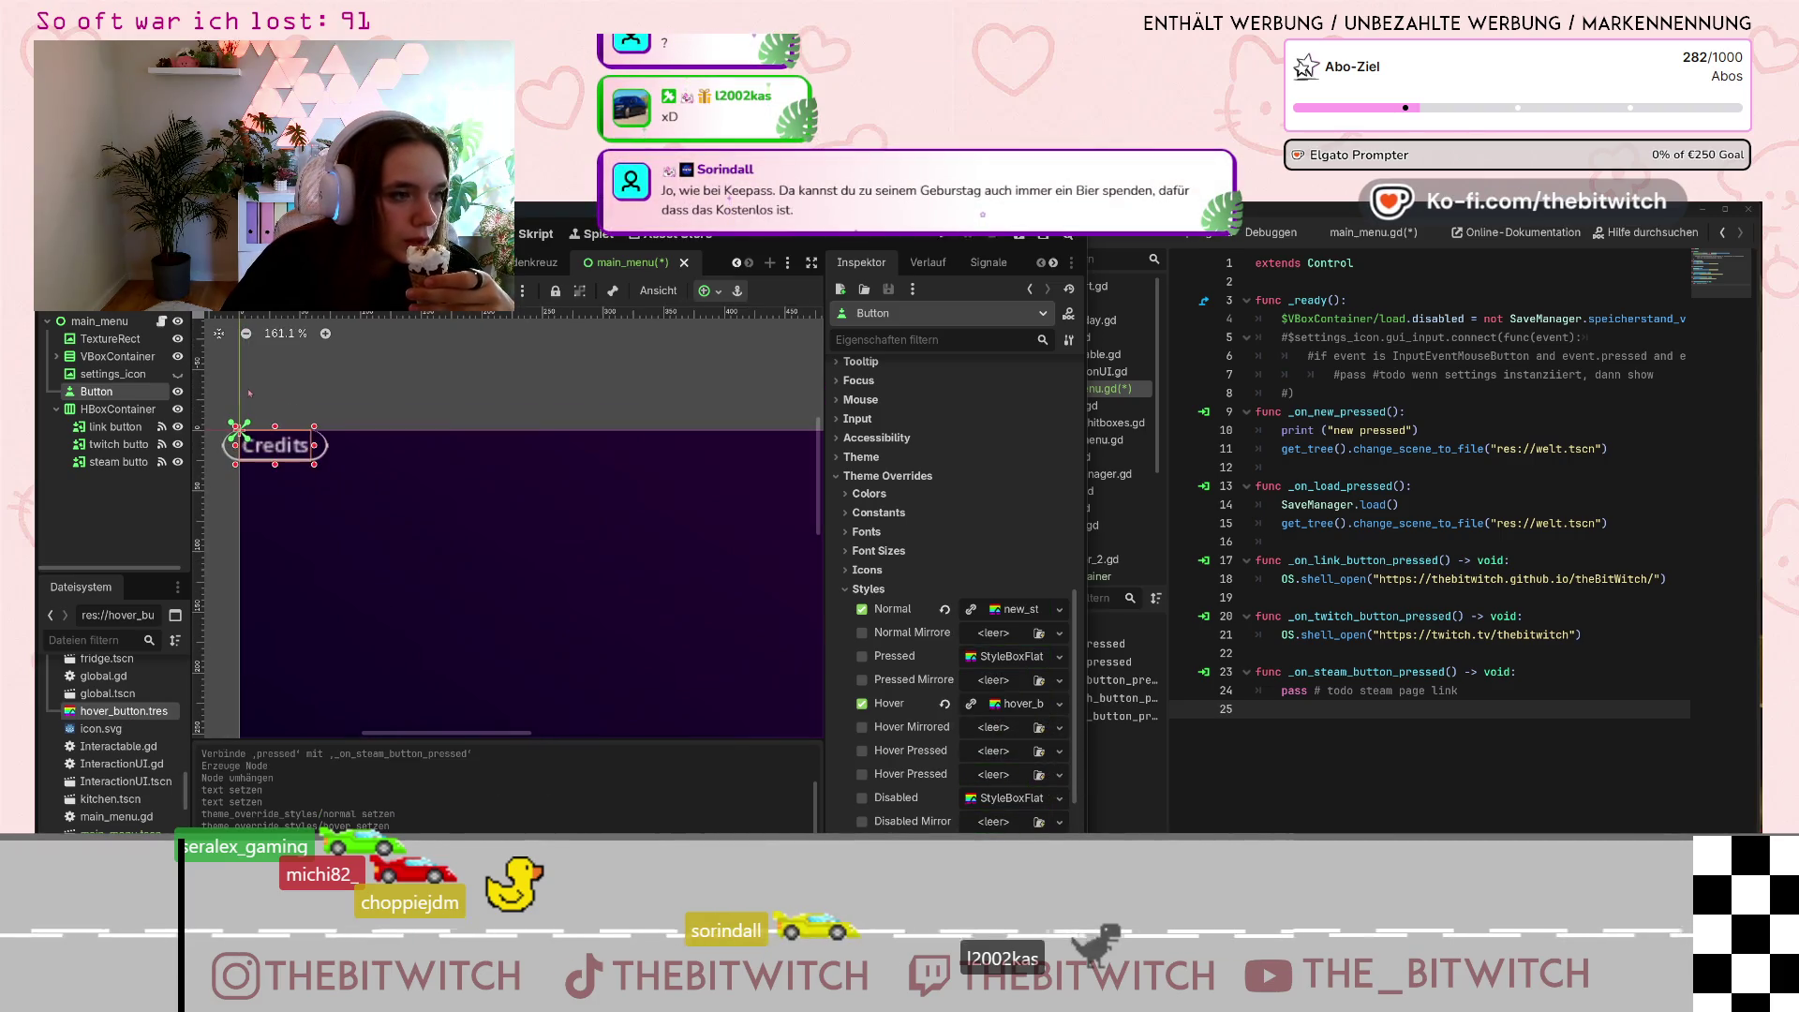
left_click_drag(314, 464, 357, 502)
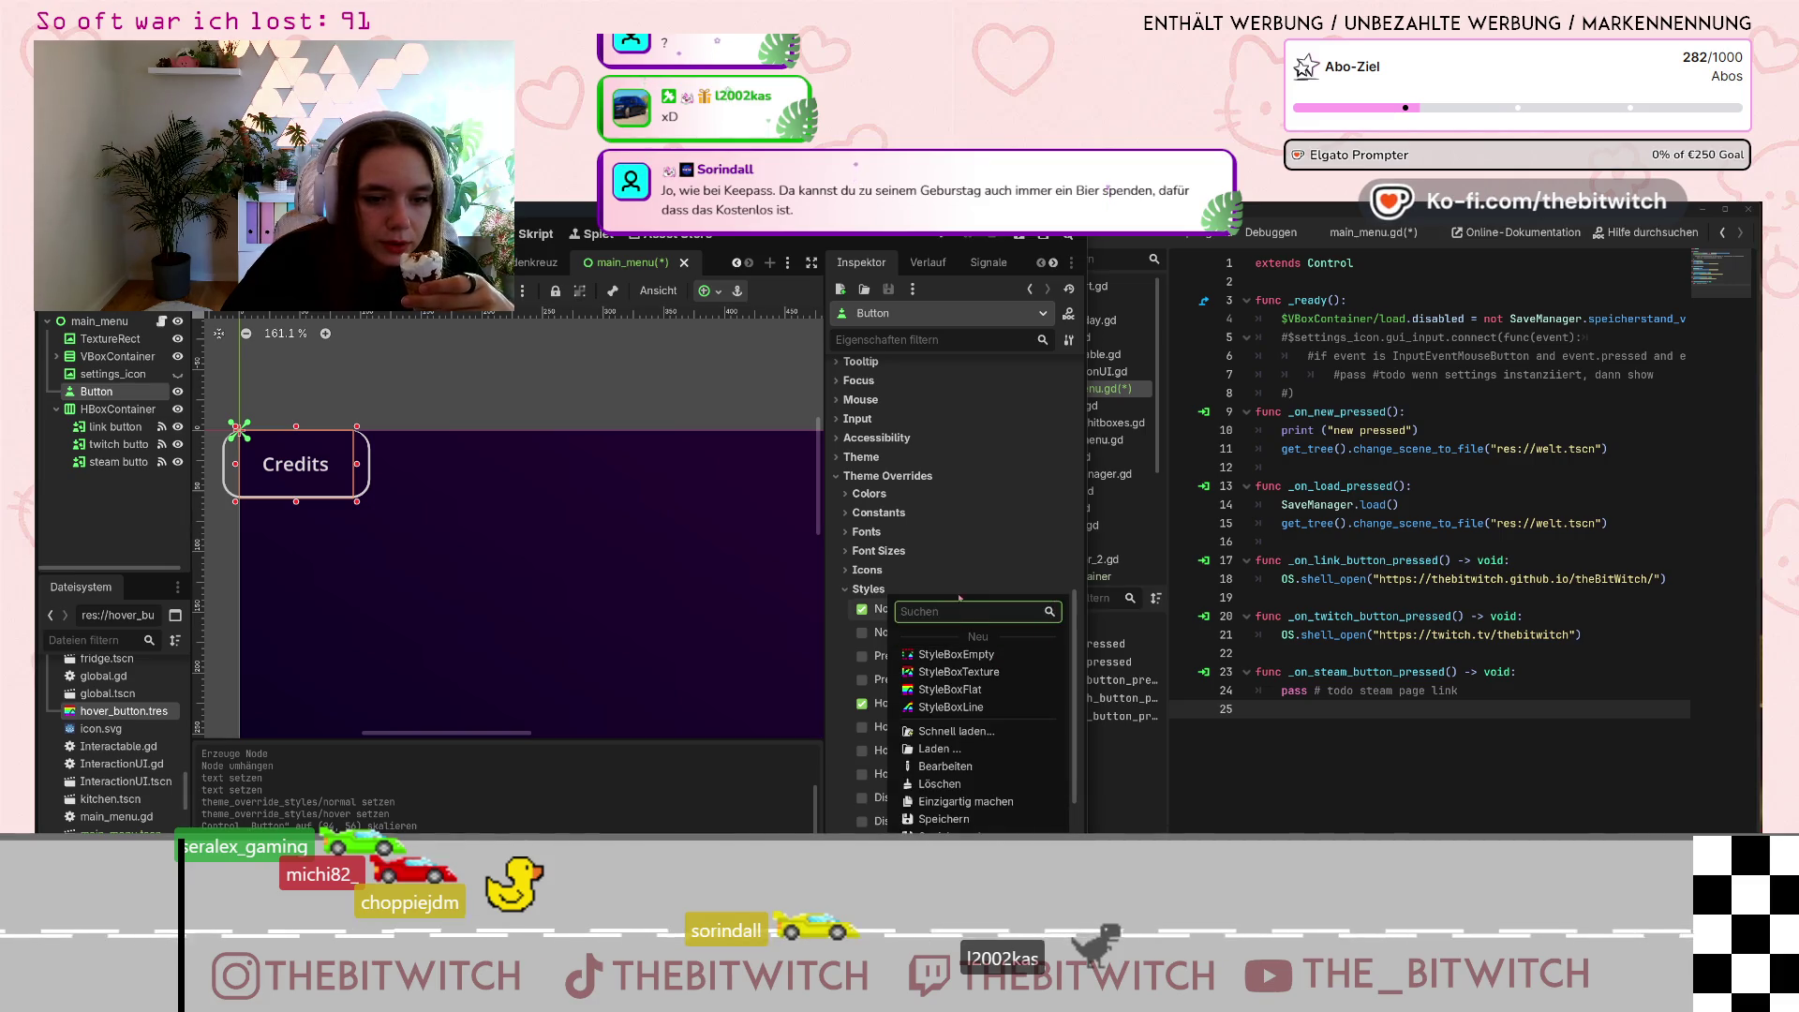
Set the Normal stylebox's Border Width Bottom to 0 px.
left_click(1017, 609)
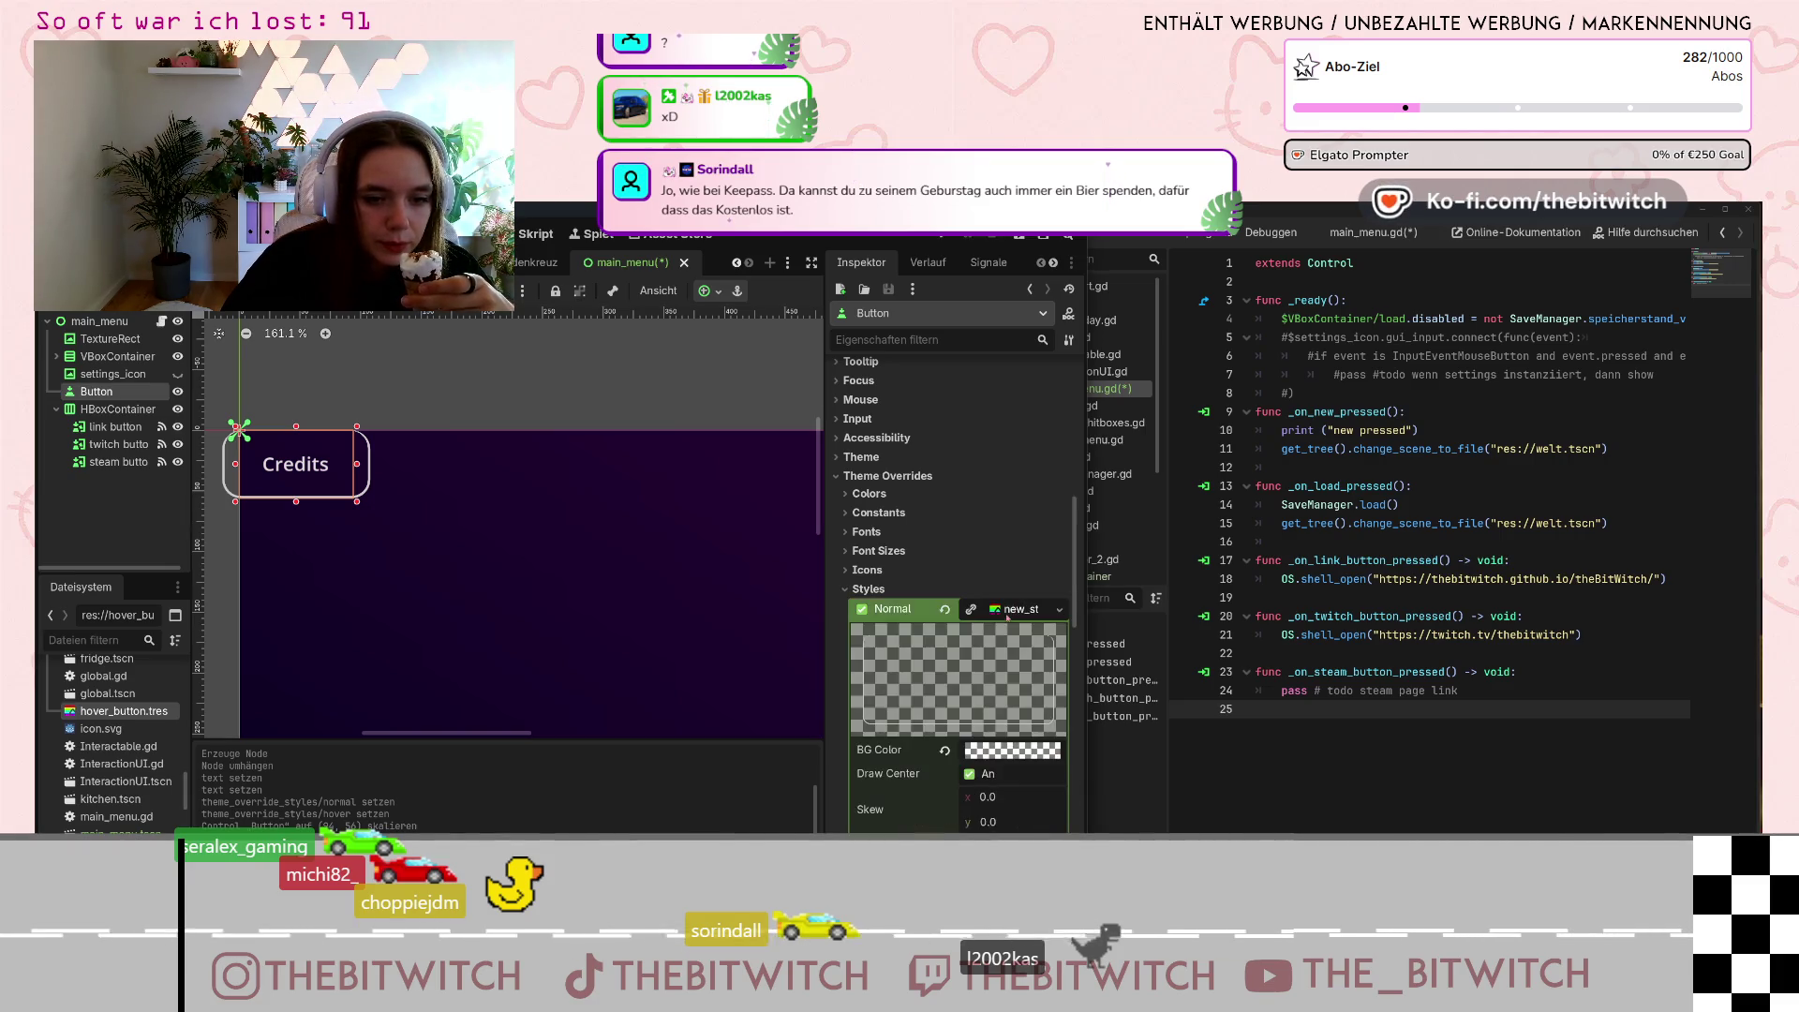
scroll(975, 663, "down", 3)
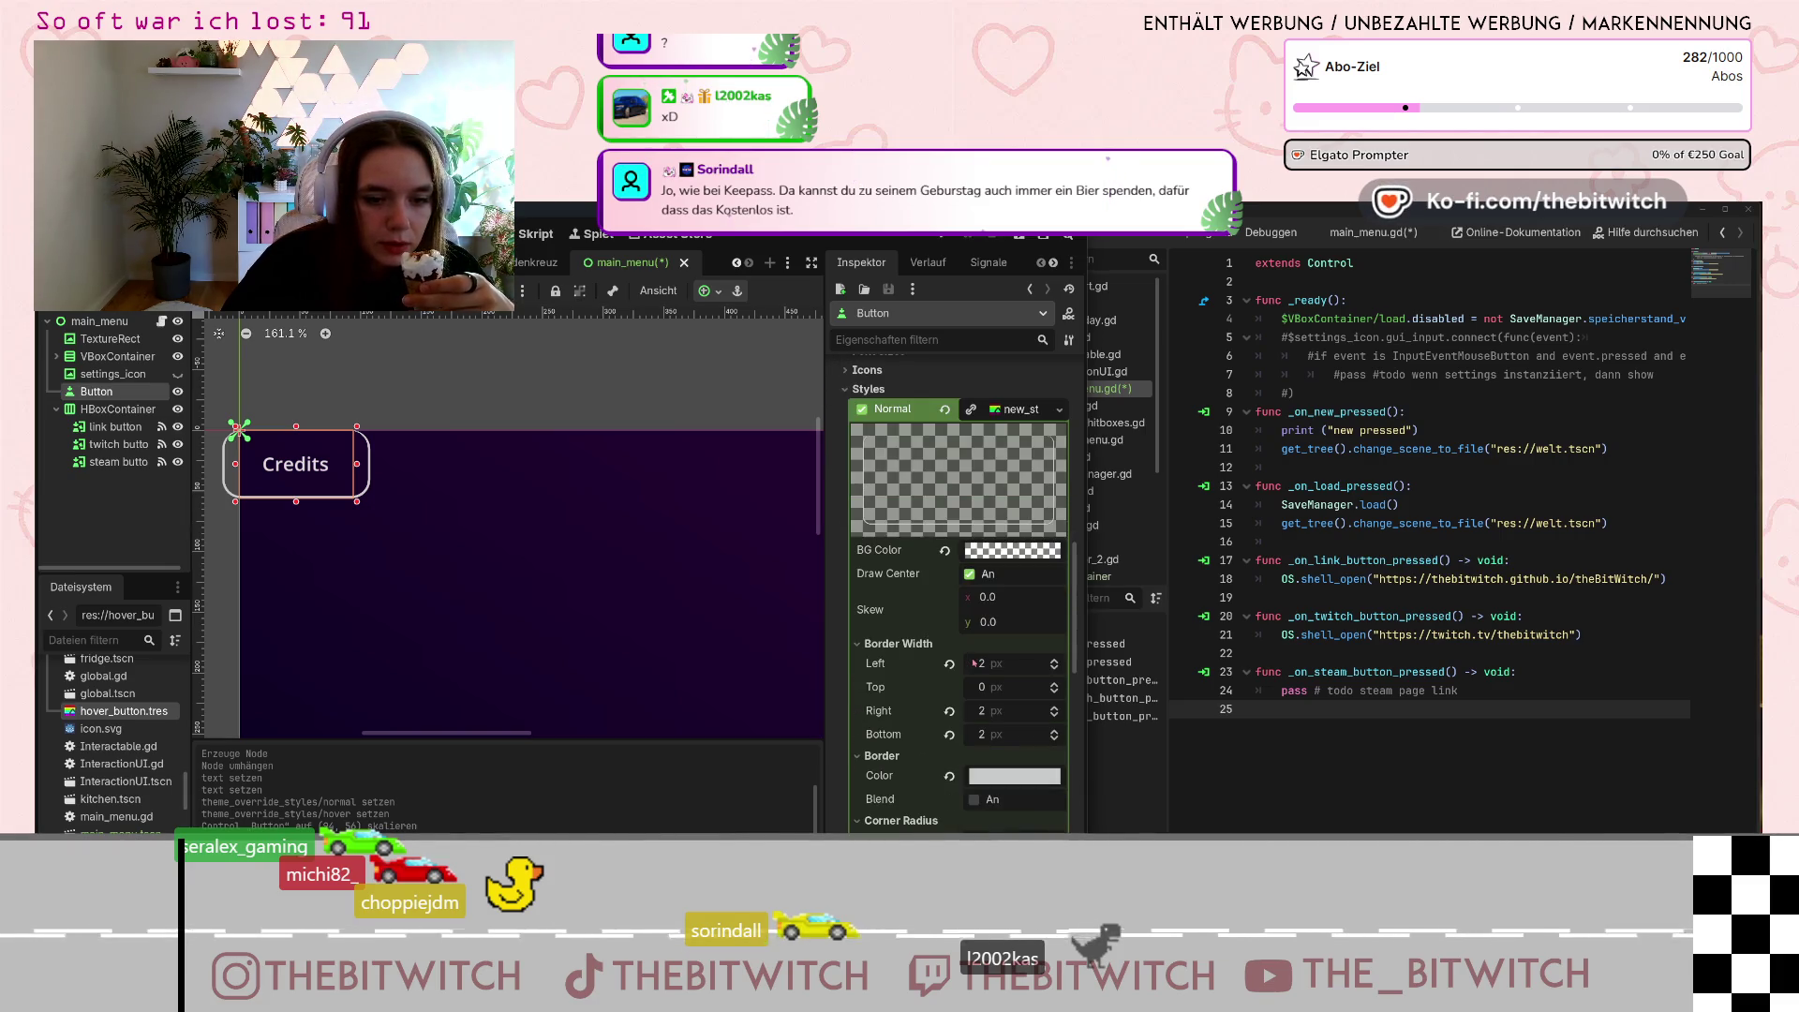
left_click(1054, 735)
left_click(1055, 736)
left_click(1055, 740)
left_click(1054, 739)
left_click(1055, 740)
left_click(1054, 739)
Move the Credits button to the menu's top-right corner and make it slightly shorter.
scroll(507, 509, "down", 2)
scroll(507, 509, "down", 3)
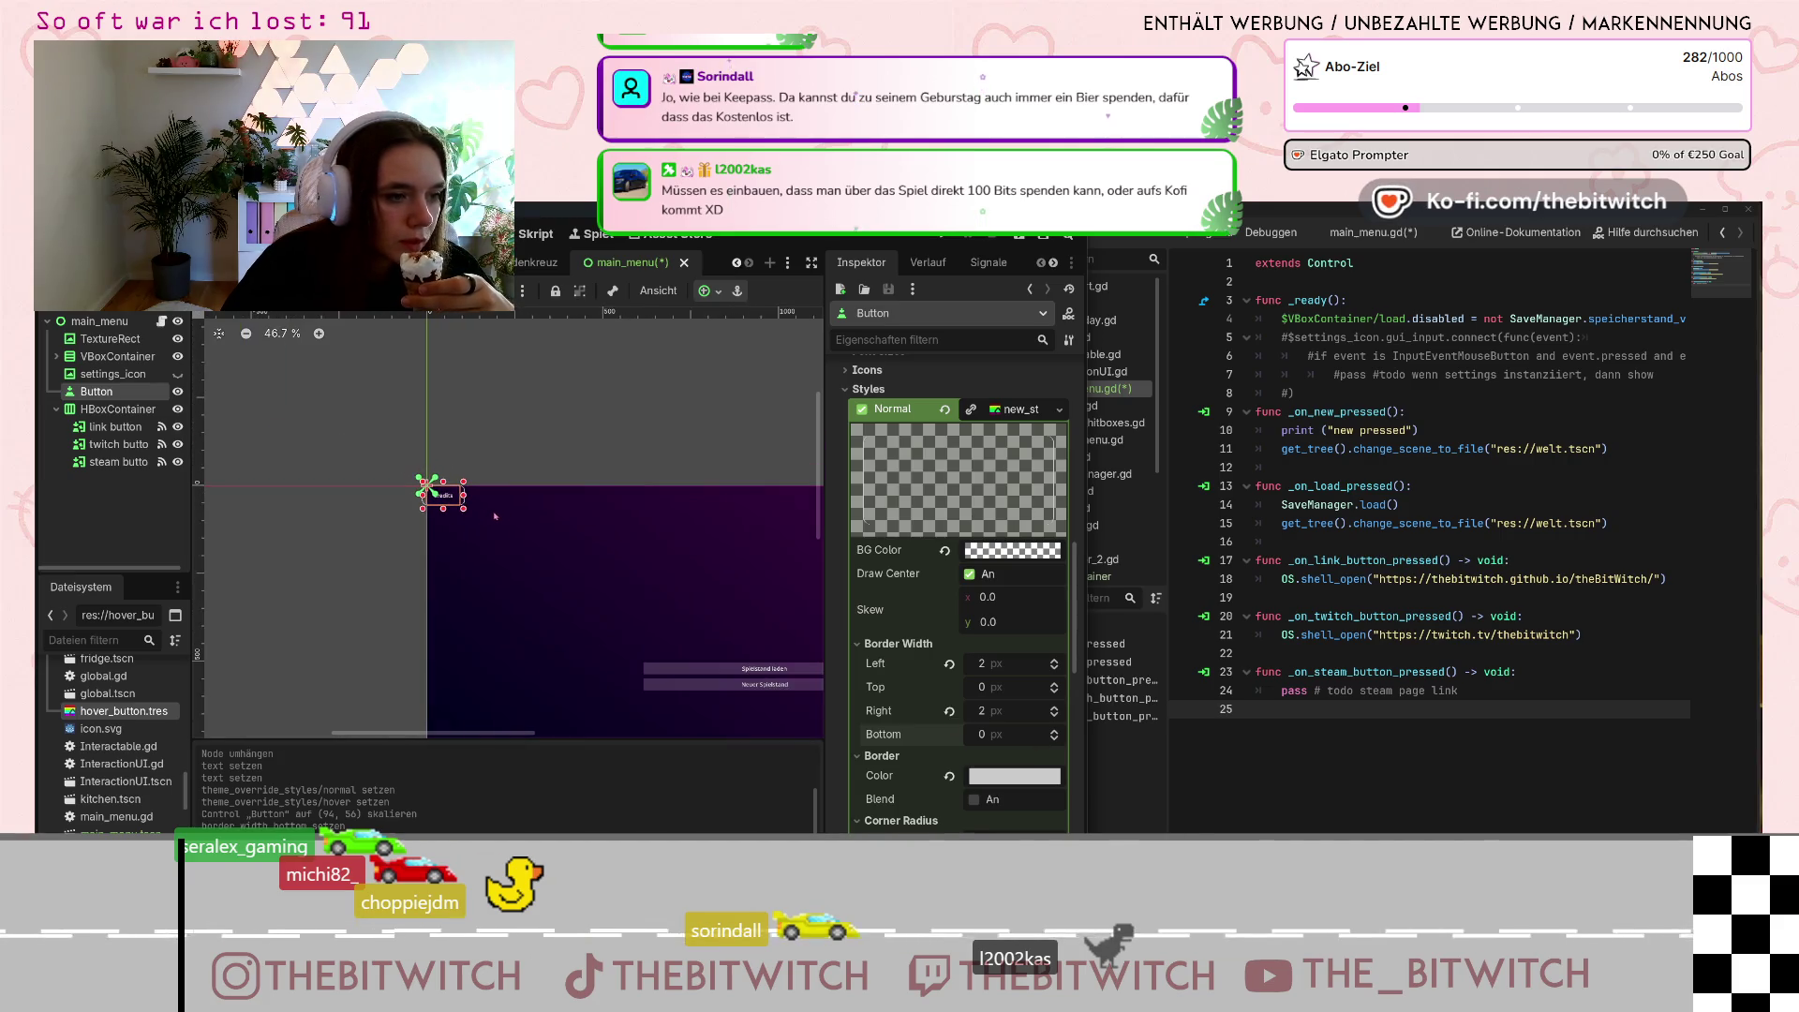
left_click_drag(452, 502, 781, 521)
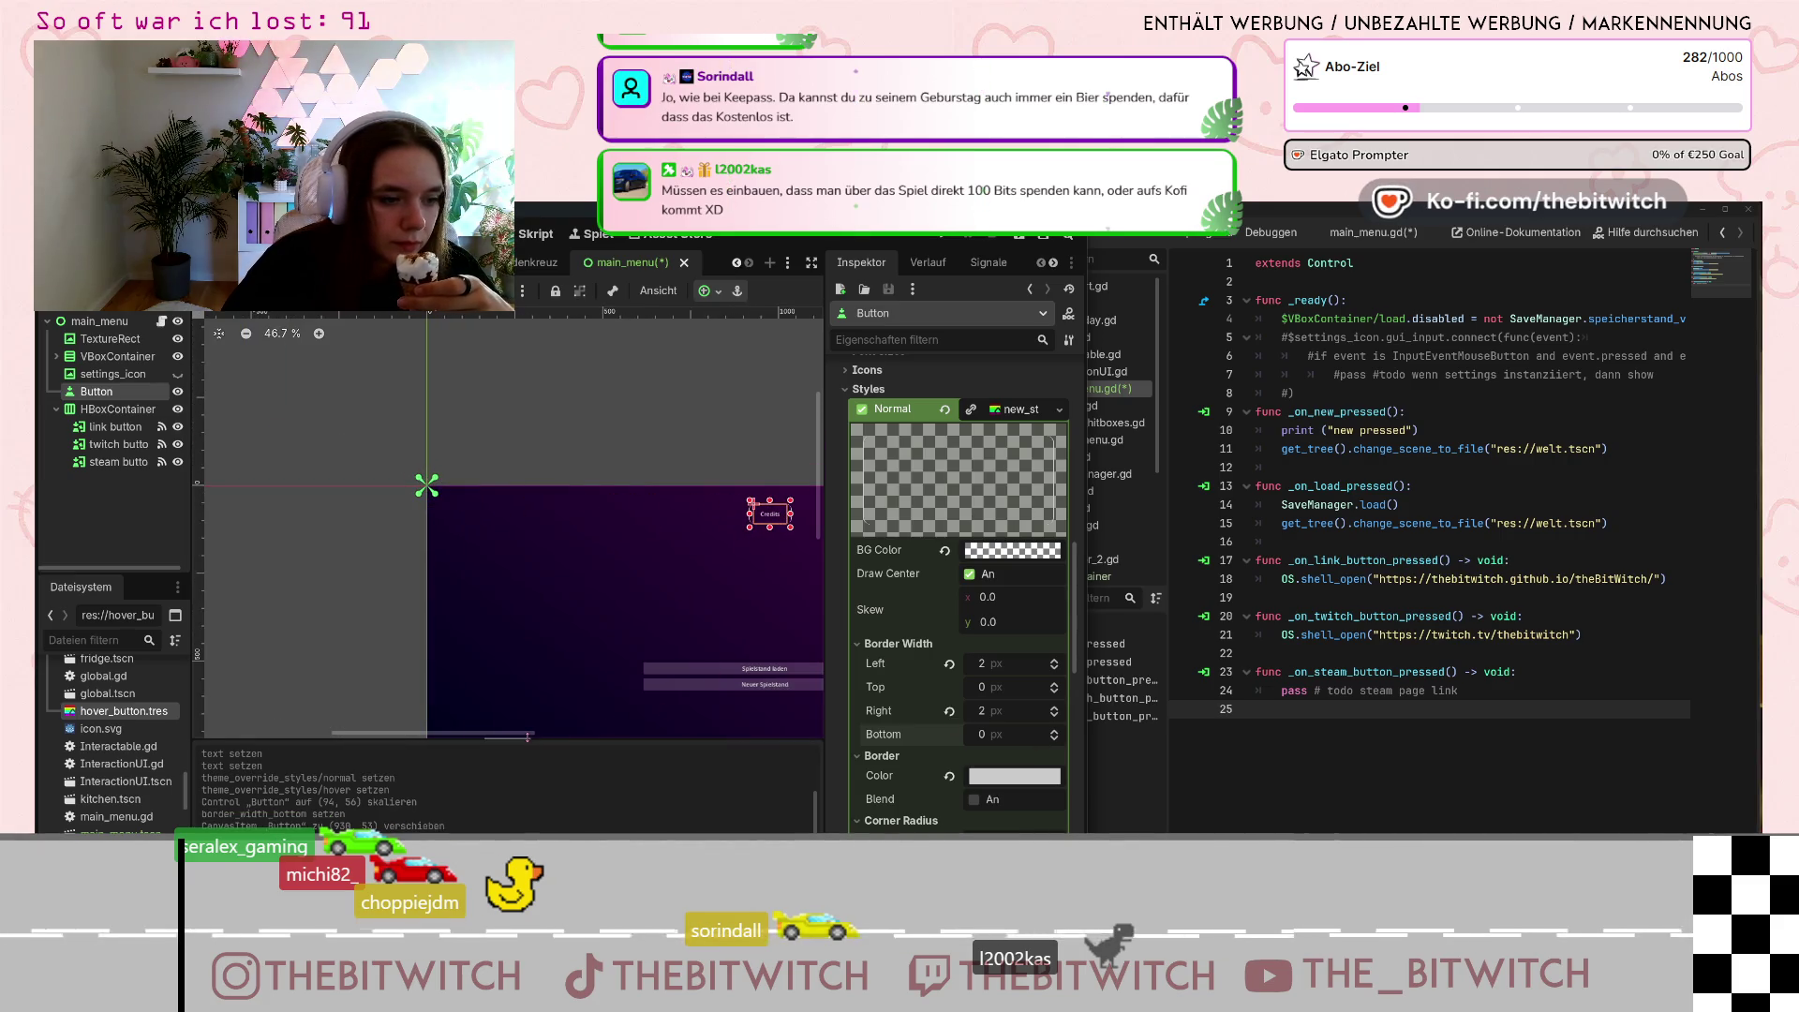
left_click_drag(529, 738, 633, 730)
left_click_drag(387, 514, 689, 503)
scroll(703, 506, "up", 5)
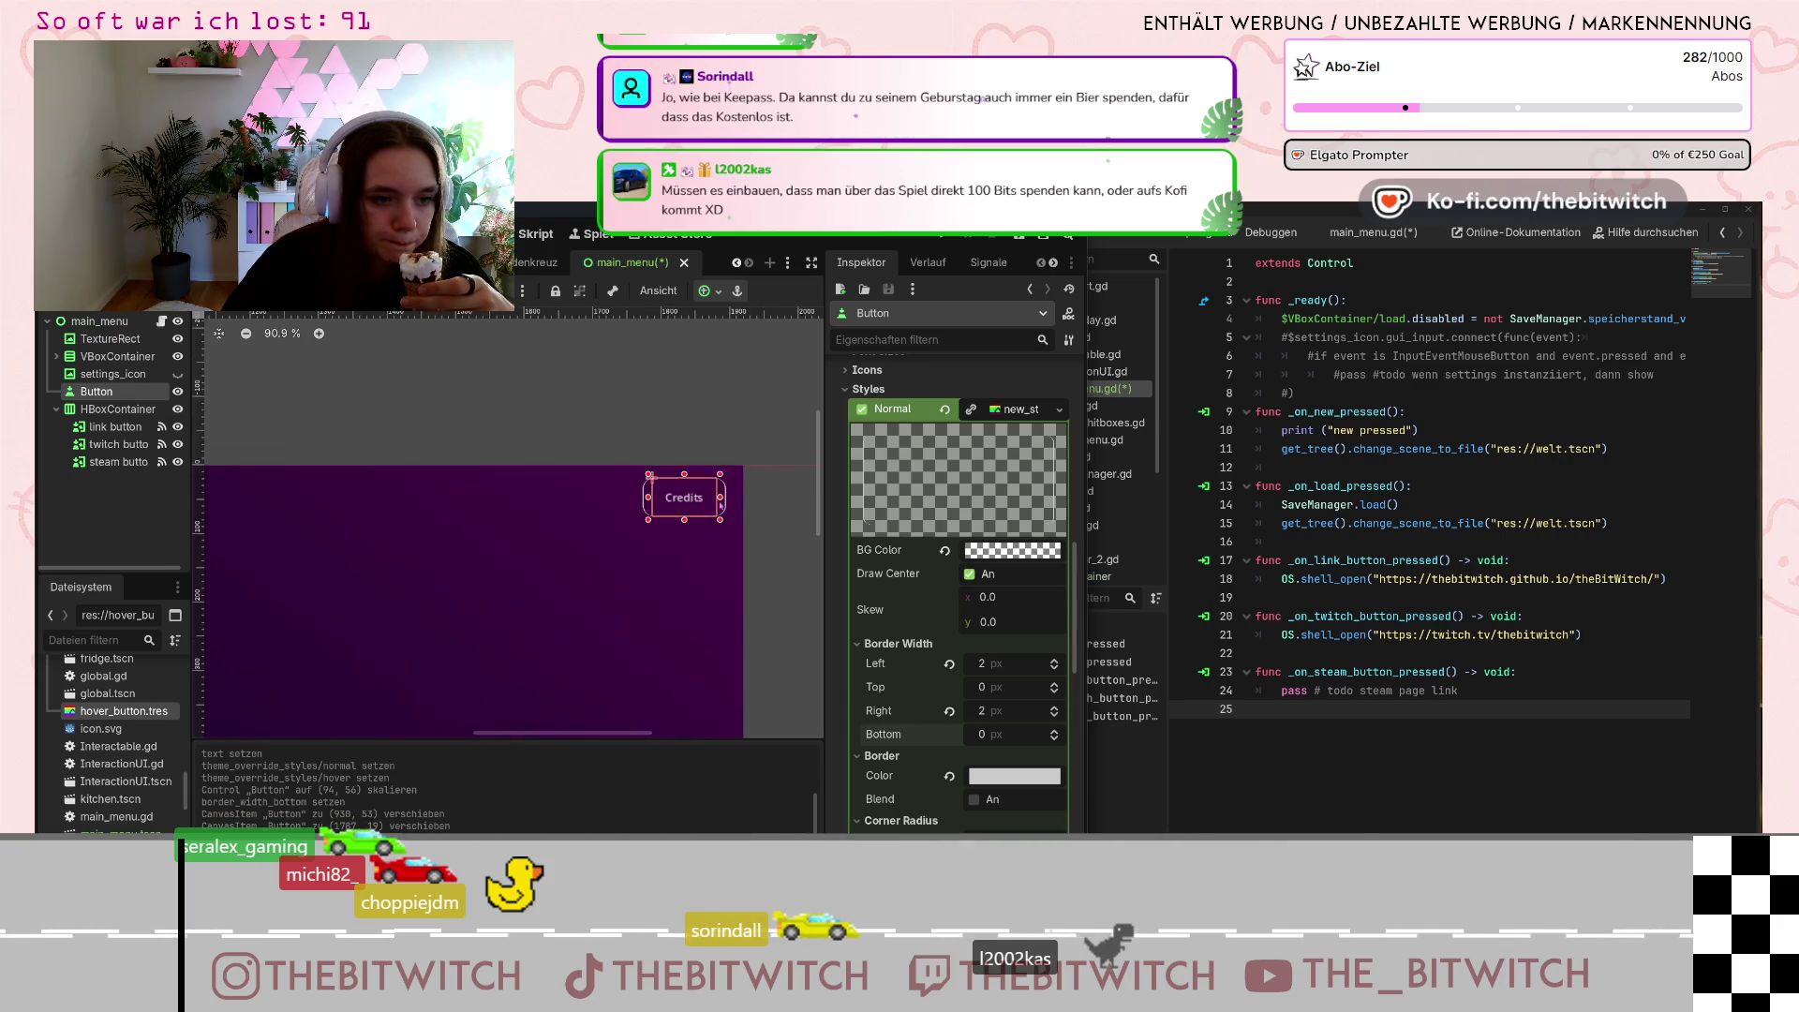
left_click_drag(648, 673, 653, 658)
Save the main_menu scene with Ctrl+S, test a menu button in the running game, and un-maximize its window.
scroll(661, 651, "down", 7)
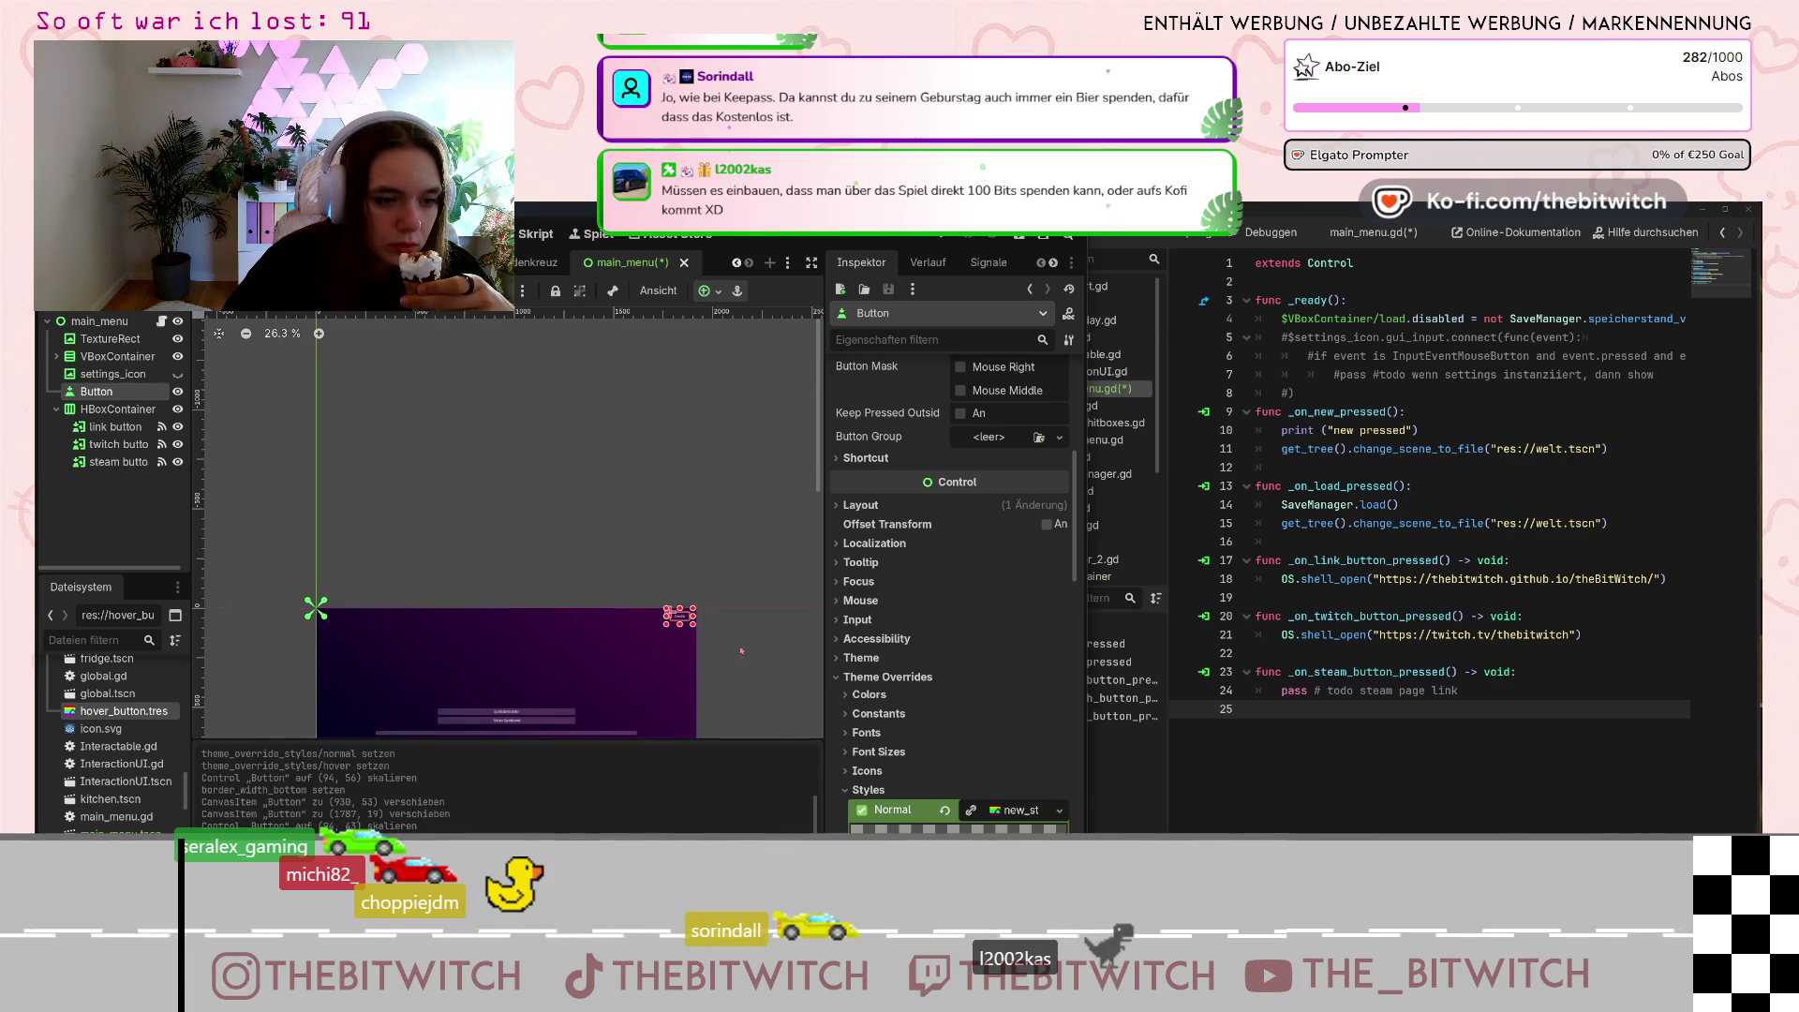
key("ctrl+s")
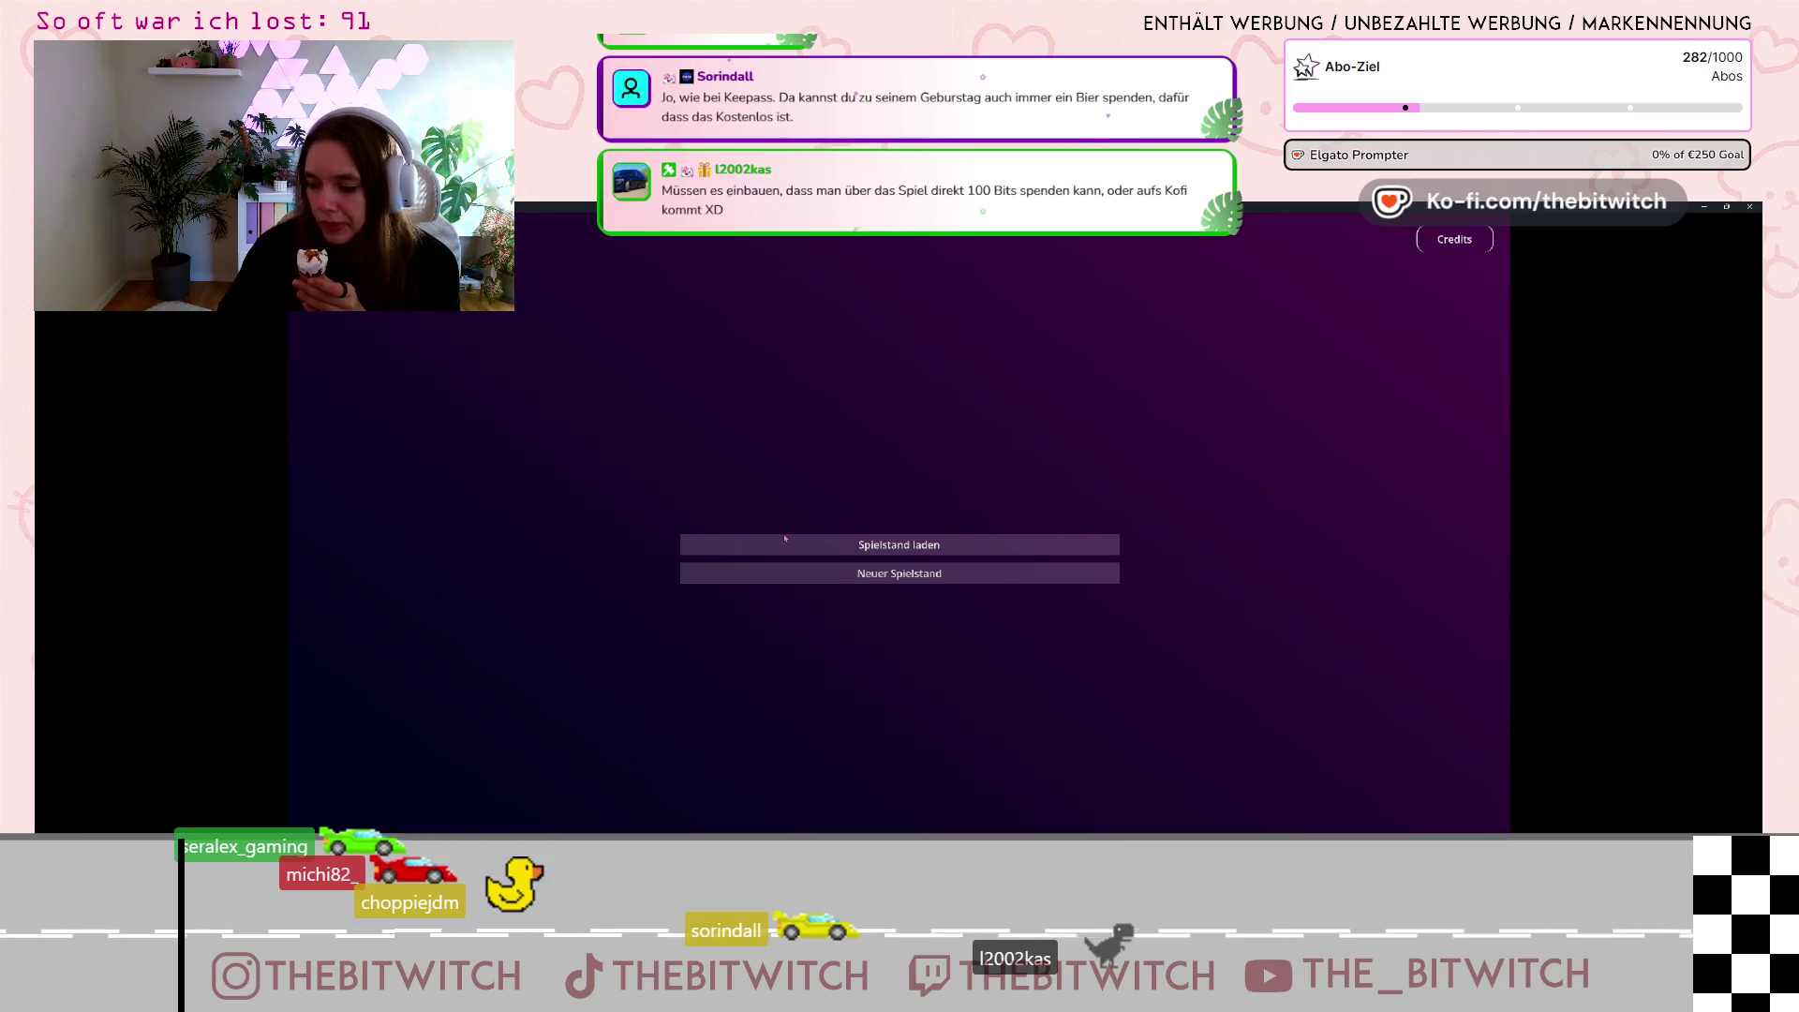
left_click(740, 540)
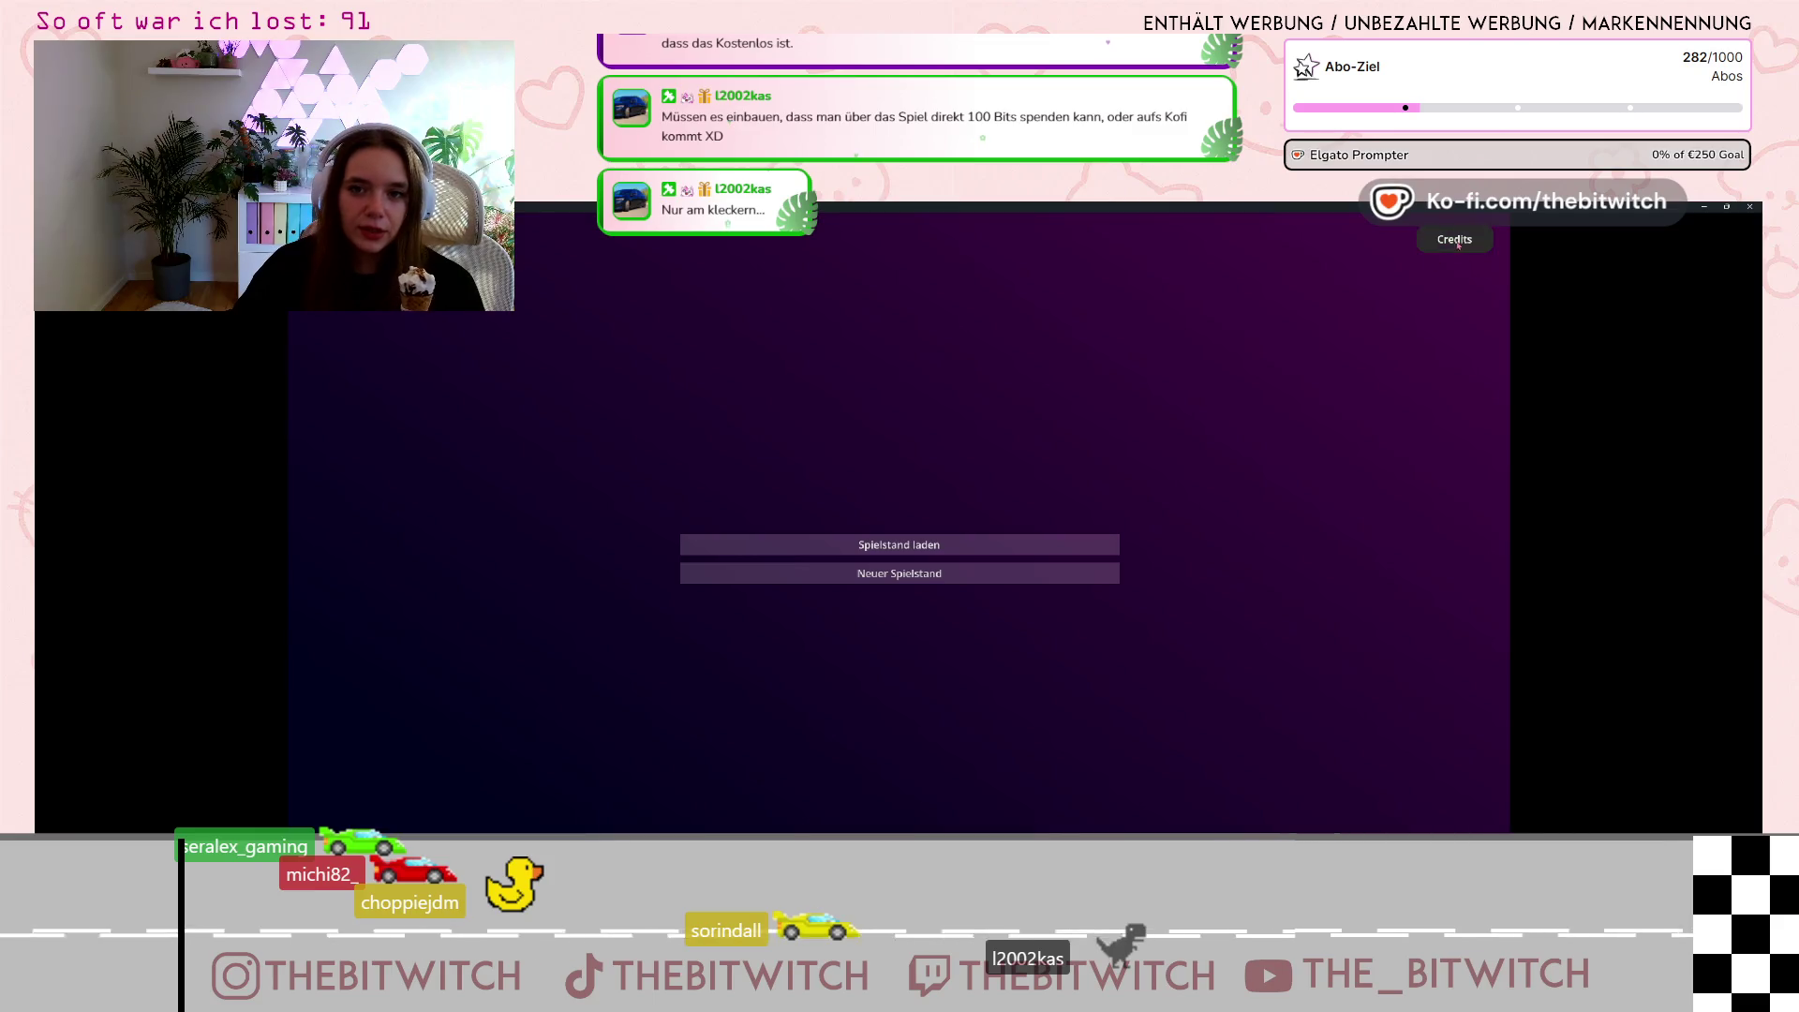
left_click(1727, 206)
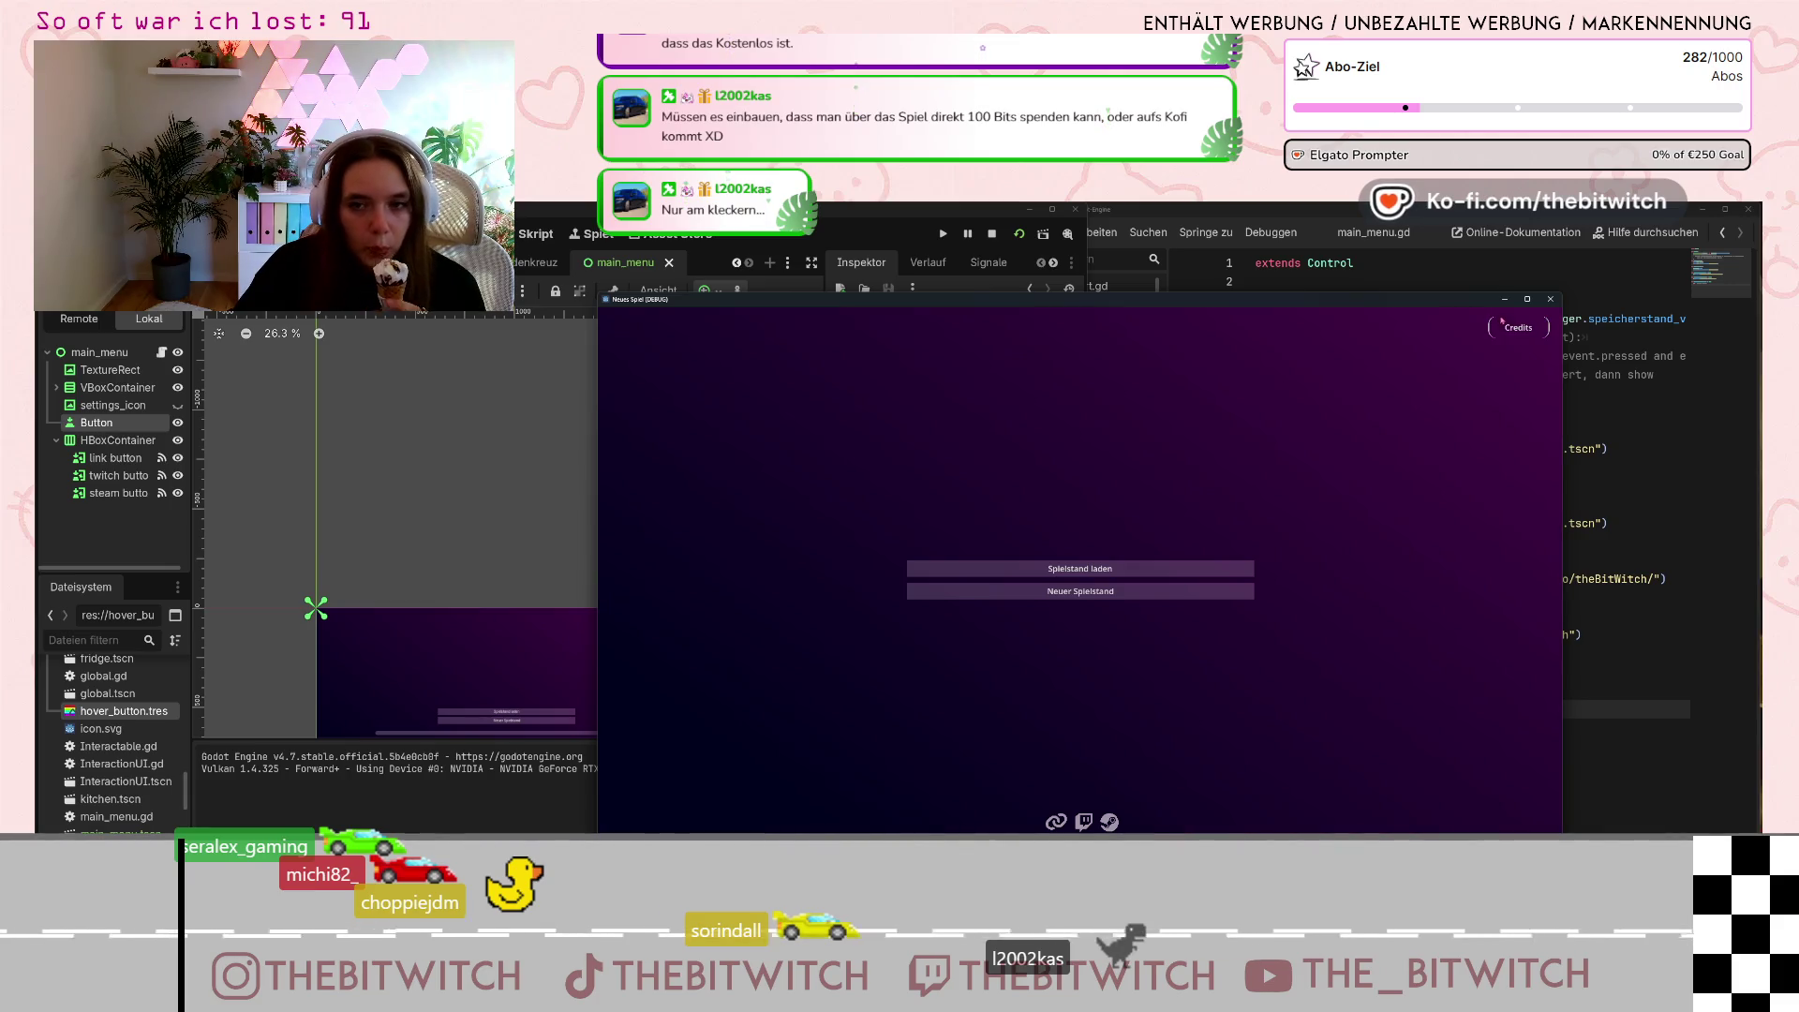
Close the game and set the project's Display > Window mode to Windowed in Project Settings.
left_click(1550, 299)
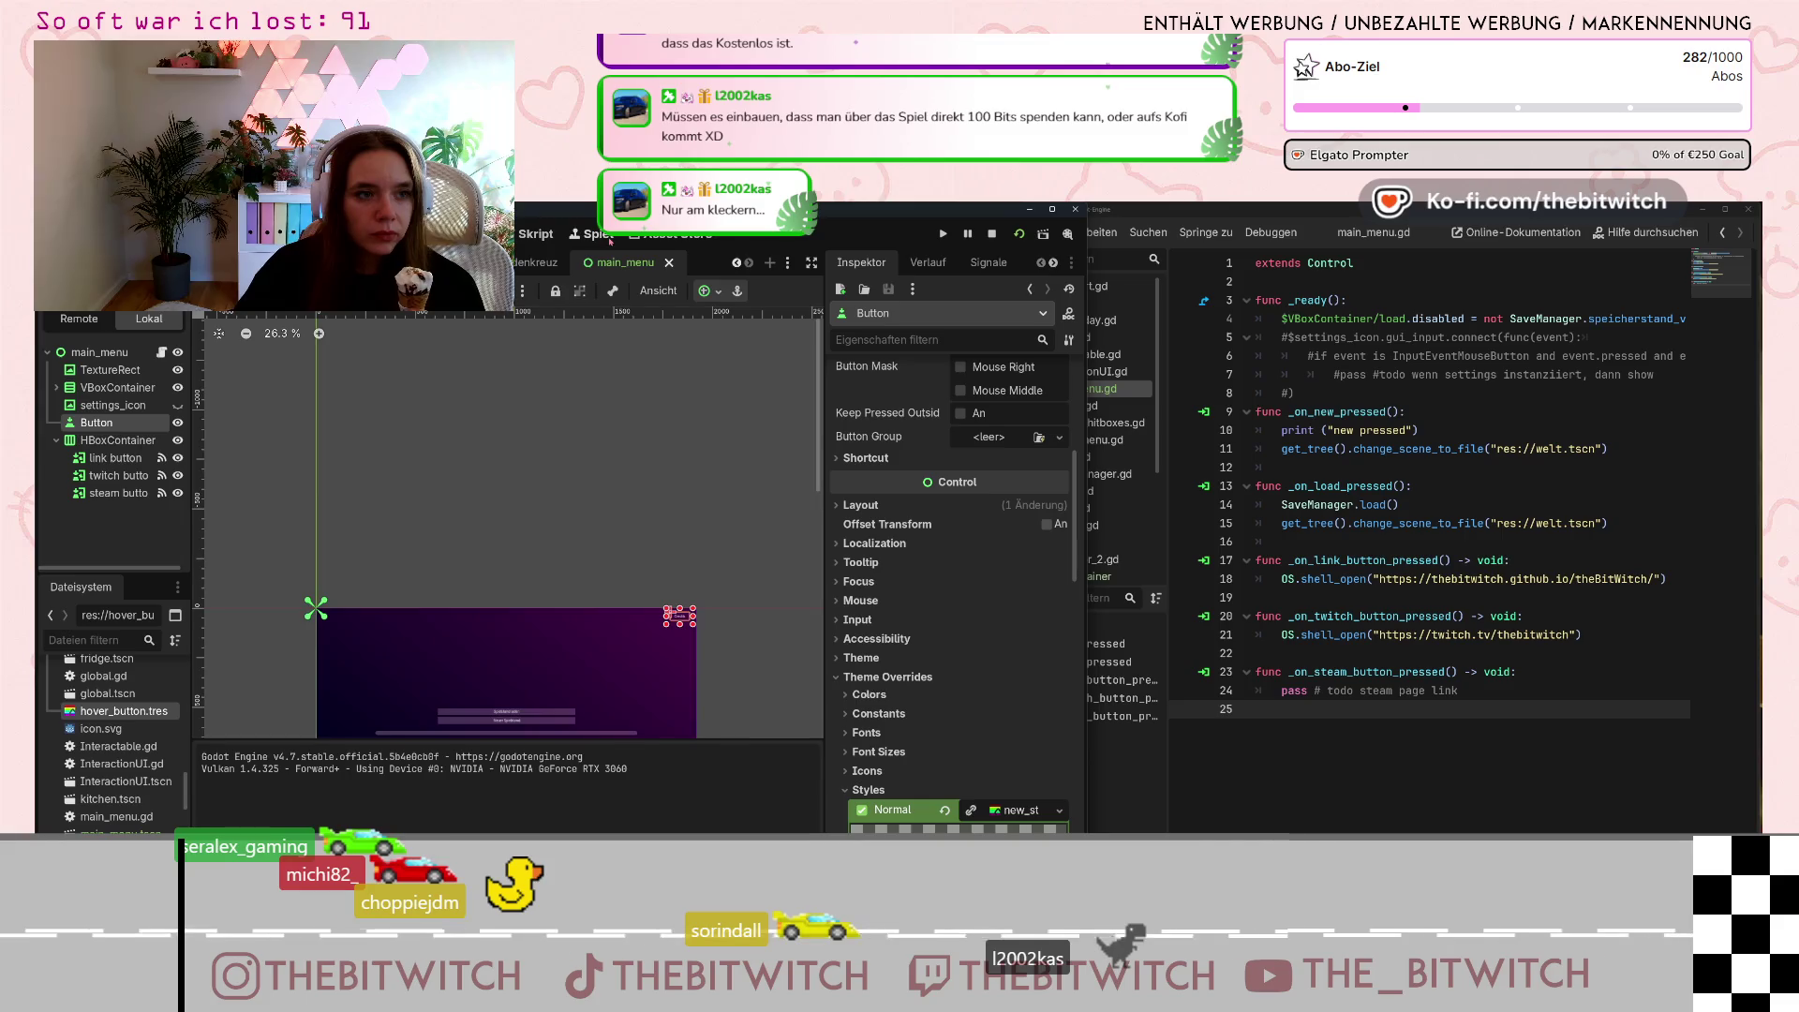
left_click(610, 237)
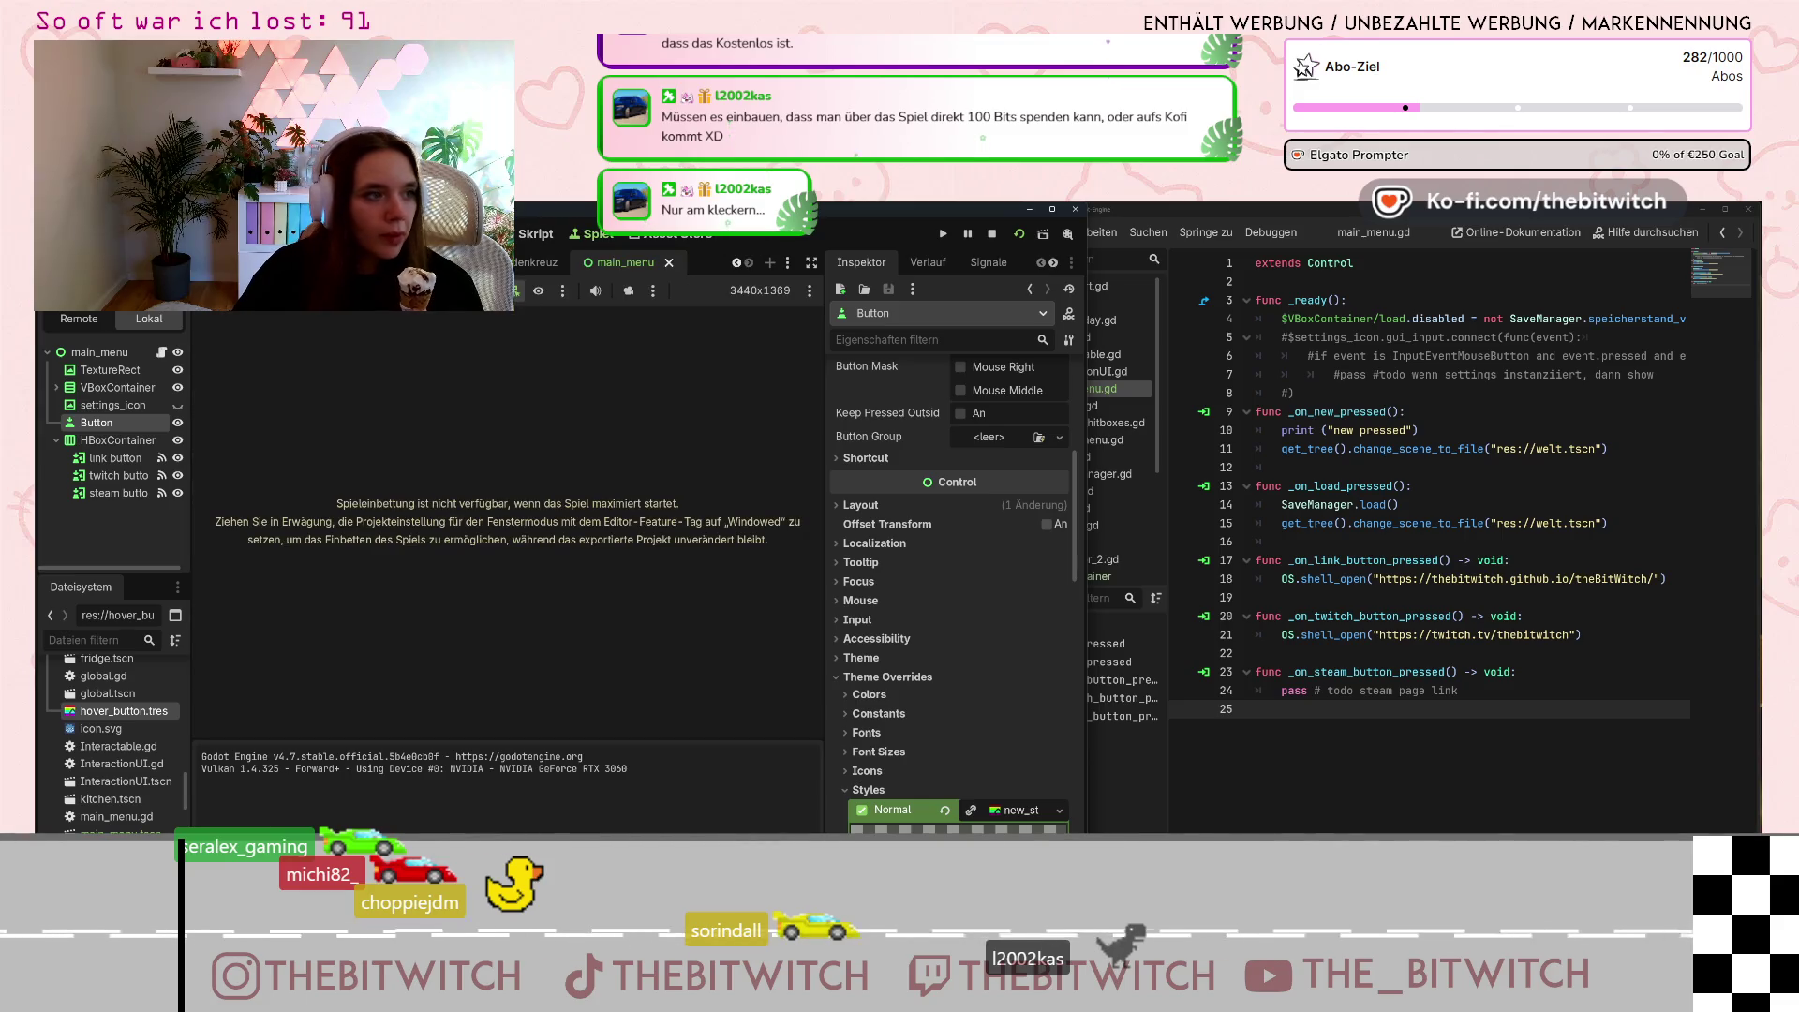
left_click(103, 233)
left_click(131, 281)
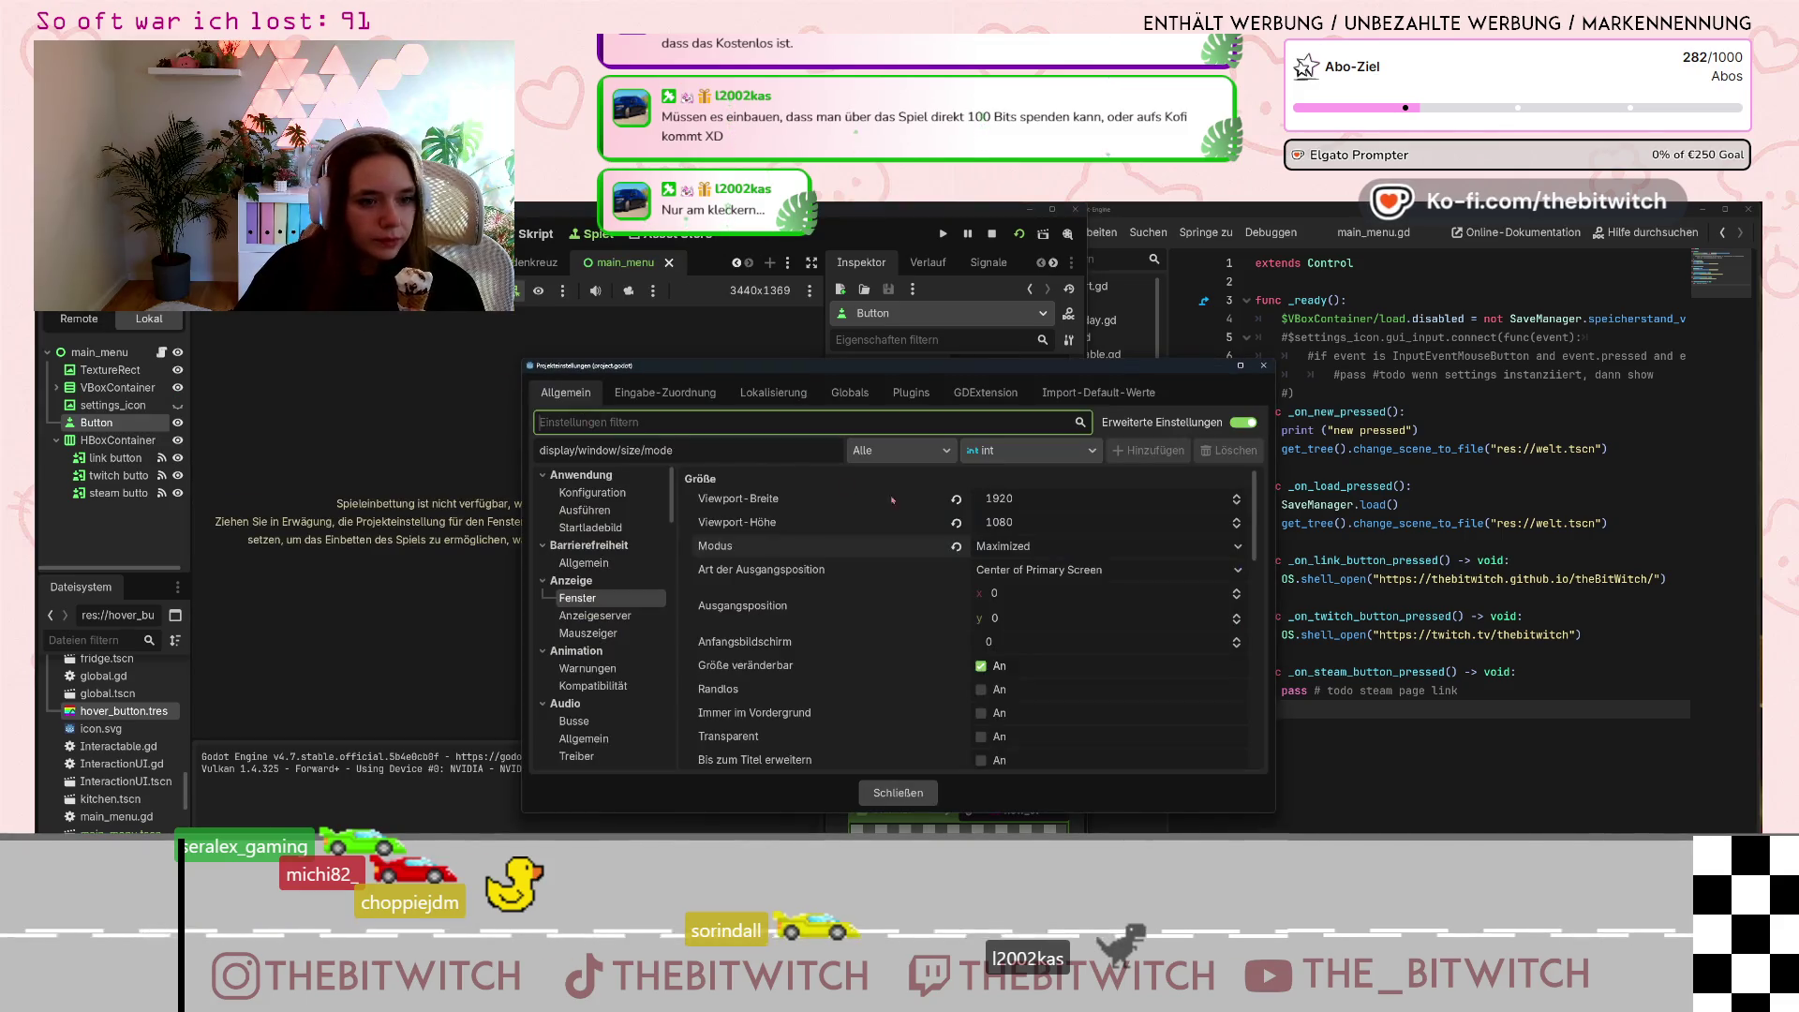
left_click(1027, 555)
left_click(1027, 573)
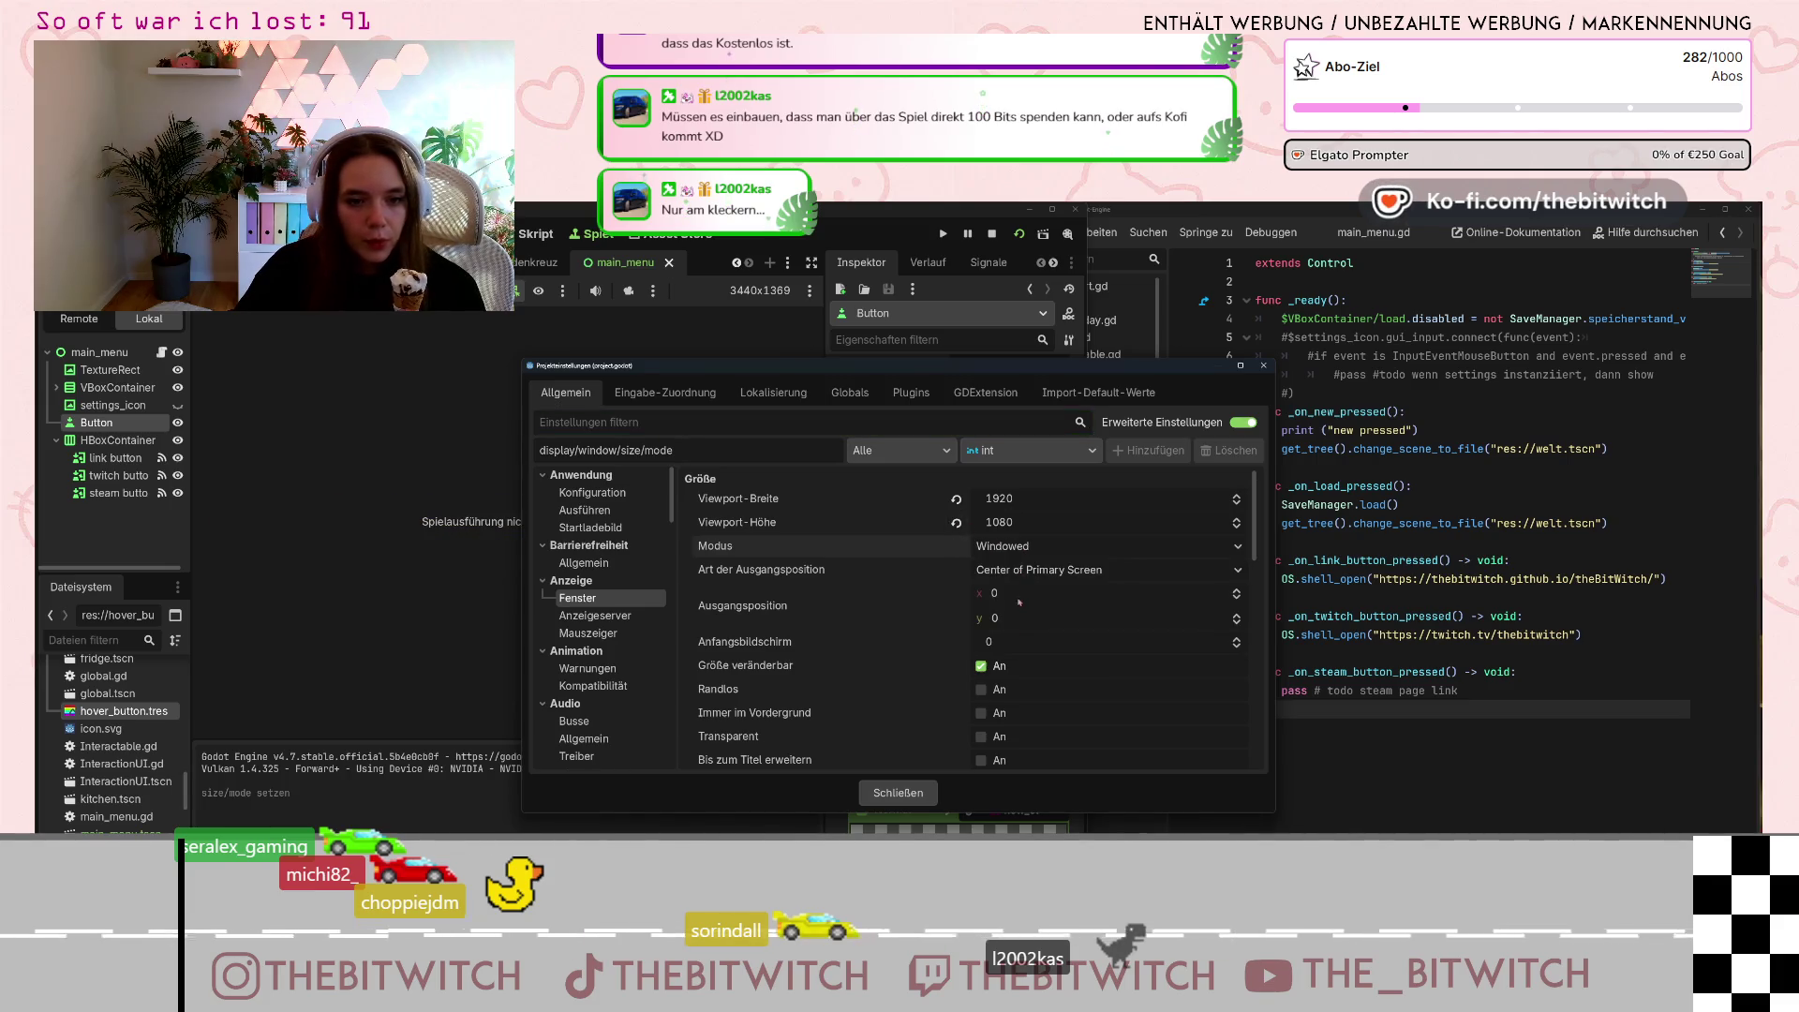
left_click(932, 796)
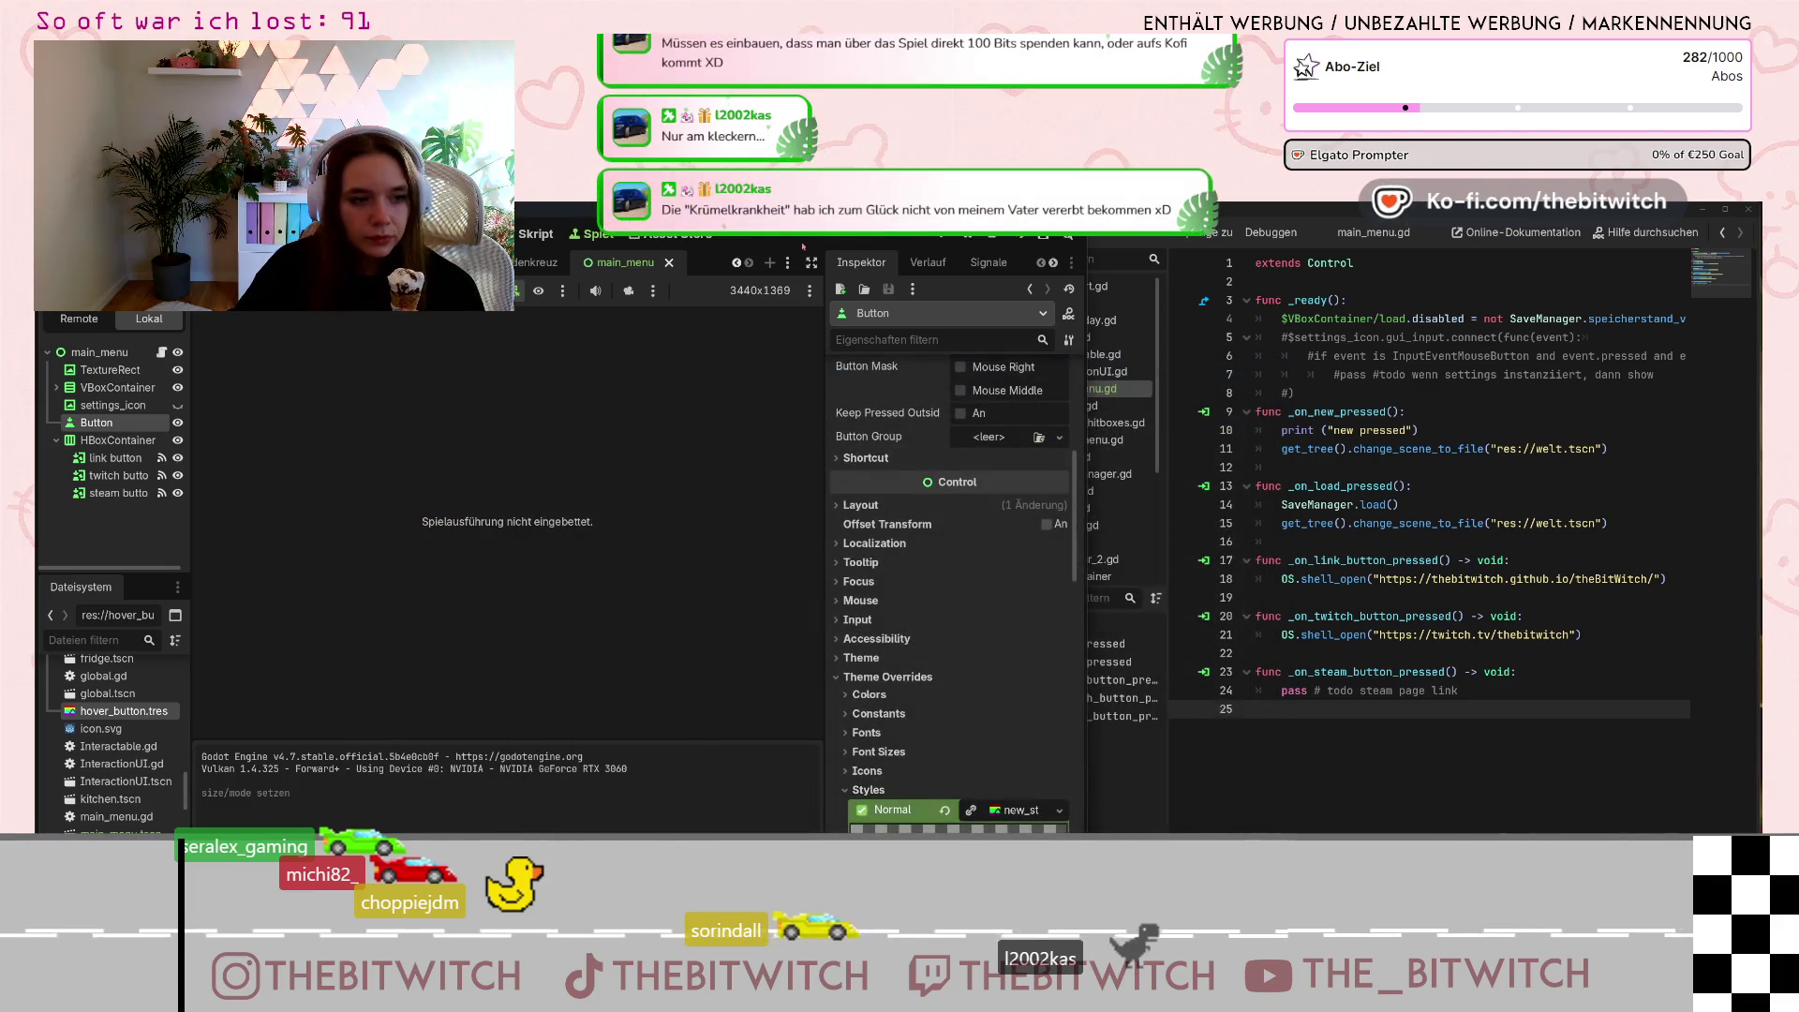
Restart the game in the embedded game view, test the Credits button, and nudge its position.
left_click(977, 240)
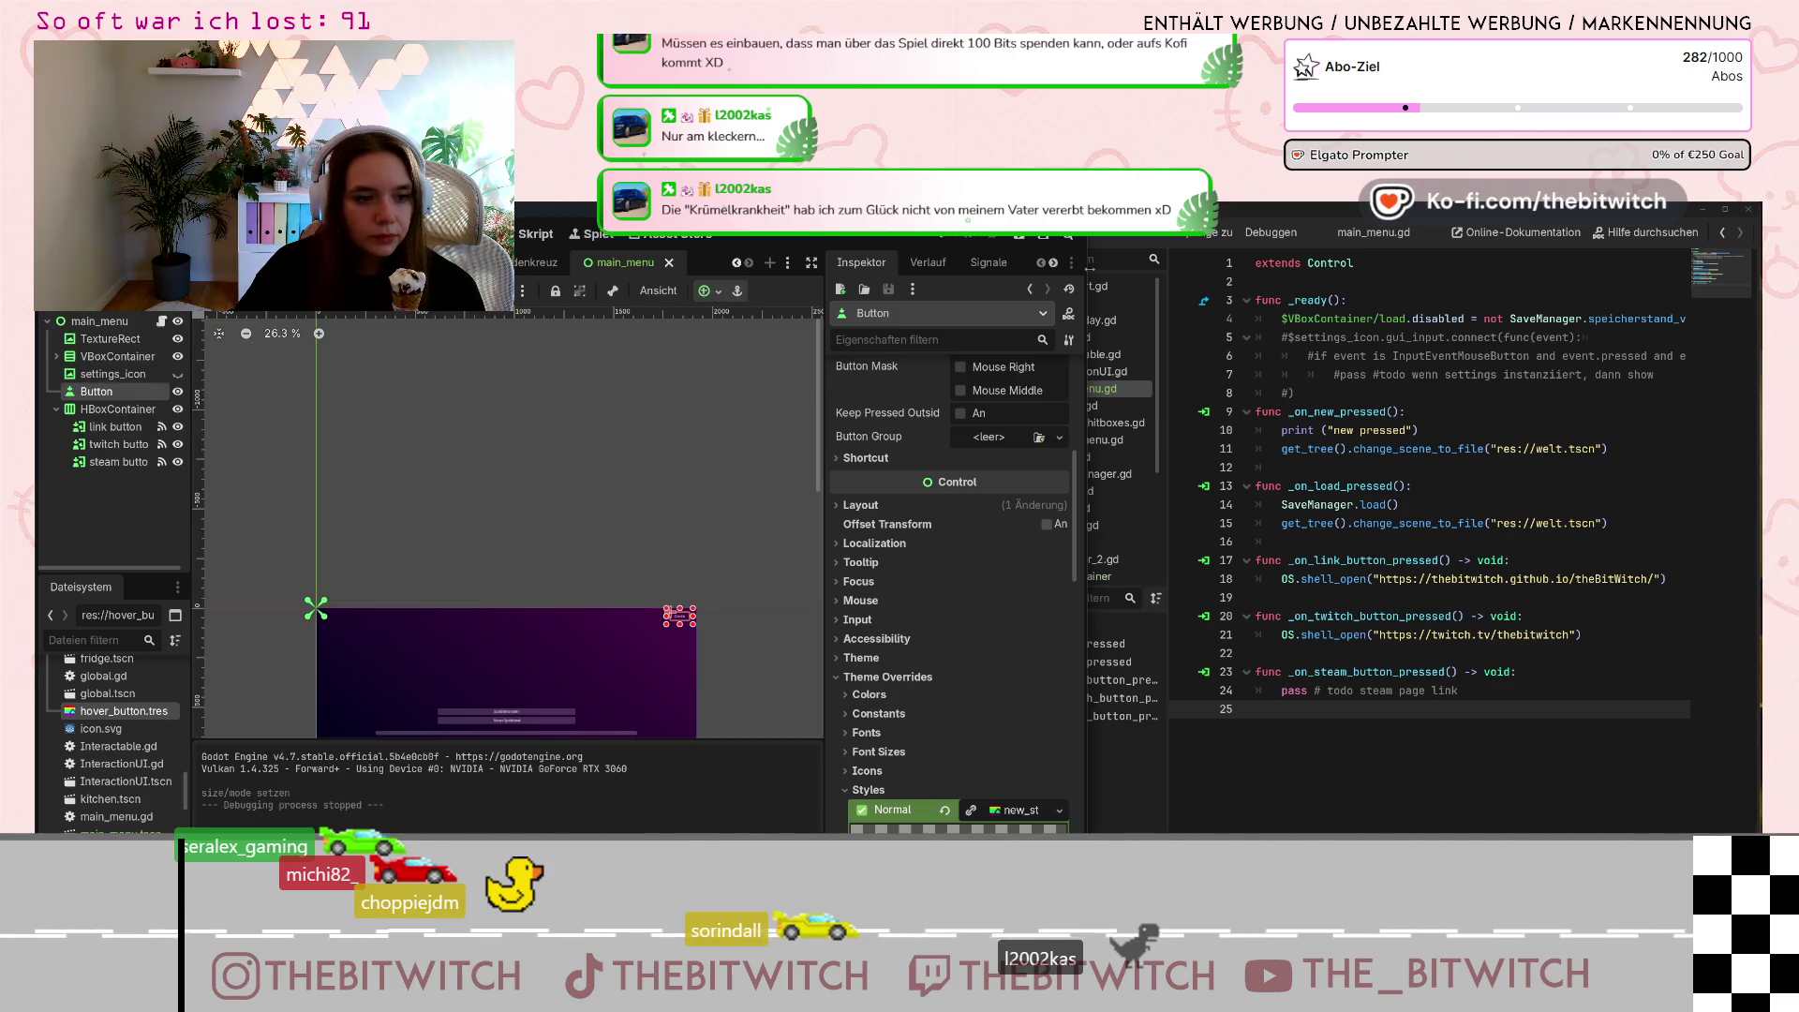
left_click(592, 234)
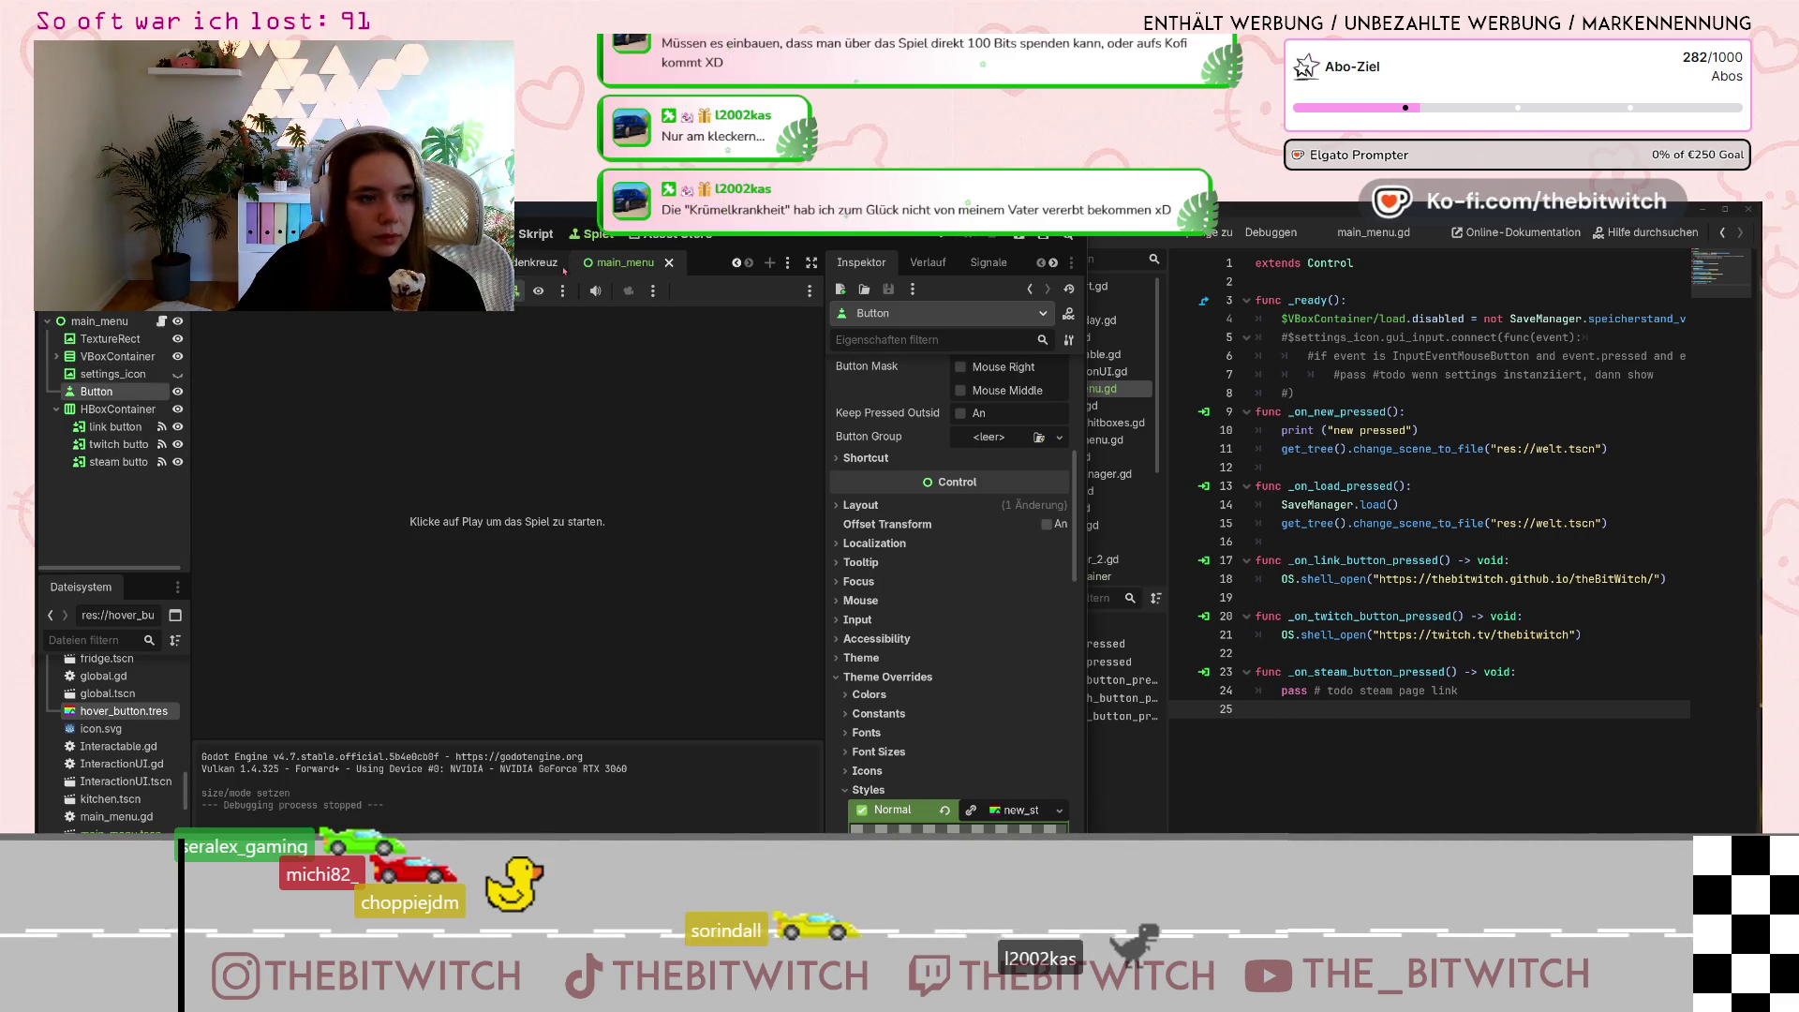
left_click(948, 238)
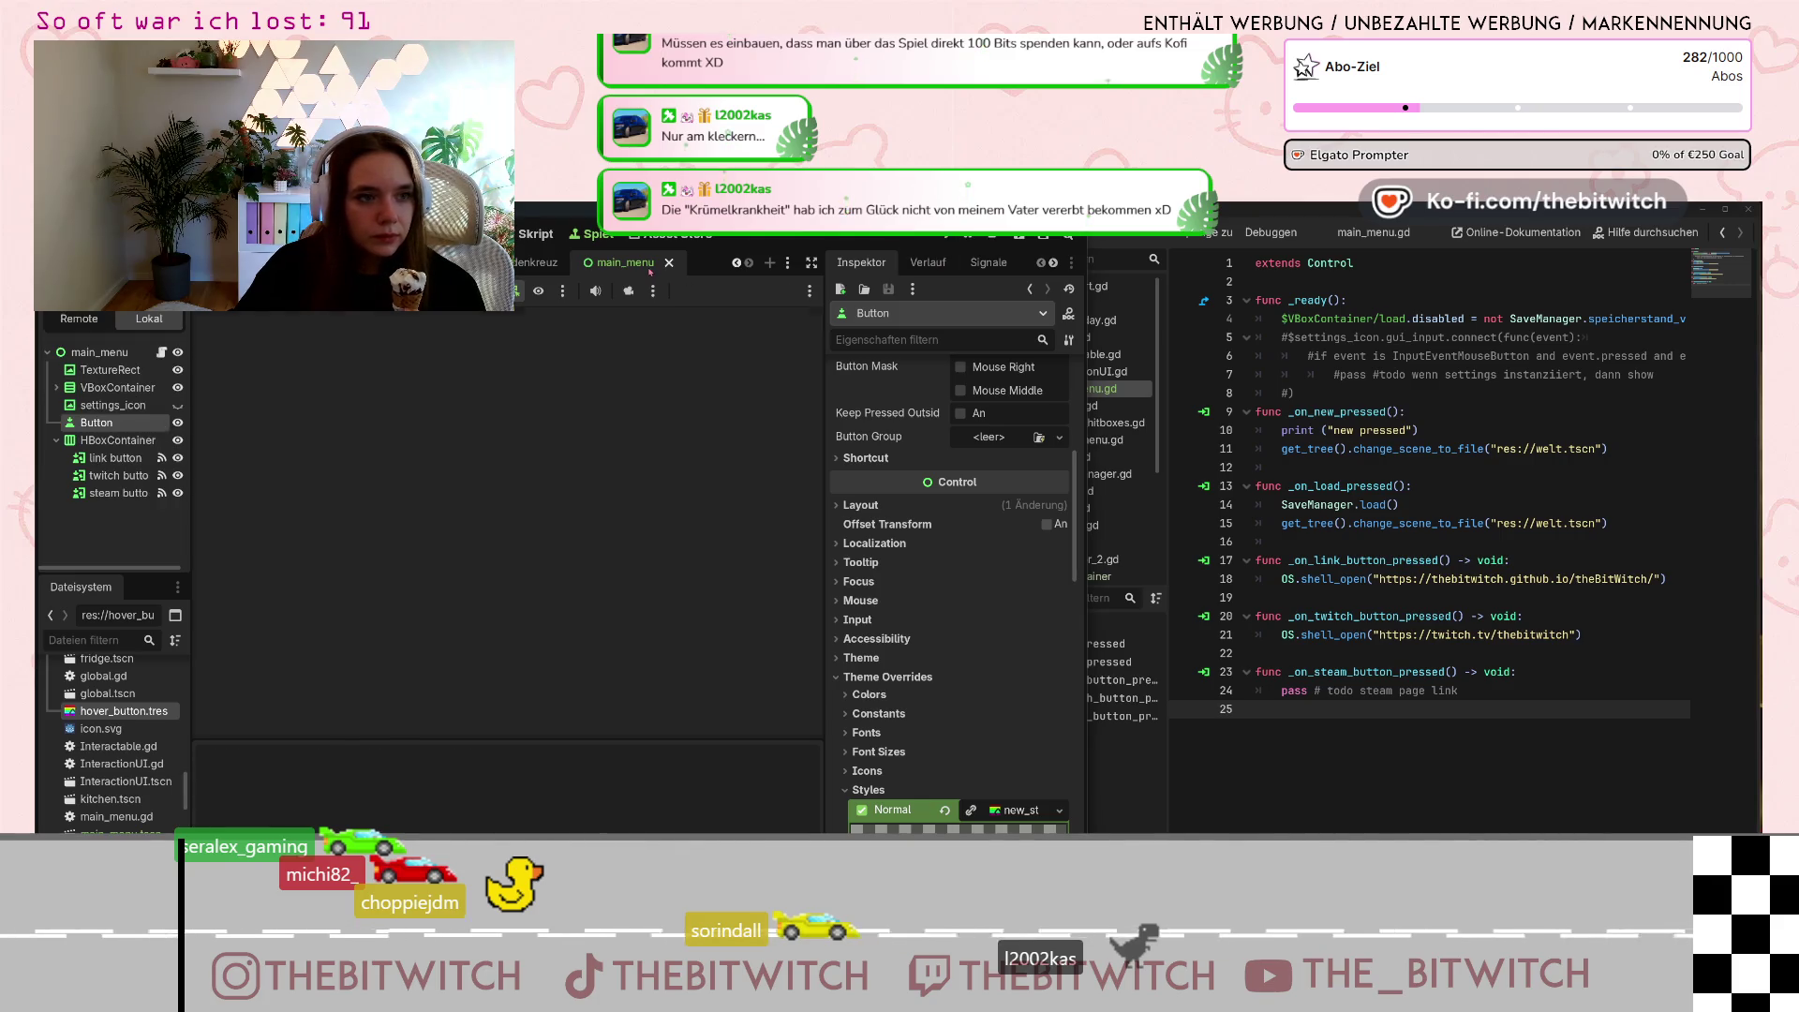
left_click(785, 361)
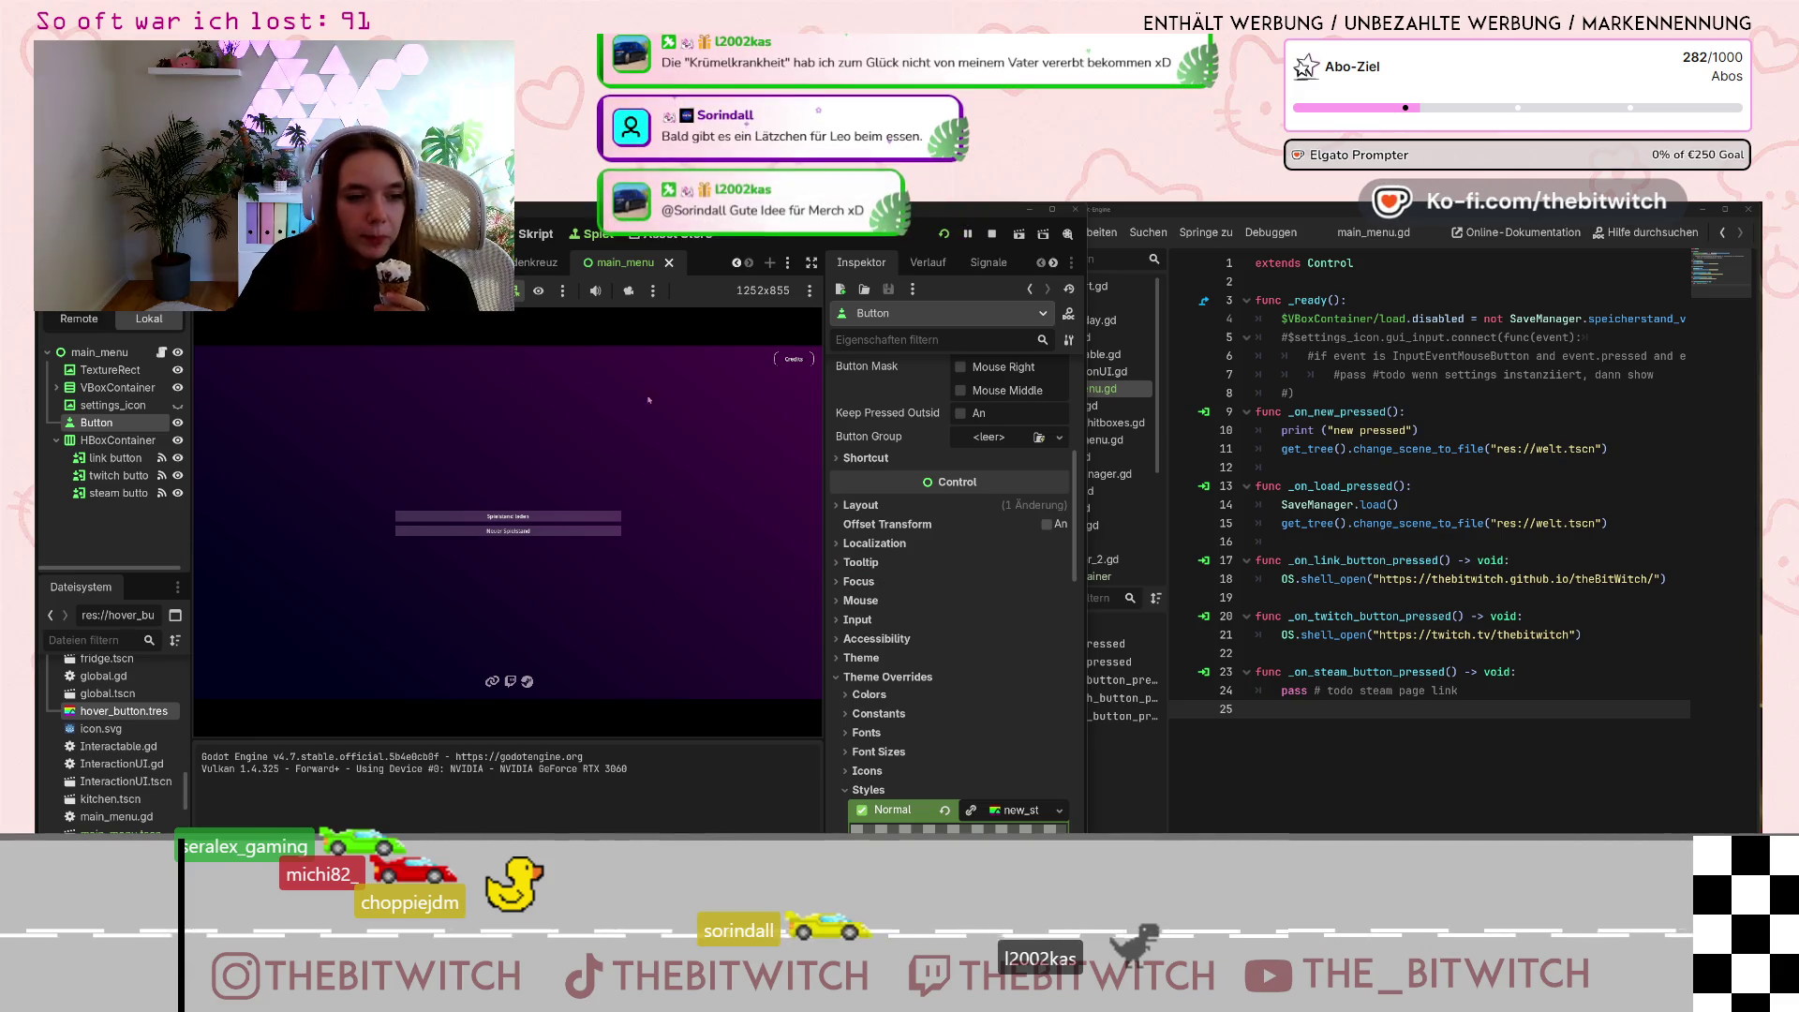
left_click_drag(773, 360, 775, 361)
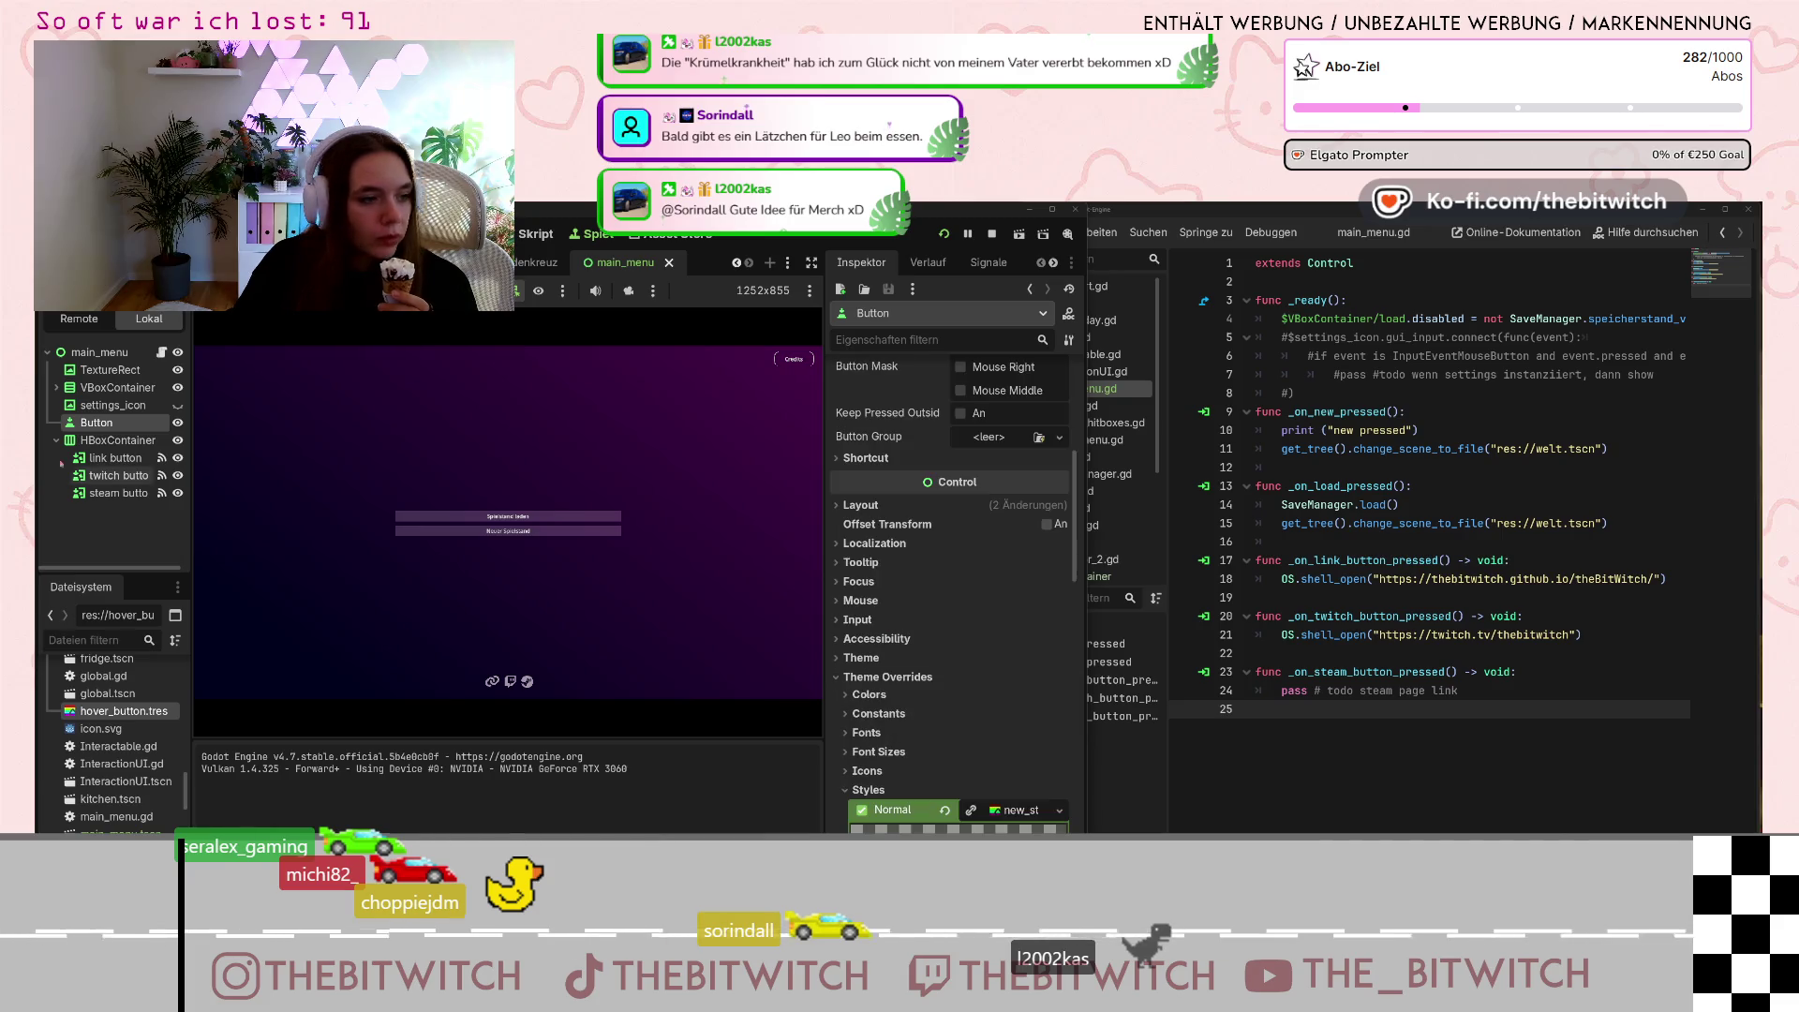
Expand the Credits button's Hover stylebox settings in the Inspector.
scroll(961, 641, "down", 5)
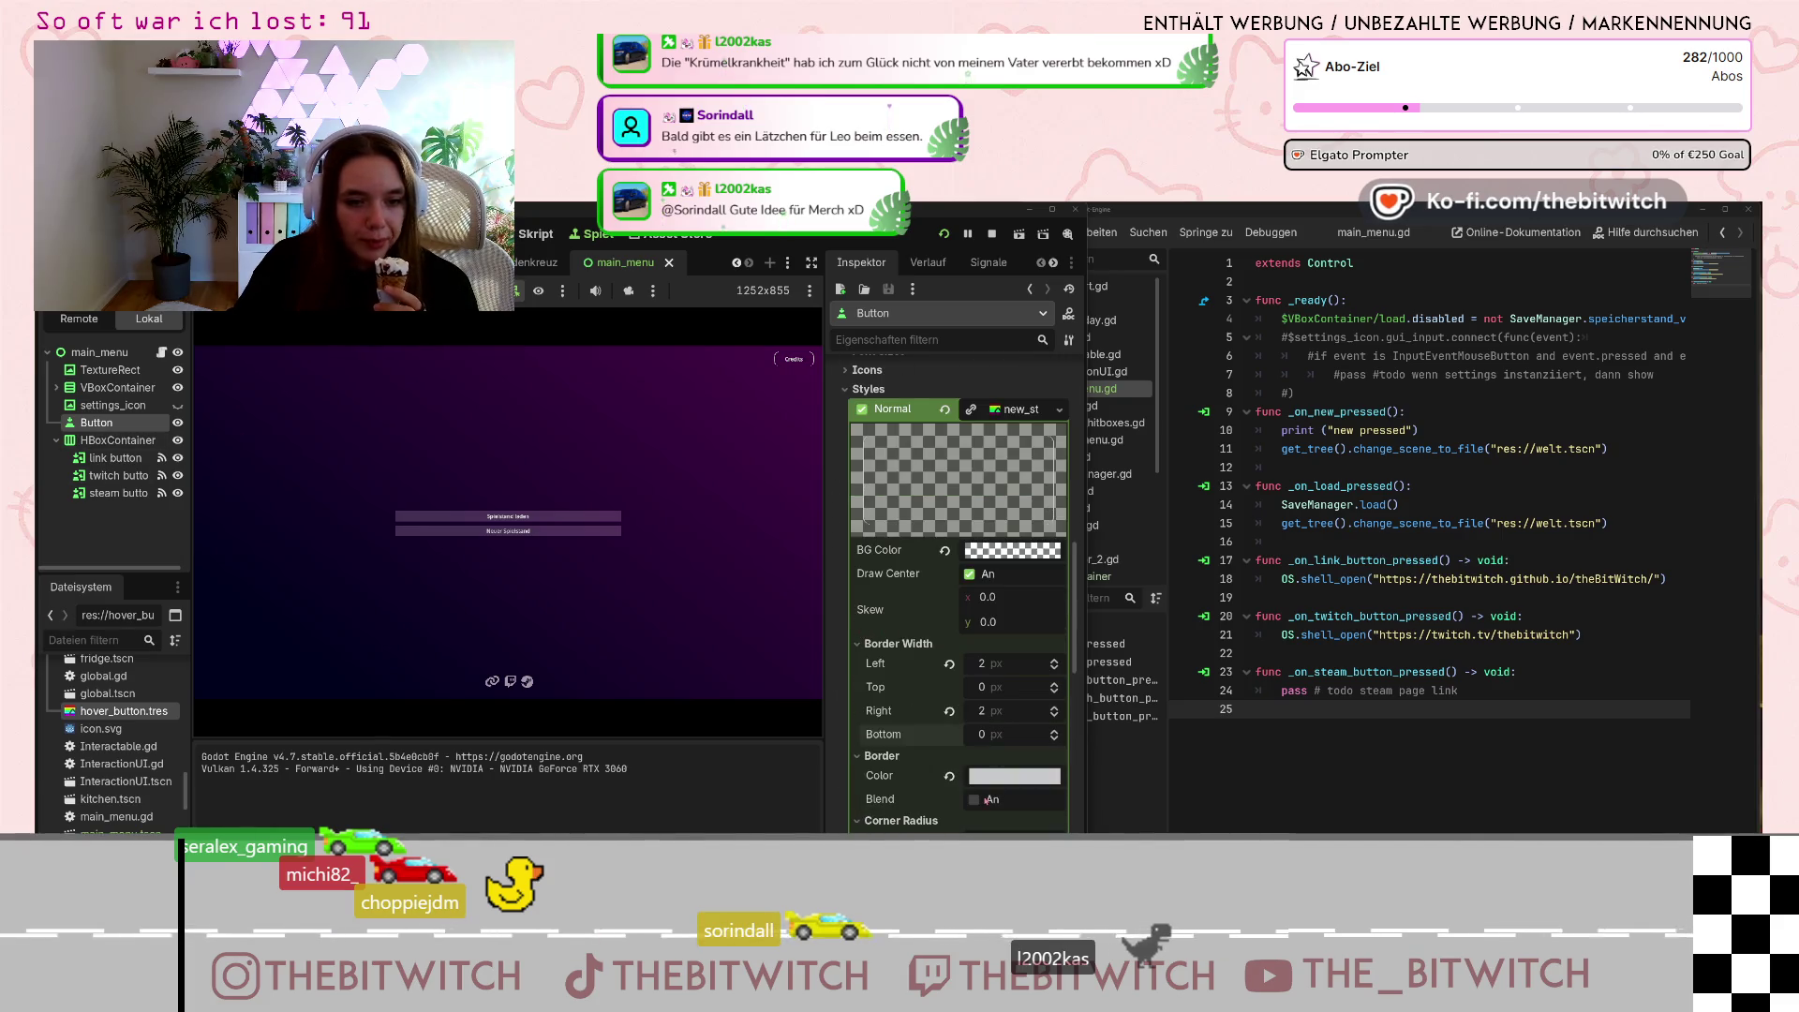
scroll(922, 694, "down", 8)
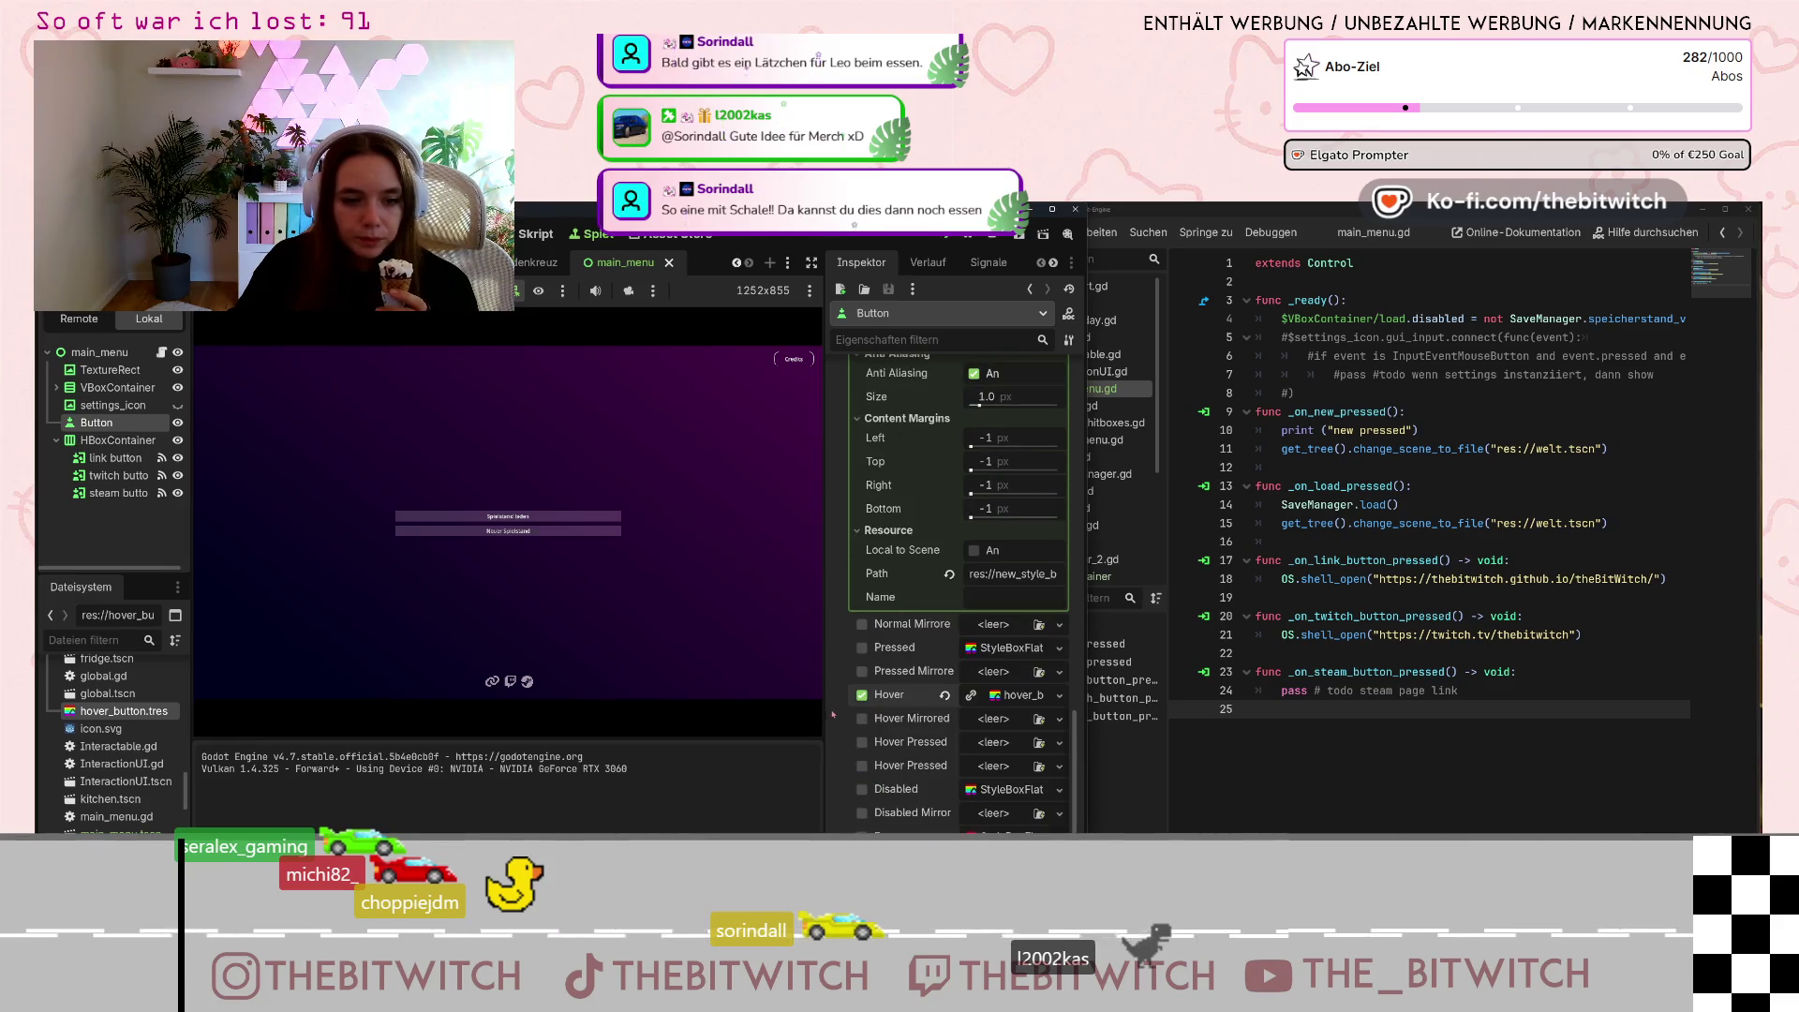
left_click(1014, 702)
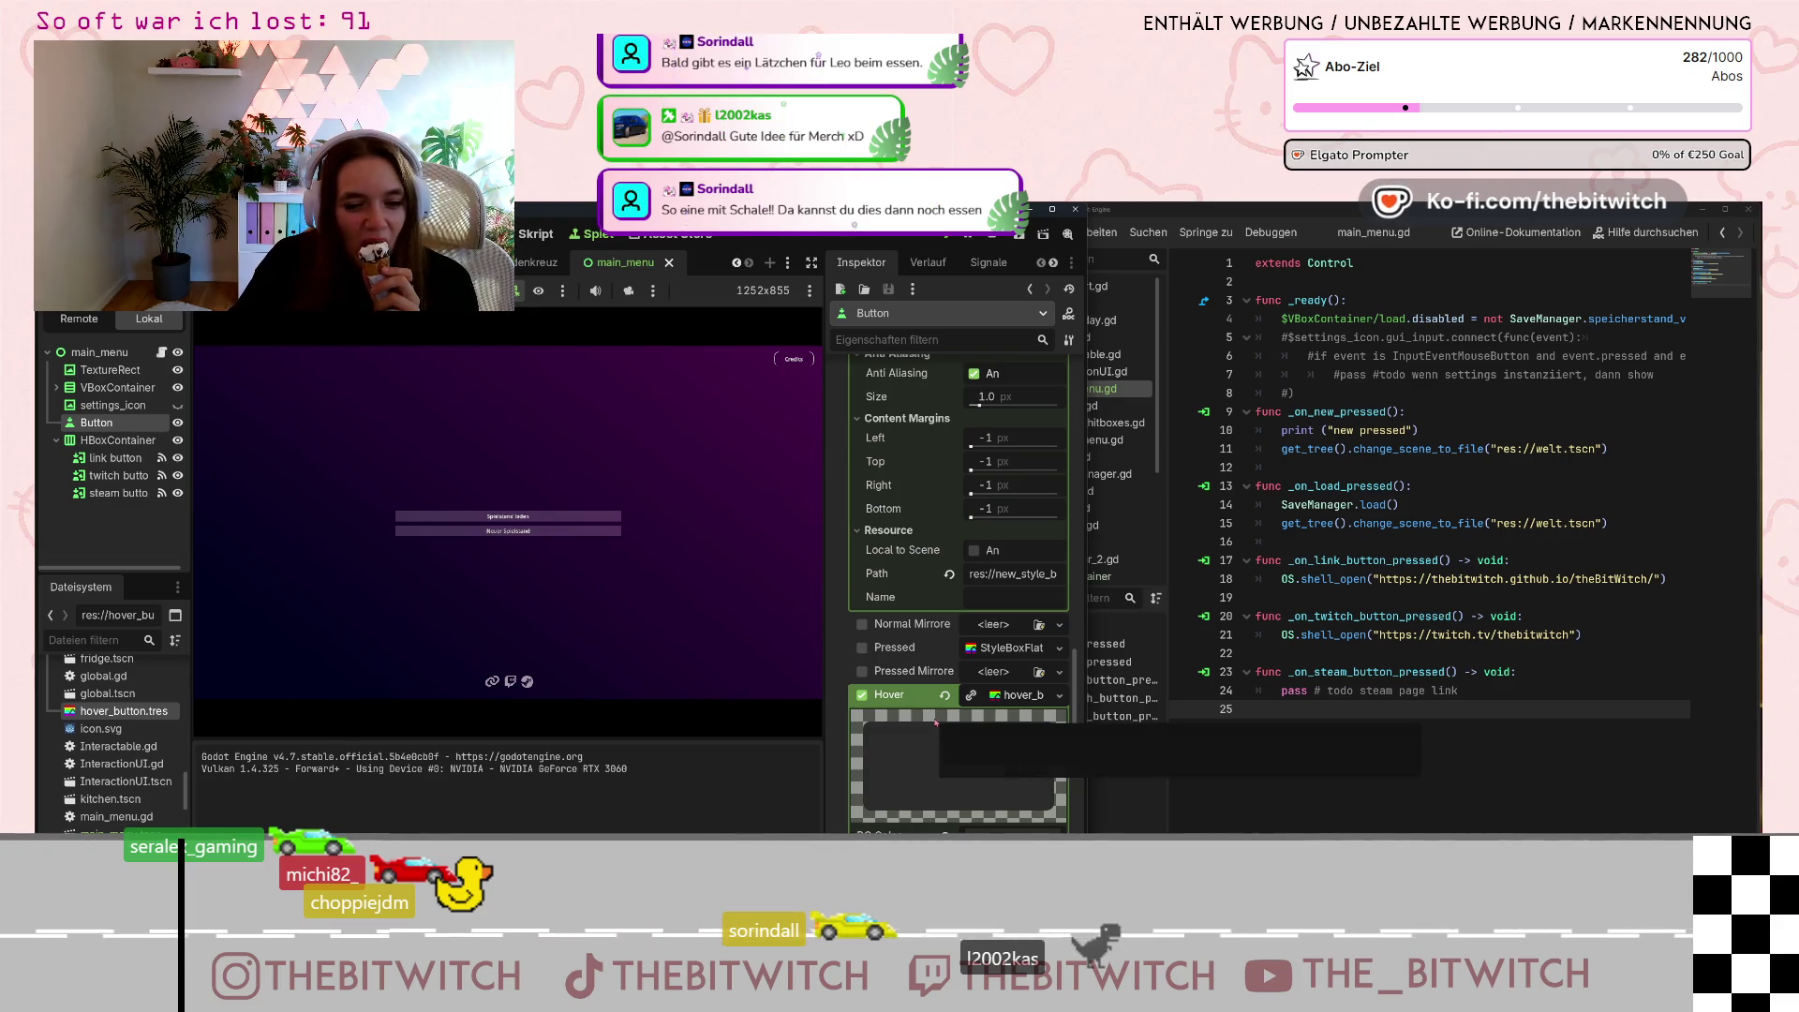
scroll(947, 720, "down", 3)
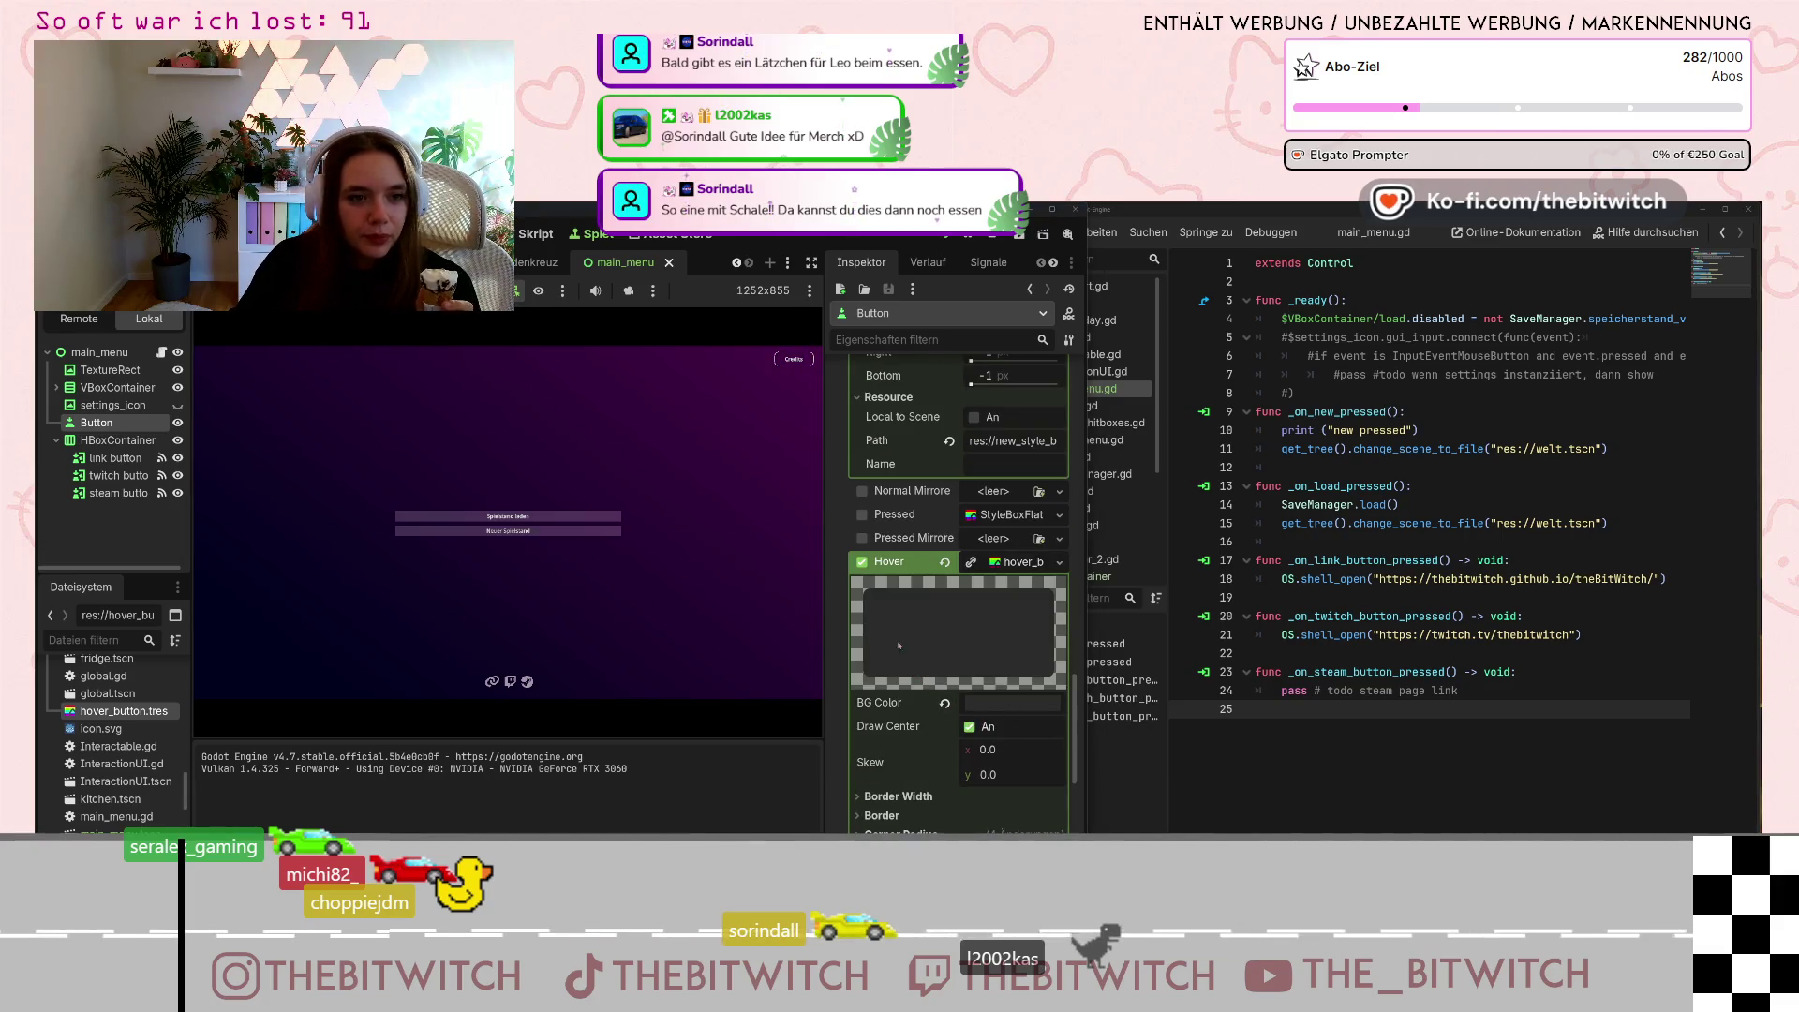
Set the Hover BG Color to translucent white ffffff77 and recheck it.
left_click(971, 702)
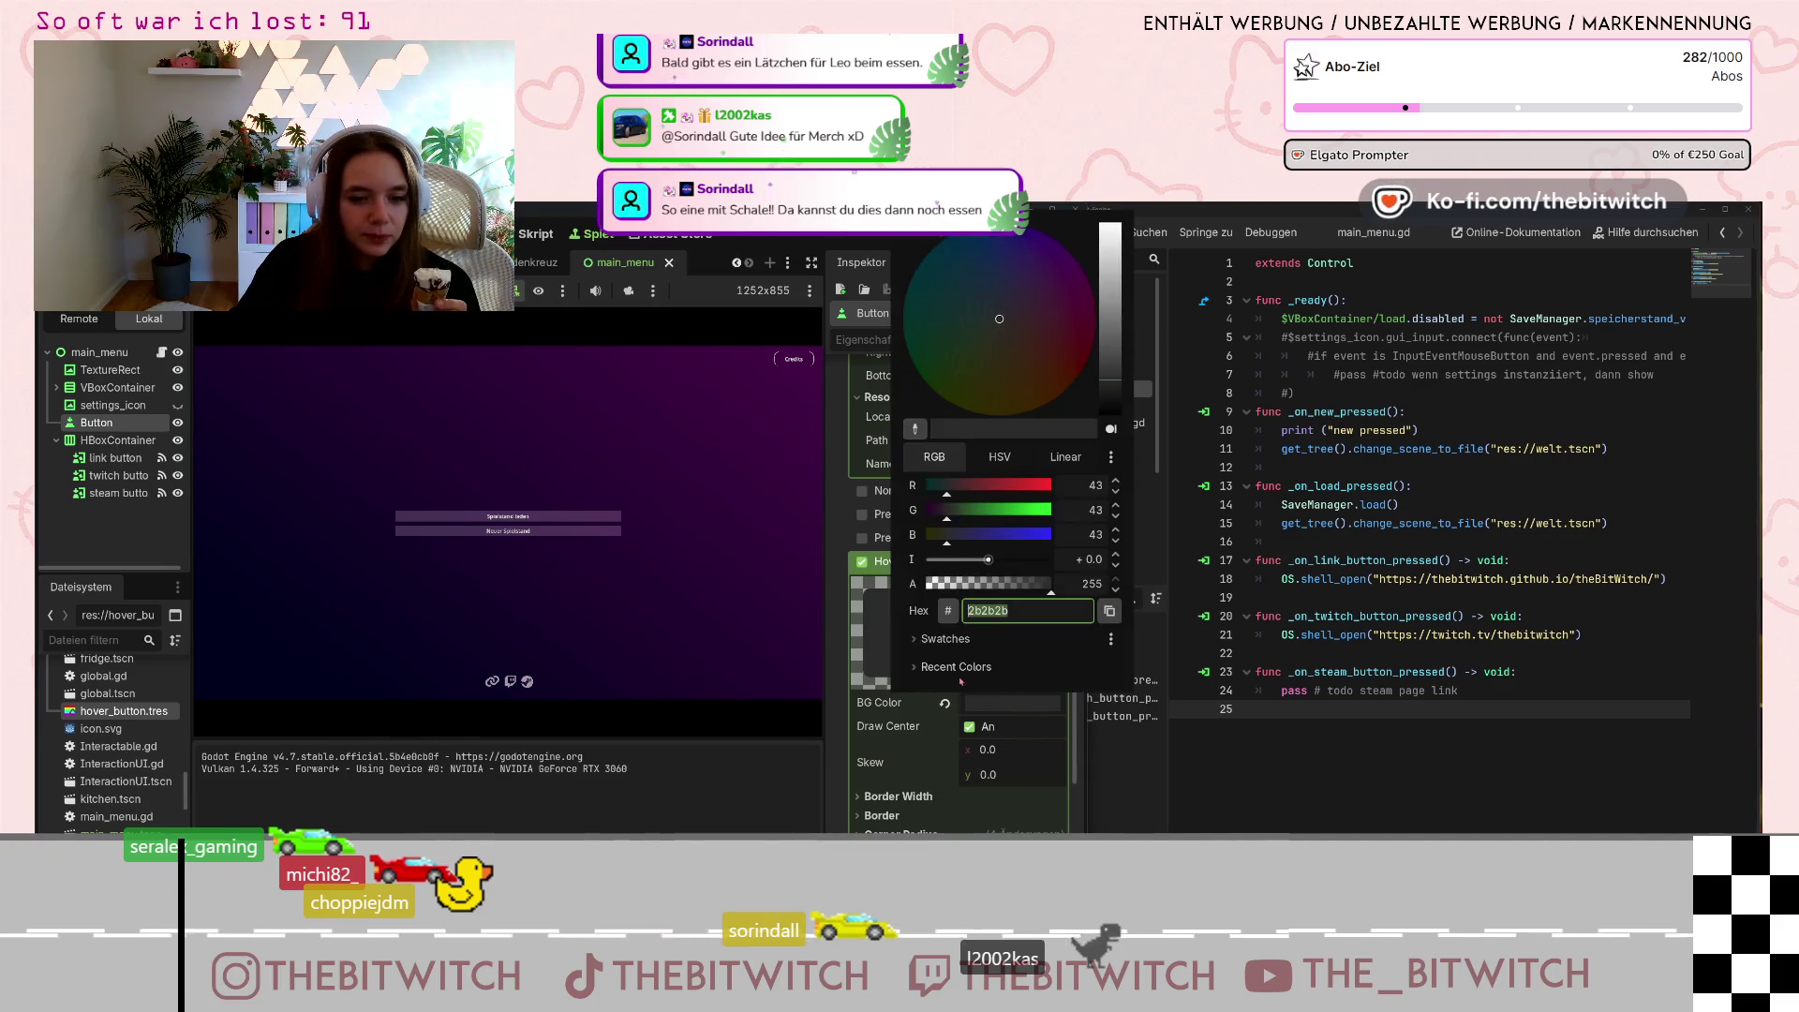
type("ffffff")
key("Return")
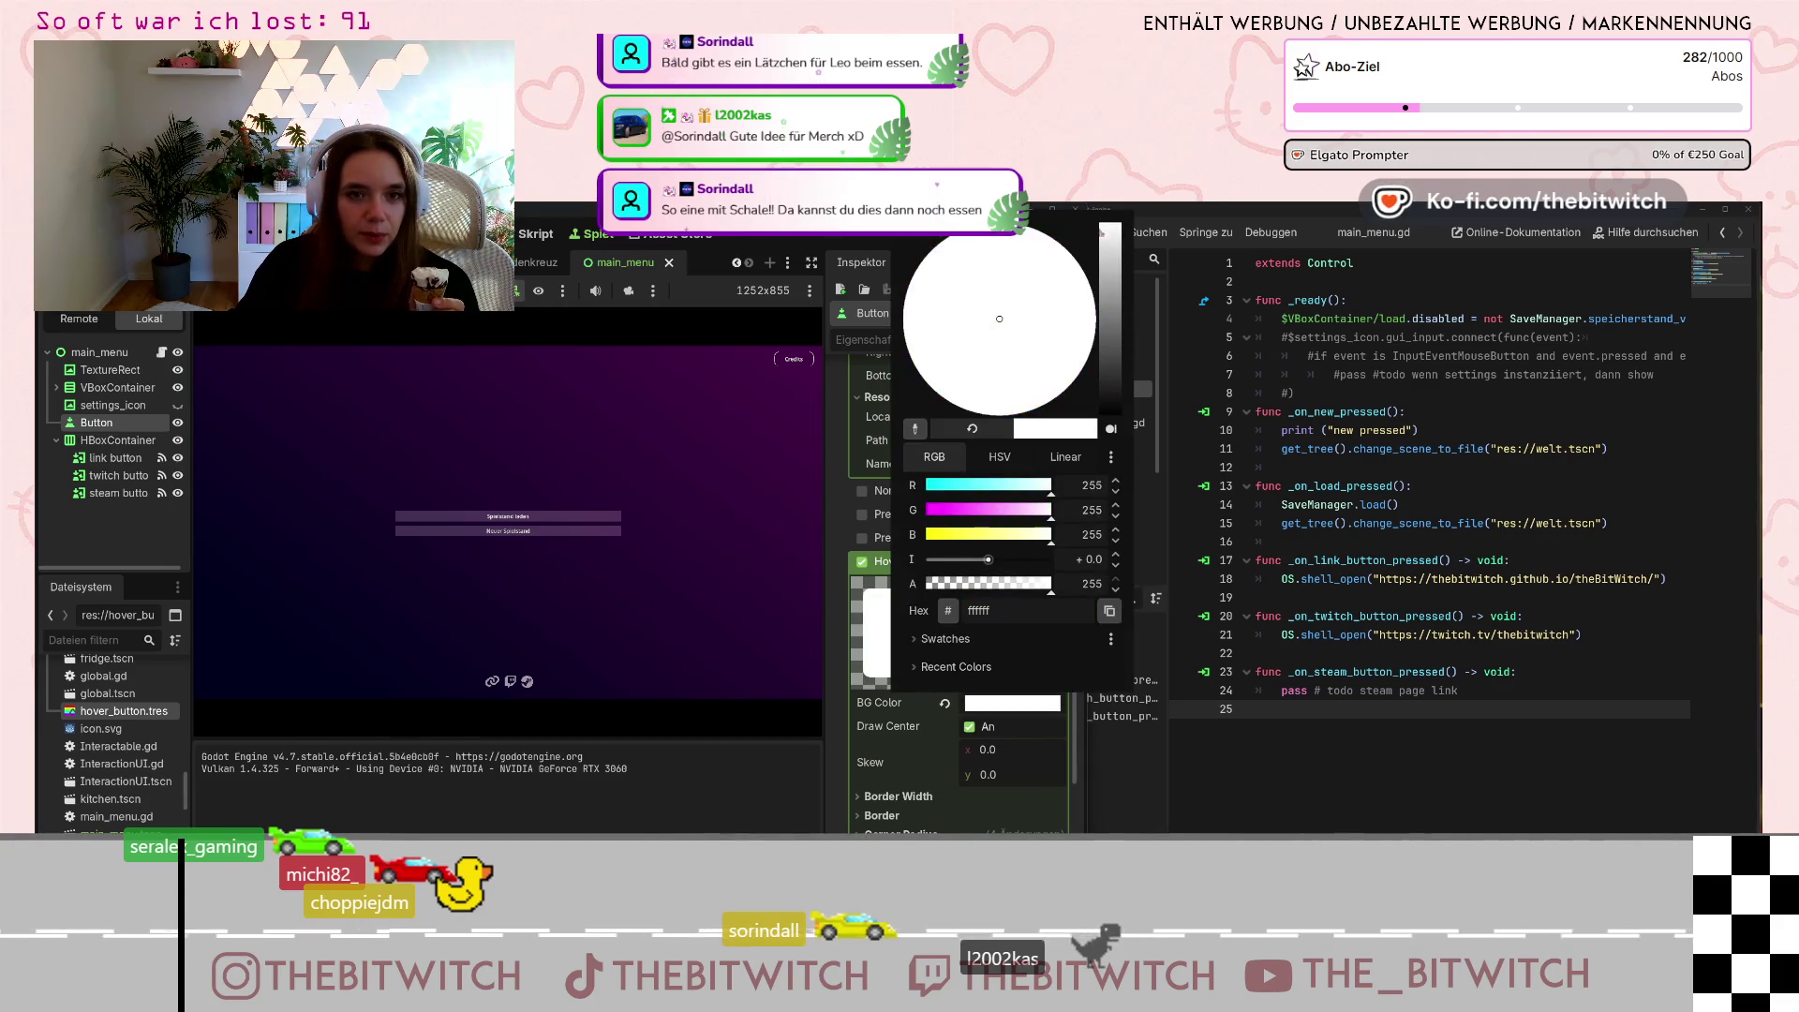
type("77")
key("Return")
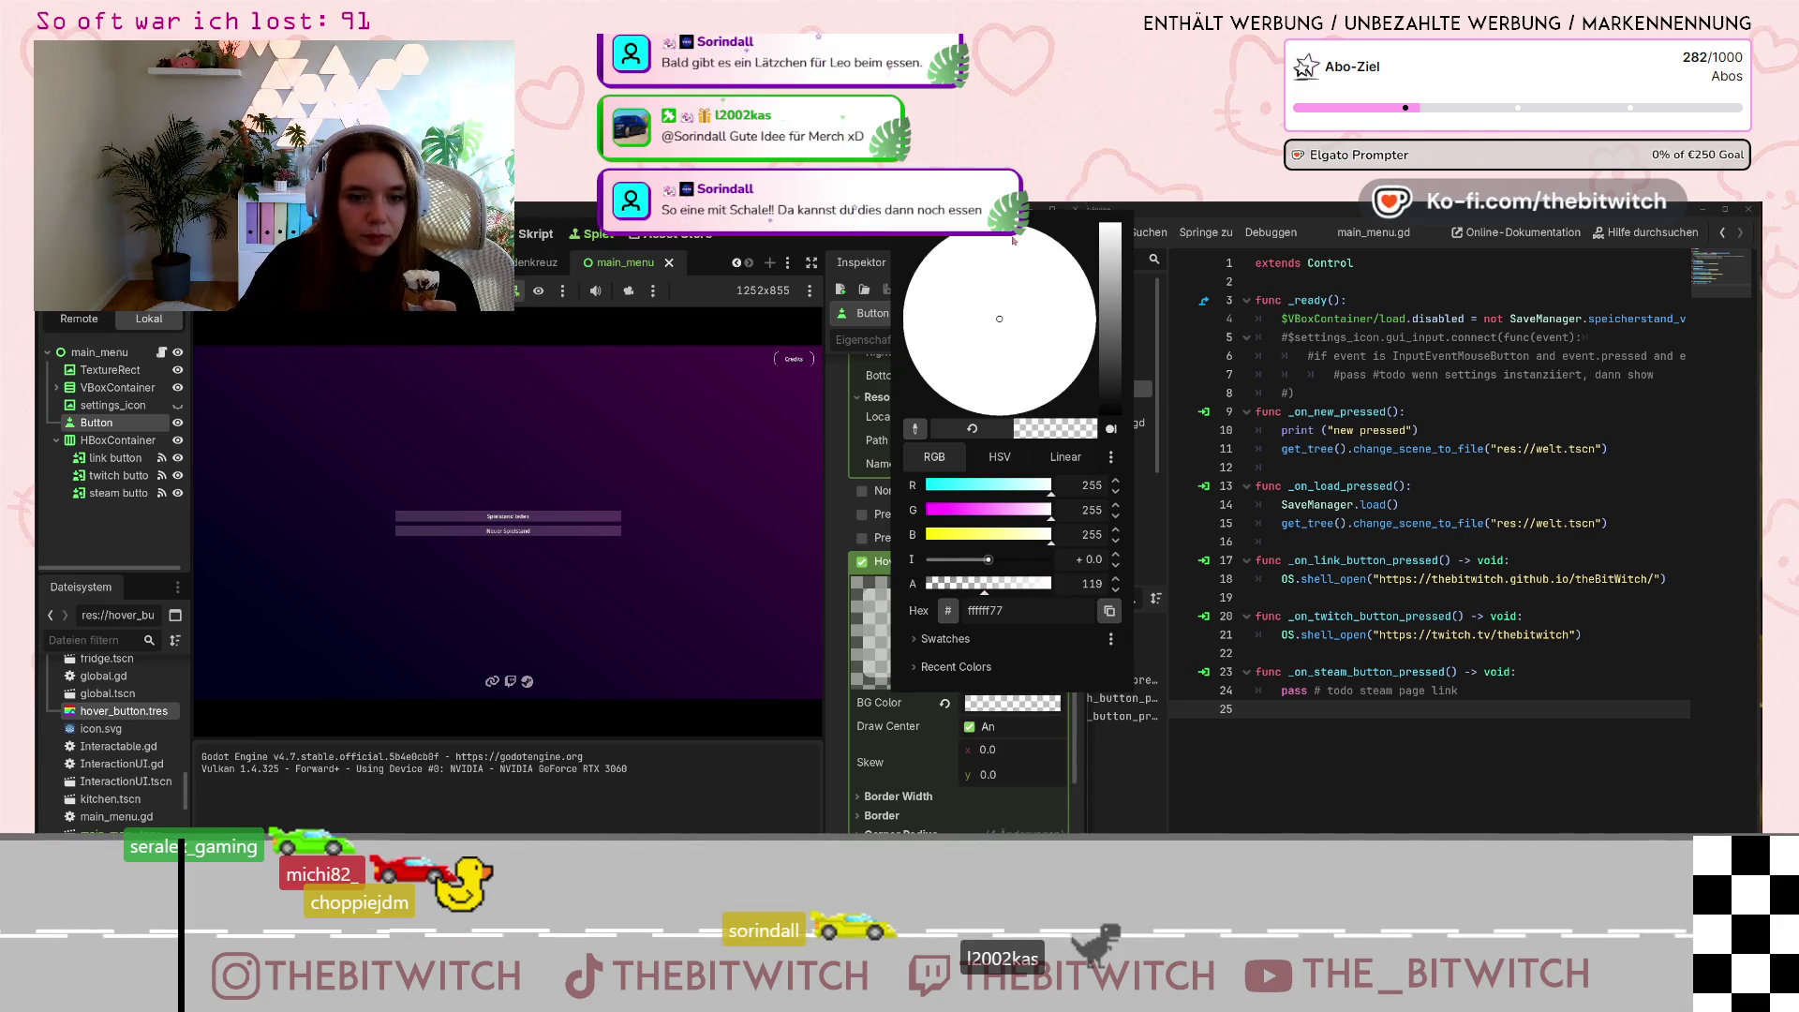
left_click(838, 594)
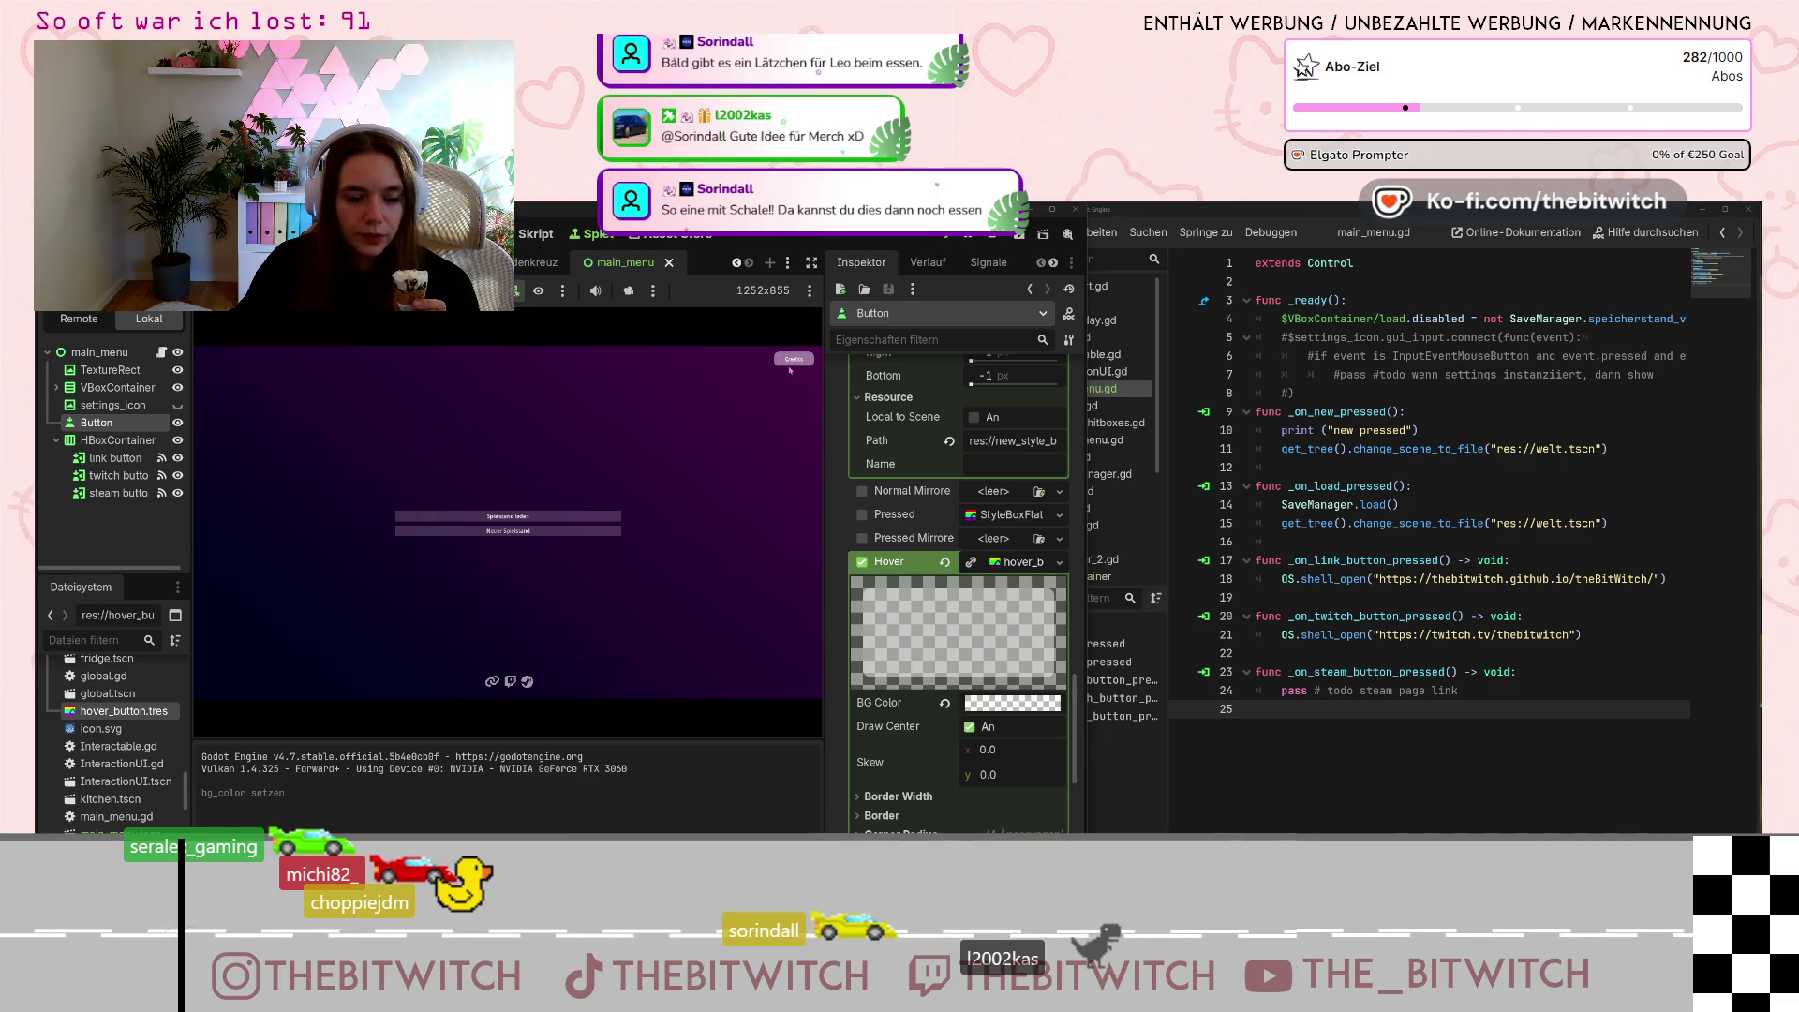
left_click(1013, 703)
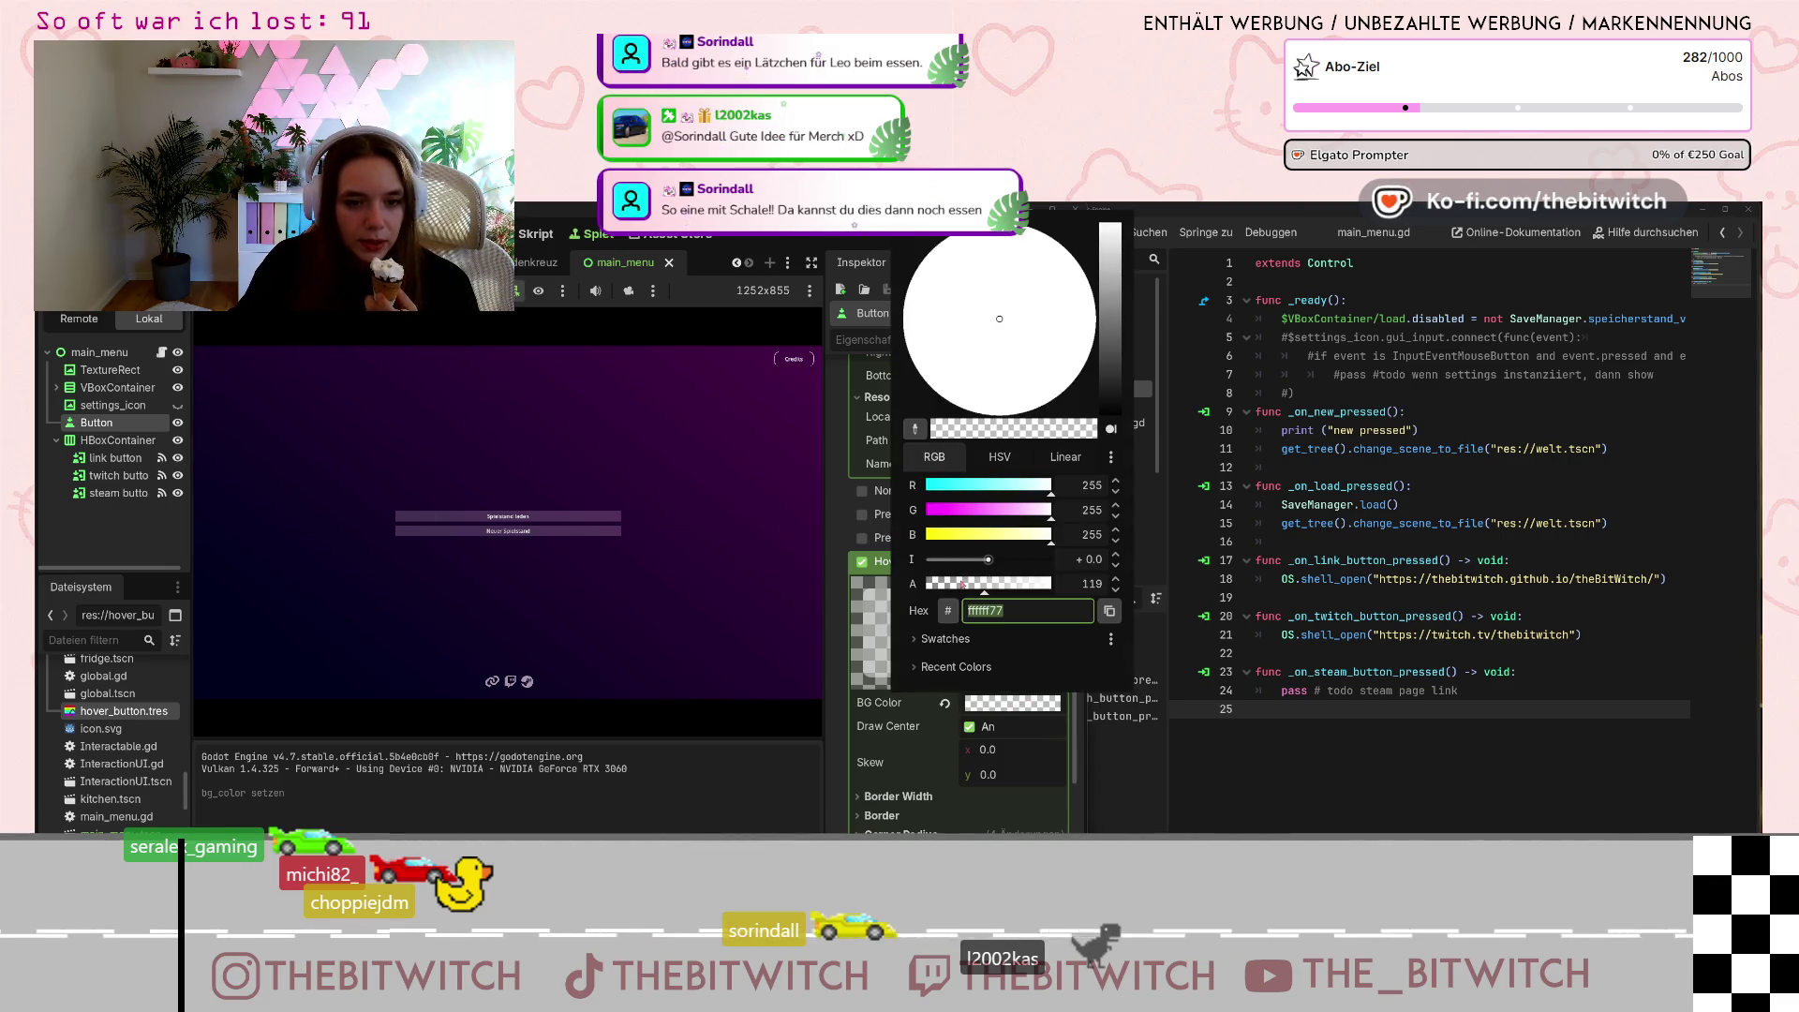
left_click(794, 463)
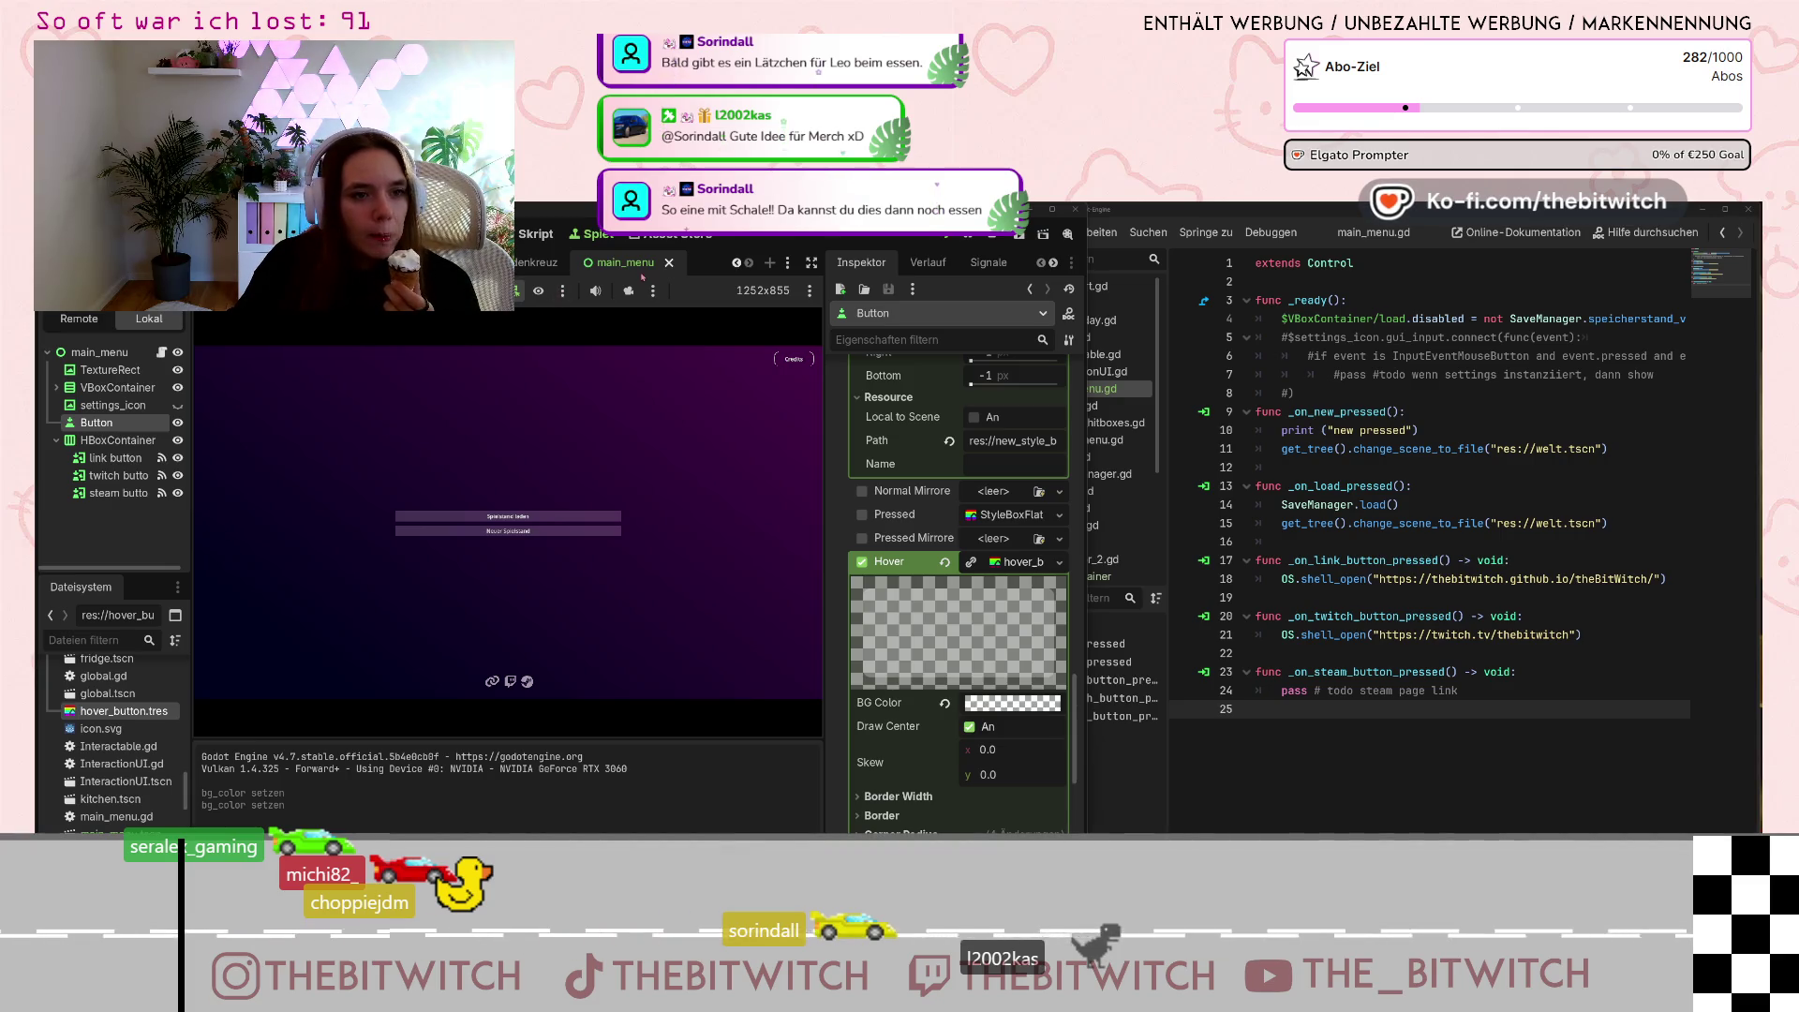
left_click(736, 263)
Browse the scene tabs, glance at the Welt scene's Boden node, then open end_of_day and select its root.
left_click(736, 263)
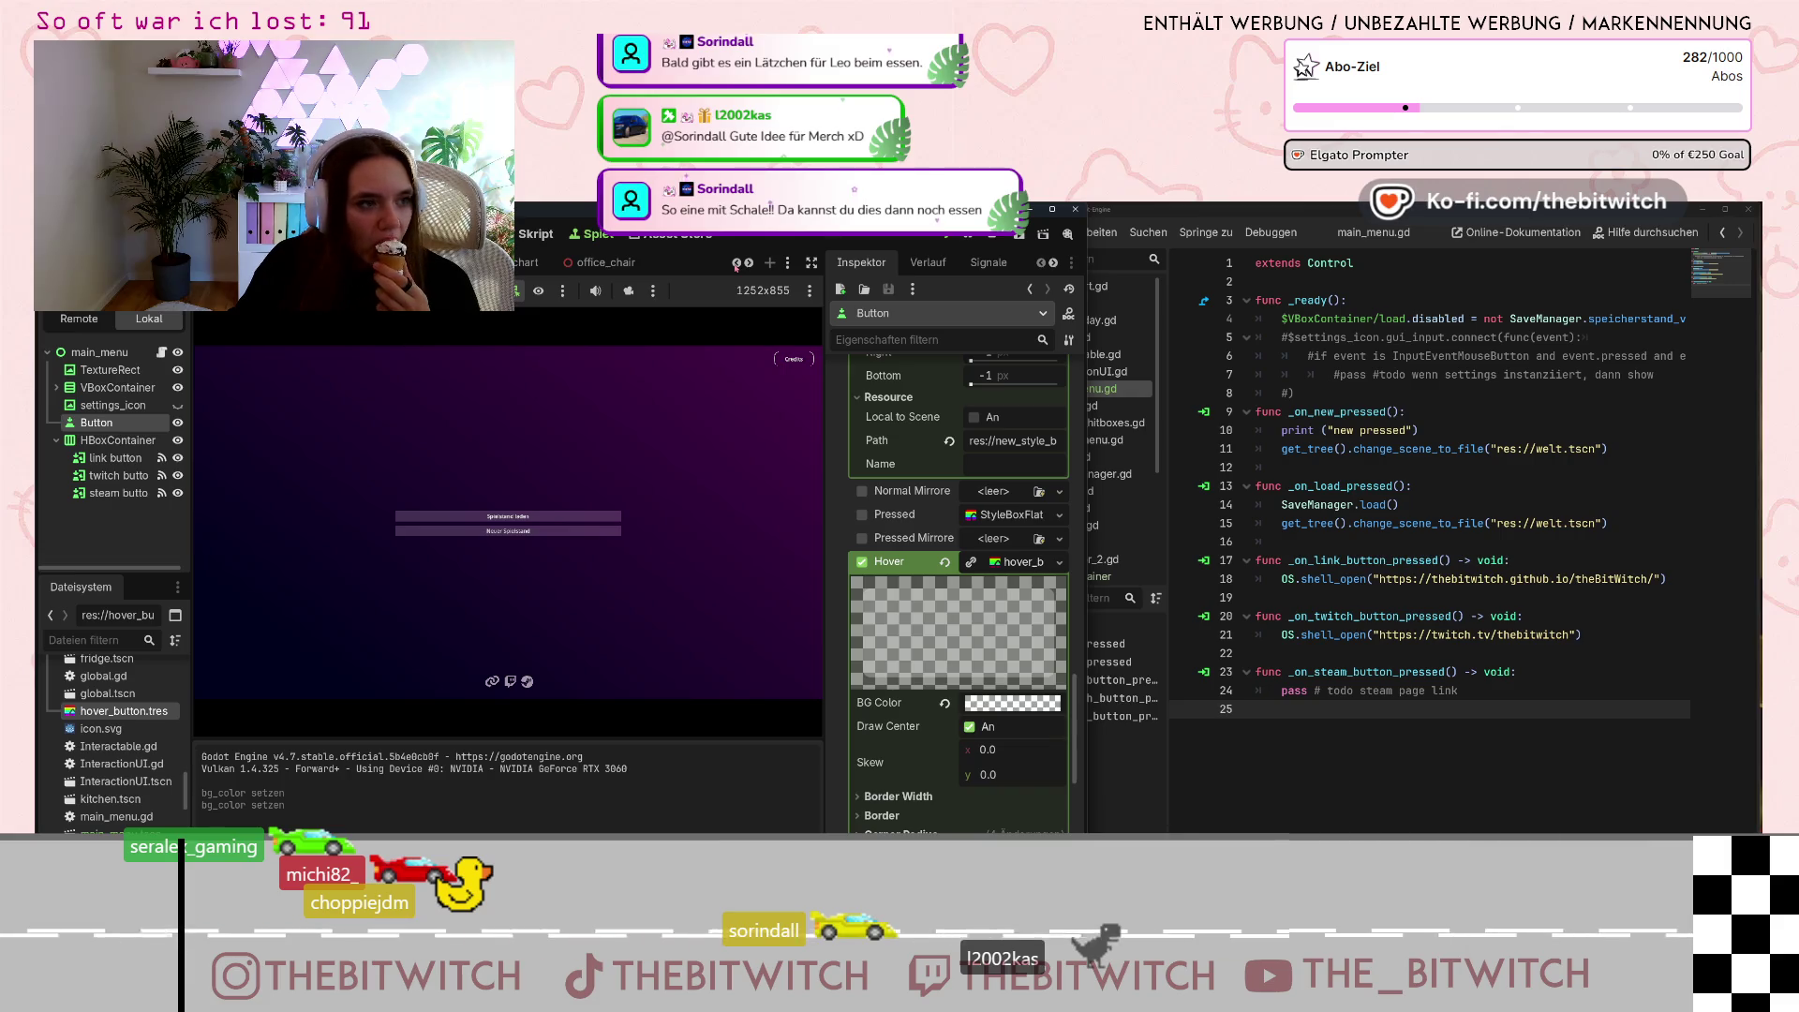
left_click(736, 265)
left_click(736, 265)
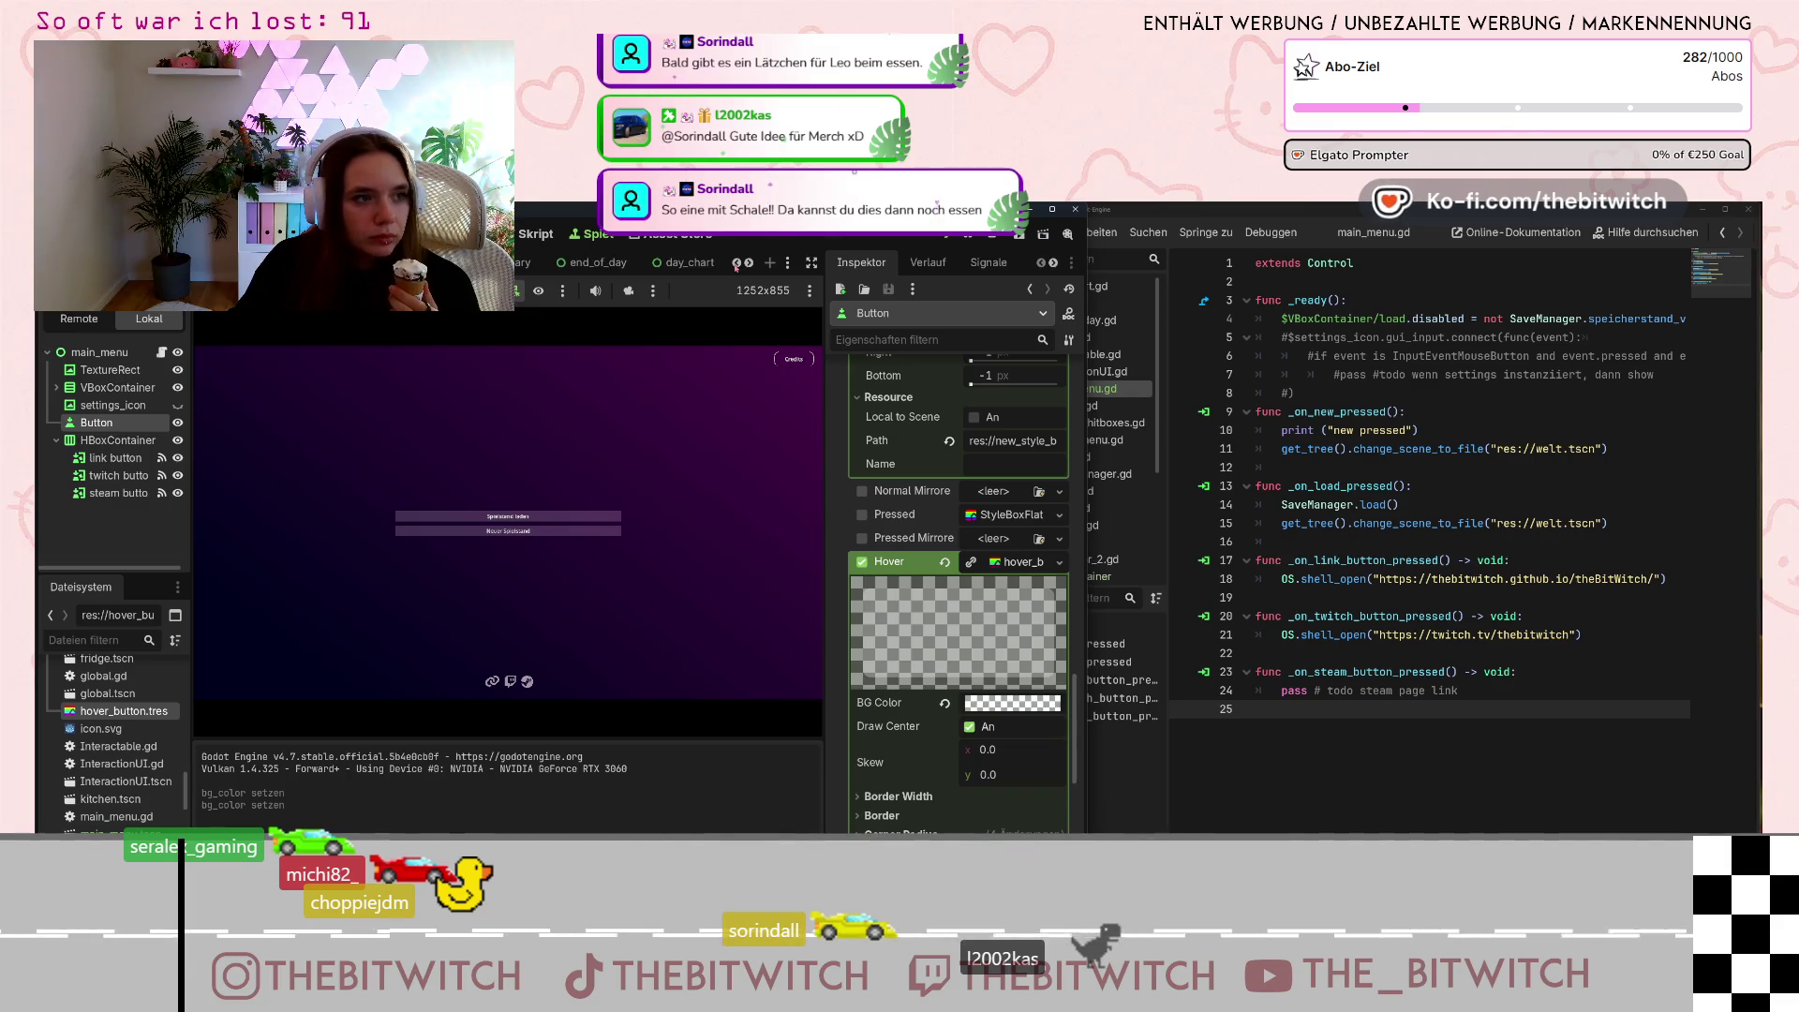
left_click(736, 265)
left_click(736, 266)
left_click(736, 266)
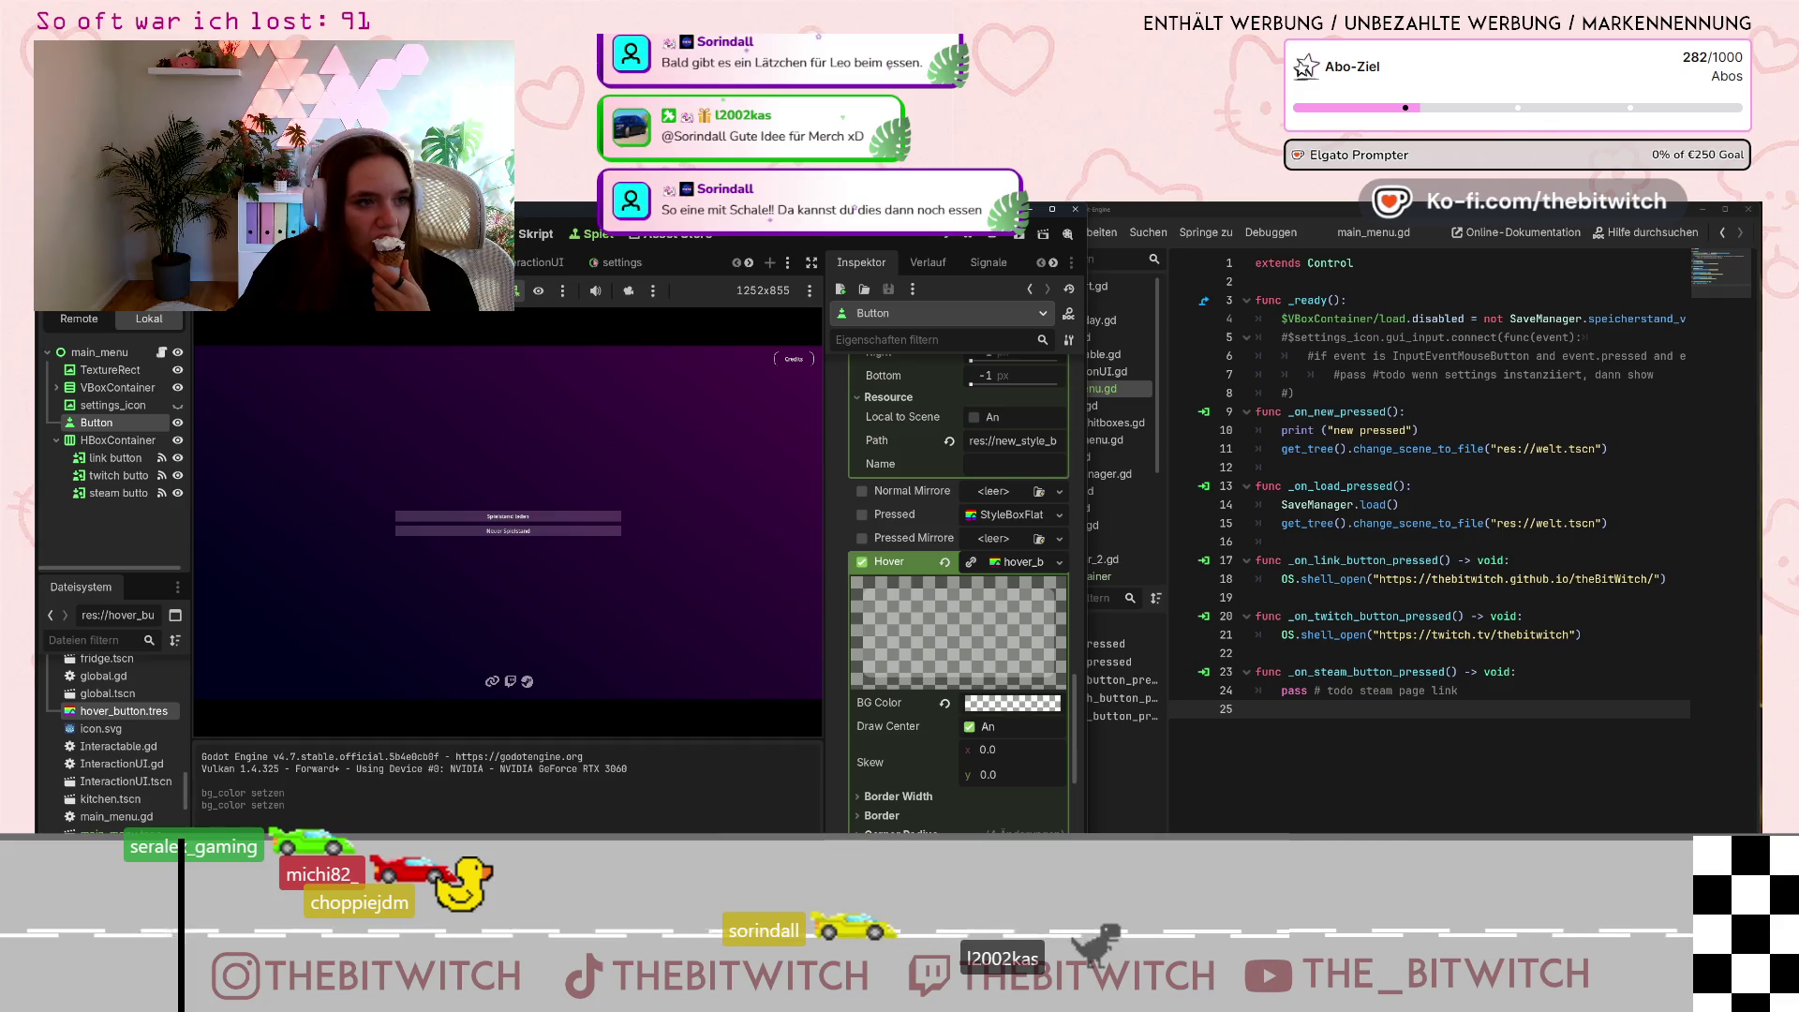
left_click(745, 266)
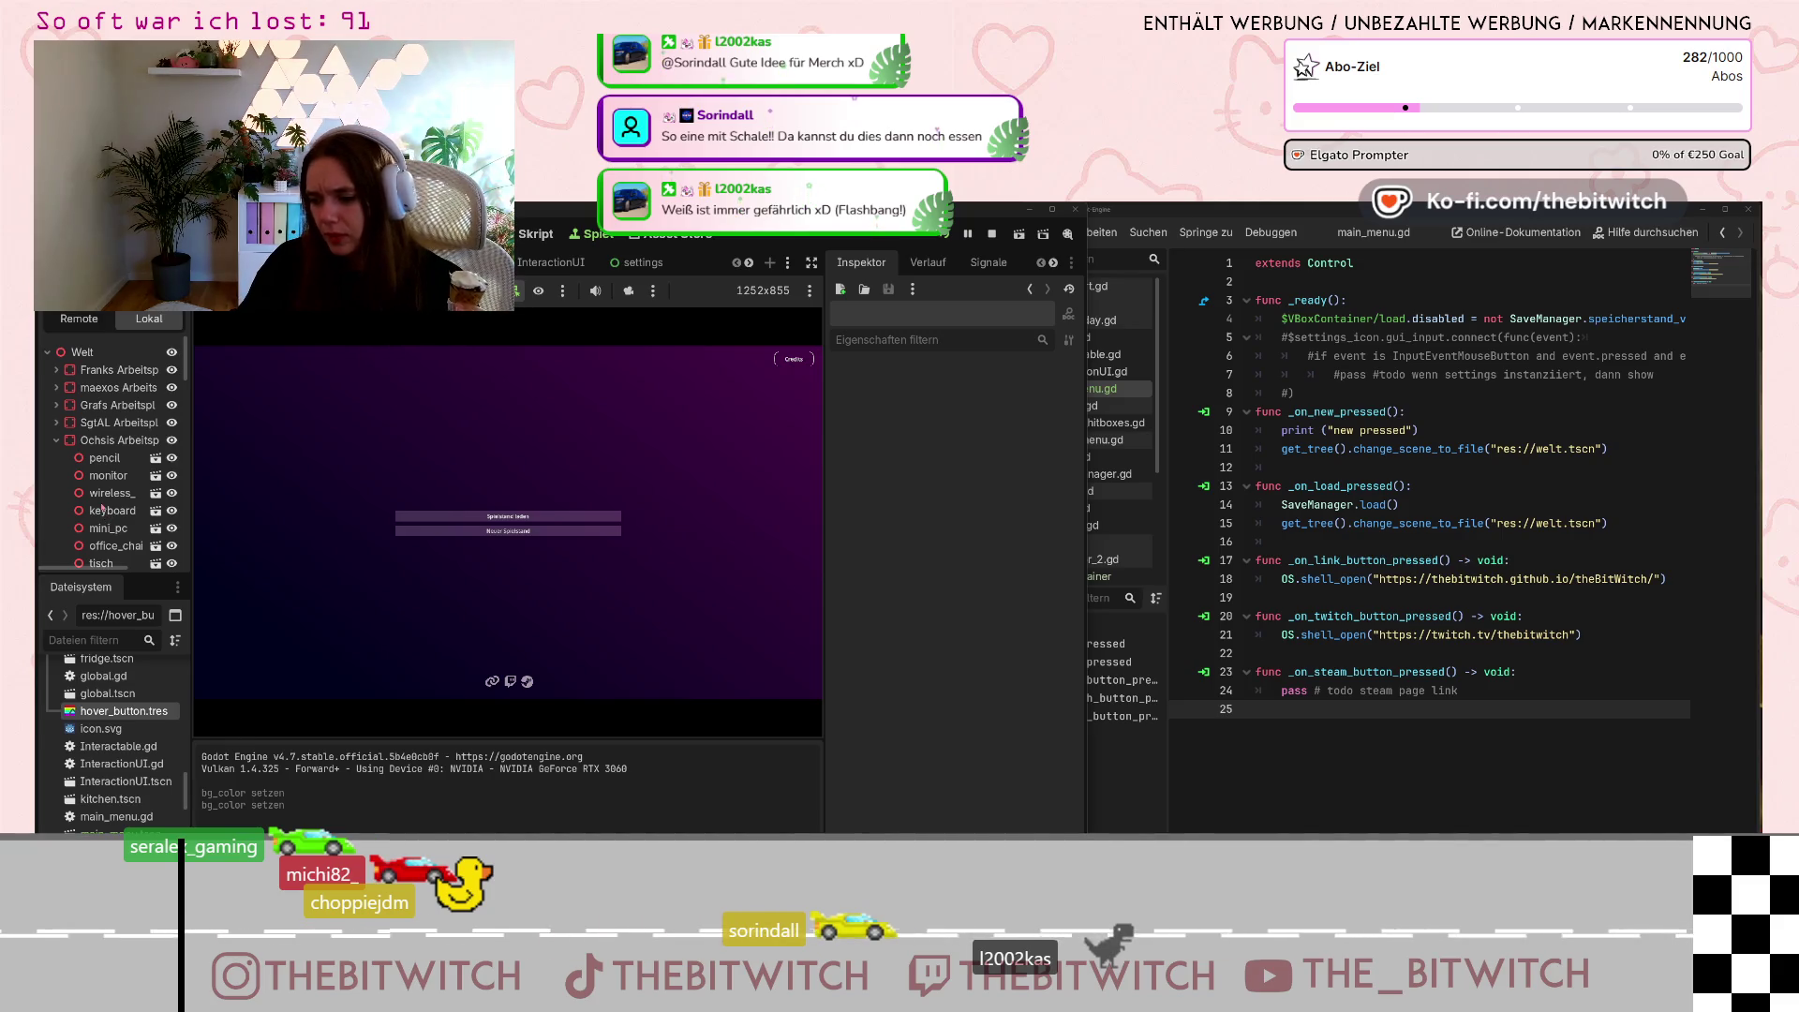
scroll(104, 508, "down", 5)
left_click(97, 468)
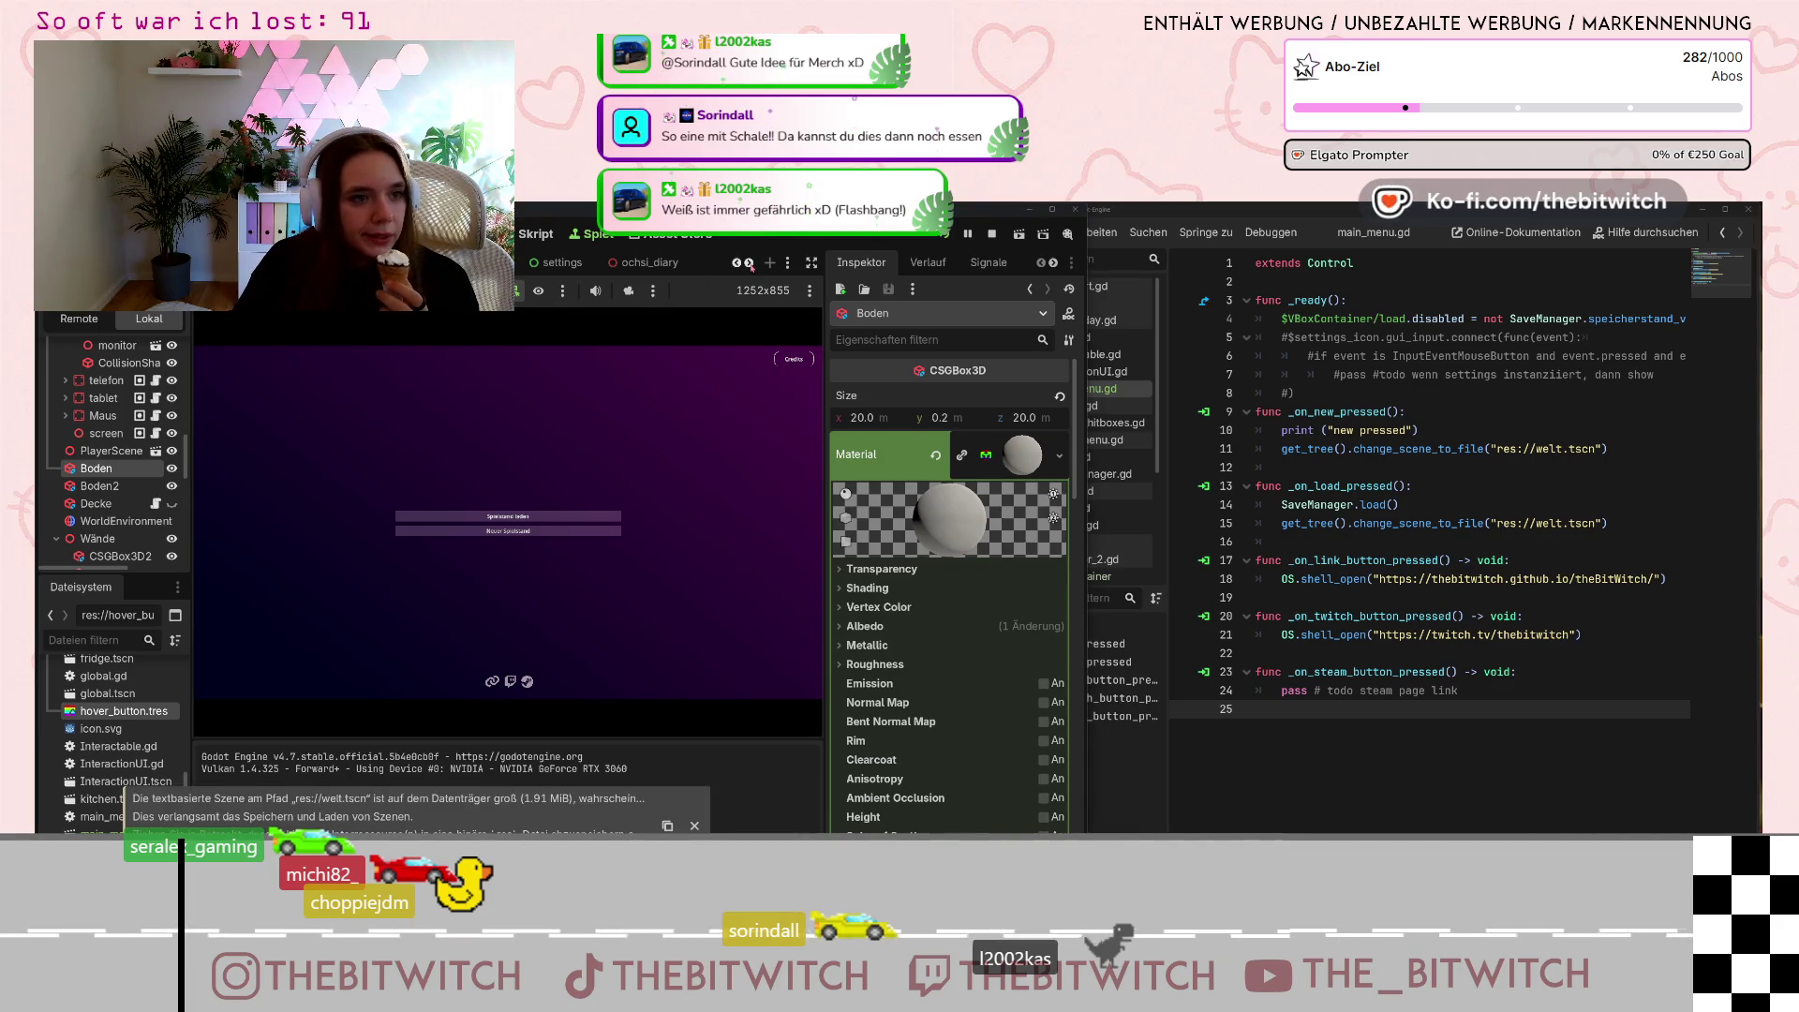
left_click(749, 263)
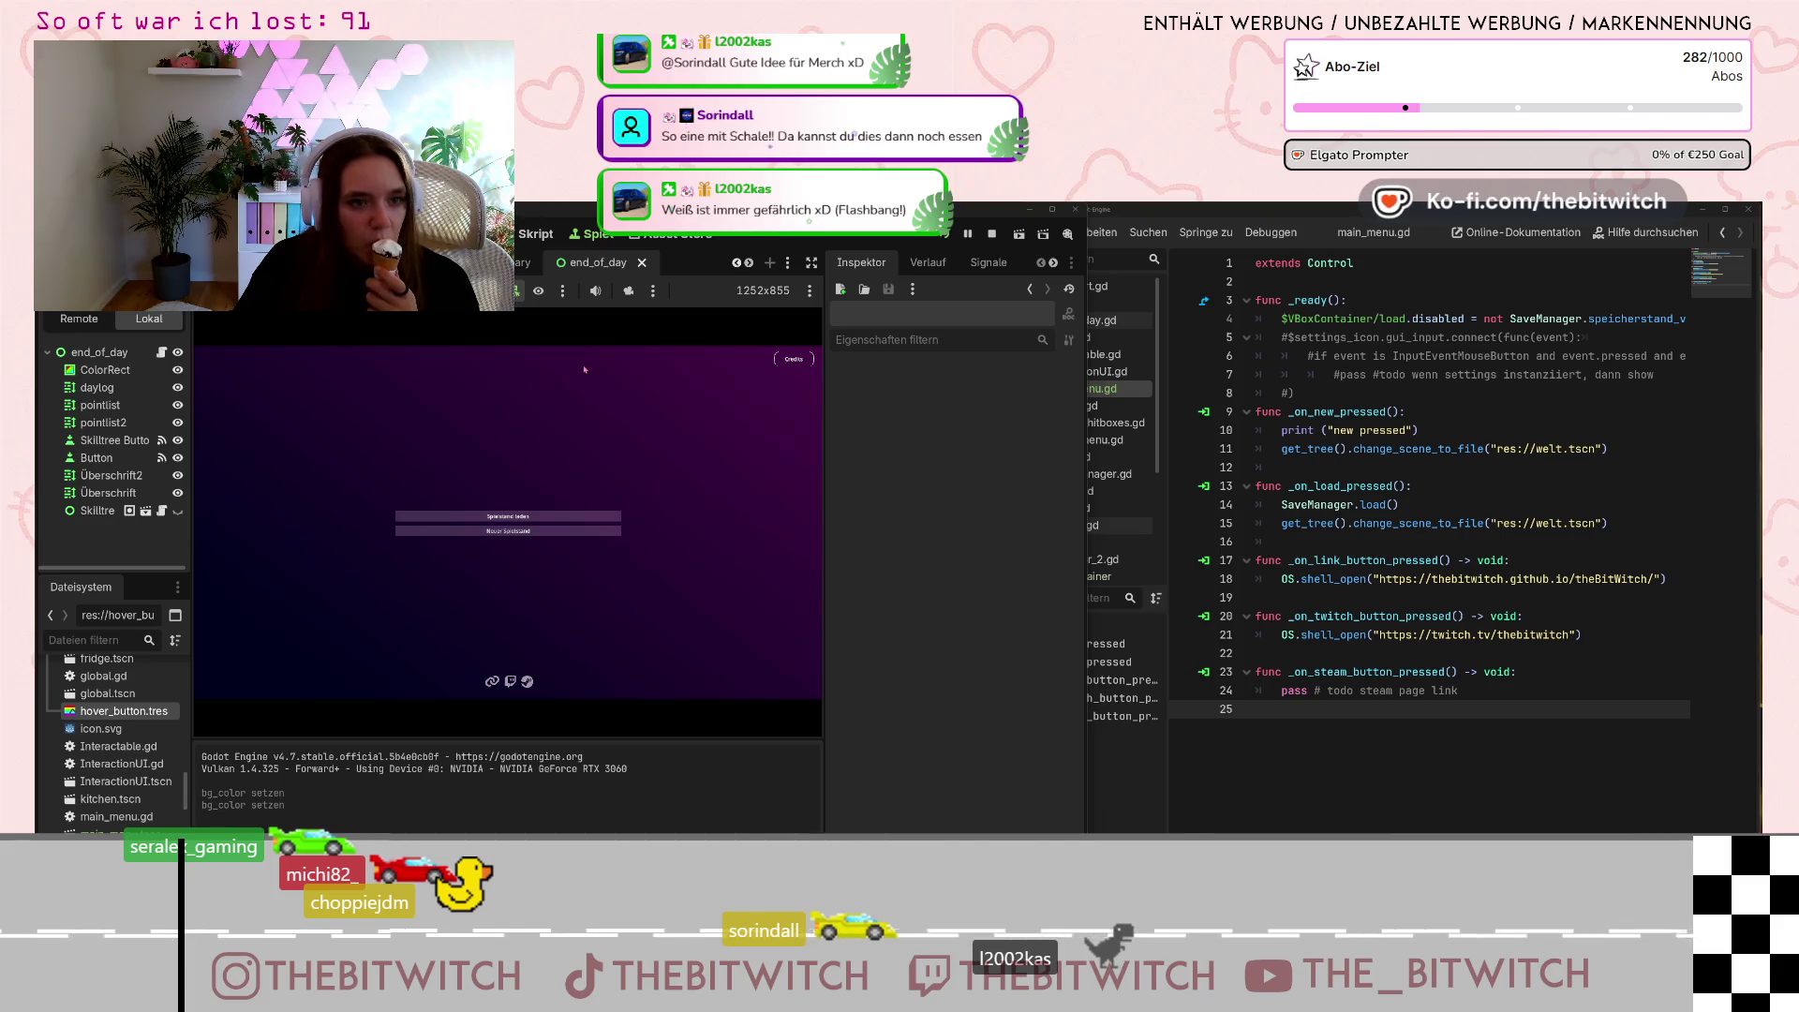
left_click(94, 353)
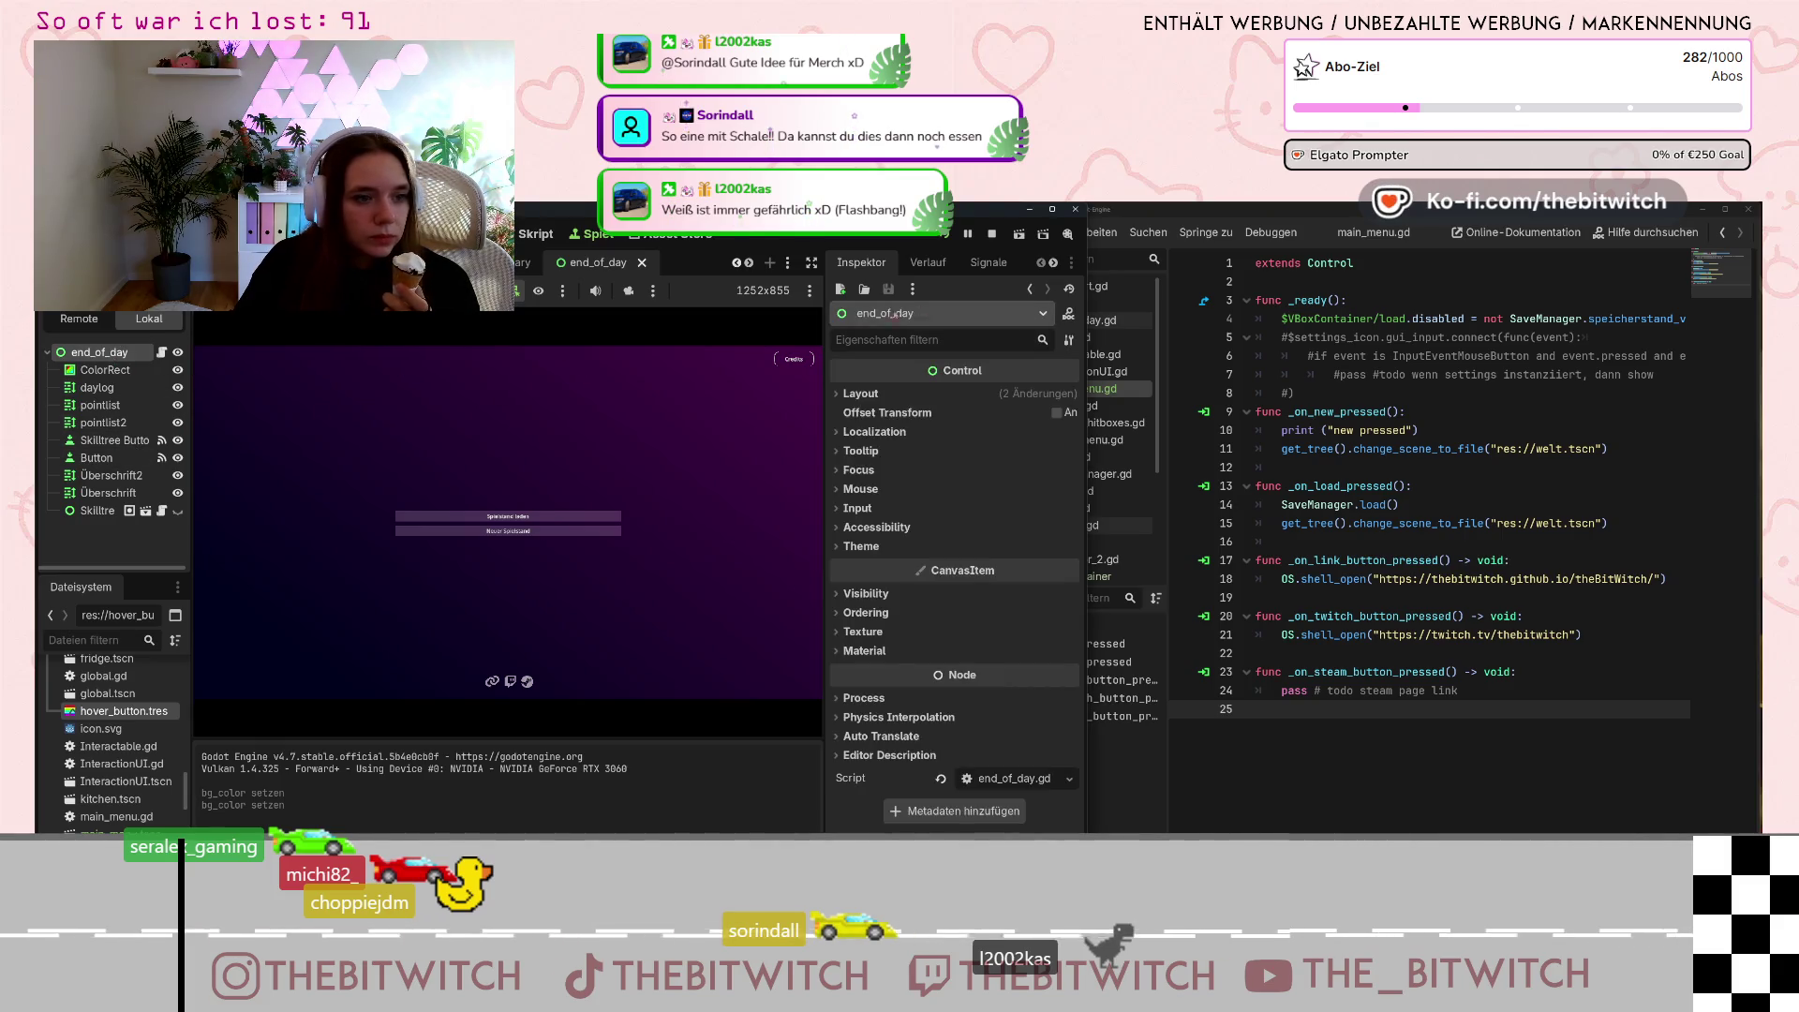
Run and stop the current end_of_day scene, then return to its 2D view.
left_click(1018, 233)
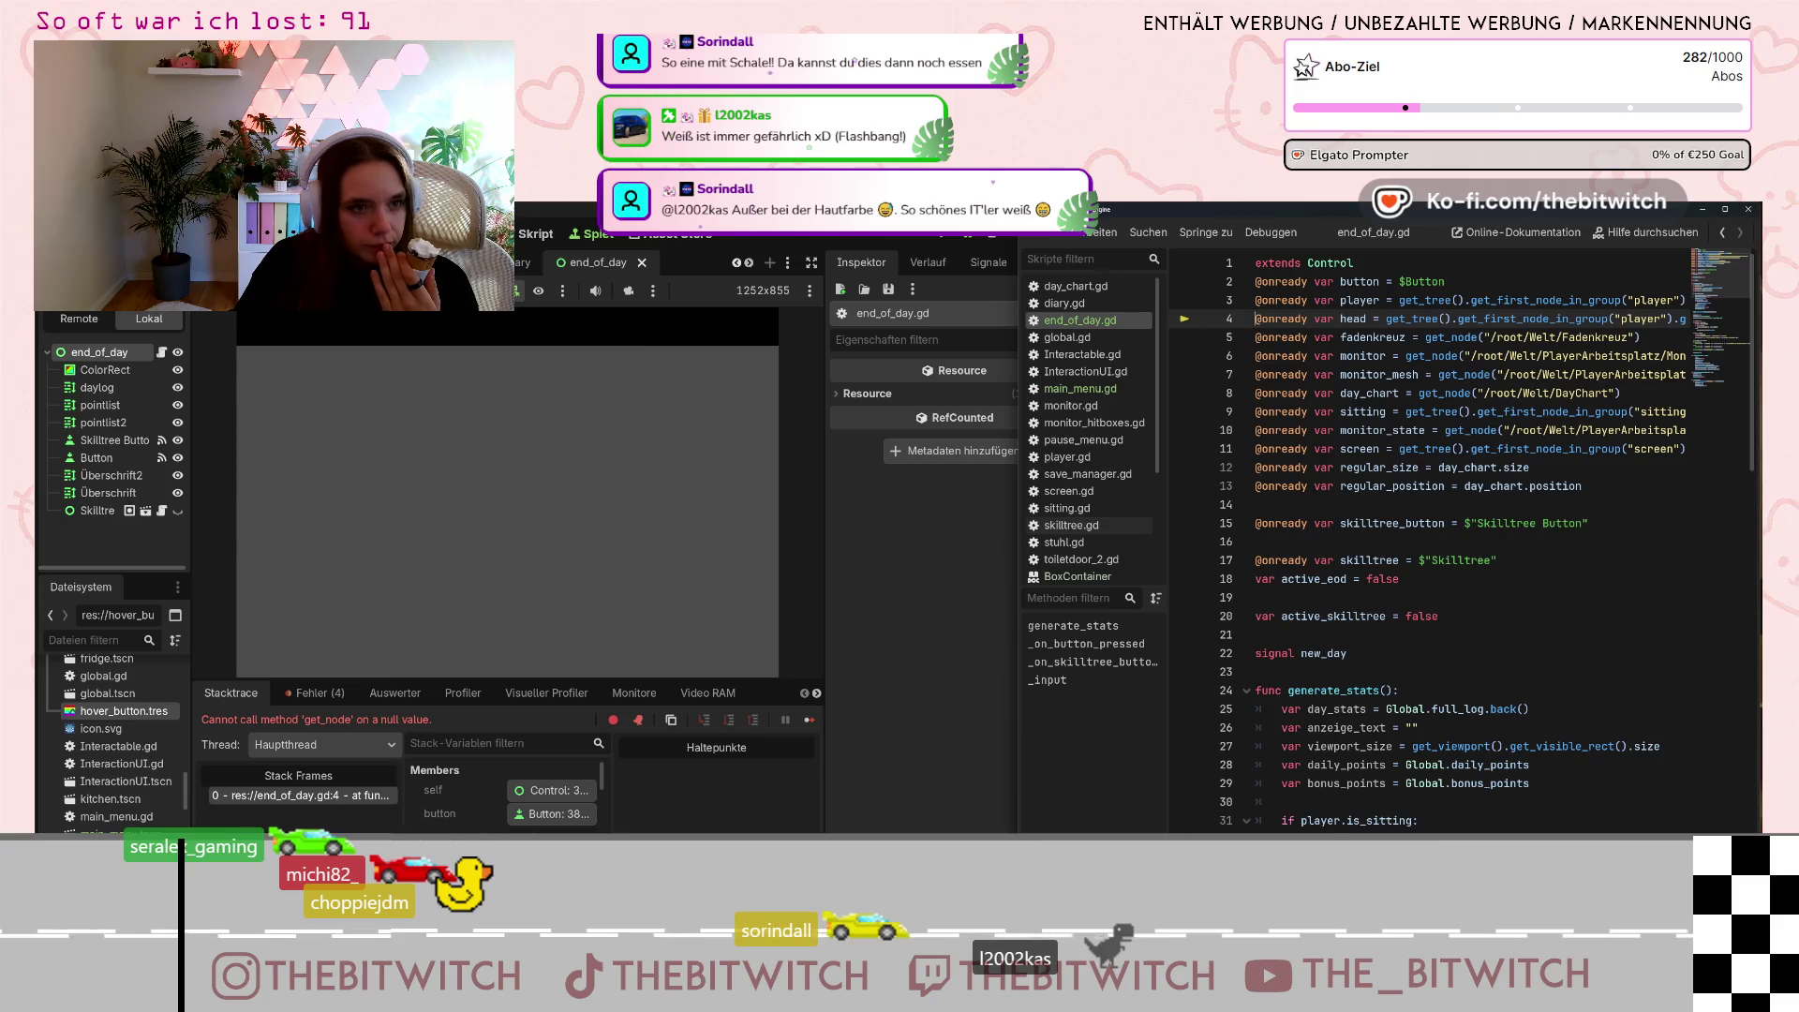
left_click(992, 235)
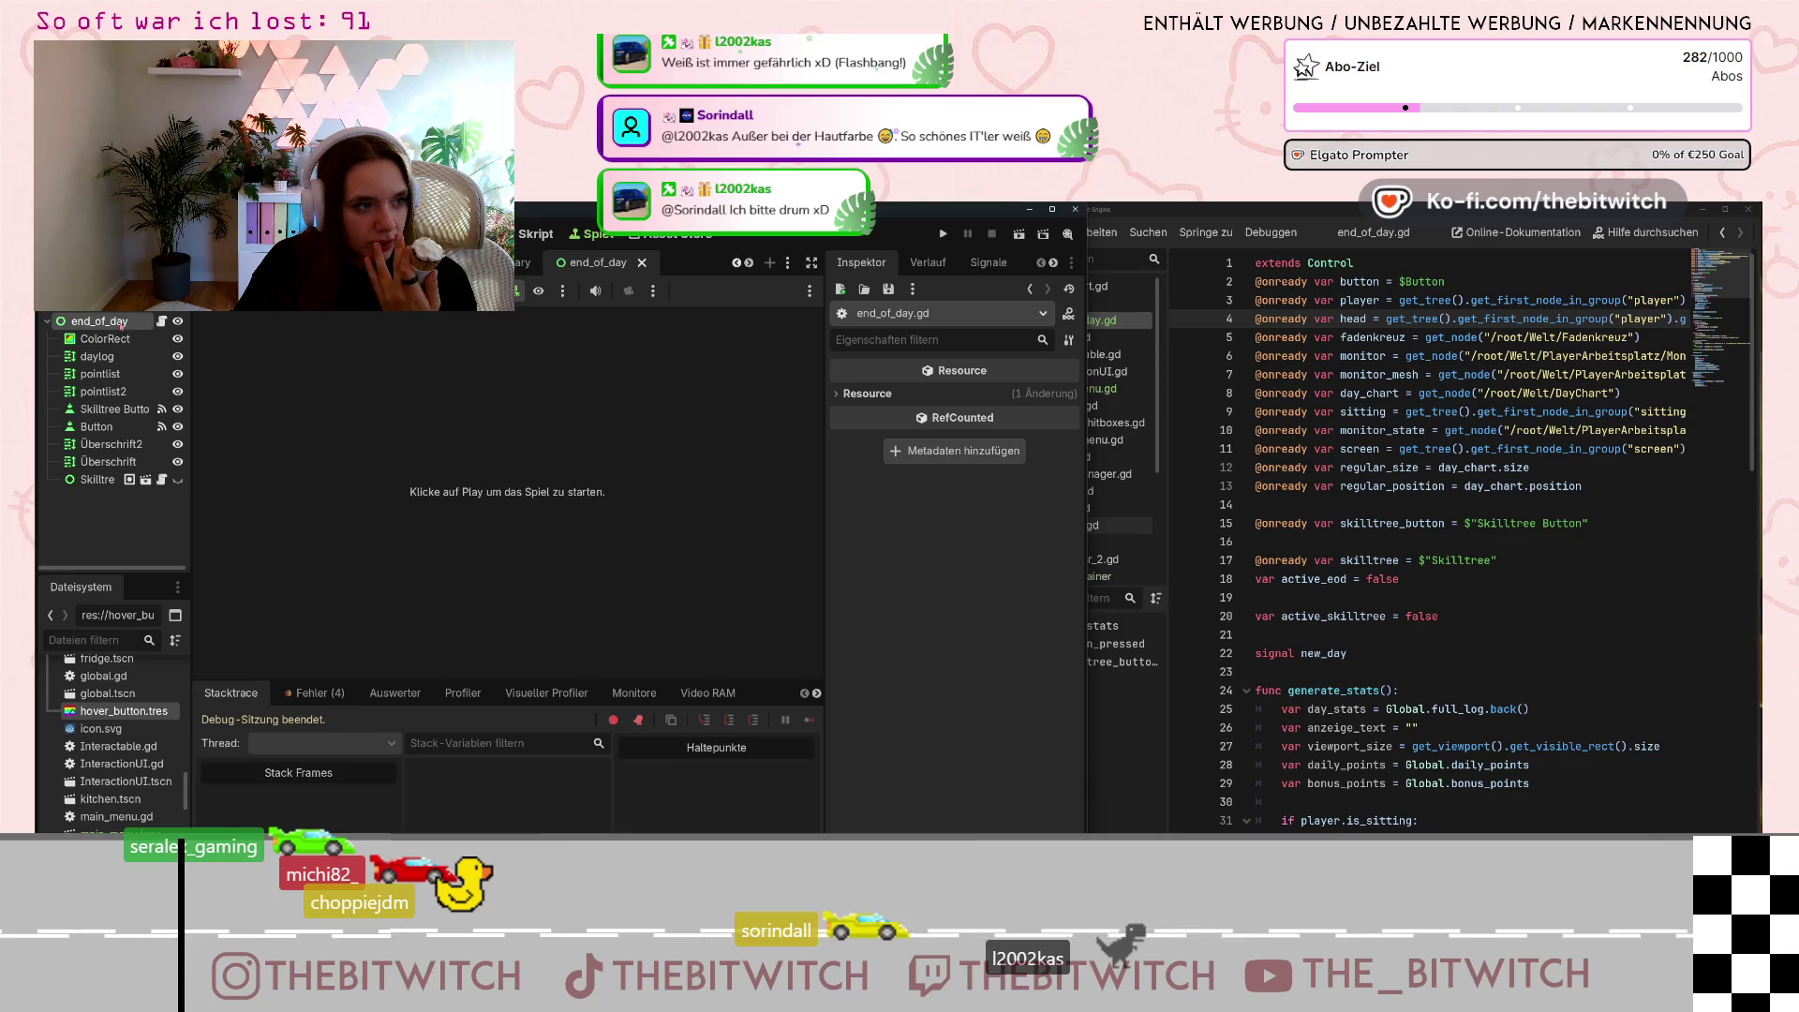
left_click(468, 234)
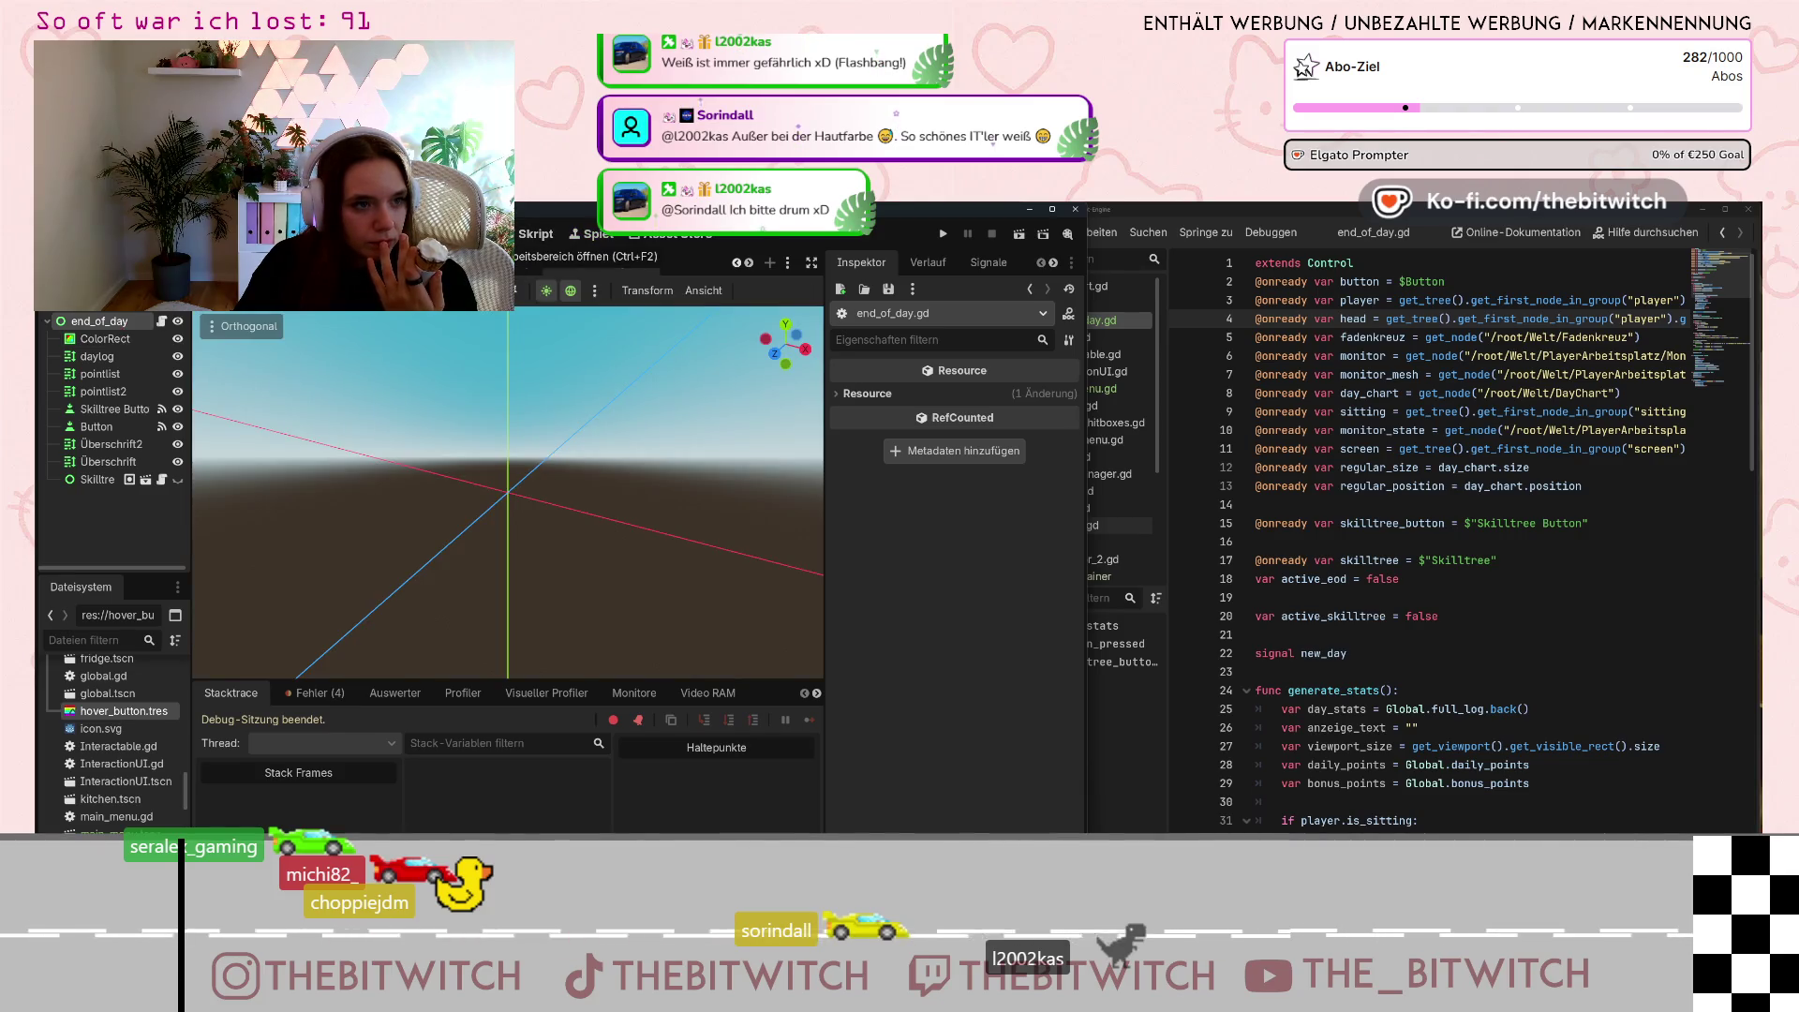
left_click(418, 234)
right_click(699, 444)
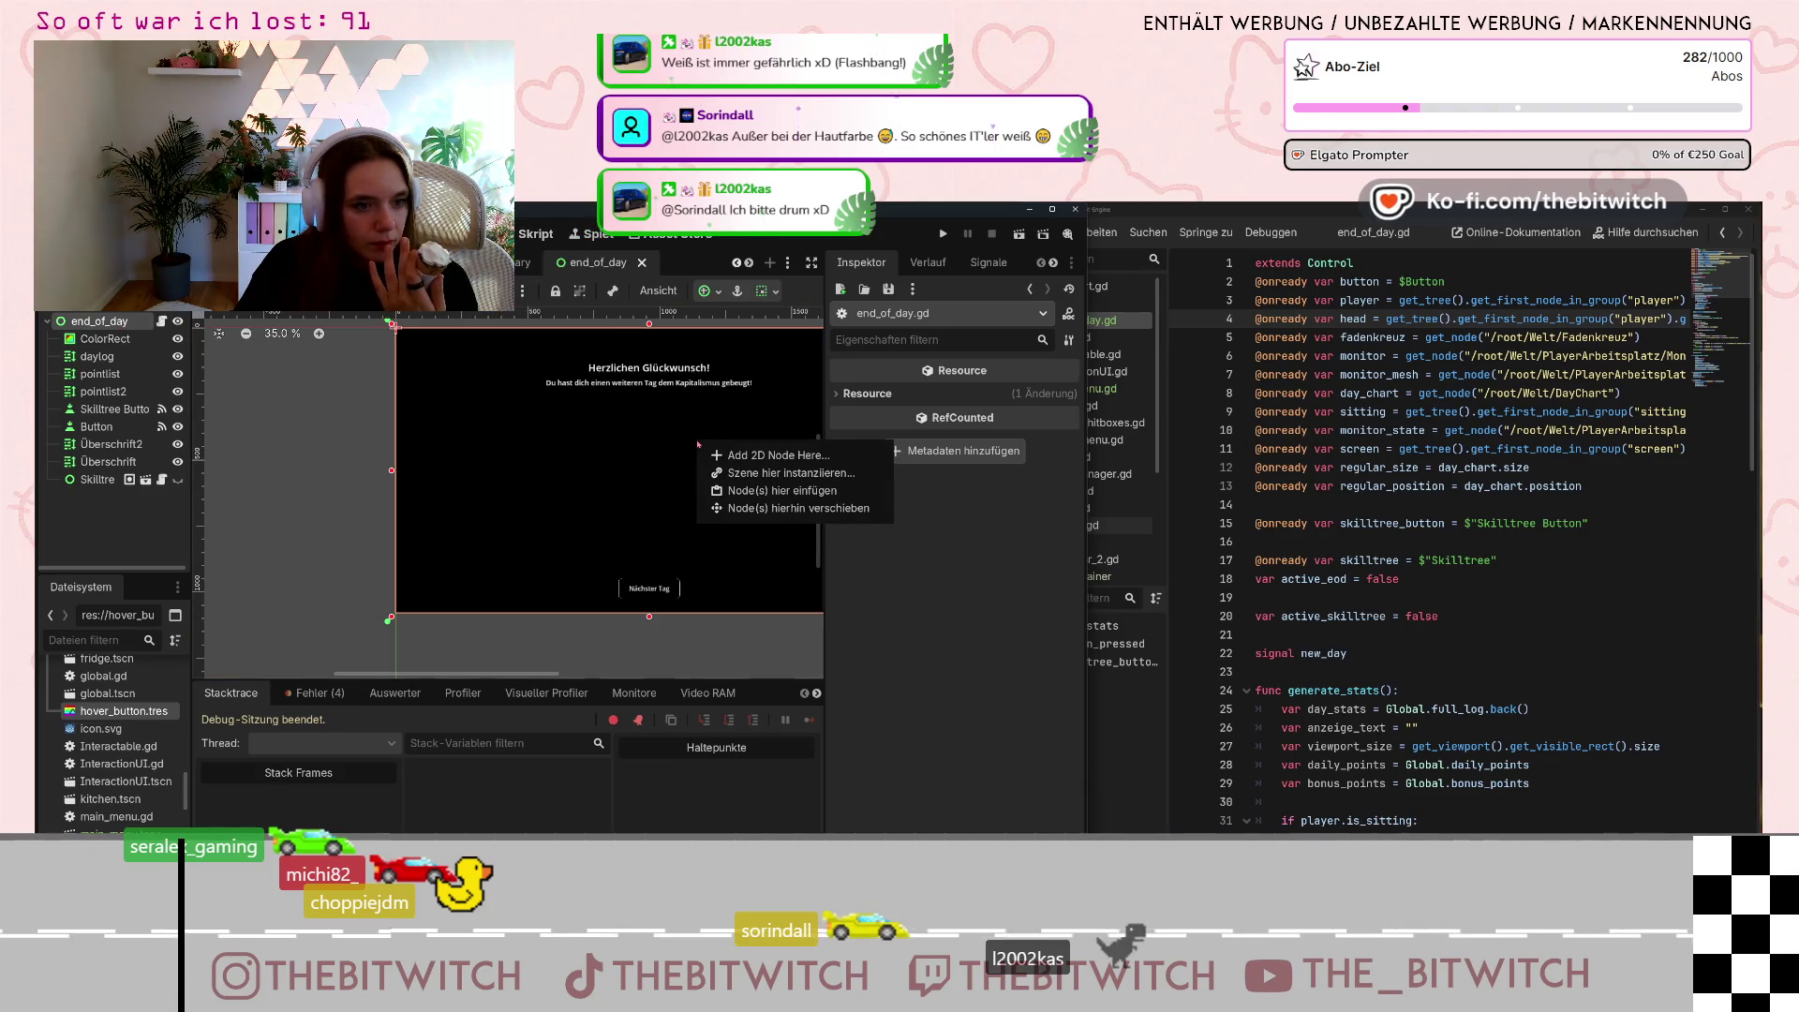
scroll(492, 468, "up", 1)
Run the game with F5 and sit on the sofa to reach the end-of-day screen.
key("F5")
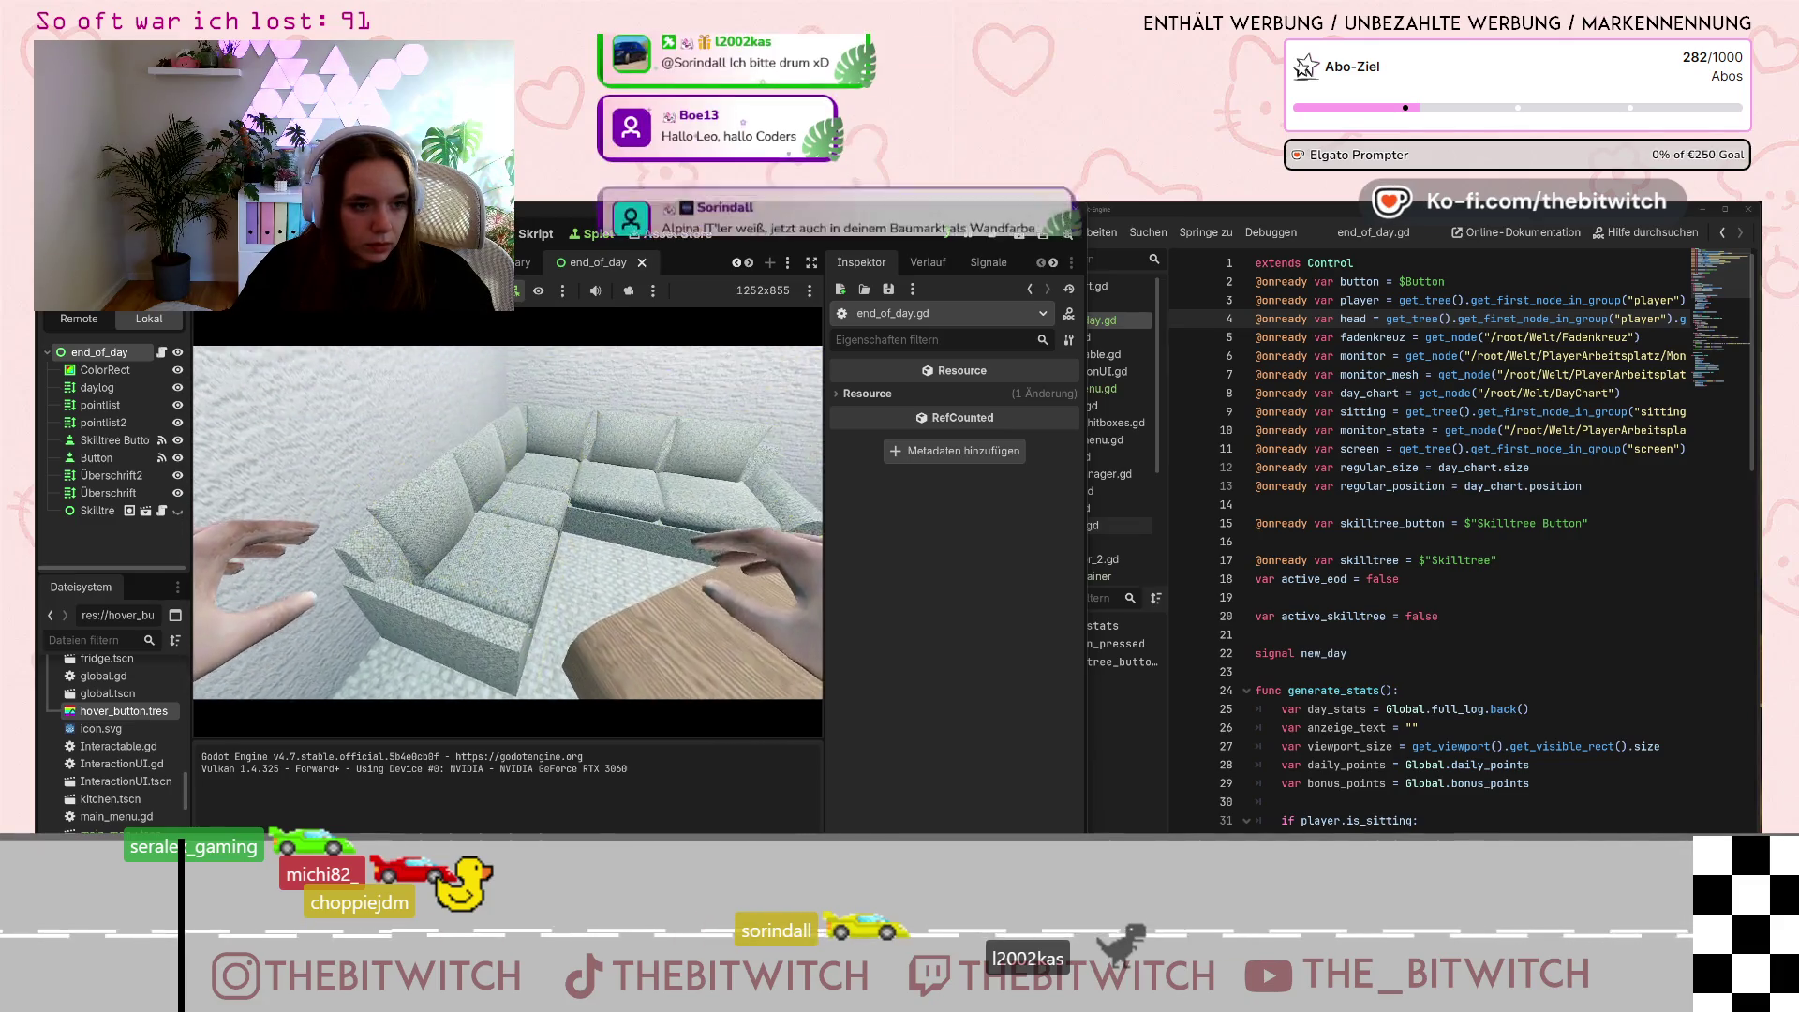
key("e")
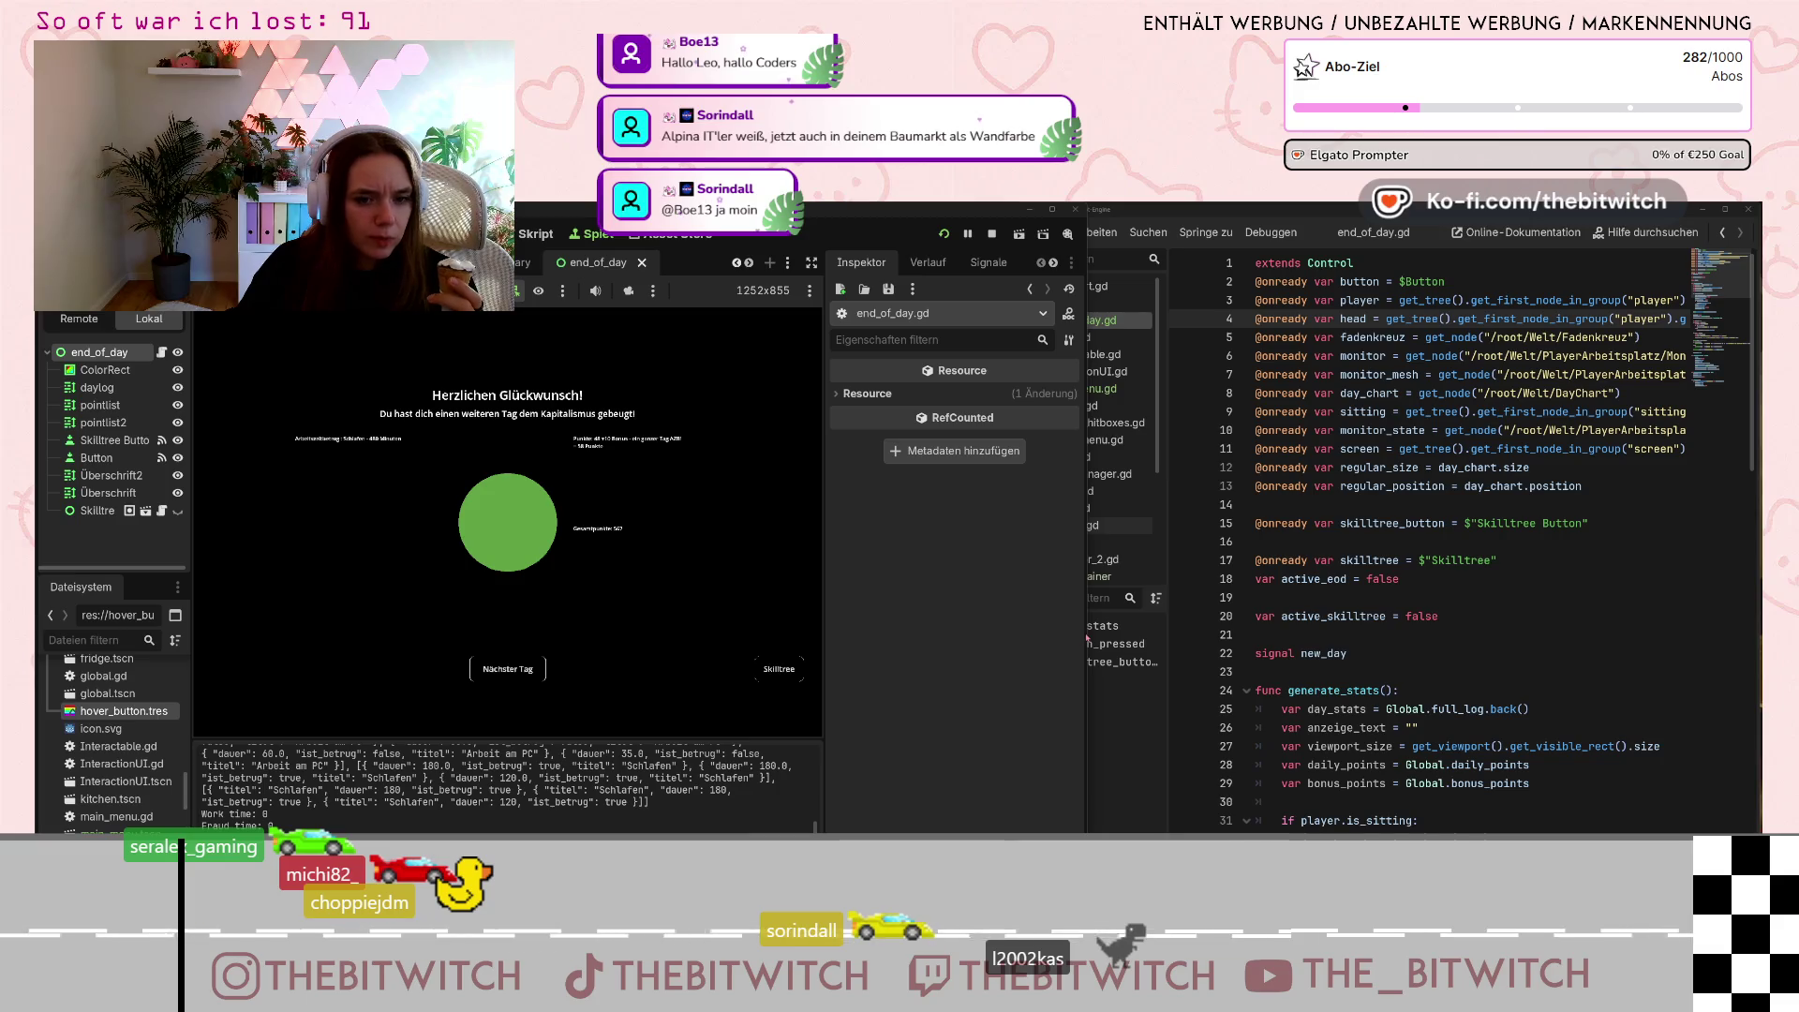
left_click_drag(826, 572, 918, 573)
Show the skill tree screen in the running game and select the Skilltree Button node.
left_click(867, 695)
left_click(852, 698)
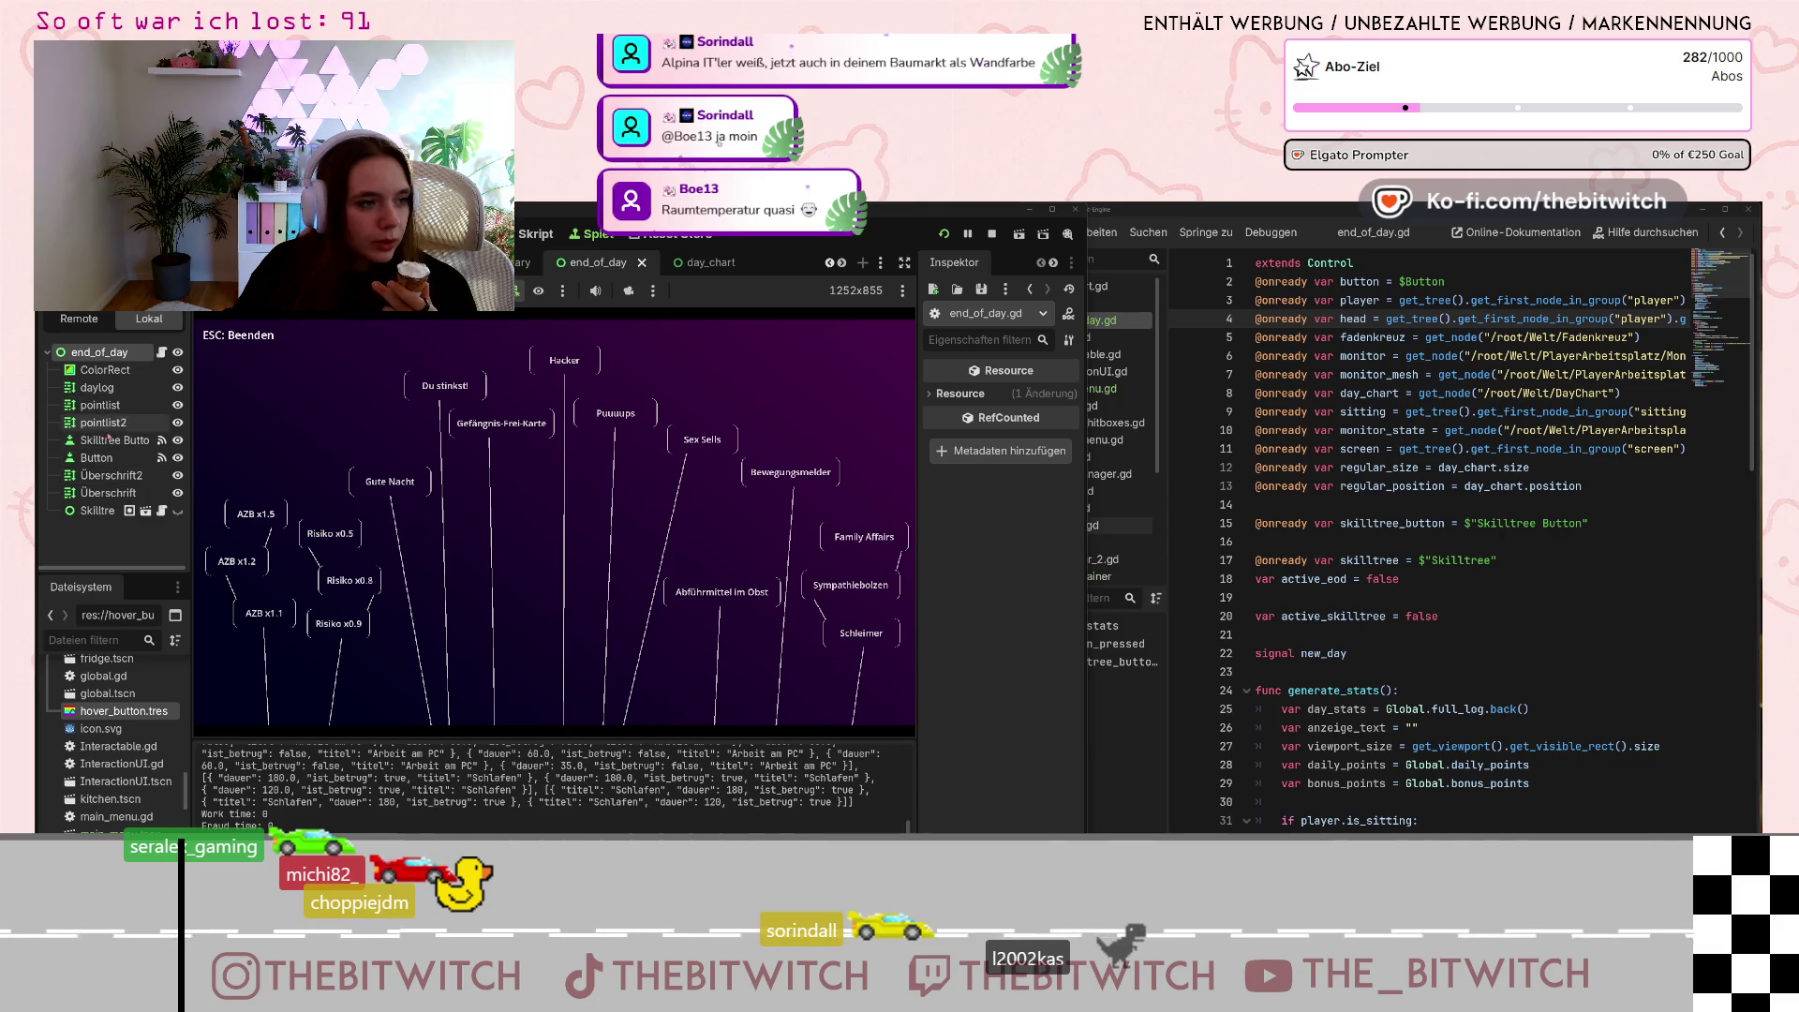
left_click(97, 457)
Inspect the Button's hover background colour in the Inspector, then select the Skilltree Button node.
scroll(983, 500, "down", 5)
scroll(982, 499, "down", 10)
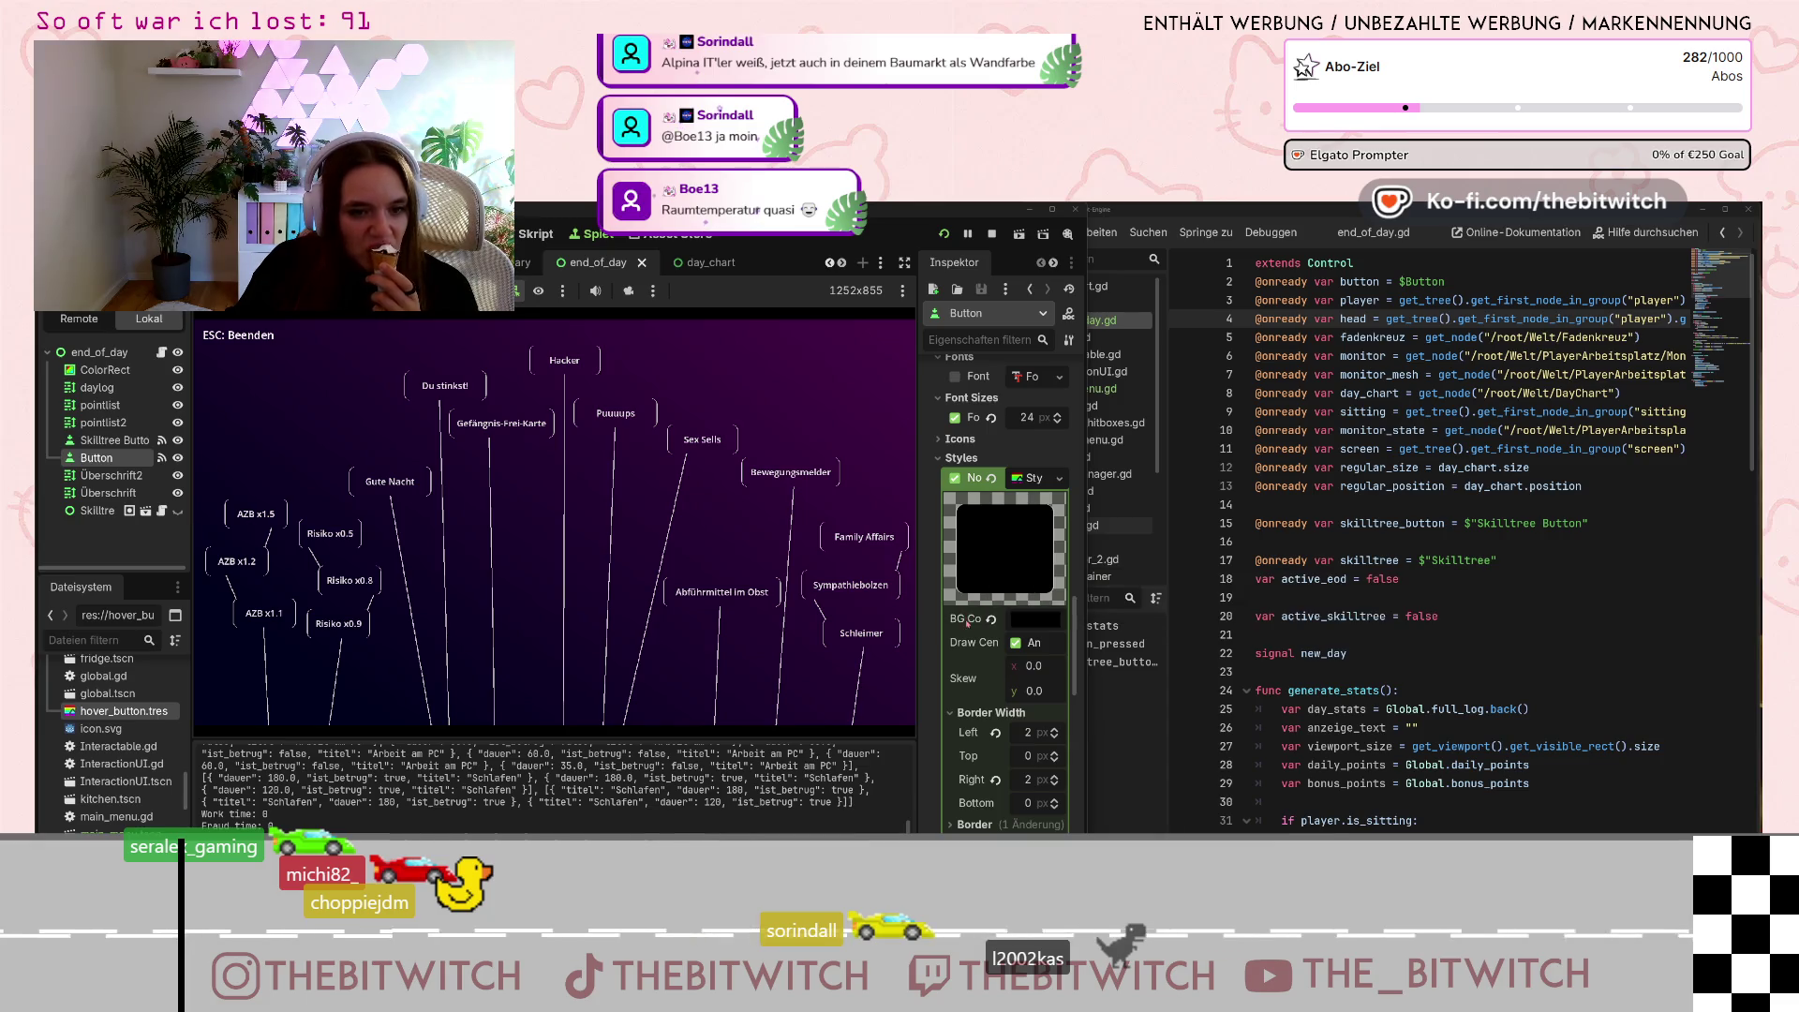
scroll(965, 632, "down", 4)
scroll(996, 684, "down", 4)
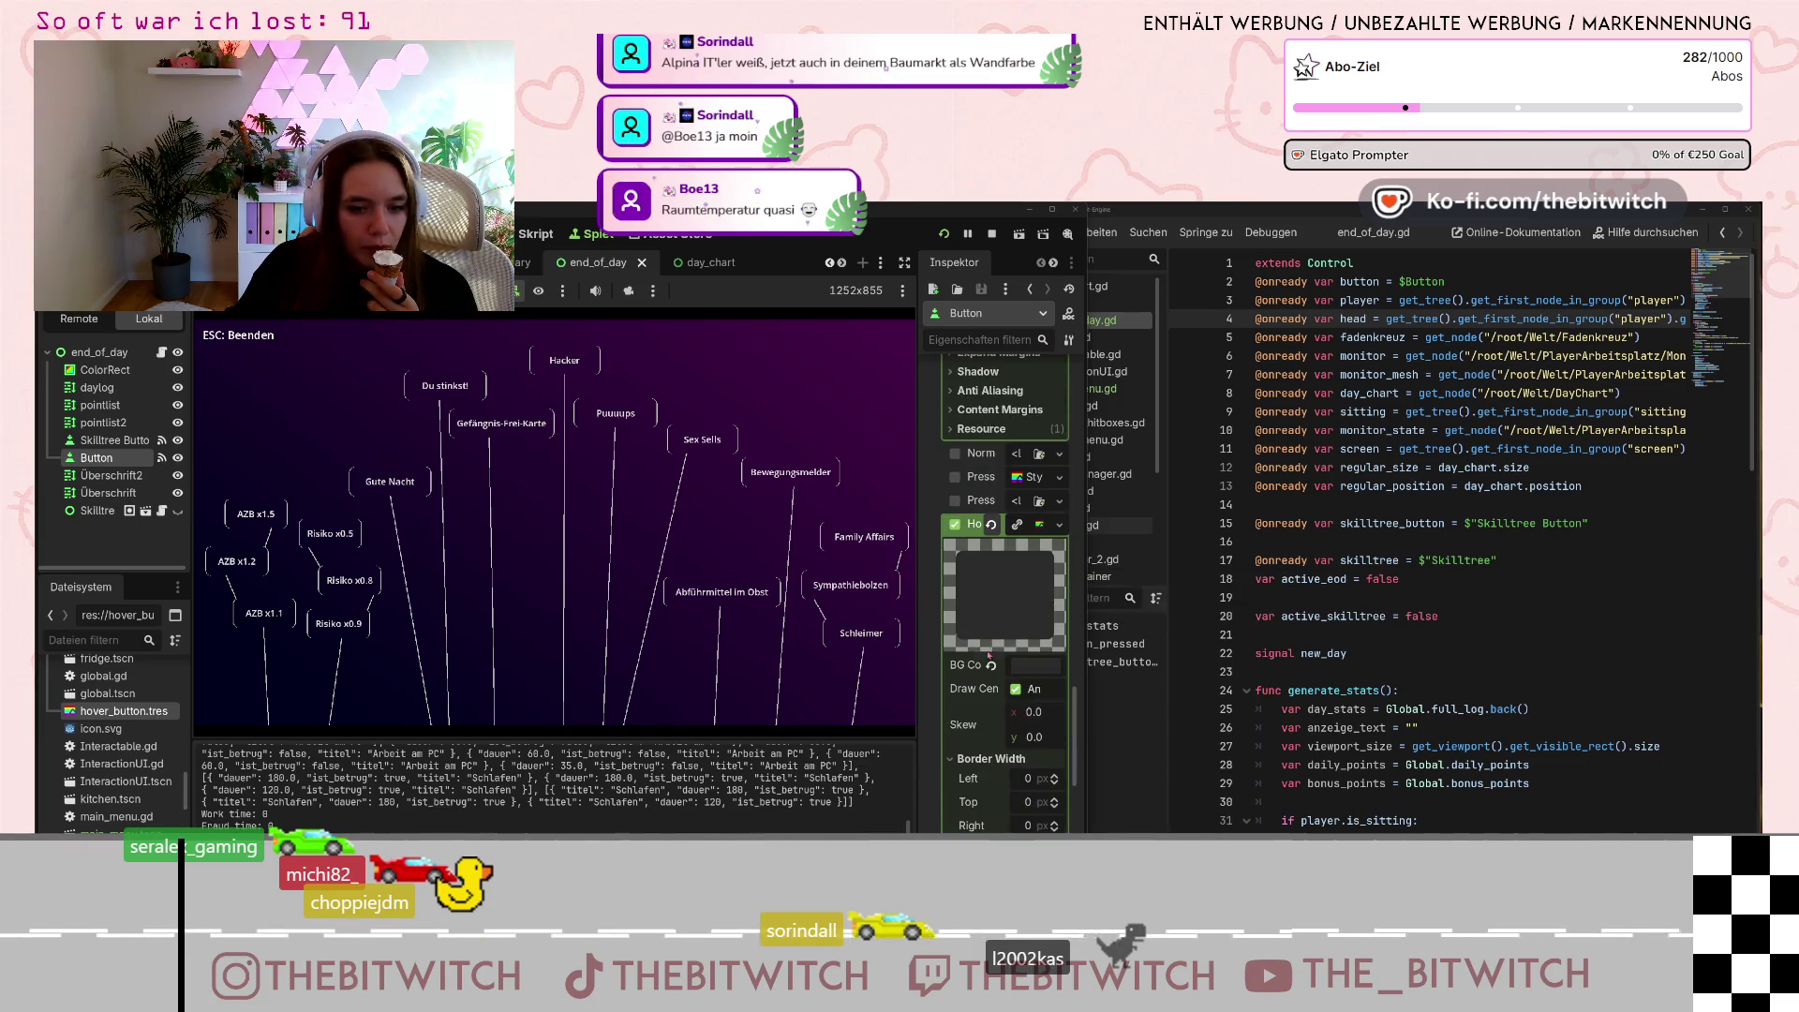
mouse_move(1023, 672)
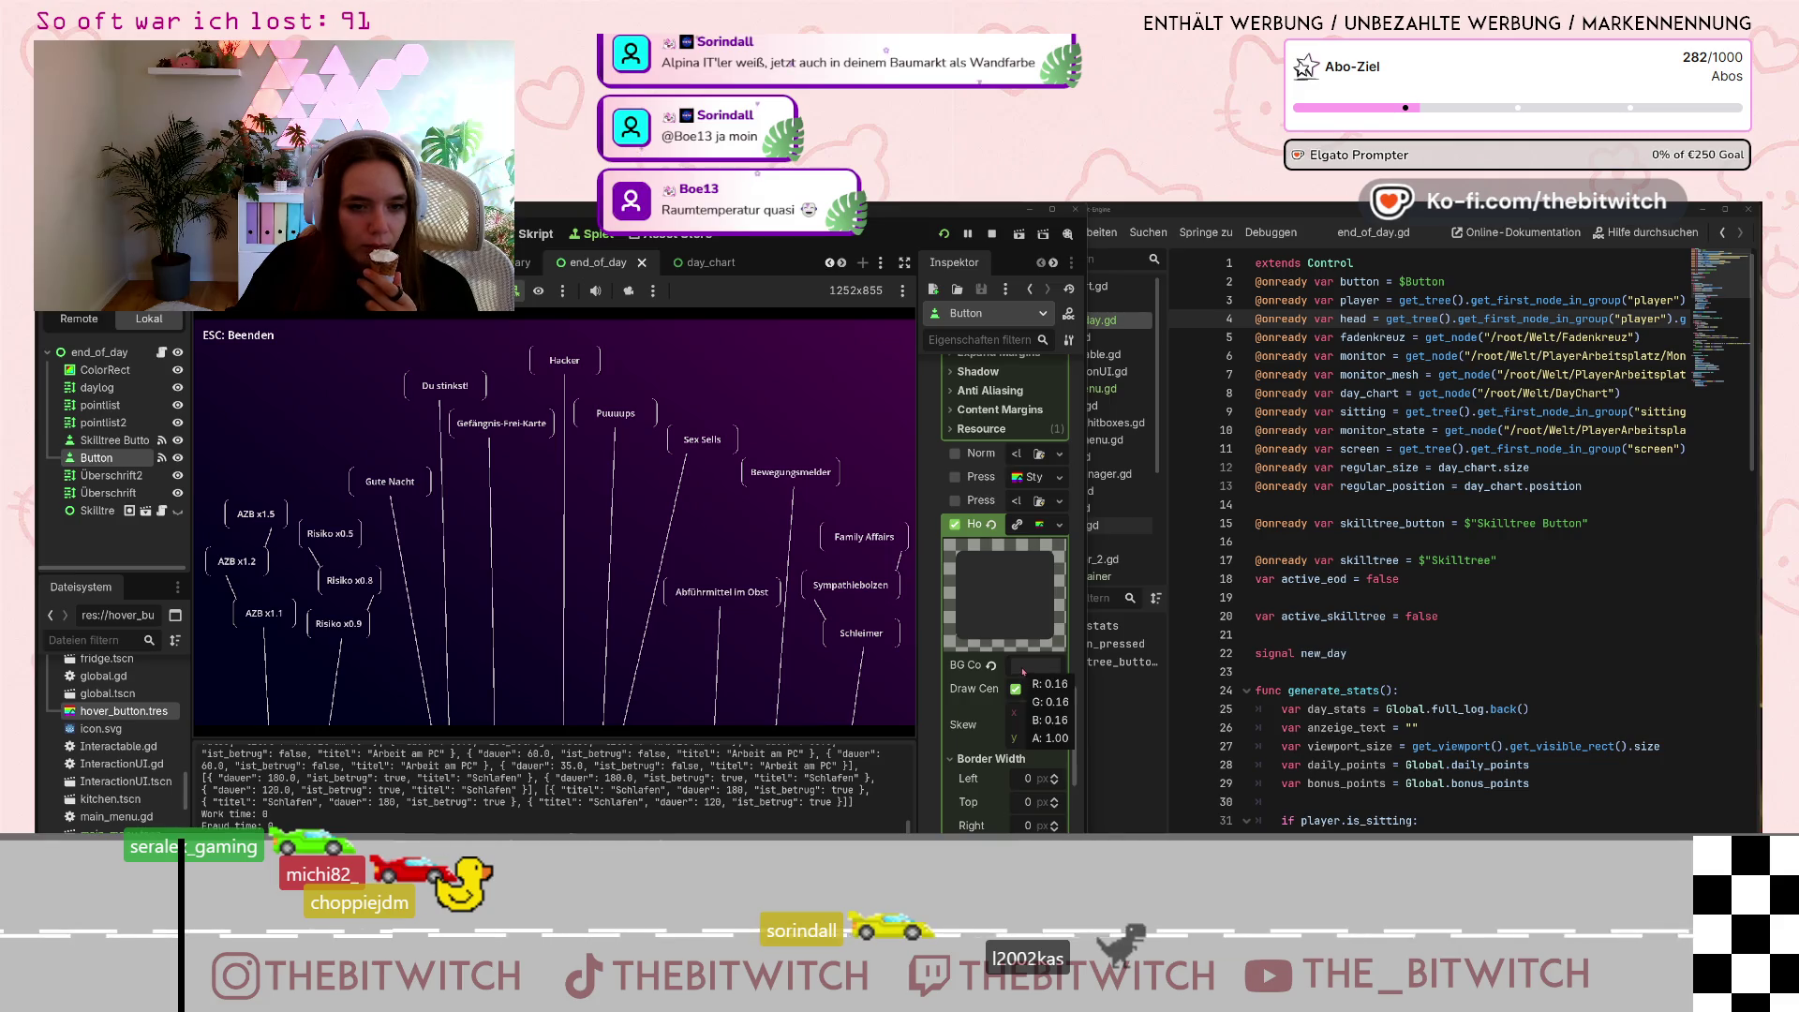
scroll(1023, 672, "down", 3)
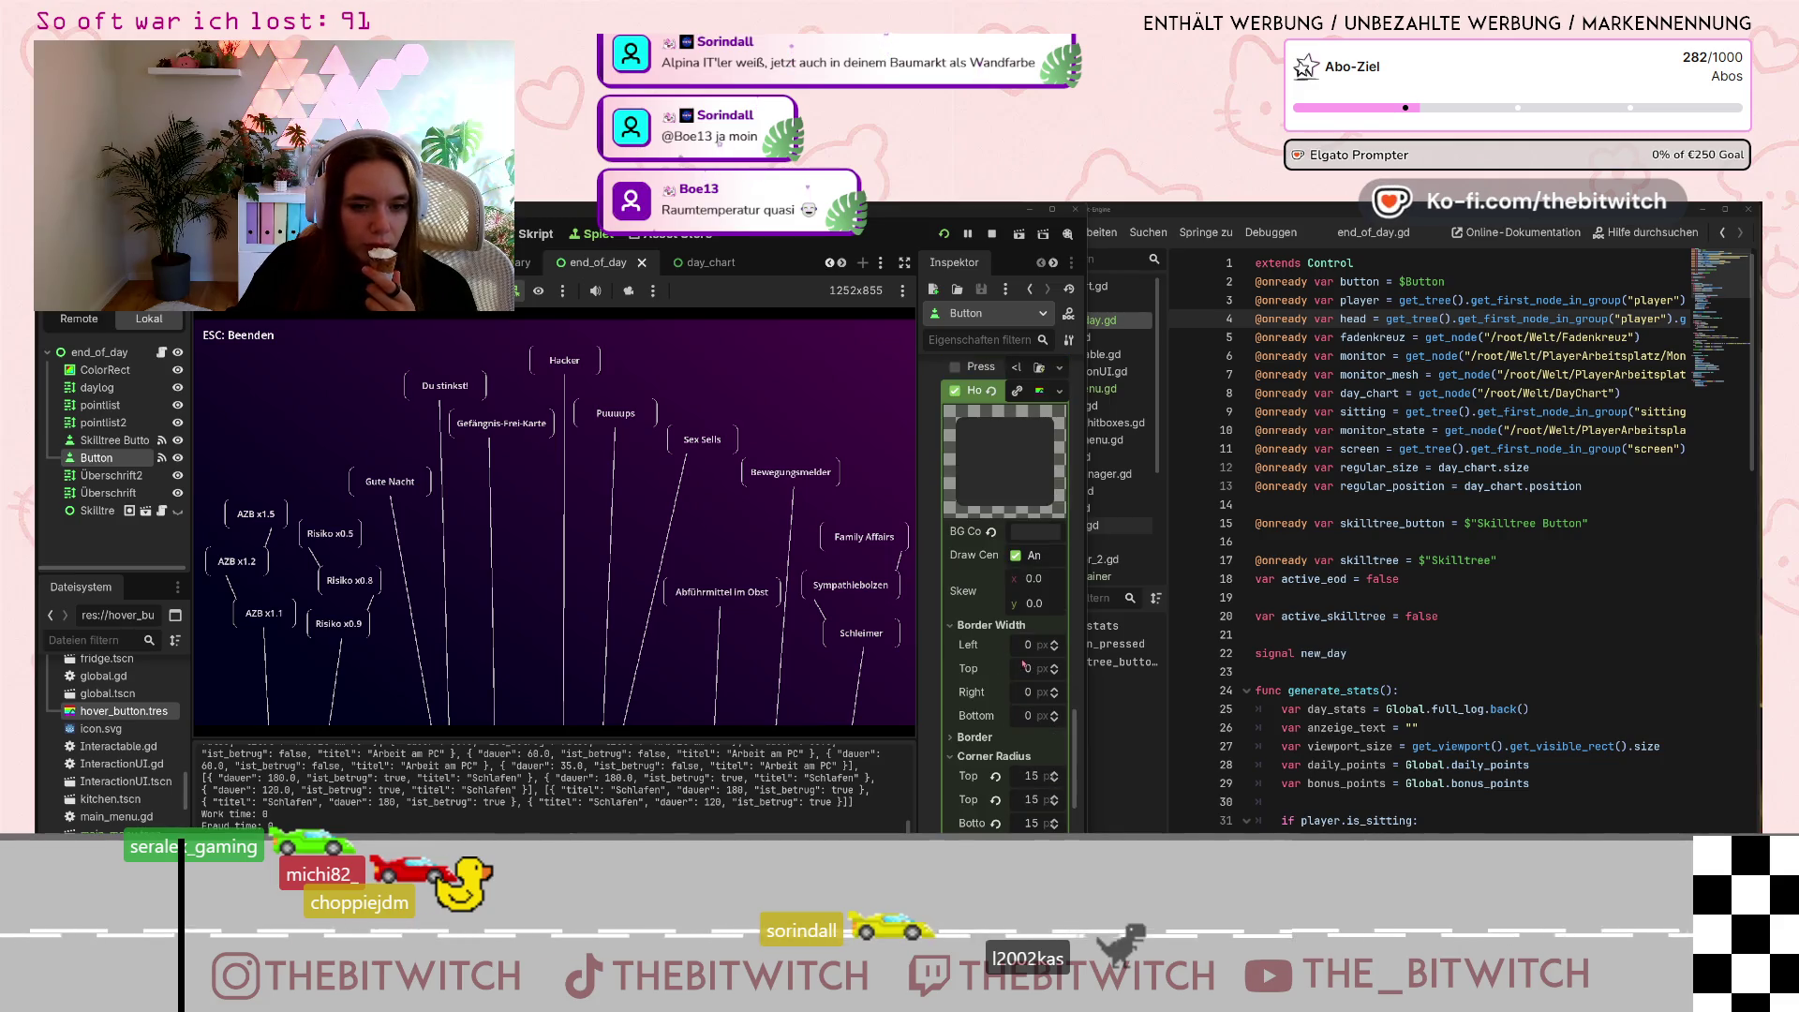
left_click(1024, 530)
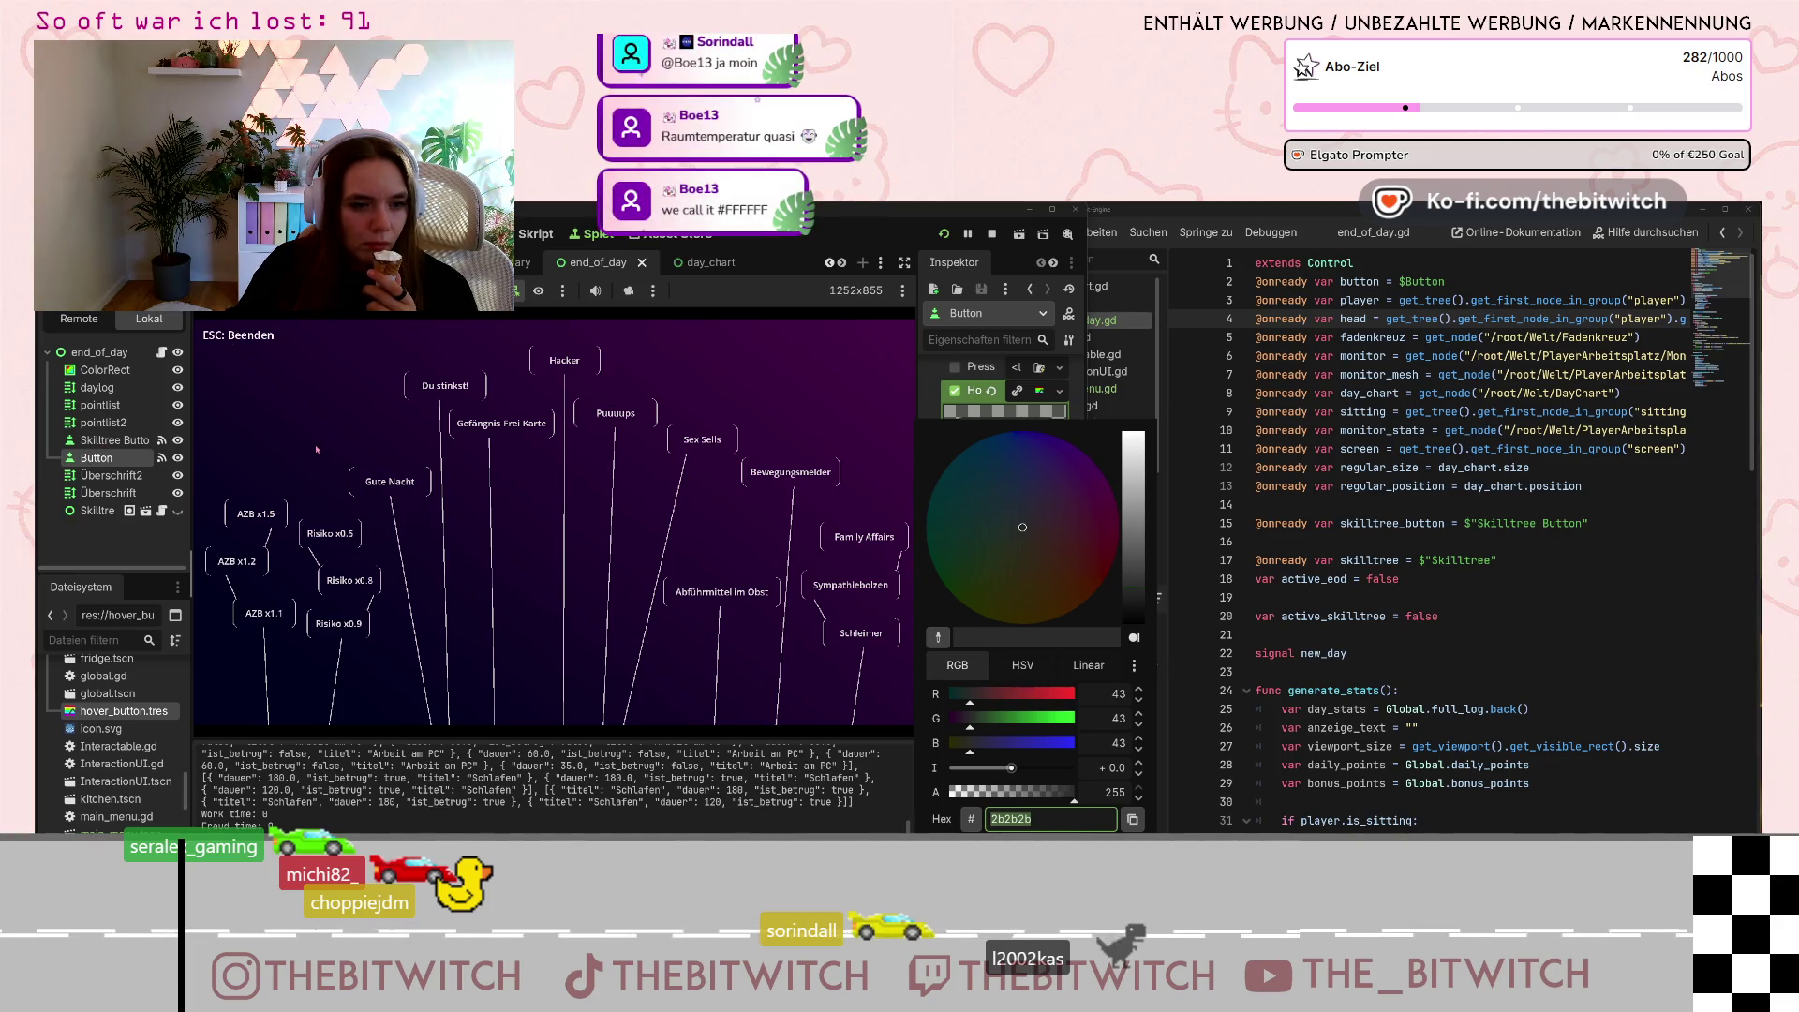
left_click(246, 488)
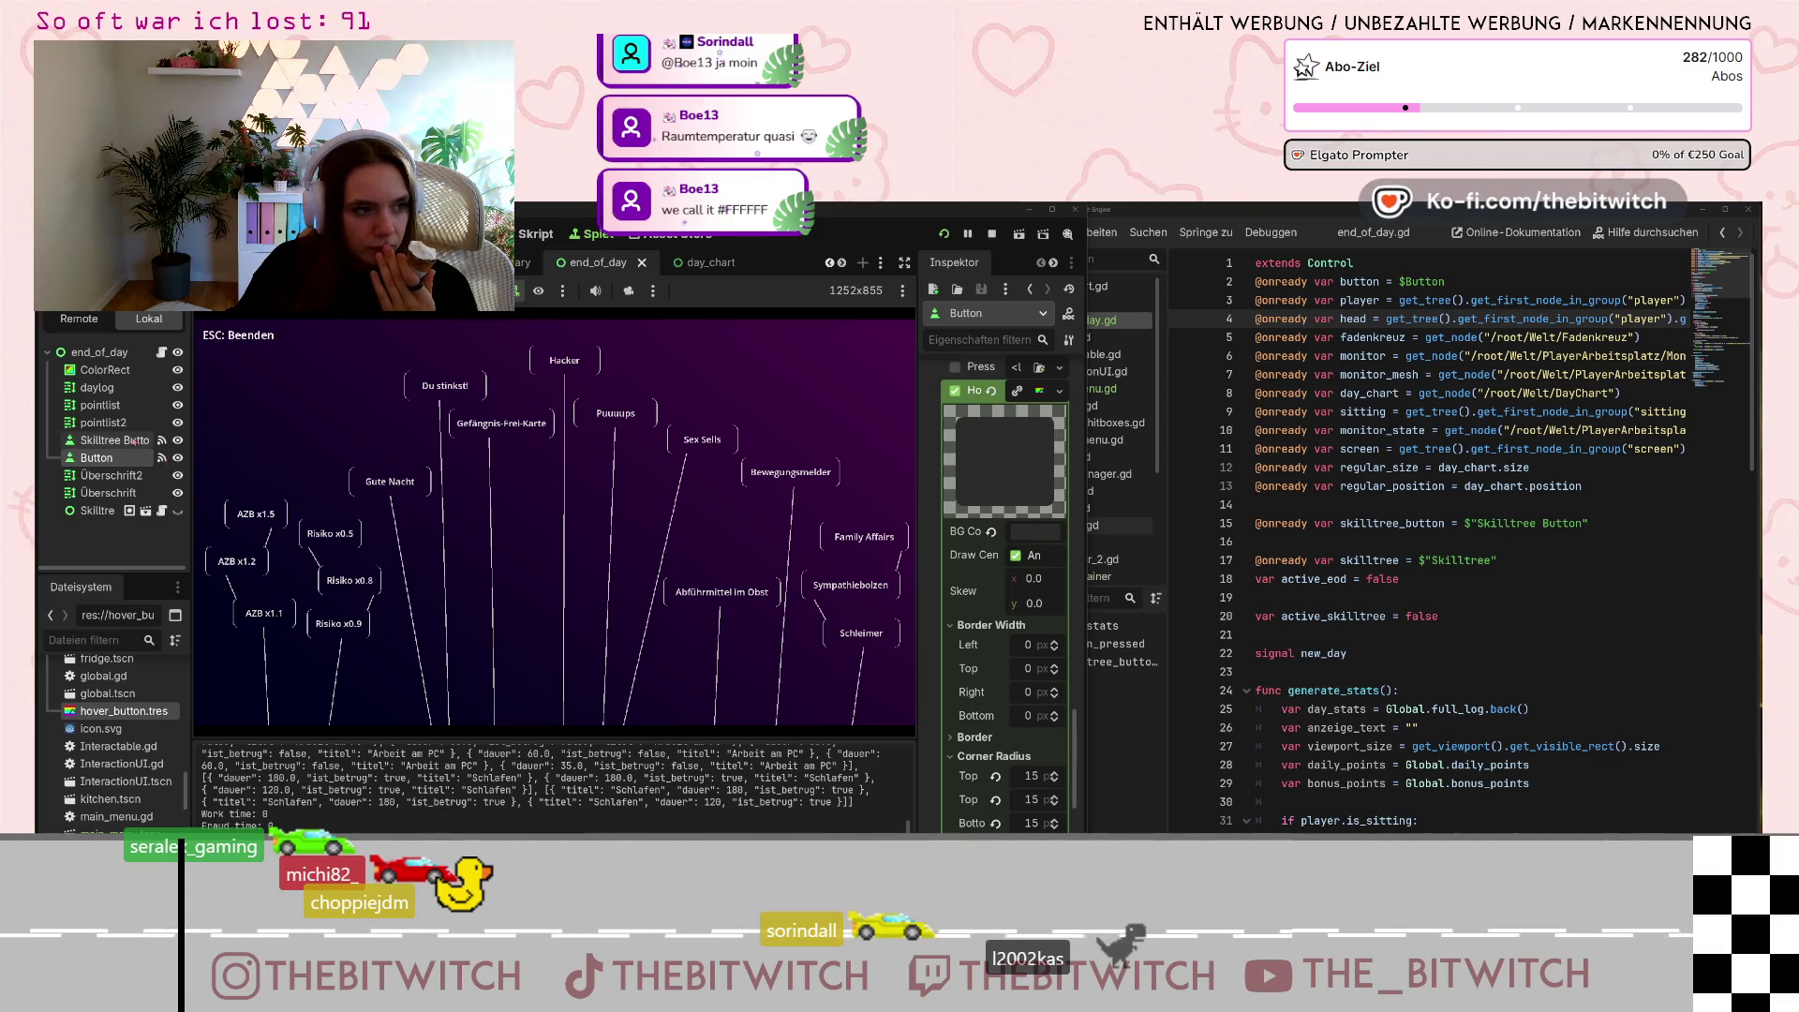
left_click(136, 440)
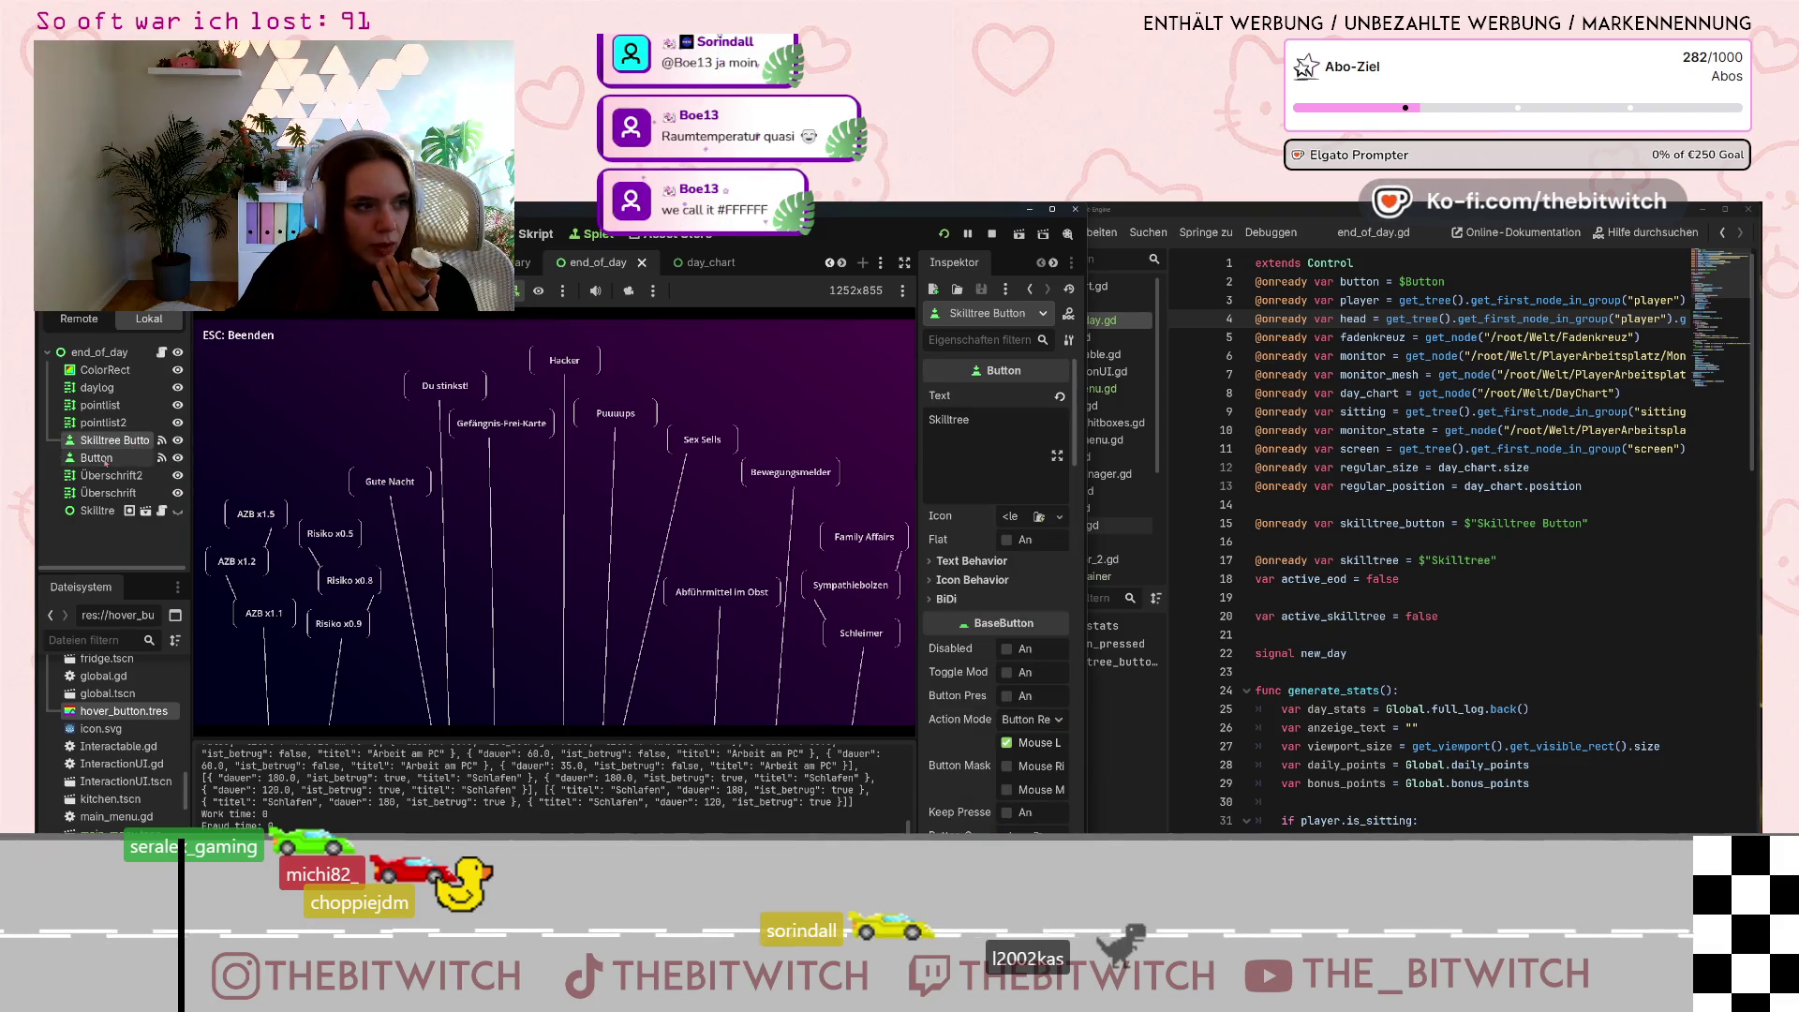
Select end_of_day, return the game to the end-of-day summary, and open the Skilltree scene.
left_click(102, 354)
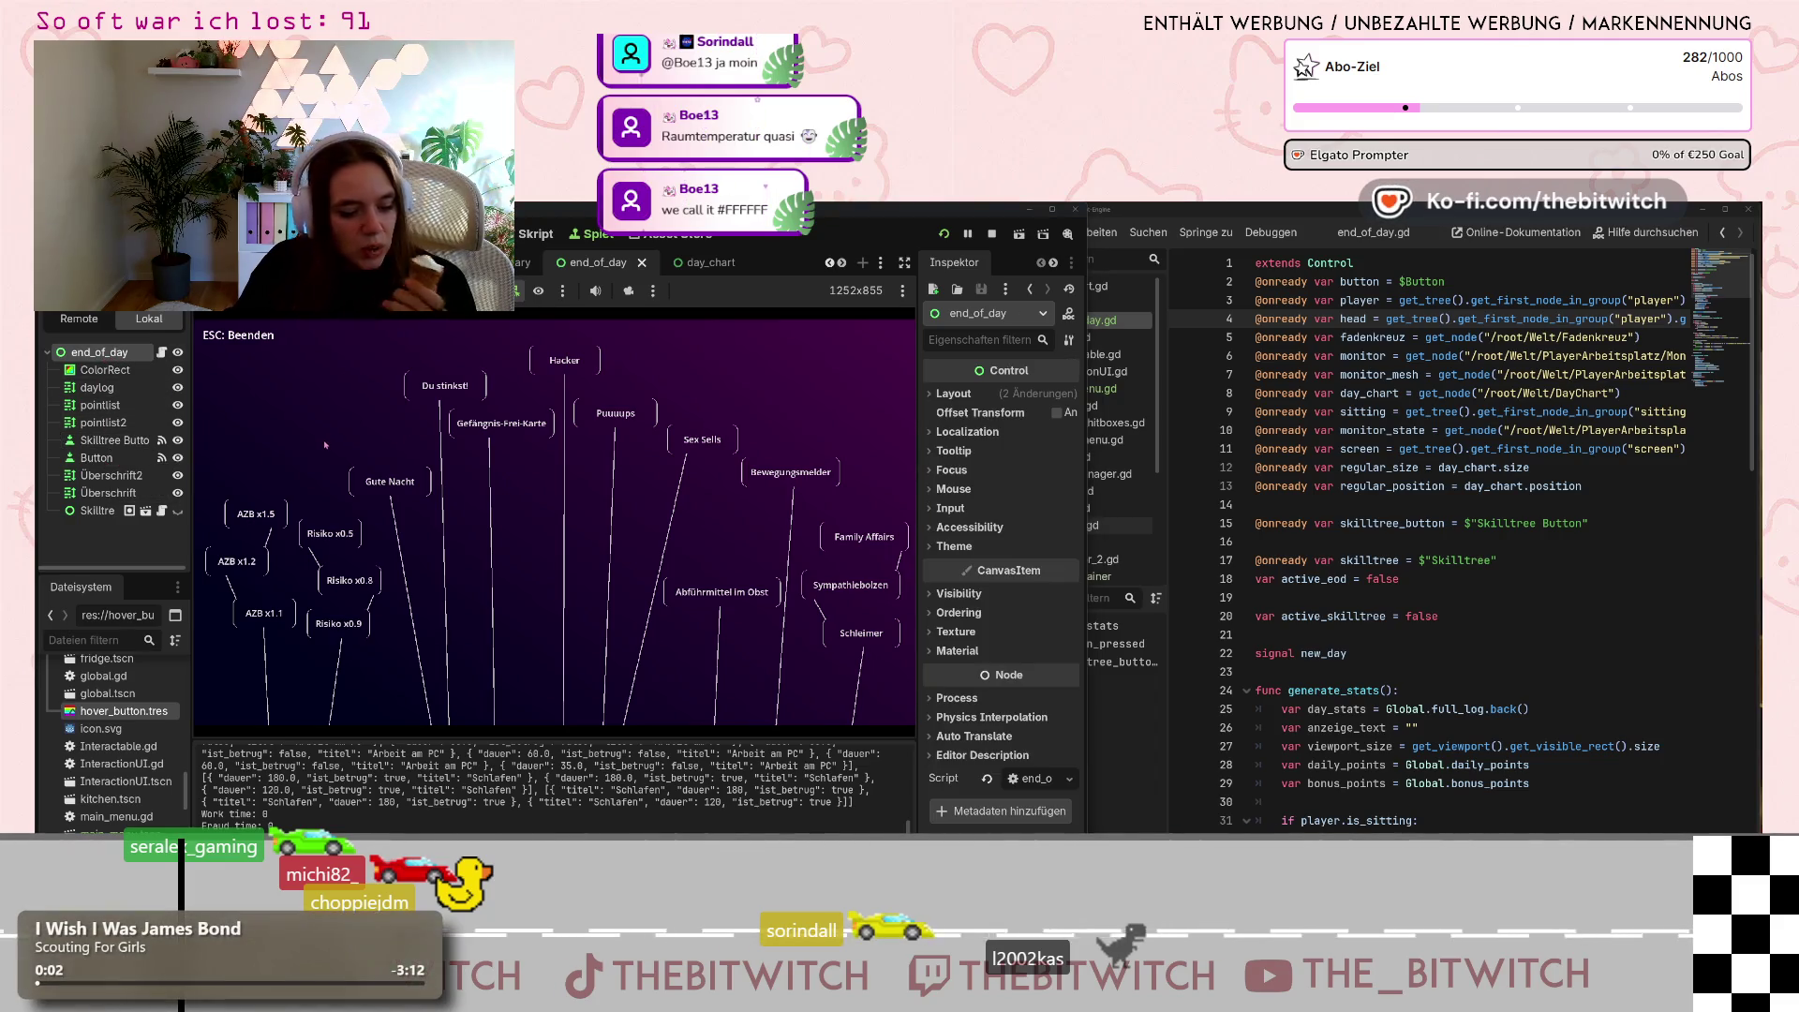
key("Escape")
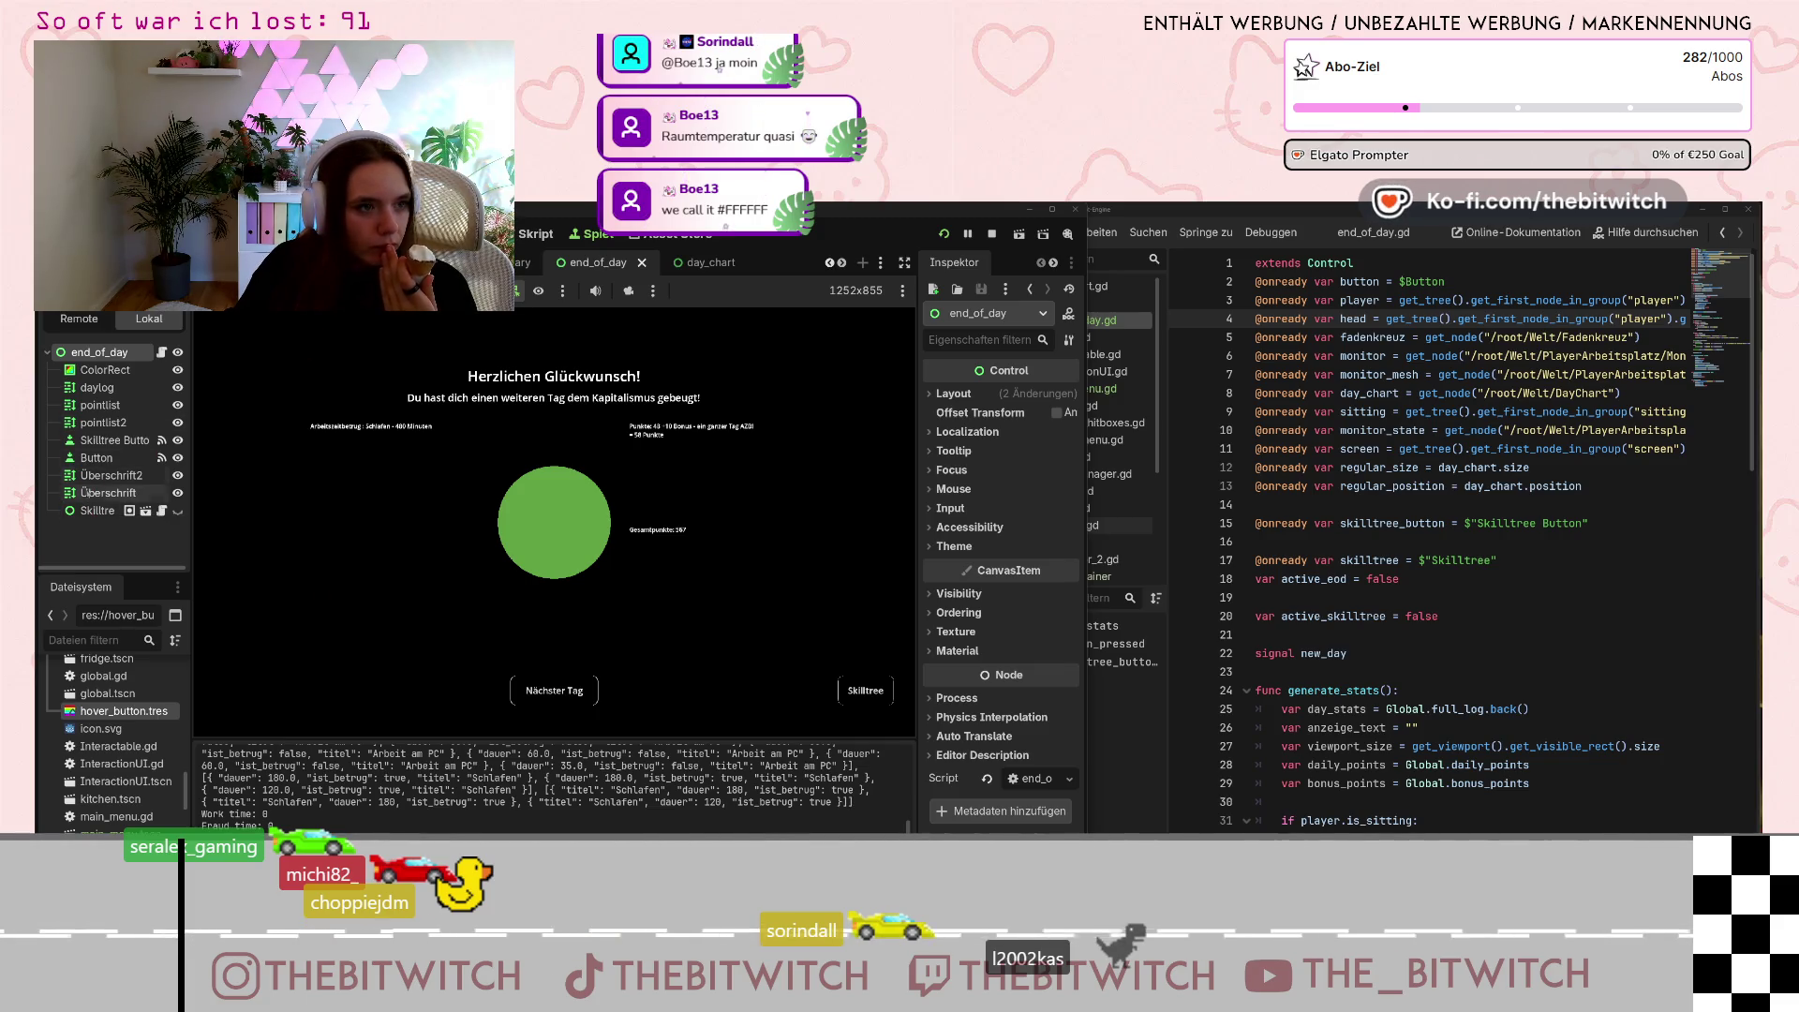
left_click(145, 522)
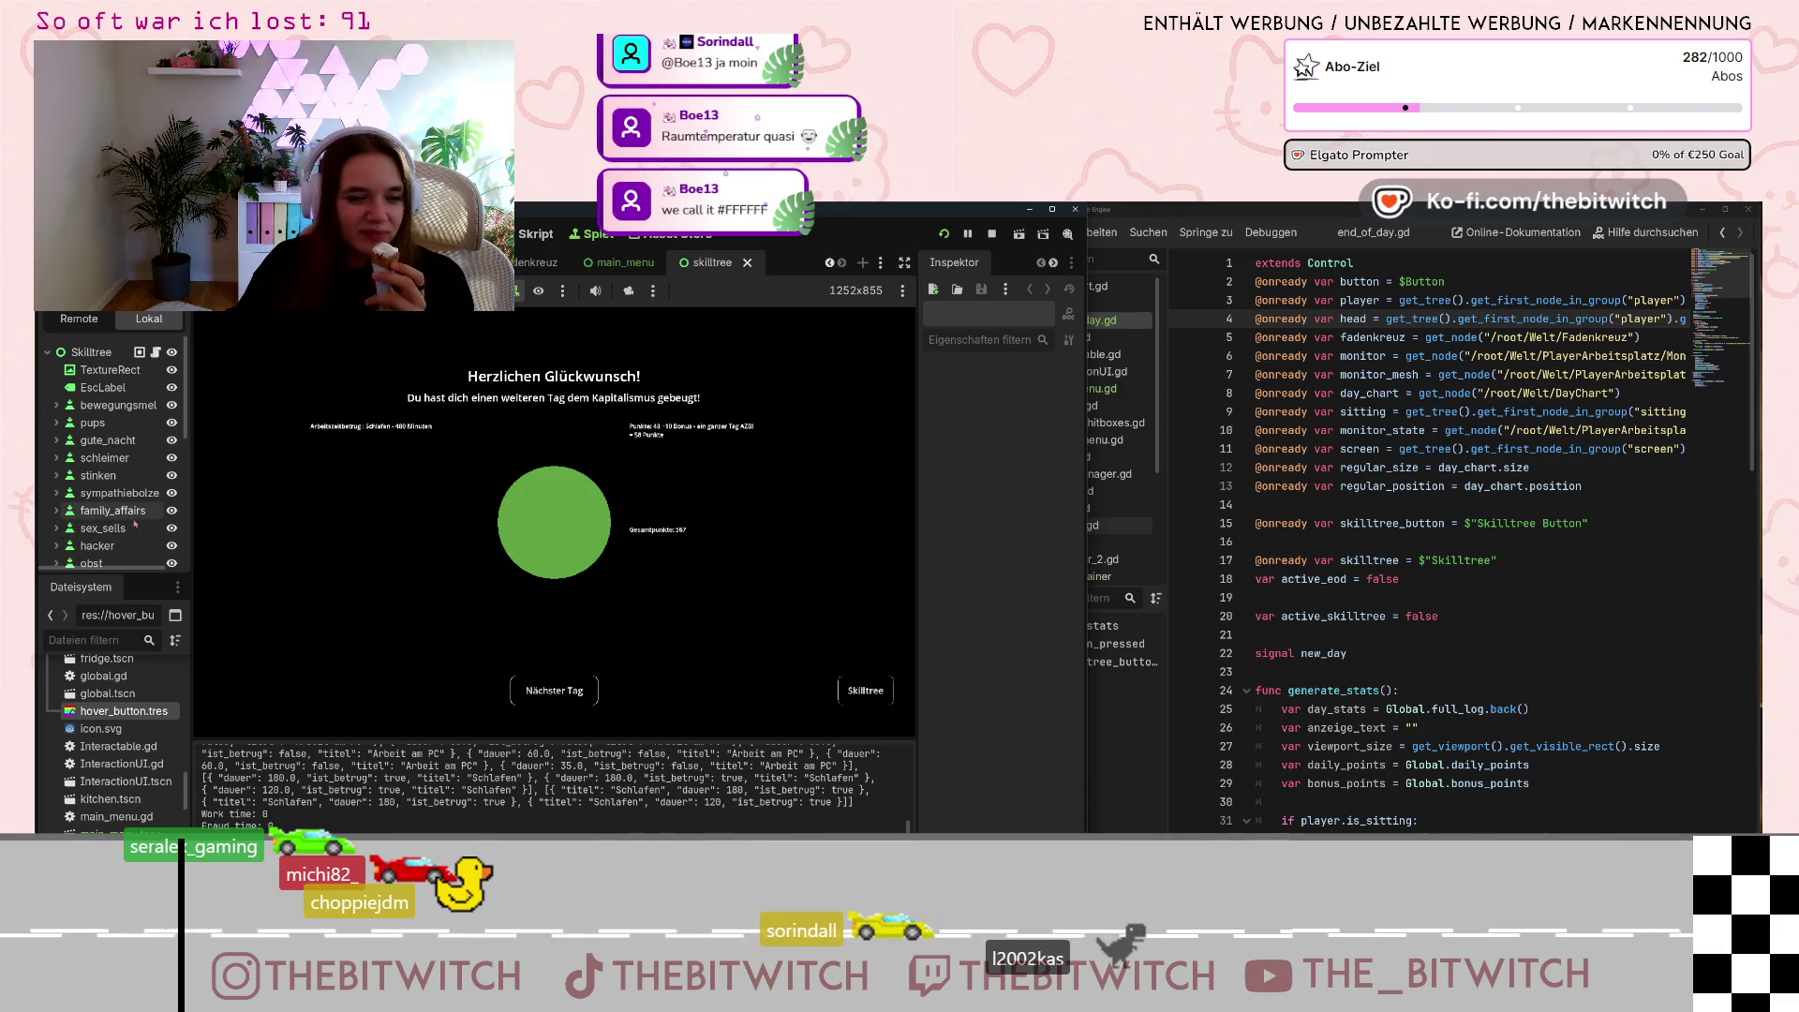
Select the bewegungsmel skill button node in the skilltree scene.
scroll(114, 523, "down", 3)
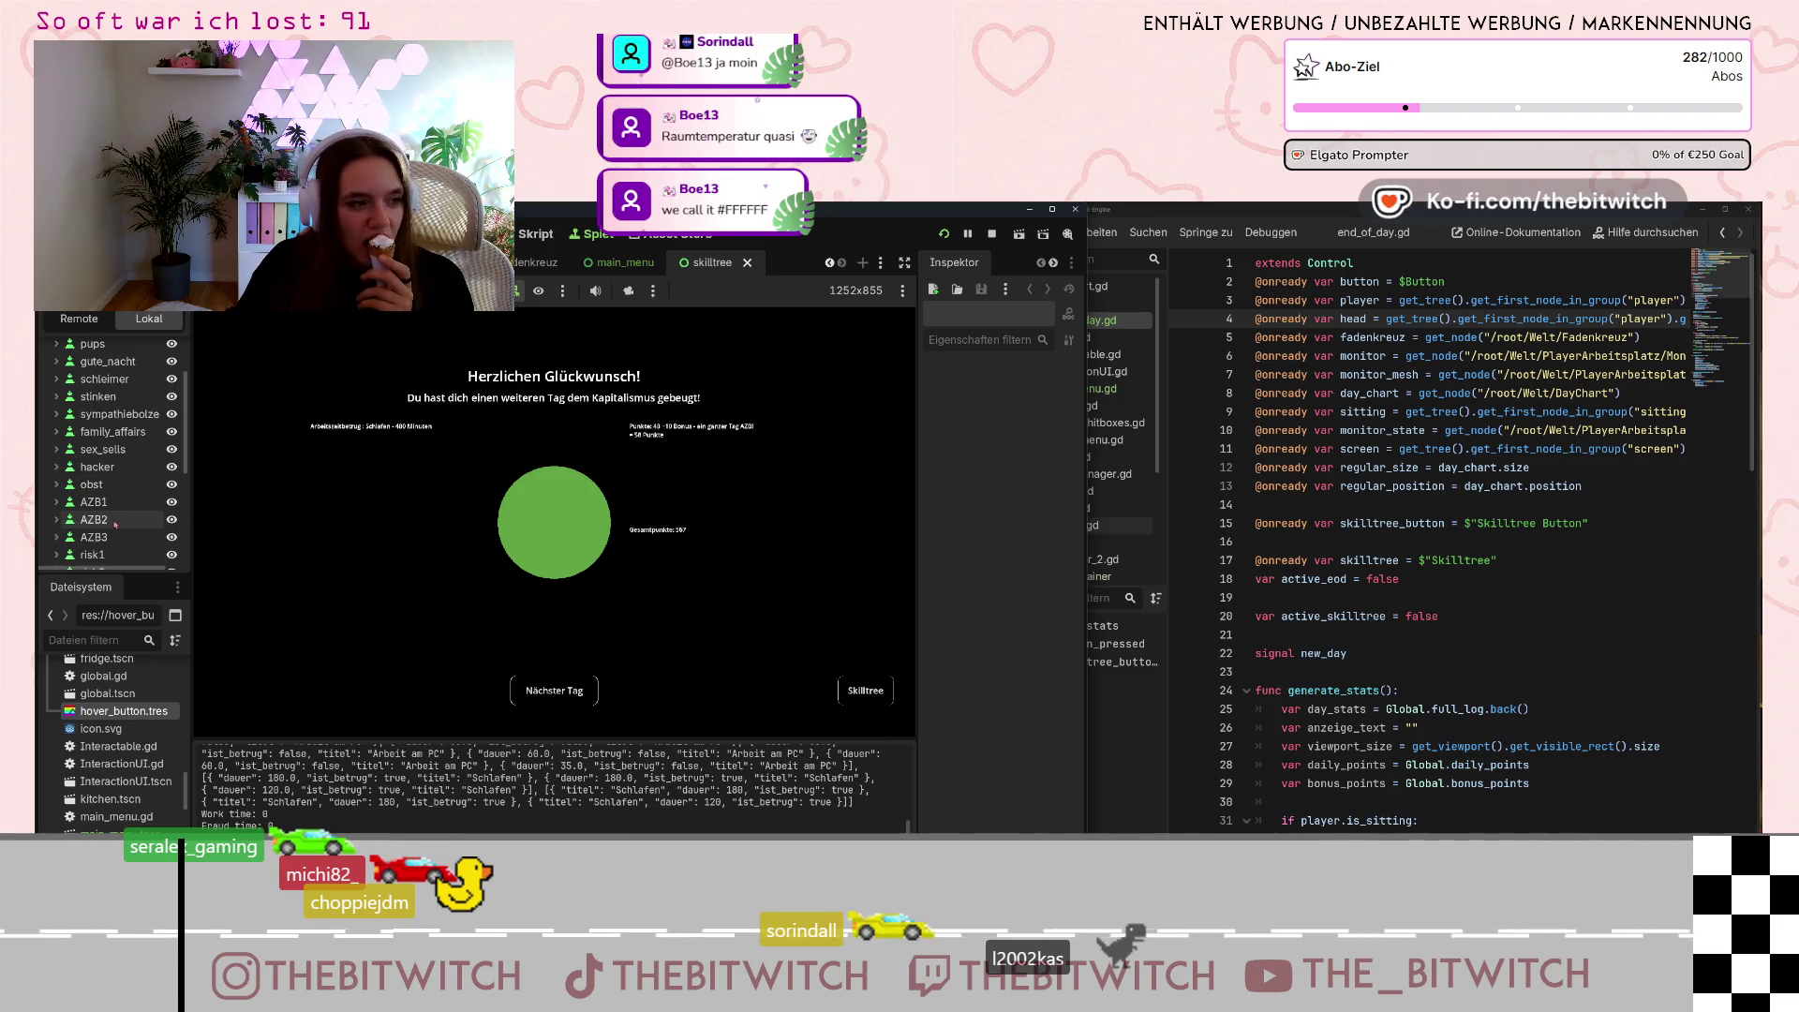
scroll(114, 523, "up", 3)
left_click(57, 405)
left_click(105, 405)
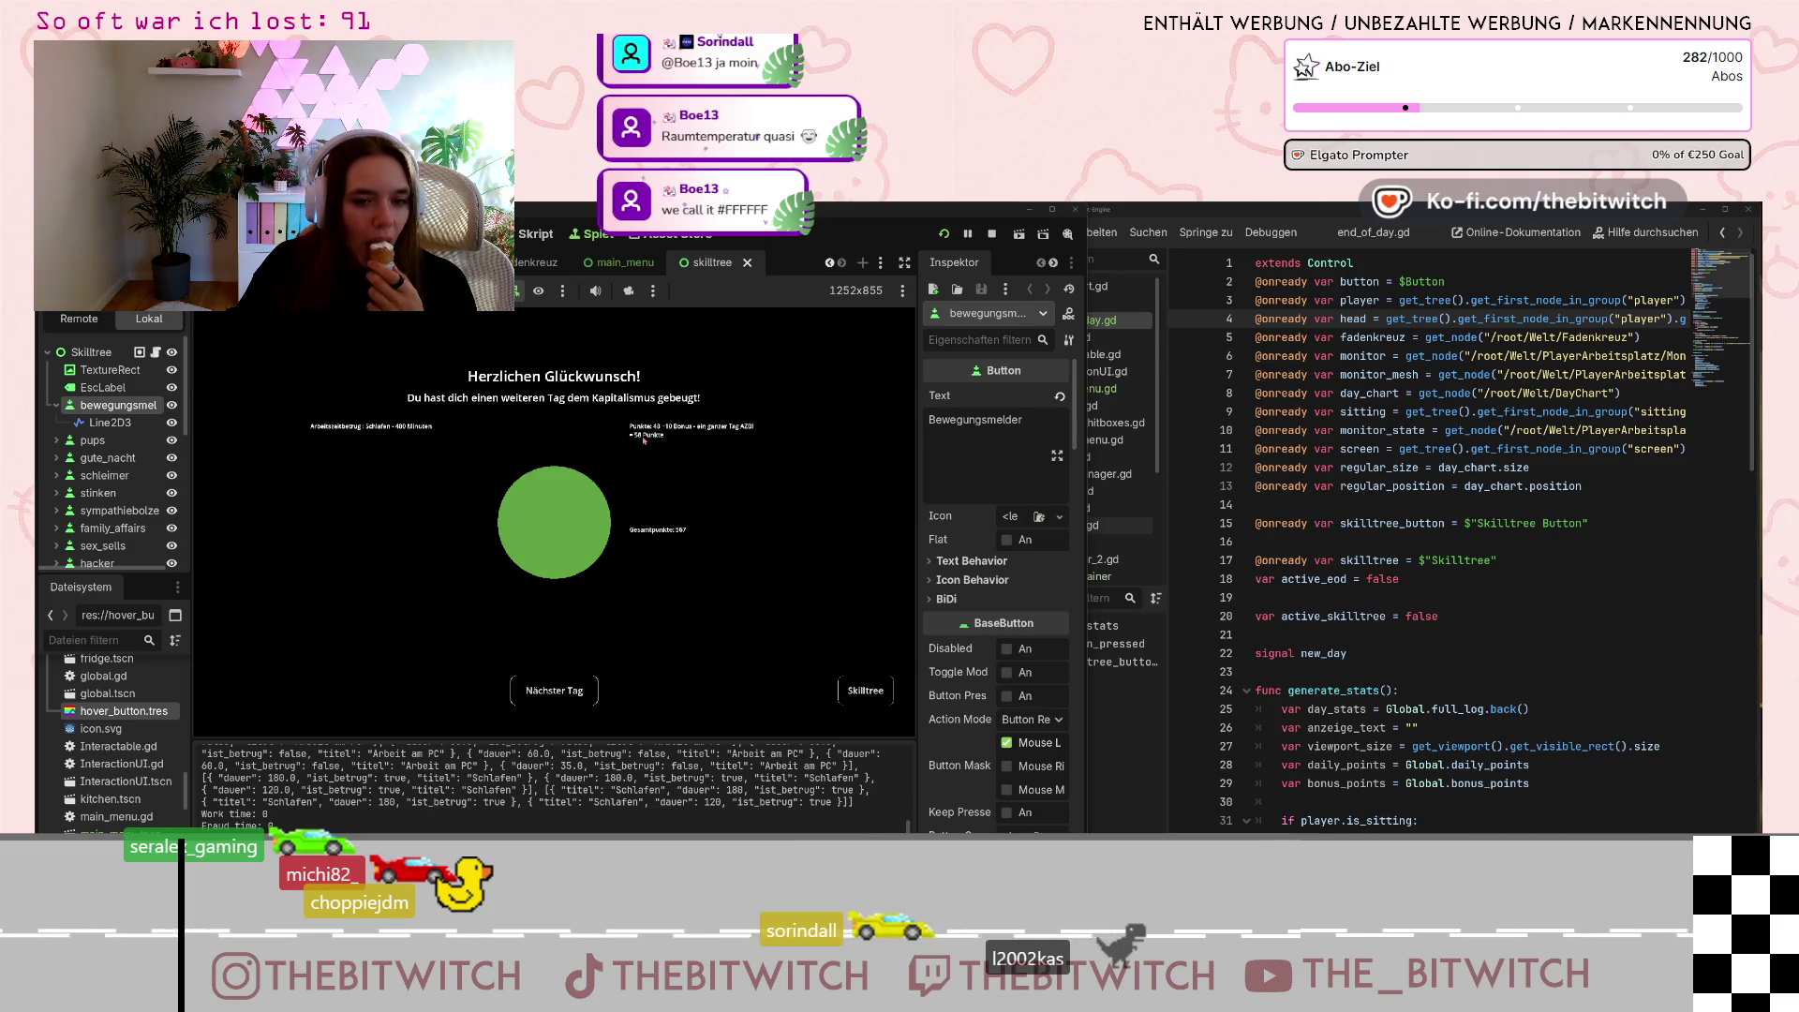
Verify its hover BG Color is translucent white ffffff46, then show the 2D scene layout.
scroll(984, 667, "down", 10)
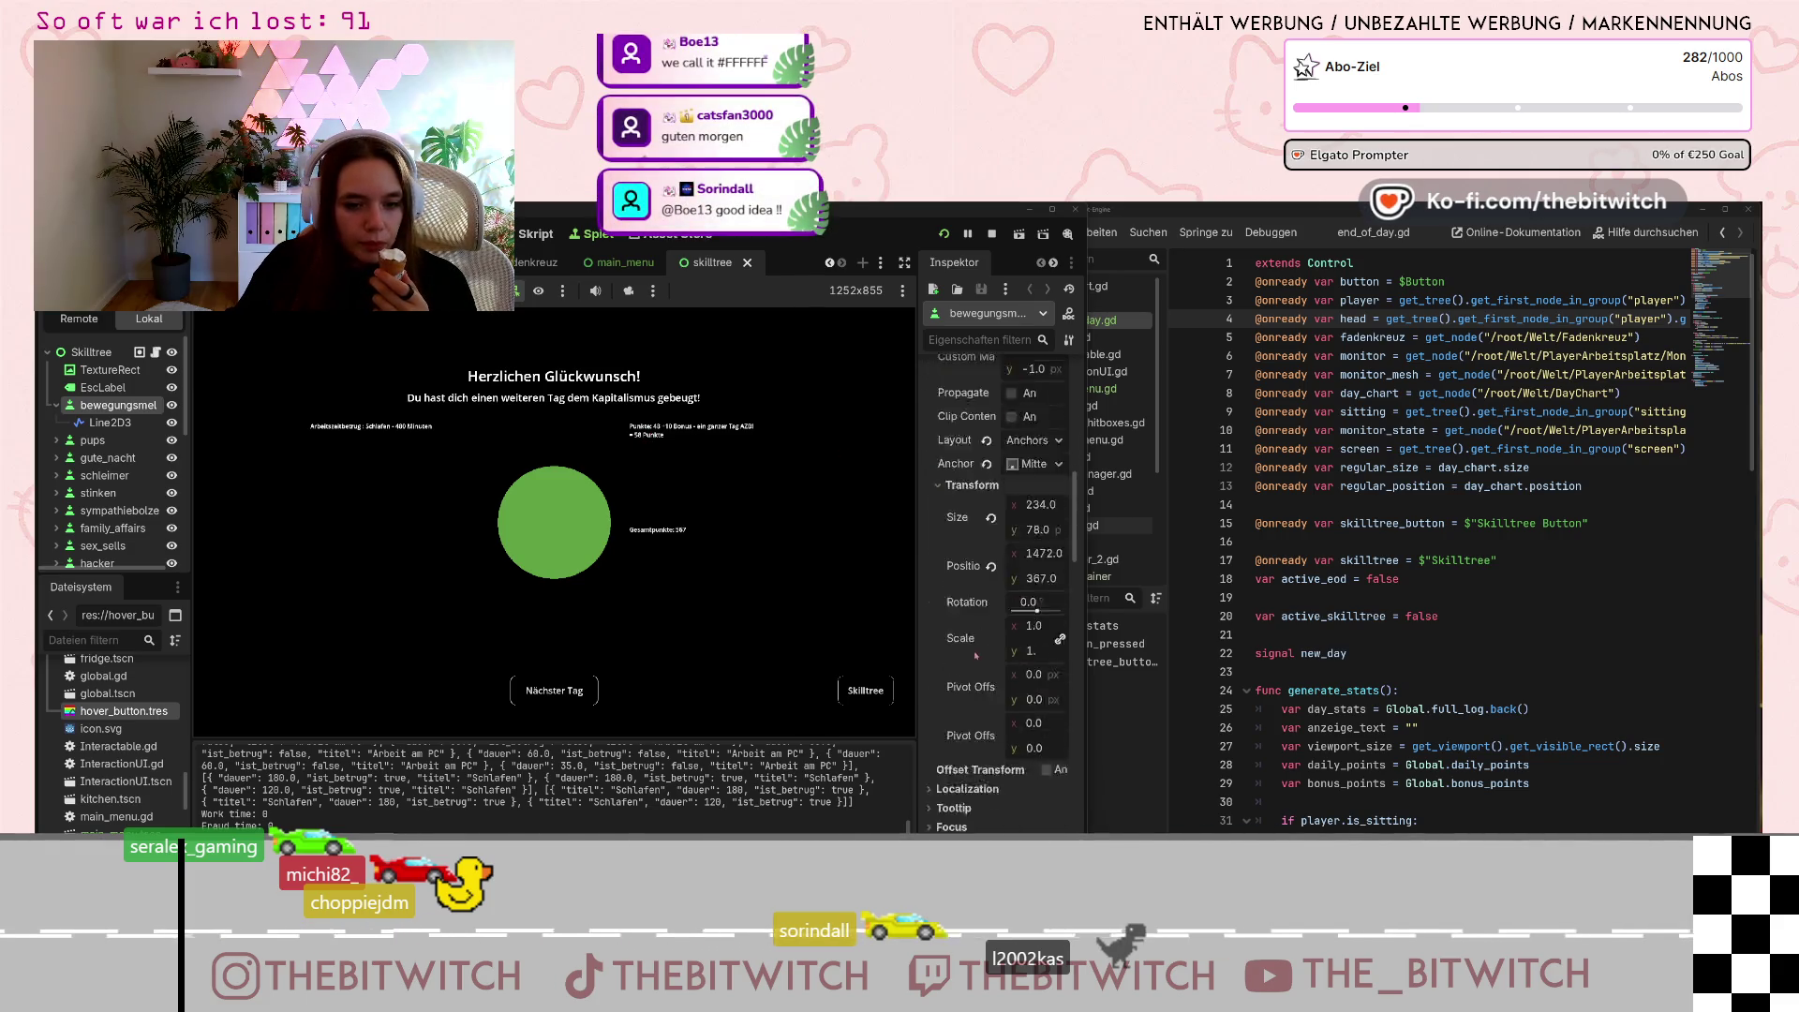
scroll(993, 647, "down", 5)
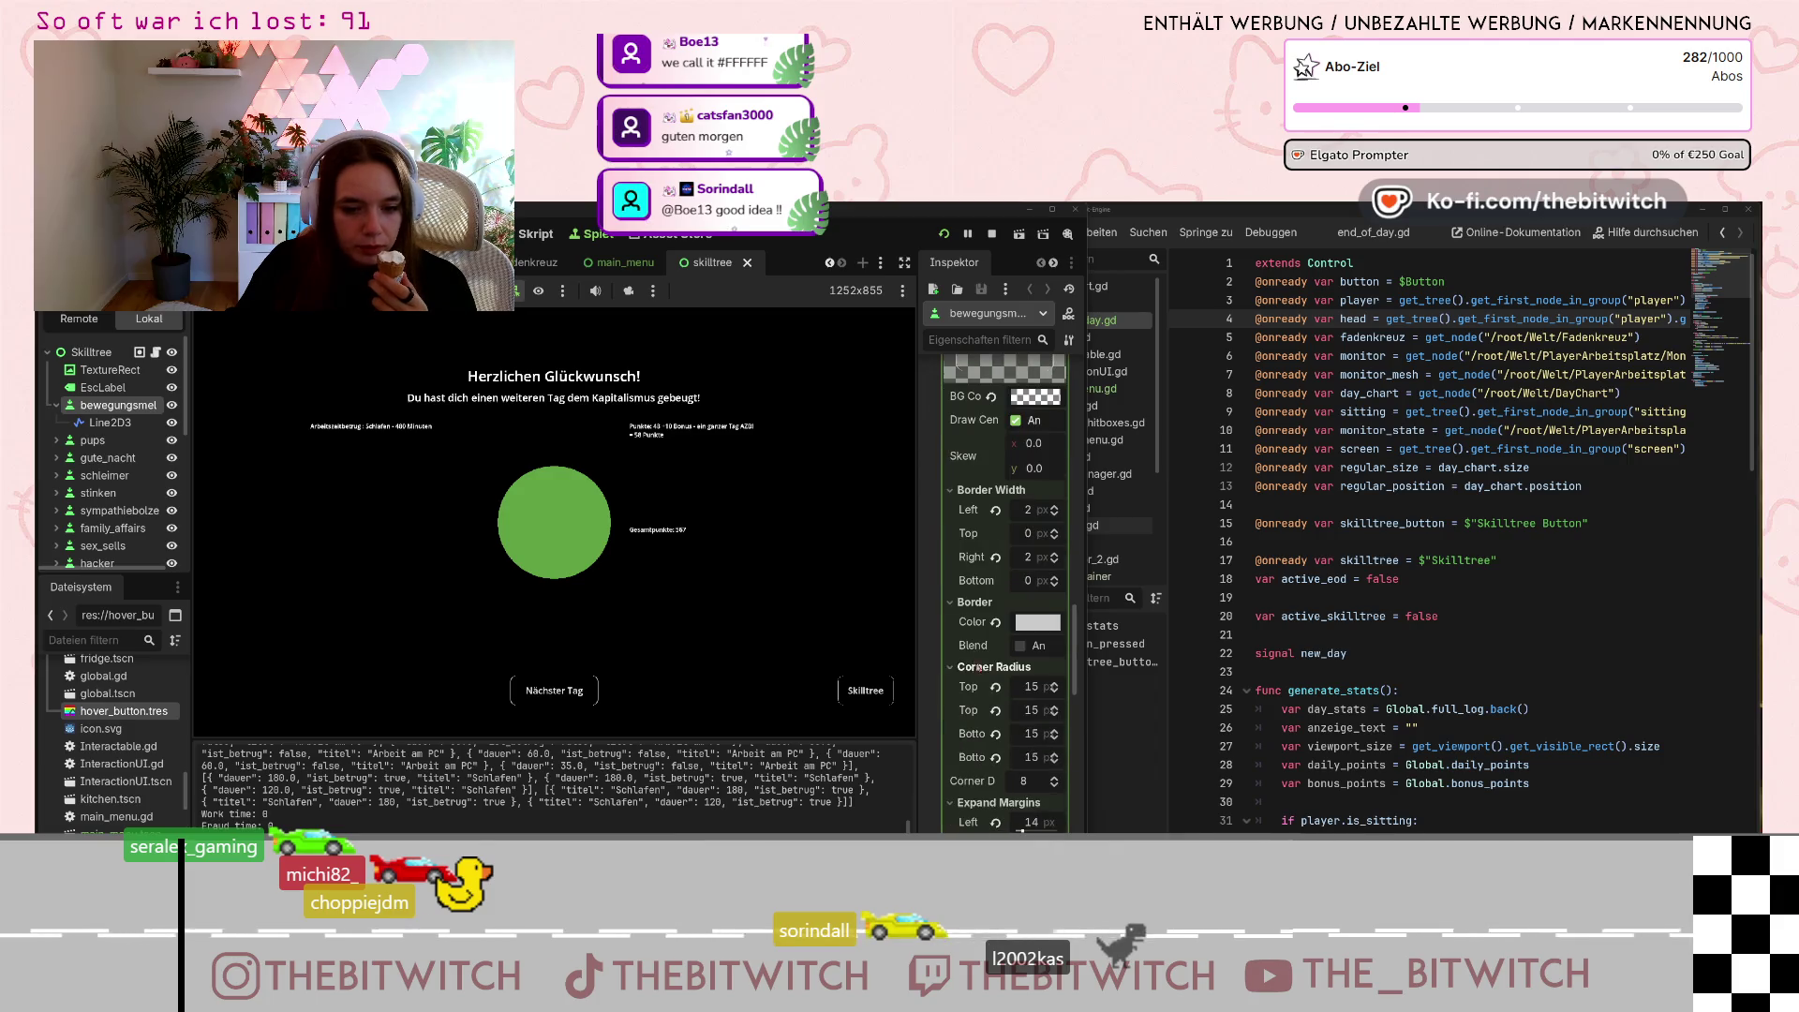
scroll(984, 696, "up", 5)
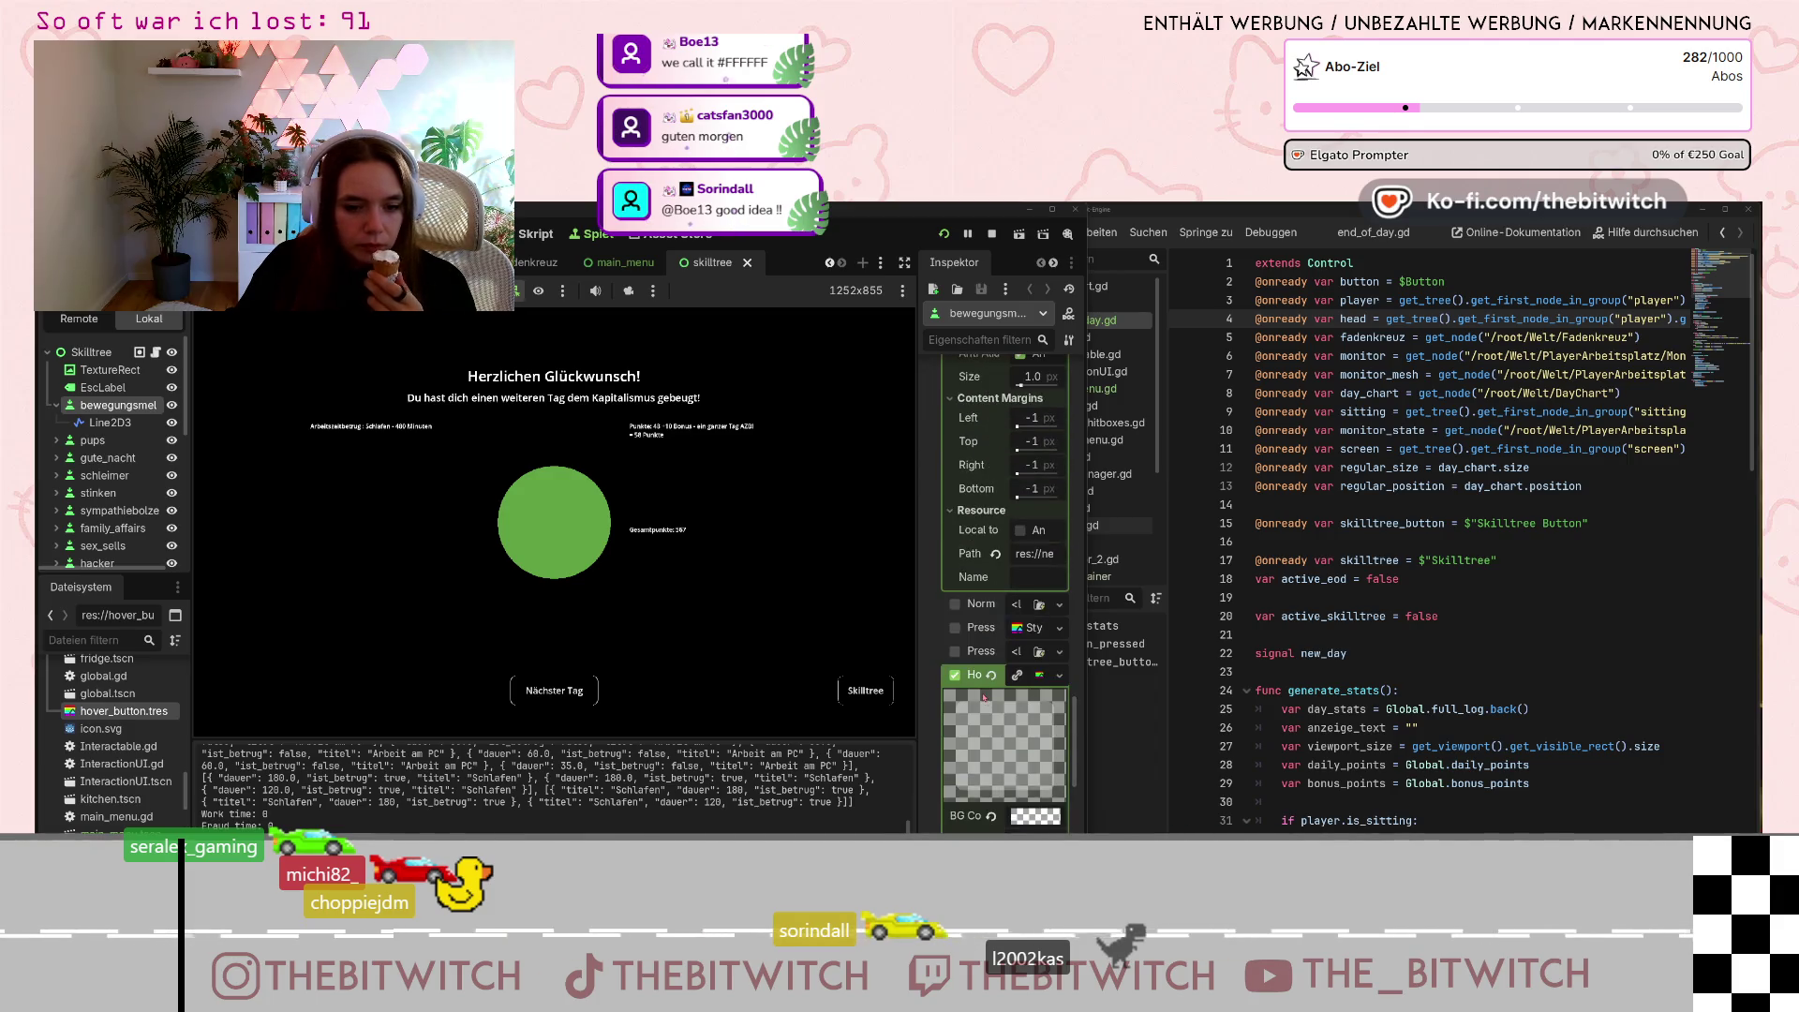
left_click(1048, 683)
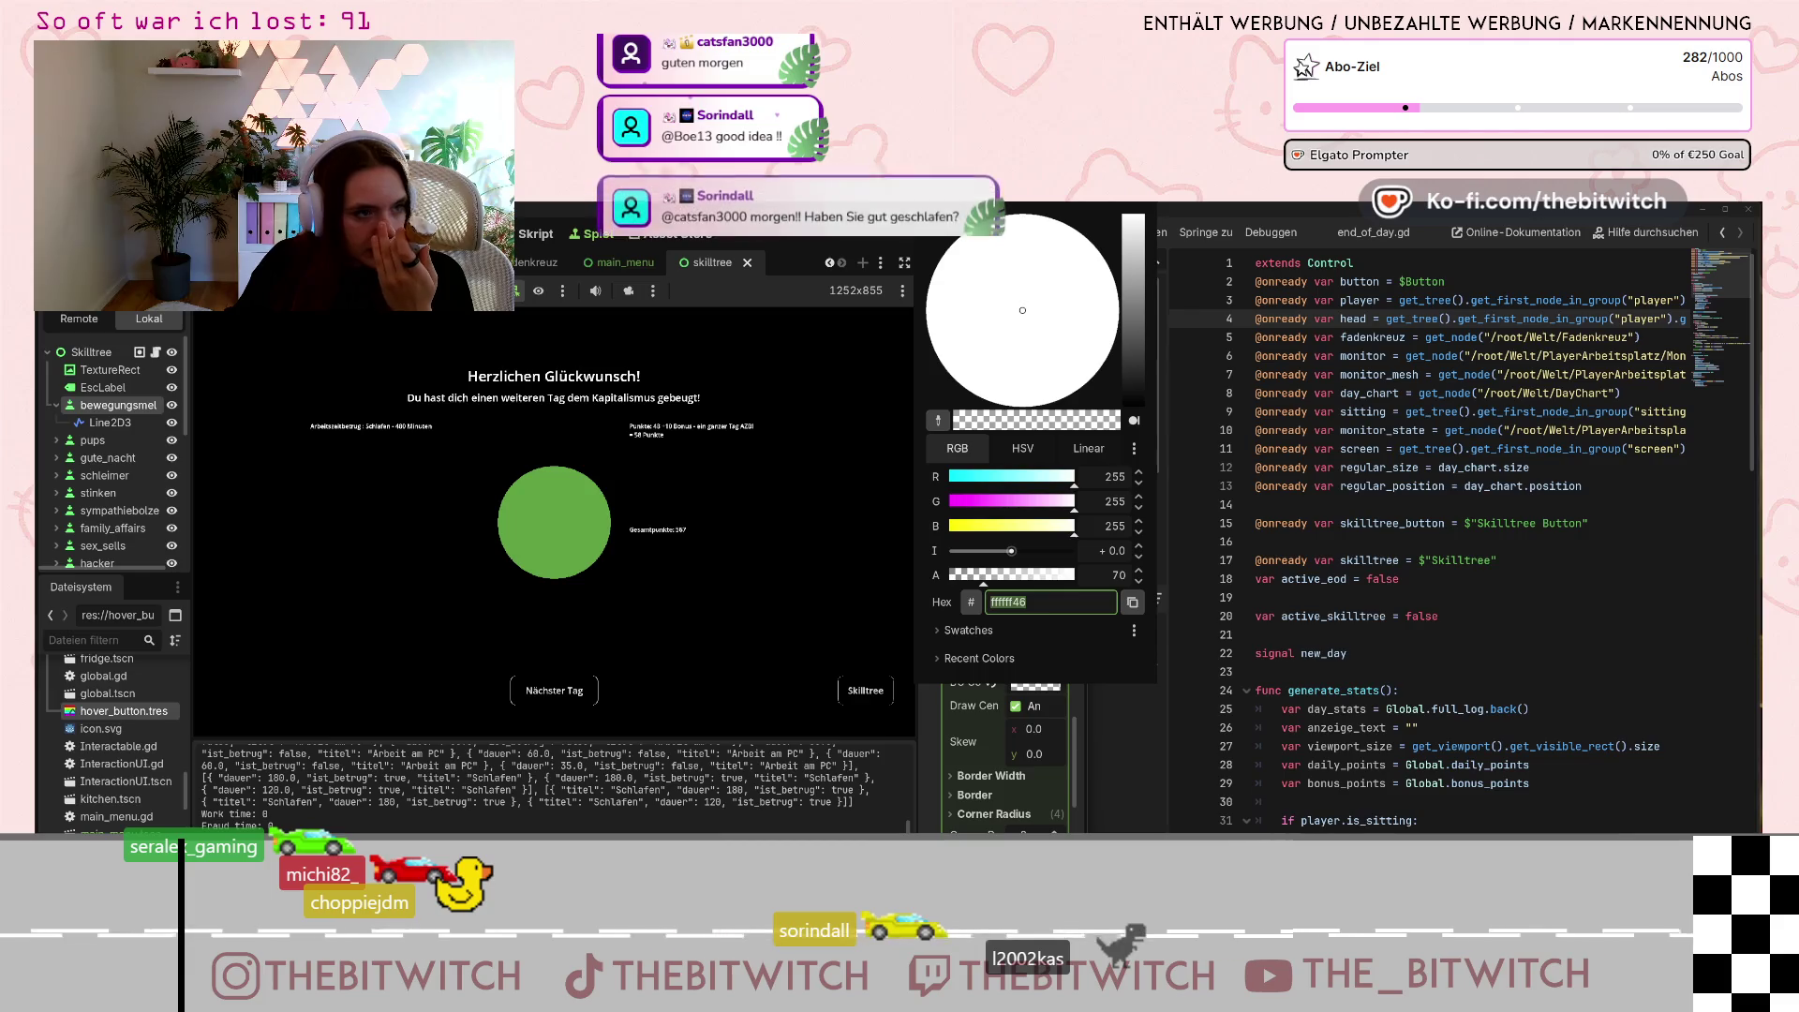
key("Escape")
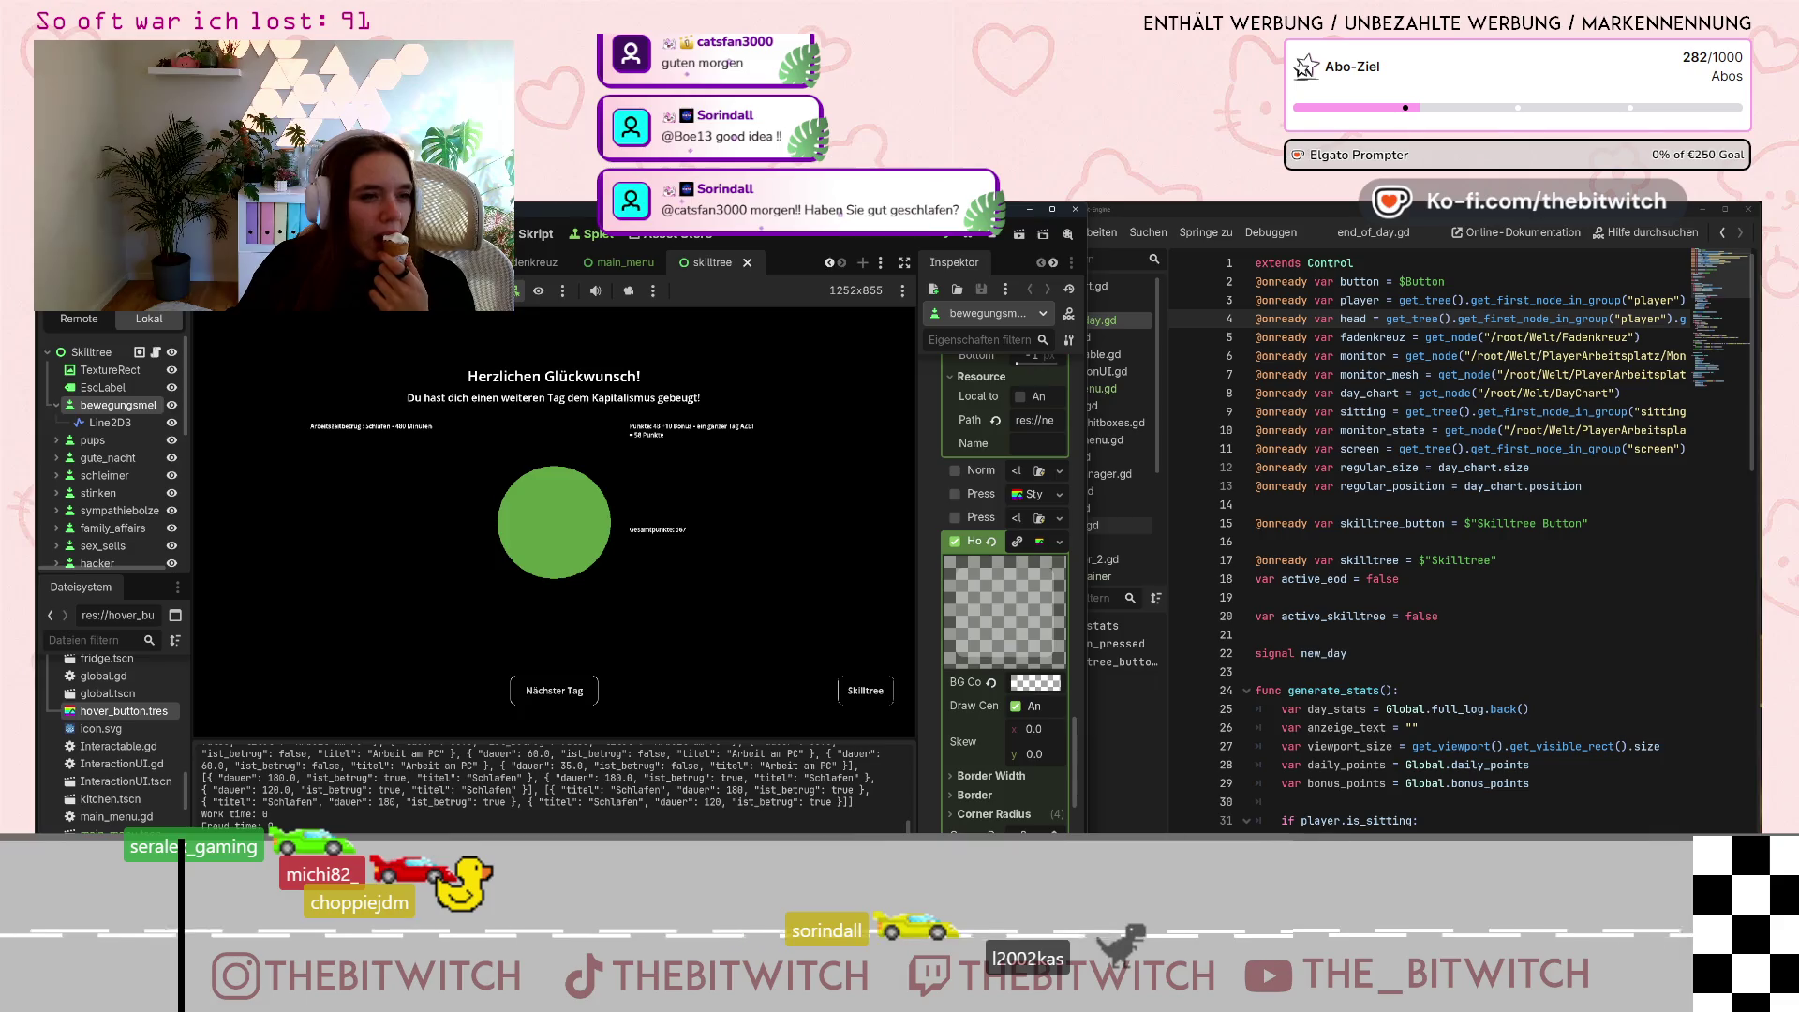
key("ctrl+F1")
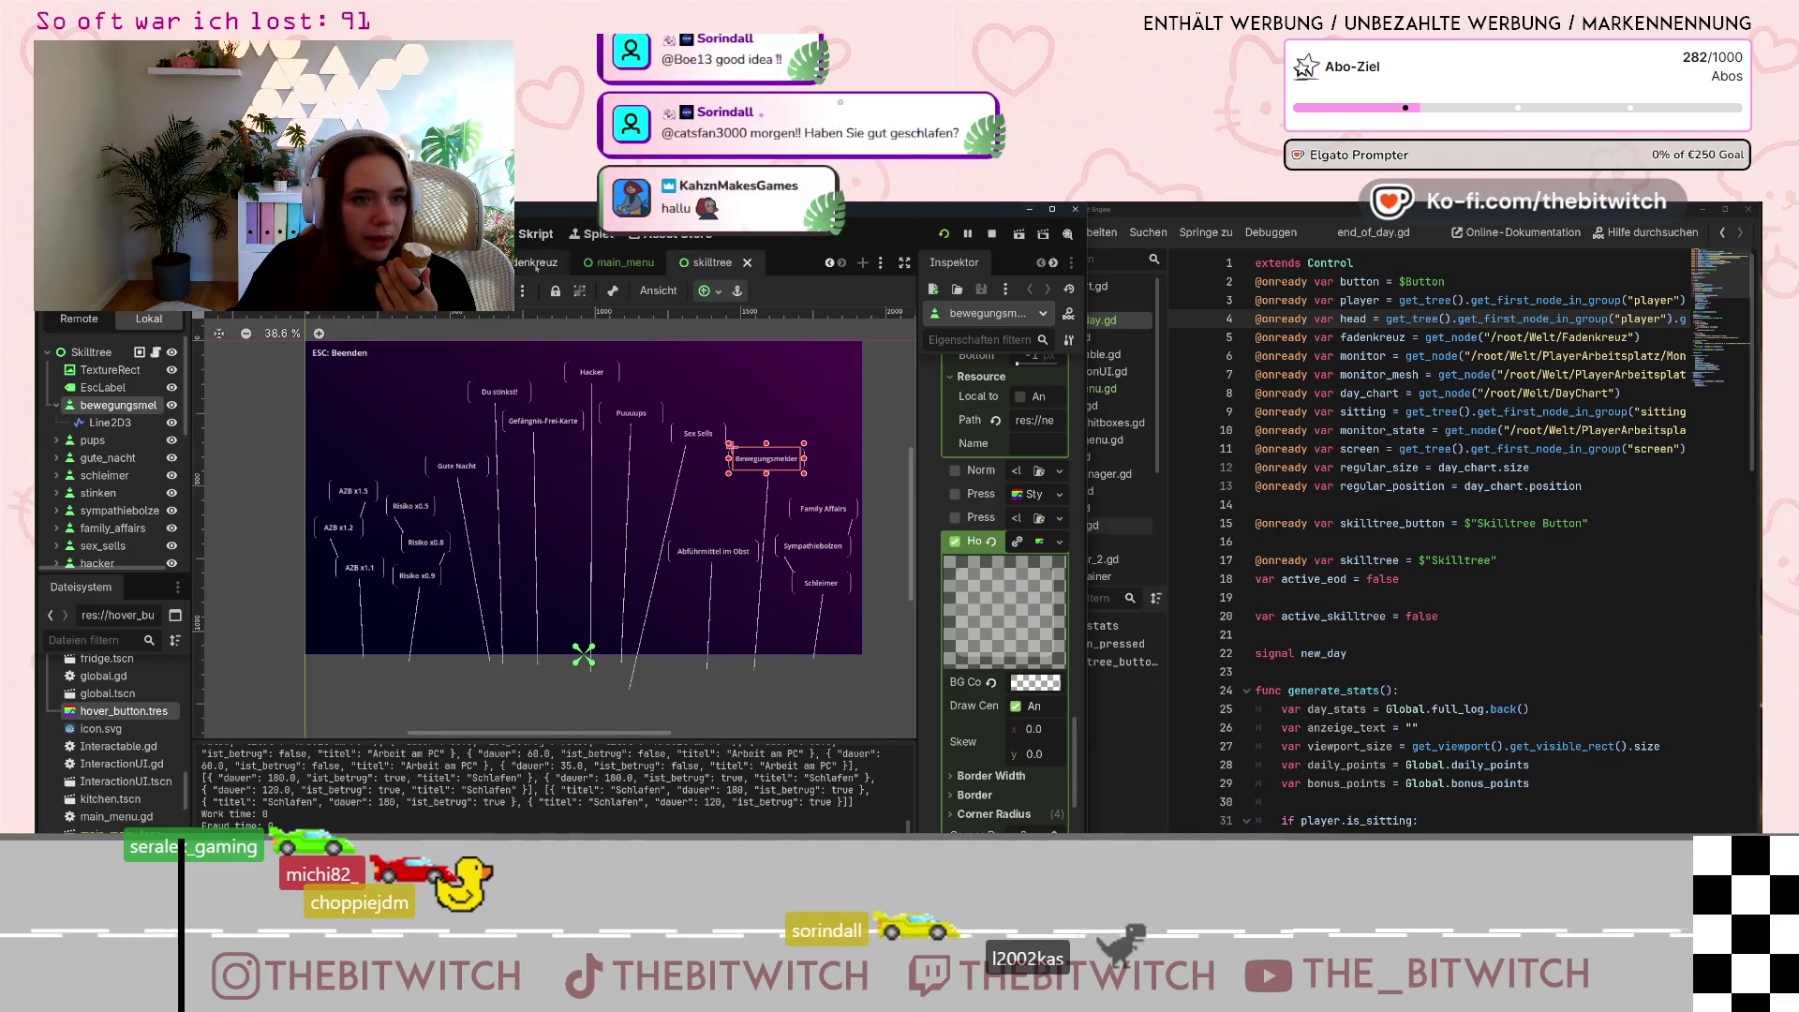
Switch to the main_menu scene and check the Button's hover BG Color.
left_click(600, 266)
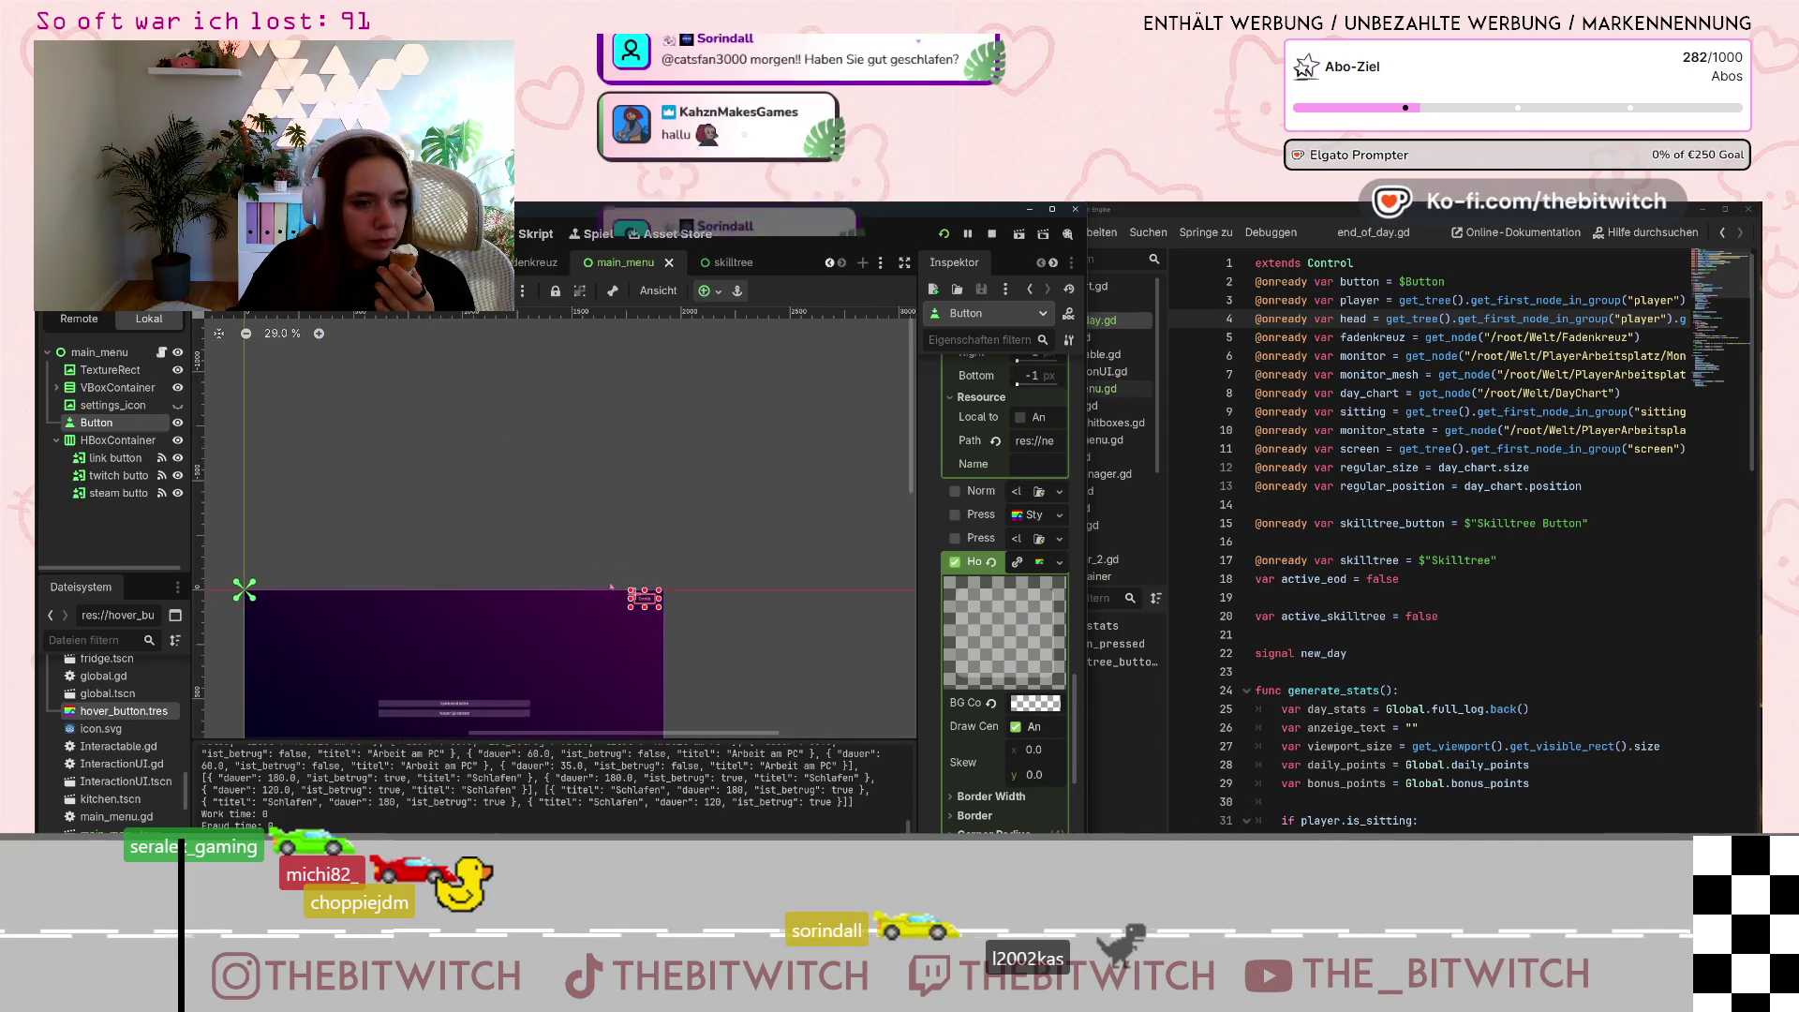
left_click(1035, 703)
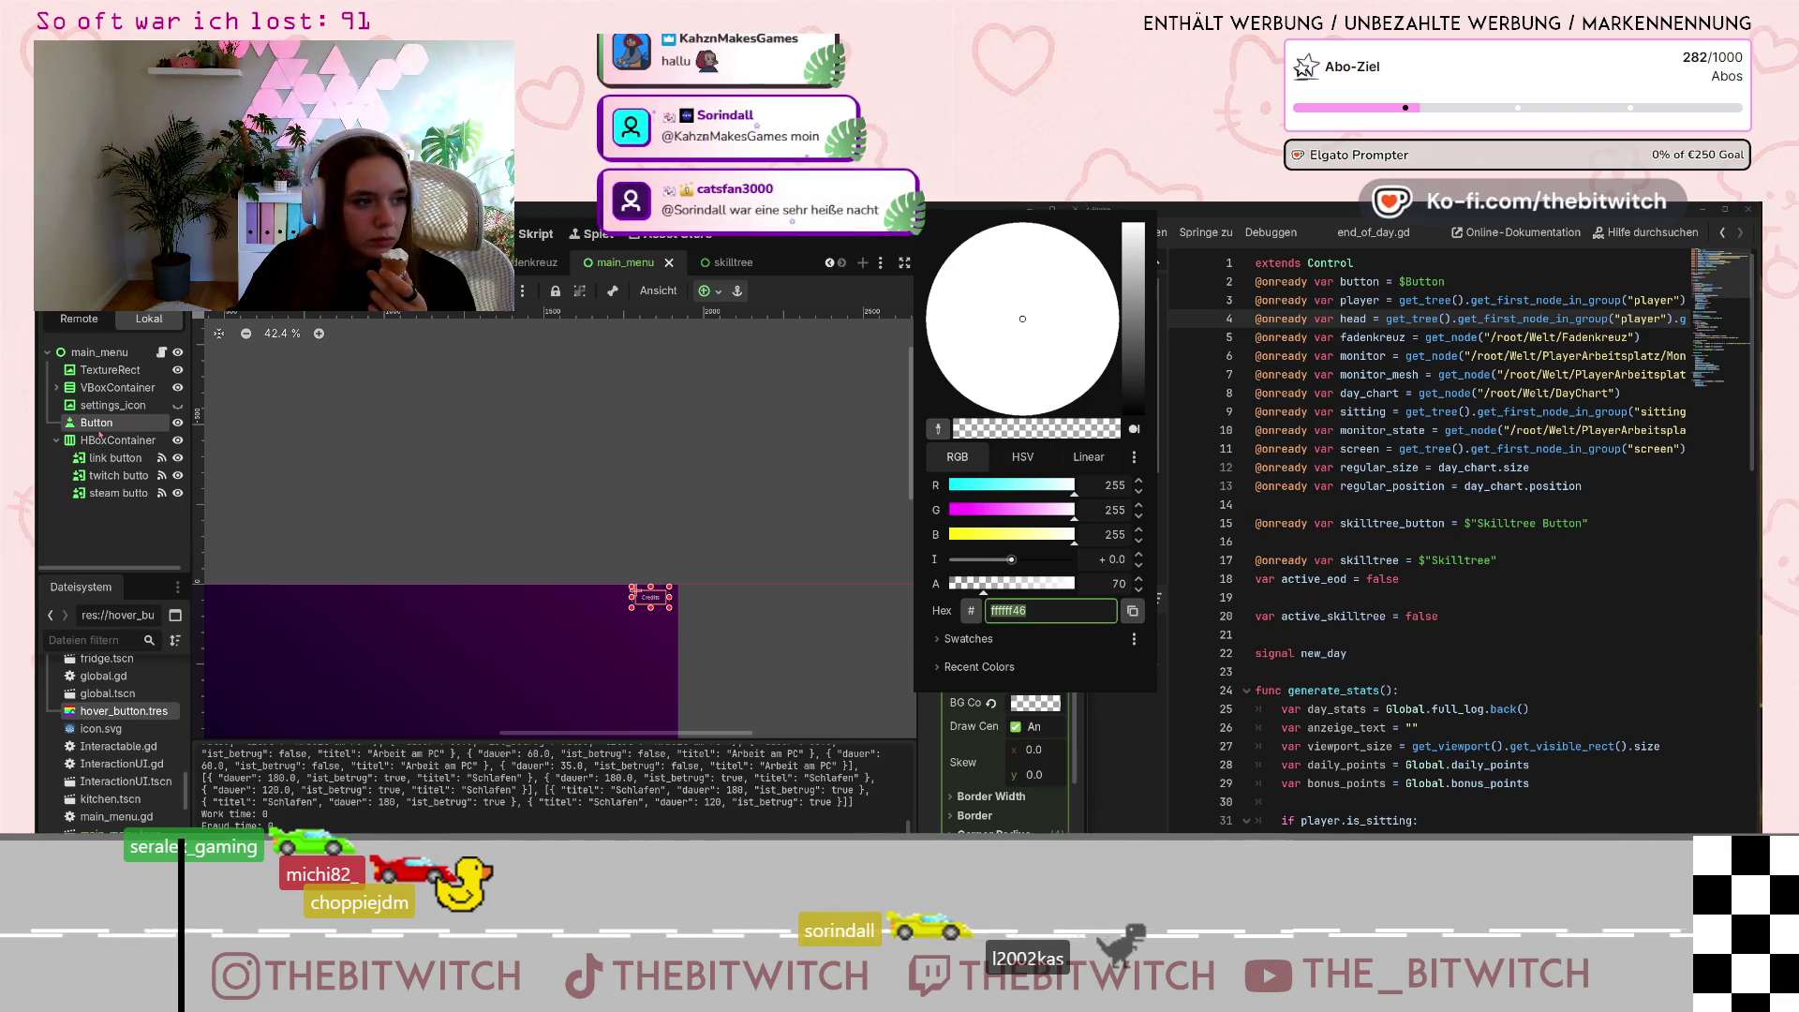
left_click(89, 466)
Reselect the Button, recheck its hover colour ffffff46, and bring the whole menu into view.
left_click(103, 459)
left_click(548, 539)
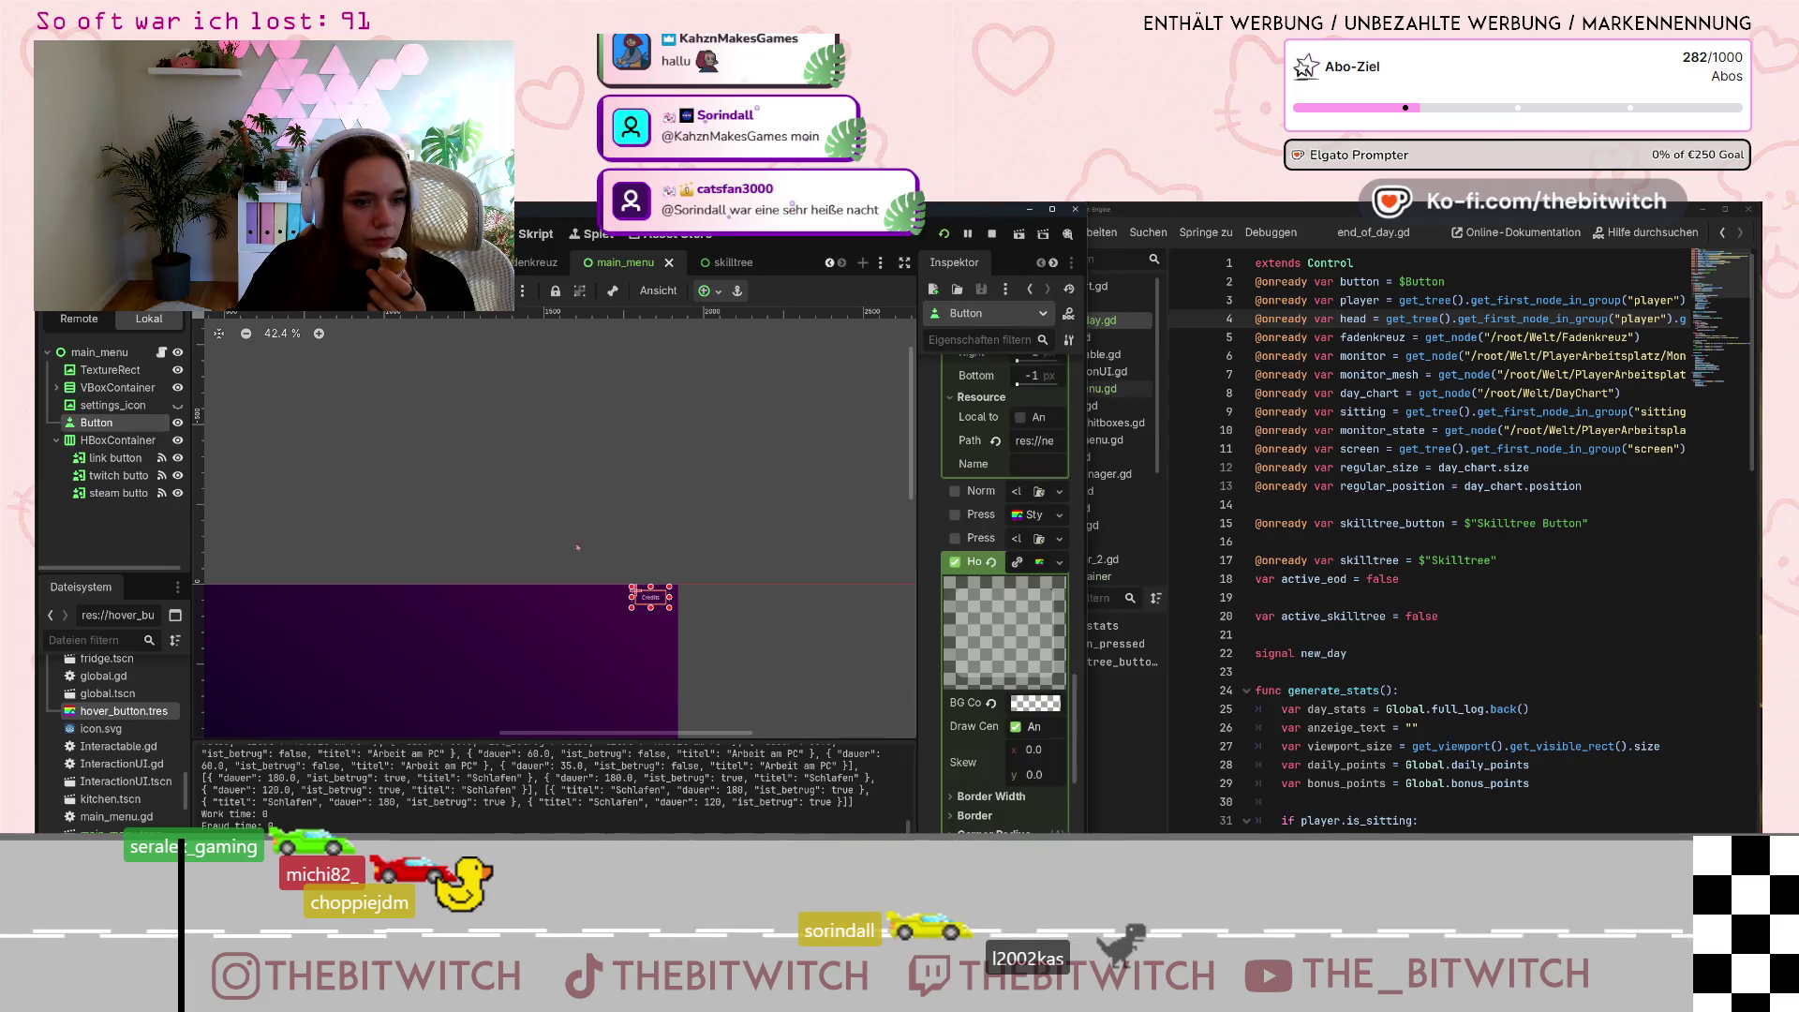
left_click(1035, 703)
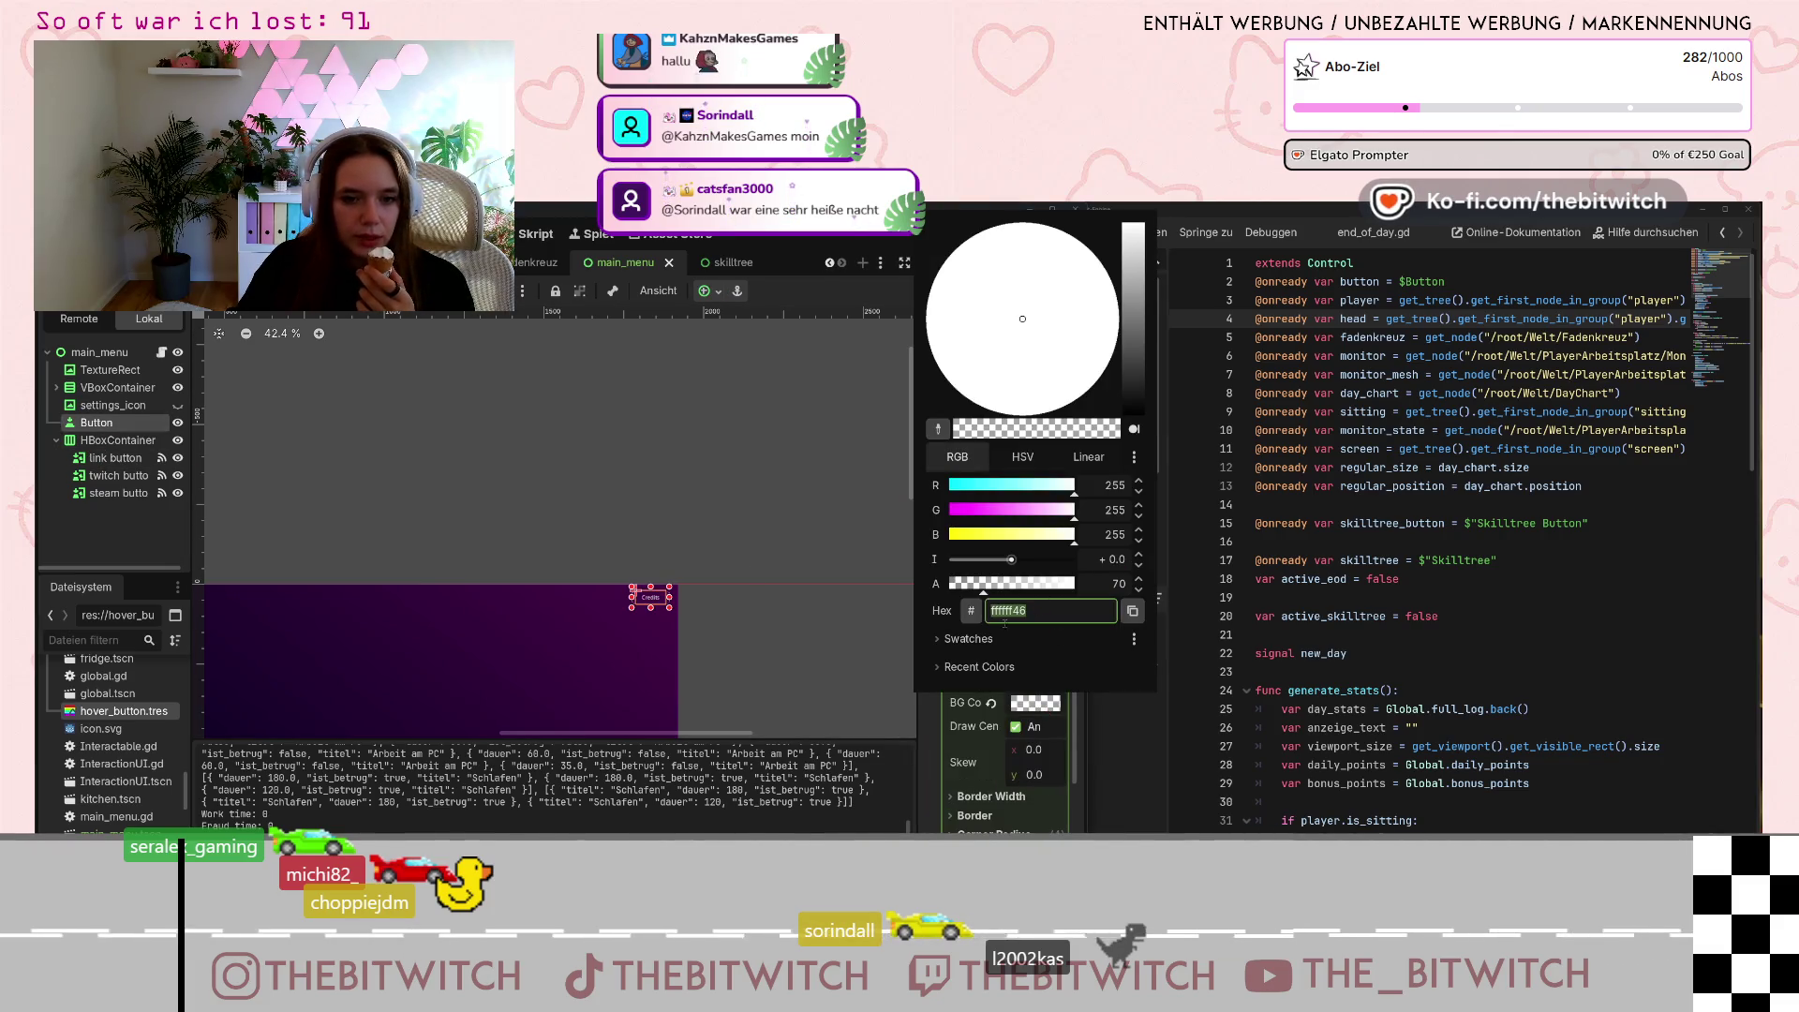
scroll(693, 633, "down", 3)
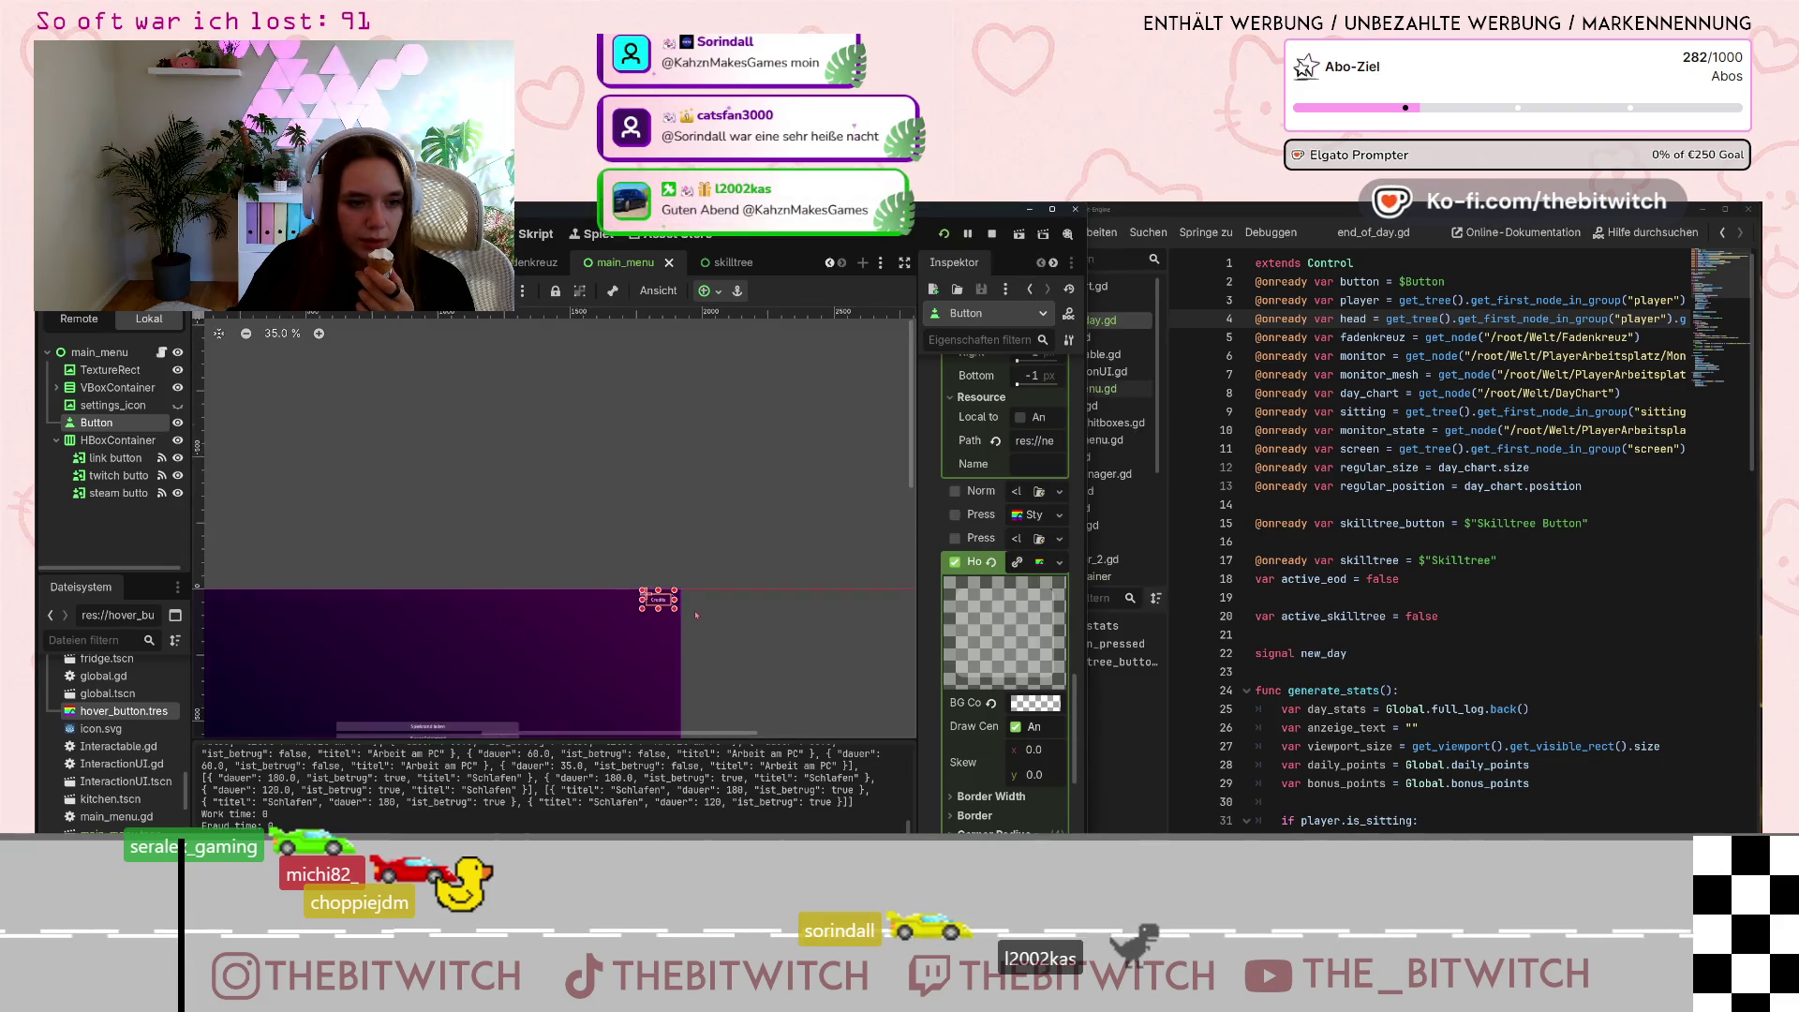
mouse_move(693, 633)
left_mouse_down()
mouse_move(679, 579)
mouse_move(742, 483)
mouse_move(793, 484)
left_mouse_up()
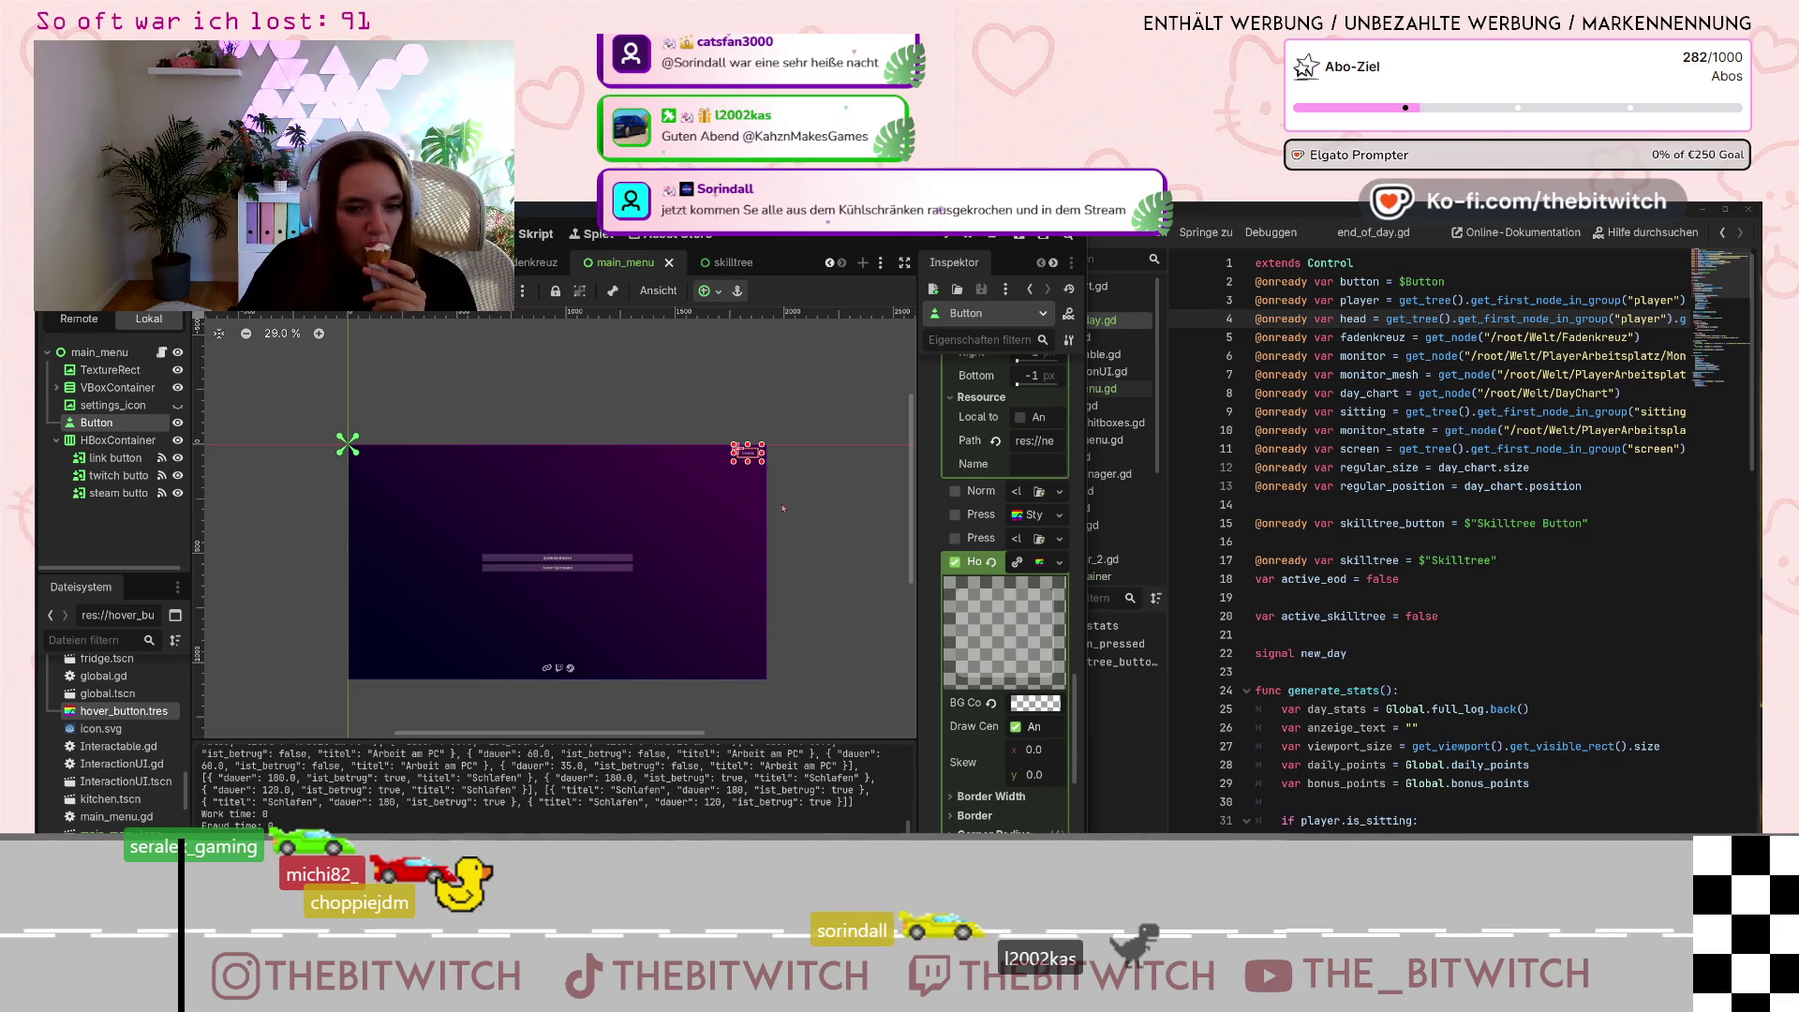
scroll(618, 583, "up", 3)
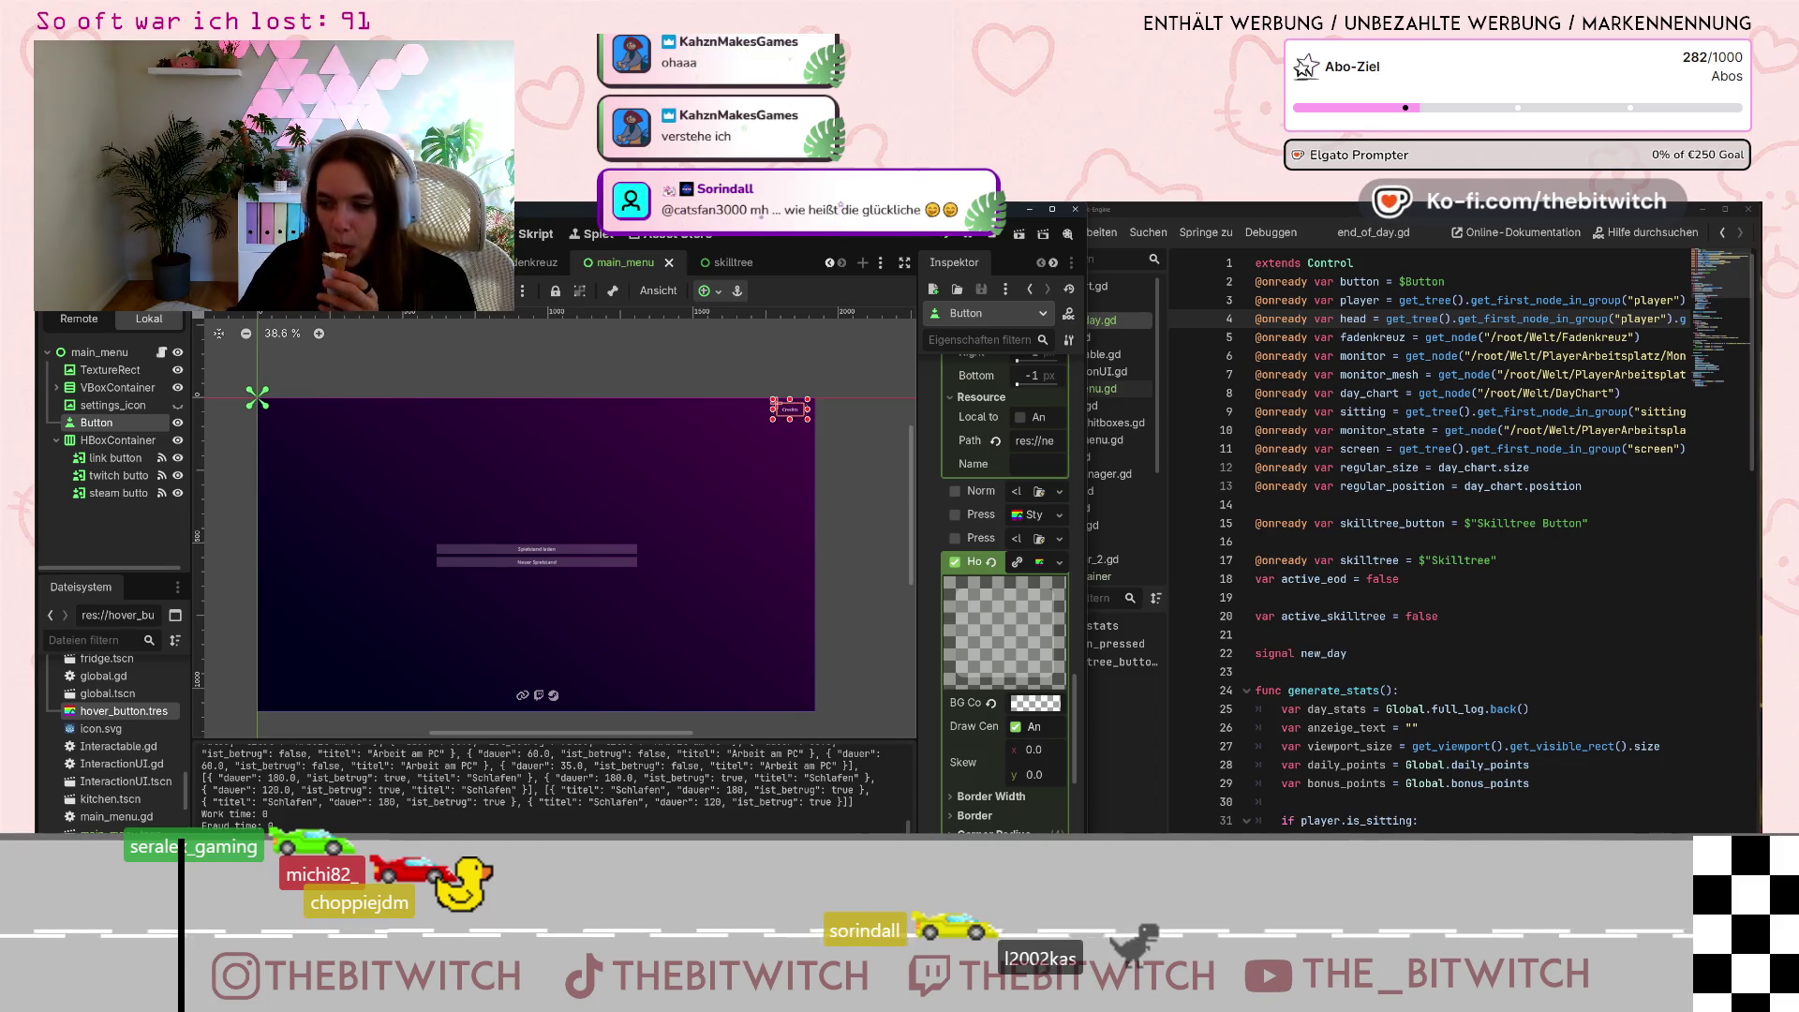
Zoom the canvas to 42.4% and open the main_menu root node's context menu.
scroll(572, 582, "up", 1)
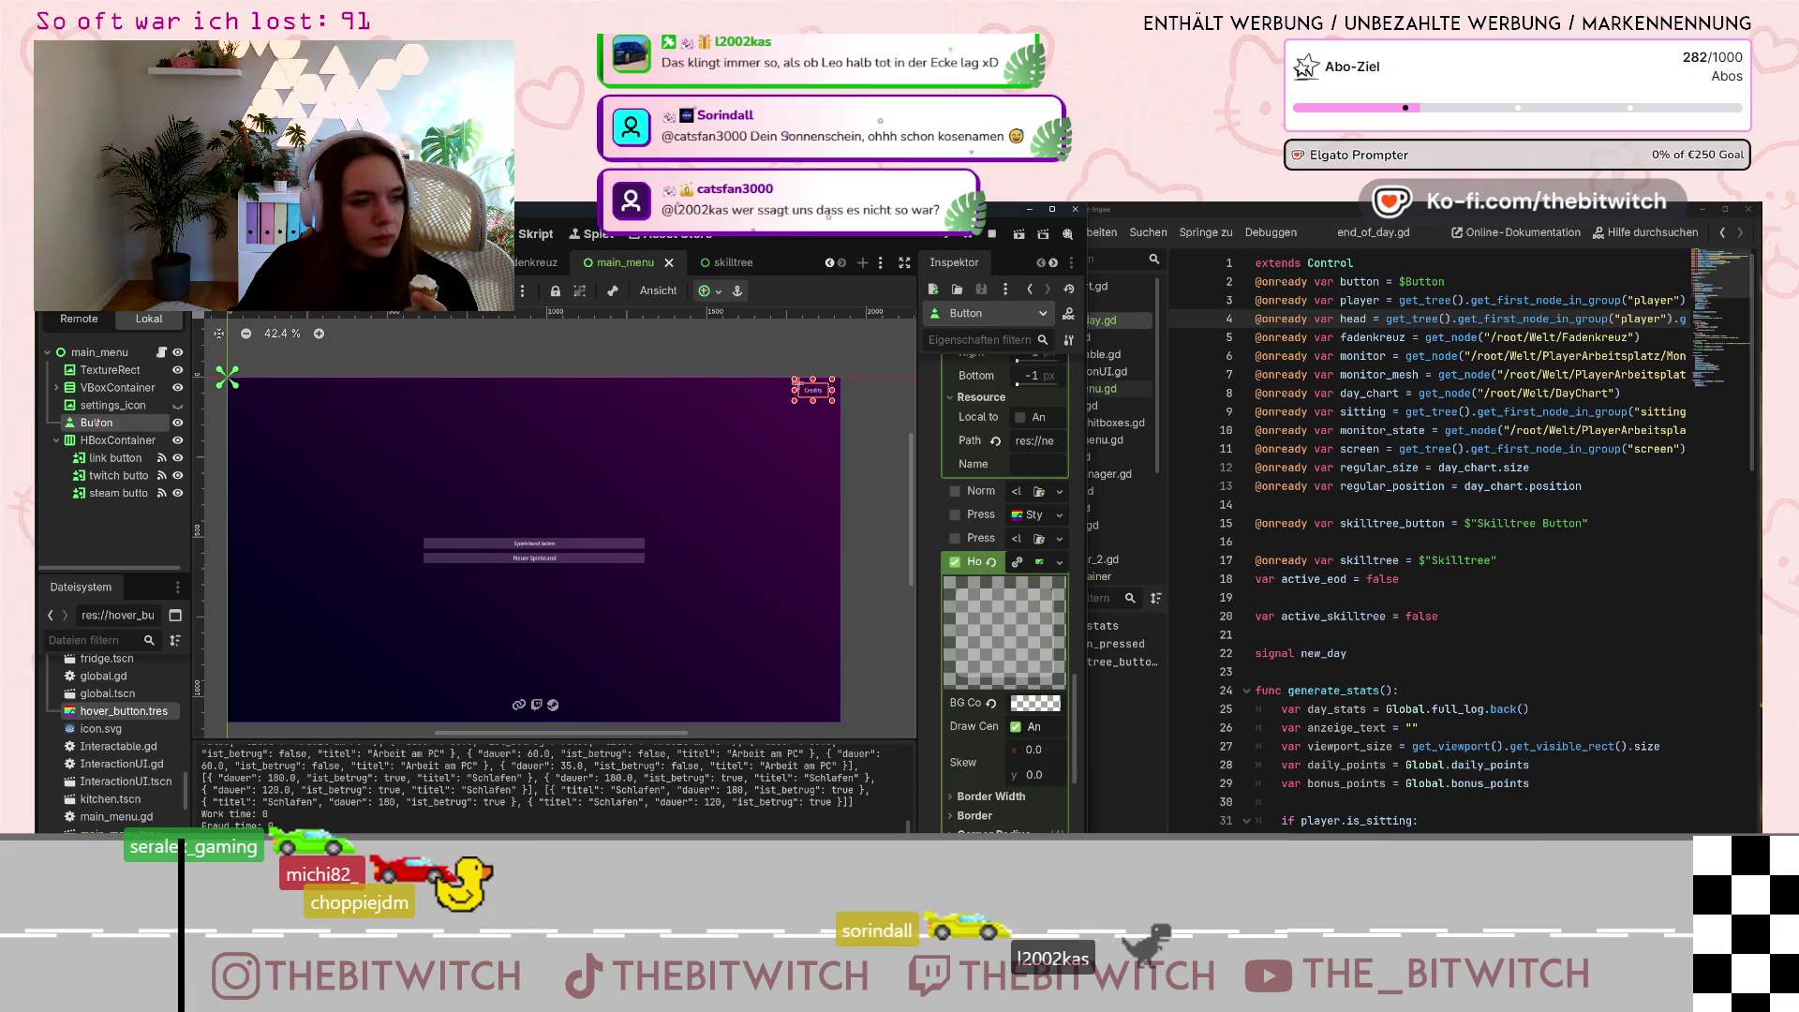
right_click(113, 354)
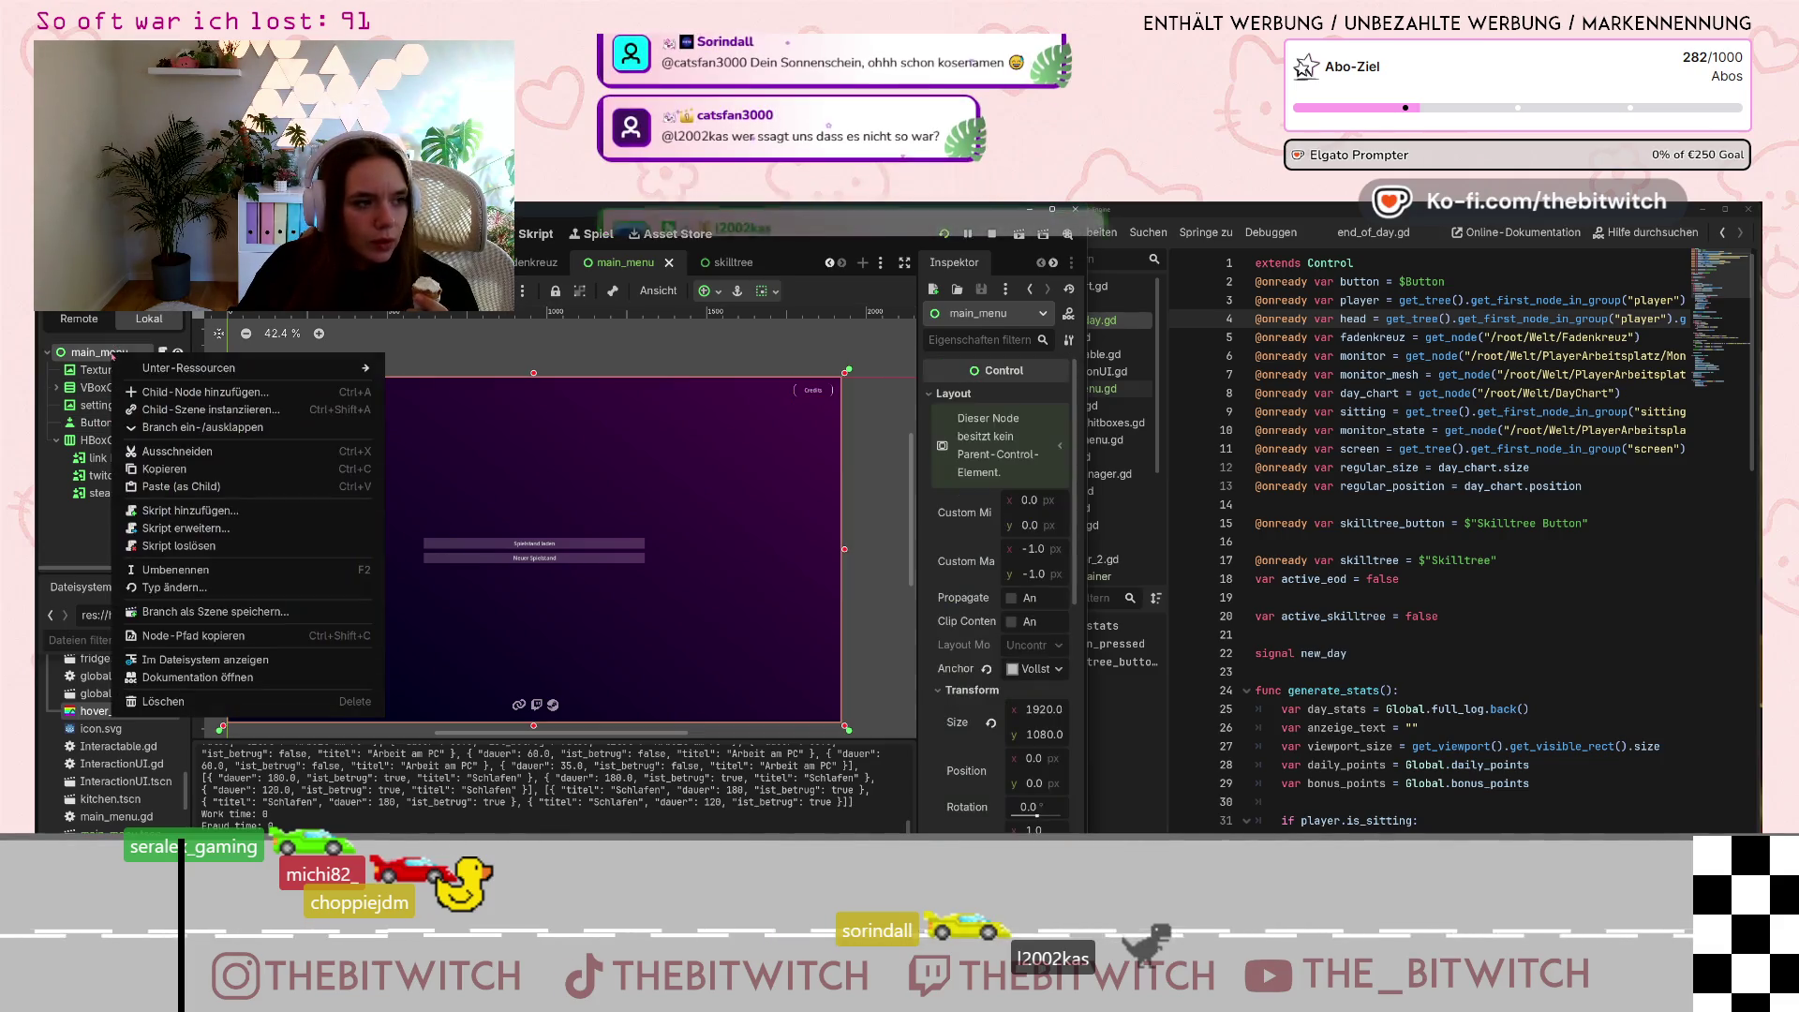
Add a Control child node under main_menu and rename it 'credits'.
left_click(140, 366)
type("co")
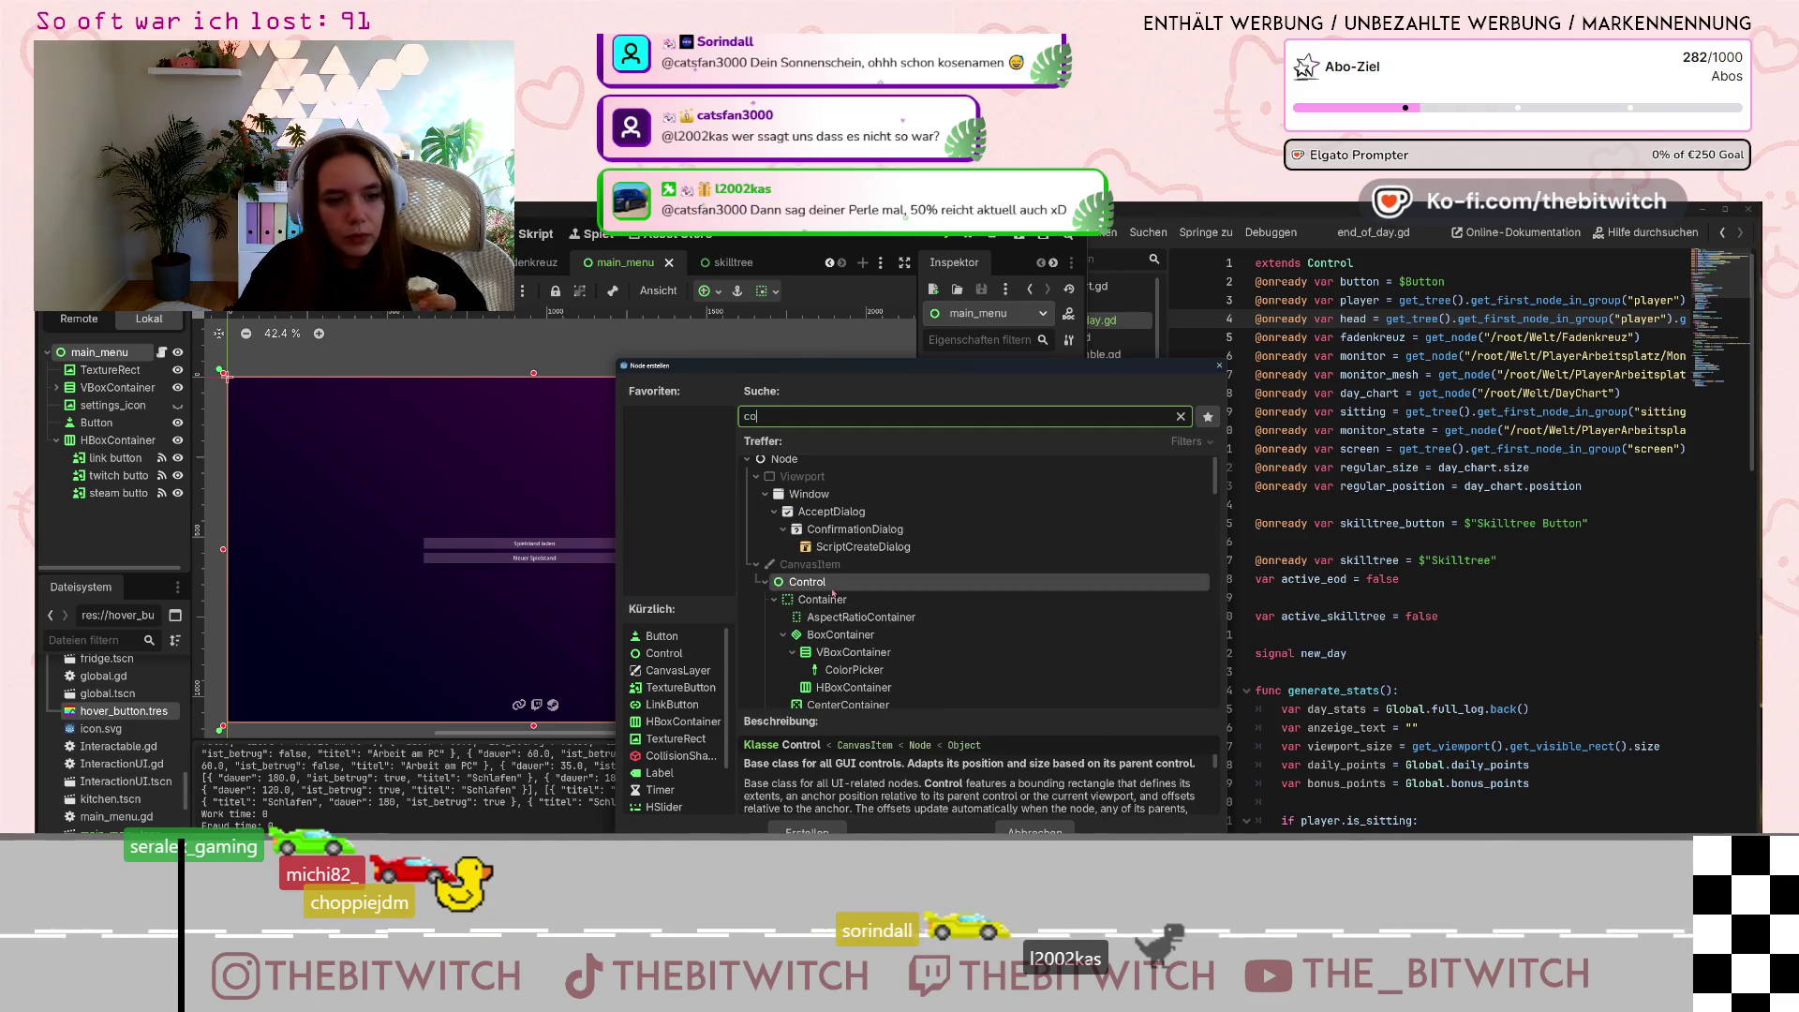
double_click(808, 582)
double_click(107, 513)
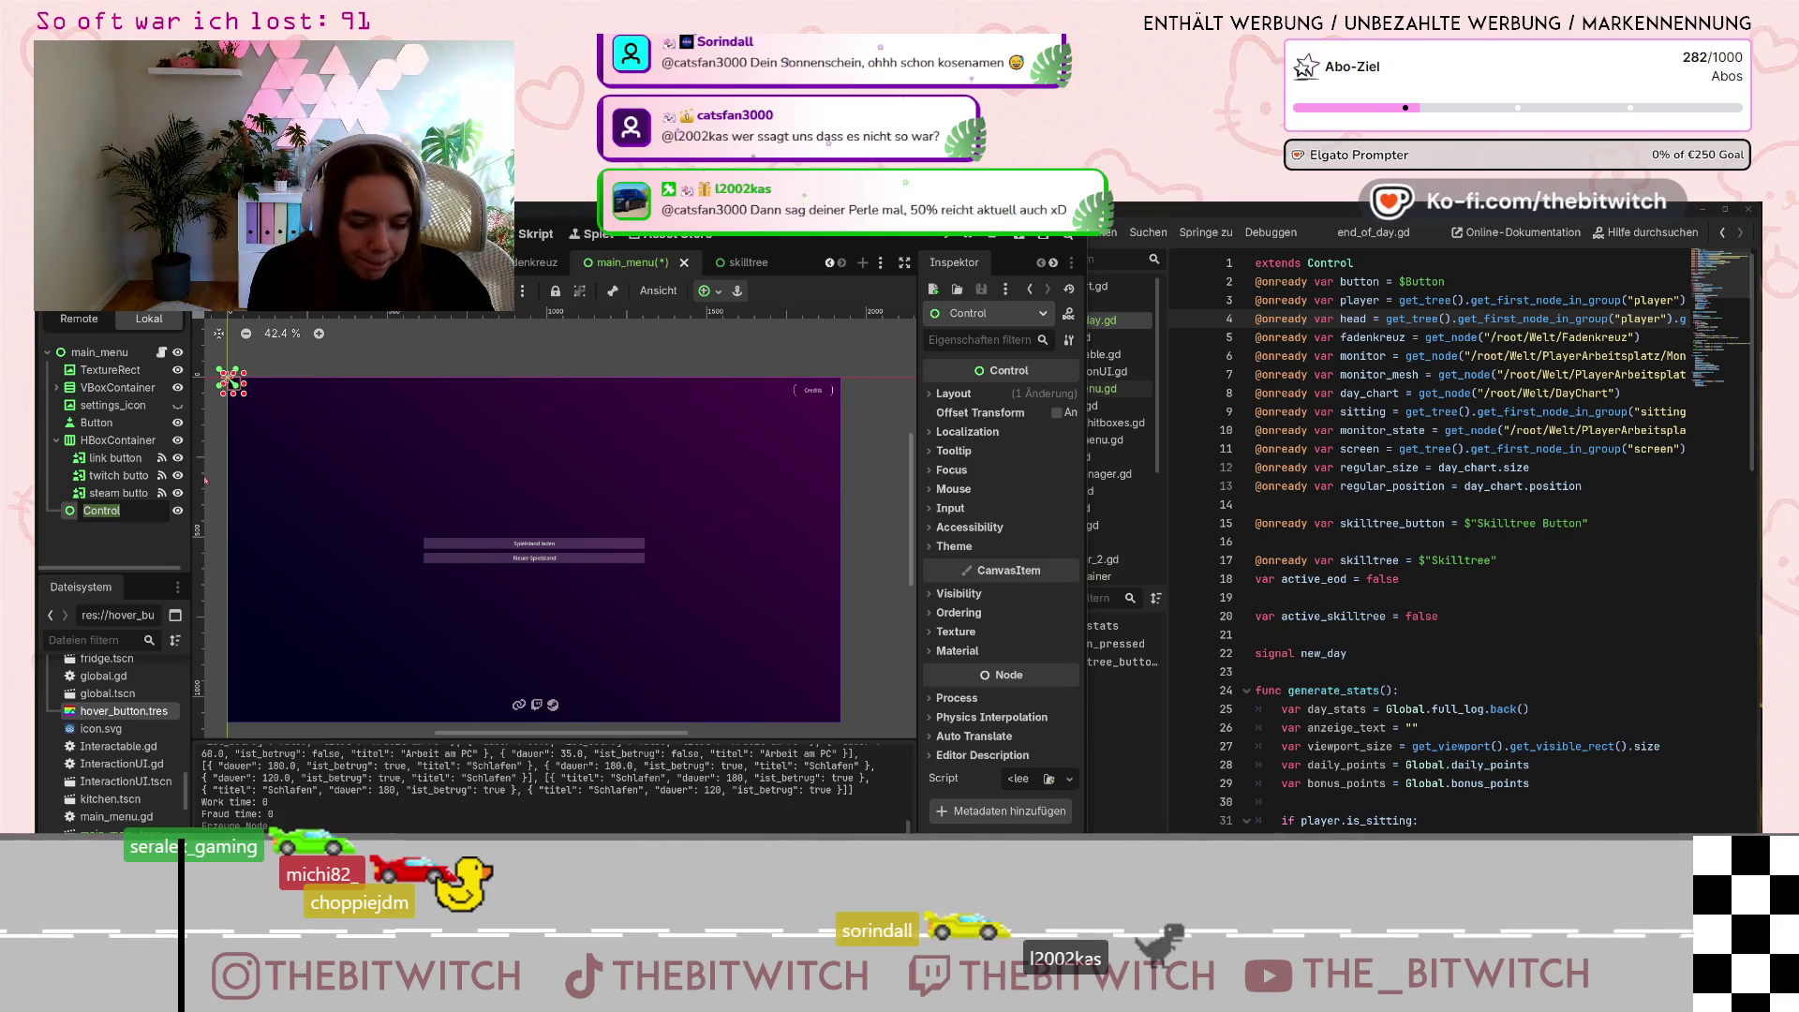
type("credit")
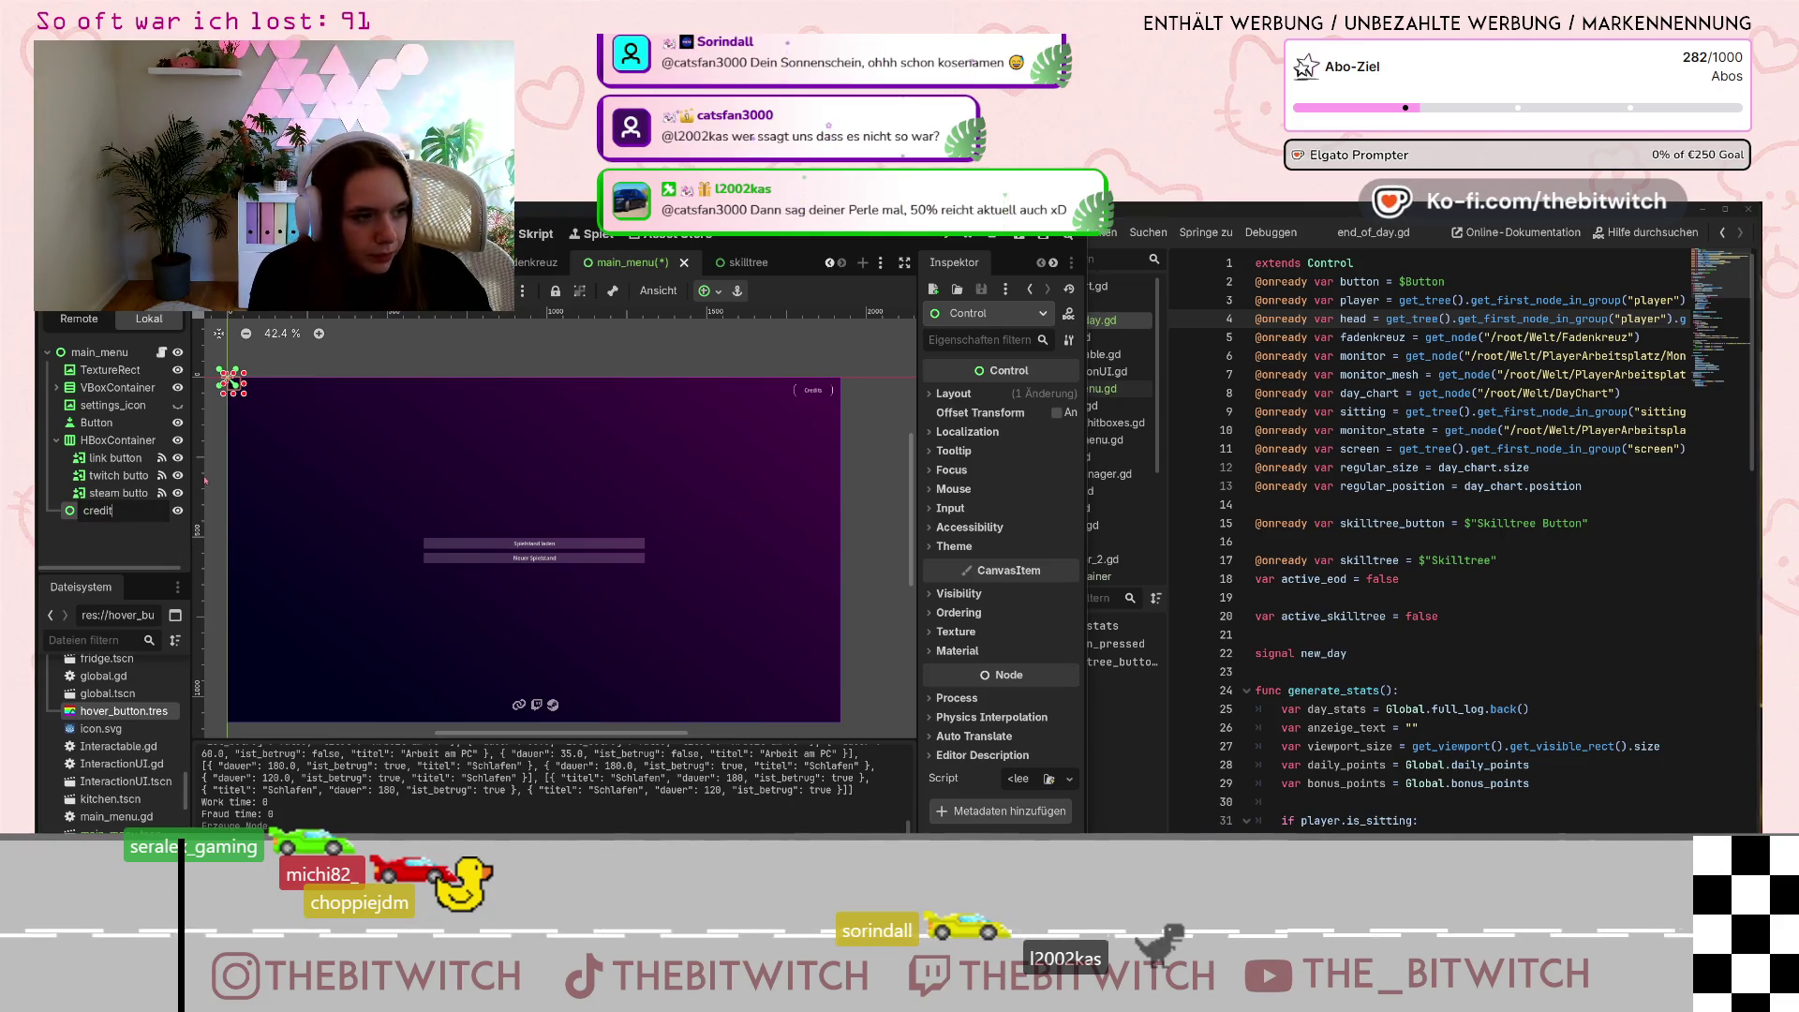
type("s")
key("Return")
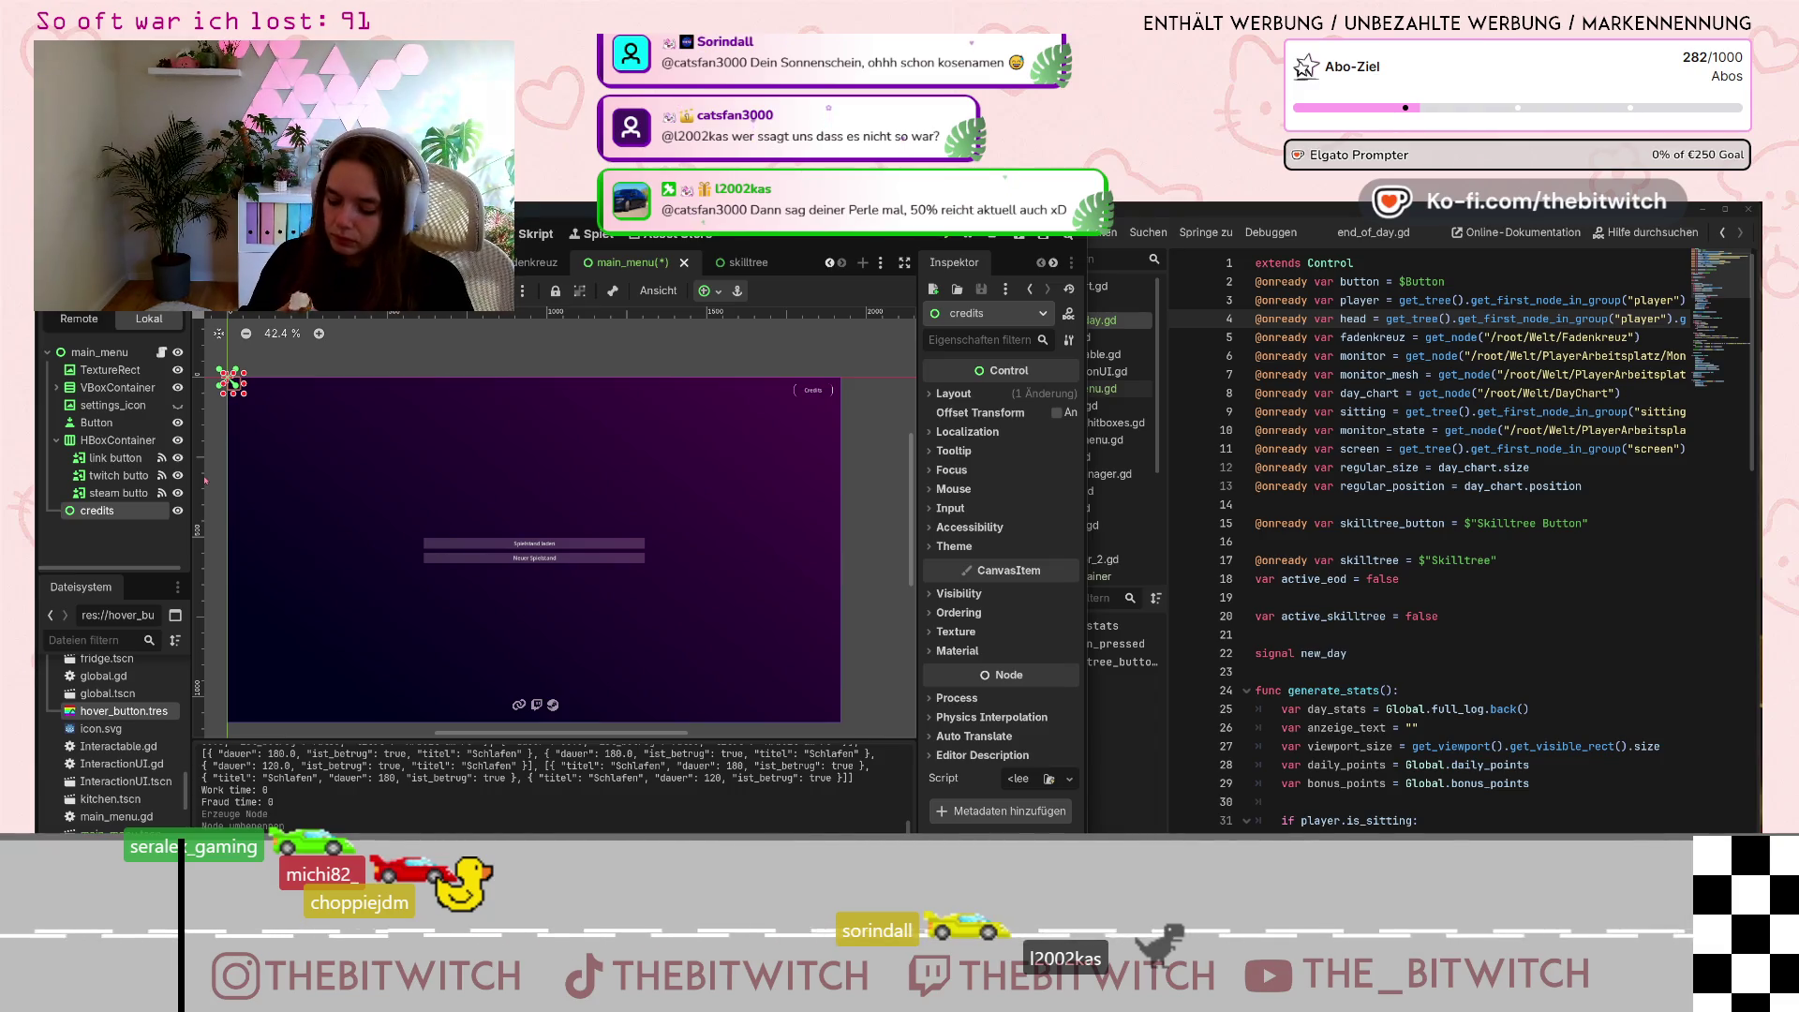